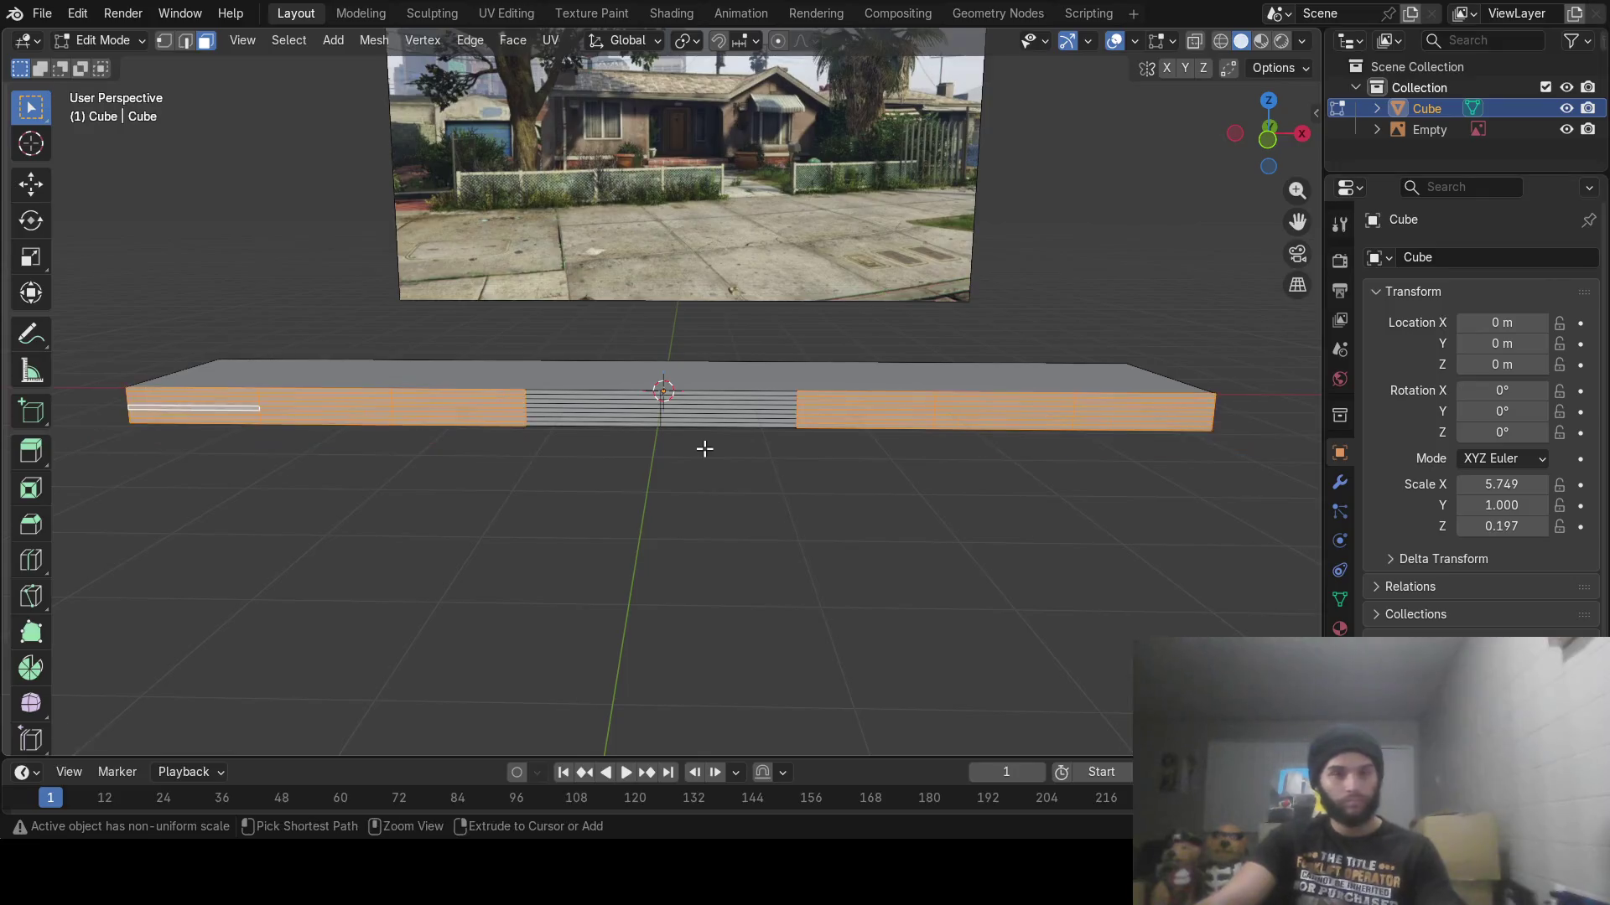
# Circle-select the bottom front face strips on both sides and extrude them toward the viewer
pyautogui.press('c')
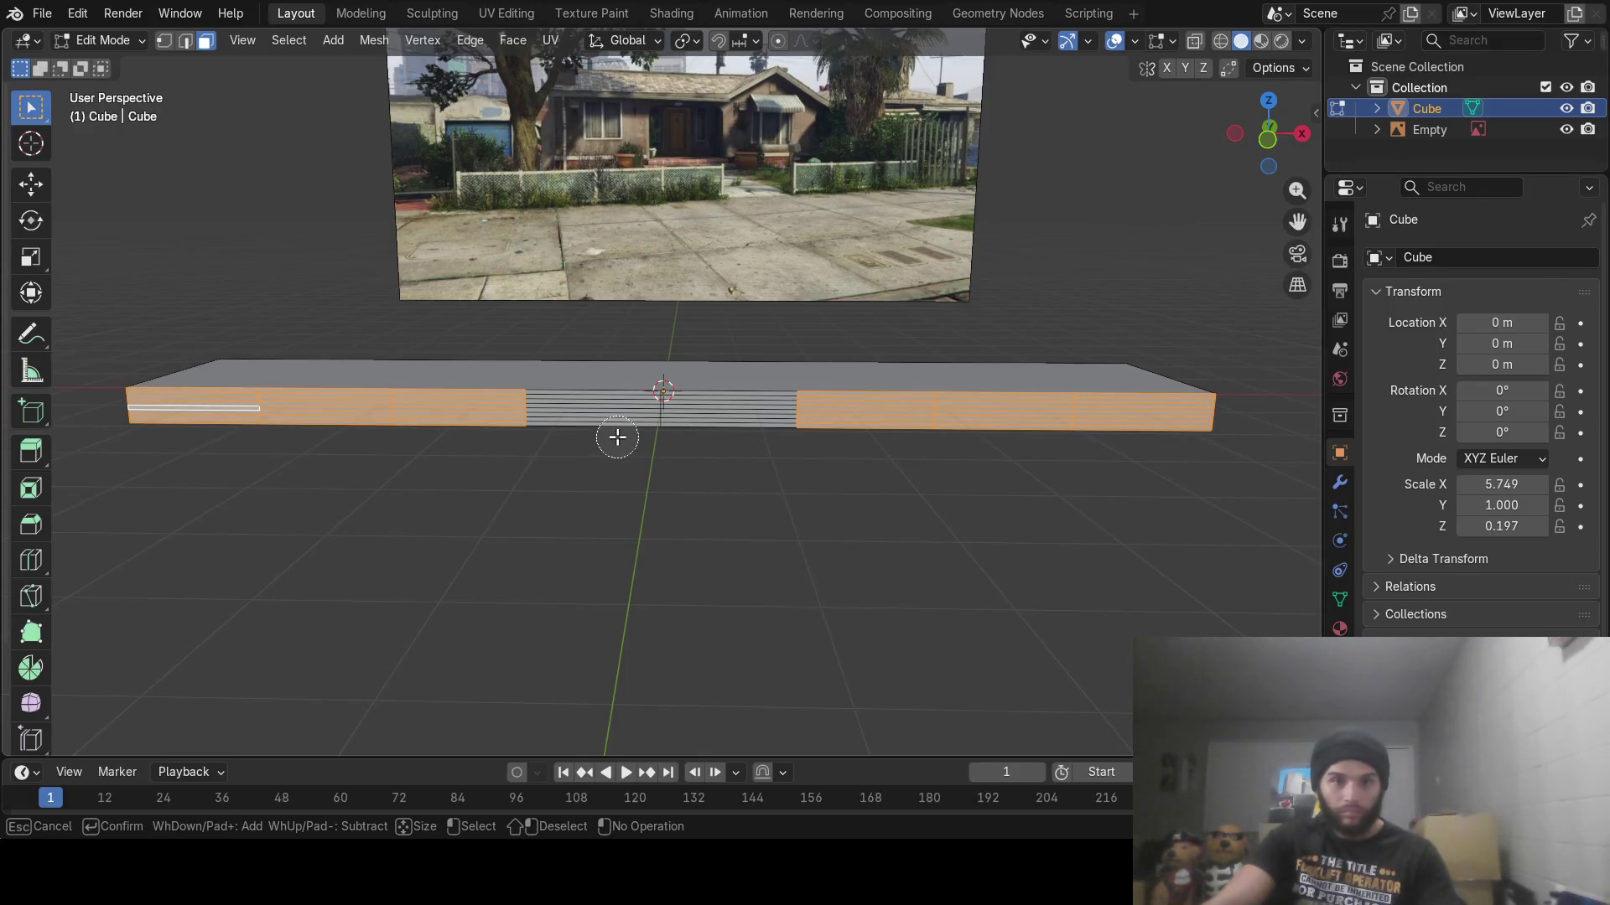
pyautogui.keyDown('ctrl'); pyautogui.moveTo(615, 432); pyautogui.dragTo(611, 452, button='middle'); pyautogui.keyUp('ctrl')
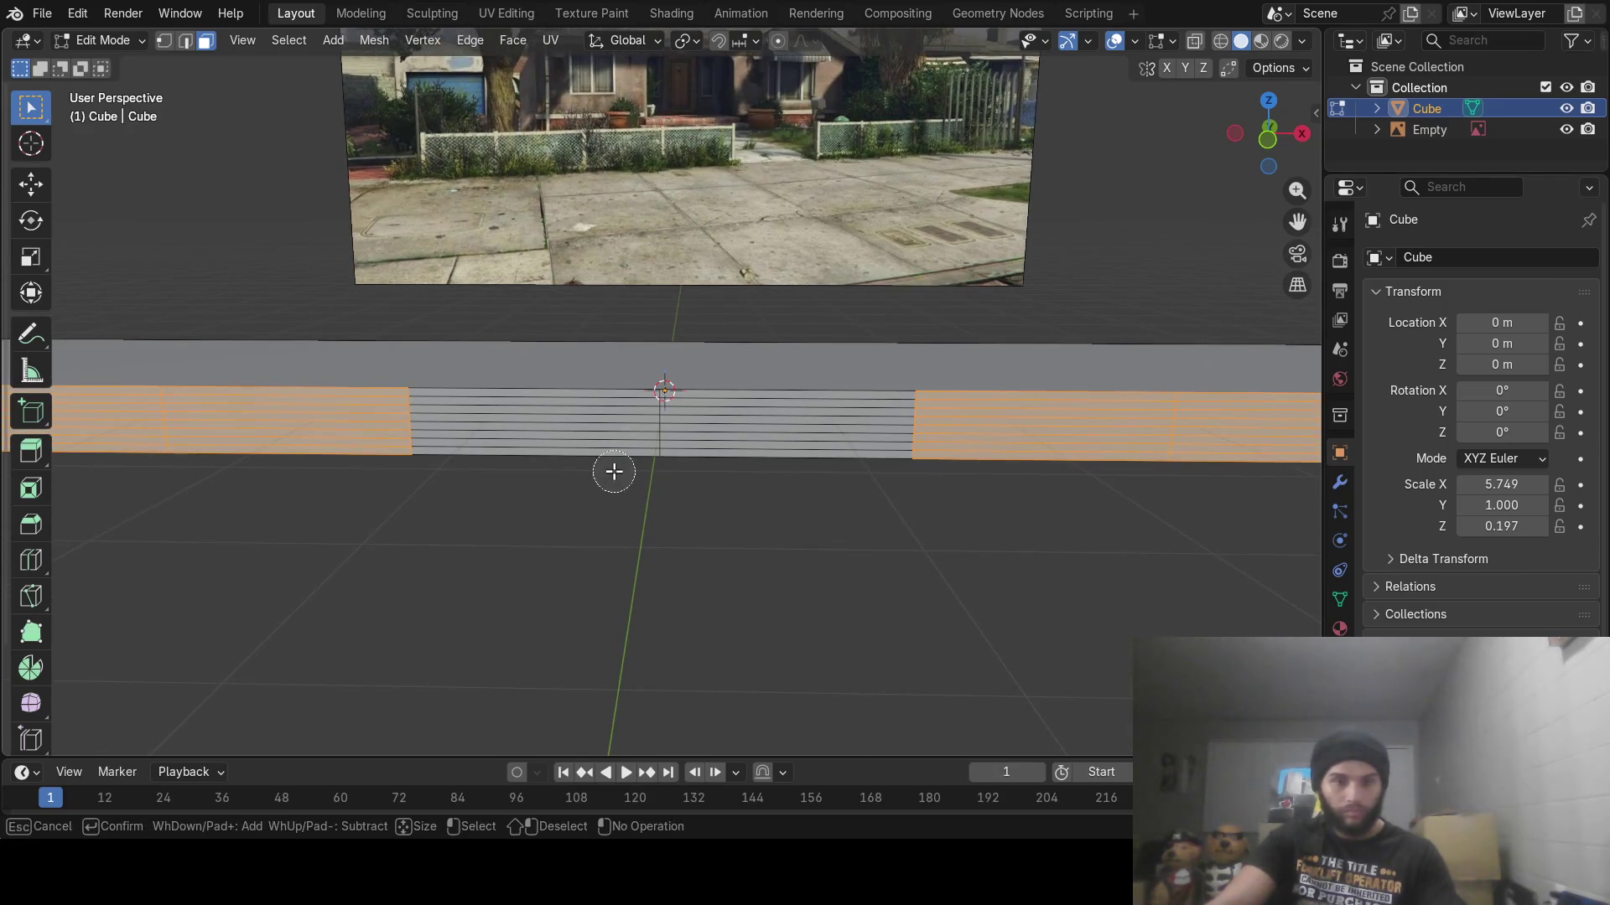
pyautogui.moveTo(609, 462); pyautogui.dragTo(629, 457)
pyautogui.click(676, 460)
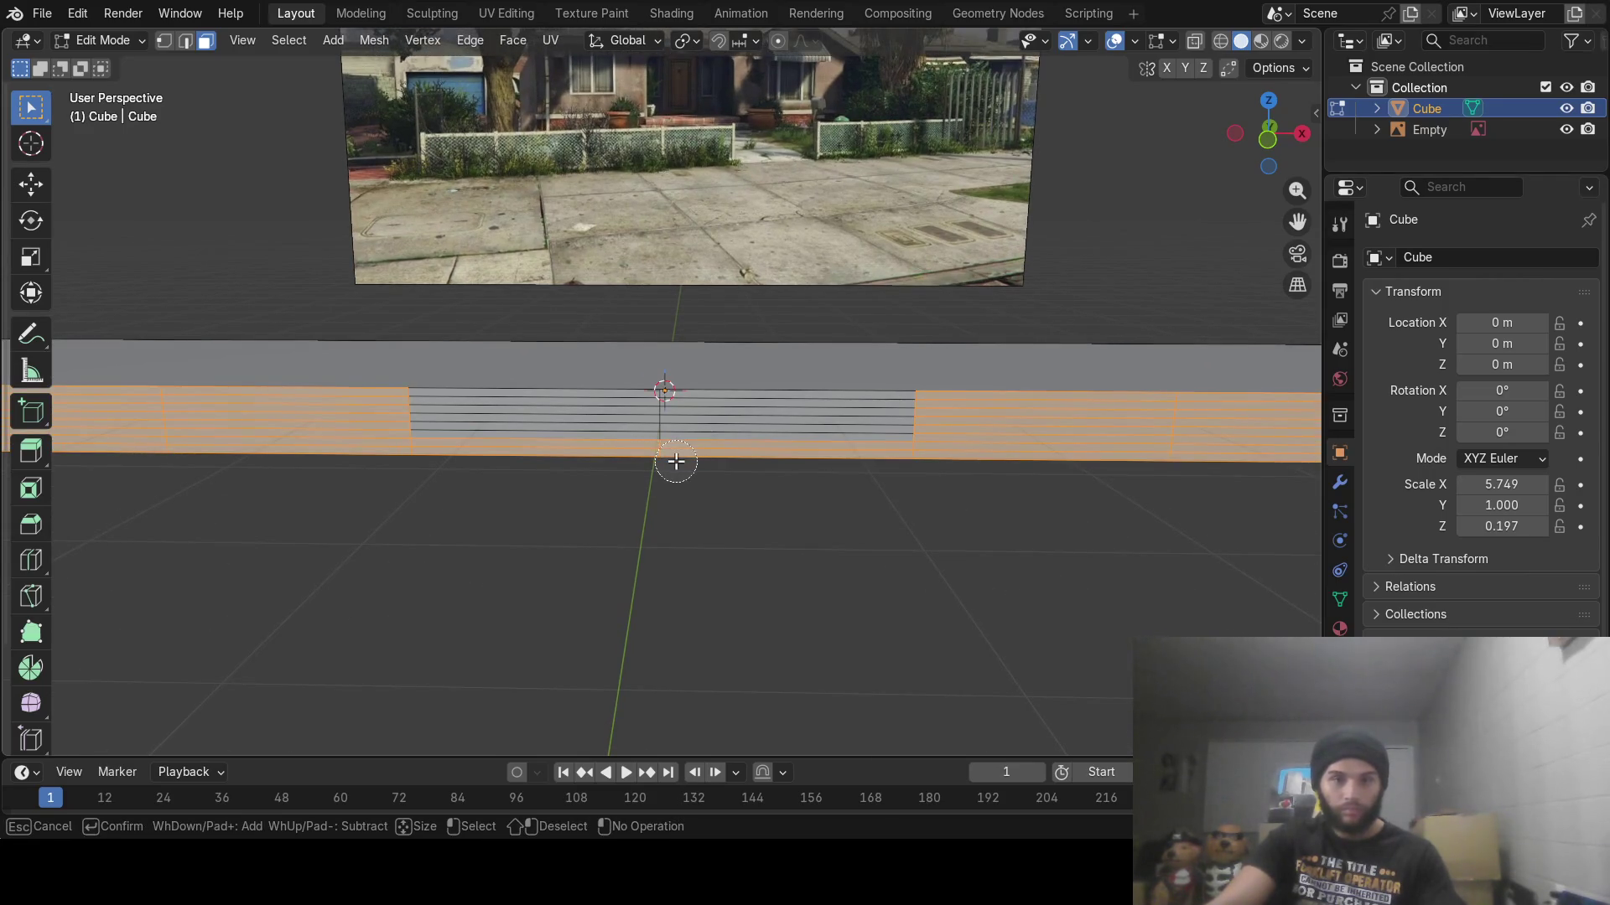
pyautogui.press('Escape')
pyautogui.scroll(-2, 676, 460)
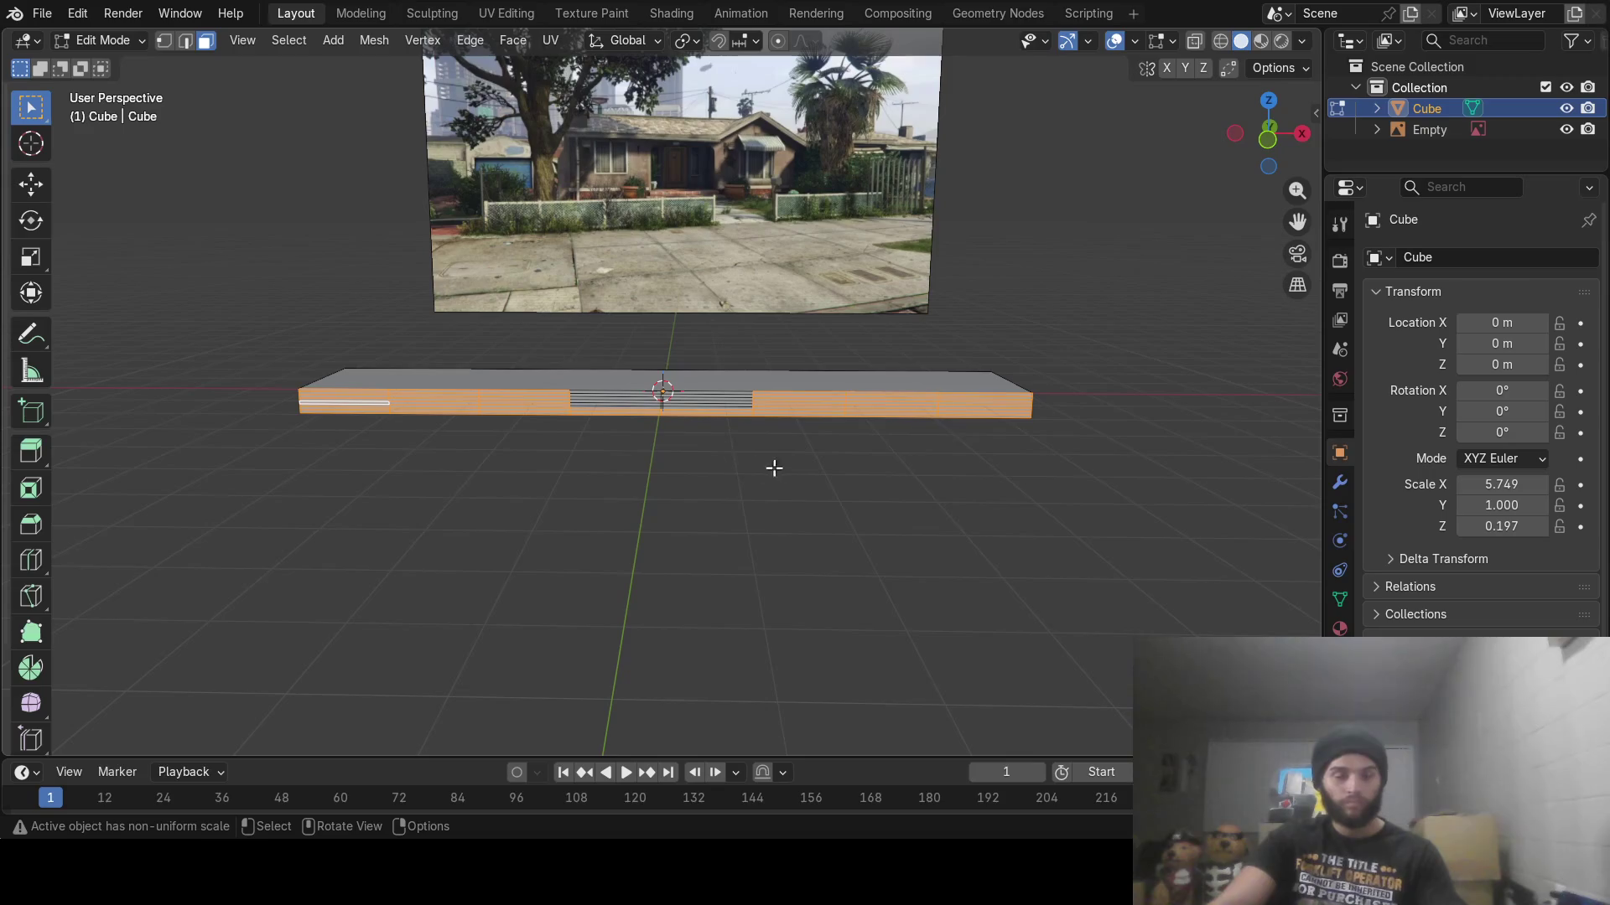
pyautogui.press('e')
pyautogui.click(811, 507)
pyautogui.moveTo(779, 446); pyautogui.dragTo(775, 511, button='middle')
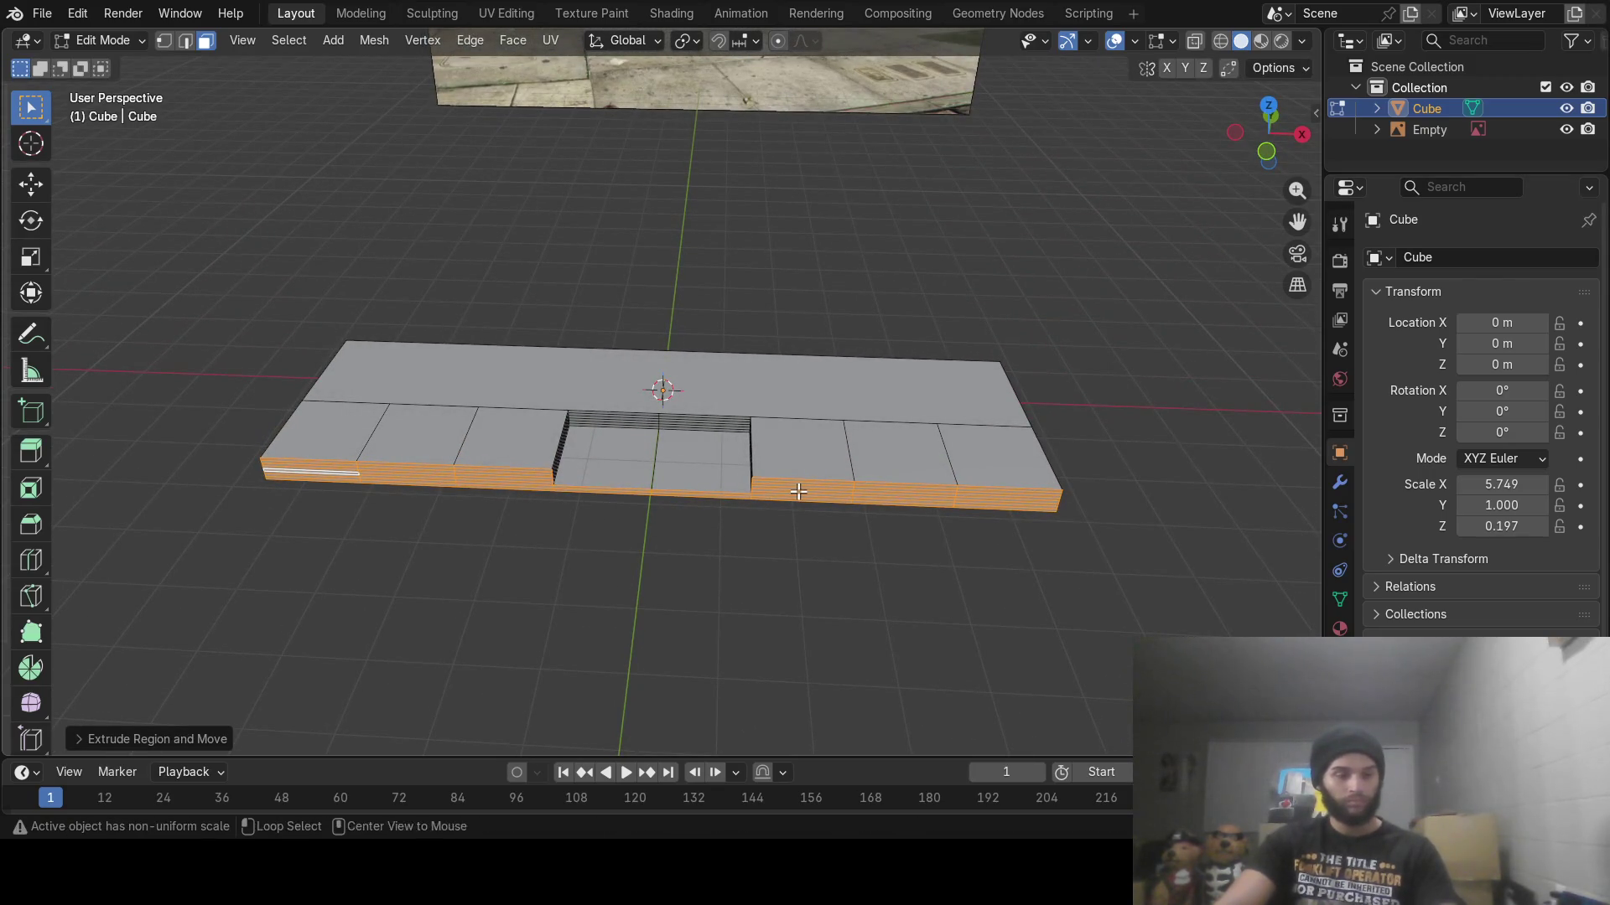
# Select the slab's top and front faces and try Bridge Faces on them
pyautogui.hotkey('alt', 'a')
pyautogui.press('c')
pyautogui.moveTo(374, 413); pyautogui.dragTo(496, 408)
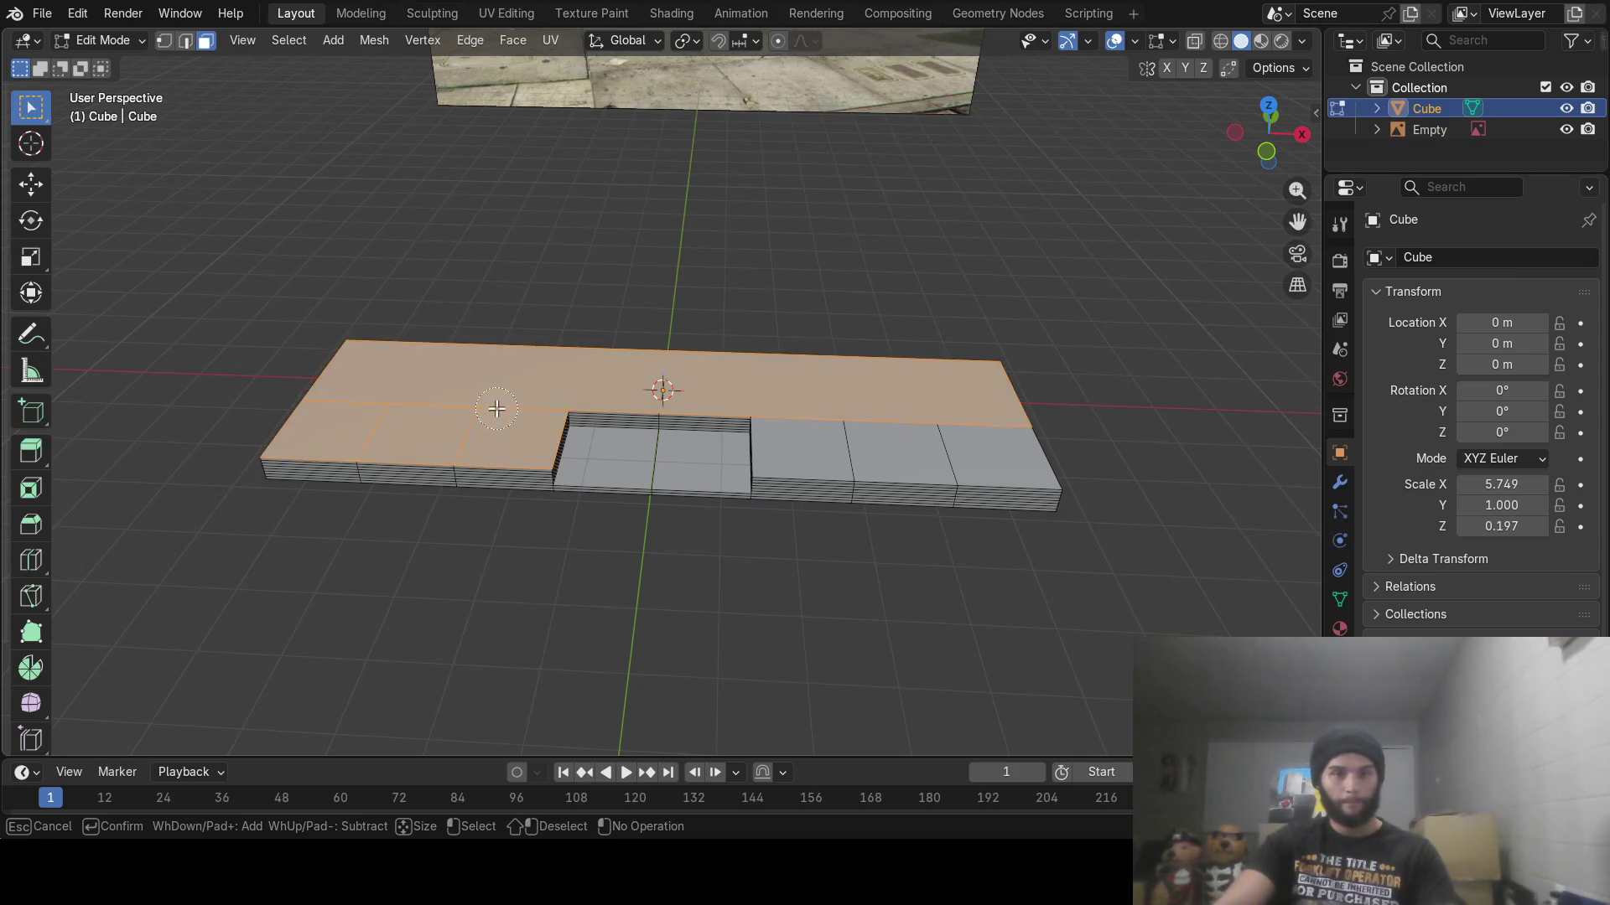
pyautogui.moveTo(798, 412); pyautogui.dragTo(936, 423)
pyautogui.rightClick(843, 416)
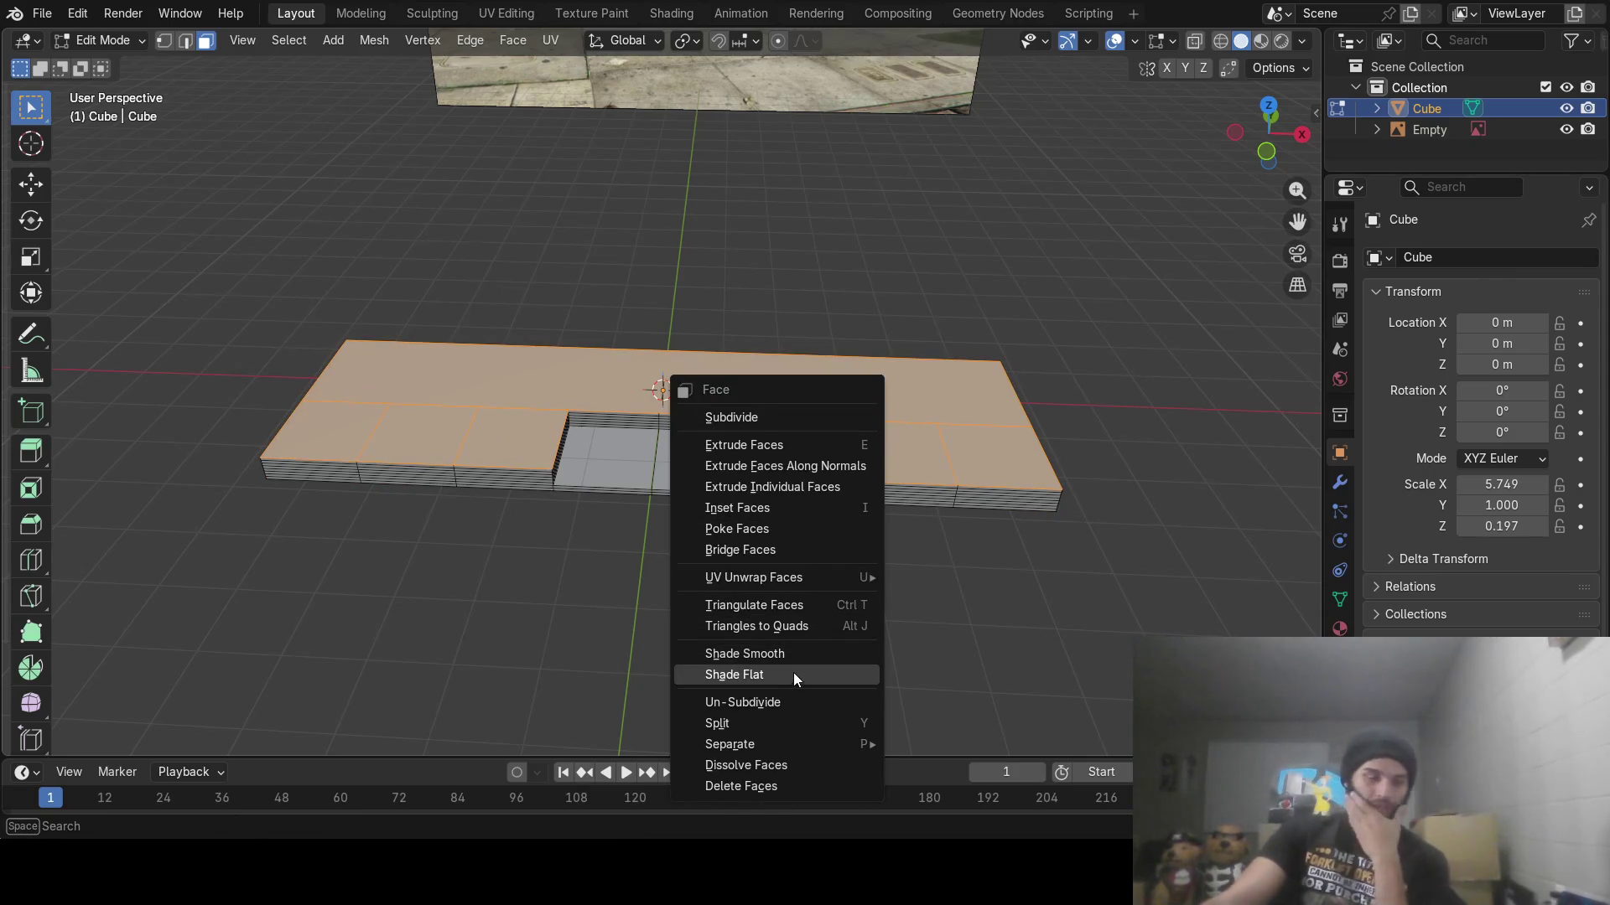
pyautogui.click(783, 549)
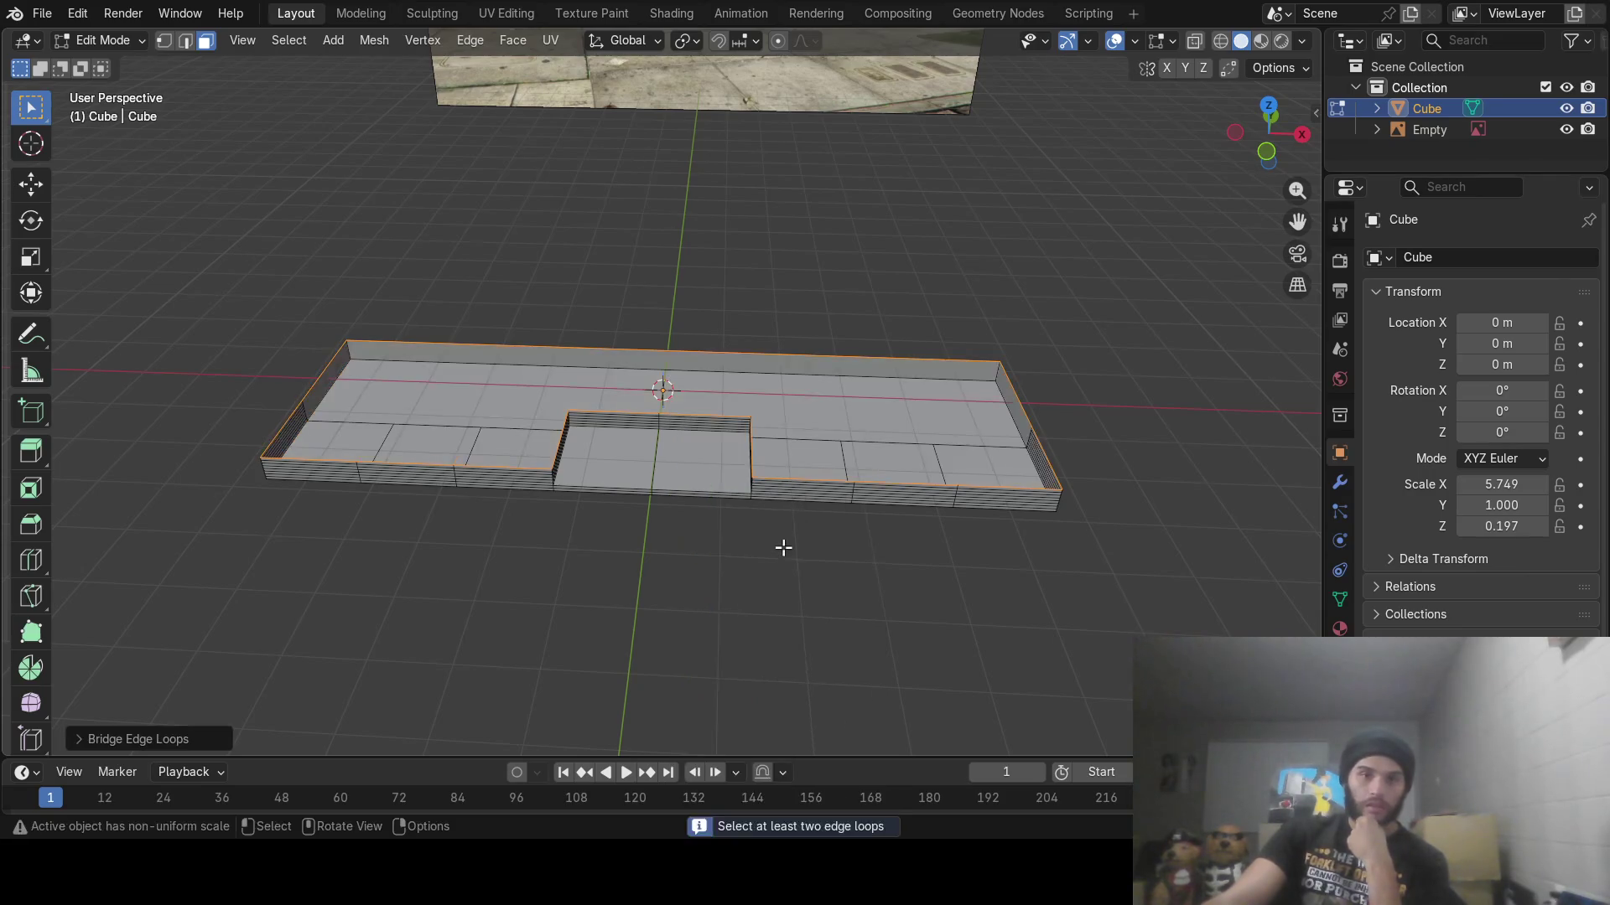
# Fill the open top of the slab with a single new face
pyautogui.moveTo(831, 495)
pyautogui.mouseDown(button='middle')
pyautogui.moveTo(855, 456)
pyautogui.moveTo(848, 505)
pyautogui.moveTo(740, 433)
pyautogui.moveTo(791, 449)
pyautogui.moveTo(834, 438)
pyautogui.moveTo(848, 489)
pyautogui.moveTo(848, 410)
pyautogui.moveTo(795, 438)
pyautogui.moveTo(813, 407)
pyautogui.moveTo(827, 415)
pyautogui.mouseUp(button='middle')
pyautogui.press('f')
pyautogui.hotkey('alt', 'a')
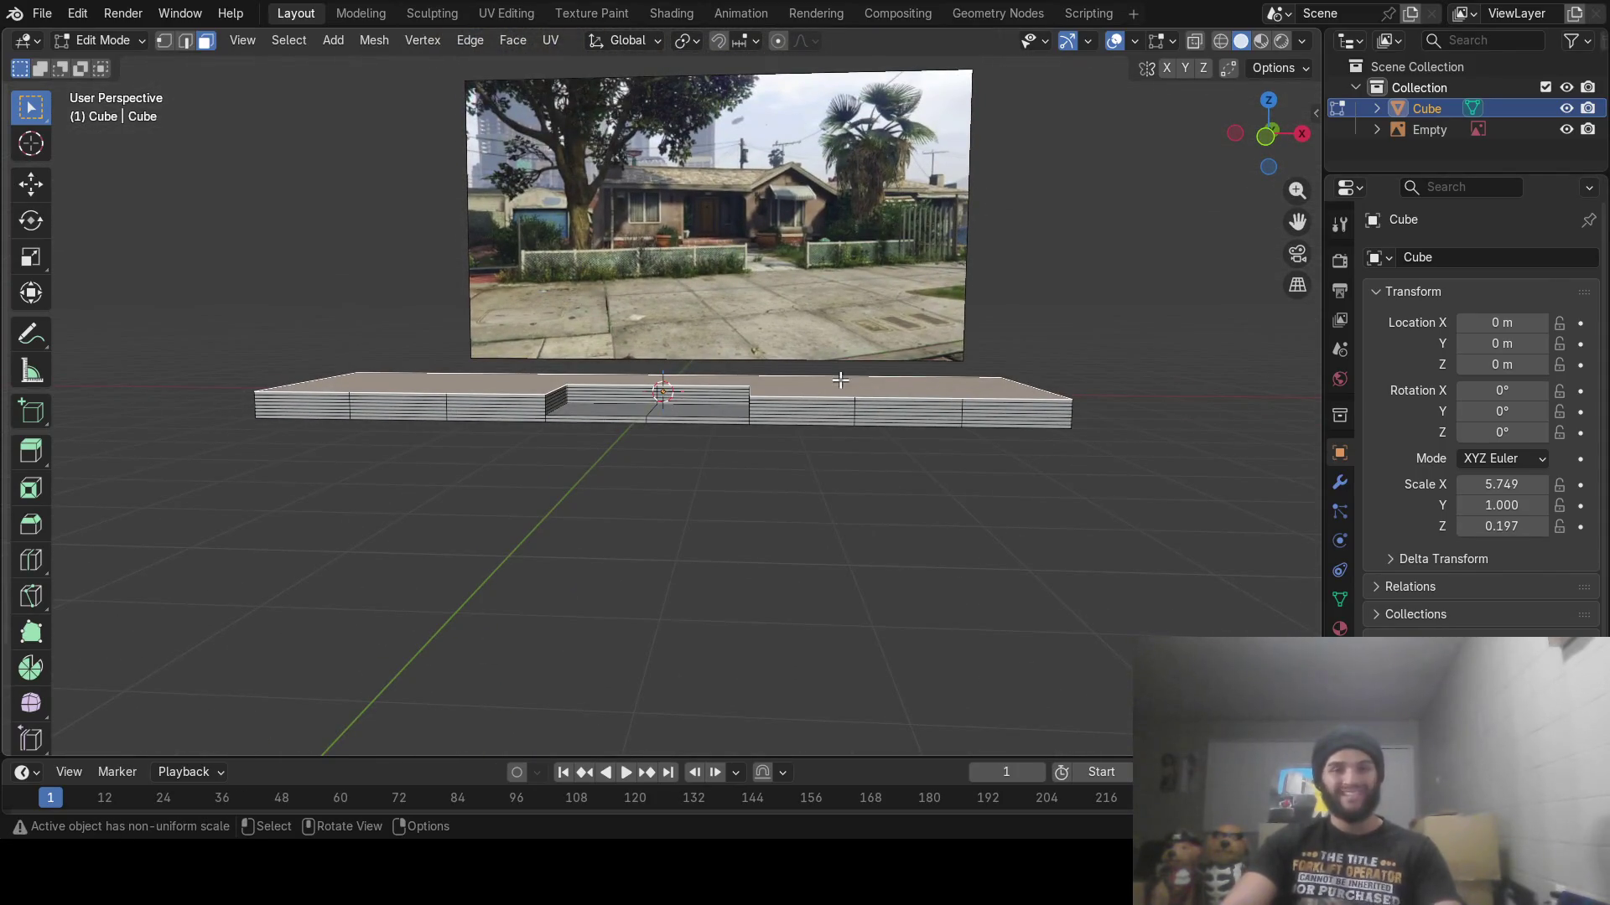
pyautogui.press('e')
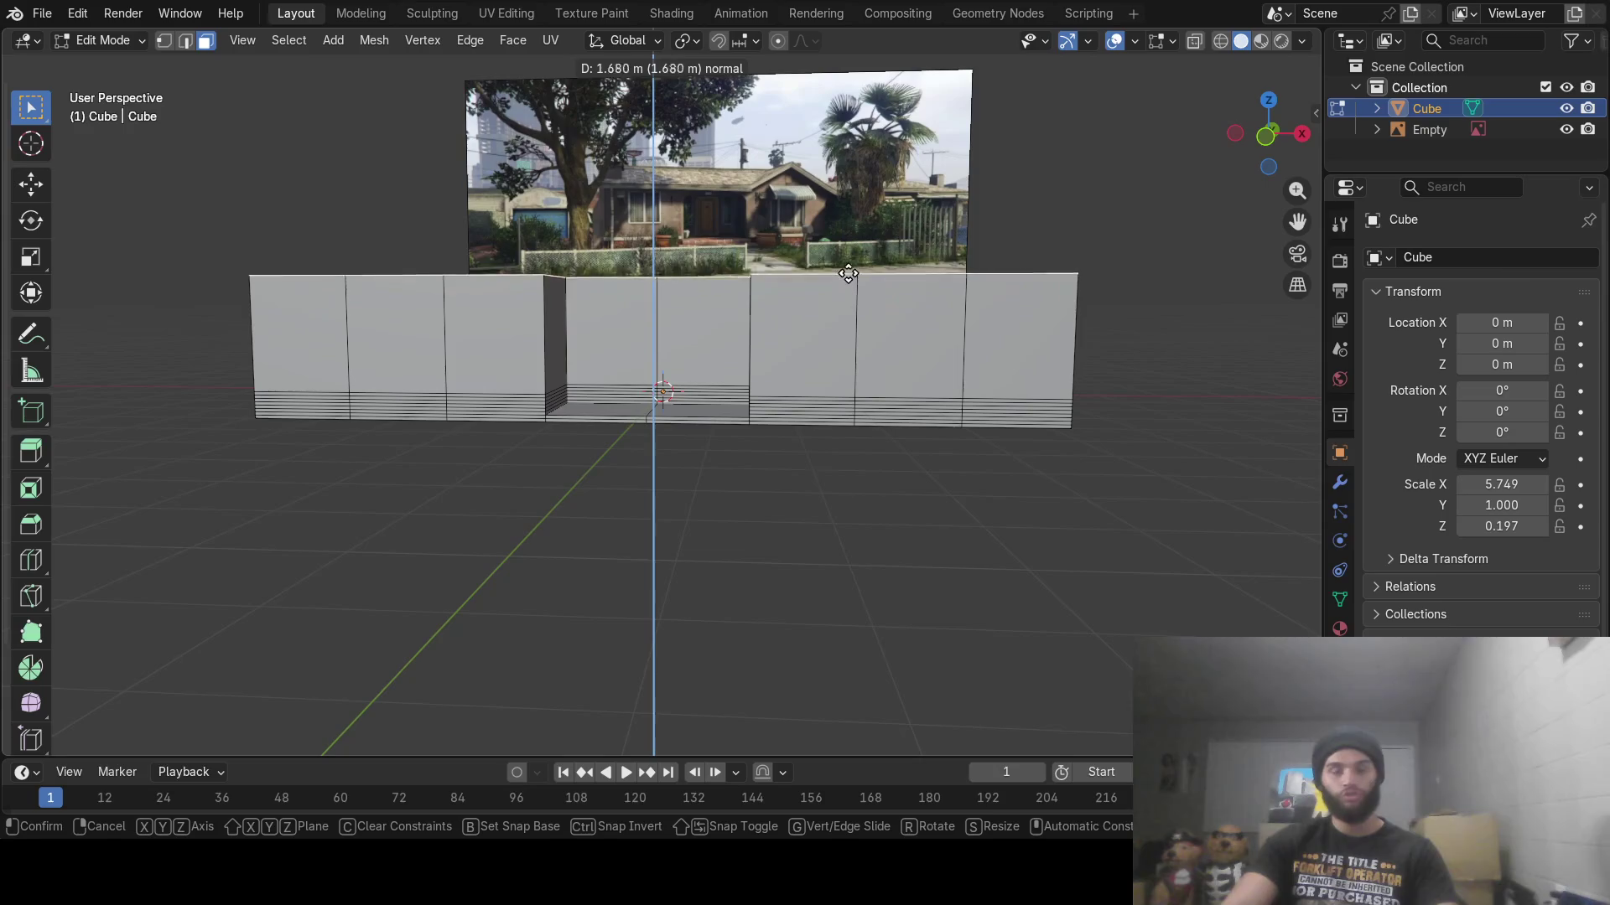
# Confirm the wall height of the upward extrusion and inspect the tall block from above
pyautogui.click(830, 243)
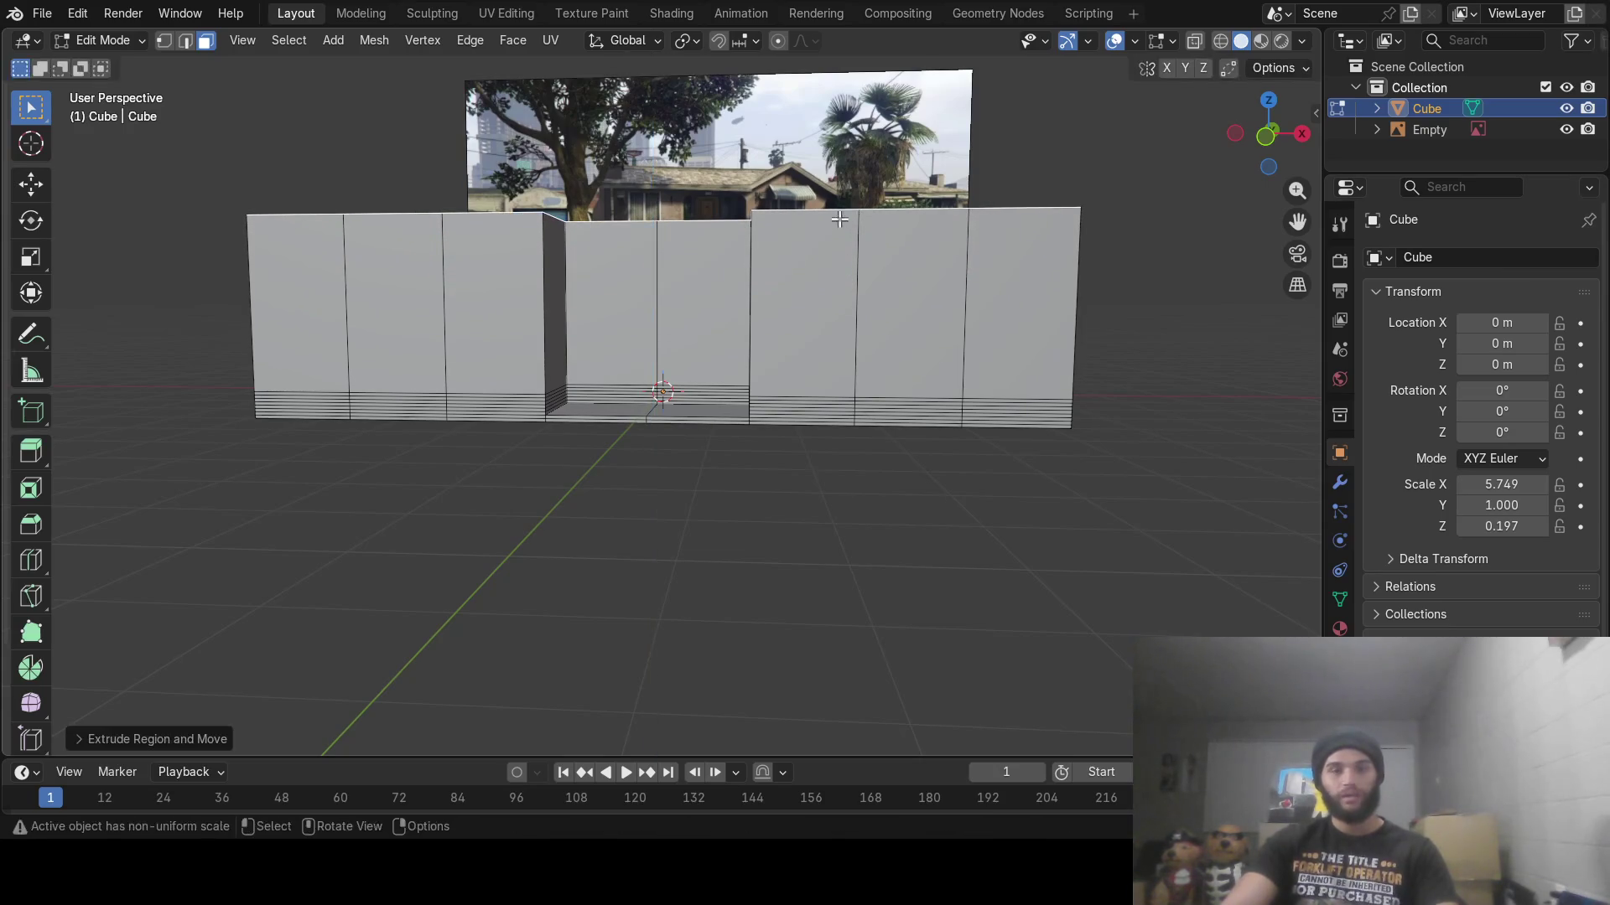
pyautogui.moveTo(830, 243)
pyautogui.mouseDown(button='middle')
pyautogui.moveTo(834, 289)
pyautogui.moveTo(843, 253)
pyautogui.moveTo(852, 290)
pyautogui.moveTo(852, 255)
pyautogui.mouseUp(button='middle')
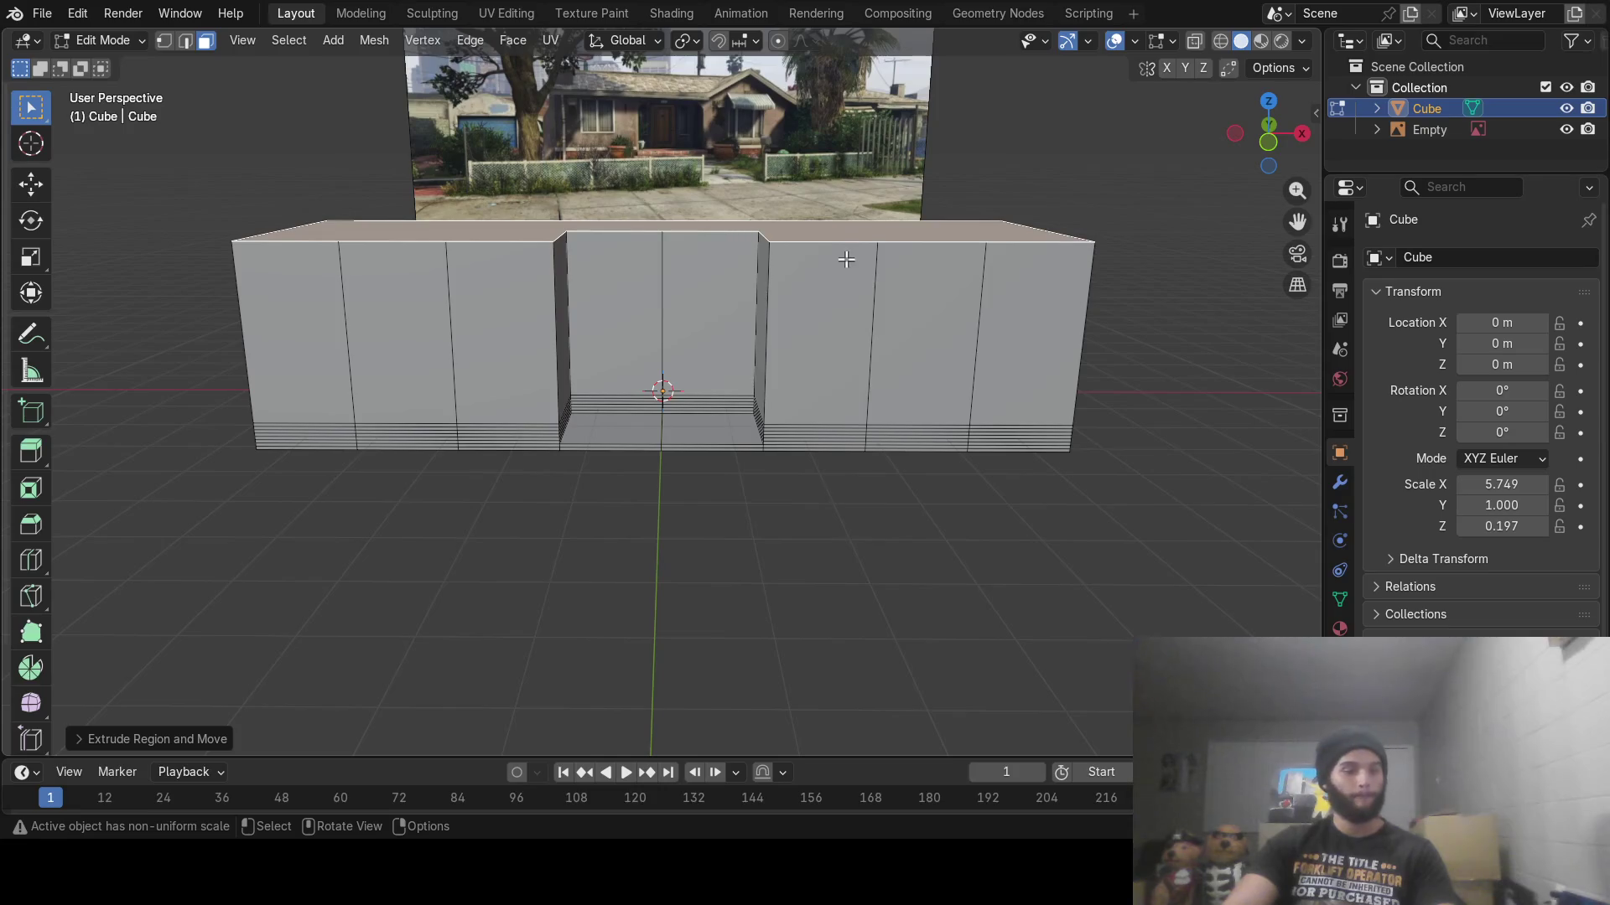
pyautogui.moveTo(846, 259); pyautogui.dragTo(843, 345, button='middle')
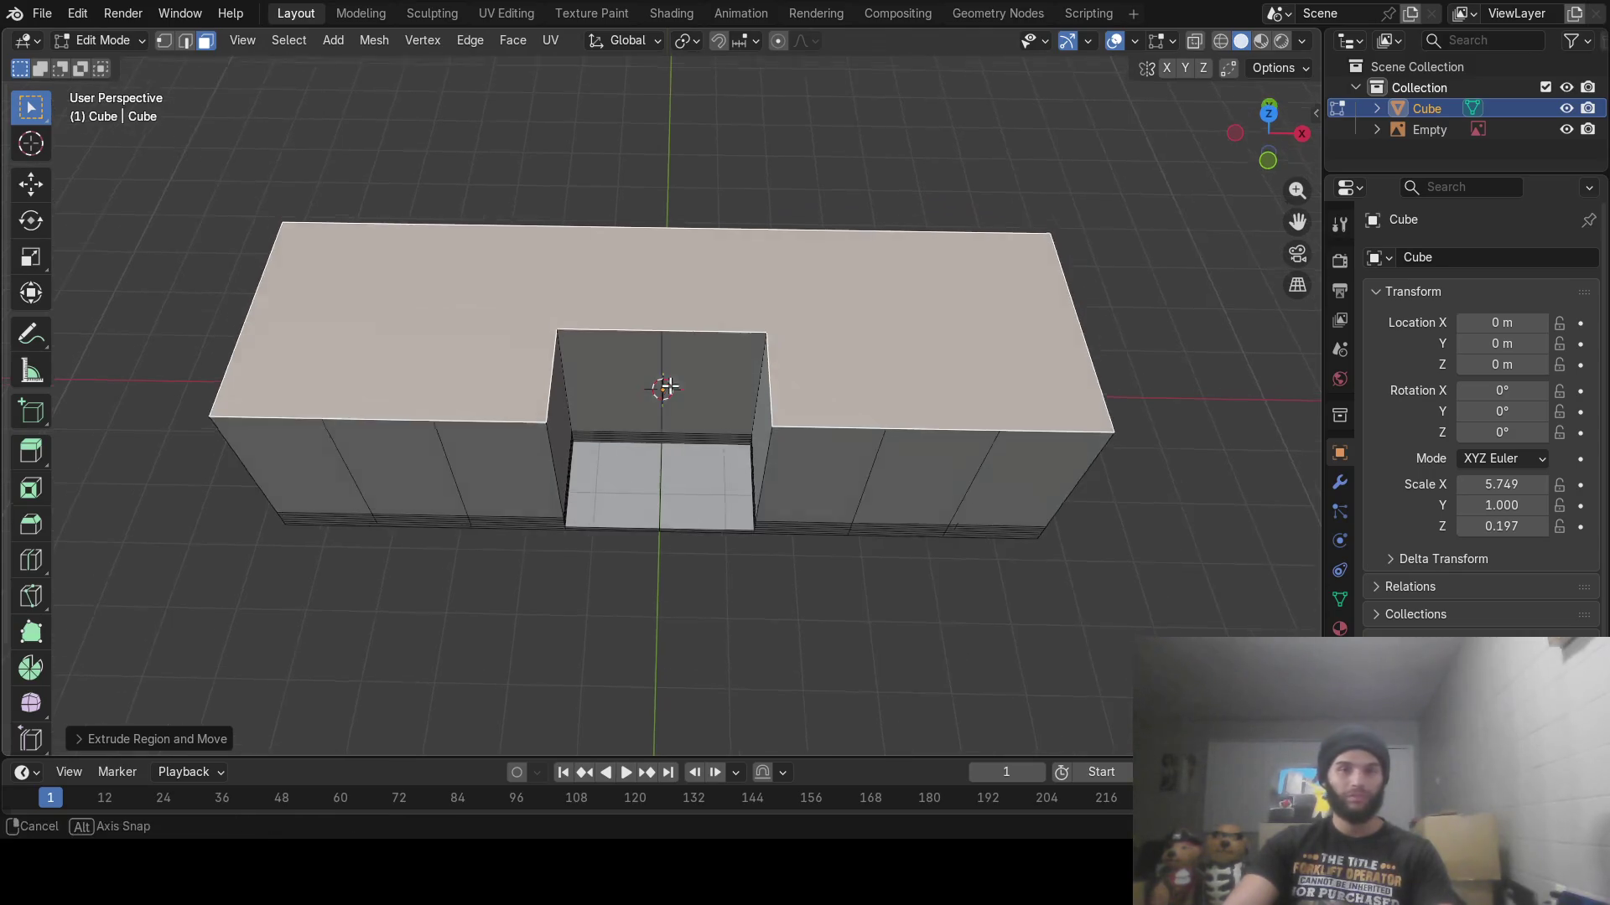
pyautogui.scroll(3, 718, 368)
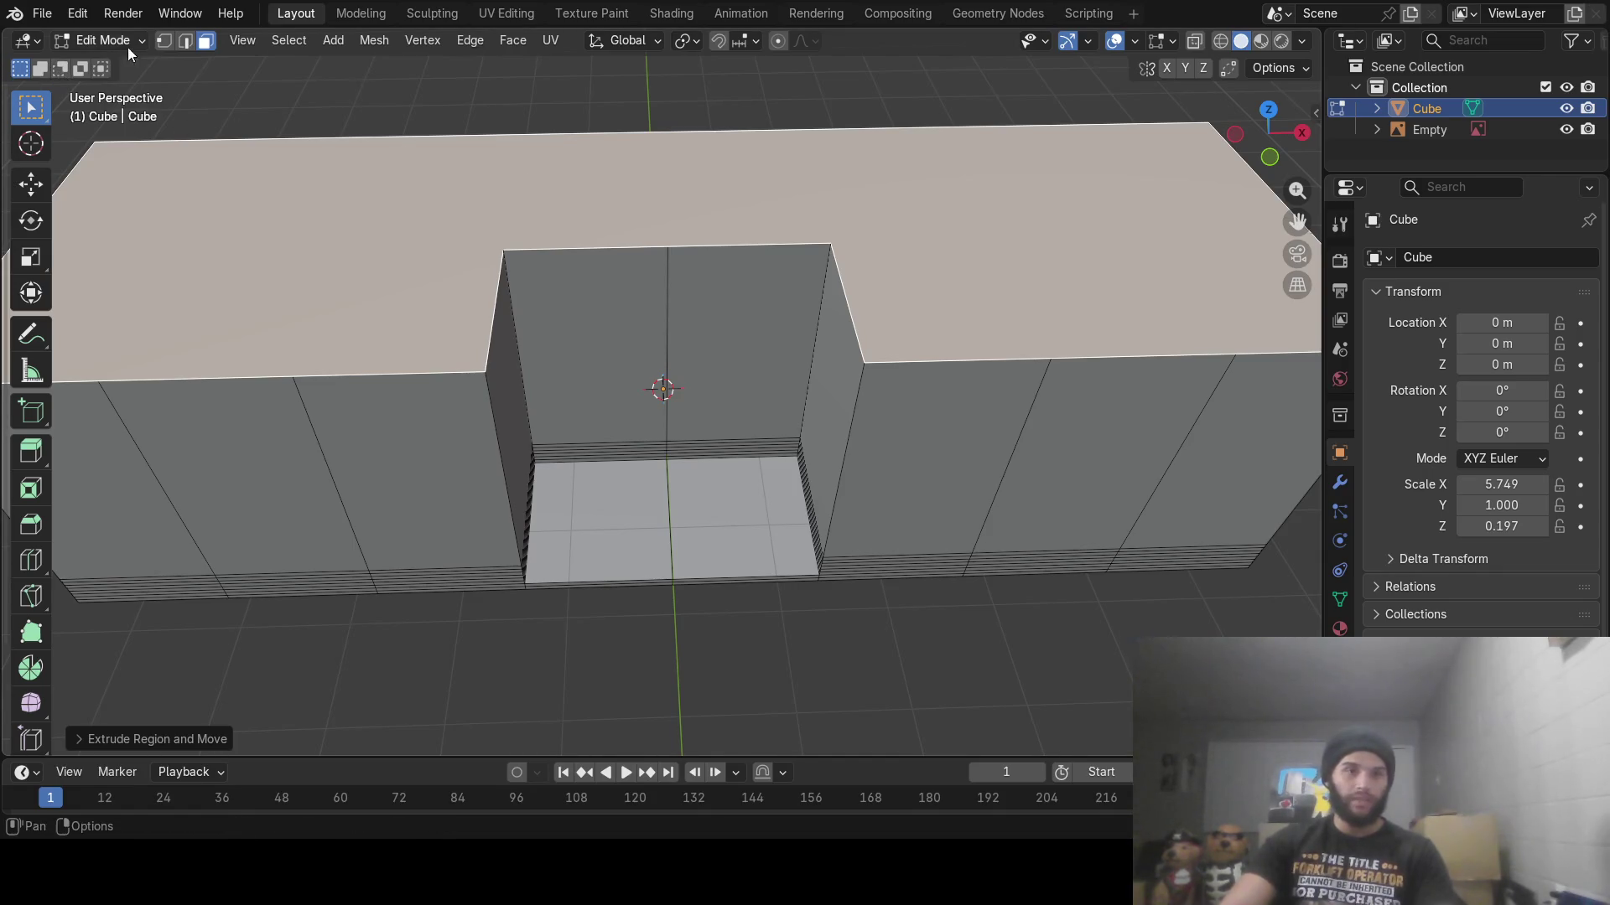
# Select the notch's two top back edges in edge mode and extend a new face across the notch
pyautogui.press('2')
pyautogui.keyDown('alt'); pyautogui.click(591, 242); pyautogui.keyUp('alt')
pyautogui.click(646, 264)
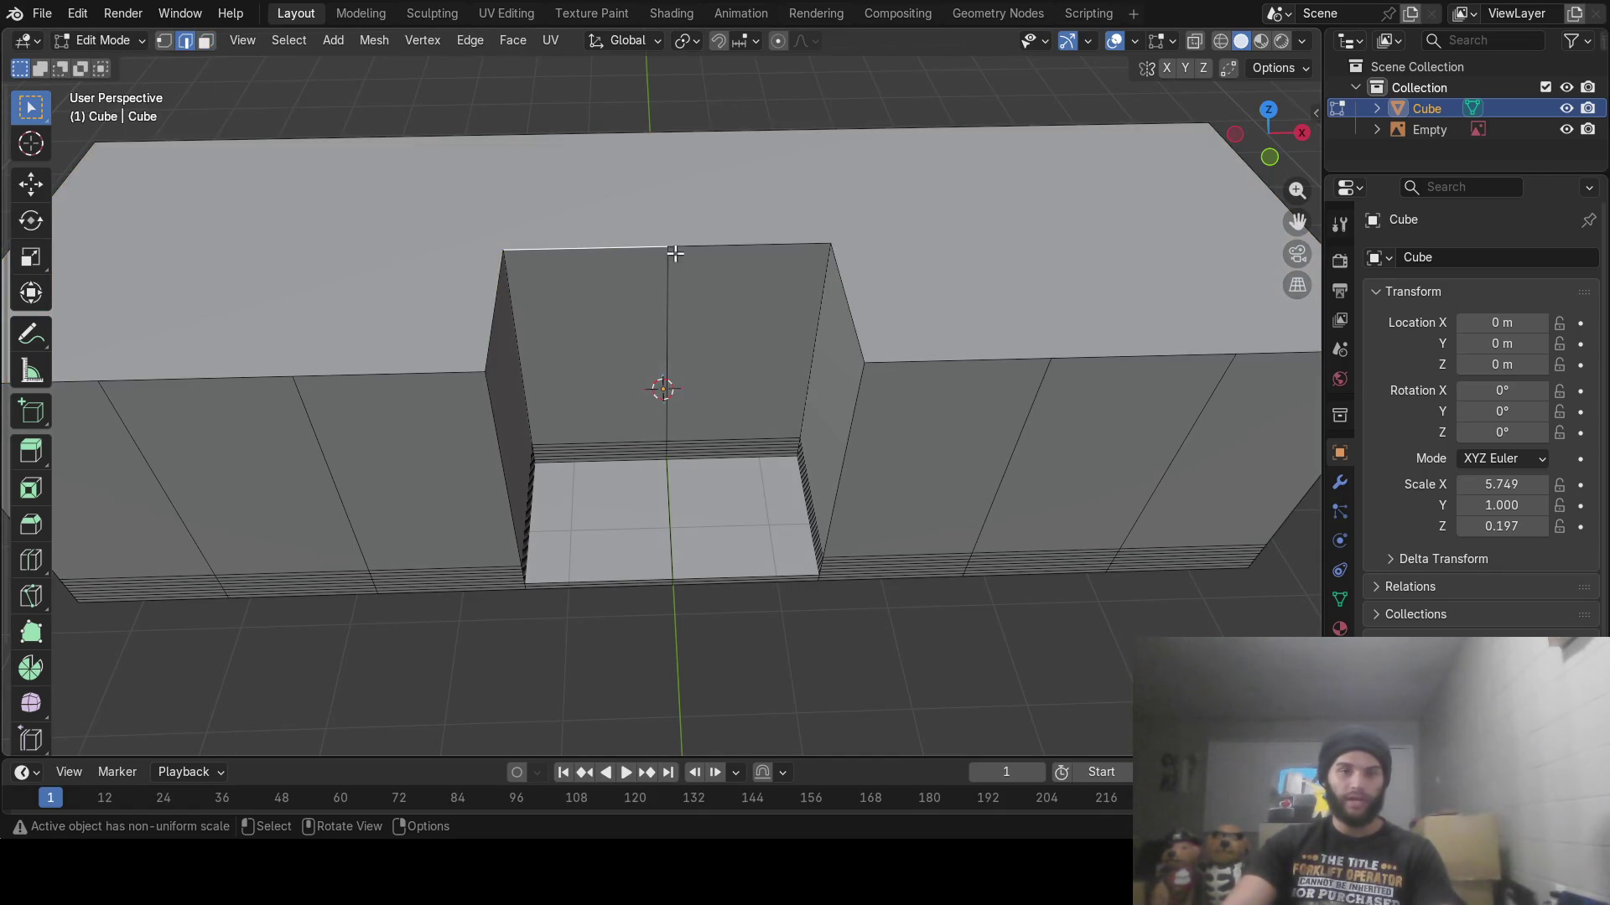
pyautogui.keyDown('shift'); pyautogui.click(682, 245); pyautogui.keyUp('shift')
pyautogui.moveTo(710, 298); pyautogui.dragTo(547, 288, button='middle')
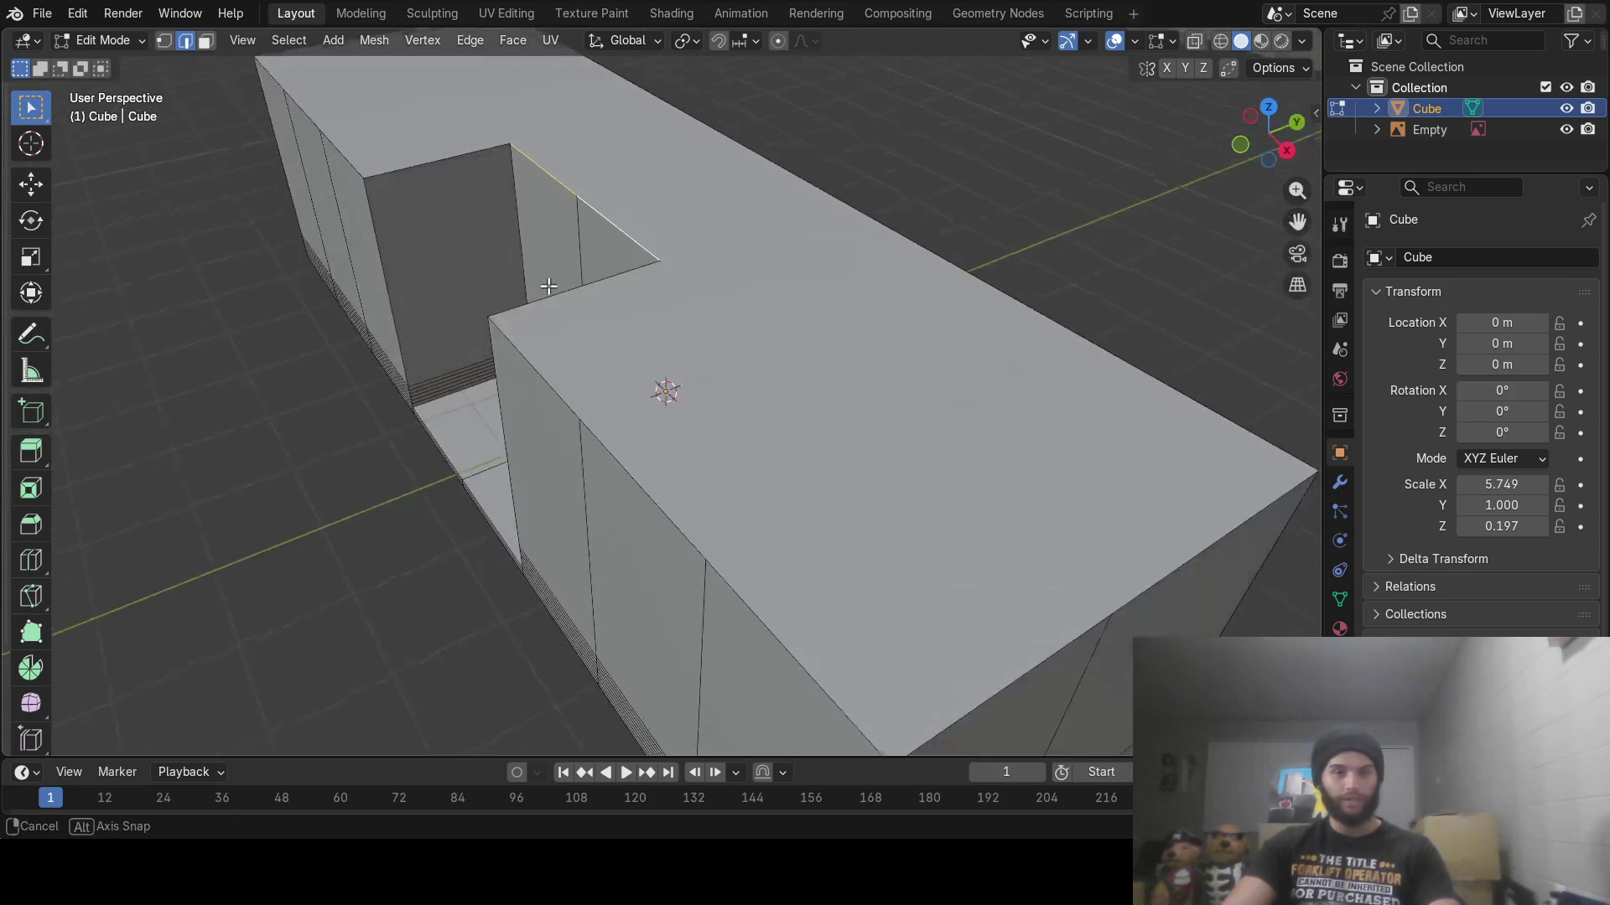
pyautogui.press('g')
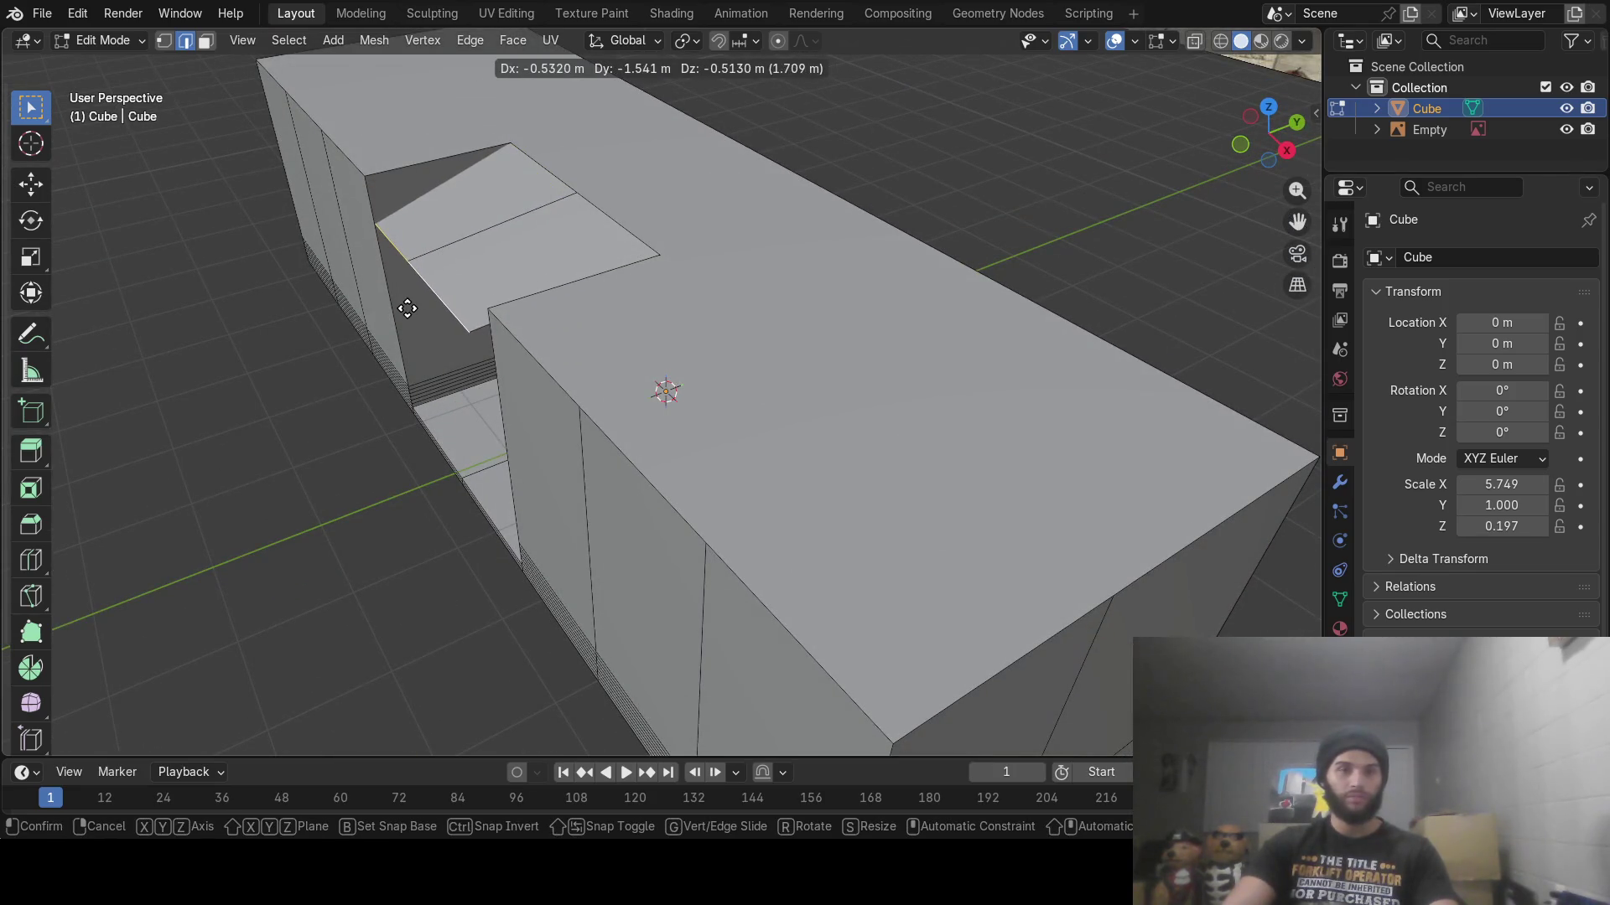
pyautogui.click(407, 309)
pyautogui.moveTo(408, 309)
pyautogui.mouseDown(button='middle')
pyautogui.moveTo(446, 244)
pyautogui.moveTo(492, 215)
pyautogui.moveTo(586, 279)
pyautogui.moveTo(144, 203)
pyautogui.mouseUp(button='middle')
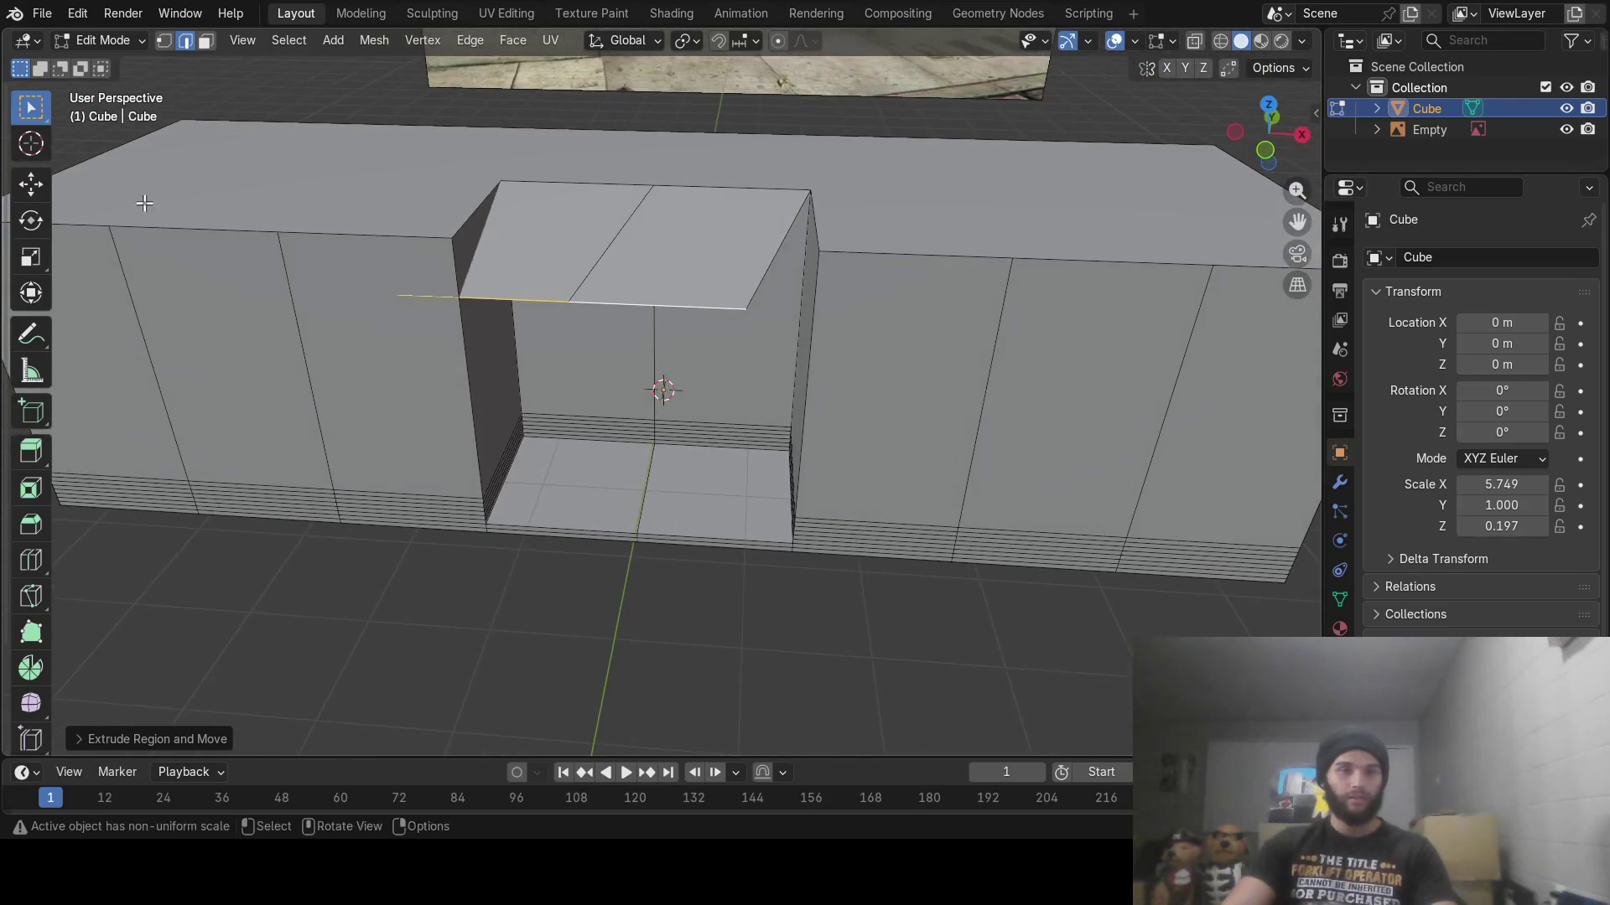
# Move the new roof edge sideways along X, then raise it along Z to the block's top
pyautogui.press('g')
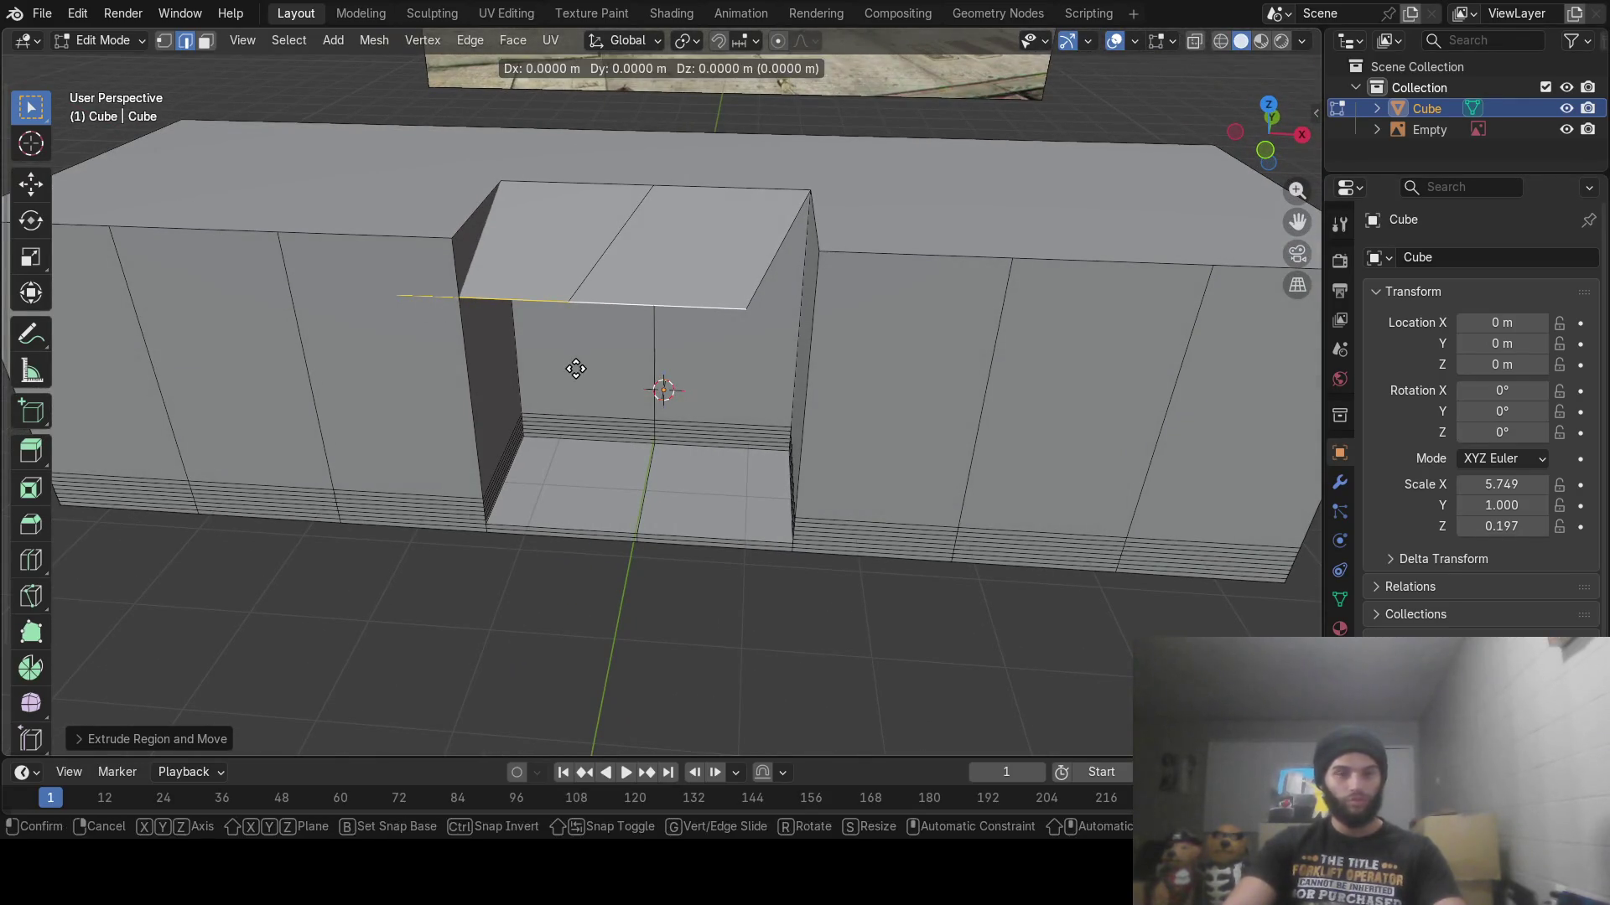
pyautogui.press('y')
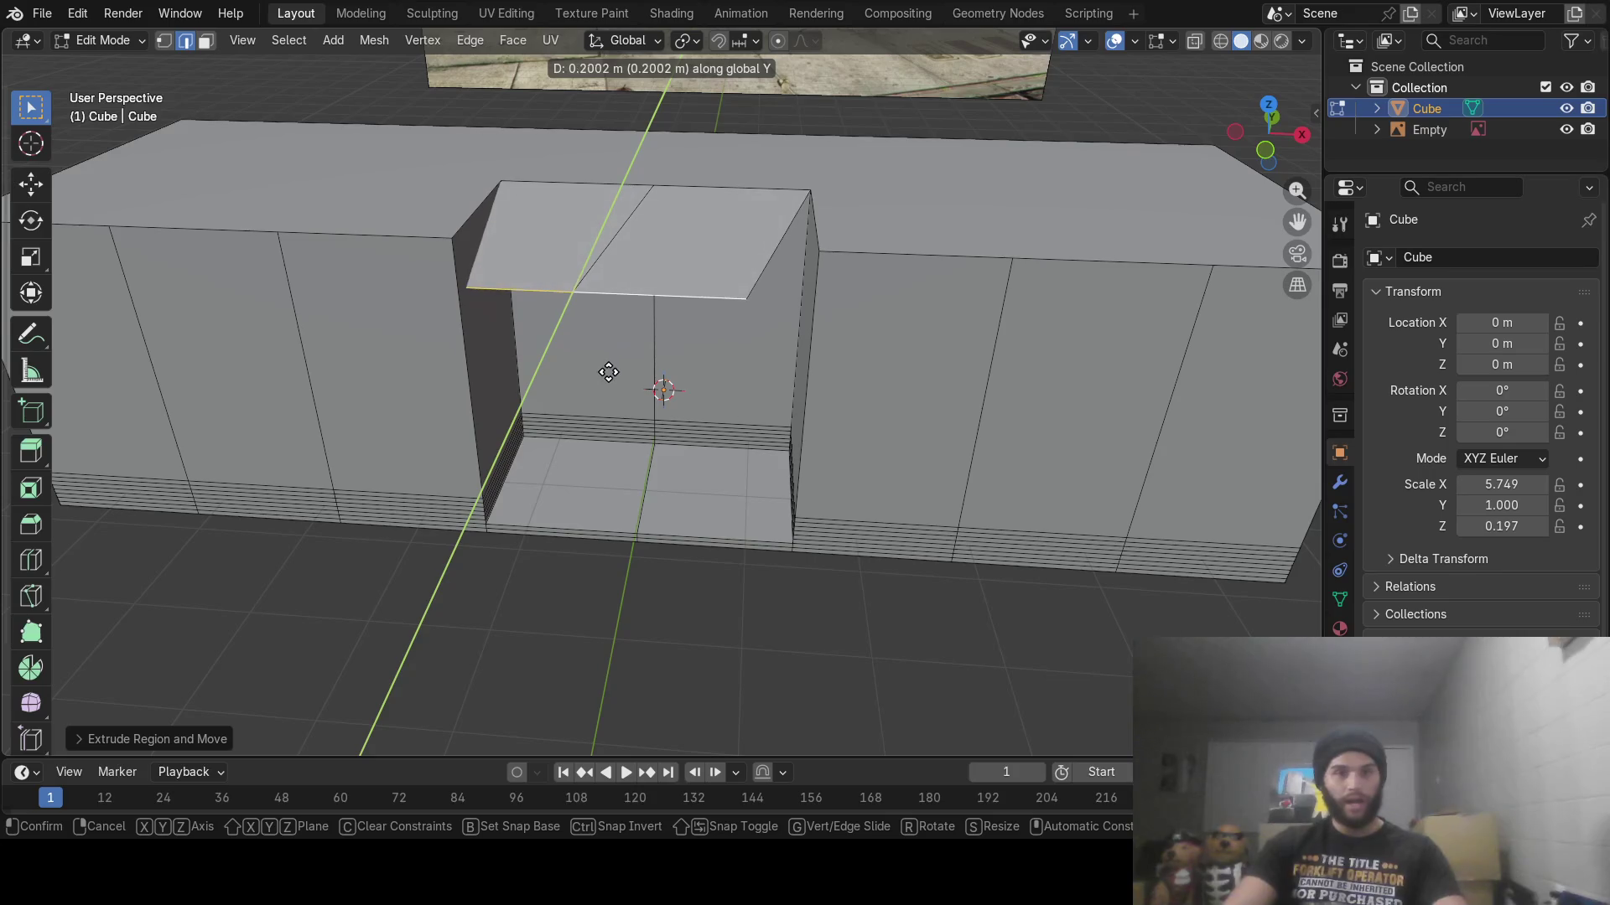
pyautogui.press('x')
pyautogui.click(642, 382)
pyautogui.moveTo(643, 381)
pyautogui.mouseDown(button='middle')
pyautogui.moveTo(647, 360)
pyautogui.moveTo(460, 316)
pyautogui.mouseUp(button='middle')
pyautogui.press('g')
pyautogui.press('z')
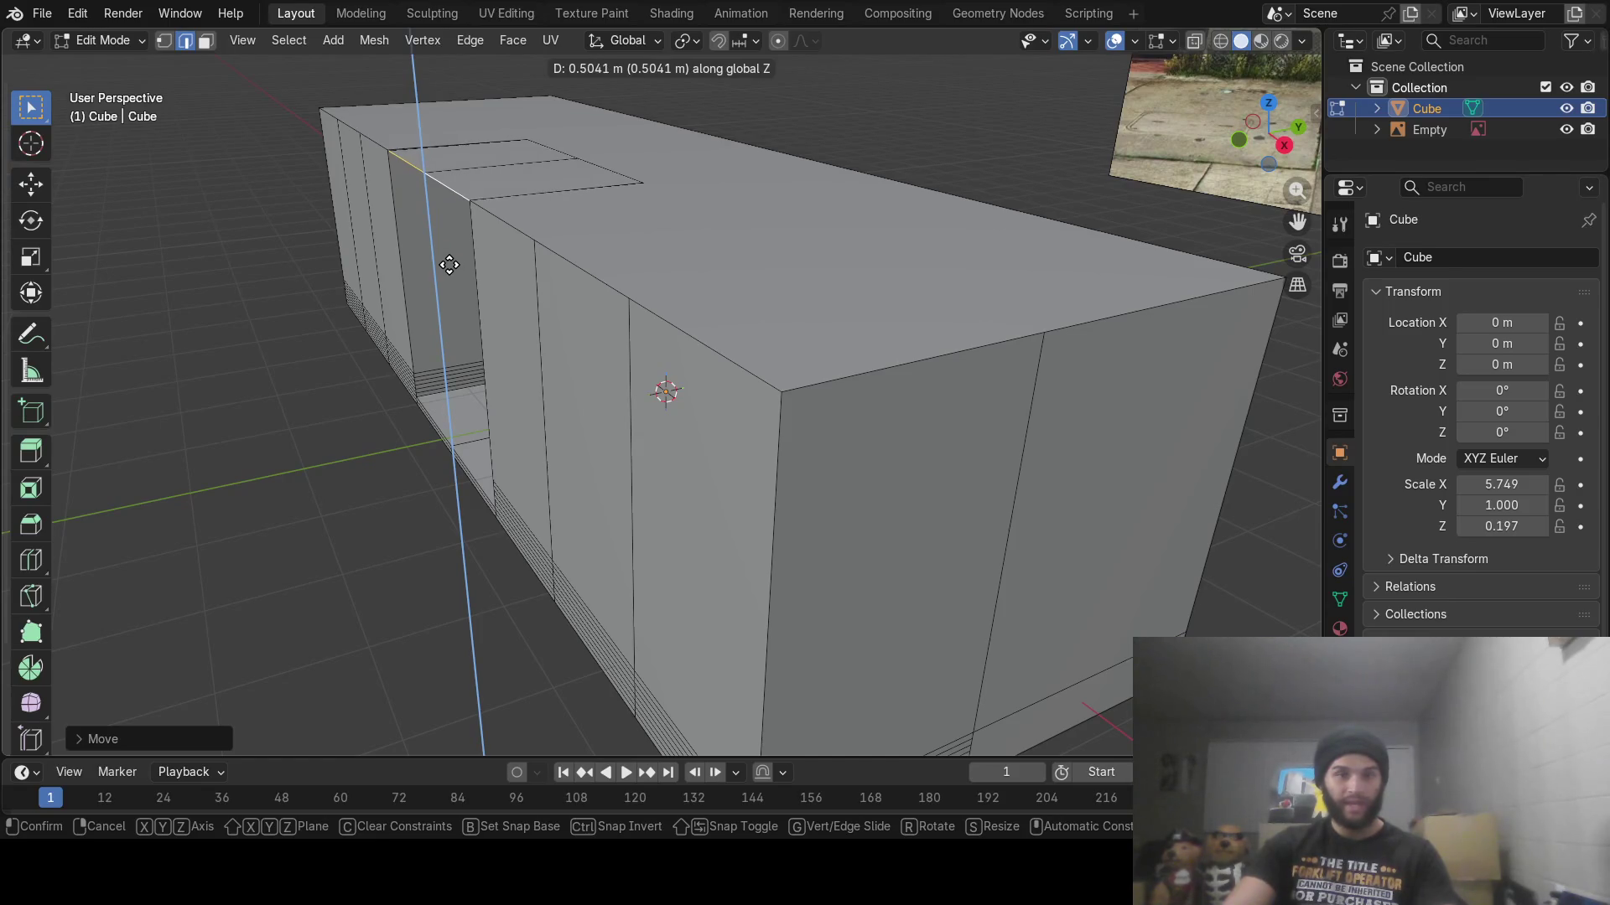
pyautogui.click(449, 263)
pyautogui.moveTo(445, 263)
pyautogui.mouseDown(button='middle')
pyautogui.moveTo(657, 381)
pyautogui.moveTo(611, 331)
pyautogui.moveTo(623, 340)
pyautogui.moveTo(630, 318)
pyautogui.mouseUp(button='middle')
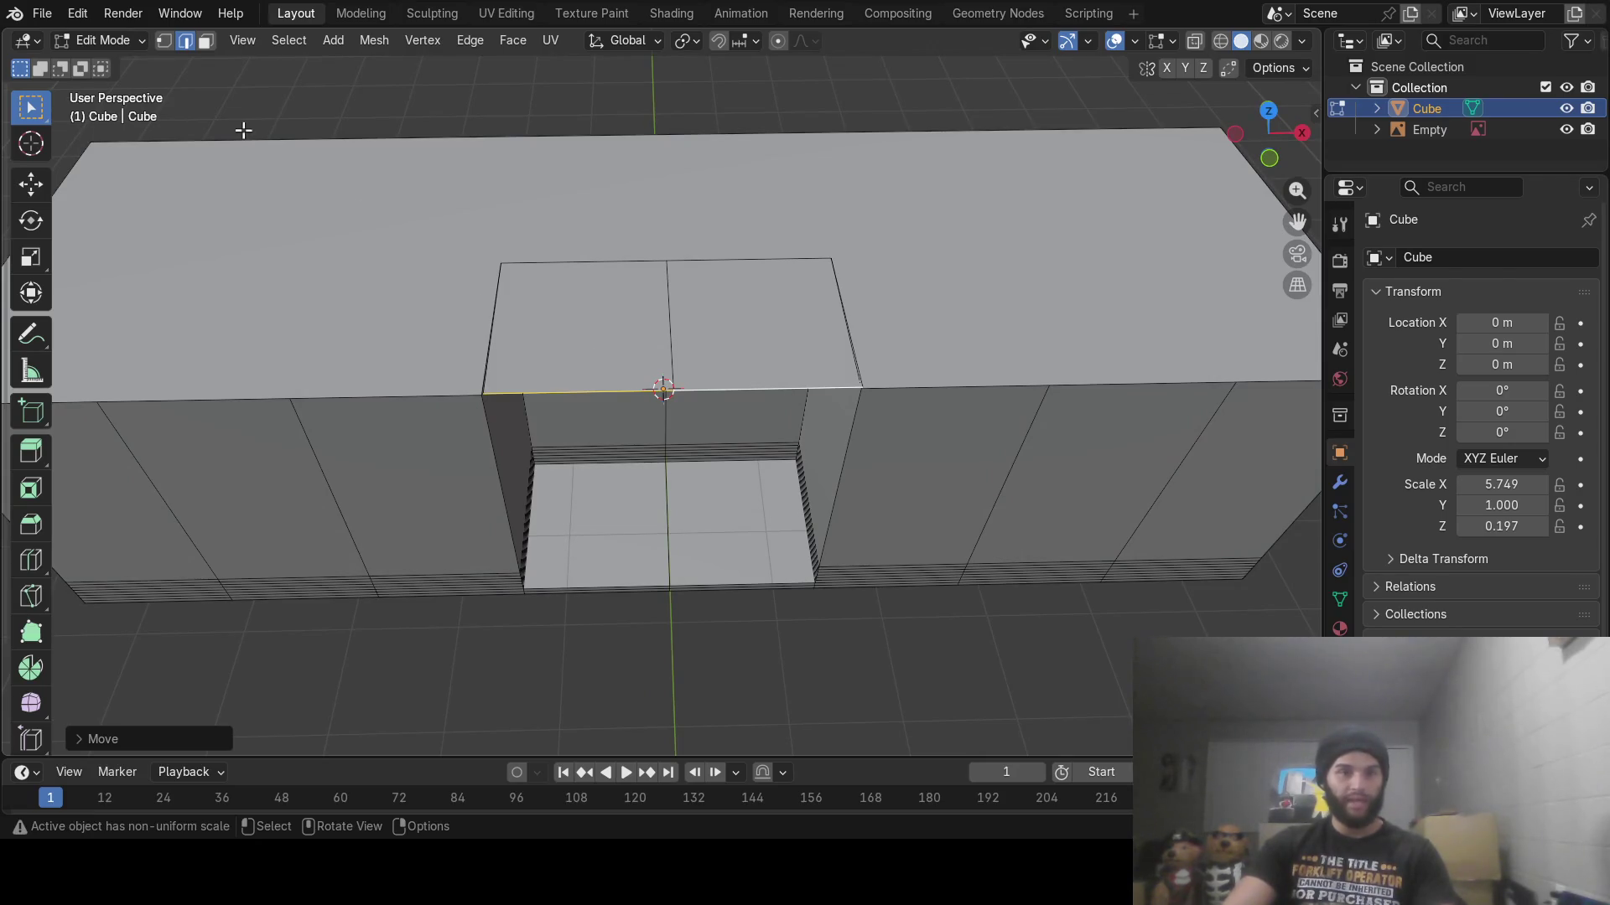
pyautogui.moveTo(449, 274)
pyautogui.mouseDown(button='middle')
pyautogui.moveTo(402, 244)
pyautogui.moveTo(620, 440)
pyautogui.moveTo(514, 410)
pyautogui.moveTo(402, 316)
pyautogui.moveTo(686, 568)
pyautogui.moveTo(813, 611)
pyautogui.moveTo(531, 481)
pyautogui.mouseUp(button='middle')
pyautogui.scroll(4, 403, 244)
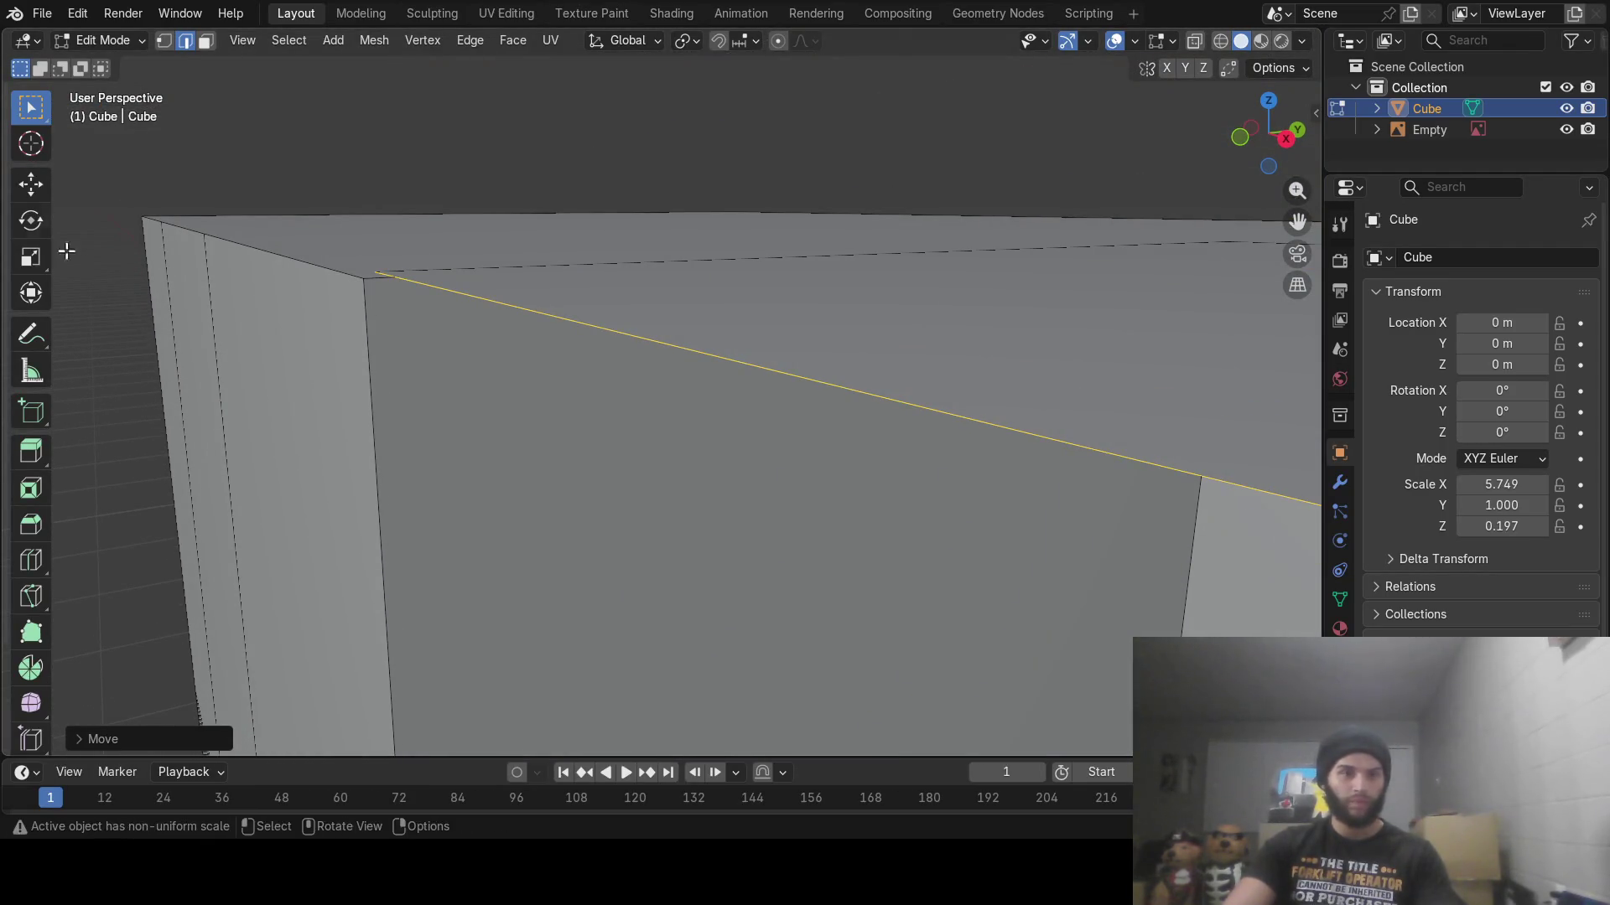
# Nudge the selected roof edge slightly along Y and Z to align it with the block
pyautogui.click(38, 196)
pyautogui.scroll(-4, 564, 273)
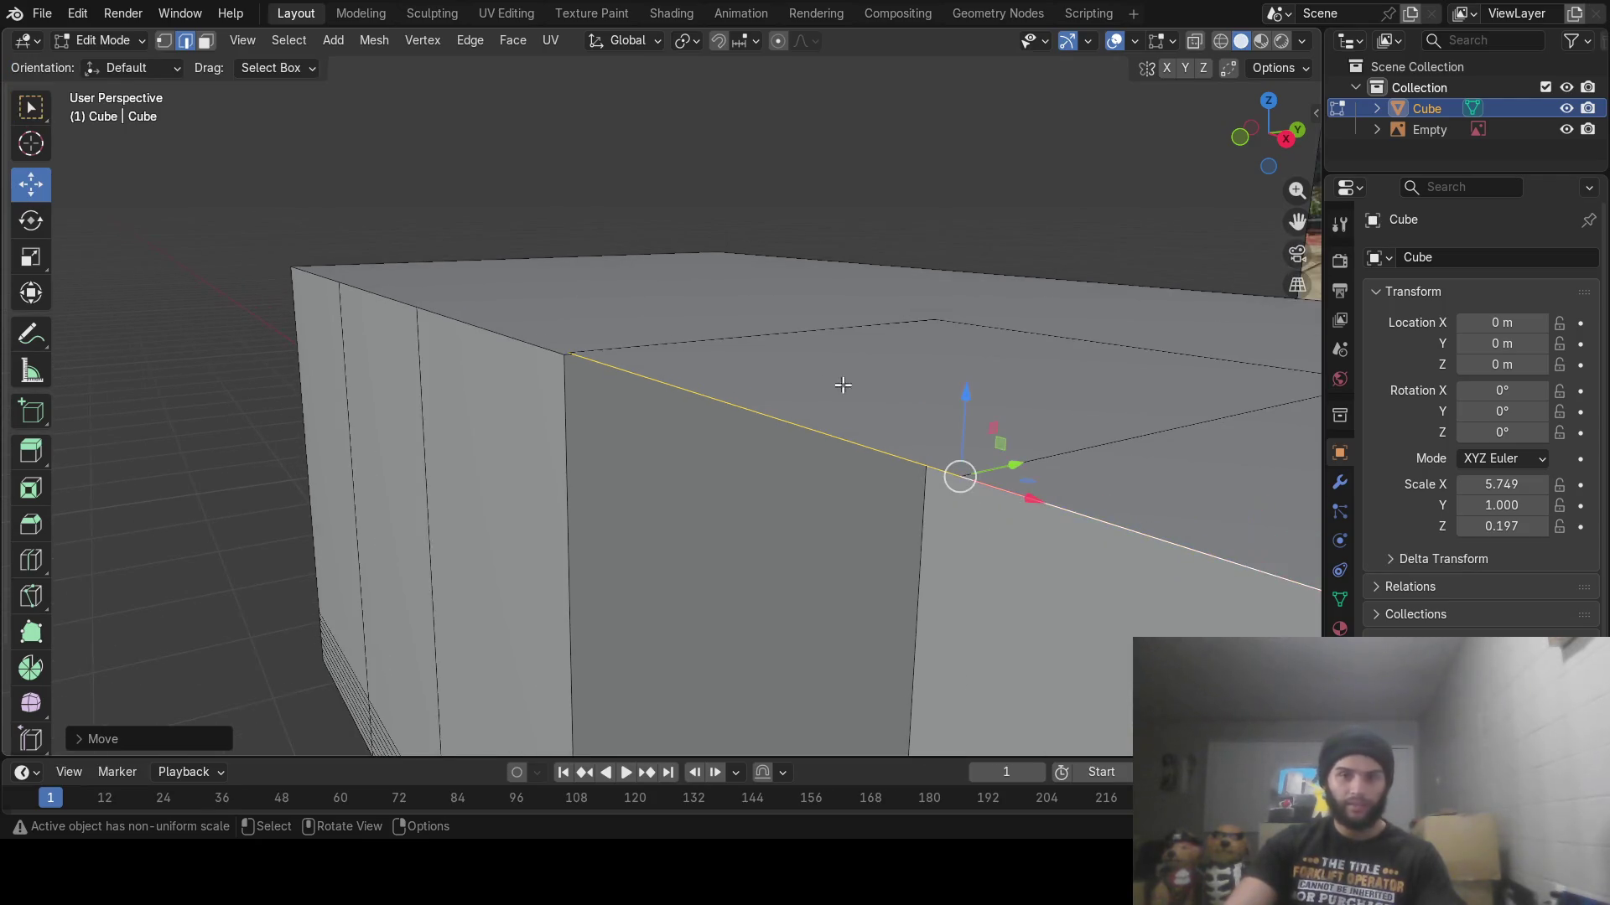
pyautogui.moveTo(964, 396); pyautogui.dragTo(961, 396)
pyautogui.moveTo(961, 396)
pyautogui.mouseDown(button='middle')
pyautogui.moveTo(812, 381)
pyautogui.moveTo(804, 417)
pyautogui.mouseUp(button='middle')
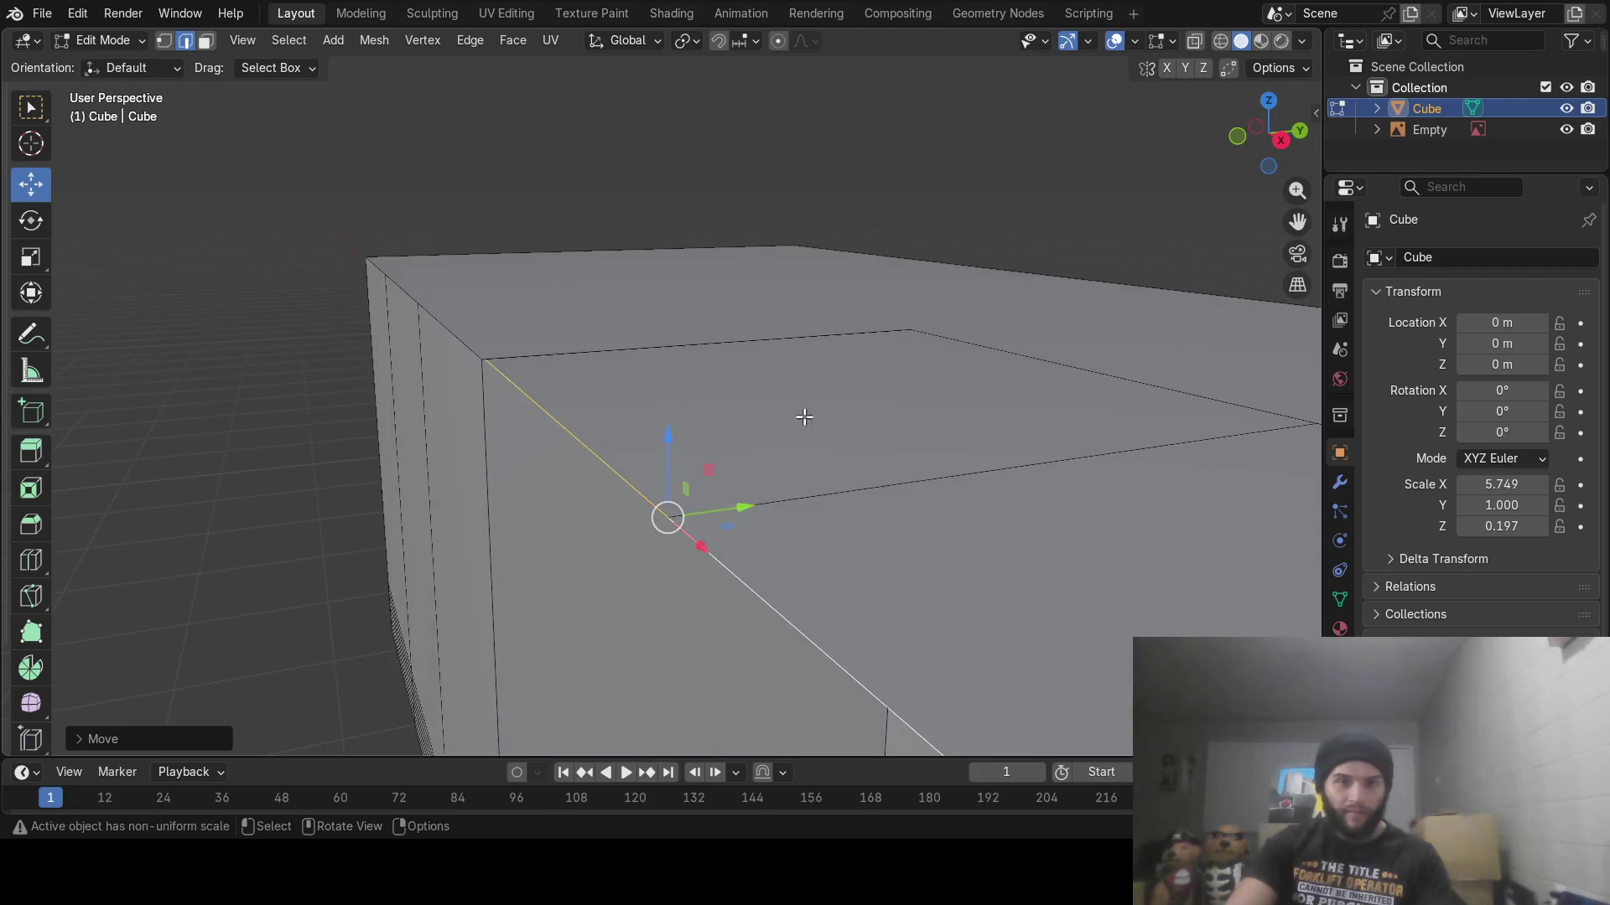
pyautogui.moveTo(744, 505)
pyautogui.mouseDown()
pyautogui.moveTo(733, 520)
pyautogui.moveTo(617, 508)
pyautogui.mouseUp()
pyautogui.moveTo(618, 508); pyautogui.dragTo(733, 546, button='middle')
pyautogui.moveTo(838, 522)
pyautogui.mouseDown(button='middle')
pyautogui.moveTo(847, 492)
pyautogui.moveTo(618, 406)
pyautogui.mouseUp(button='middle')
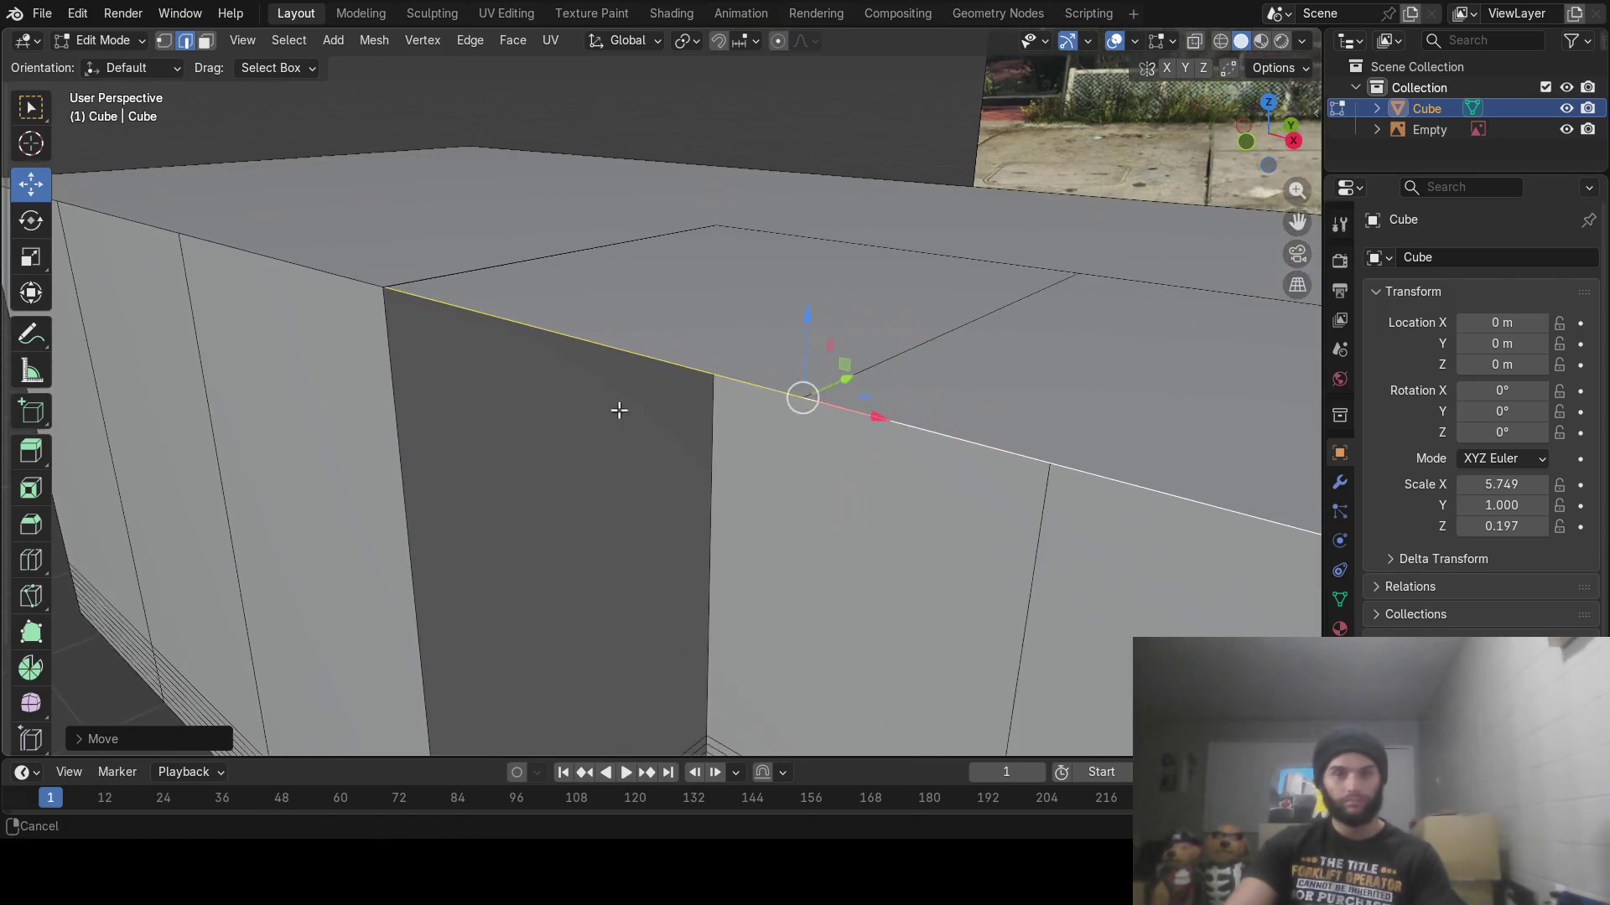
pyautogui.moveTo(805, 319); pyautogui.dragTo(806, 319)
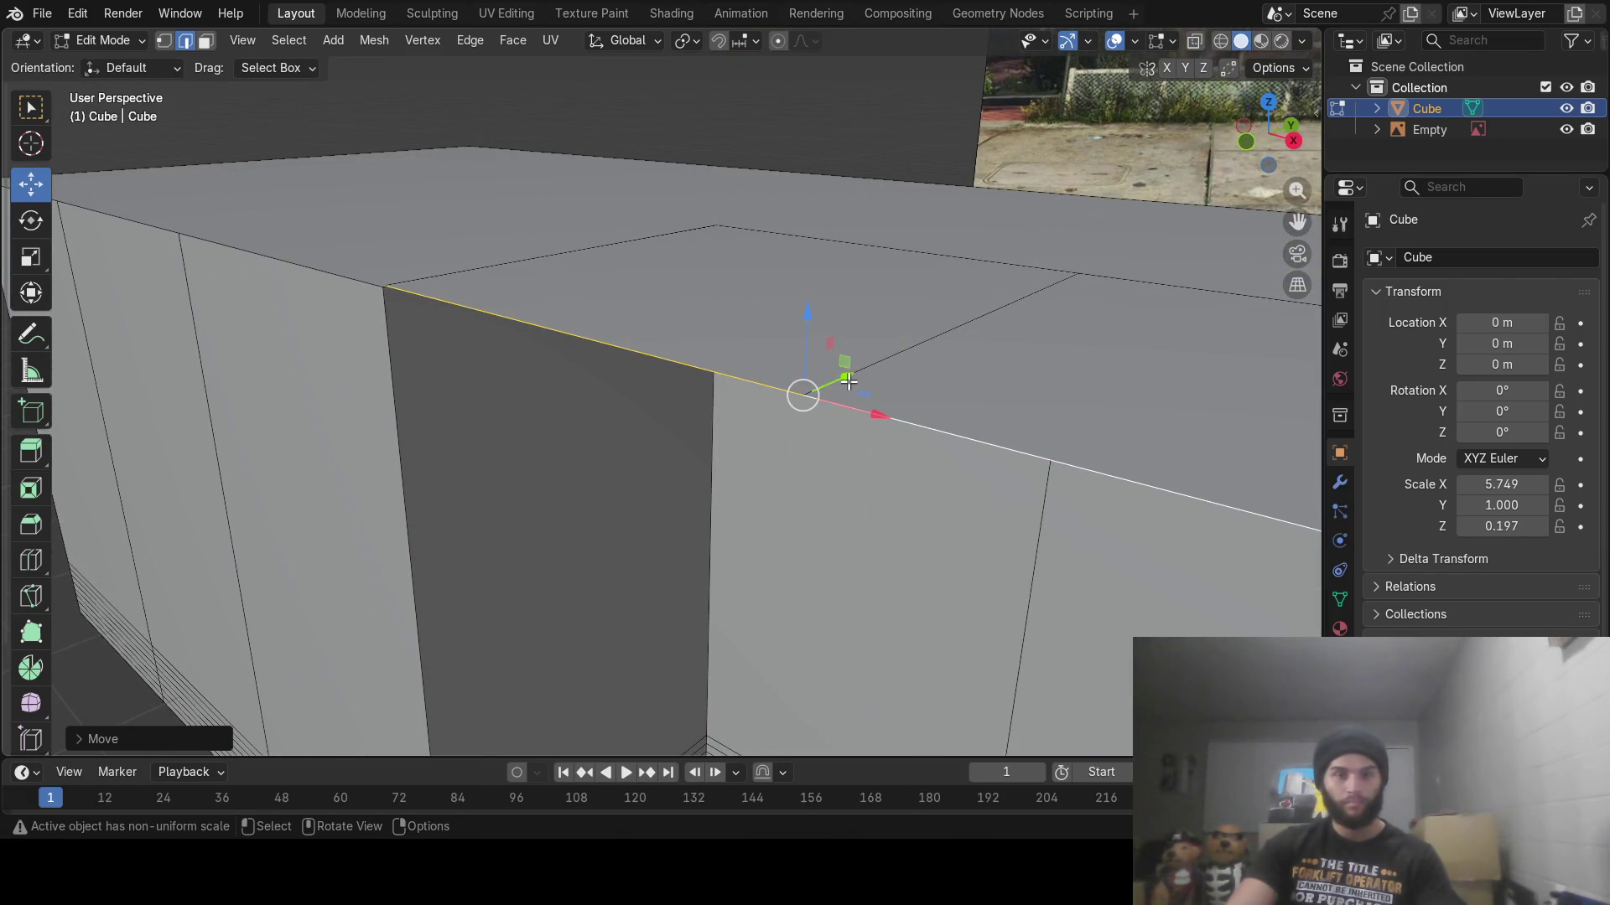
pyautogui.moveTo(847, 383); pyautogui.dragTo(830, 382)
# Clear the selection and circle-select the top faces above the doorway in face mode
pyautogui.hotkey('alt', 'a')
pyautogui.moveTo(571, 345)
pyautogui.mouseDown(button='middle')
pyautogui.moveTo(894, 388)
pyautogui.moveTo(823, 394)
pyautogui.moveTo(805, 418)
pyautogui.mouseUp(button='middle')
pyautogui.moveTo(934, 438)
pyautogui.mouseDown(button='middle')
pyautogui.moveTo(719, 420)
pyautogui.moveTo(772, 403)
pyautogui.moveTo(732, 408)
pyautogui.mouseUp(button='middle')
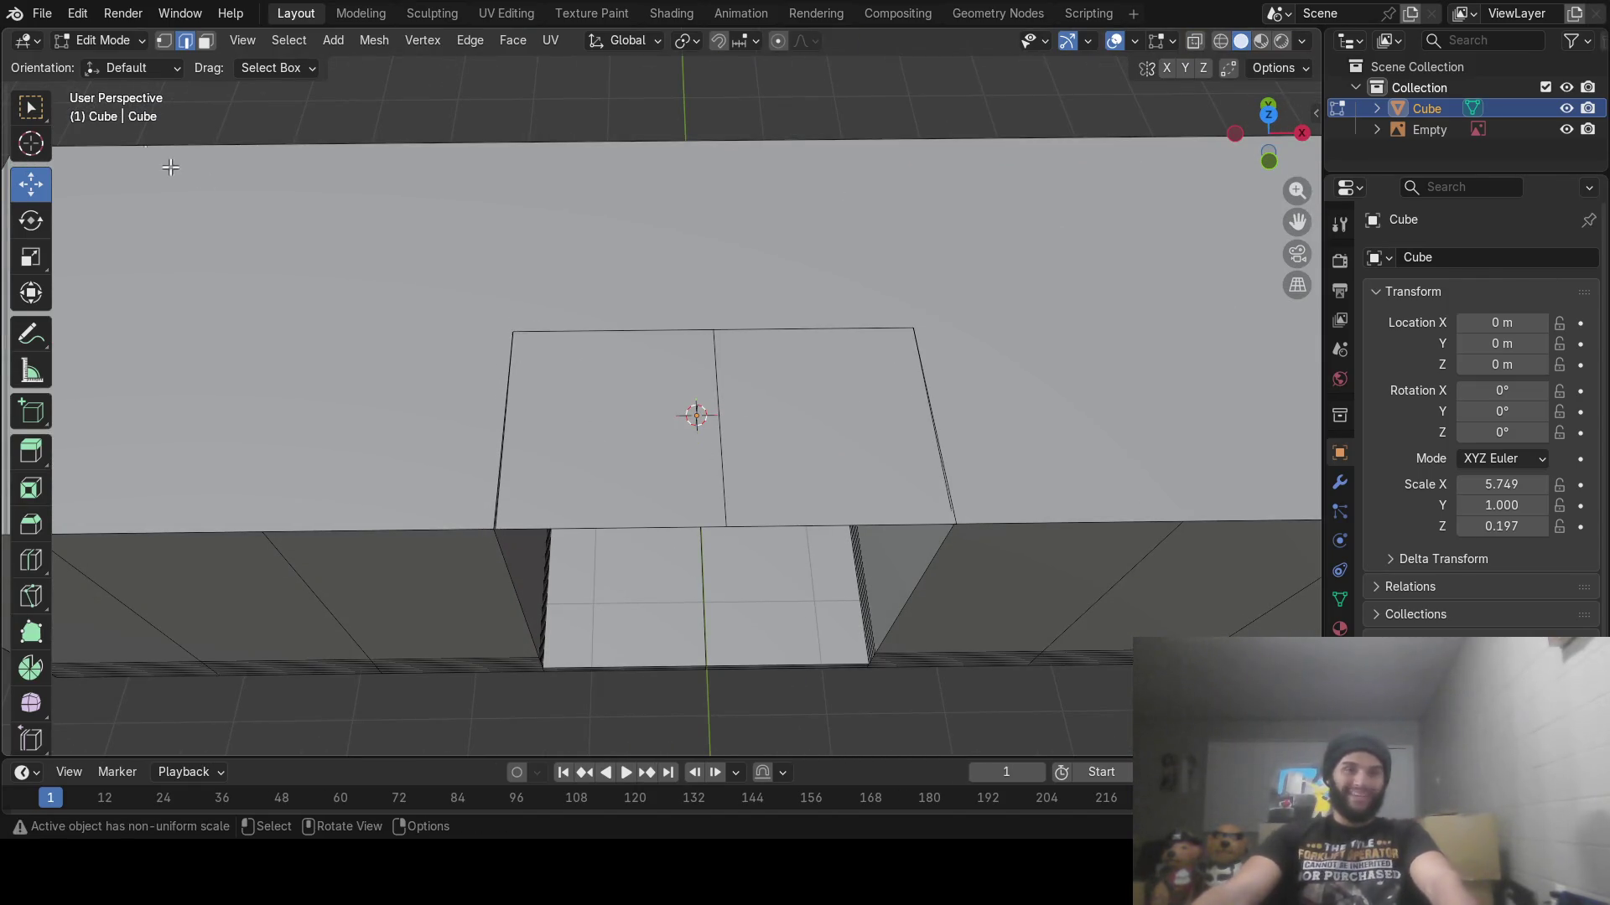
pyautogui.press('3')
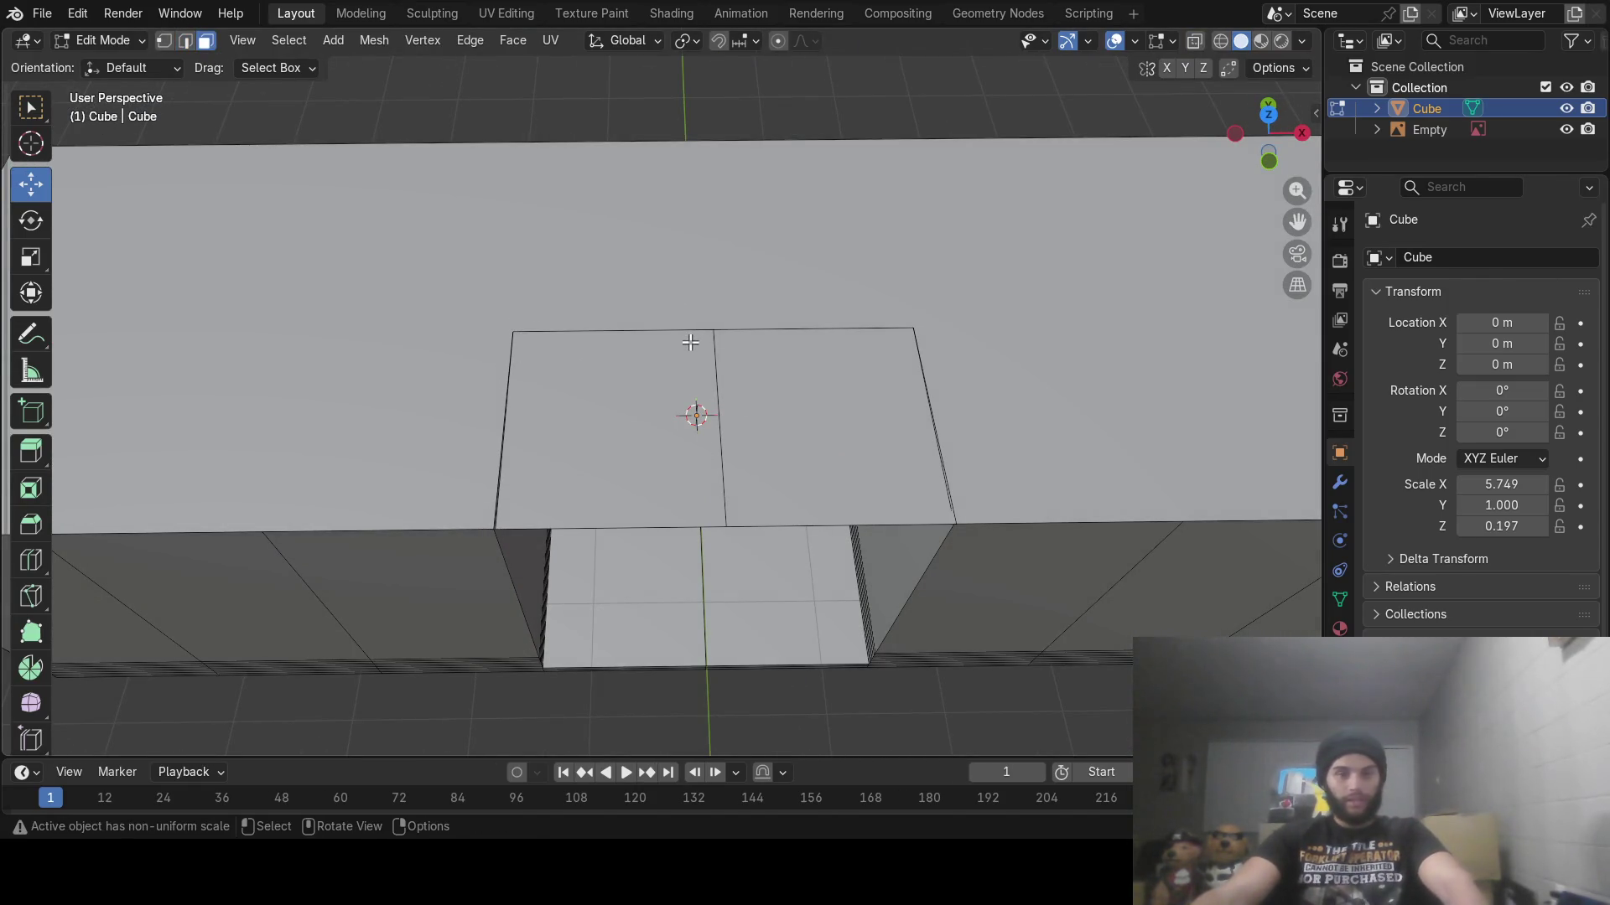
pyautogui.press('c')
pyautogui.moveTo(657, 349)
pyautogui.mouseDown()
pyautogui.moveTo(781, 406)
pyautogui.moveTo(866, 267)
pyautogui.mouseUp()
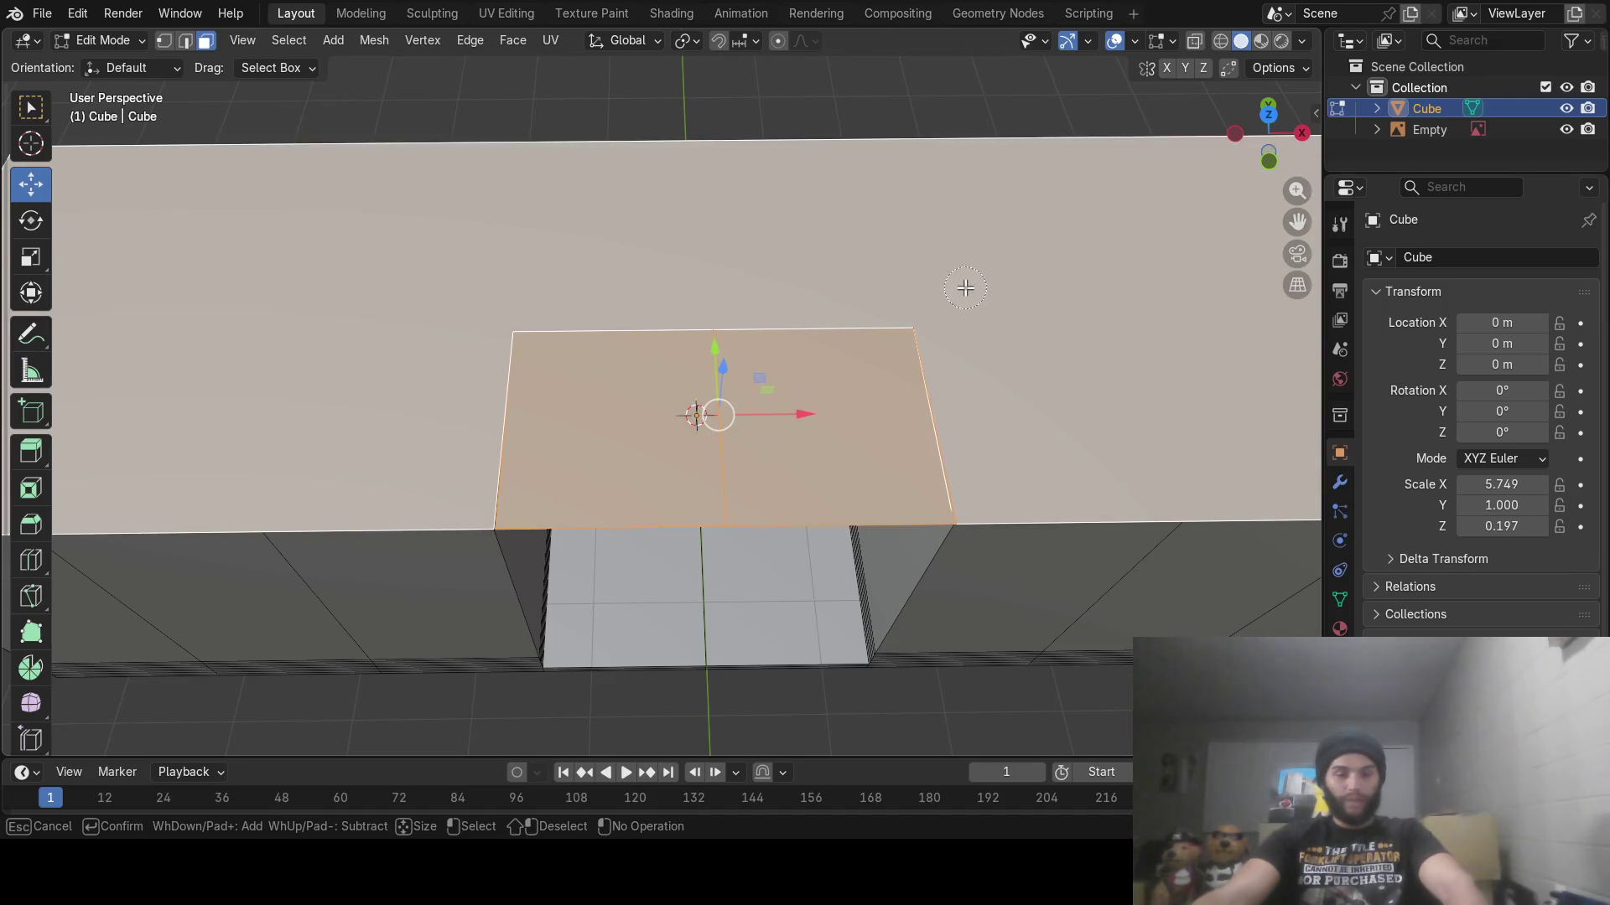
# Delete the selected faces above the doorway and select the top face over the opening
pyautogui.press('Escape')
pyautogui.press('x')
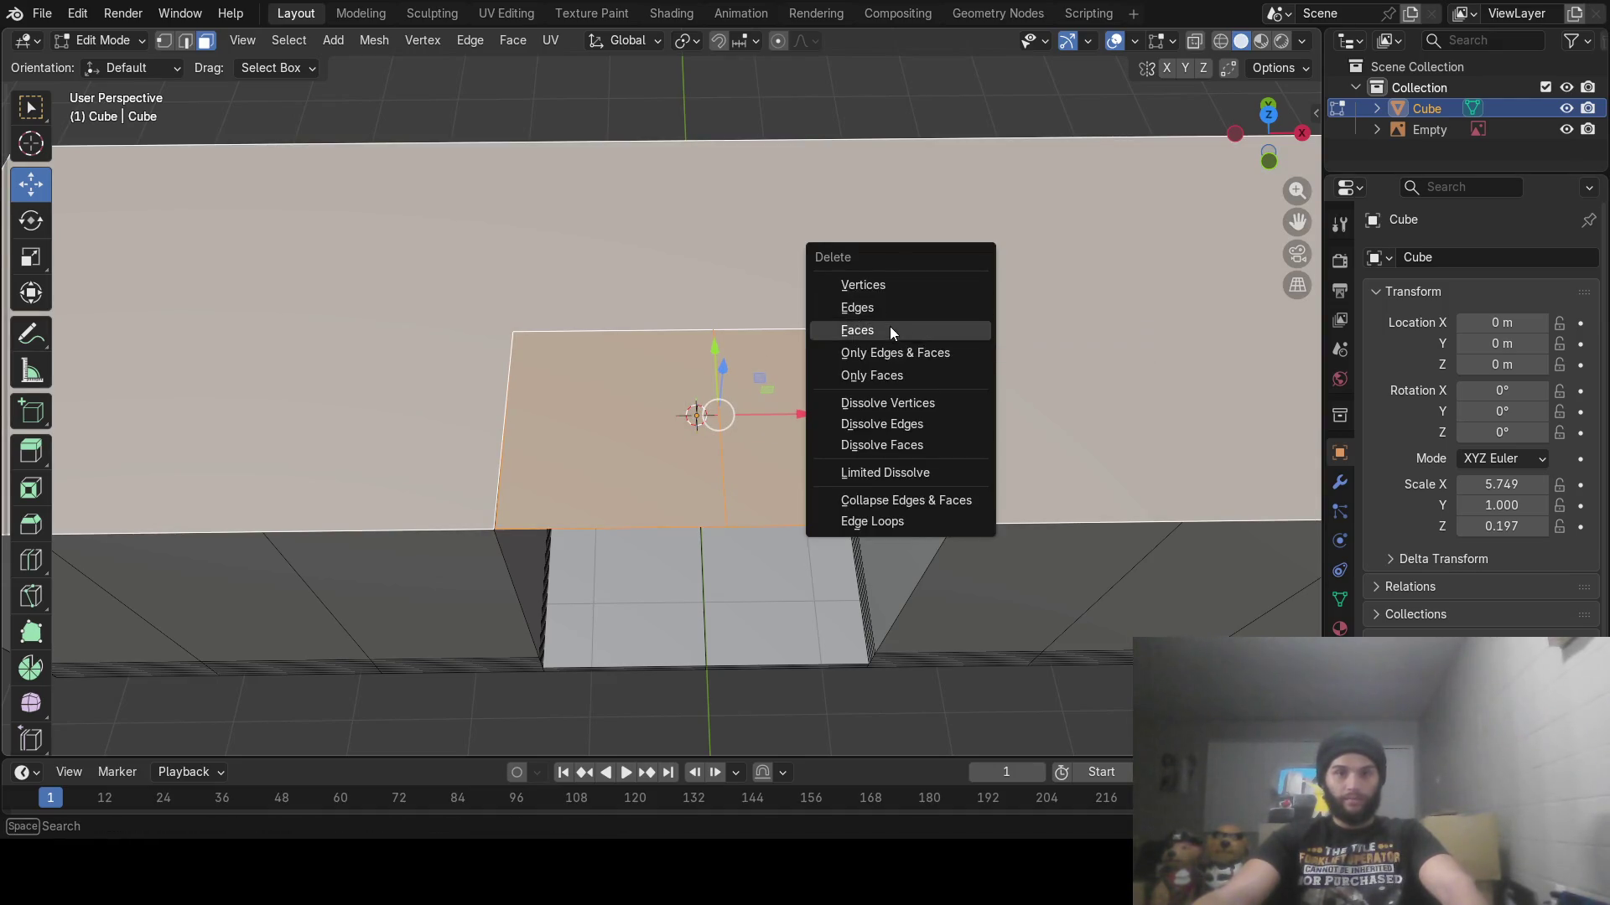
pyautogui.click(888, 329)
pyautogui.moveTo(889, 329); pyautogui.dragTo(880, 302, button='middle')
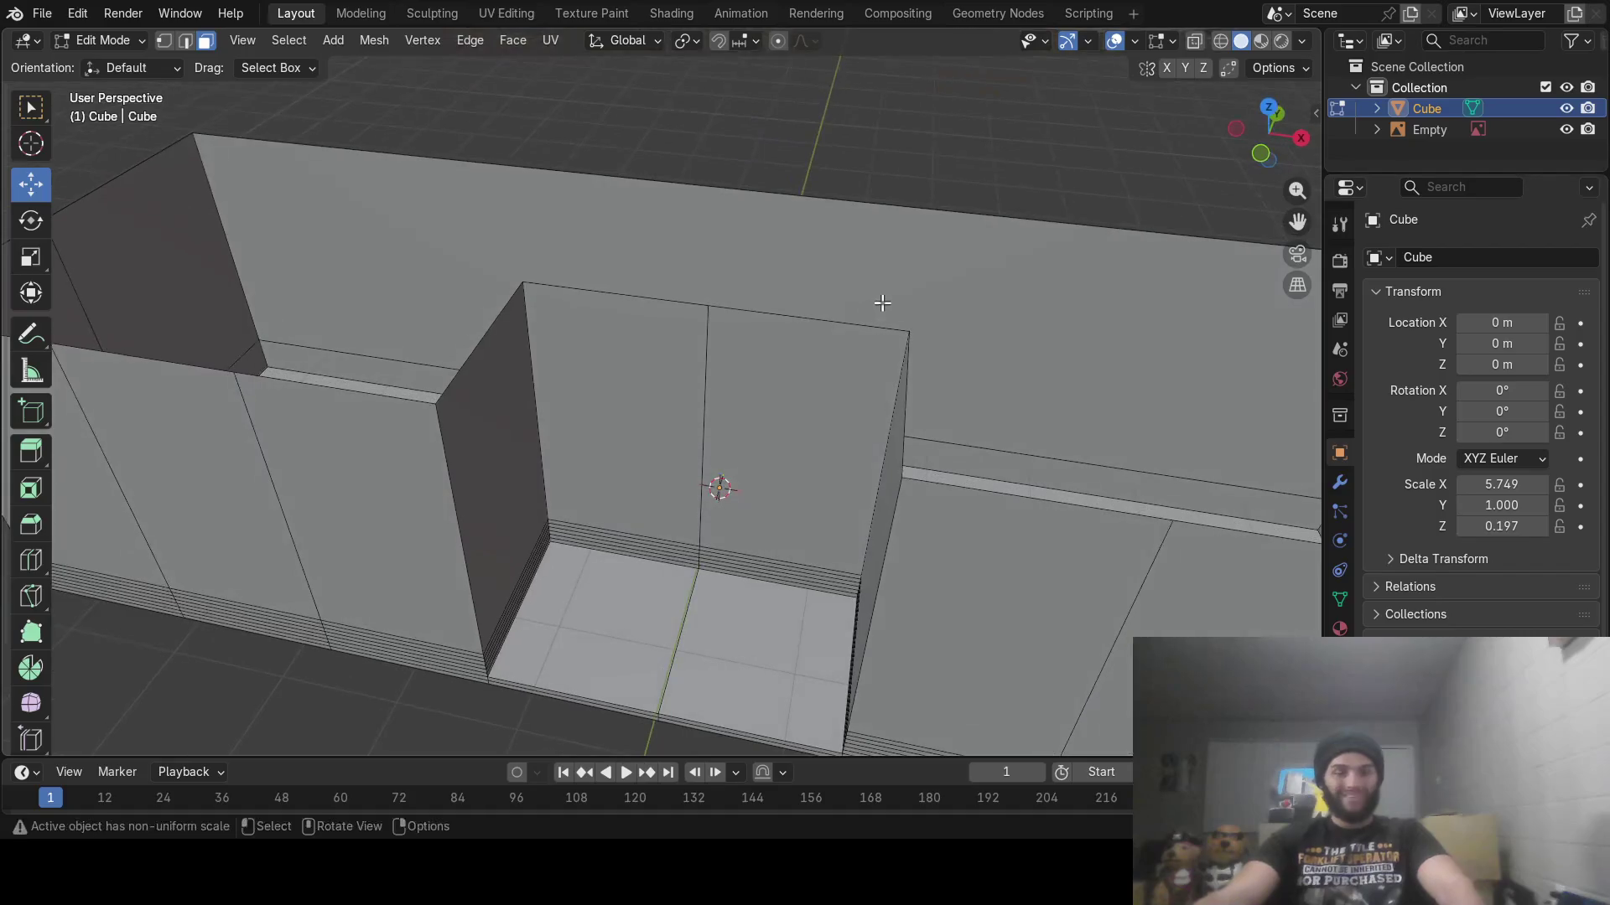
pyautogui.click(879, 312)
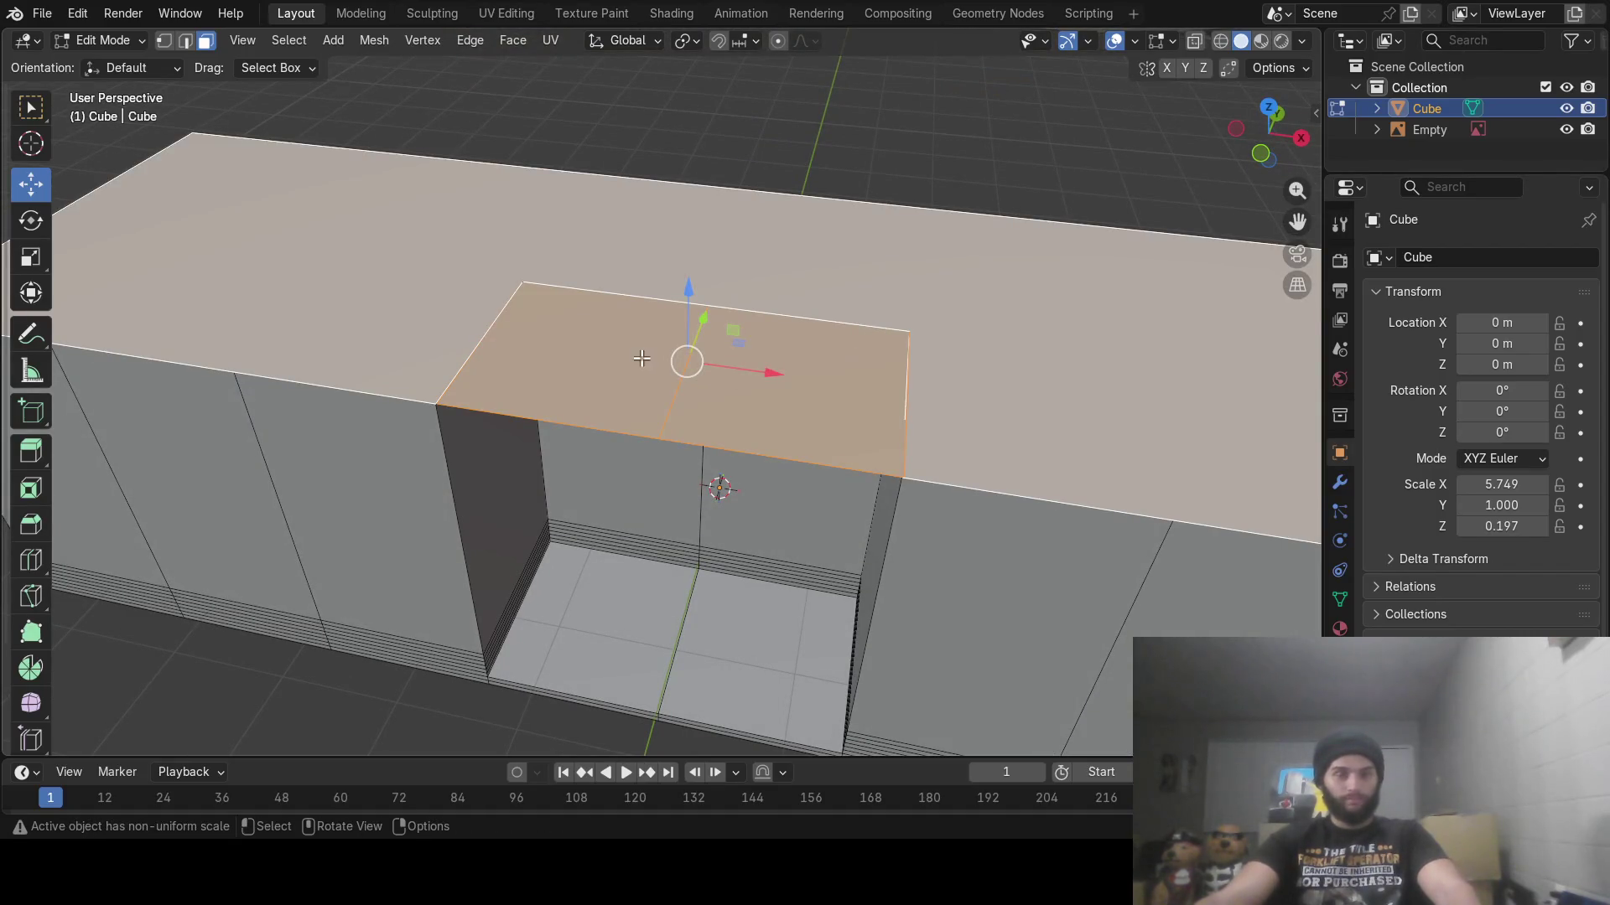
pyautogui.moveTo(699, 370)
pyautogui.mouseDown(button='middle')
pyautogui.moveTo(674, 356)
pyautogui.moveTo(503, 406)
pyautogui.moveTo(439, 384)
pyautogui.moveTo(423, 426)
pyautogui.mouseUp(button='middle')
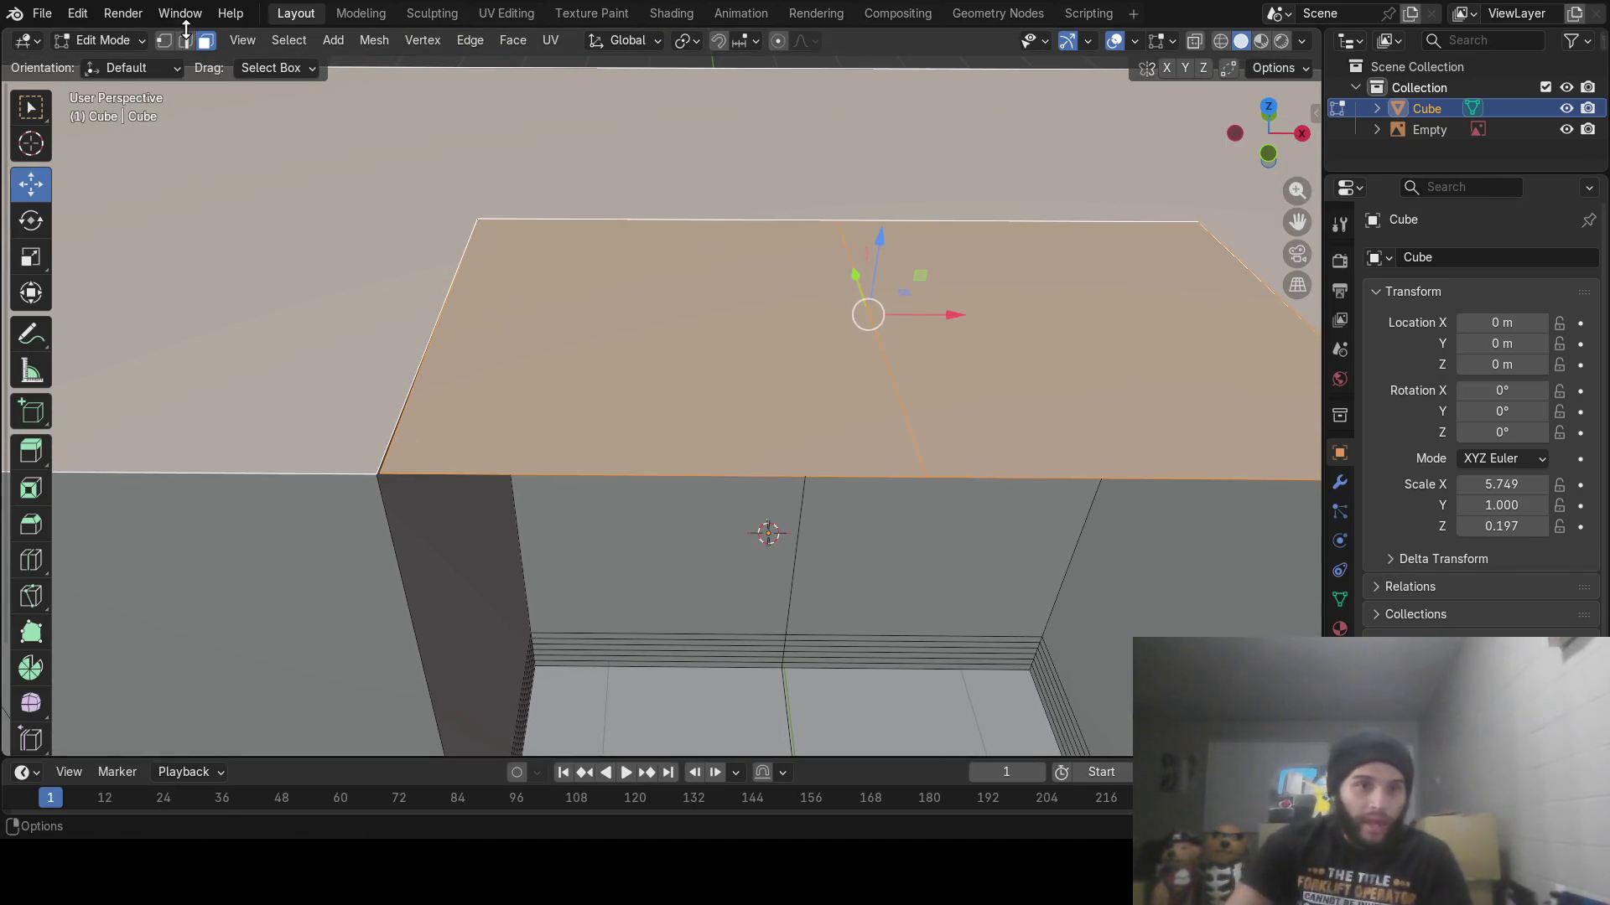
# In edge select mode, pick the edges at the side of the doorway gap
pyautogui.press('2')
pyautogui.click(395, 437)
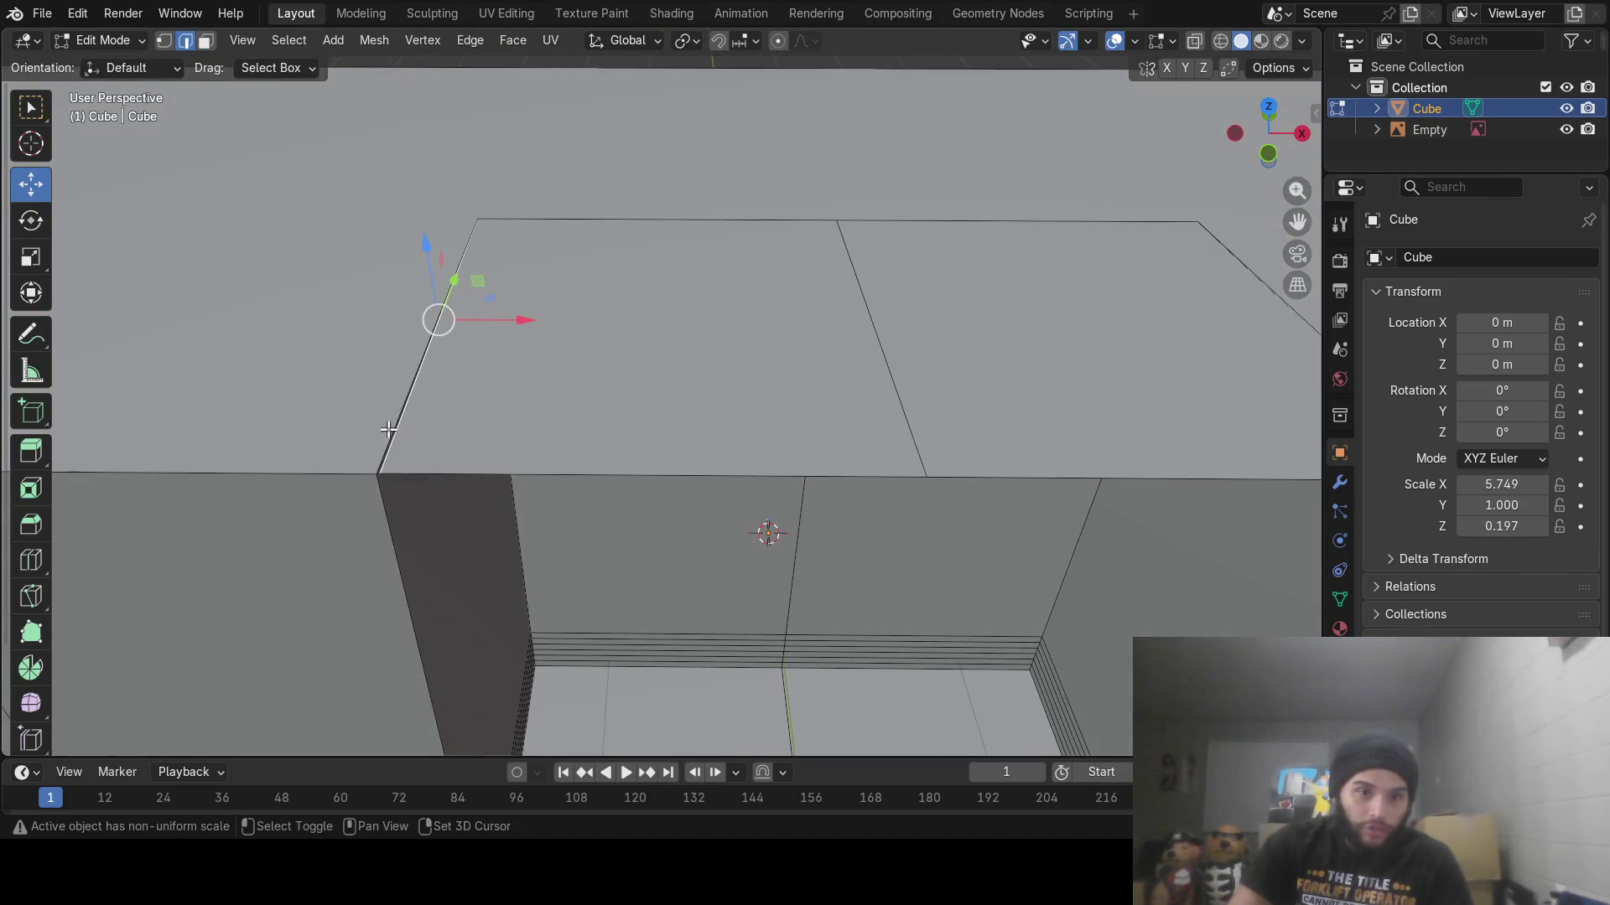
pyautogui.keyDown('shift'); pyautogui.click(389, 431); pyautogui.keyUp('shift')
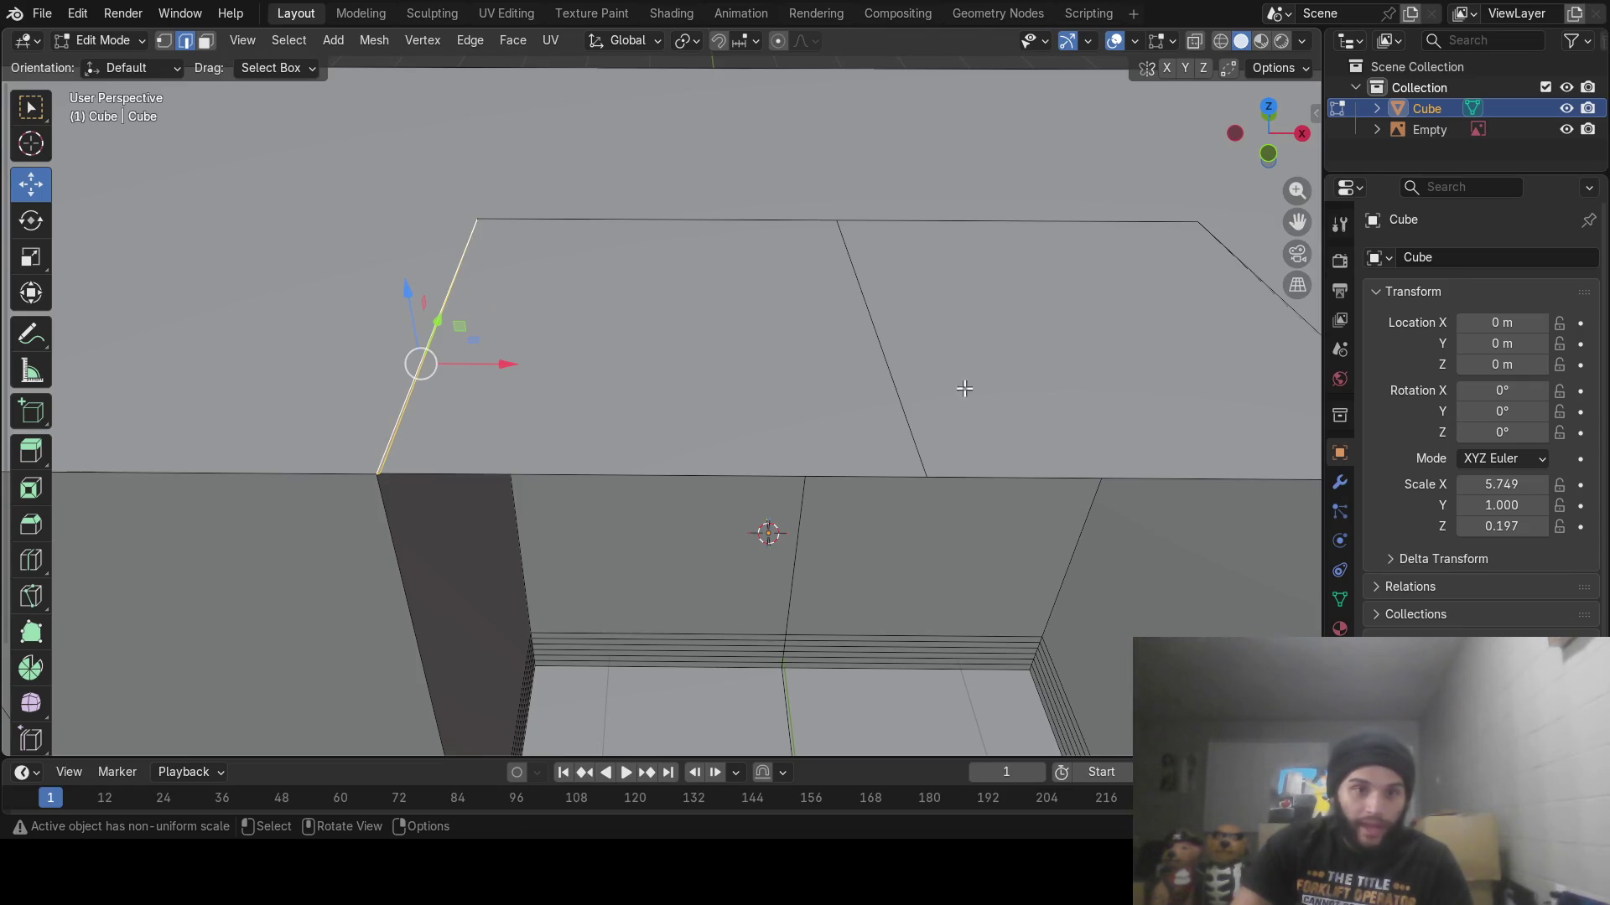
pyautogui.moveTo(964, 388); pyautogui.dragTo(546, 402, button='middle')
pyautogui.scroll(3, 764, 446)
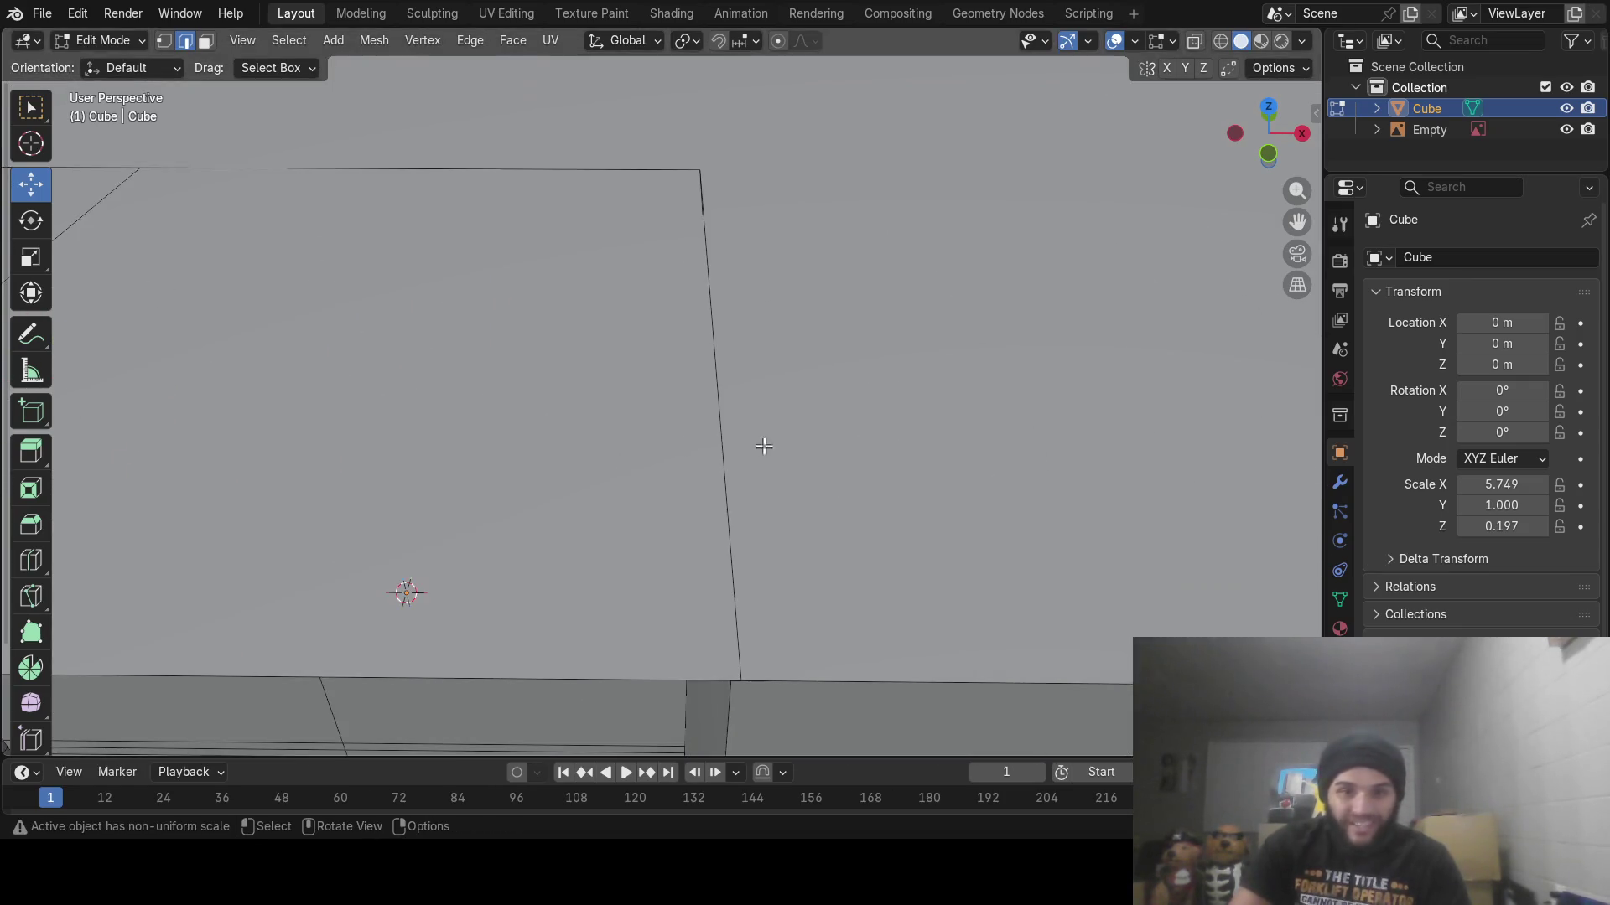
pyautogui.click(719, 458)
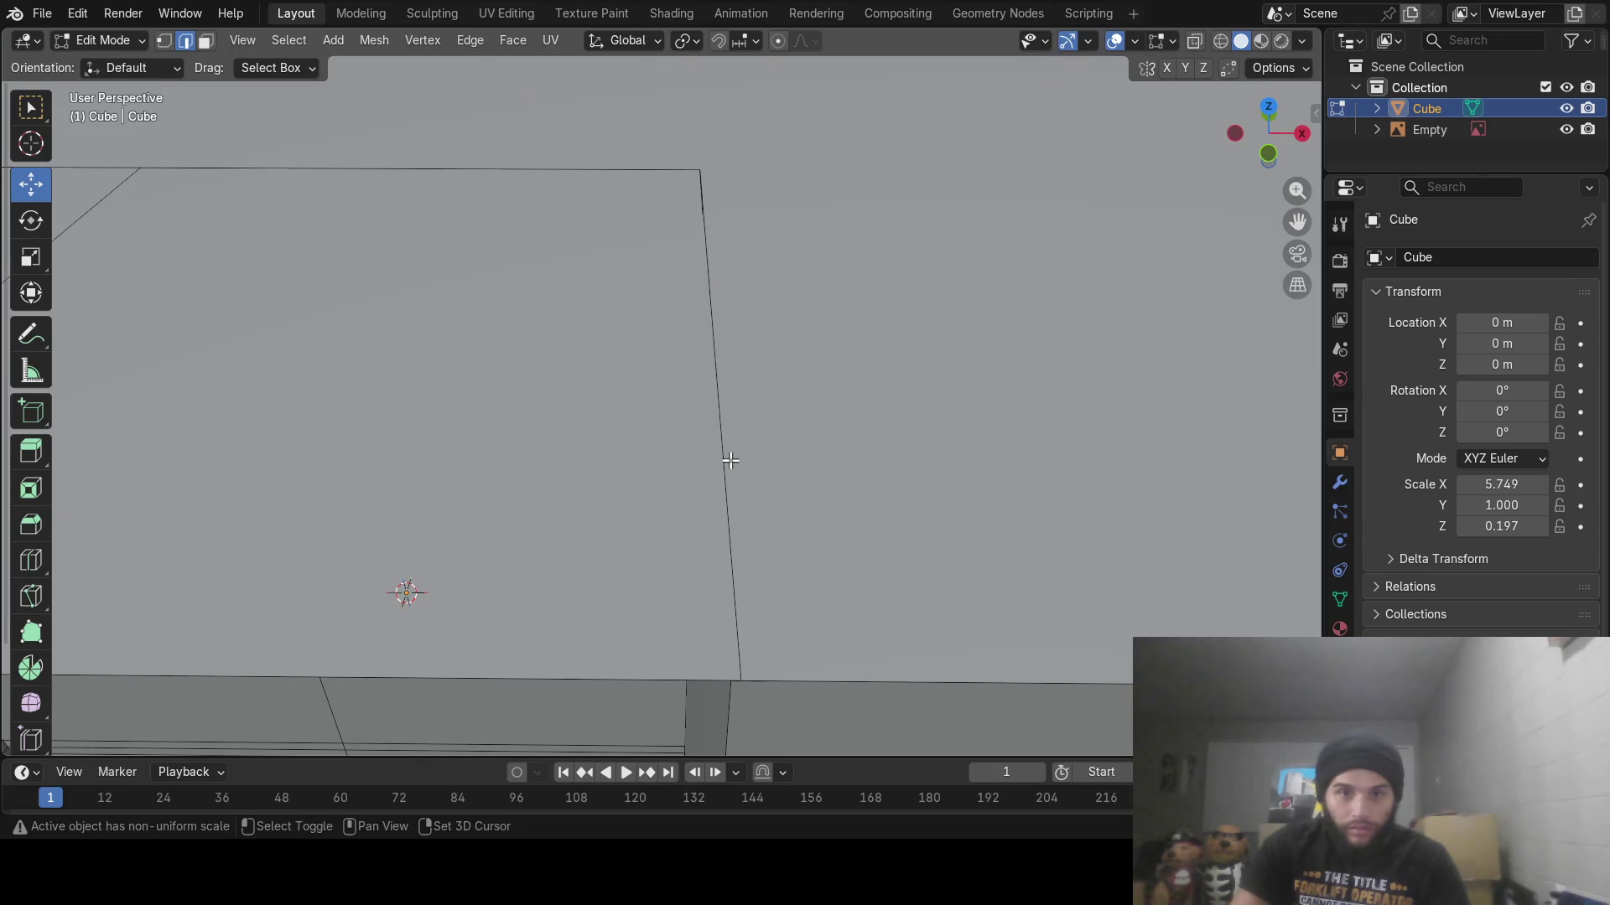
pyautogui.moveTo(730, 460)
pyautogui.mouseDown(button='middle')
pyautogui.moveTo(930, 478)
pyautogui.moveTo(803, 486)
pyautogui.moveTo(848, 486)
pyautogui.mouseUp(button='middle')
# Slide the long vertical edge about 0.053 m along X to line up with the wall below
pyautogui.click(630, 521)
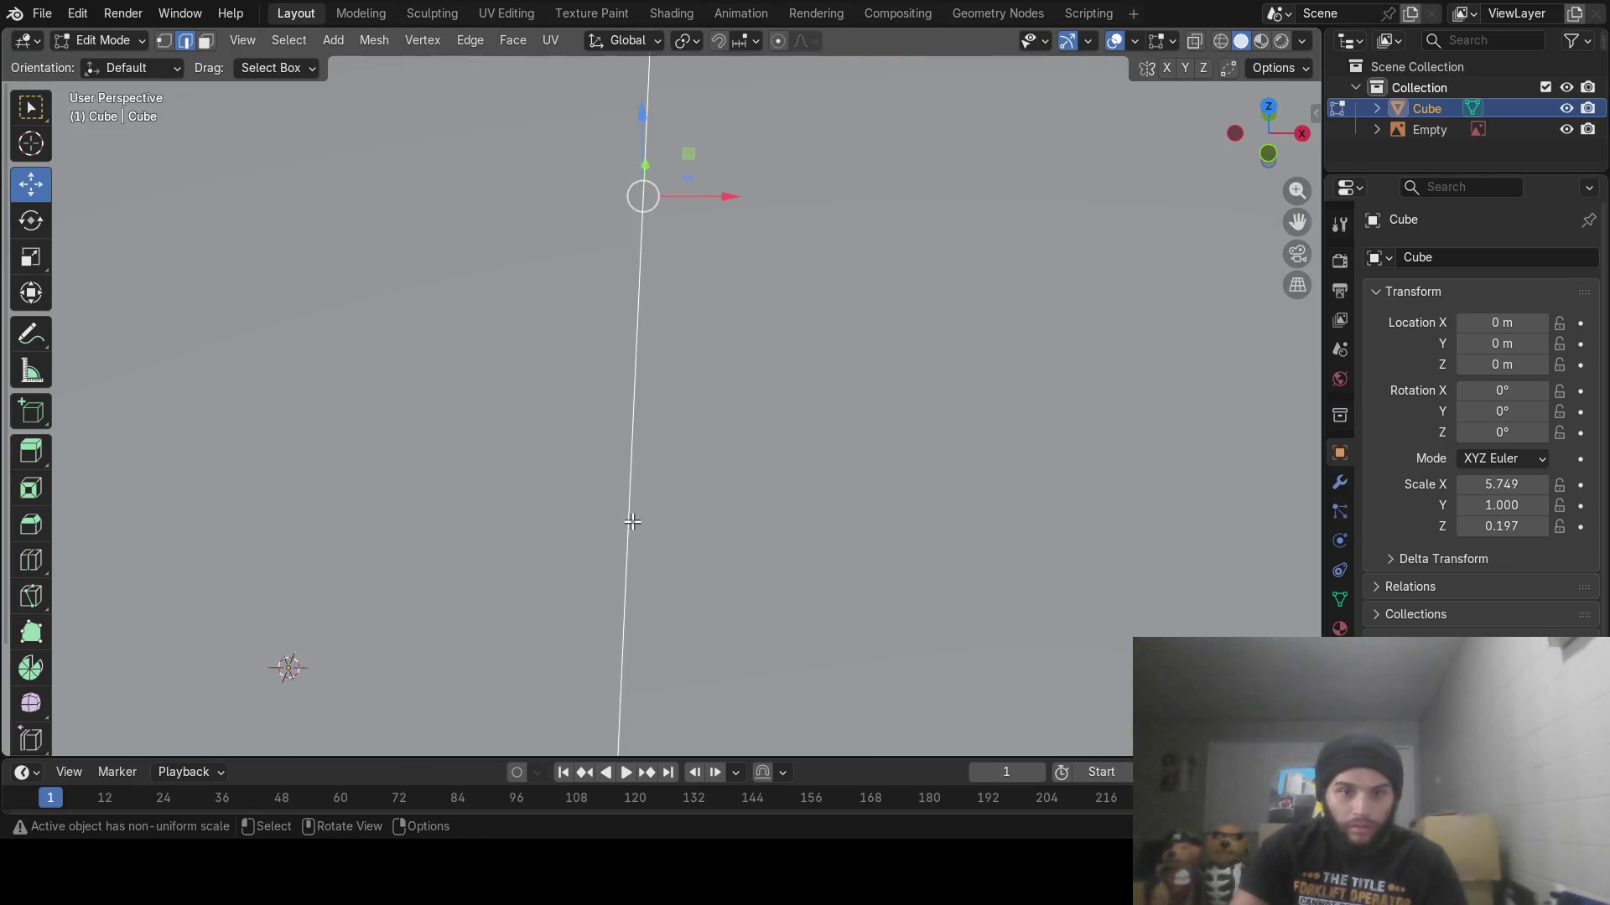
pyautogui.scroll(-4, 631, 521)
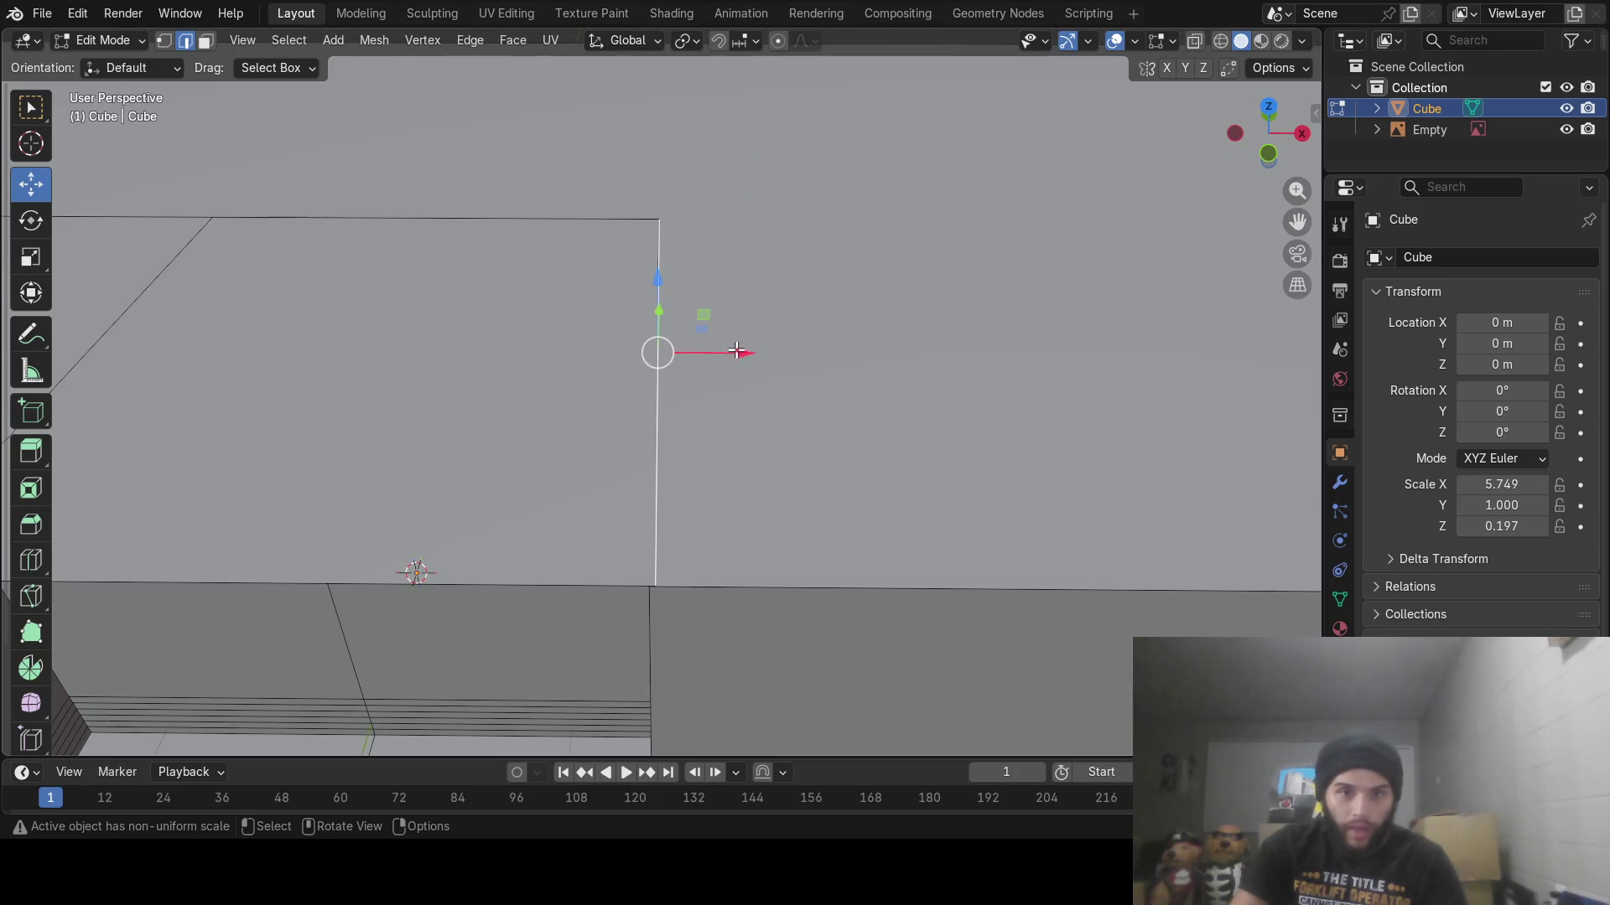
pyautogui.moveTo(736, 350)
pyautogui.mouseDown()
pyautogui.moveTo(786, 348)
pyautogui.moveTo(701, 355)
pyautogui.moveTo(719, 356)
pyautogui.mouseUp()
pyautogui.click(646, 504)
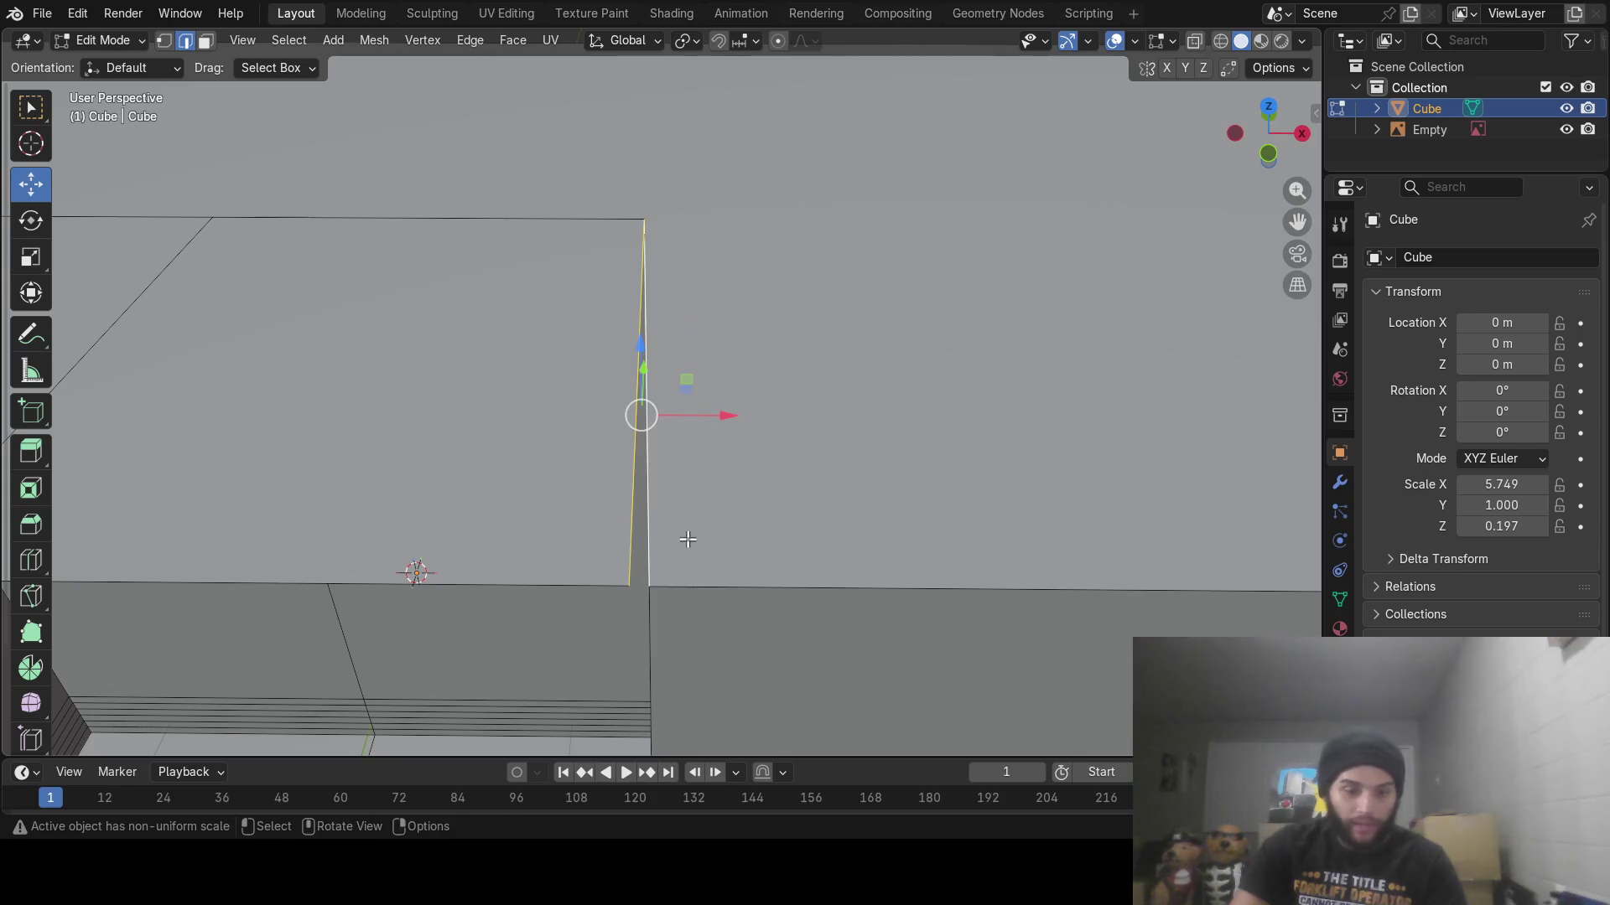
pyautogui.scroll(-4, 413, 575)
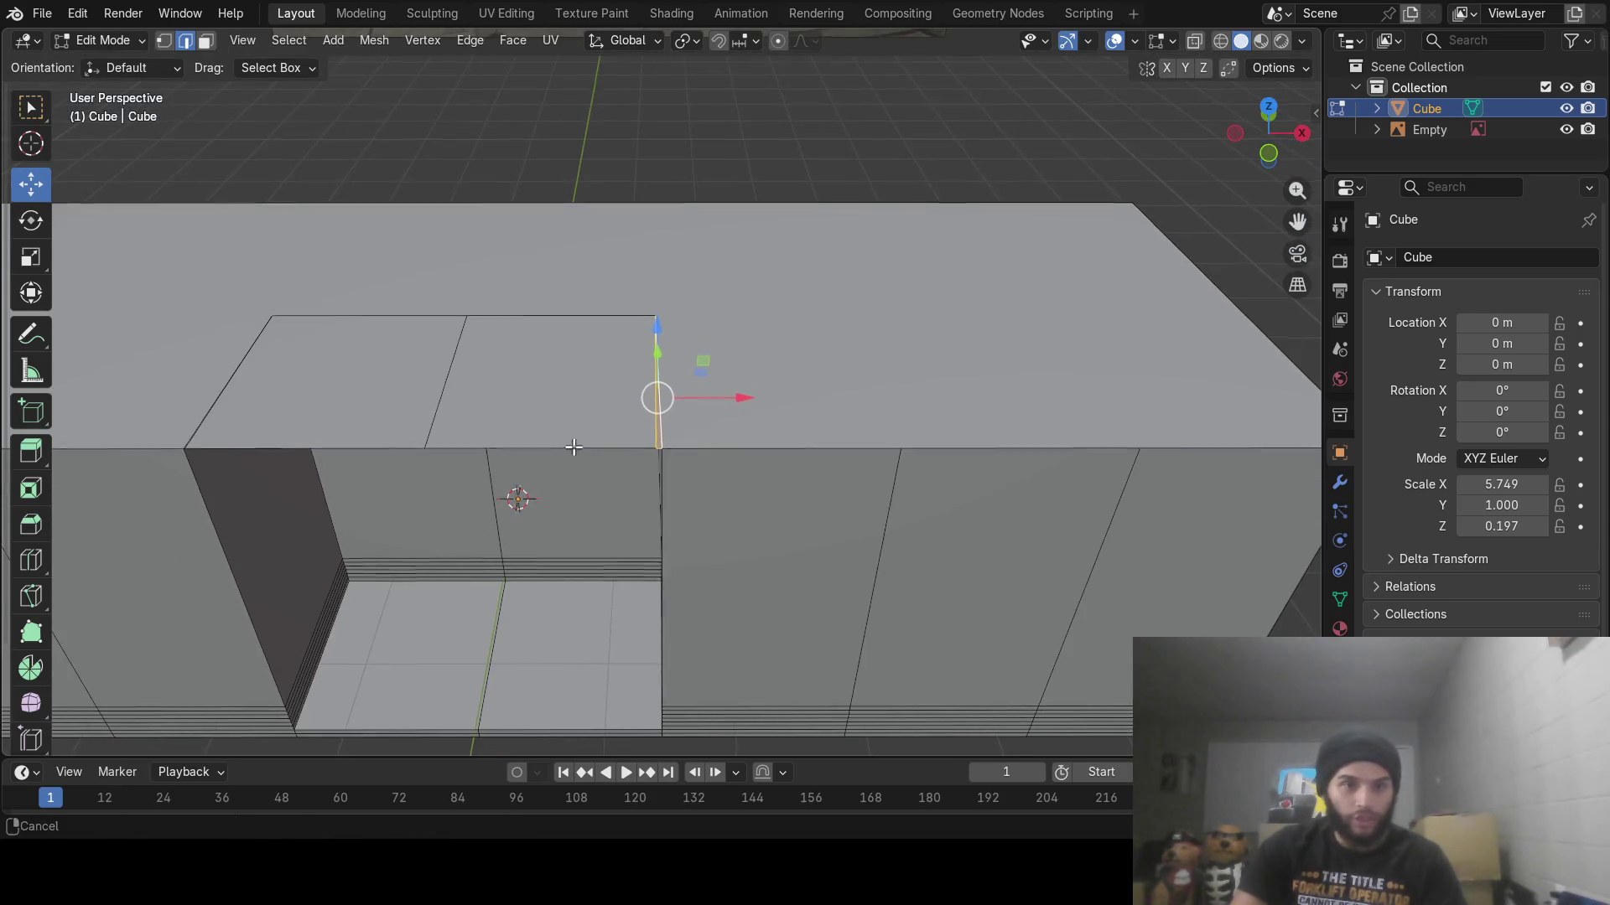
pyautogui.moveTo(574, 447)
pyautogui.keyDown('shift'); pyautogui.mouseDown(button='middle')
pyautogui.moveTo(431, 425)
pyautogui.moveTo(667, 436)
pyautogui.mouseUp(button='middle'); pyautogui.keyUp('shift')
pyautogui.scroll(3, 427, 426)
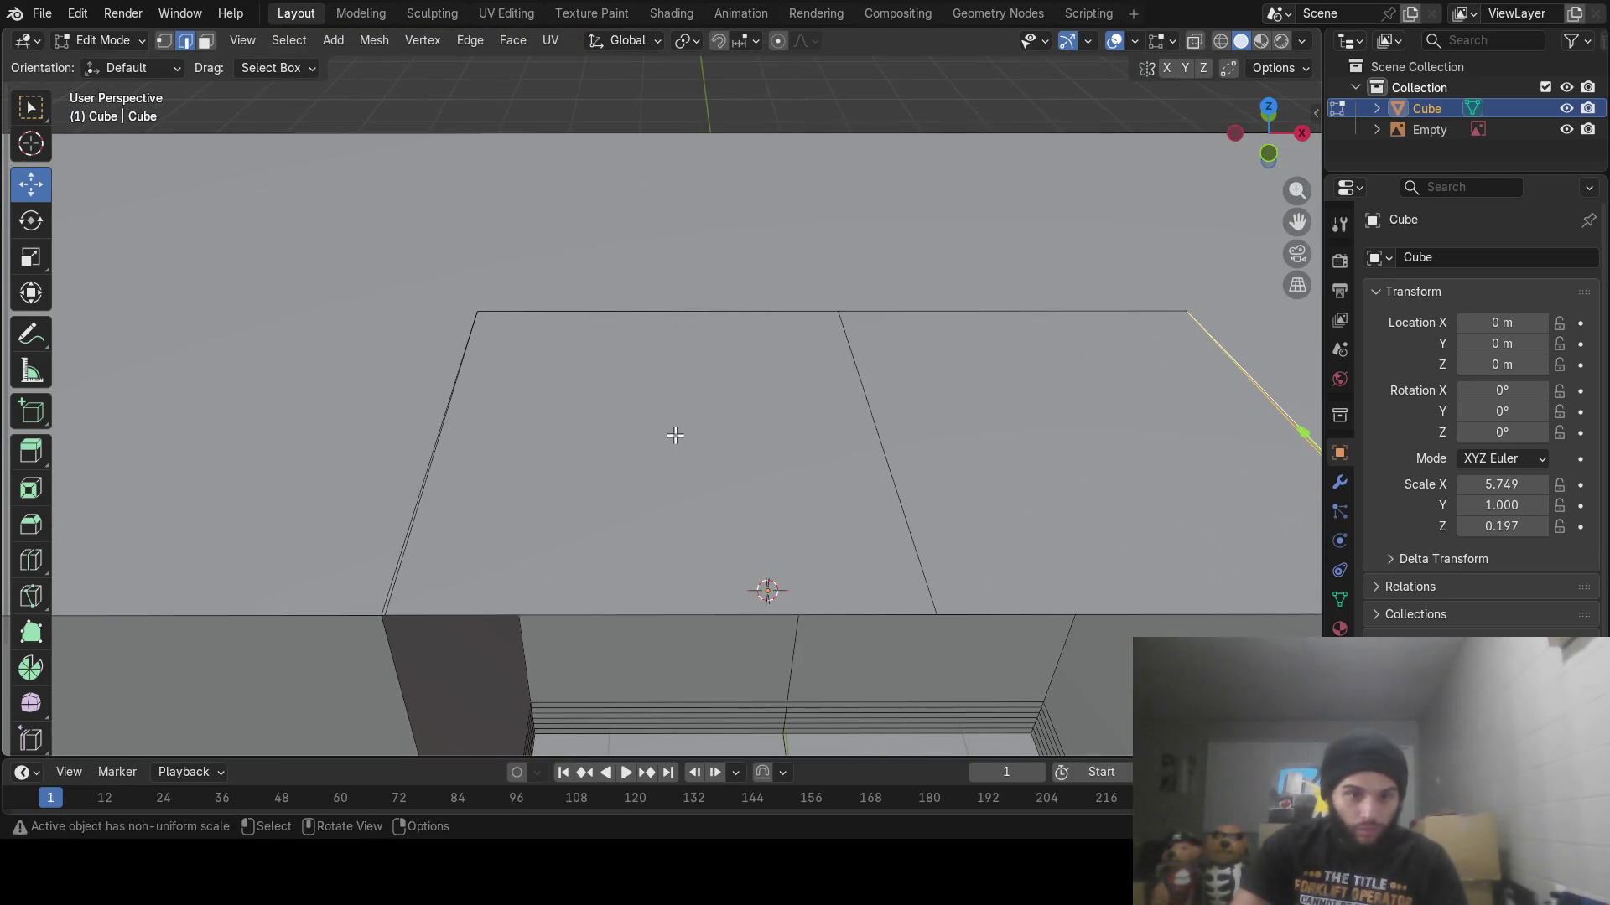
pyautogui.scroll(-3, 675, 435)
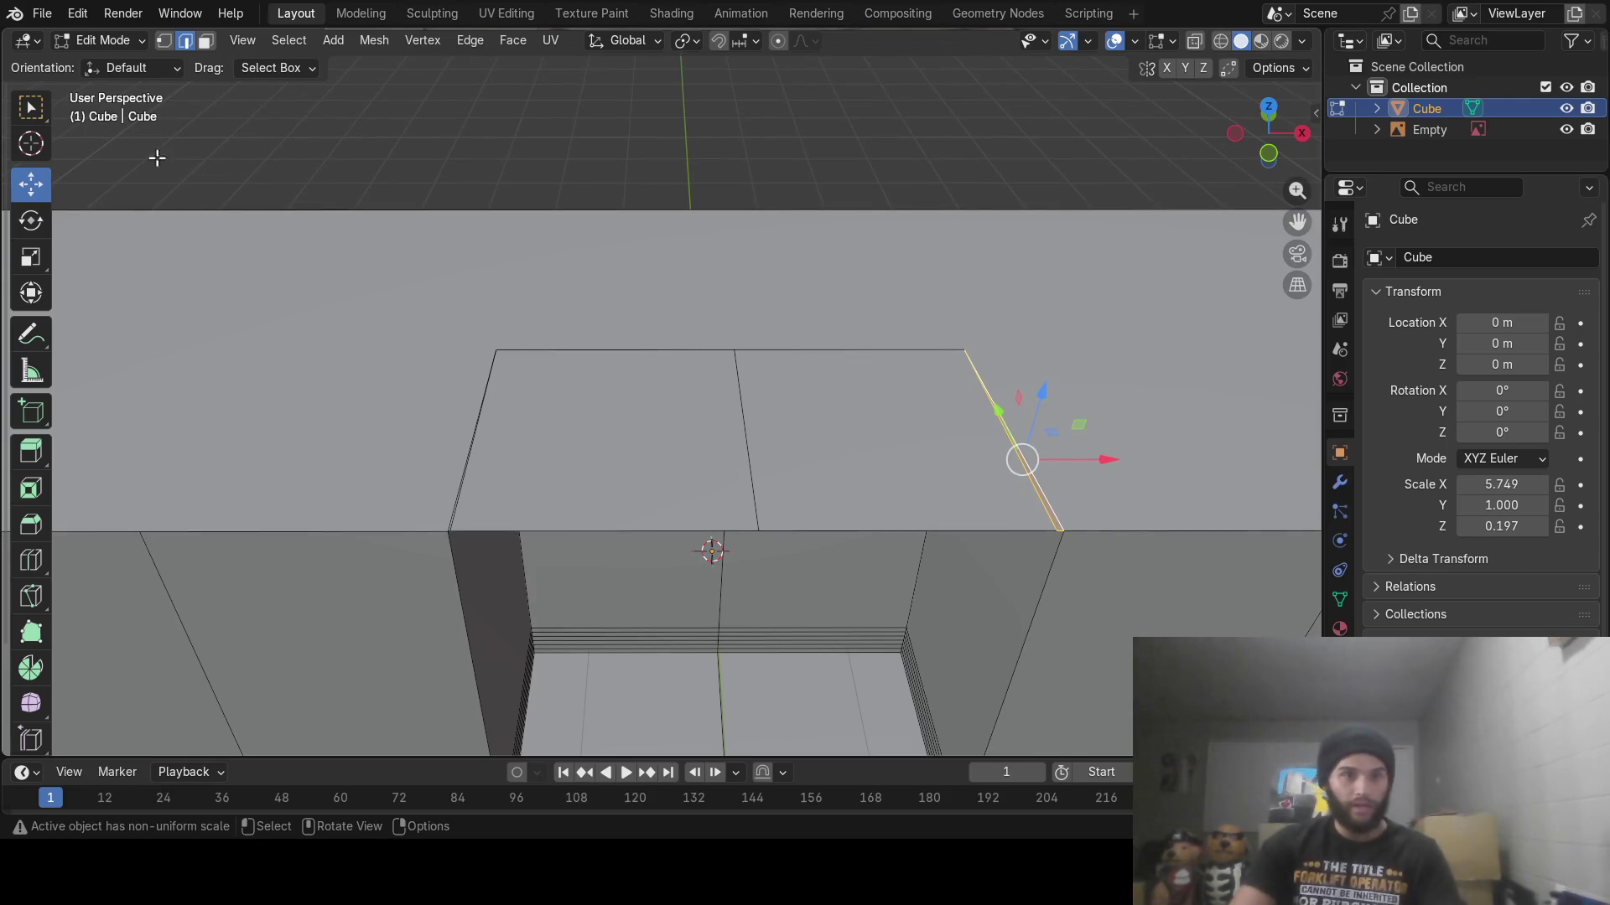
# Return to face select and select the block's top face
pyautogui.click(204, 42)
pyautogui.press('c')
pyautogui.click(821, 360)
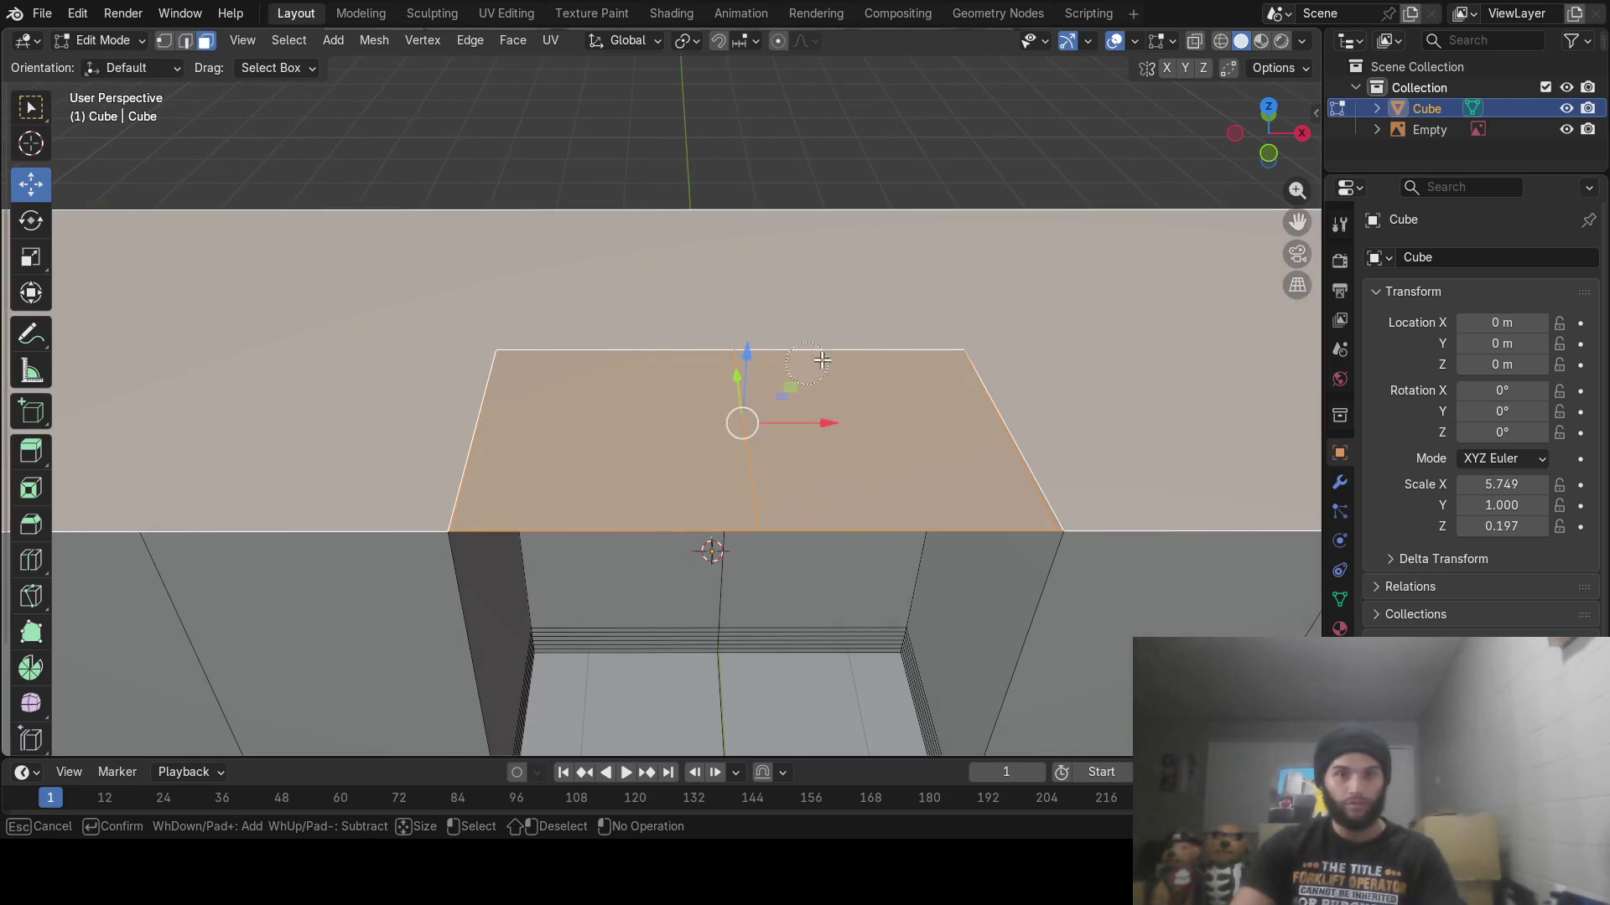
pyautogui.press('Escape')
pyautogui.hotkey('ctrl', 'f')
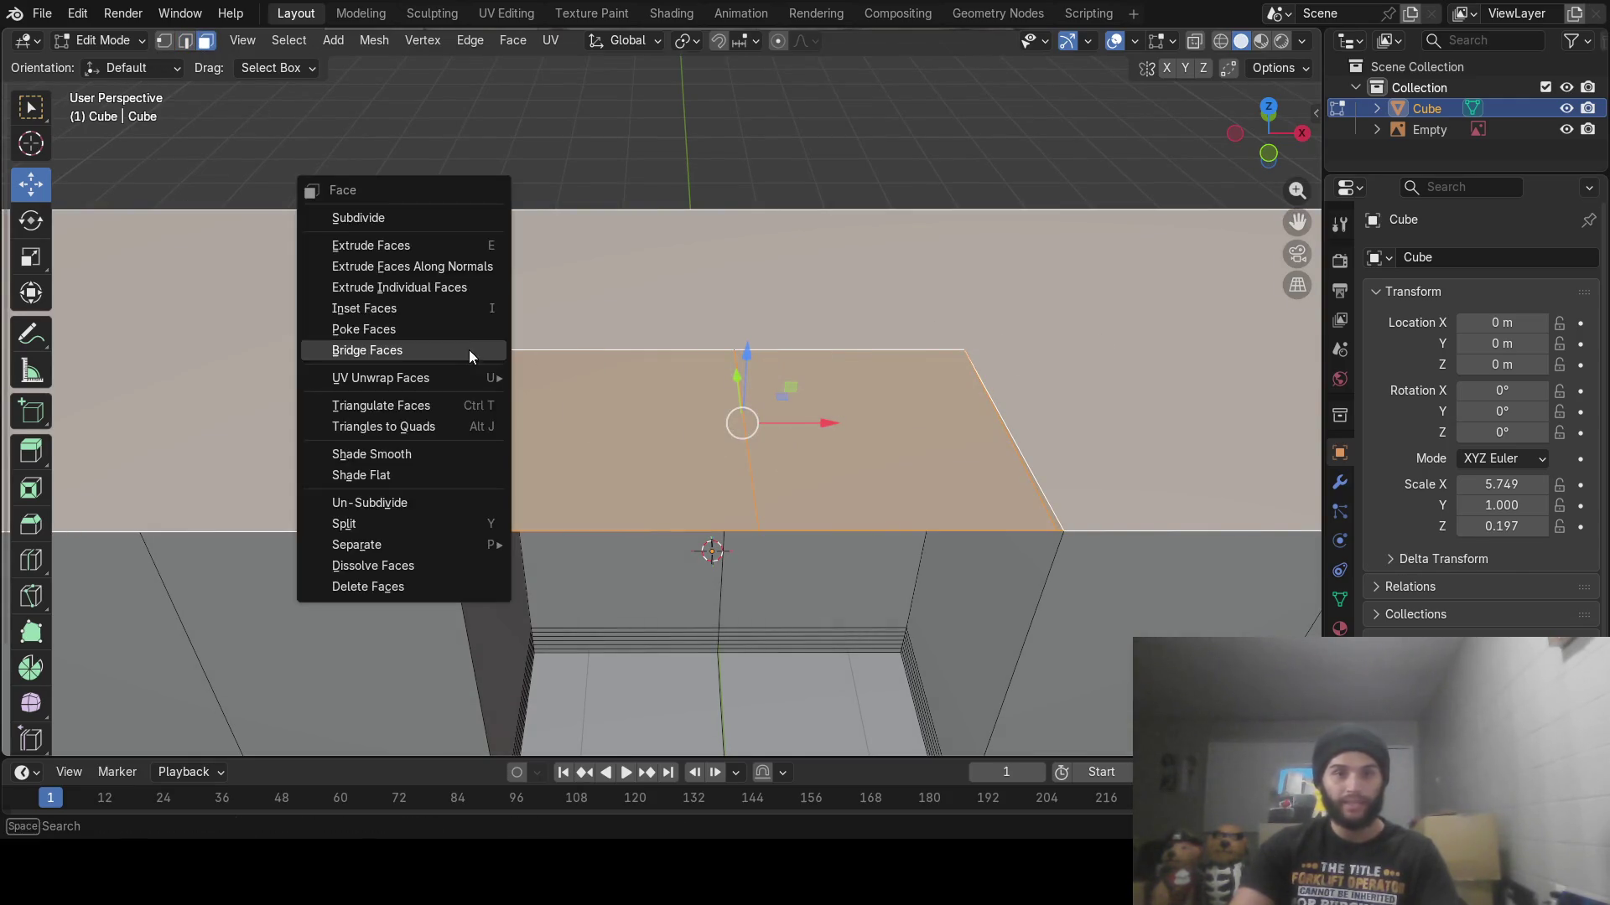
# Bridge the edge loops across the doorway gap to close it with new faces
pyautogui.click(381, 354)
pyautogui.moveTo(520, 371)
pyautogui.mouseDown(button='middle')
pyautogui.moveTo(916, 360)
pyautogui.moveTo(831, 394)
pyautogui.moveTo(812, 386)
pyautogui.moveTo(830, 373)
pyautogui.moveTo(628, 372)
pyautogui.mouseUp(button='middle')
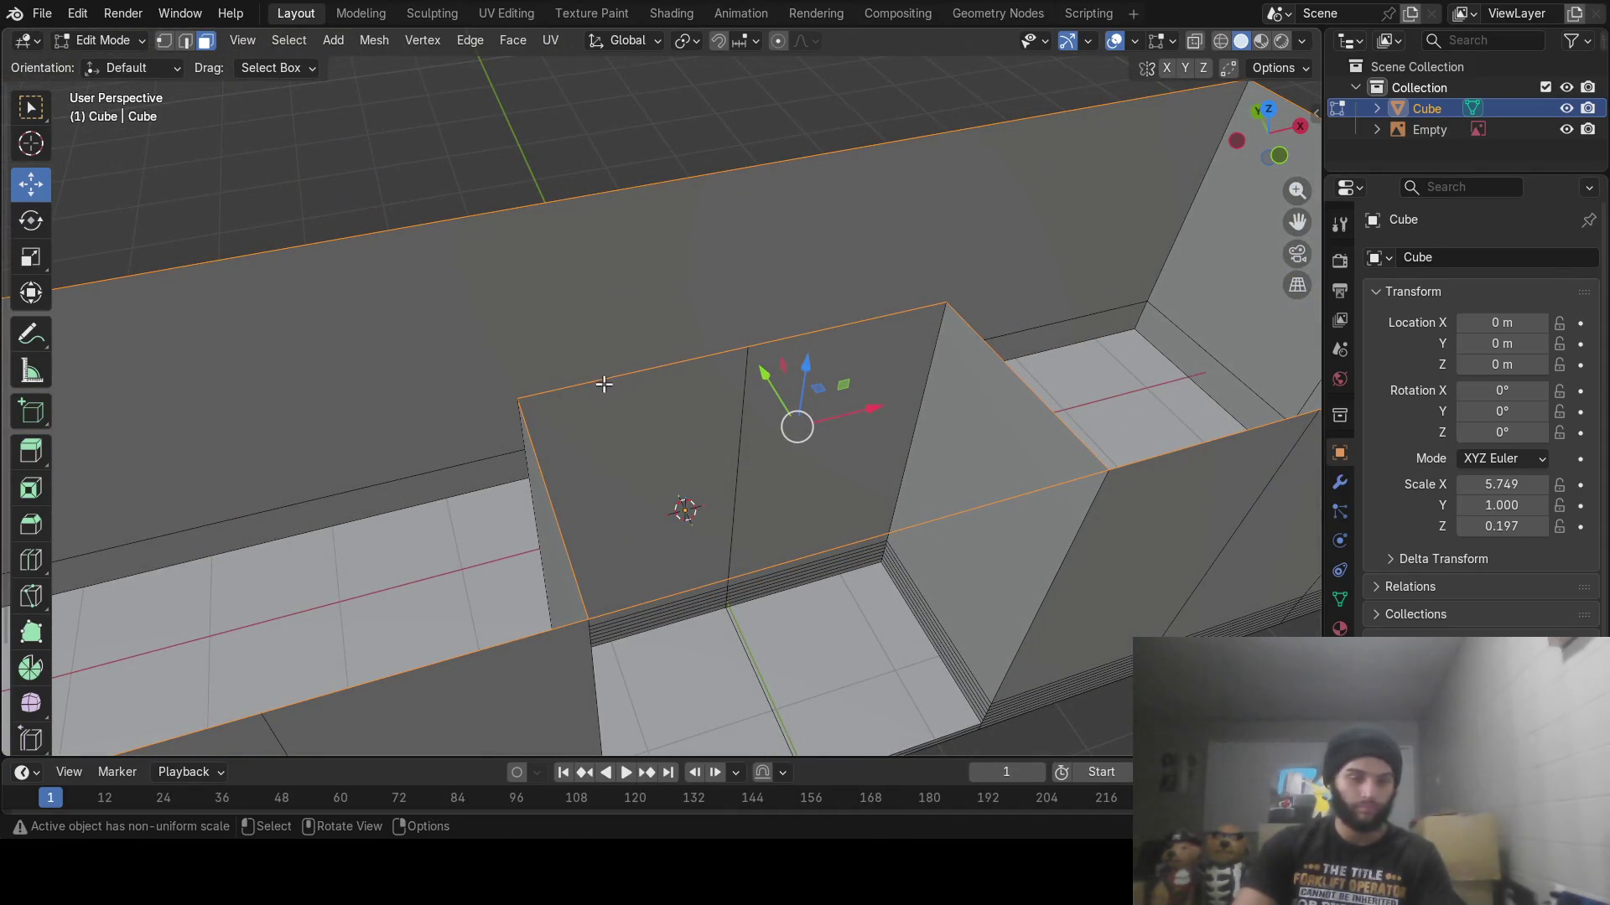
pyautogui.click(604, 384)
pyautogui.hotkey('ctrl', 'f')
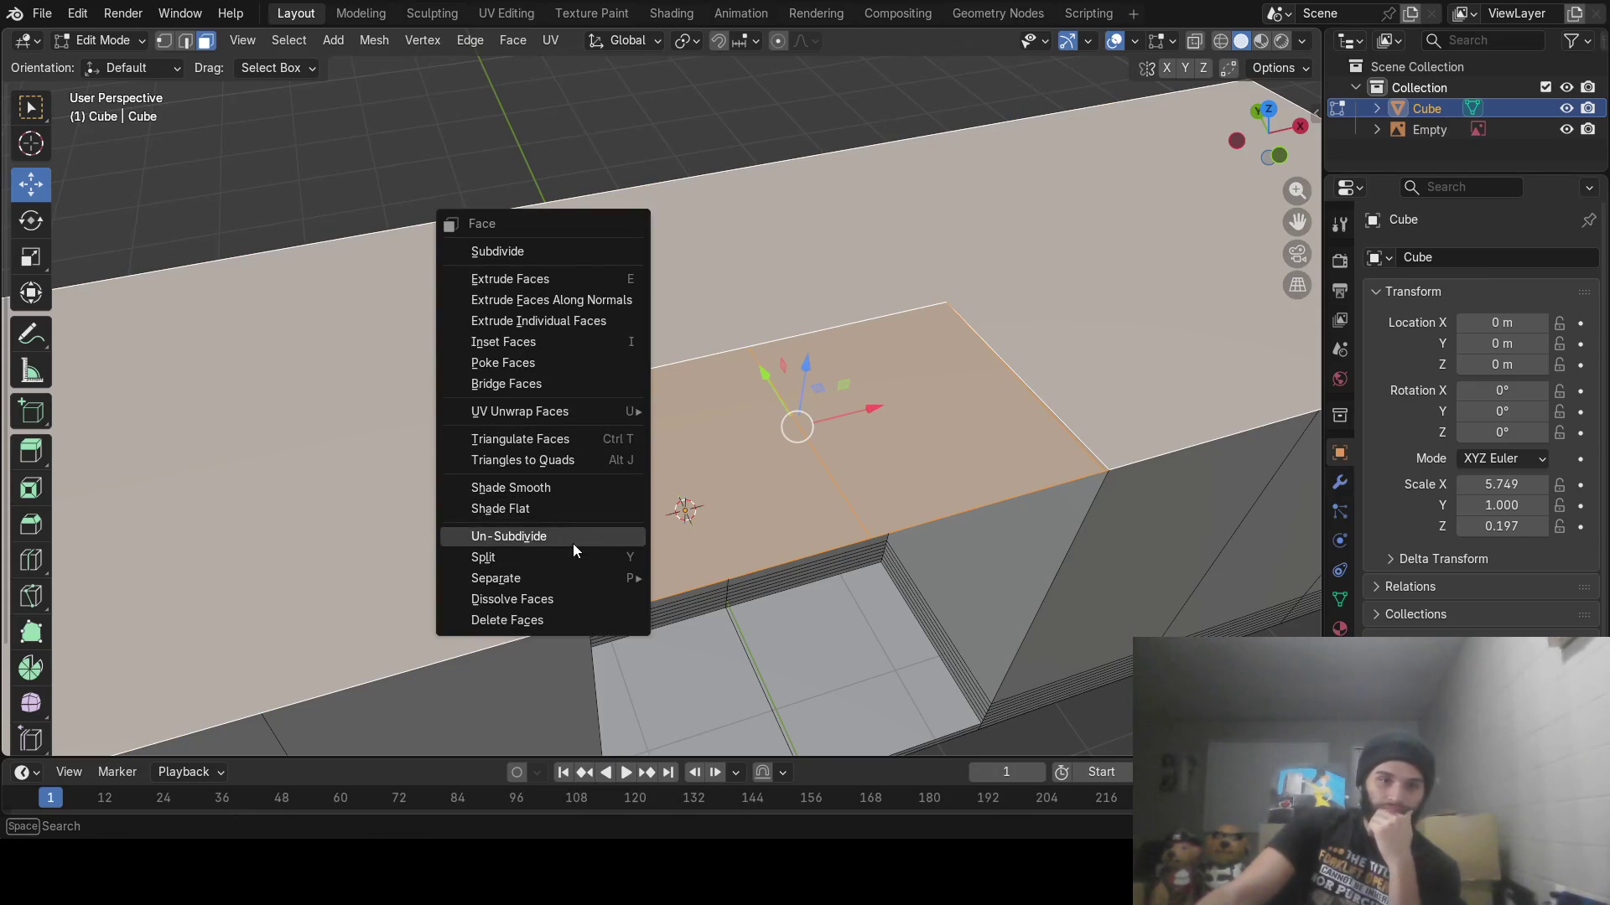
pyautogui.click(530, 394)
pyautogui.moveTo(531, 394)
pyautogui.mouseDown(button='middle')
pyautogui.moveTo(682, 422)
pyautogui.moveTo(913, 320)
pyautogui.moveTo(895, 406)
pyautogui.moveTo(793, 384)
pyautogui.moveTo(877, 313)
pyautogui.moveTo(726, 363)
pyautogui.moveTo(570, 363)
pyautogui.moveTo(556, 416)
pyautogui.mouseUp(button='middle')
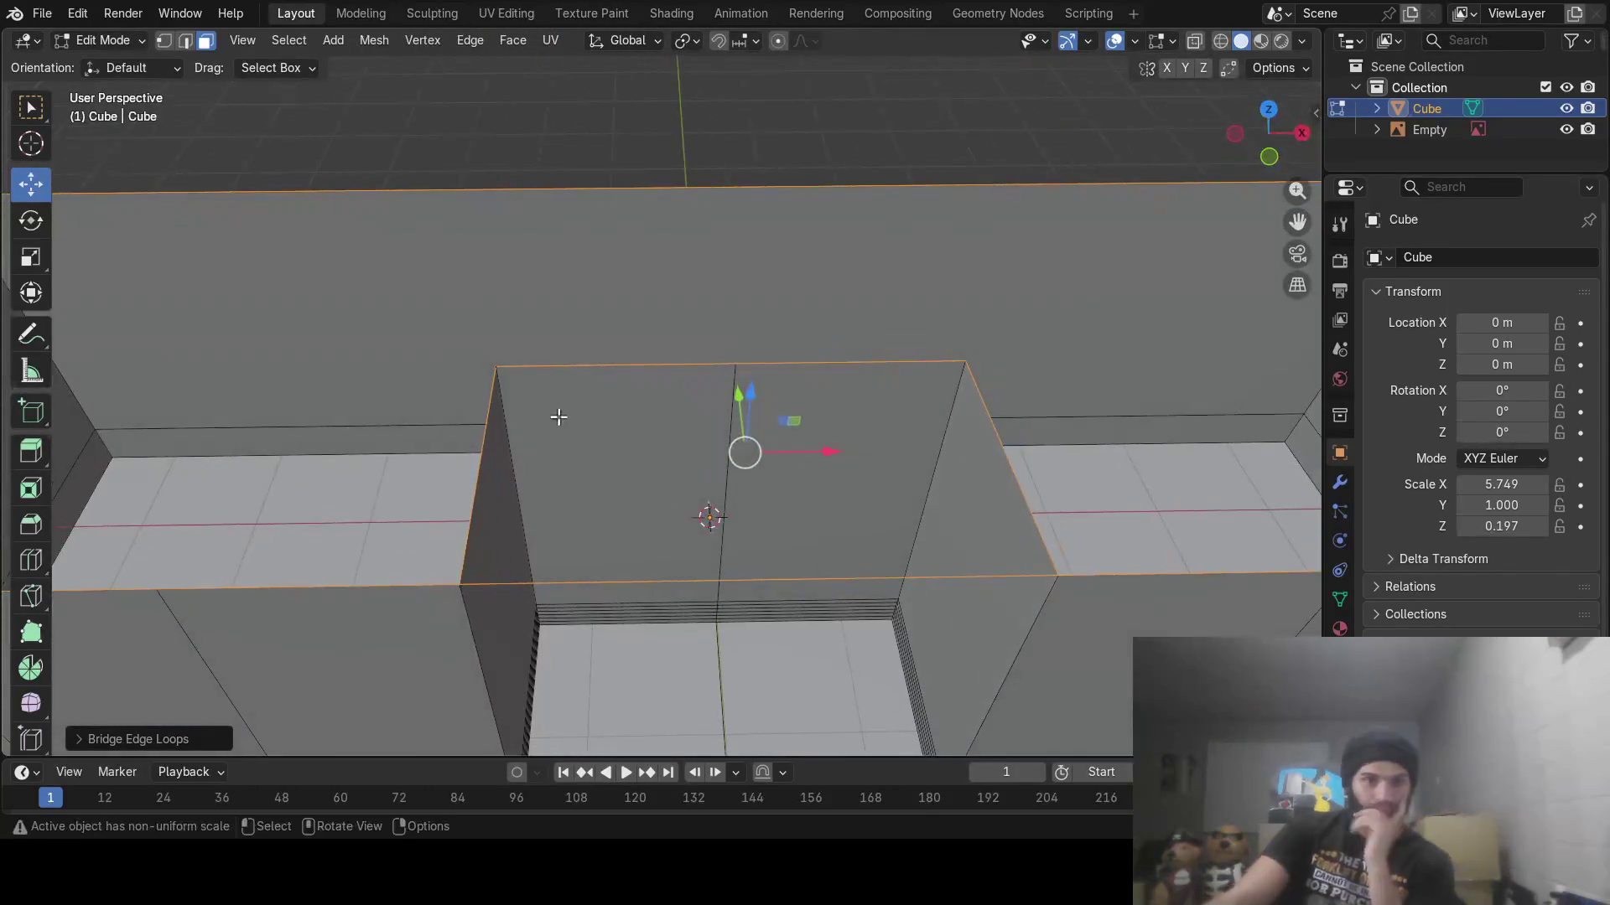
# Recentre the view on the block and select its large top face
pyautogui.scroll(3, 557, 428)
pyautogui.moveTo(457, 488)
pyautogui.keyDown('shift'); pyautogui.mouseDown(button='middle')
pyautogui.moveTo(632, 352)
pyautogui.moveTo(601, 449)
pyautogui.moveTo(682, 378)
pyautogui.mouseUp(button='middle'); pyautogui.keyUp('shift')
pyautogui.scroll(-10, 601, 397)
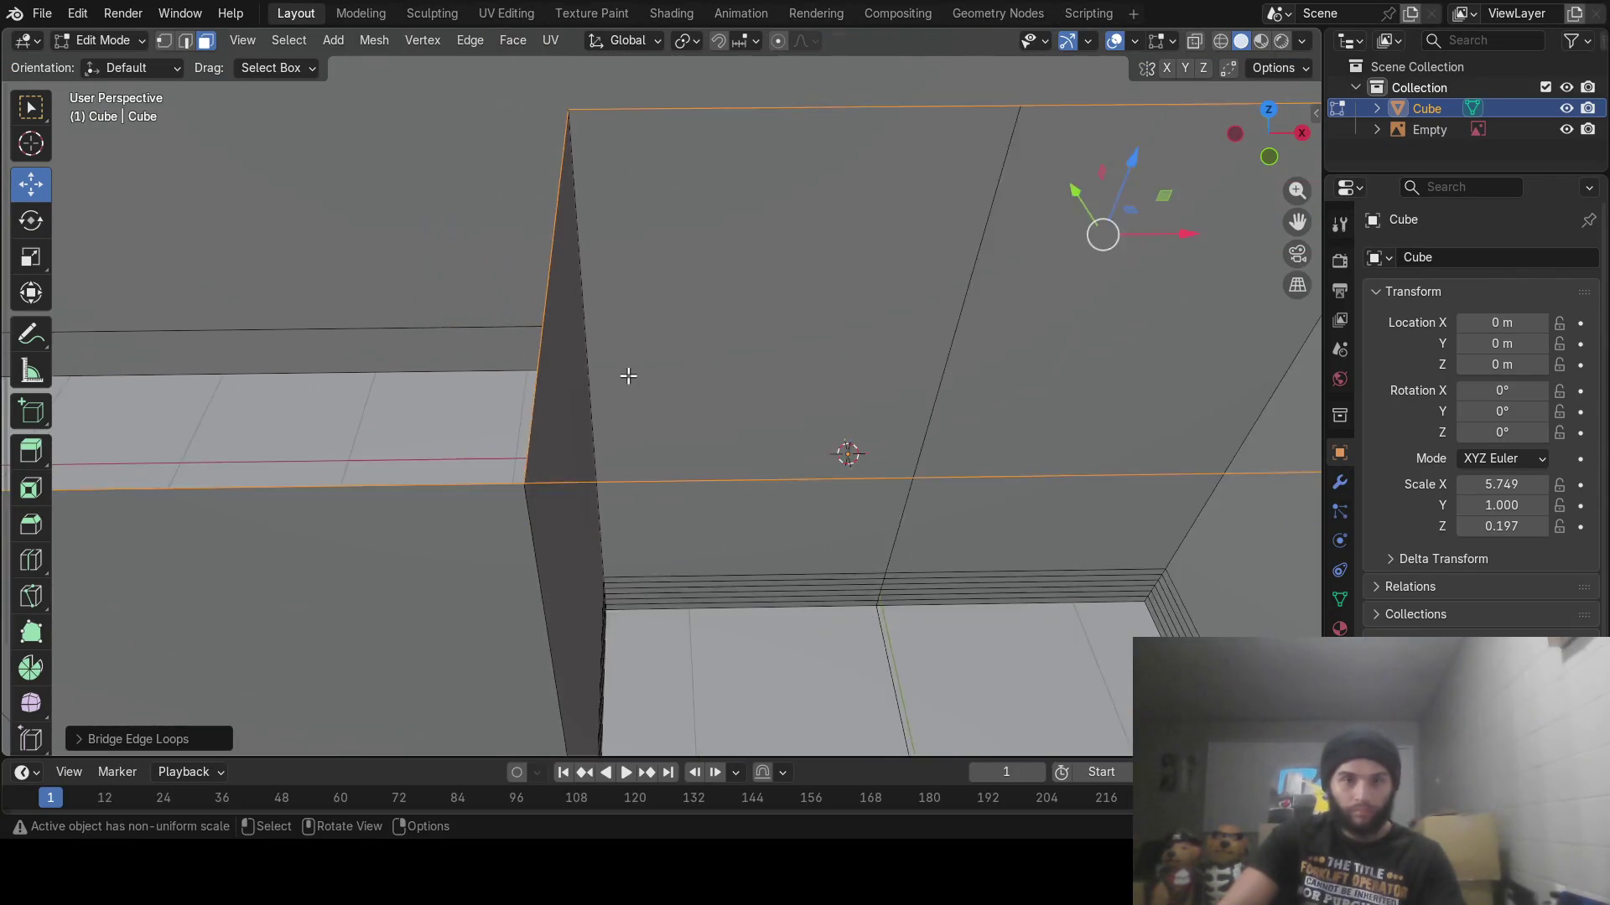
pyautogui.moveTo(826, 374)
pyautogui.keyDown('shift'); pyautogui.mouseDown(button='middle')
pyautogui.moveTo(652, 394)
pyautogui.moveTo(605, 380)
pyautogui.mouseUp(button='middle'); pyautogui.keyUp('shift')
pyautogui.click(841, 389)
pyautogui.moveTo(841, 388); pyautogui.dragTo(847, 283, button='middle')
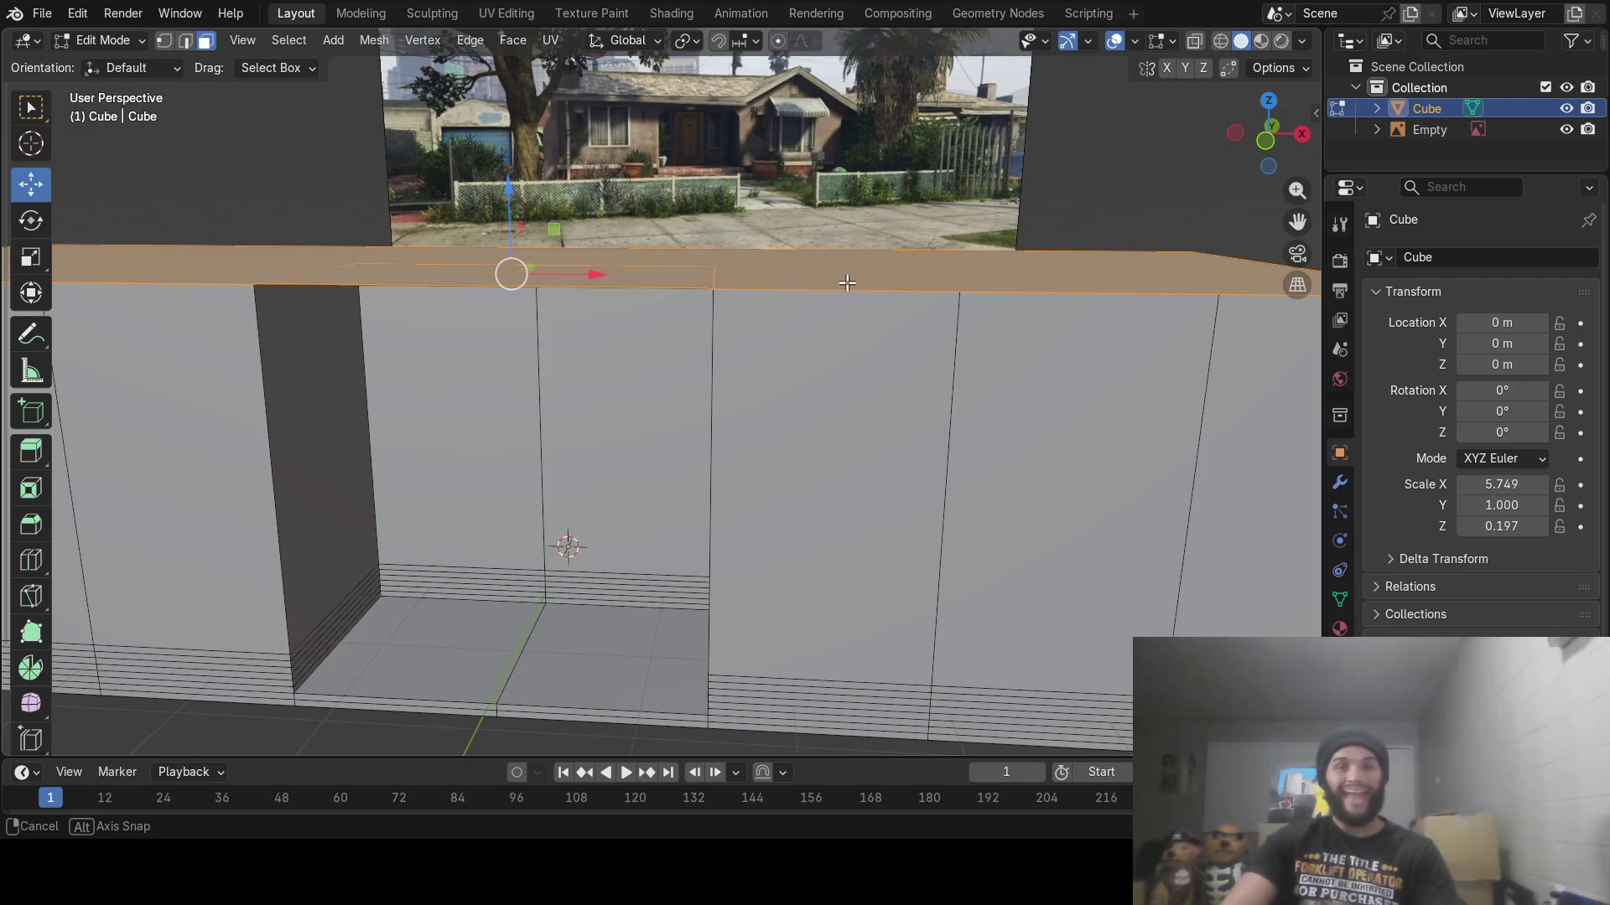
# Extrude the top face straight up about 0.88 m along global Z to raise the walls
pyautogui.moveTo(847, 282)
pyautogui.mouseDown(button='middle')
pyautogui.moveTo(818, 352)
pyautogui.moveTo(828, 295)
pyautogui.mouseUp(button='middle')
pyautogui.scroll(-3, 815, 320)
pyautogui.press('e')
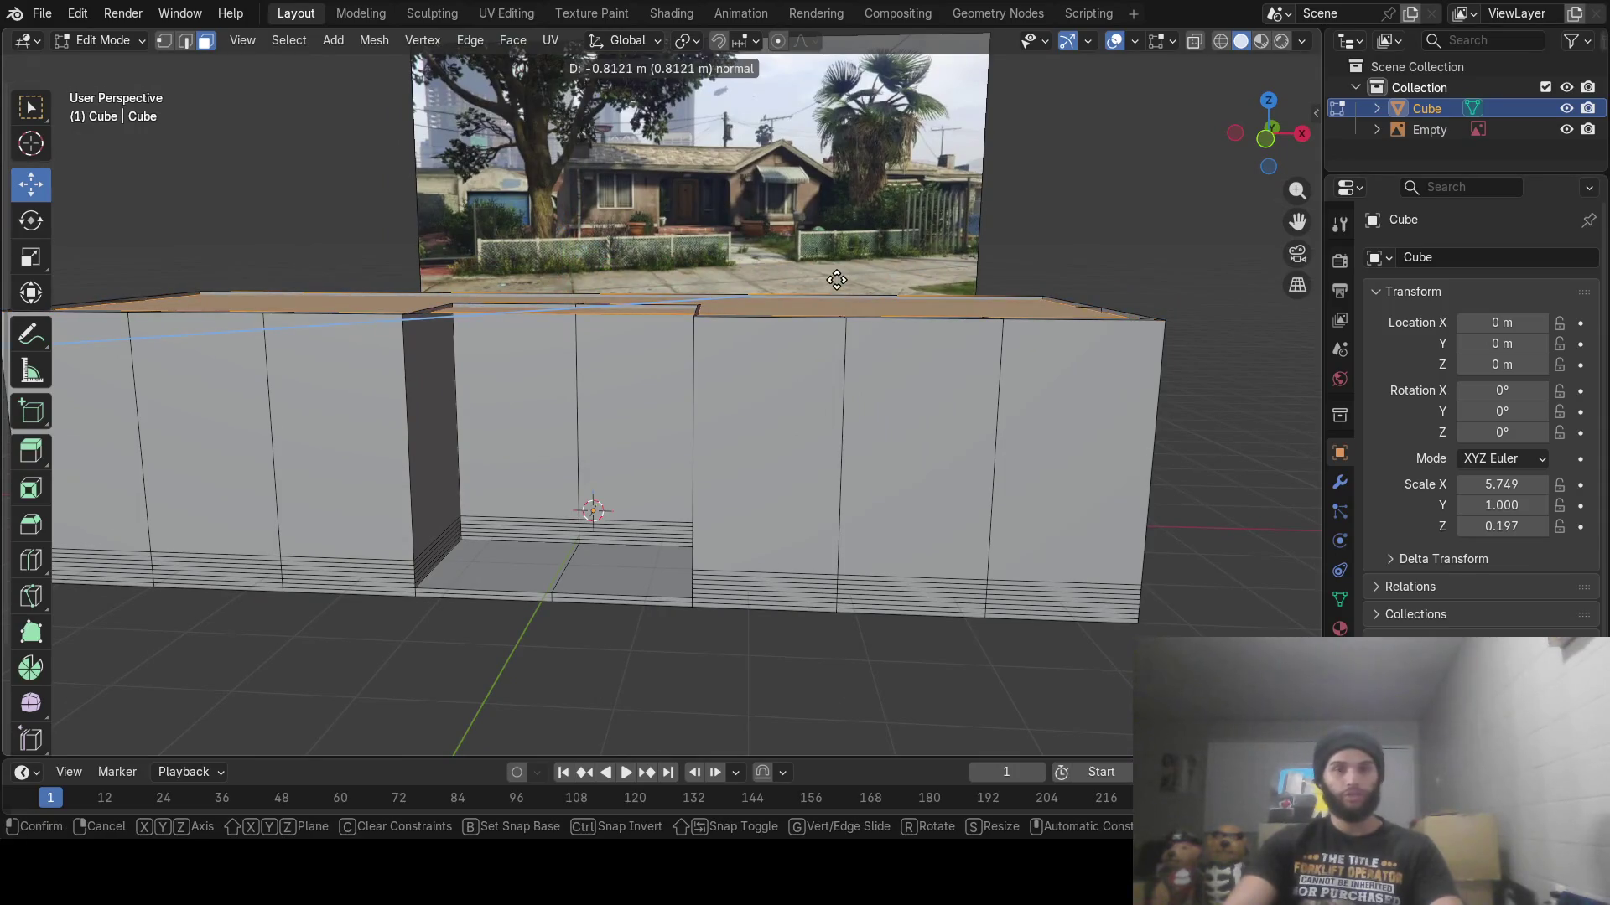
pyautogui.press('c')
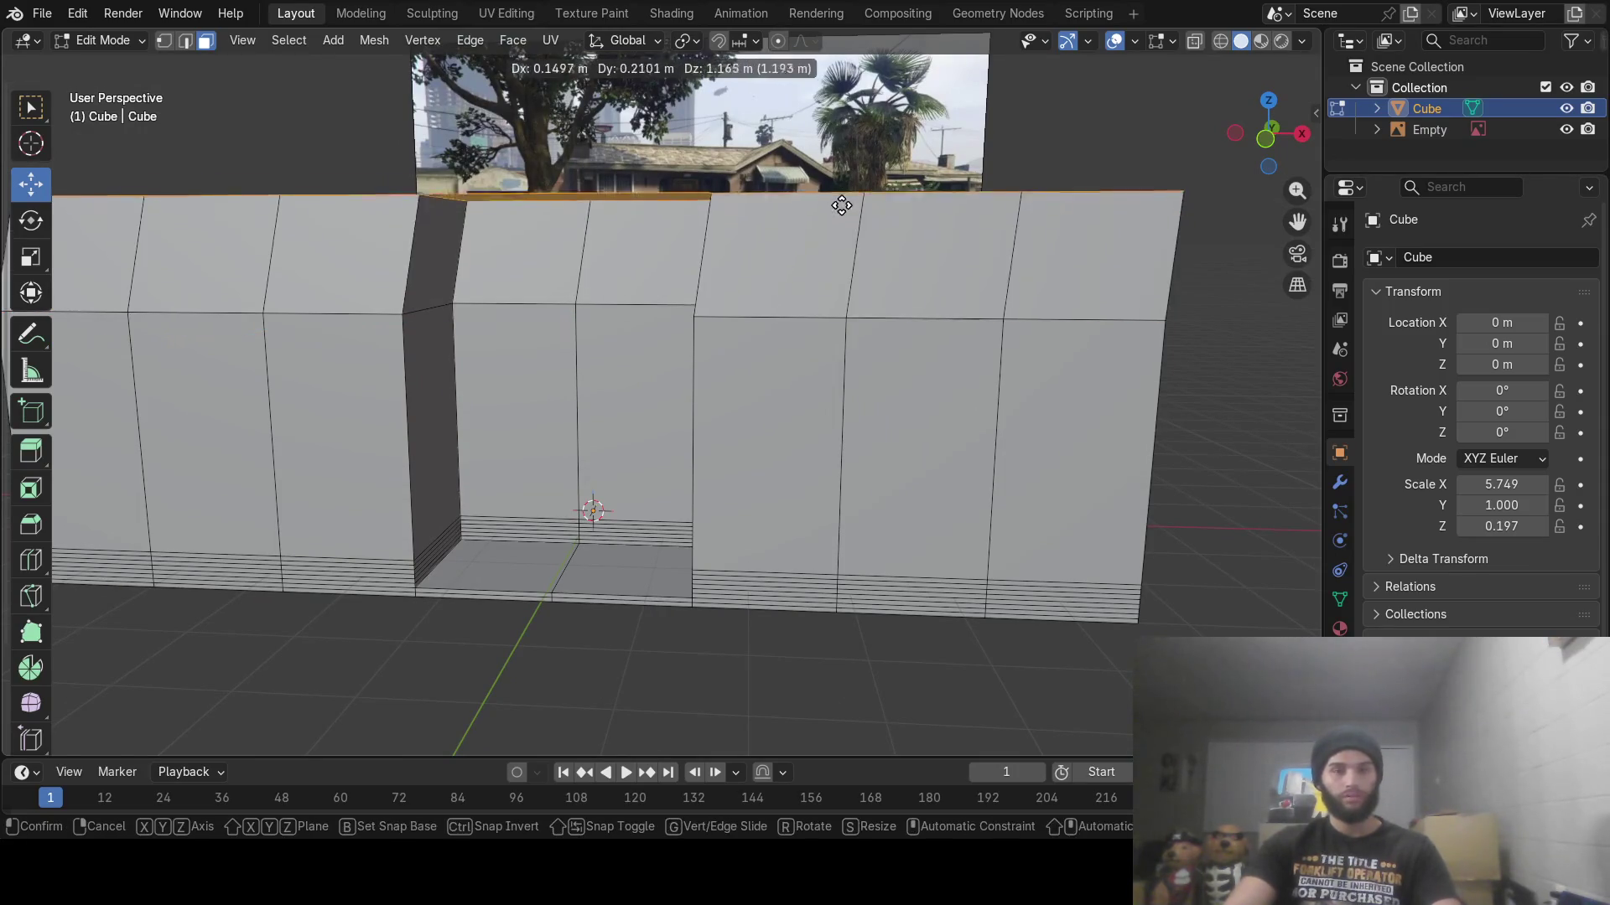
pyautogui.press('z')
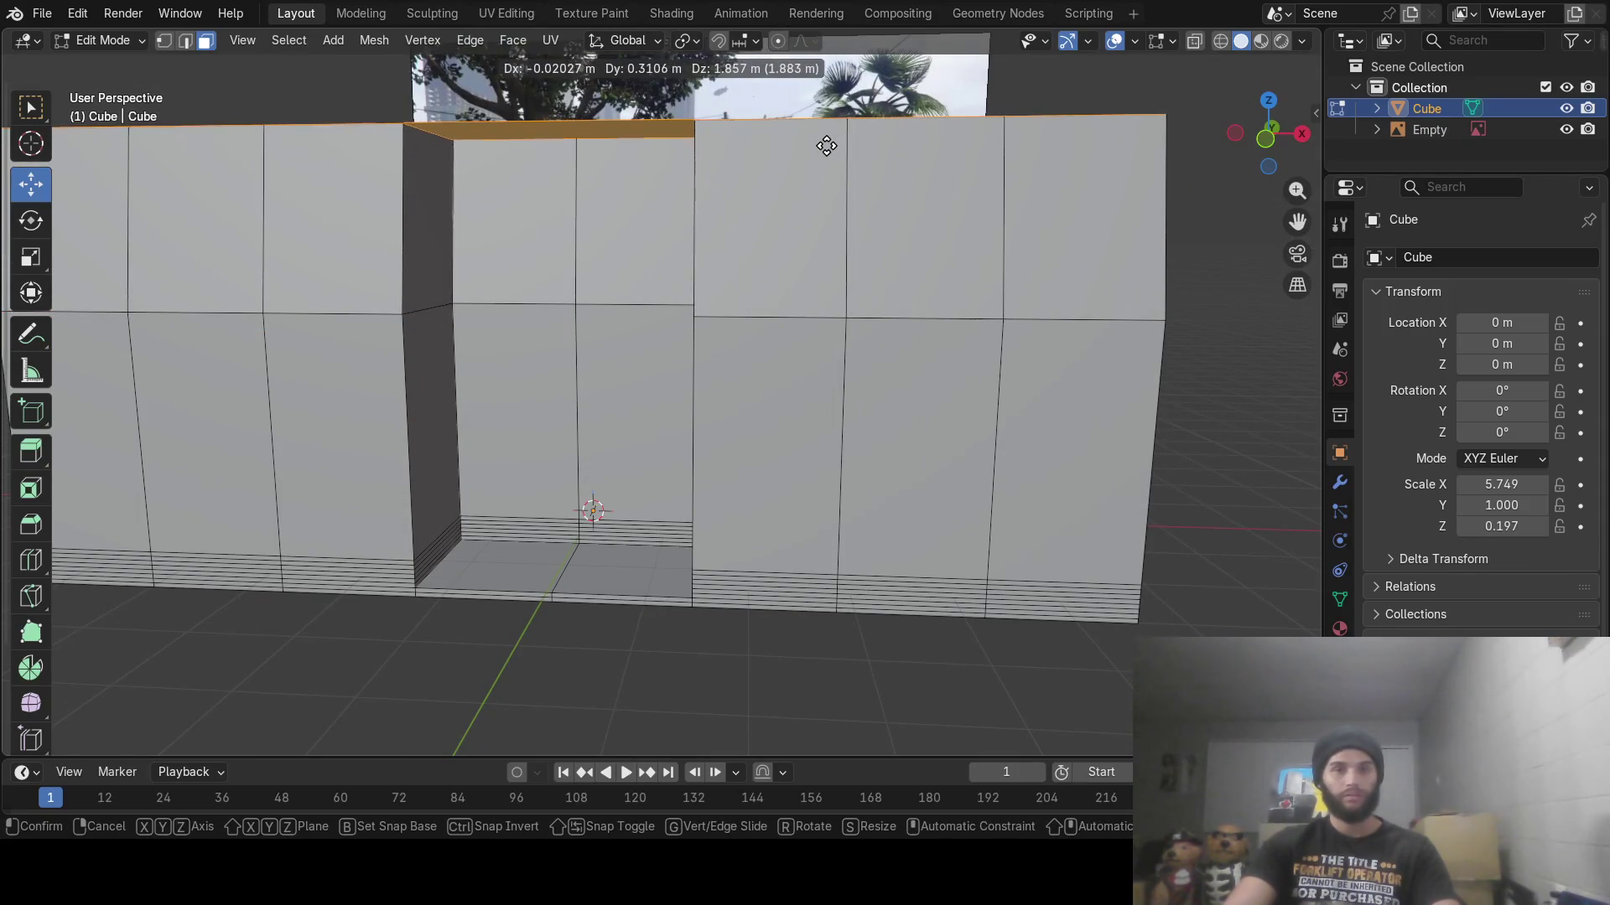
pyautogui.click(822, 235)
pyautogui.moveTo(821, 235)
pyautogui.mouseDown(button='middle')
pyautogui.moveTo(822, 277)
pyautogui.moveTo(796, 299)
pyautogui.mouseUp(button='middle')
pyautogui.click(671, 333)
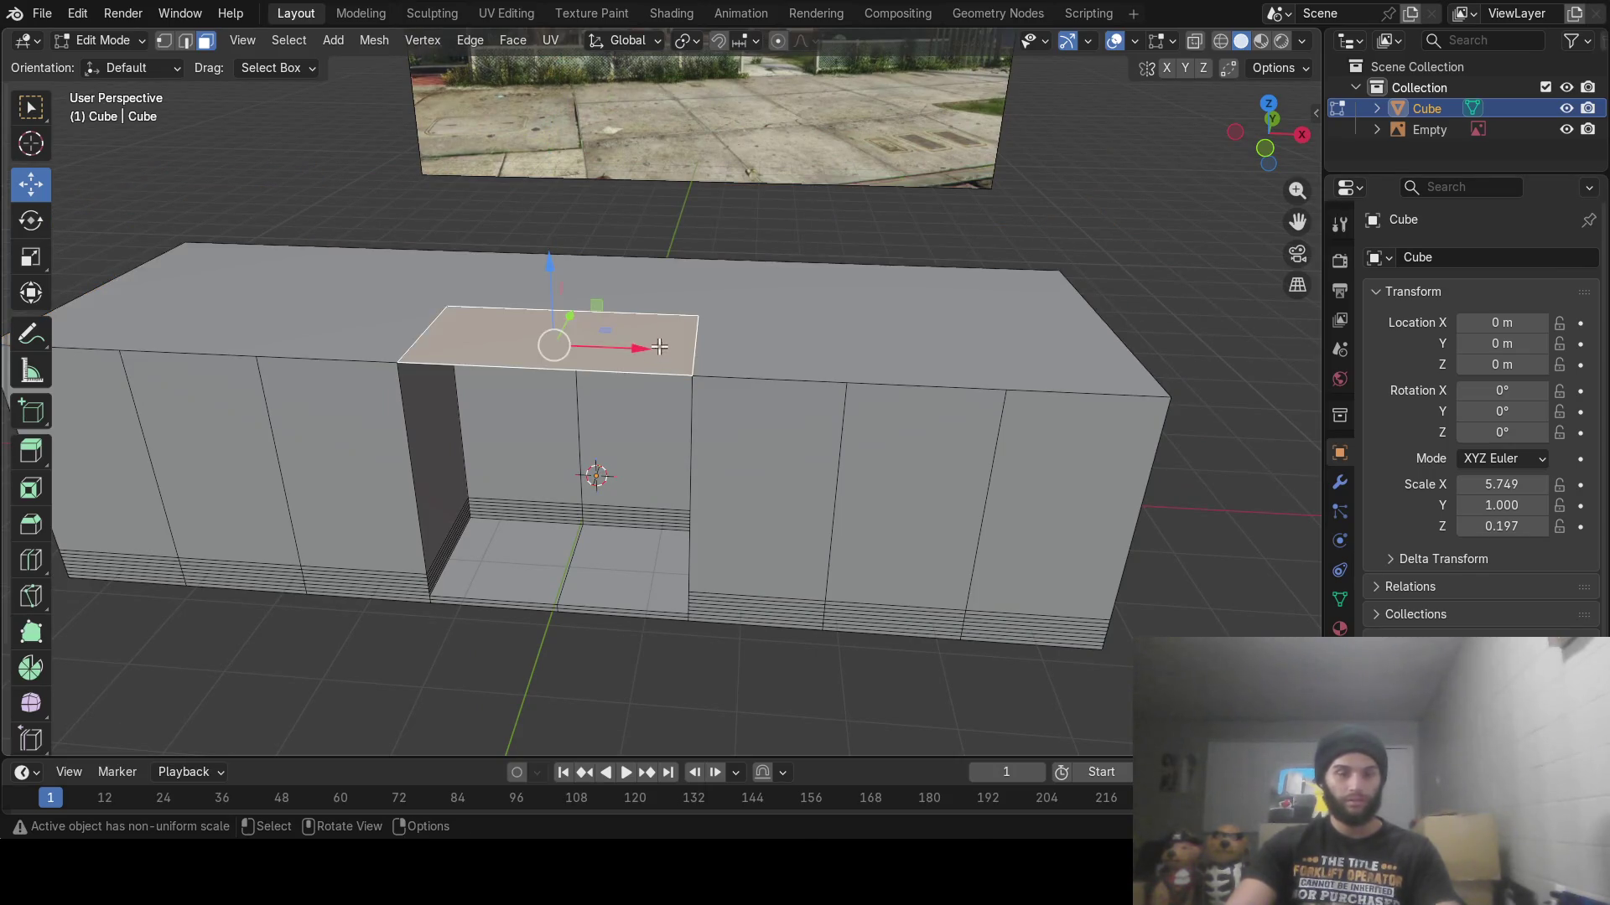
# Extrude the middle top face upward, then start extruding the side top faces
pyautogui.press('e')
pyautogui.click(669, 202)
pyautogui.moveTo(416, 269); pyautogui.dragTo(431, 328, button='middle')
pyautogui.click(405, 393)
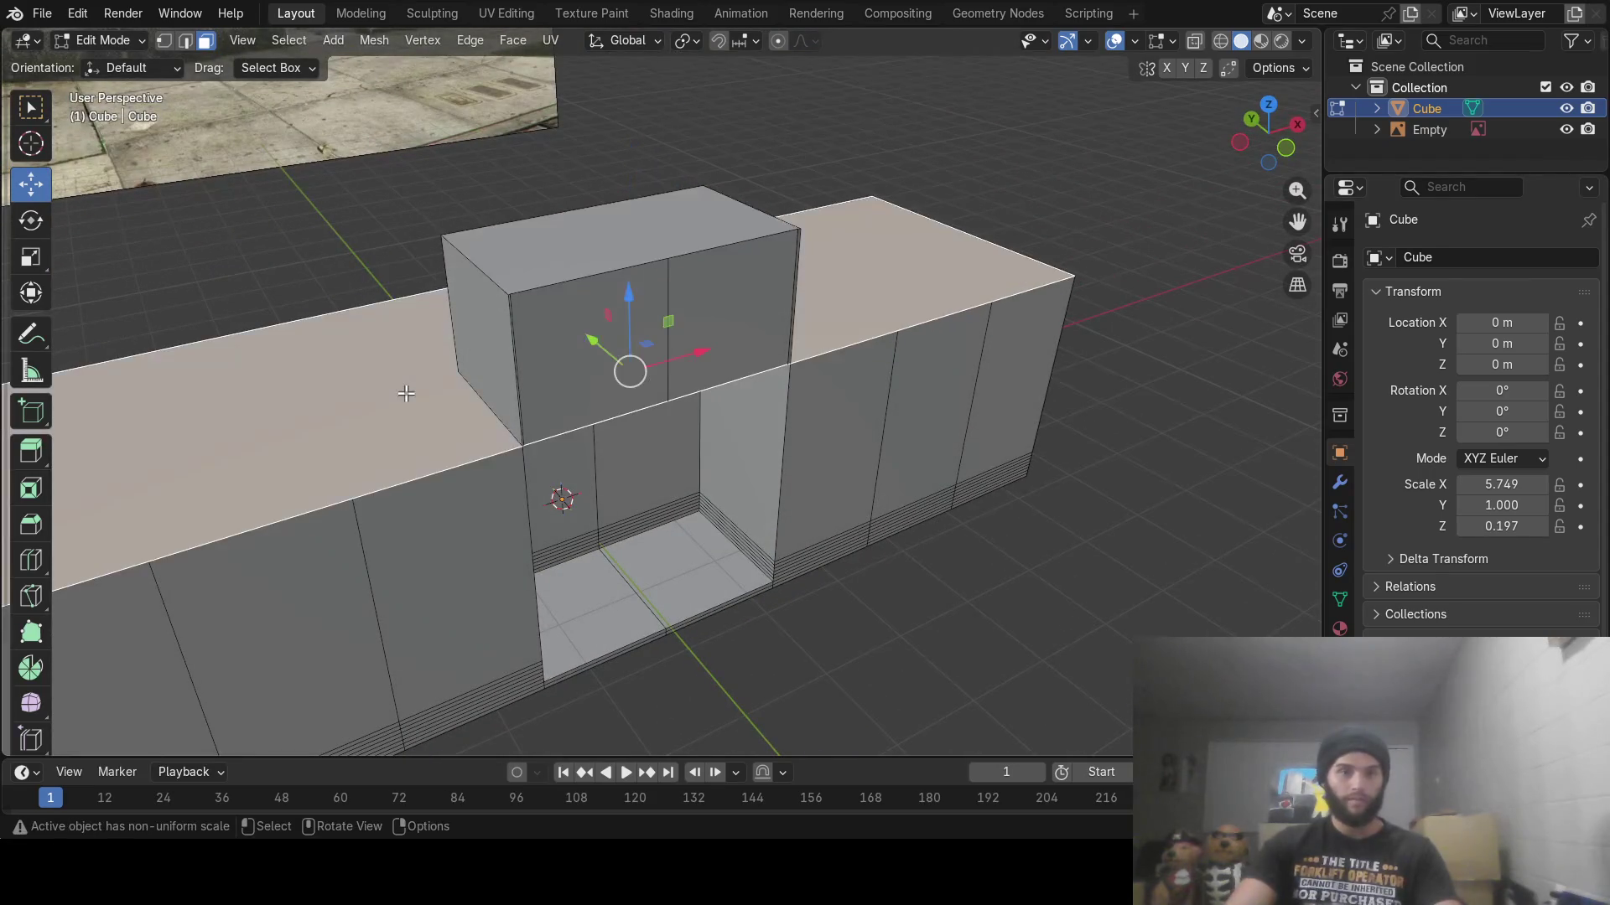
pyautogui.press('e')
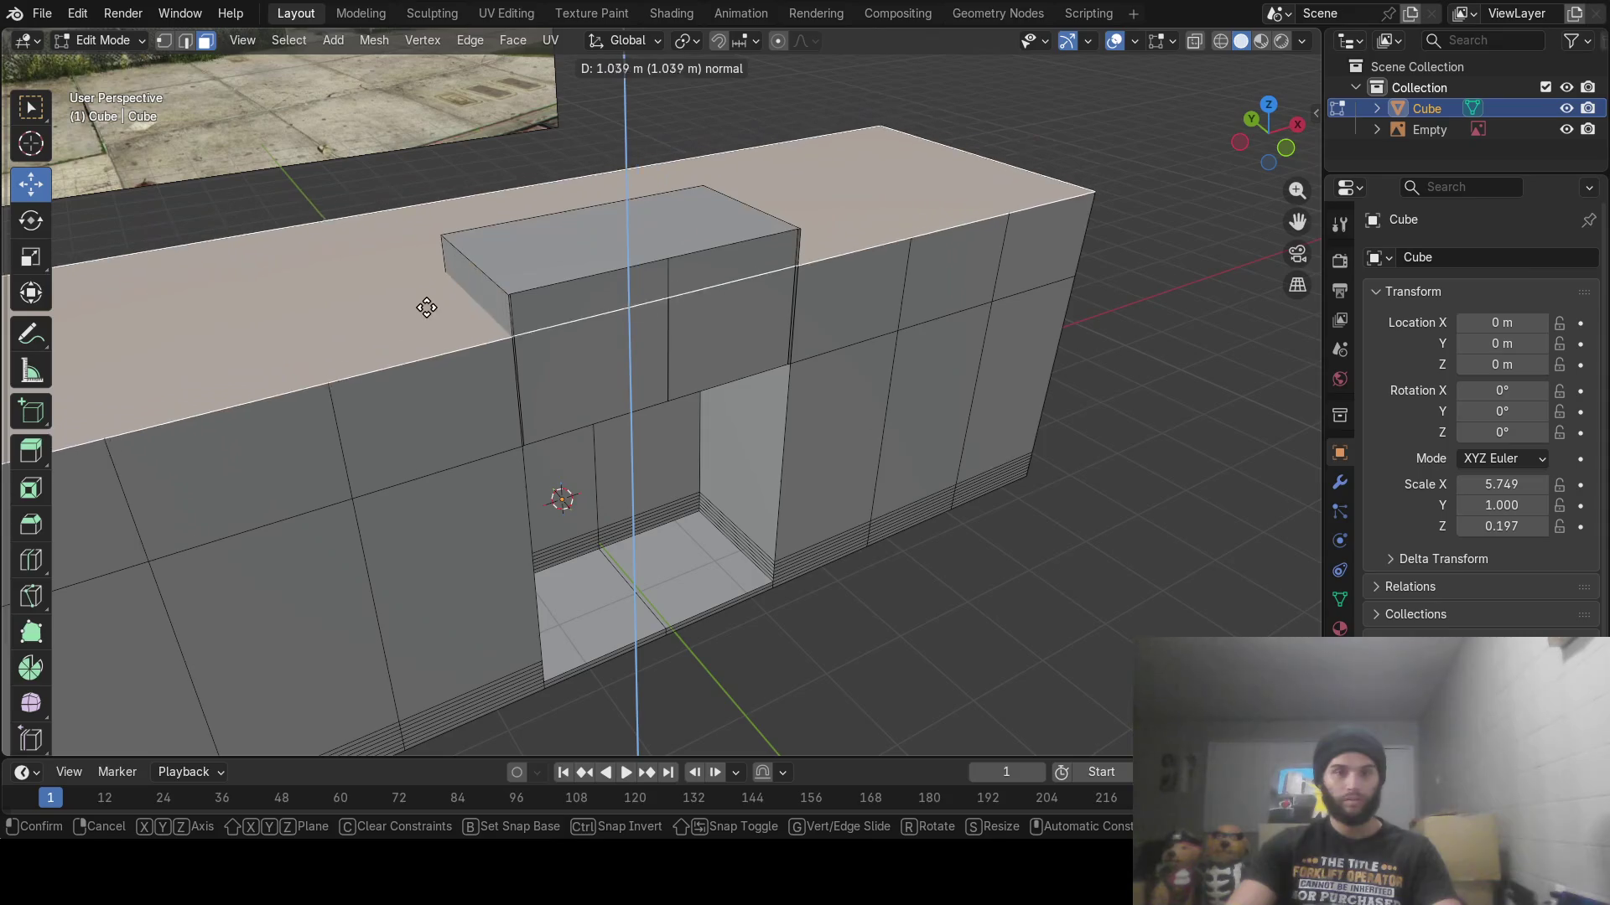
# Cancel and undo the extrusions, then delete the house block cube in Object Mode
pyautogui.rightClick(428, 348)
pyautogui.hotkey('ctrl', 'z')
pyautogui.hotkey('ctrl', 'z')
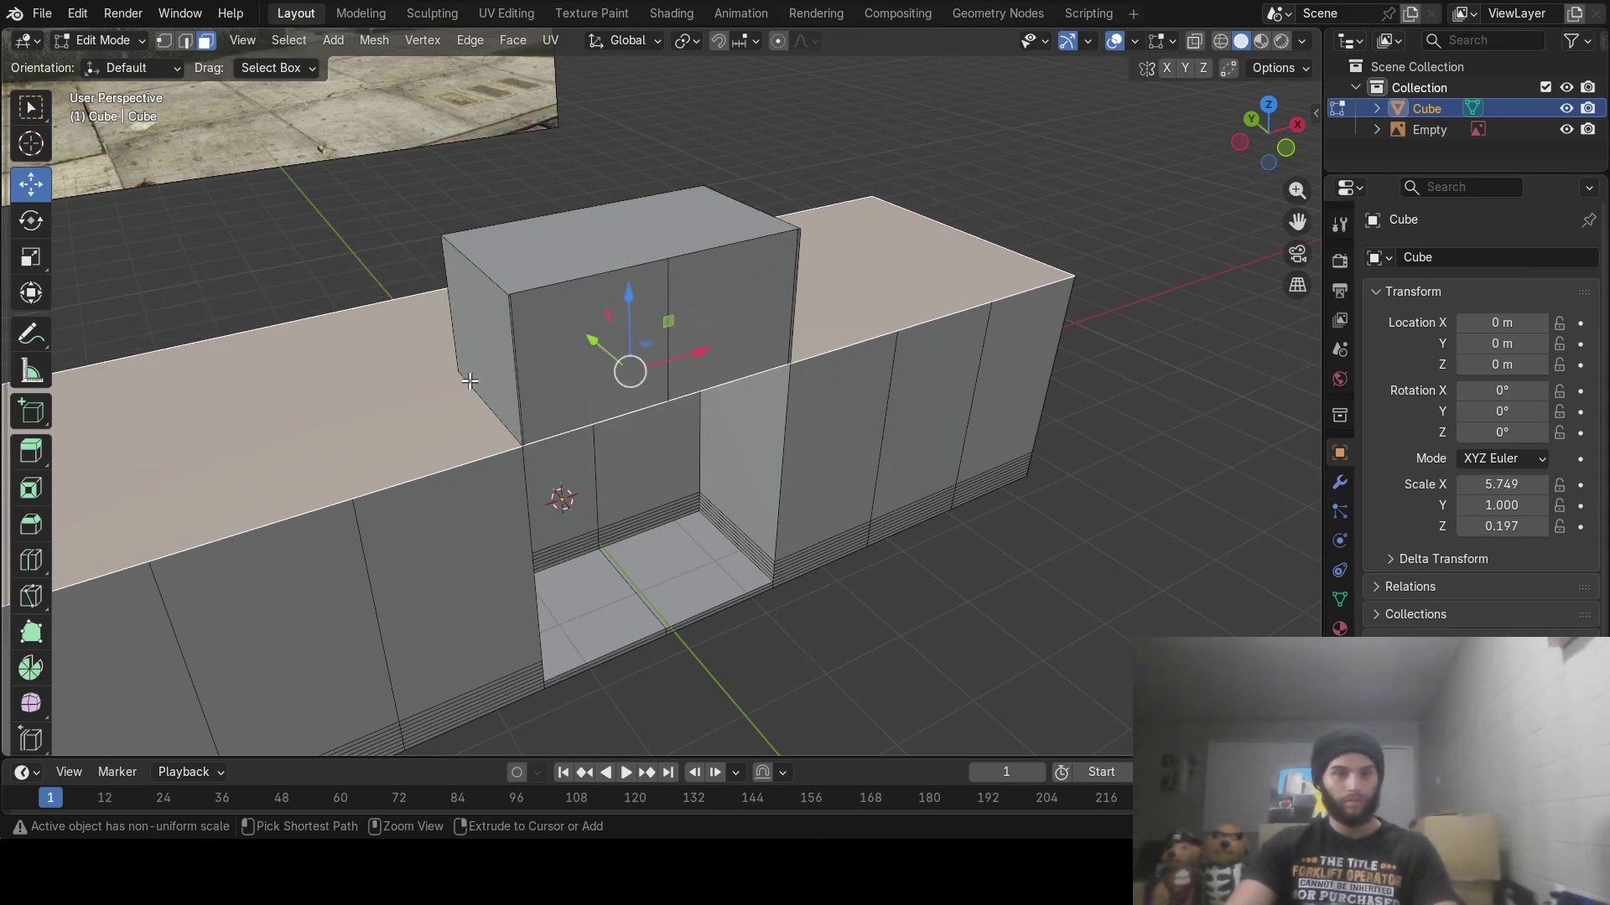
pyautogui.hotkey('ctrl', 'z')
pyautogui.hotkey('ctrl', 'z')
pyautogui.hotkey('ctrl', 'z')
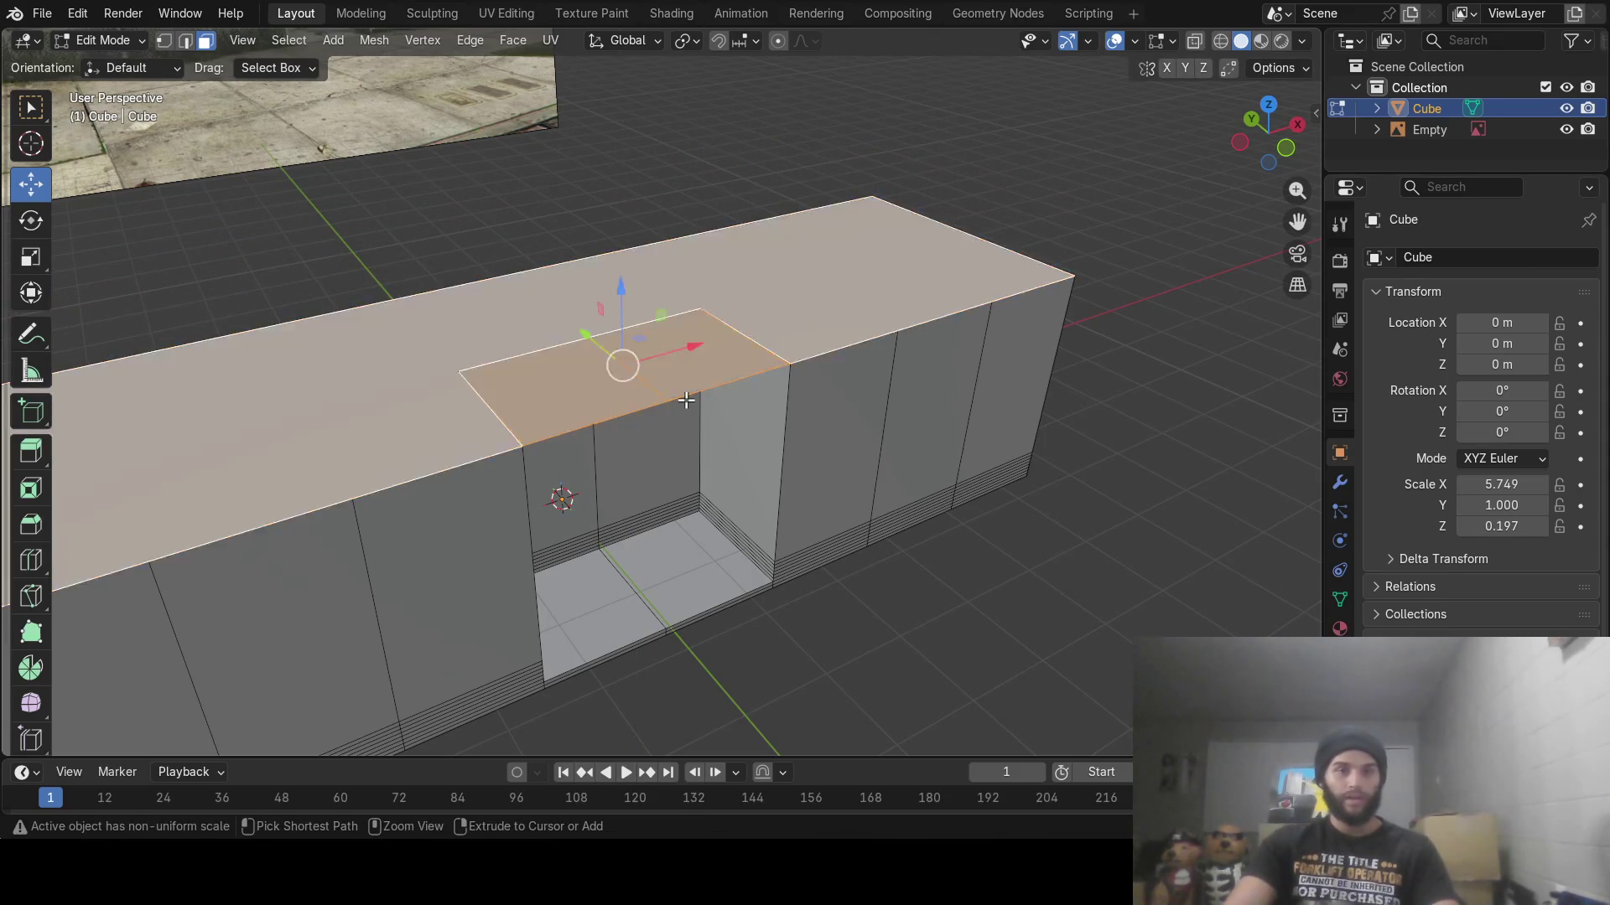
pyautogui.hotkey('ctrl', 'z')
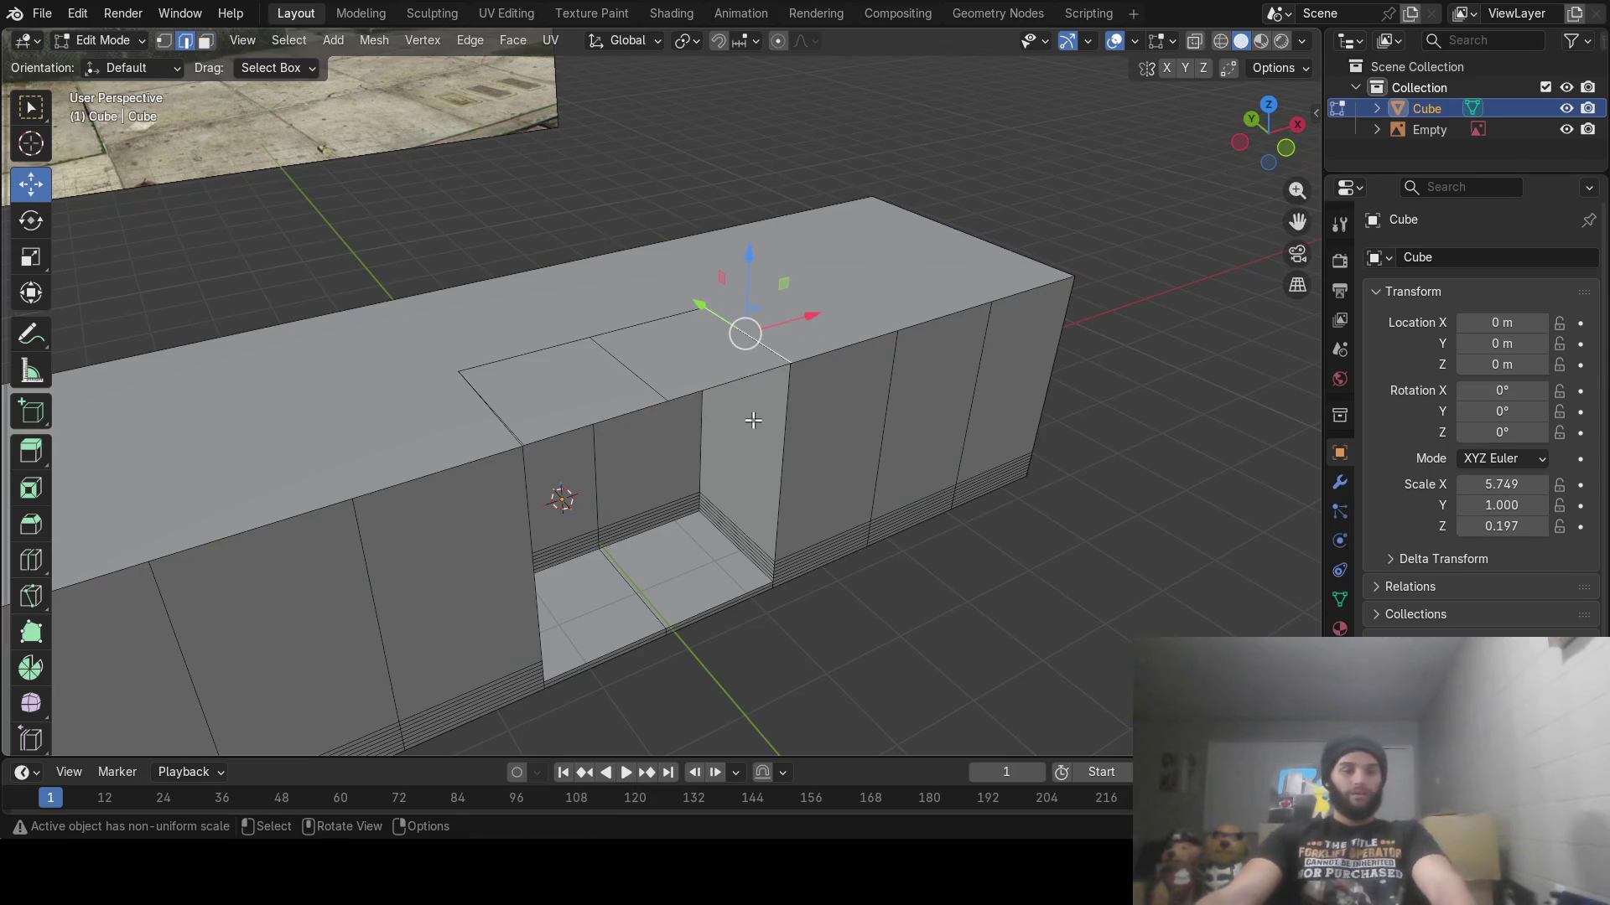
pyautogui.press('Tab')
pyautogui.press('x')
pyautogui.click(751, 421)
pyautogui.moveTo(747, 424)
pyautogui.mouseDown(button='middle')
pyautogui.moveTo(634, 415)
pyautogui.moveTo(302, 270)
pyautogui.moveTo(293, 245)
pyautogui.mouseUp(button='middle')
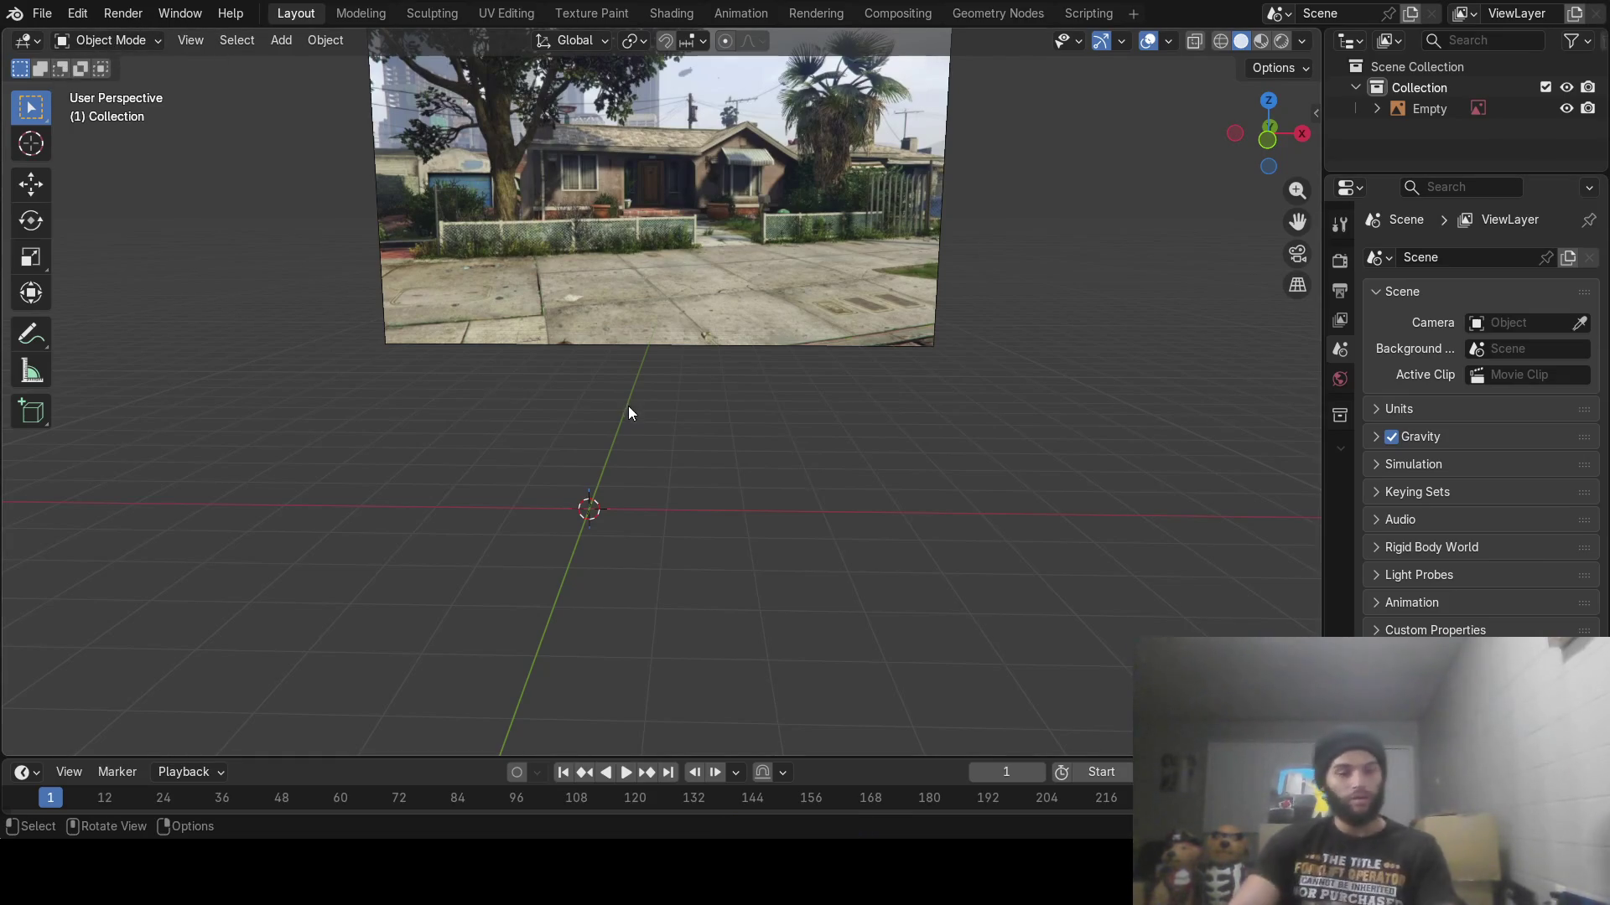
# Add a new cube and raise it above the ground with the Move gizmo
pyautogui.hotkey('shift', 'a')
pyautogui.moveTo(605, 163)
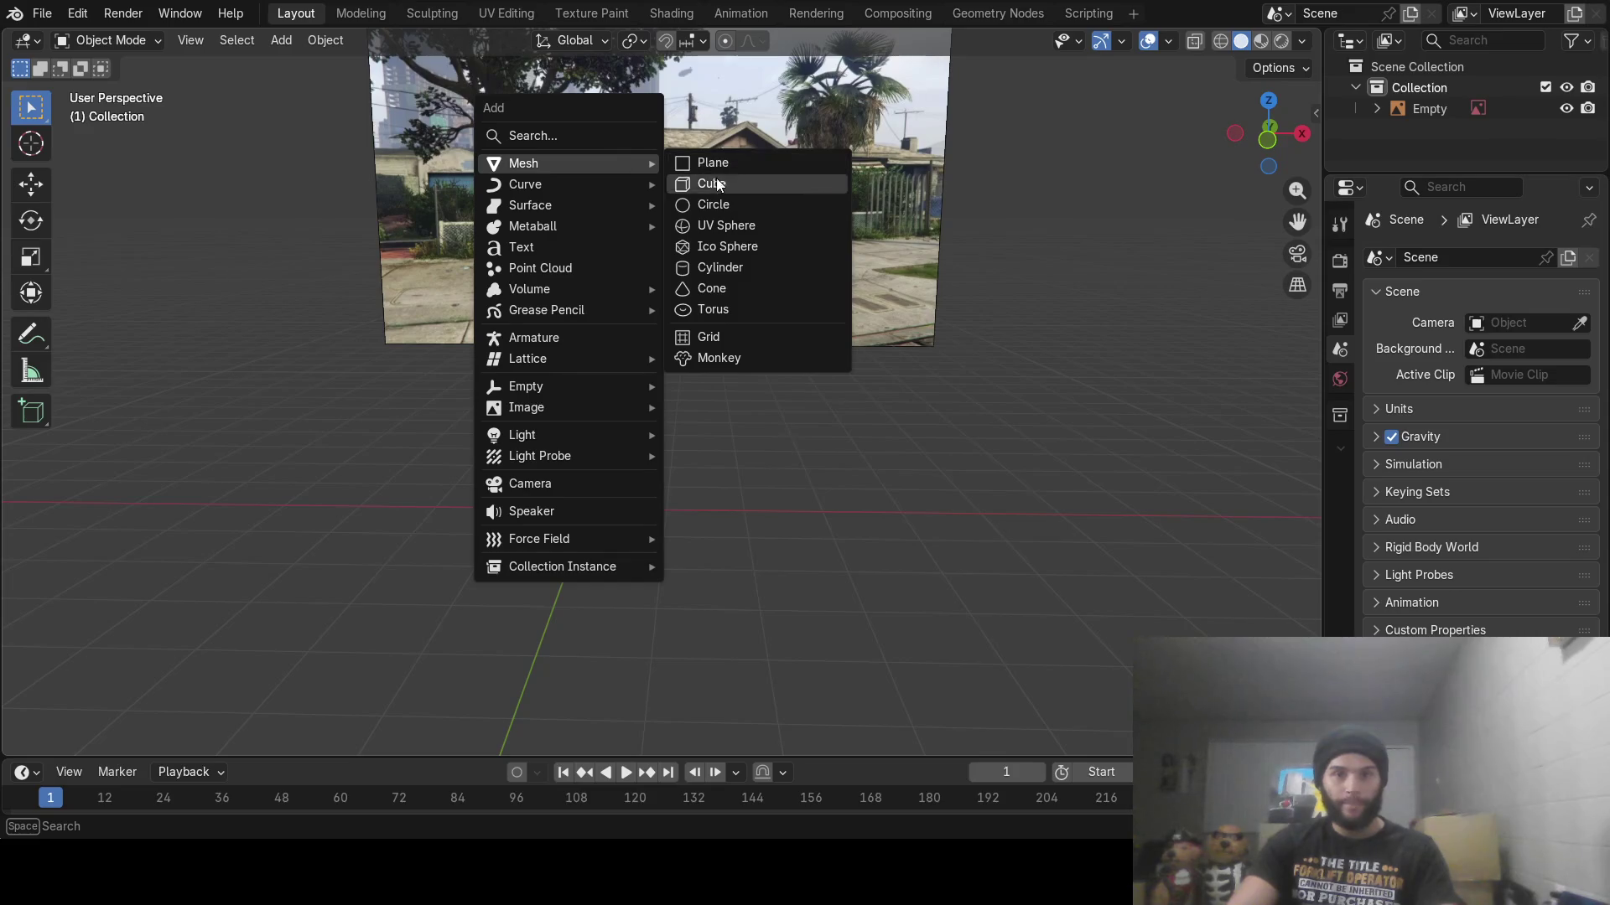
pyautogui.click(711, 184)
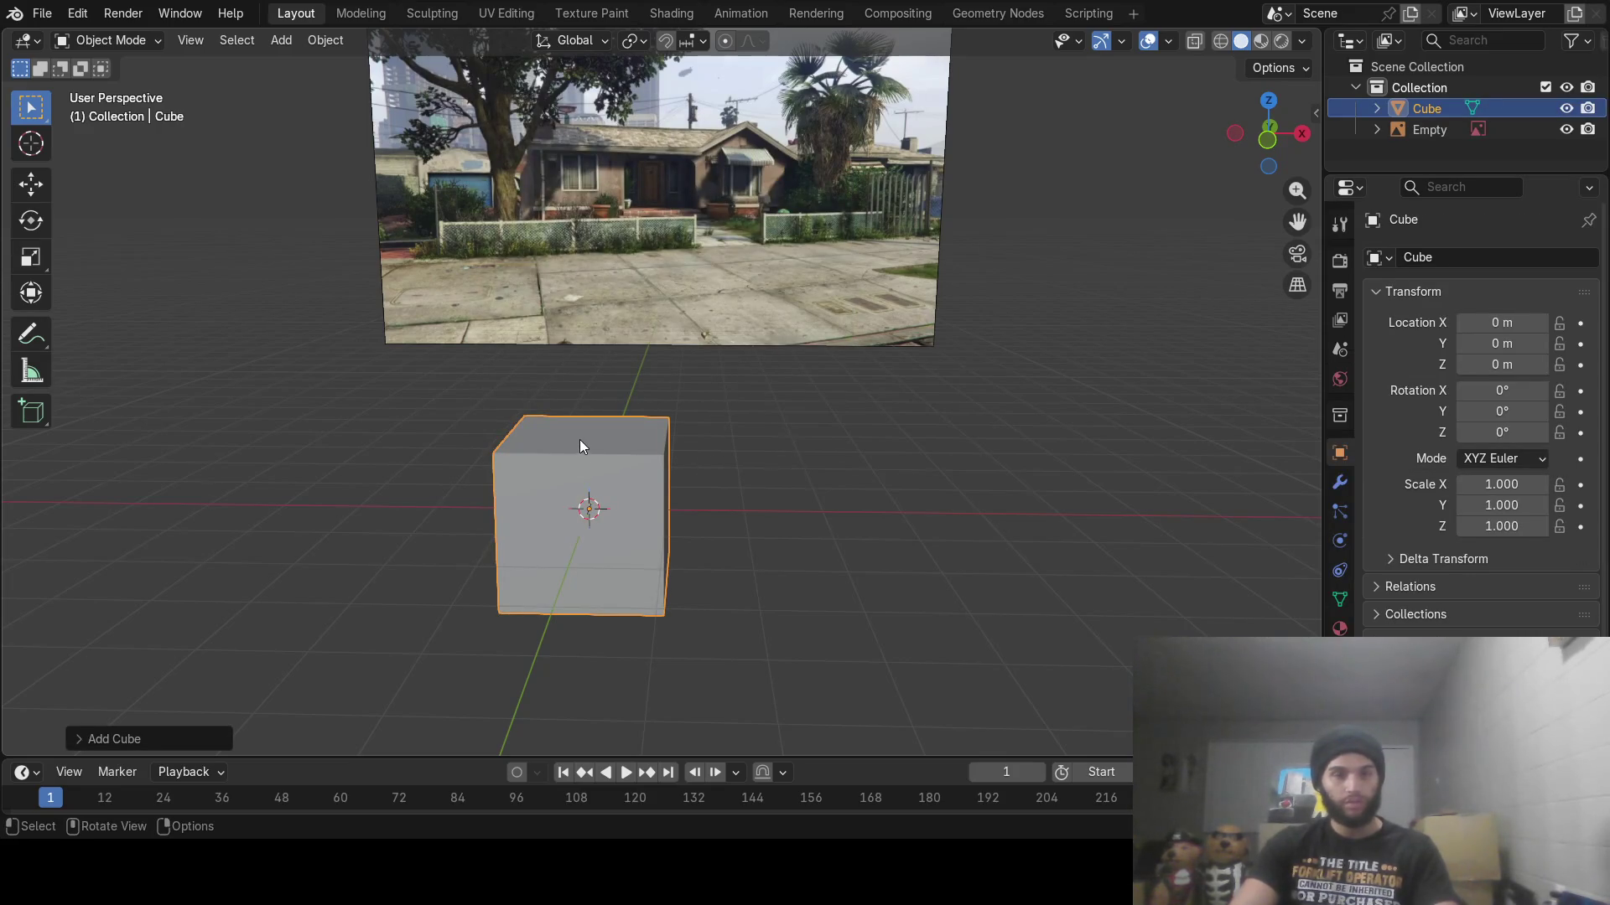
pyautogui.click(32, 183)
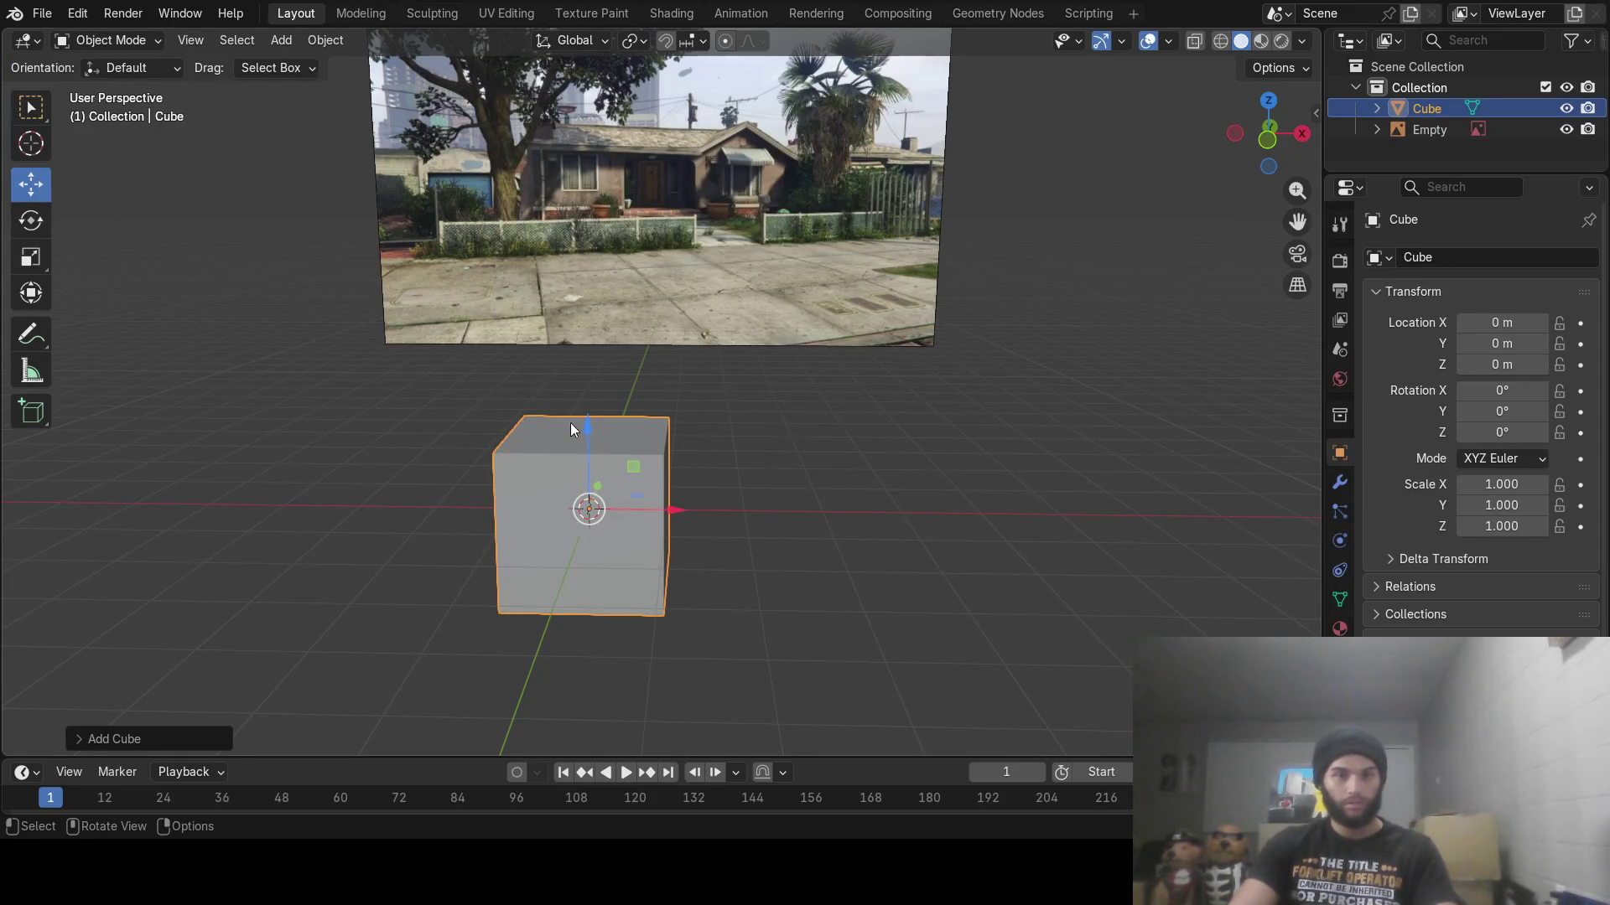
pyautogui.moveTo(570, 429); pyautogui.dragTo(570, 342)
# Flatten the cube along Z and stretch it along X into a long box
pyautogui.press('s')
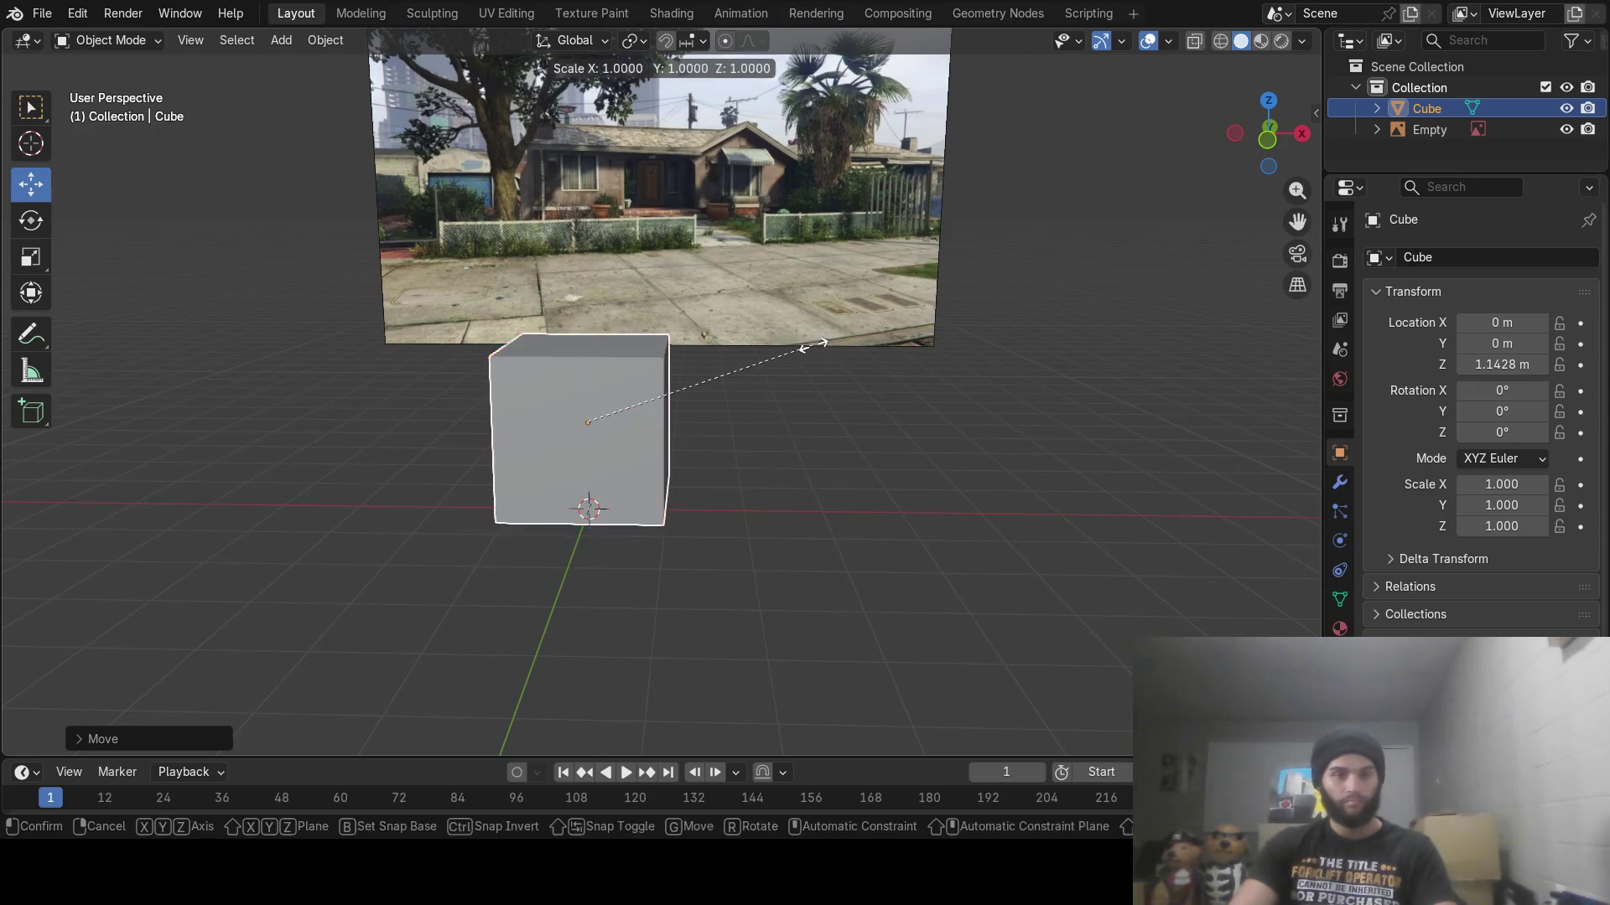
pyautogui.press('z')
pyautogui.click(668, 405)
pyautogui.press('s')
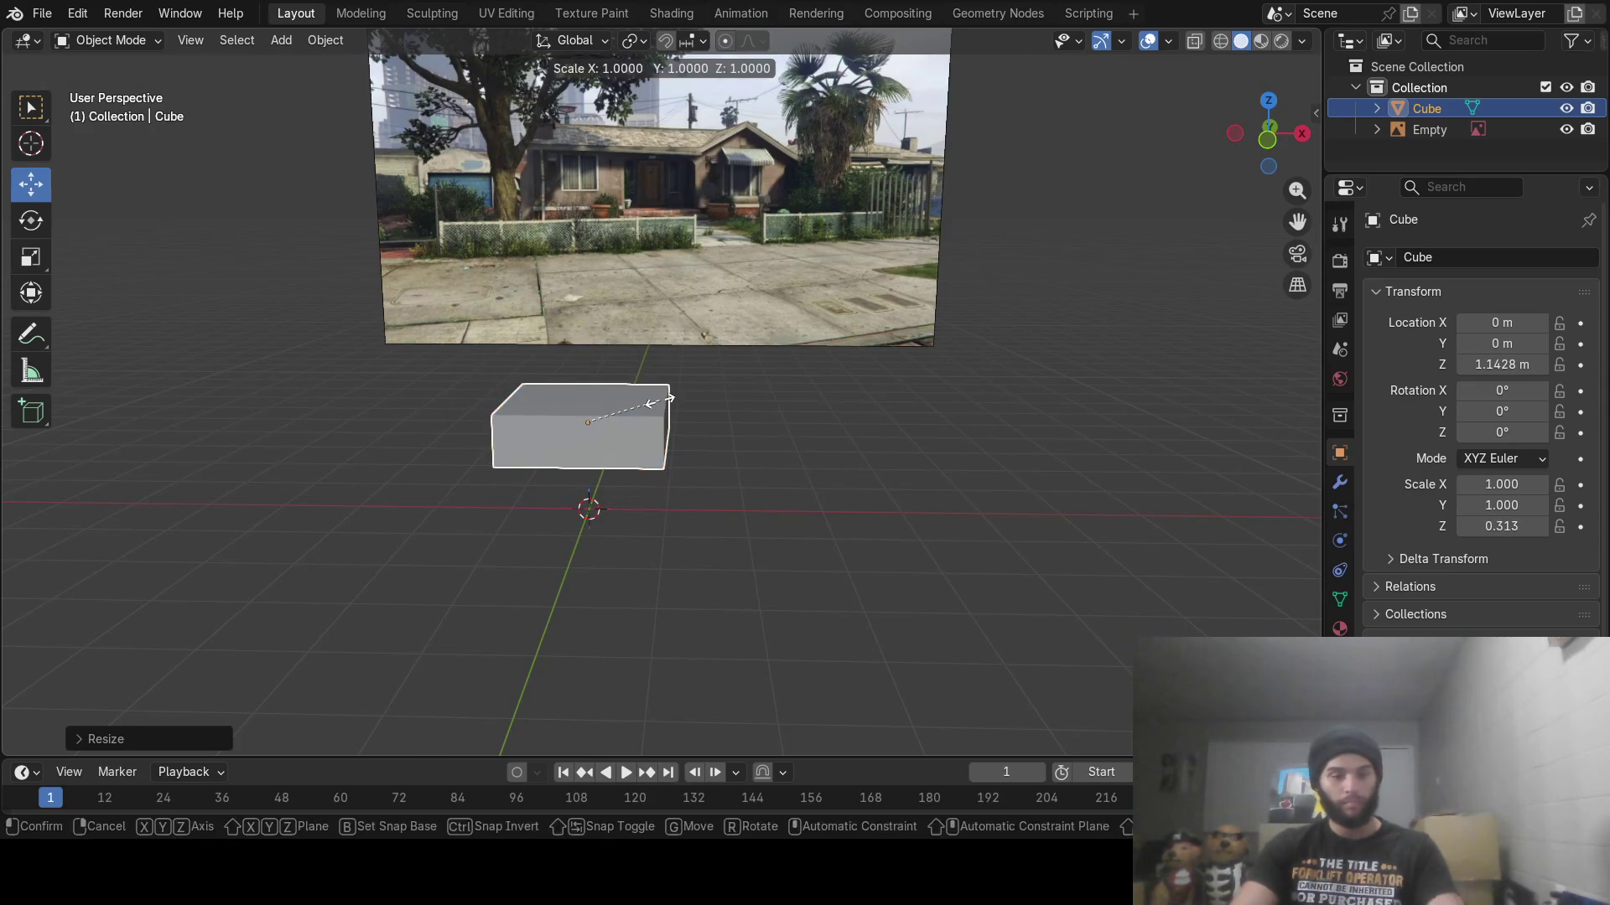
pyautogui.press('y')
pyautogui.press('x')
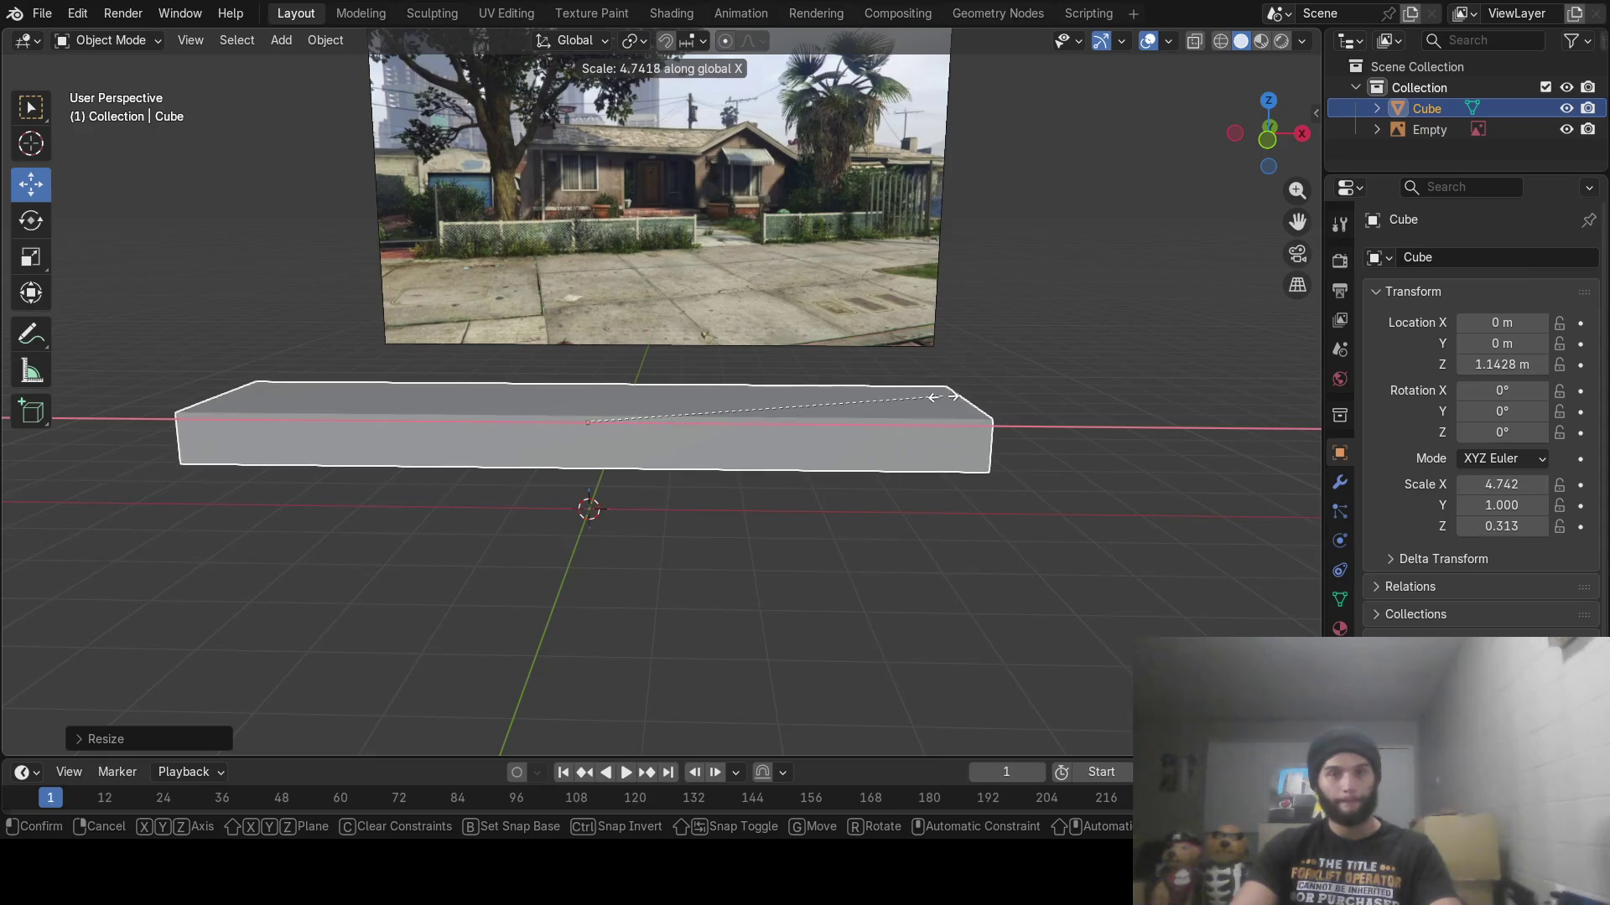
pyautogui.click(943, 398)
pyautogui.moveTo(899, 399); pyautogui.dragTo(719, 403, button='middle')
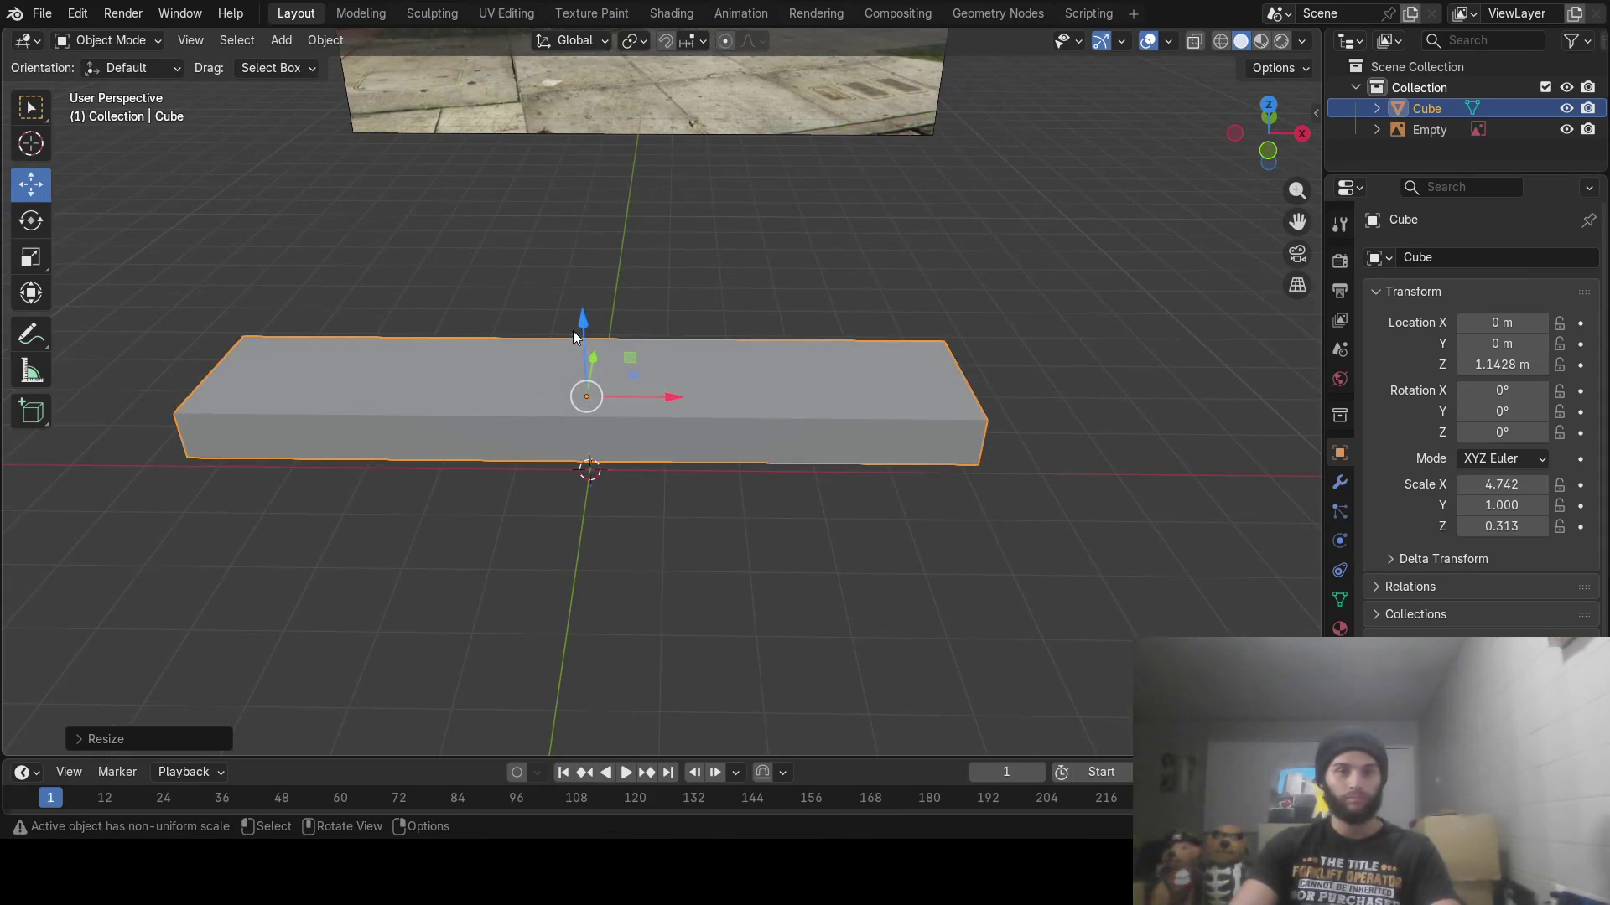
pyautogui.moveTo(573, 336); pyautogui.dragTo(587, 352)
pyautogui.moveTo(657, 344)
pyautogui.mouseDown(button='middle')
pyautogui.moveTo(475, 384)
pyautogui.moveTo(503, 386)
pyautogui.mouseUp(button='middle')
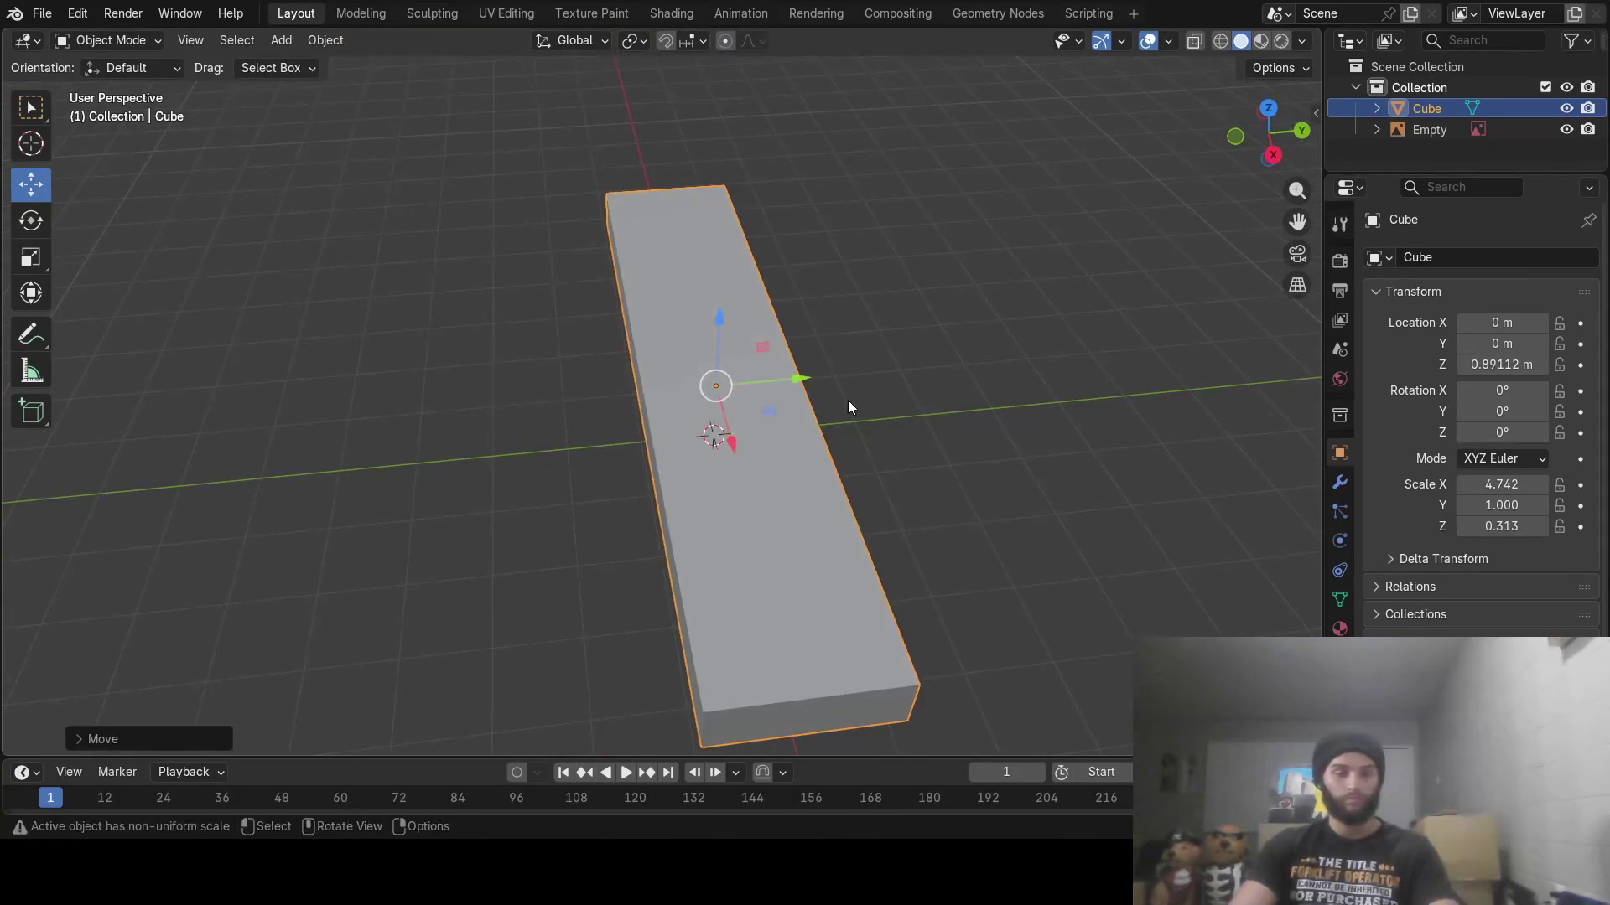
# Widen the box to 2.139 along Y
pyautogui.press('s')
pyautogui.press('y')
pyautogui.click(995, 359)
pyautogui.moveTo(996, 358)
pyautogui.mouseDown(button='middle')
pyautogui.moveTo(837, 394)
pyautogui.moveTo(894, 342)
pyautogui.mouseUp(button='middle')
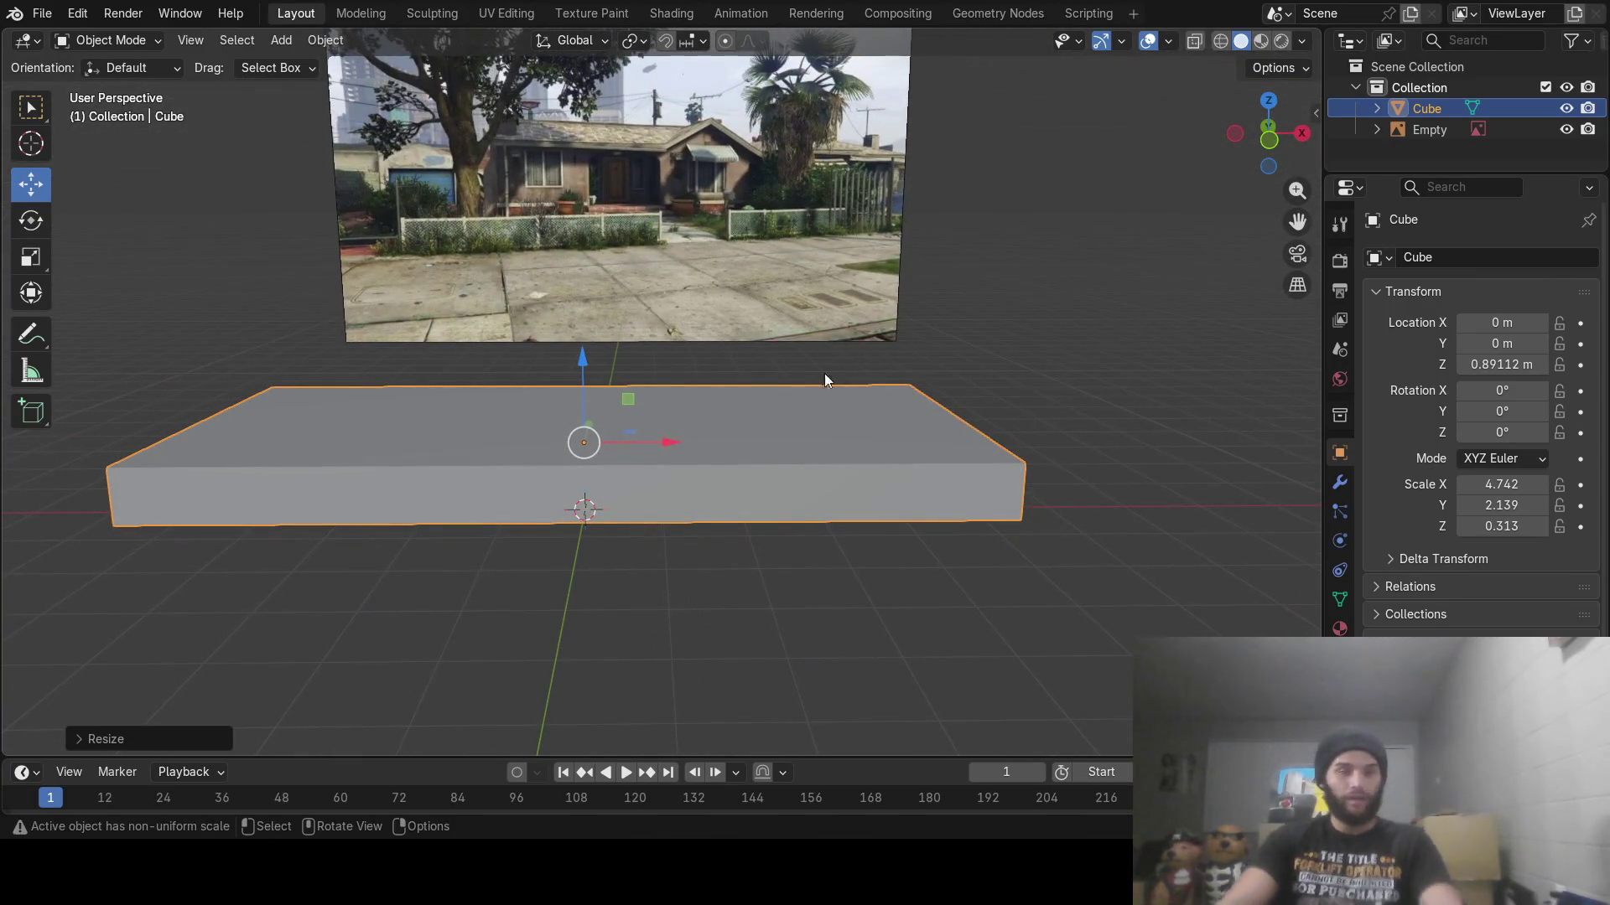
pyautogui.press('Tab')
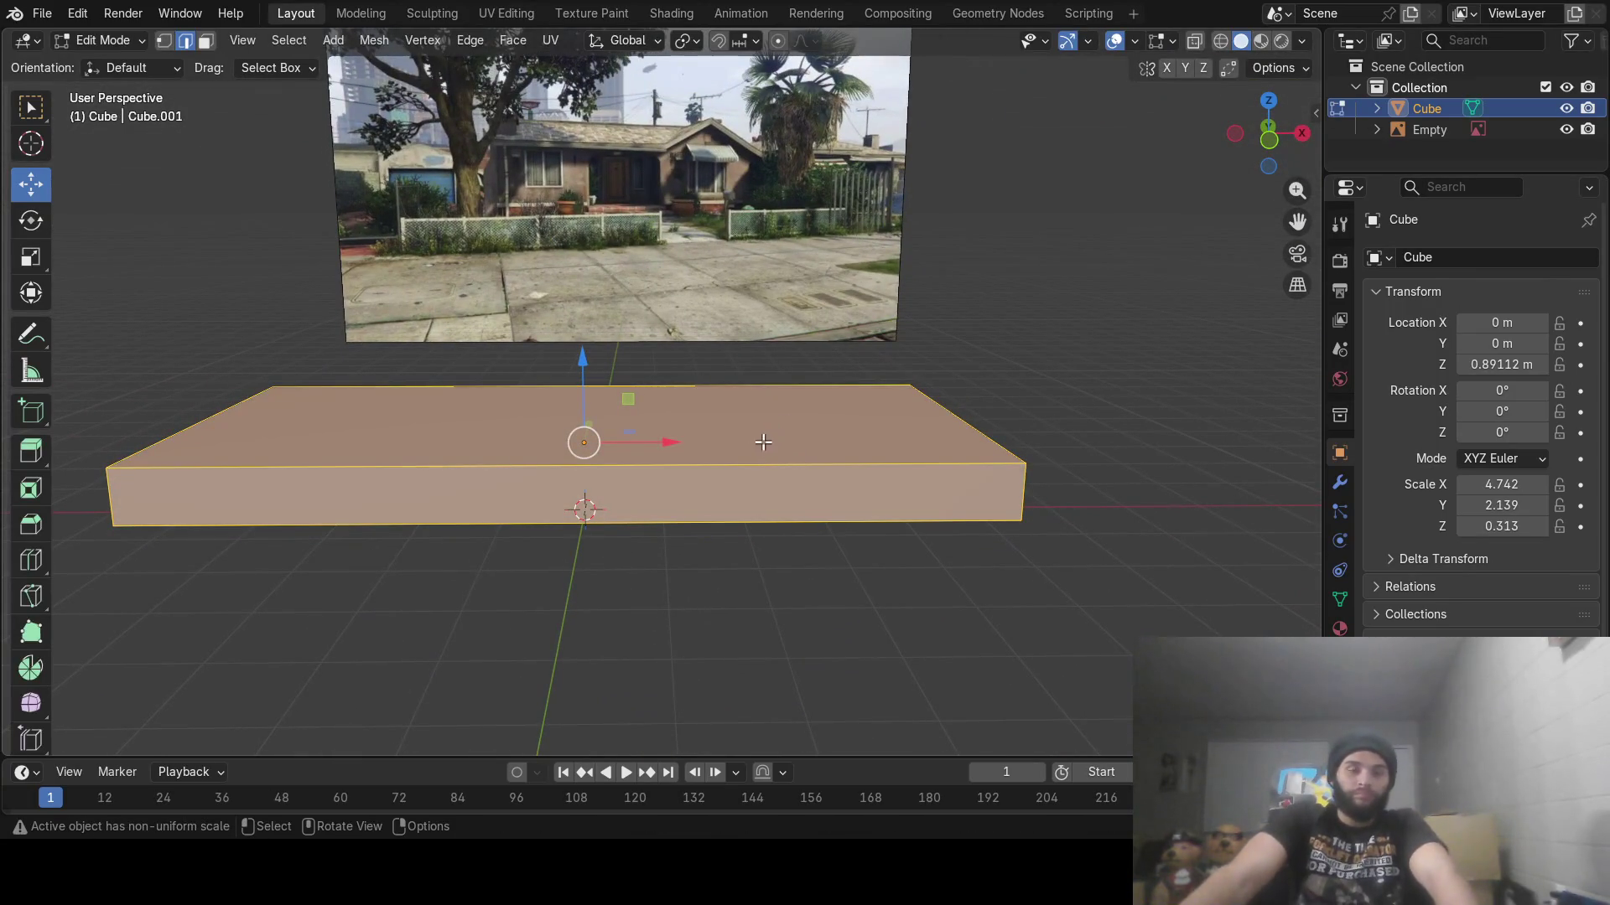
pyautogui.press('Tab')
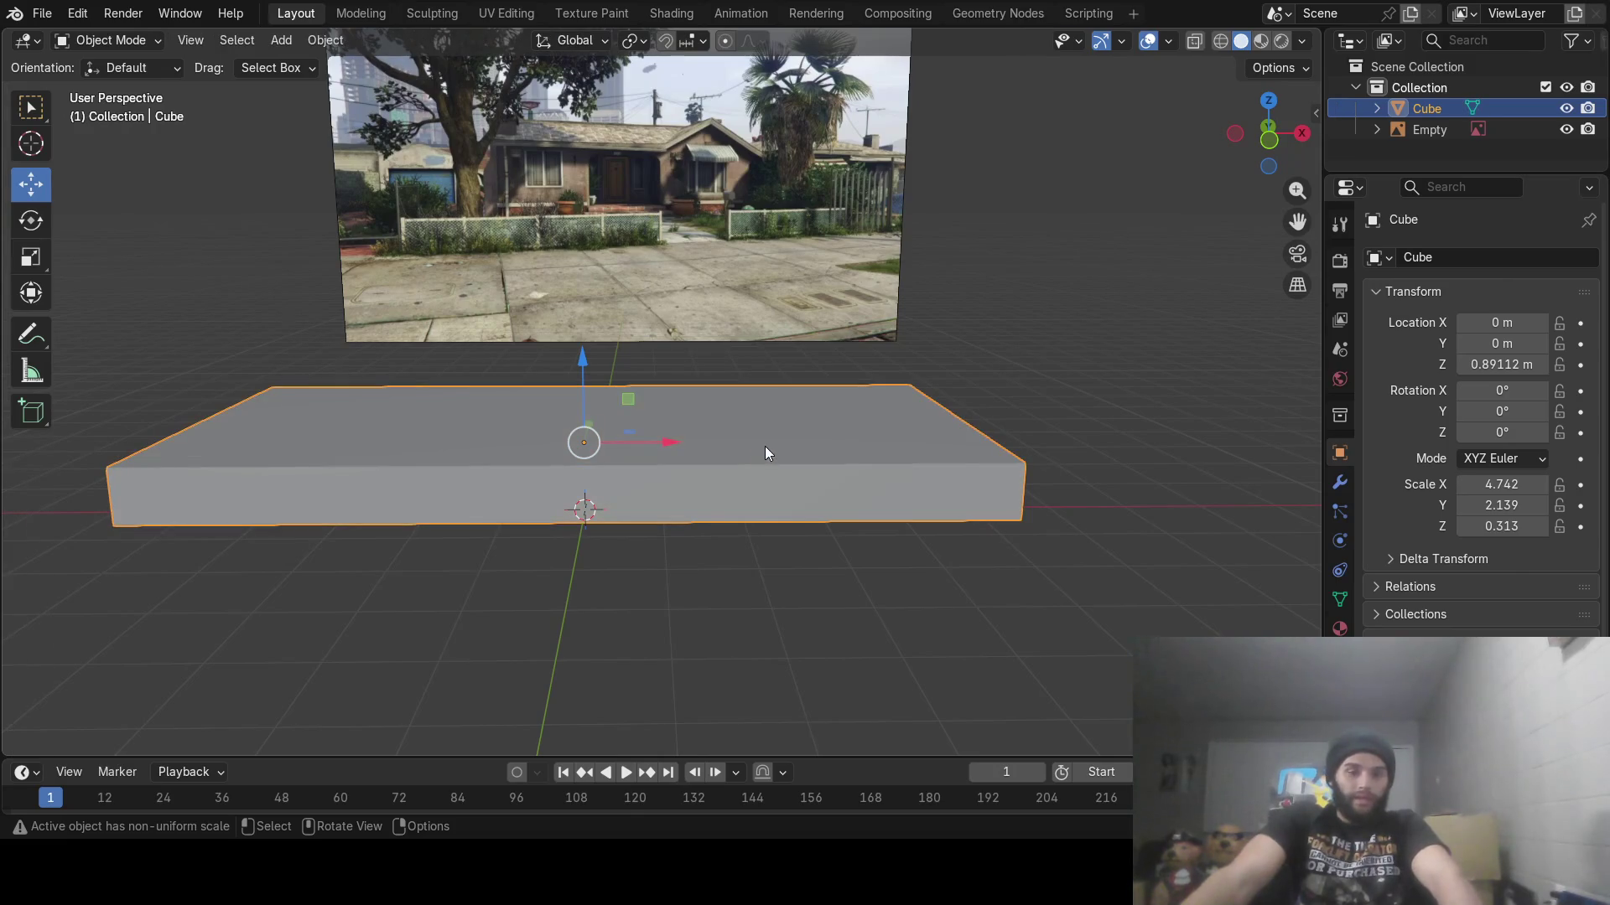
pyautogui.press('z')
# Make the box 1.157 tall in Z, raise it to 1.807 m, and enter Edit Mode
pyautogui.press('s')
pyautogui.press('z')
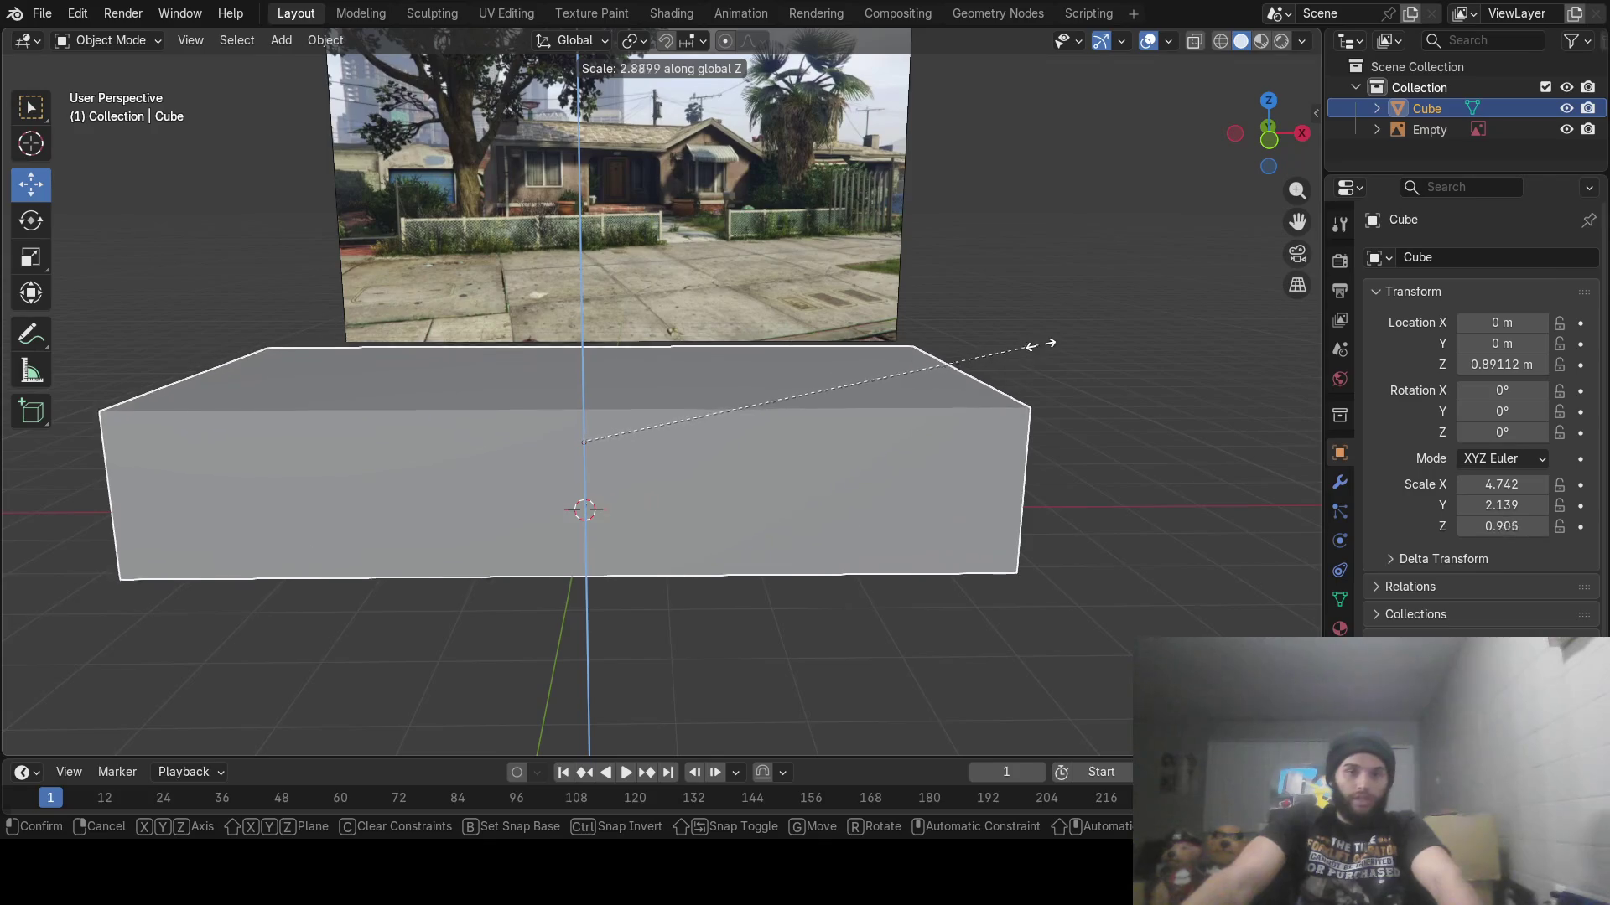
pyautogui.click(1164, 330)
pyautogui.moveTo(587, 369); pyautogui.dragTo(591, 317)
pyautogui.moveTo(591, 317)
pyautogui.mouseDown(button='middle')
pyautogui.moveTo(586, 293)
pyautogui.moveTo(582, 309)
pyautogui.mouseUp(button='middle')
pyautogui.press('Tab')
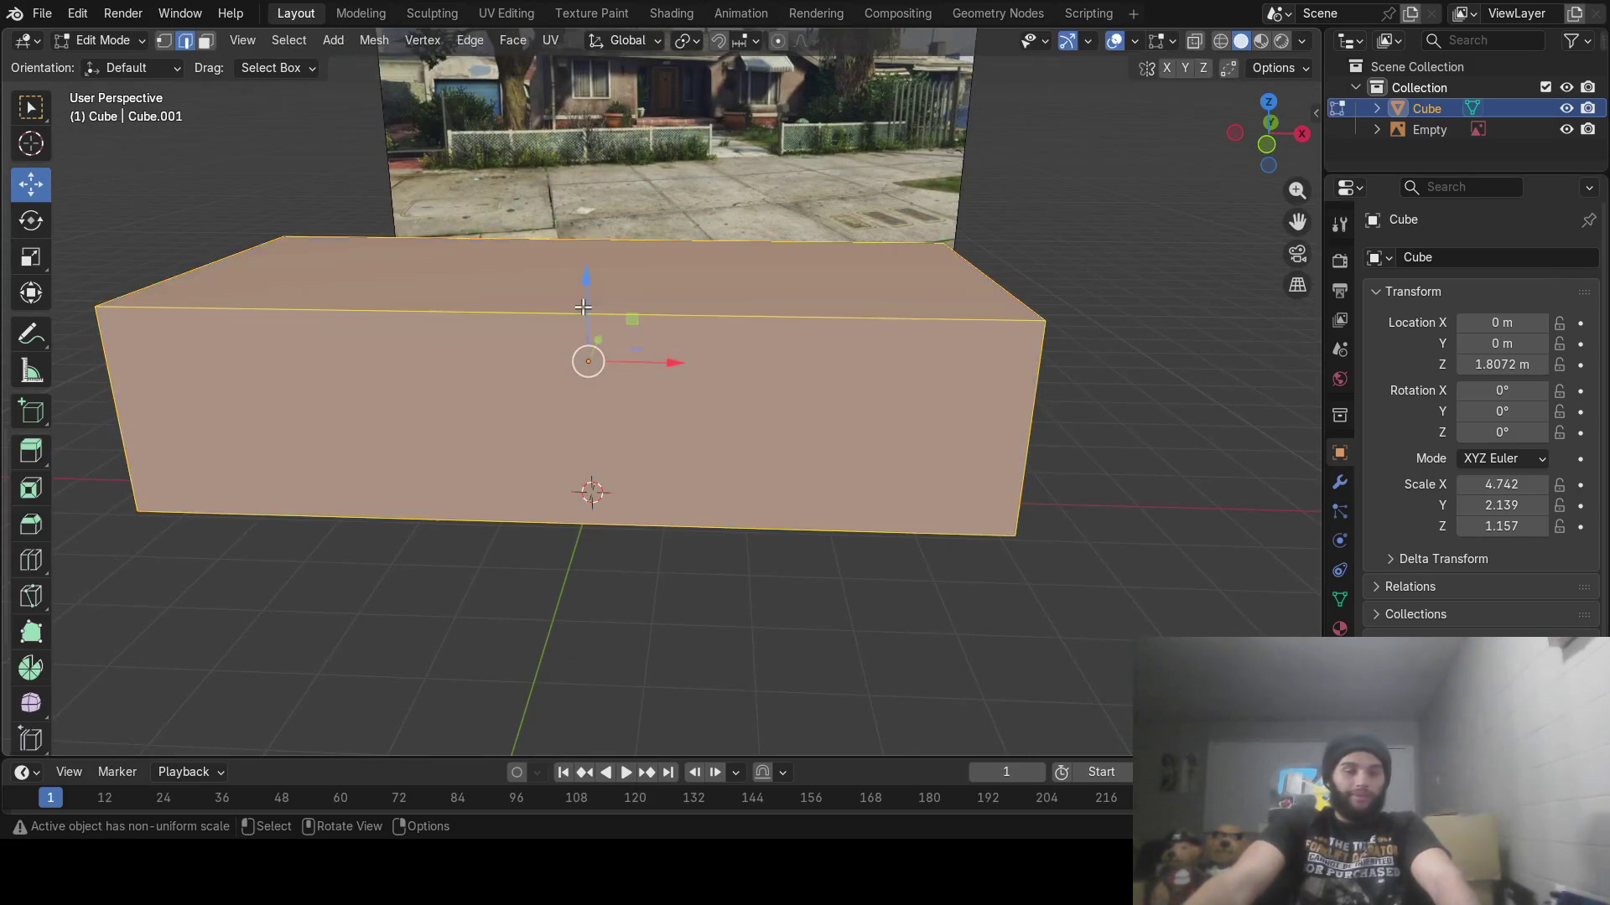
# Select the box's top face and extrude it upward about 0.82 m
pyautogui.click(671, 274)
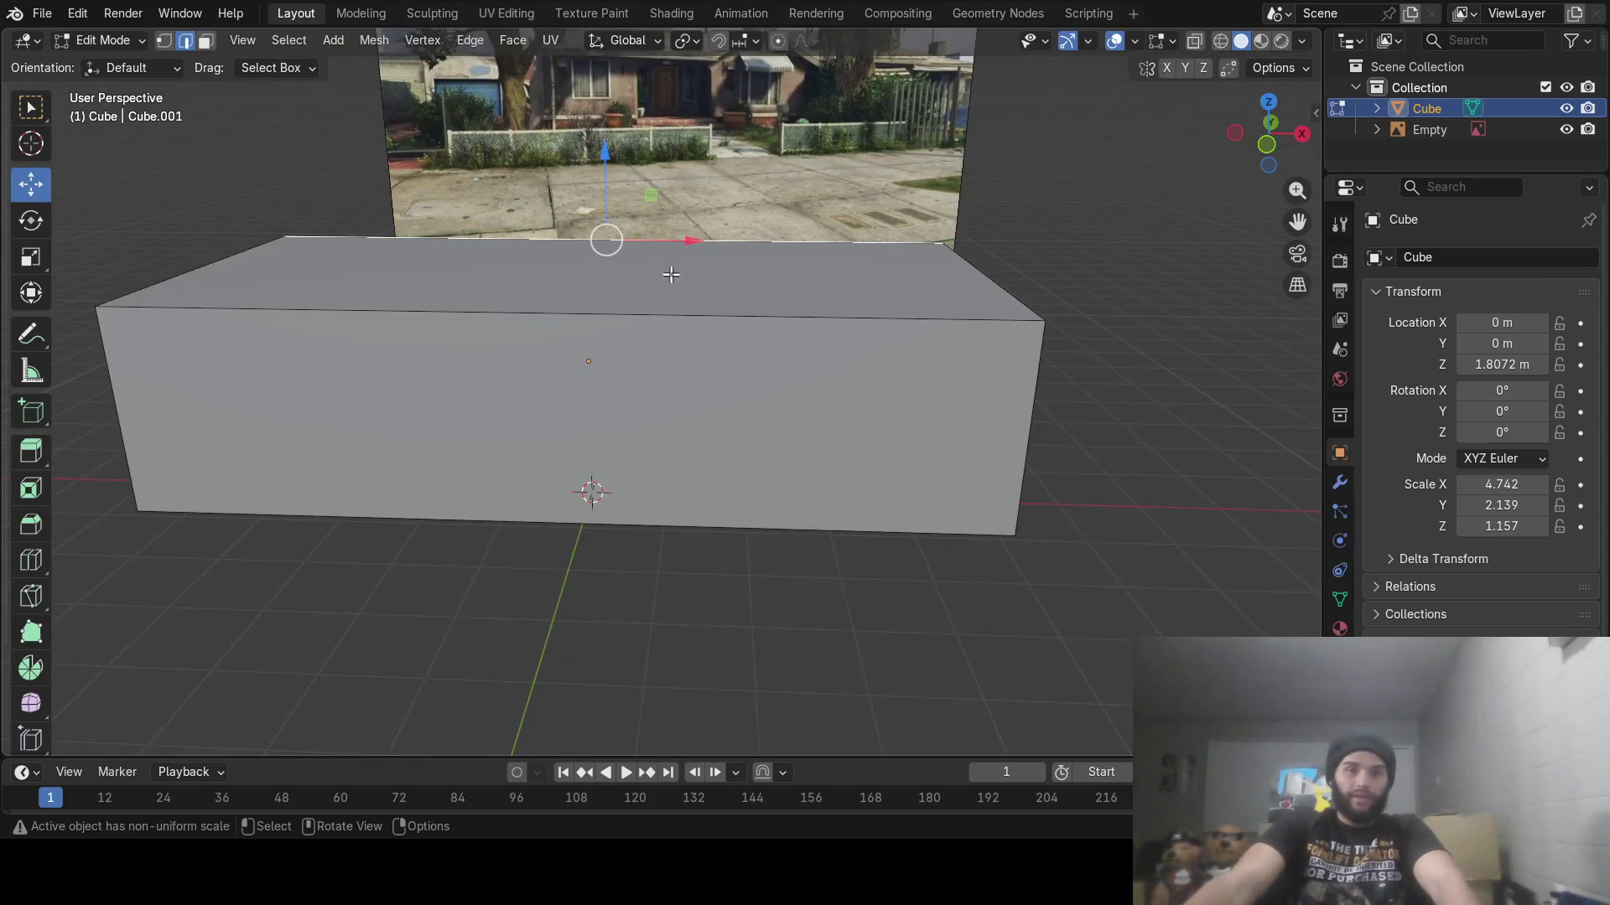
pyautogui.click(203, 48)
pyautogui.click(489, 275)
pyautogui.moveTo(489, 275)
pyautogui.mouseDown(button='middle')
pyautogui.moveTo(657, 286)
pyautogui.moveTo(683, 378)
pyautogui.mouseUp(button='middle')
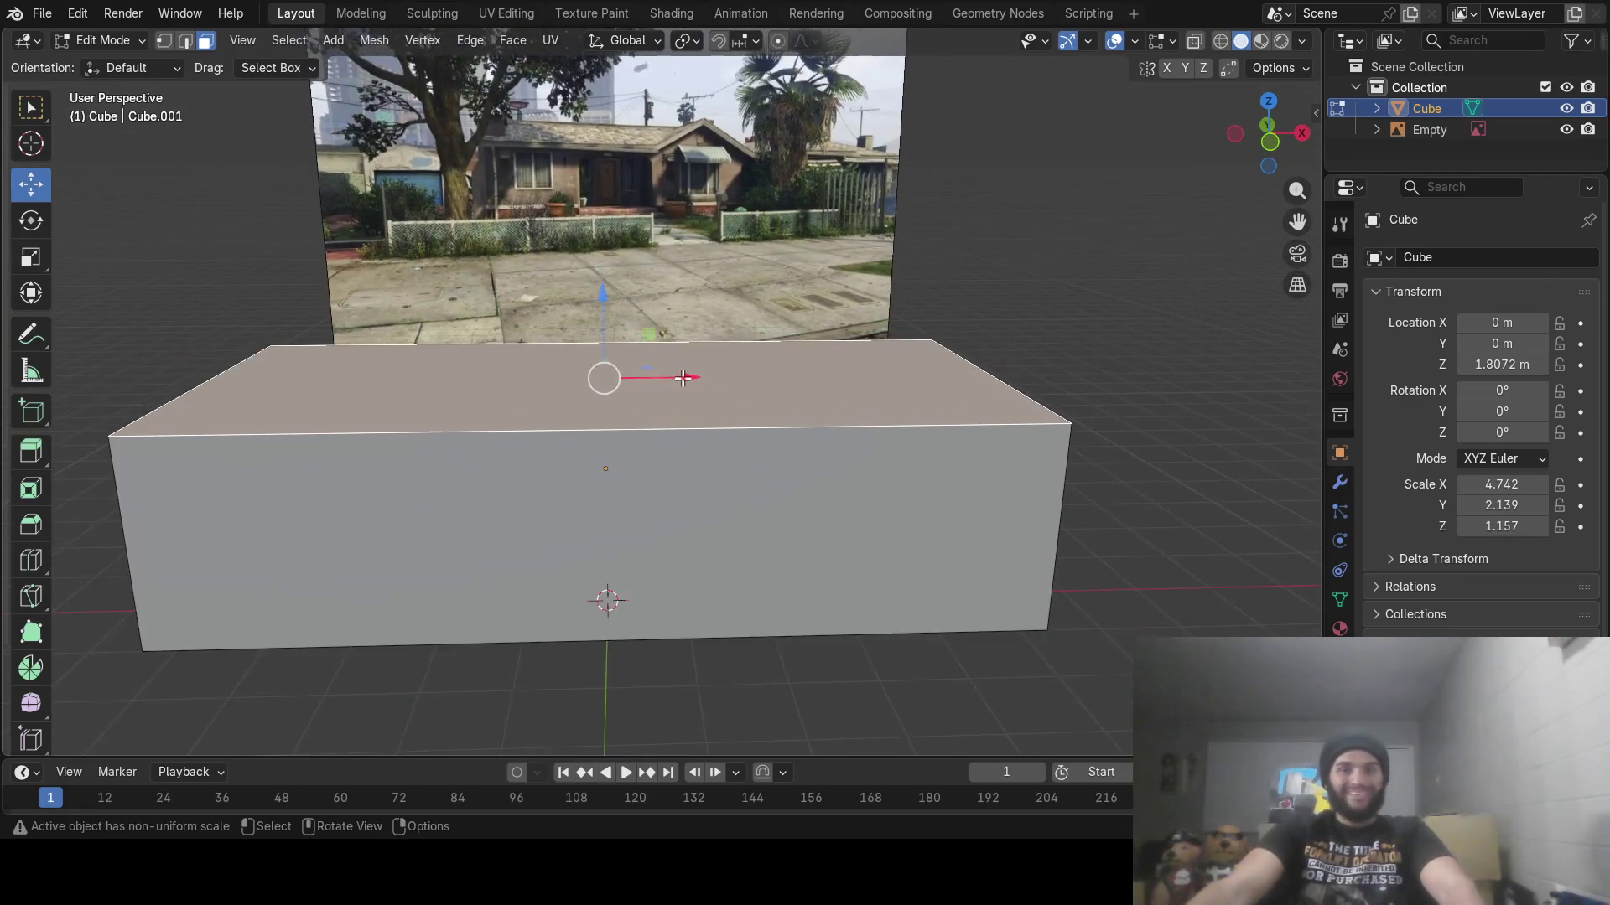
pyautogui.press('e')
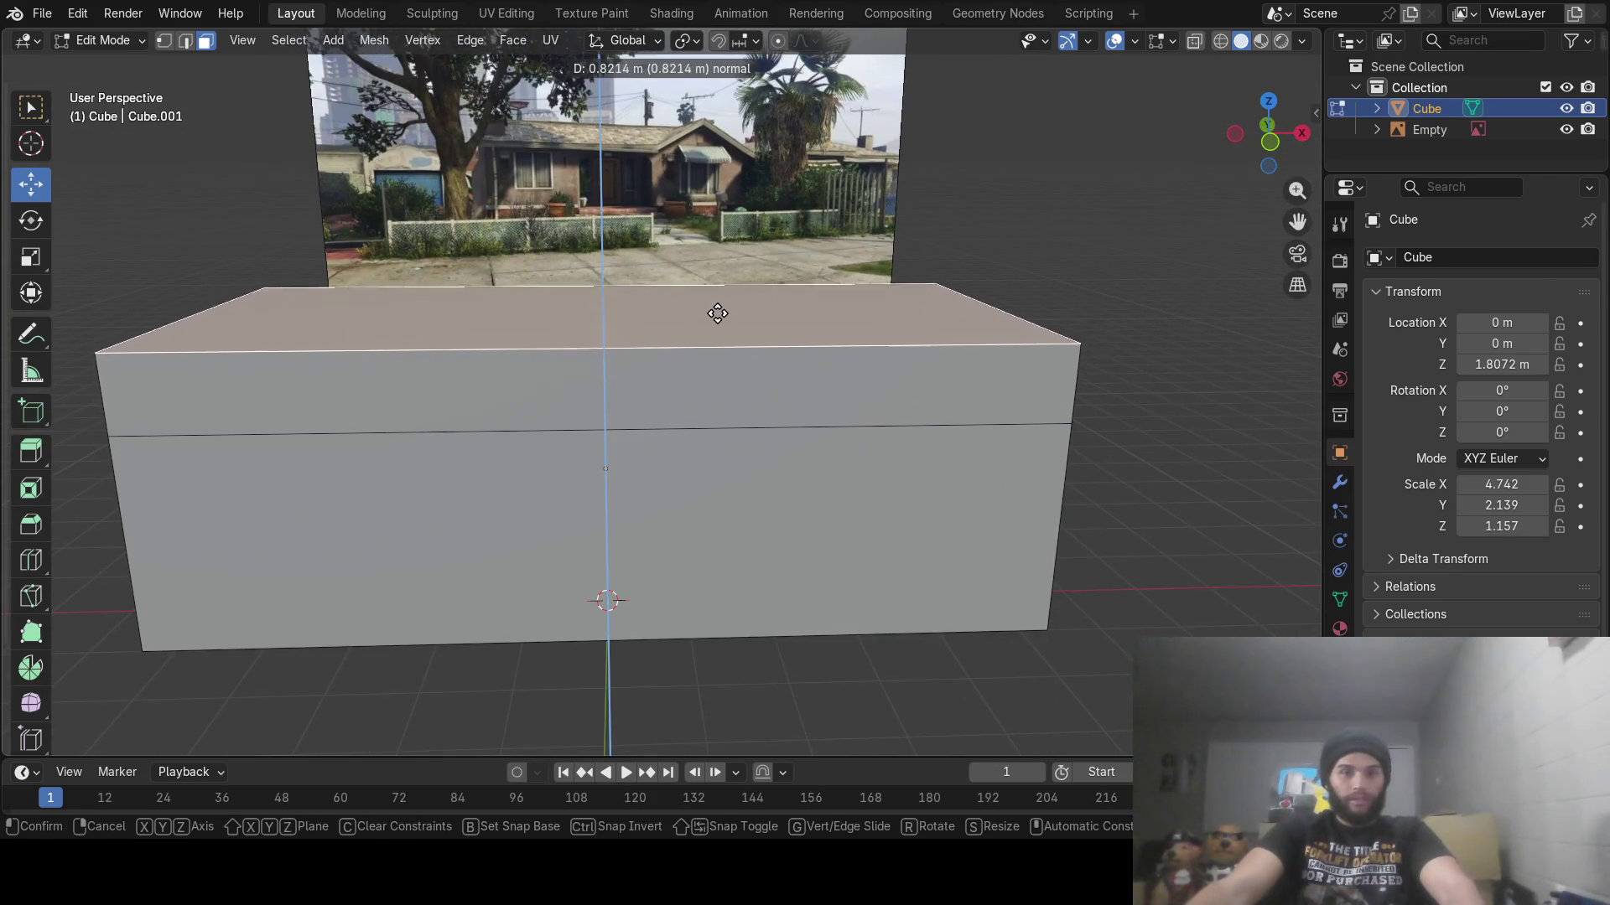
pyautogui.click(718, 333)
pyautogui.moveTo(718, 333)
pyautogui.mouseDown(button='middle')
pyautogui.moveTo(747, 384)
pyautogui.moveTo(820, 402)
pyautogui.mouseUp(button='middle')
# Scale the raised top along Y into a narrow roof ridge and check it from several angles
pyautogui.press('s')
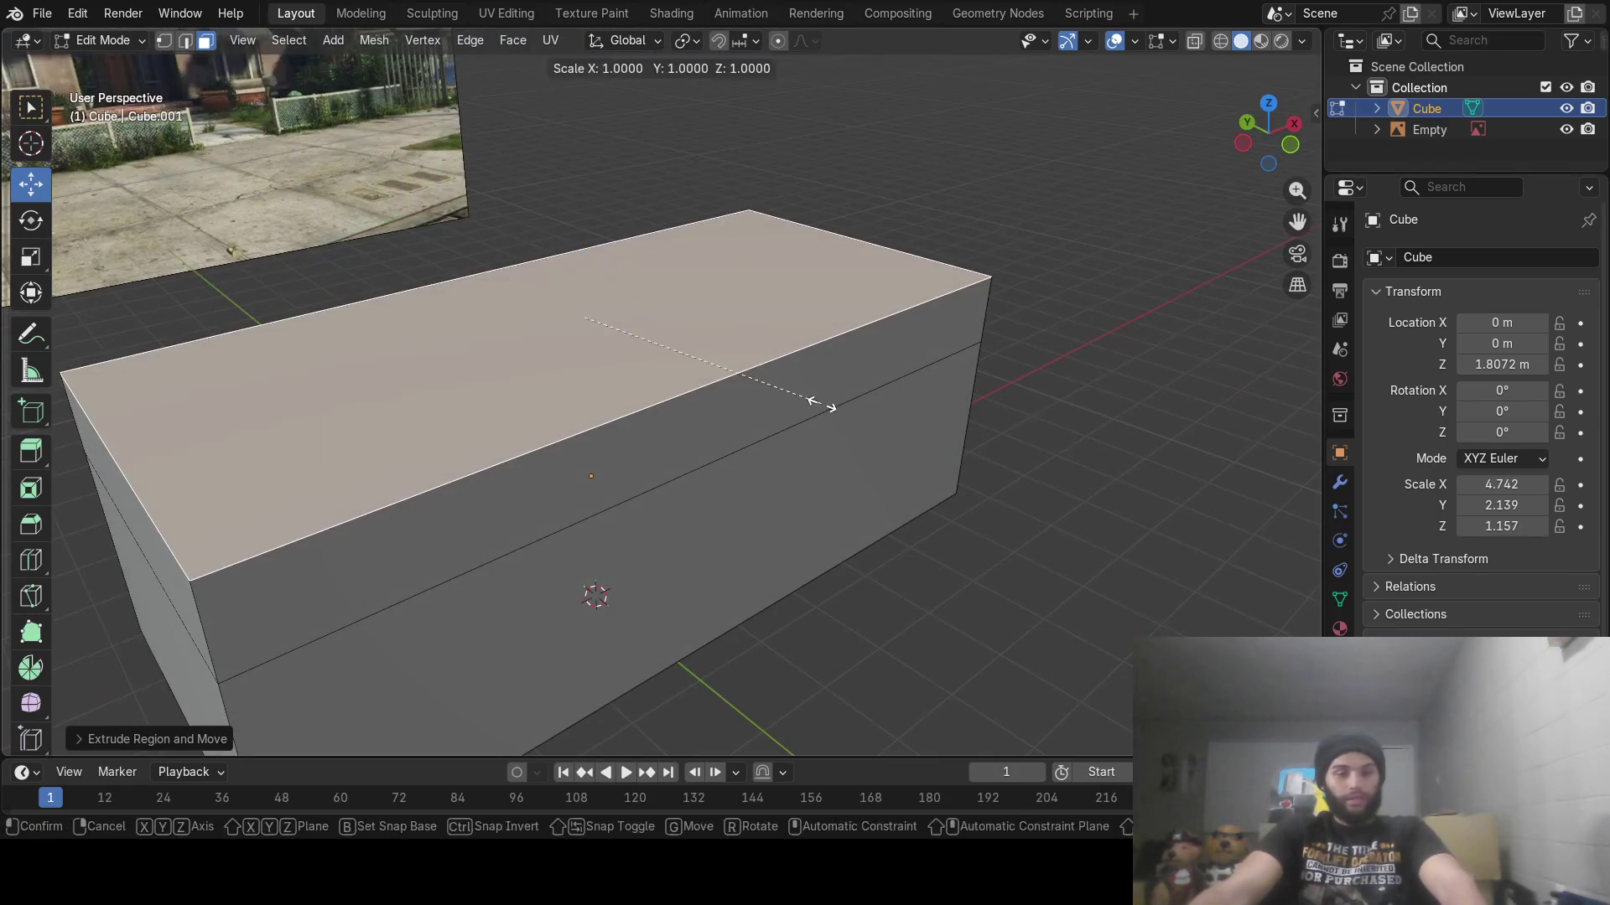
pyautogui.press('y')
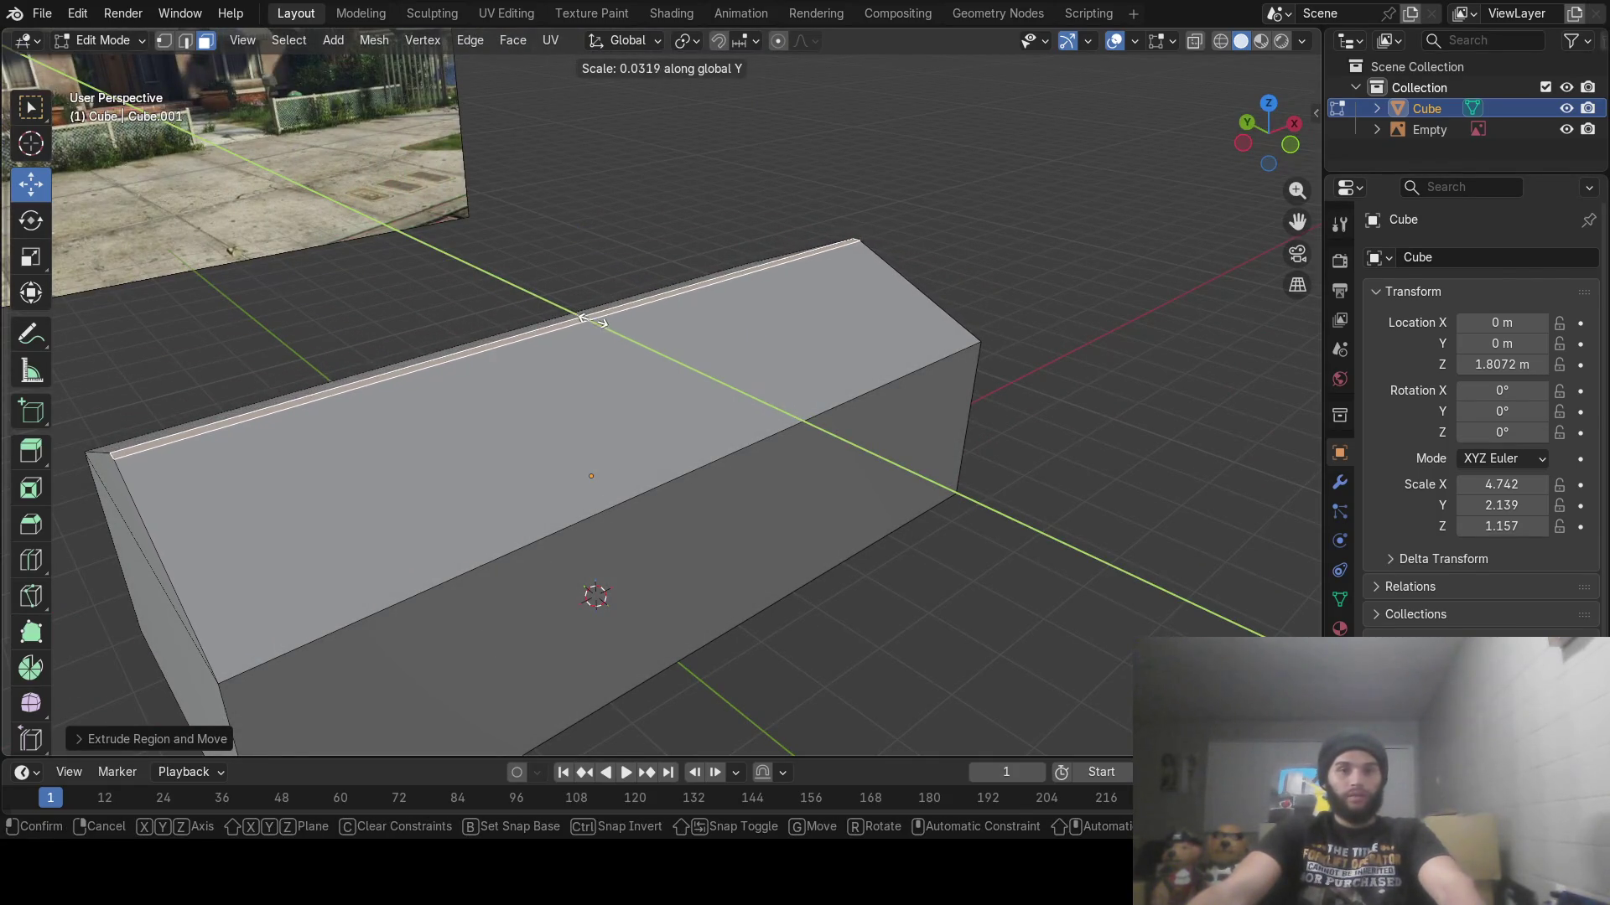
pyautogui.click(589, 317)
pyautogui.moveTo(589, 317)
pyautogui.mouseDown(button='middle')
pyautogui.moveTo(687, 352)
pyautogui.moveTo(662, 359)
pyautogui.mouseUp(button='middle')
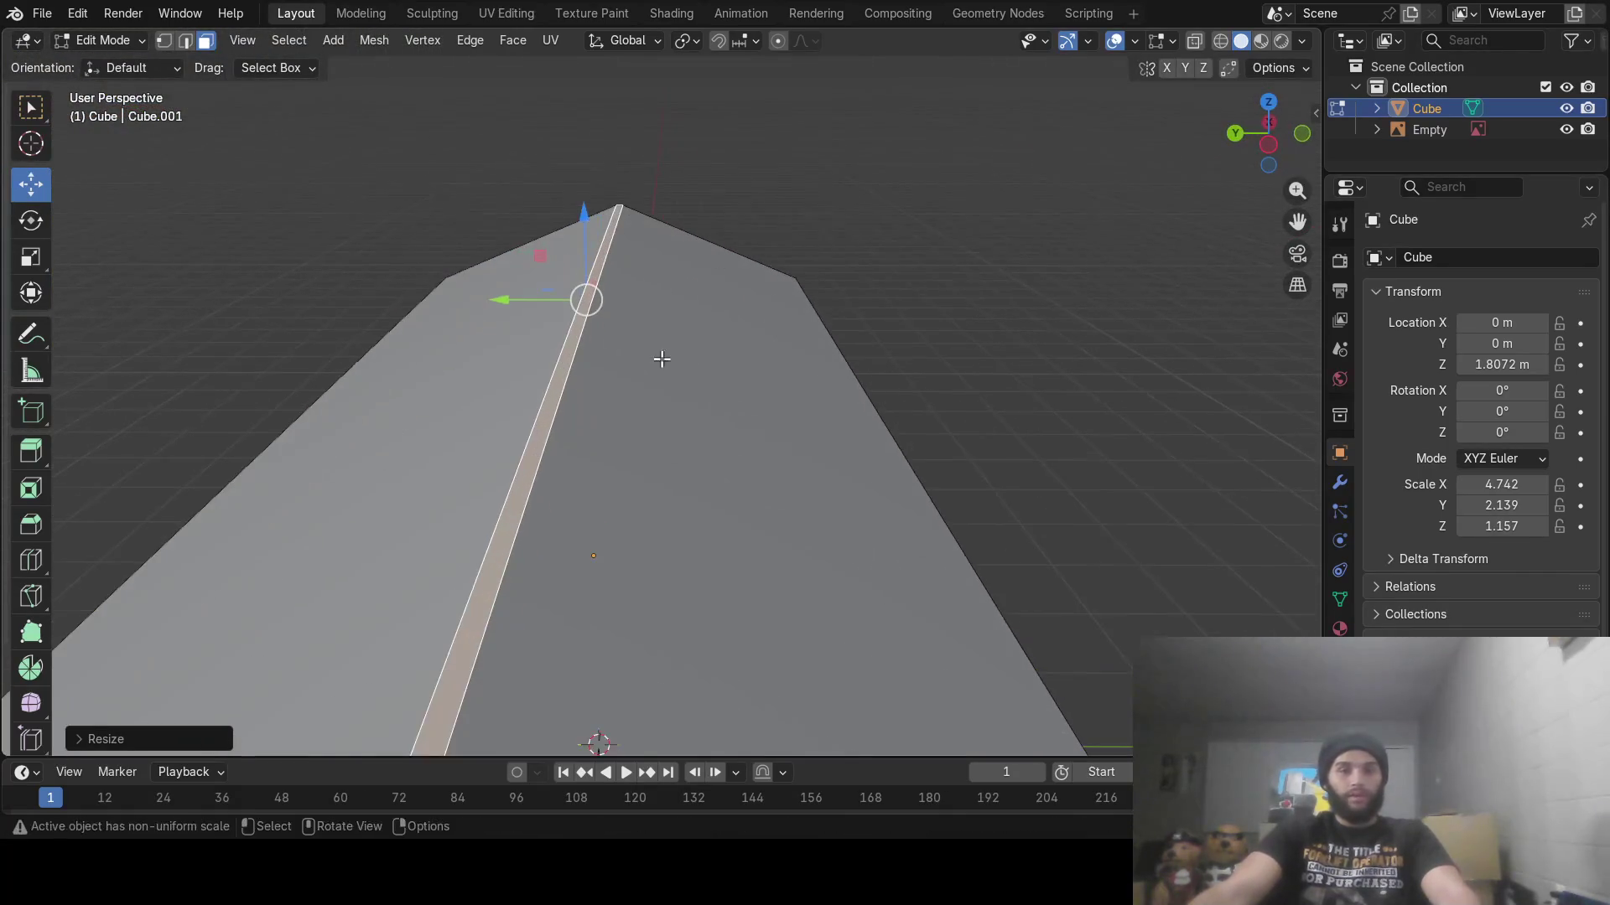
pyautogui.press('s')
pyautogui.press('y')
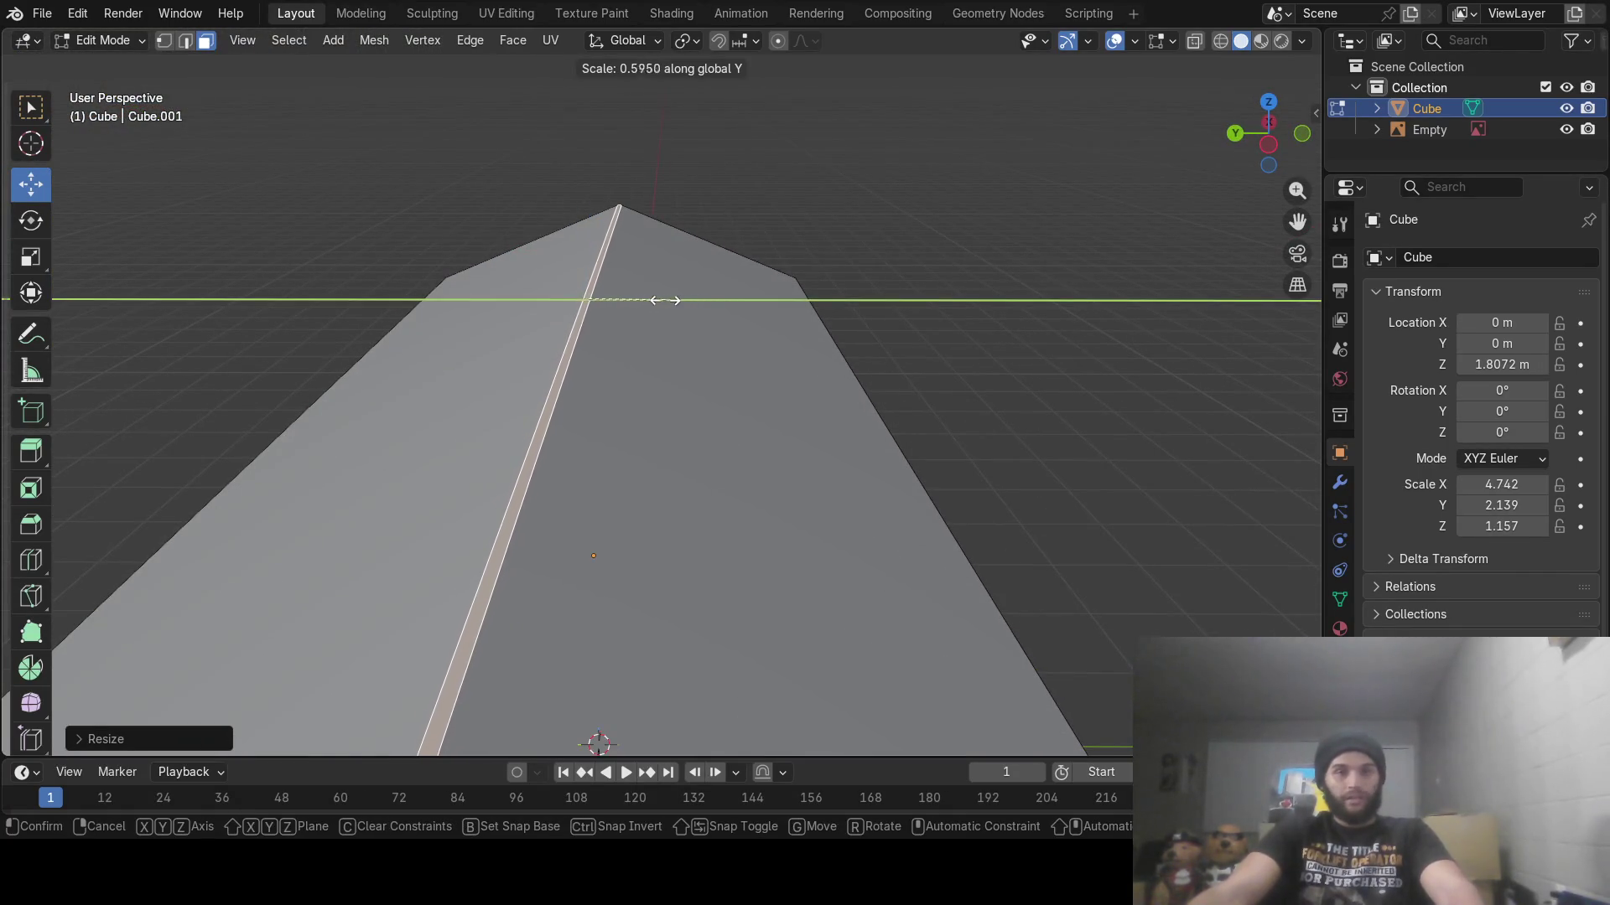
pyautogui.click(641, 304)
pyautogui.moveTo(641, 305)
pyautogui.mouseDown(button='middle')
pyautogui.moveTo(624, 319)
pyautogui.moveTo(474, 303)
pyautogui.moveTo(500, 313)
pyautogui.mouseUp(button='middle')
pyautogui.scroll(-5, 671, 374)
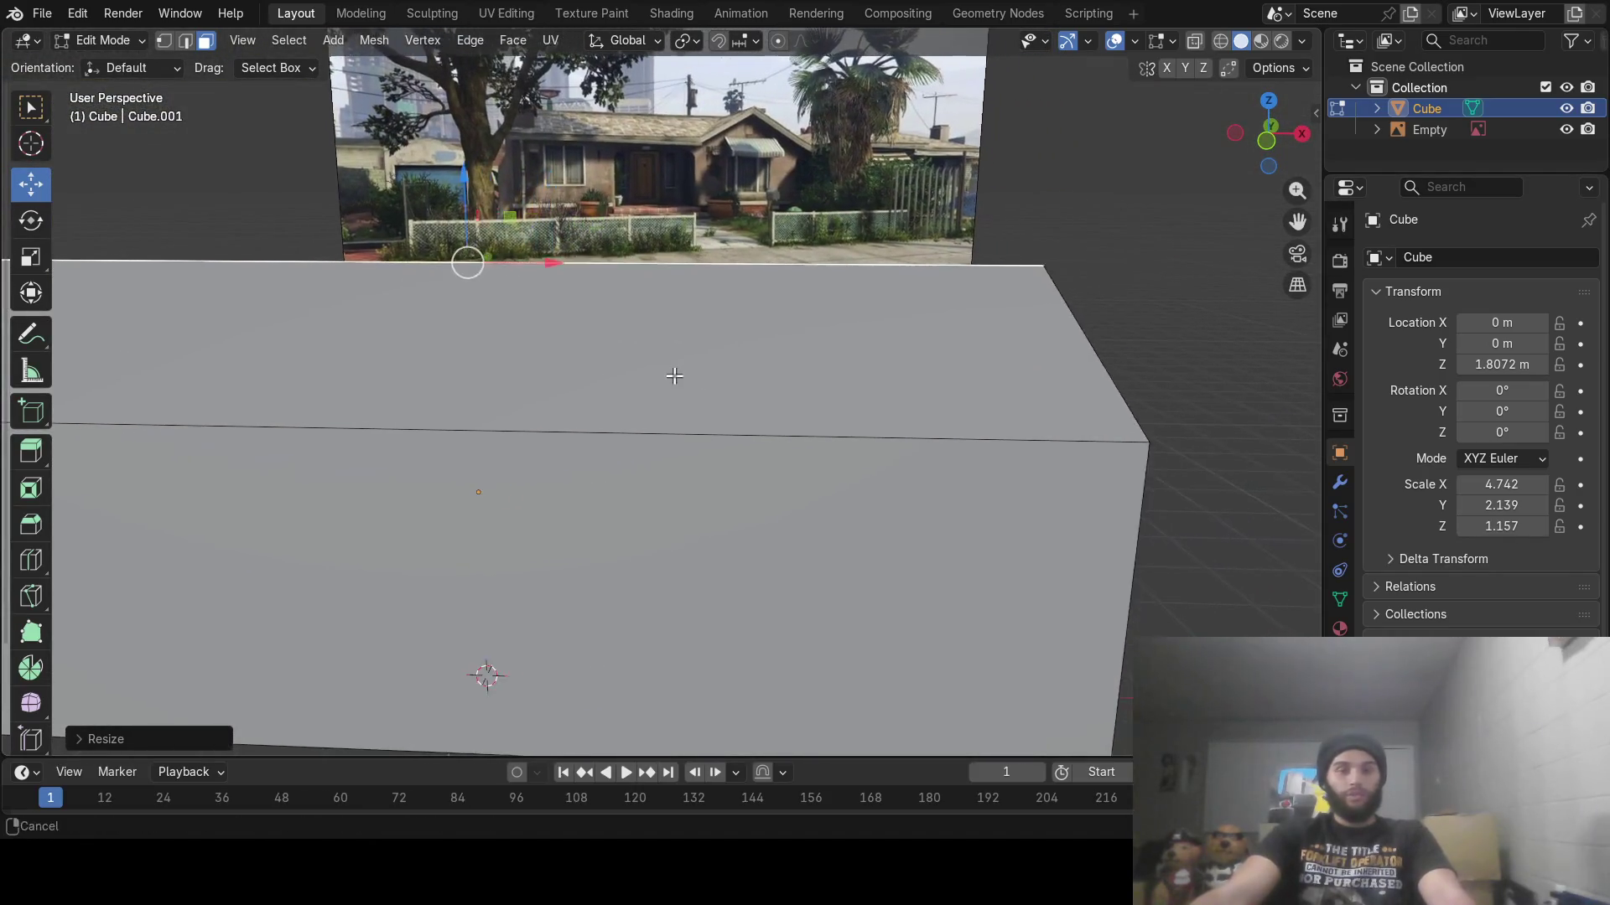
pyautogui.moveTo(672, 363); pyautogui.dragTo(684, 388, button='middle')
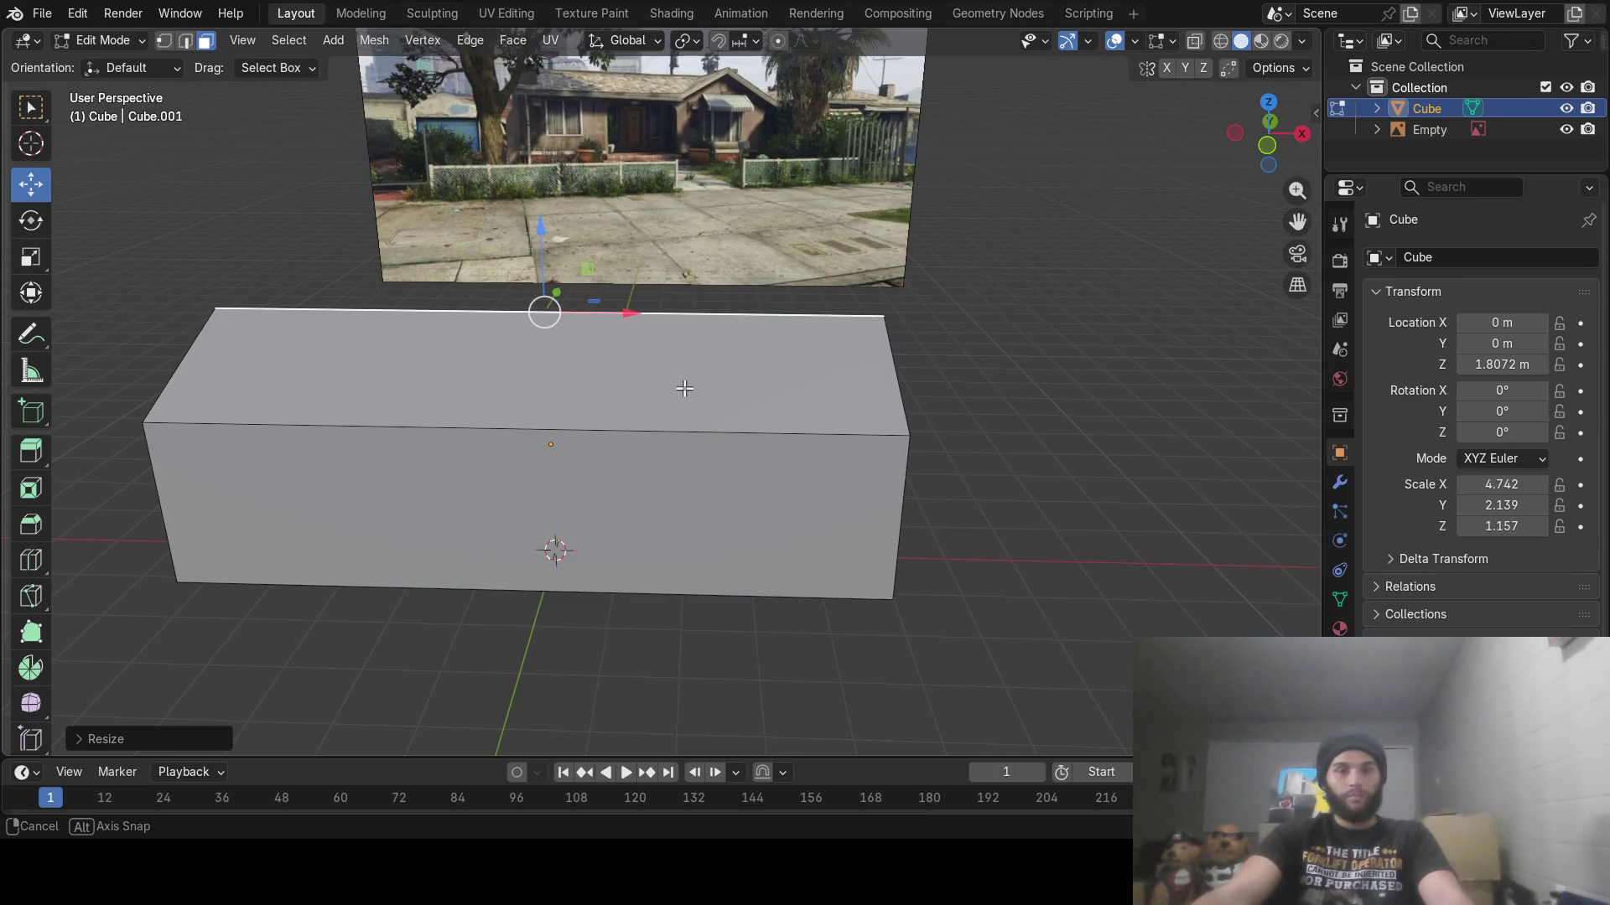
pyautogui.moveTo(685, 388); pyautogui.dragTo(684, 384, button='middle')
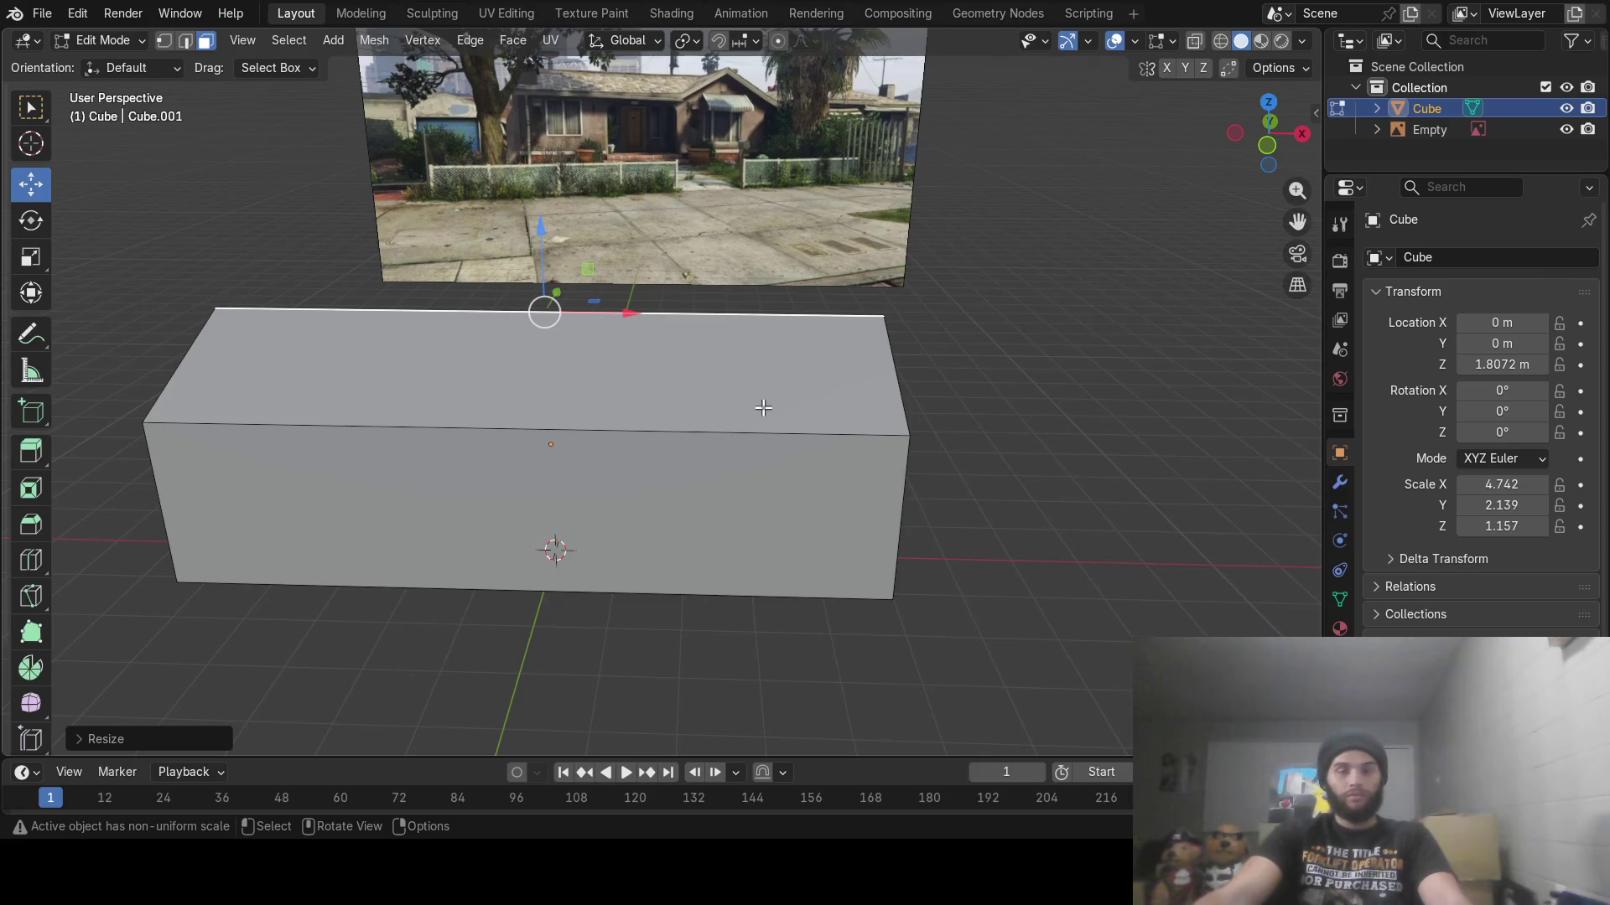
pyautogui.moveTo(785, 408); pyautogui.dragTo(782, 451, button='middle')
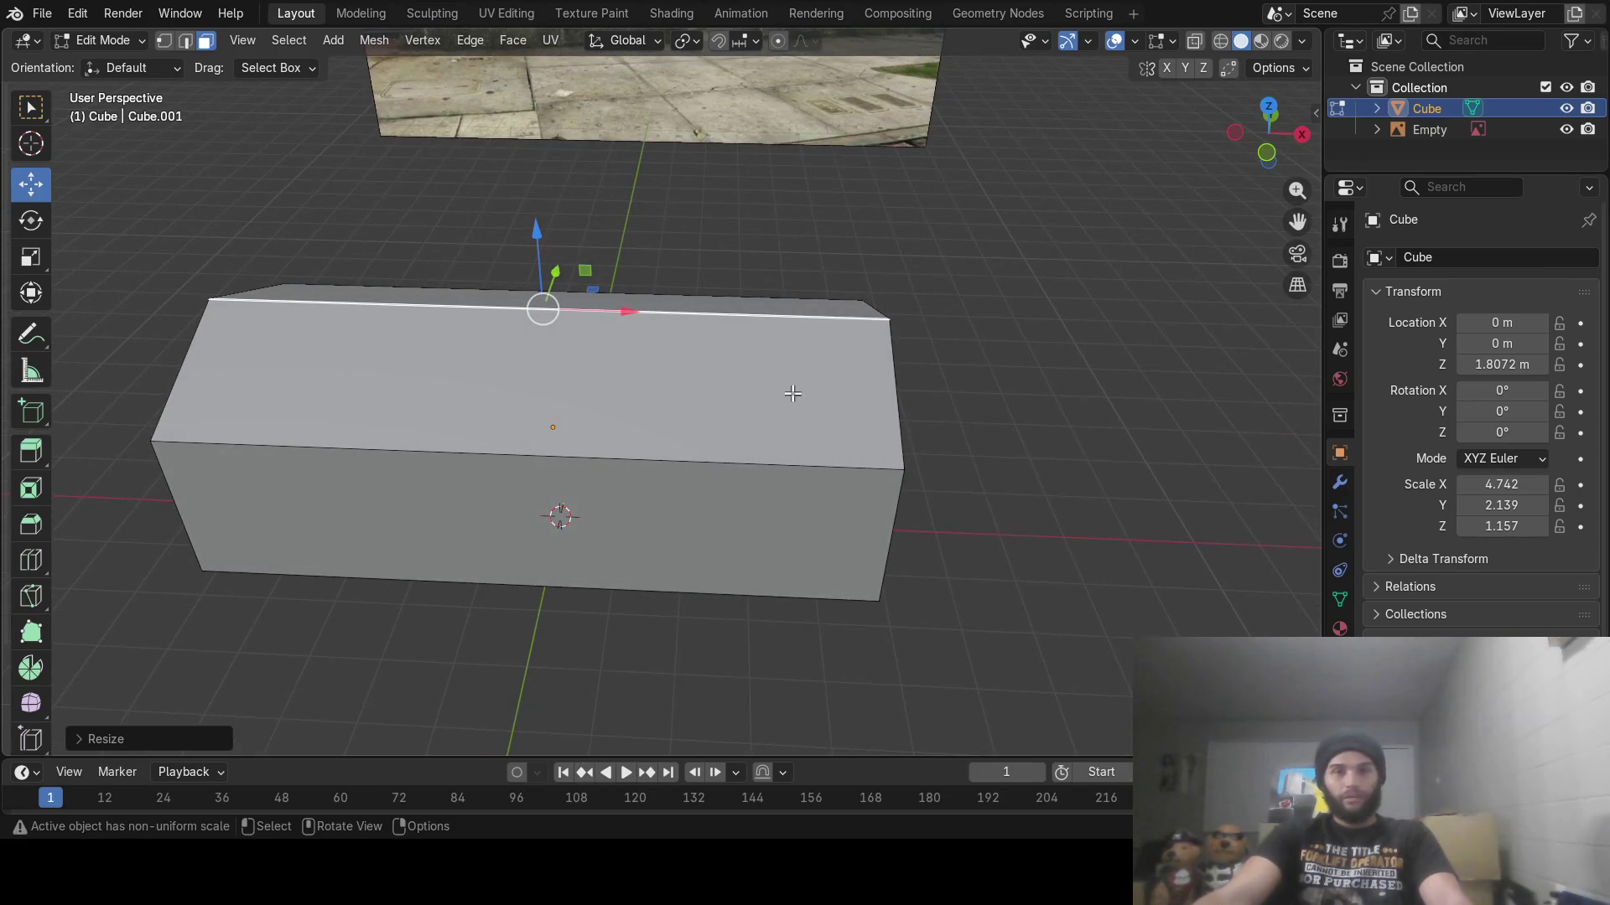
# Add two loop cuts across the block's length with Loop Cut and Slide
pyautogui.scroll(5, 718, 445)
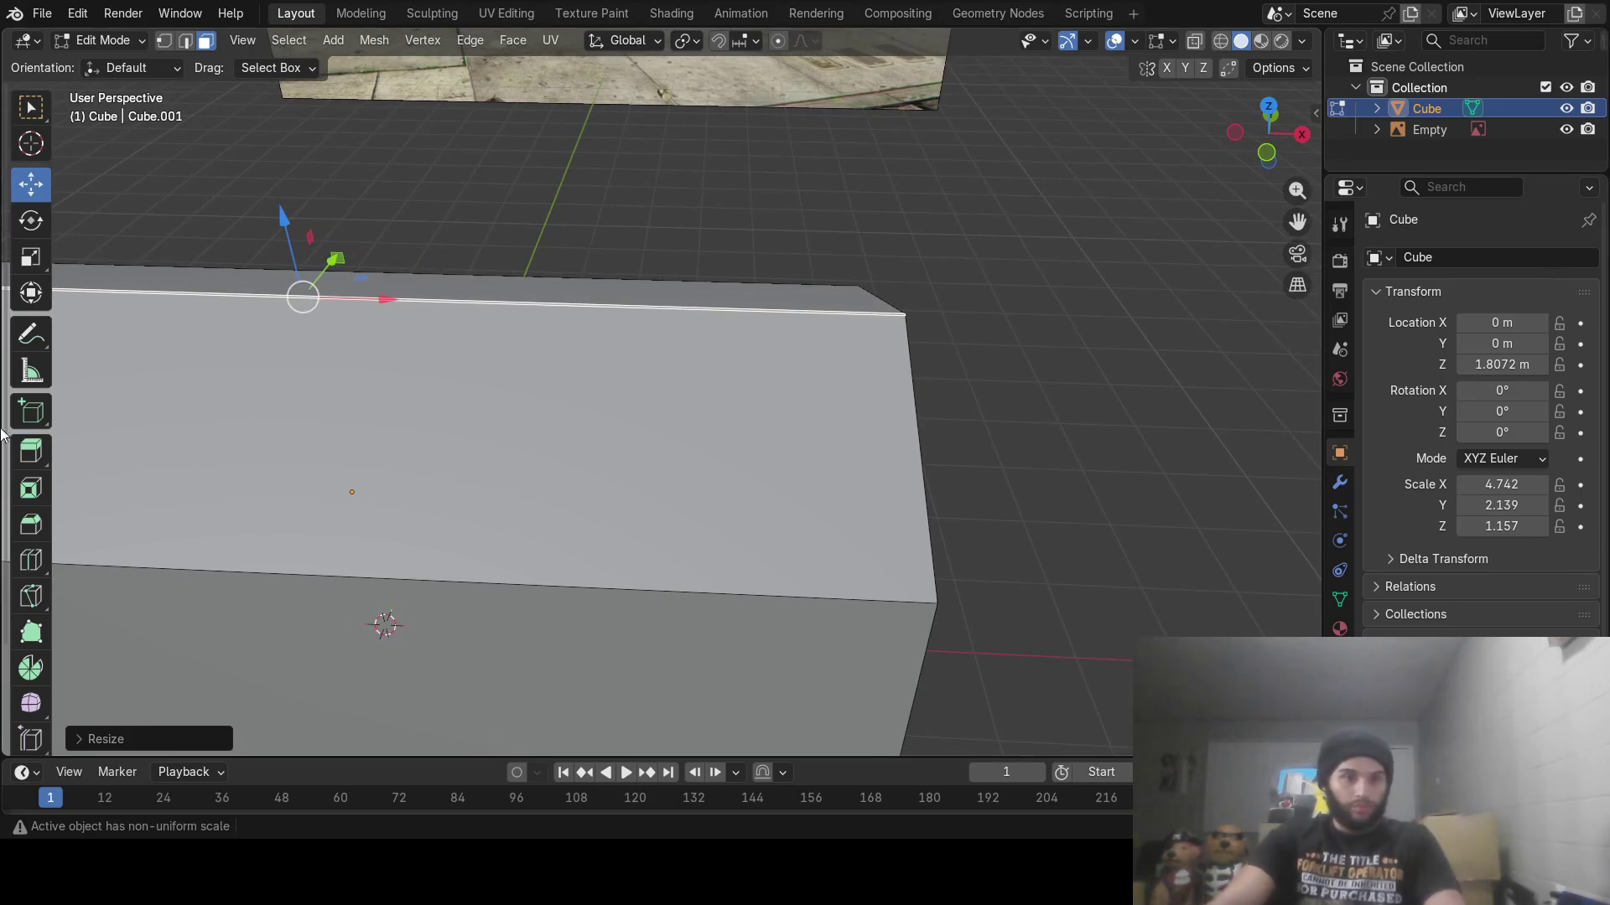
pyautogui.click(32, 561)
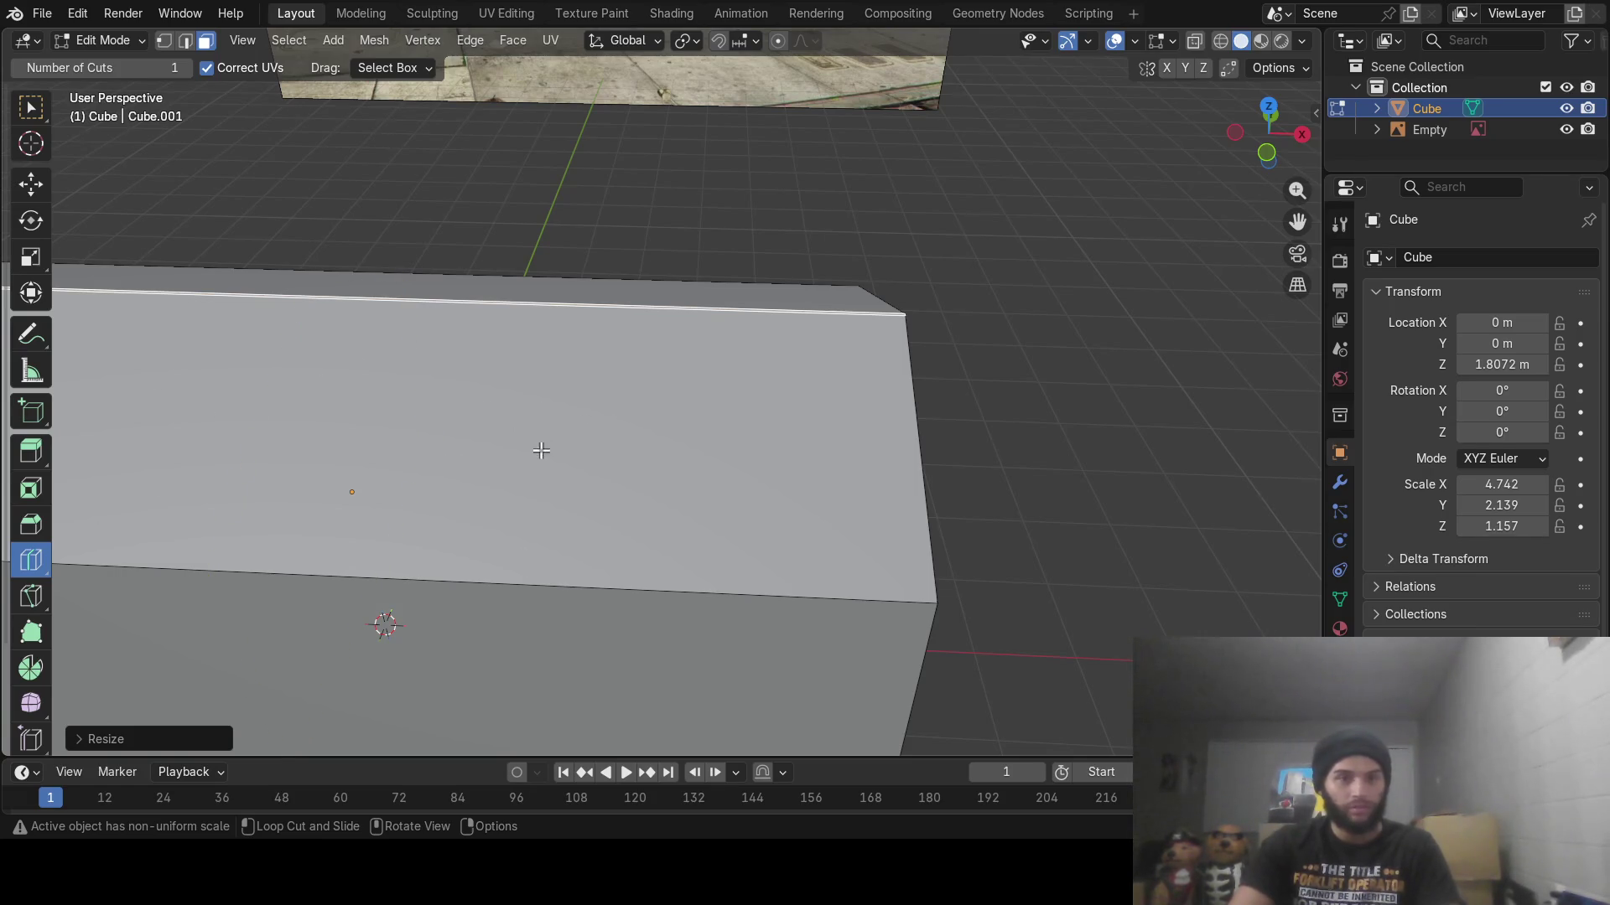
pyautogui.scroll(-3, 540, 451)
pyautogui.moveTo(475, 449)
pyautogui.mouseDown(button='middle')
pyautogui.moveTo(575, 457)
pyautogui.moveTo(539, 531)
pyautogui.mouseUp(button='middle')
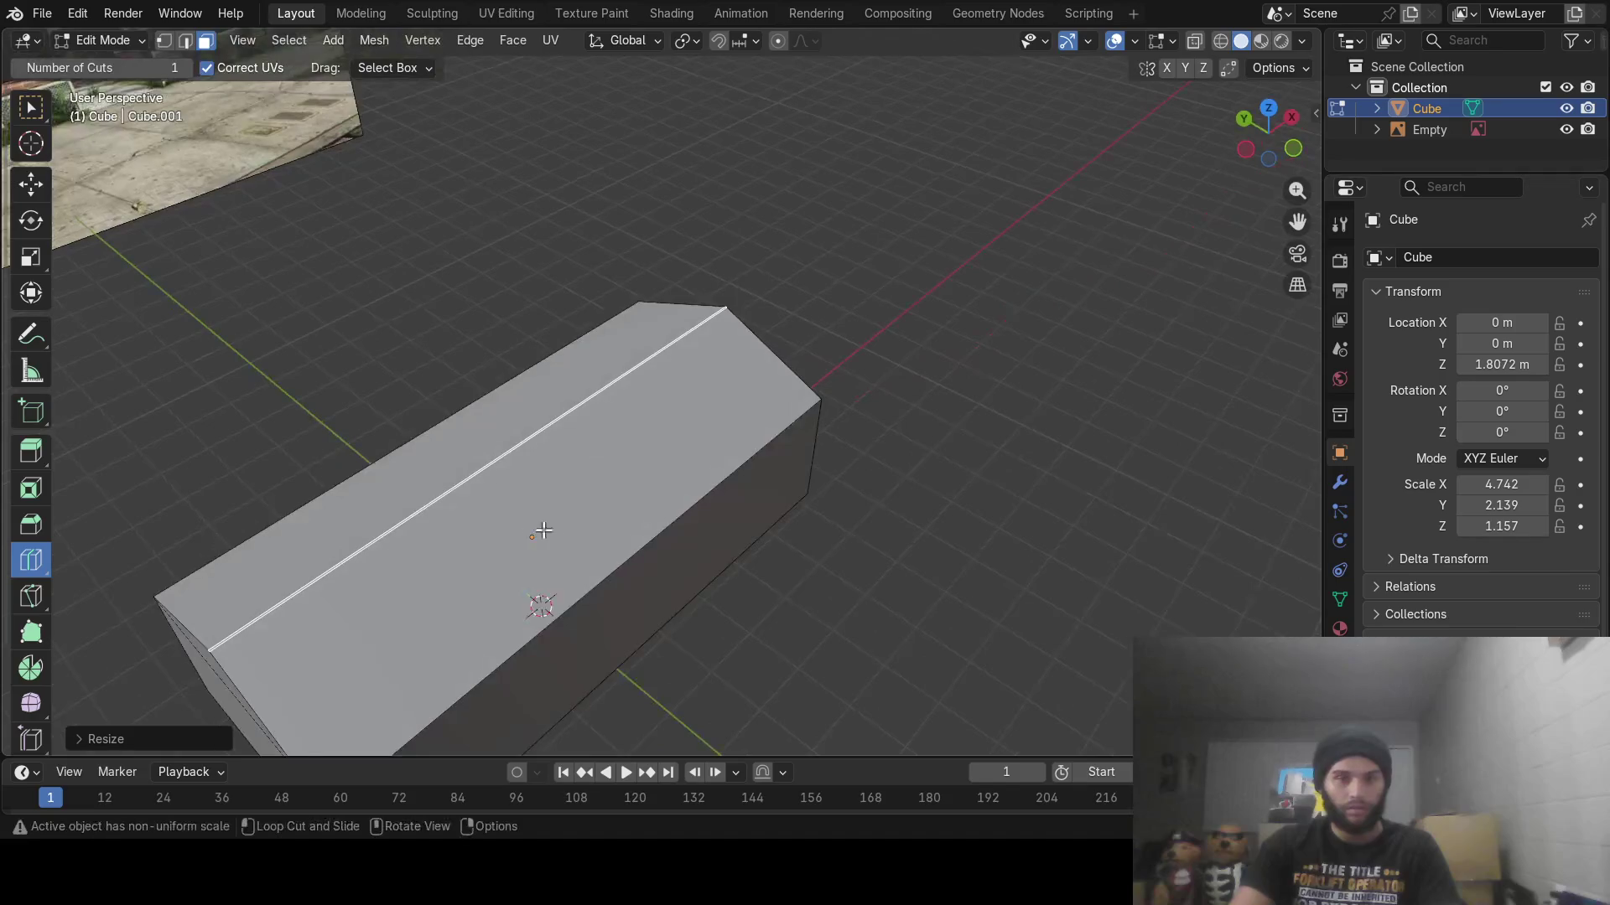
pyautogui.hotkey('ctrl', 'f')
pyautogui.press('Escape')
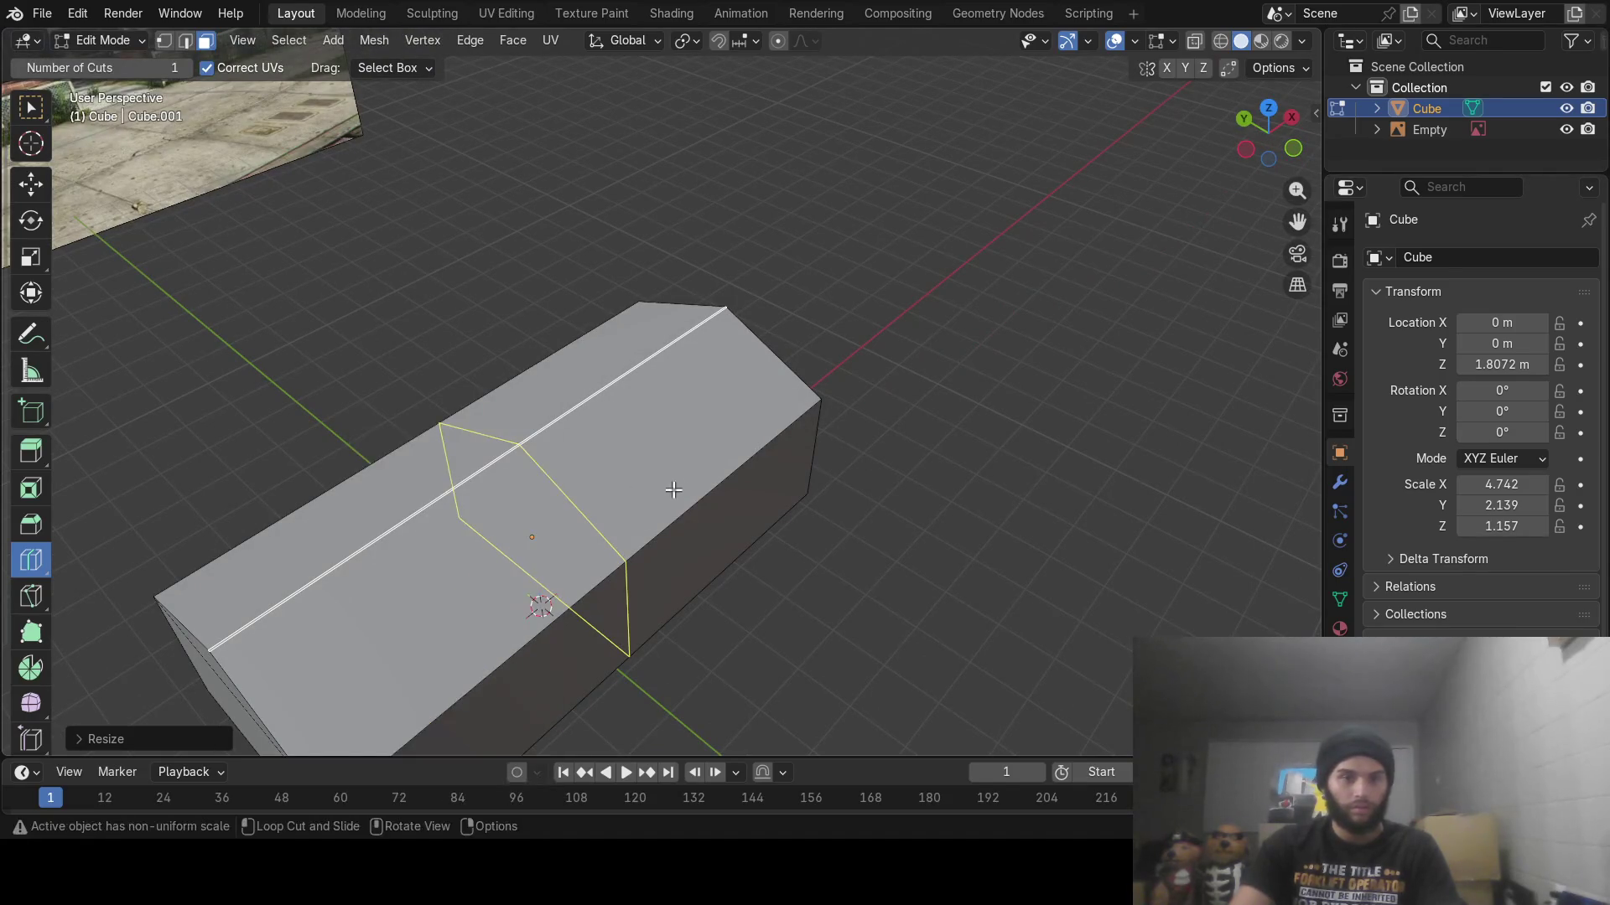
pyautogui.hotkey('ctrl', 'z')
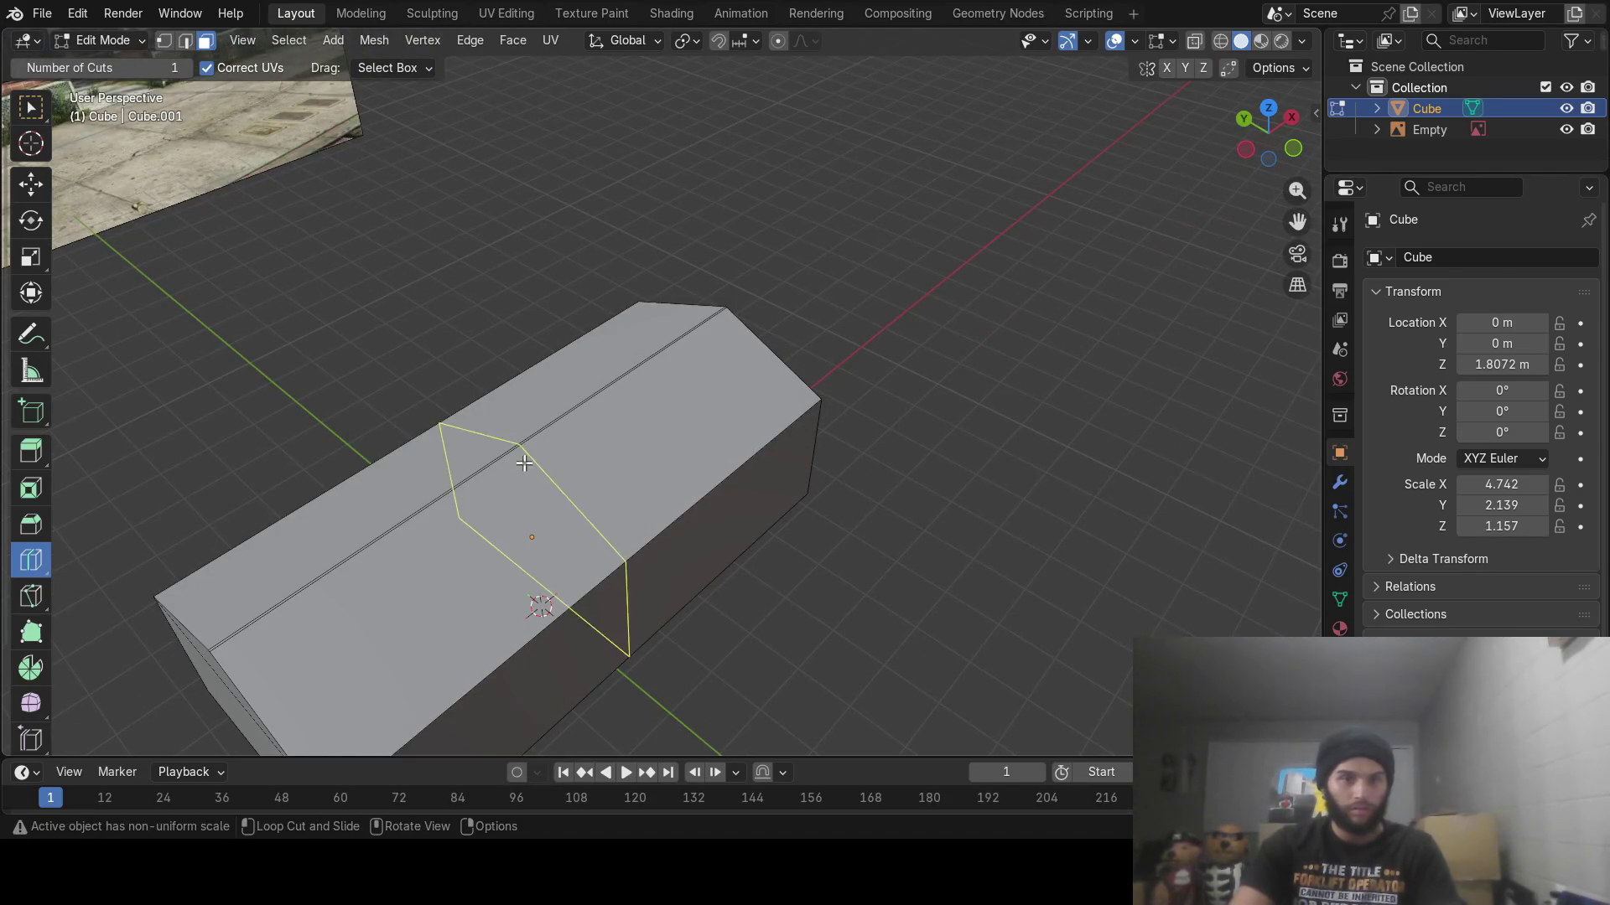
pyautogui.moveTo(528, 466)
pyautogui.mouseDown()
pyautogui.moveTo(651, 413)
pyautogui.moveTo(634, 444)
pyautogui.moveTo(704, 372)
pyautogui.moveTo(696, 391)
pyautogui.mouseUp()
pyautogui.moveTo(486, 481); pyautogui.dragTo(611, 412)
pyautogui.moveTo(768, 496)
pyautogui.mouseDown(button='middle')
pyautogui.moveTo(671, 499)
pyautogui.moveTo(671, 470)
pyautogui.moveTo(589, 633)
pyautogui.mouseUp(button='middle')
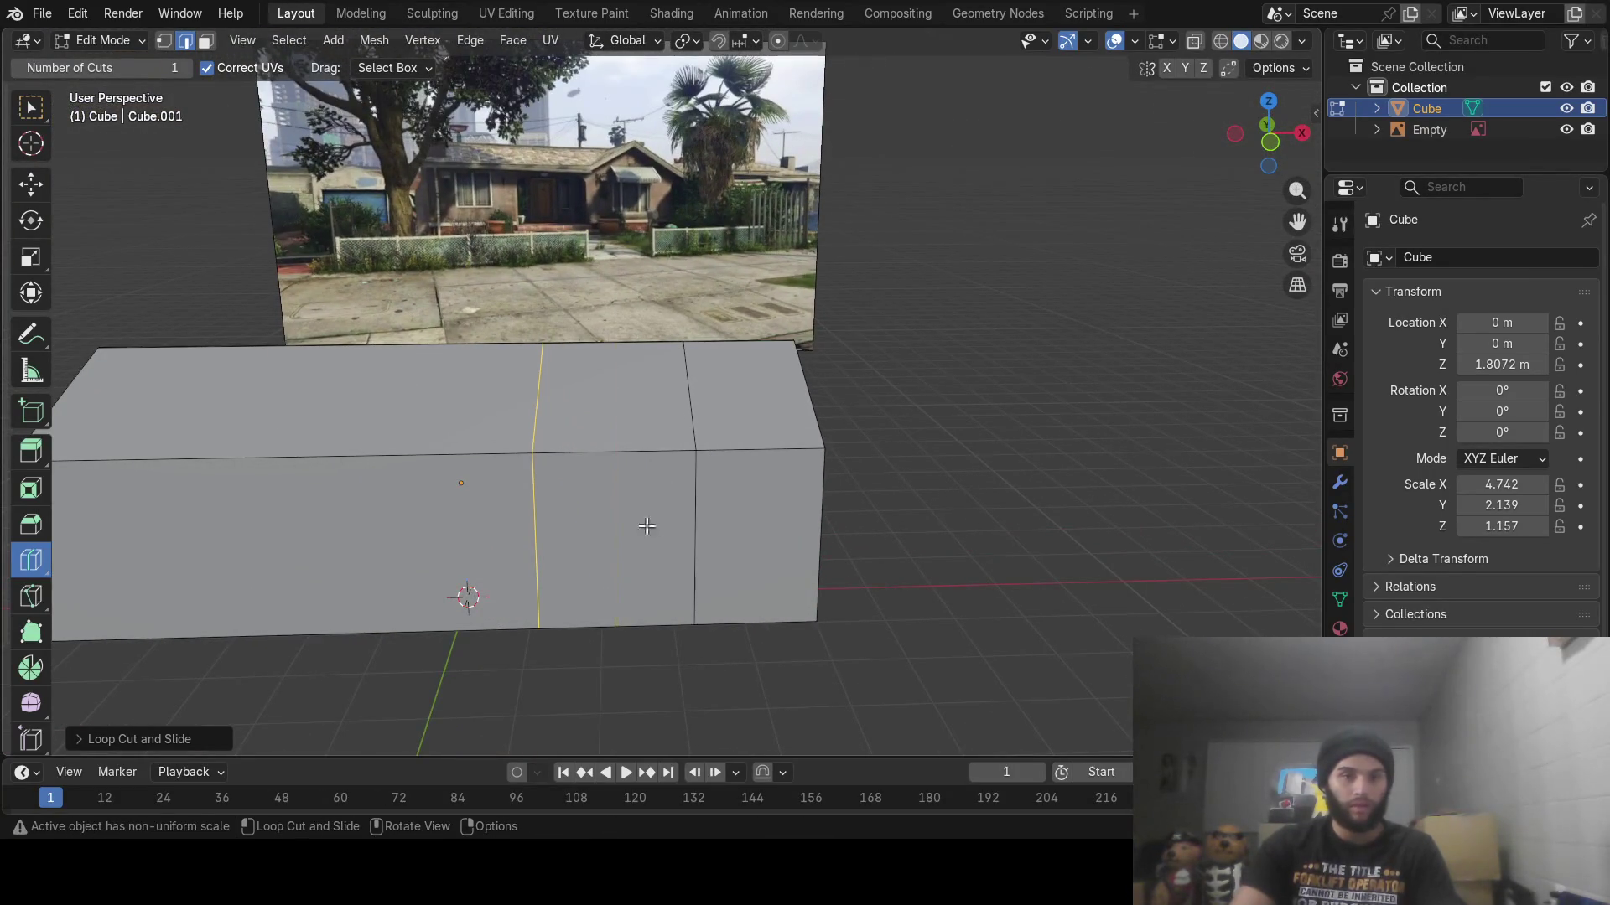
# Slide the new loop edges left along X, about 0.21 m, to match the reference sections
pyautogui.click(34, 186)
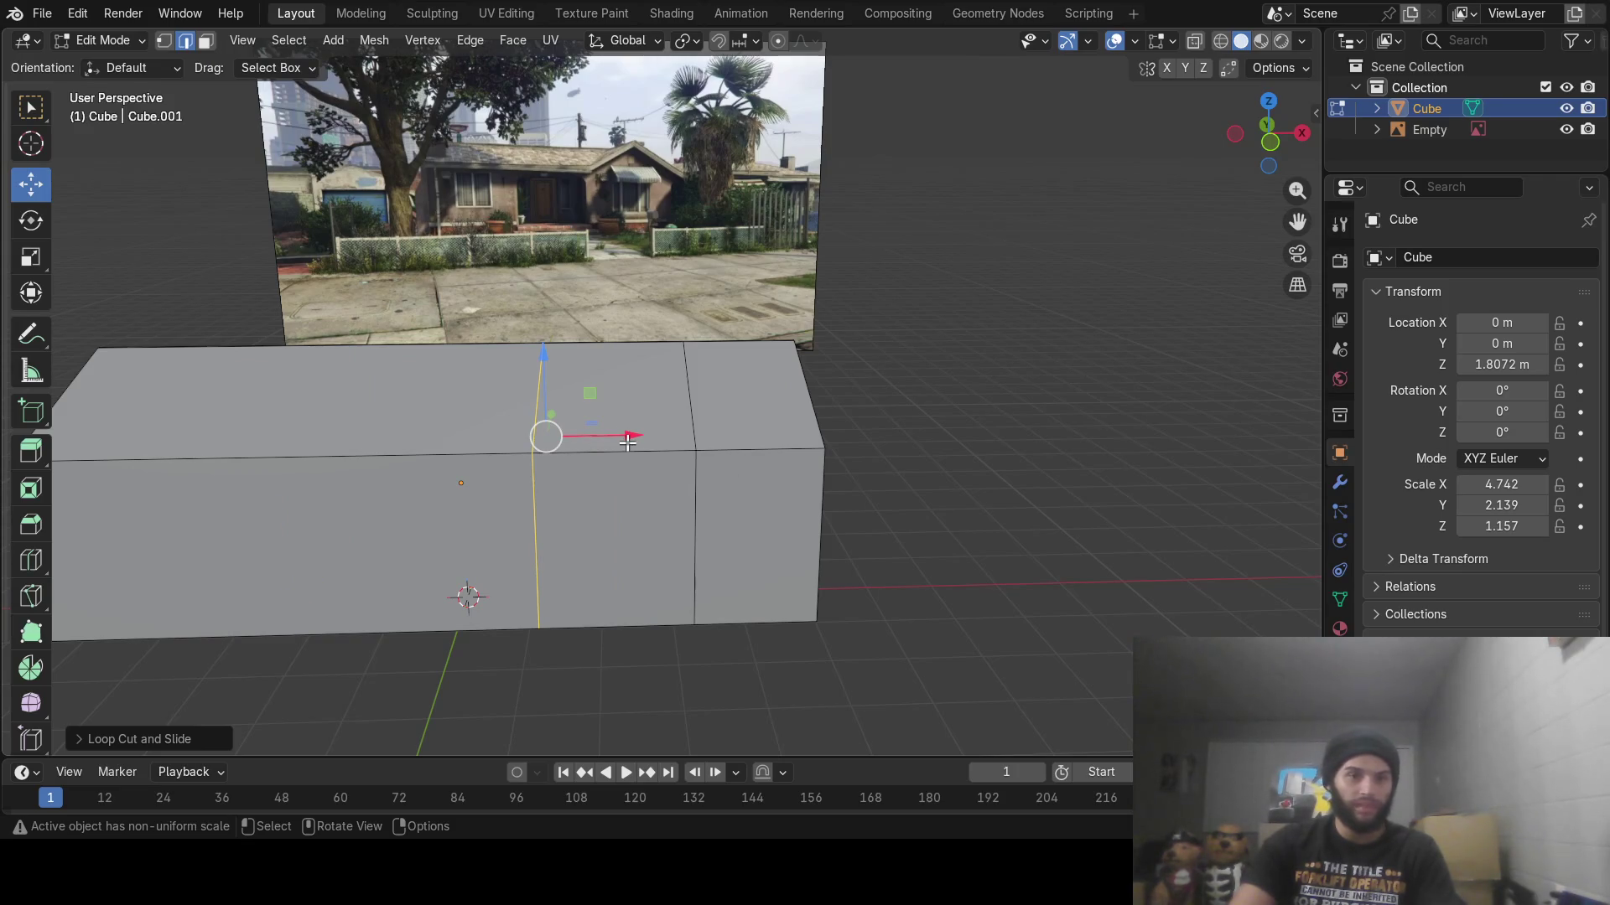
pyautogui.moveTo(631, 436); pyautogui.dragTo(620, 445)
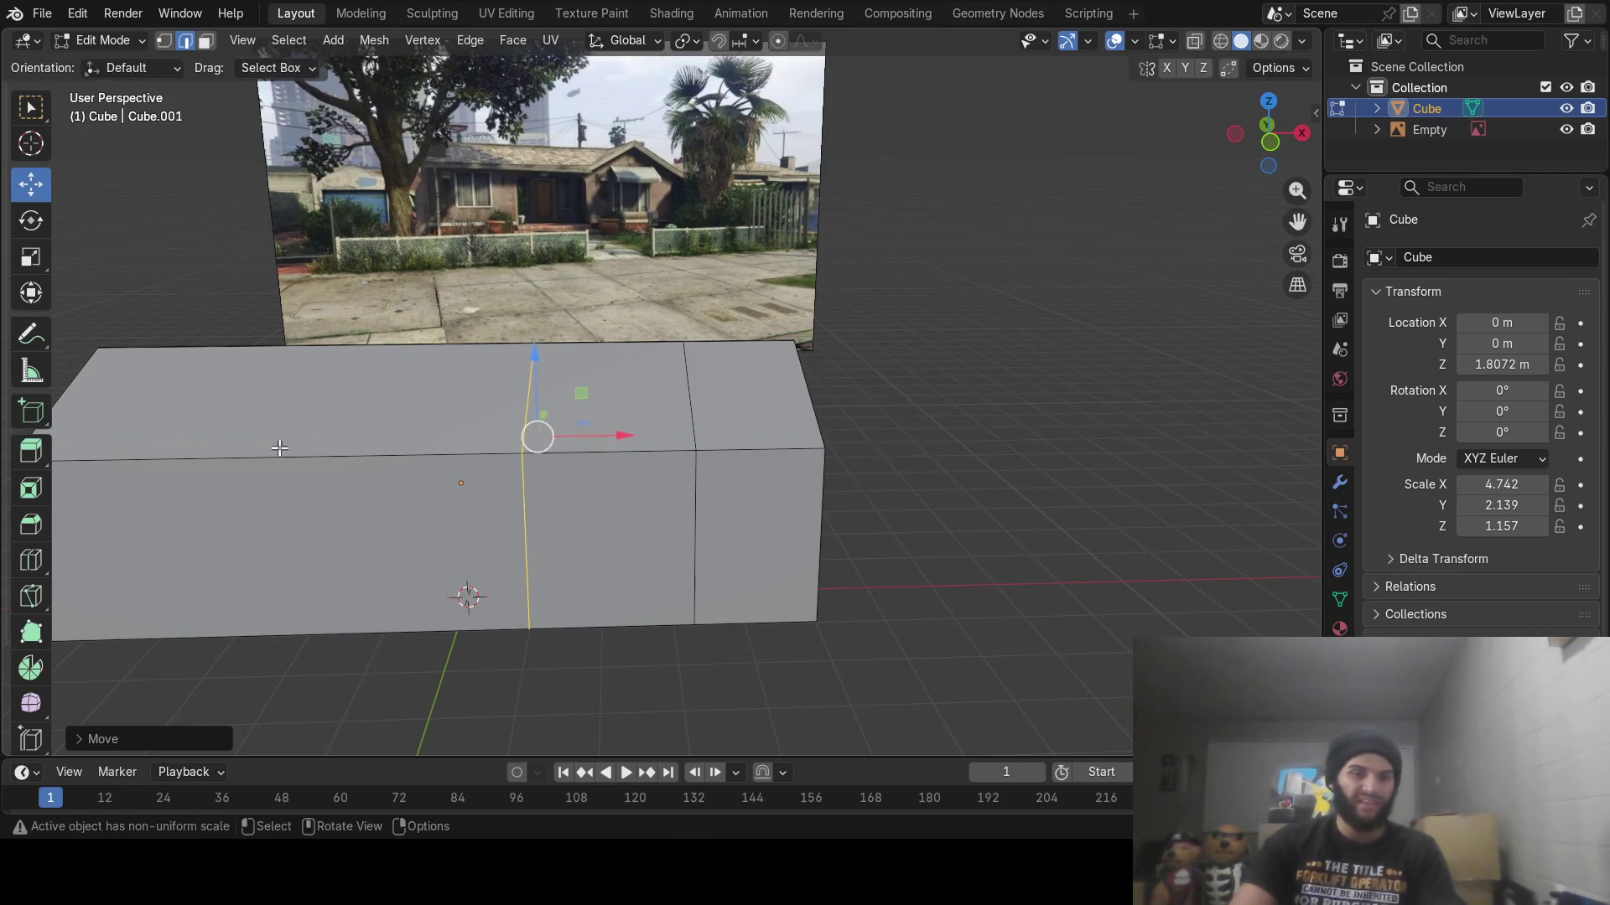
pyautogui.moveTo(597, 483)
pyautogui.keyDown('shift'); pyautogui.mouseDown(button='middle')
pyautogui.moveTo(640, 467)
pyautogui.moveTo(621, 469)
pyautogui.mouseUp(button='middle'); pyautogui.keyUp('shift')
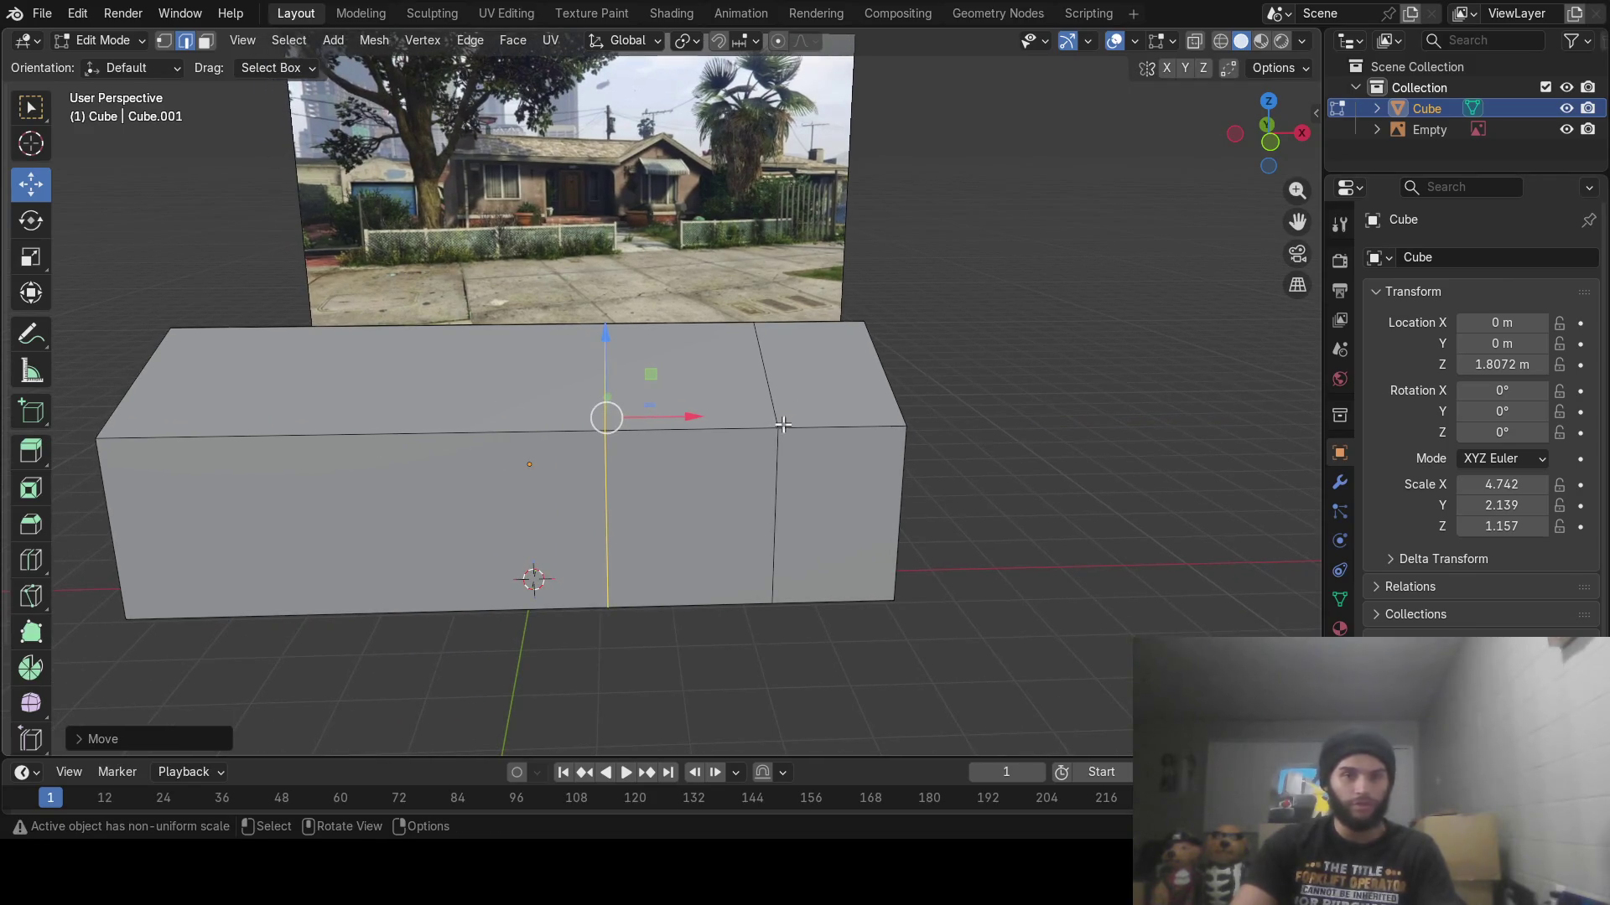
pyautogui.moveTo(775, 402); pyautogui.dragTo(768, 440, button='middle')
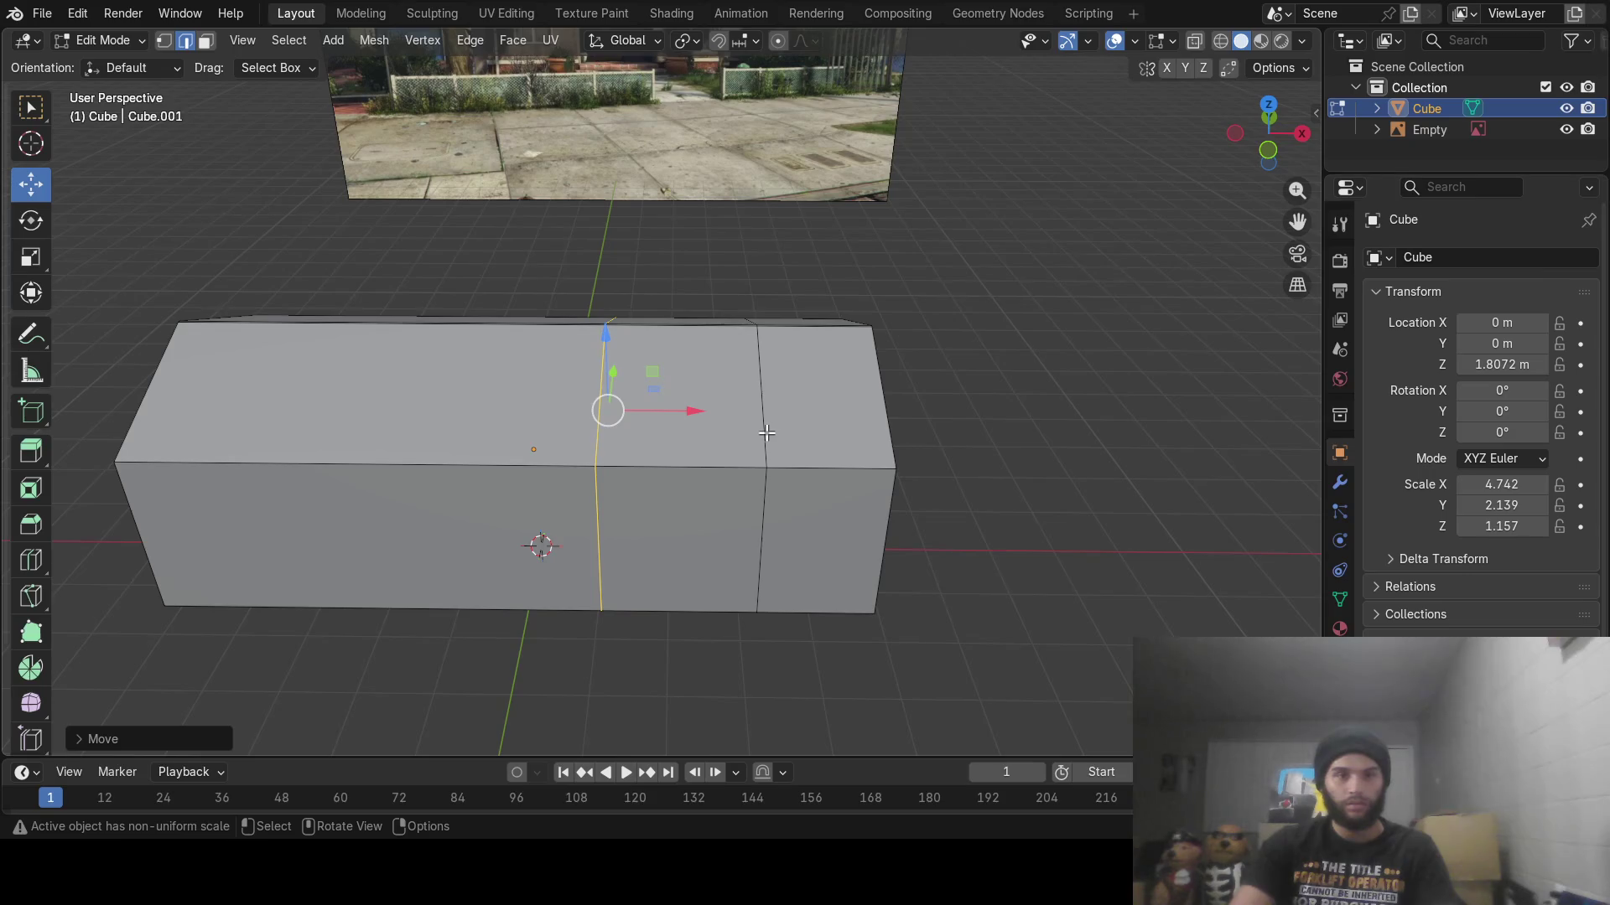
pyautogui.click(766, 432)
pyautogui.click(836, 442)
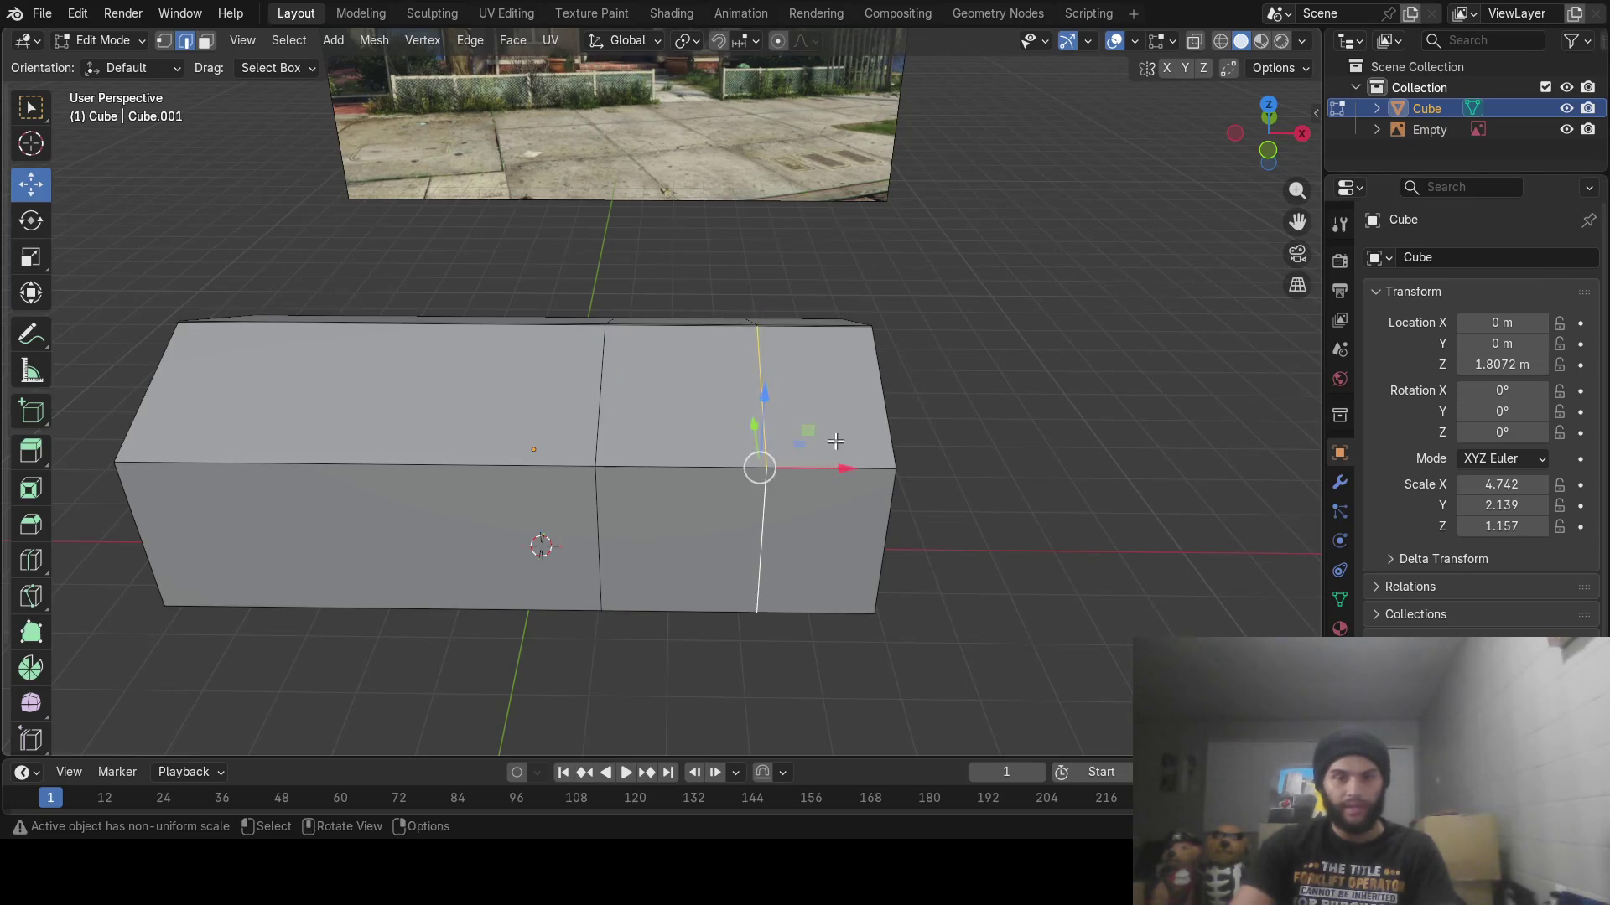
pyautogui.moveTo(842, 469); pyautogui.dragTo(817, 473)
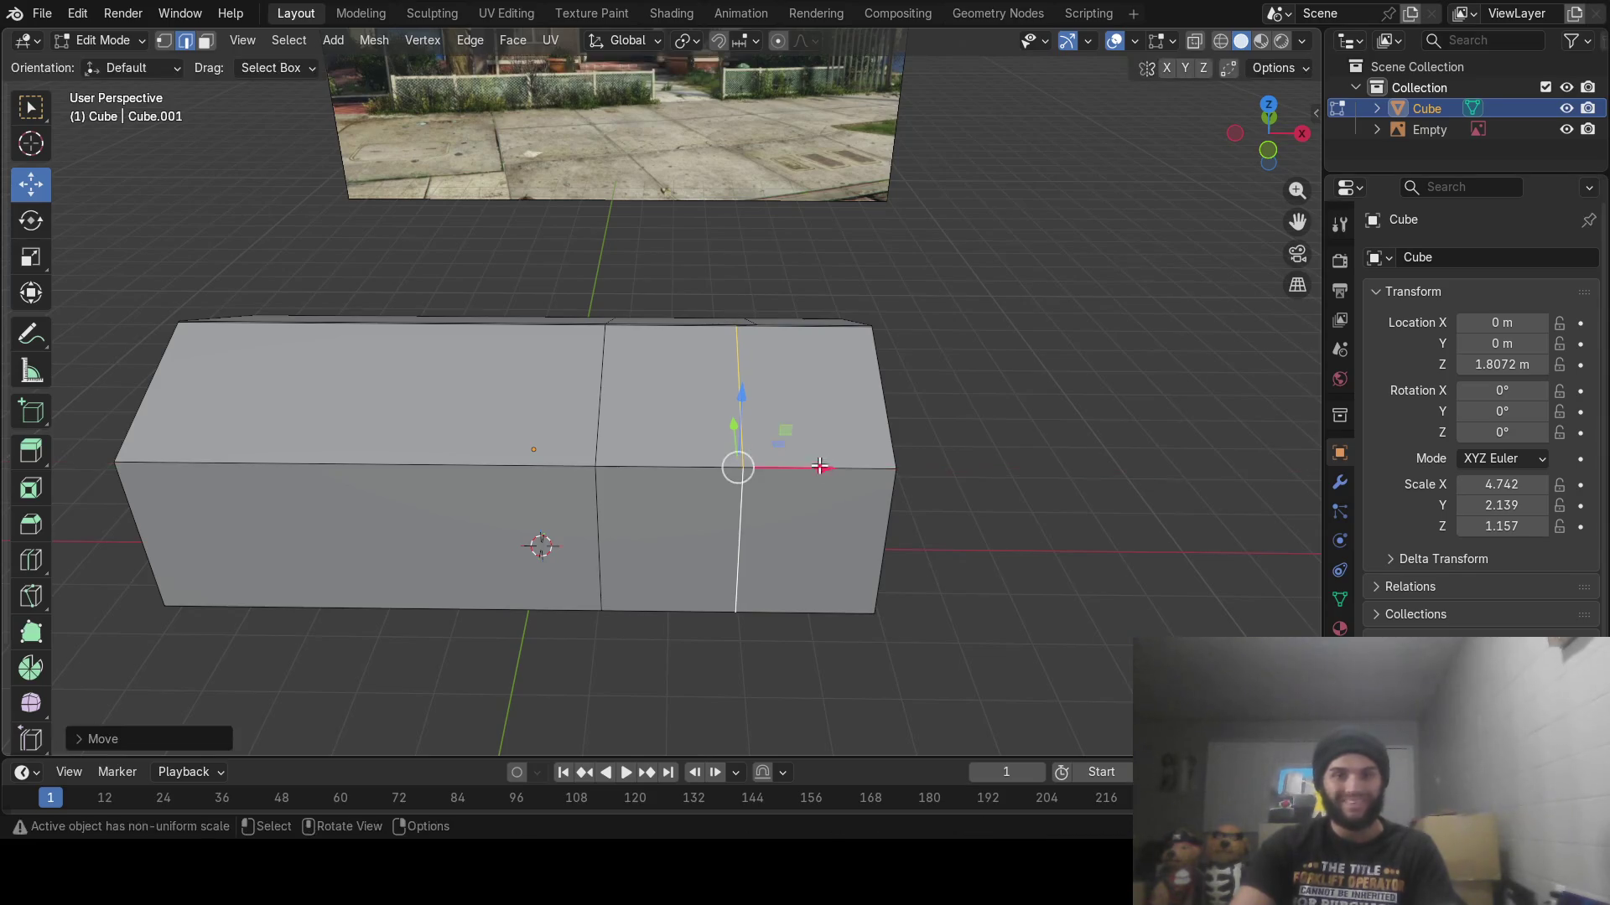
pyautogui.moveTo(817, 474)
pyautogui.mouseDown(button='middle')
pyautogui.moveTo(882, 386)
pyautogui.moveTo(863, 445)
pyautogui.mouseUp(button='middle')
pyautogui.scroll(3, 869, 463)
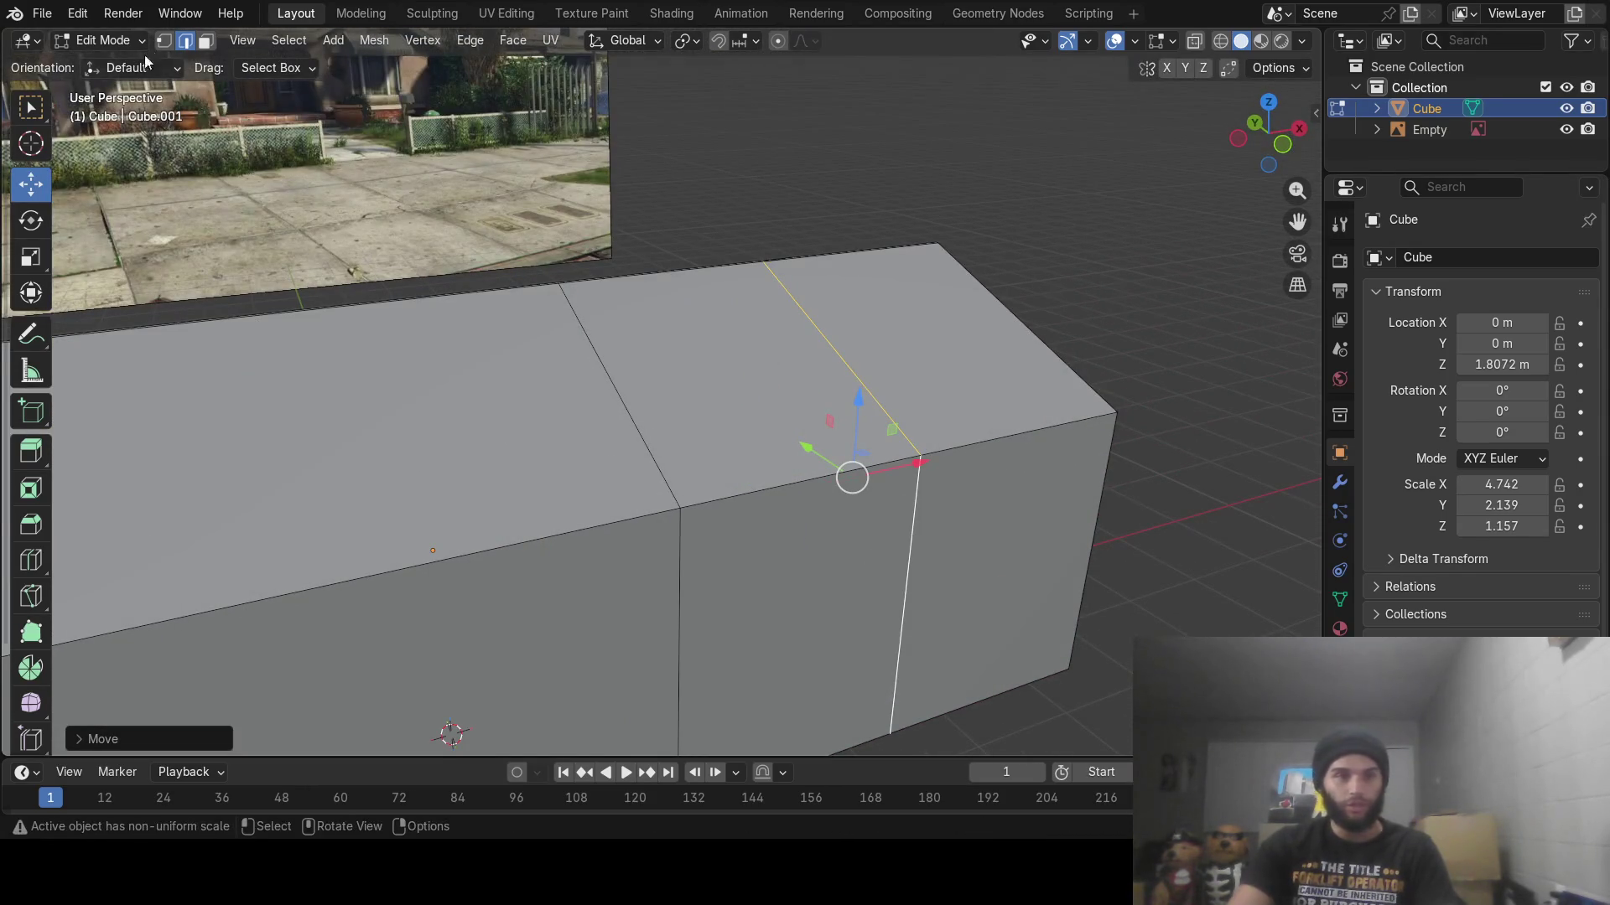
# Raise the top vertex at the block's end along Z into a pointed gable peak
pyautogui.click(164, 40)
pyautogui.click(976, 357)
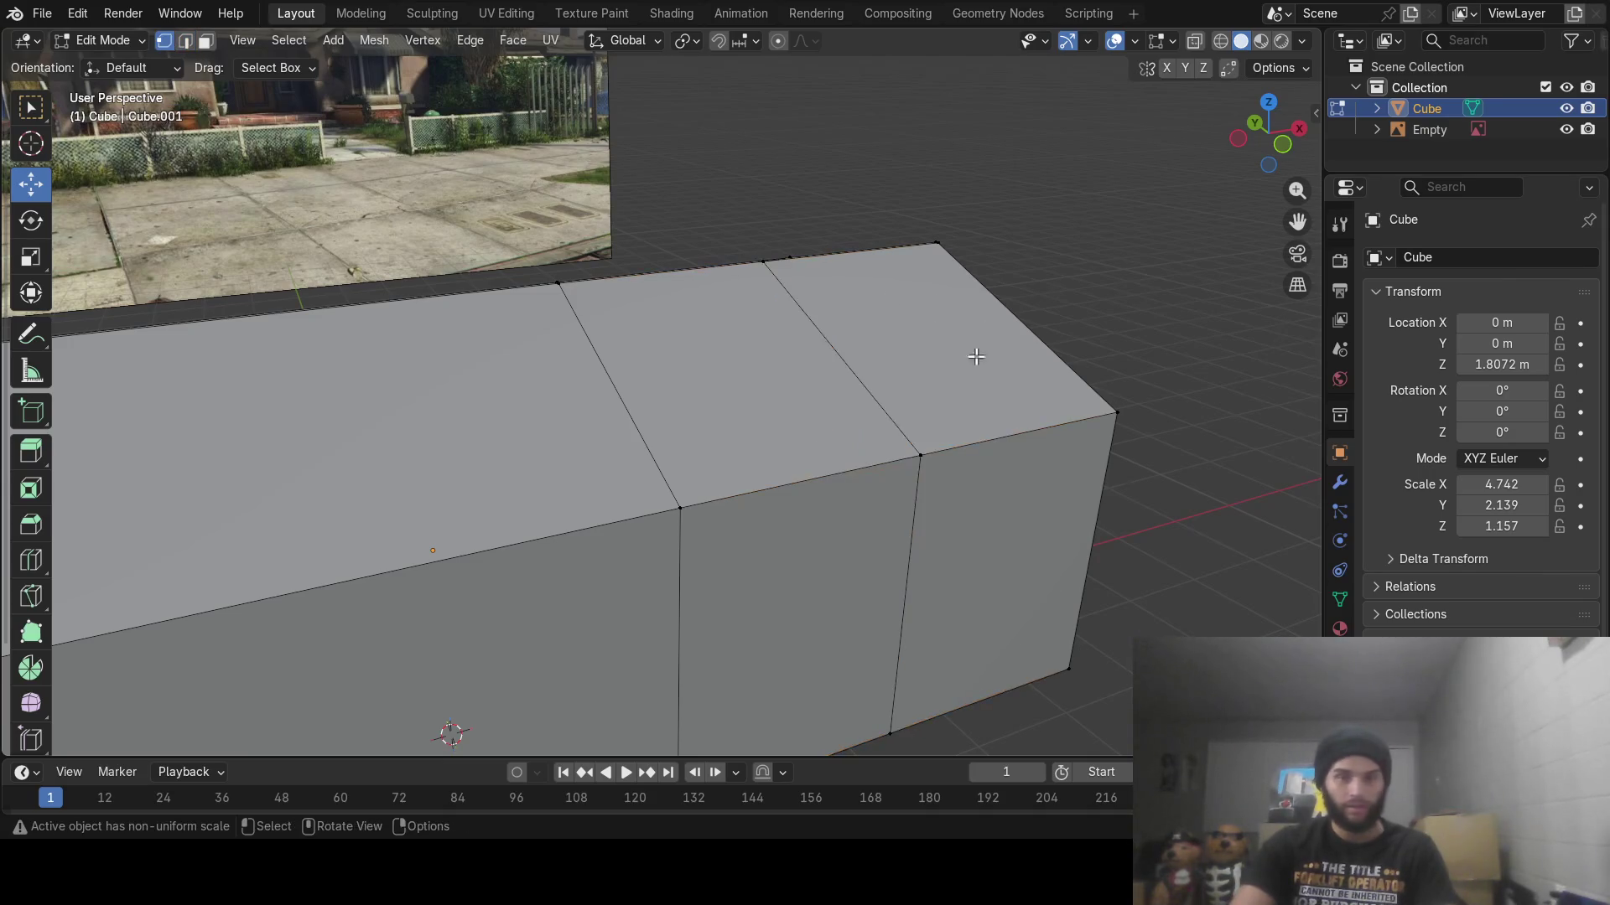
pyautogui.click(917, 457)
pyautogui.moveTo(929, 392); pyautogui.dragTo(943, 251)
pyautogui.moveTo(943, 252); pyautogui.dragTo(924, 231, button='middle')
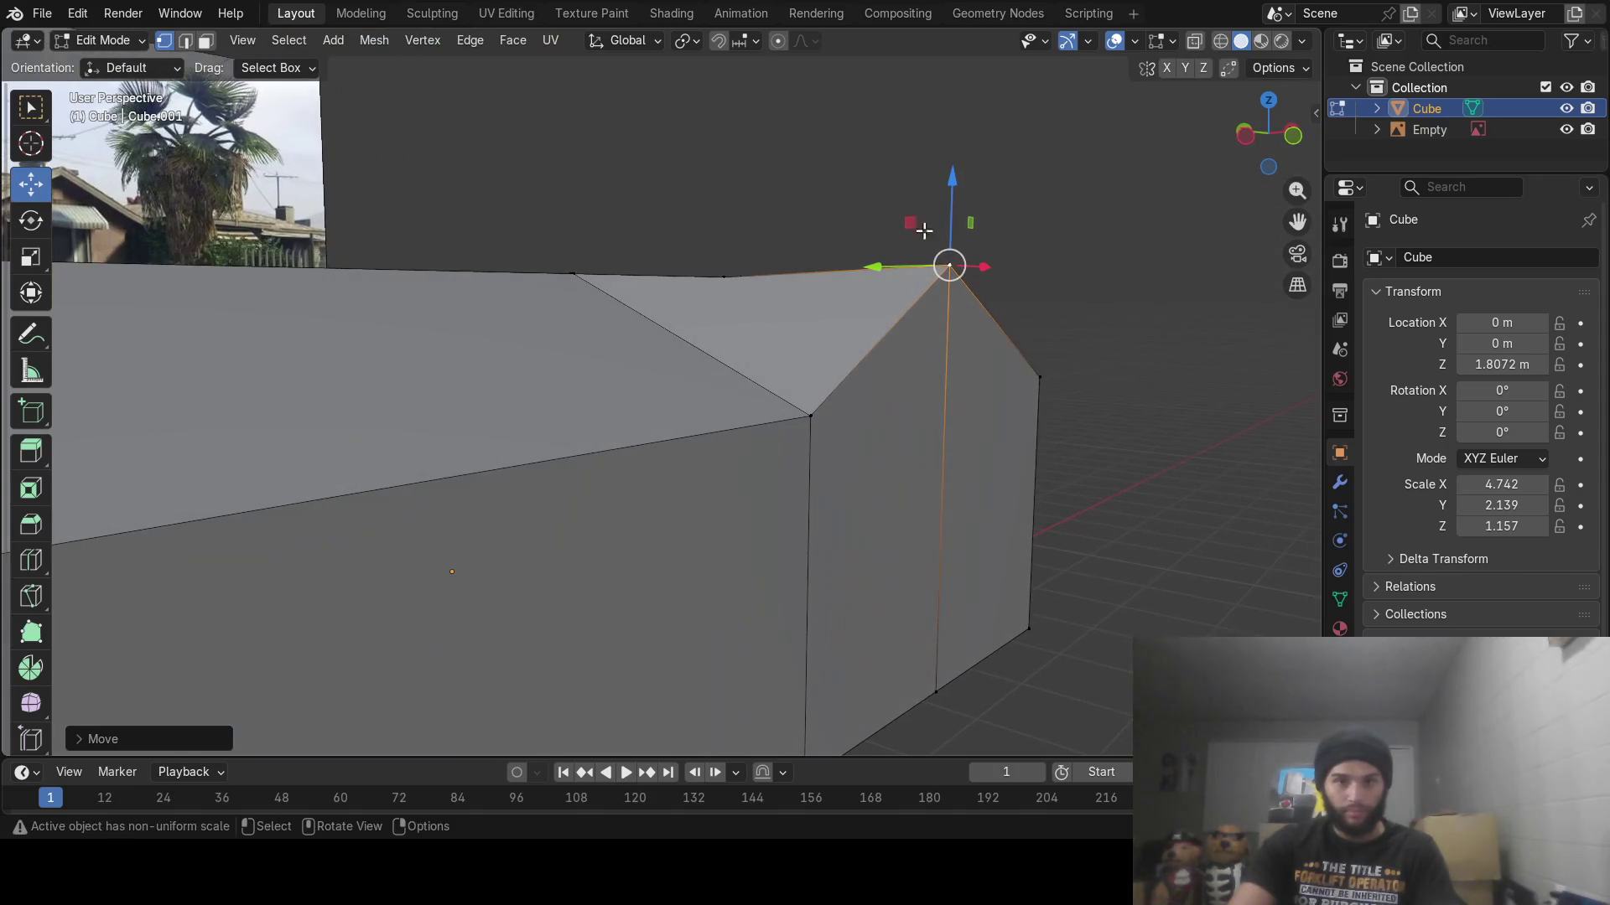
pyautogui.scroll(-5, 1004, 333)
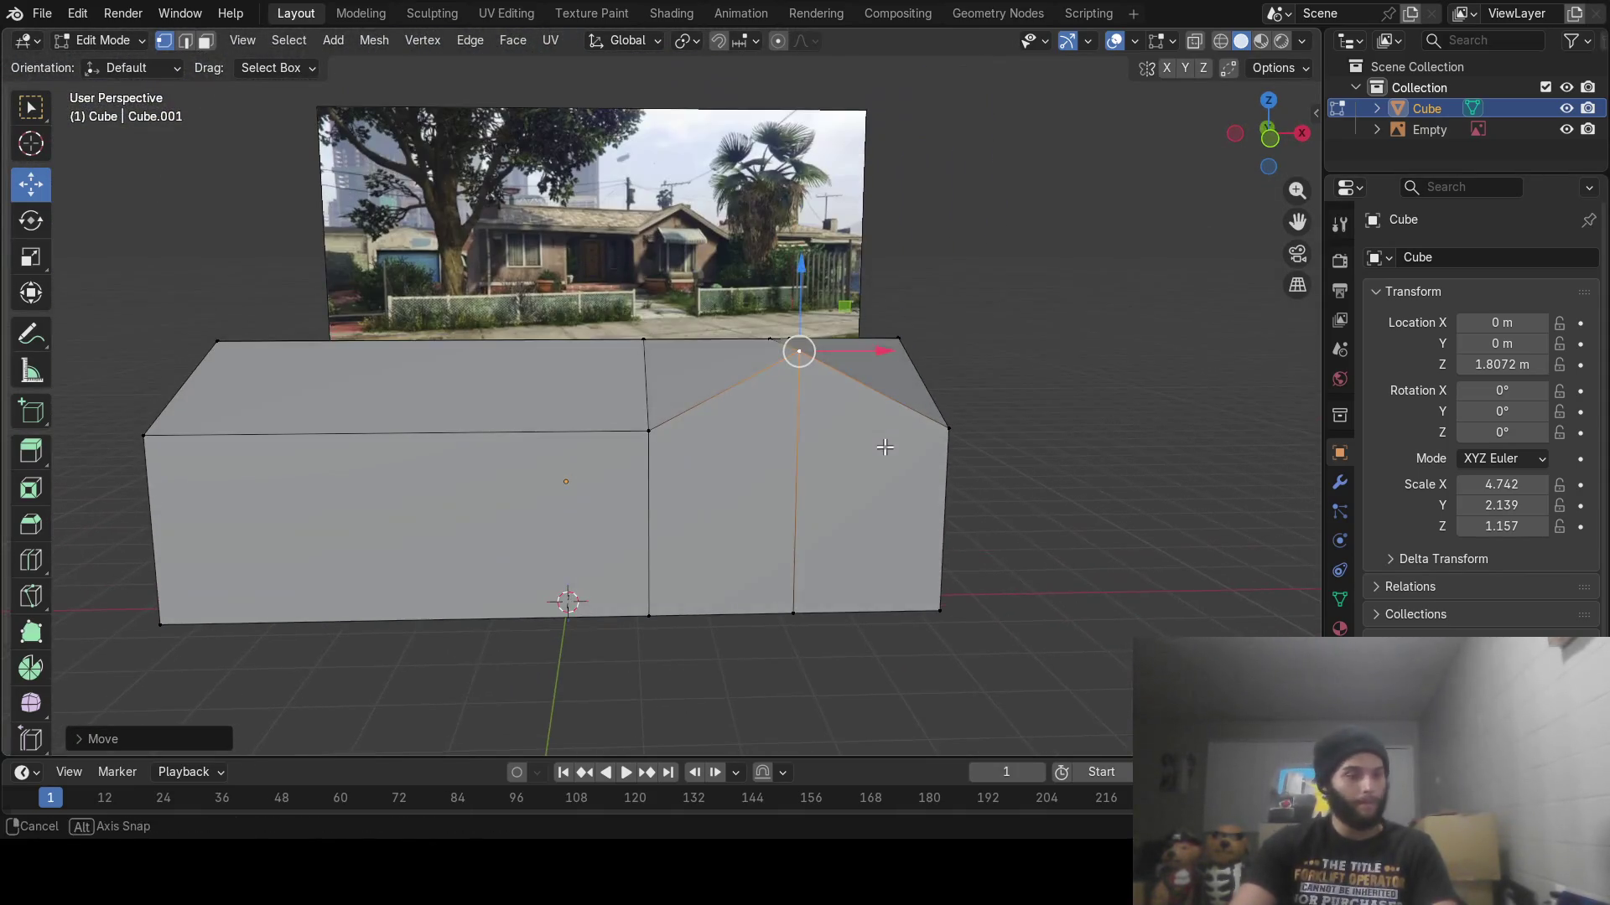
pyautogui.moveTo(880, 445)
pyautogui.mouseDown(button='middle')
pyautogui.moveTo(866, 467)
pyautogui.moveTo(650, 475)
pyautogui.moveTo(637, 520)
pyautogui.moveTo(766, 570)
pyautogui.moveTo(861, 462)
pyautogui.moveTo(842, 495)
pyautogui.mouseUp(button='middle')
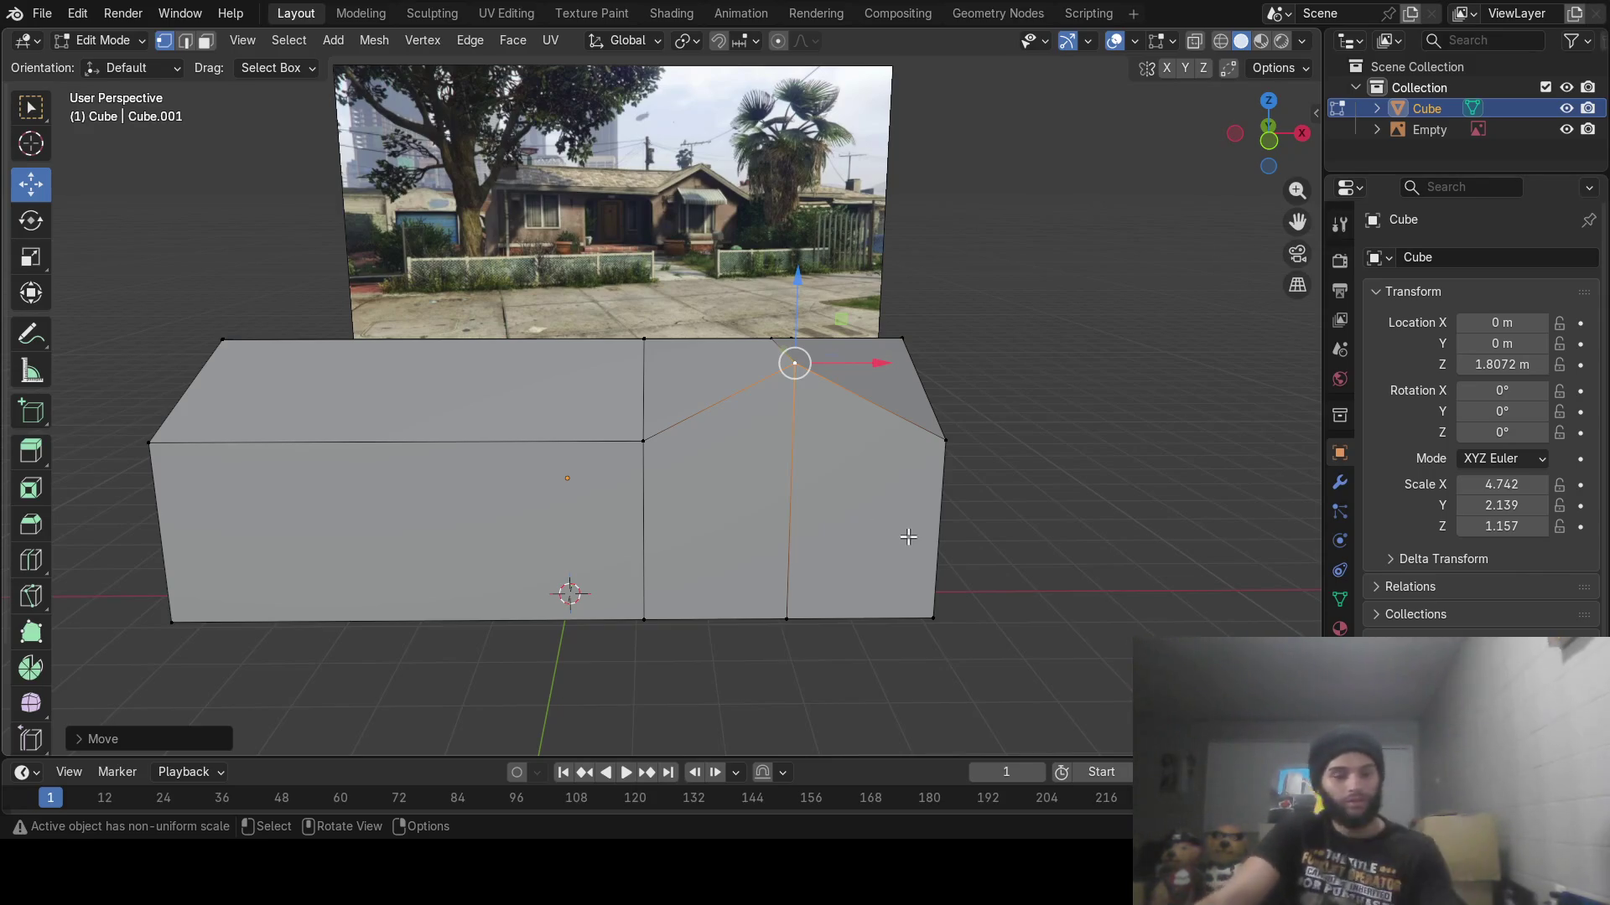
pyautogui.scroll(6, 761, 482)
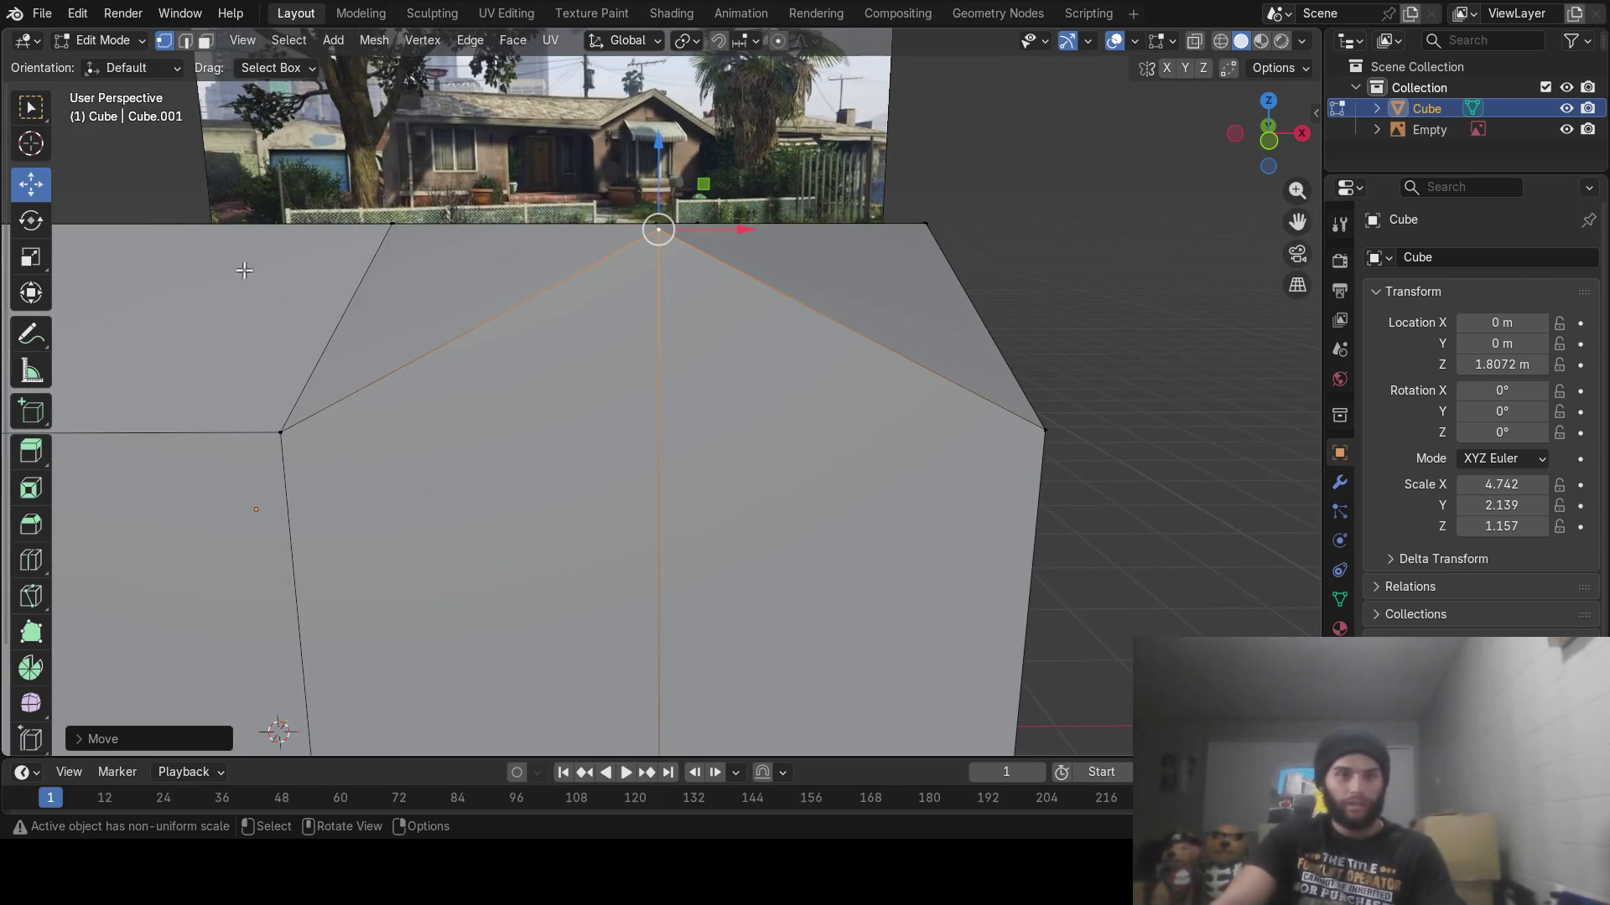
pyautogui.hotkey('alt', 'a')
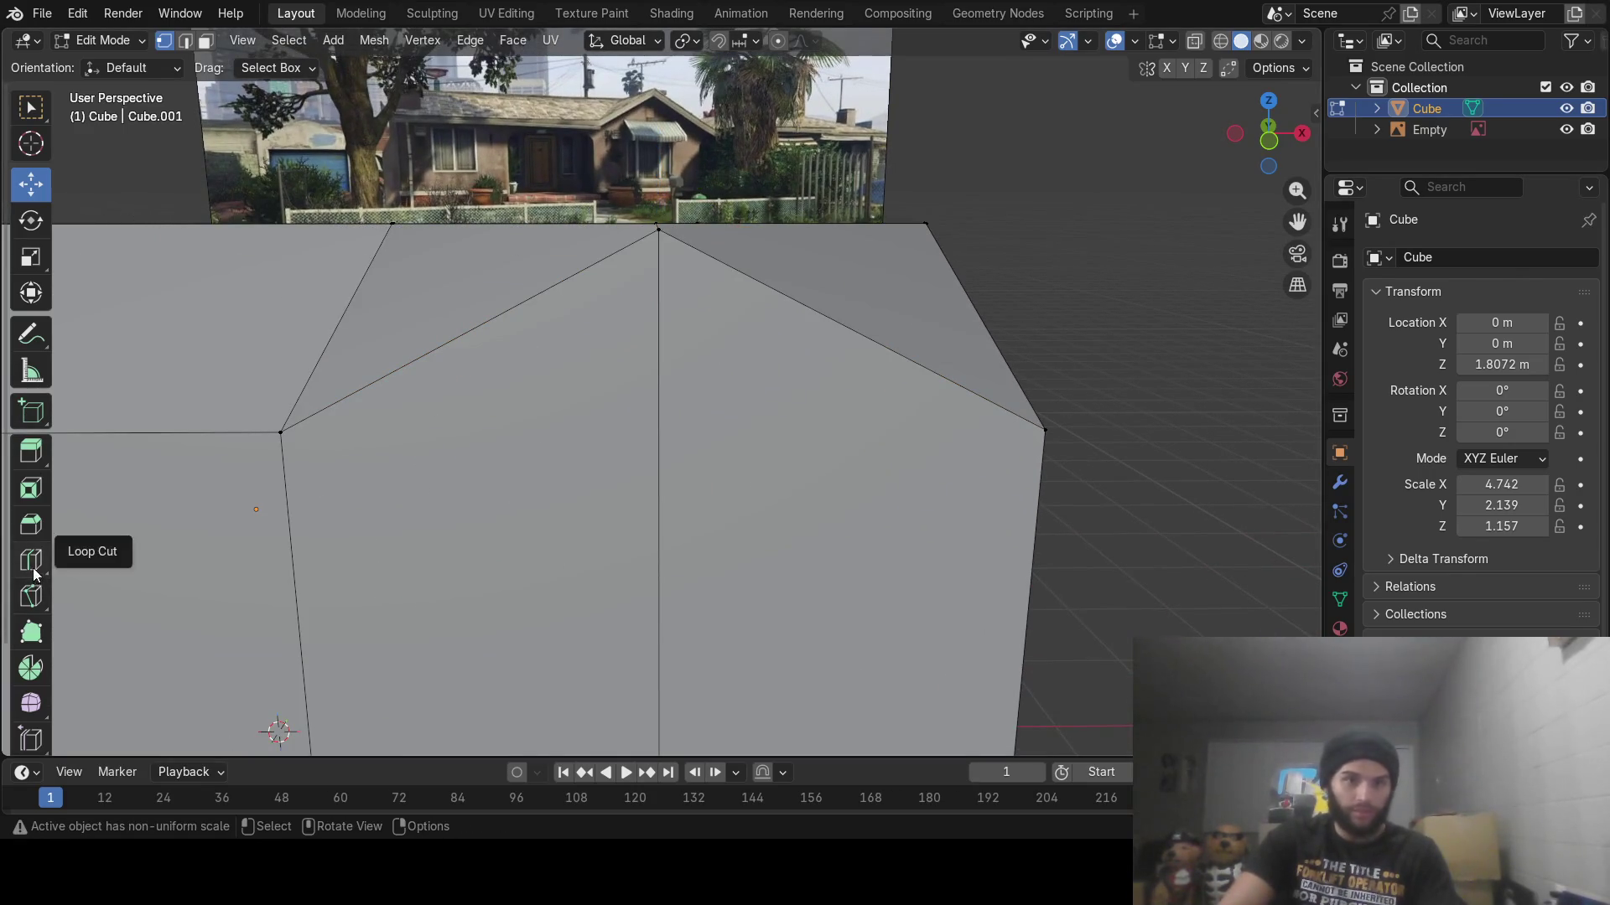
# Attempt a Knife cut on the gable wall, then undo and abandon it
pyautogui.click(31, 596)
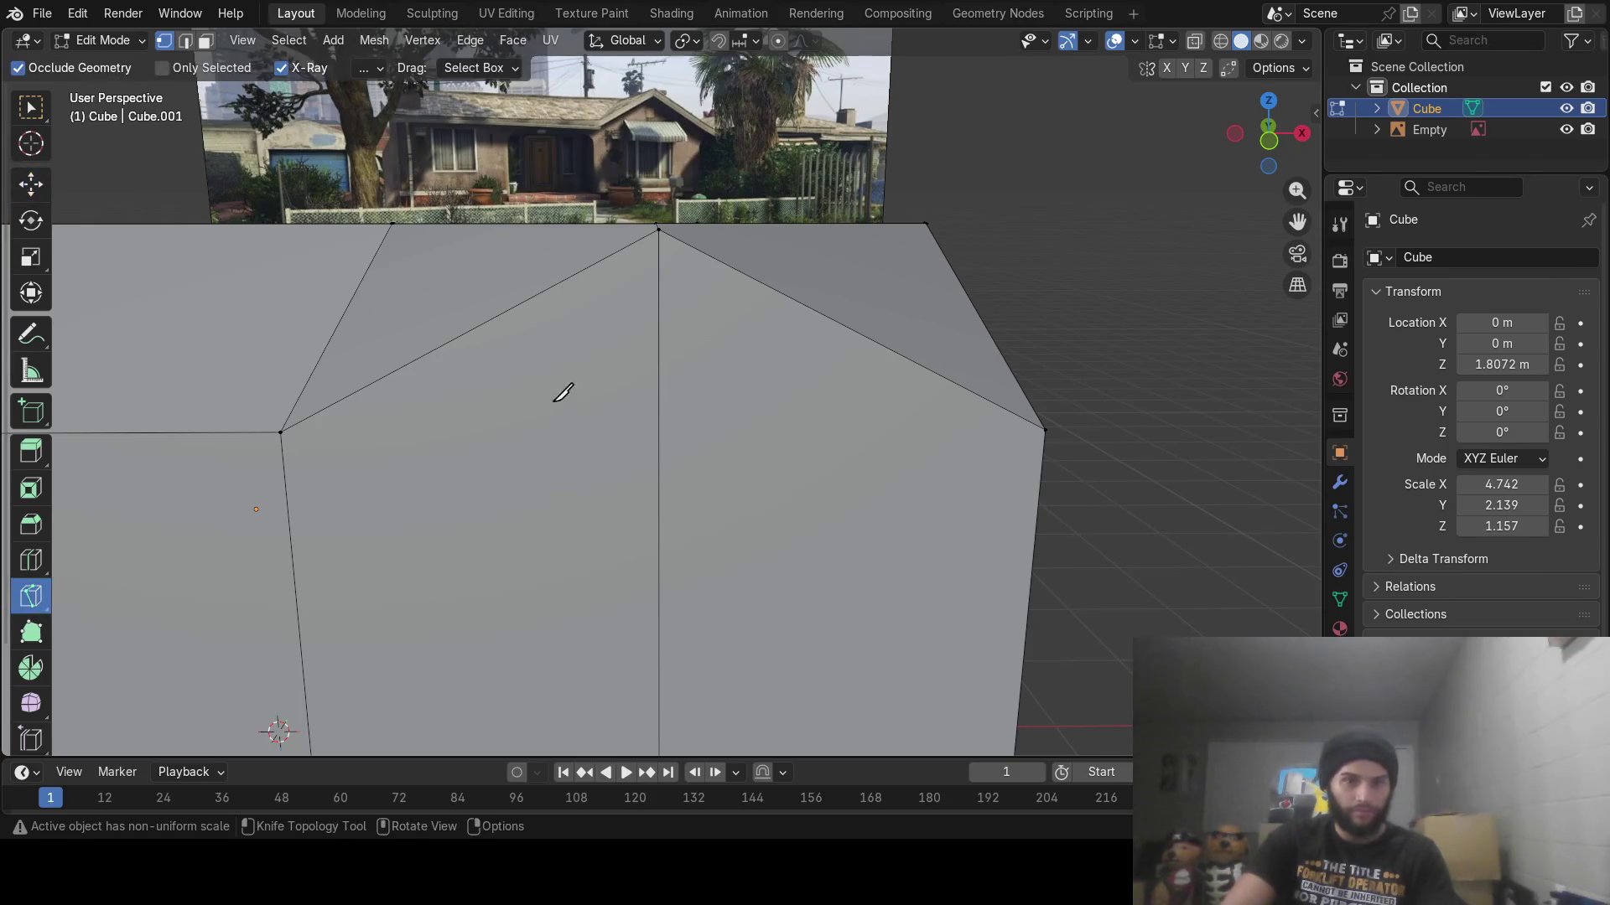
pyautogui.click(402, 367)
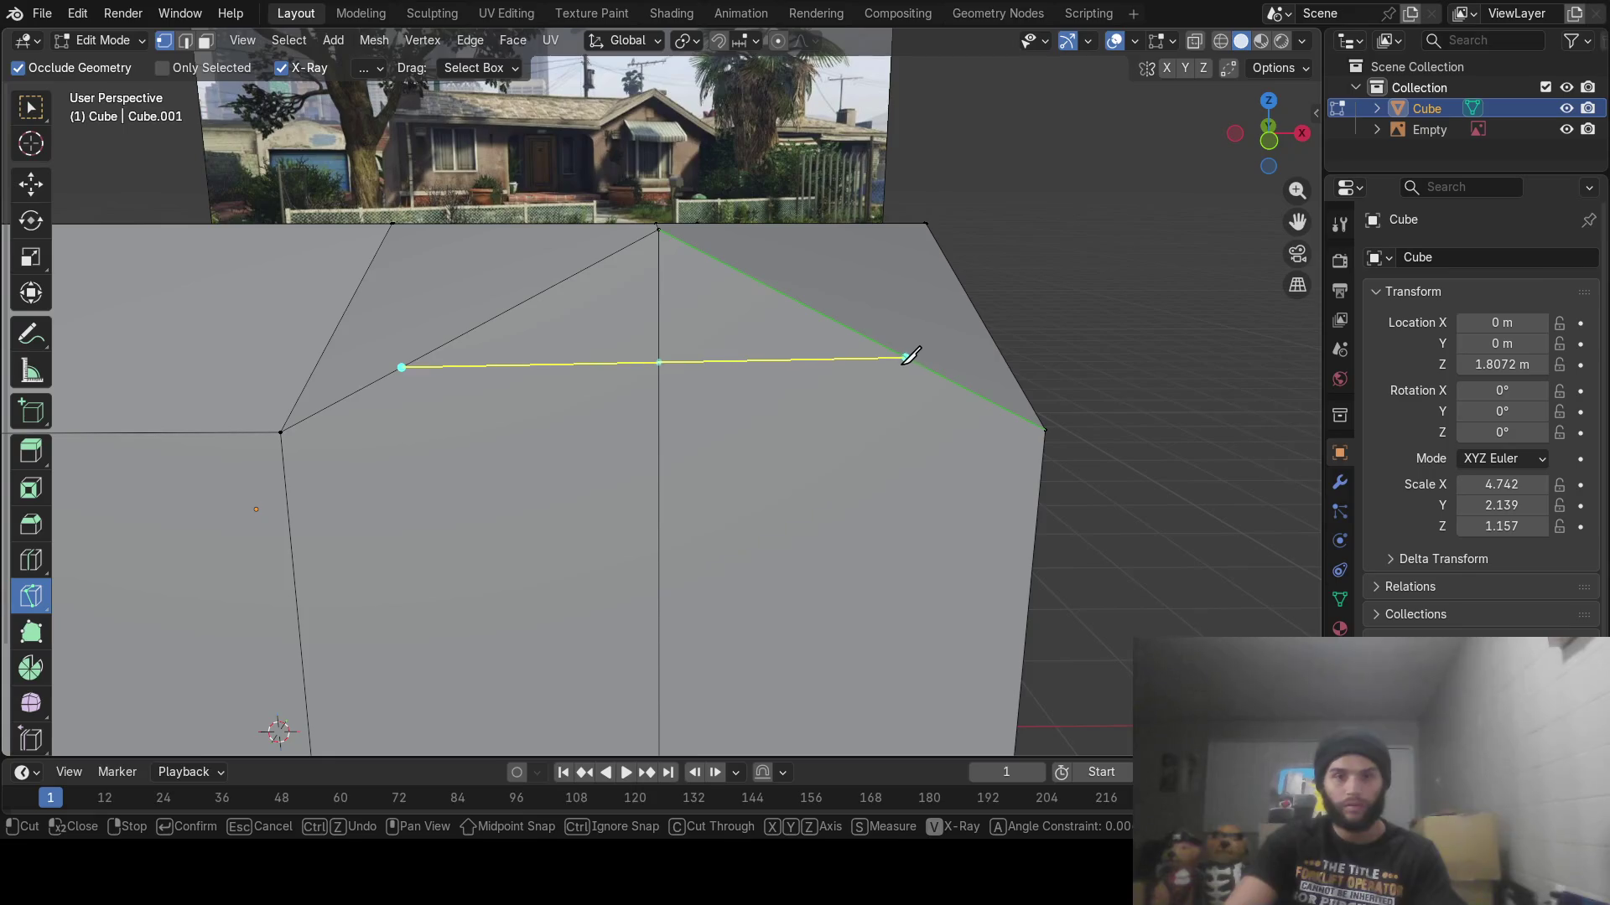
pyautogui.rightClick(836, 376)
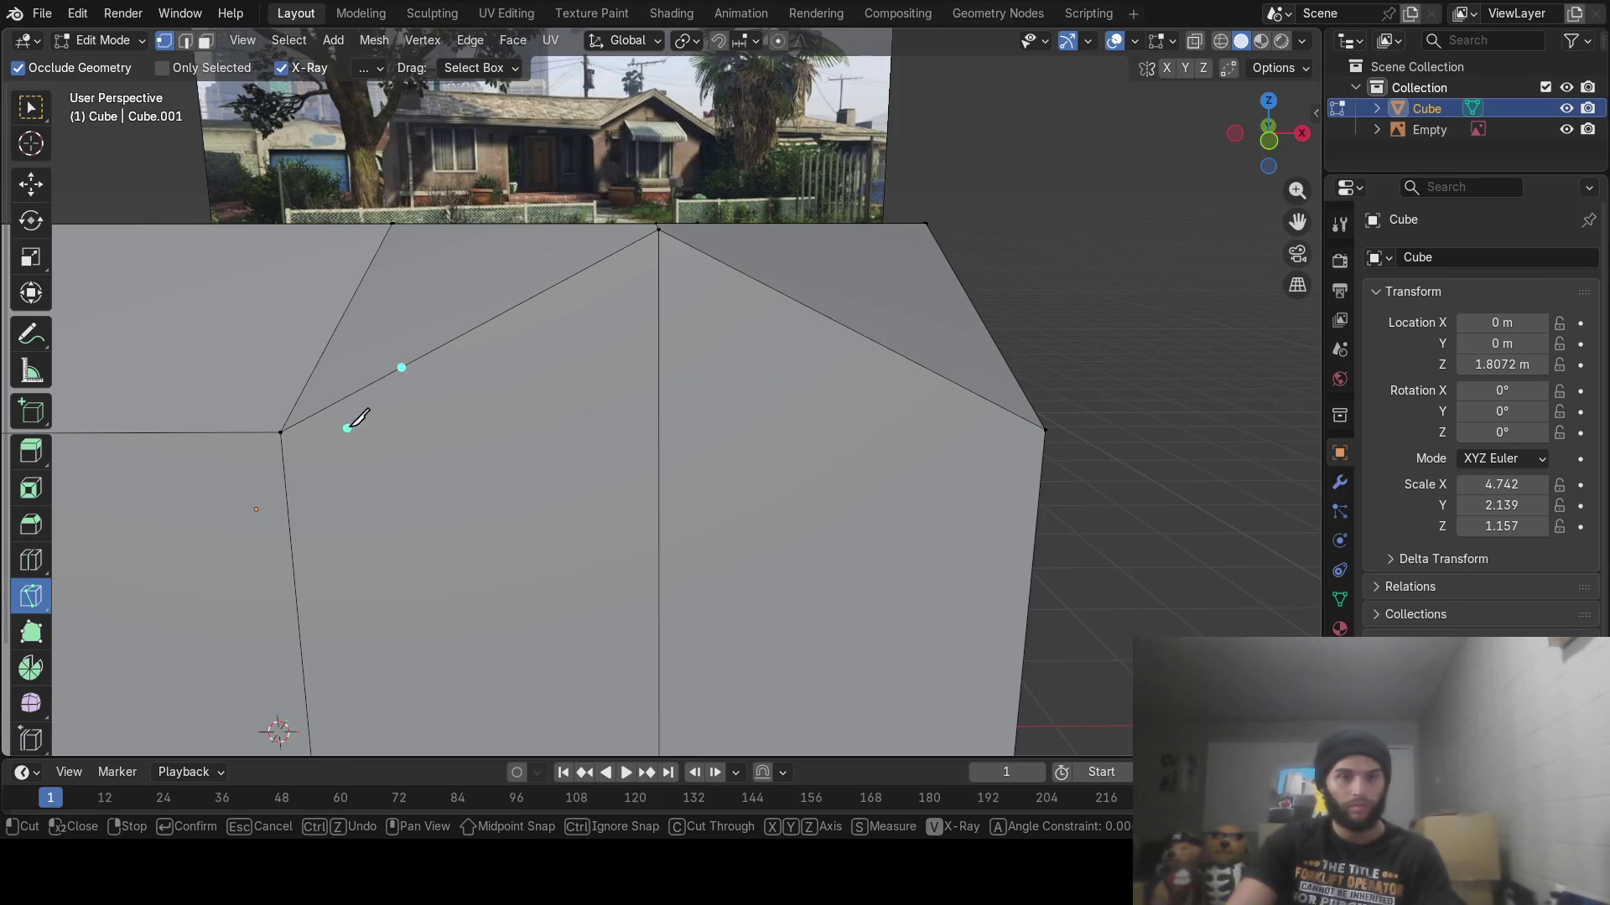
pyautogui.click(453, 449)
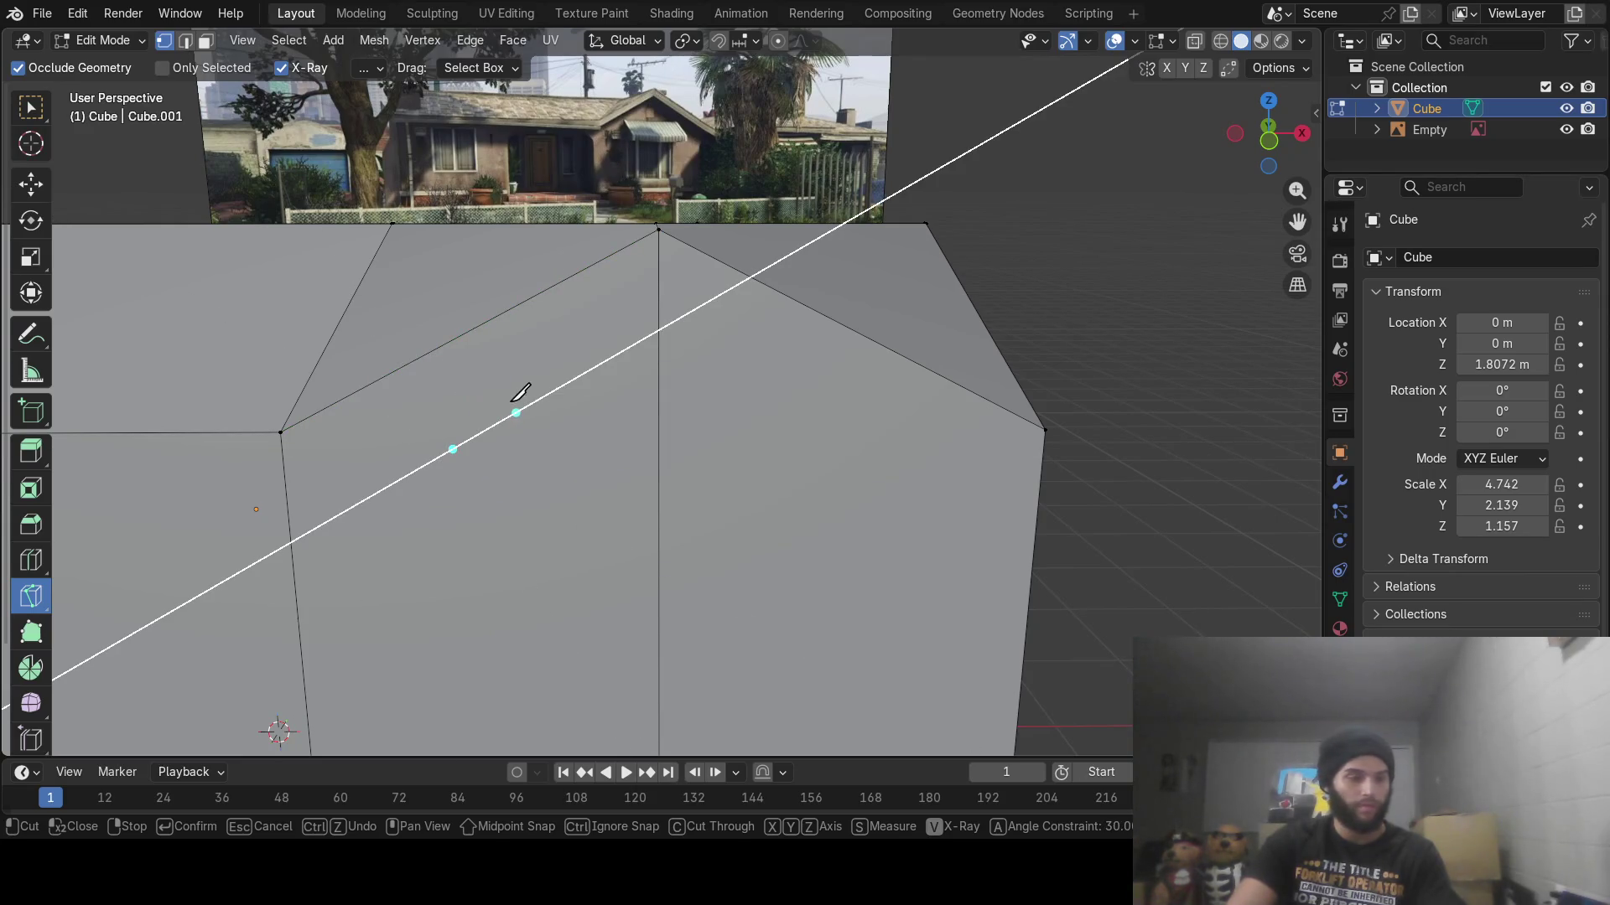
pyautogui.click(520, 410)
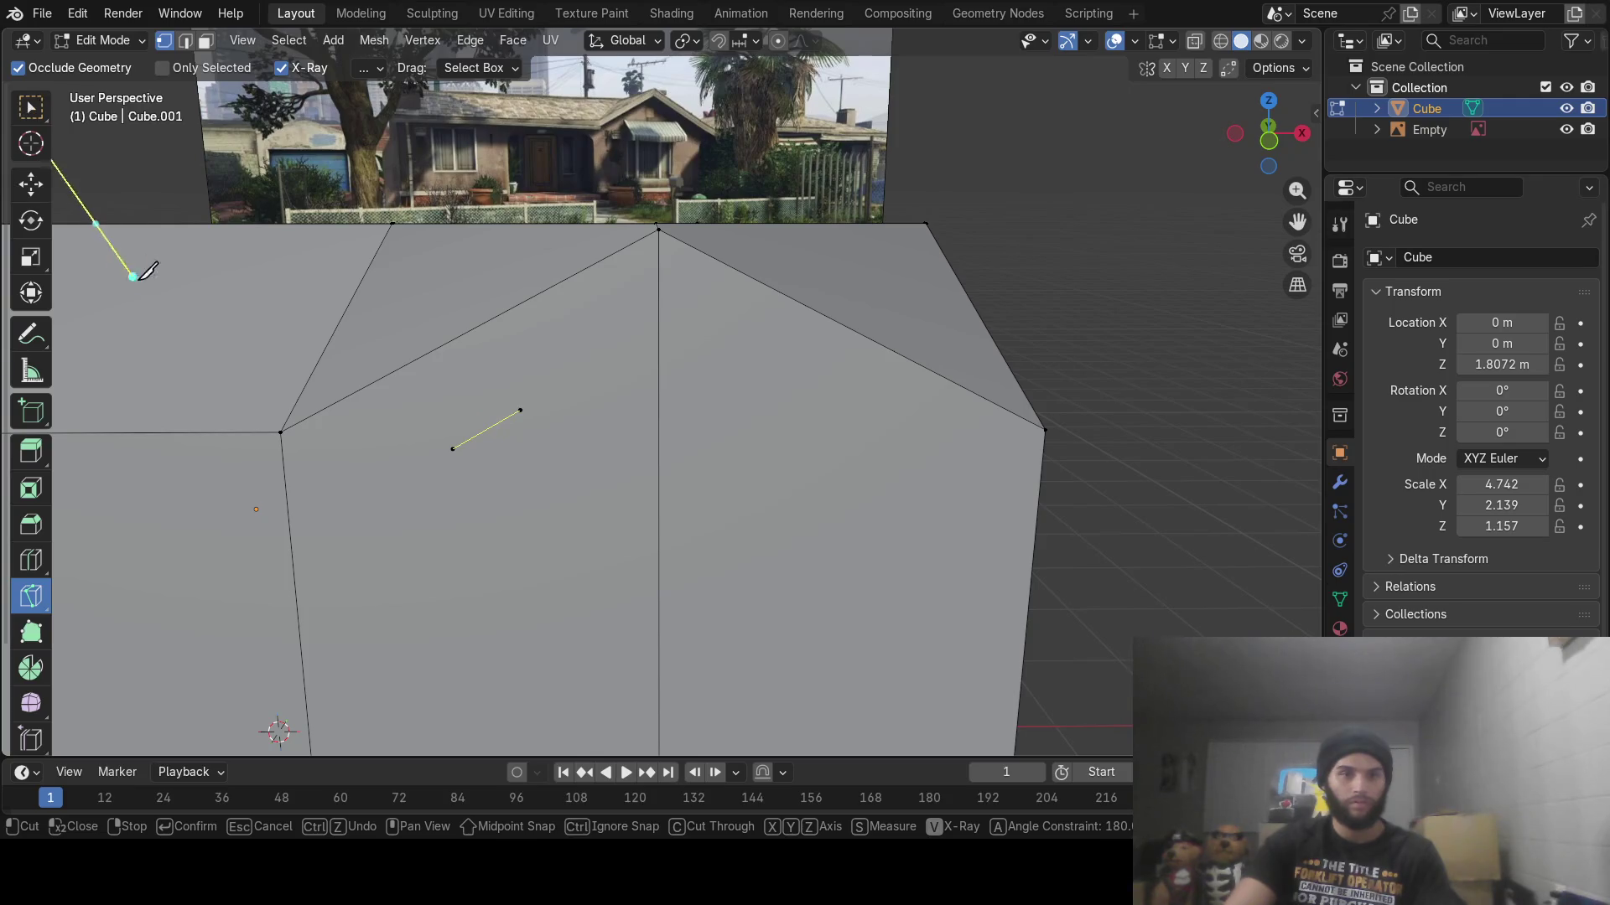
pyautogui.click(348, 277)
pyautogui.click(492, 276)
pyautogui.click(659, 431)
pyautogui.click(270, 475)
pyautogui.click(277, 432)
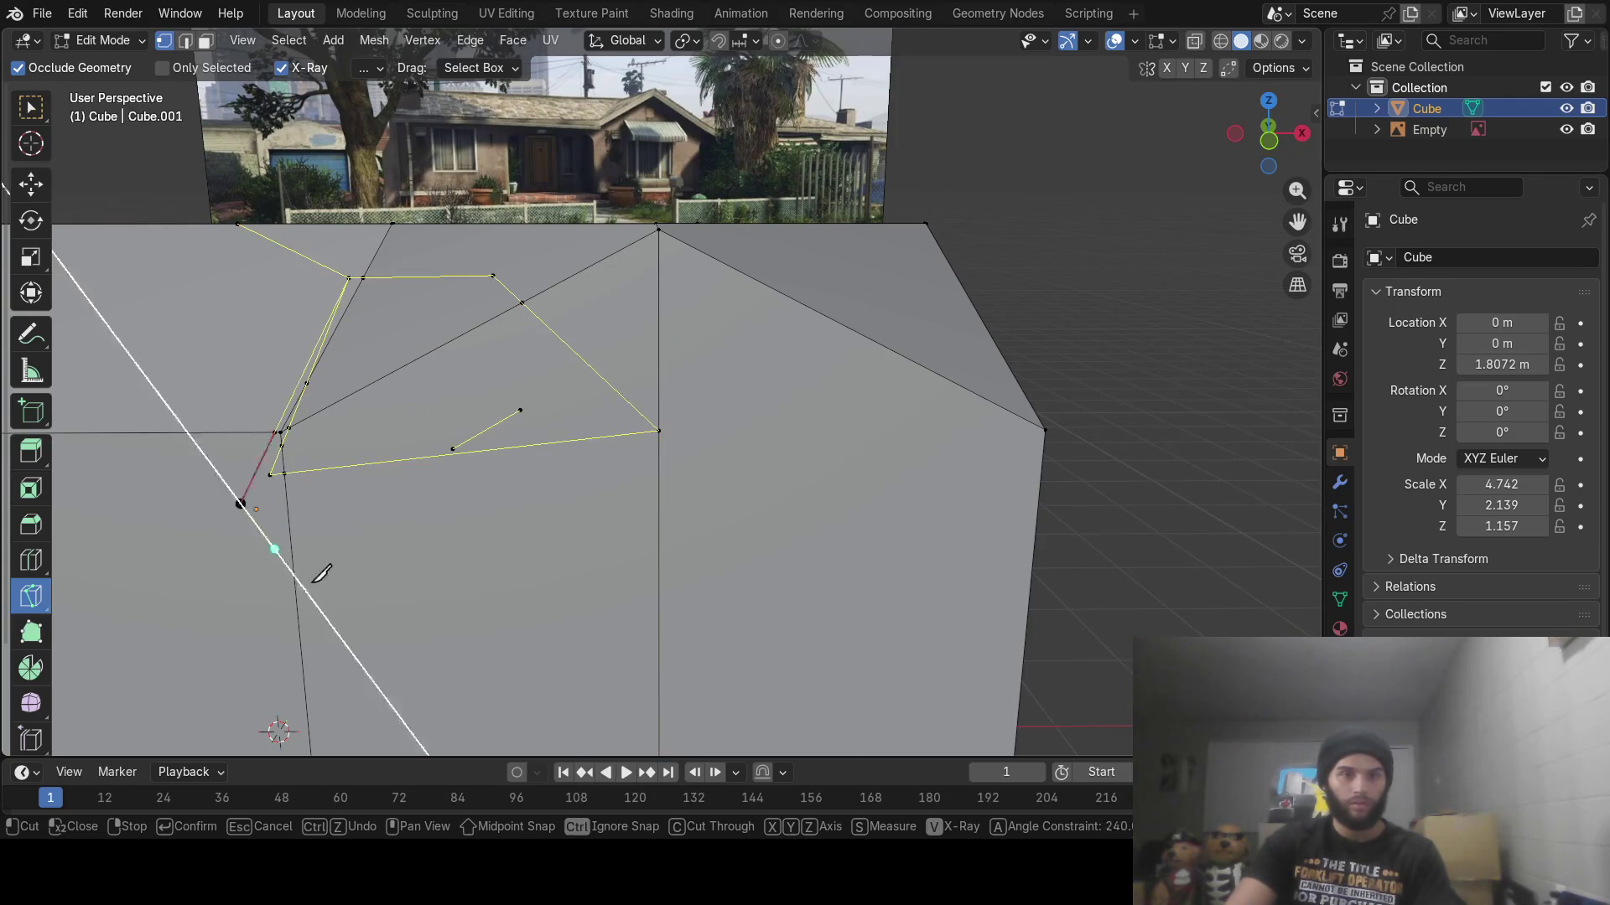
pyautogui.click(306, 573)
pyautogui.click(431, 629)
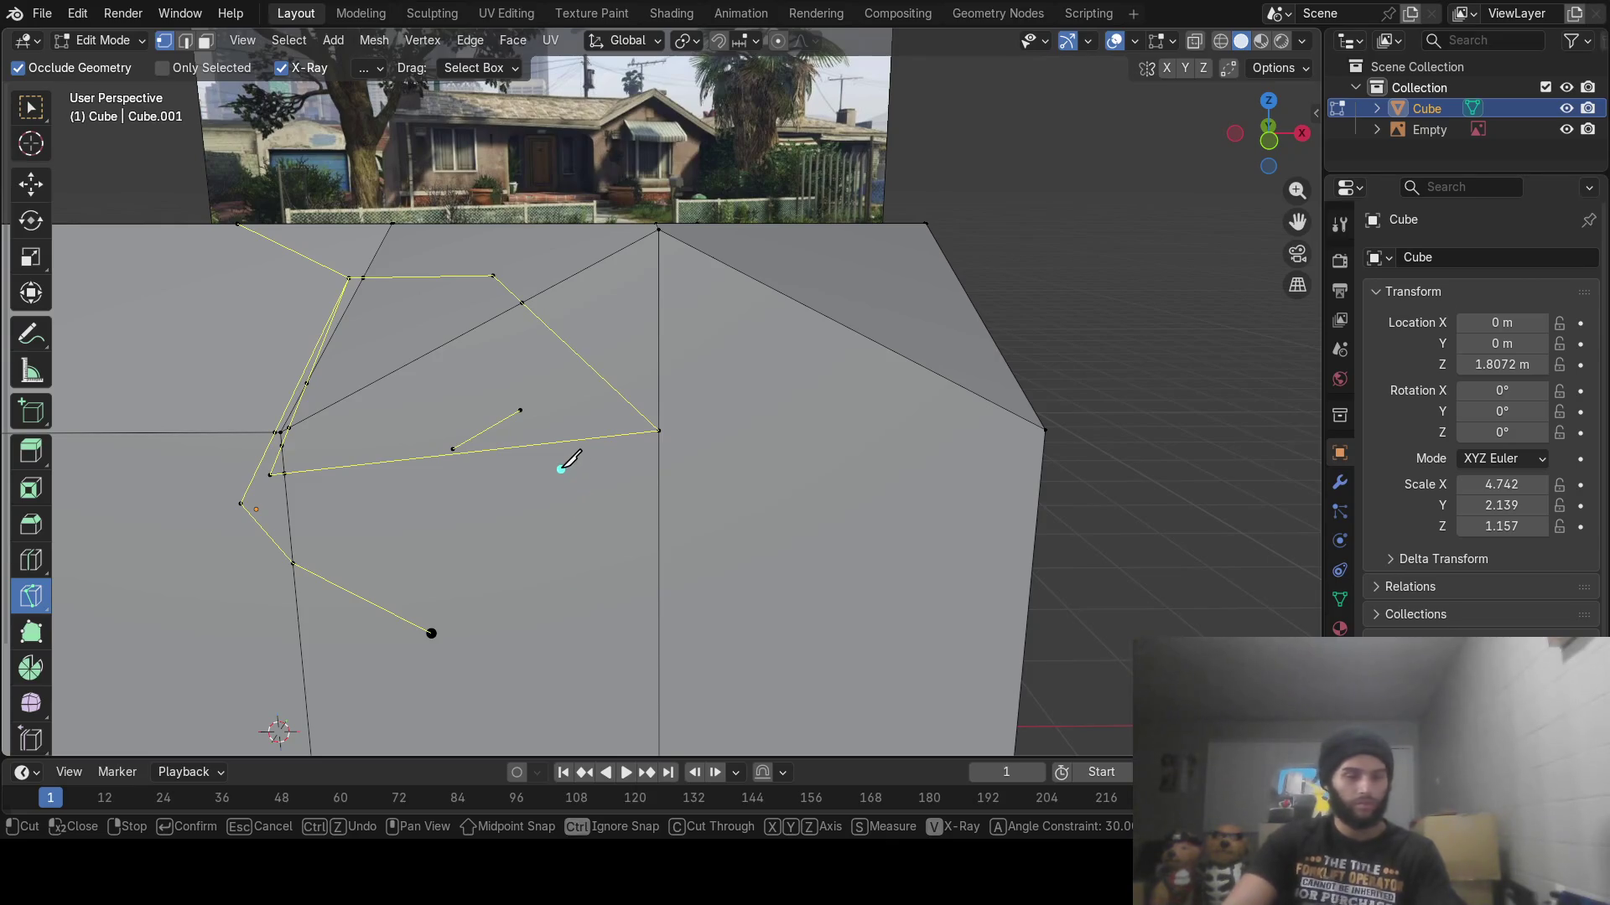
pyautogui.hotkey('ctrl', 'z')
pyautogui.hotkey('ctrl', 'z')
pyautogui.hotkey('ctrl', 'z')
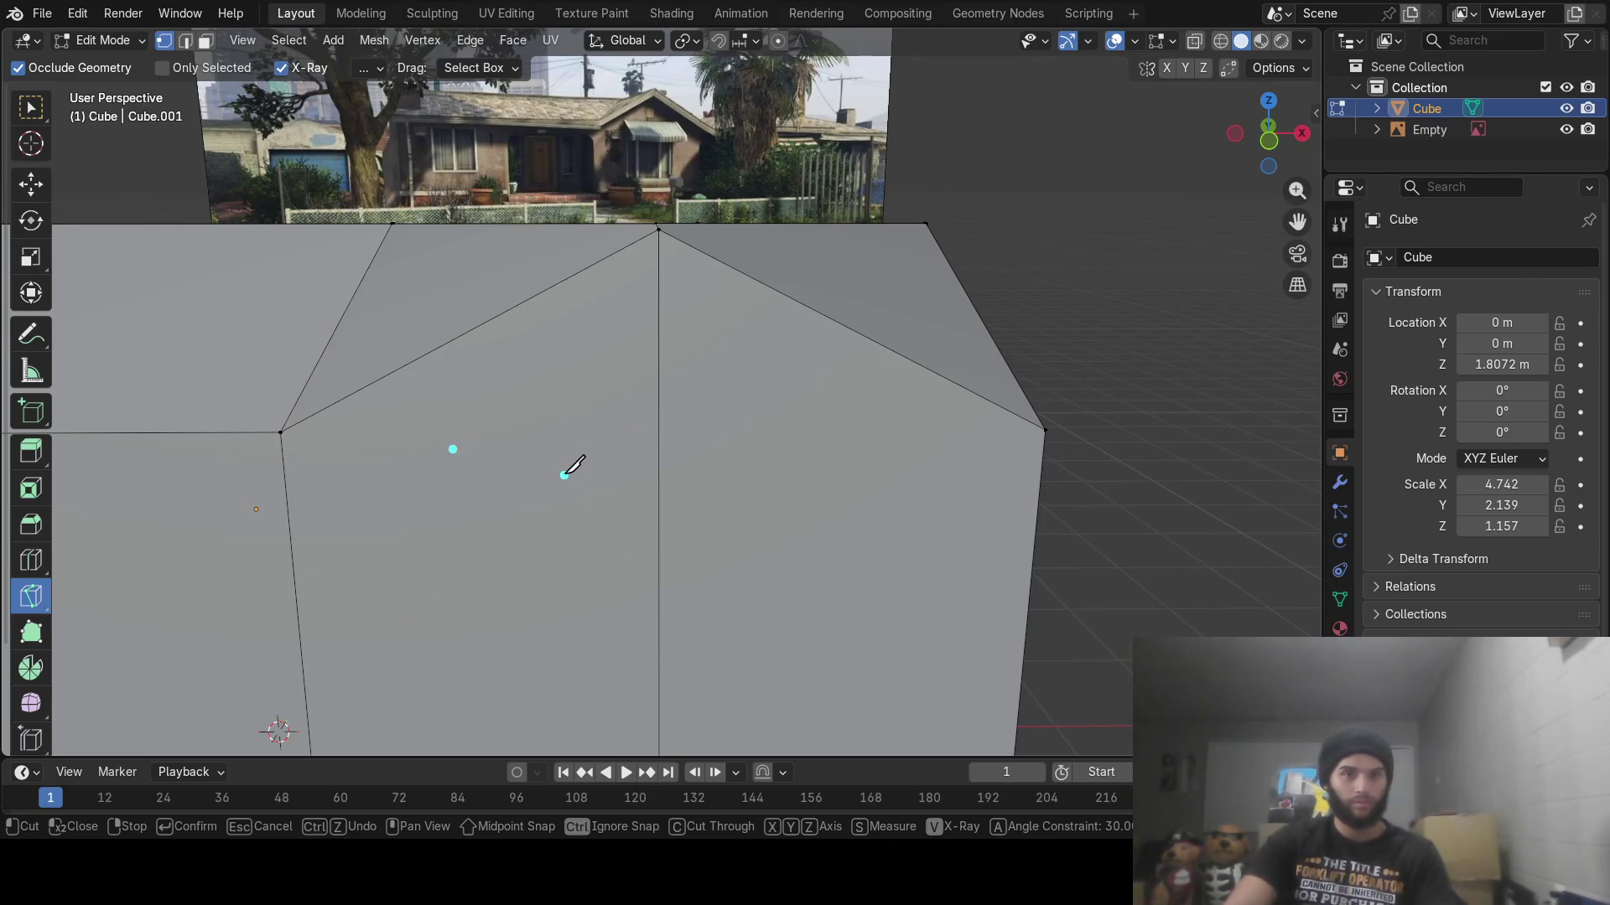
pyautogui.press('Escape')
pyautogui.scroll(2, 411, 379)
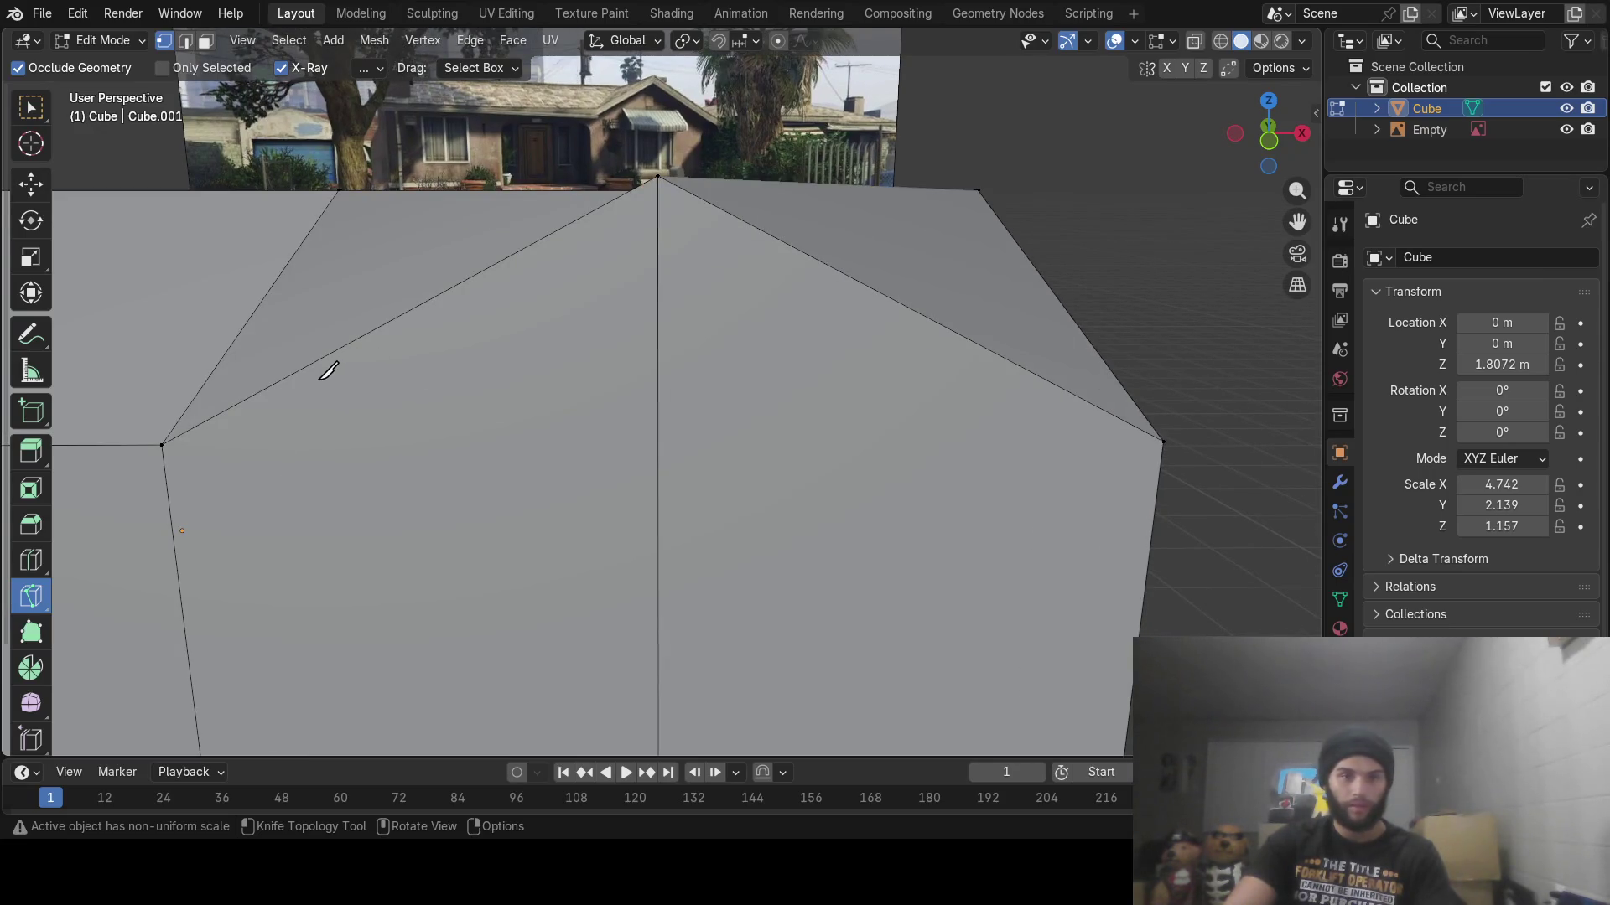
# Knife-cut a closed rectangle across the gable wall just below the peak
pyautogui.click(318, 379)
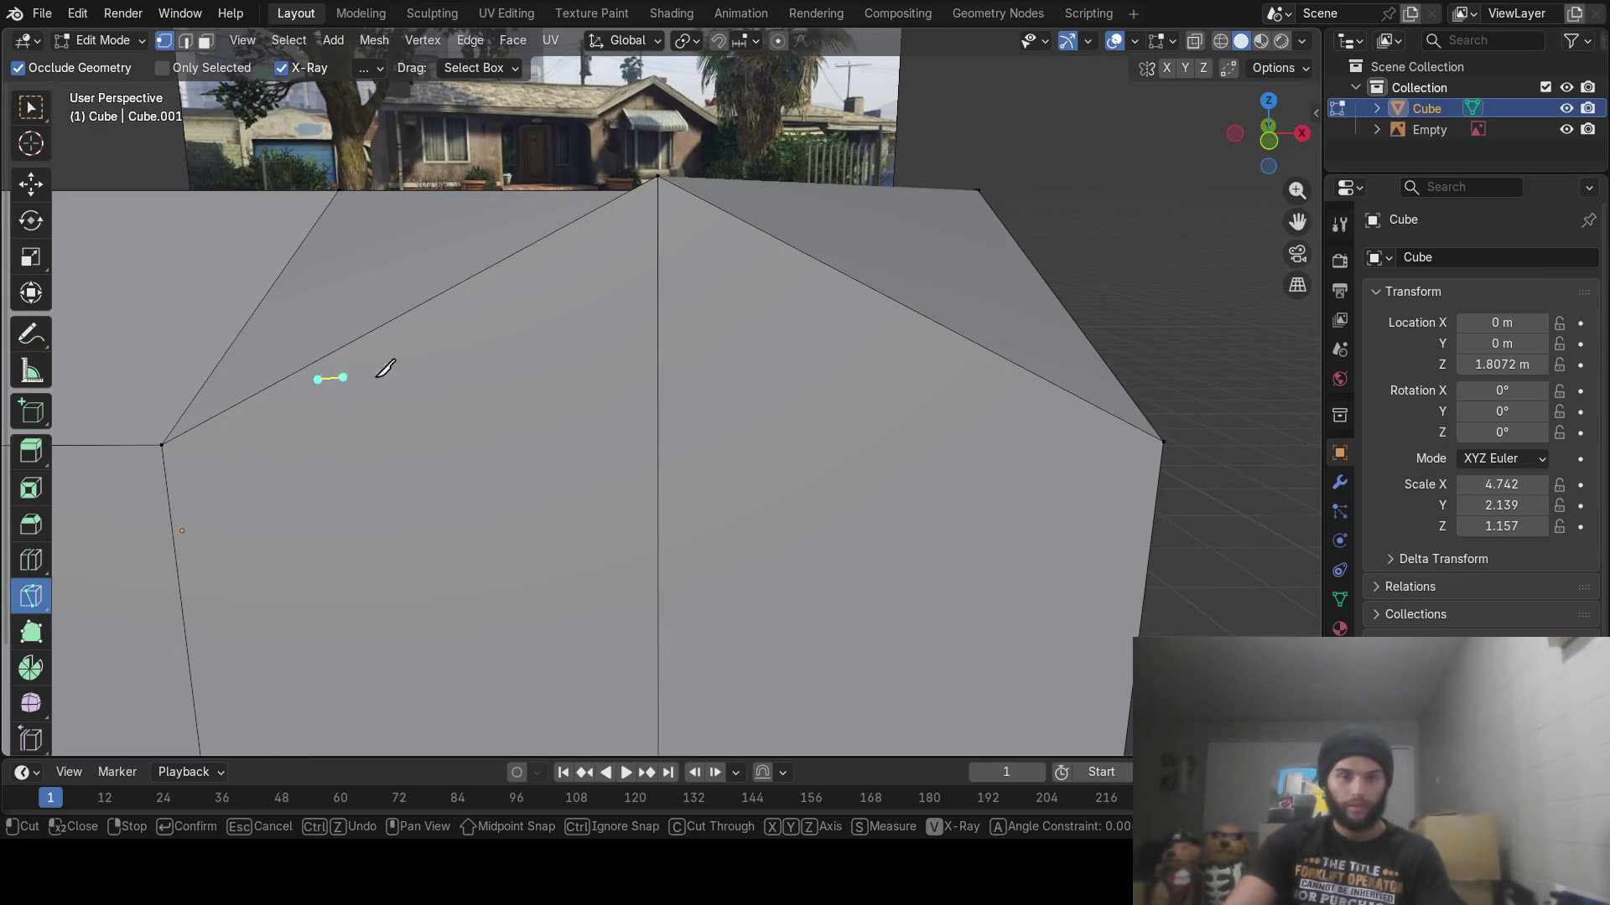
pyautogui.click(1007, 377)
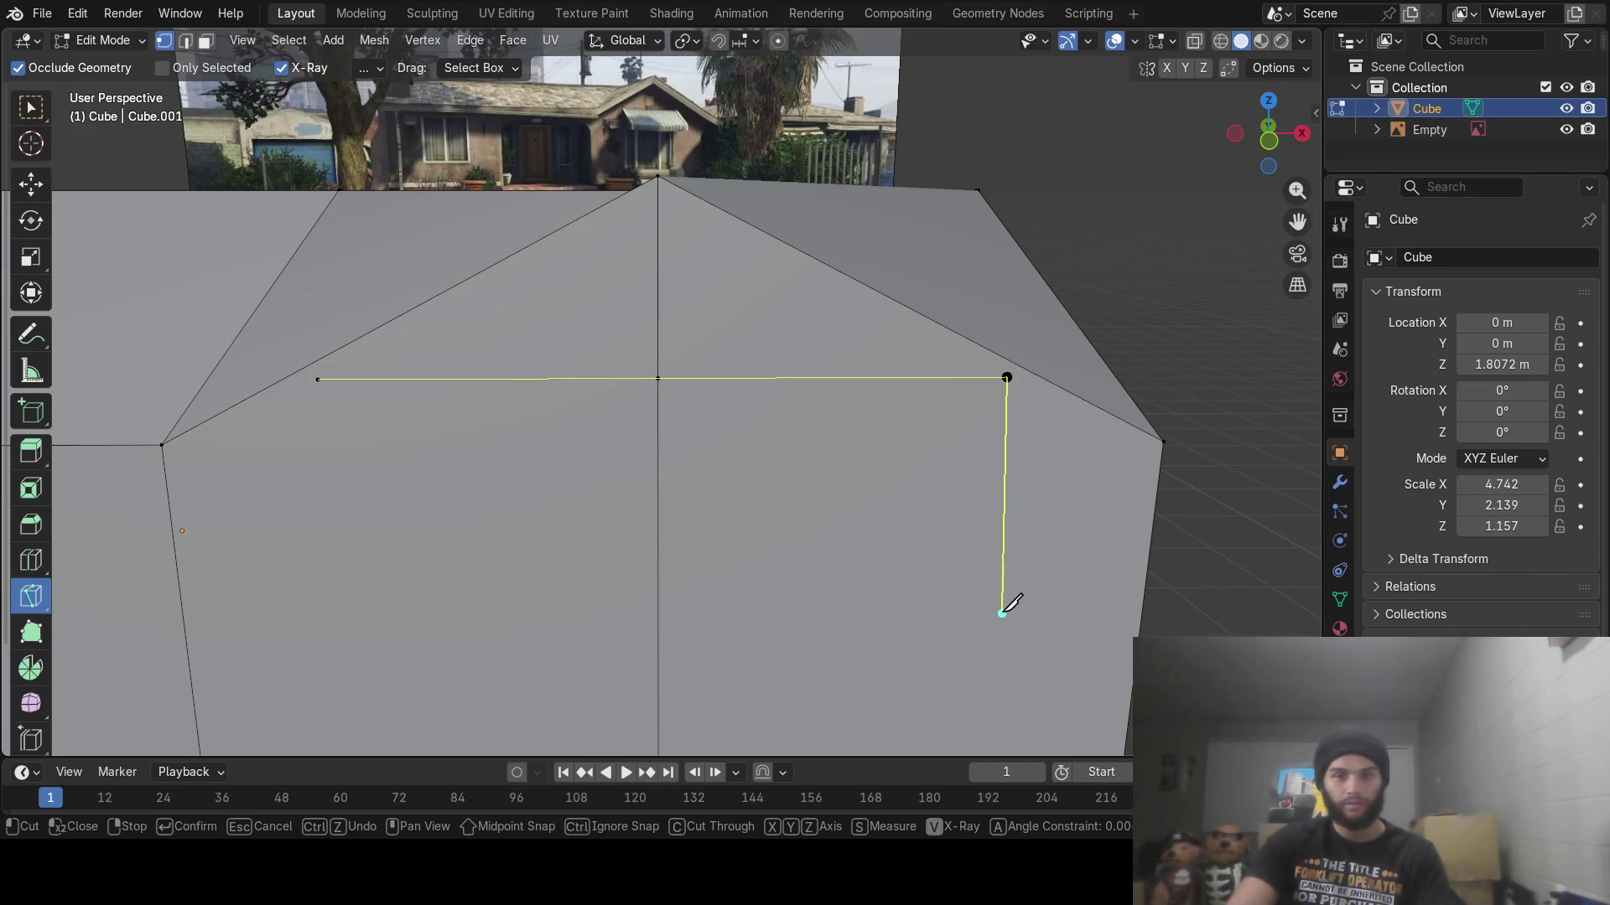
pyautogui.click(1003, 613)
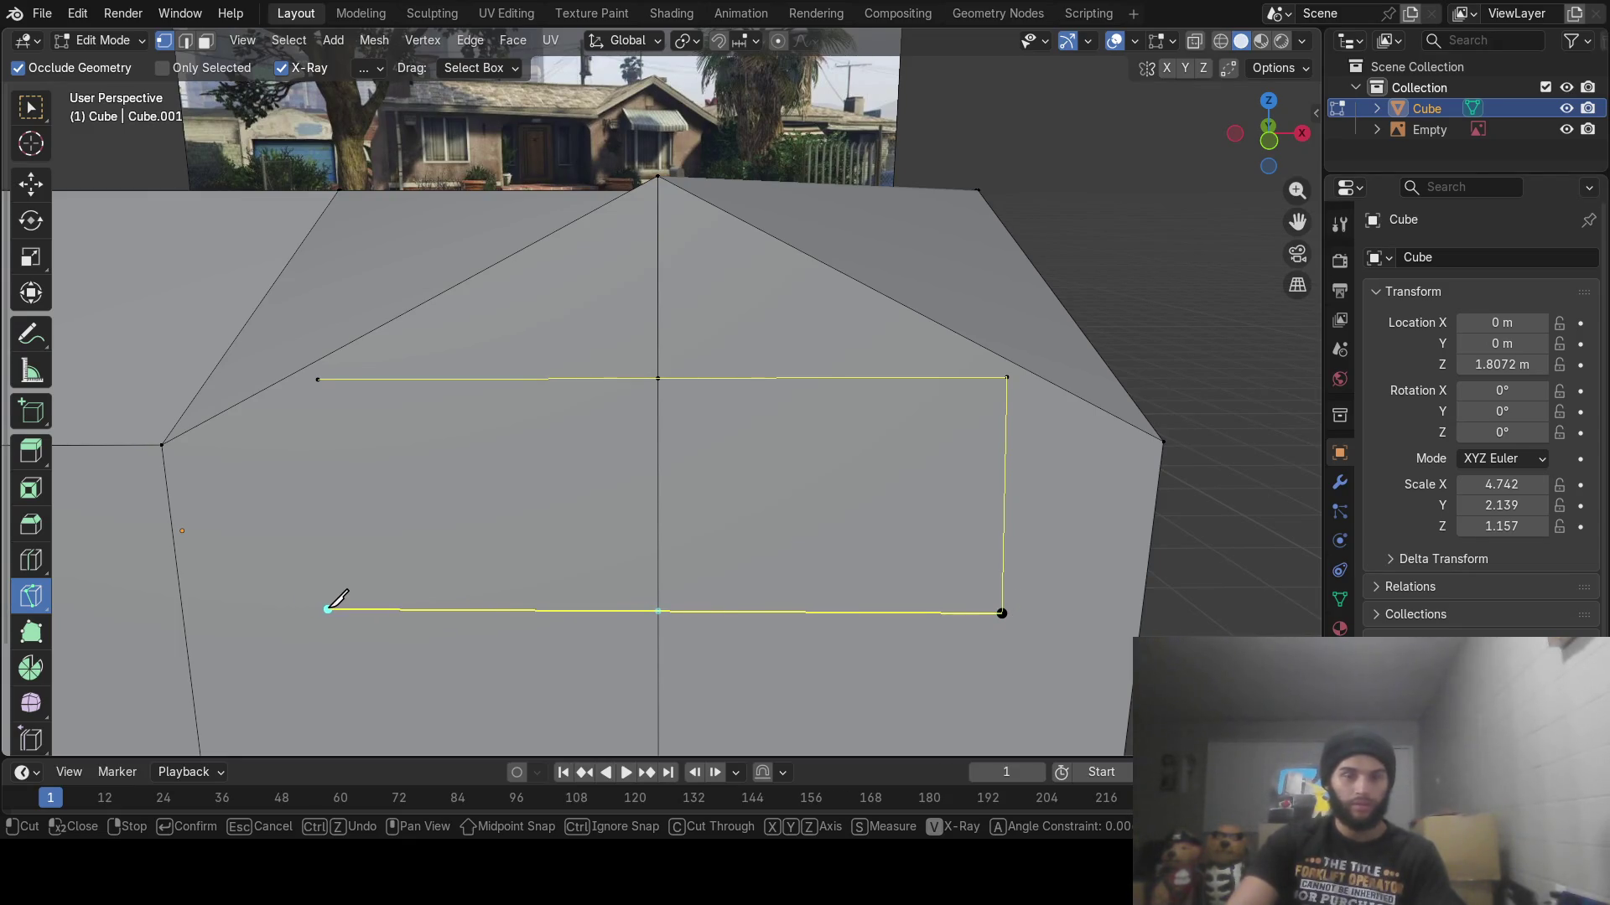
pyautogui.click(328, 617)
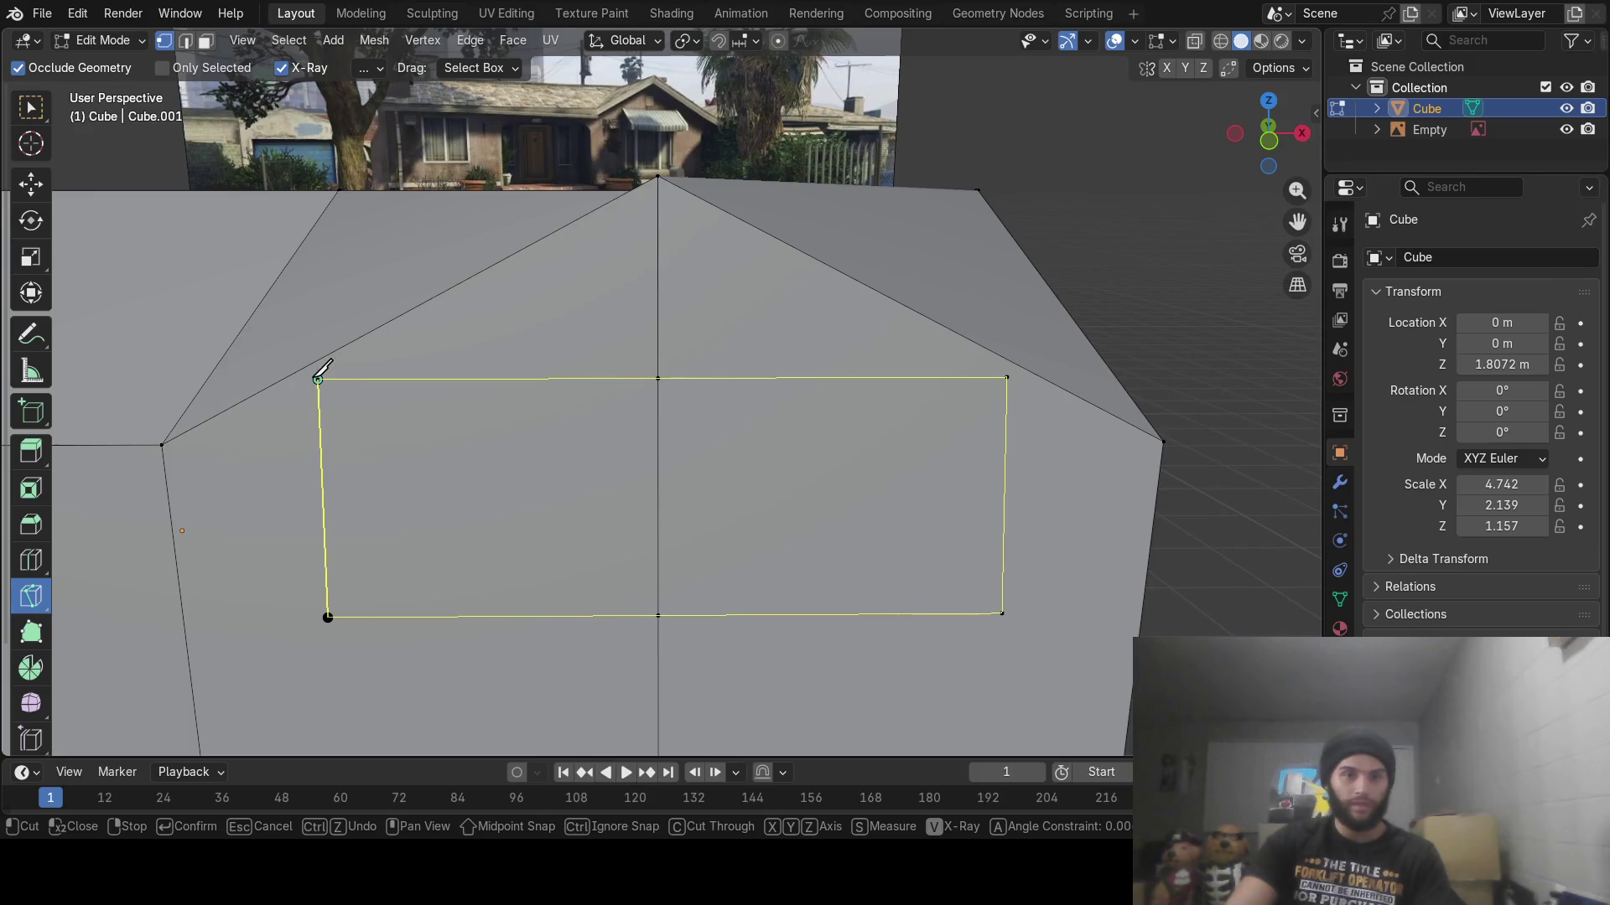
pyautogui.click(318, 379)
pyautogui.press('Return')
pyautogui.moveTo(305, 359)
pyautogui.mouseDown(button='middle')
pyautogui.moveTo(611, 495)
pyautogui.moveTo(641, 528)
pyautogui.moveTo(542, 520)
pyautogui.moveTo(424, 550)
pyautogui.moveTo(457, 490)
pyautogui.moveTo(513, 500)
pyautogui.moveTo(557, 474)
pyautogui.mouseUp(button='middle')
pyautogui.scroll(-3, 543, 521)
pyautogui.scroll(-2, 532, 525)
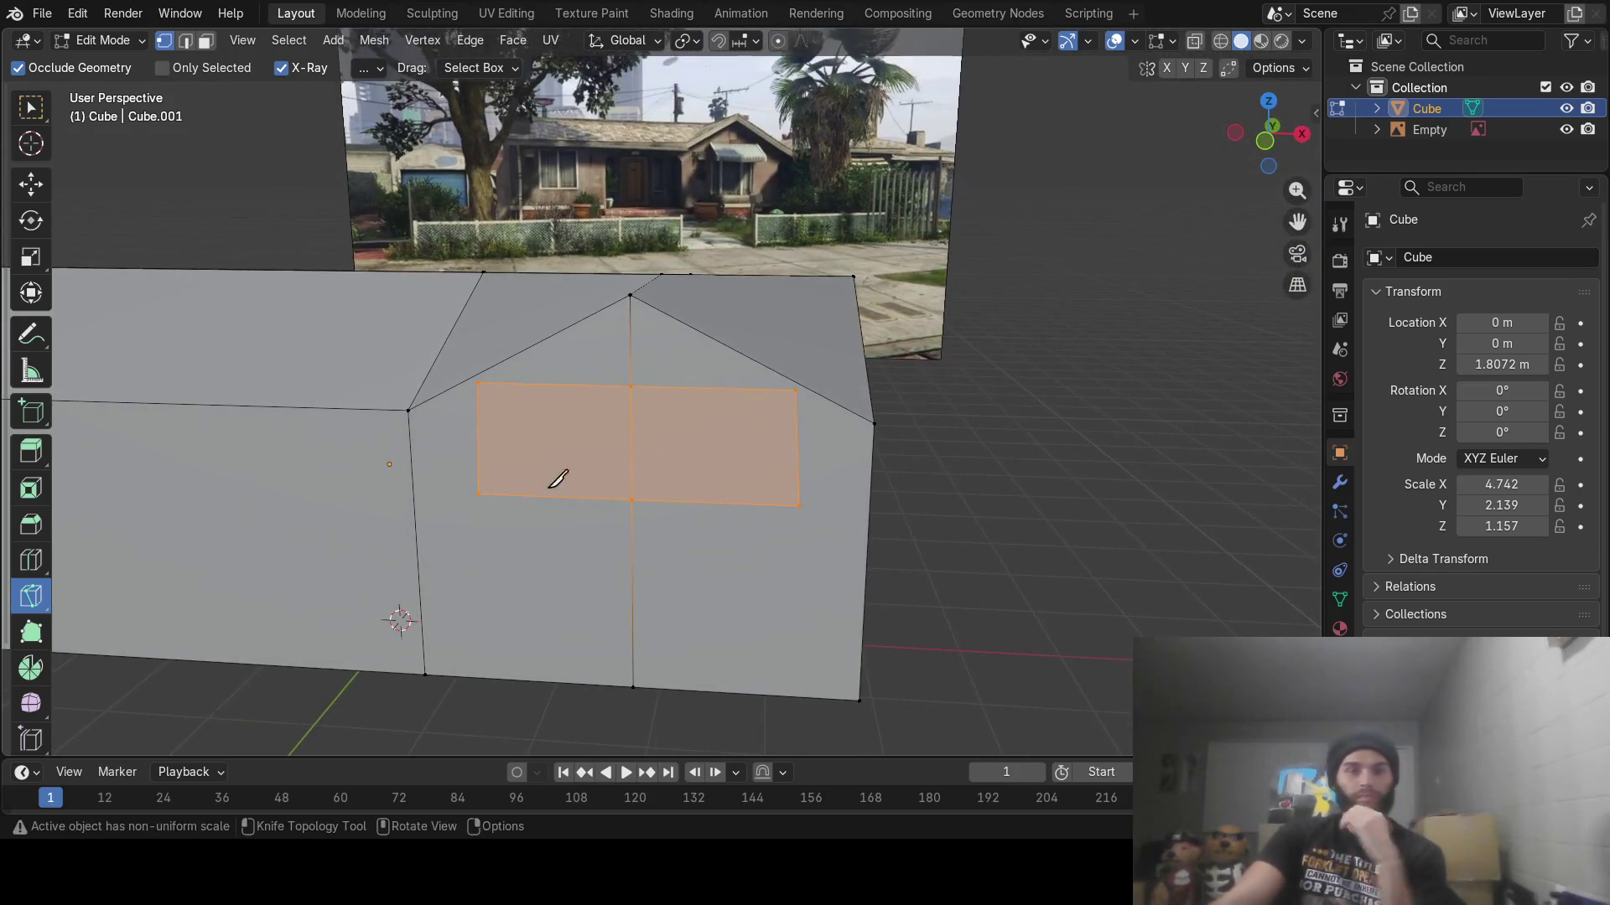
# Shorten the rectangular face vertically and raise it along Z
pyautogui.click(206, 41)
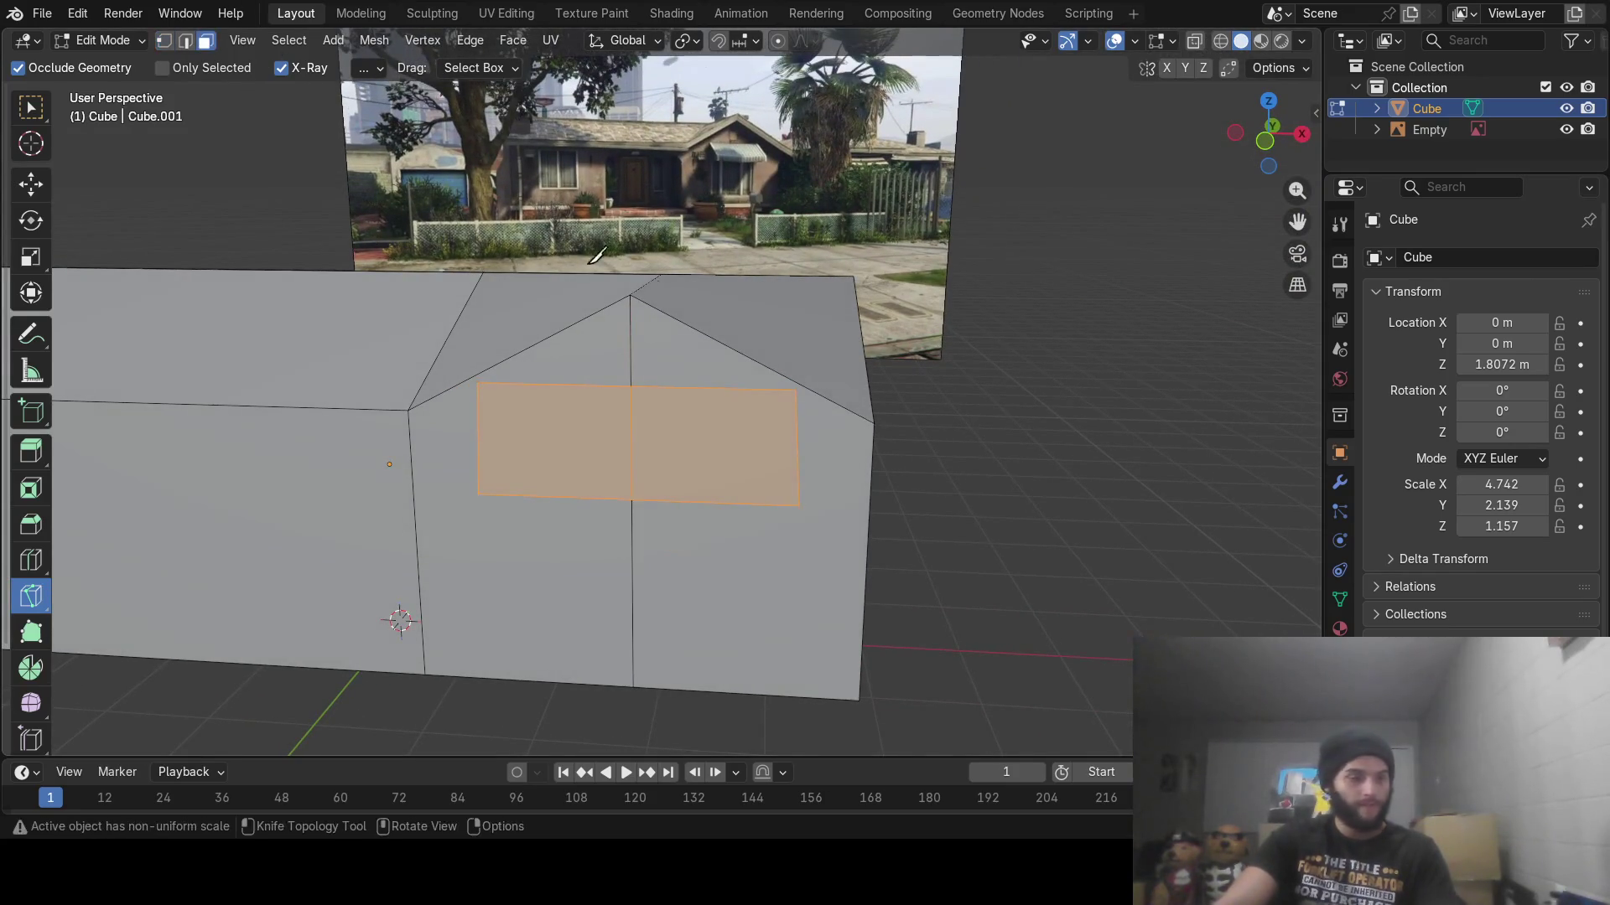
pyautogui.press('s')
pyautogui.press('z')
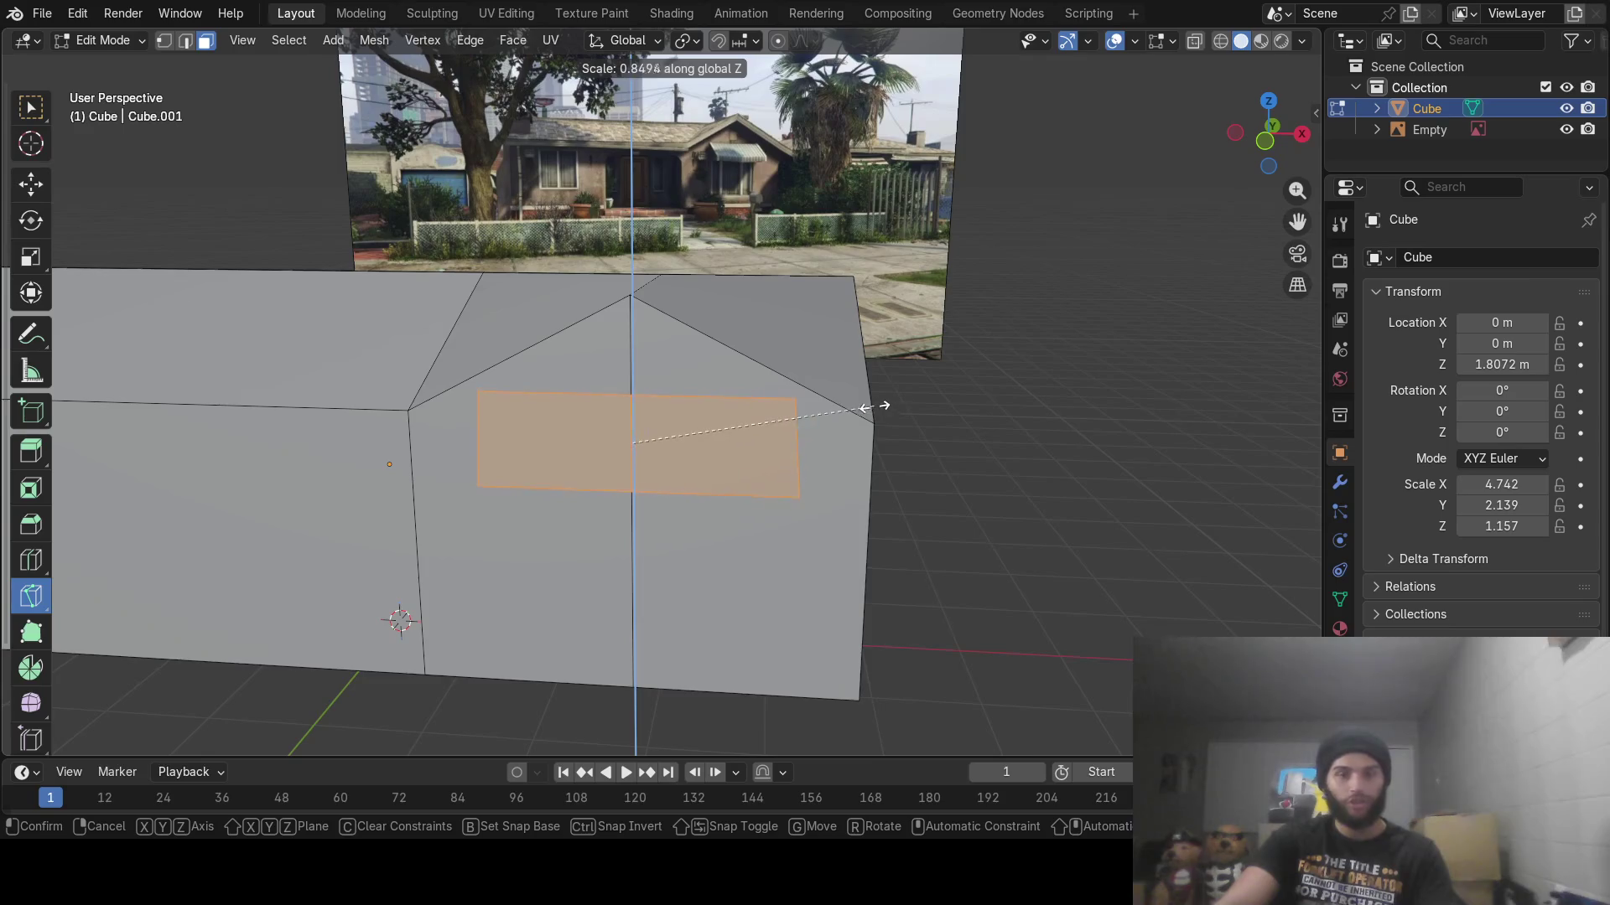
pyautogui.click(864, 408)
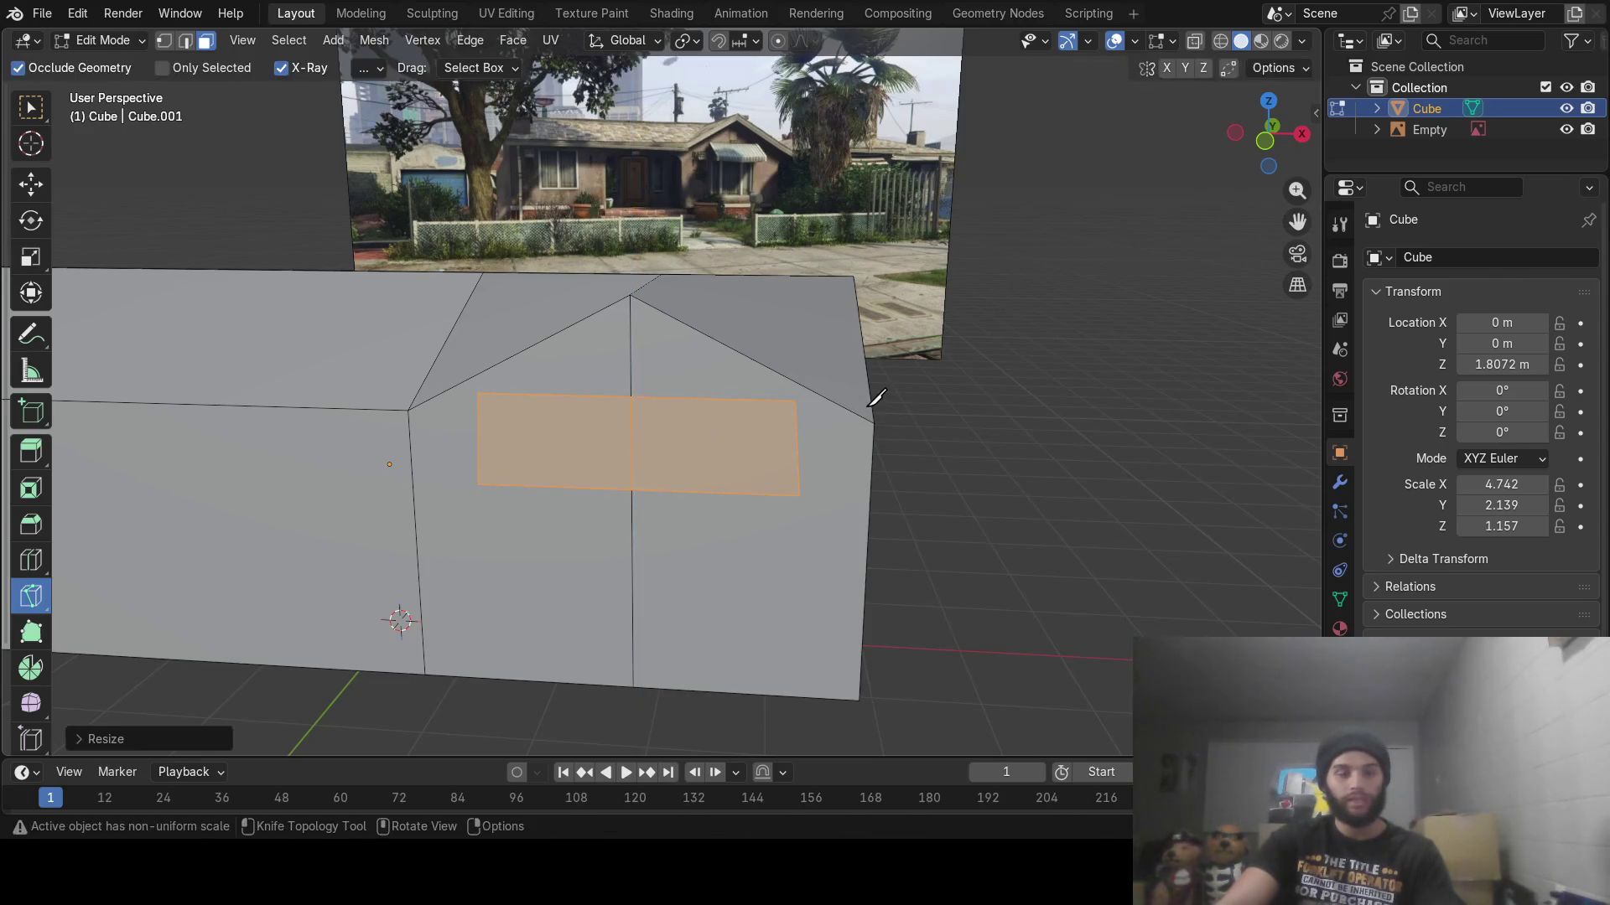
pyautogui.press('g')
pyautogui.press('z')
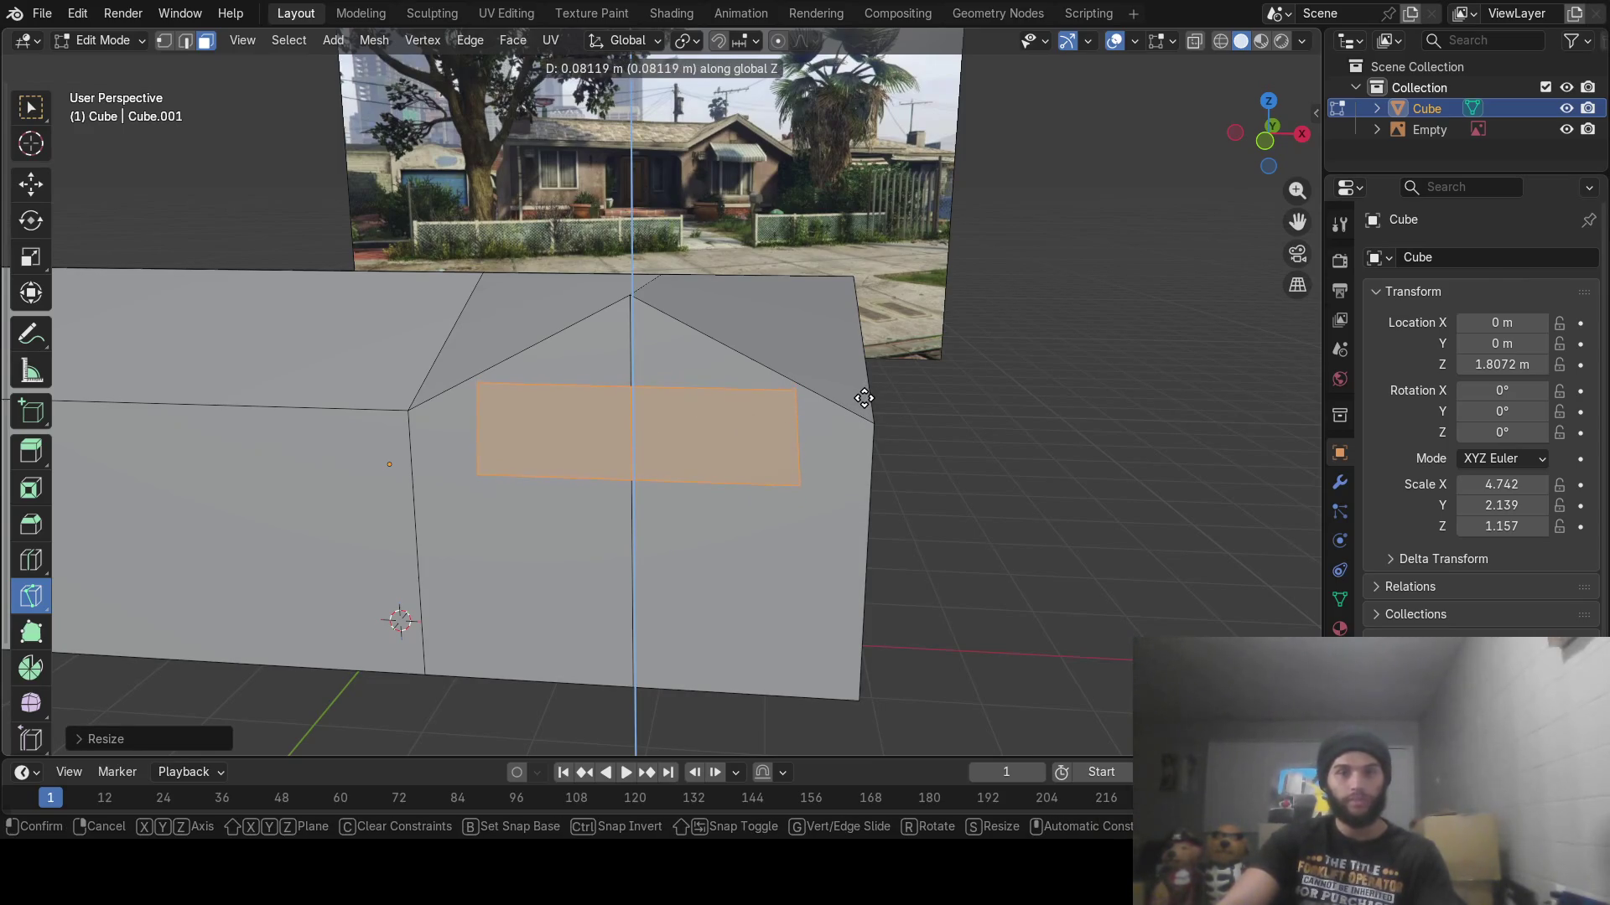
pyautogui.click(875, 387)
pyautogui.moveTo(969, 414); pyautogui.dragTo(853, 420, button='middle')
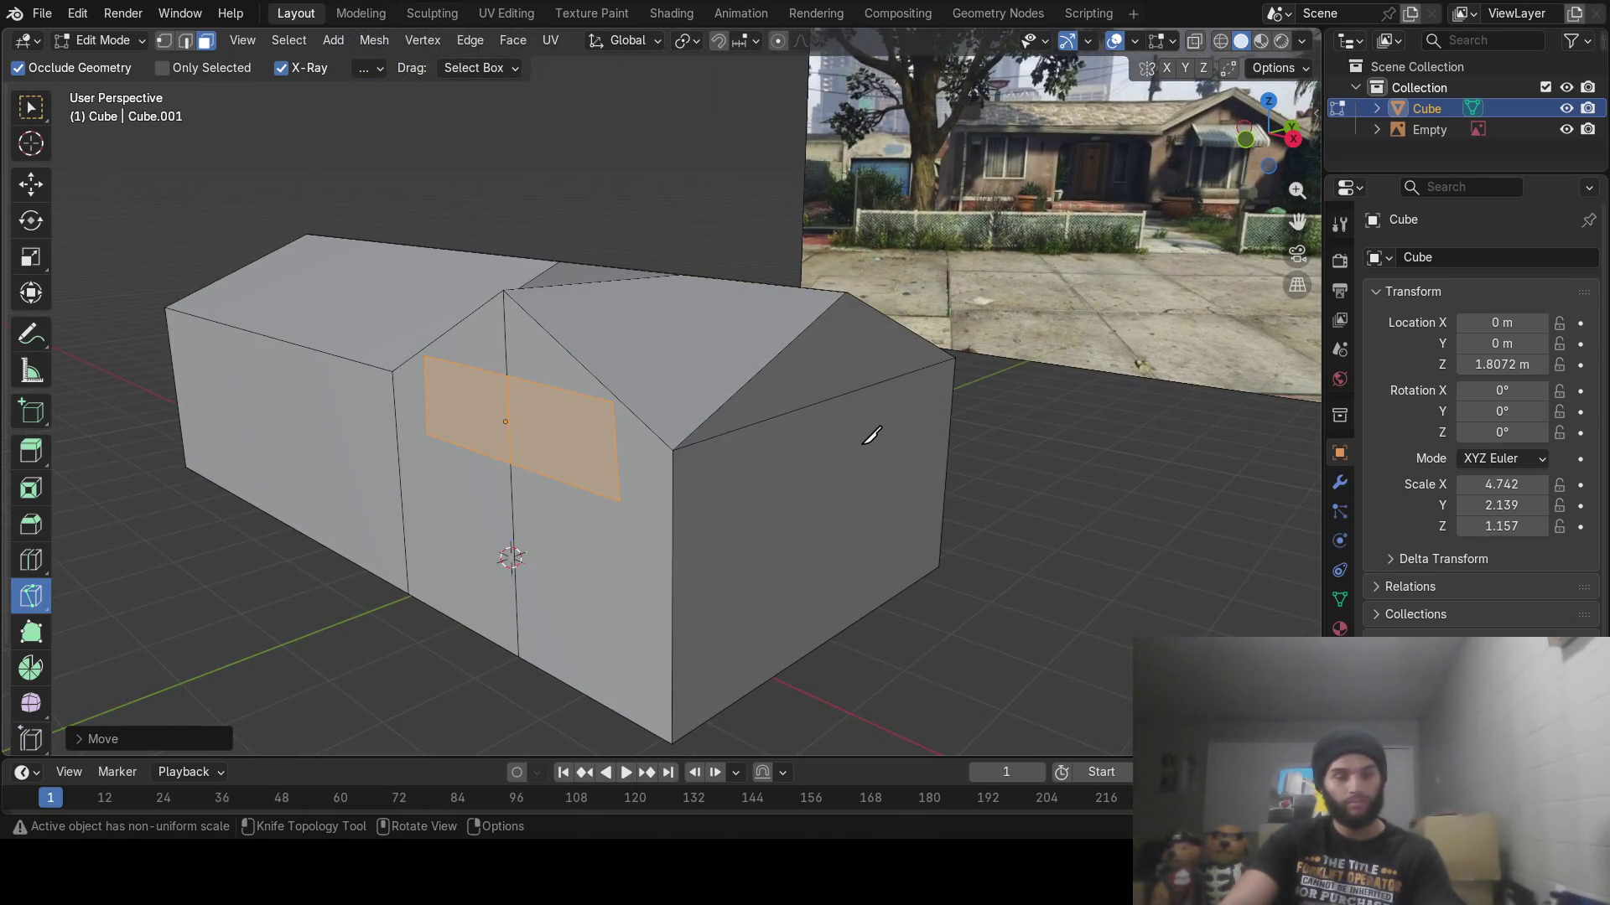
# Extrude the face outward from the wall and flatten it in Z into a sloped awning
pyautogui.press('e')
pyautogui.click(772, 457)
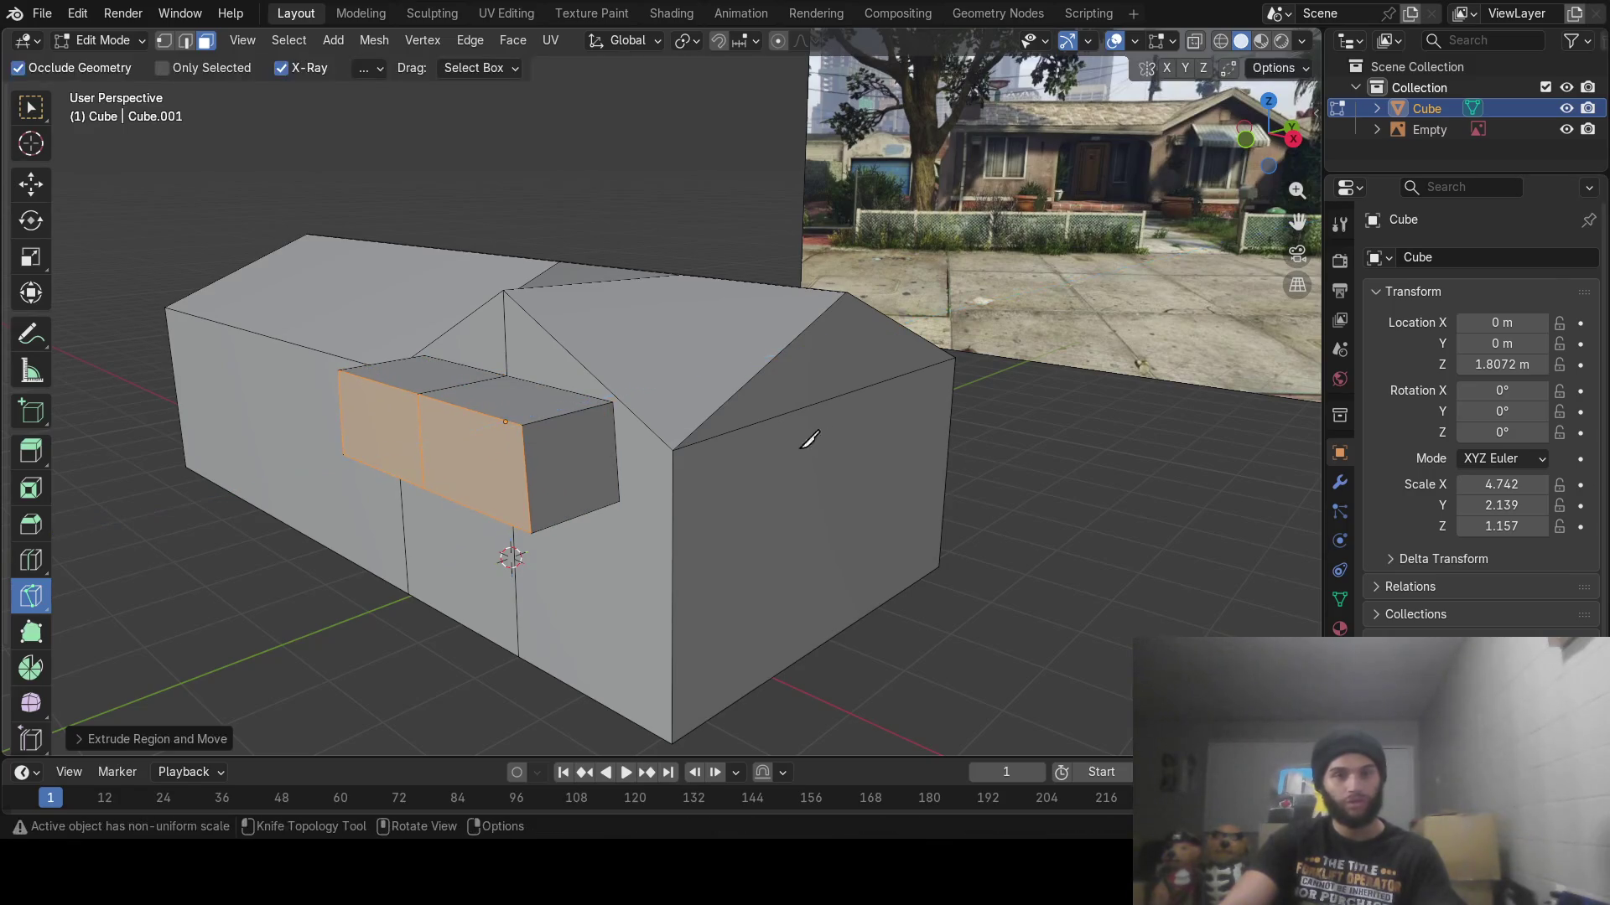
pyautogui.press('s')
pyautogui.press('z')
pyautogui.click(549, 434)
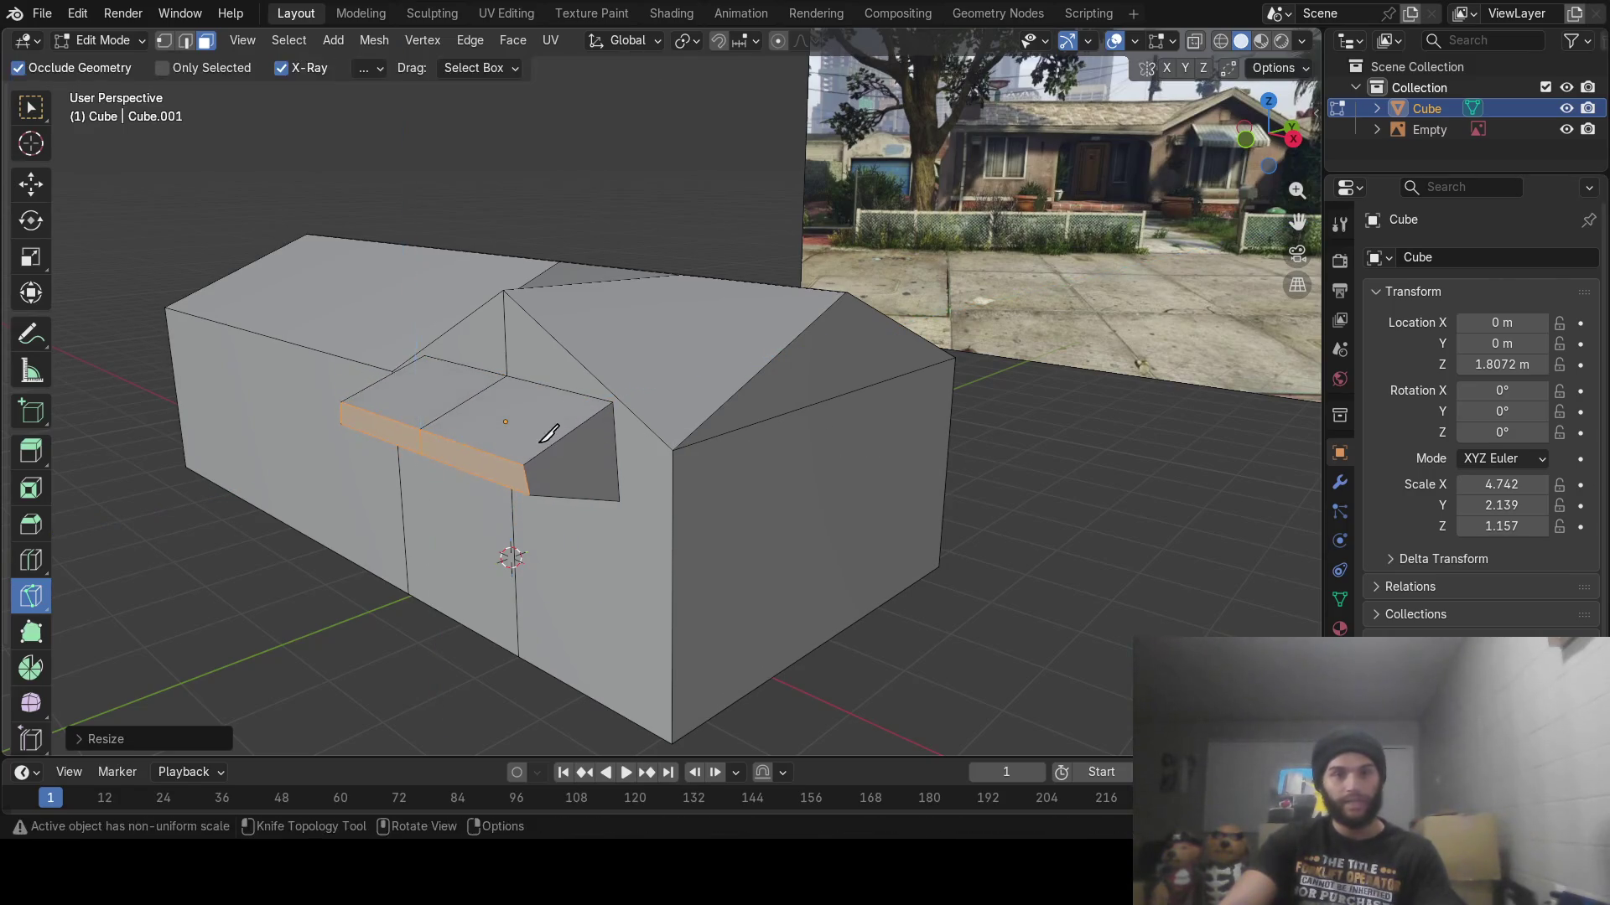
pyautogui.moveTo(550, 434)
pyautogui.mouseDown(button='middle')
pyautogui.moveTo(568, 406)
pyautogui.moveTo(600, 414)
pyautogui.mouseUp(button='middle')
# Adjust the awning's front edge height with the Move gizmo
pyautogui.click(30, 186)
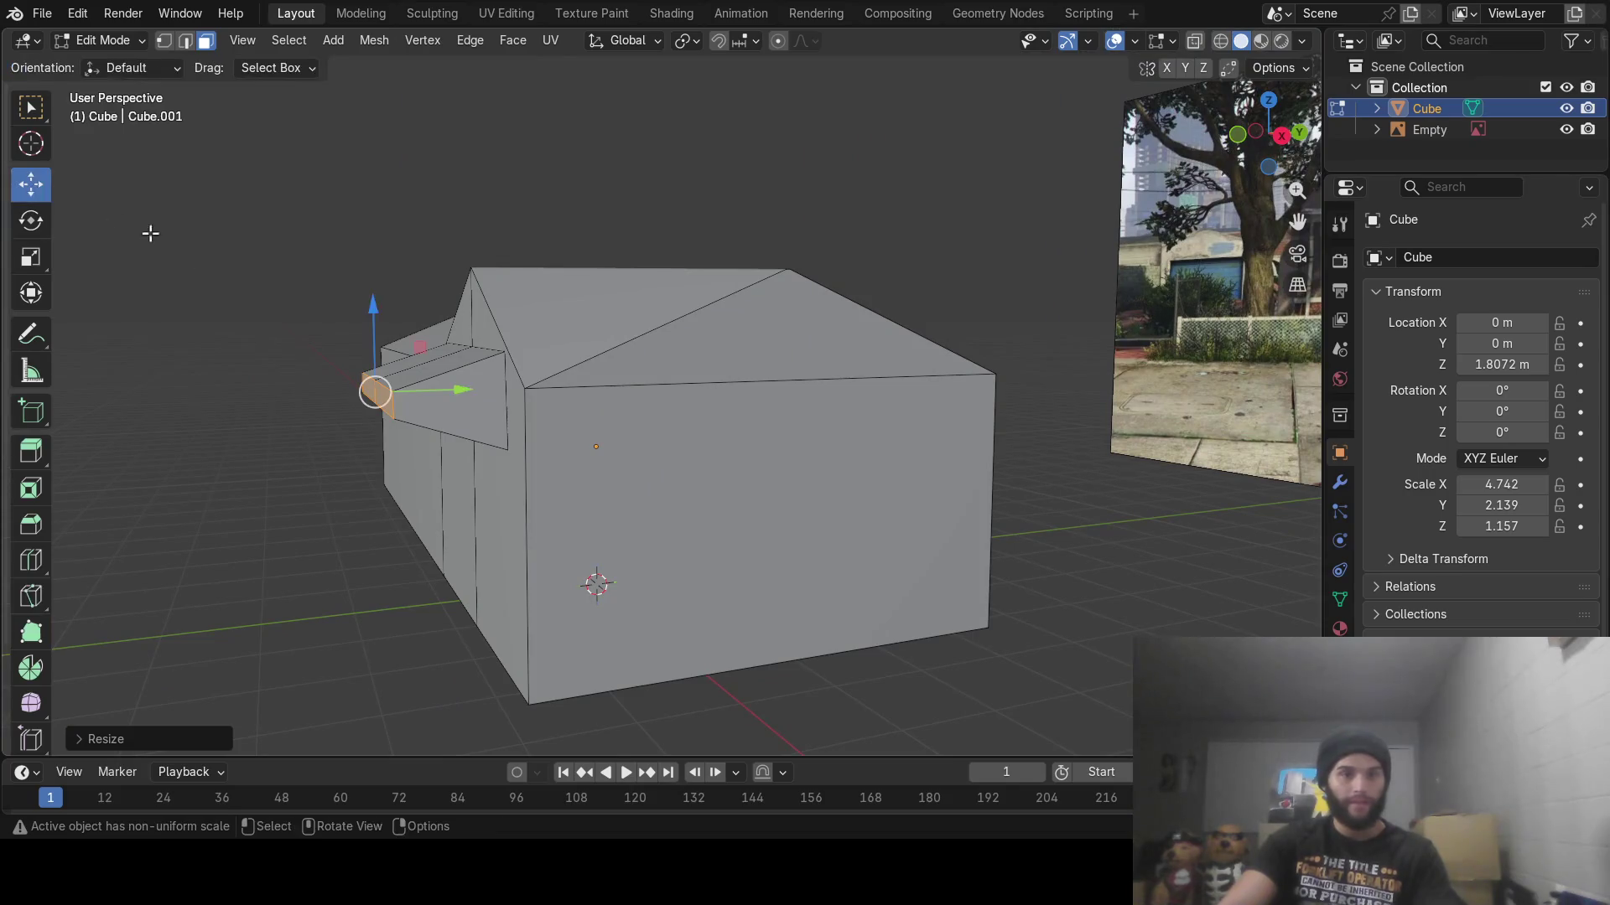
pyautogui.moveTo(374, 300)
pyautogui.mouseDown()
pyautogui.moveTo(375, 277)
pyautogui.moveTo(374, 329)
pyautogui.mouseUp()
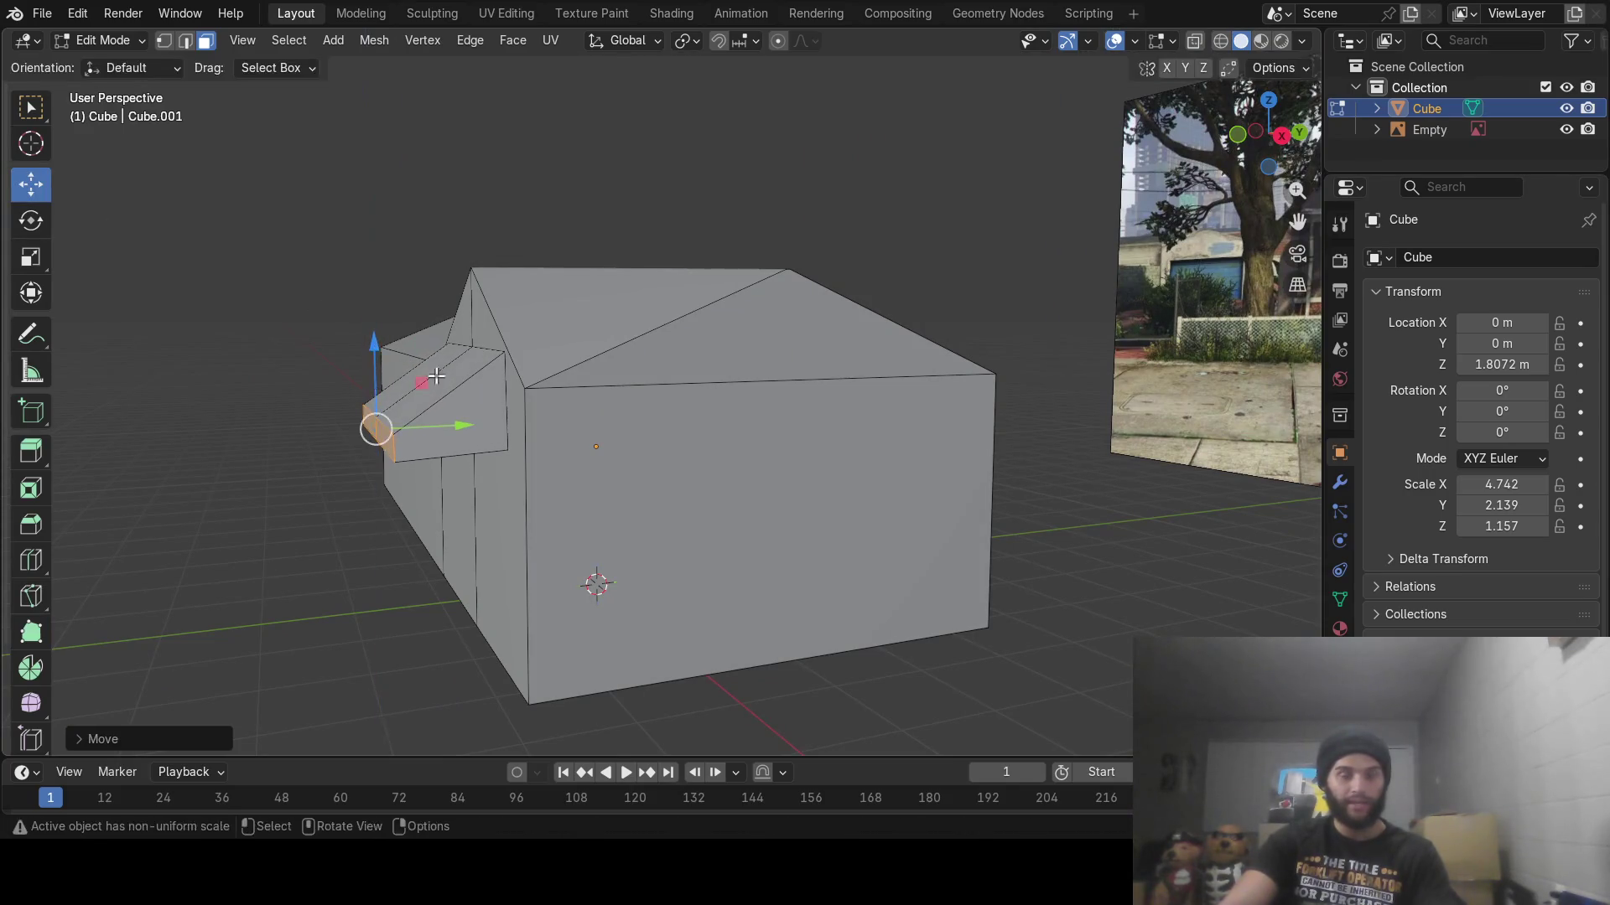
pyautogui.moveTo(374, 329)
pyautogui.mouseDown(button='middle')
pyautogui.moveTo(454, 333)
pyautogui.moveTo(420, 346)
pyautogui.mouseUp(button='middle')
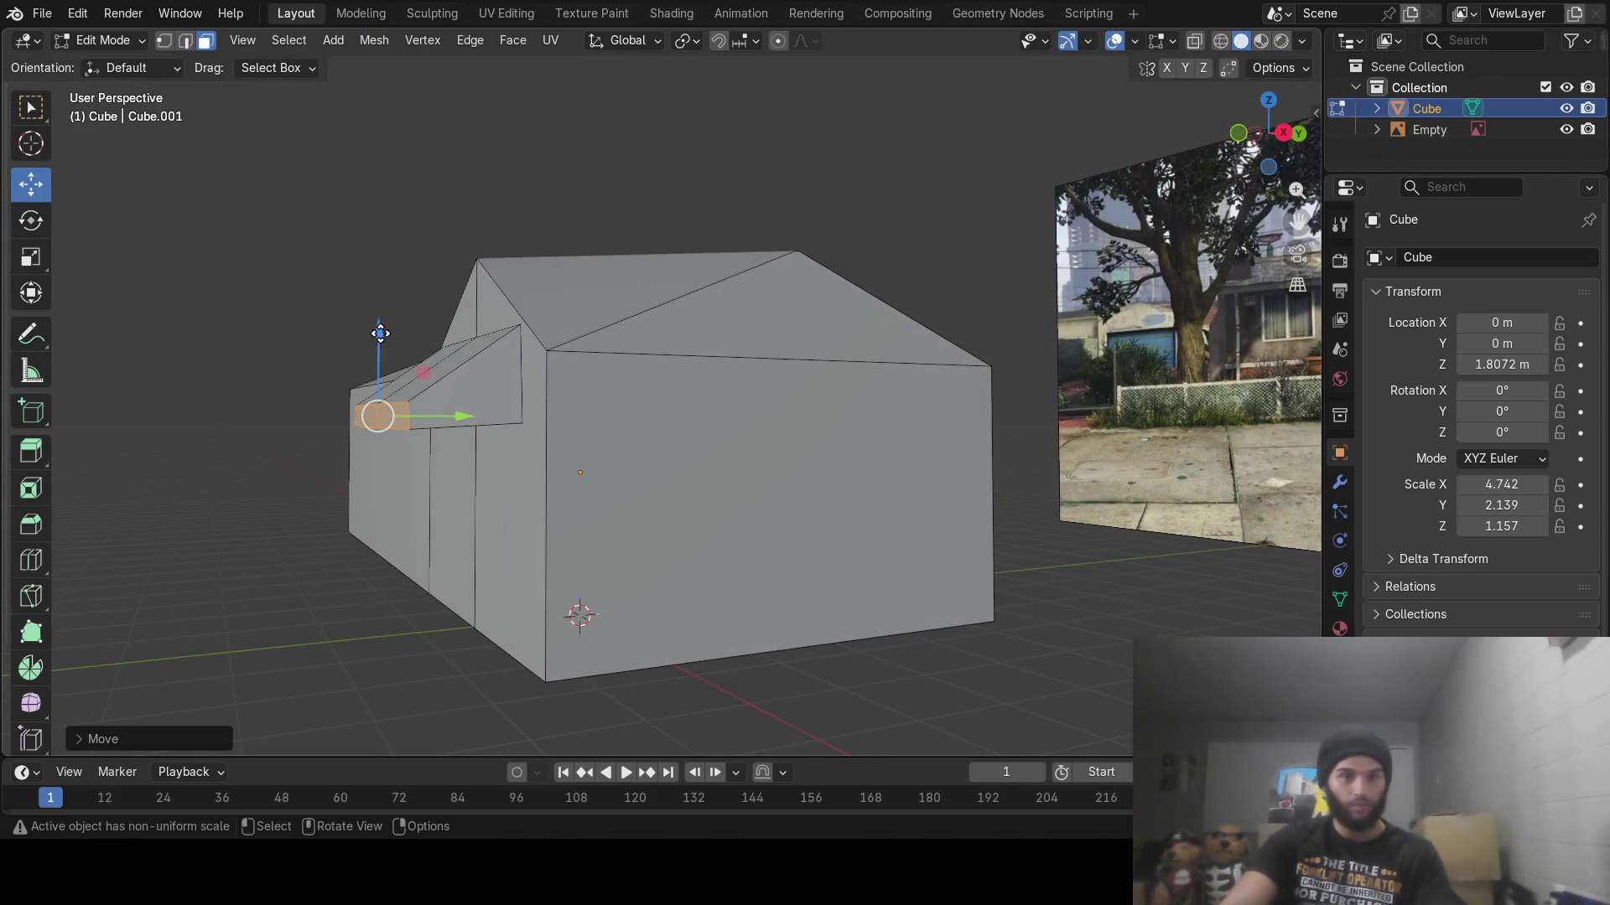
pyautogui.moveTo(380, 333); pyautogui.dragTo(379, 331)
pyautogui.moveTo(379, 331)
pyautogui.mouseDown(button='middle')
pyautogui.moveTo(588, 387)
pyautogui.moveTo(735, 399)
pyautogui.mouseUp(button='middle')
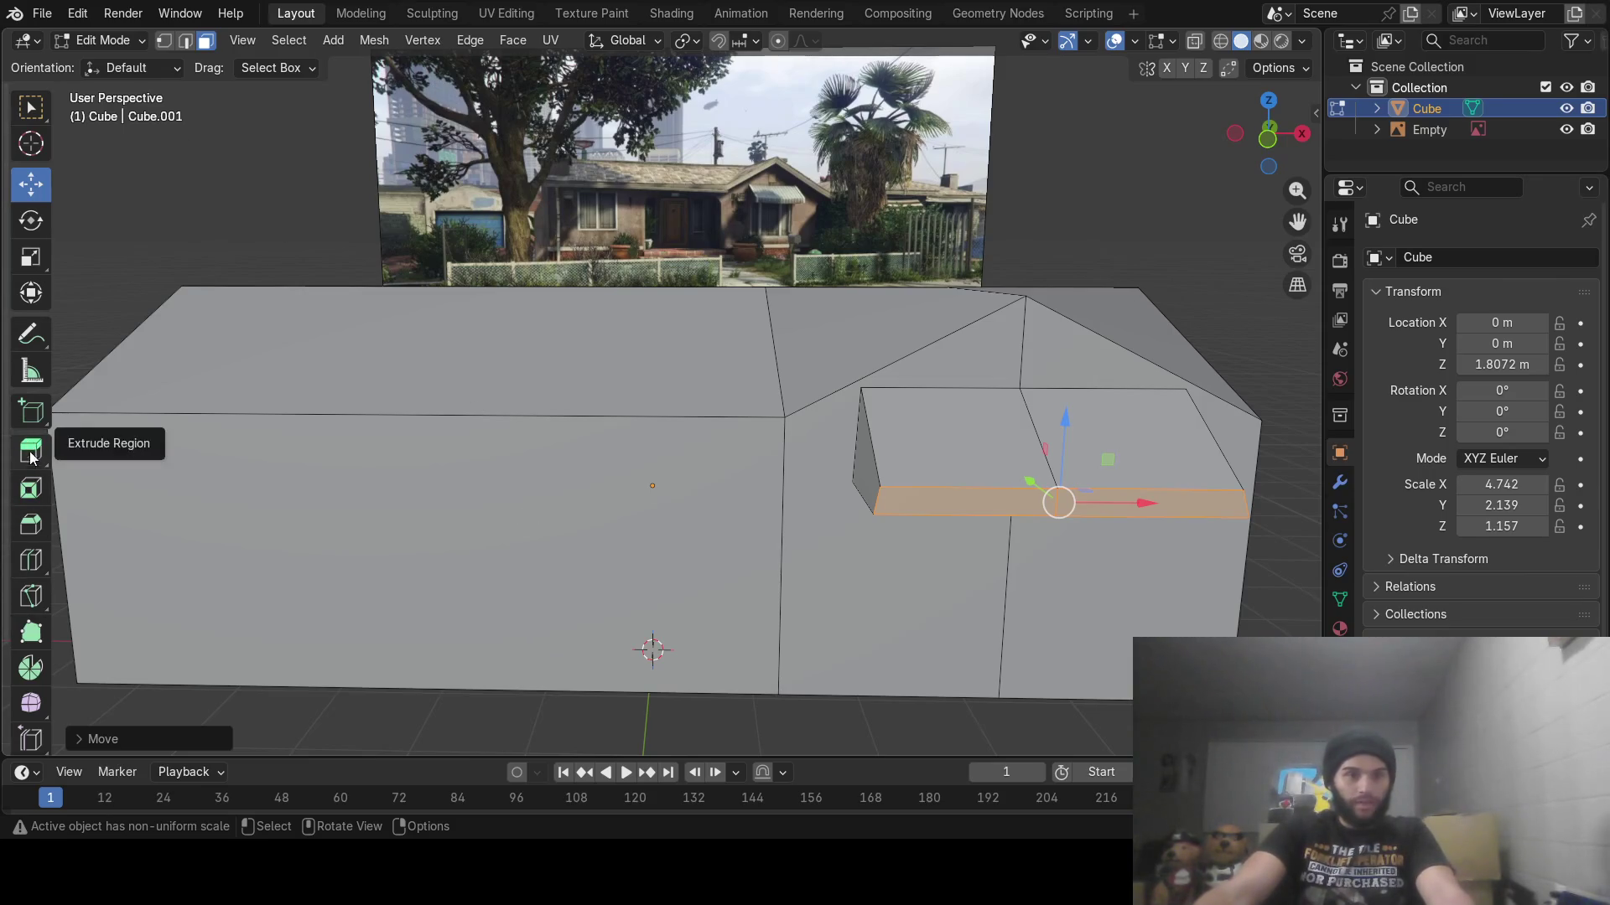
# Knife-cut a large four-corner door outline on the front wall down to the base
pyautogui.click(31, 596)
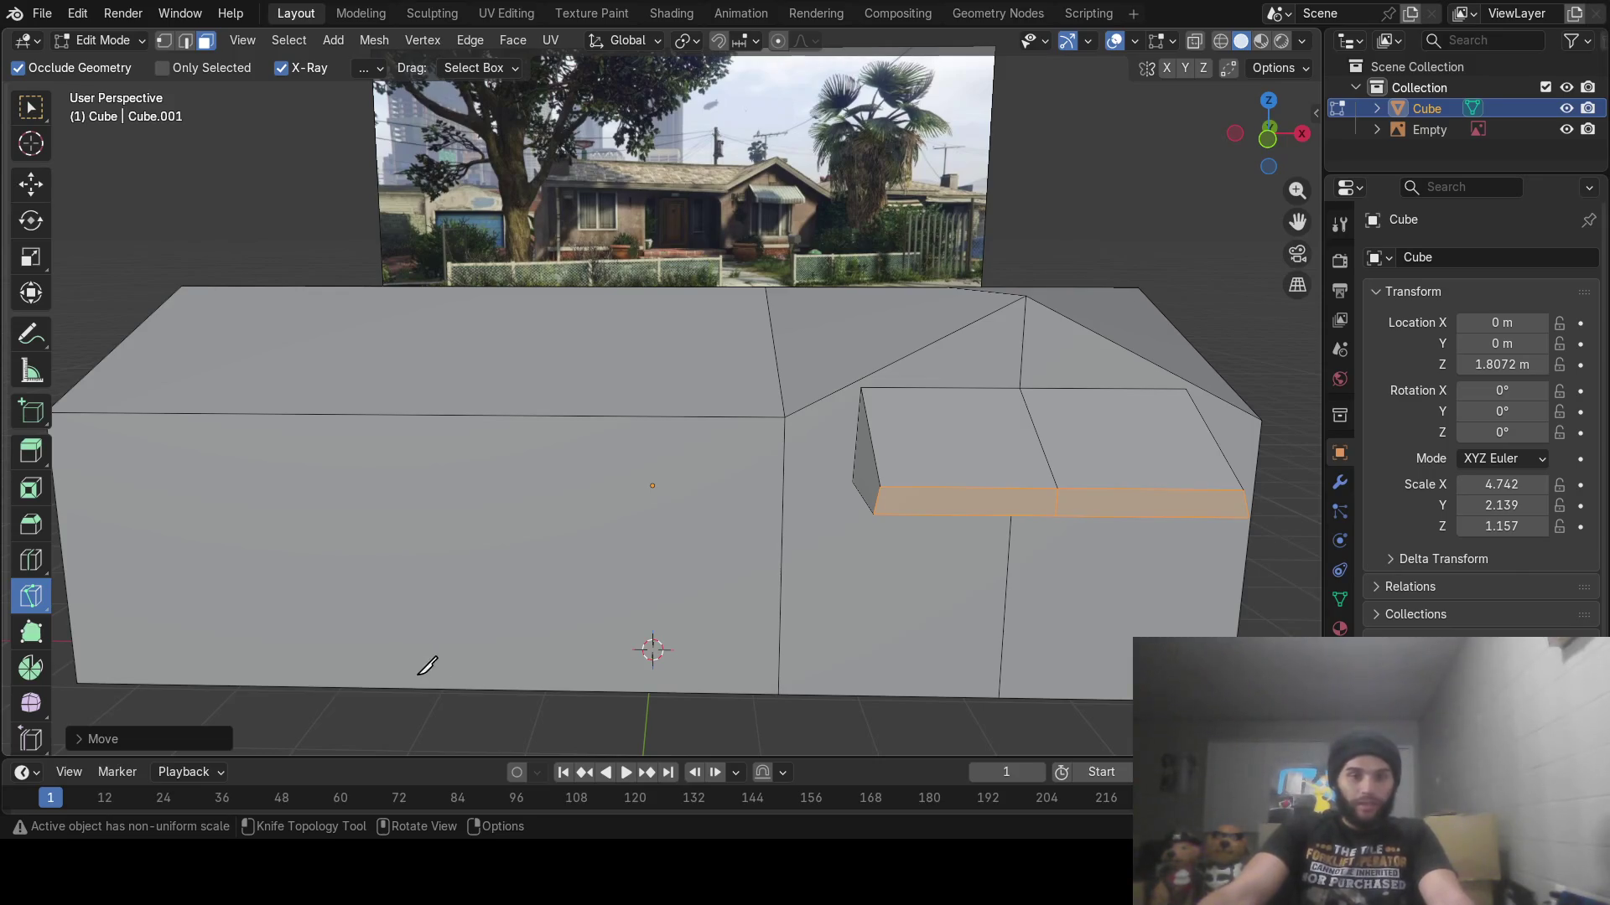
pyautogui.click(383, 676)
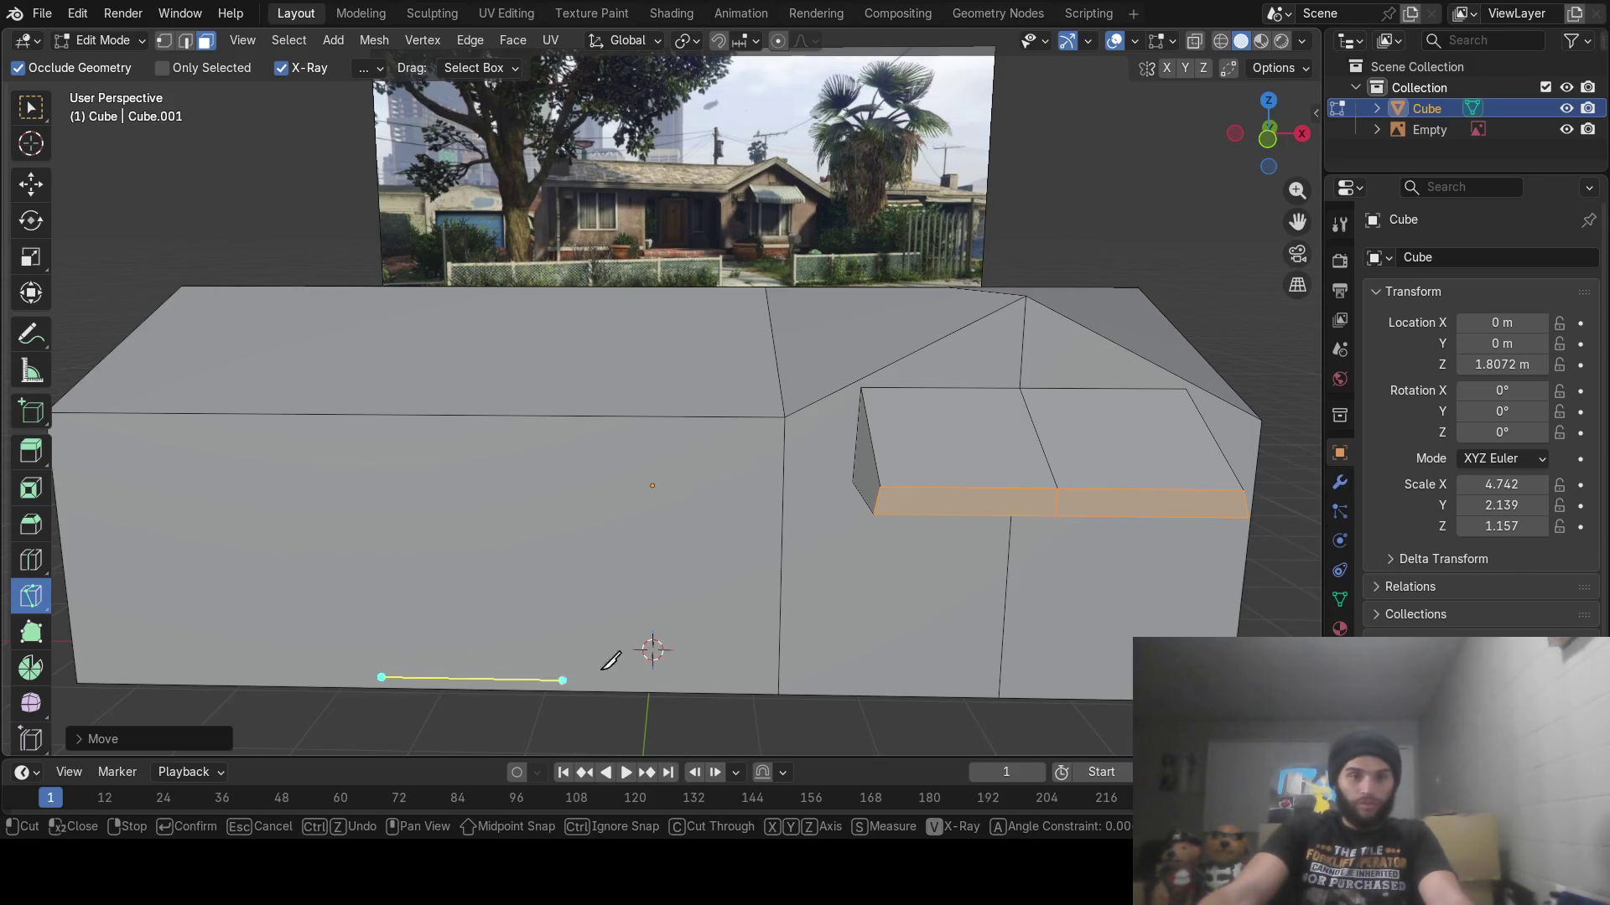
pyautogui.click(765, 681)
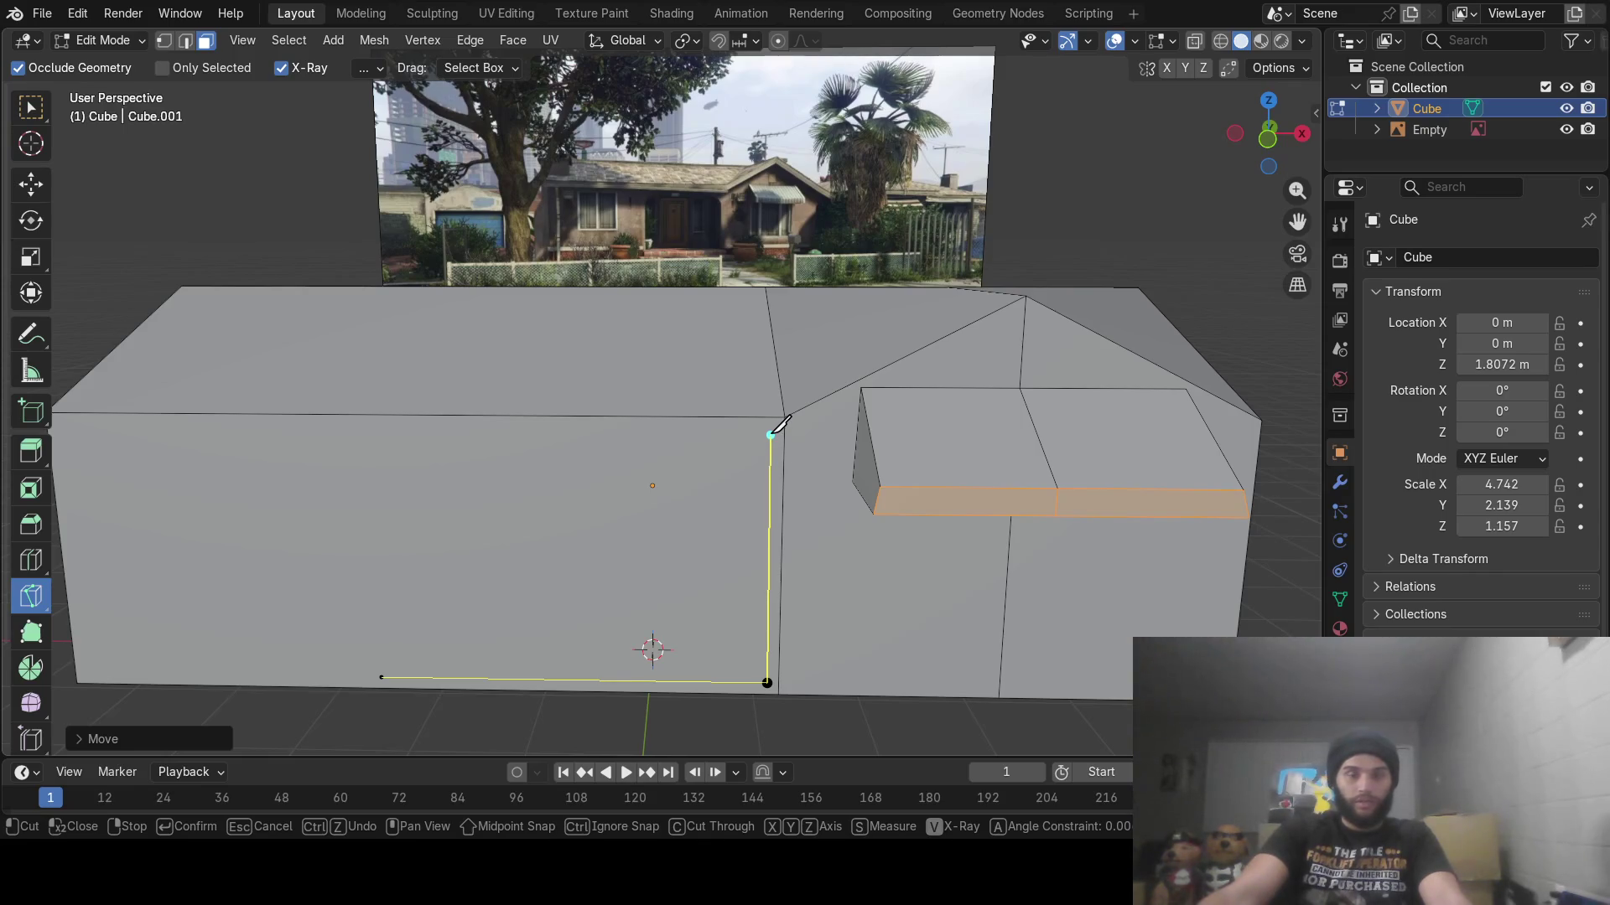
pyautogui.click(771, 435)
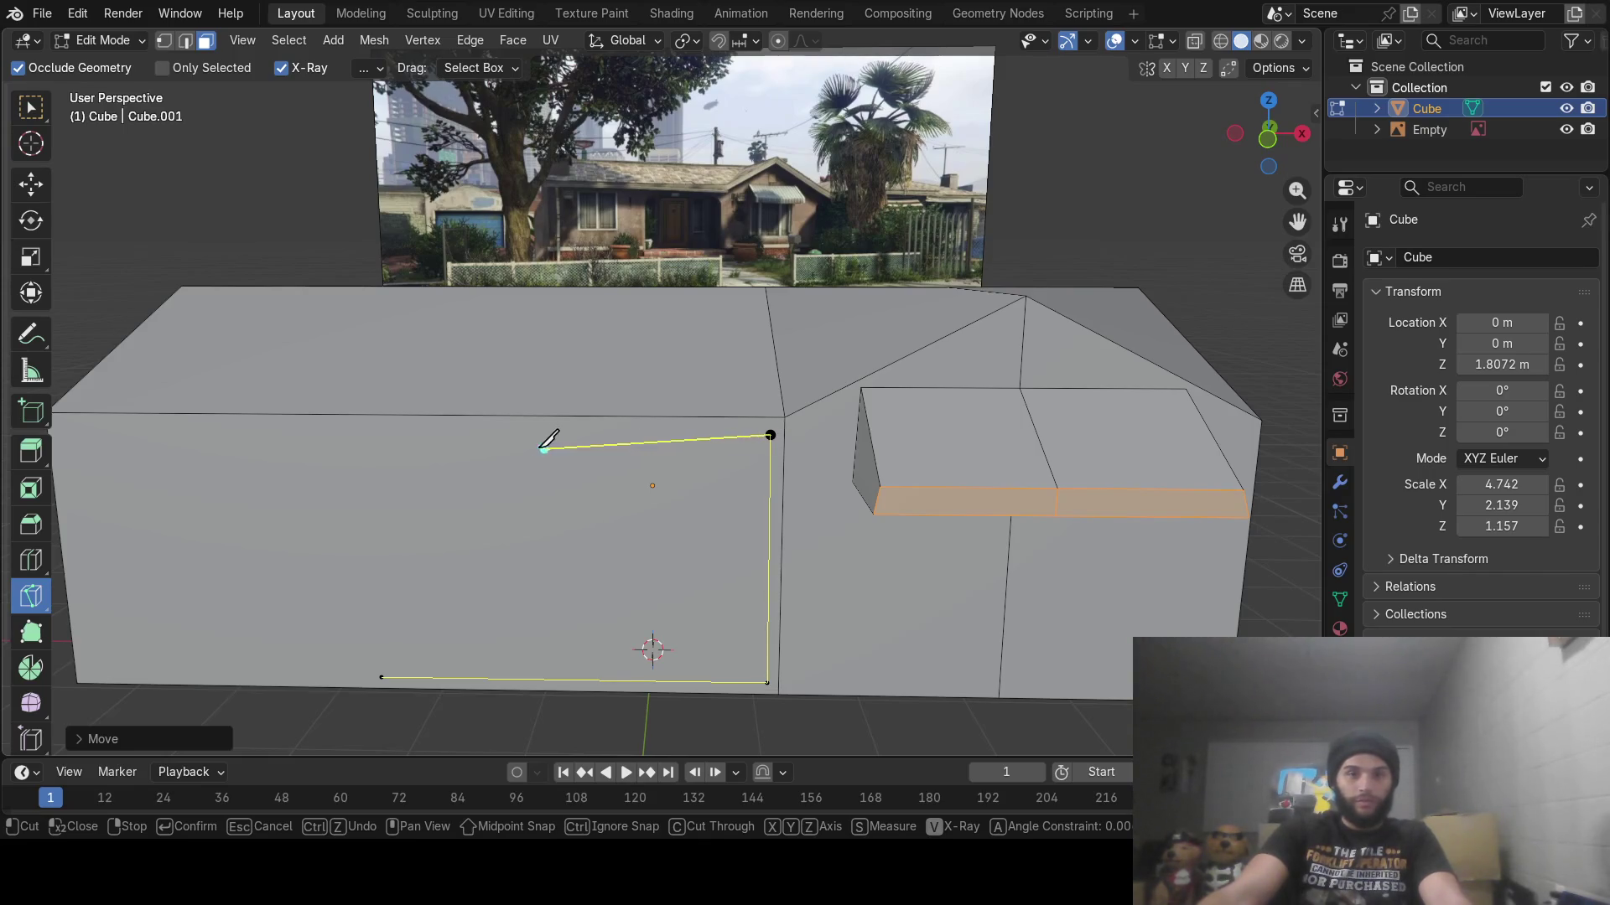
pyautogui.click(372, 435)
pyautogui.click(381, 677)
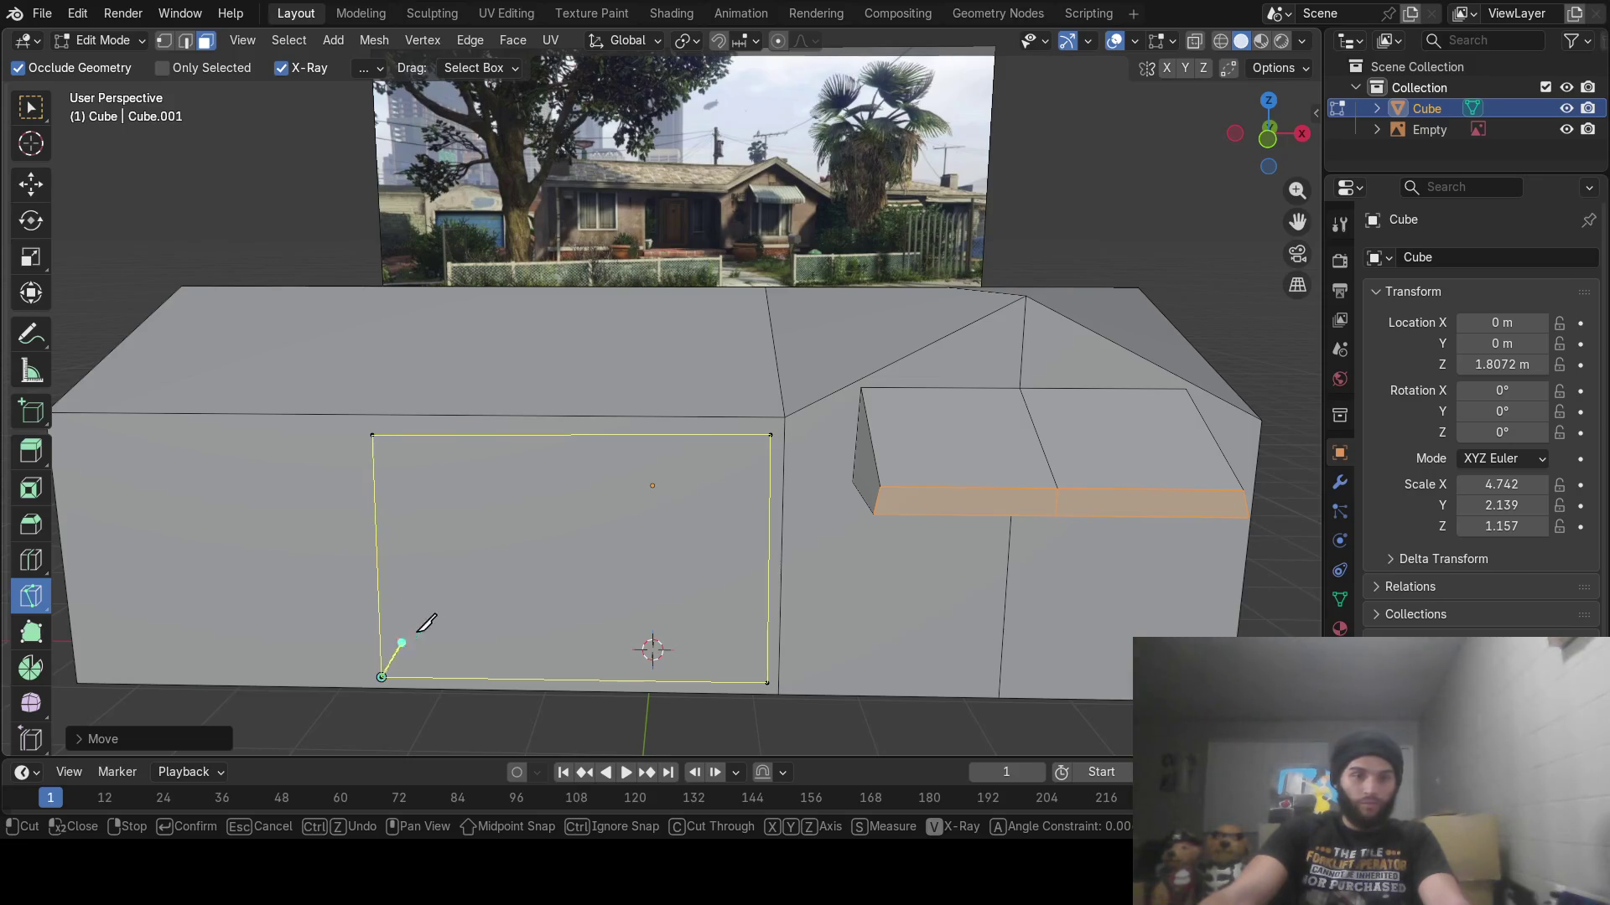
pyautogui.press('Return')
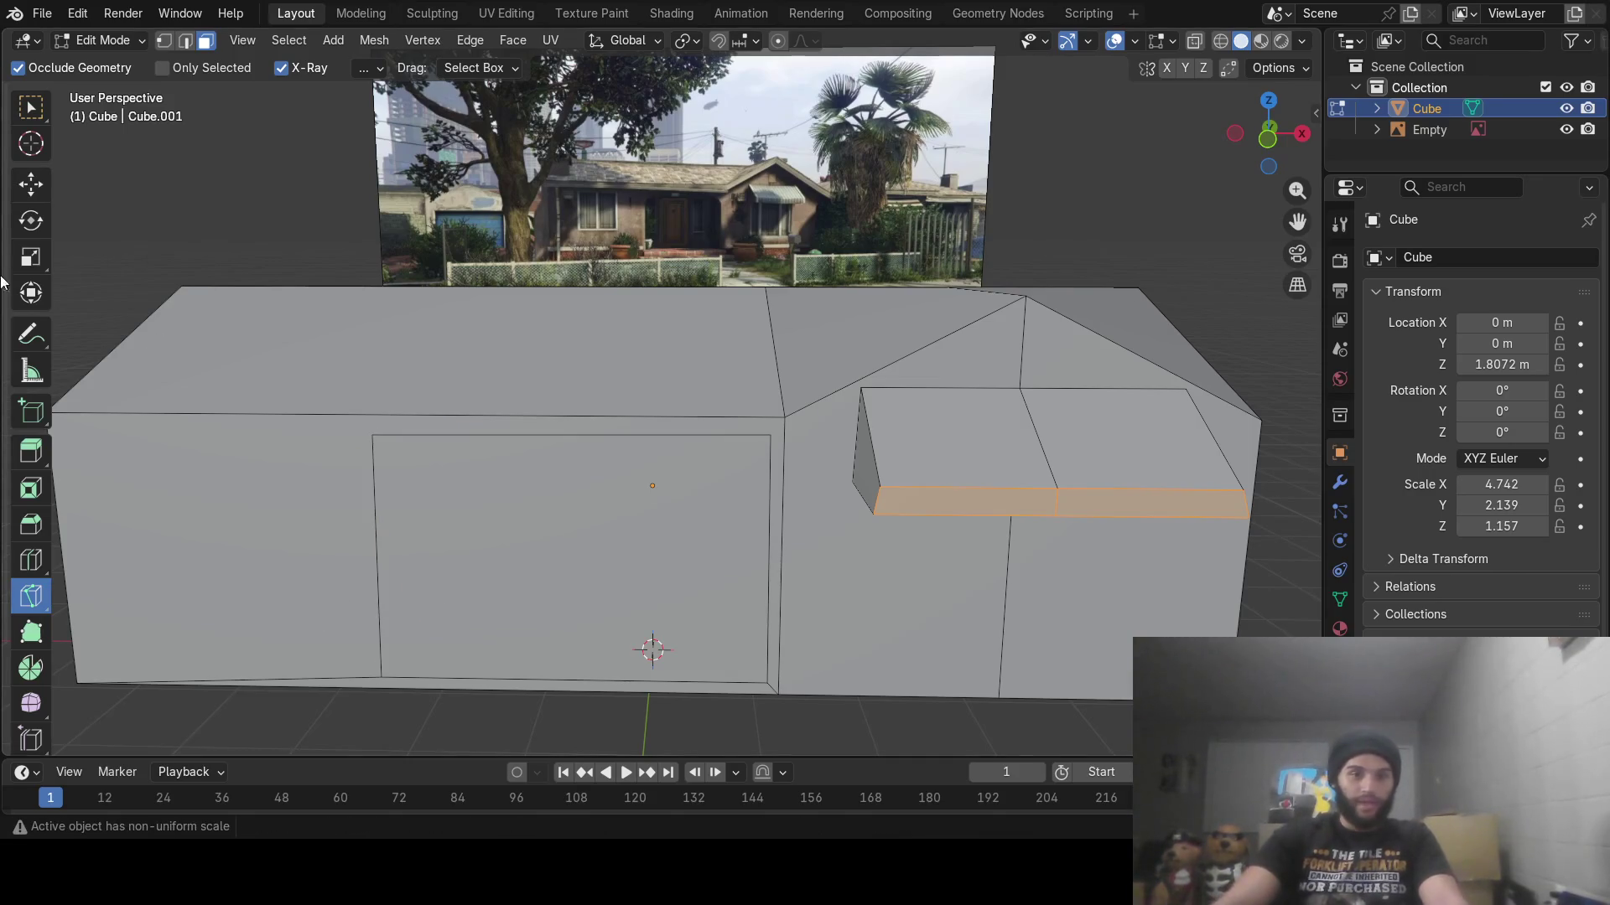
# Cancel the stray extra cut and select the new door face
pyautogui.click(383, 679)
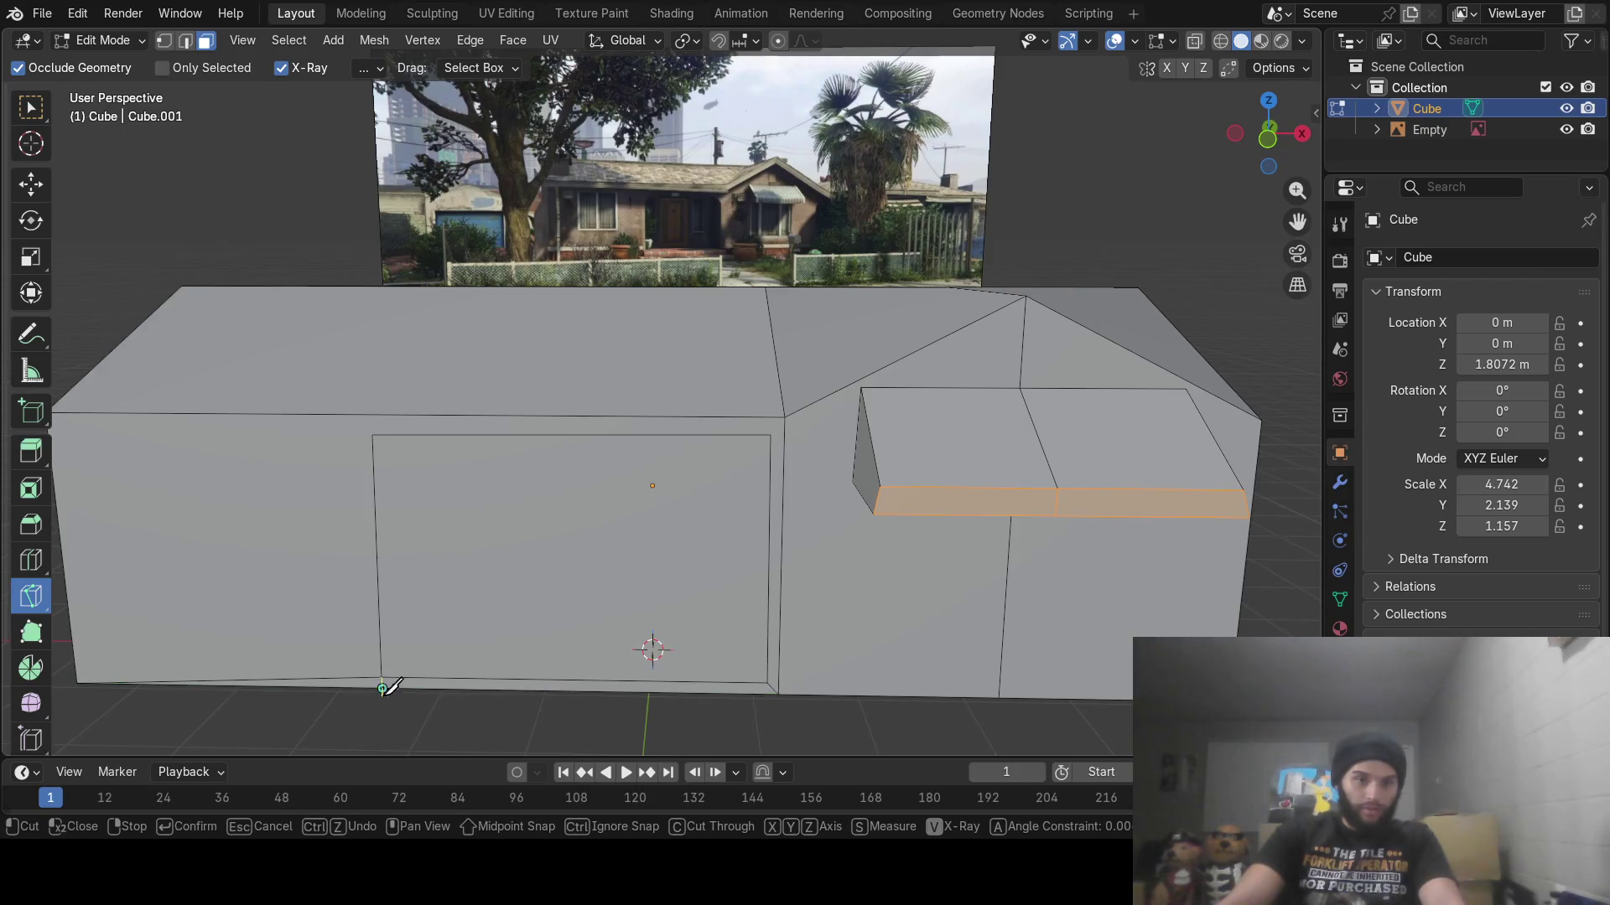
pyautogui.press('Escape')
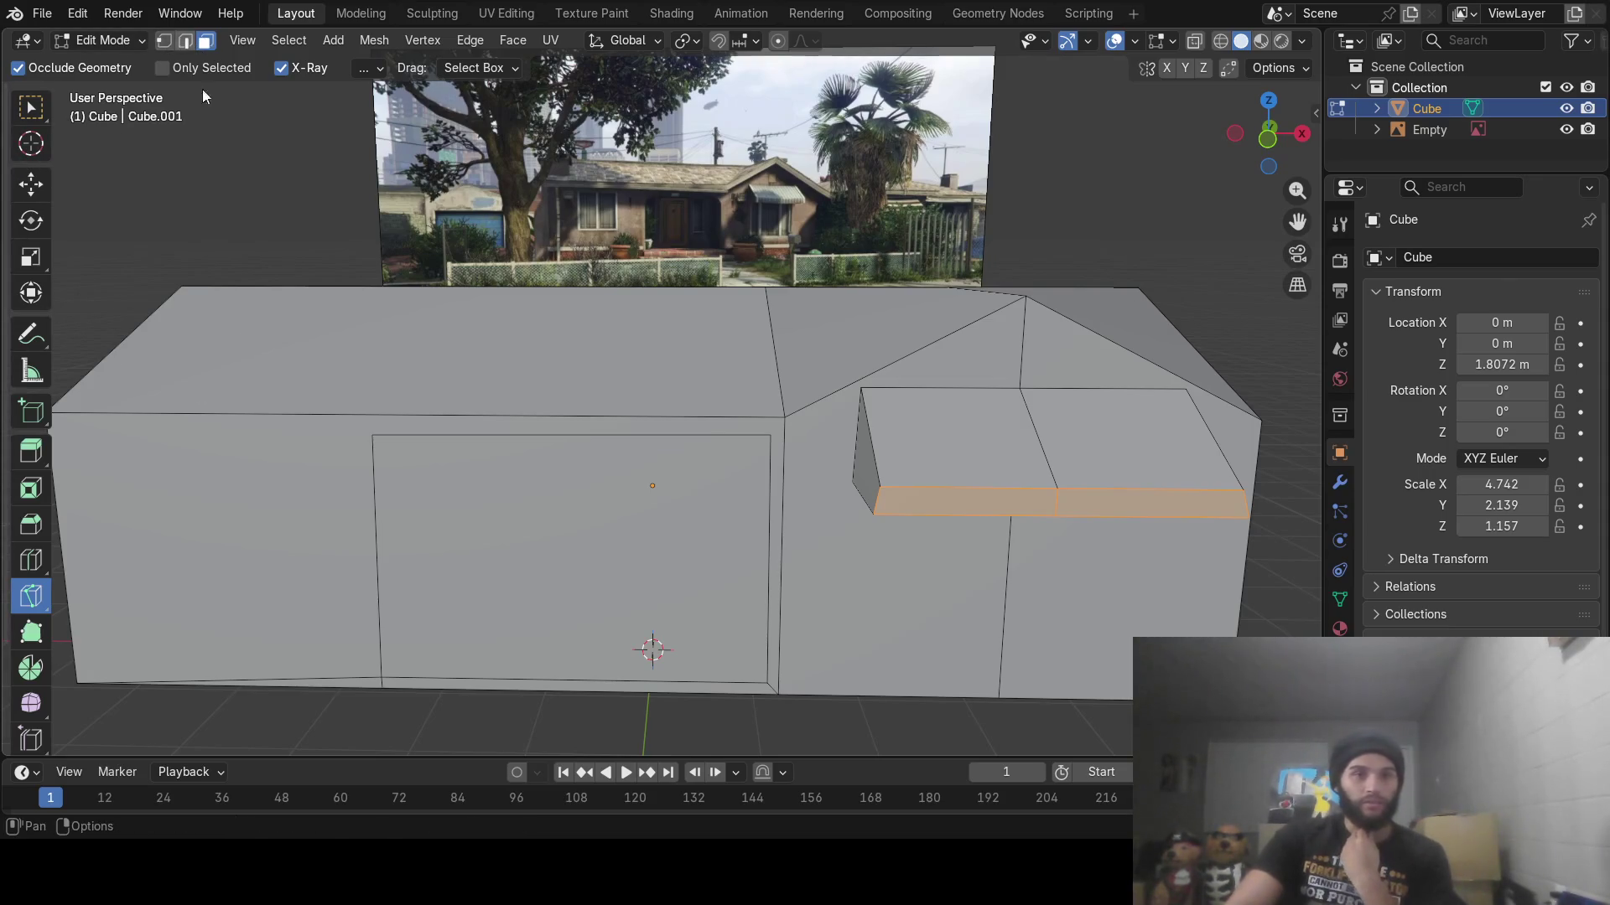
pyautogui.click(30, 108)
pyautogui.click(634, 539)
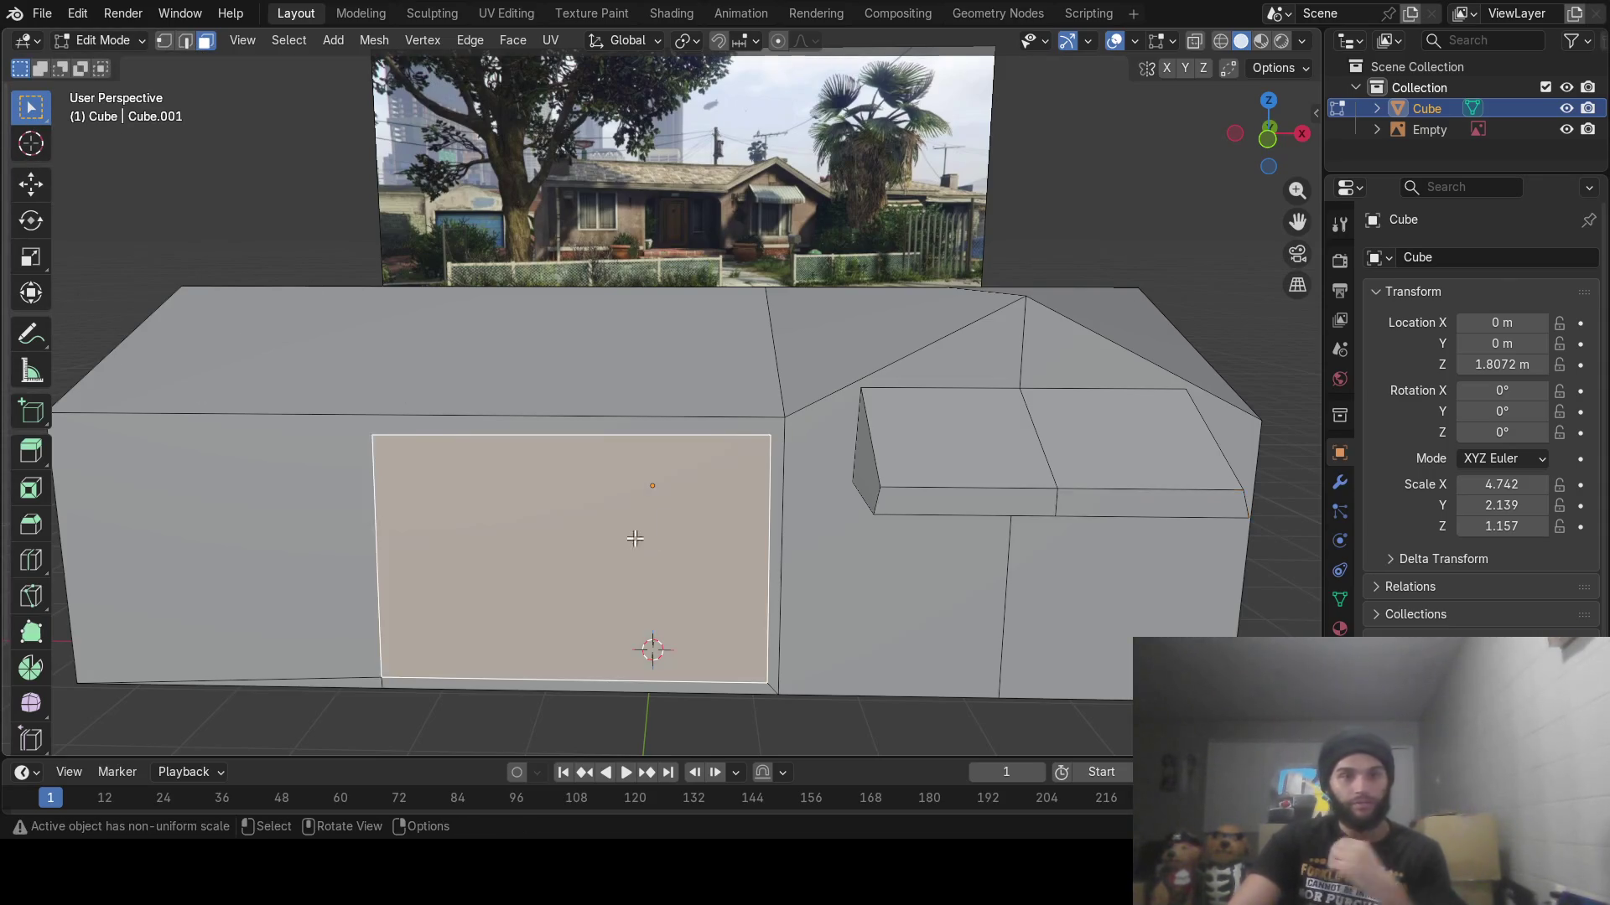
# Extrude the door face inward to form the doorway recess
pyautogui.moveTo(635, 539)
pyautogui.mouseDown(button='middle')
pyautogui.moveTo(531, 501)
pyautogui.moveTo(557, 467)
pyautogui.moveTo(539, 475)
pyautogui.mouseUp(button='middle')
pyautogui.press('e')
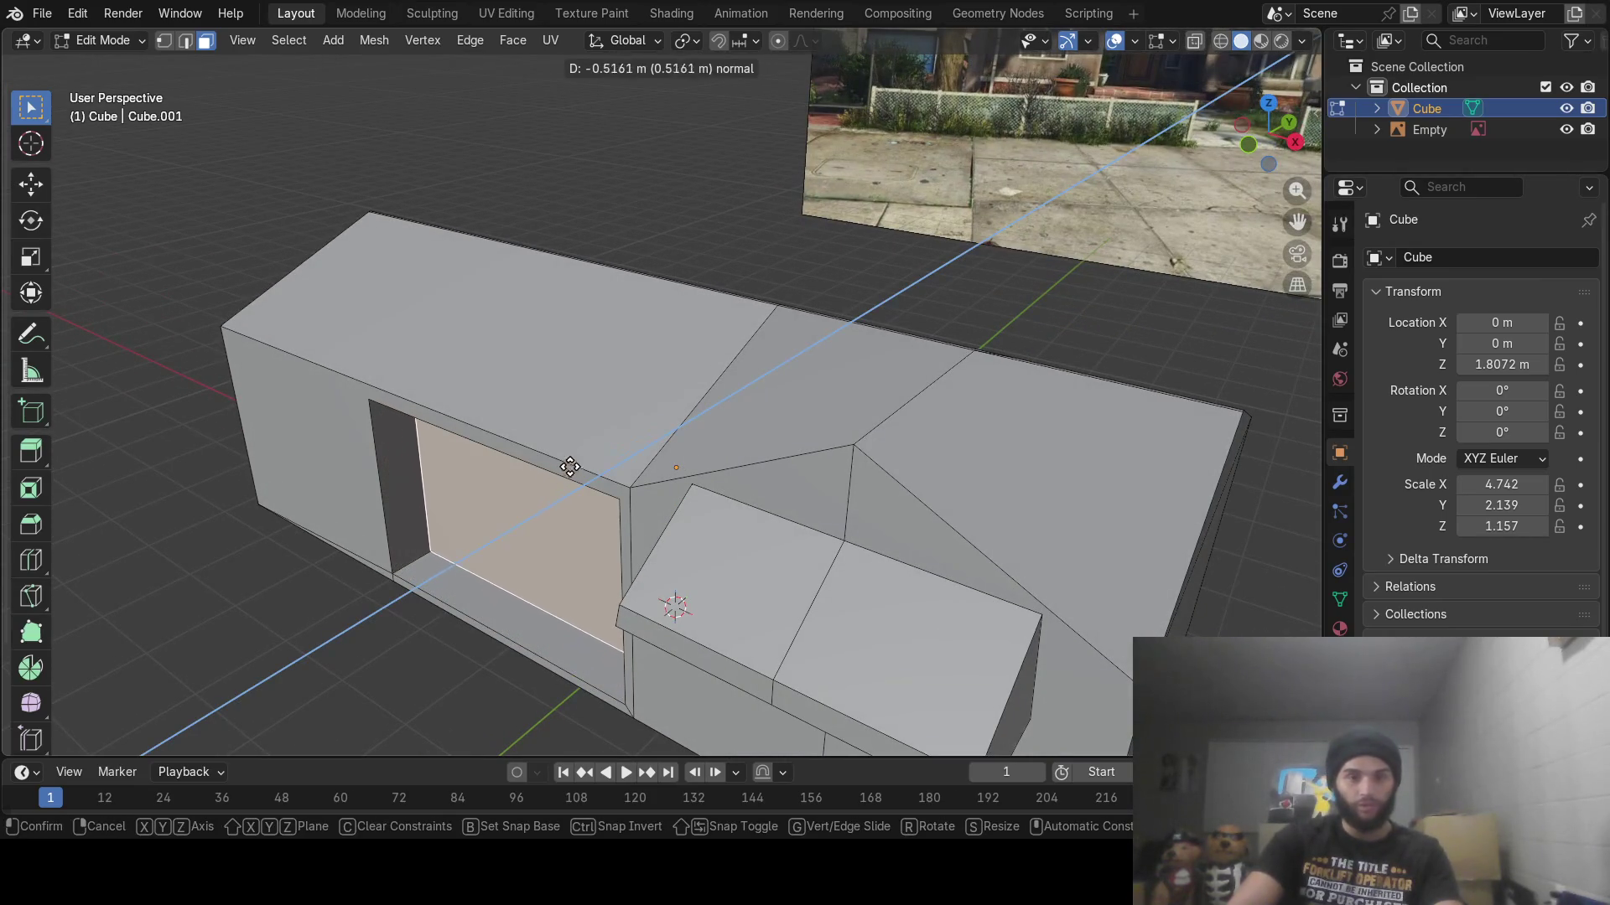
pyautogui.click(593, 443)
# Select the recess's bottom strip and extrude it outward as a step
pyautogui.moveTo(570, 558); pyautogui.dragTo(673, 493, button='middle')
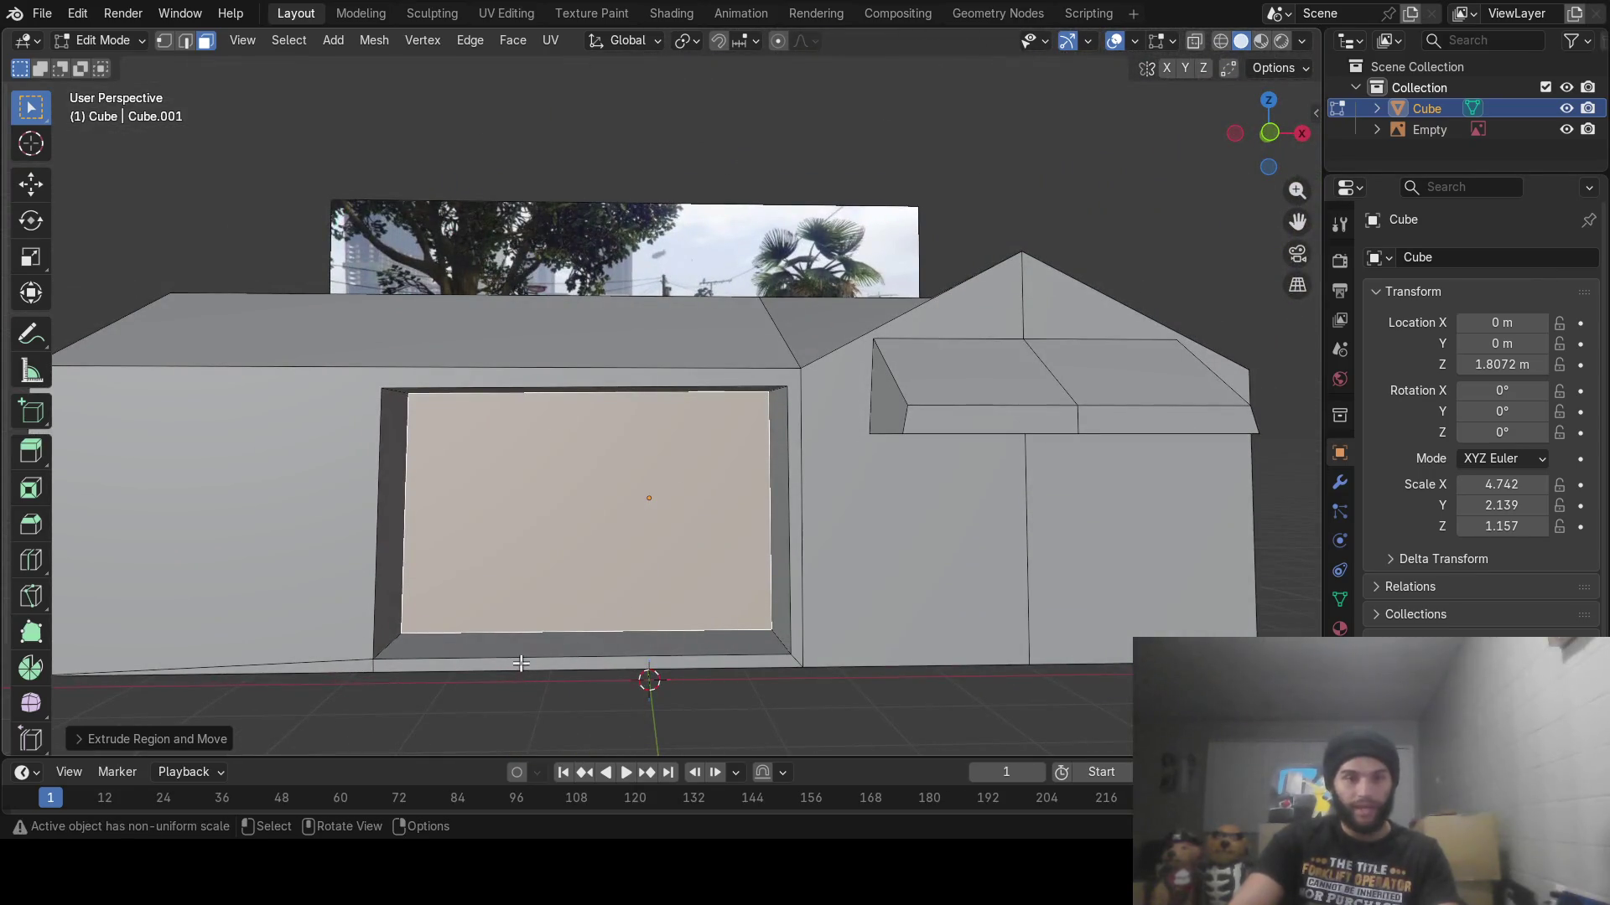
pyautogui.click(521, 663)
pyautogui.moveTo(521, 663)
pyautogui.mouseDown(button='middle')
pyautogui.moveTo(520, 715)
pyautogui.moveTo(571, 567)
pyautogui.mouseUp(button='middle')
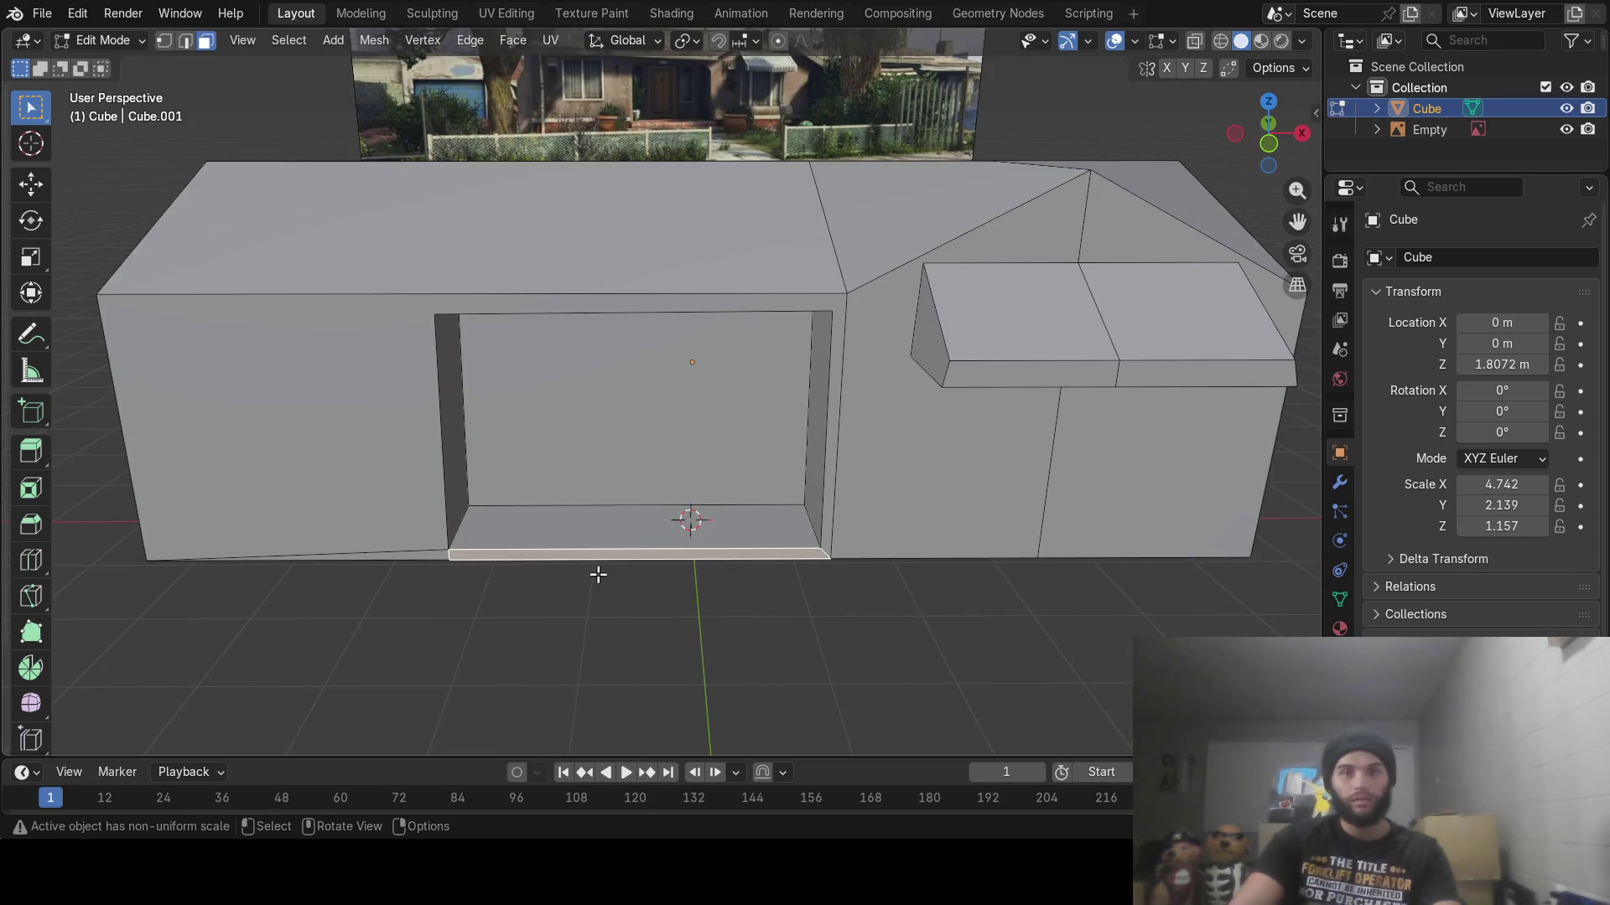
pyautogui.press('e')
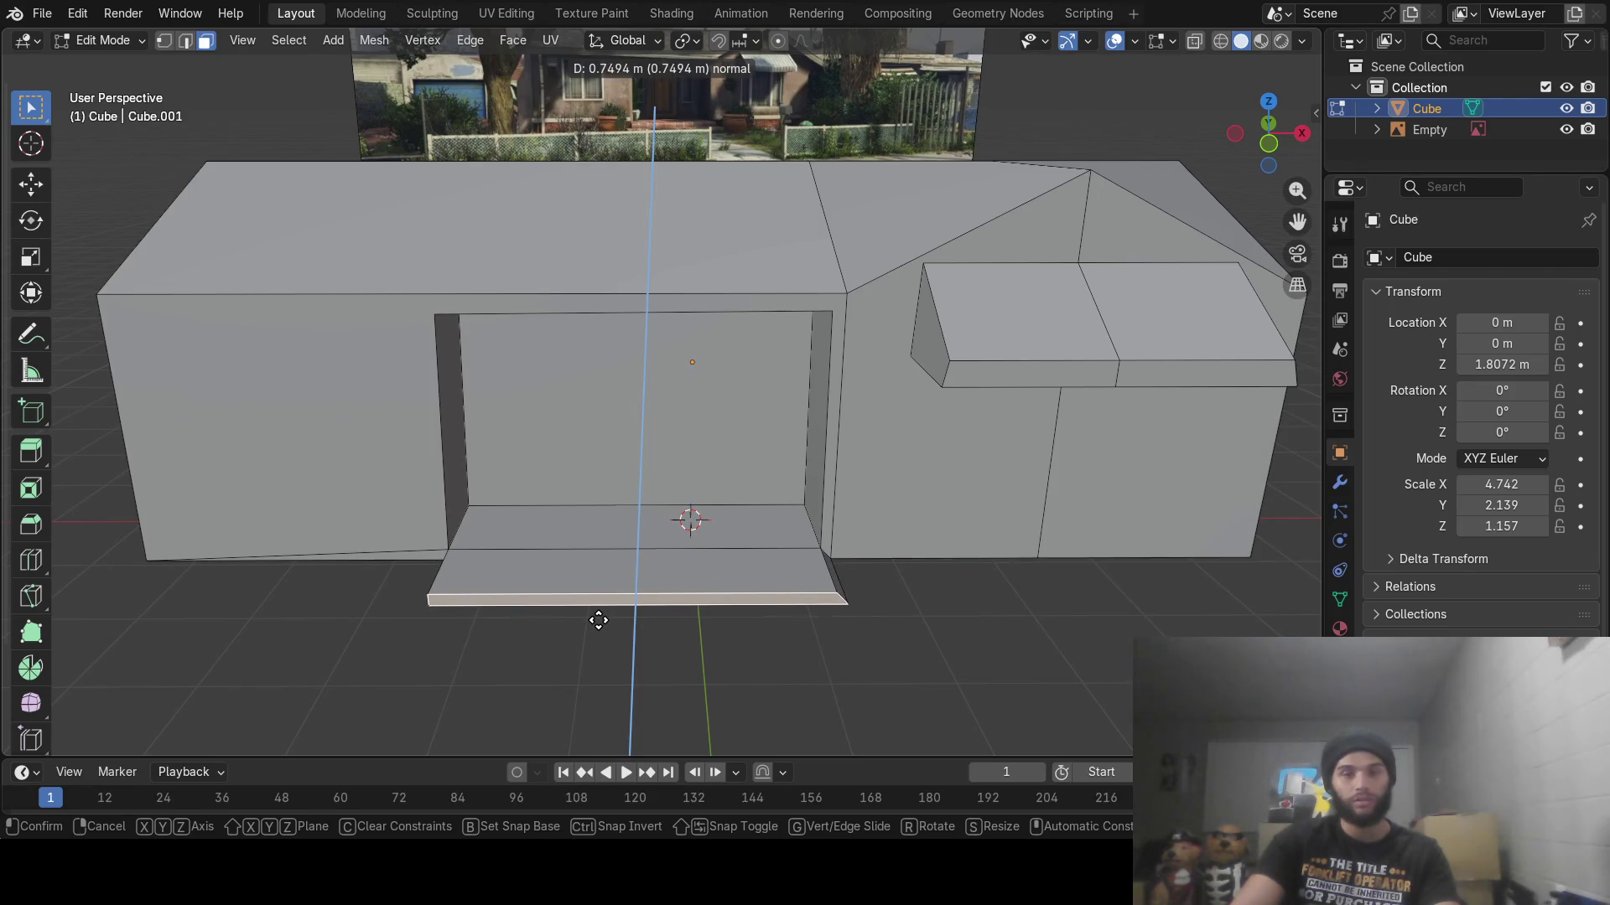
# Confirm the doorstep's length and orbit around to the house's other side
pyautogui.click(598, 617)
pyautogui.moveTo(643, 639)
pyautogui.mouseDown(button='middle')
pyautogui.moveTo(693, 663)
pyautogui.moveTo(748, 635)
pyautogui.moveTo(657, 681)
pyautogui.moveTo(702, 659)
pyautogui.mouseUp(button='middle')
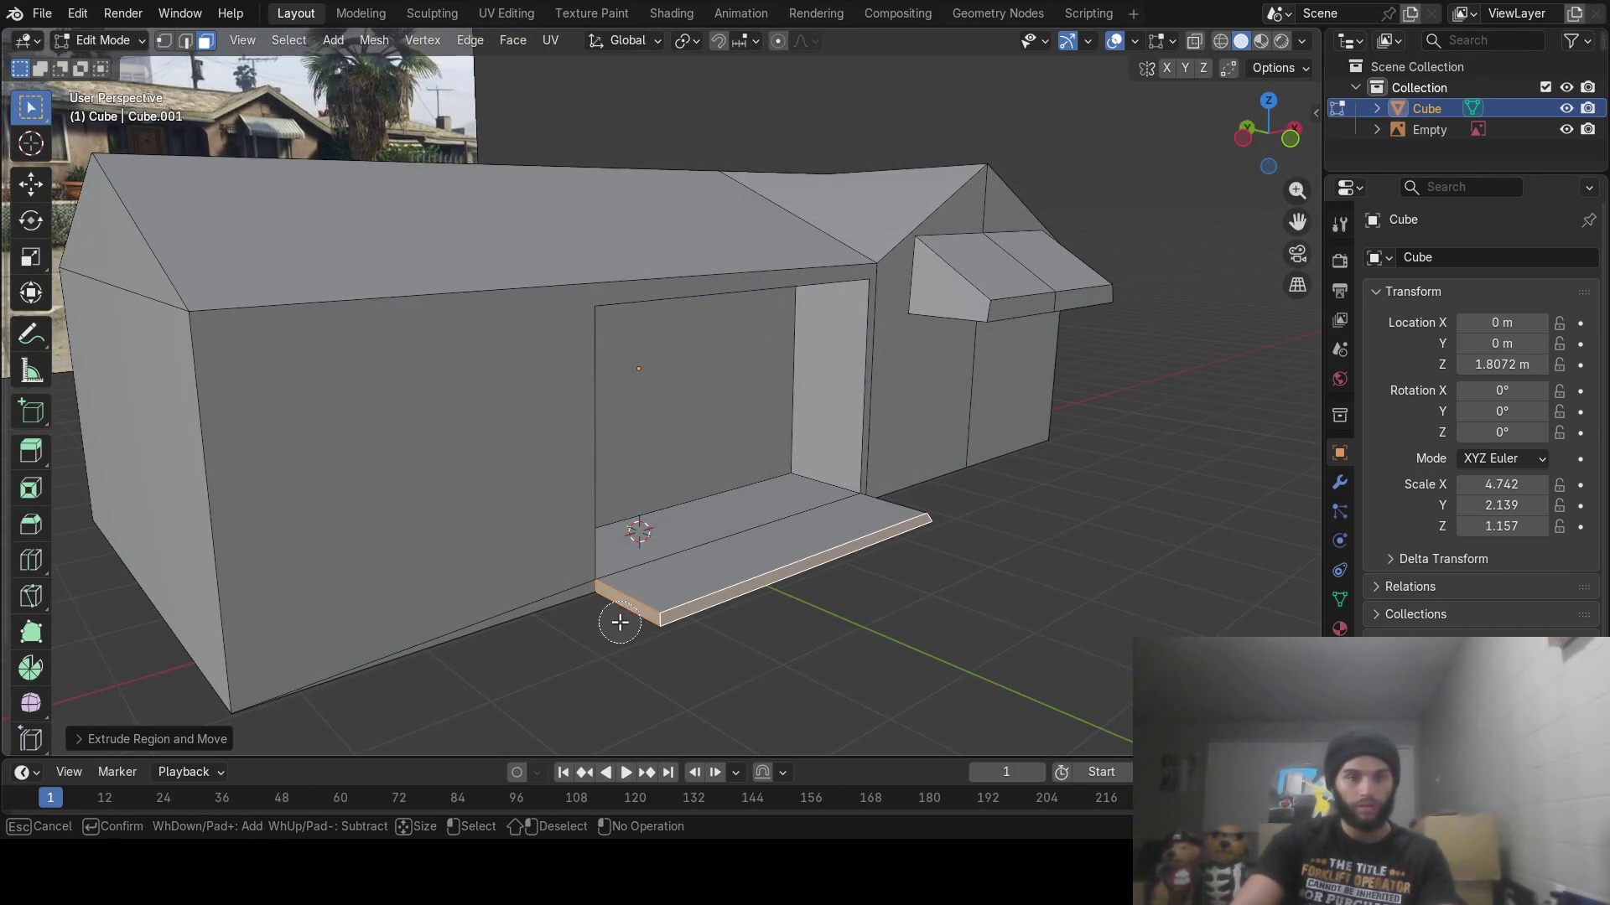
pyautogui.moveTo(839, 629)
pyautogui.mouseDown(button='middle')
pyautogui.moveTo(672, 631)
pyautogui.moveTo(726, 609)
pyautogui.moveTo(740, 528)
pyautogui.moveTo(696, 509)
pyautogui.mouseUp(button='middle')
# Refine the doorstep face selection from a front view and subdivide those faces
pyautogui.press('c')
pyautogui.click(730, 603)
pyautogui.press('Escape')
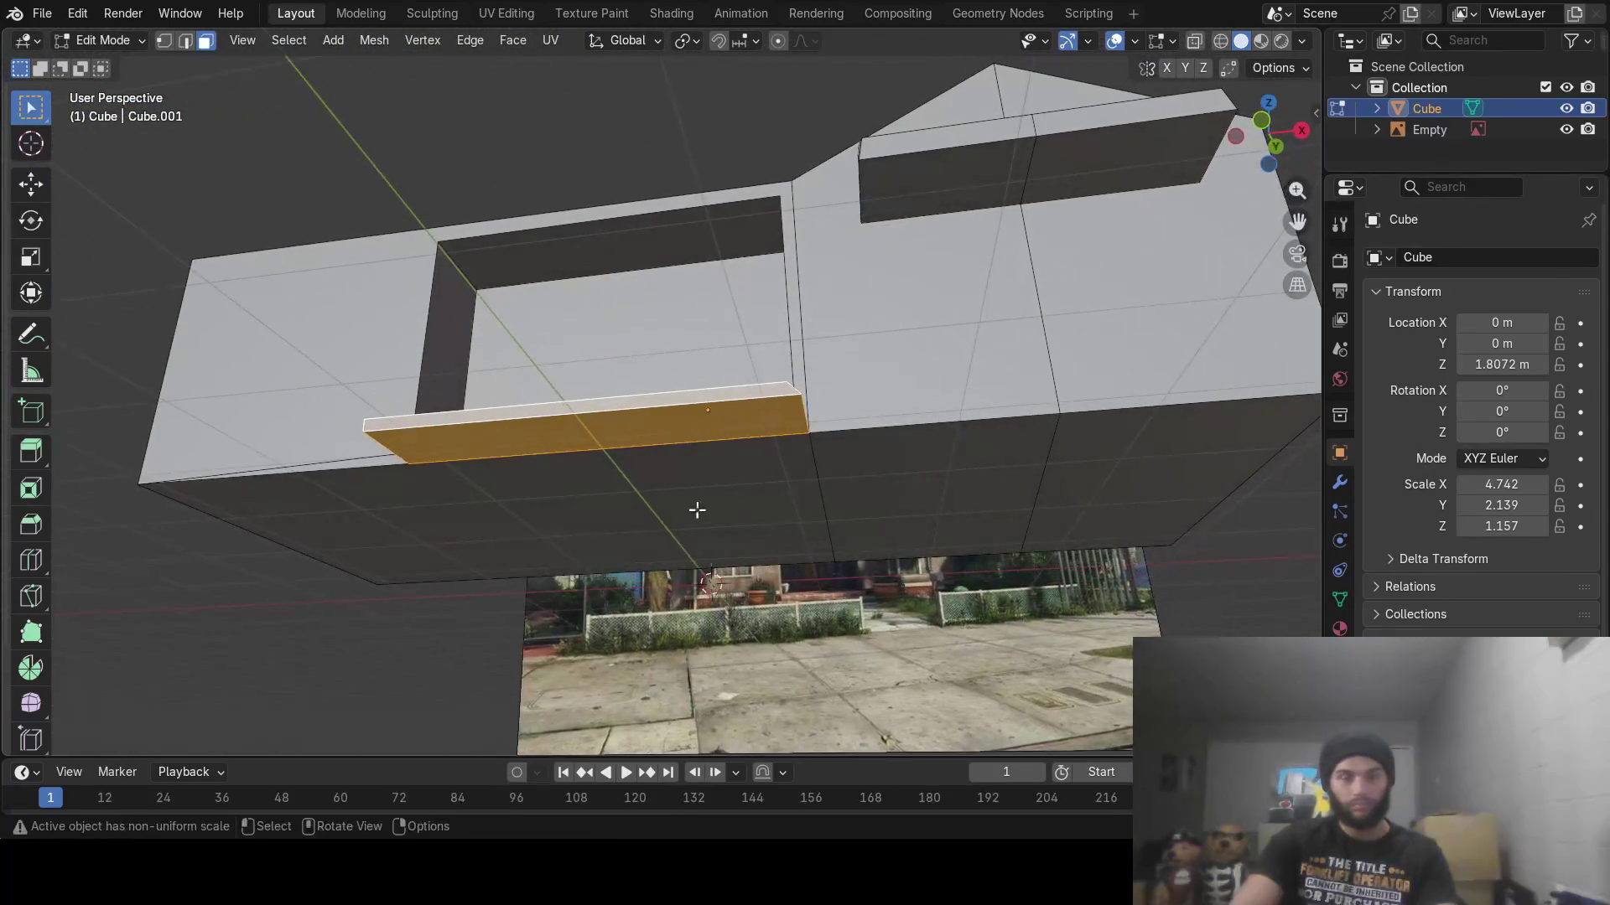
pyautogui.keyDown('shift'); pyautogui.click(615, 456); pyautogui.keyUp('shift')
pyautogui.moveTo(611, 456)
pyautogui.mouseDown(button='middle')
pyautogui.moveTo(686, 567)
pyautogui.moveTo(639, 547)
pyautogui.mouseUp(button='middle')
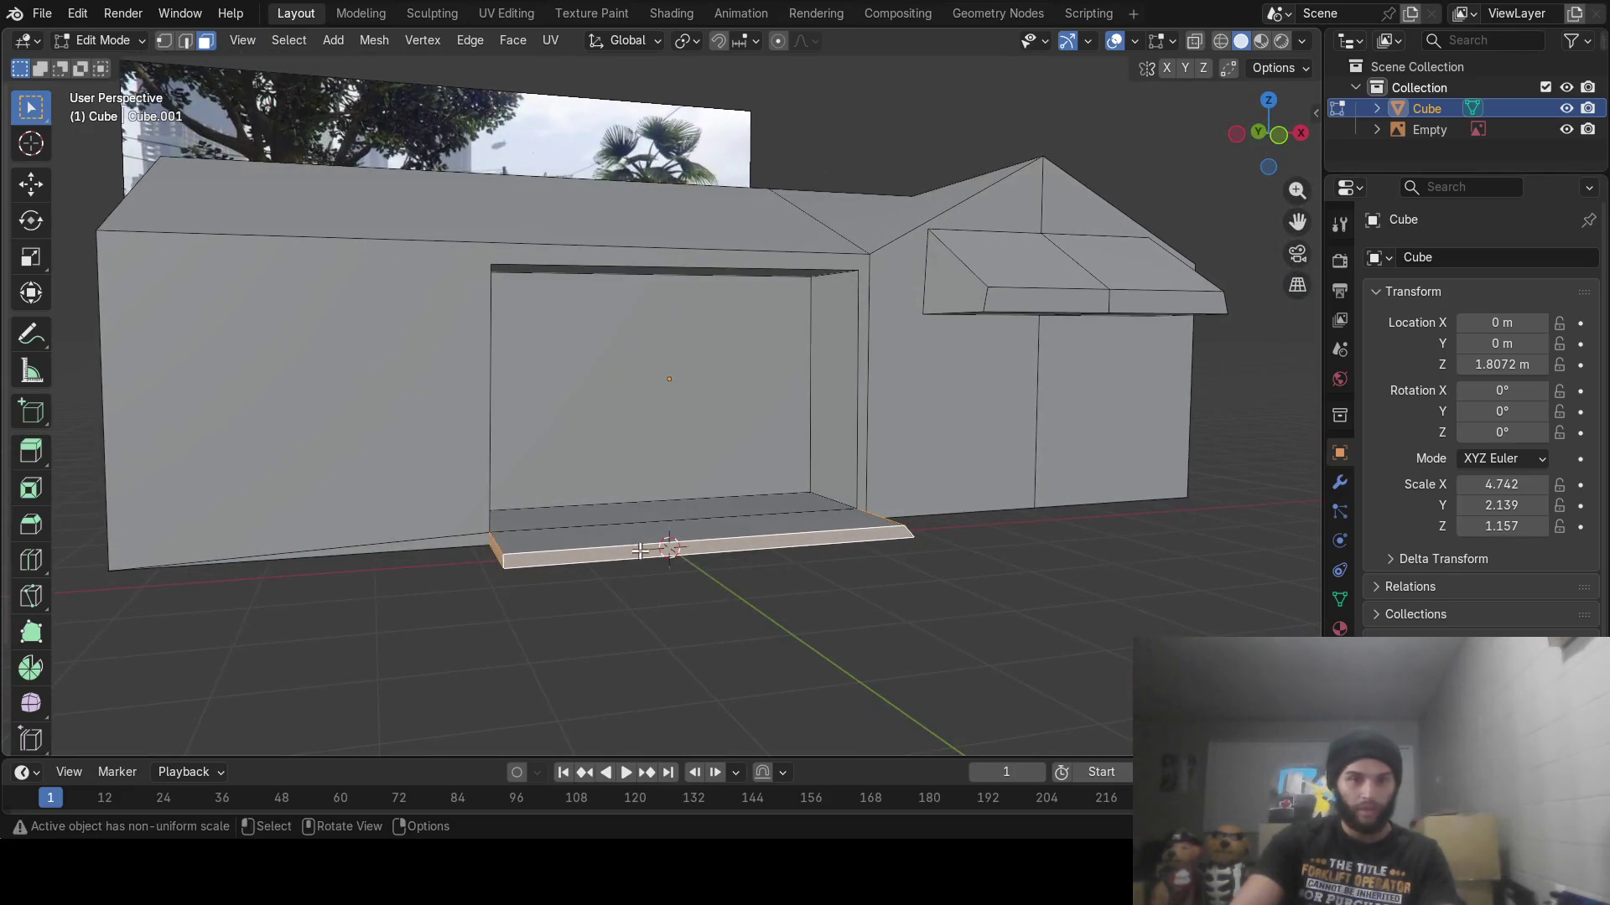
pyautogui.rightClick(639, 547)
pyautogui.click(584, 455)
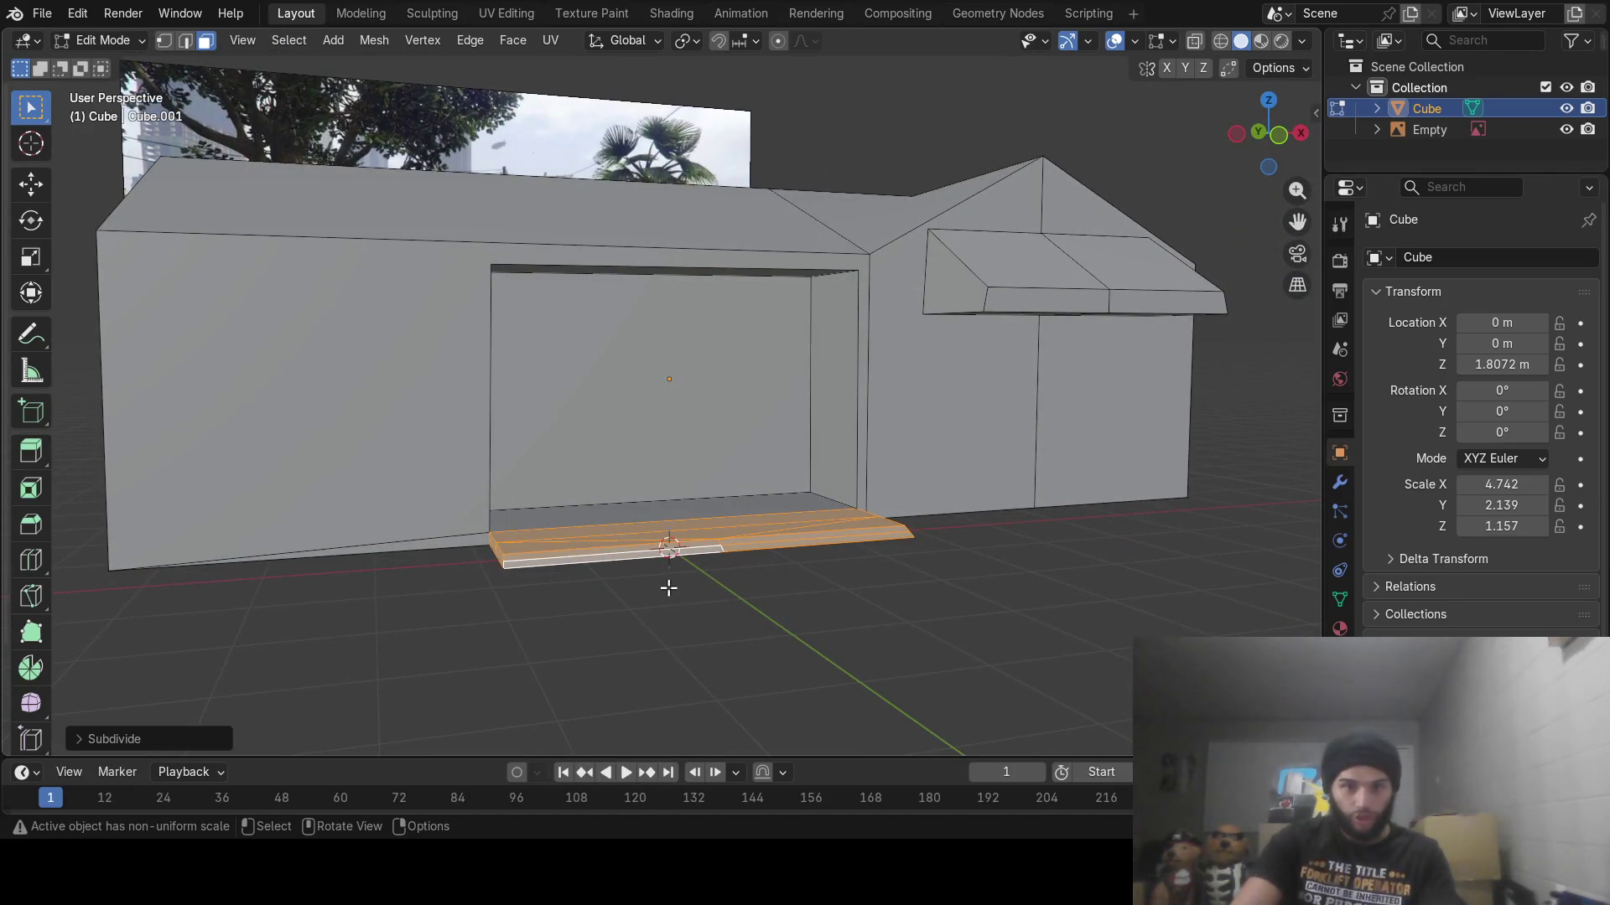
# Deselect the step's top faces and extrude the lower front band along its normal
pyautogui.scroll(5, 703, 576)
pyautogui.moveTo(704, 577)
pyautogui.keyDown('shift'); pyautogui.mouseDown(button='middle')
pyautogui.moveTo(671, 503)
pyautogui.moveTo(464, 453)
pyautogui.moveTo(557, 449)
pyautogui.mouseUp(button='middle'); pyautogui.keyUp('shift')
pyautogui.scroll(-3, 464, 453)
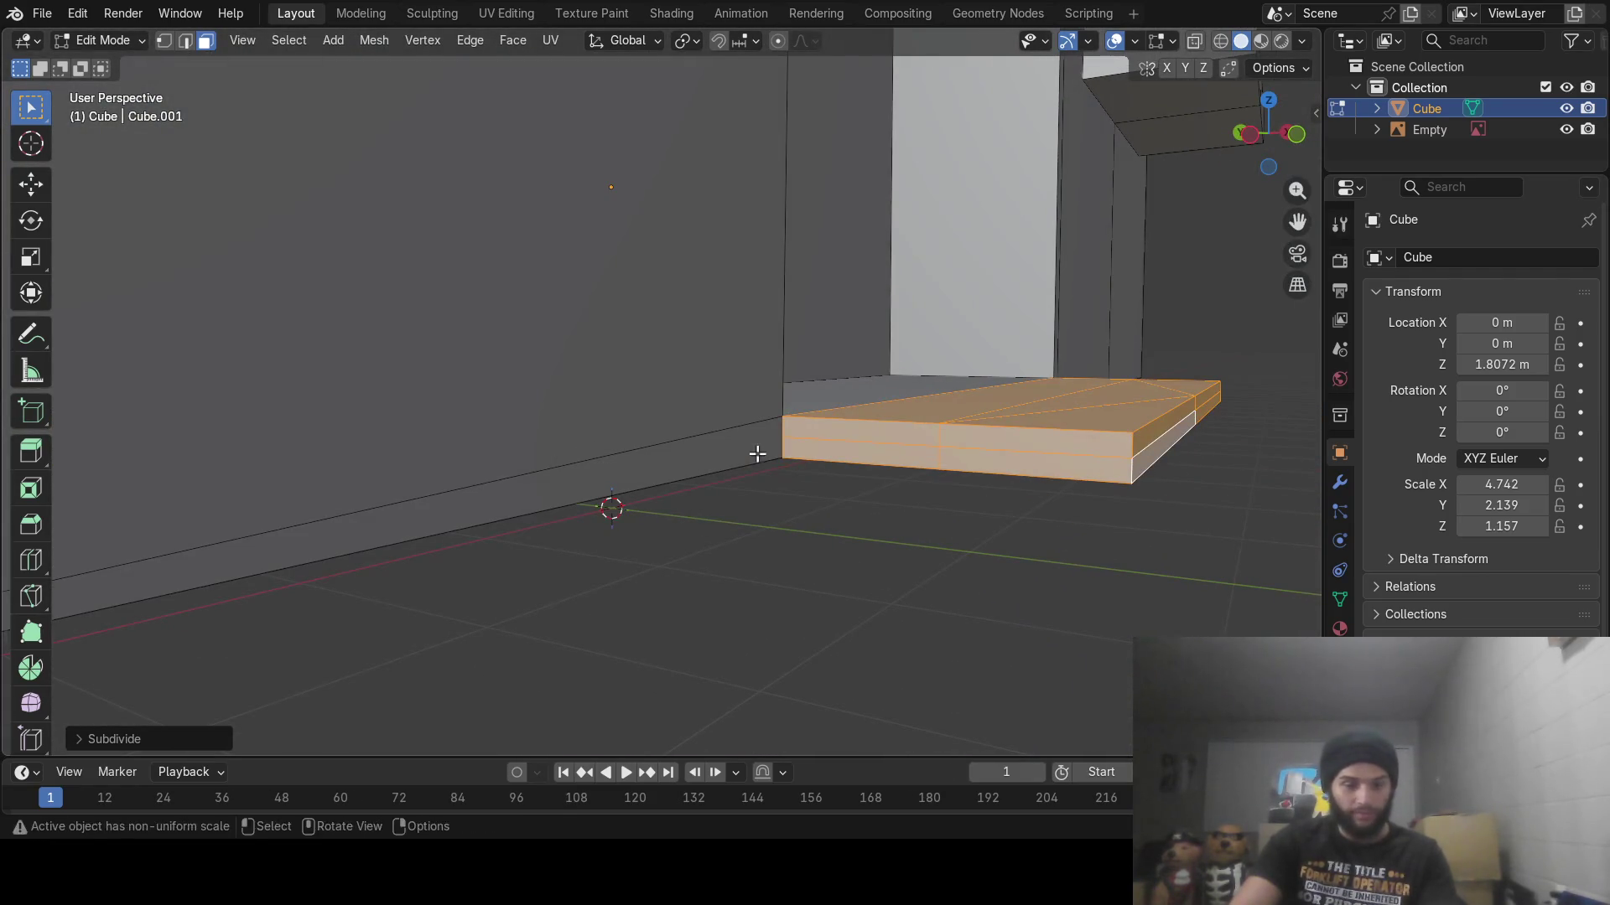
pyautogui.press('c')
pyautogui.keyDown('shift'); pyautogui.moveTo(933, 411); pyautogui.dragTo(1172, 382); pyautogui.keyUp('shift')
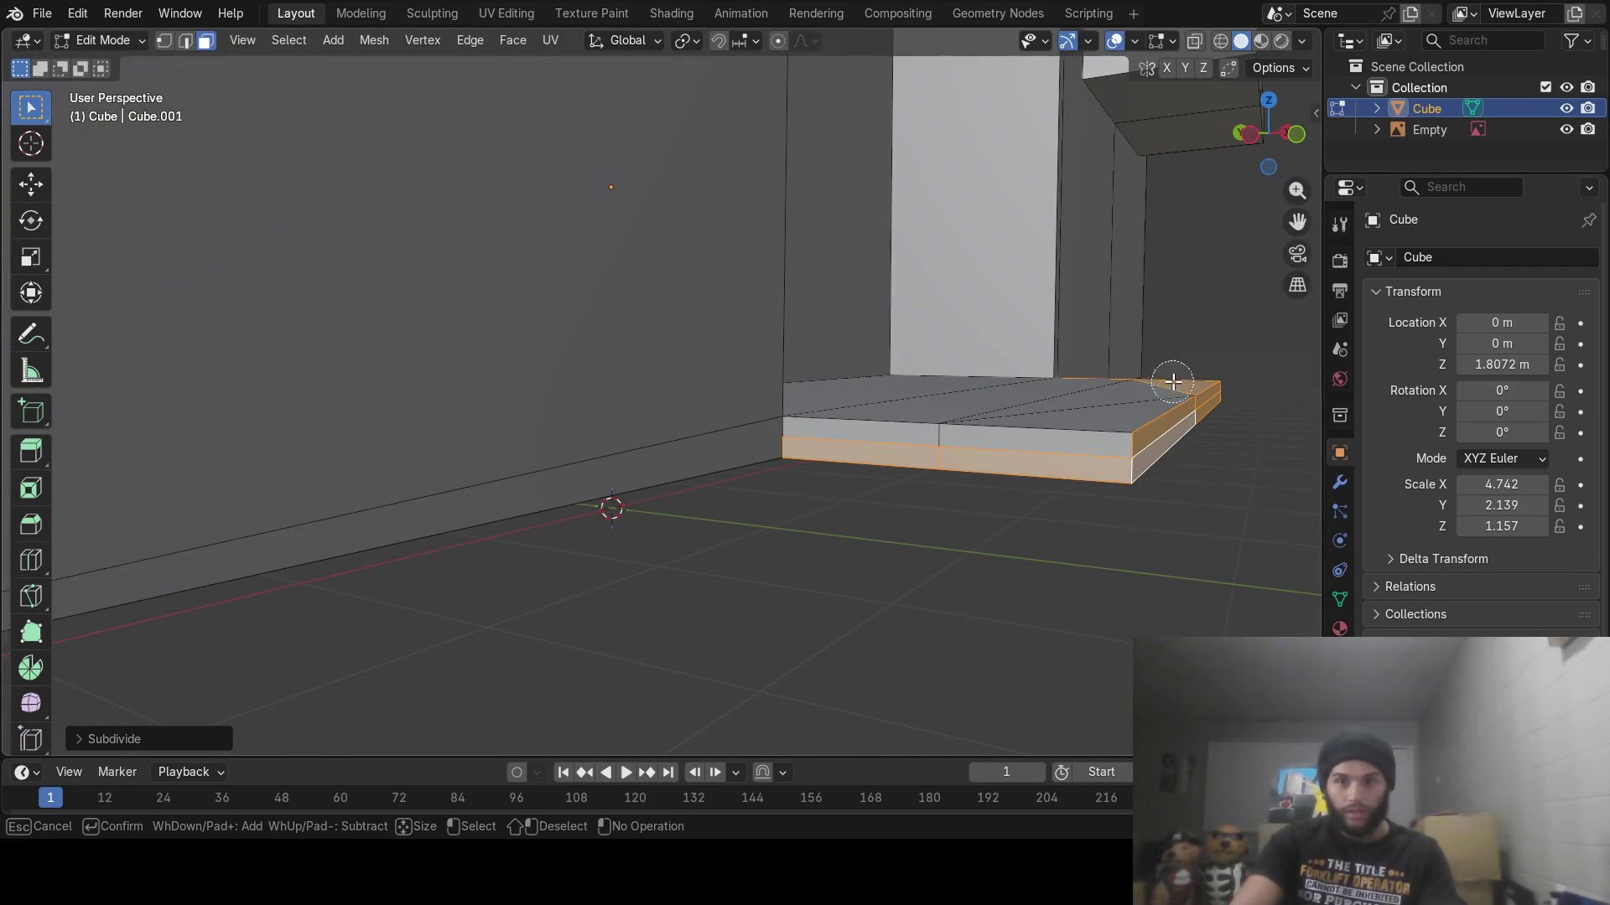
pyautogui.rightClick(1178, 386)
pyautogui.moveTo(1178, 385); pyautogui.dragTo(931, 385, button='middle')
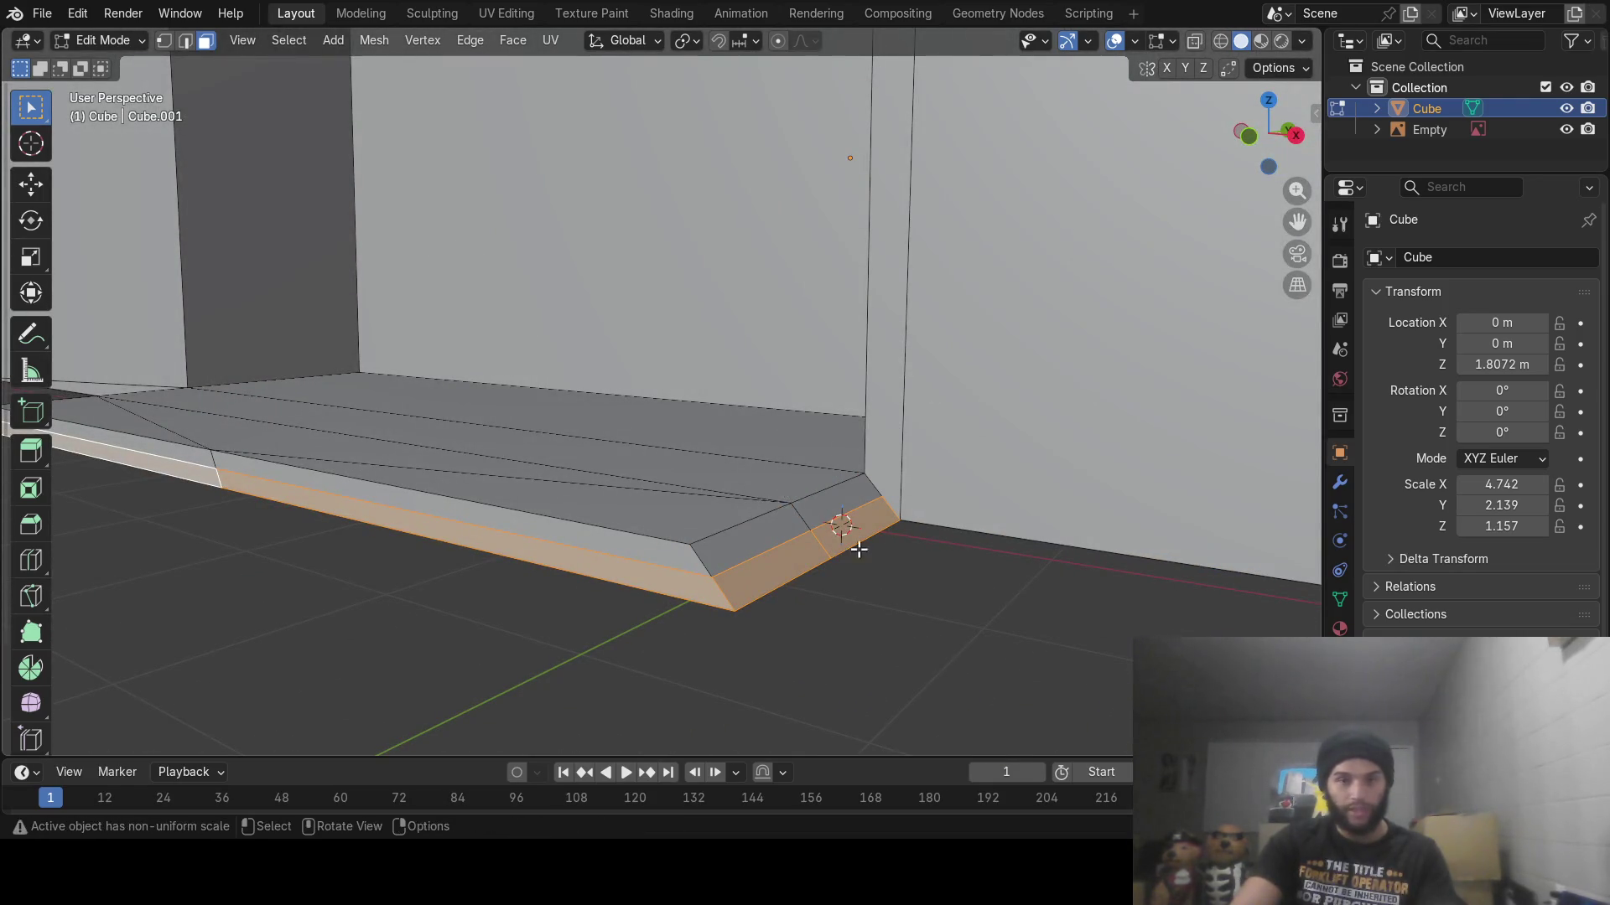
pyautogui.moveTo(859, 549)
pyautogui.mouseDown(button='middle')
pyautogui.moveTo(934, 564)
pyautogui.moveTo(715, 550)
pyautogui.moveTo(708, 618)
pyautogui.mouseUp(button='middle')
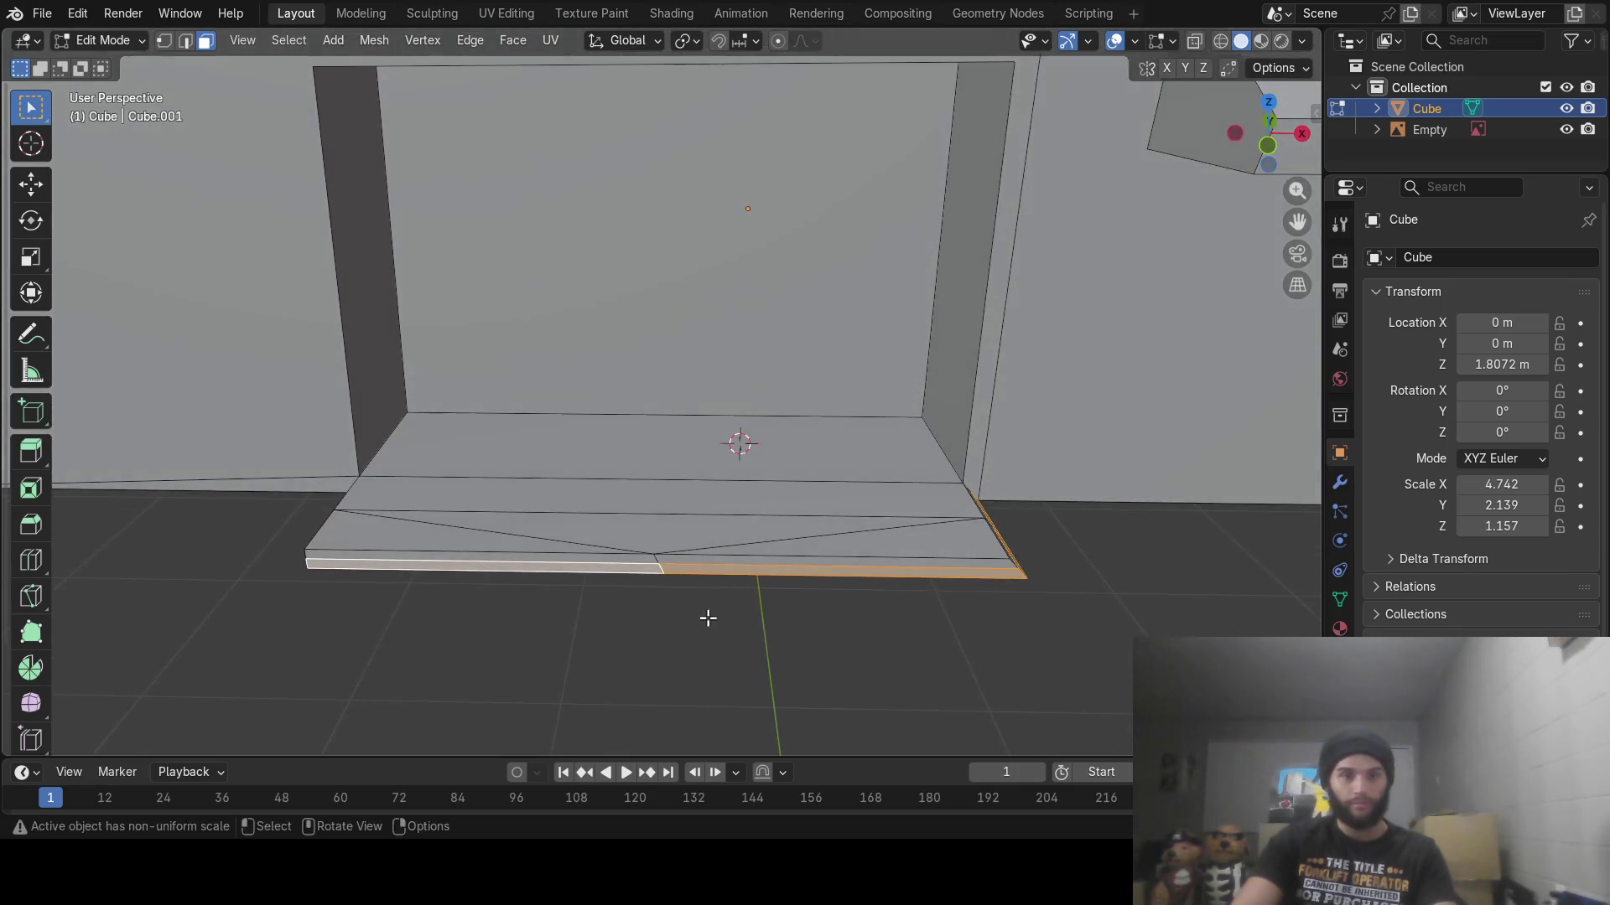
pyautogui.press('e')
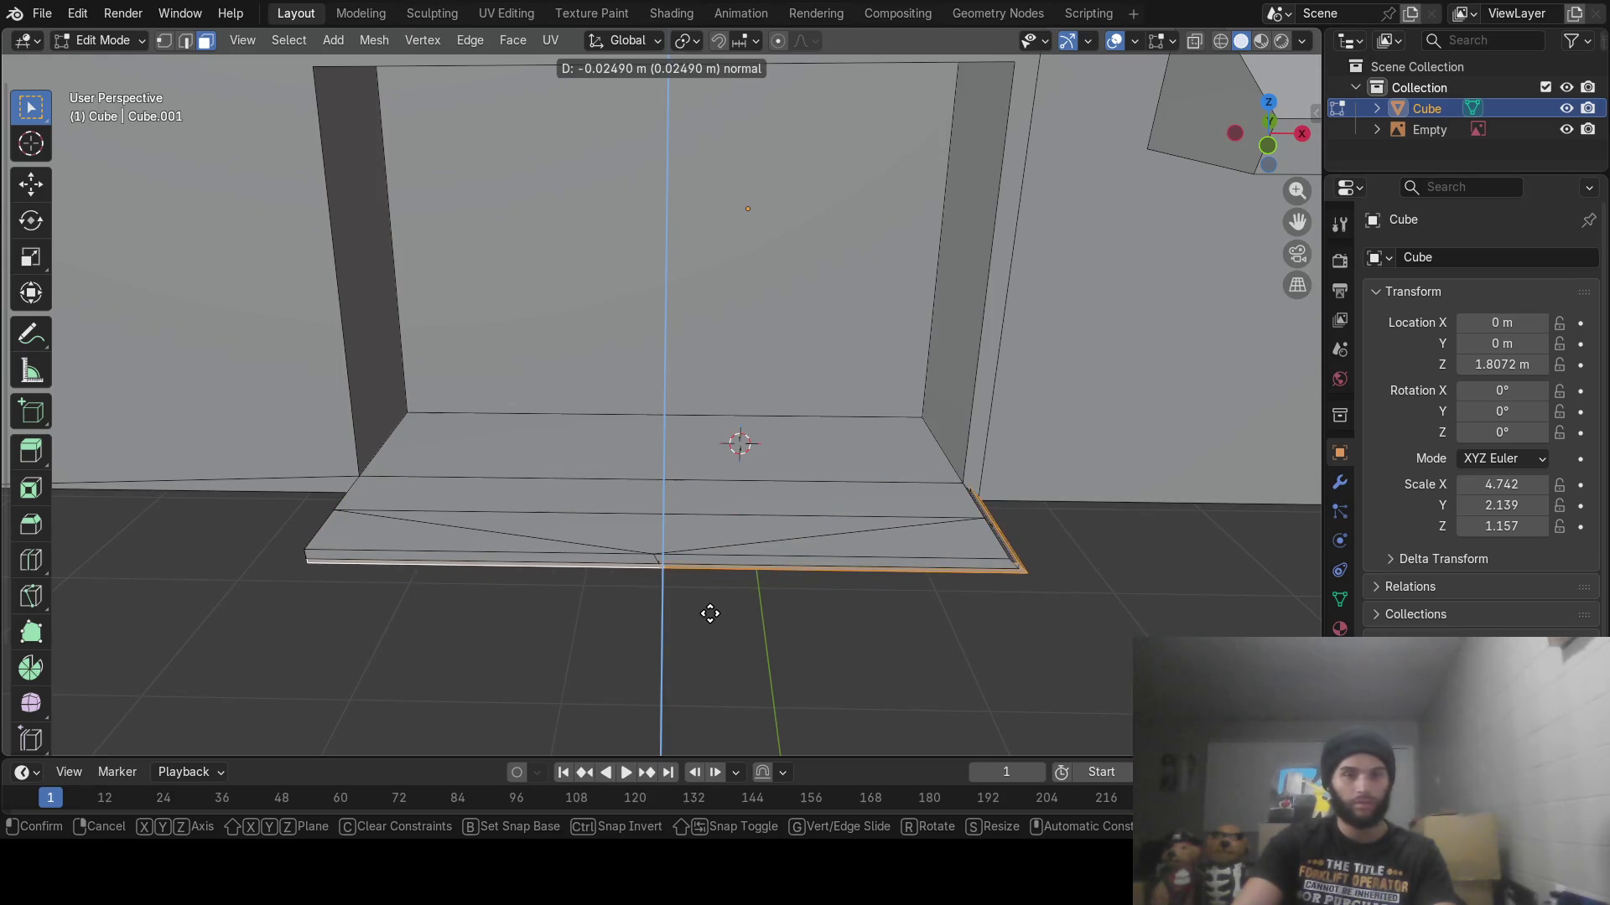
pyautogui.click(707, 632)
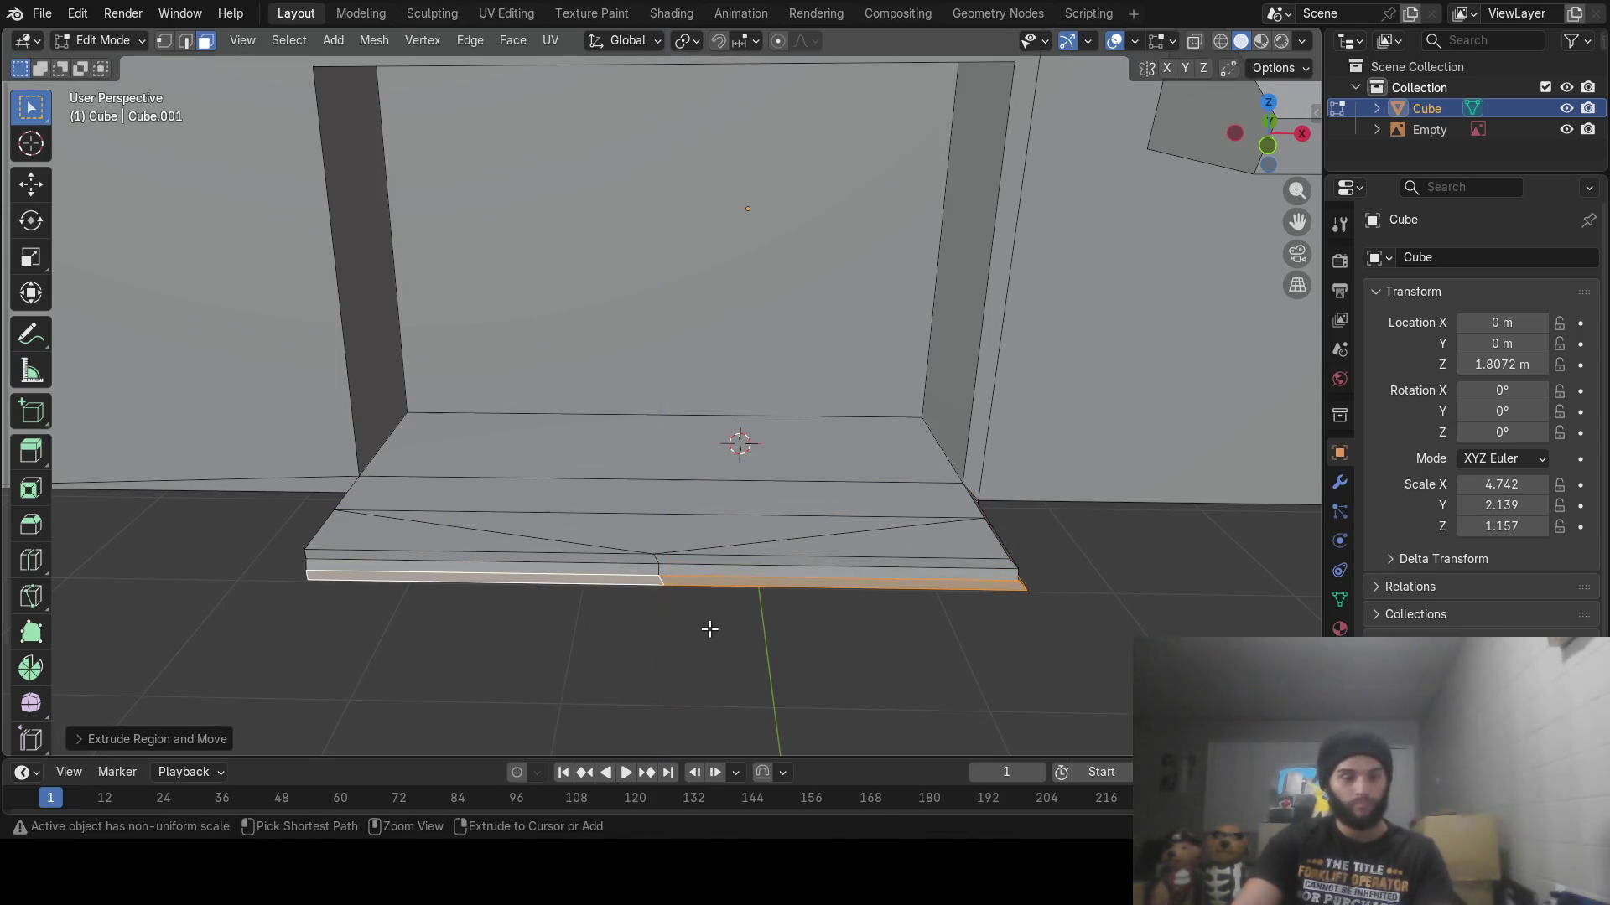
# Reselect faces around the slab corner so only the slab's end face is selected
pyautogui.moveTo(707, 632)
pyautogui.mouseDown(button='middle')
pyautogui.moveTo(662, 557)
pyautogui.moveTo(844, 582)
pyautogui.moveTo(740, 584)
pyautogui.mouseUp(button='middle')
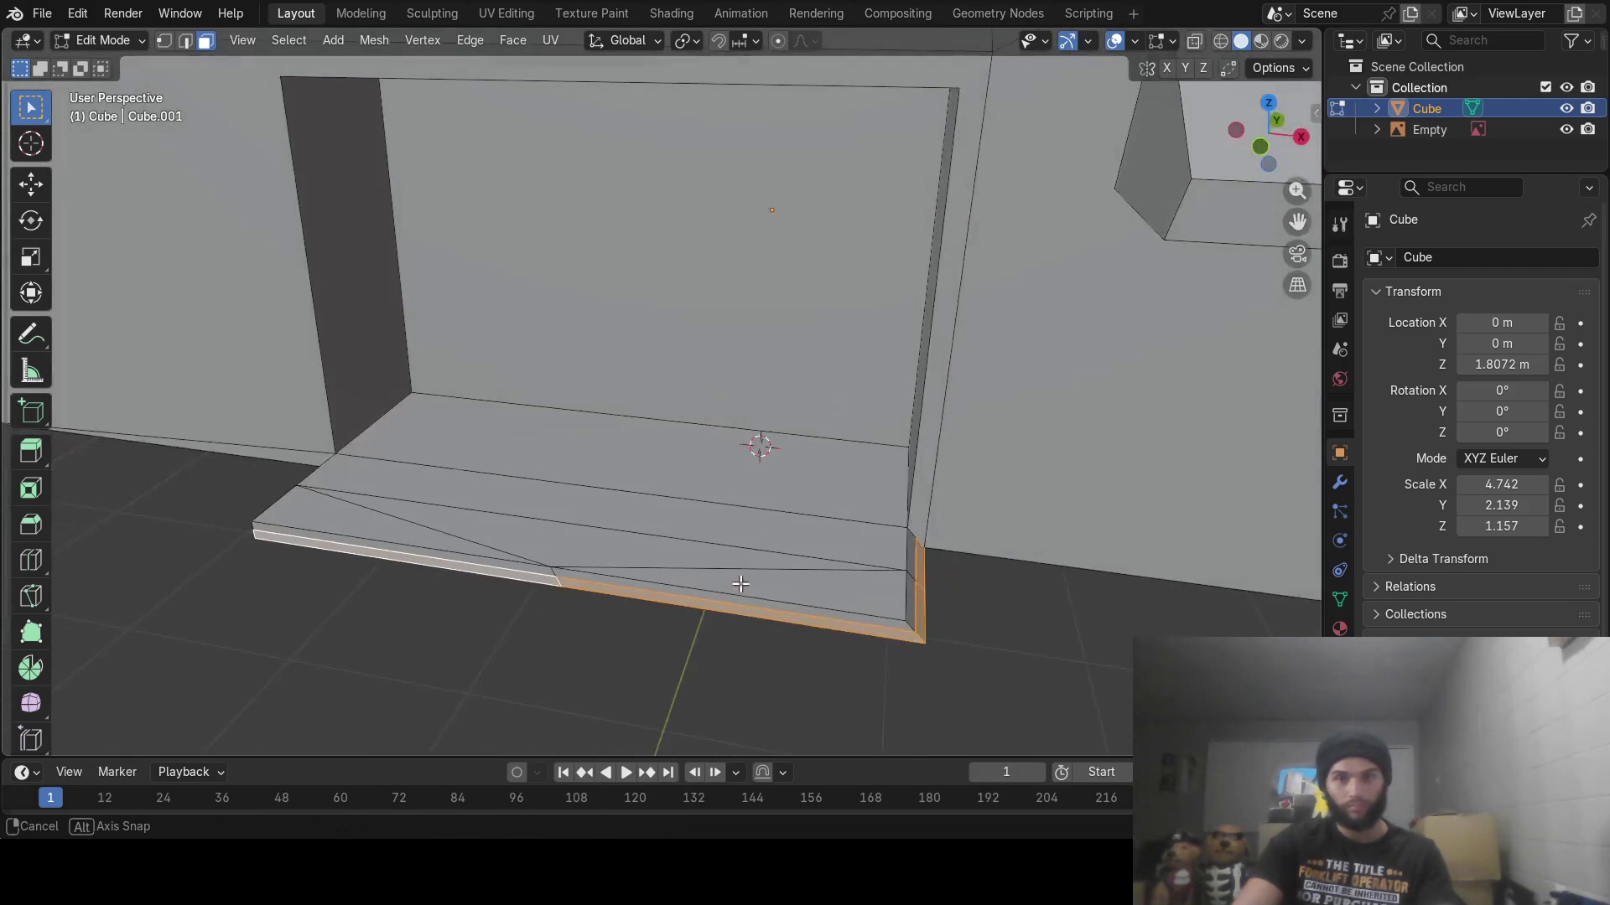
pyautogui.press('c')
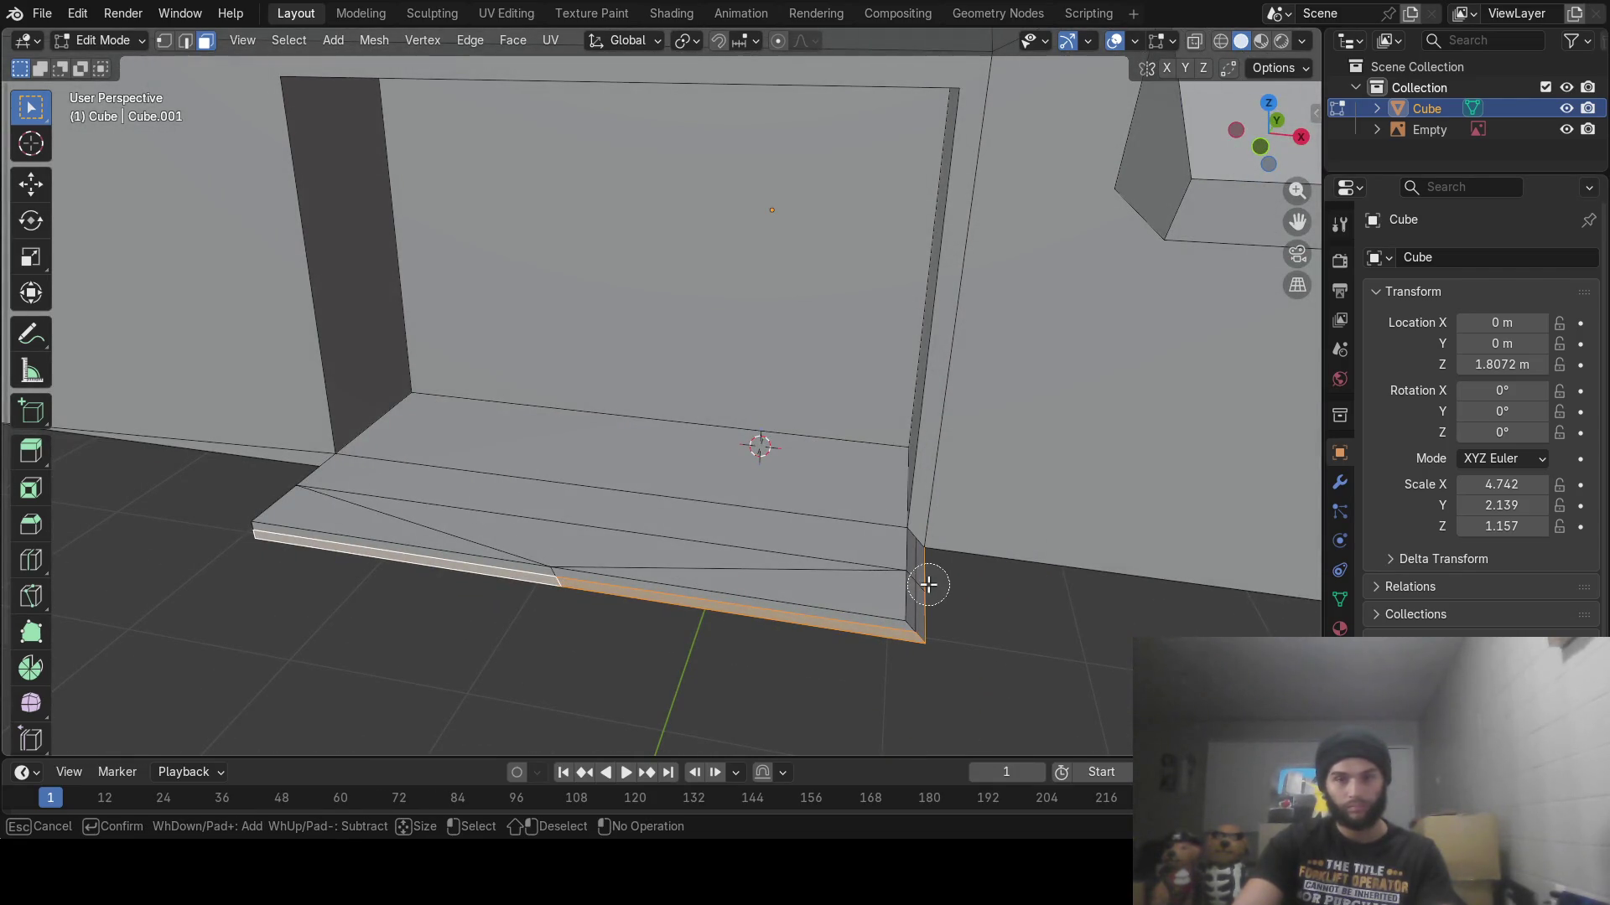
pyautogui.moveTo(928, 586)
pyautogui.mouseDown()
pyautogui.moveTo(755, 632)
pyautogui.moveTo(844, 647)
pyautogui.mouseUp()
pyautogui.rightClick(844, 646)
pyautogui.moveTo(845, 646)
pyautogui.mouseDown(button='middle')
pyautogui.moveTo(797, 539)
pyautogui.moveTo(803, 428)
pyautogui.moveTo(718, 280)
pyautogui.moveTo(557, 262)
pyautogui.moveTo(712, 409)
pyautogui.mouseUp(button='middle')
pyautogui.press('c')
pyautogui.rightClick(556, 261)
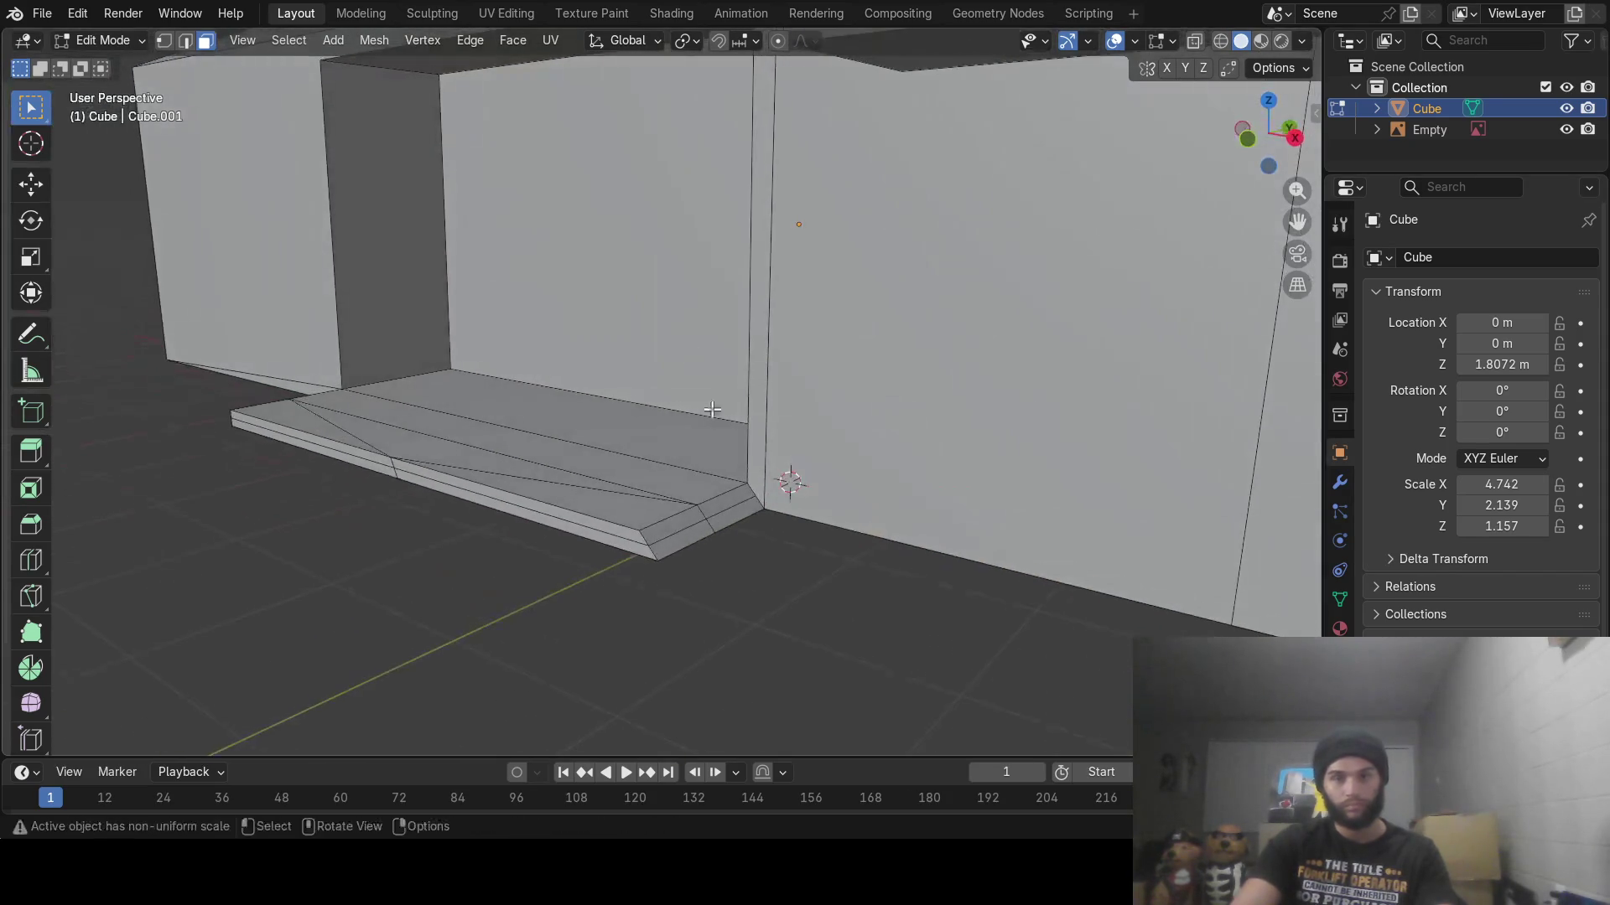
pyautogui.click(725, 519)
pyautogui.moveTo(783, 477)
pyautogui.mouseDown(button='middle')
pyautogui.moveTo(777, 532)
pyautogui.moveTo(923, 528)
pyautogui.mouseUp(button='middle')
# Tilt the slab's end face by rotating it about the global Y axis
pyautogui.press('r')
pyautogui.press('y')
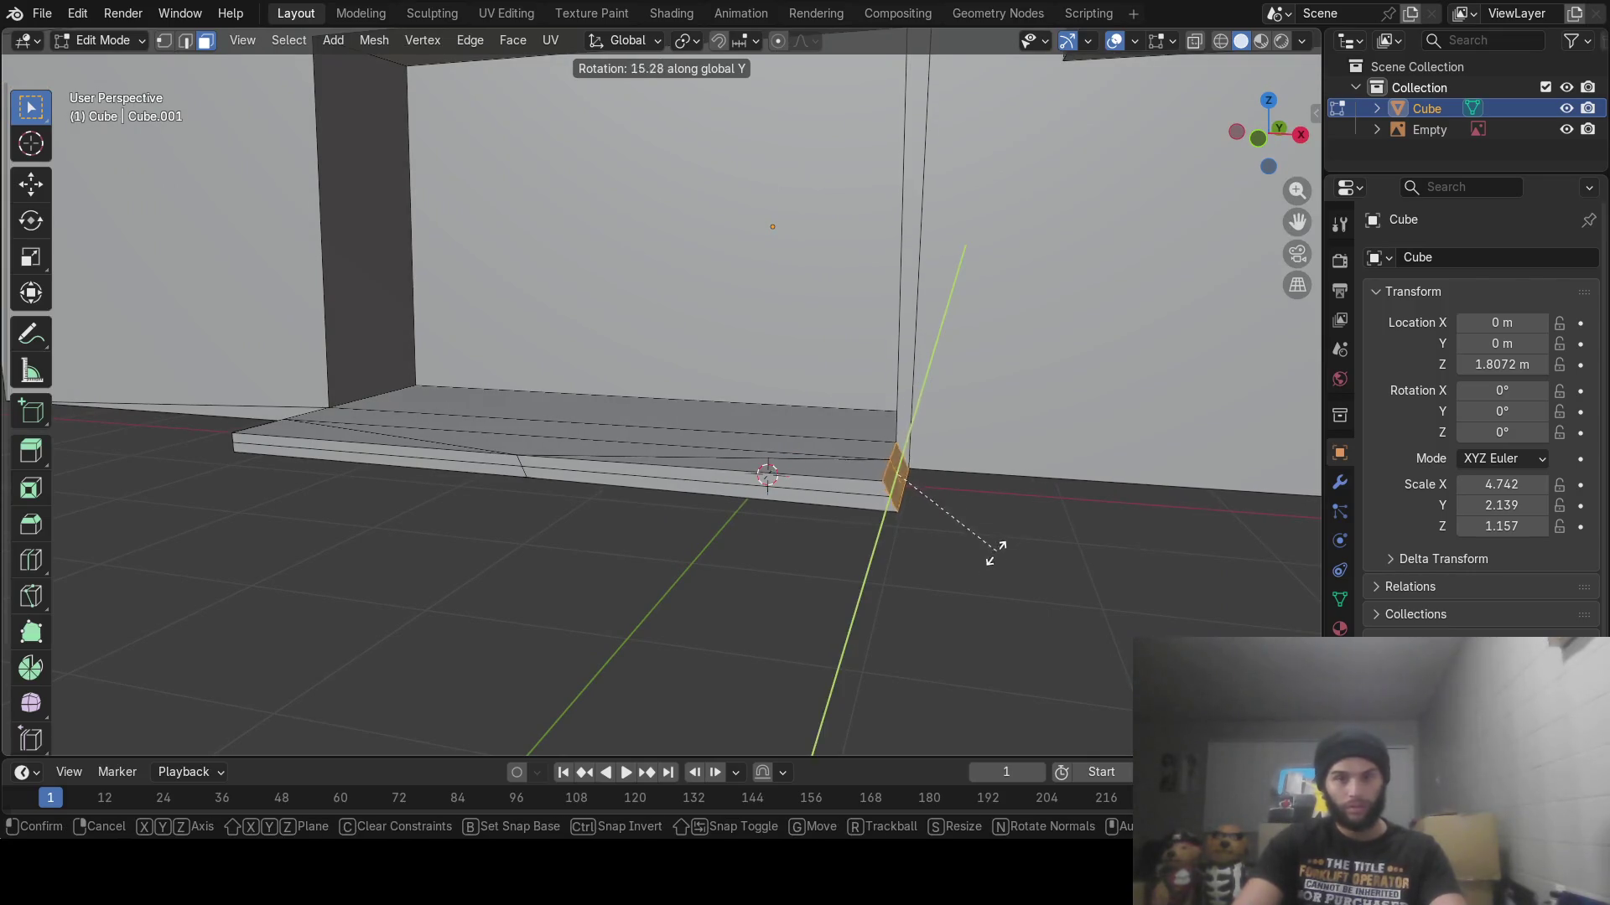
pyautogui.click(956, 570)
pyautogui.moveTo(953, 568); pyautogui.dragTo(894, 578, button='middle')
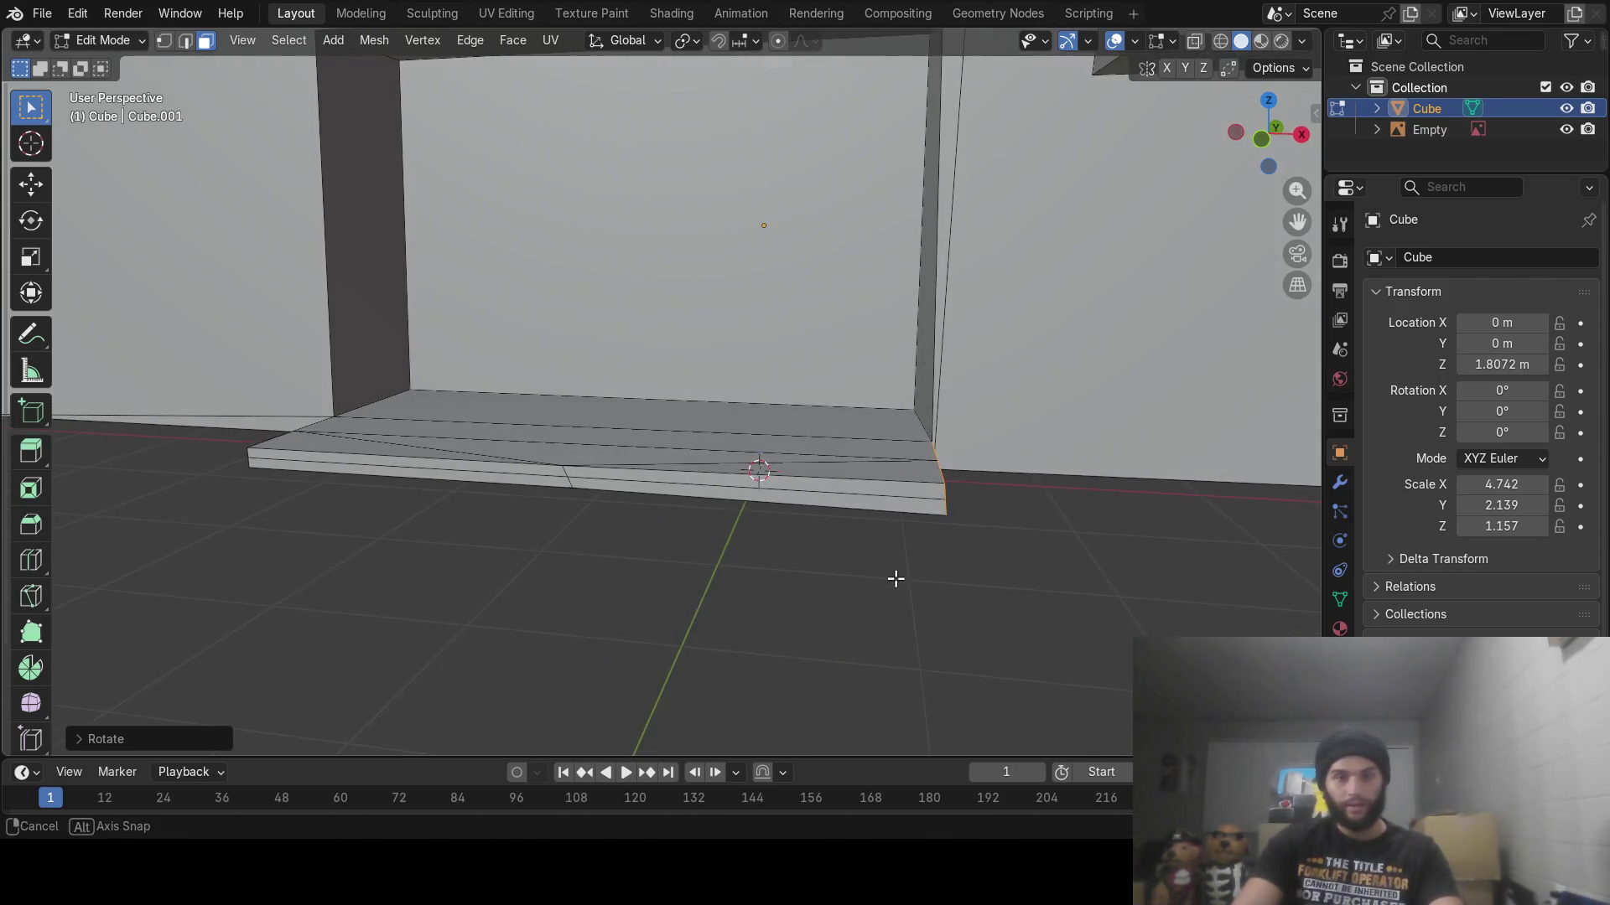
pyautogui.moveTo(980, 537)
pyautogui.mouseDown(button='middle')
pyautogui.moveTo(941, 546)
pyautogui.moveTo(900, 518)
pyautogui.mouseUp(button='middle')
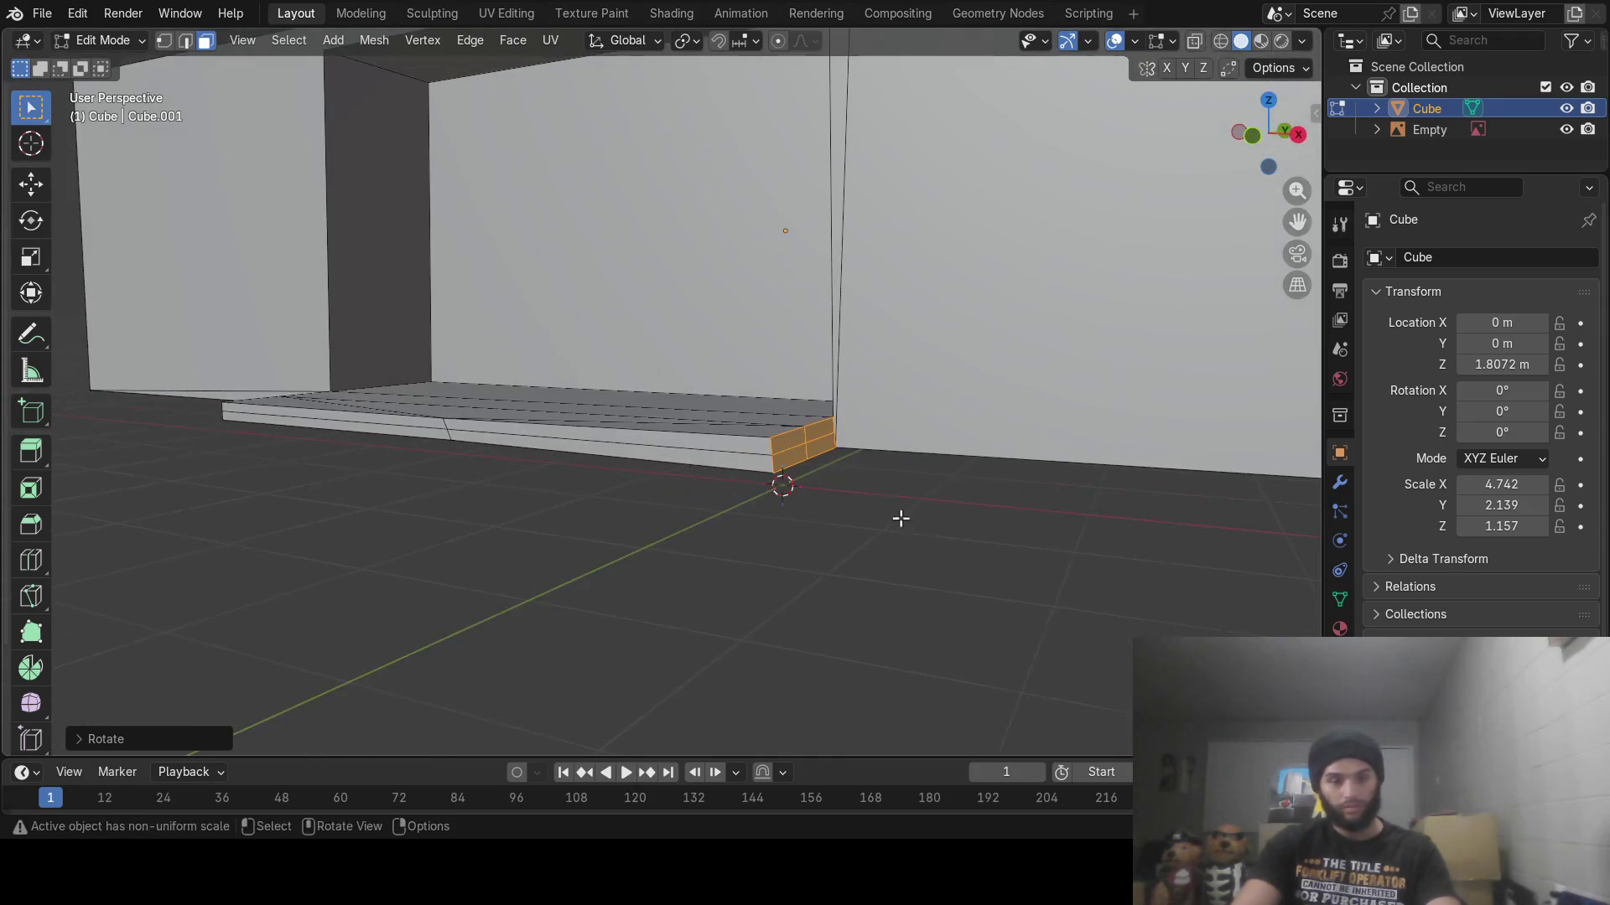
# Extrude the end face sideways past the right wall and lower it along Z
pyautogui.press('c')
pyautogui.keyDown('shift'); pyautogui.click(801, 423); pyautogui.keyUp('shift')
pyautogui.press('Escape')
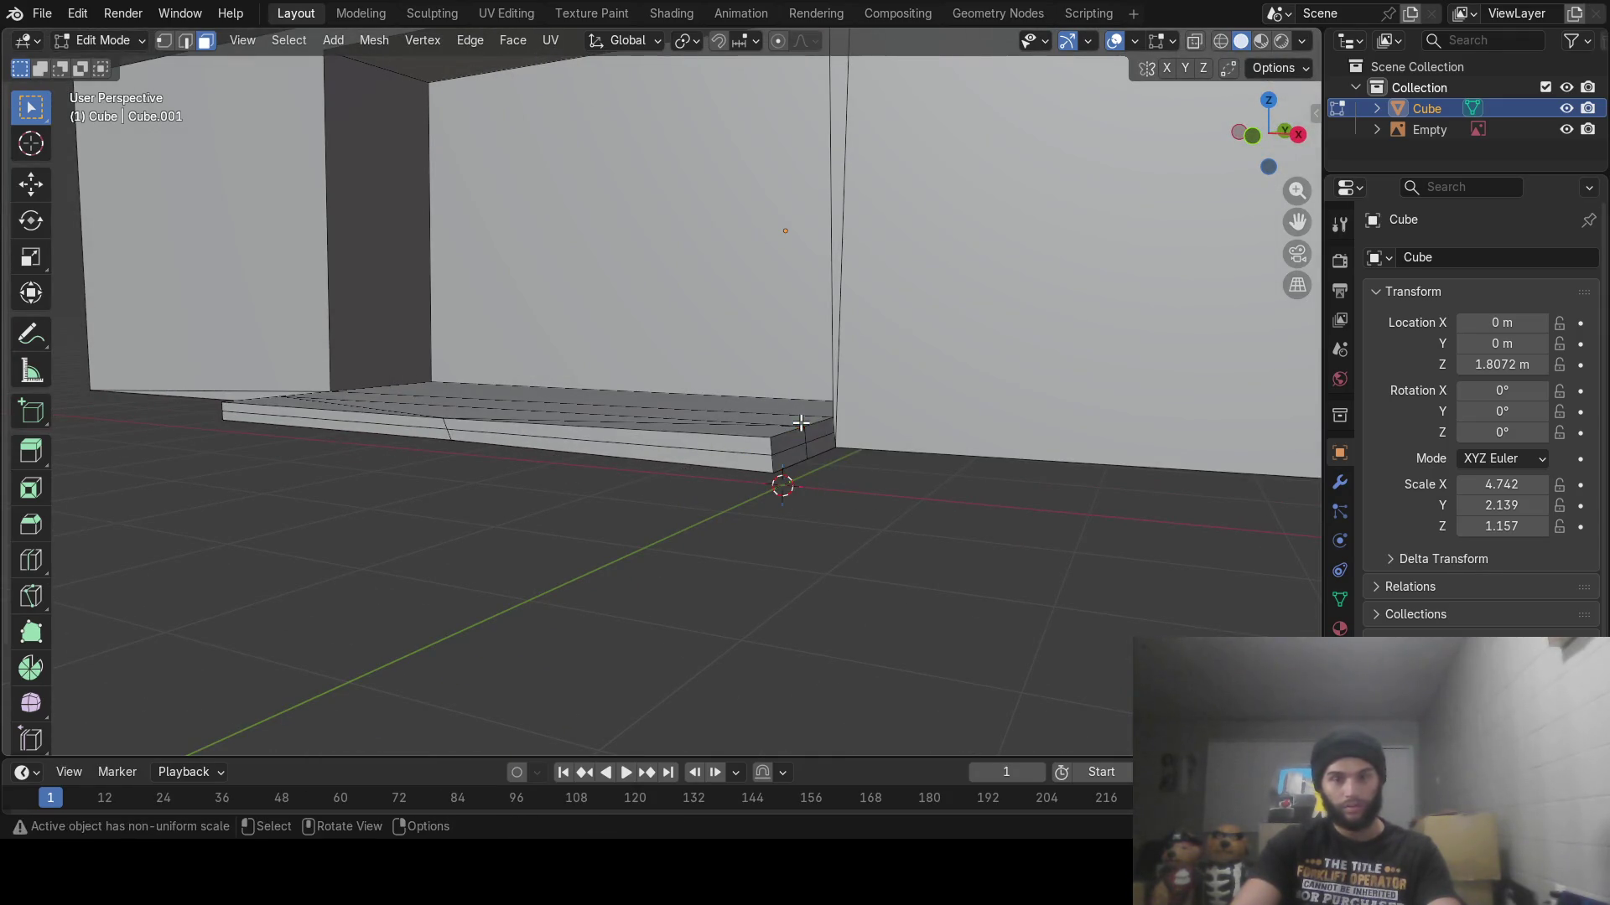
pyautogui.click(817, 471)
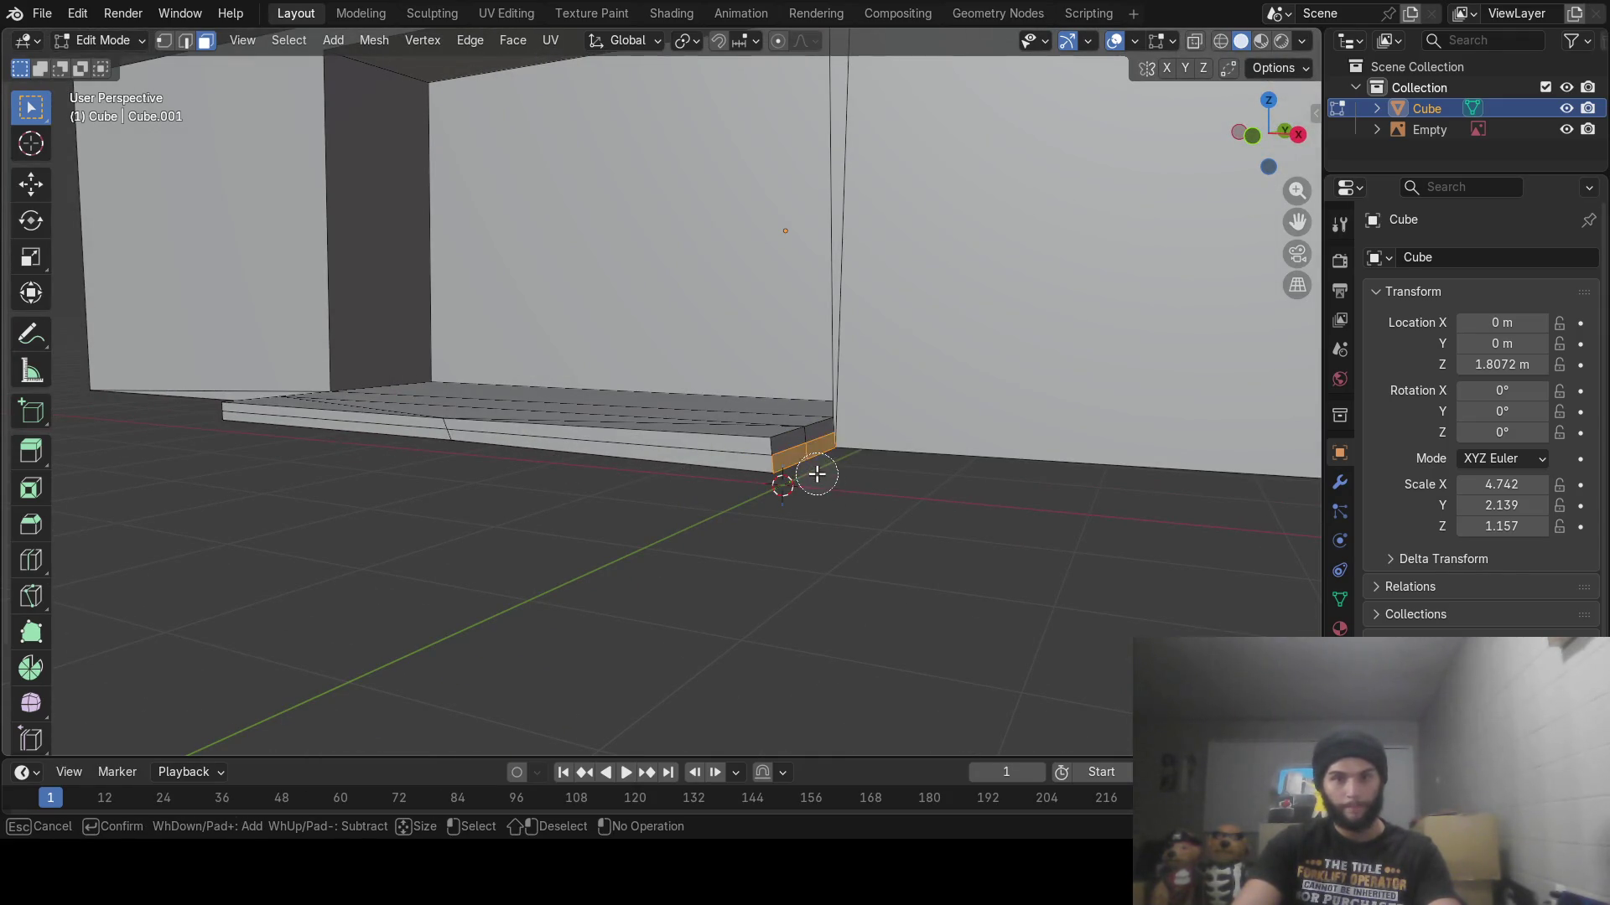
pyautogui.moveTo(819, 470)
pyautogui.mouseDown(button='middle')
pyautogui.moveTo(835, 442)
pyautogui.moveTo(852, 485)
pyautogui.mouseUp(button='middle')
pyautogui.press('e')
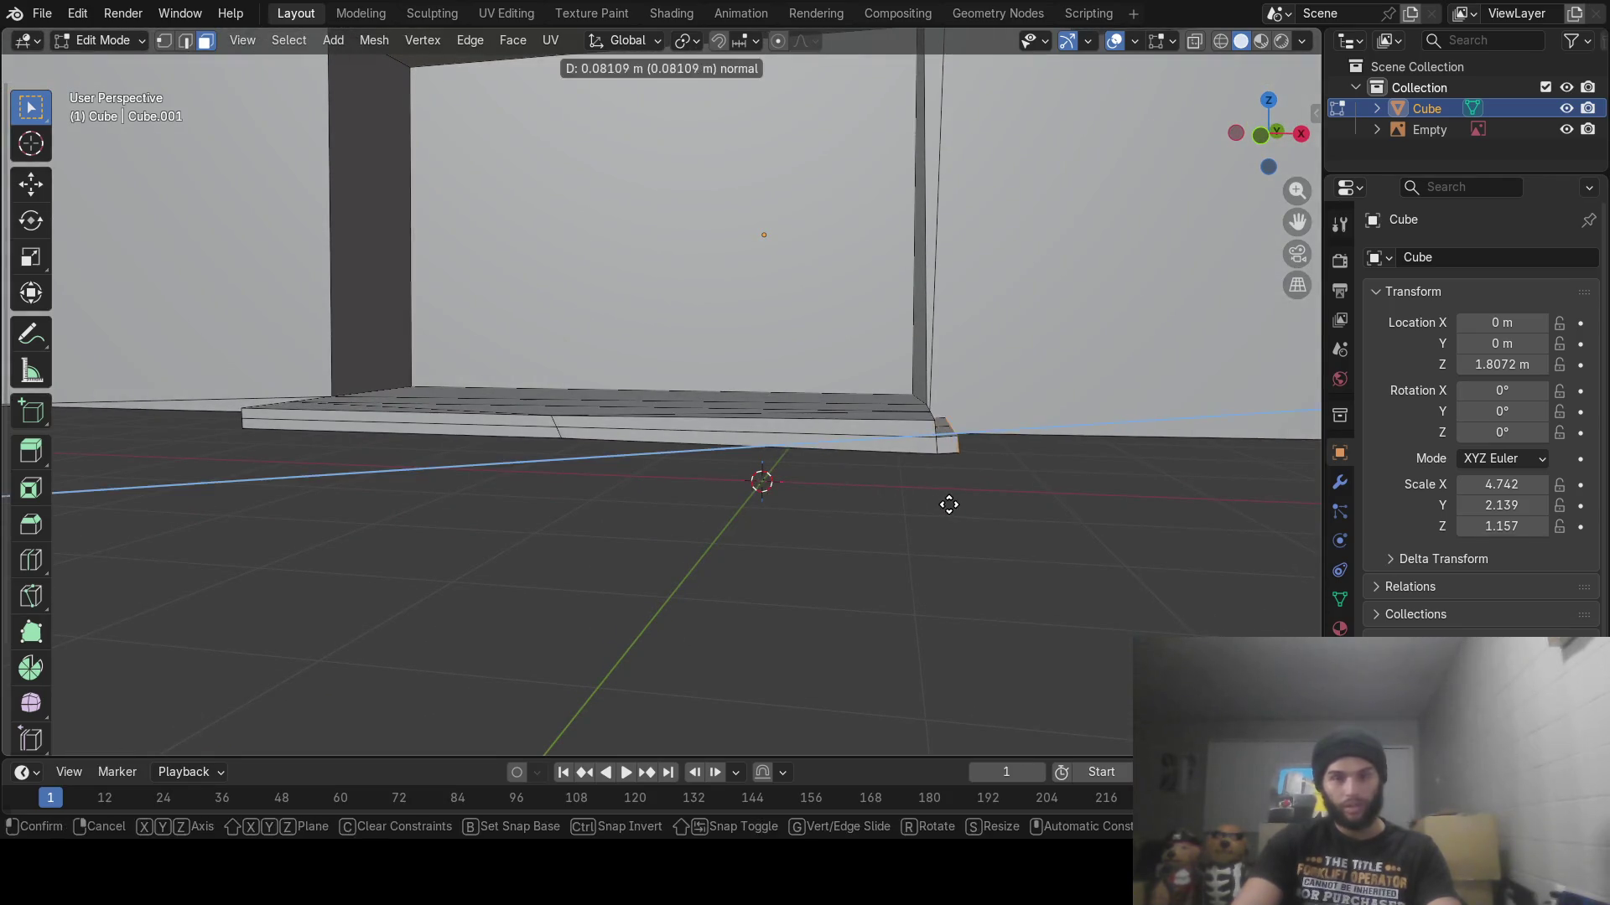
pyautogui.click(1015, 455)
pyautogui.press('g')
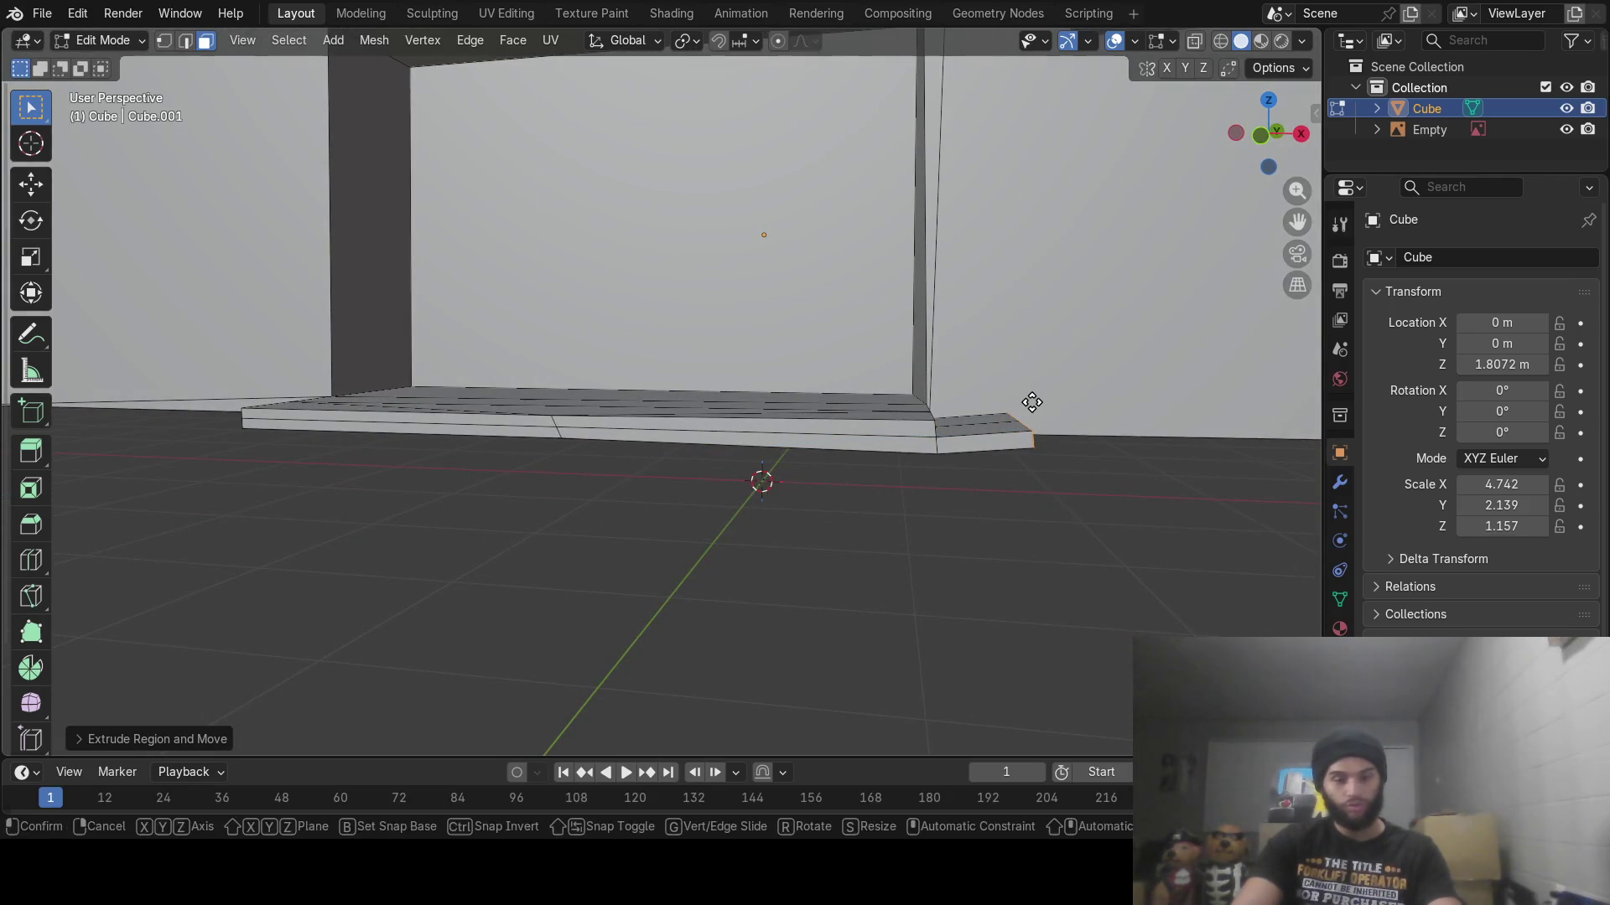
pyautogui.press('z')
pyautogui.click(1032, 410)
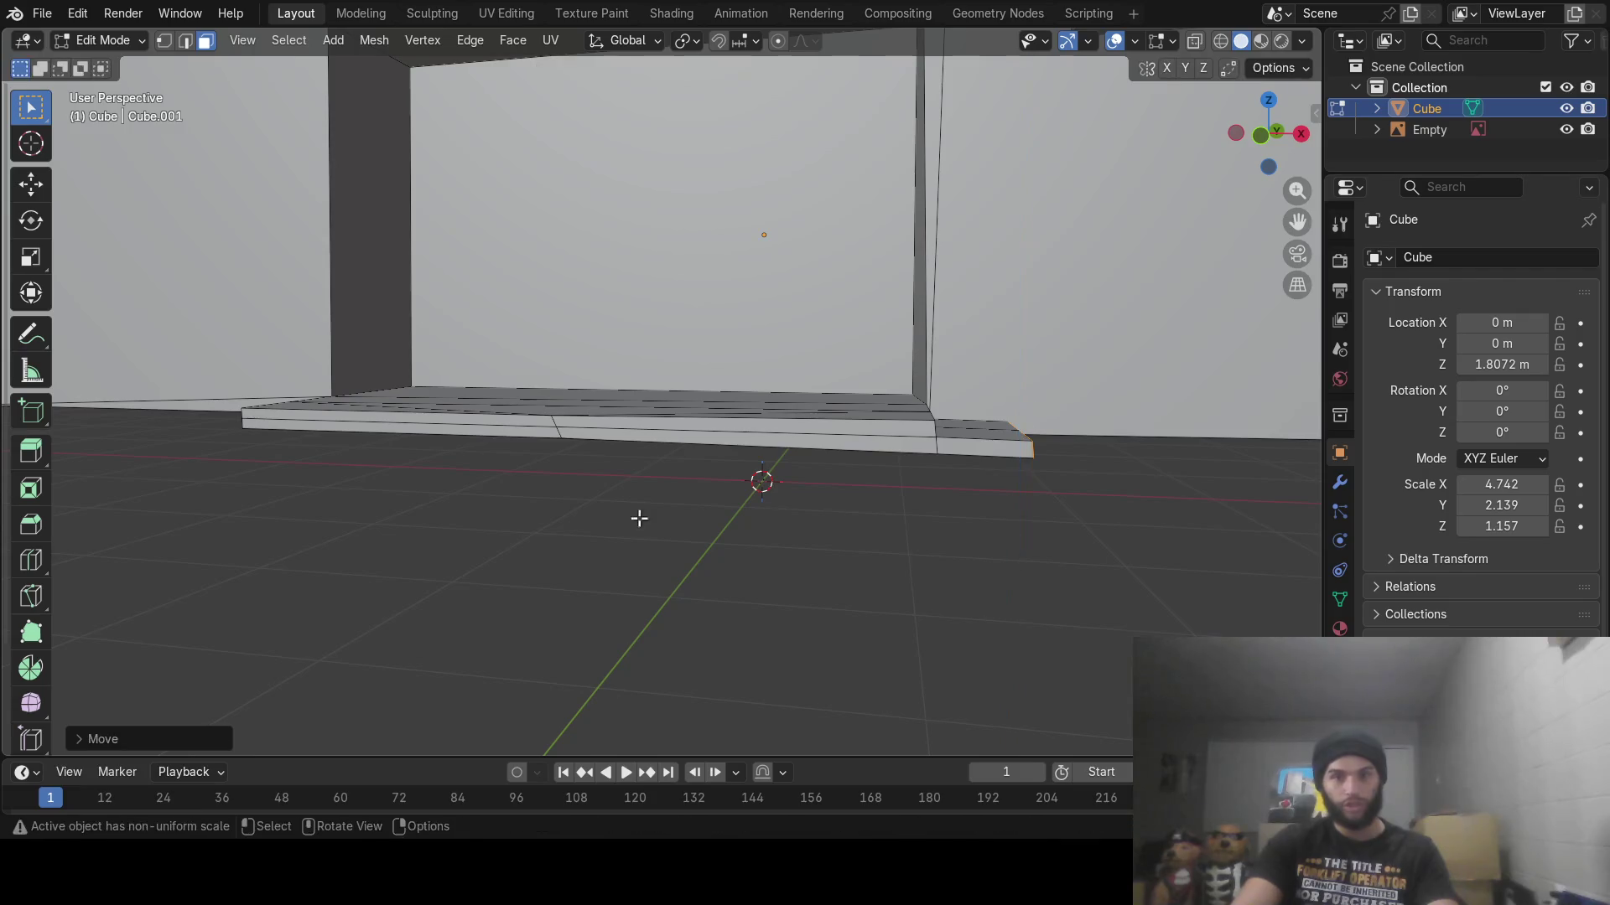
# Select the front edge and try a forward extrusion, then undo it
pyautogui.moveTo(640, 517); pyautogui.dragTo(575, 514, button='middle')
pyautogui.press('c')
pyautogui.moveTo(723, 457); pyautogui.dragTo(726, 439)
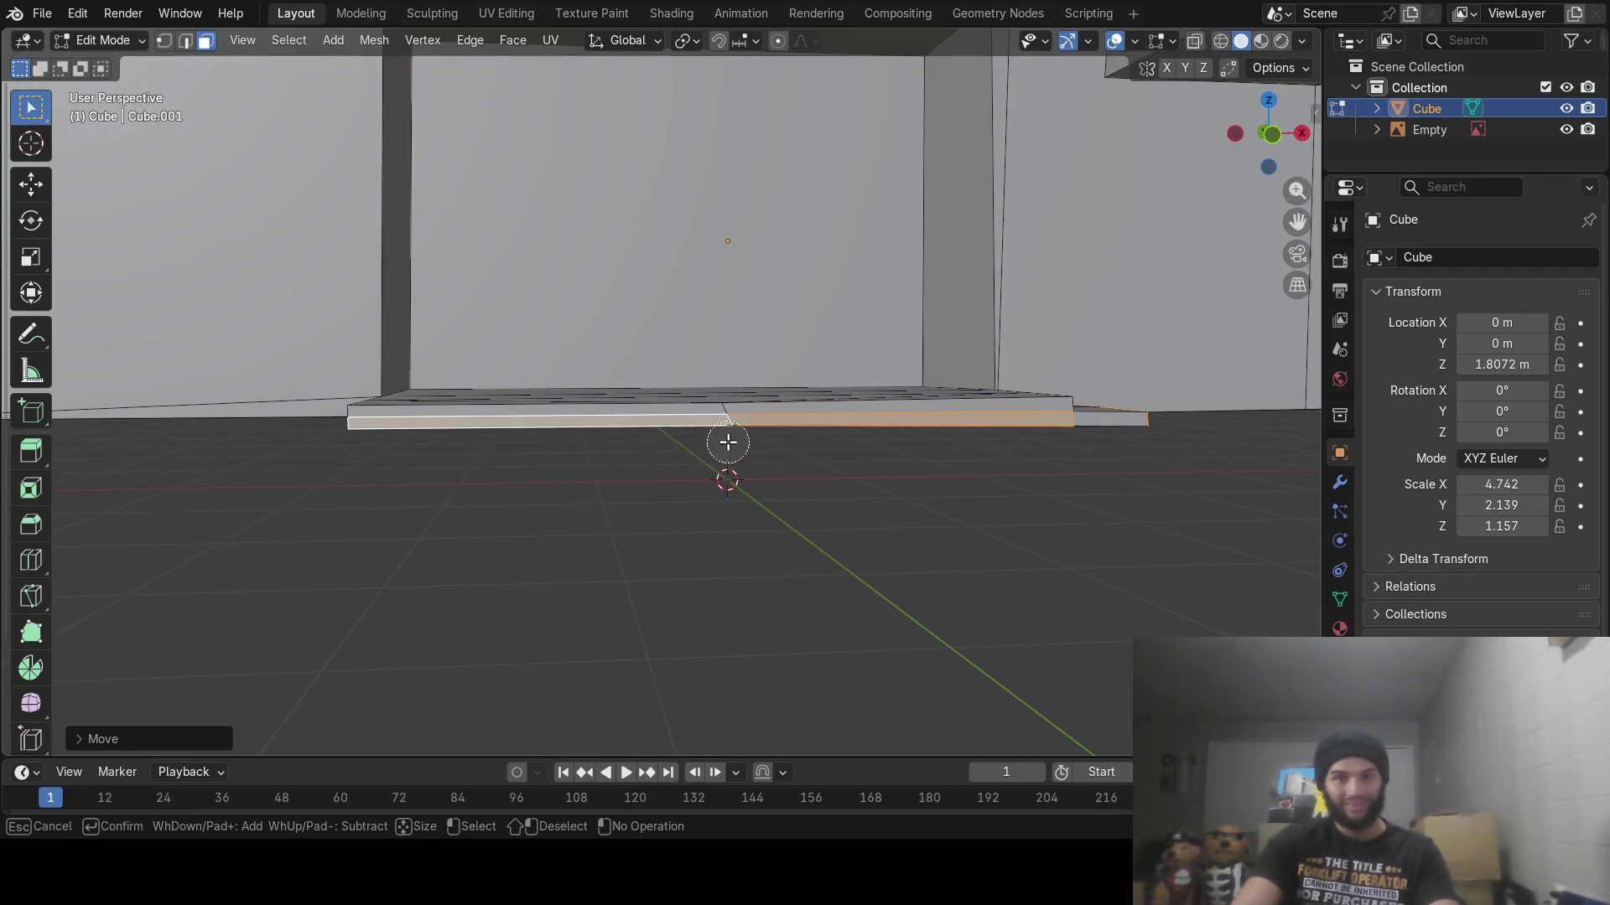
pyautogui.press('Escape')
pyautogui.moveTo(726, 439); pyautogui.dragTo(737, 537, button='middle')
pyautogui.press('e')
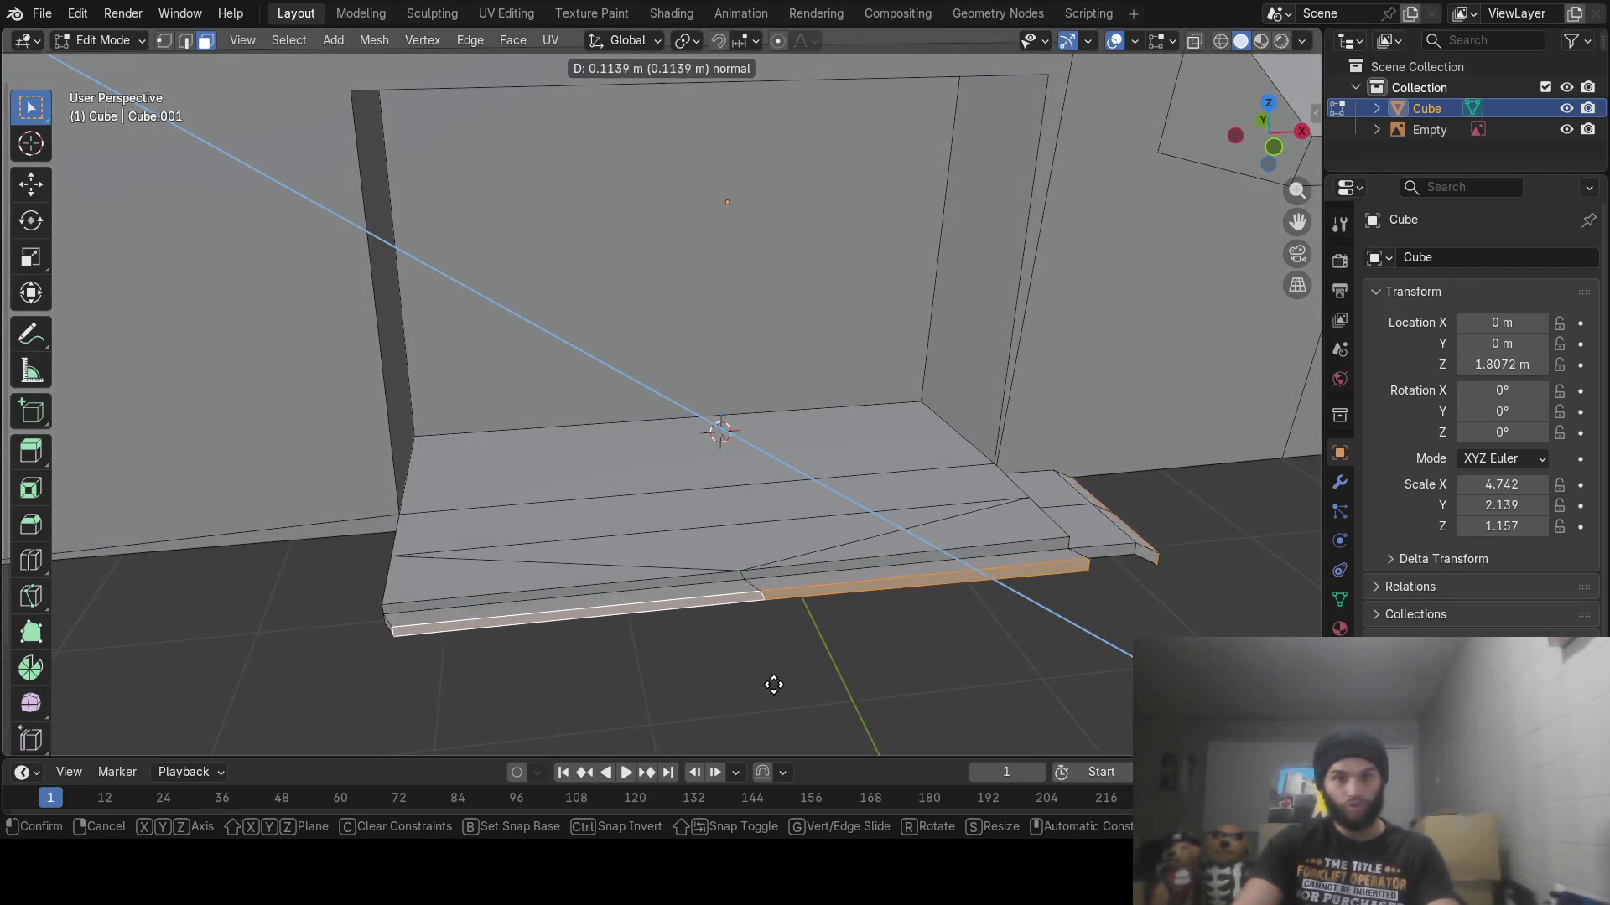
pyautogui.click(782, 695)
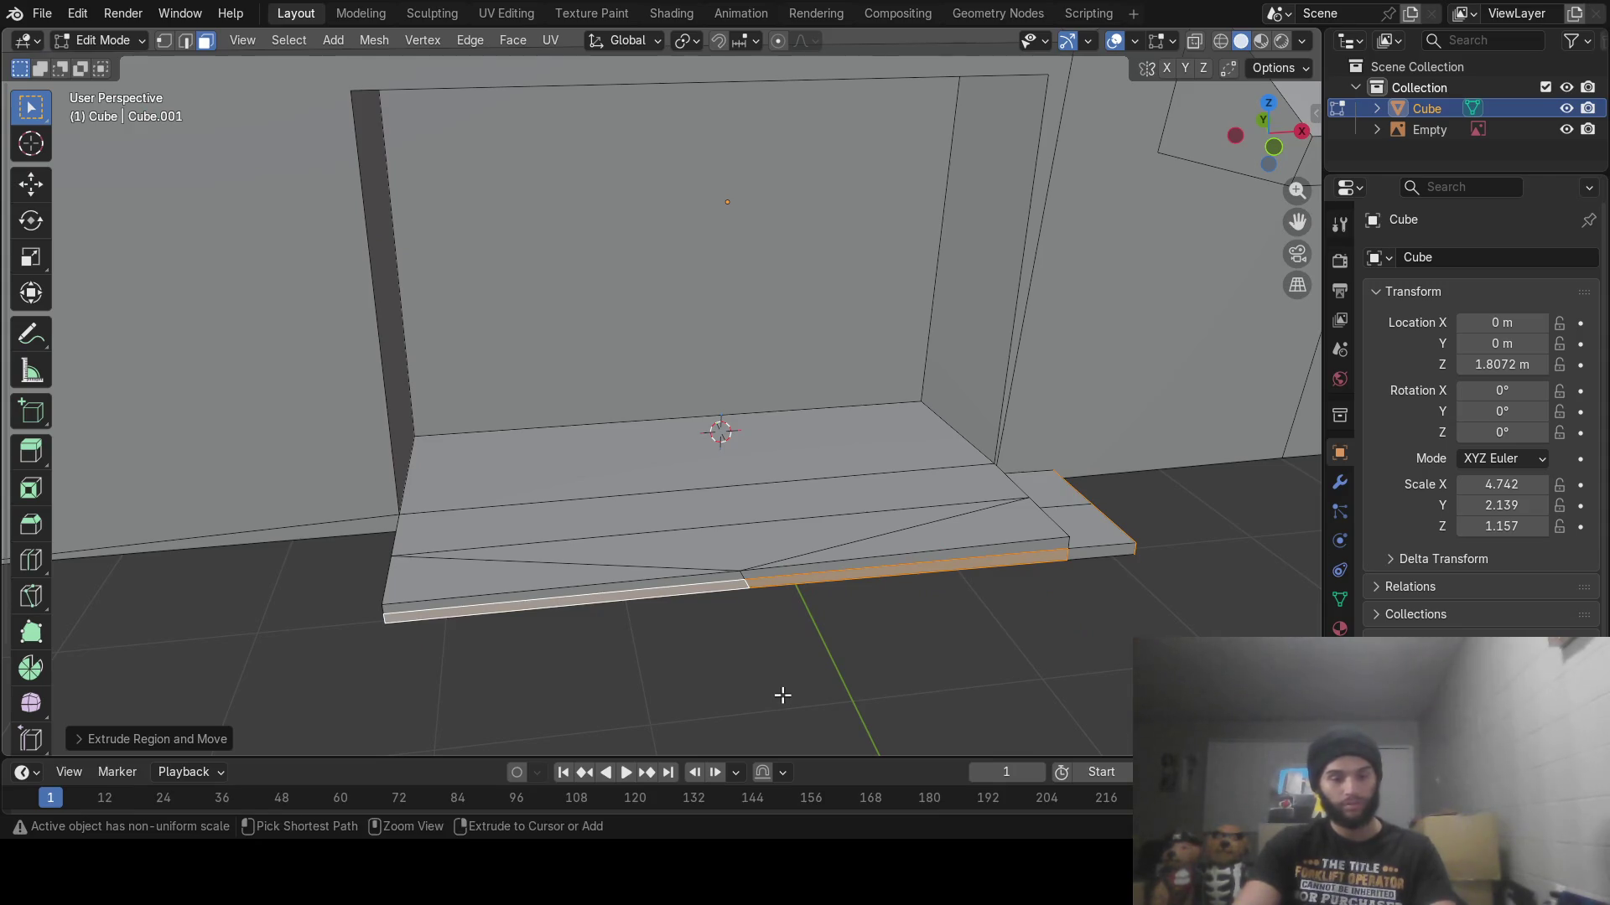
pyautogui.hotkey('ctrl', 'z')
# Extrude the doorstep's front faces forward into a new lower step, then clear the selection
pyautogui.moveTo(836, 612)
pyautogui.mouseDown(button='middle')
pyautogui.moveTo(758, 442)
pyautogui.moveTo(1017, 669)
pyautogui.moveTo(830, 567)
pyautogui.mouseUp(button='middle')
pyautogui.press('c')
pyautogui.moveTo(679, 478)
pyautogui.mouseDown(button='middle')
pyautogui.moveTo(611, 413)
pyautogui.moveTo(707, 488)
pyautogui.mouseUp(button='middle')
pyautogui.press('Escape')
pyautogui.press('e')
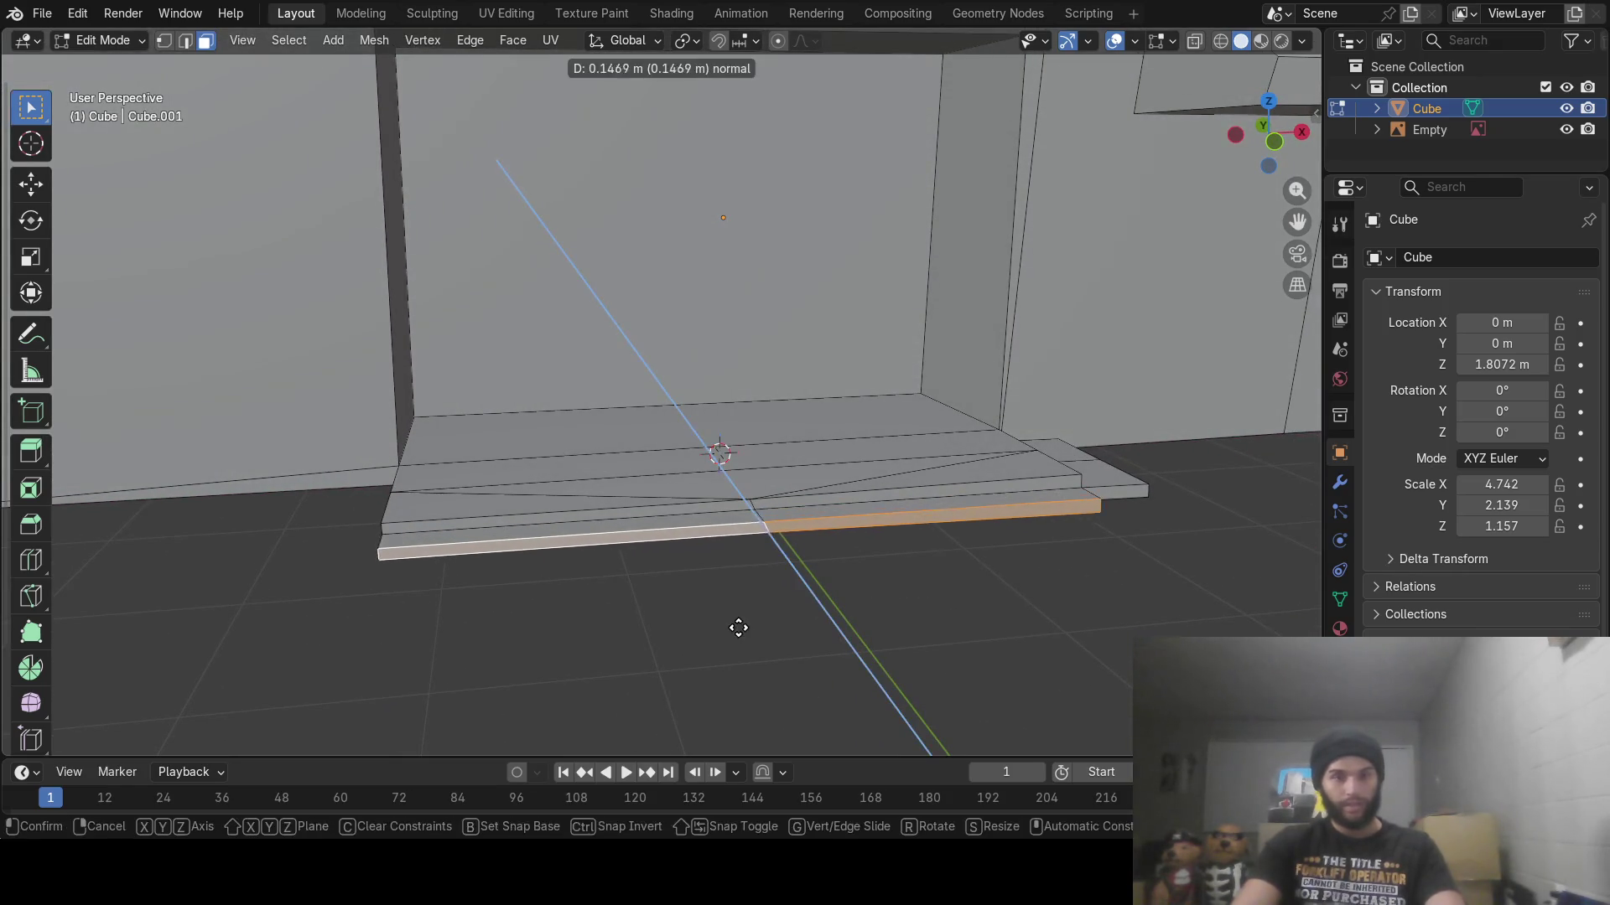
pyautogui.click(731, 640)
pyautogui.moveTo(730, 640)
pyautogui.mouseDown(button='middle')
pyautogui.moveTo(751, 561)
pyautogui.moveTo(856, 511)
pyautogui.mouseUp(button='middle')
pyautogui.click(872, 505)
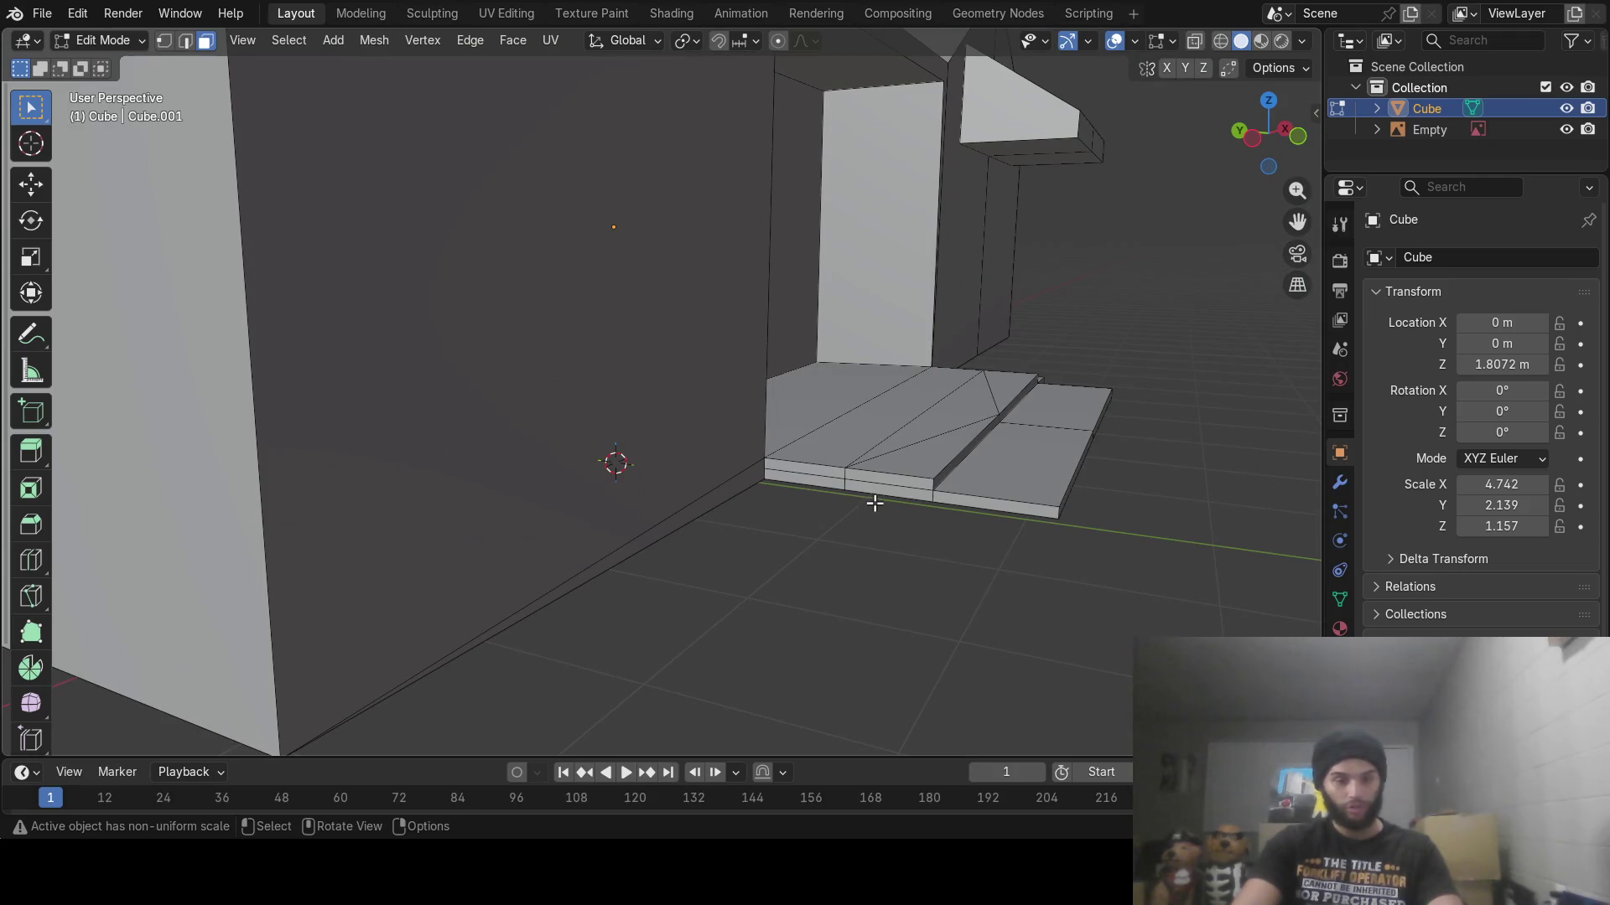
# Select the steps' front strip and extrude it vertically along Z
pyautogui.press('c')
pyautogui.moveTo(863, 496)
pyautogui.mouseDown()
pyautogui.moveTo(848, 504)
pyautogui.moveTo(967, 525)
pyautogui.mouseUp()
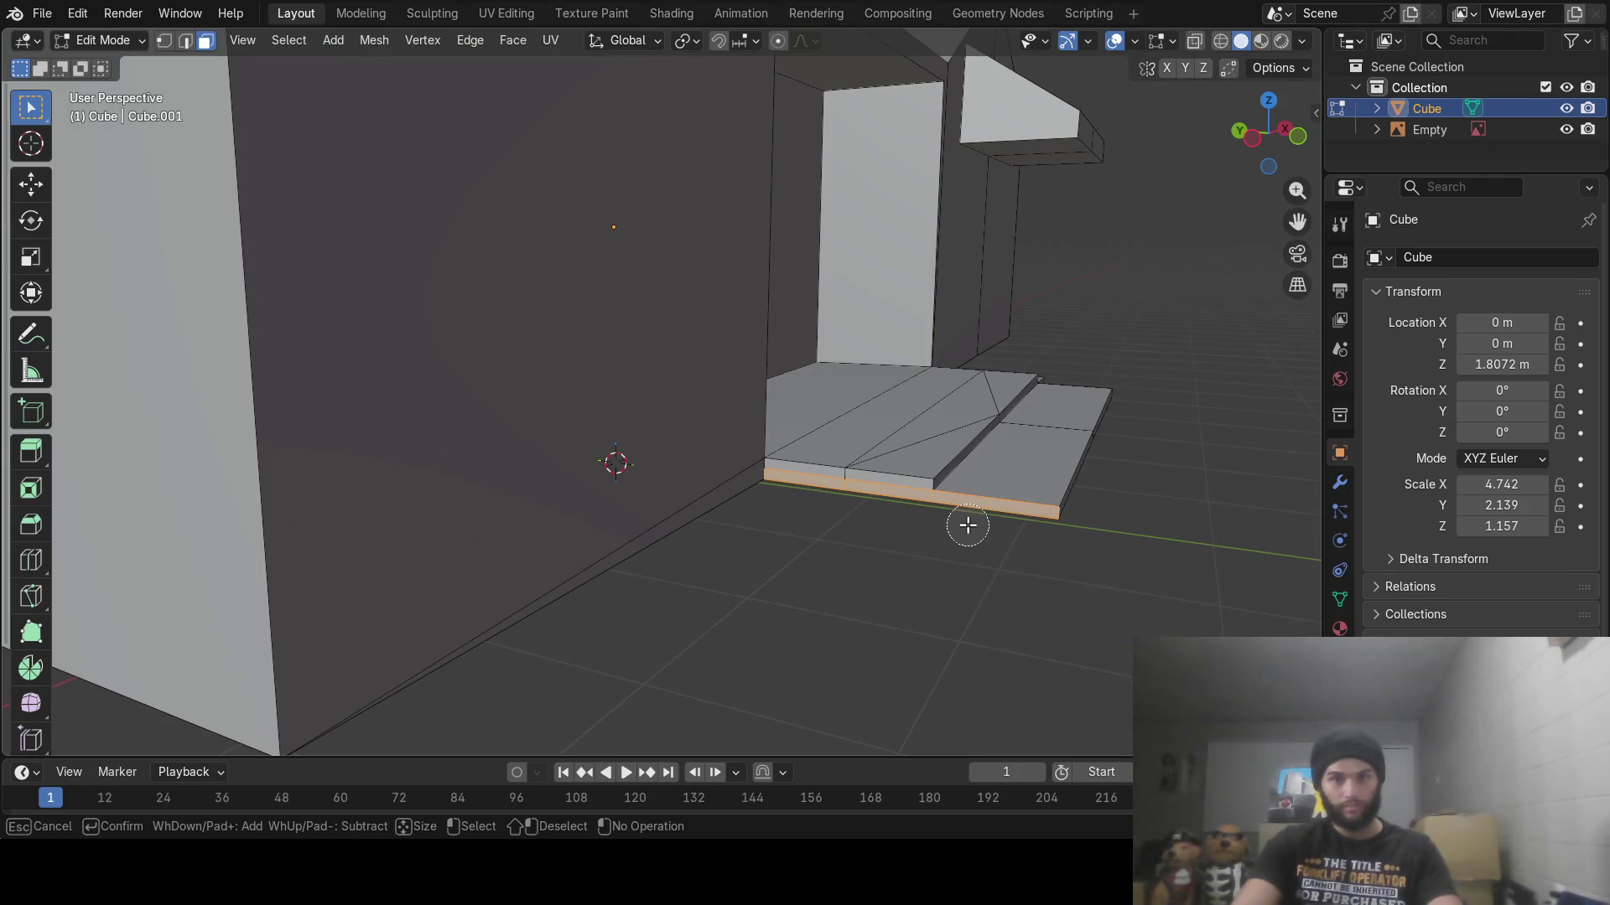
pyautogui.rightClick(968, 525)
pyautogui.moveTo(967, 524); pyautogui.dragTo(621, 595, button='middle')
pyautogui.press('e')
pyautogui.press('z')
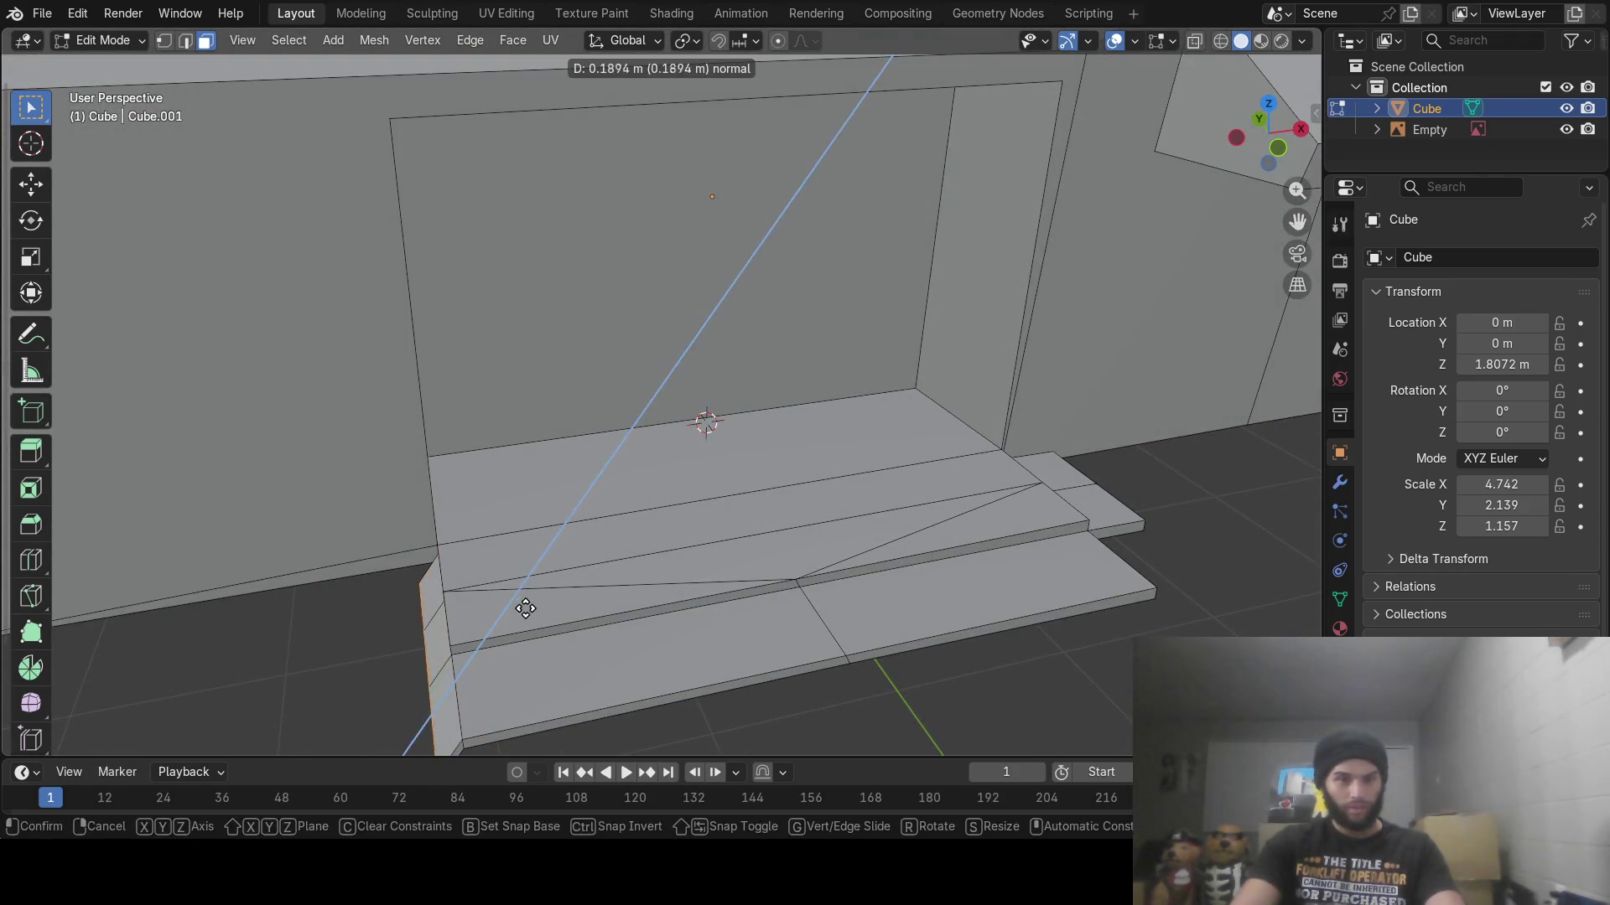
pyautogui.click(452, 617)
pyautogui.moveTo(453, 617)
pyautogui.mouseDown(button='middle')
pyautogui.moveTo(563, 453)
pyautogui.moveTo(597, 461)
pyautogui.mouseUp(button='middle')
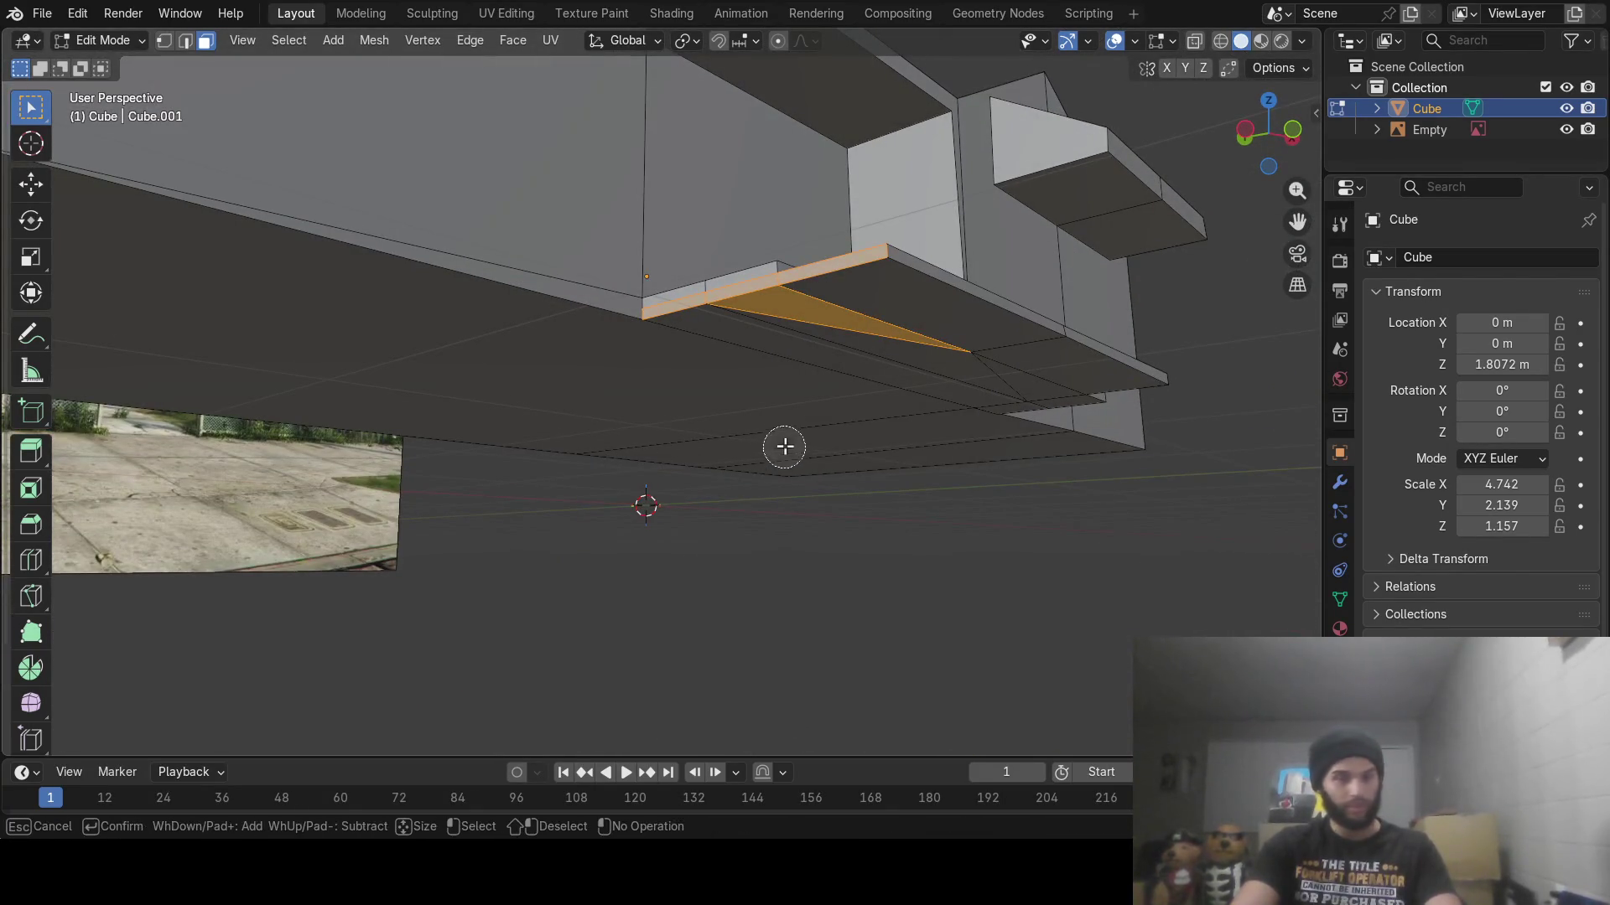
# Deselect the triangular face and extrude the front-left step edge into new faces
pyautogui.click(819, 334)
pyautogui.moveTo(819, 334); pyautogui.dragTo(748, 541, button='middle')
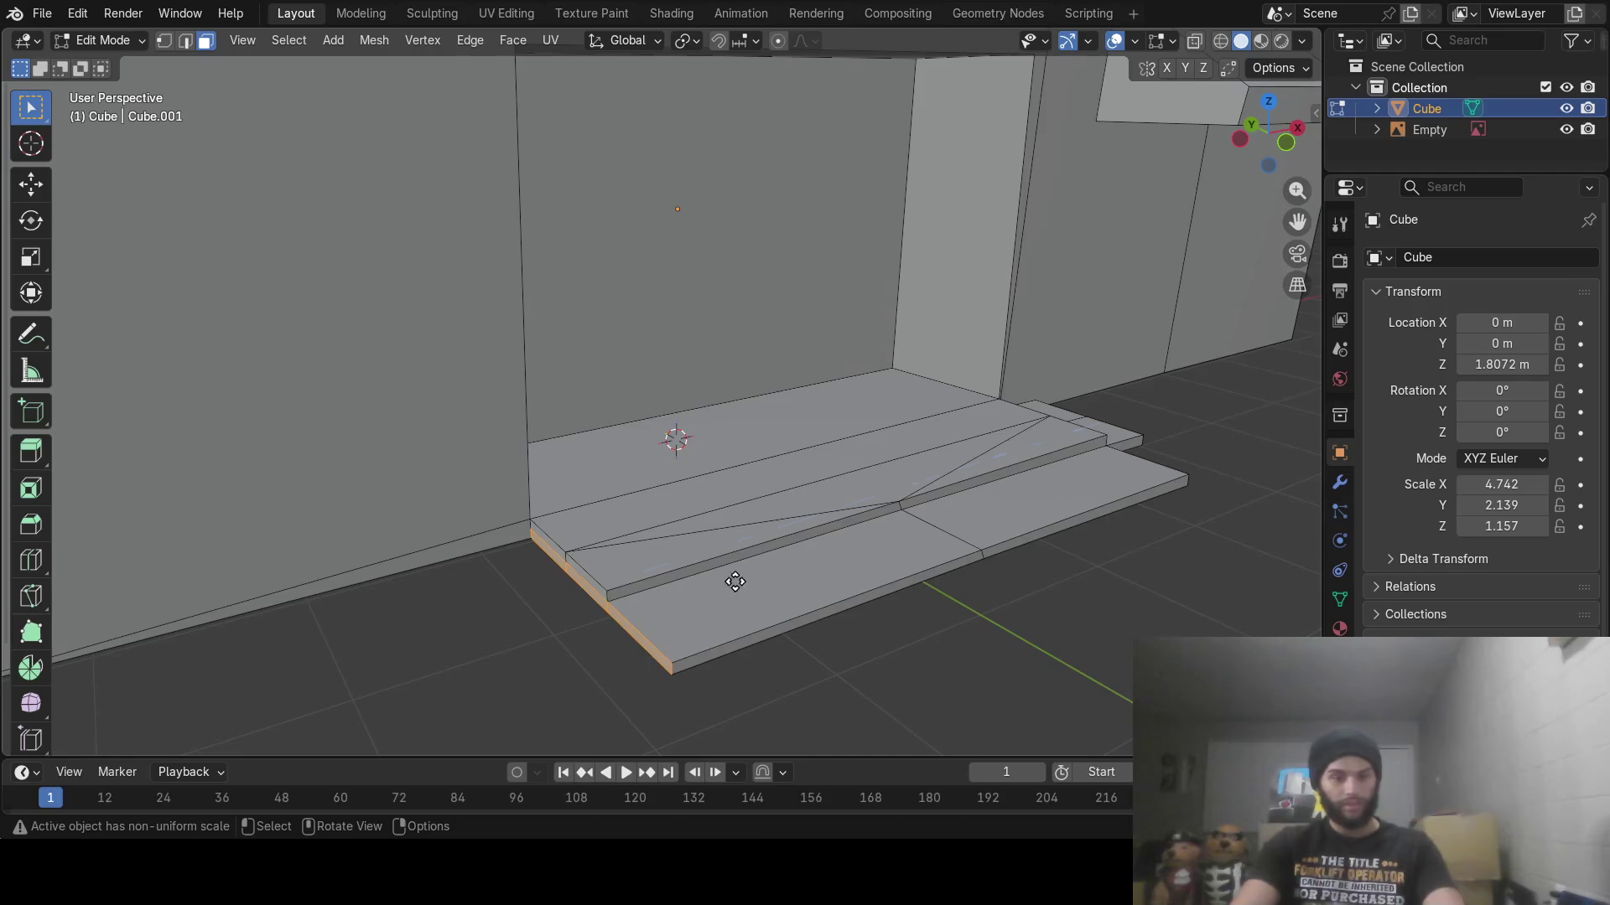
pyautogui.press('e')
pyautogui.click(643, 619)
pyautogui.moveTo(644, 618)
pyautogui.mouseDown(button='middle')
pyautogui.moveTo(688, 611)
pyautogui.moveTo(704, 668)
pyautogui.moveTo(679, 536)
pyautogui.moveTo(798, 529)
pyautogui.mouseUp(button='middle')
pyautogui.scroll(-6, 688, 611)
pyautogui.scroll(5, 839, 541)
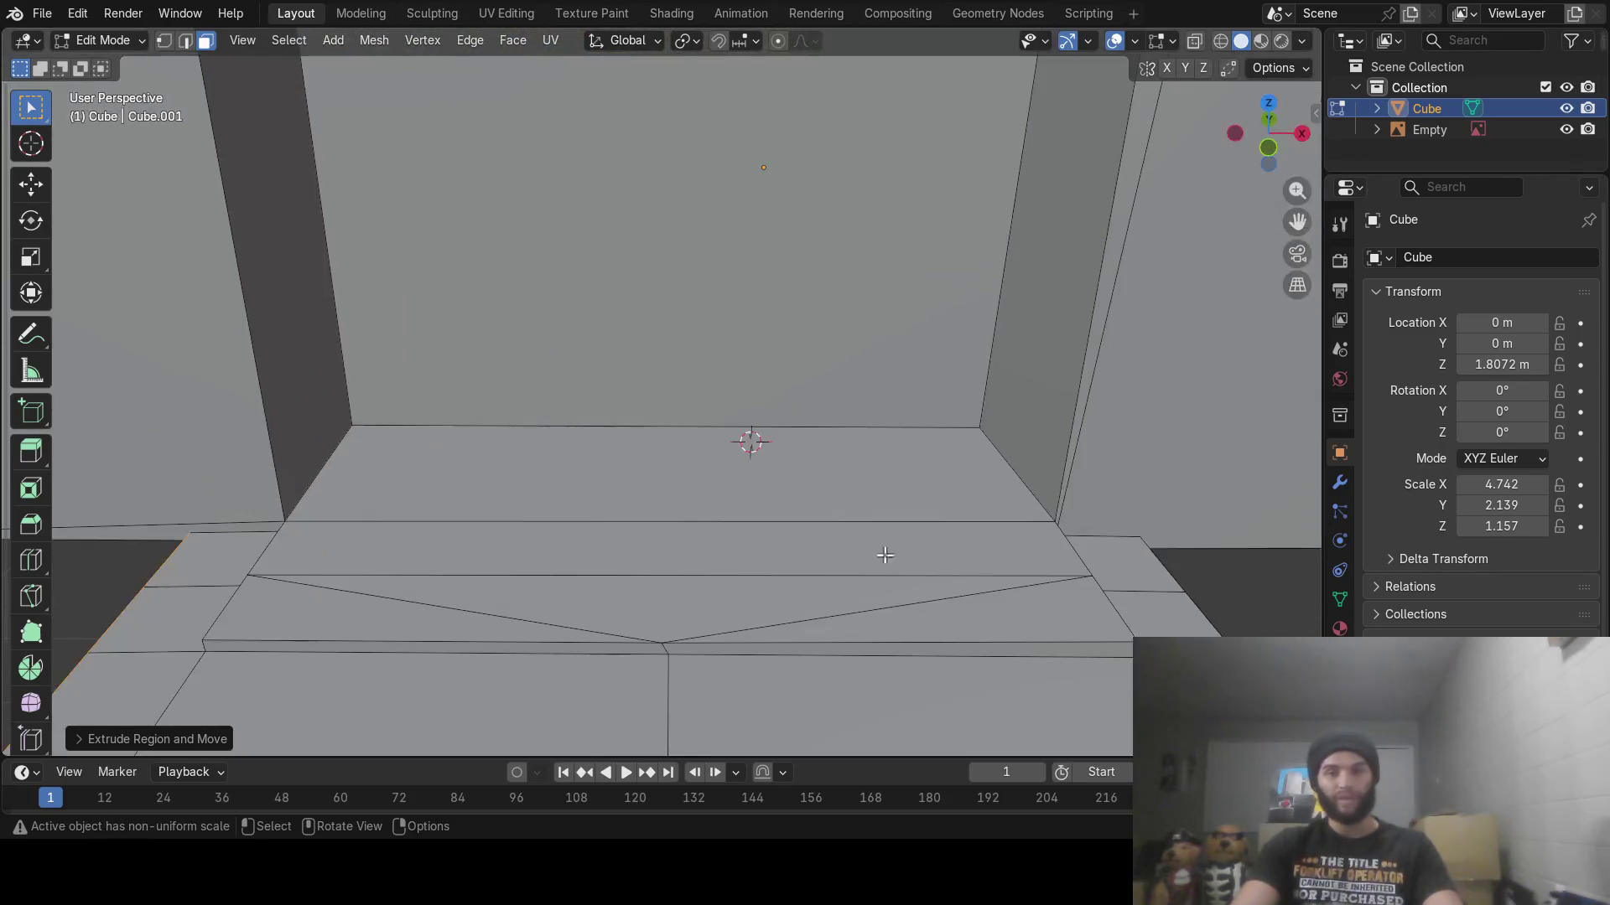
pyautogui.moveTo(983, 597); pyautogui.dragTo(635, 472, button='middle')
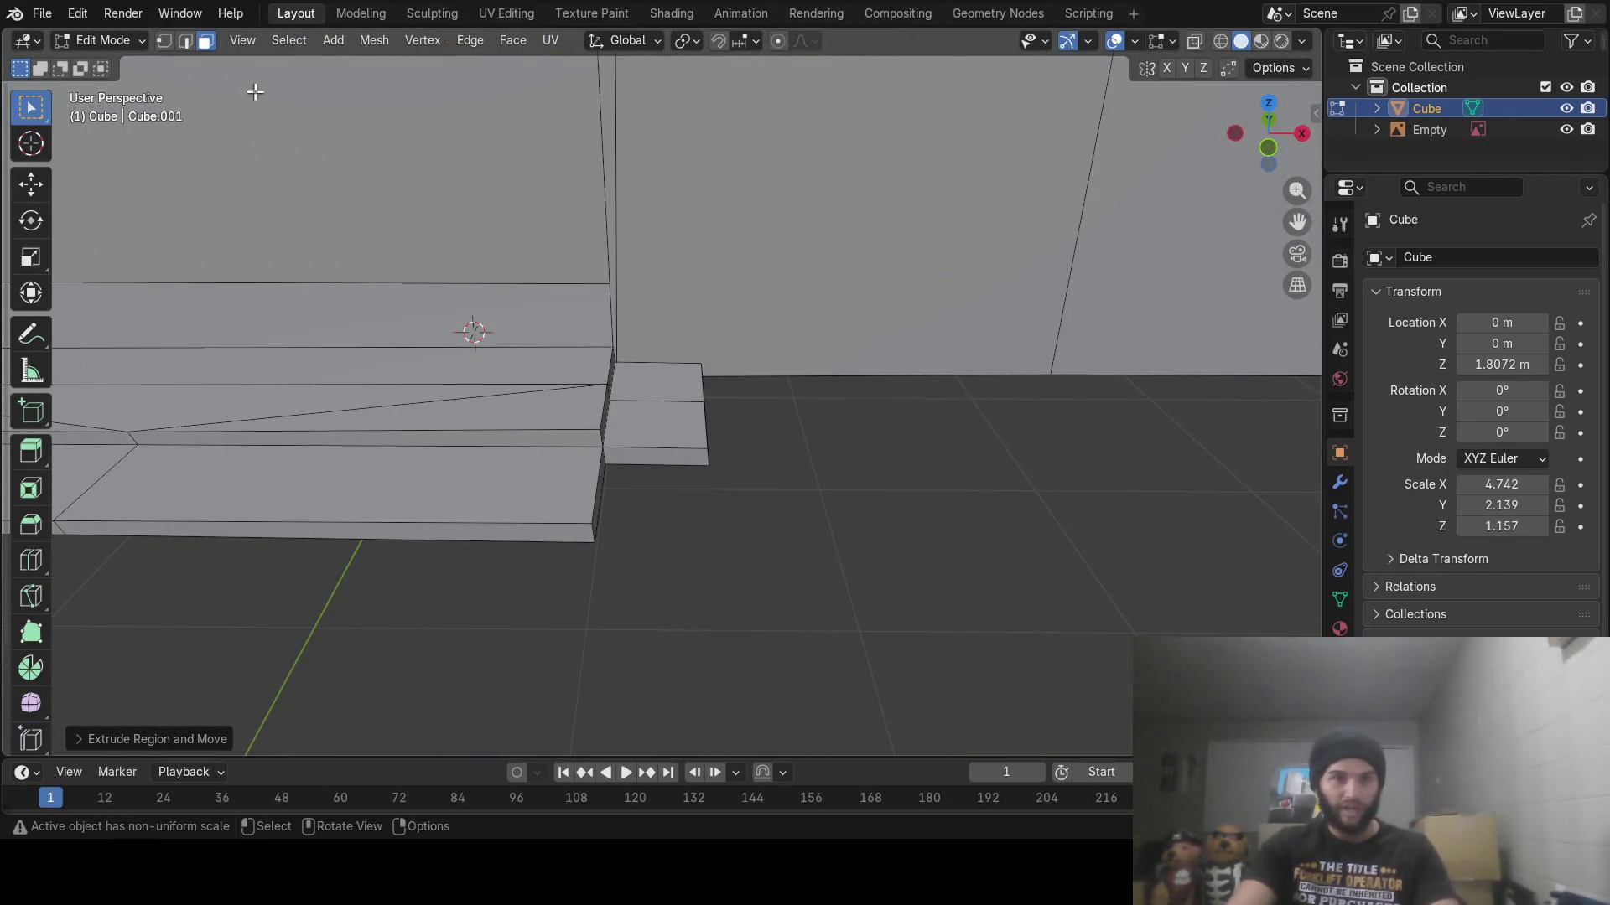
# In edge select mode, fill the gap beside the front step with a new face
pyautogui.click(179, 43)
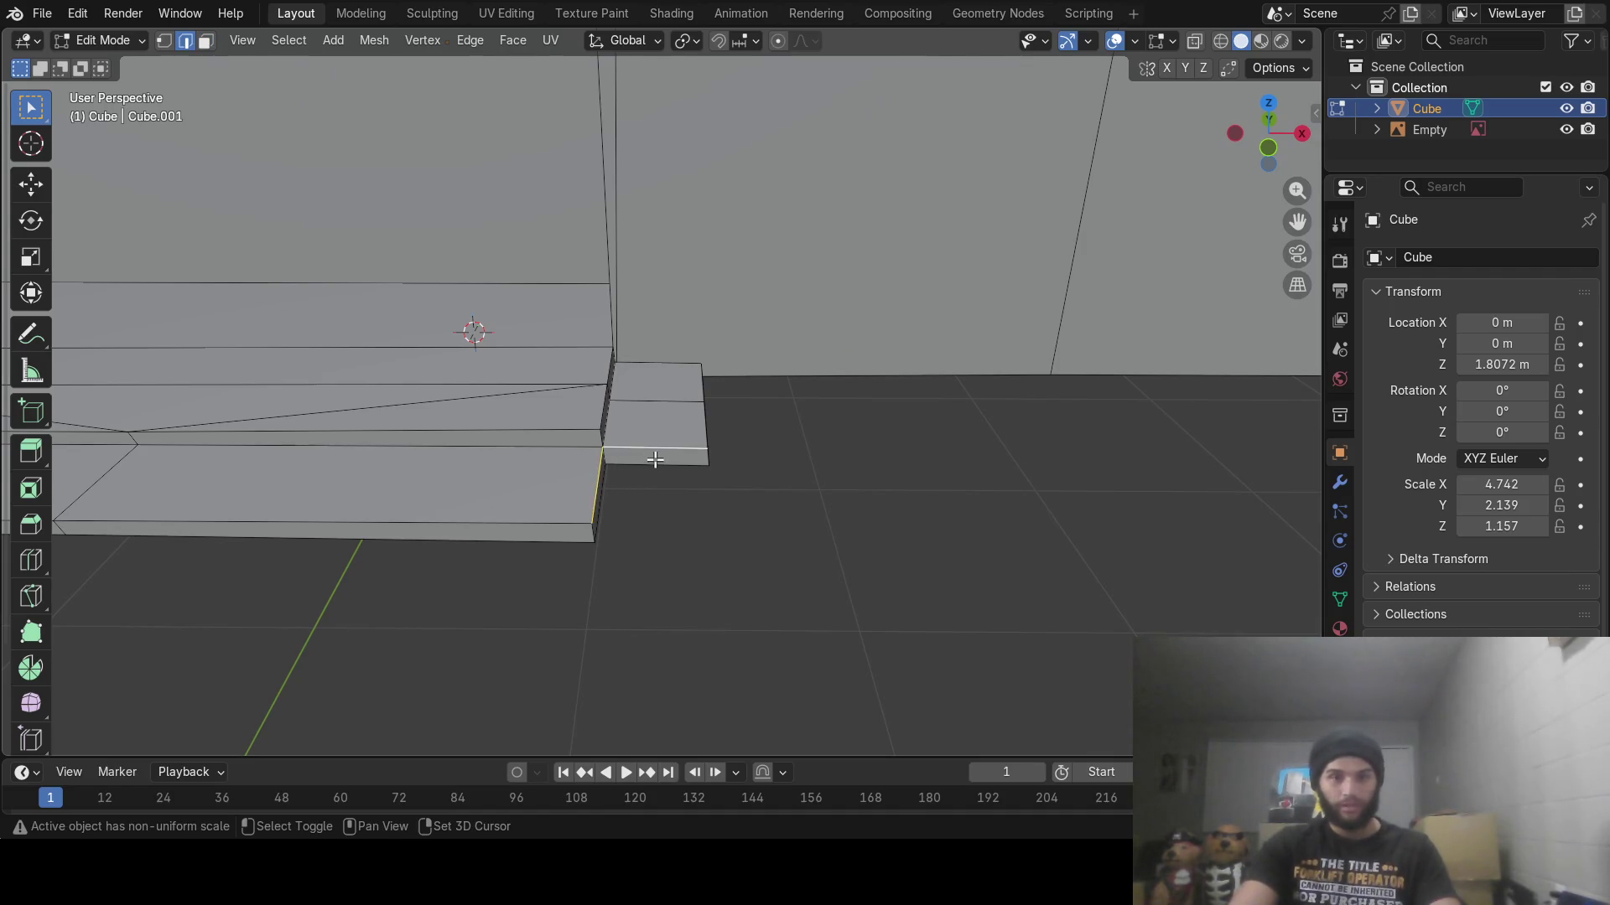
pyautogui.press('f')
pyautogui.moveTo(612, 526)
pyautogui.mouseDown(button='middle')
pyautogui.moveTo(583, 473)
pyautogui.moveTo(594, 500)
pyautogui.moveTo(616, 493)
pyautogui.moveTo(542, 335)
pyautogui.mouseUp(button='middle')
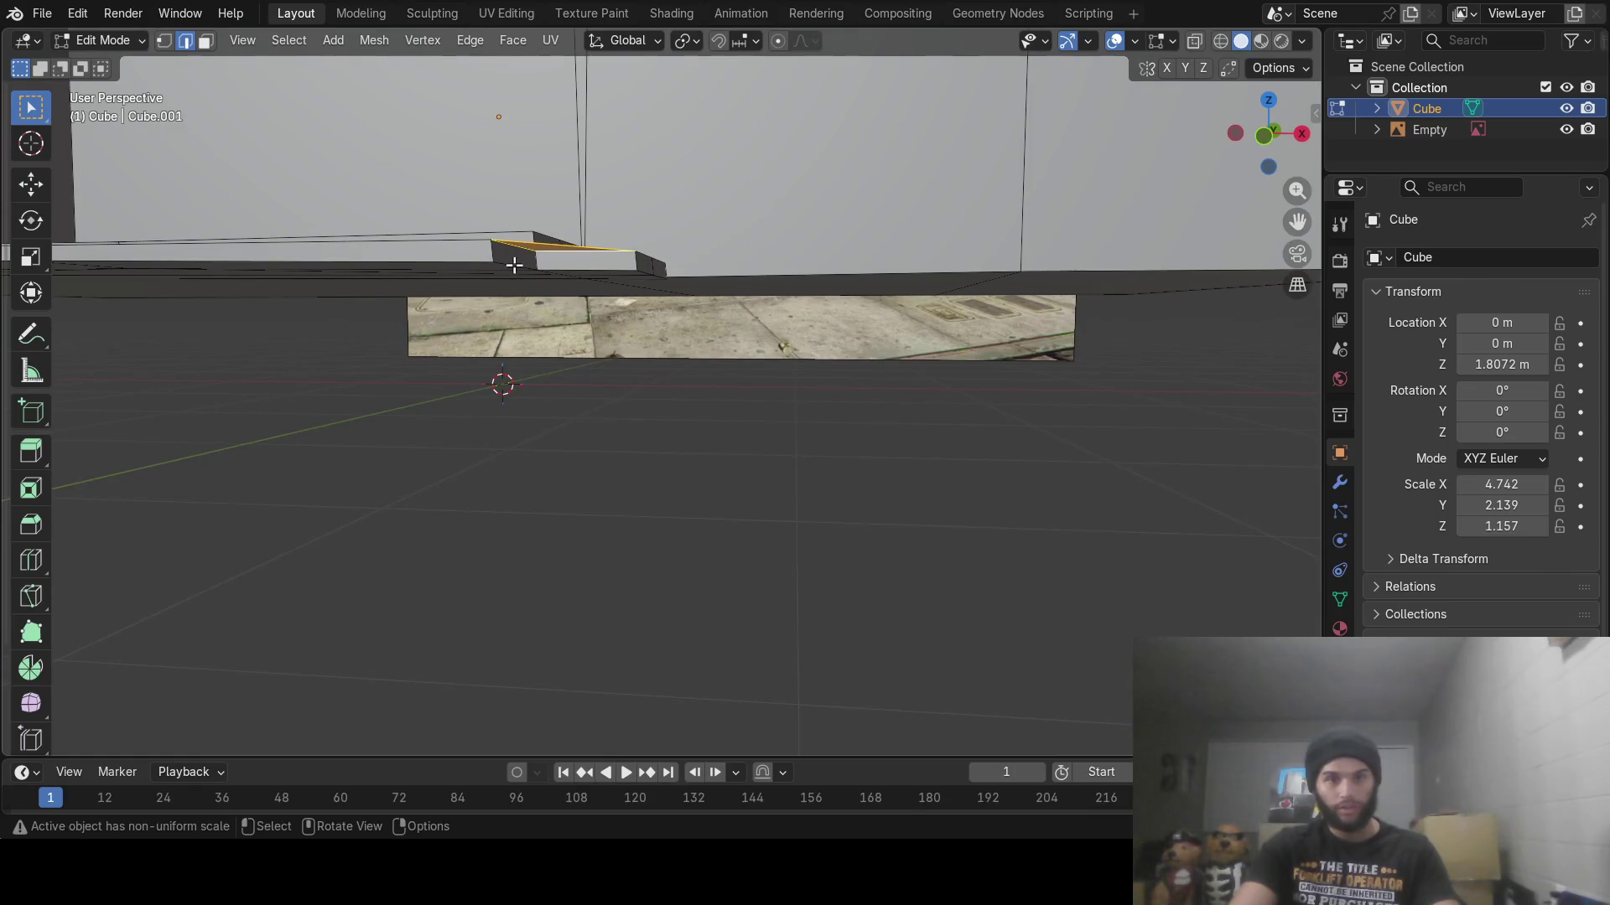
pyautogui.keyDown('shift'); pyautogui.click(565, 269); pyautogui.keyUp('shift')
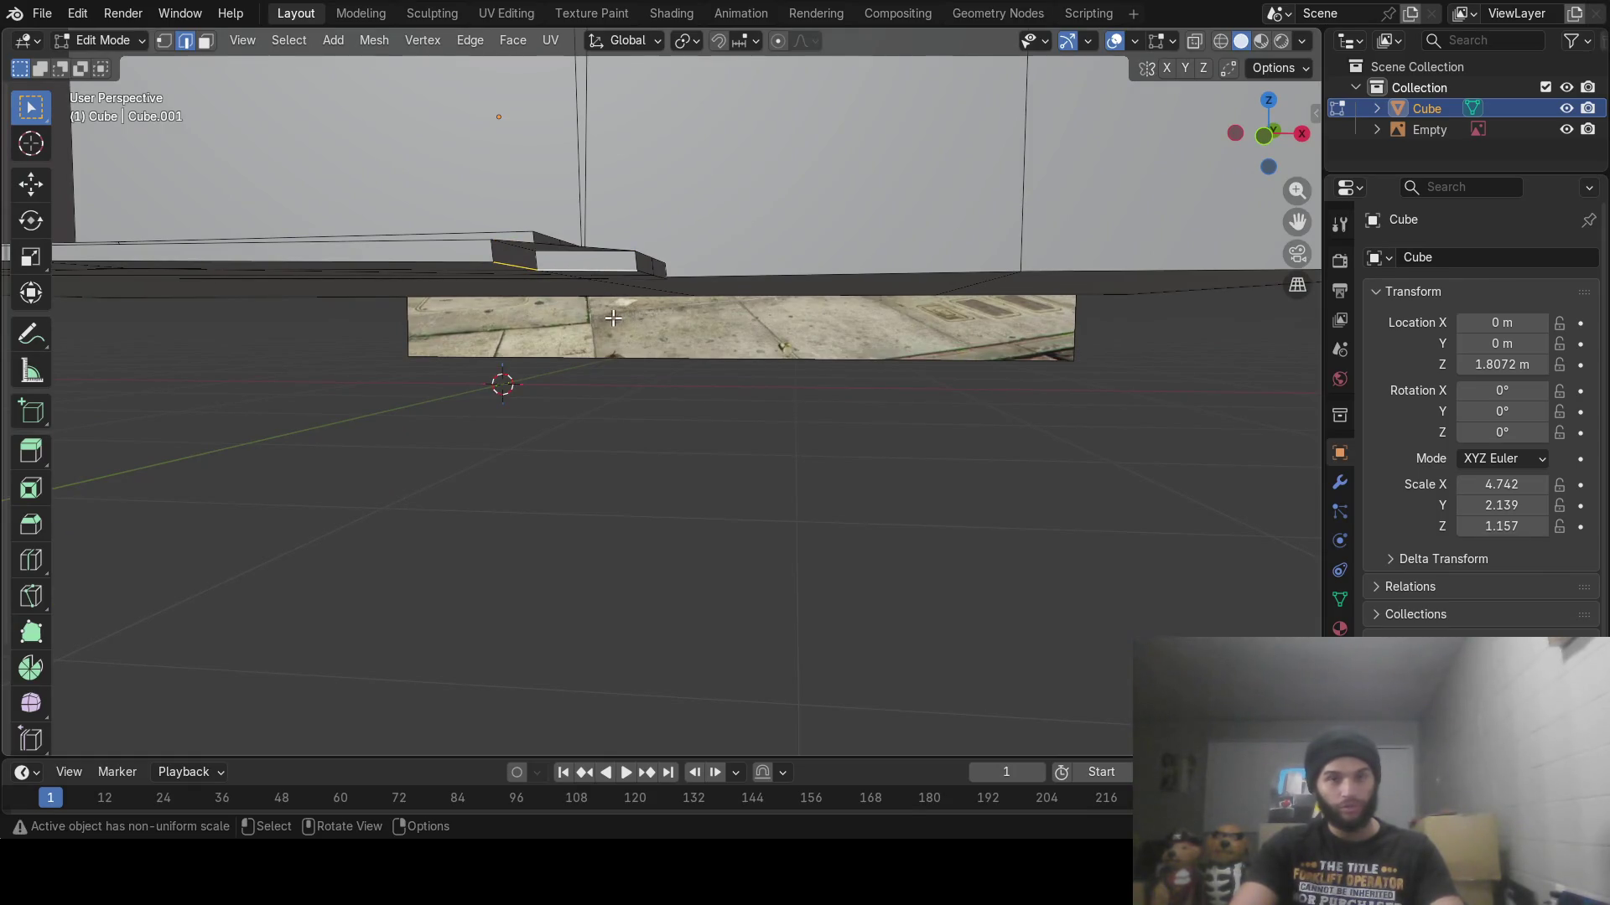
pyautogui.moveTo(602, 319)
pyautogui.mouseDown(button='middle')
pyautogui.moveTo(581, 446)
pyautogui.moveTo(522, 526)
pyautogui.moveTo(445, 438)
pyautogui.moveTo(429, 374)
pyautogui.moveTo(575, 420)
pyautogui.moveTo(550, 377)
pyautogui.mouseUp(button='middle')
pyautogui.keyDown('shift'); pyautogui.click(560, 479); pyautogui.keyUp('shift')
# Deselect everything and return to Object Mode to view the whole house
pyautogui.hotkey('alt', 'a')
pyautogui.press('Tab')
pyautogui.scroll(-5, 404, 429)
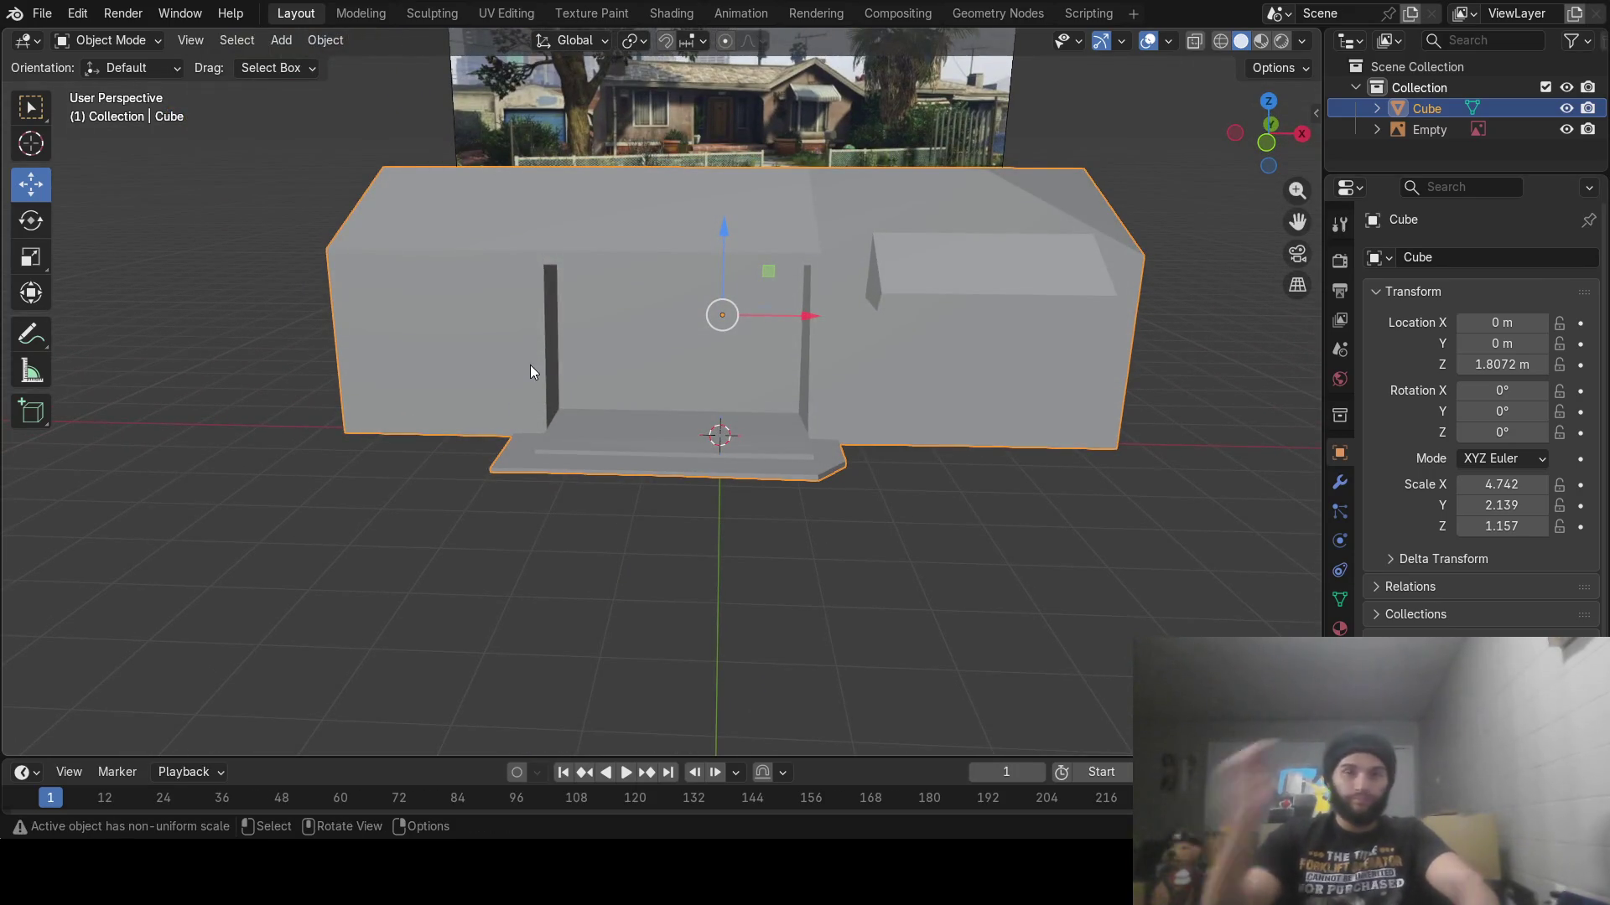
# Orbit above the house block, then put it into Edit Mode
pyautogui.moveTo(530, 365)
pyautogui.mouseDown(button='middle')
pyautogui.moveTo(657, 259)
pyautogui.moveTo(748, 278)
pyautogui.moveTo(637, 250)
pyautogui.mouseUp(button='middle')
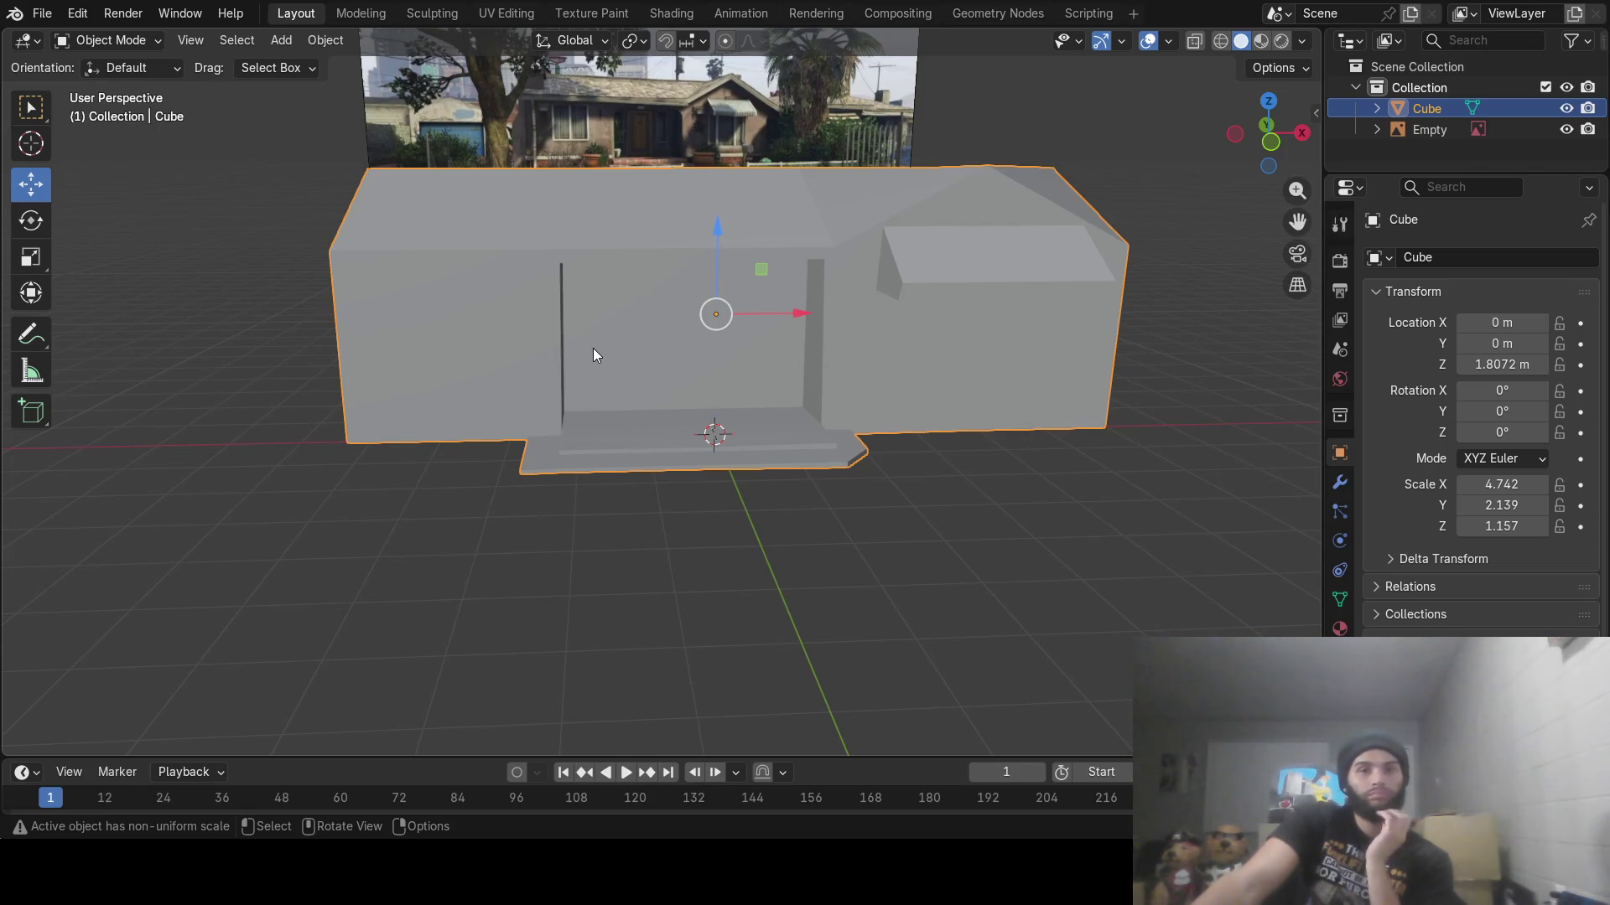
pyautogui.moveTo(597, 345)
pyautogui.mouseDown(button='middle')
pyautogui.moveTo(617, 404)
pyautogui.moveTo(645, 372)
pyautogui.moveTo(607, 360)
pyautogui.moveTo(717, 342)
pyautogui.moveTo(656, 363)
pyautogui.moveTo(681, 365)
pyautogui.mouseUp(button='middle')
pyautogui.press('Tab')
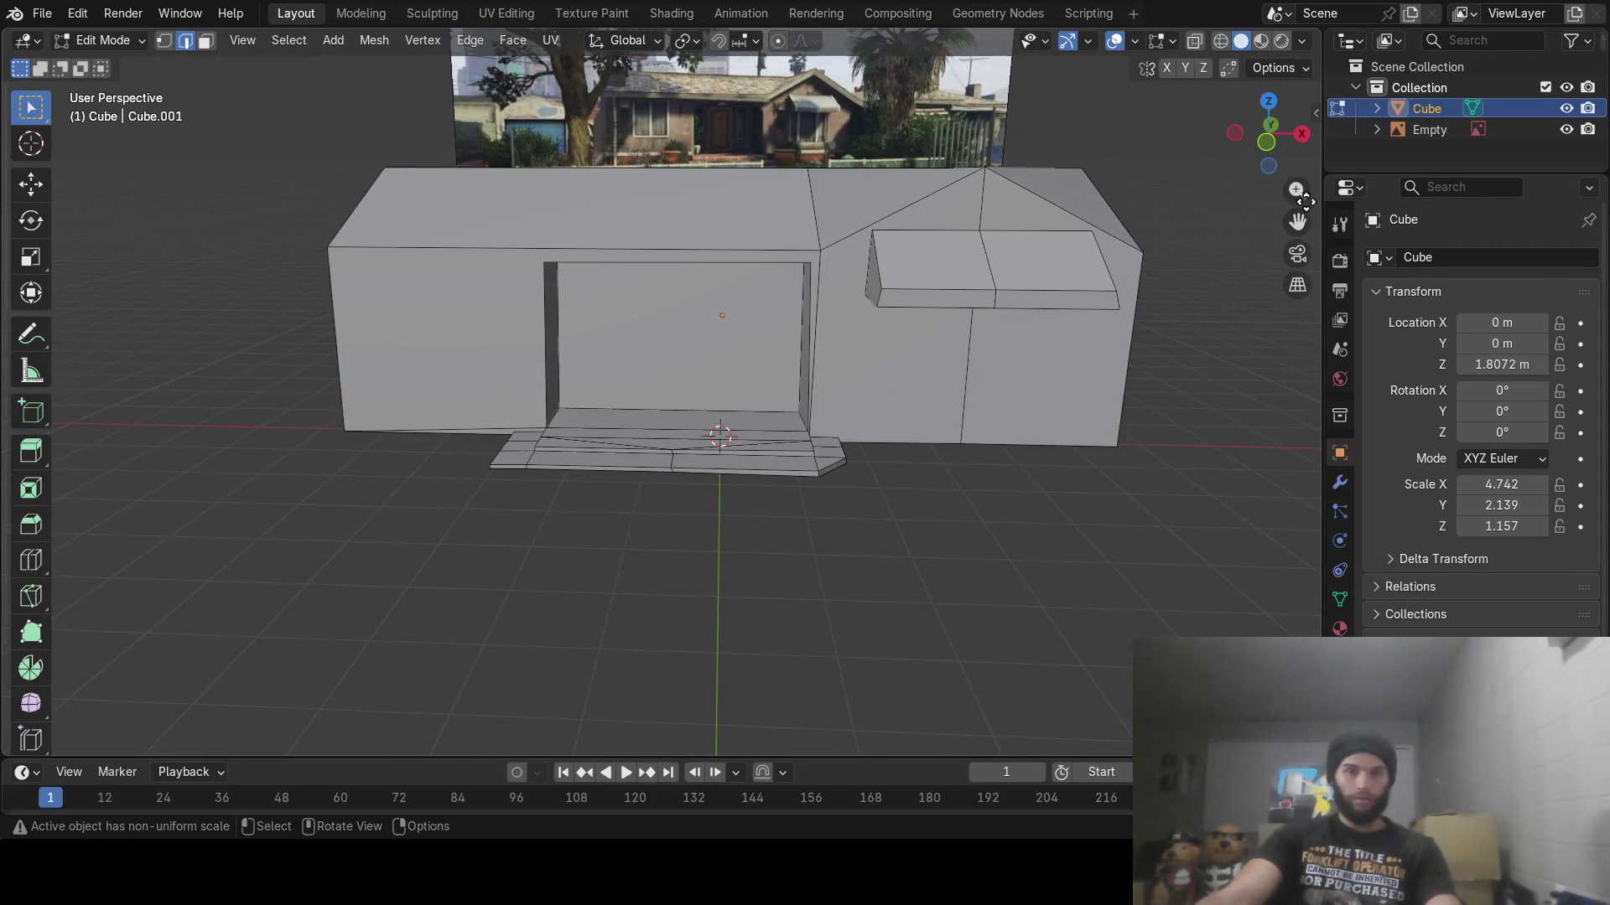
# Add new material Material.001 to the object and rename Cube to 'house'
pyautogui.click(1339, 629)
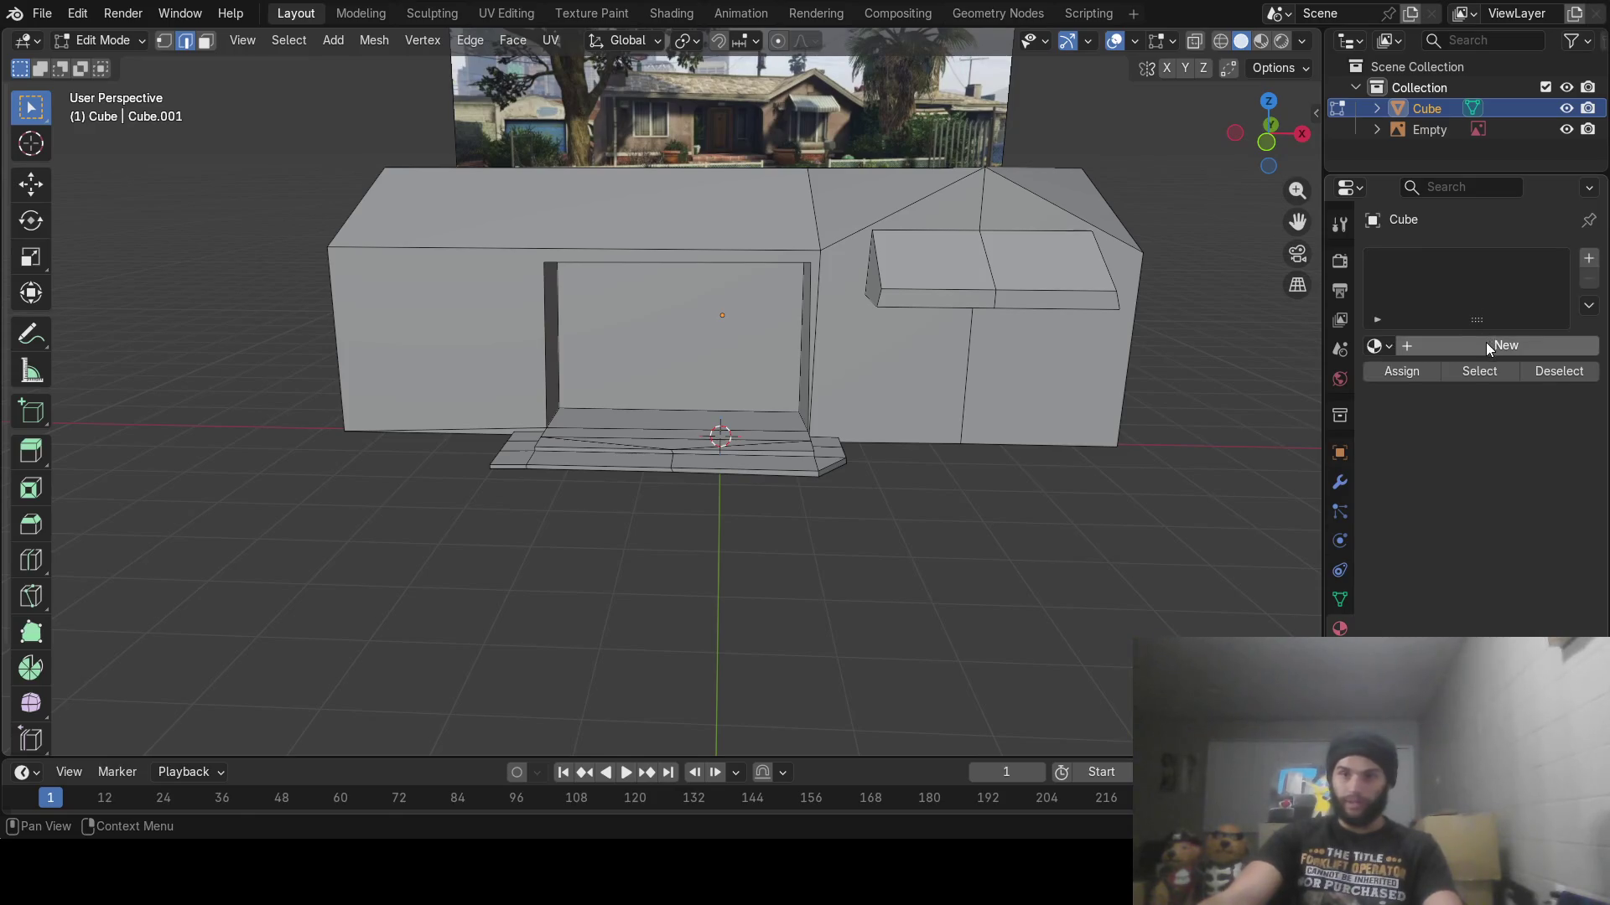
pyautogui.click(1514, 348)
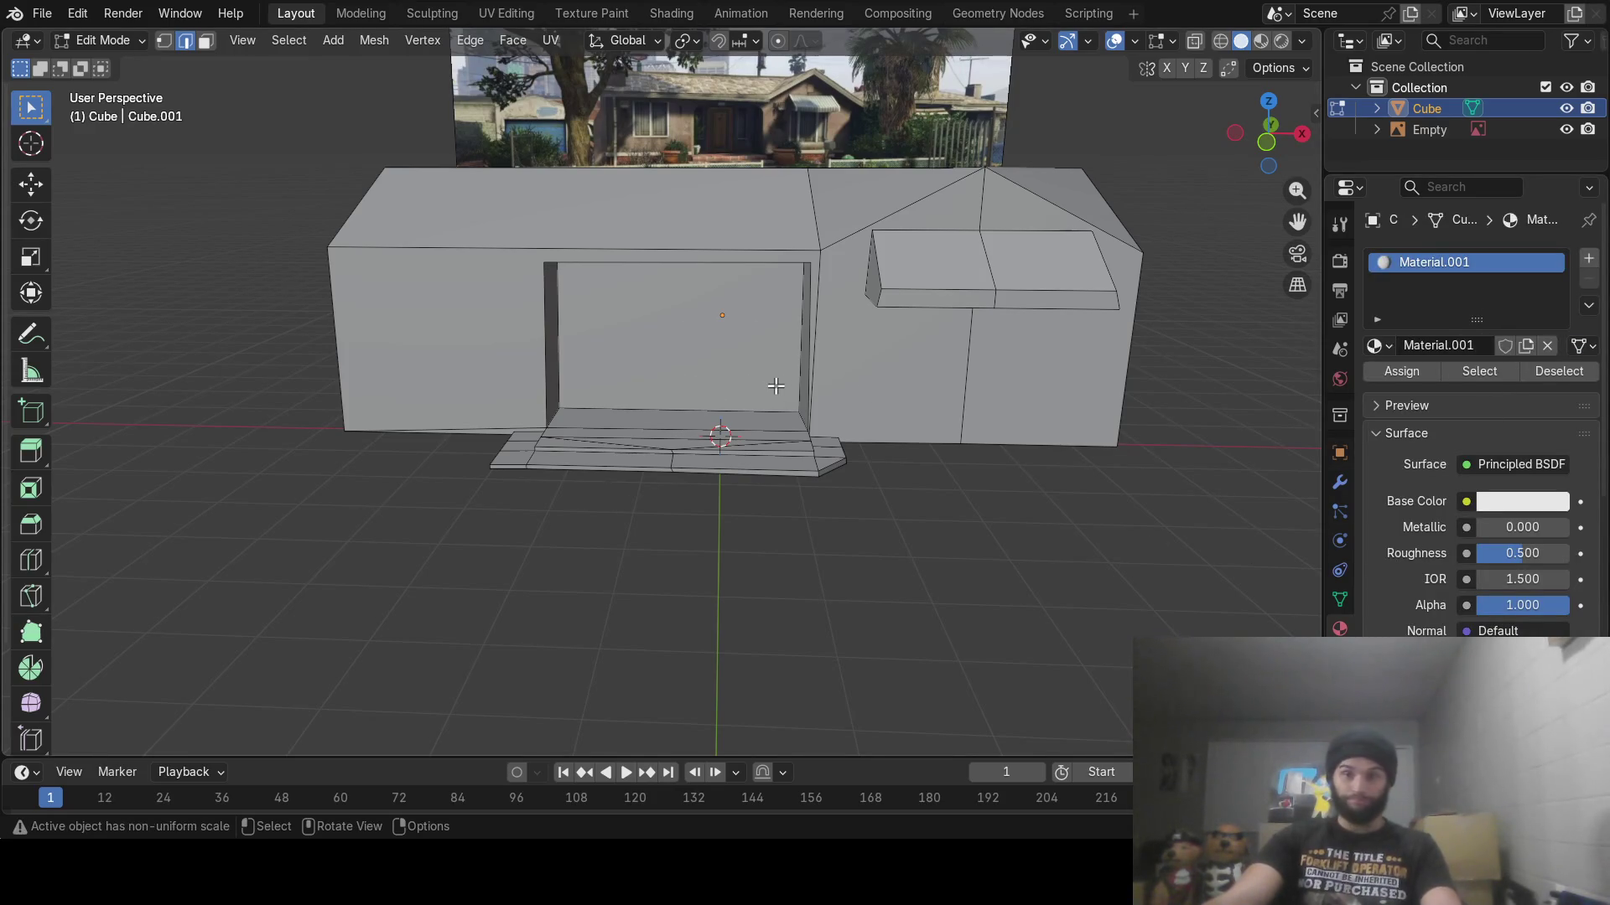
pyautogui.doubleClick(1426, 108)
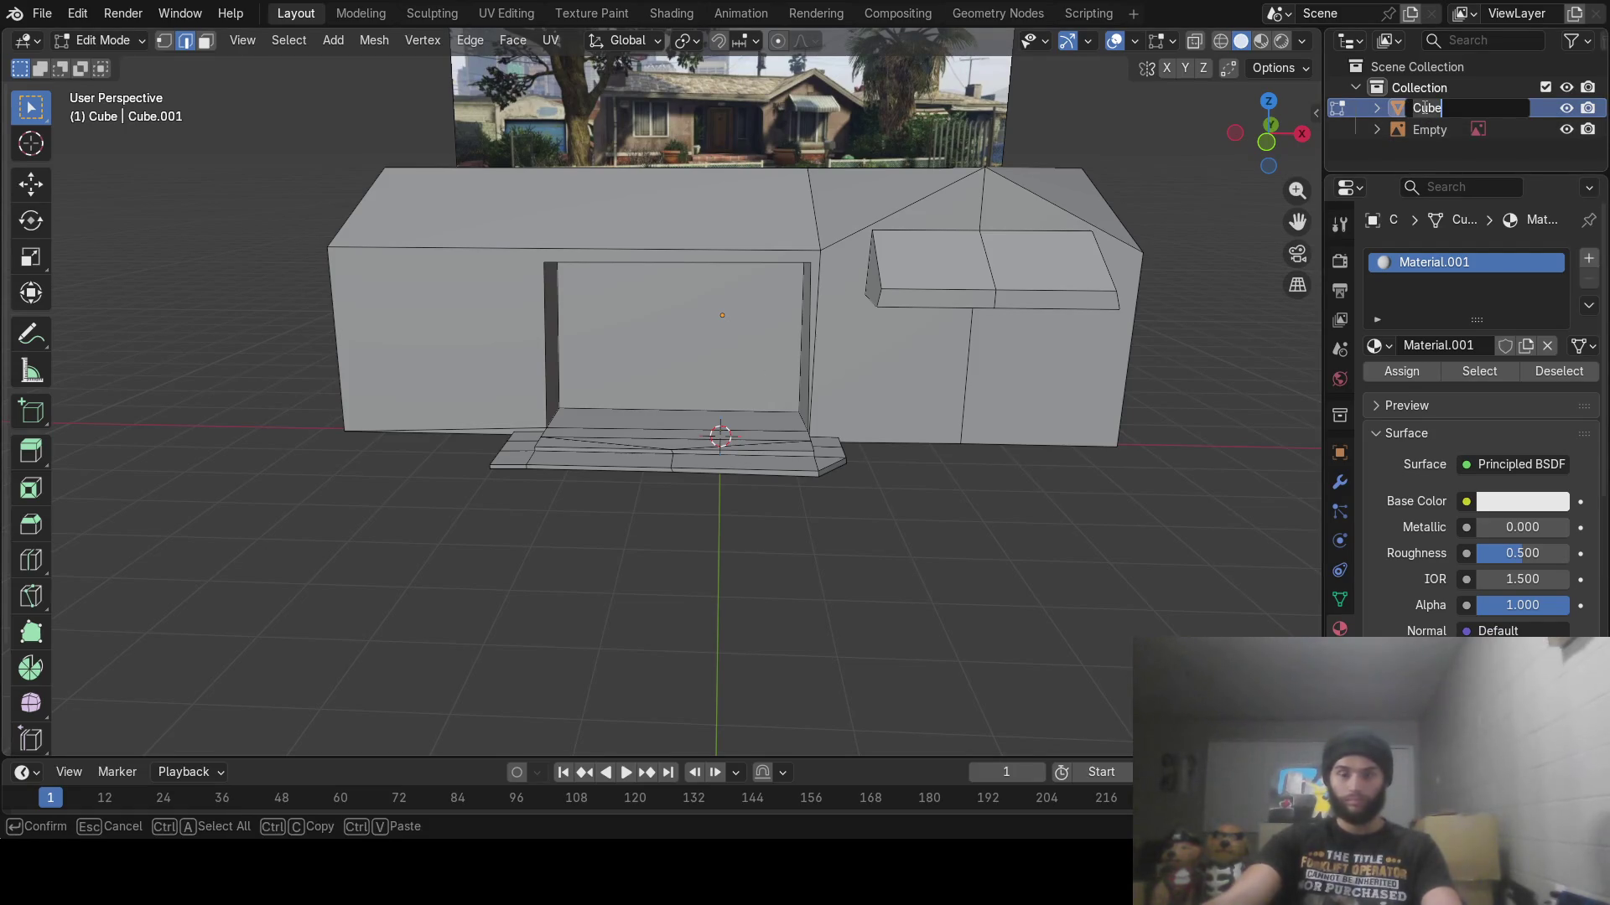
pyautogui.write('house')
pyautogui.press('Return')
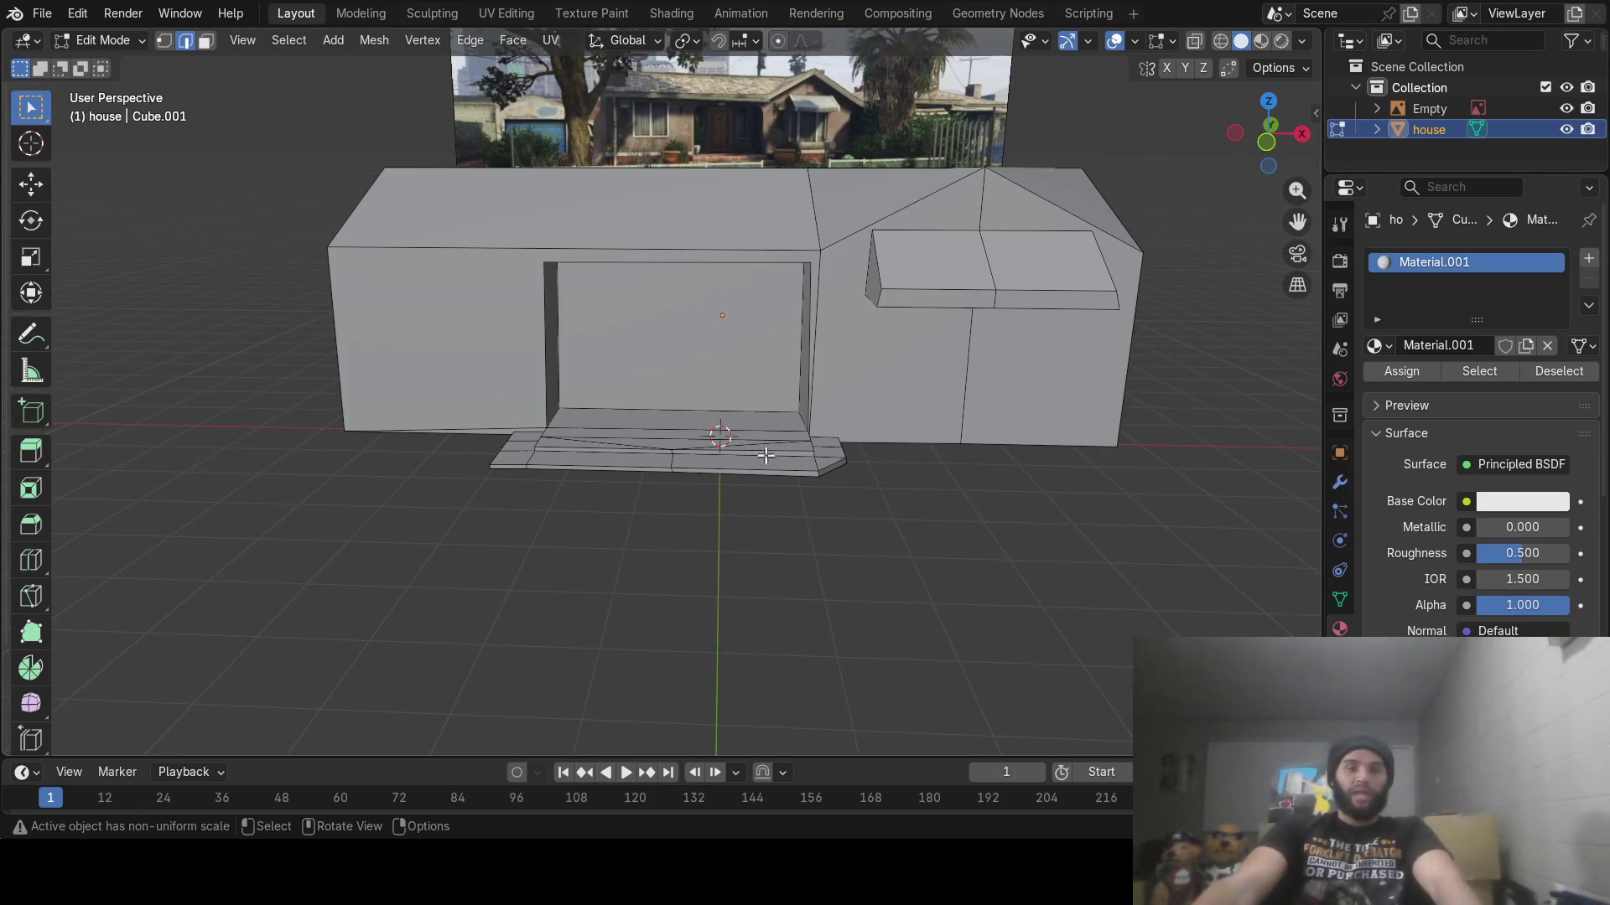
# Return to Object Mode and switch to the UV Editing workspace
pyautogui.moveTo(801, 493)
pyautogui.mouseDown(button='middle')
pyautogui.moveTo(851, 452)
pyautogui.moveTo(820, 525)
pyautogui.moveTo(830, 449)
pyautogui.moveTo(805, 511)
pyautogui.moveTo(815, 497)
pyautogui.mouseUp(button='middle')
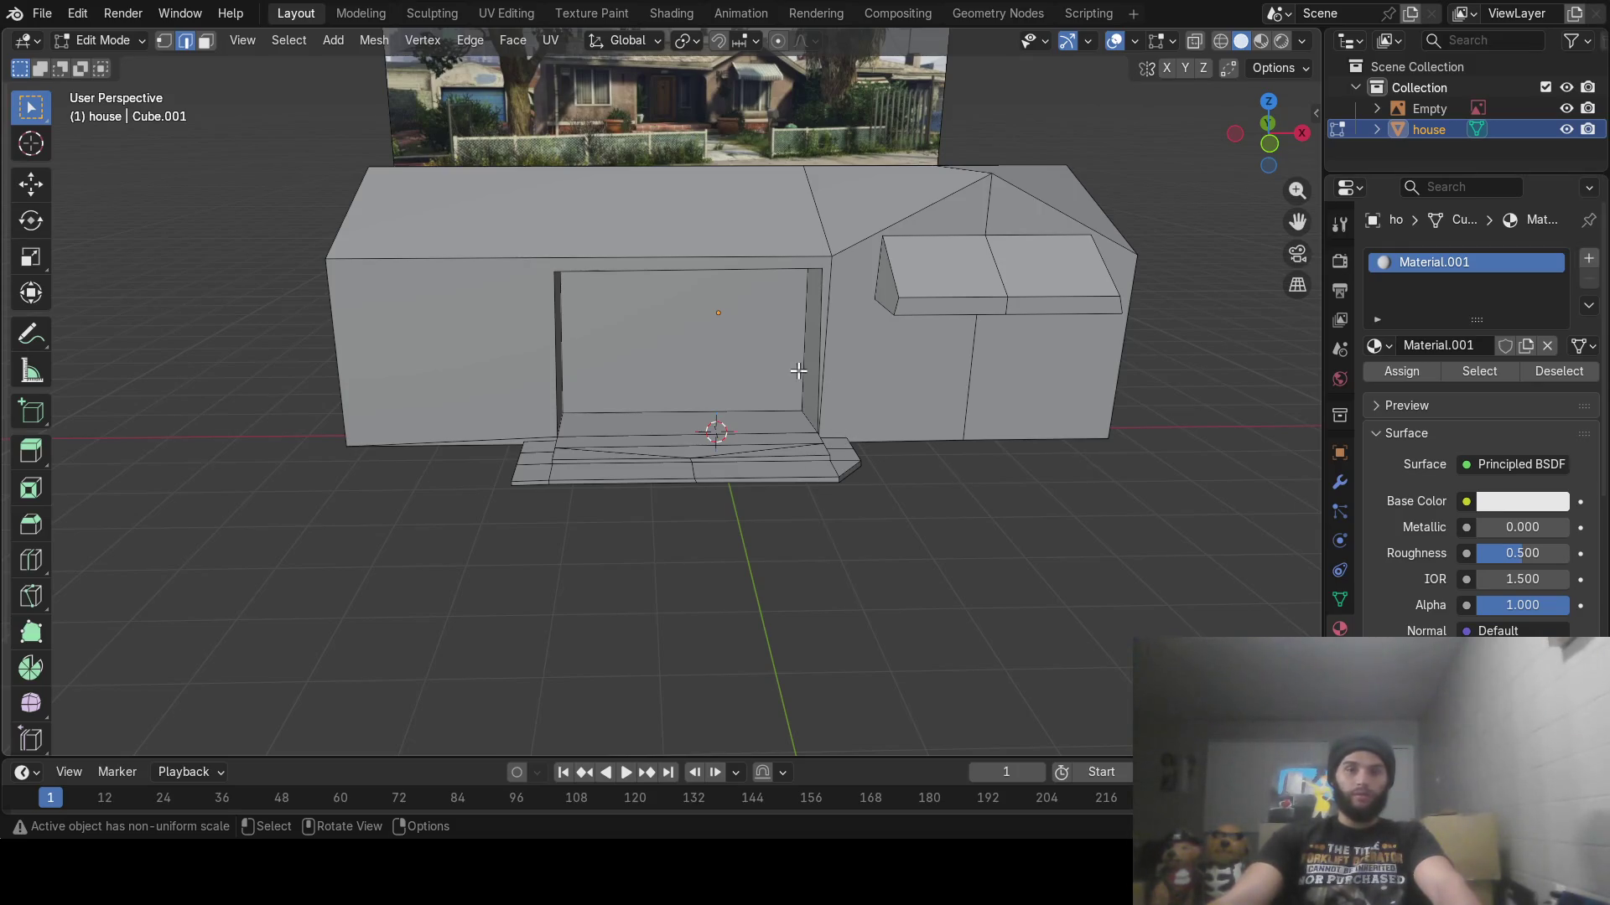
pyautogui.press('Tab')
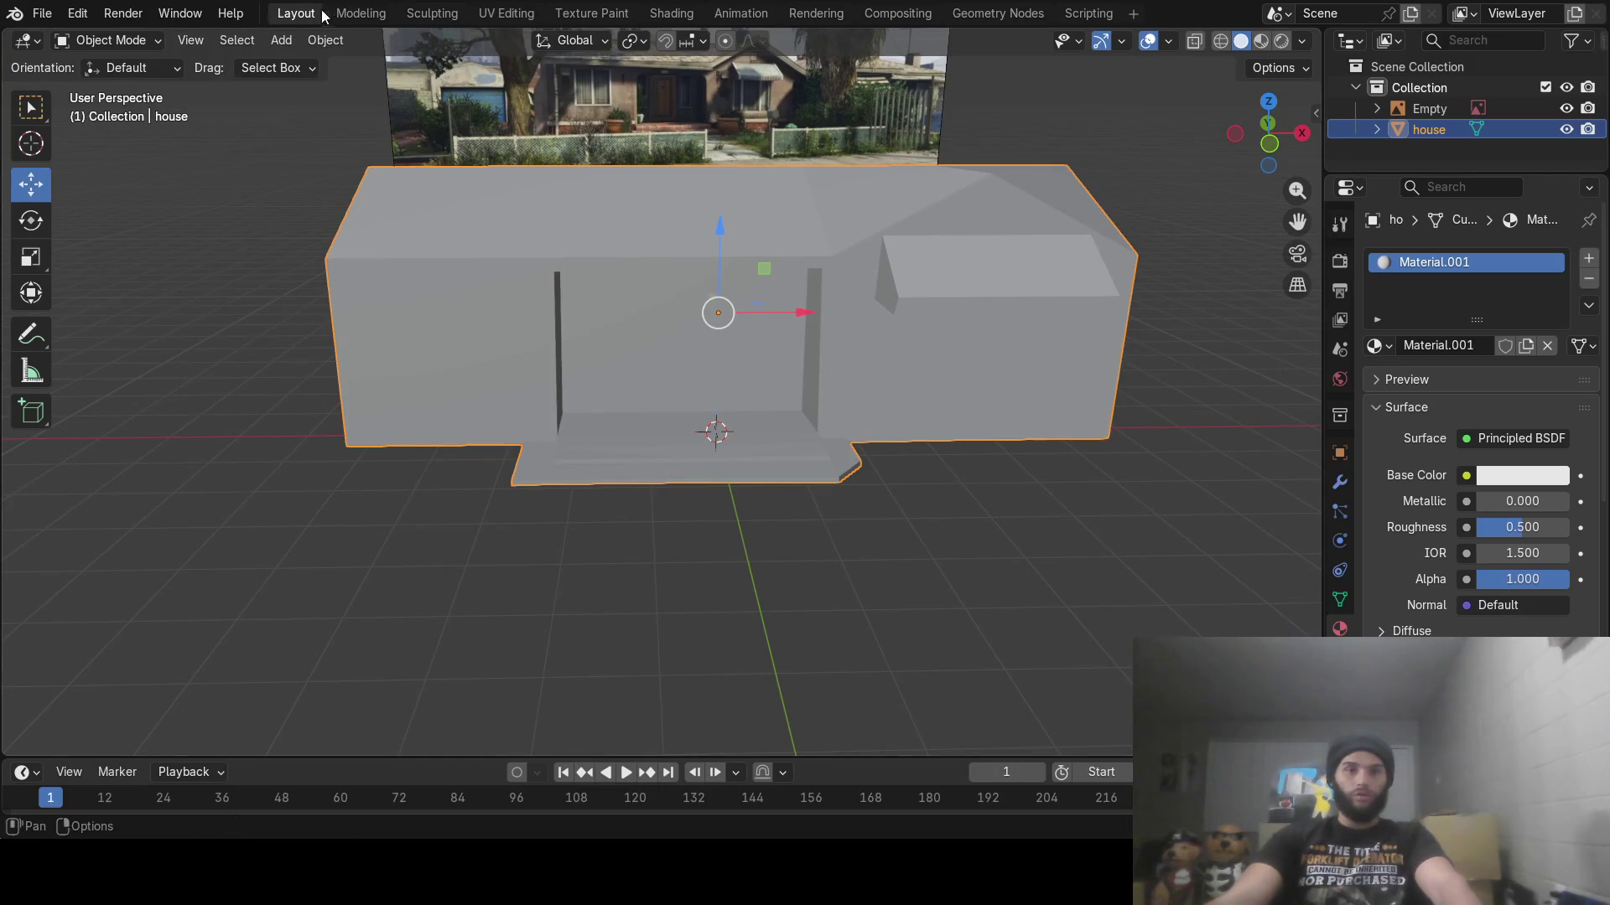
pyautogui.click(501, 15)
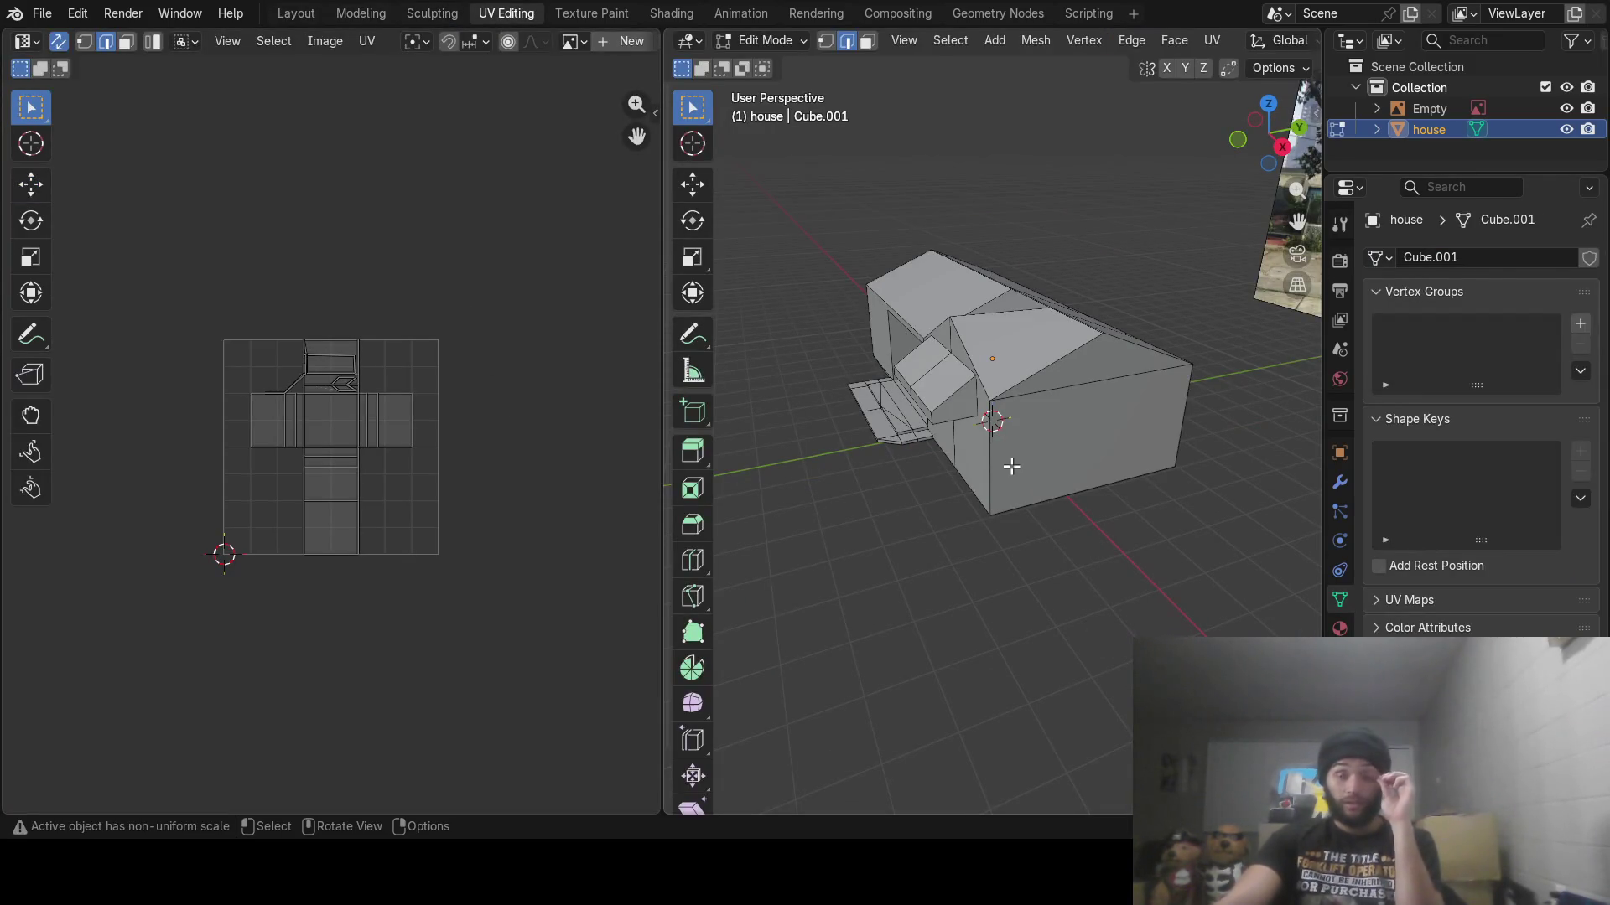
pyautogui.press('a')
pyautogui.moveTo(1007, 469)
pyautogui.mouseDown(button='middle')
pyautogui.moveTo(1078, 453)
pyautogui.moveTo(1062, 475)
pyautogui.mouseUp(button='middle')
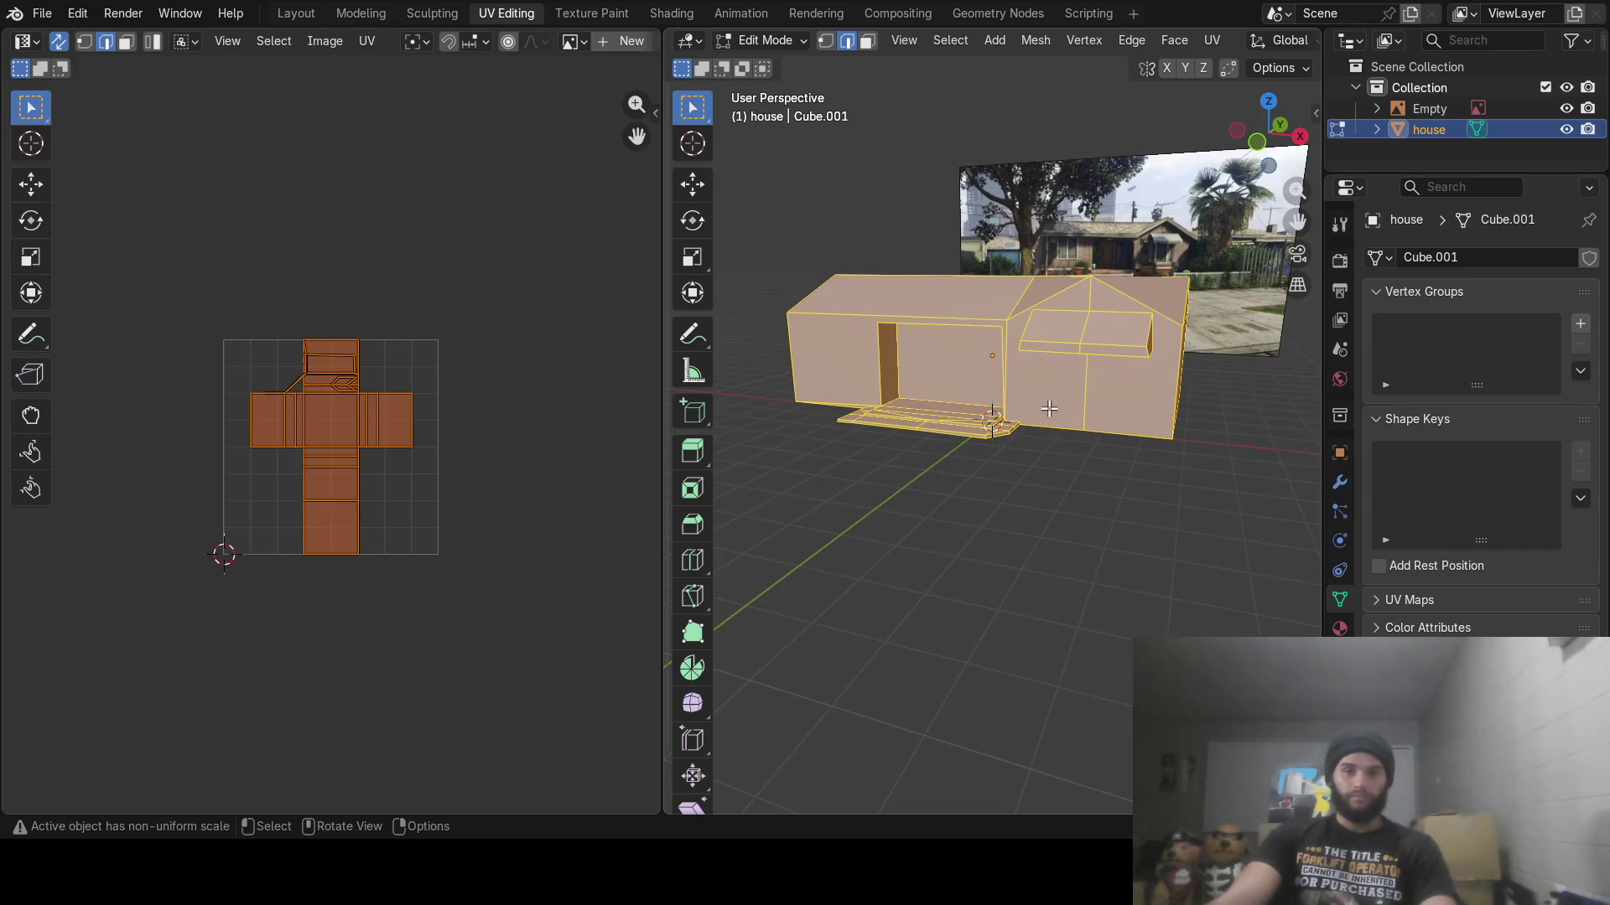
pyautogui.hotkey('ctrl', 'e')
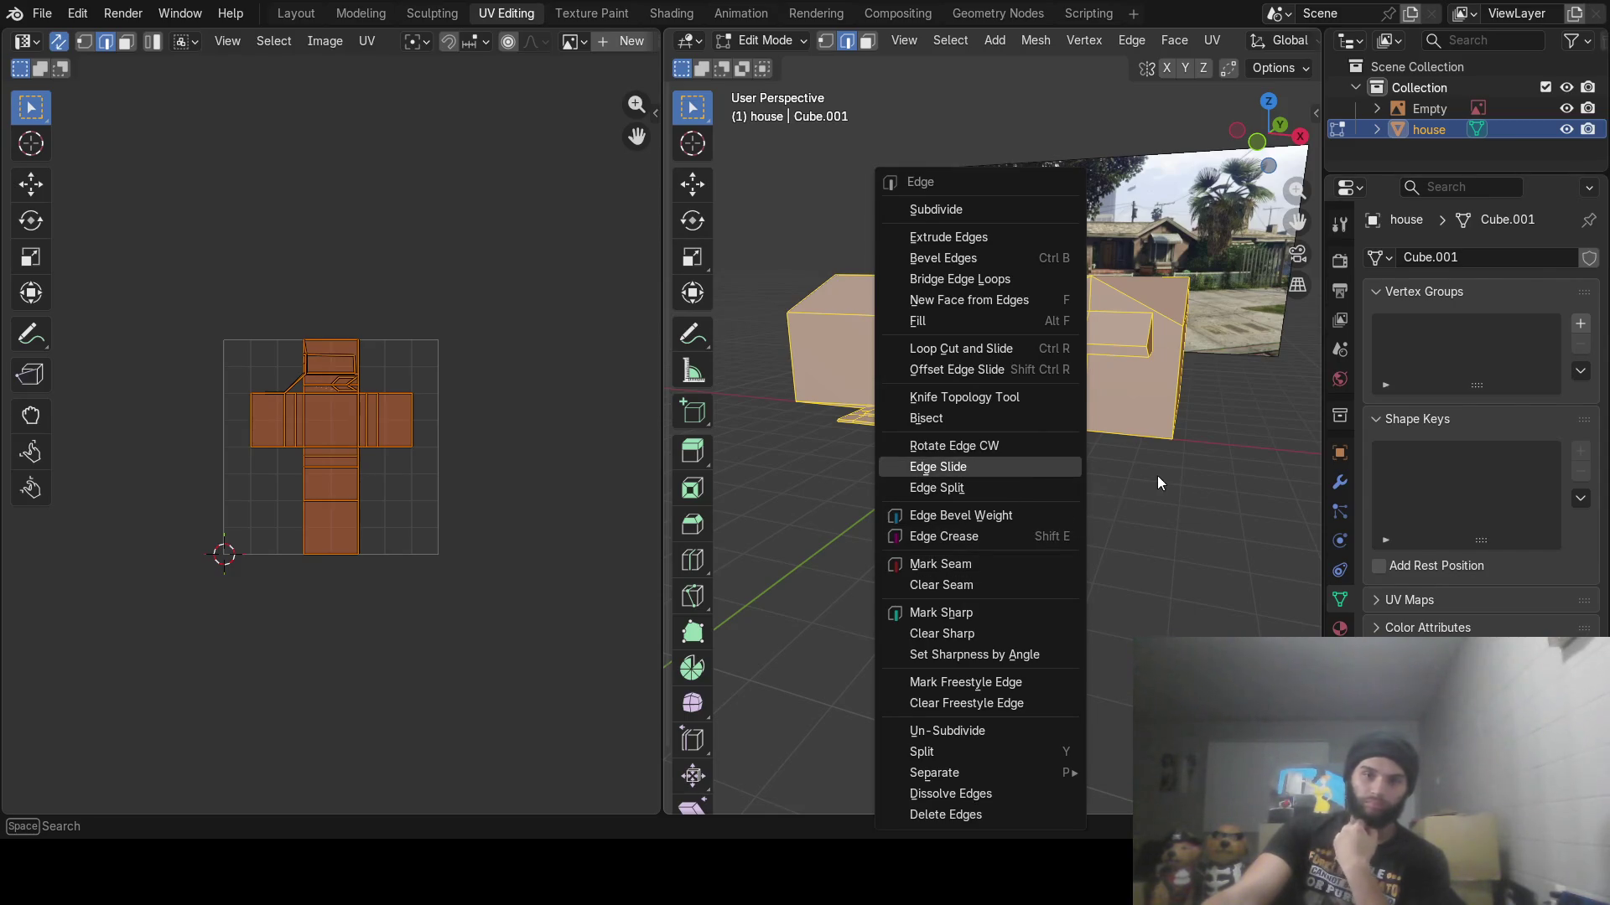
# Dismiss the edge and object context menus without applying anything, staying in Edit Mode
pyautogui.click(1117, 476)
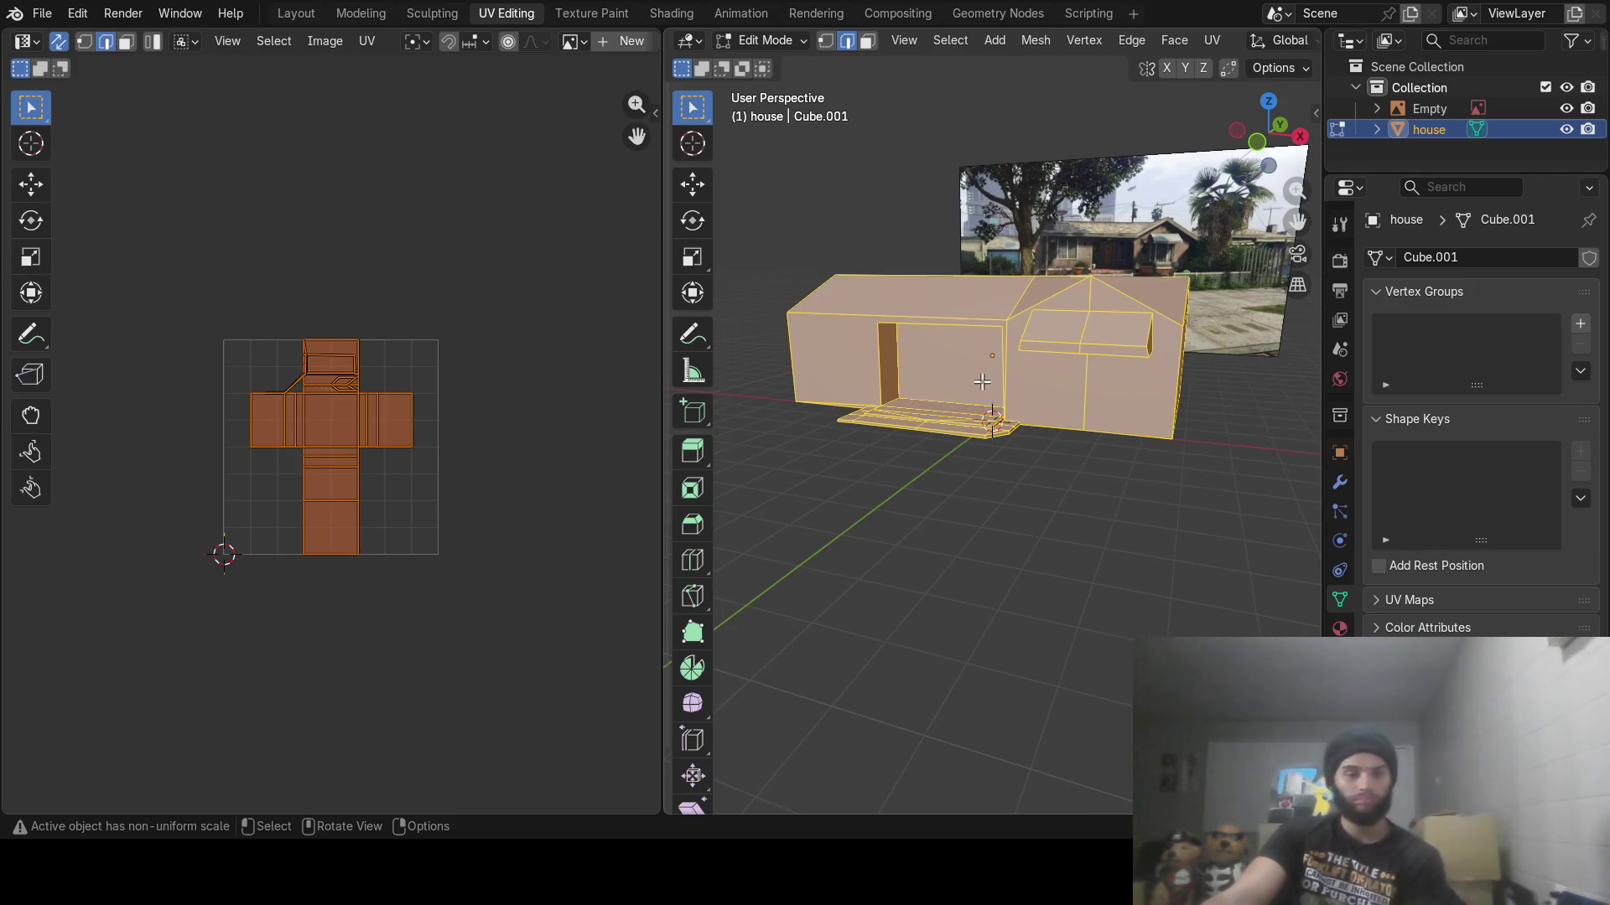
pyautogui.press('Tab')
pyautogui.rightClick(987, 353)
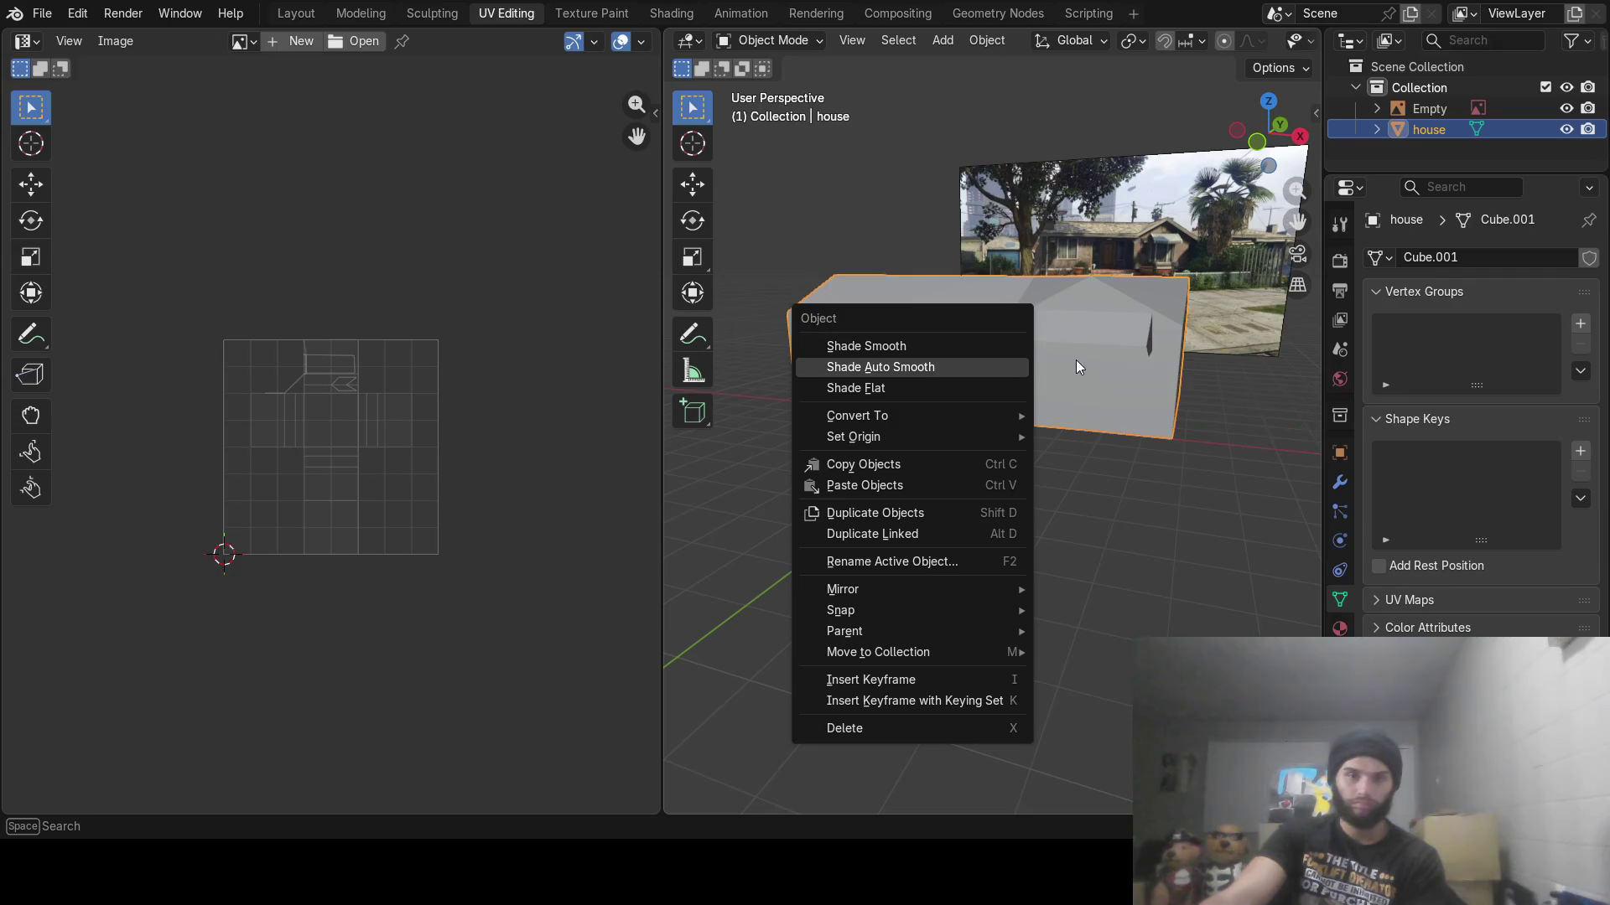
pyautogui.click(1076, 364)
pyautogui.press('Tab')
pyautogui.rightClick(998, 364)
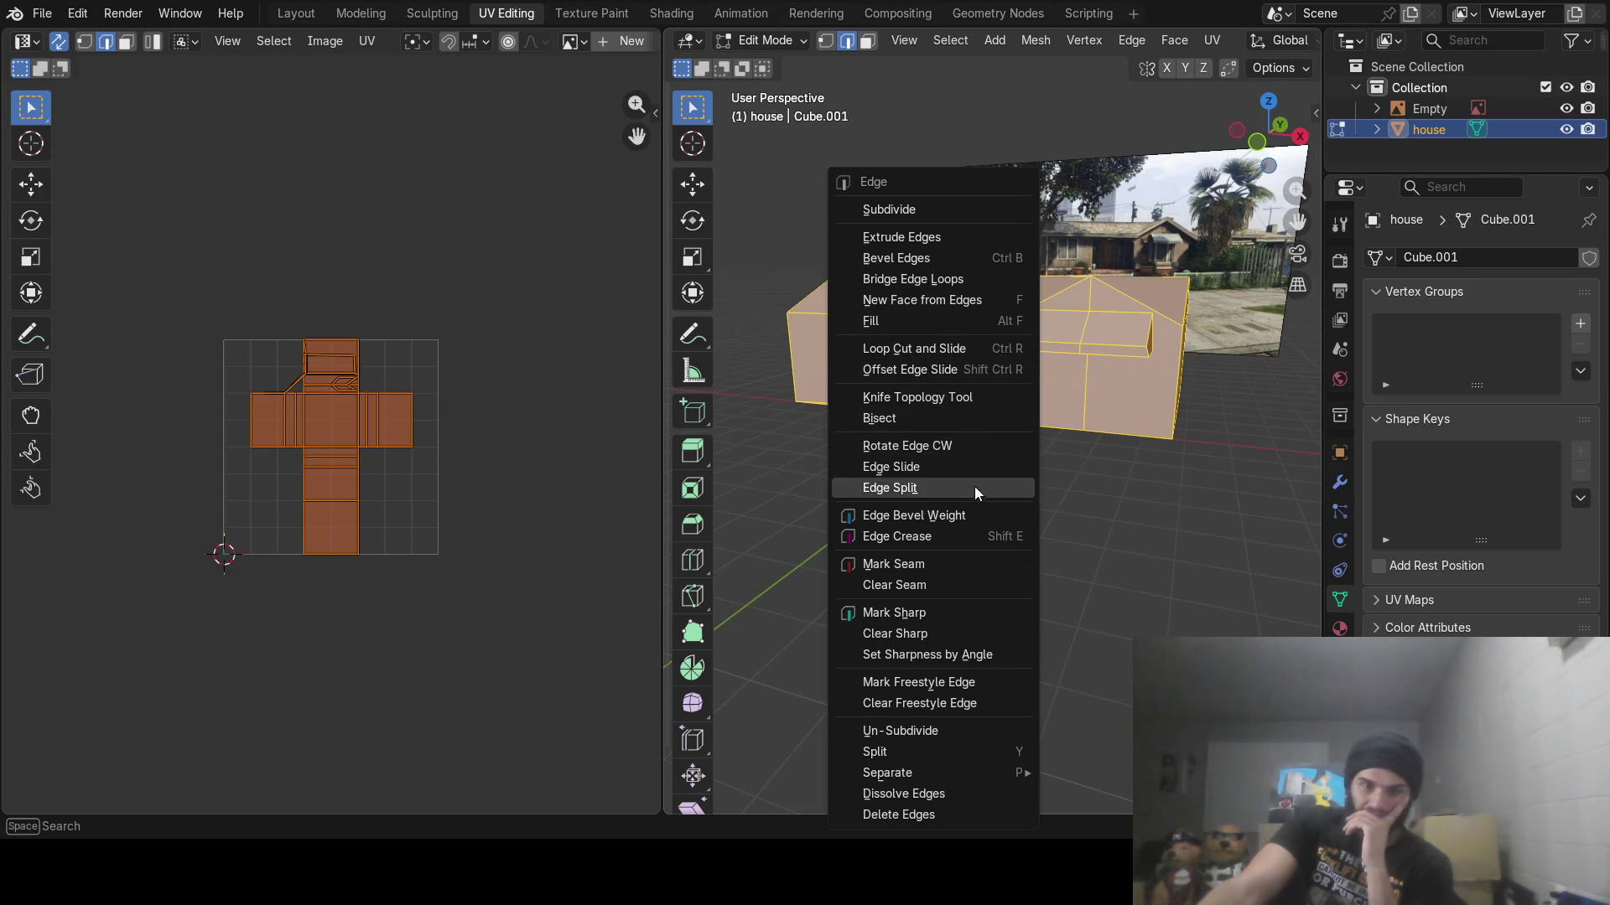
pyautogui.press('Escape')
# Zoom into the doorway, deselect all, and circle-select the front wall face in face mode
pyautogui.moveTo(910, 523)
pyautogui.mouseDown(button='middle')
pyautogui.moveTo(988, 425)
pyautogui.moveTo(1076, 525)
pyautogui.moveTo(1032, 470)
pyautogui.mouseUp(button='middle')
pyautogui.scroll(5, 988, 406)
pyautogui.hotkey('alt', 'a')
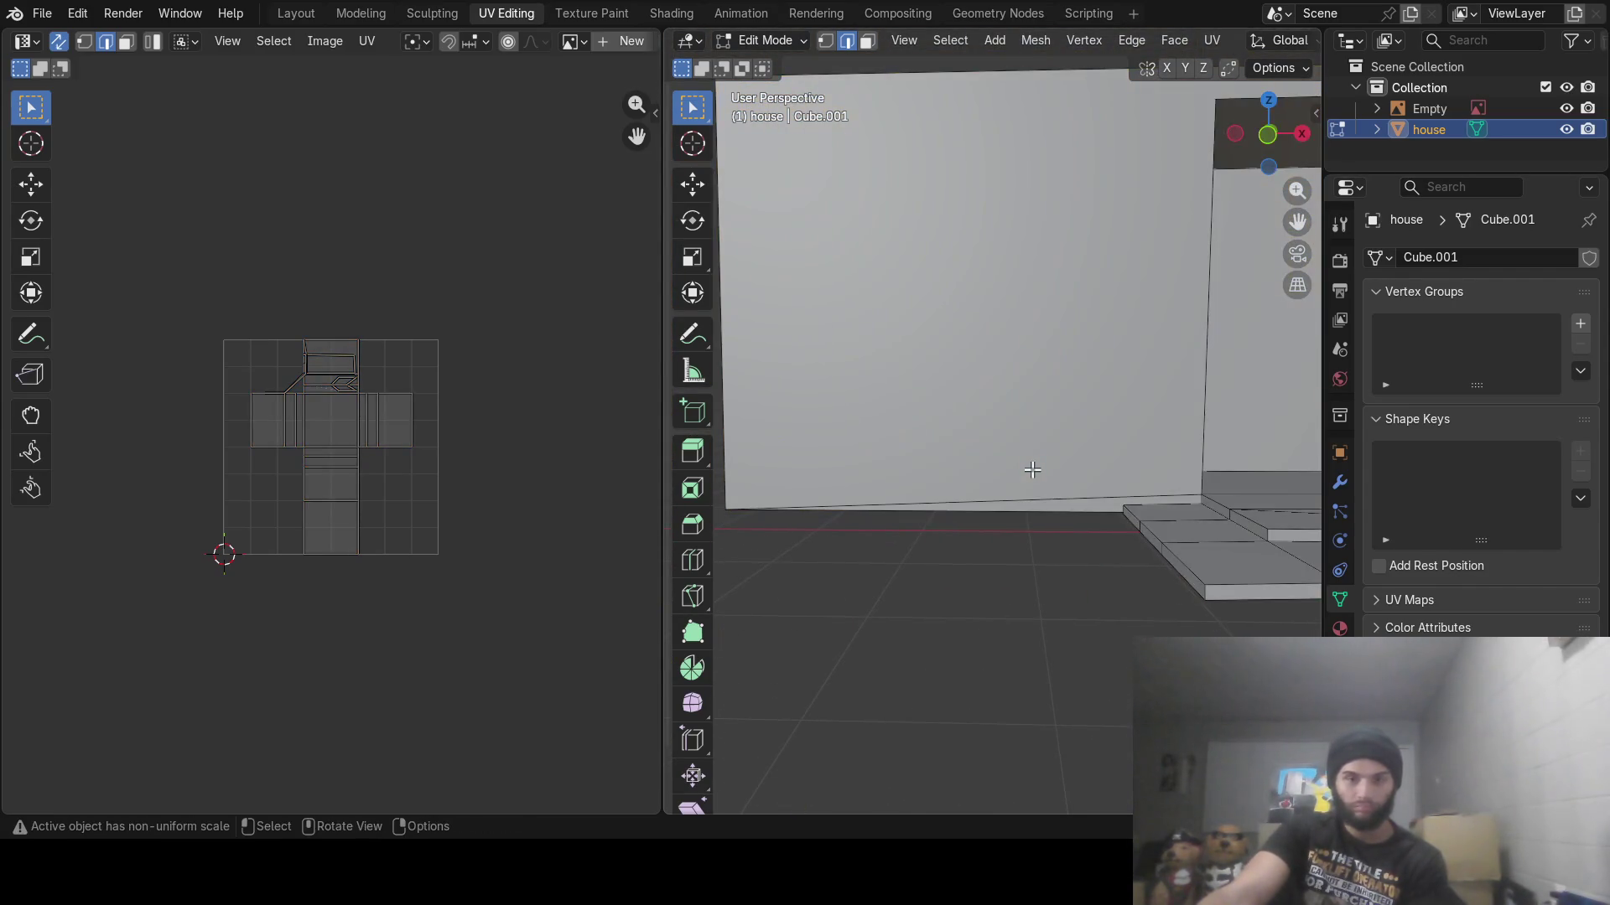
pyautogui.press('c')
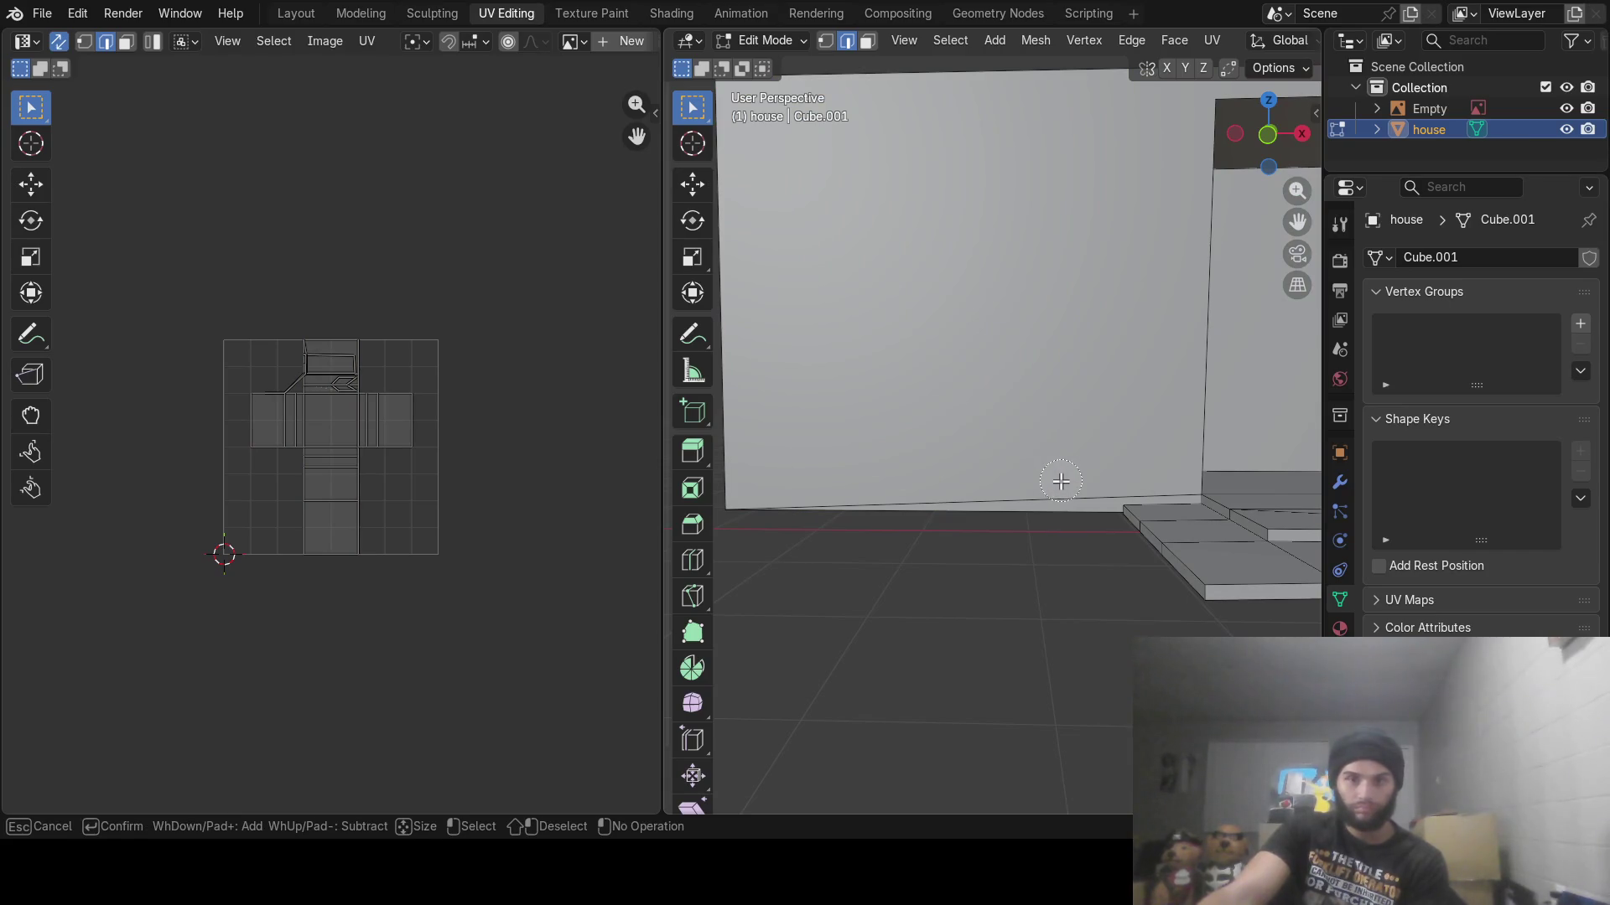
pyautogui.click(1061, 481)
pyautogui.rightClick(772, 286)
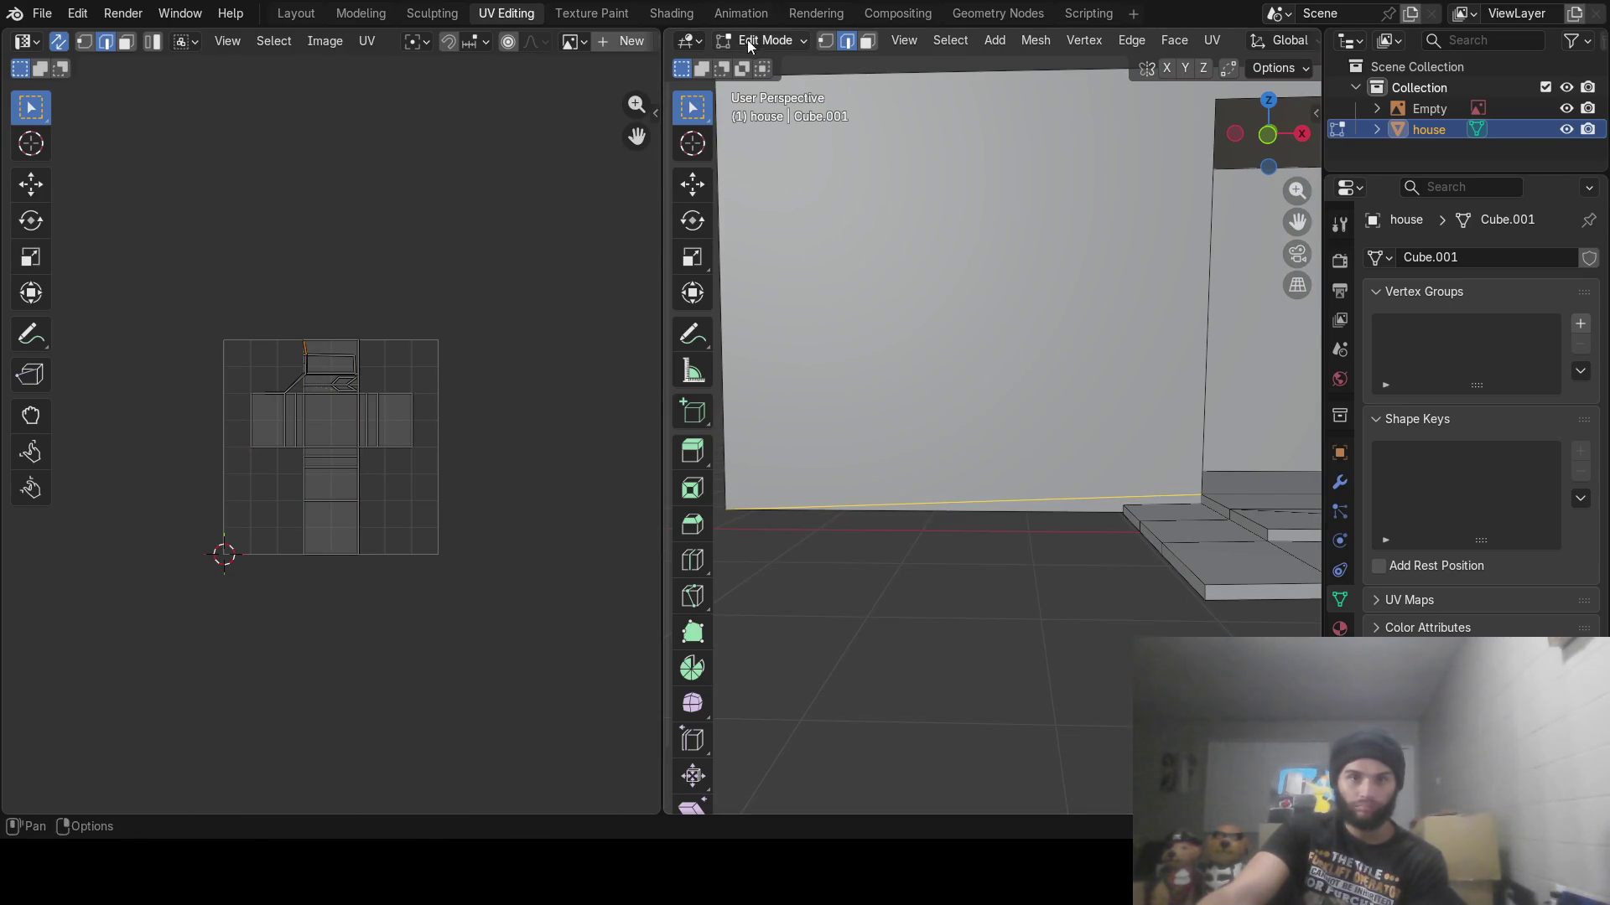
pyautogui.click(866, 42)
pyautogui.press('c')
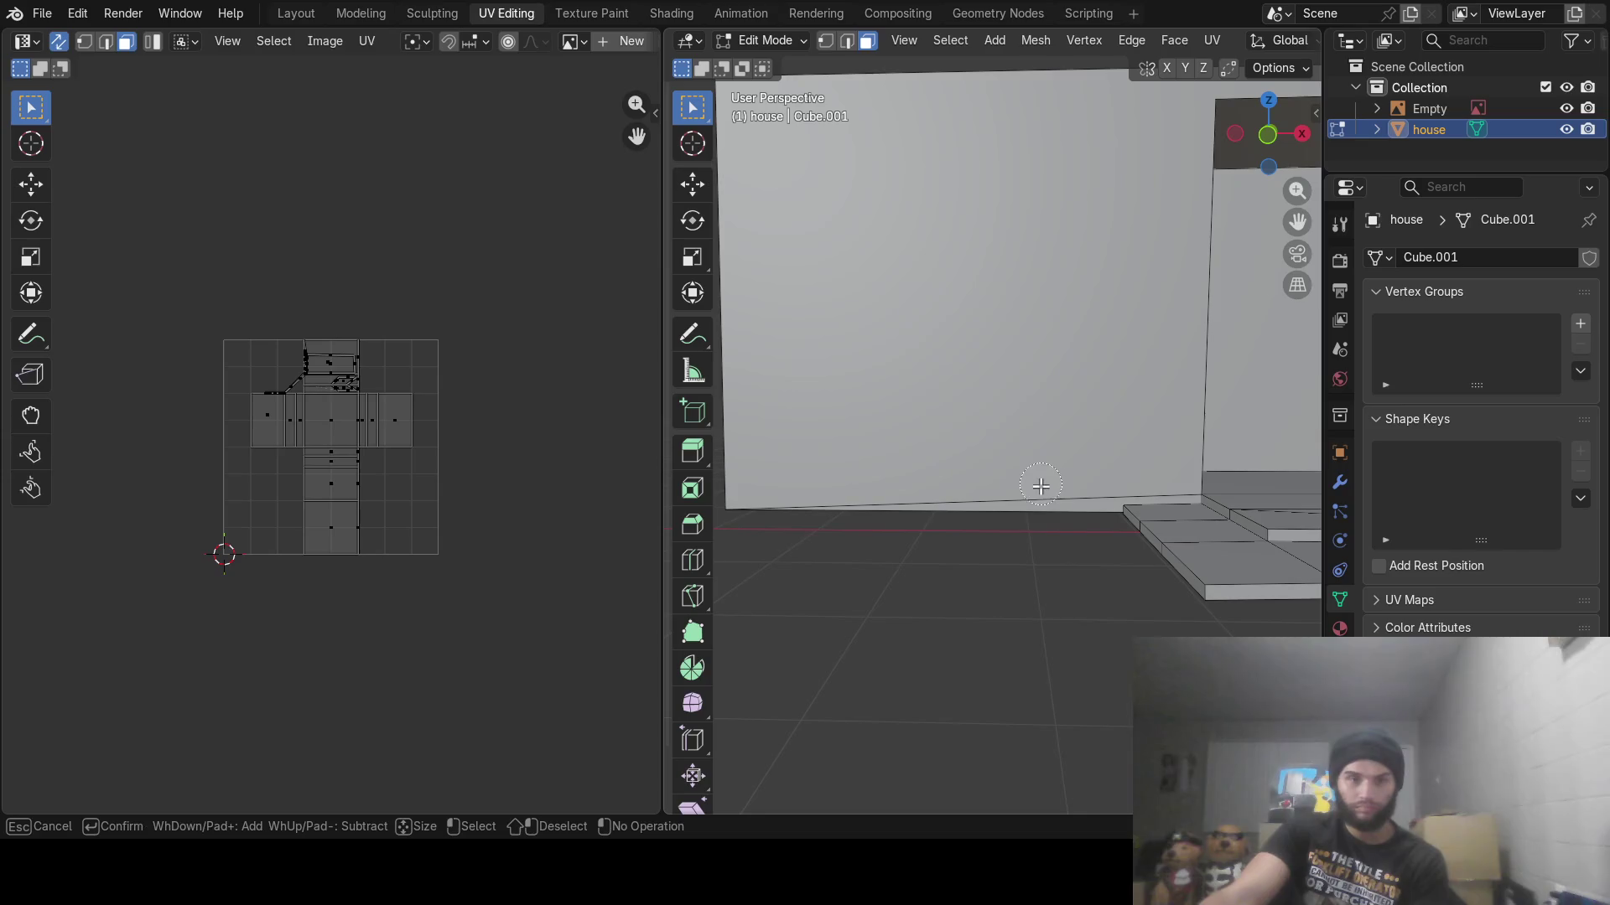
pyautogui.click(1049, 483)
pyautogui.rightClick(1049, 483)
pyautogui.scroll(-2, 1049, 482)
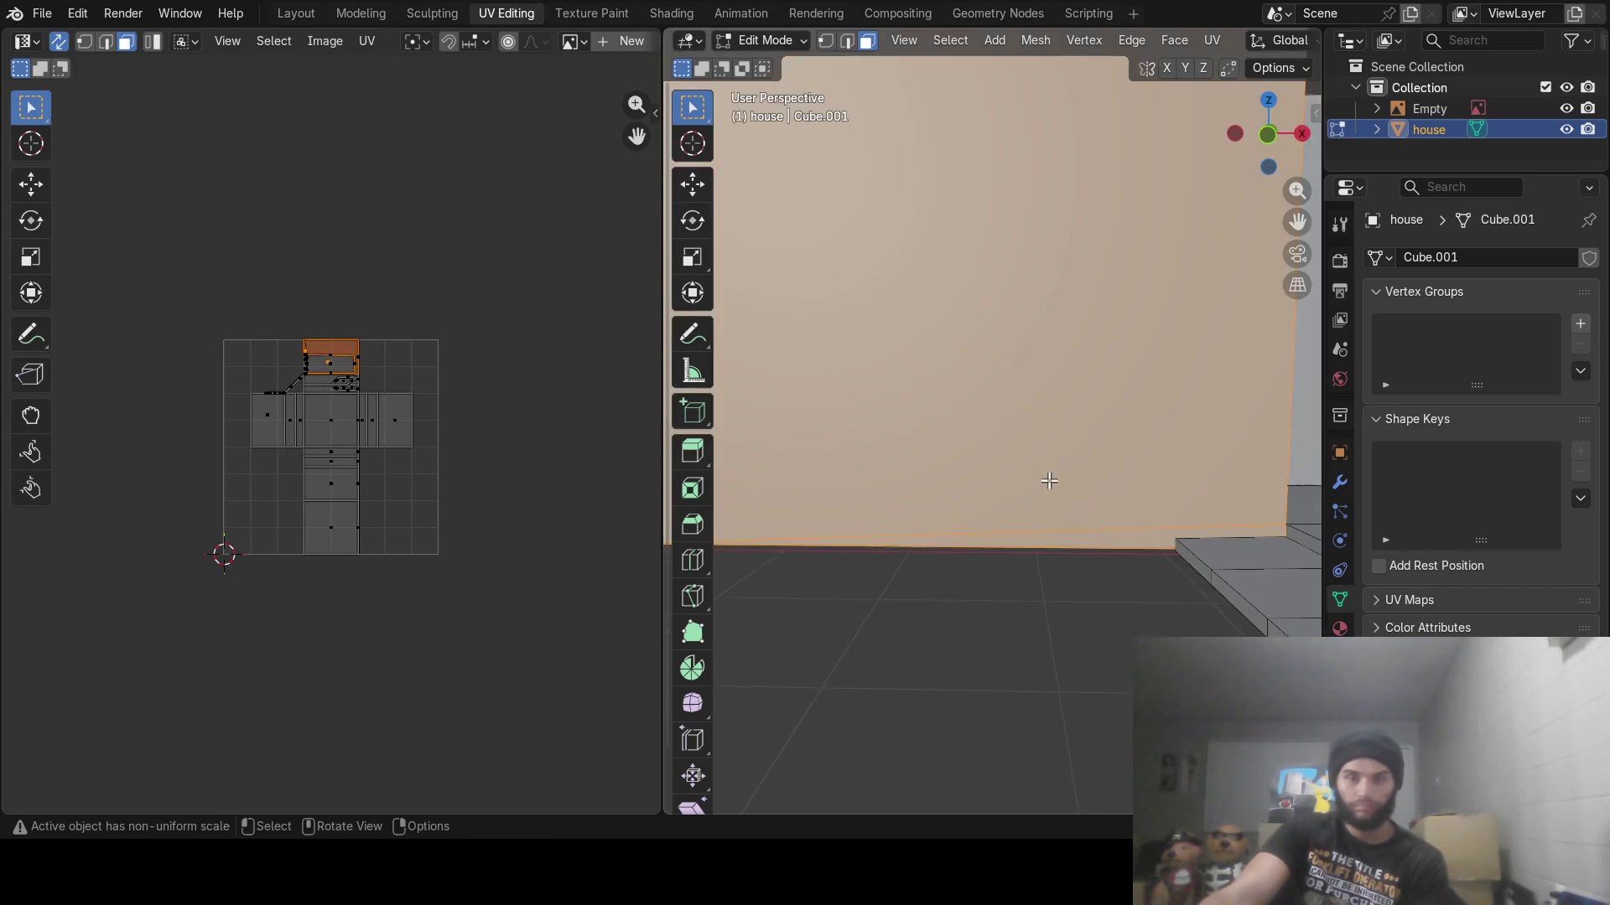
pyautogui.moveTo(1078, 462)
pyautogui.mouseDown(button='middle')
pyautogui.moveTo(794, 509)
pyautogui.moveTo(1074, 510)
pyautogui.mouseUp(button='middle')
# Delete the selected front wall face to open up the interior
pyautogui.press('x')
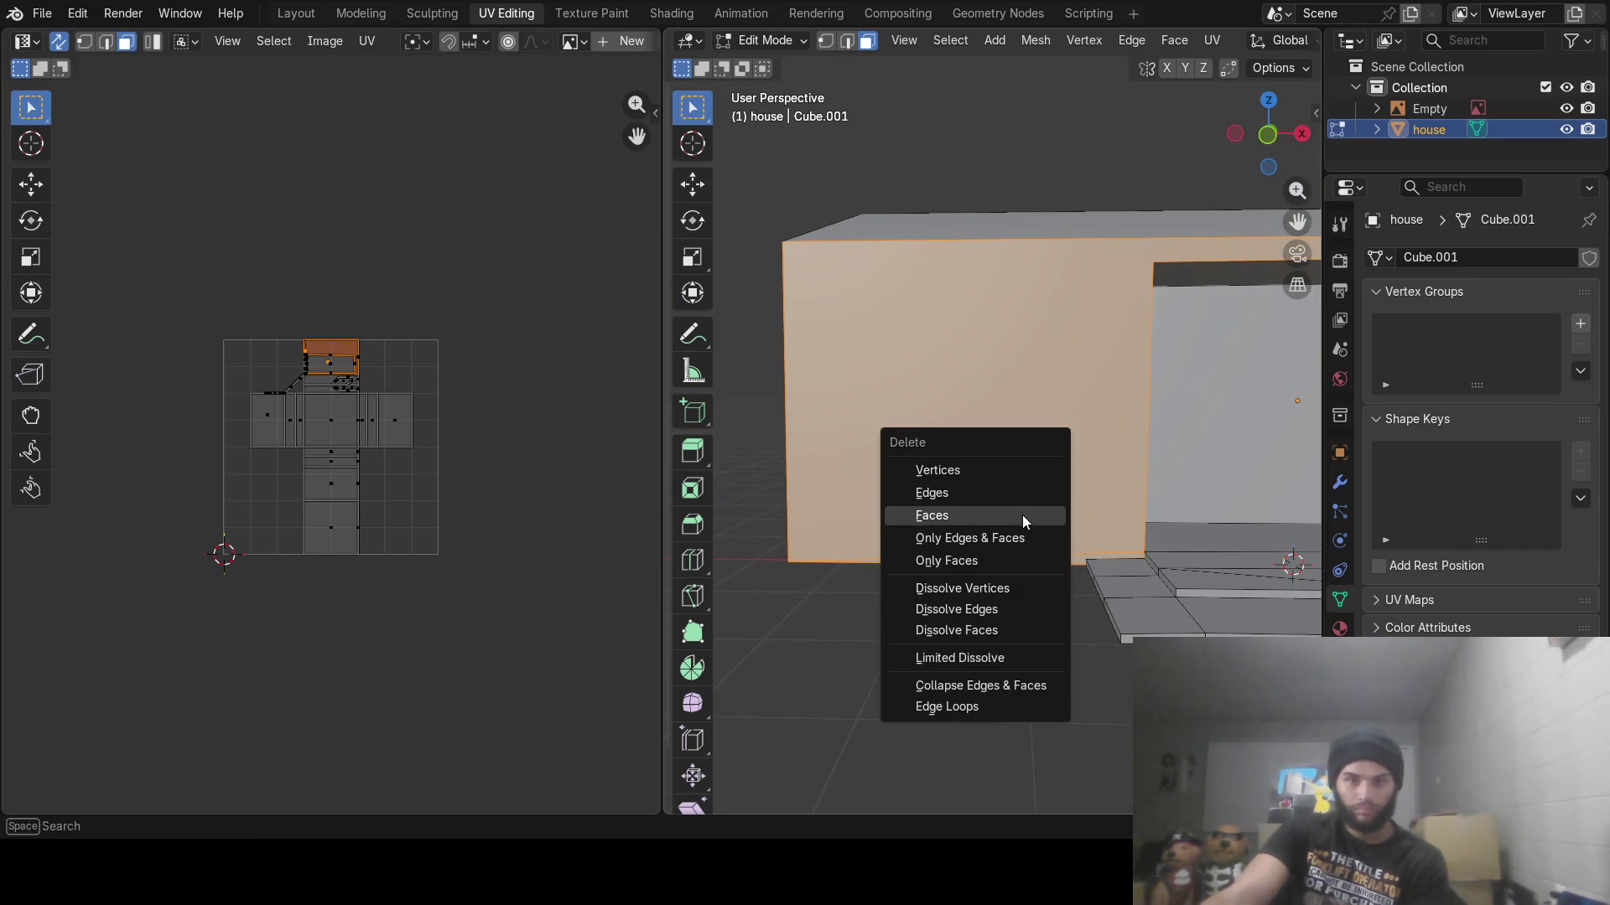
pyautogui.click(992, 502)
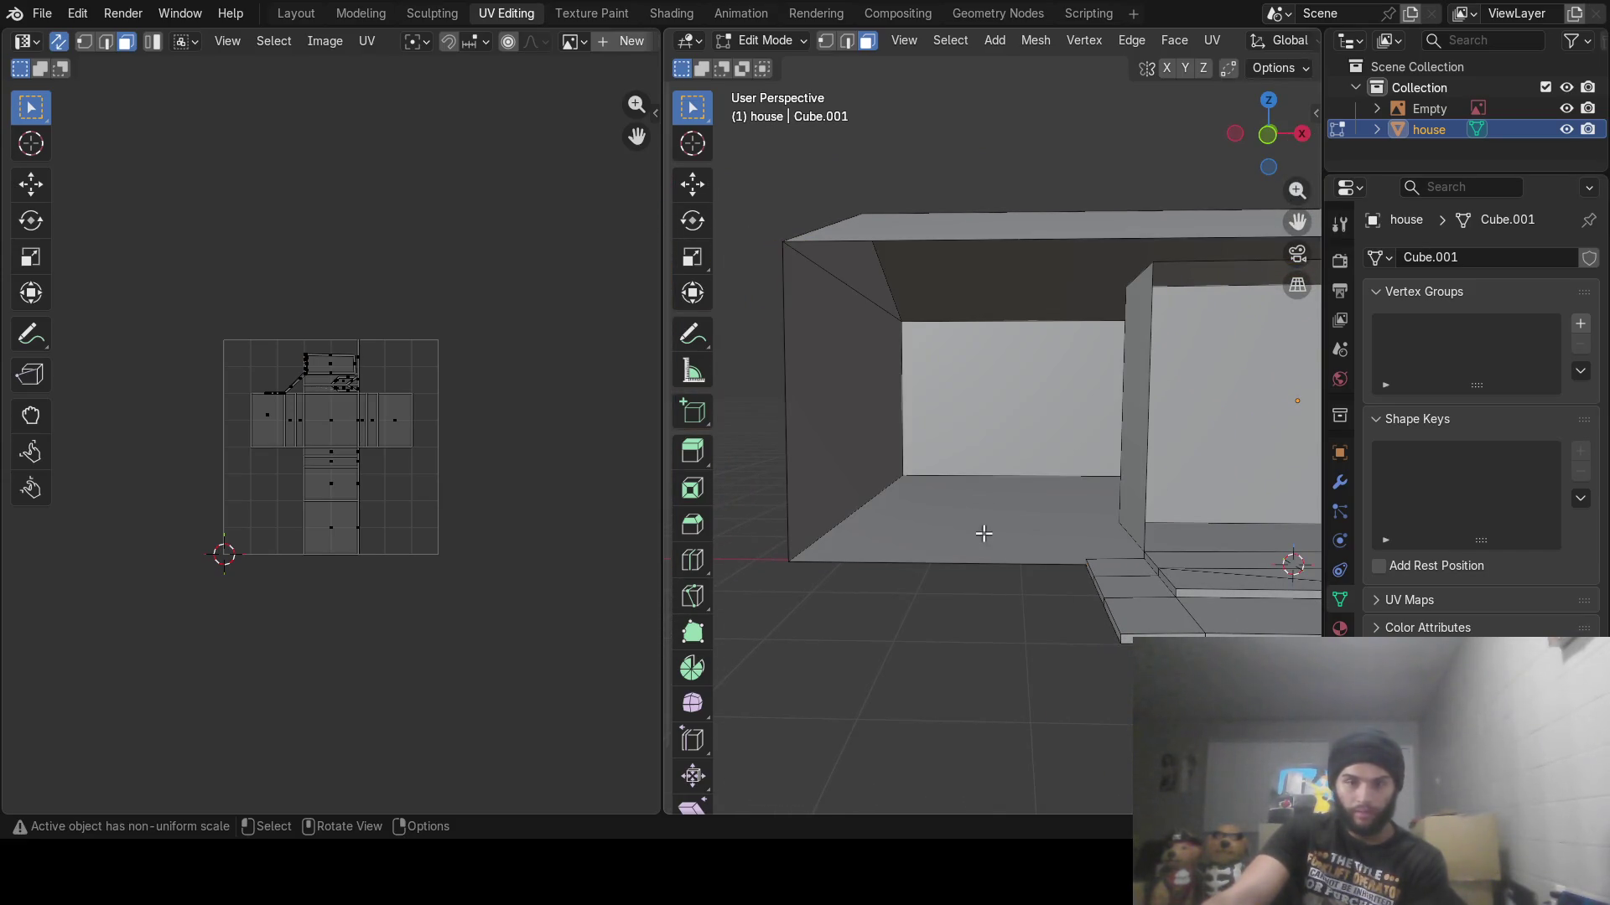
pyautogui.moveTo(984, 534); pyautogui.dragTo(1006, 535, button='middle')
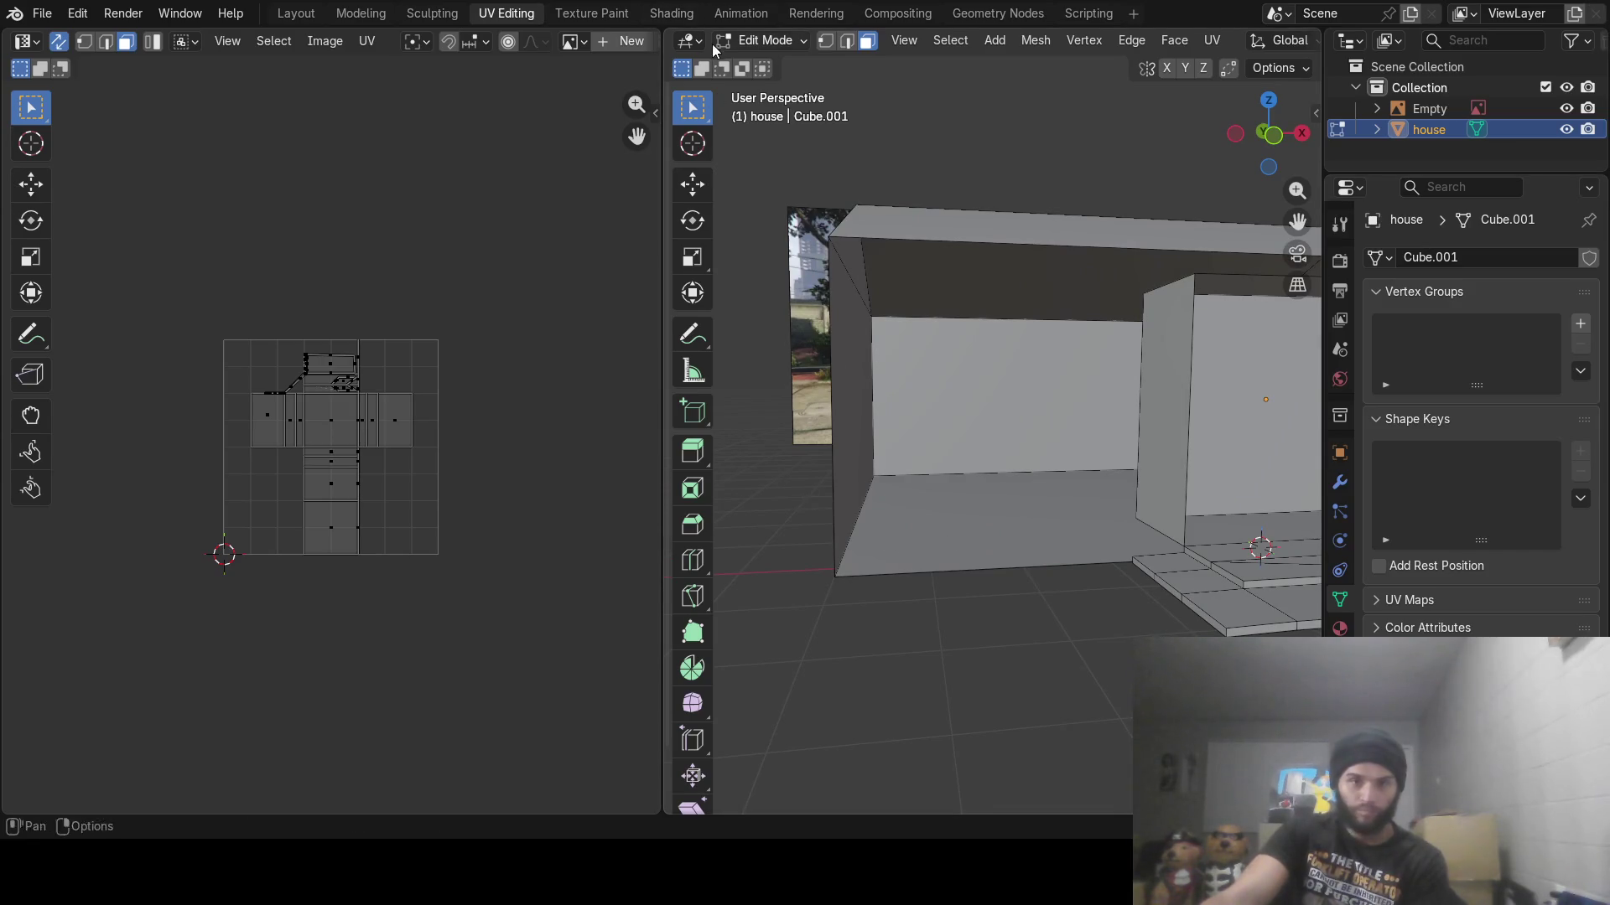
# Select the opened wall's bottom, vertical, top and corner edges plus the wall face
pyautogui.click(848, 42)
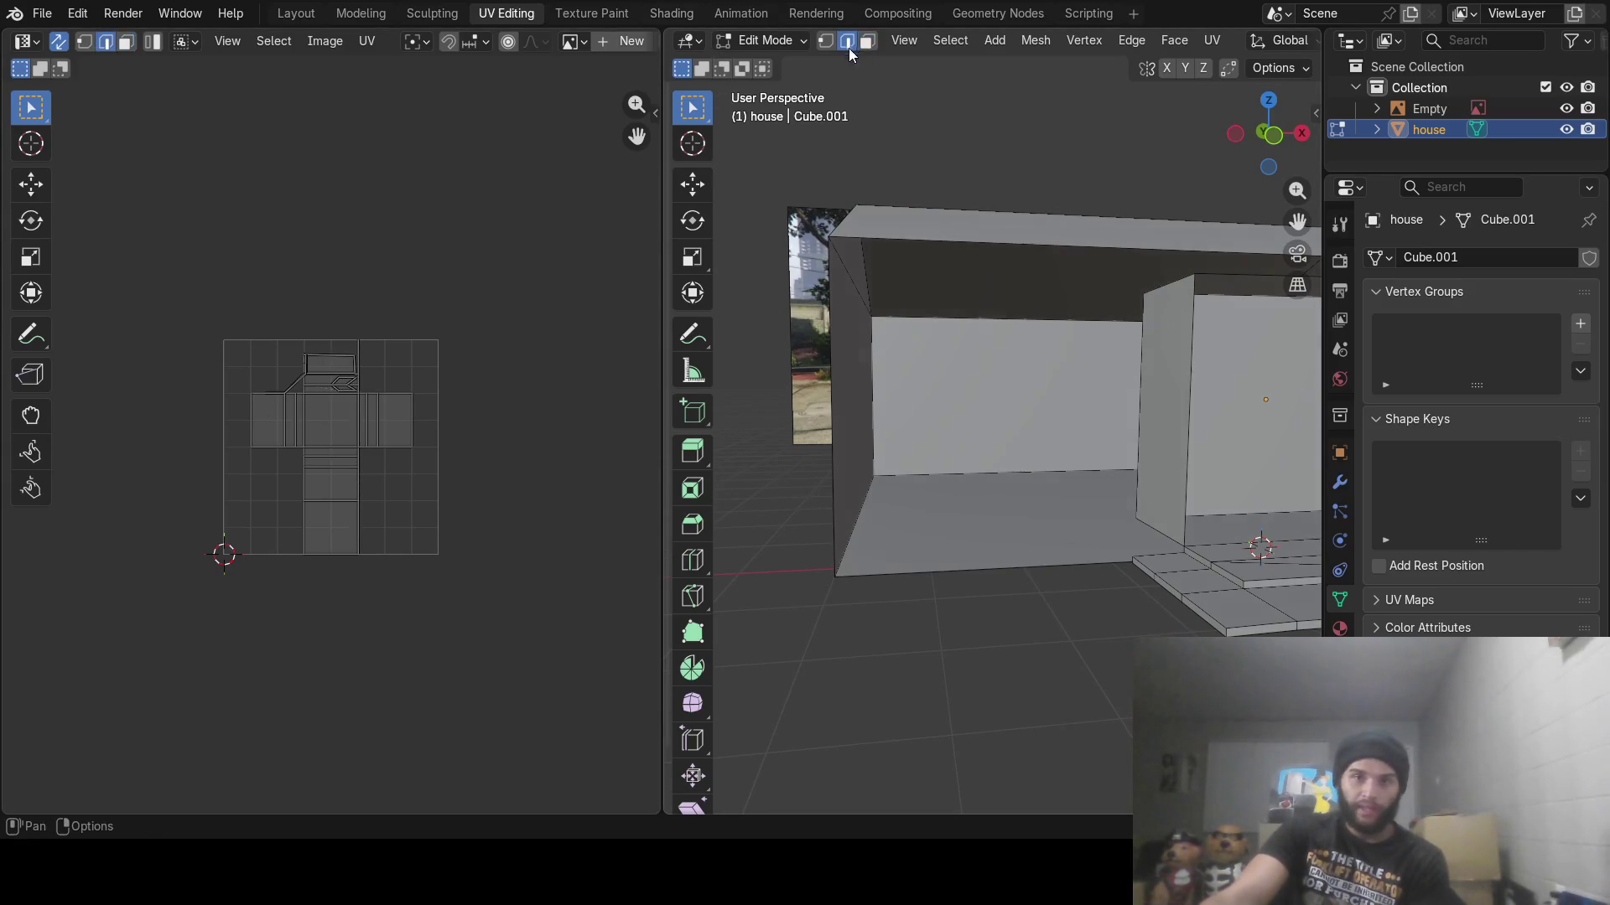
pyautogui.click(971, 576)
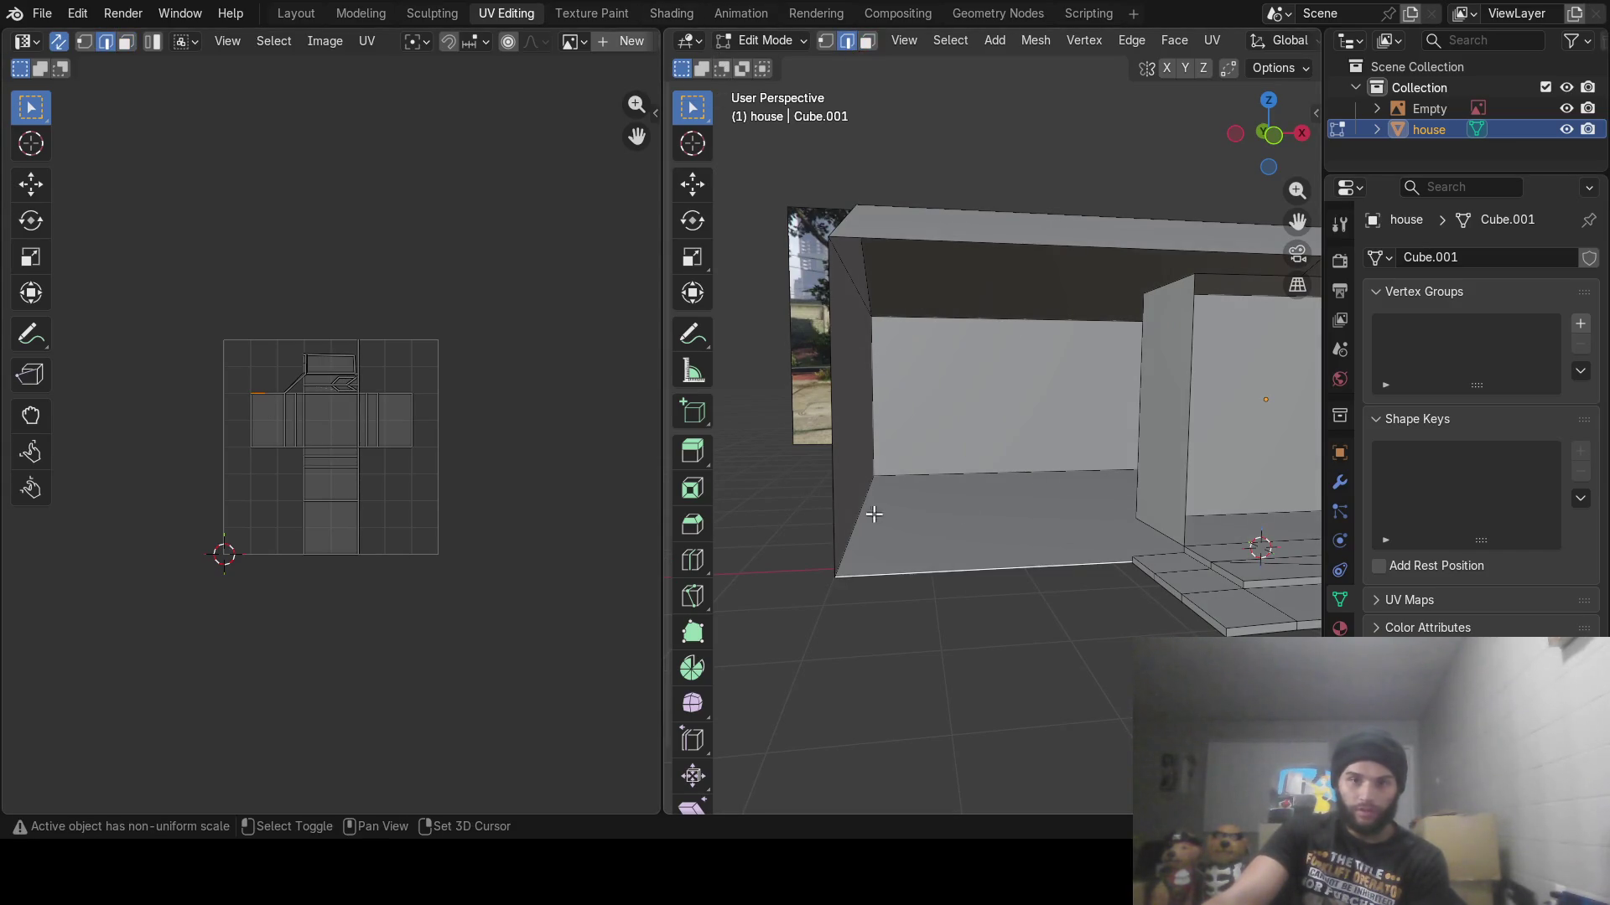
pyautogui.keyDown('shift'); pyautogui.click(835, 494); pyautogui.keyUp('shift')
pyautogui.keyDown('shift'); pyautogui.click(1189, 466); pyautogui.keyUp('shift')
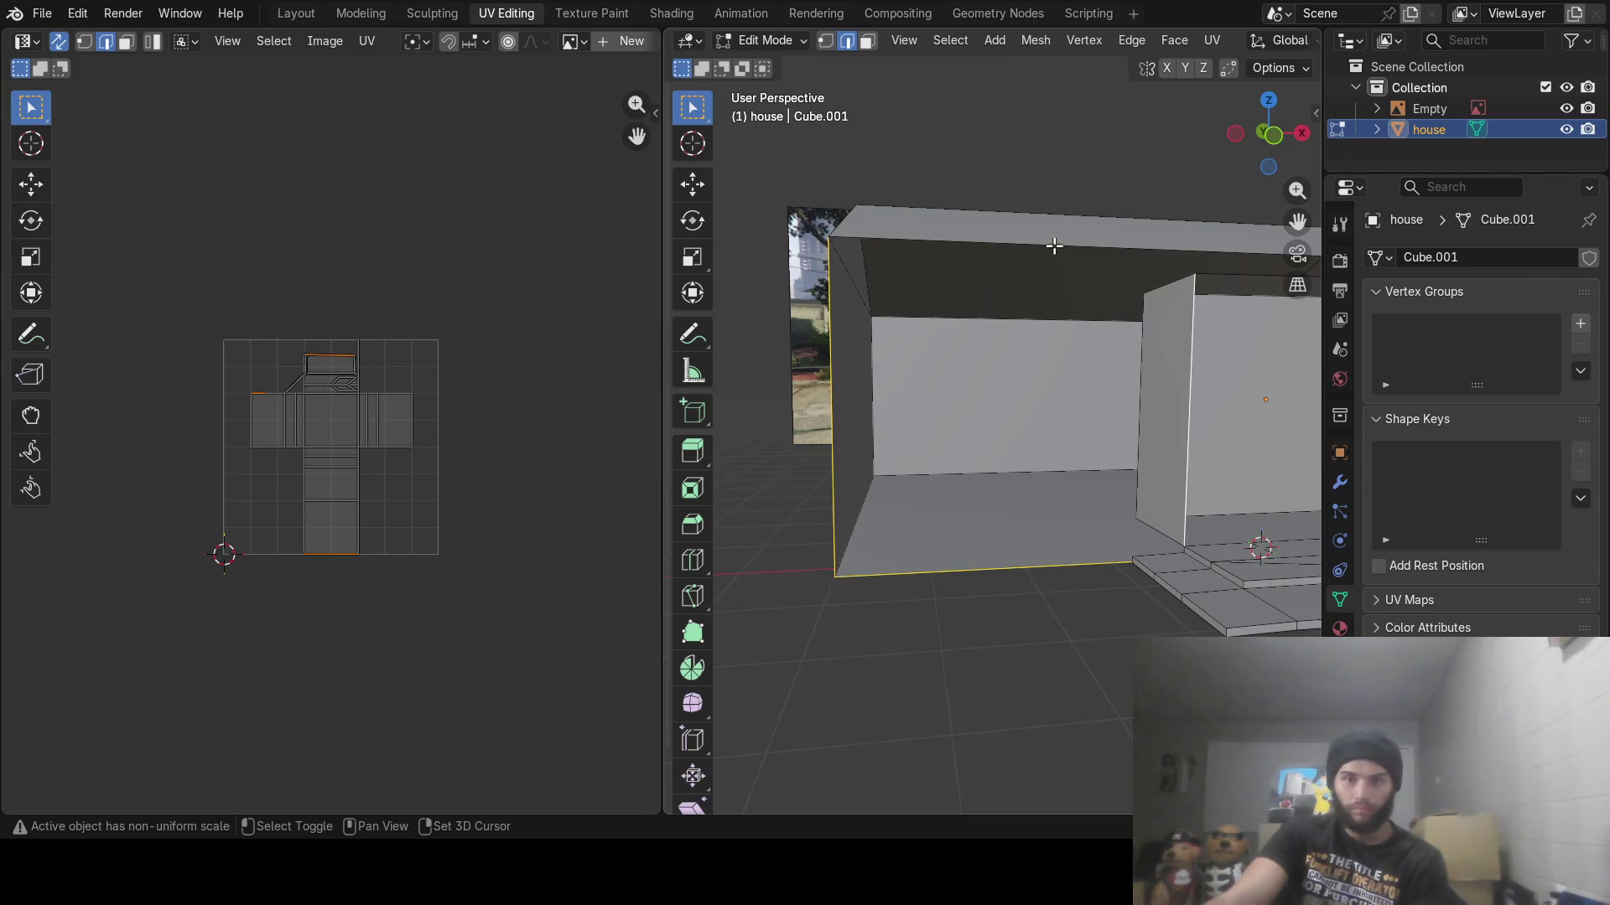
pyautogui.keyDown('shift'); pyautogui.click(1054, 245); pyautogui.keyUp('shift')
pyautogui.moveTo(1105, 332); pyautogui.dragTo(1131, 258, button='middle')
pyautogui.keyDown('shift'); pyautogui.click(1115, 275); pyautogui.keyUp('shift')
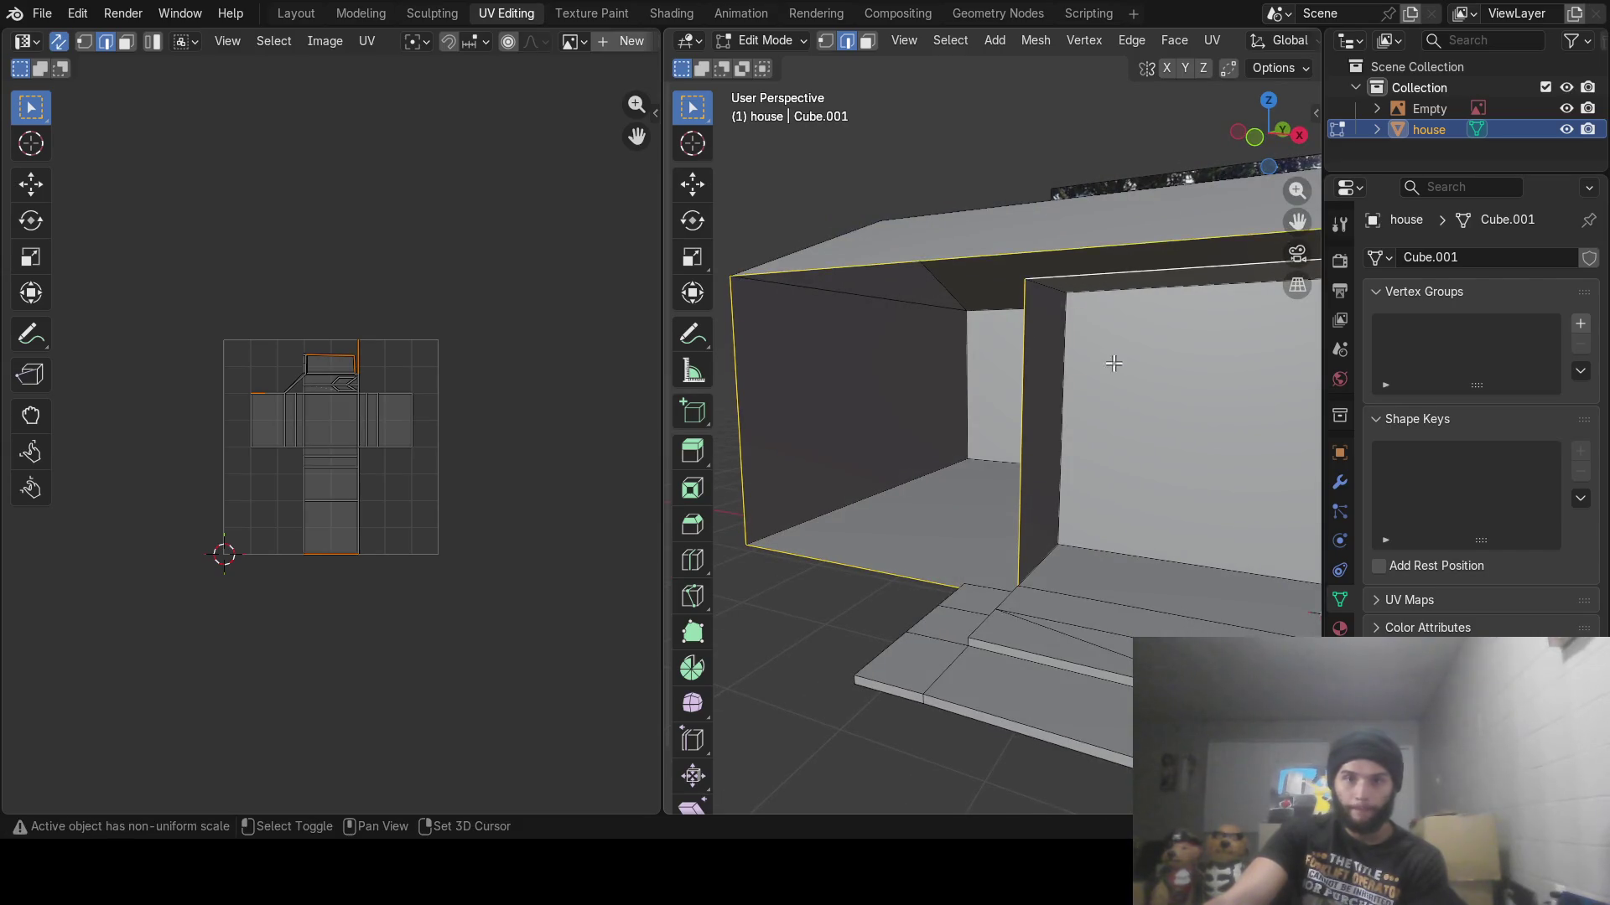
pyautogui.moveTo(1114, 363)
pyautogui.mouseDown(button='middle')
pyautogui.moveTo(1042, 384)
pyautogui.moveTo(1042, 424)
pyautogui.moveTo(889, 448)
pyautogui.moveTo(1184, 426)
pyautogui.mouseUp(button='middle')
pyautogui.keyDown('shift'); pyautogui.click(1149, 387); pyautogui.keyUp('shift')
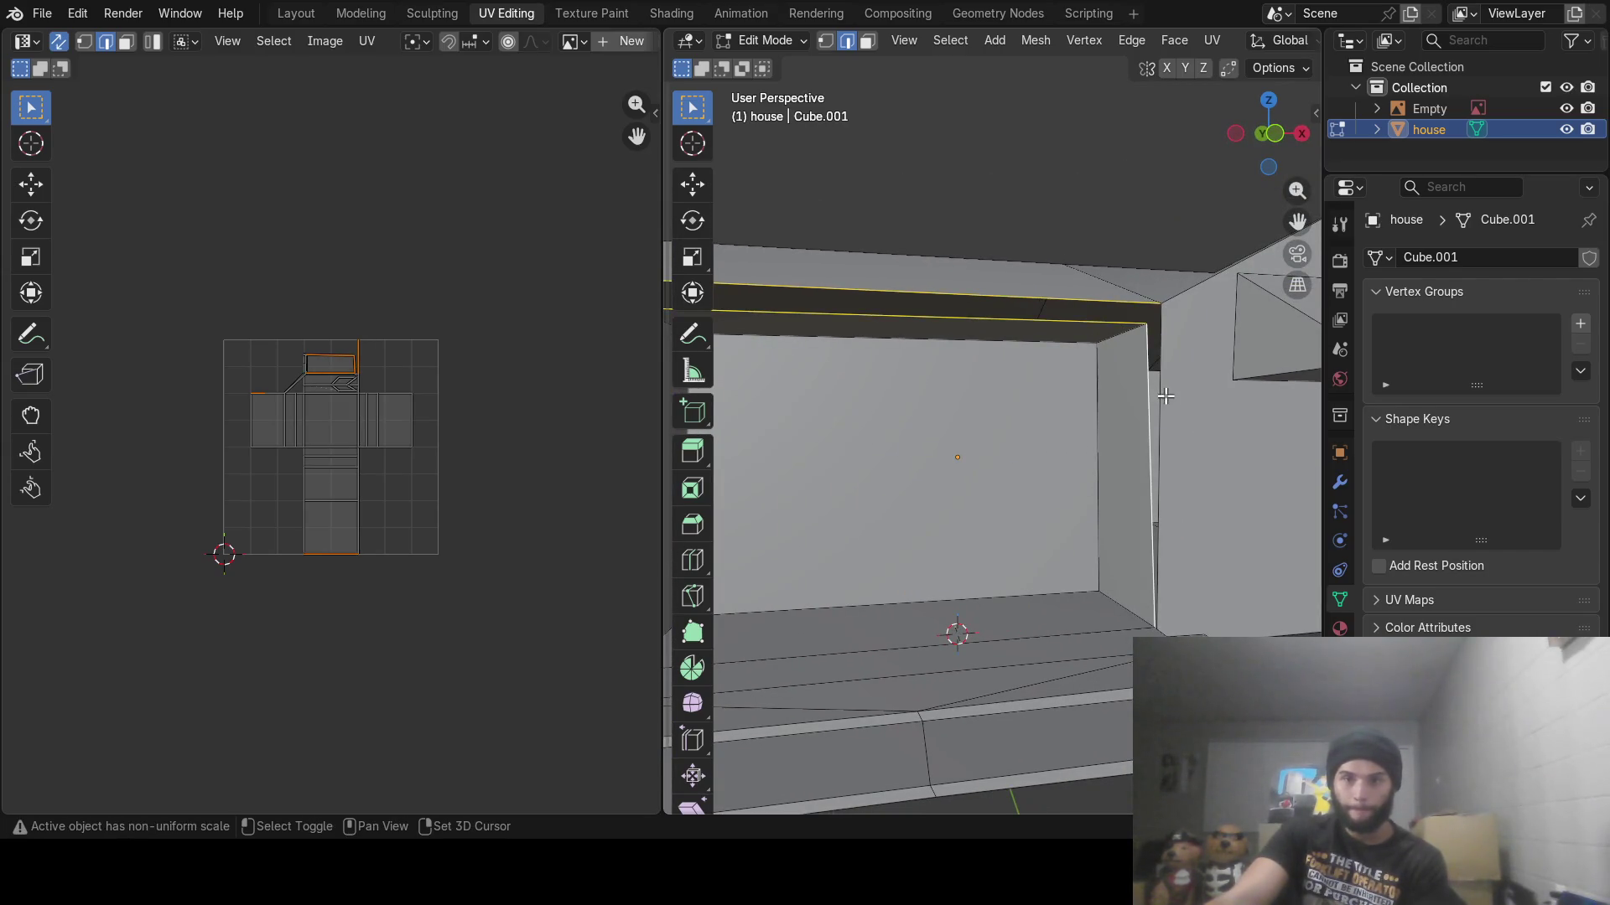
pyautogui.keyDown('shift'); pyautogui.click(1156, 398); pyautogui.keyUp('shift')
pyautogui.keyDown('shift'); pyautogui.click(1148, 412); pyautogui.keyUp('shift')
pyautogui.moveTo(1019, 411); pyautogui.dragTo(1008, 412, button='middle')
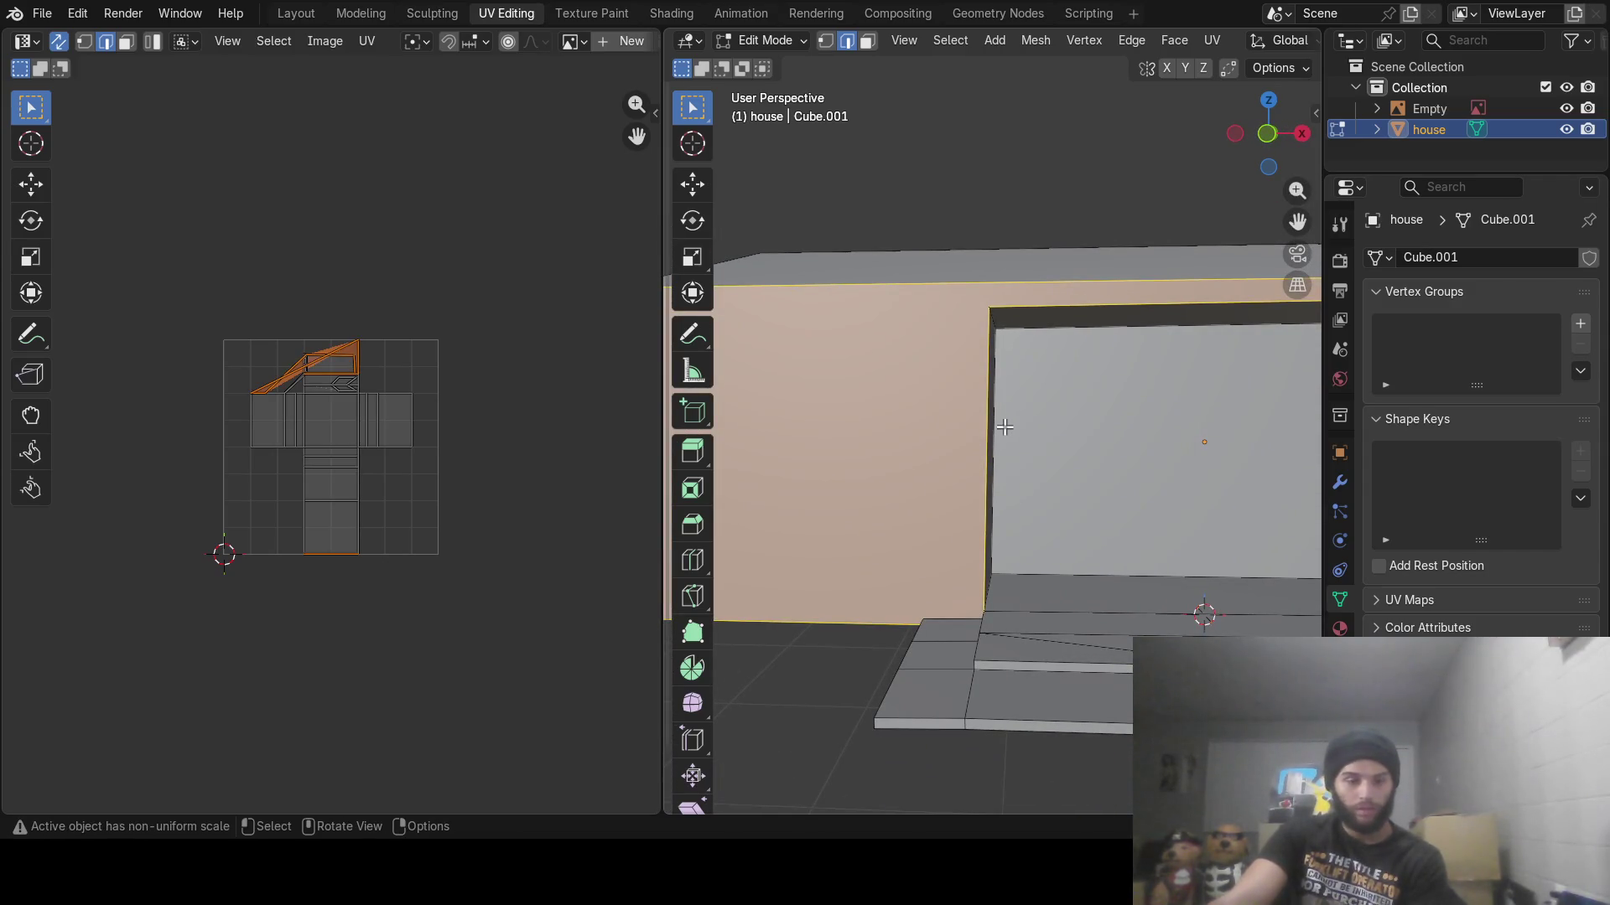
# Select the entire house mesh and bring up the Edge menu with Ctrl+E
pyautogui.press('a')
pyautogui.scroll(-5, 1010, 430)
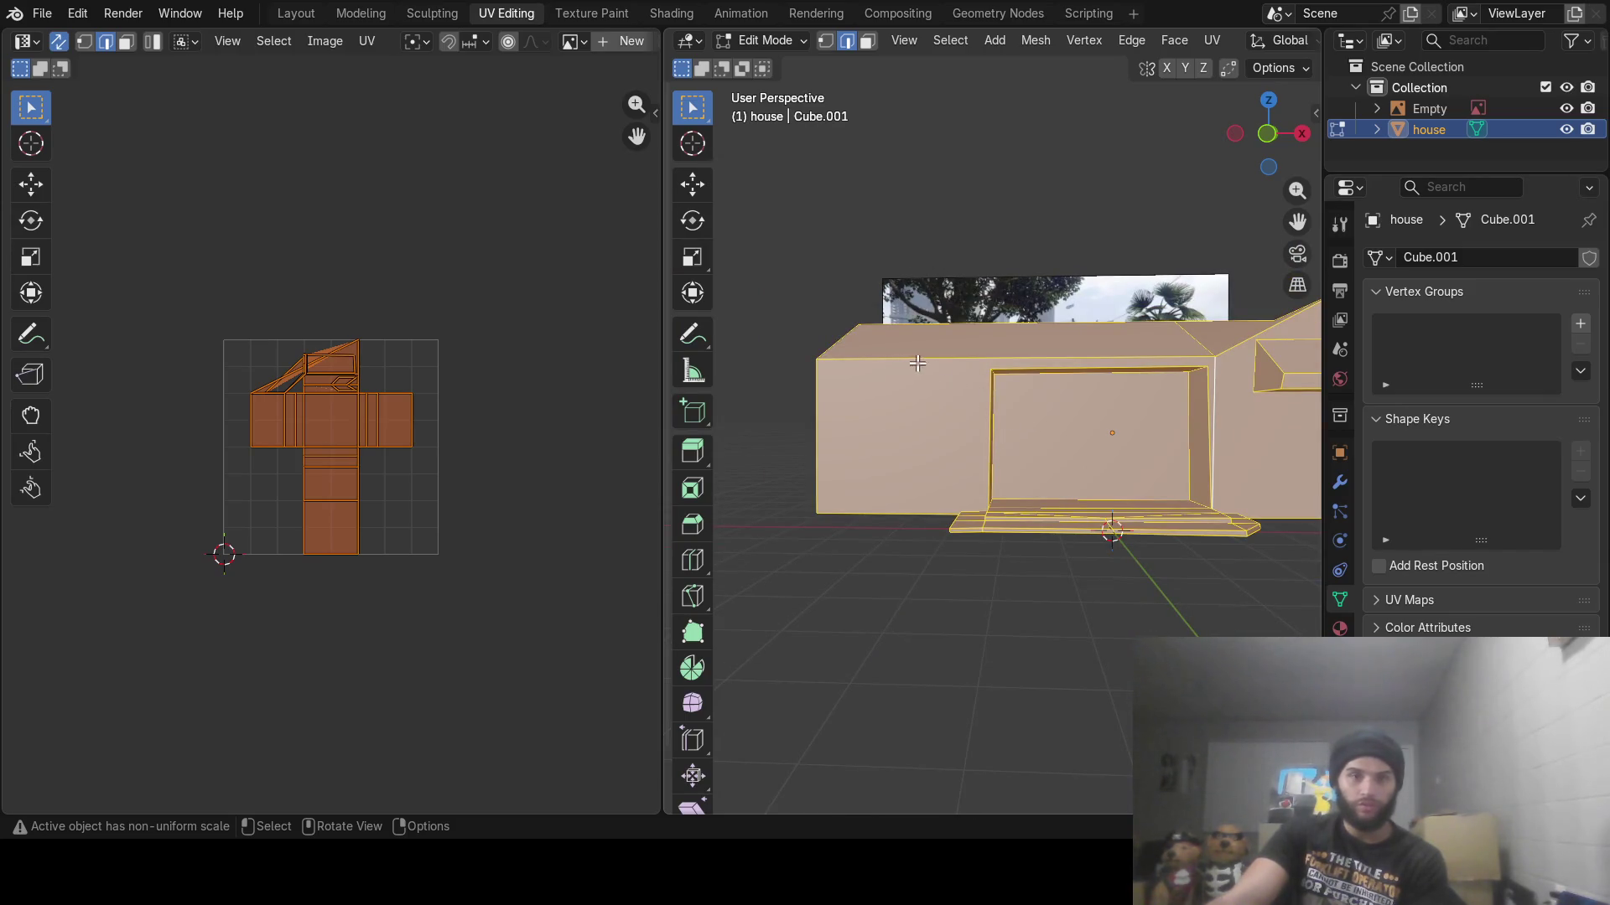
pyautogui.hotkey('ctrl', 'e')
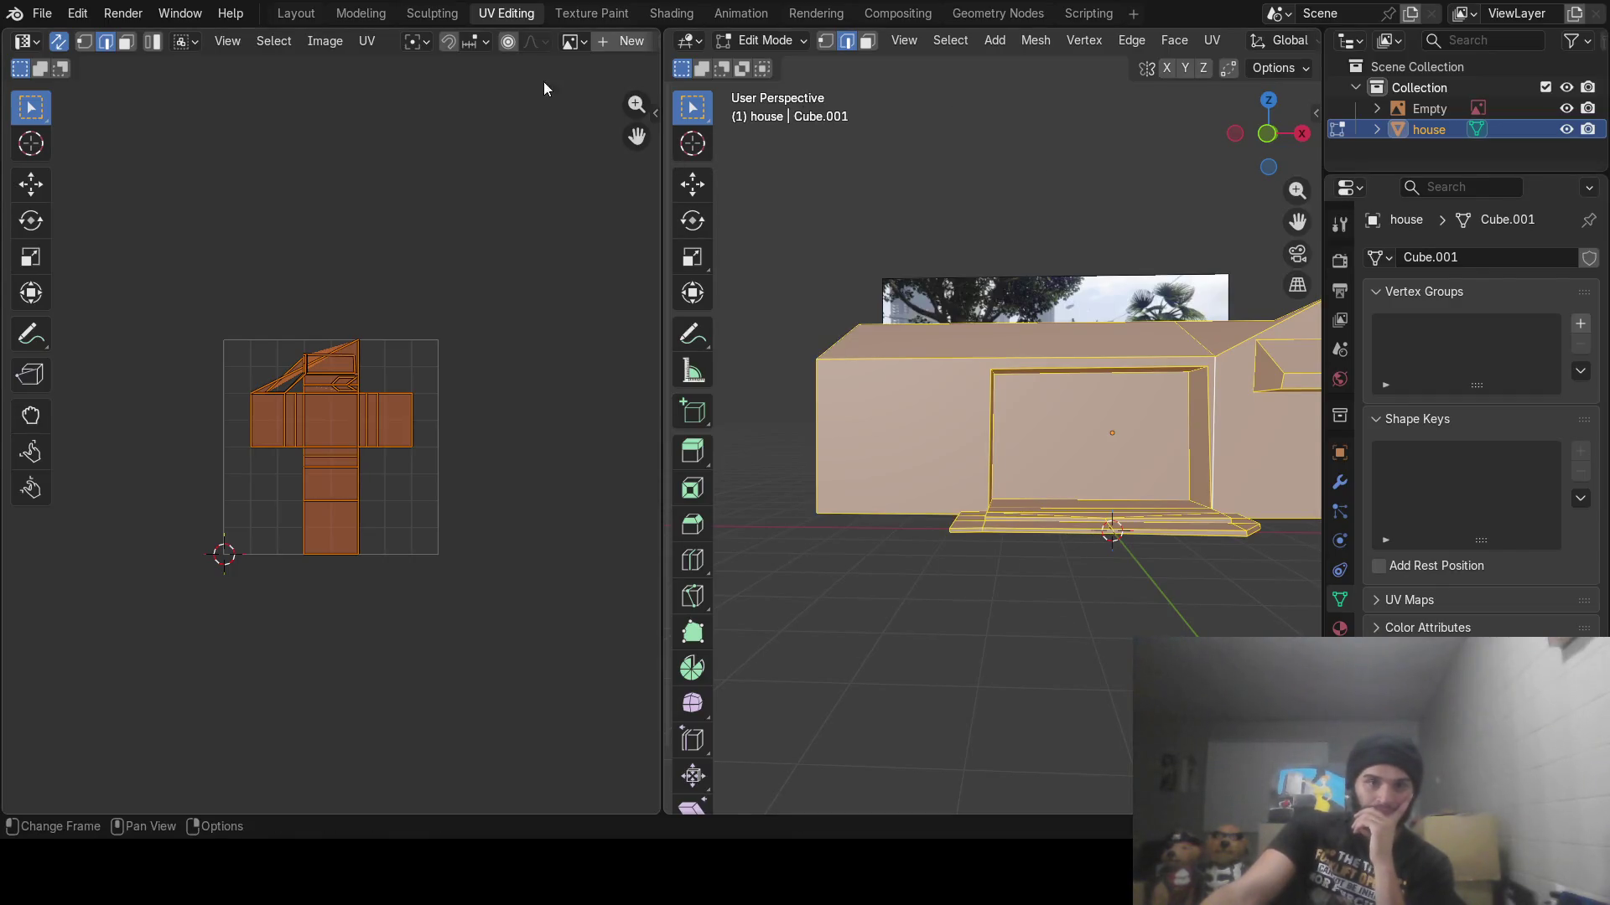
# Try Conformal and Minimum Stretch unwraps of the house, undoing each one
pyautogui.click(366, 41)
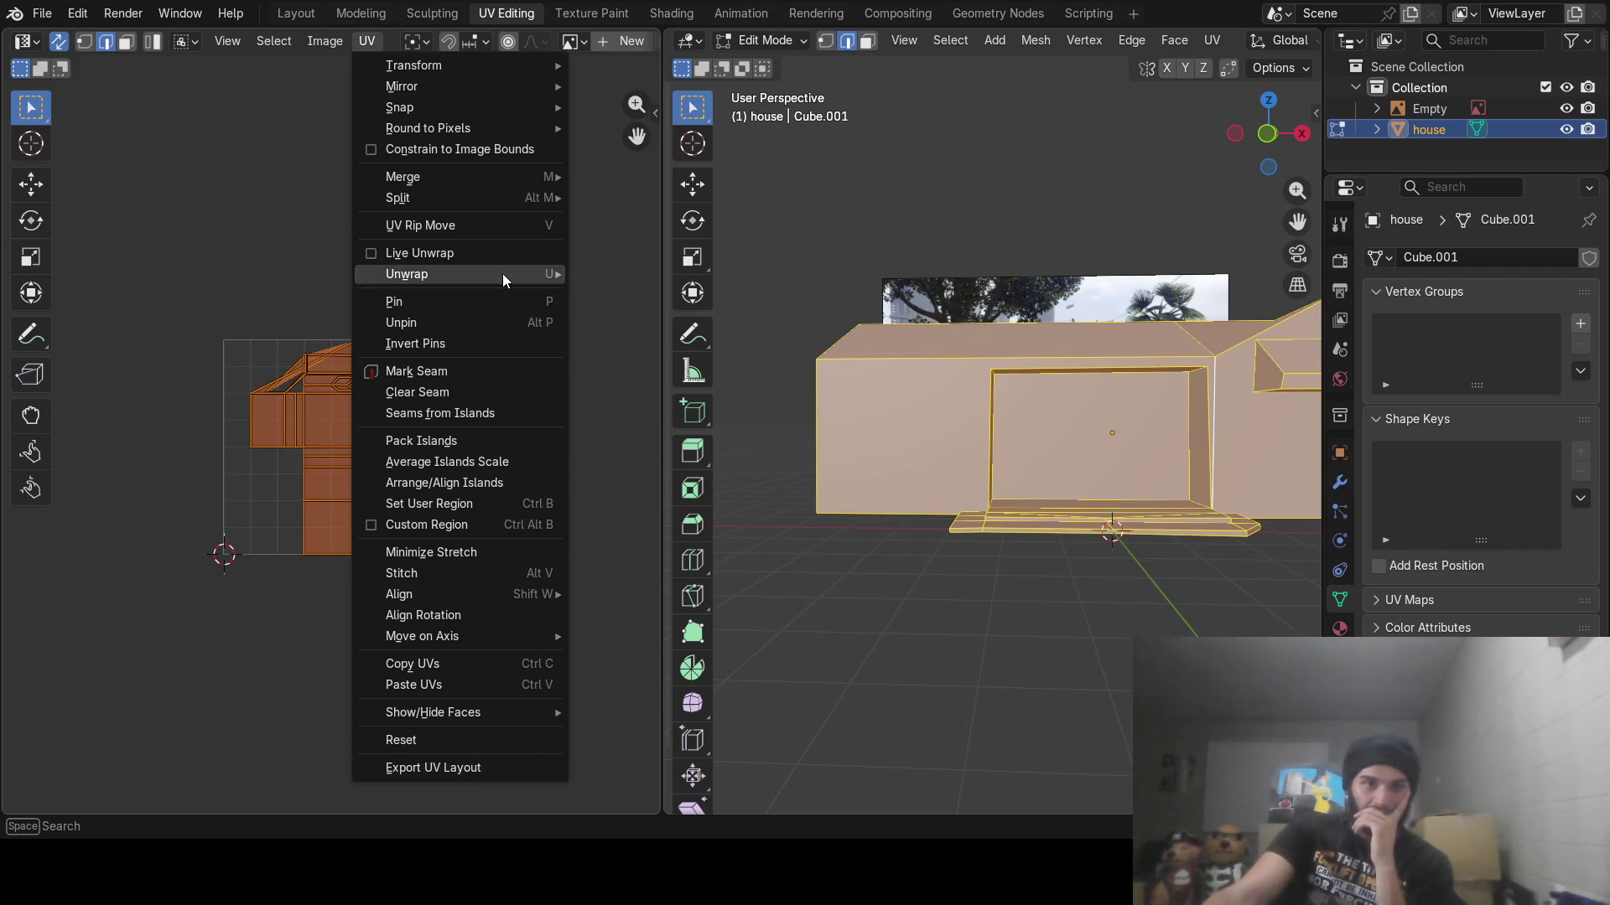
pyautogui.moveTo(486, 273)
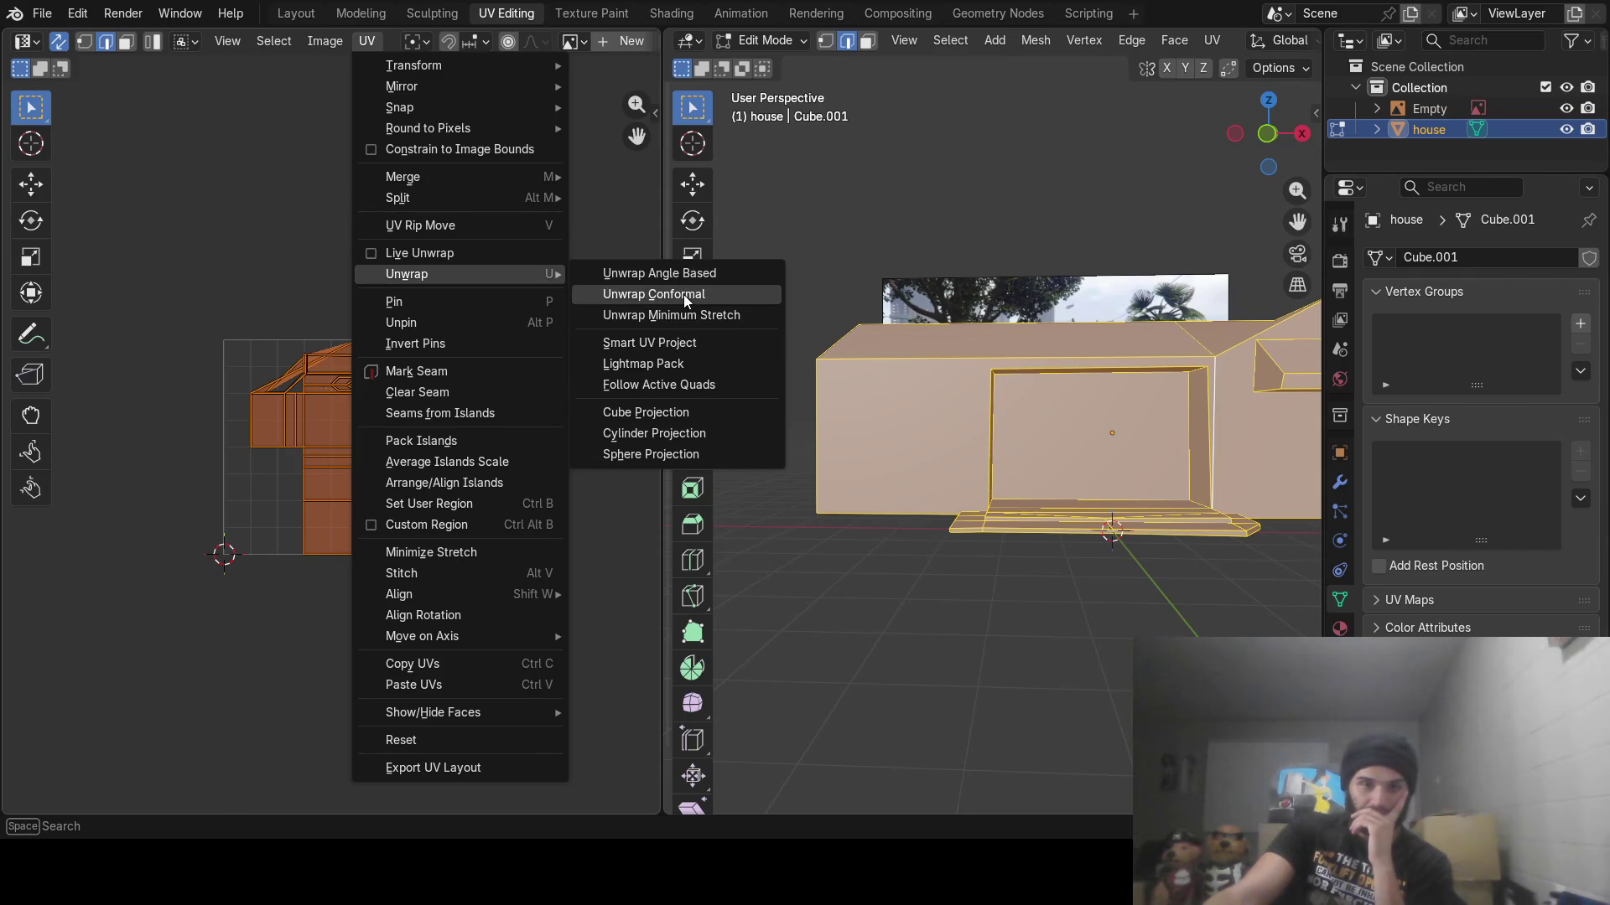
pyautogui.click(682, 294)
pyautogui.scroll(2, 323, 370)
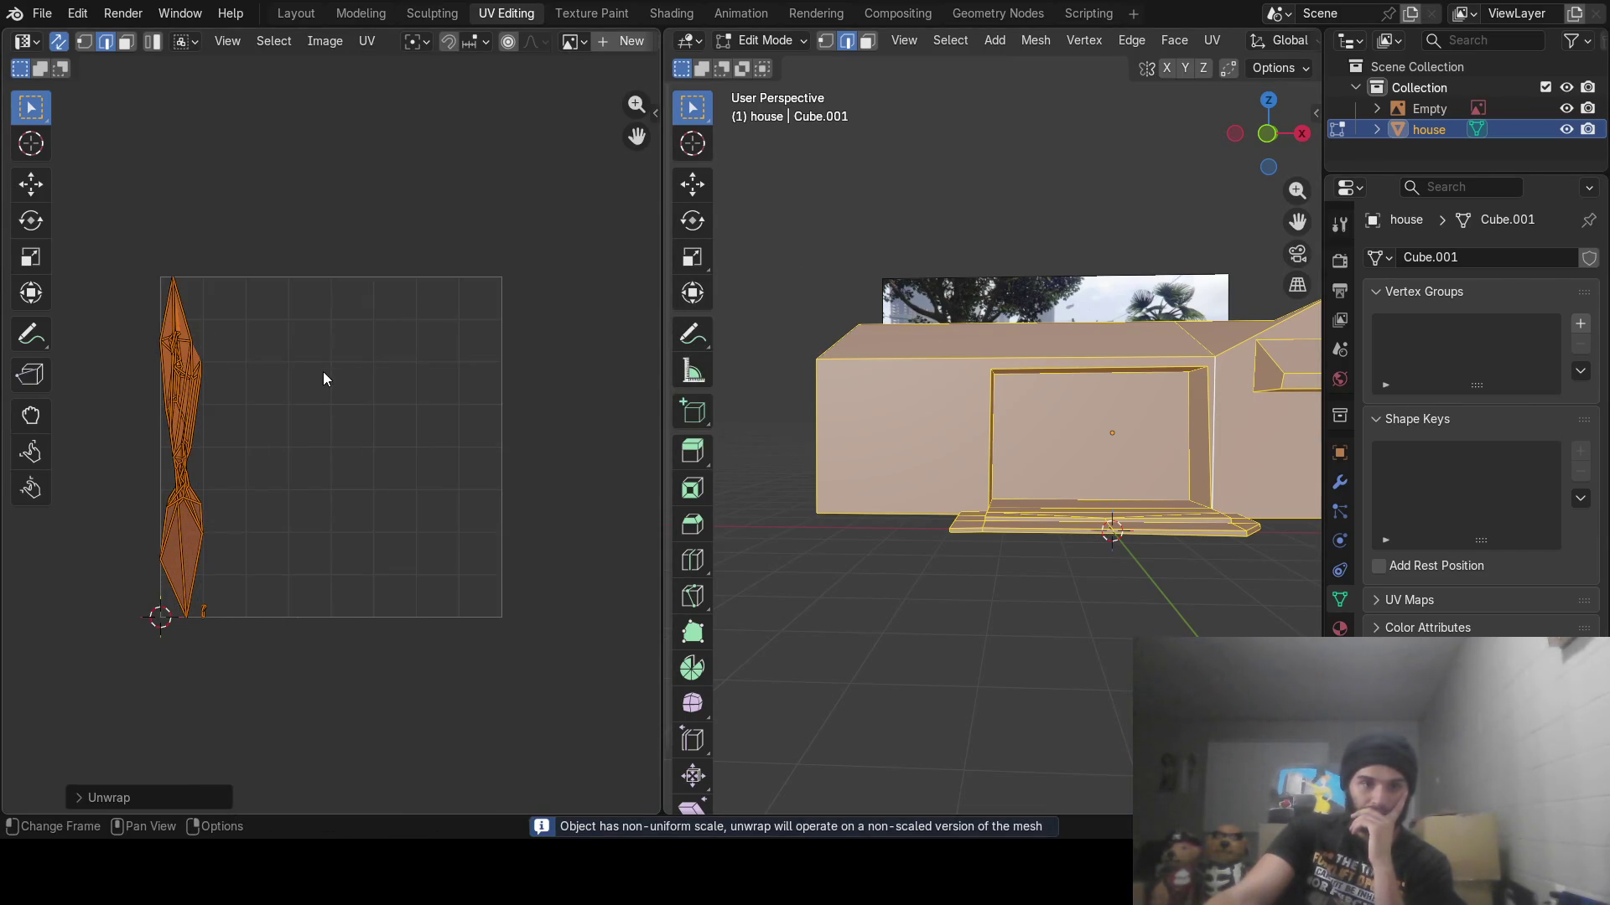
pyautogui.hotkey('ctrl', 'z')
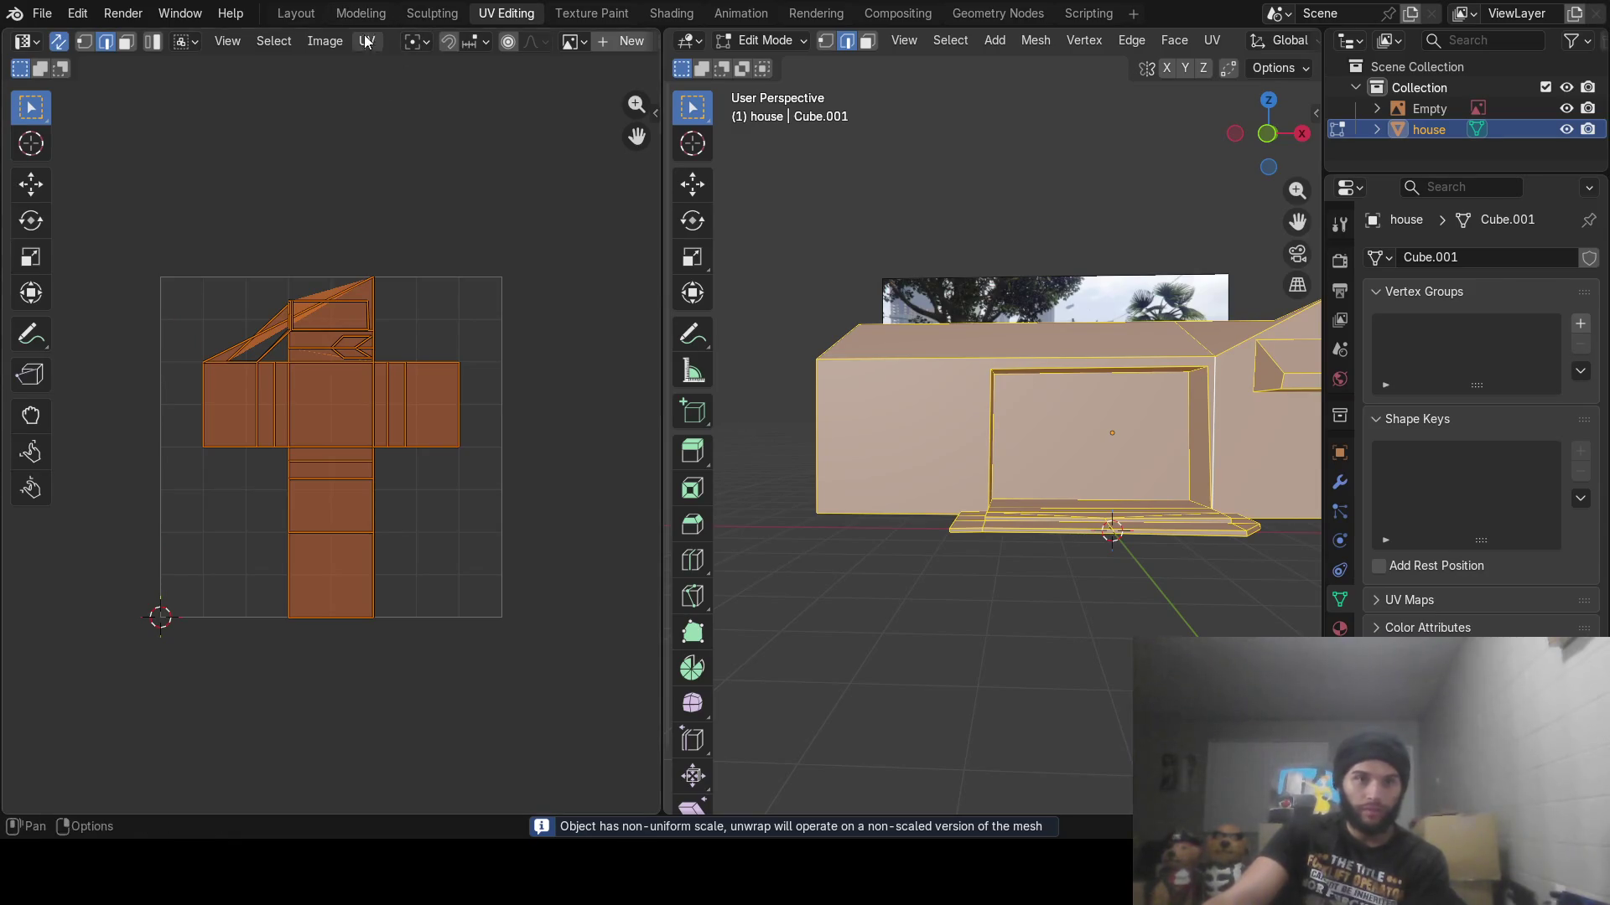
pyautogui.click(367, 40)
pyautogui.moveTo(470, 275)
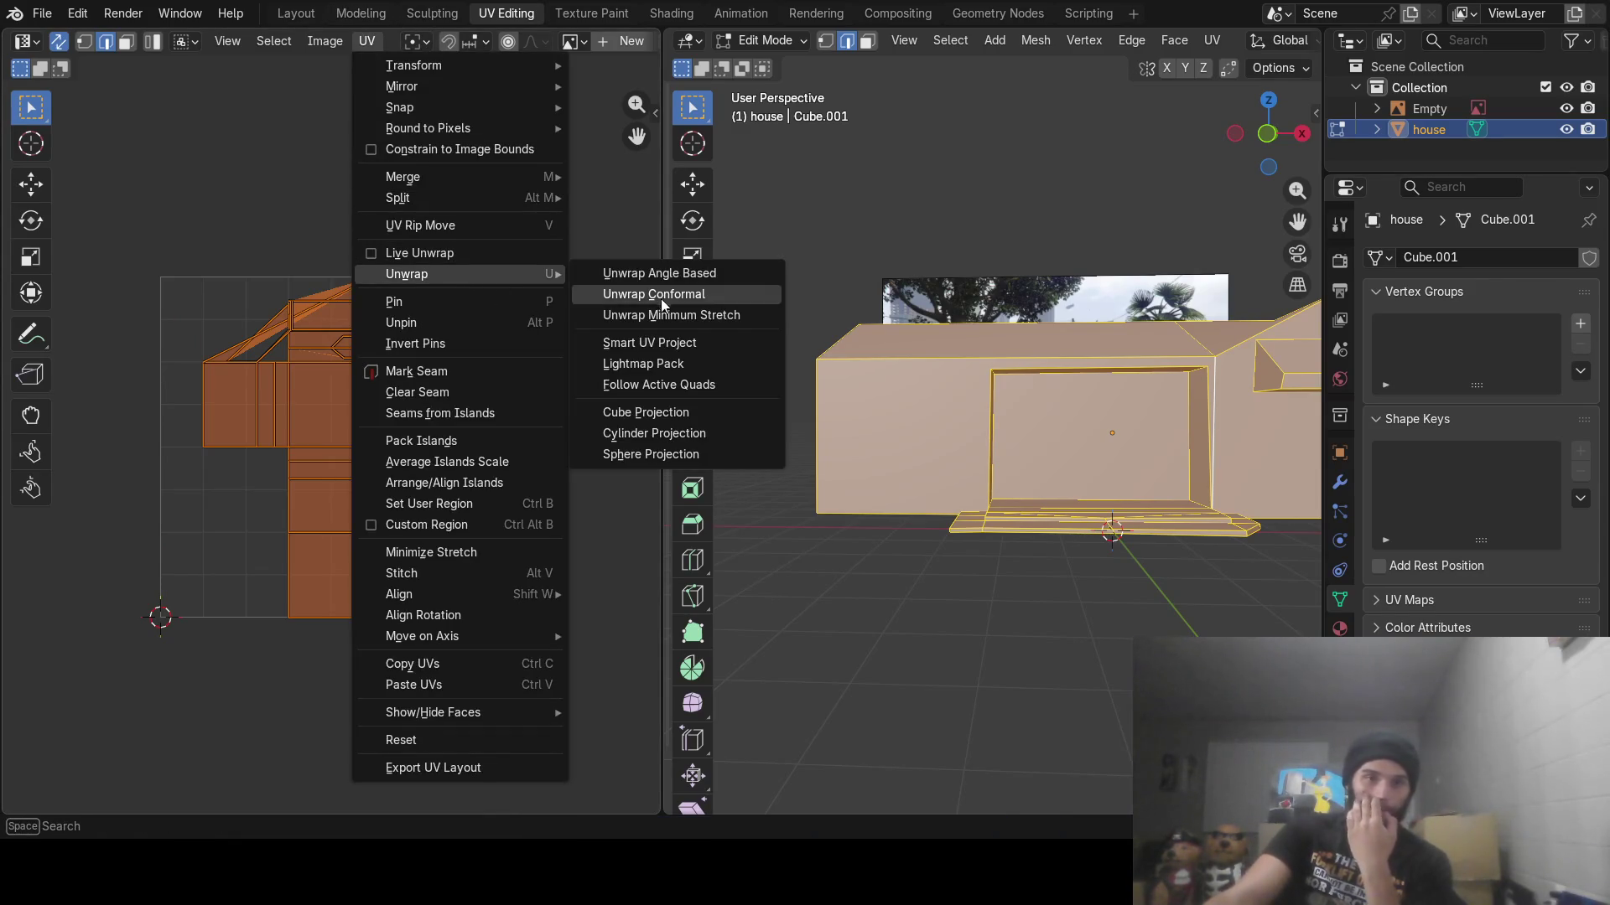
pyautogui.click(666, 314)
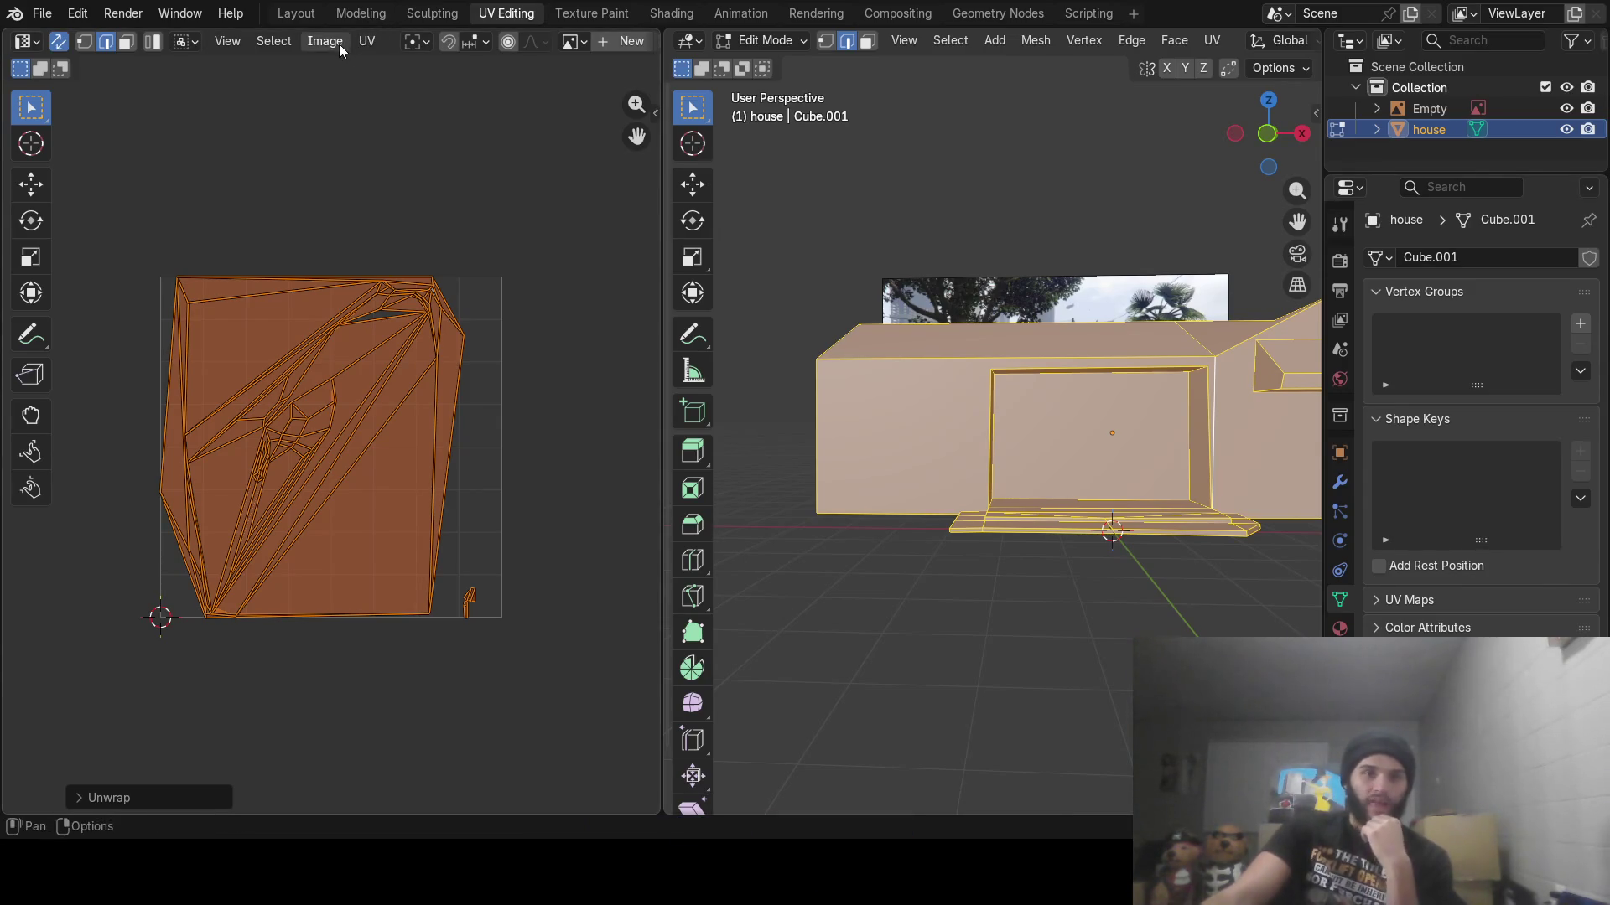
pyautogui.hotkey('ctrl', 'z')
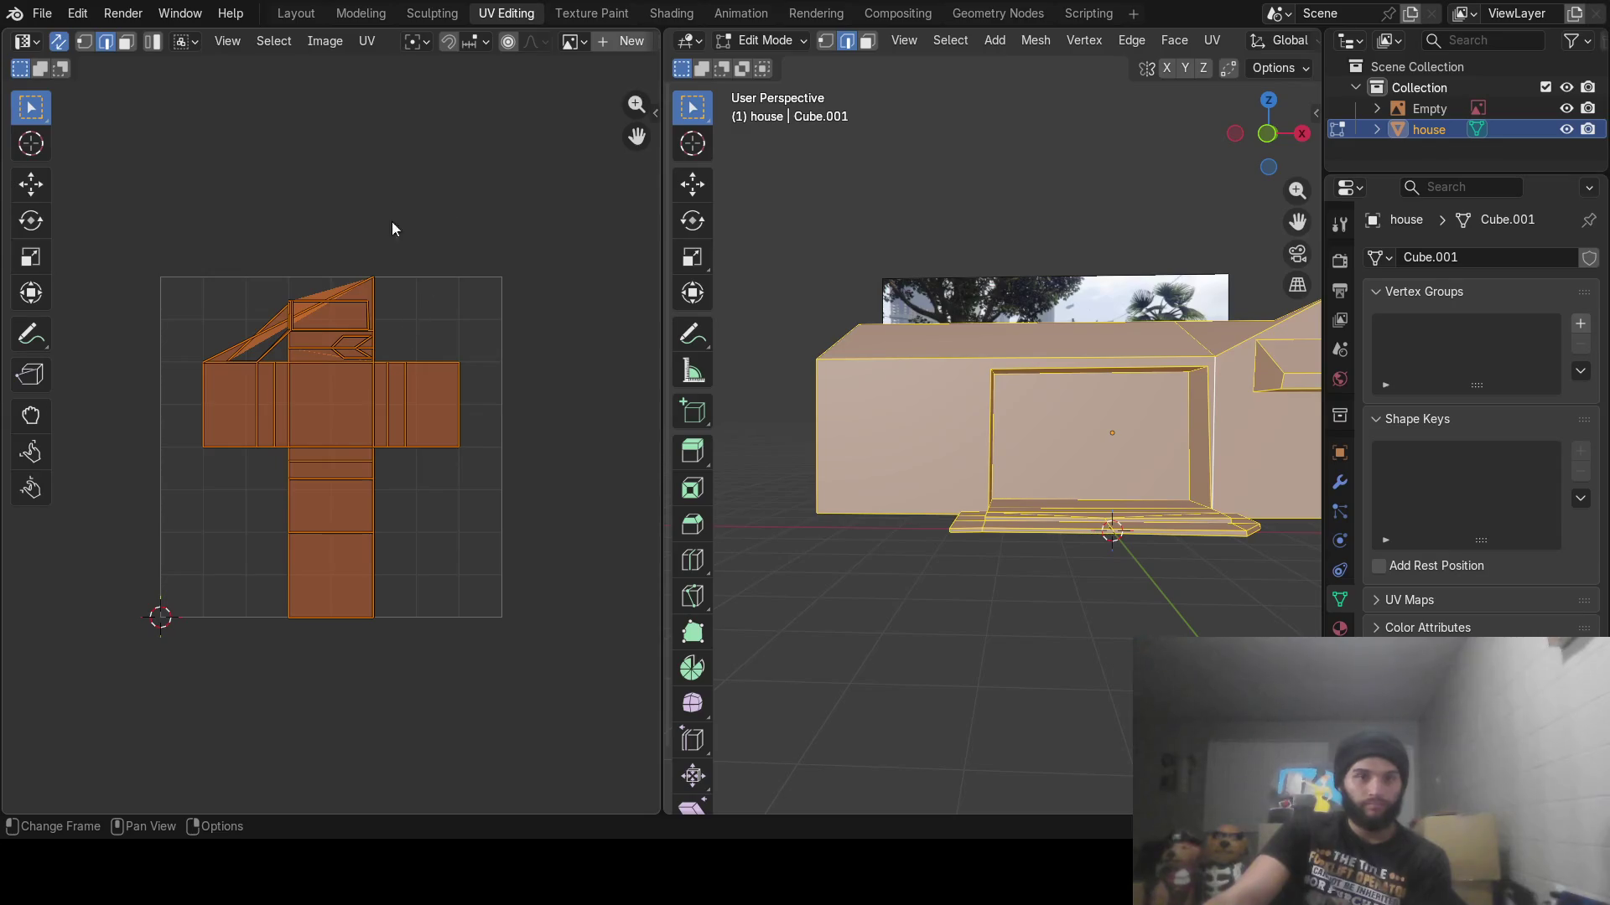
# Try an Angle Based unwrap of the house and undo it
pyautogui.click(366, 41)
pyautogui.moveTo(486, 272)
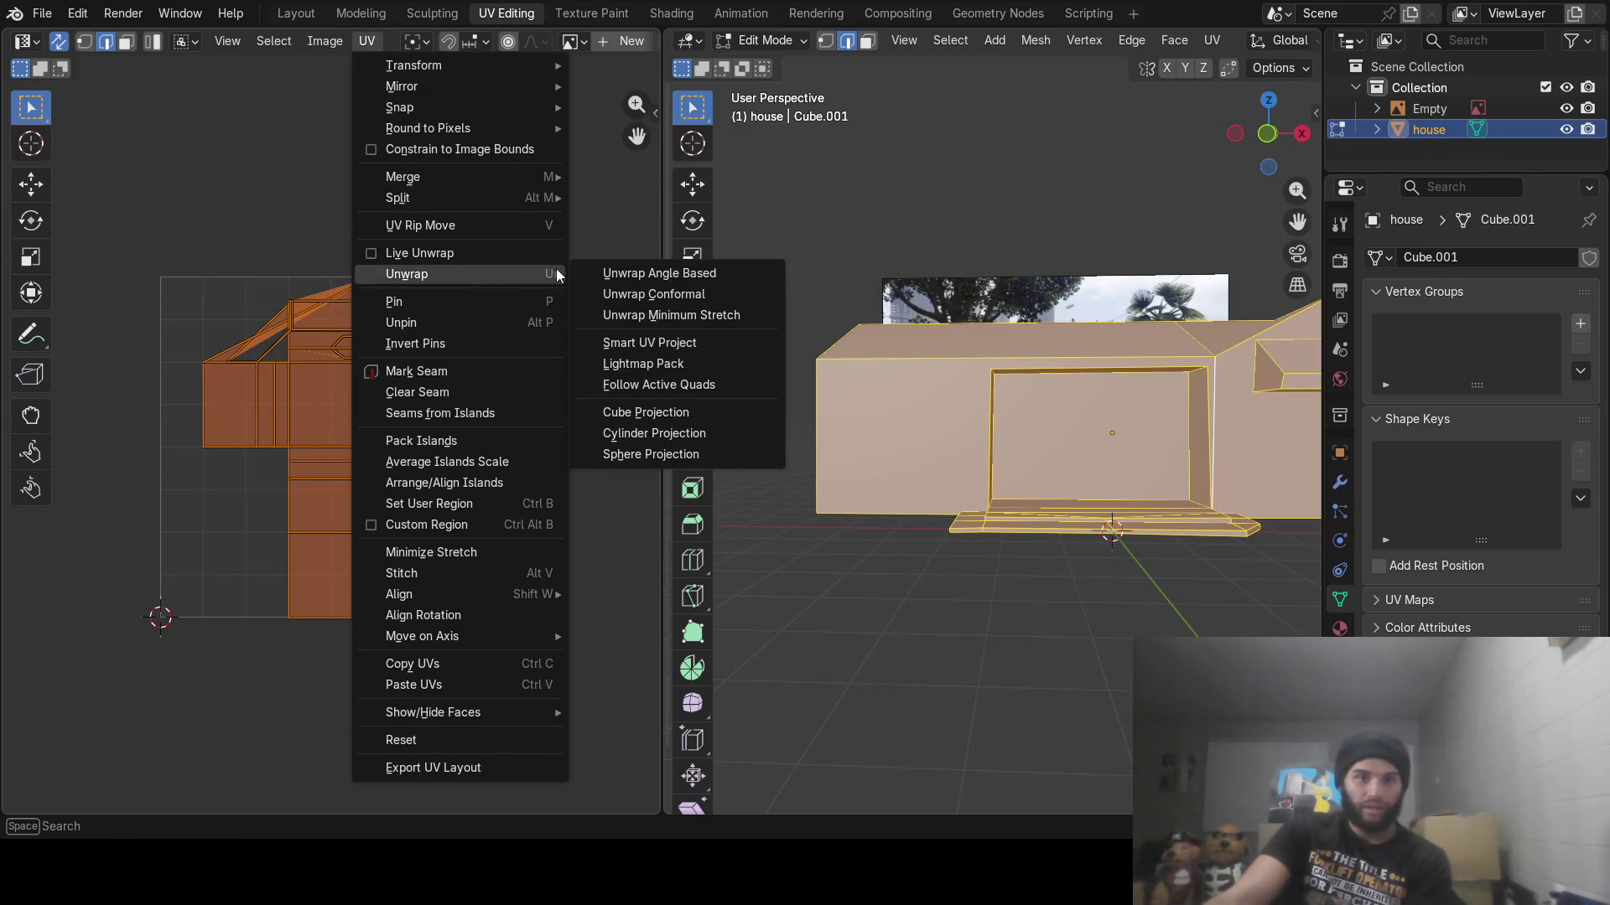
pyautogui.click(600, 272)
pyautogui.hotkey('ctrl', 'z')
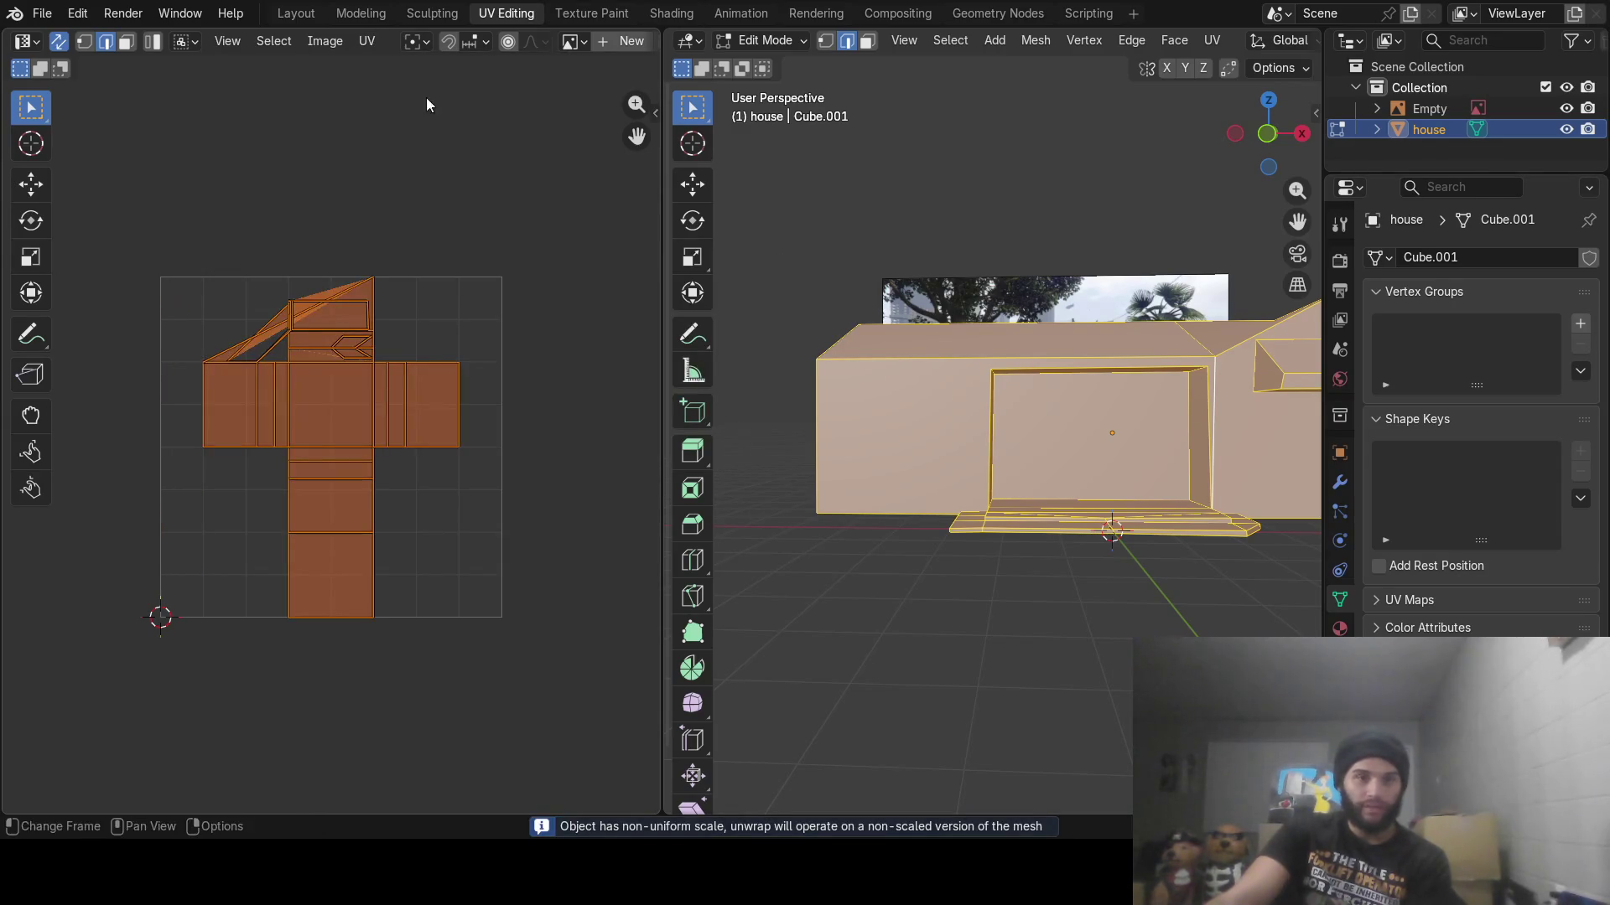
# Unwrap the house with Minimum Stretch again and keep that result
pyautogui.click(366, 41)
pyautogui.moveTo(531, 280)
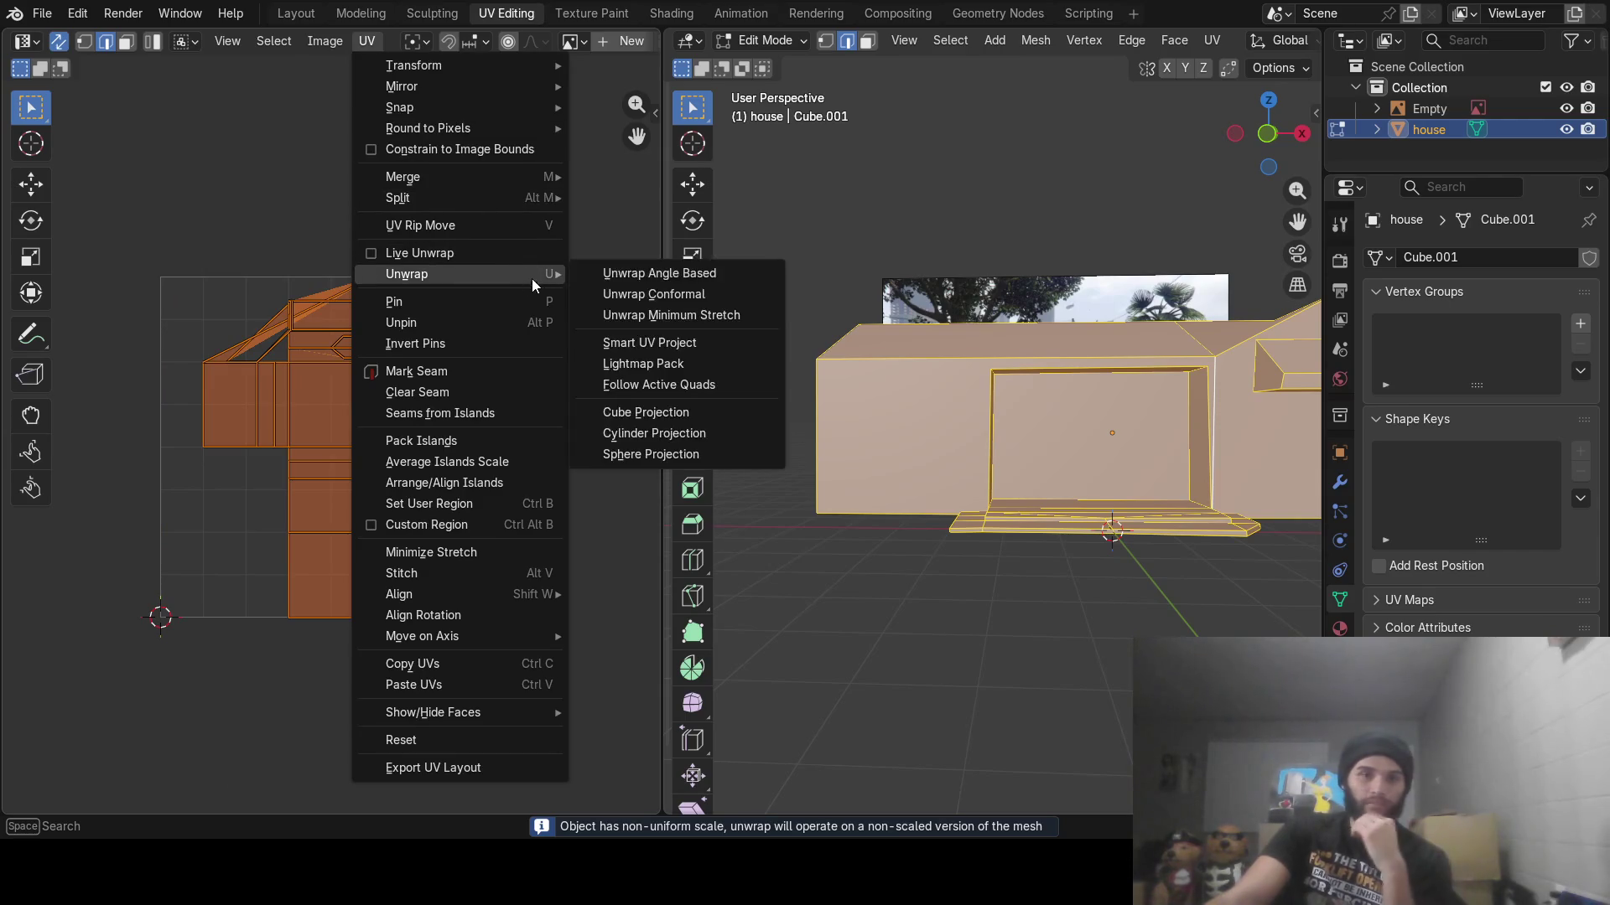
pyautogui.click(634, 315)
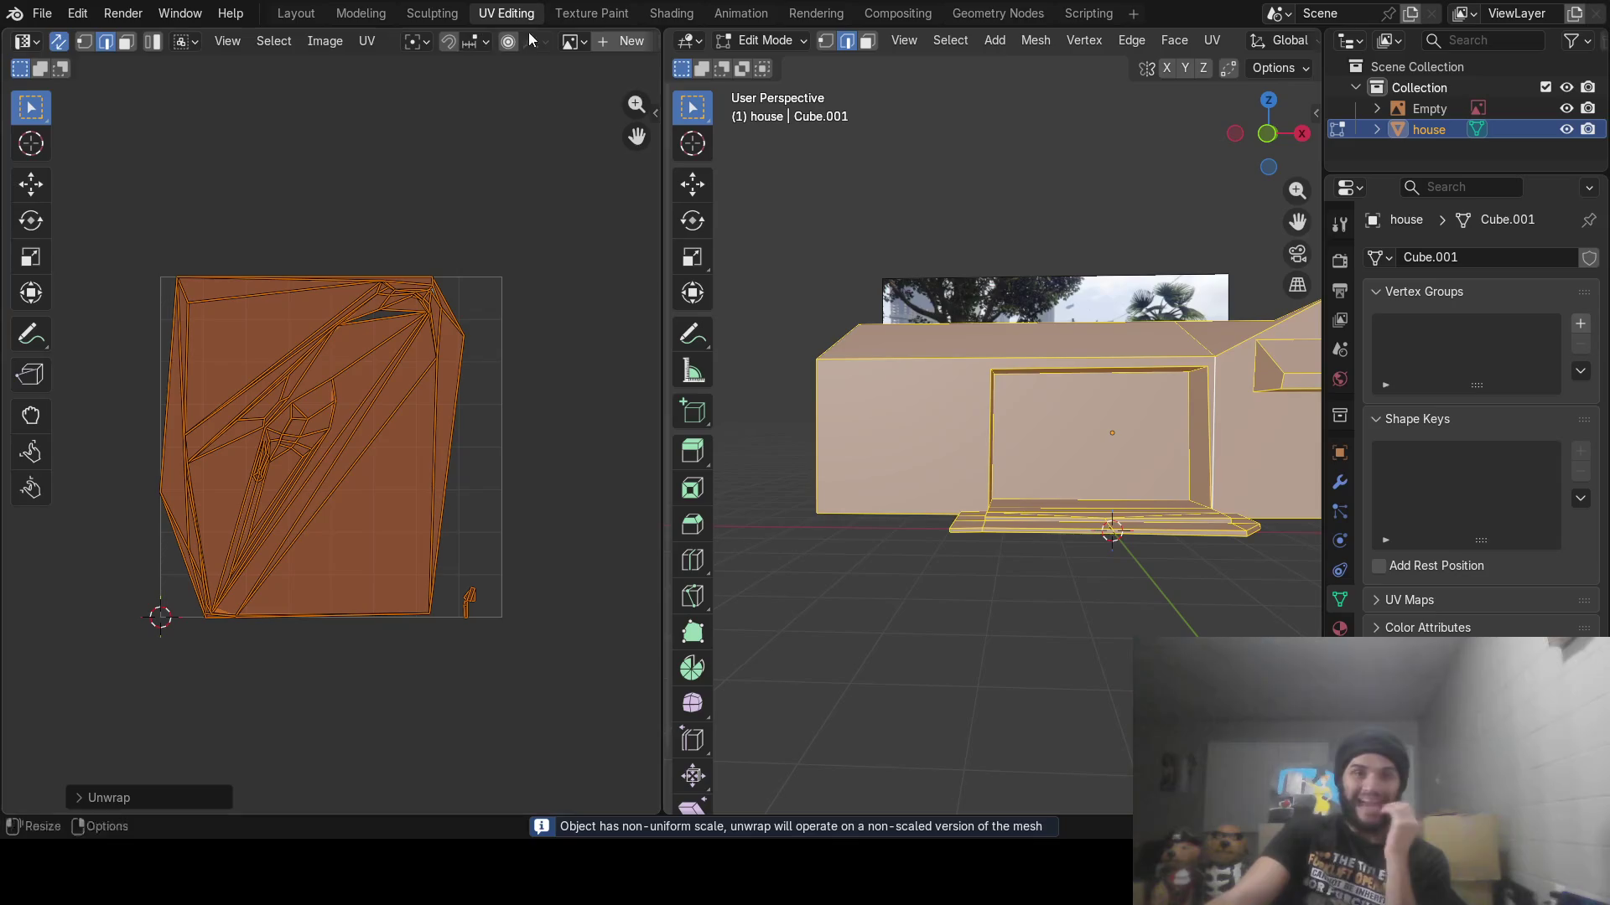
pyautogui.click(377, 36)
pyautogui.click(446, 768)
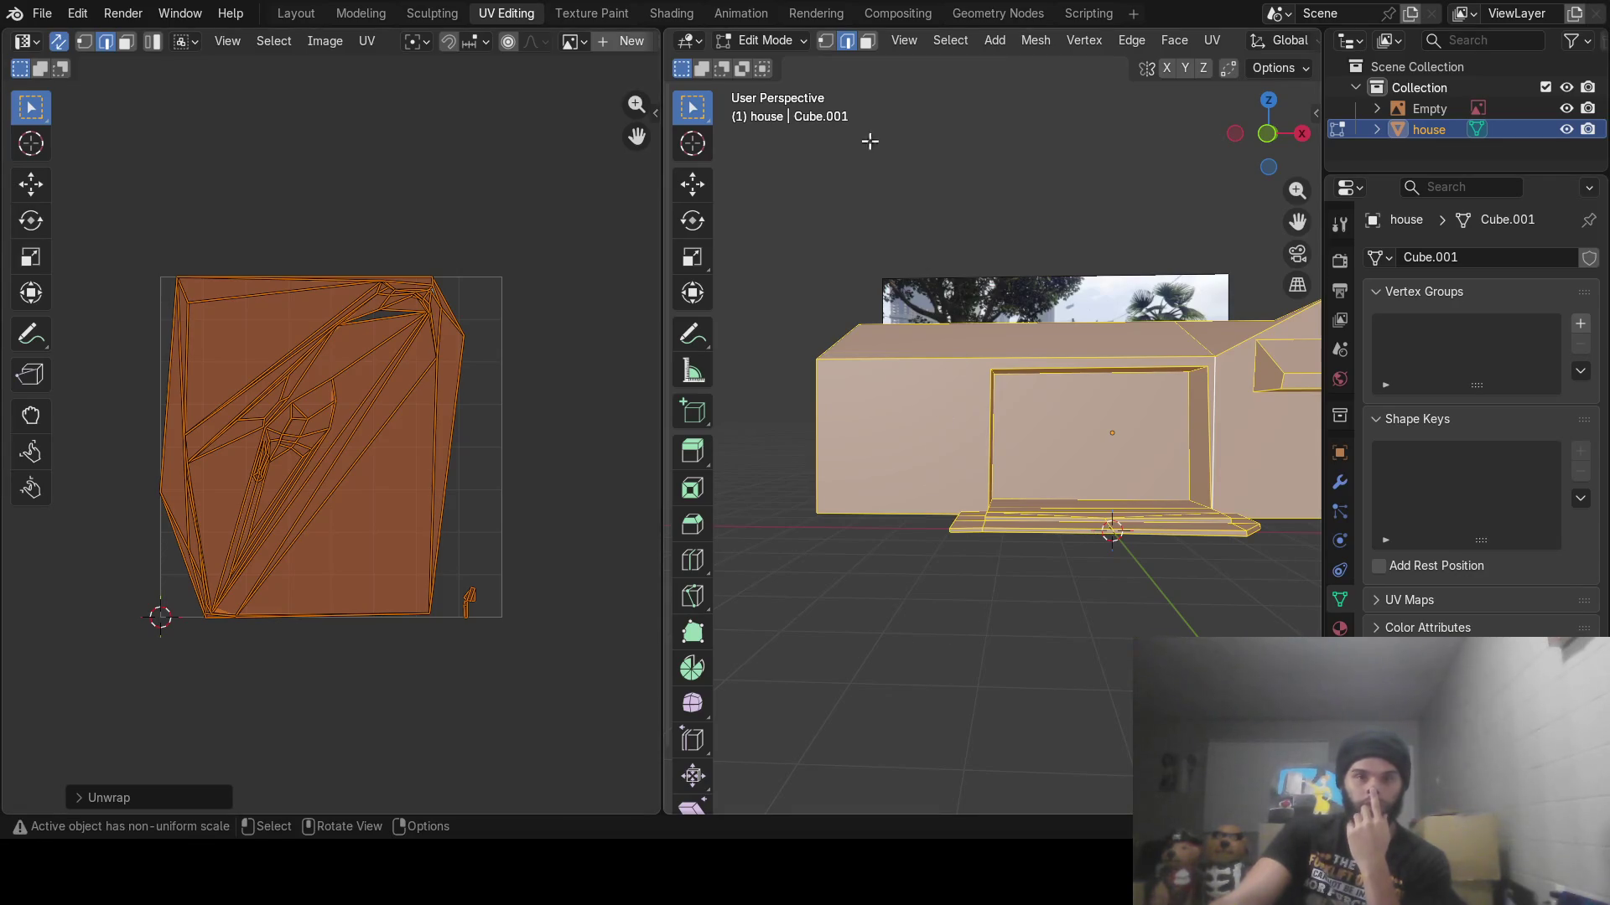
# In the Shading workspace, add an Image Texture node left of the Principled BSDF
pyautogui.click(672, 19)
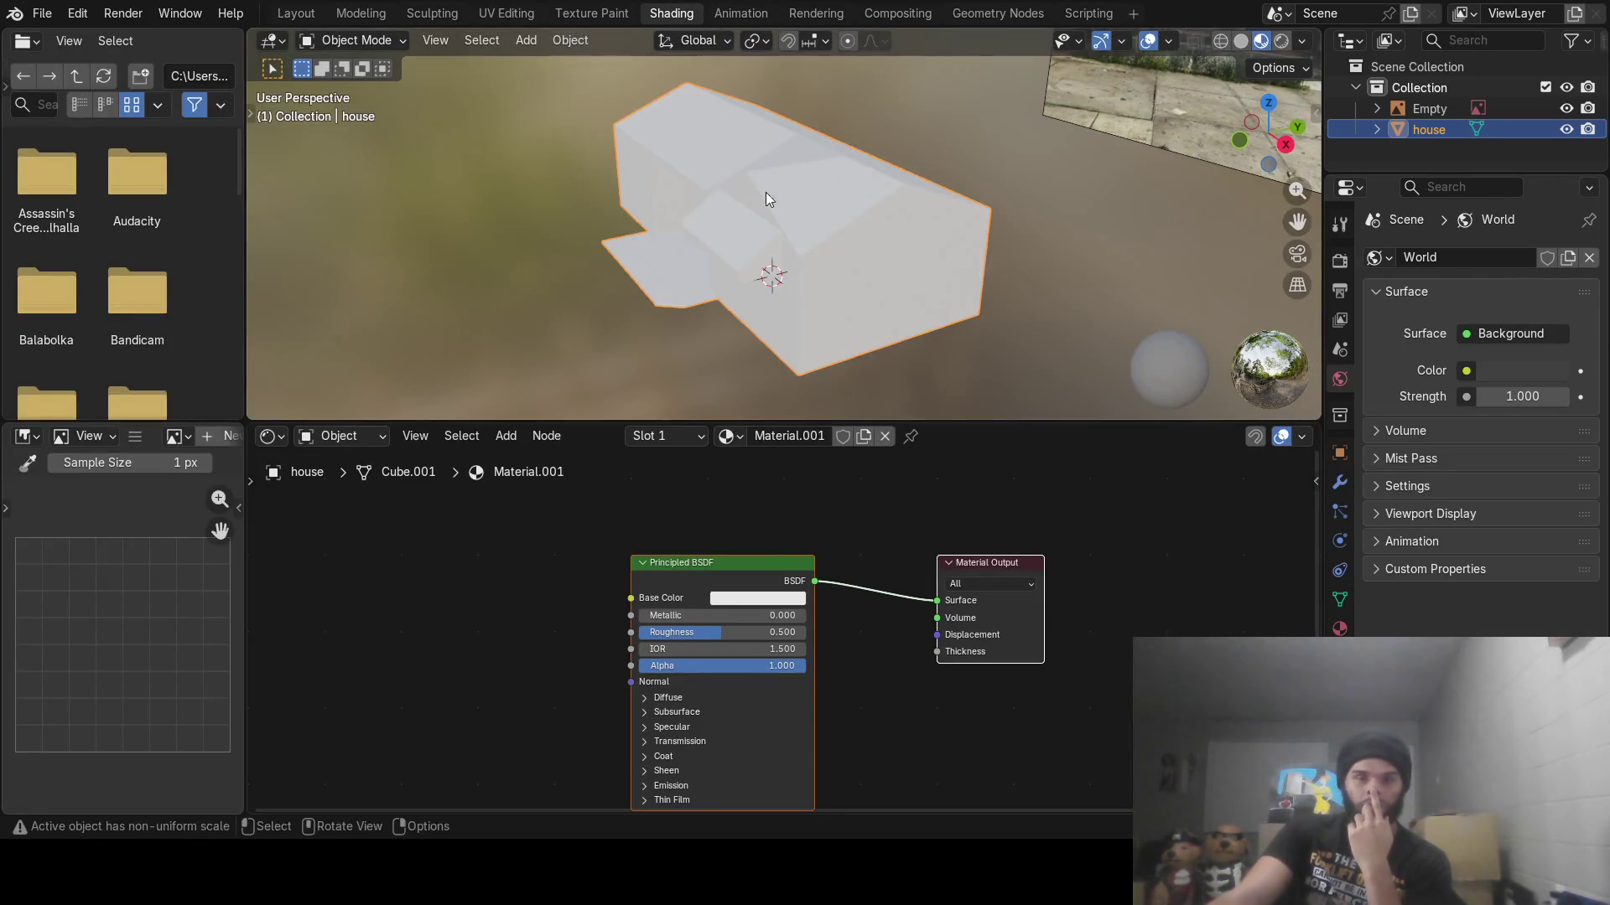
pyautogui.moveTo(766, 193)
pyautogui.mouseDown(button='middle')
pyautogui.moveTo(898, 199)
pyautogui.moveTo(1045, 168)
pyautogui.moveTo(971, 194)
pyautogui.moveTo(975, 178)
pyautogui.moveTo(843, 298)
pyautogui.mouseUp(button='middle')
pyautogui.rightClick(389, 606)
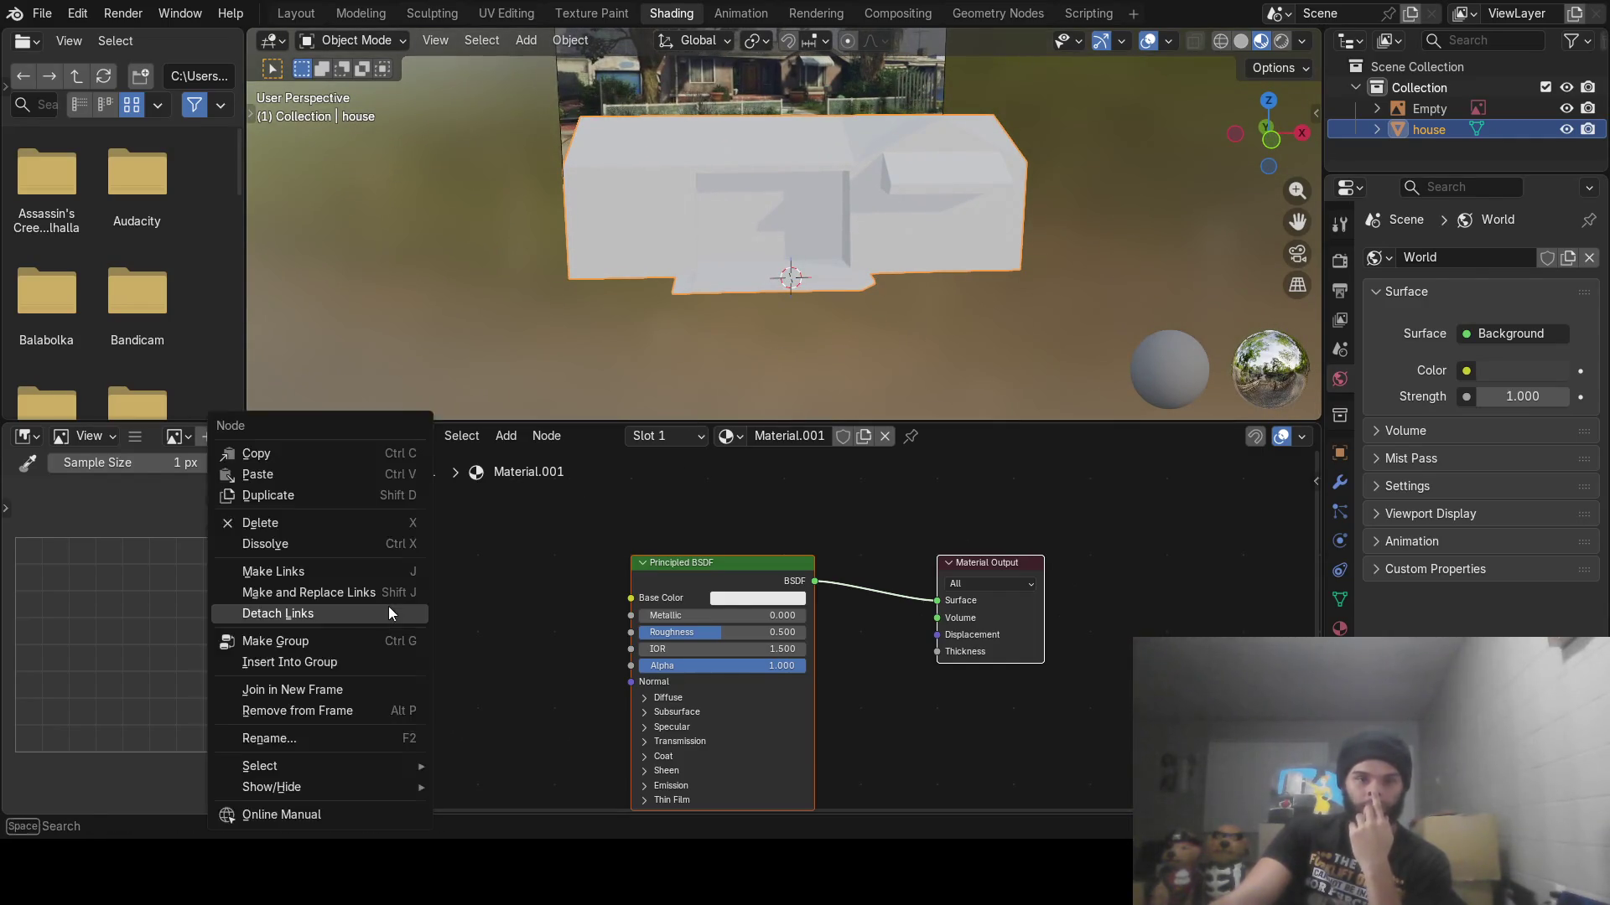
pyautogui.click(505, 436)
pyautogui.moveTo(594, 575)
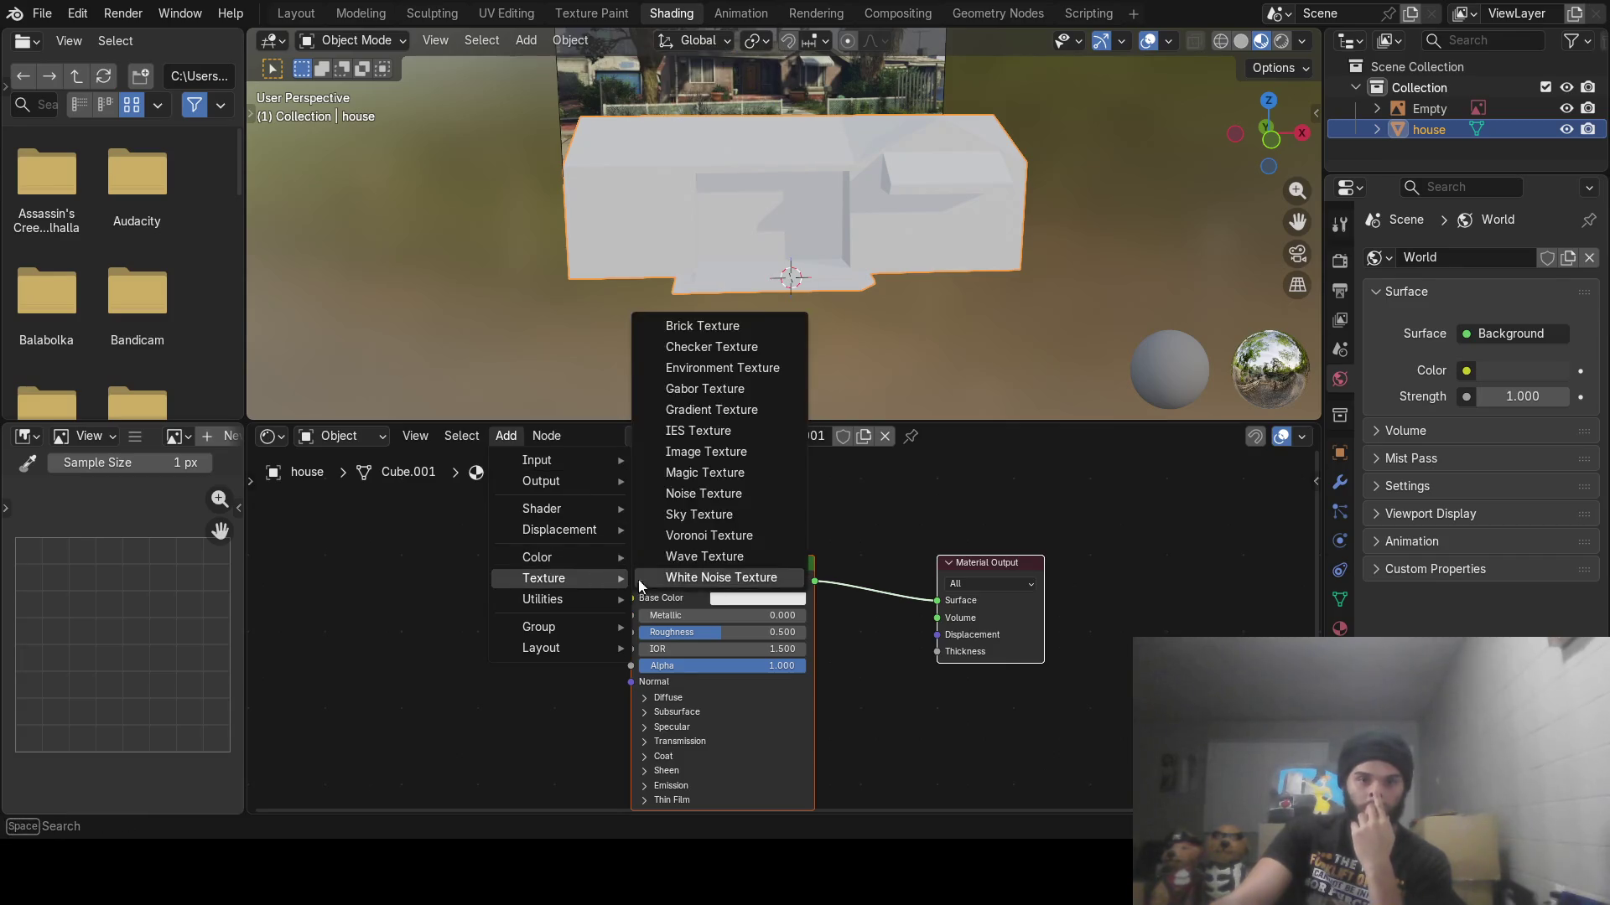
pyautogui.click(721, 452)
pyautogui.click(354, 566)
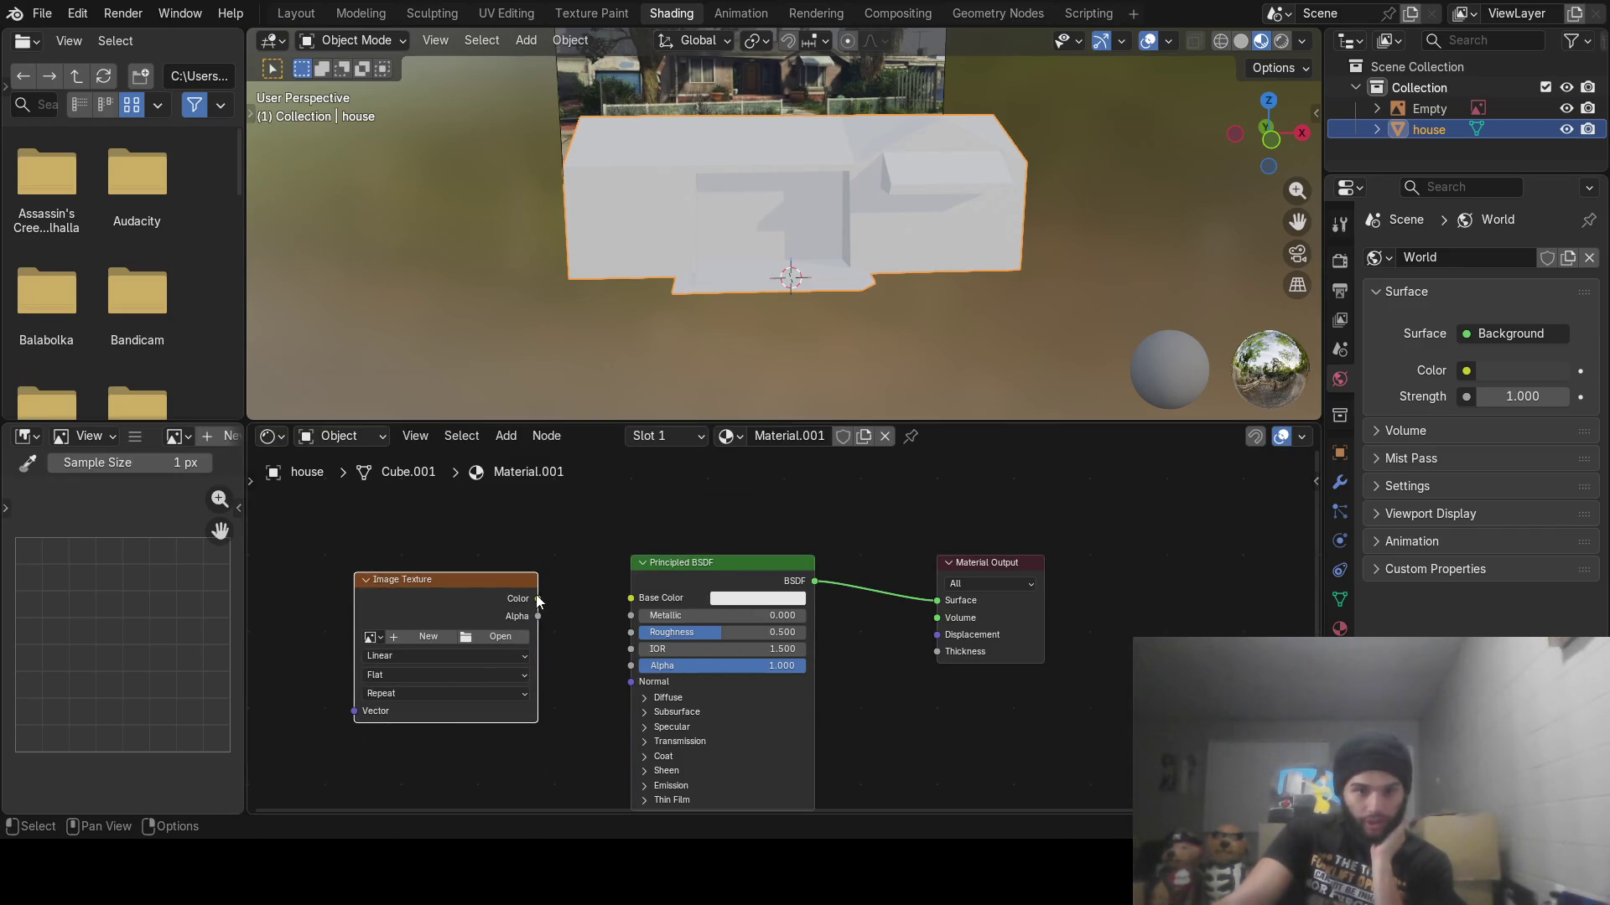
# Wire the texture's Color into Base Color and load house.png into it
pyautogui.moveTo(538, 598); pyautogui.dragTo(630, 601)
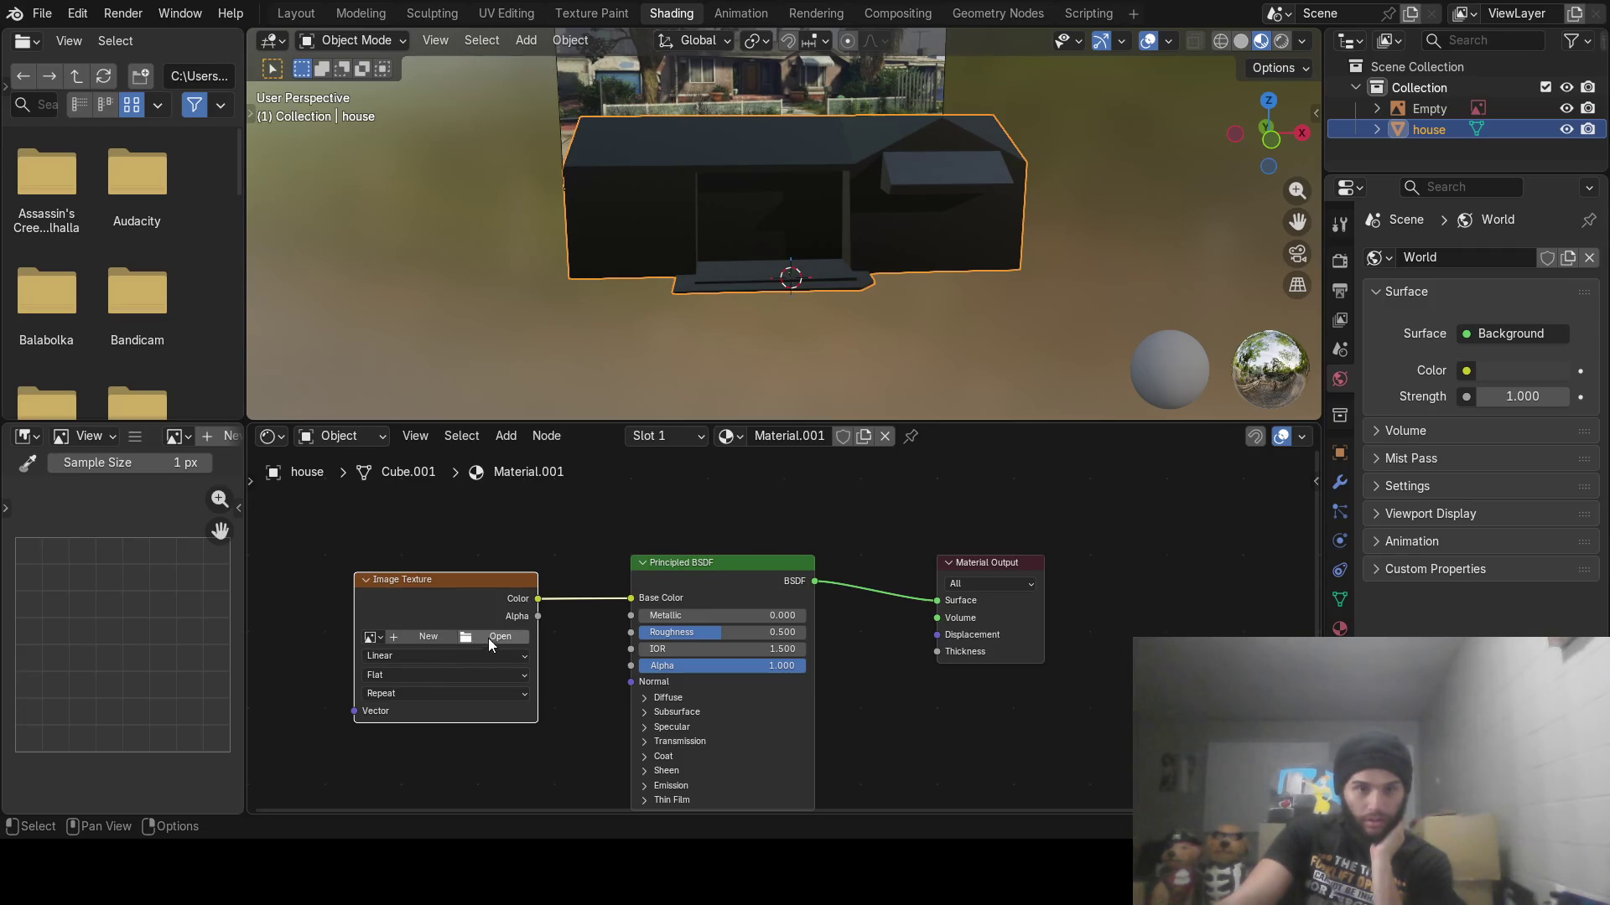
pyautogui.click(513, 635)
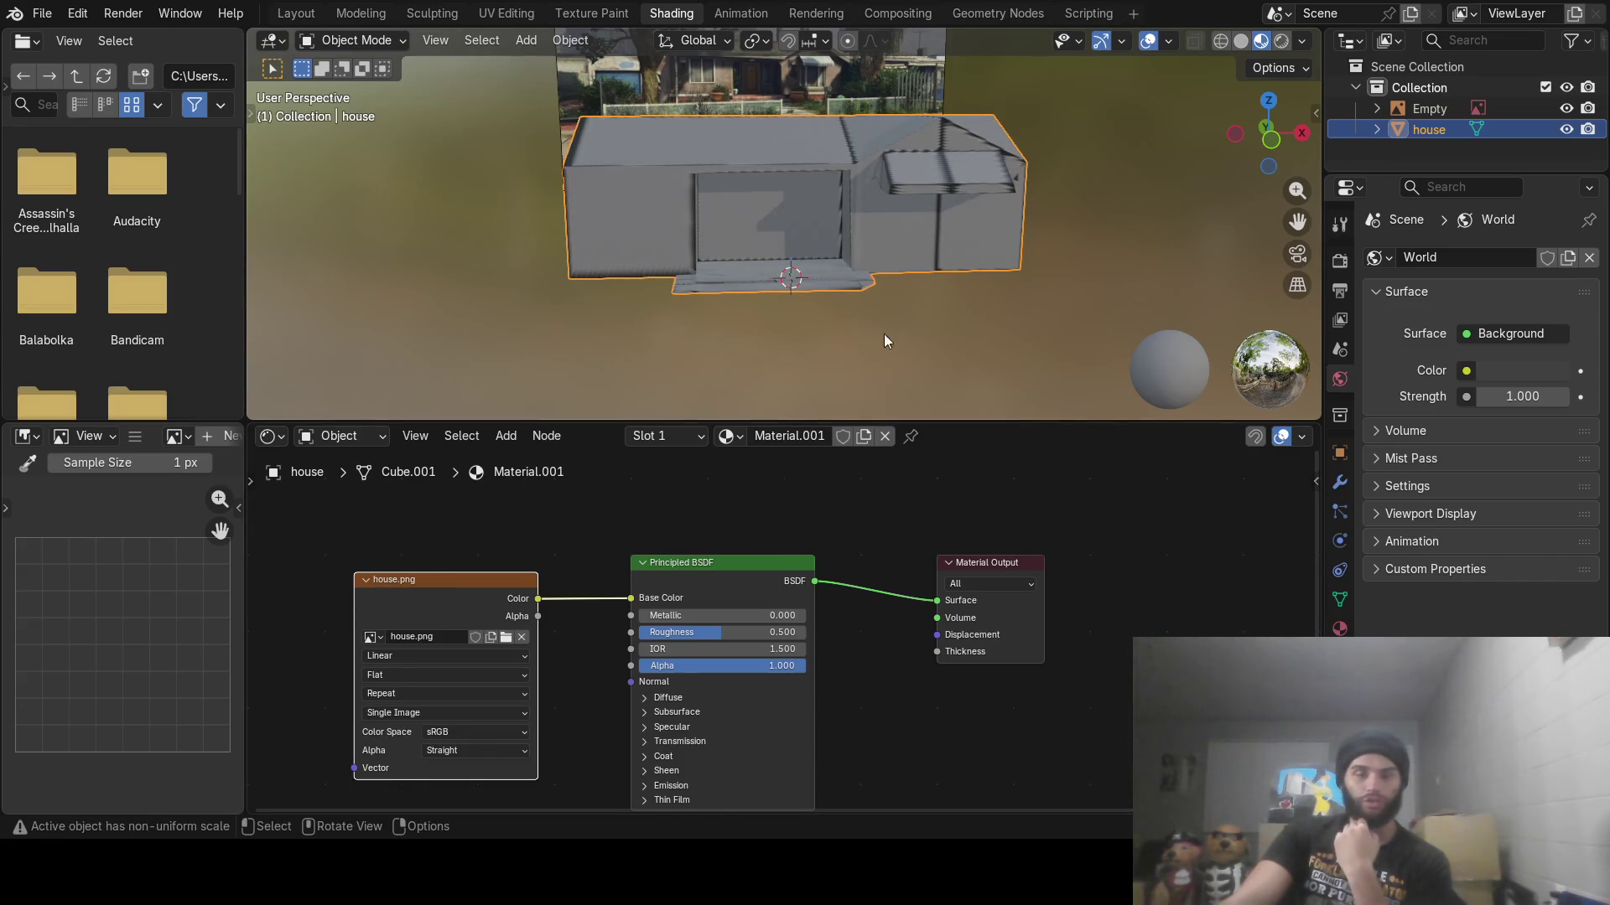
pyautogui.moveTo(966, 154)
pyautogui.mouseDown(button='middle')
pyautogui.moveTo(1036, 103)
pyautogui.moveTo(951, 149)
pyautogui.mouseUp(button='middle')
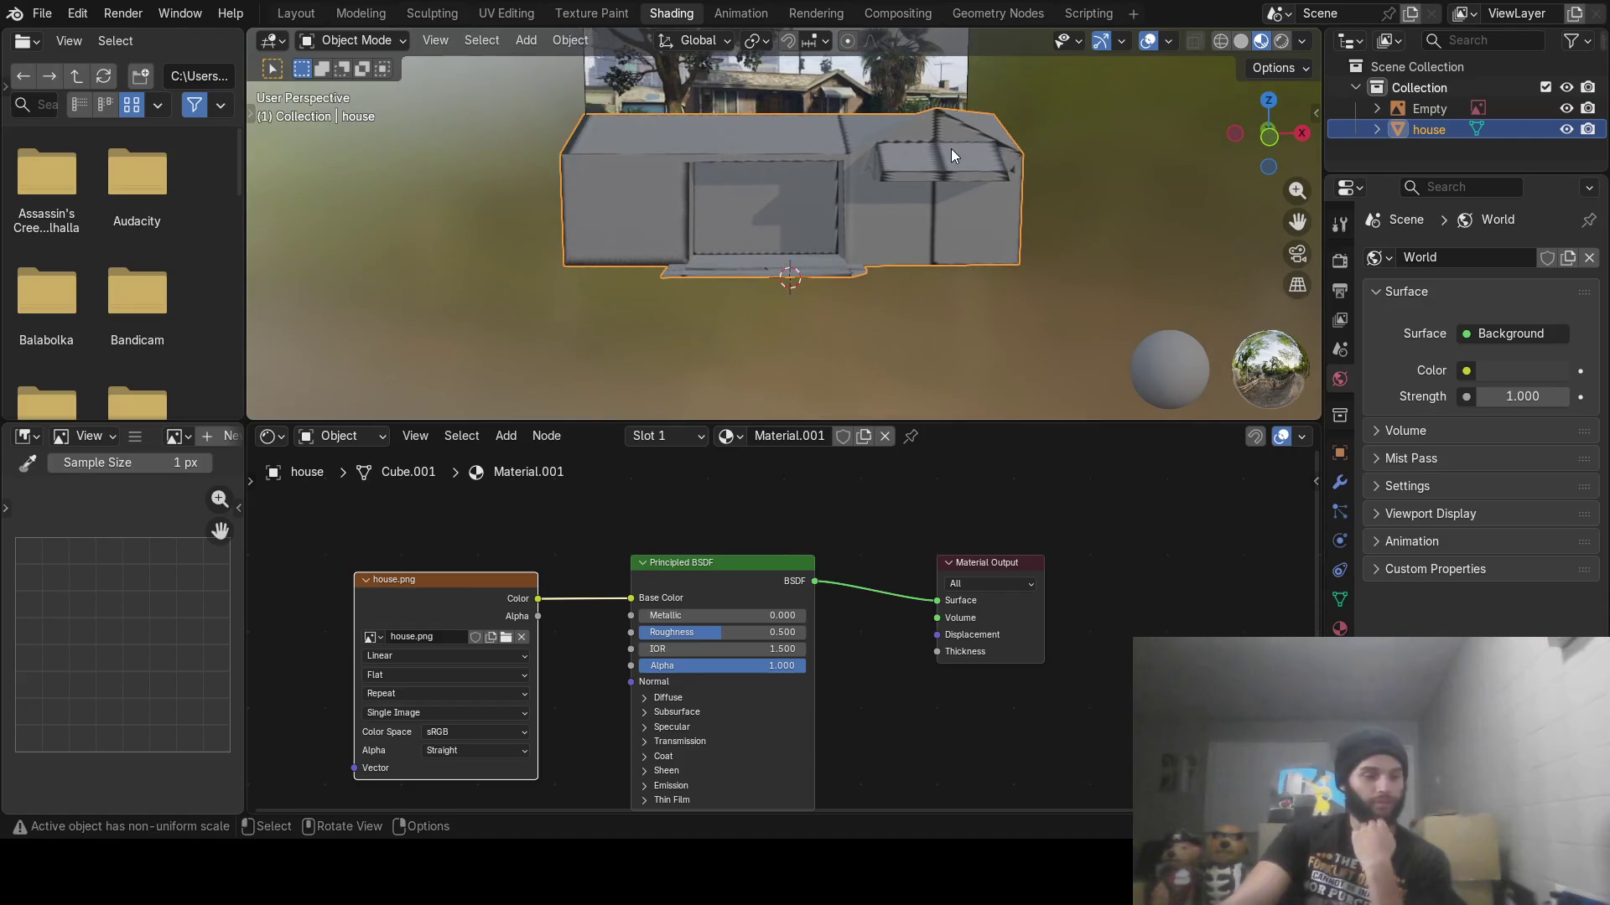
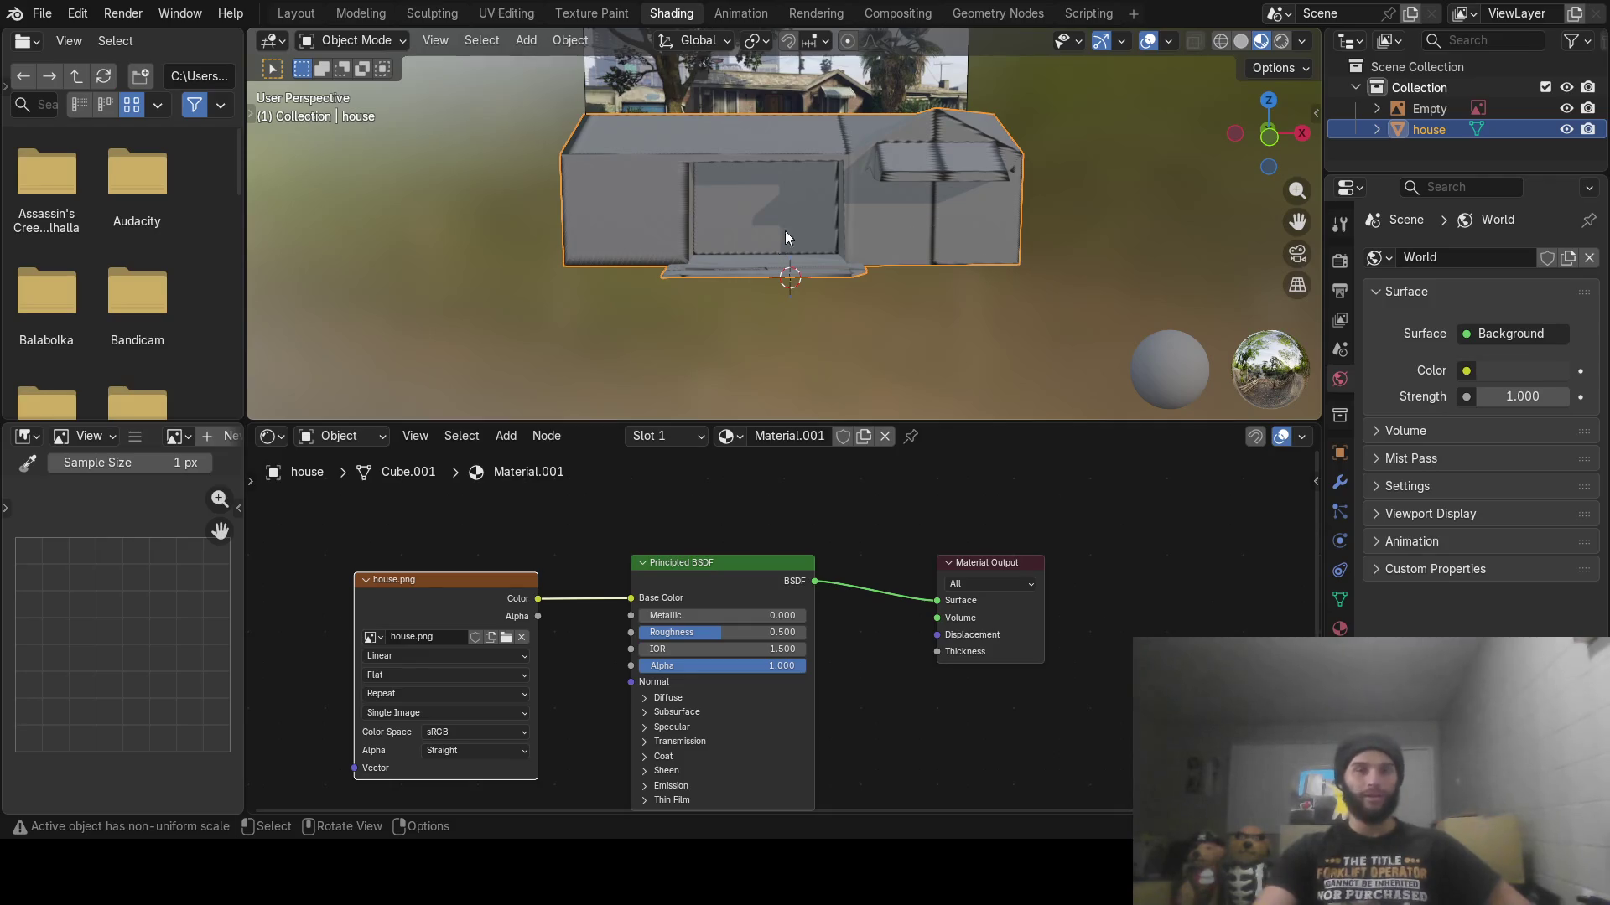
# Orbit to look down on the house and switch to the Texture Paint workspace
pyautogui.moveTo(812, 243)
pyautogui.mouseDown(button='middle')
pyautogui.moveTo(813, 290)
pyautogui.moveTo(757, 224)
pyautogui.mouseUp(button='middle')
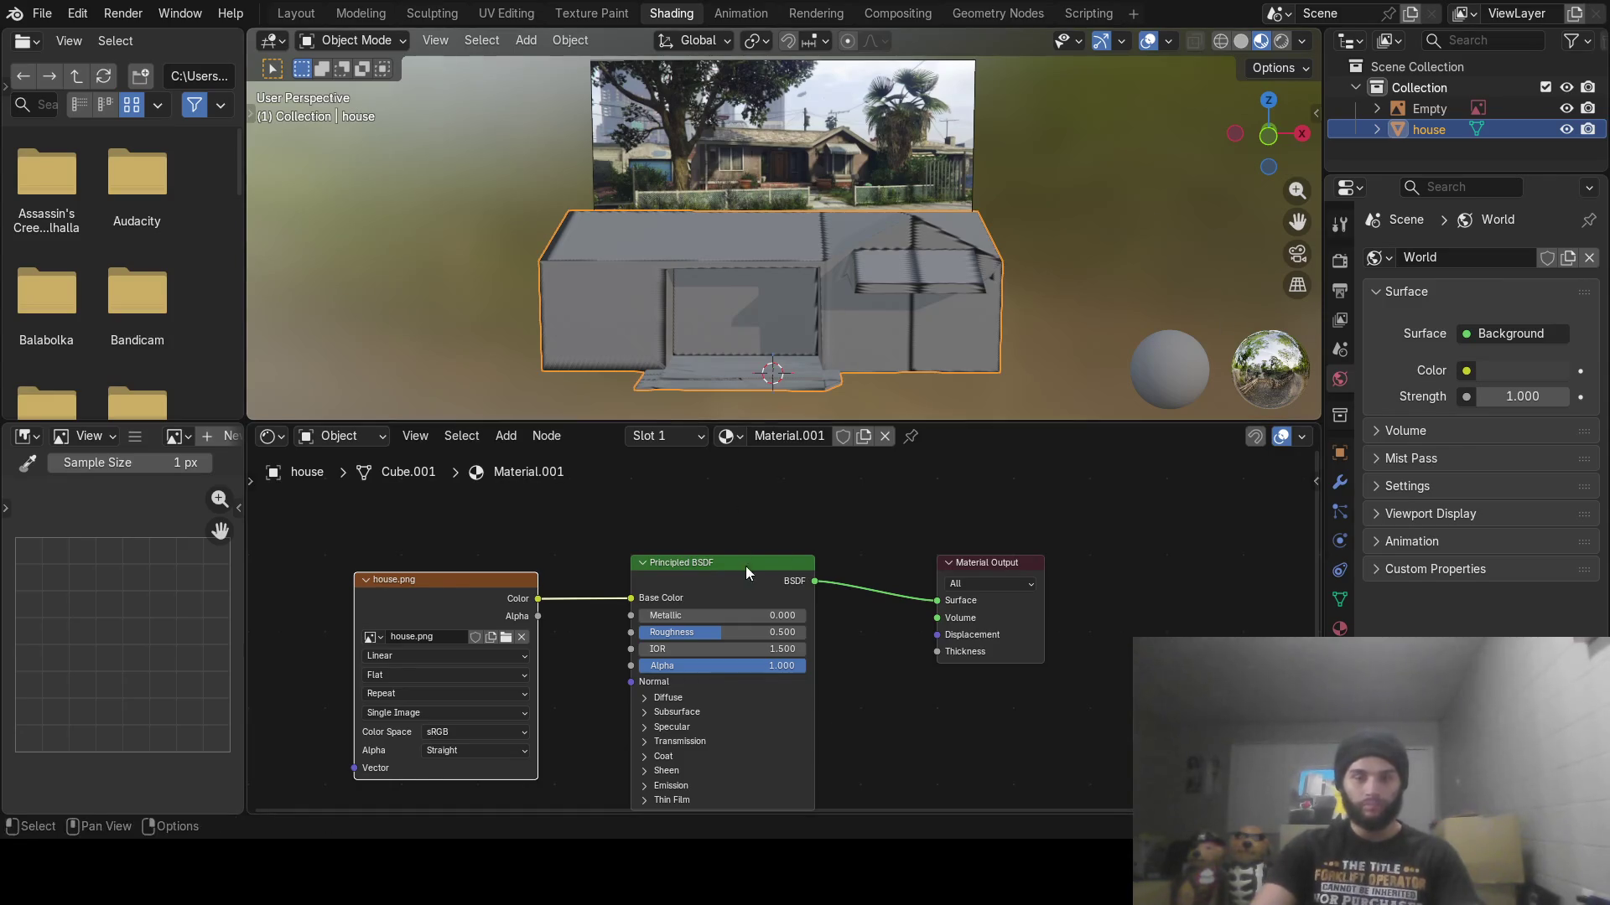
pyautogui.click(569, 13)
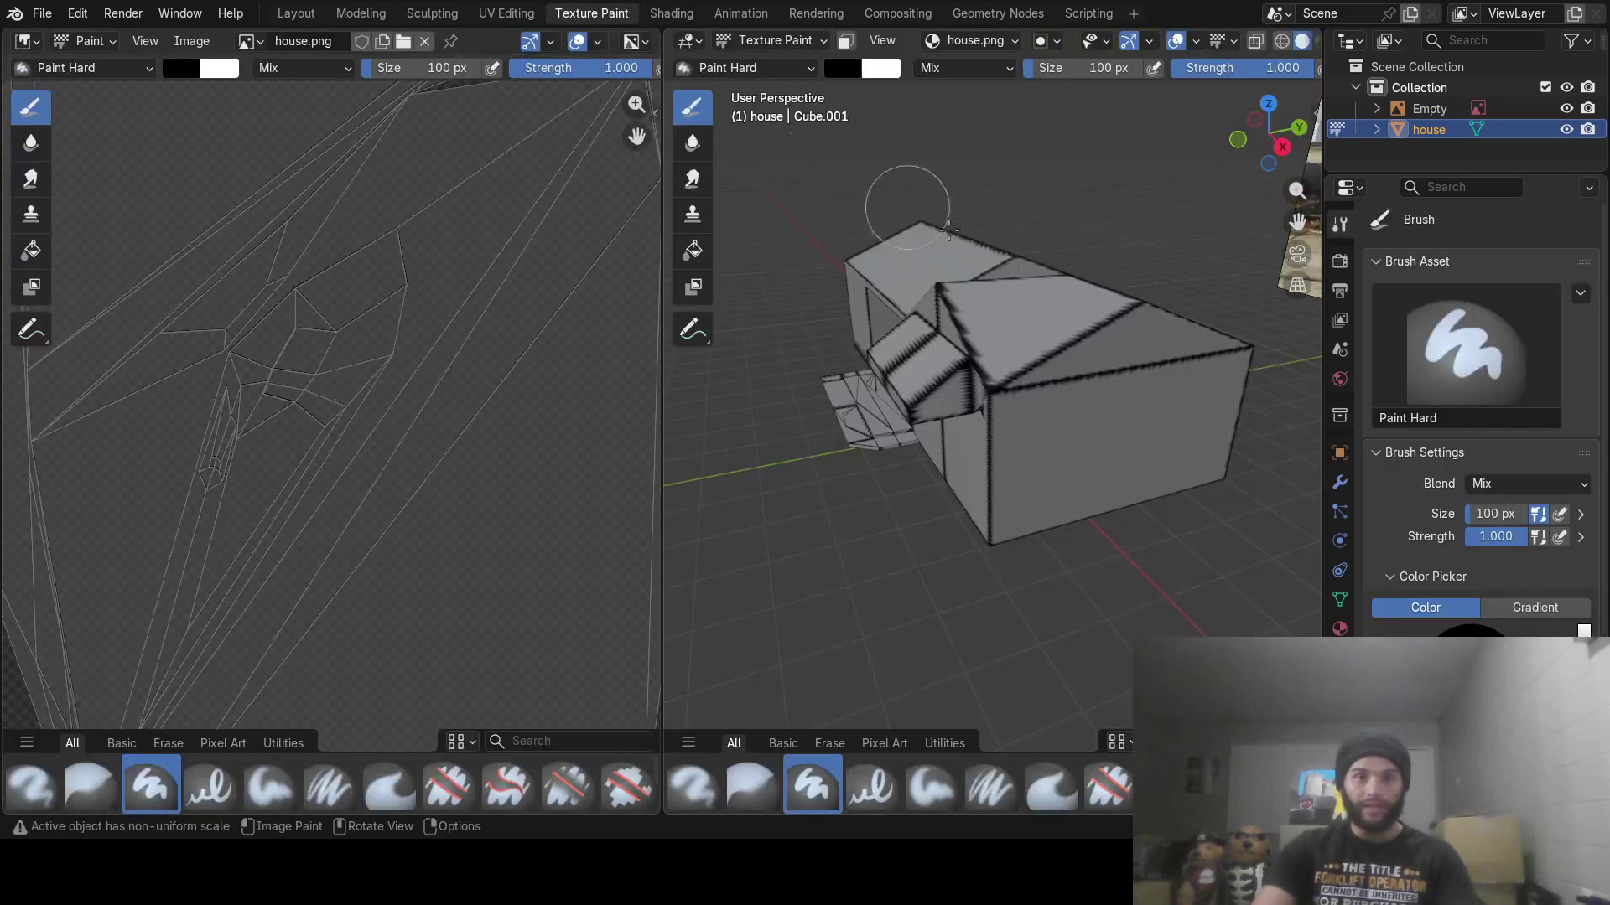
# Sample a tan brush colour from the wall in the house reference photo
pyautogui.moveTo(847, 369)
pyautogui.mouseDown(button='middle')
pyautogui.moveTo(834, 421)
pyautogui.moveTo(1026, 300)
pyautogui.moveTo(996, 305)
pyautogui.mouseUp(button='middle')
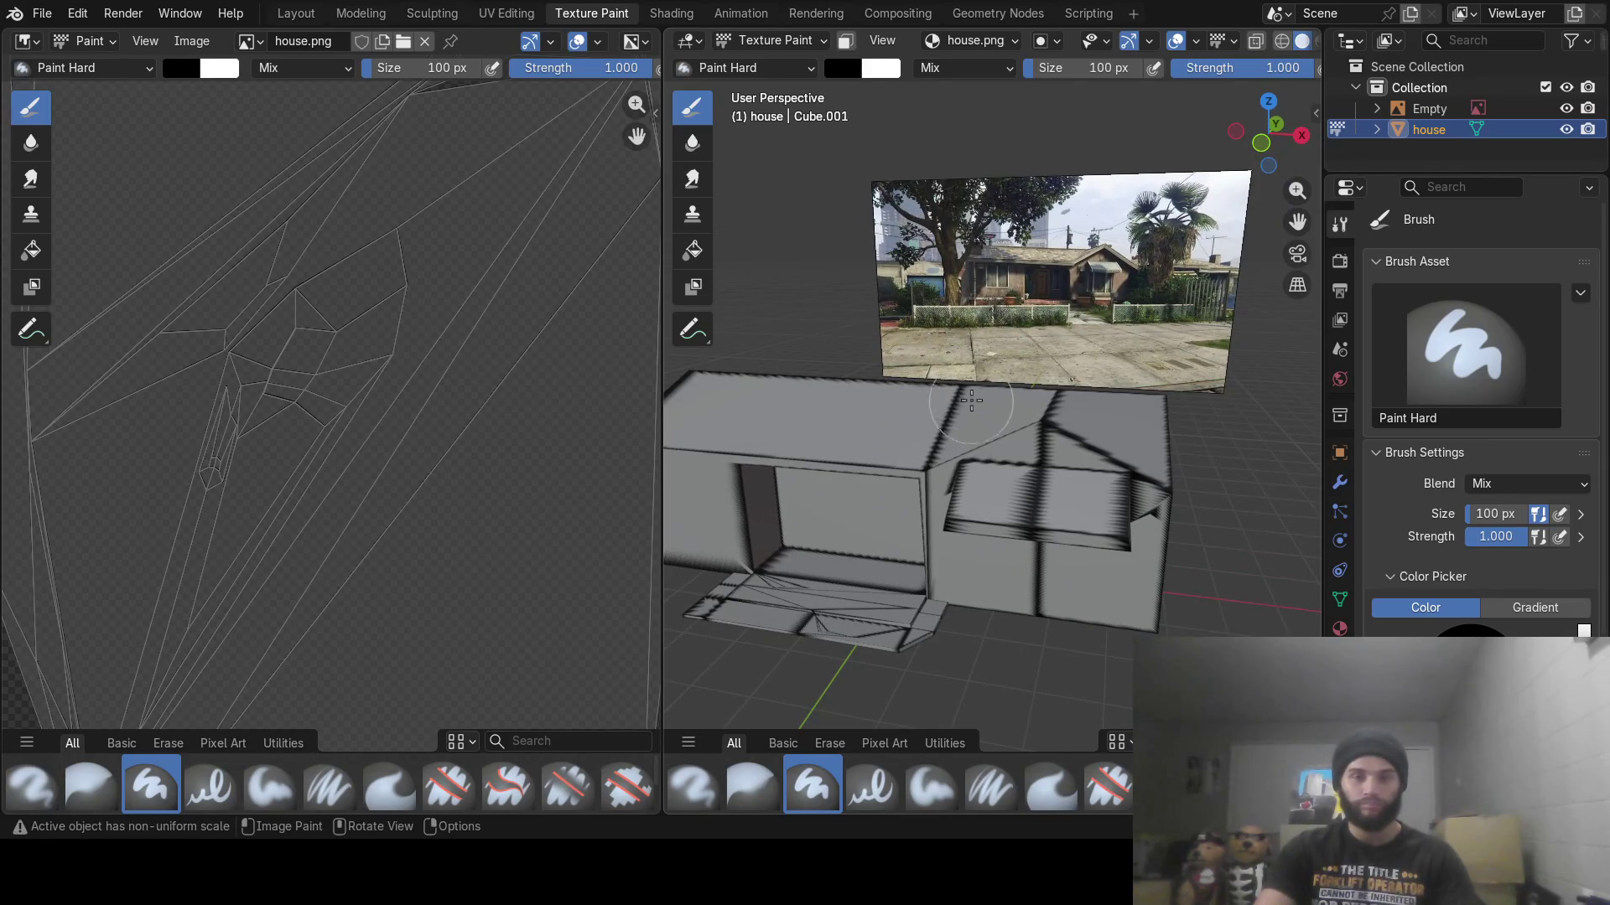
pyautogui.click(870, 63)
pyautogui.click(1009, 404)
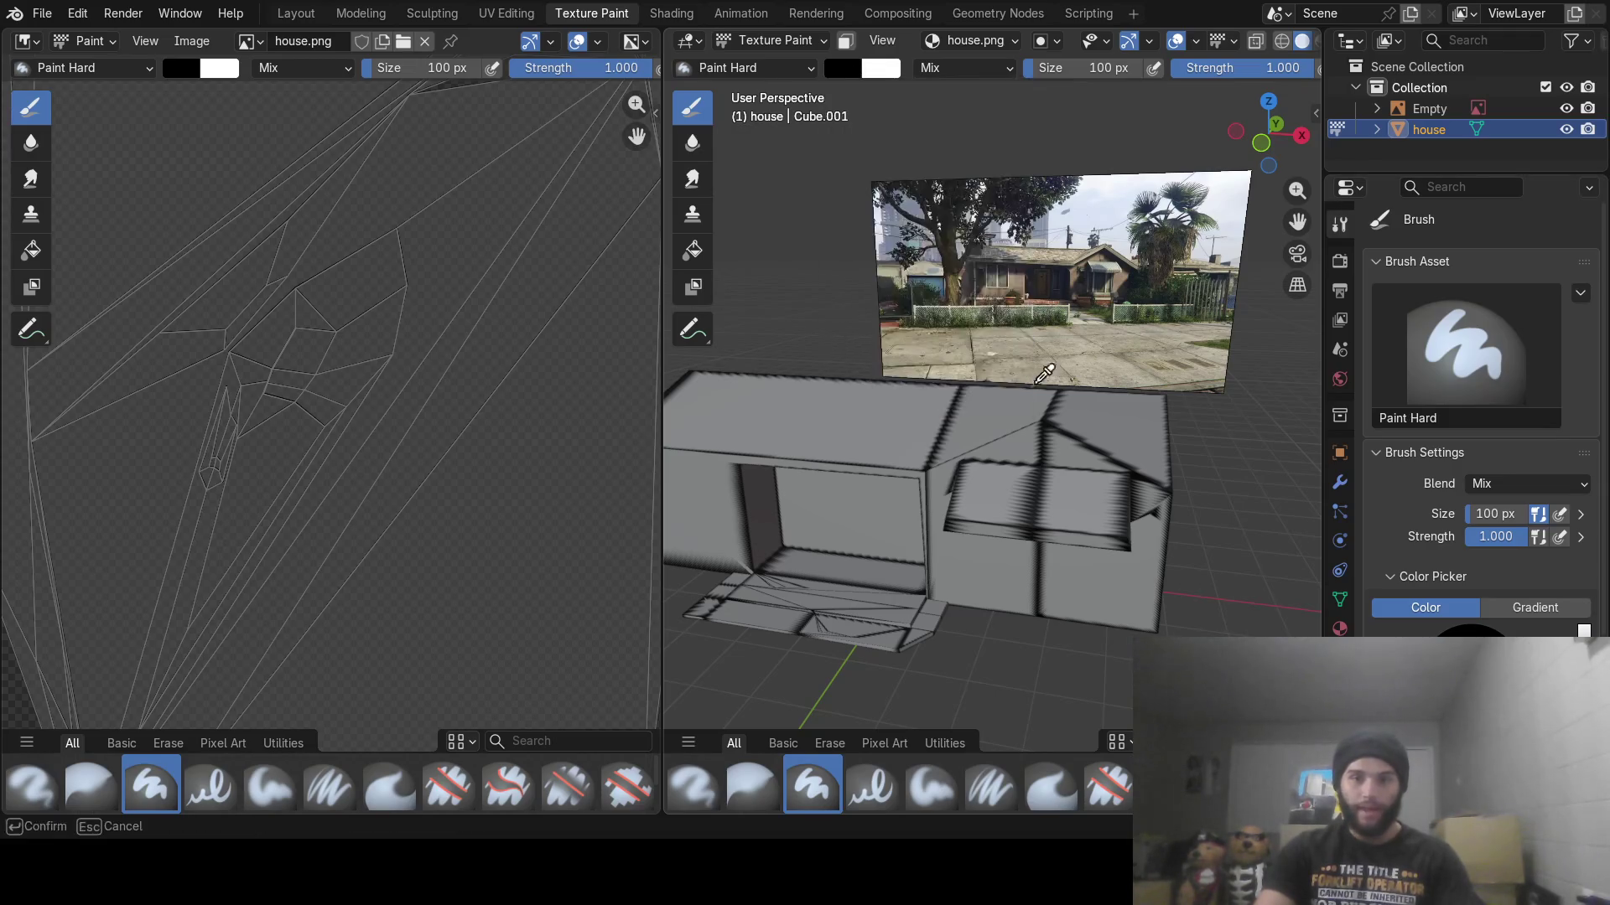
pyautogui.click(1027, 268)
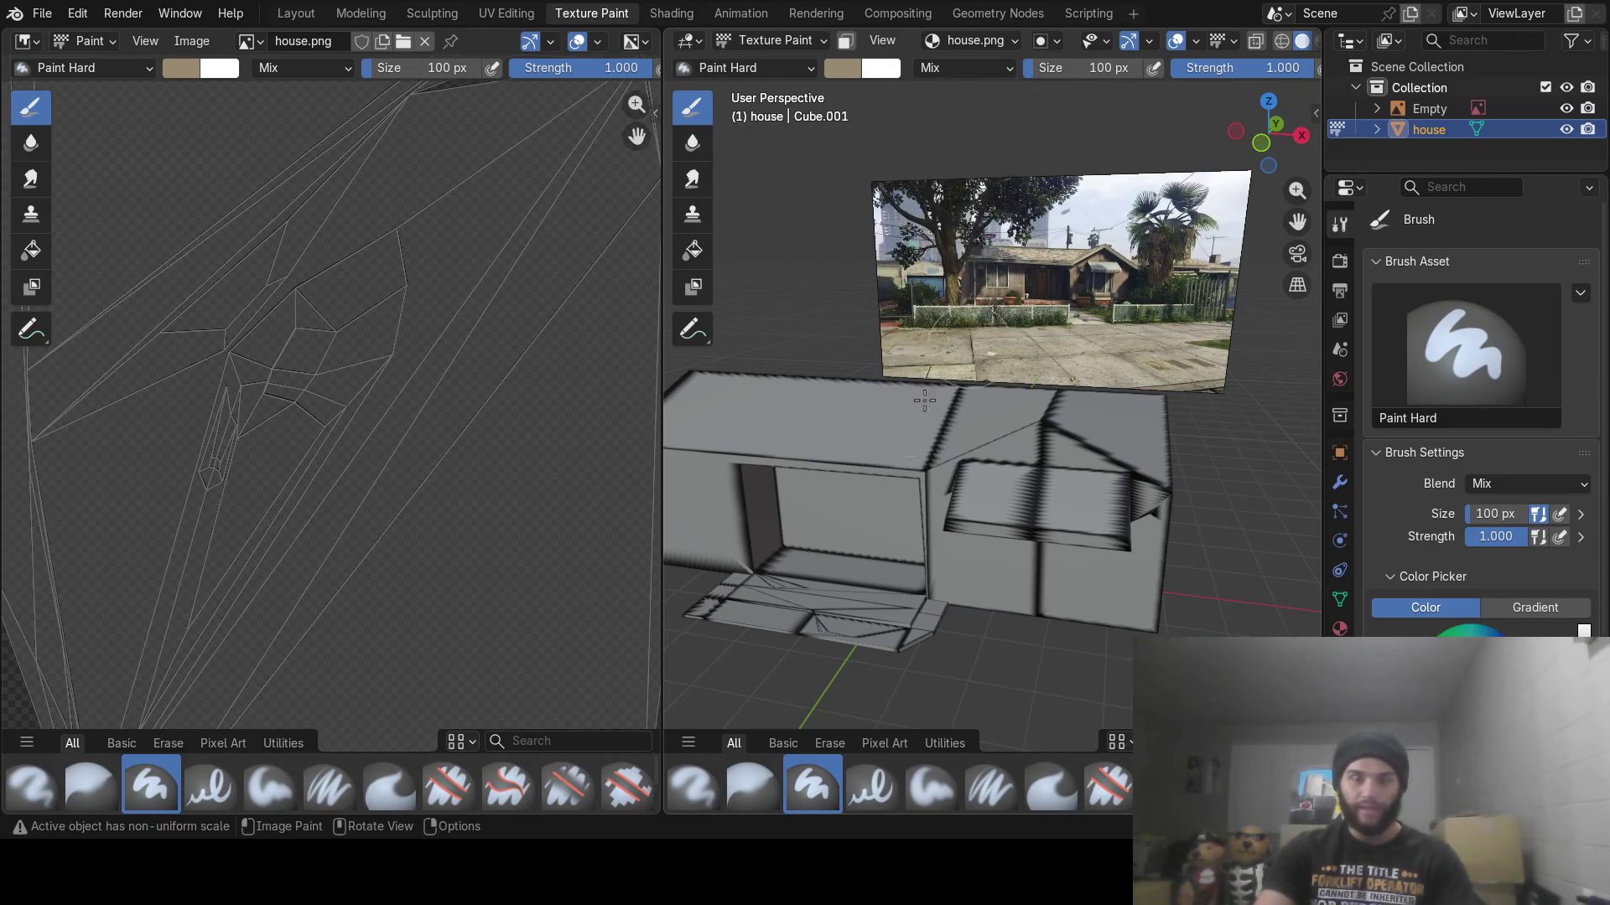
# Paint tan over the wall's lower-left area, right edge and lower corner
pyautogui.moveTo(1007, 315); pyautogui.dragTo(920, 359, button='middle')
pyautogui.scroll(7, 920, 359)
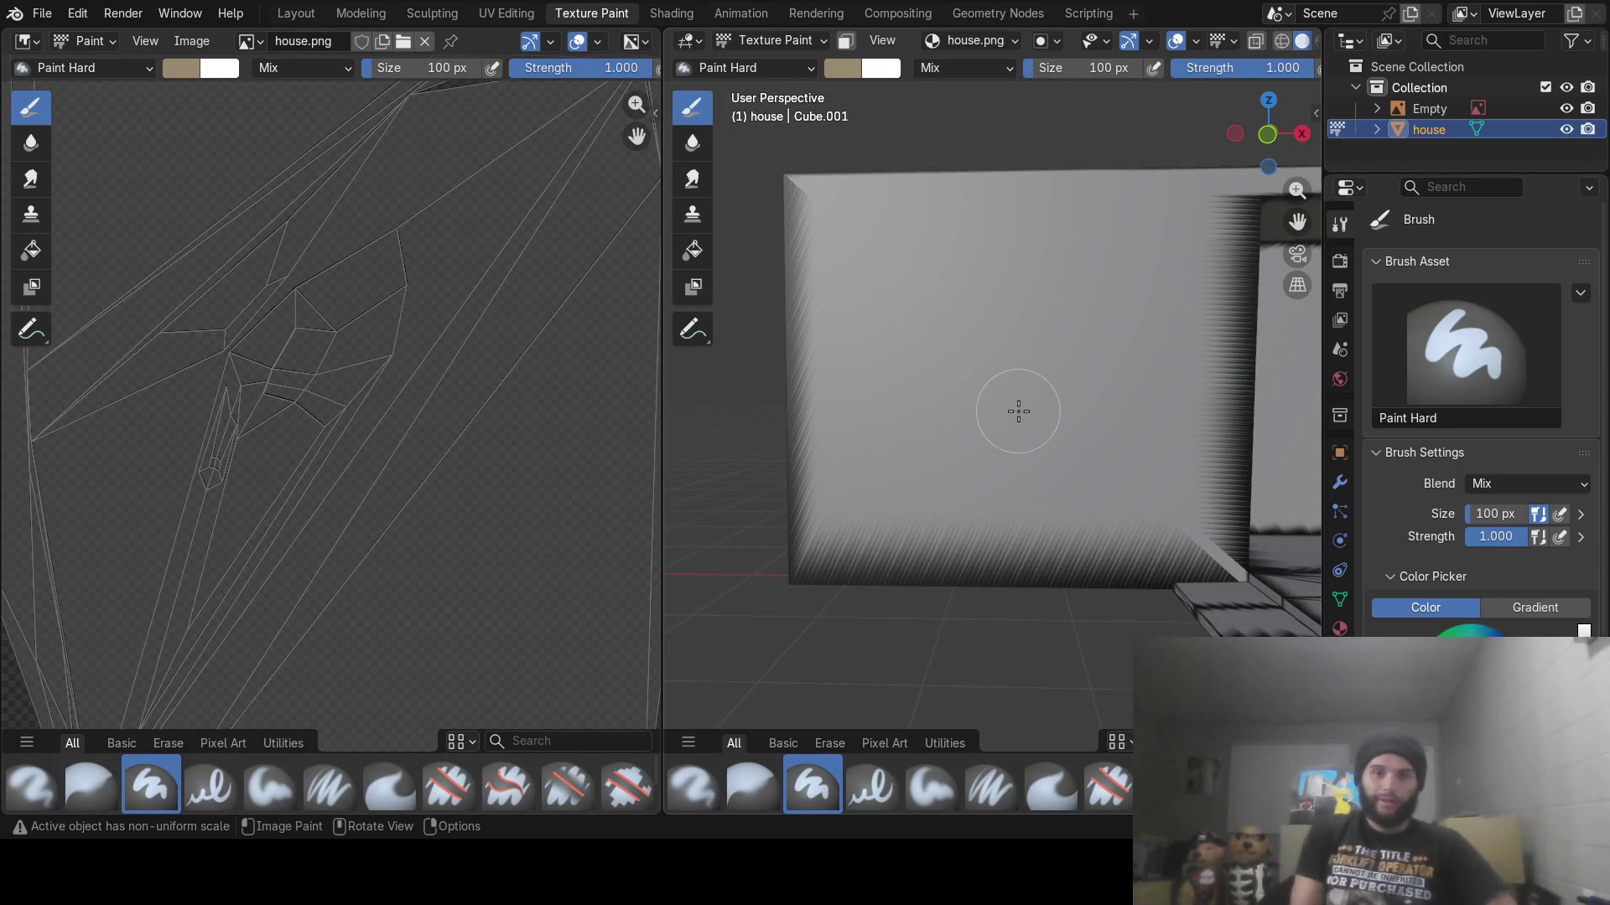
pyautogui.moveTo(922, 269)
pyautogui.mouseDown()
pyautogui.moveTo(820, 445)
pyautogui.moveTo(1006, 587)
pyautogui.moveTo(1124, 587)
pyautogui.moveTo(792, 600)
pyautogui.moveTo(850, 344)
pyautogui.moveTo(826, 209)
pyautogui.moveTo(945, 223)
pyautogui.moveTo(999, 342)
pyautogui.moveTo(1155, 378)
pyautogui.moveTo(1207, 353)
pyautogui.moveTo(1225, 243)
pyautogui.moveTo(1216, 352)
pyautogui.moveTo(1228, 275)
pyautogui.moveTo(1266, 251)
pyautogui.moveTo(1250, 370)
pyautogui.moveTo(1185, 209)
pyautogui.moveTo(1026, 263)
pyautogui.moveTo(1162, 265)
pyautogui.mouseUp()
pyautogui.moveTo(1146, 473)
pyautogui.mouseDown()
pyautogui.moveTo(1207, 459)
pyautogui.moveTo(1218, 546)
pyautogui.moveTo(1168, 562)
pyautogui.moveTo(1148, 444)
pyautogui.mouseUp()
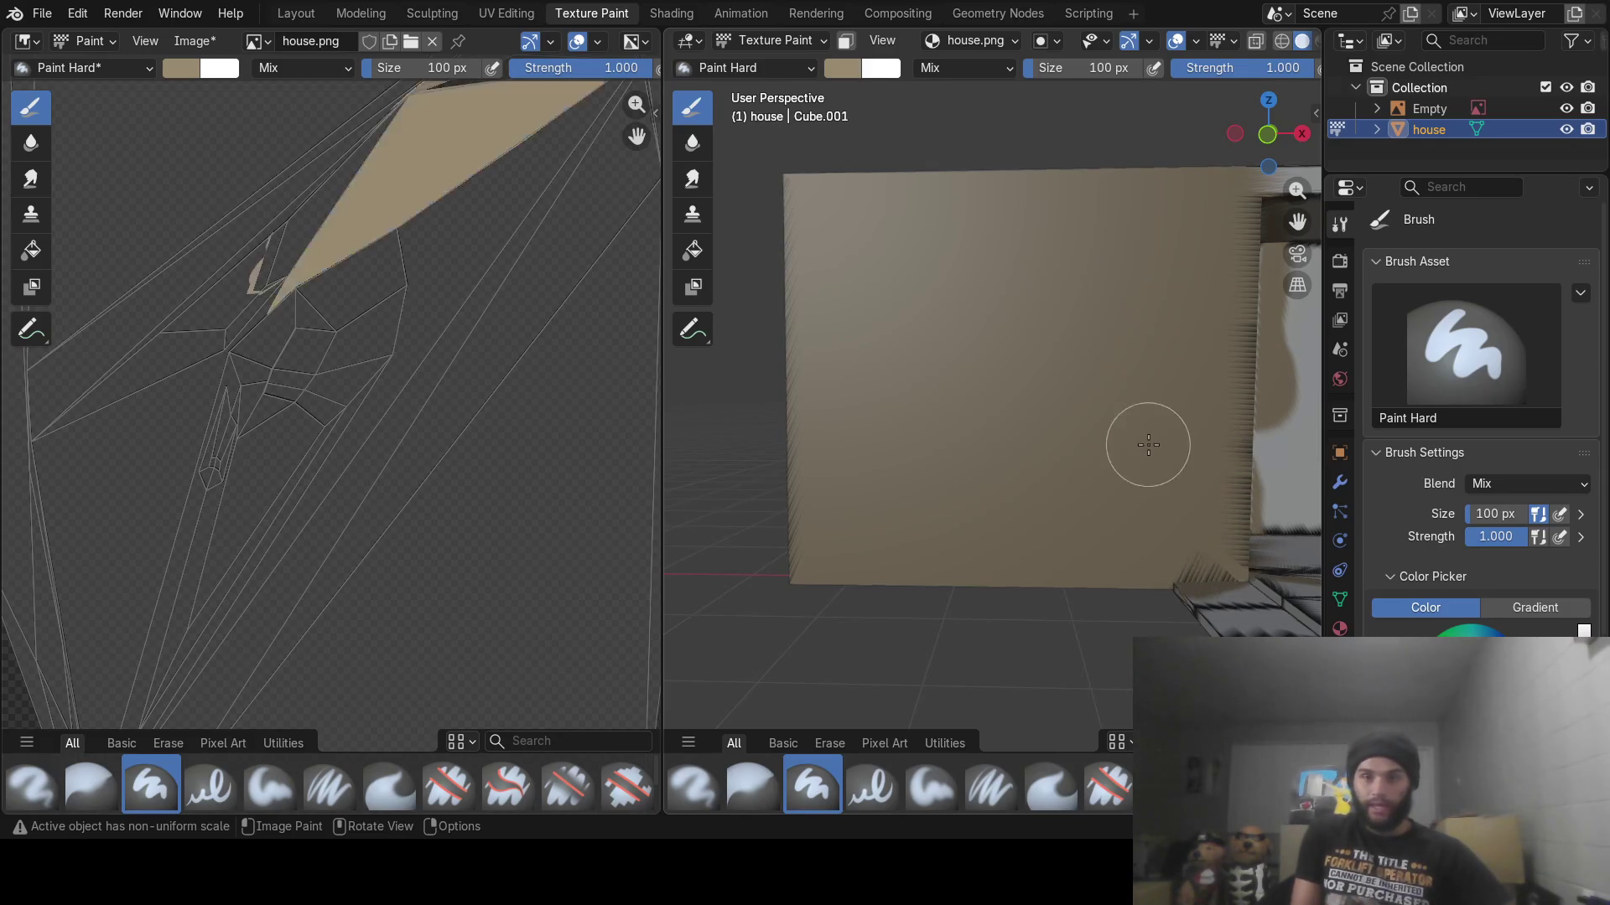
# Paint the window recess's top frame and back wall tan
pyautogui.scroll(3, 928, 507)
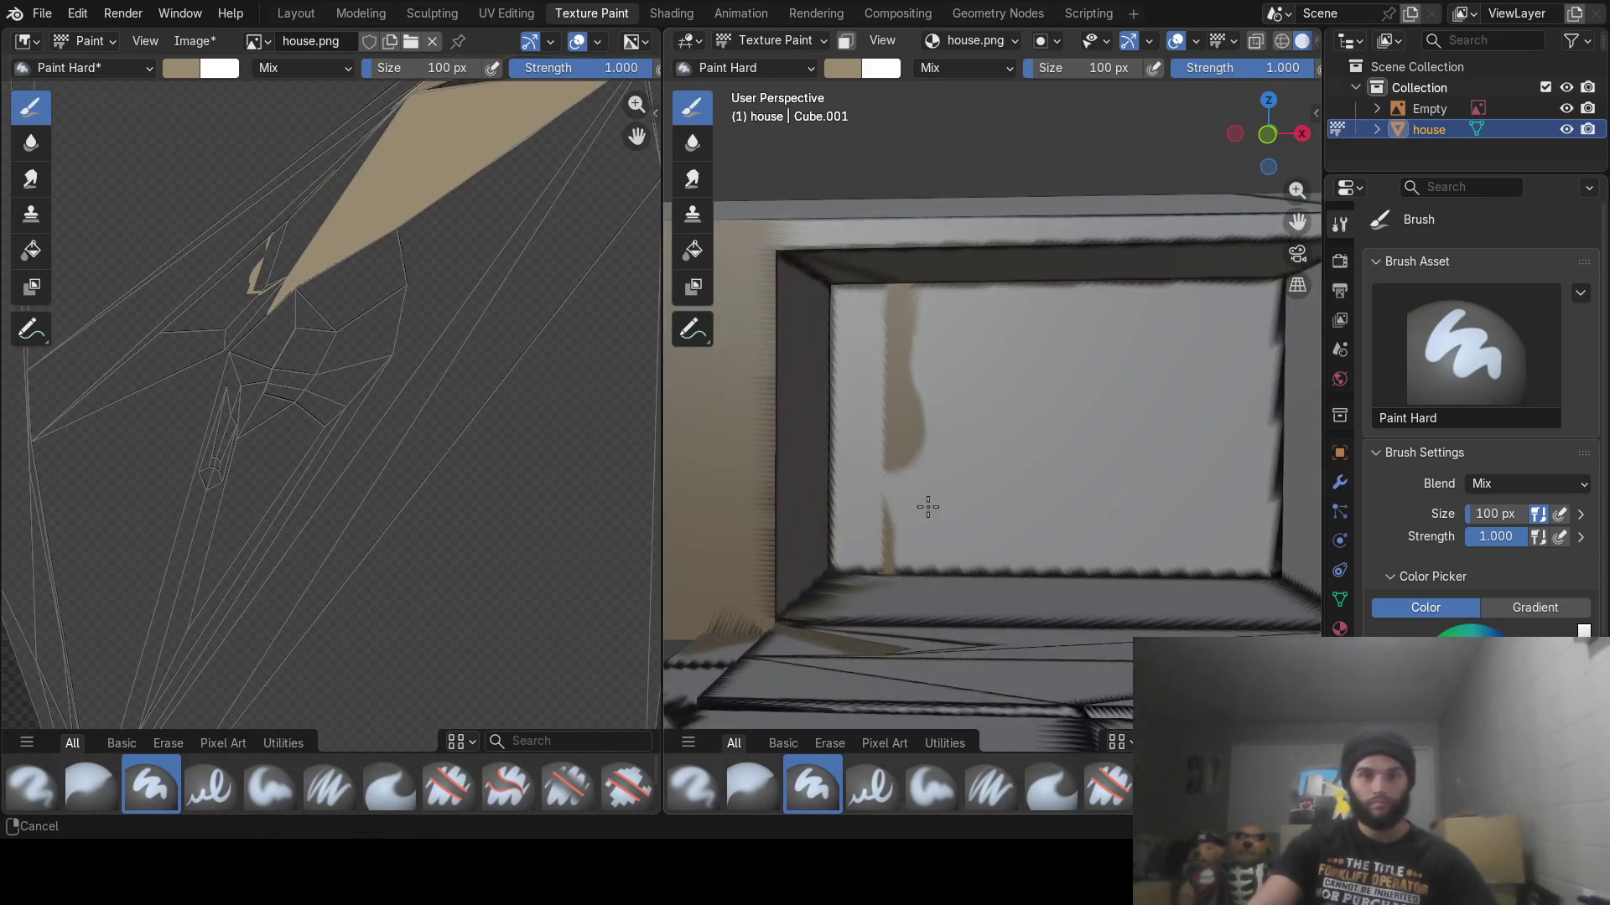
pyautogui.moveTo(946, 478); pyautogui.dragTo(916, 495, button='middle')
pyautogui.scroll(-2, 920, 490)
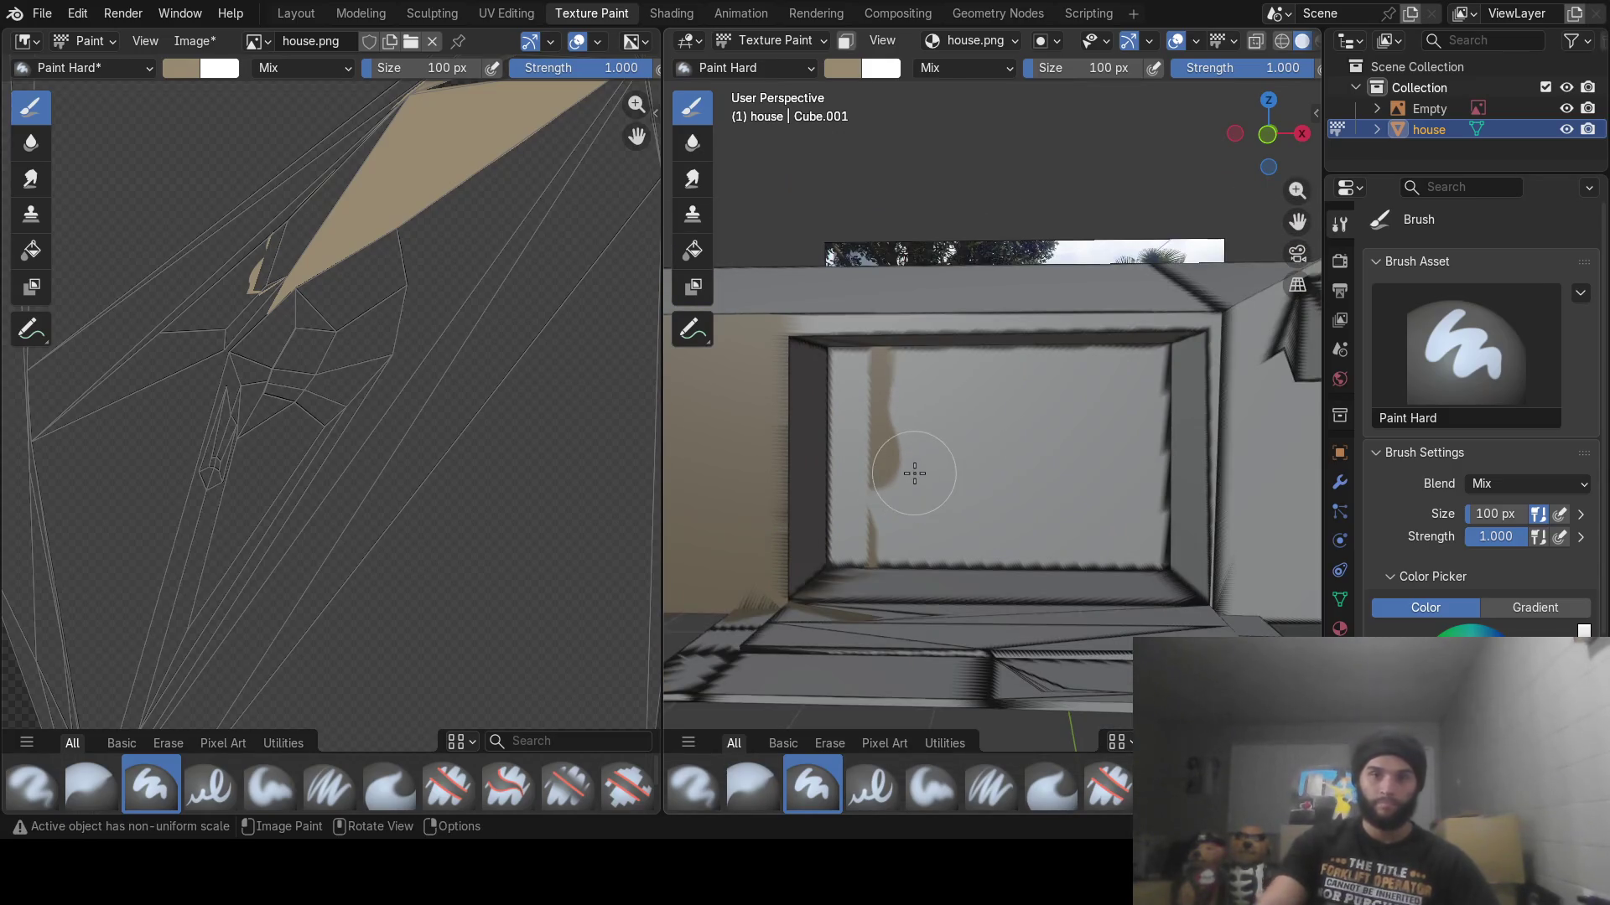
pyautogui.moveTo(783, 336)
pyautogui.mouseDown()
pyautogui.moveTo(1165, 331)
pyautogui.moveTo(1207, 377)
pyautogui.moveTo(1186, 482)
pyautogui.moveTo(1233, 585)
pyautogui.mouseUp()
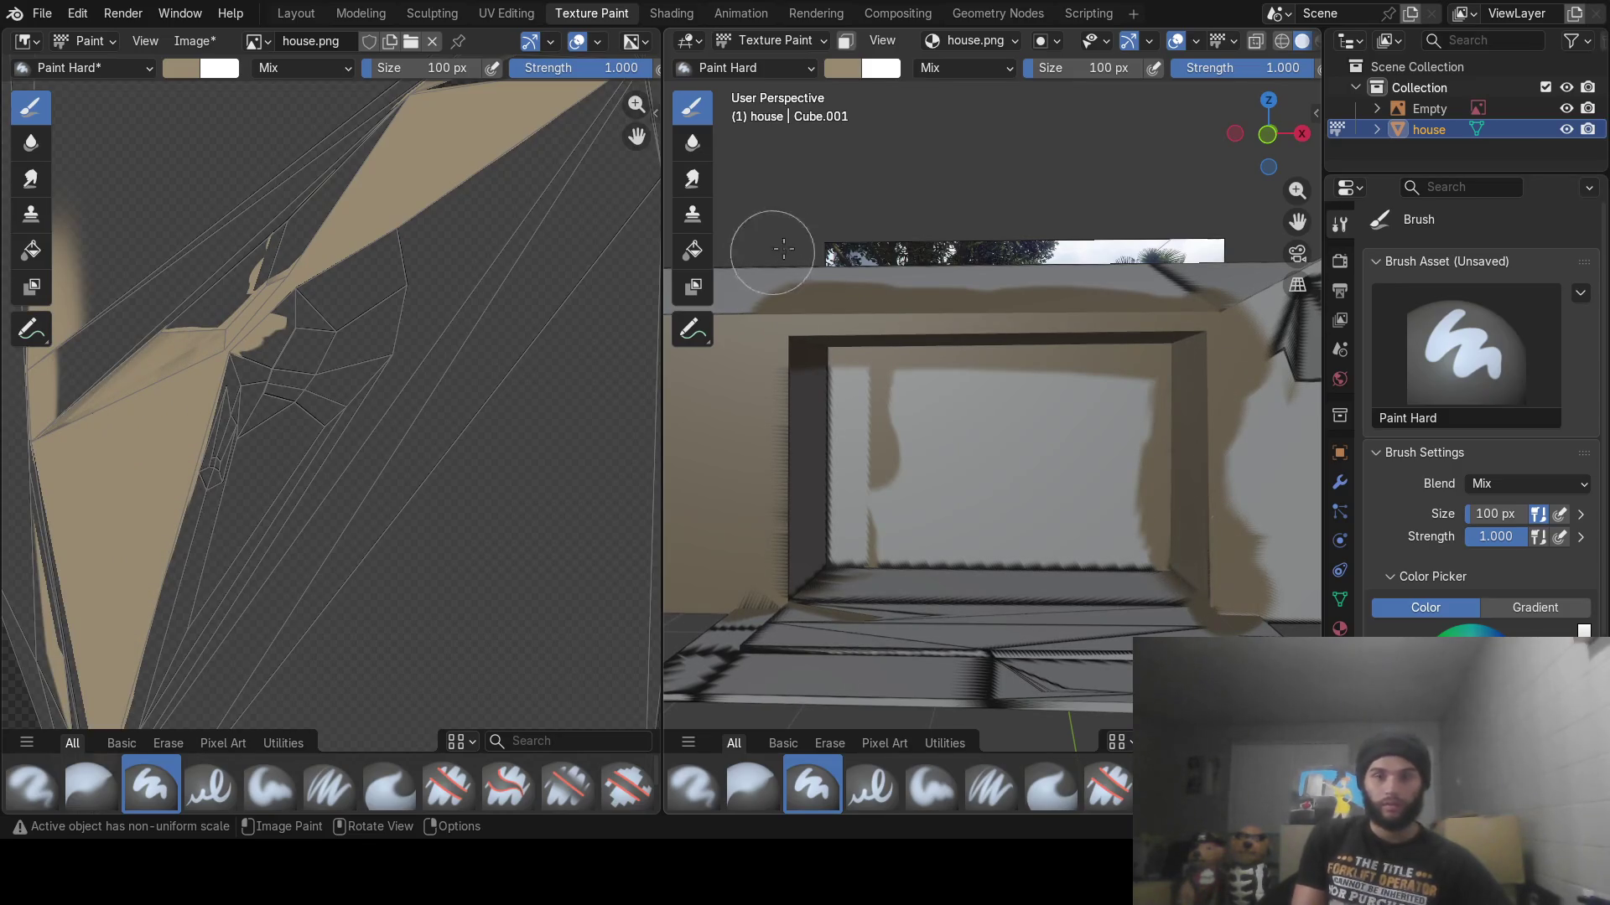
pyautogui.moveTo(776, 382)
pyautogui.mouseDown()
pyautogui.moveTo(1131, 395)
pyautogui.moveTo(1044, 463)
pyautogui.moveTo(888, 453)
pyautogui.moveTo(839, 486)
pyautogui.moveTo(839, 537)
pyautogui.moveTo(870, 558)
pyautogui.moveTo(1023, 520)
pyautogui.moveTo(1168, 575)
pyautogui.moveTo(1096, 575)
pyautogui.moveTo(1154, 608)
pyautogui.mouseUp()
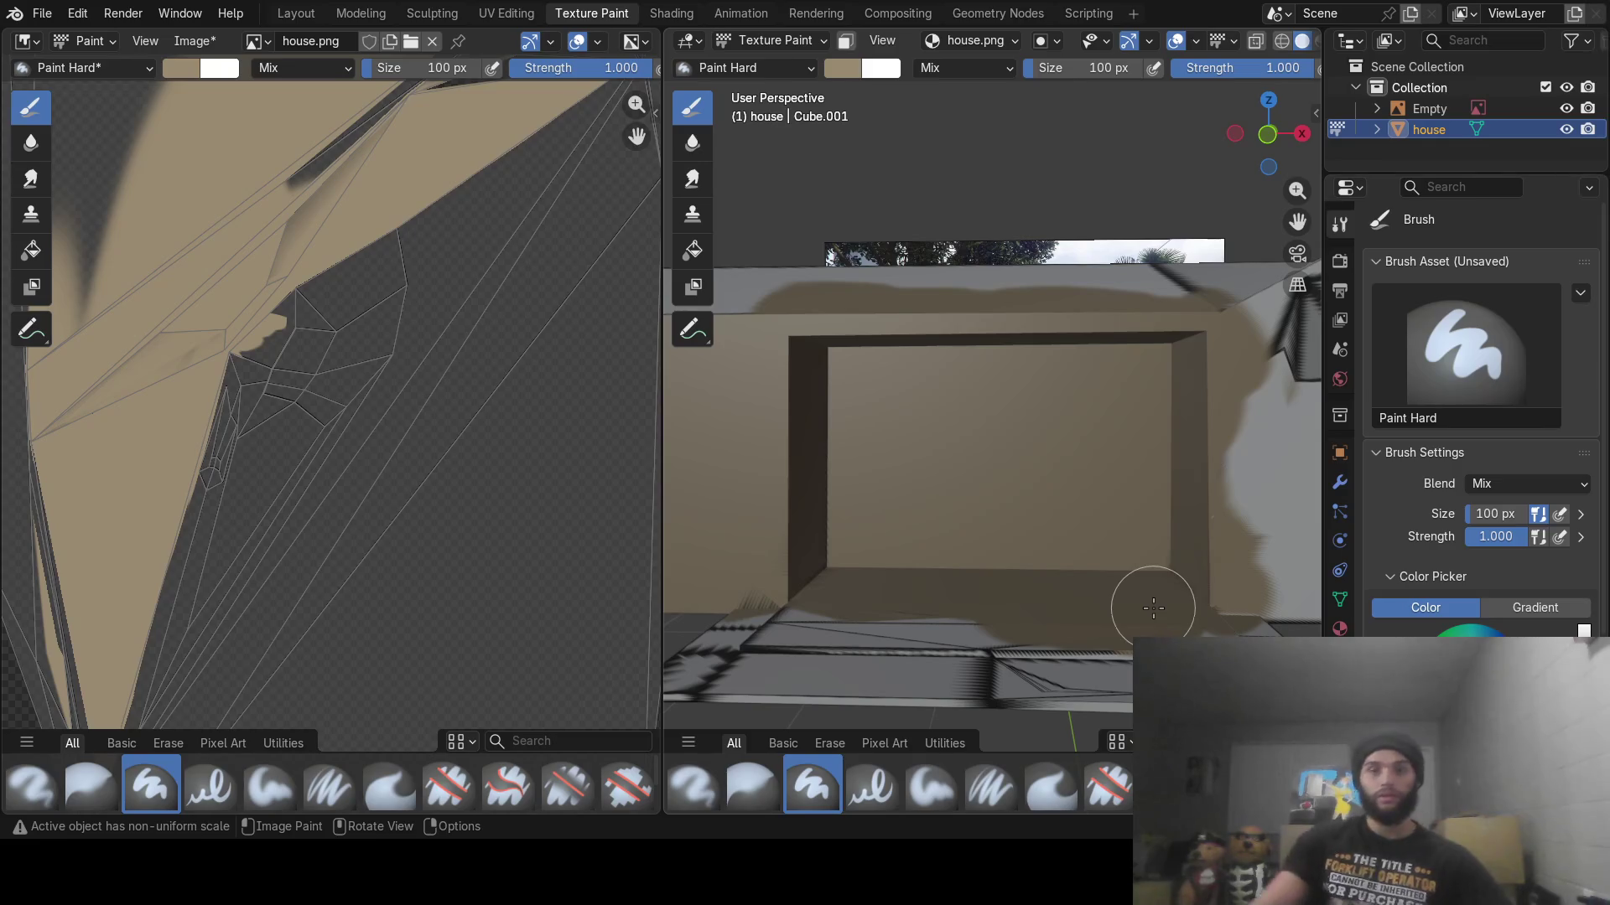
# Paint tan across the house's front wall
pyautogui.scroll(-4, 1143, 384)
pyautogui.moveTo(1060, 359)
pyautogui.mouseDown(button='middle')
pyautogui.moveTo(1021, 392)
pyautogui.moveTo(1003, 342)
pyautogui.mouseUp(button='middle')
pyautogui.moveTo(934, 427)
pyautogui.mouseDown()
pyautogui.moveTo(978, 496)
pyautogui.moveTo(1143, 467)
pyautogui.moveTo(902, 431)
pyautogui.moveTo(952, 361)
pyautogui.moveTo(1042, 309)
pyautogui.moveTo(1123, 335)
pyautogui.moveTo(1006, 394)
pyautogui.moveTo(1124, 446)
pyautogui.moveTo(1122, 418)
pyautogui.mouseUp()
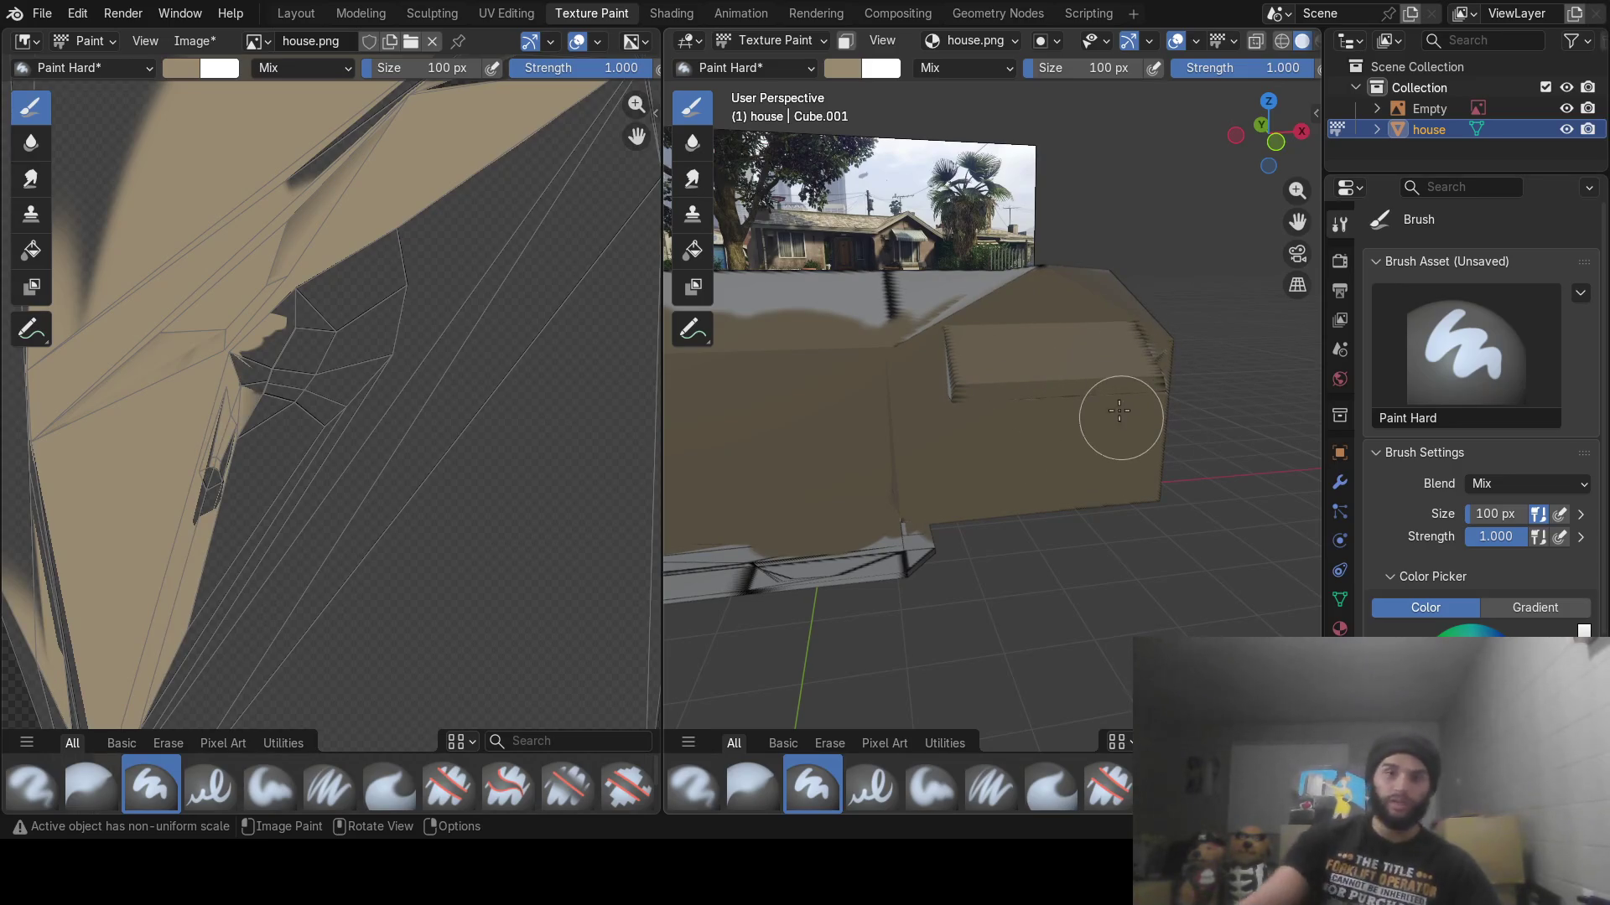
# Paint the gable end wall tan, then bring the reference photo into view
pyautogui.moveTo(1040, 439); pyautogui.dragTo(1059, 407, button='middle')
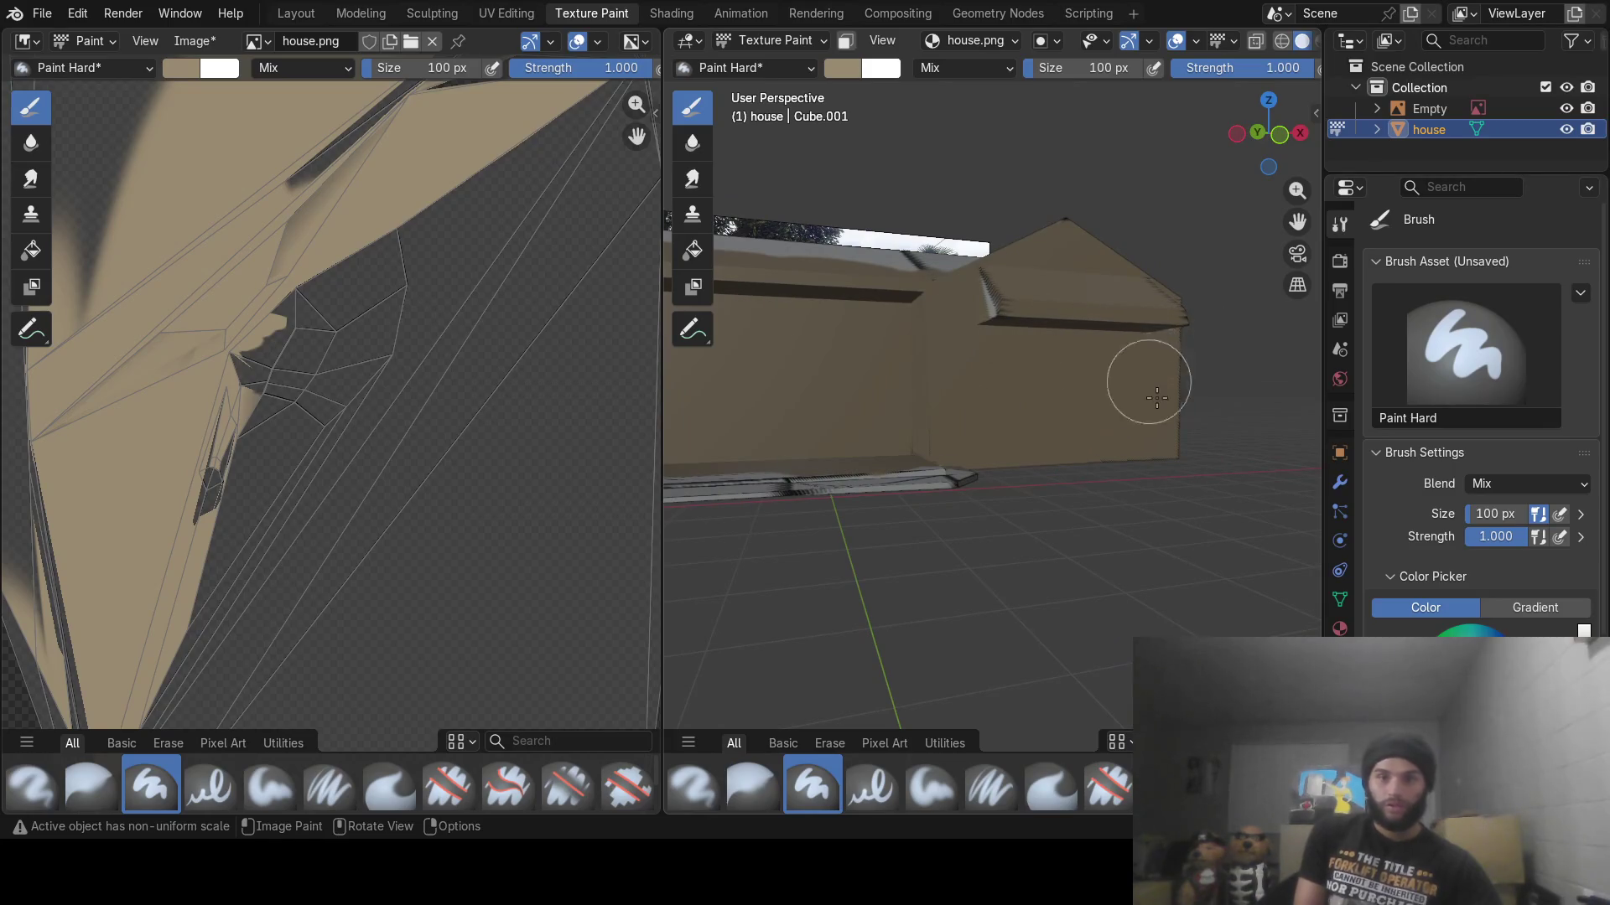
pyautogui.moveTo(1149, 395); pyautogui.dragTo(1075, 391, button='middle')
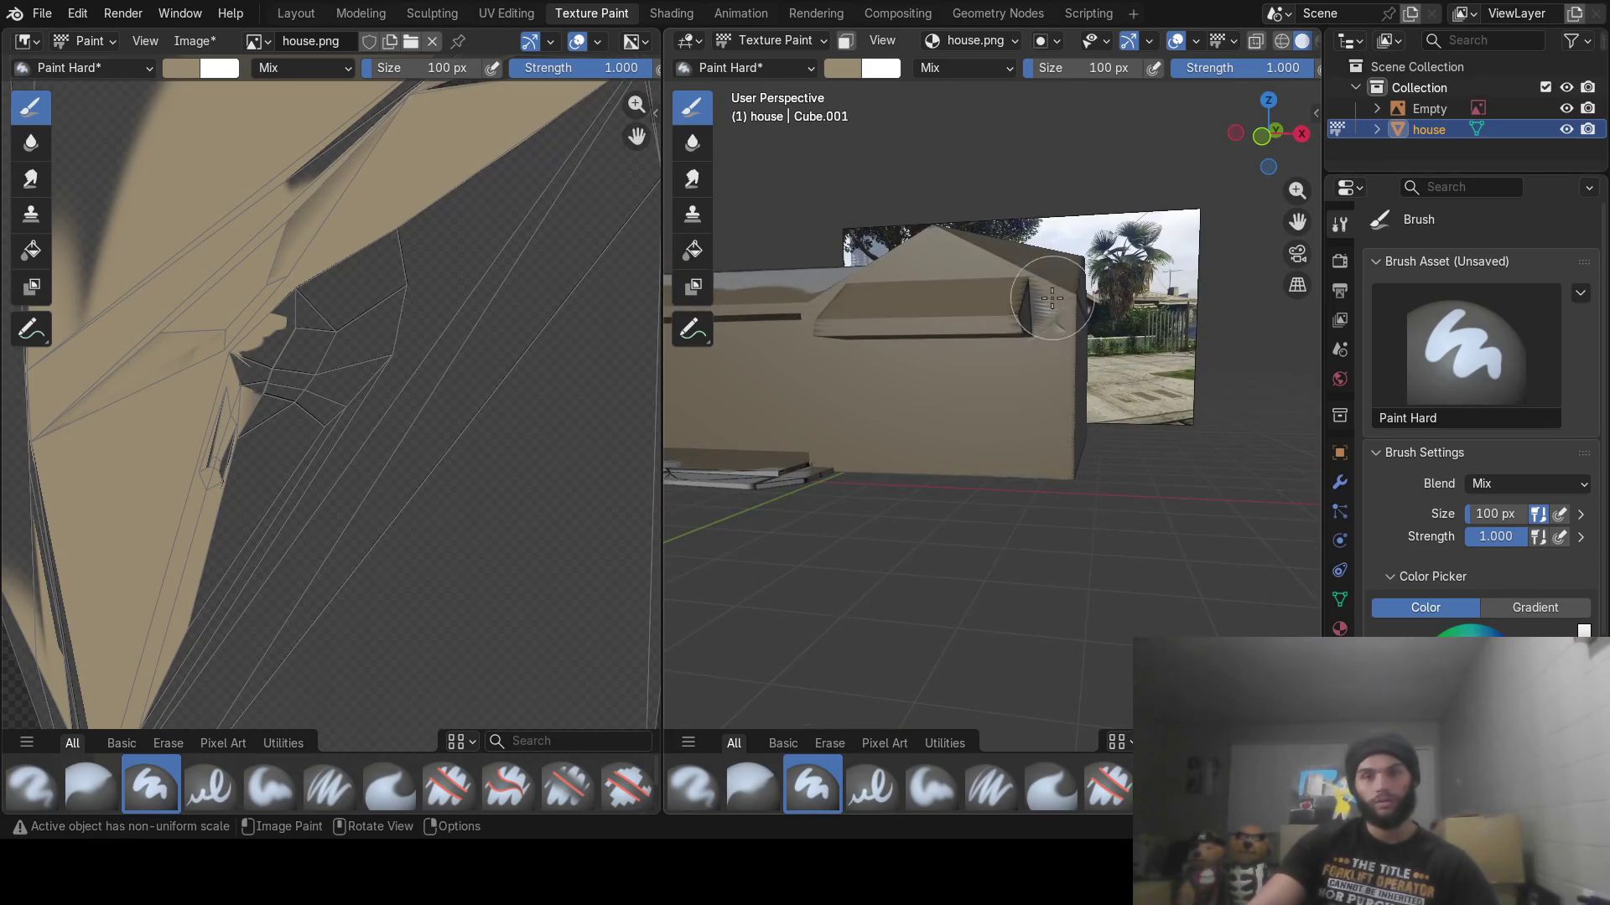
pyautogui.moveTo(1033, 447); pyautogui.dragTo(996, 381, button='middle')
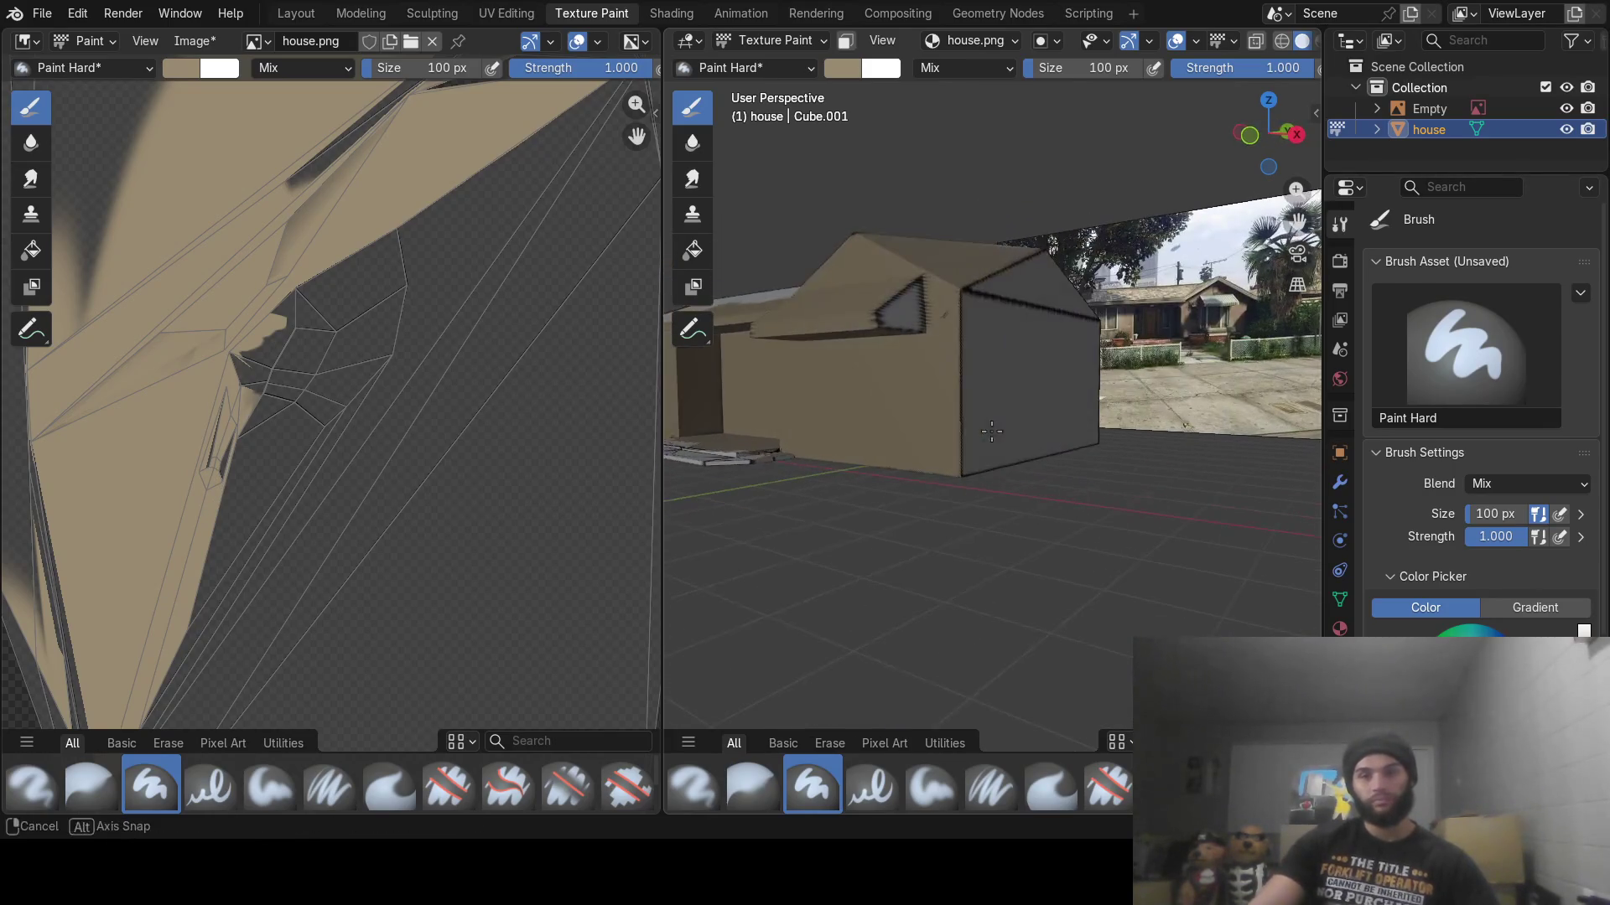
pyautogui.moveTo(987, 299)
pyautogui.mouseDown()
pyautogui.moveTo(999, 269)
pyautogui.moveTo(1082, 372)
pyautogui.mouseUp()
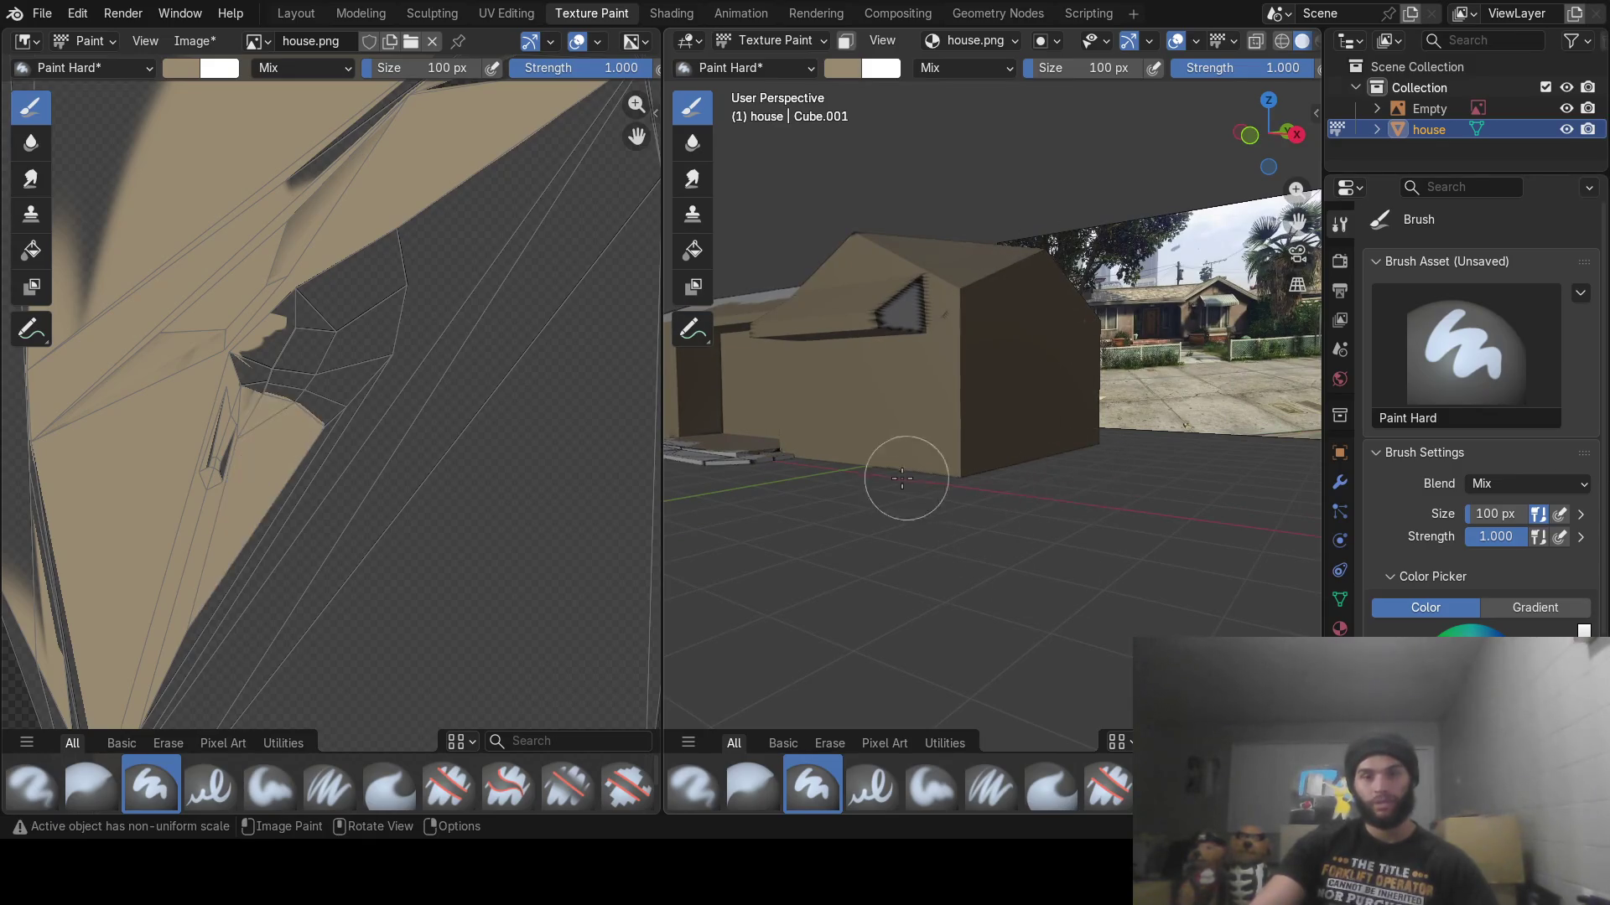
pyautogui.moveTo(898, 467)
pyautogui.mouseDown(button='middle')
pyautogui.moveTo(996, 460)
pyautogui.moveTo(1071, 492)
pyautogui.moveTo(1063, 469)
pyautogui.mouseUp(button='middle')
pyautogui.moveTo(1063, 246)
pyautogui.mouseDown(button='middle')
pyautogui.moveTo(963, 504)
pyautogui.moveTo(1026, 270)
pyautogui.moveTo(752, 144)
pyautogui.mouseUp(button='middle')
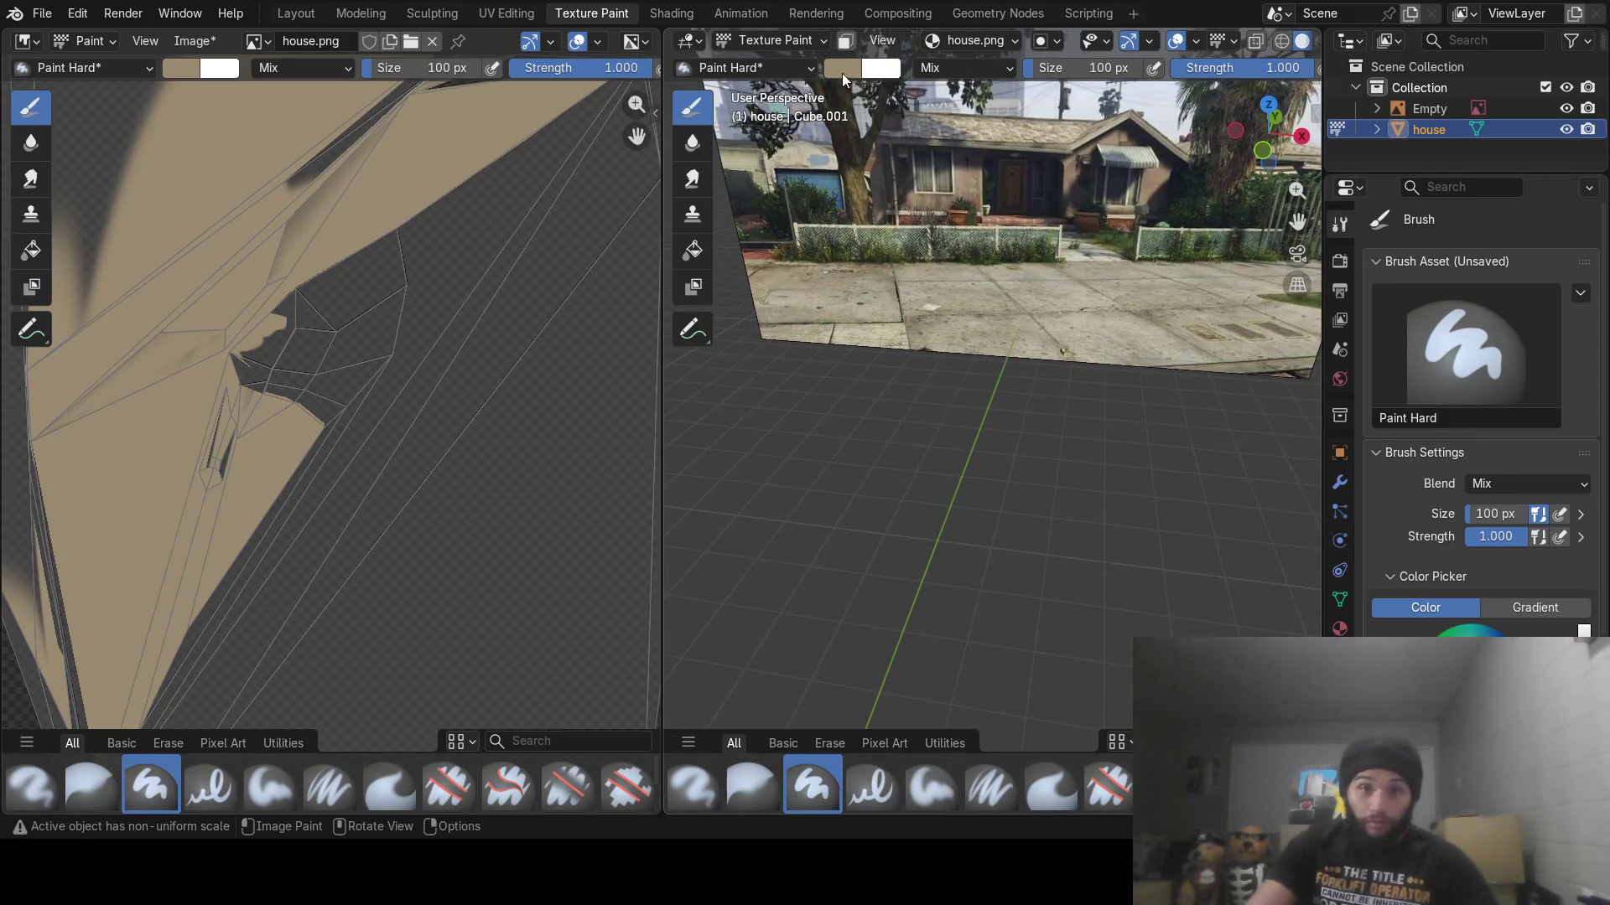
# Sample a reddish brown brush colour from the photographed house
pyautogui.click(844, 69)
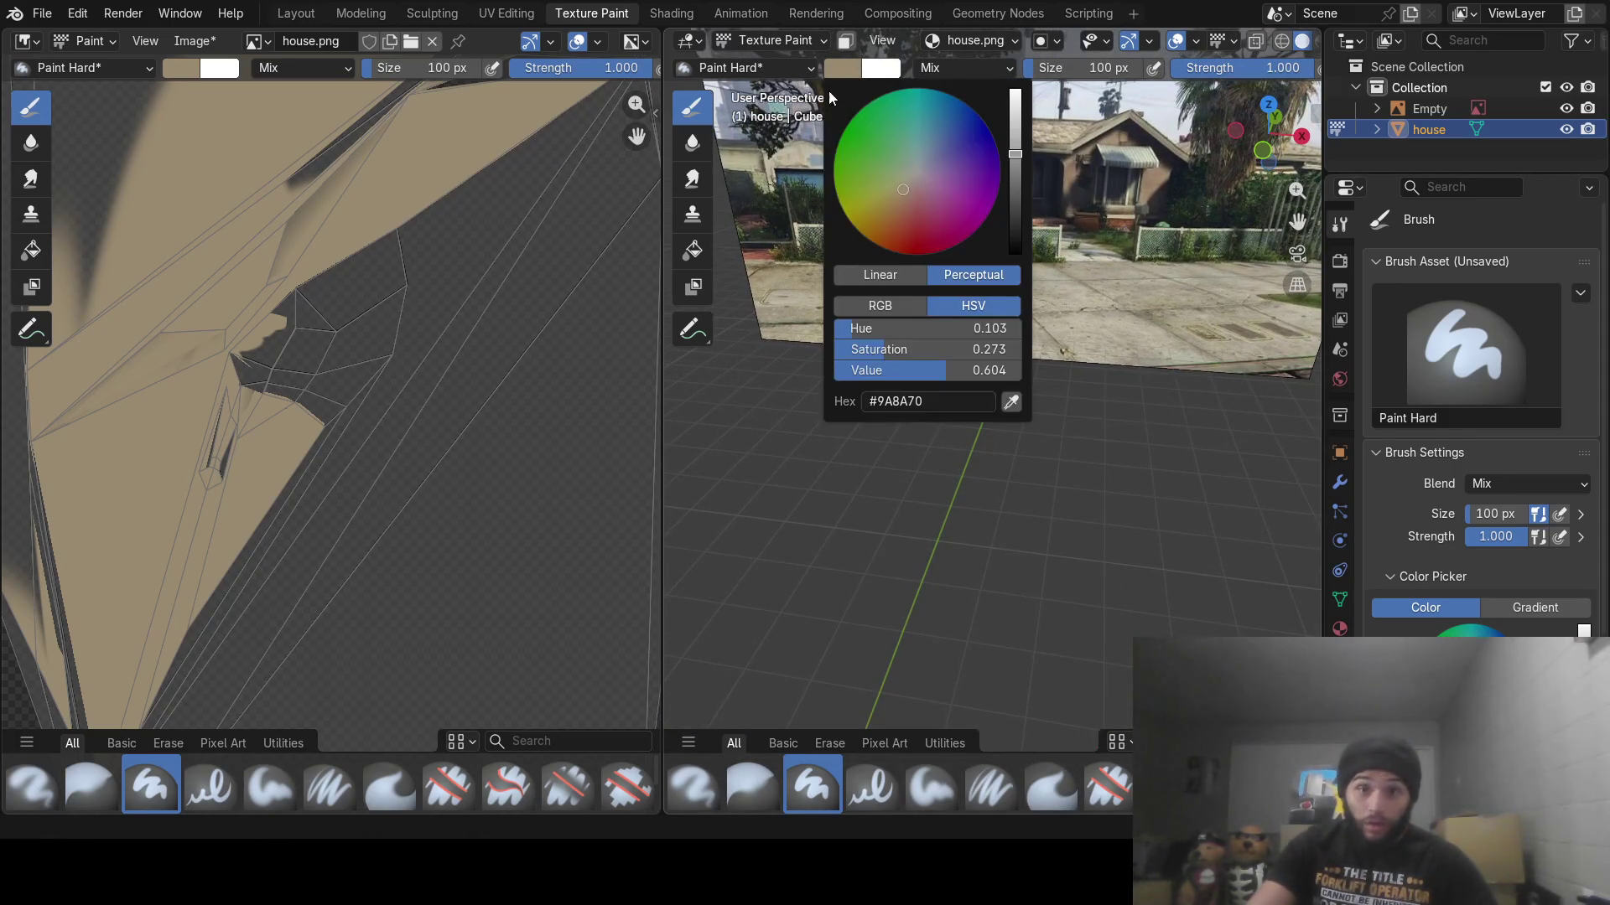
pyautogui.click(1011, 404)
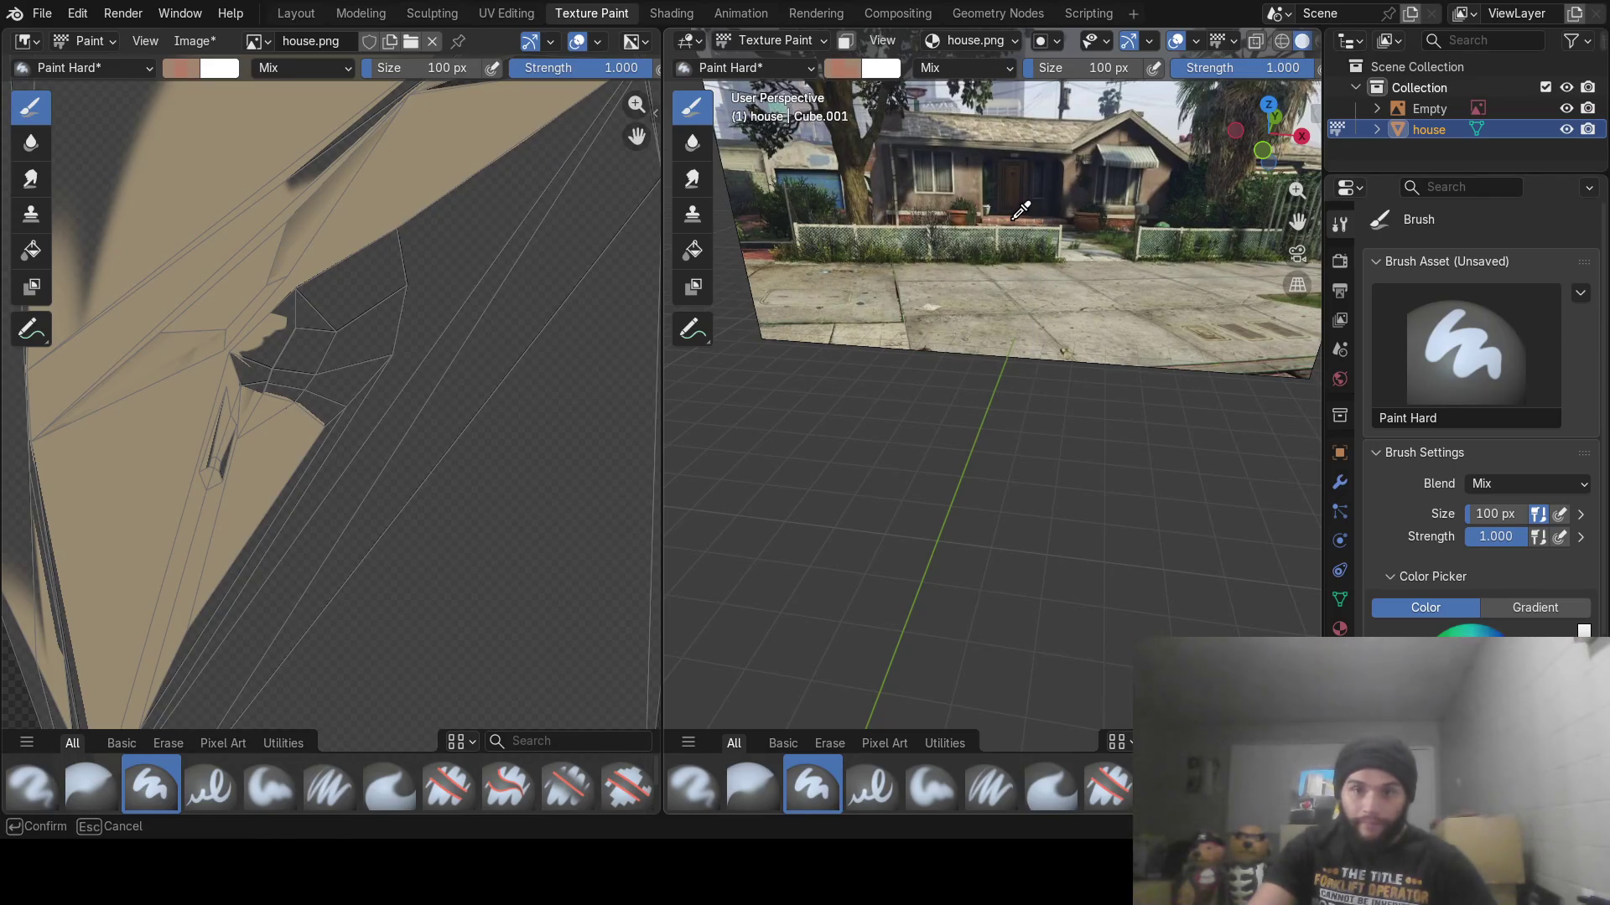
pyautogui.click(1014, 218)
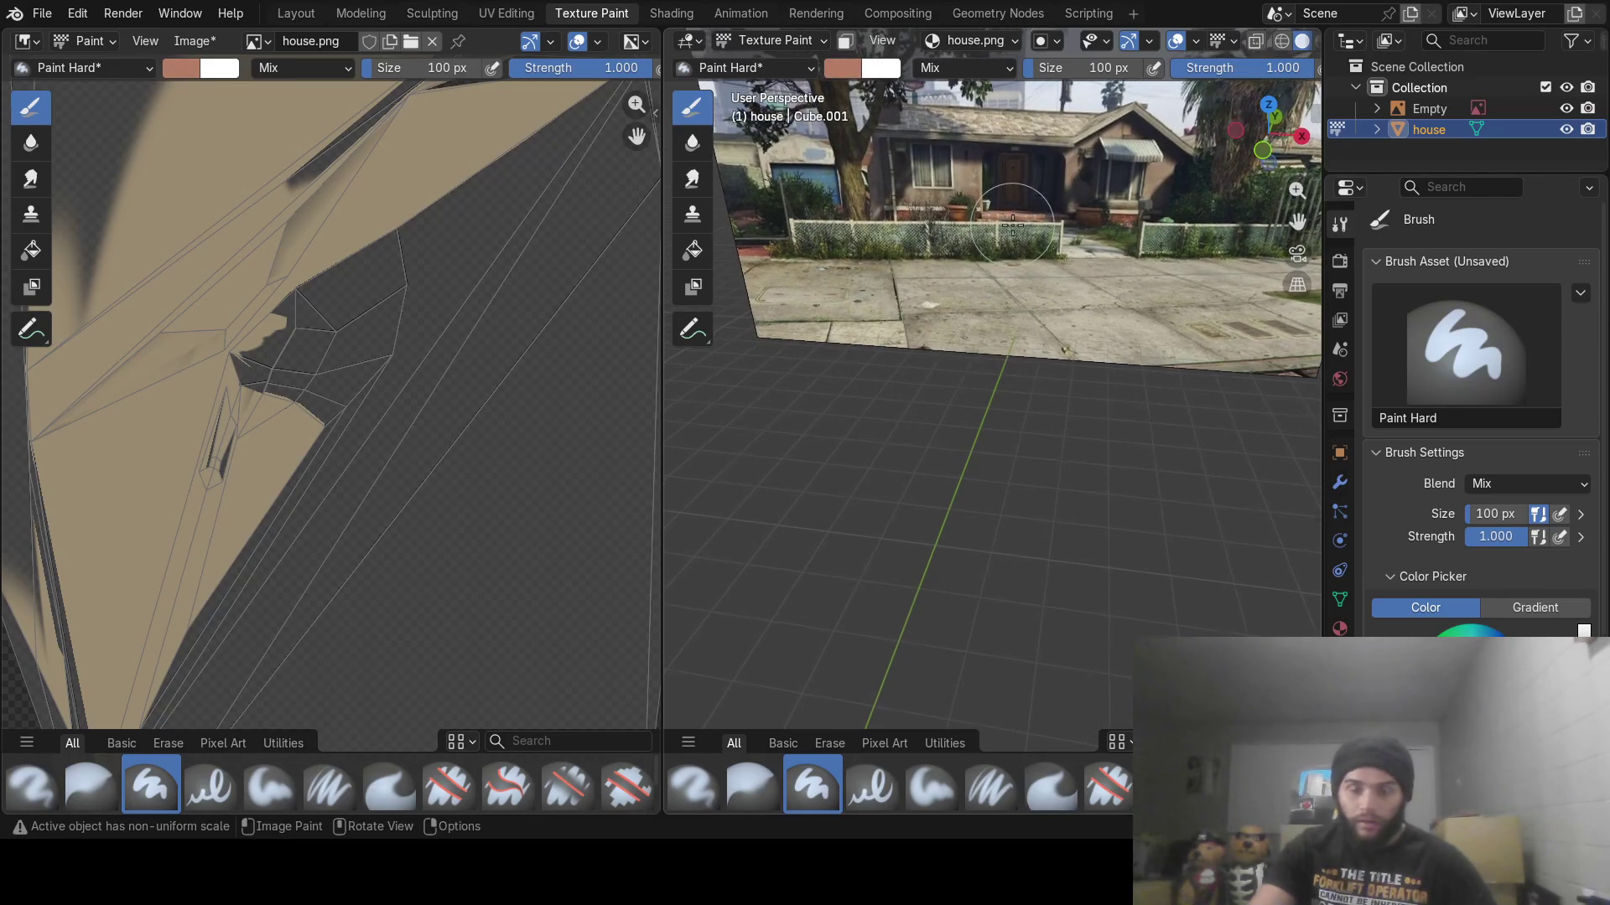
pyautogui.scroll(-5, 1014, 243)
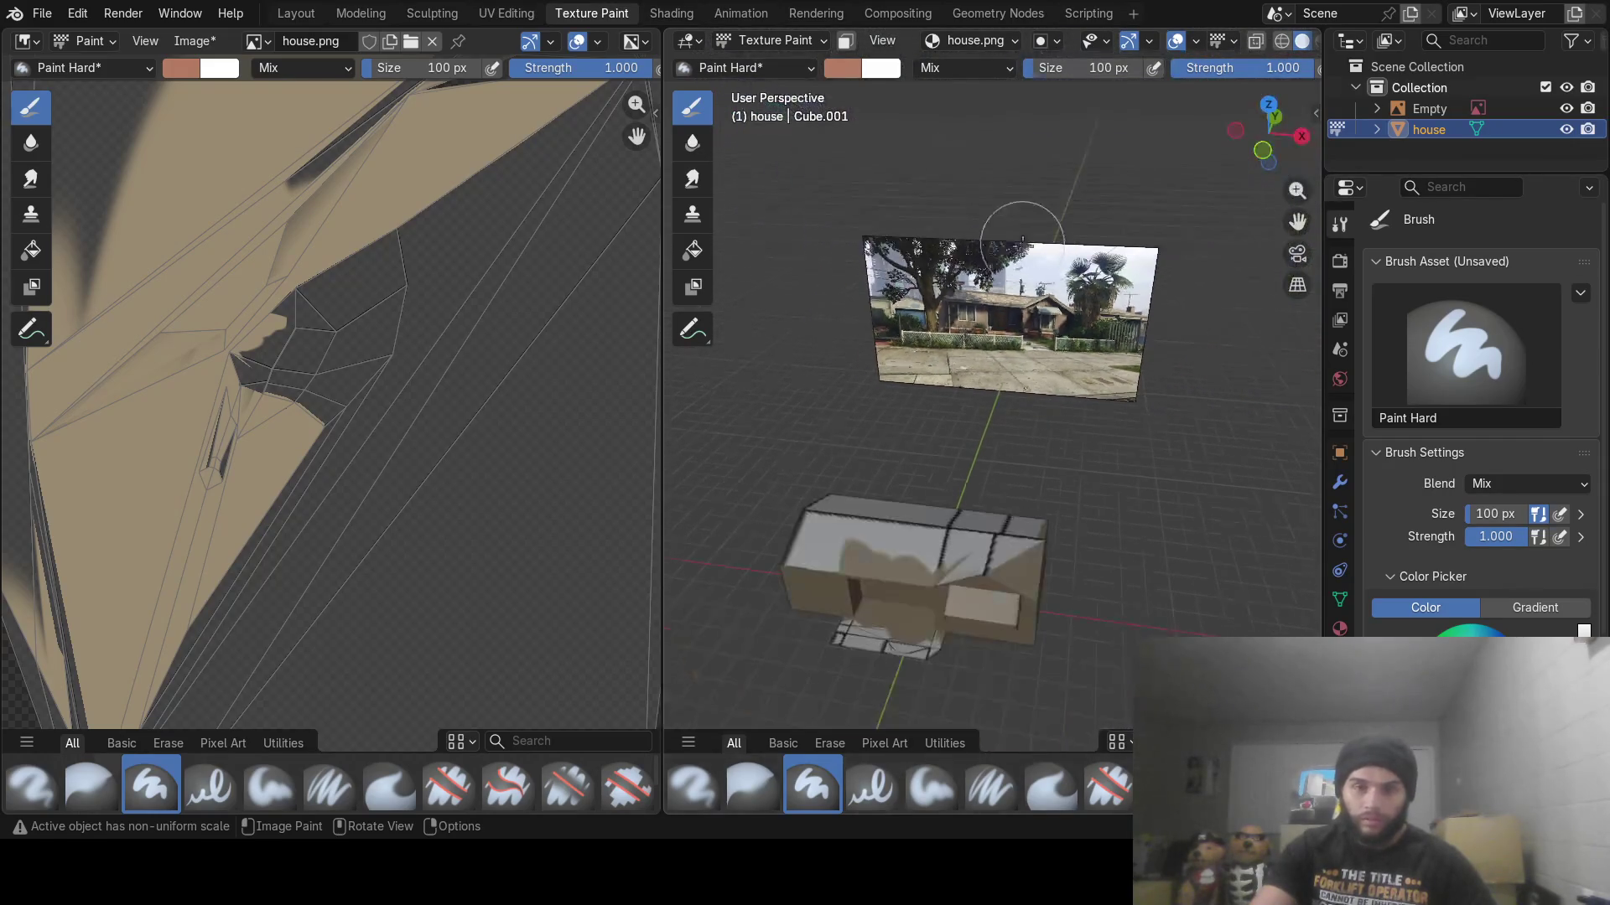
# Select the reference image plane and switch to the Modeling workspace
pyautogui.rightClick(1004, 405)
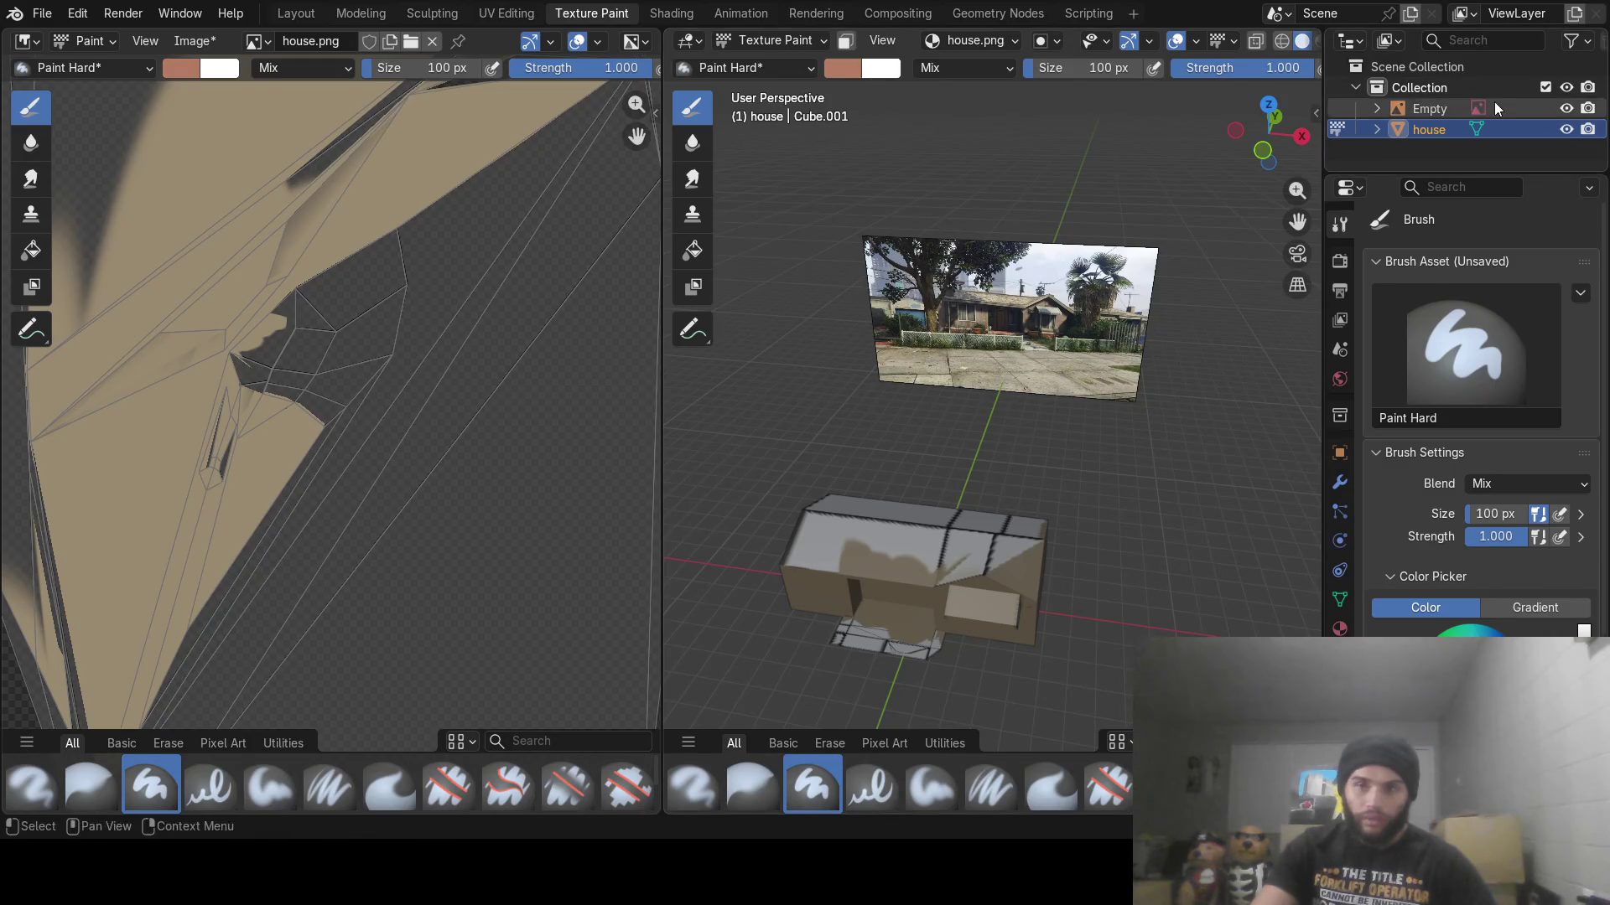
pyautogui.click(1432, 112)
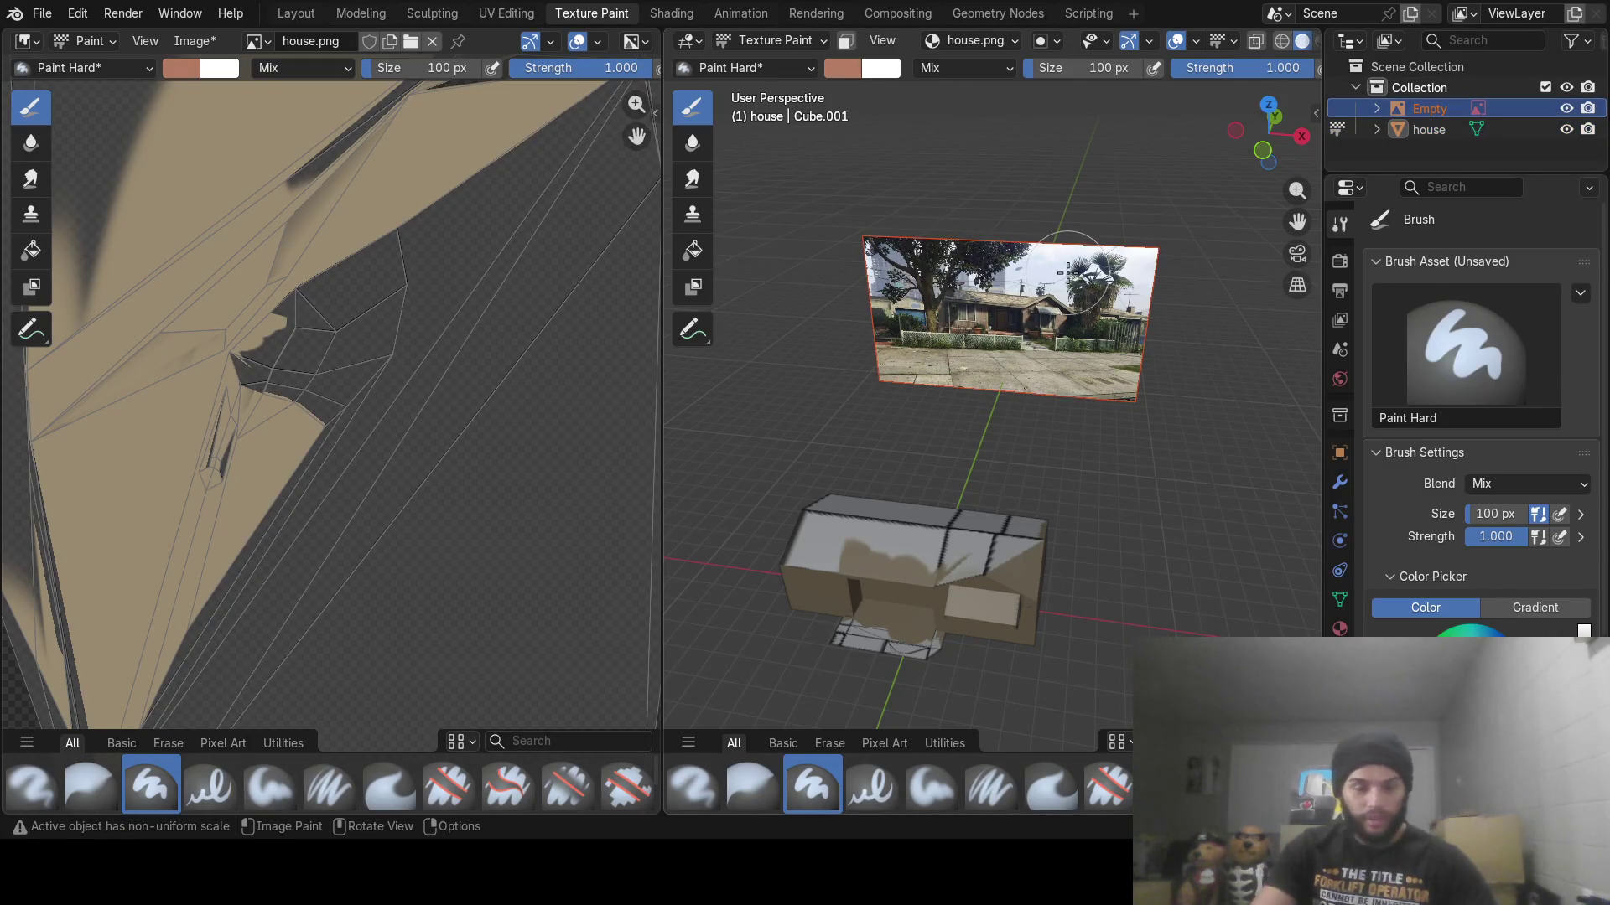
pyautogui.rightClick(1006, 276)
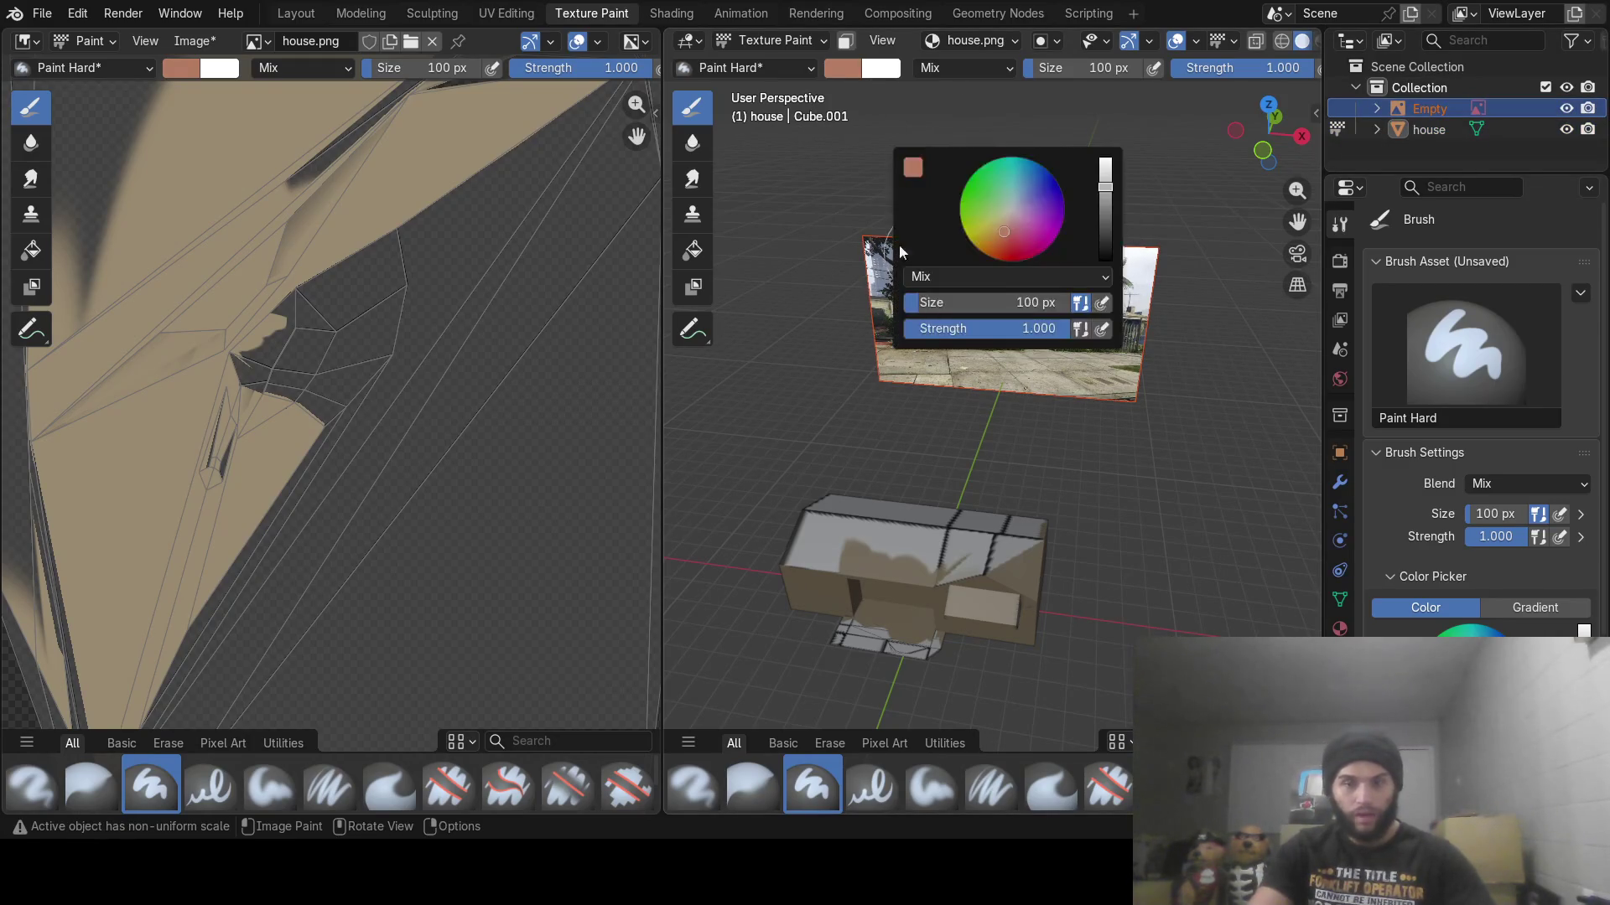
pyautogui.click(349, 17)
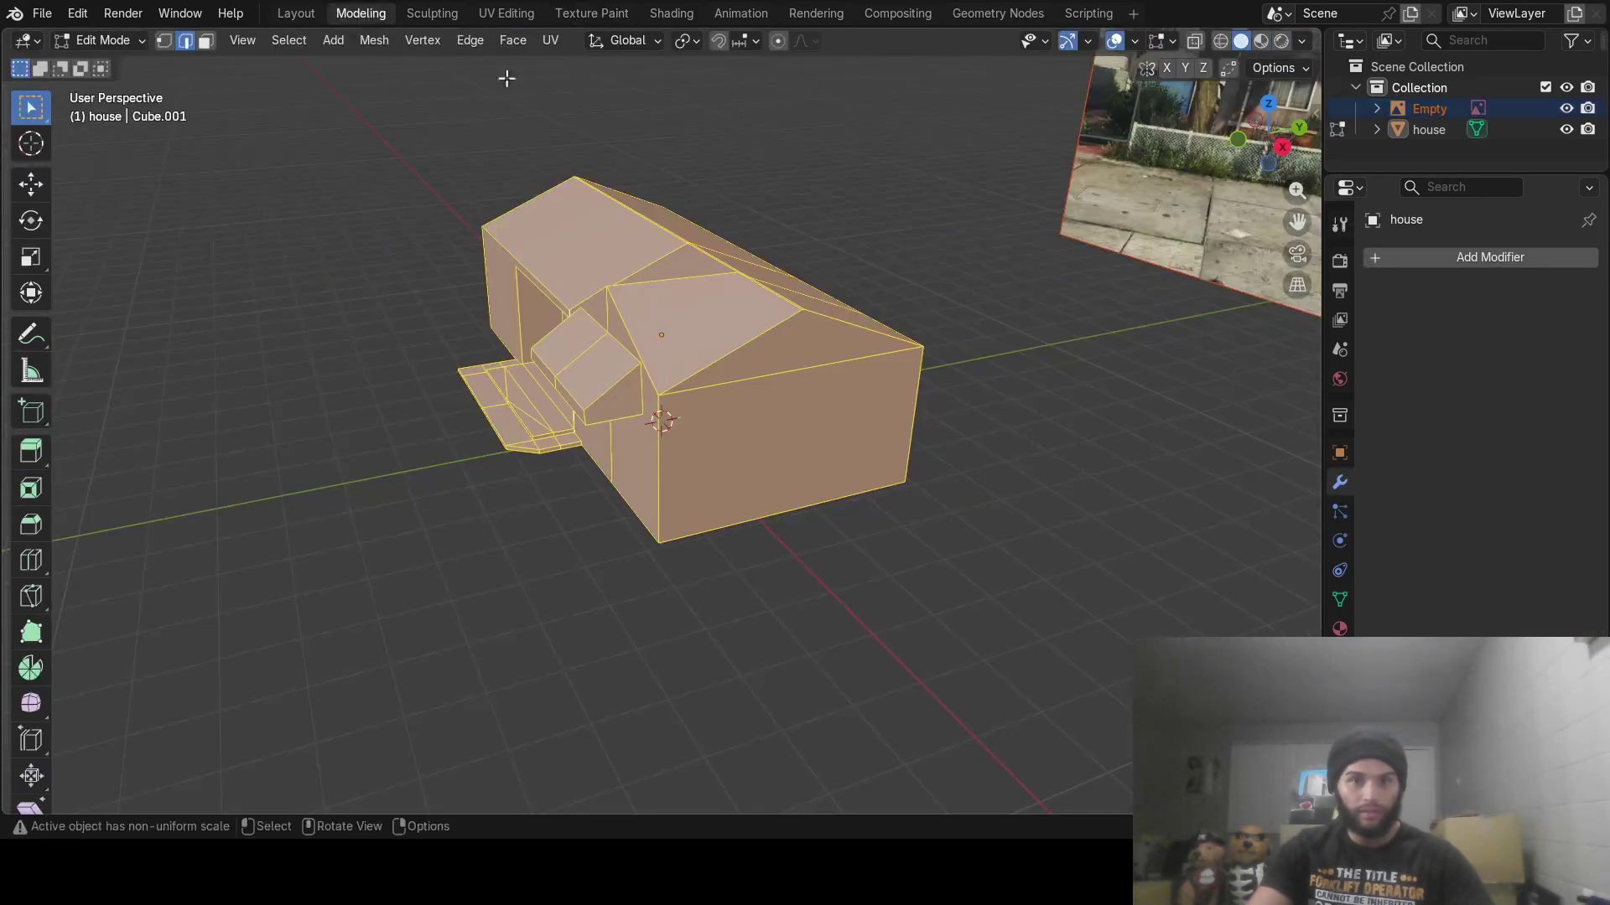
# Move the reference photo plane along Y to 4.7817 m, just behind the house
pyautogui.scroll(-2, 790, 269)
pyautogui.scroll(-2, 1067, 280)
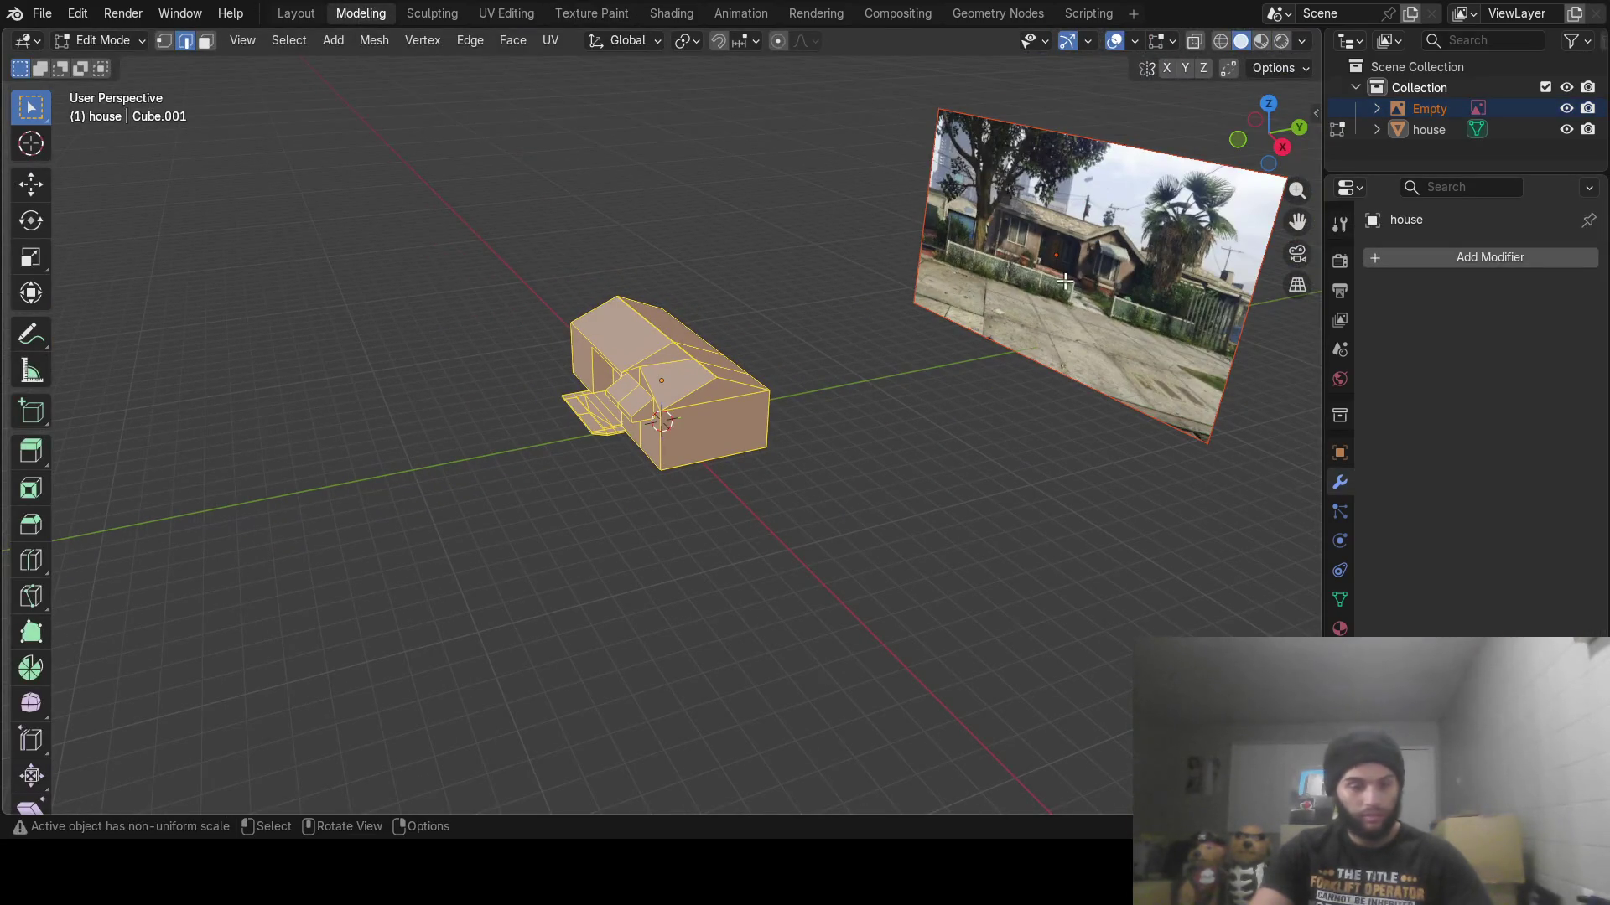
pyautogui.press('g')
pyautogui.press('Escape')
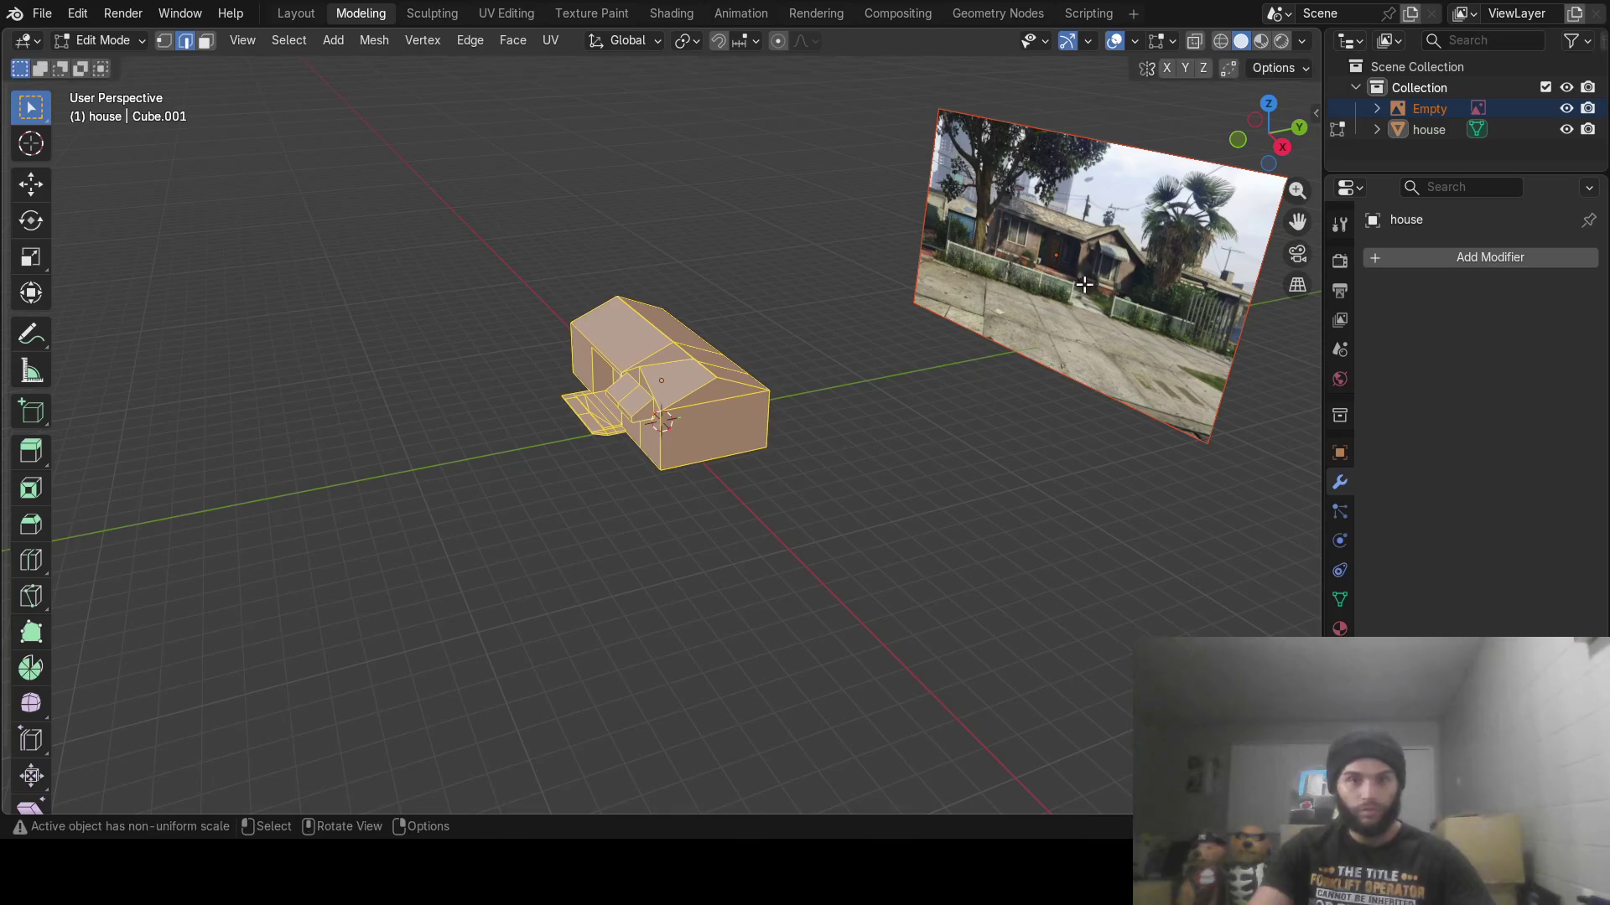
pyautogui.press('Tab')
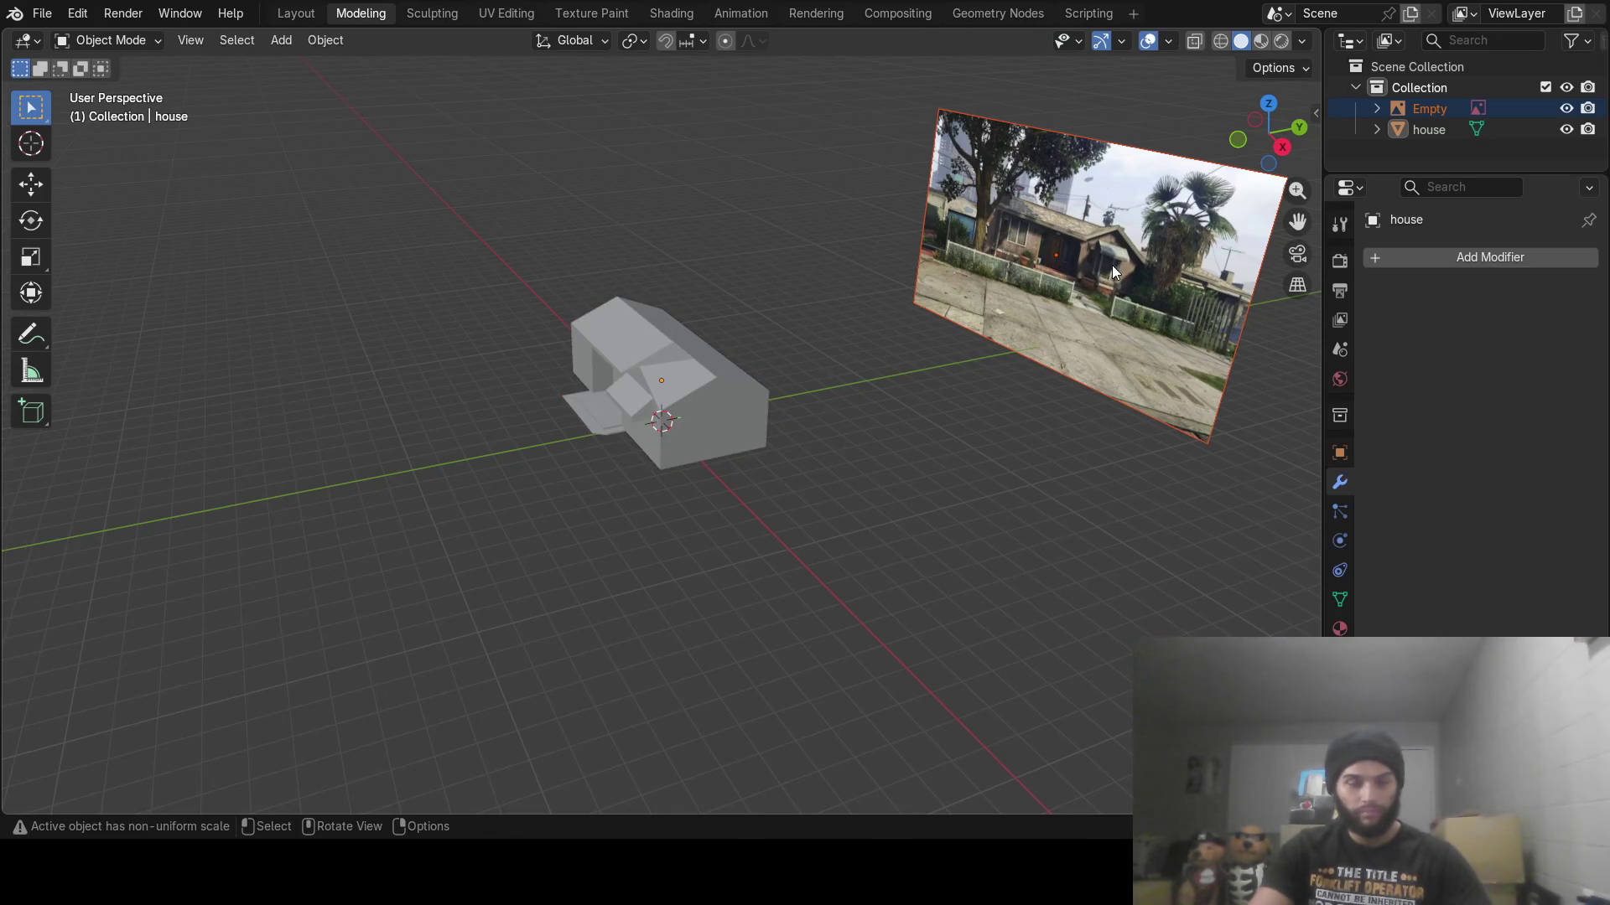
pyautogui.click(1111, 264)
pyautogui.press('g')
pyautogui.press('y')
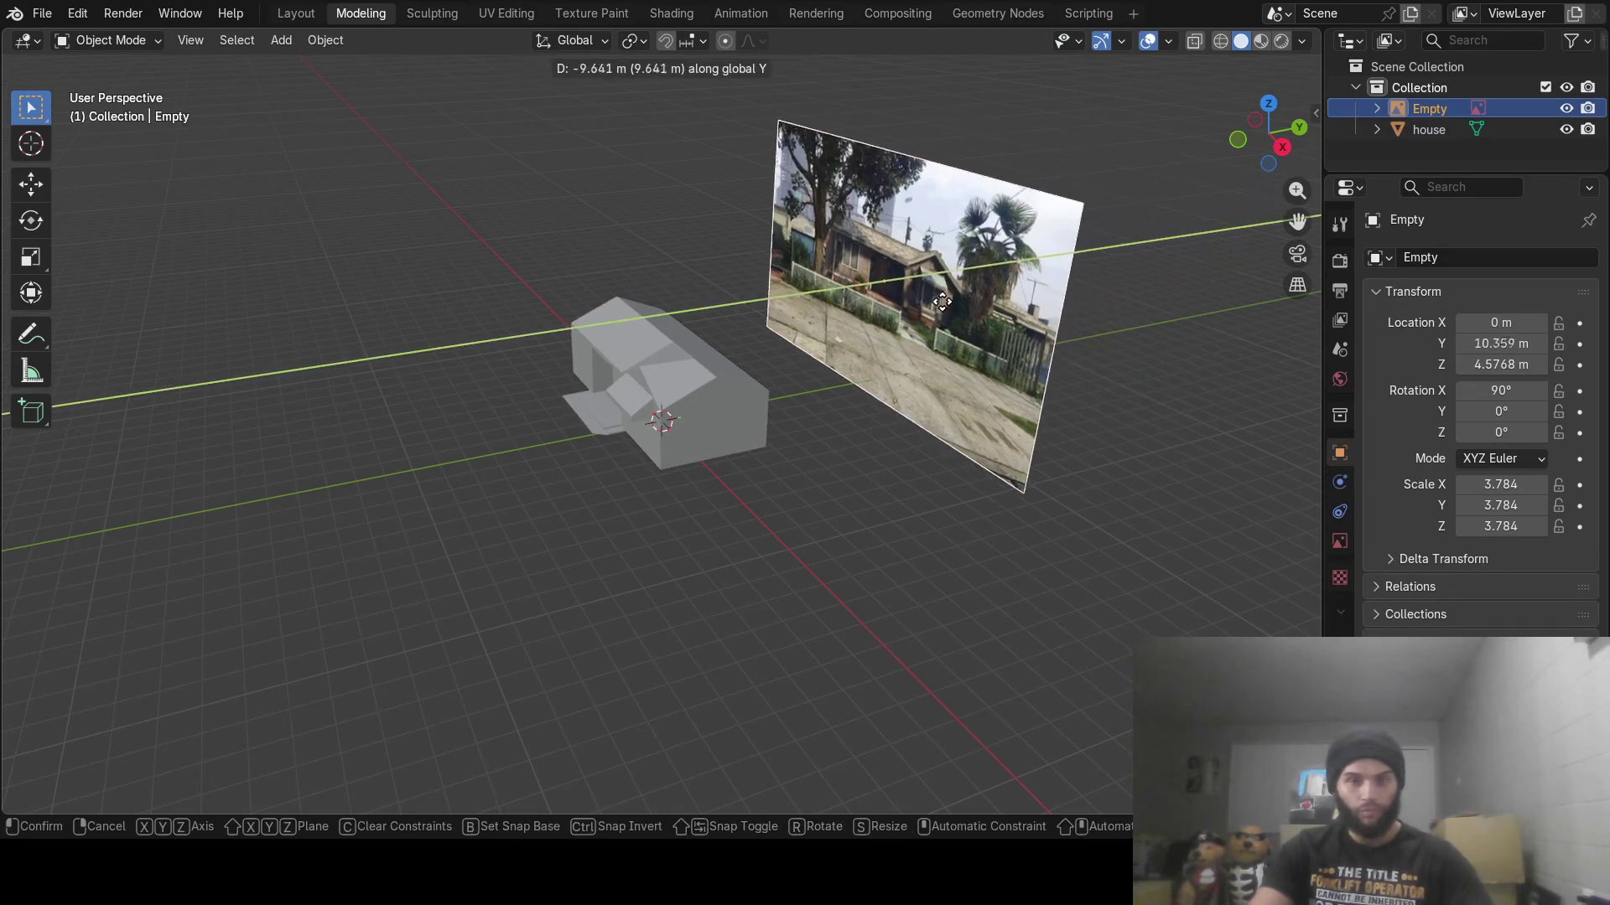
pyautogui.click(837, 336)
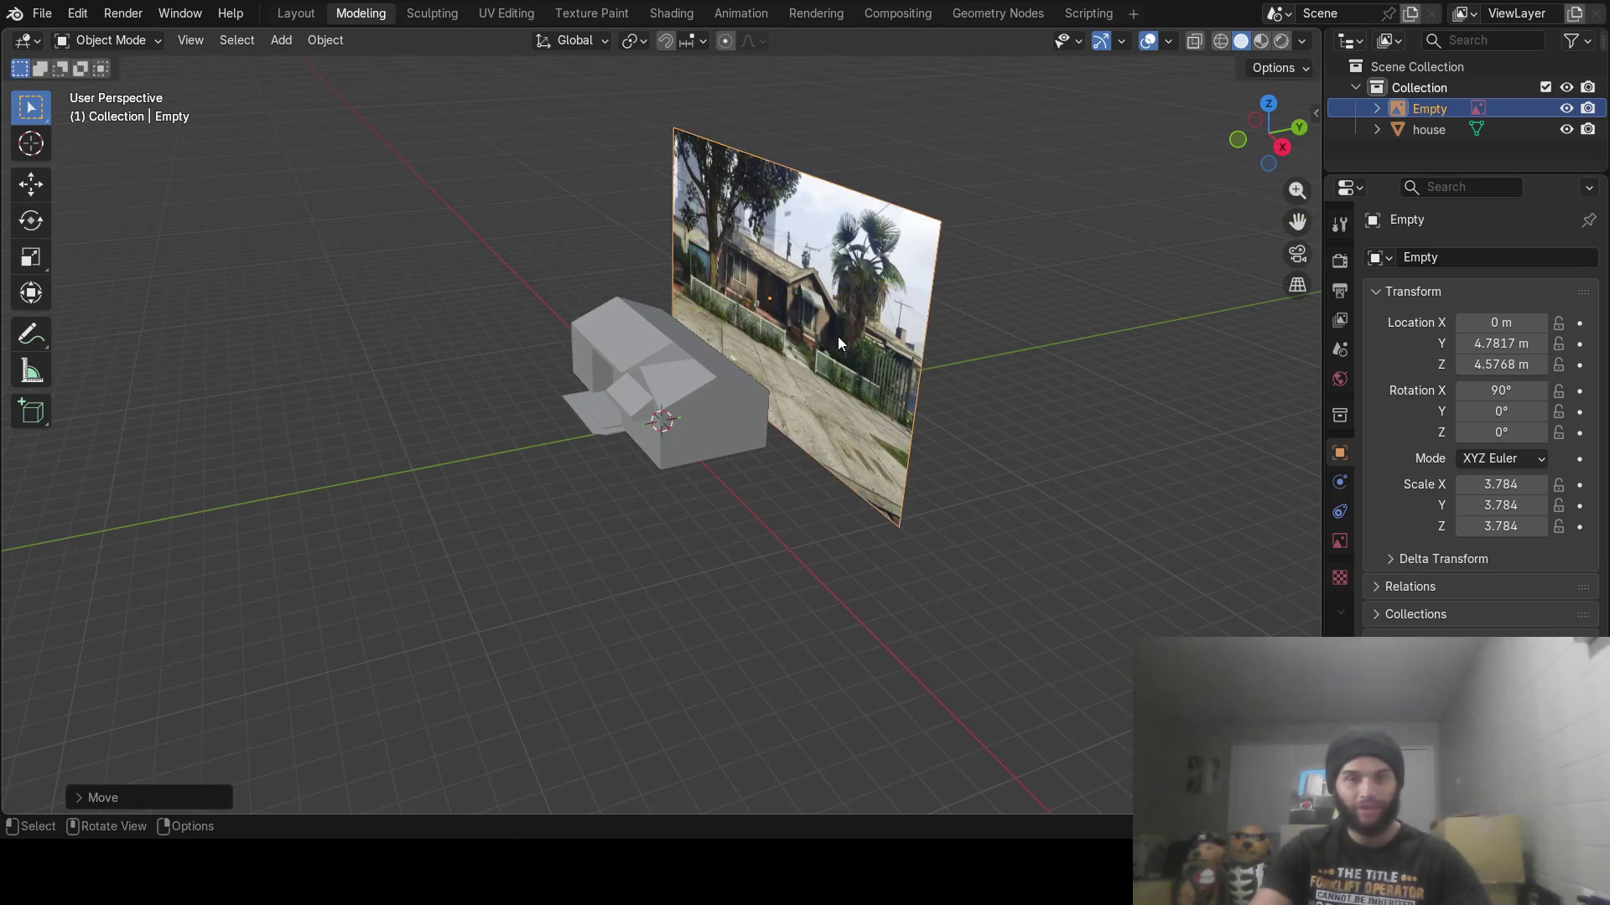
# Select the house and return to Texture Paint, facing the house front
pyautogui.moveTo(837, 336); pyautogui.dragTo(733, 383, button='middle')
pyautogui.click(732, 382)
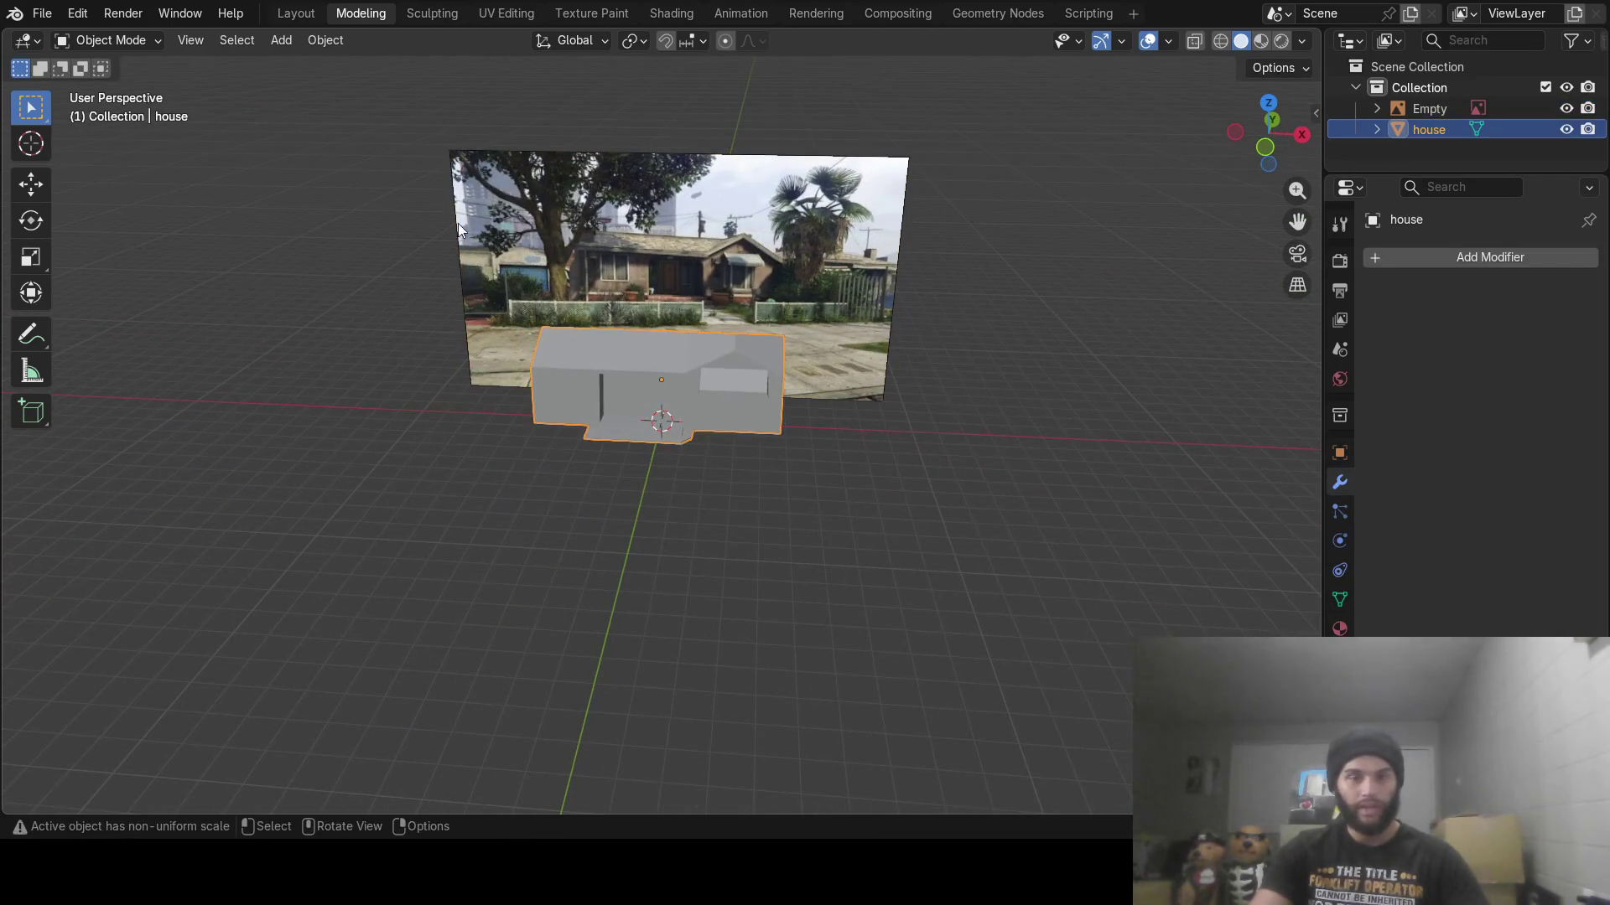
pyautogui.click(591, 12)
pyautogui.moveTo(948, 448); pyautogui.dragTo(922, 351, button='middle')
pyautogui.scroll(8, 964, 470)
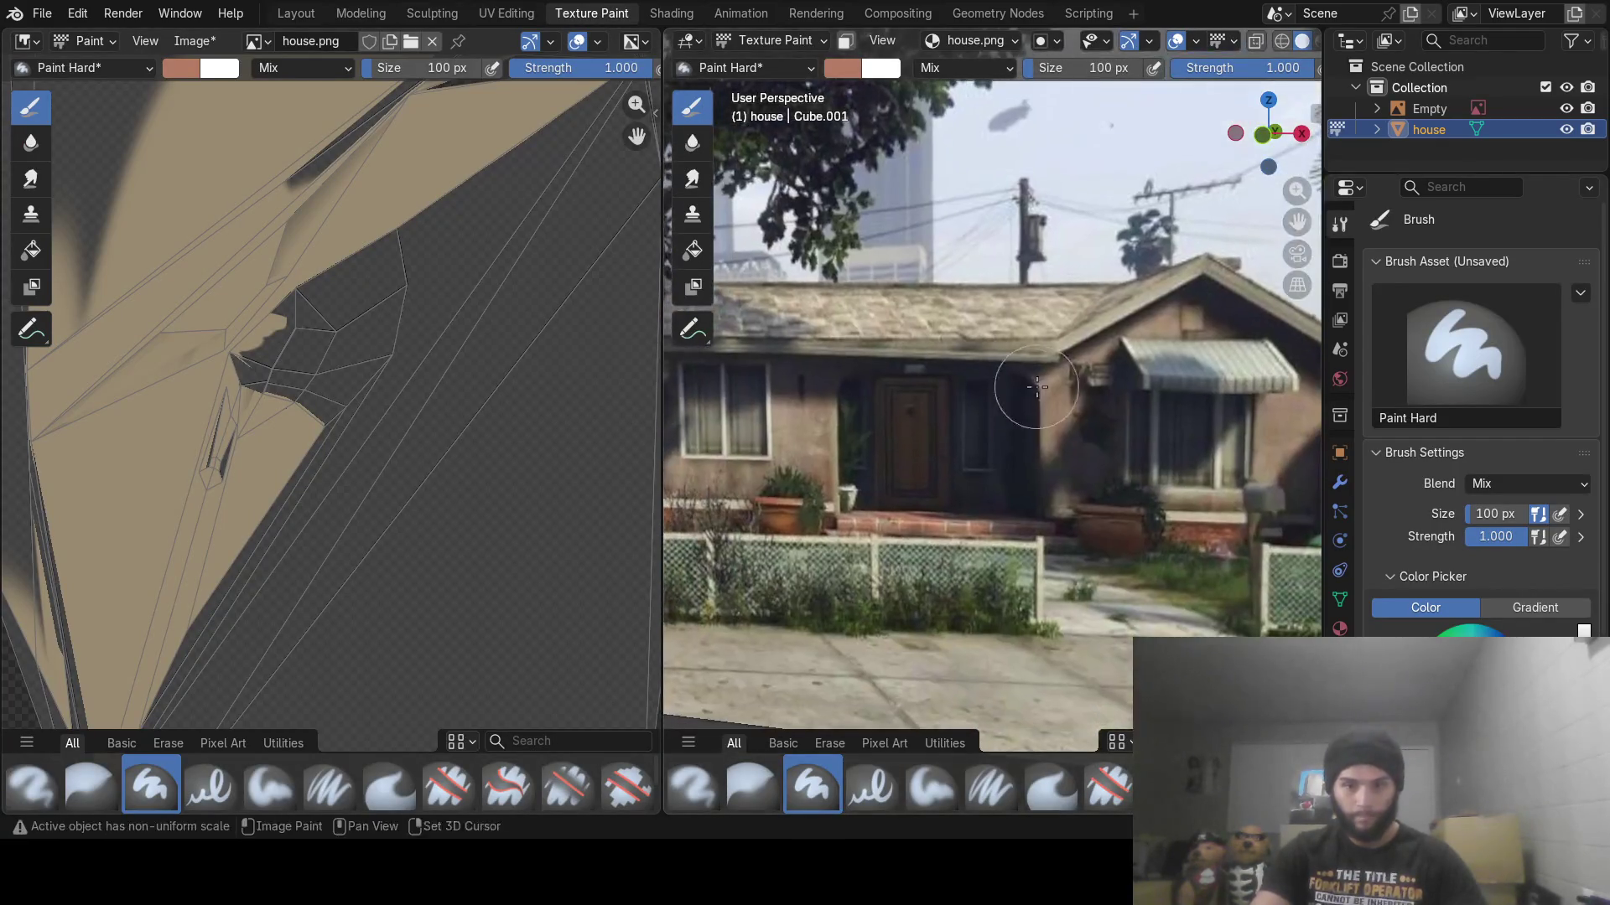
# Sample brick red from the photo's steps and fine-tune it to #9F5A4B
pyautogui.click(842, 67)
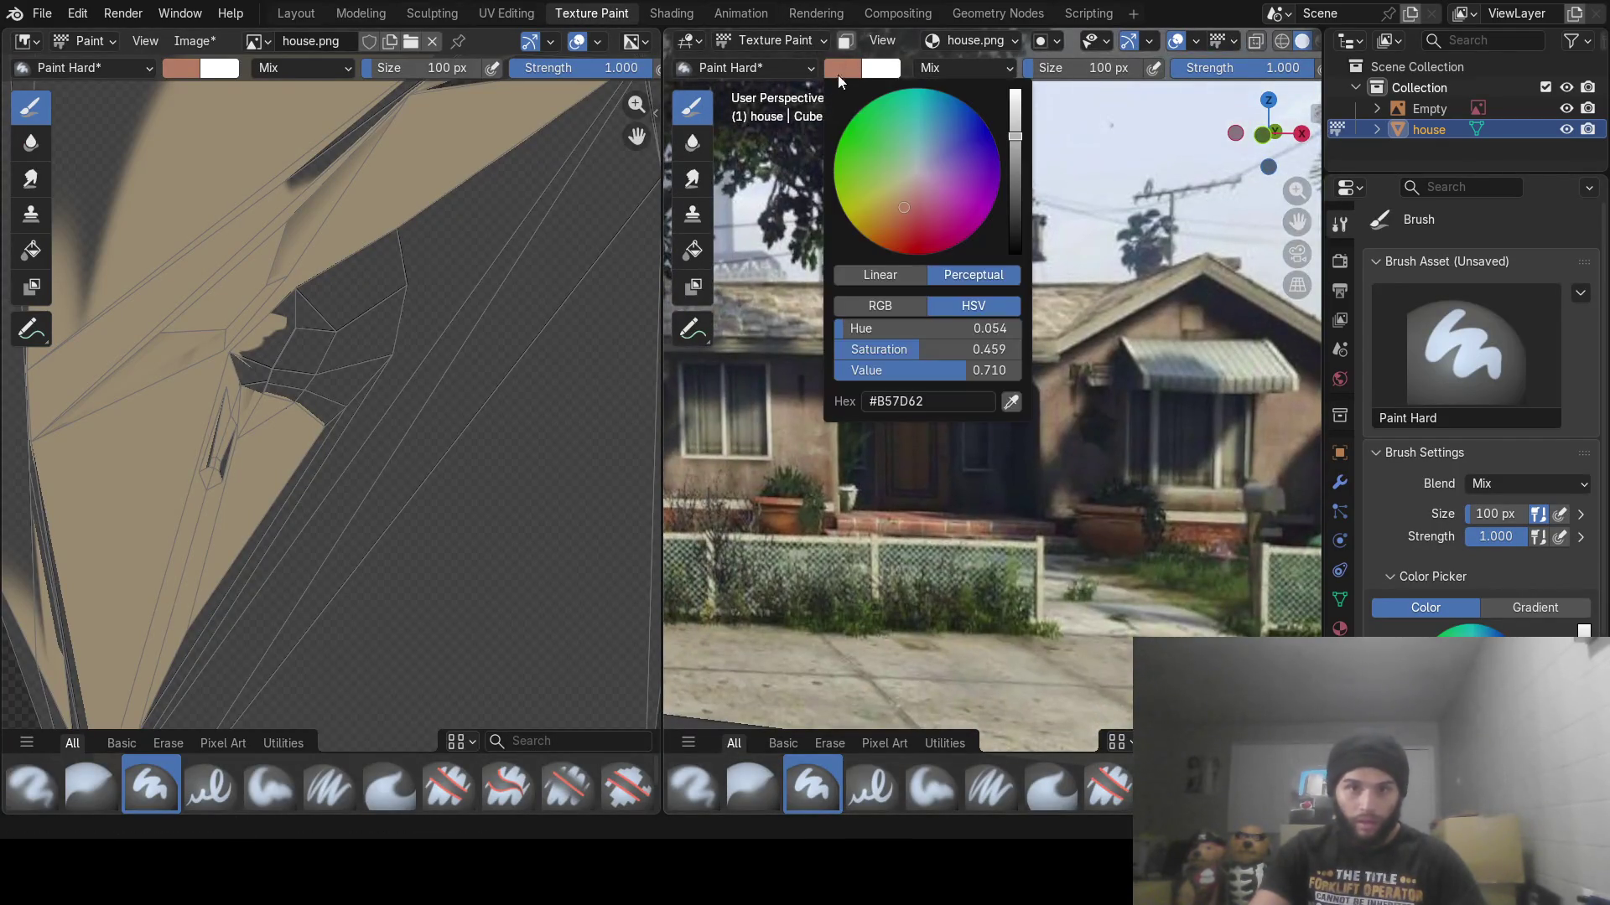
pyautogui.click(1010, 403)
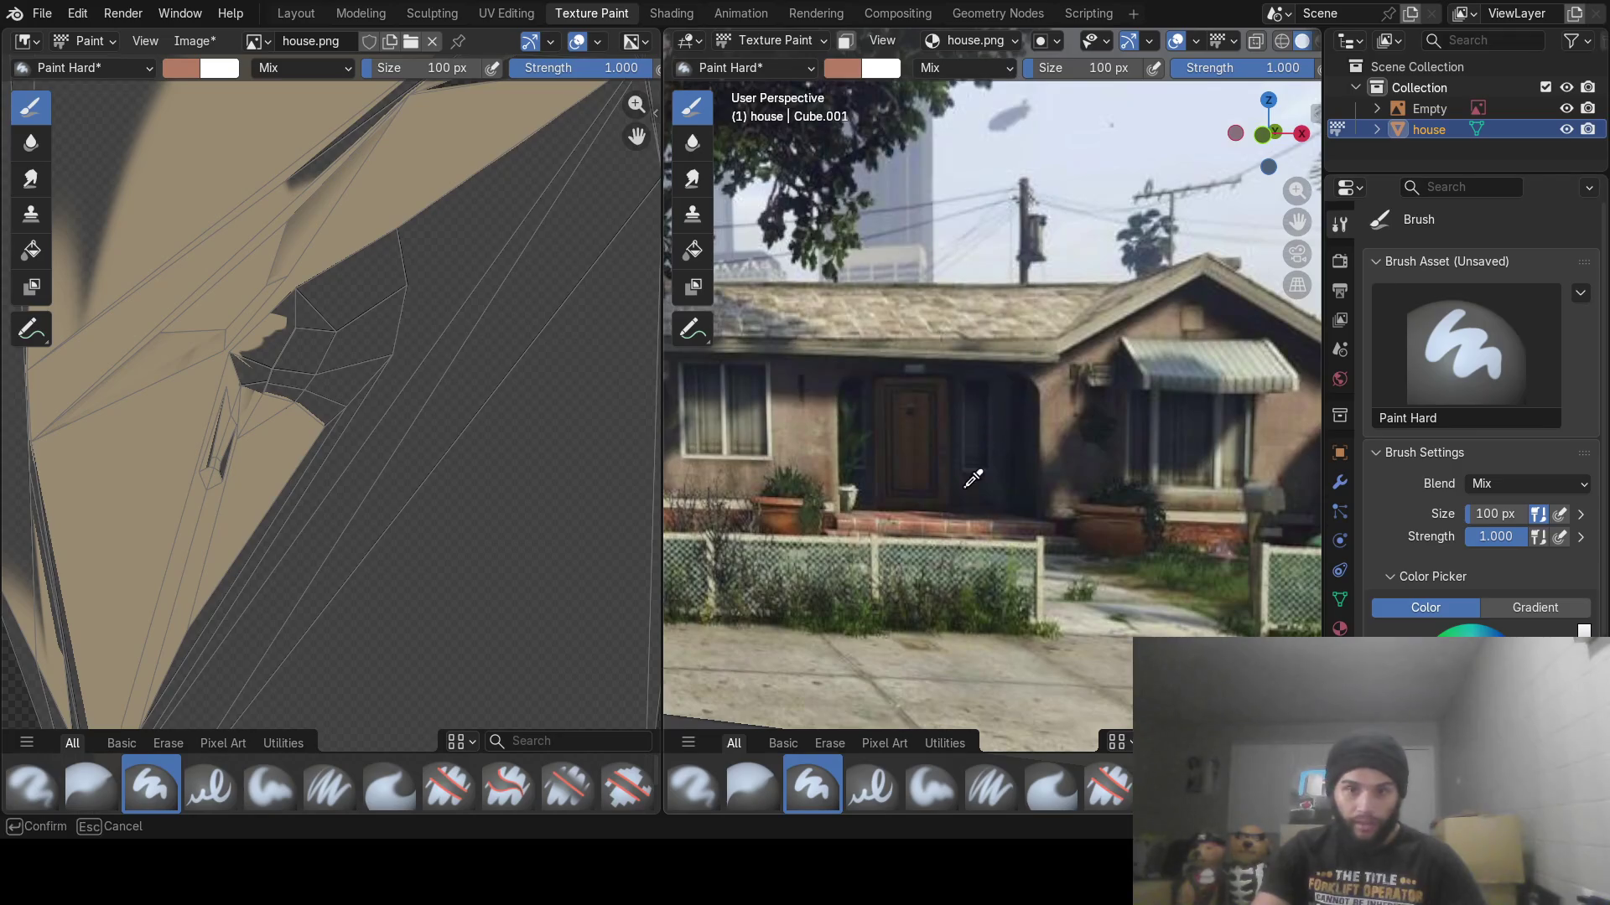
pyautogui.click(931, 529)
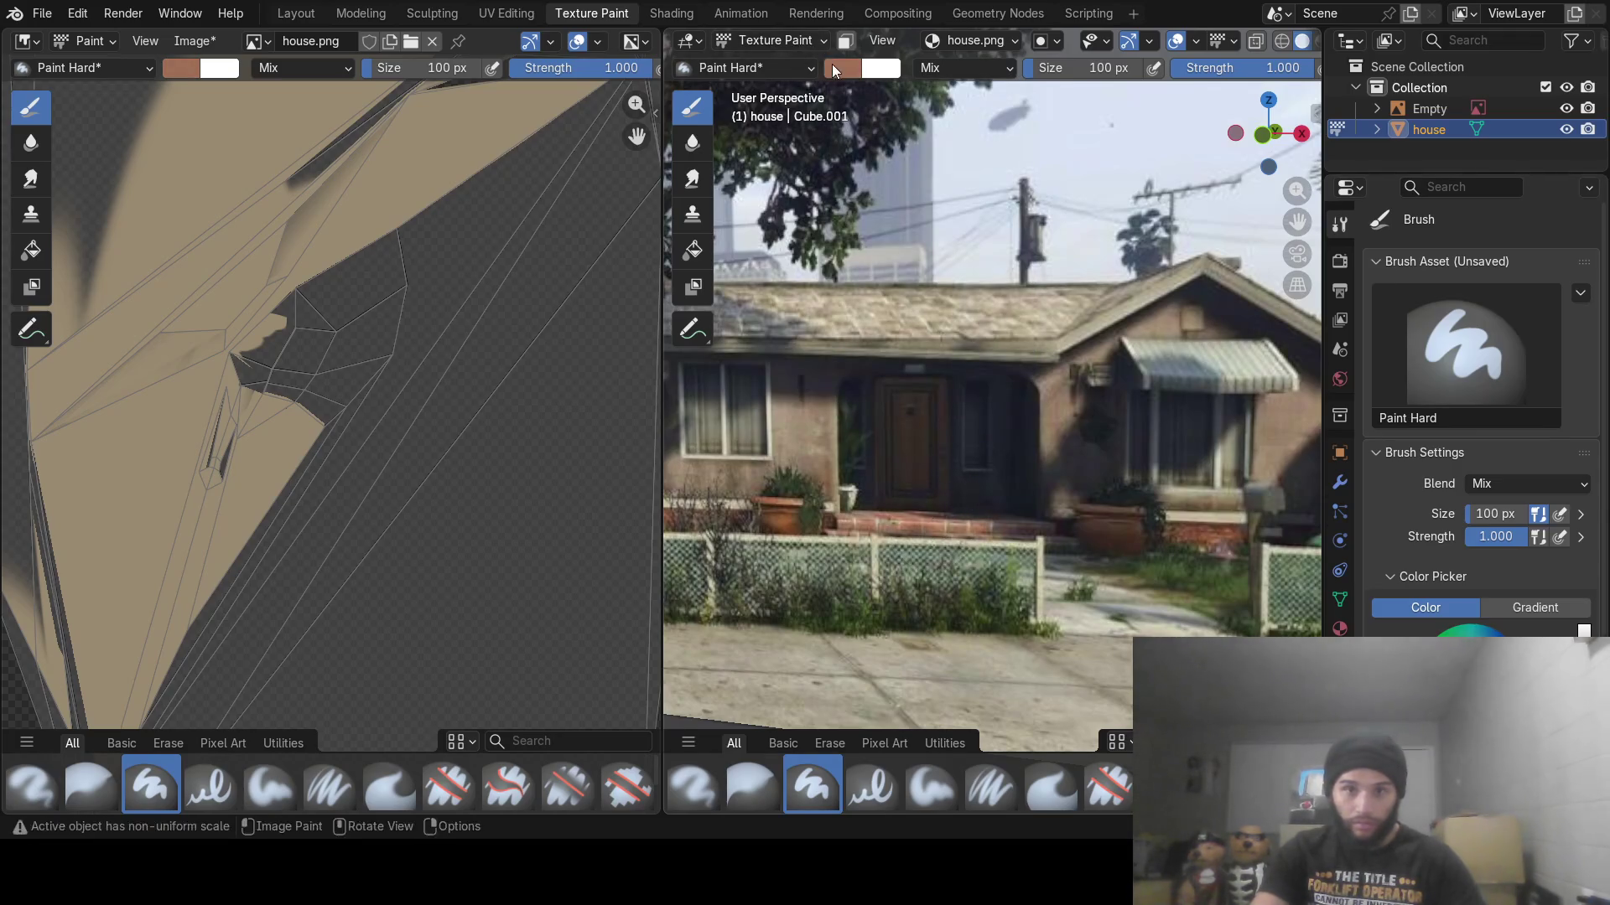
pyautogui.click(833, 67)
pyautogui.moveTo(902, 209); pyautogui.dragTo(901, 209)
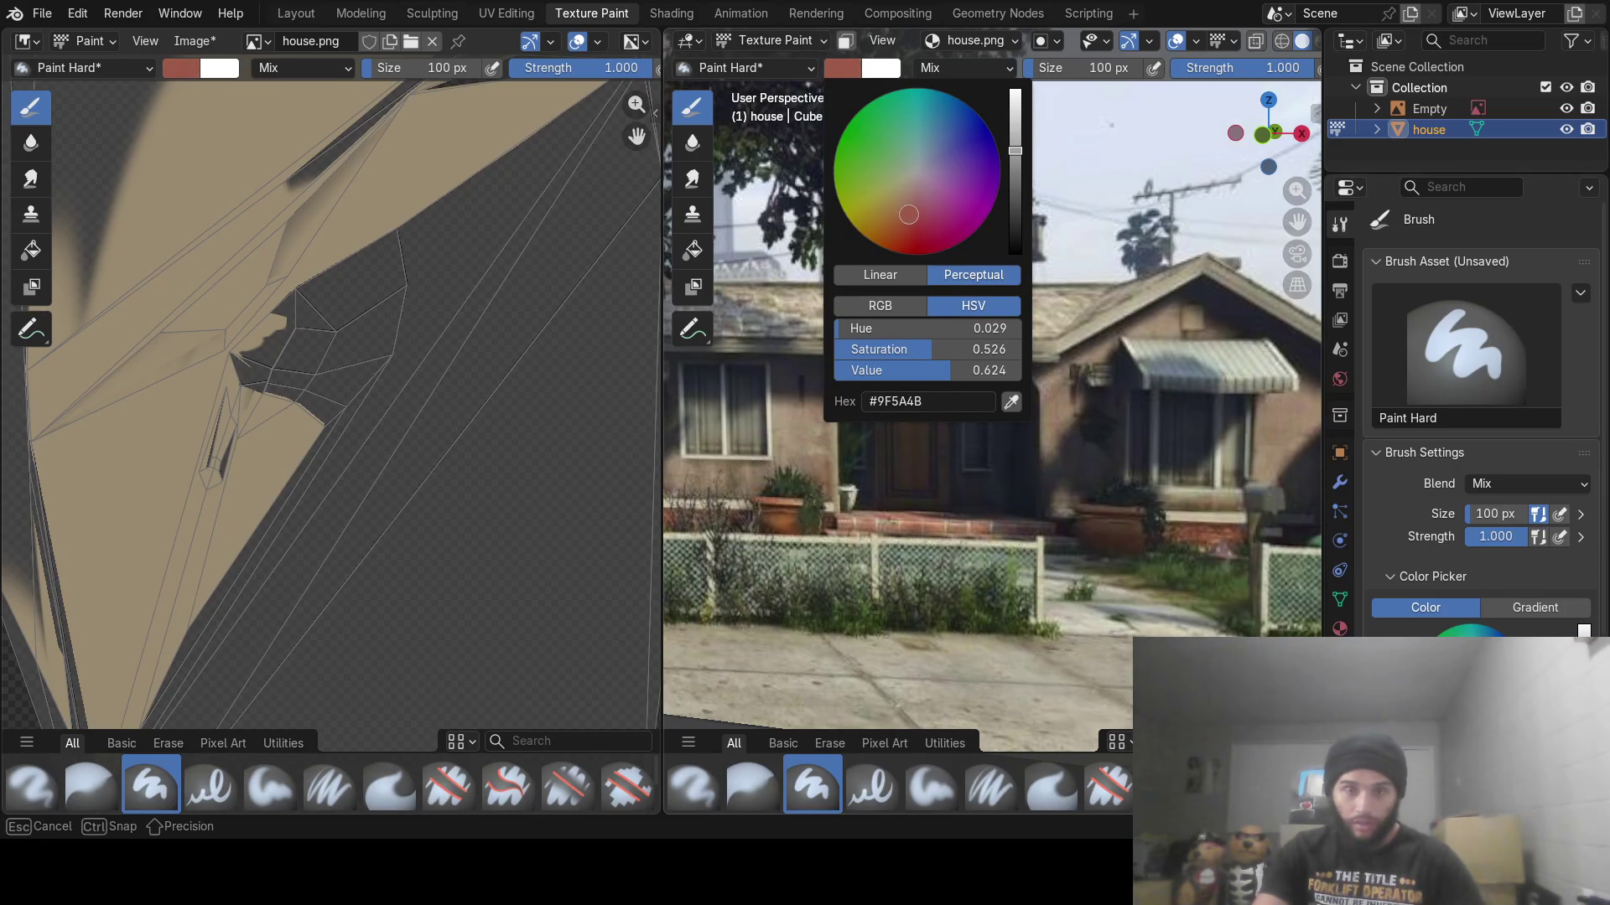
pyautogui.moveTo(909, 214); pyautogui.dragTo(909, 216)
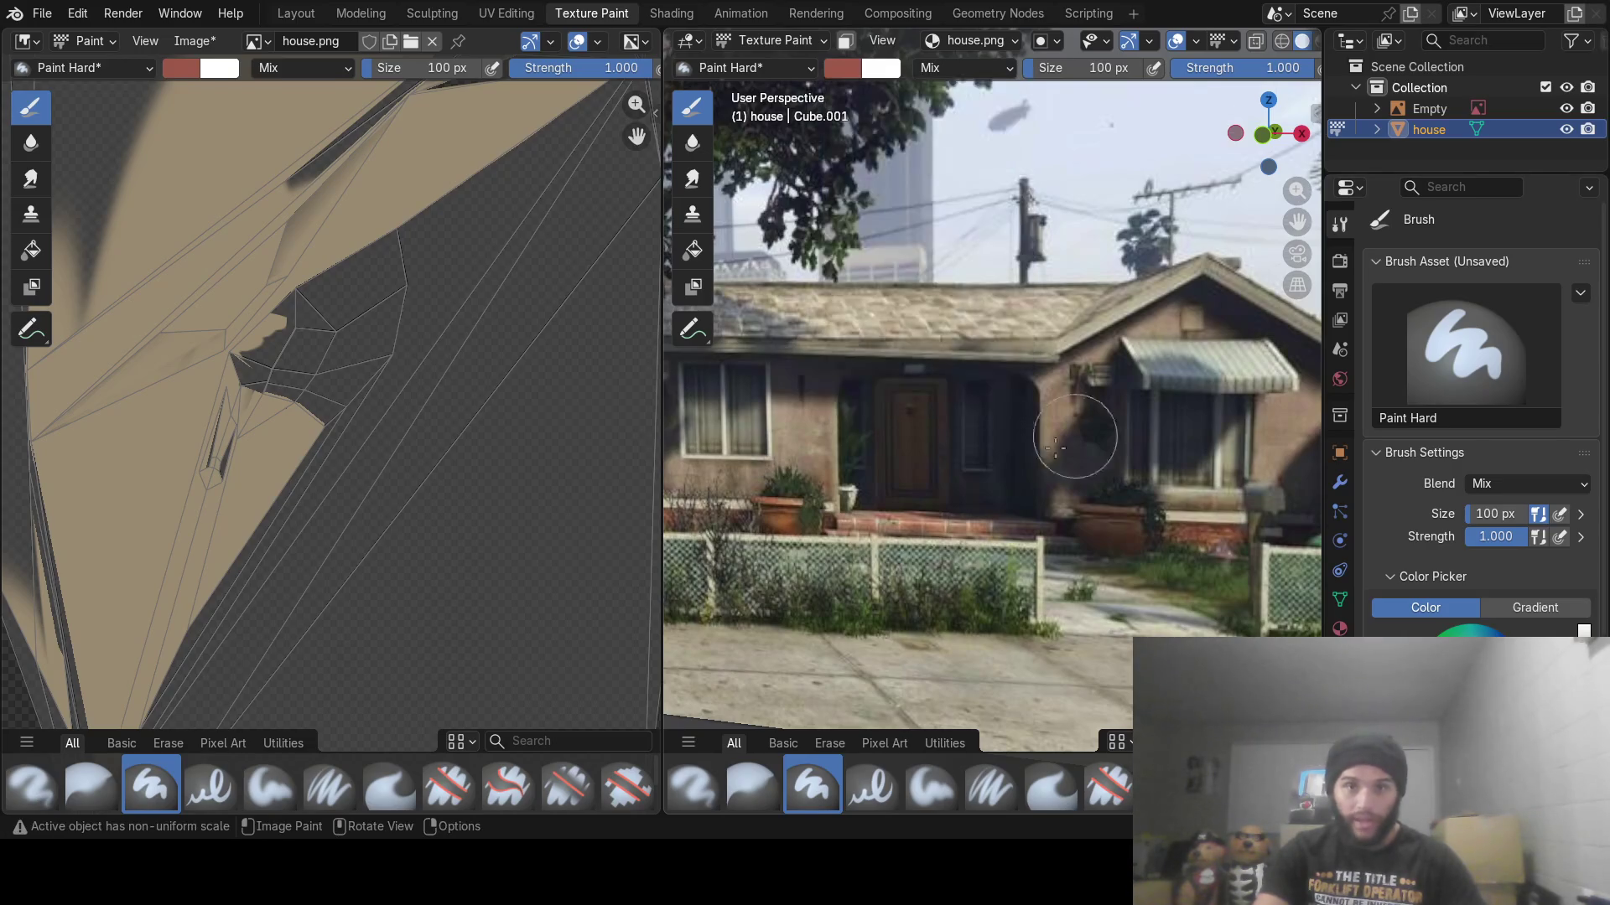
pyautogui.scroll(-5, 941, 530)
# Paint the base ledge and its light edge strip brick red
pyautogui.moveTo(935, 536)
pyautogui.mouseDown(button='middle')
pyautogui.moveTo(919, 557)
pyautogui.moveTo(1078, 456)
pyautogui.moveTo(1139, 482)
pyautogui.moveTo(824, 505)
pyautogui.mouseUp(button='middle')
pyautogui.scroll(6, 970, 525)
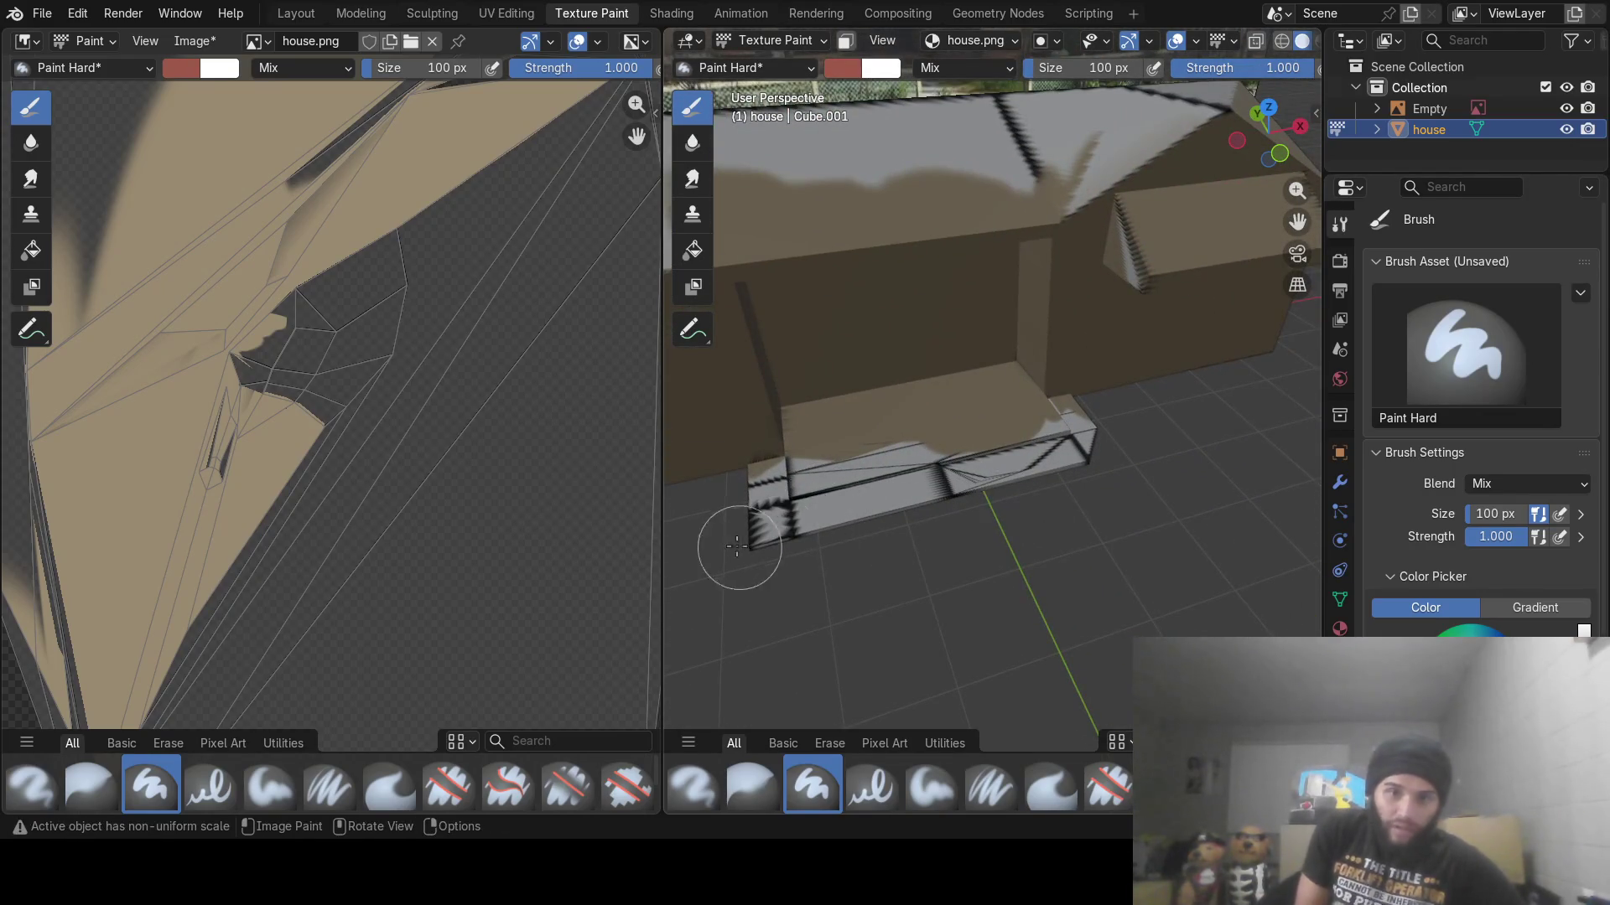
pyautogui.moveTo(737, 547)
pyautogui.mouseDown()
pyautogui.moveTo(1083, 451)
pyautogui.moveTo(1041, 445)
pyautogui.moveTo(1053, 435)
pyautogui.moveTo(786, 524)
pyautogui.mouseUp()
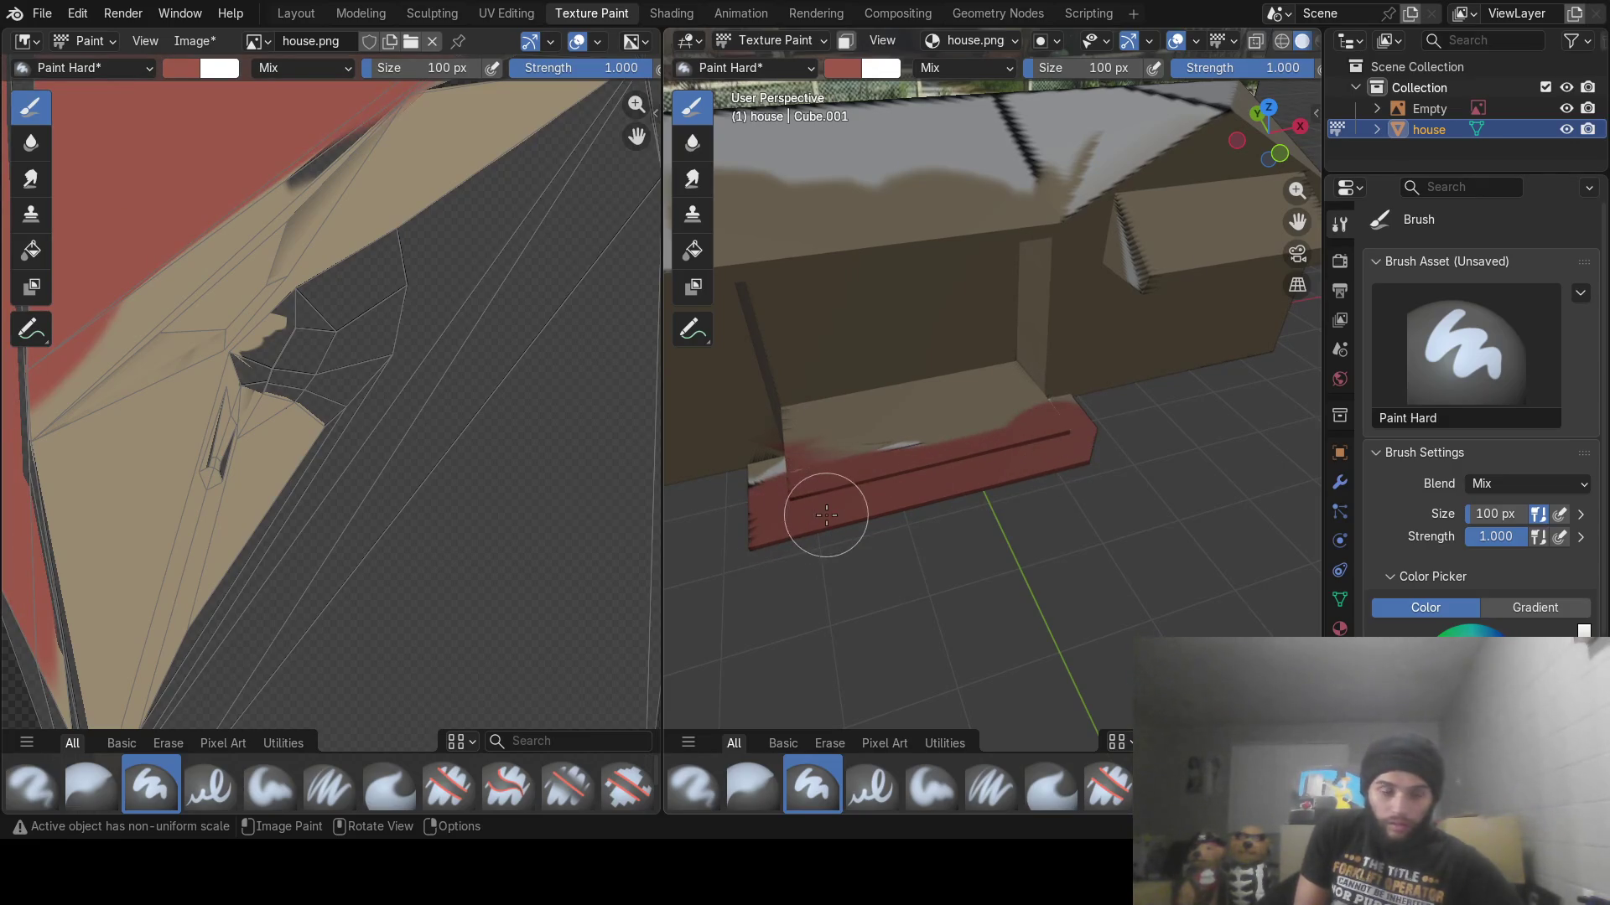
pyautogui.moveTo(826, 515); pyautogui.dragTo(964, 470, button='middle')
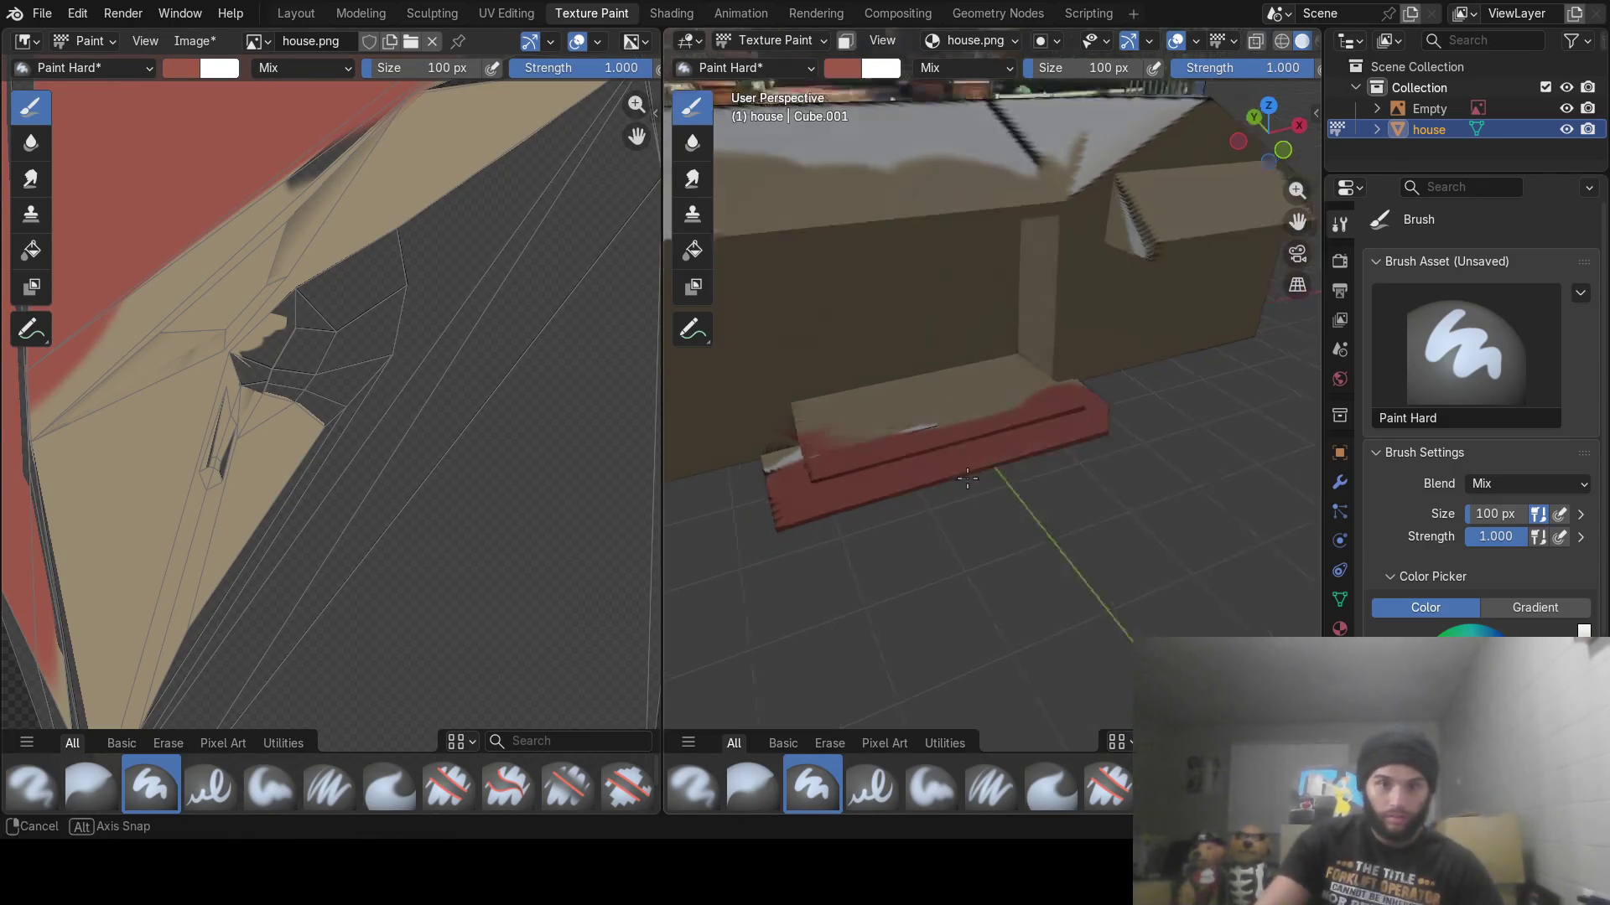
pyautogui.scroll(5, 1024, 507)
pyautogui.scroll(-4, 993, 582)
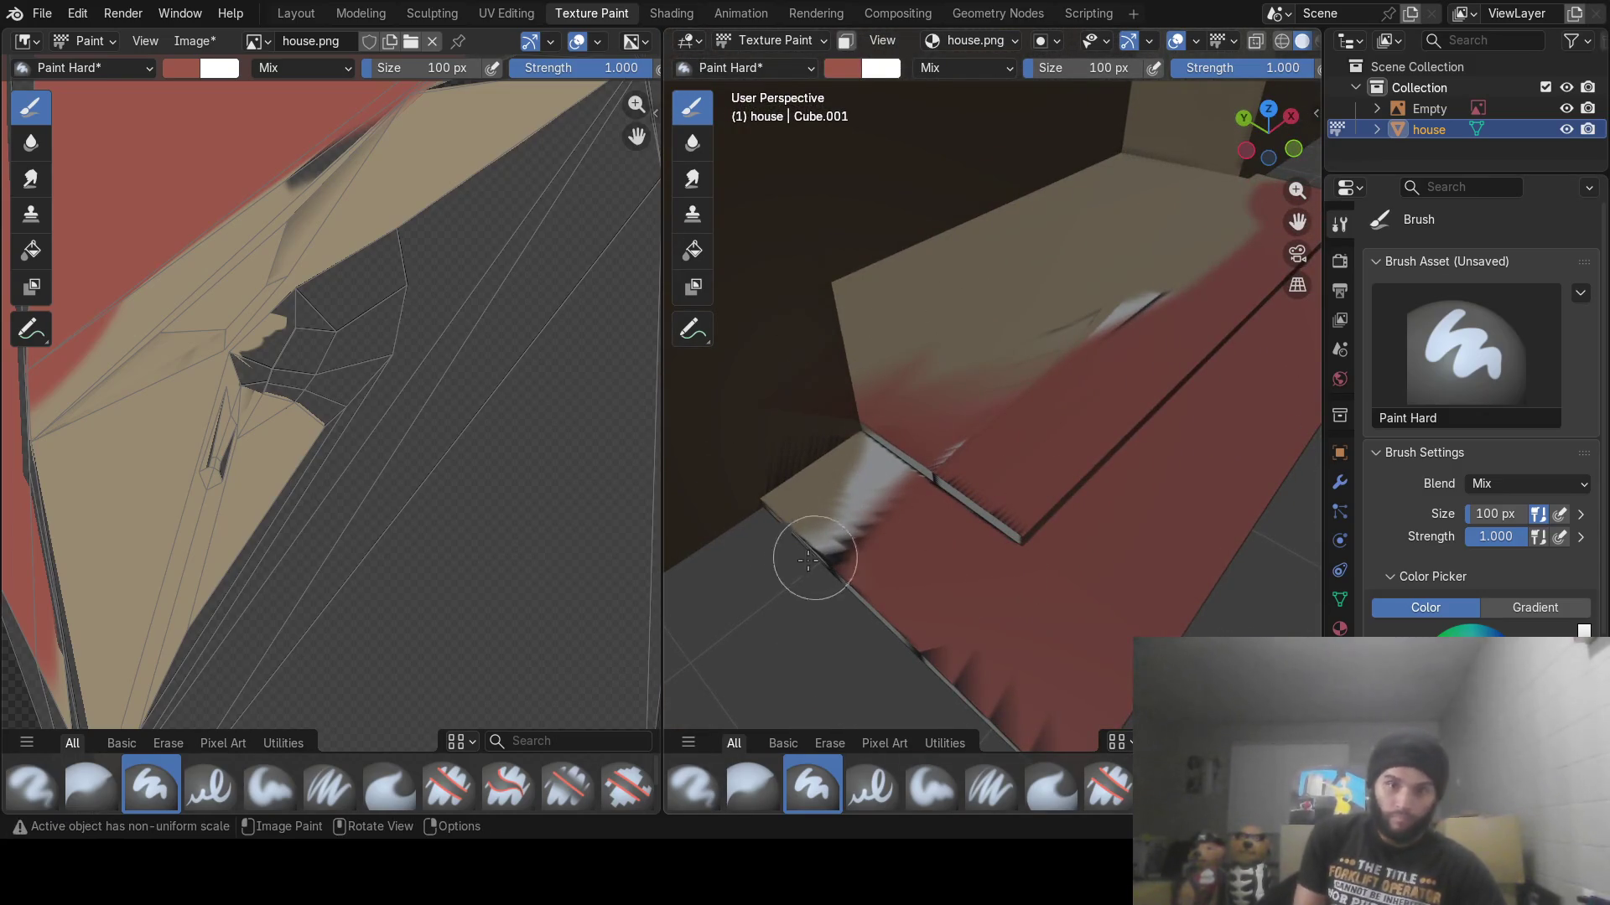
pyautogui.moveTo(808, 560)
pyautogui.mouseDown()
pyautogui.moveTo(864, 500)
pyautogui.moveTo(823, 495)
pyautogui.moveTo(840, 492)
pyautogui.moveTo(909, 546)
pyautogui.moveTo(980, 570)
pyautogui.mouseUp()
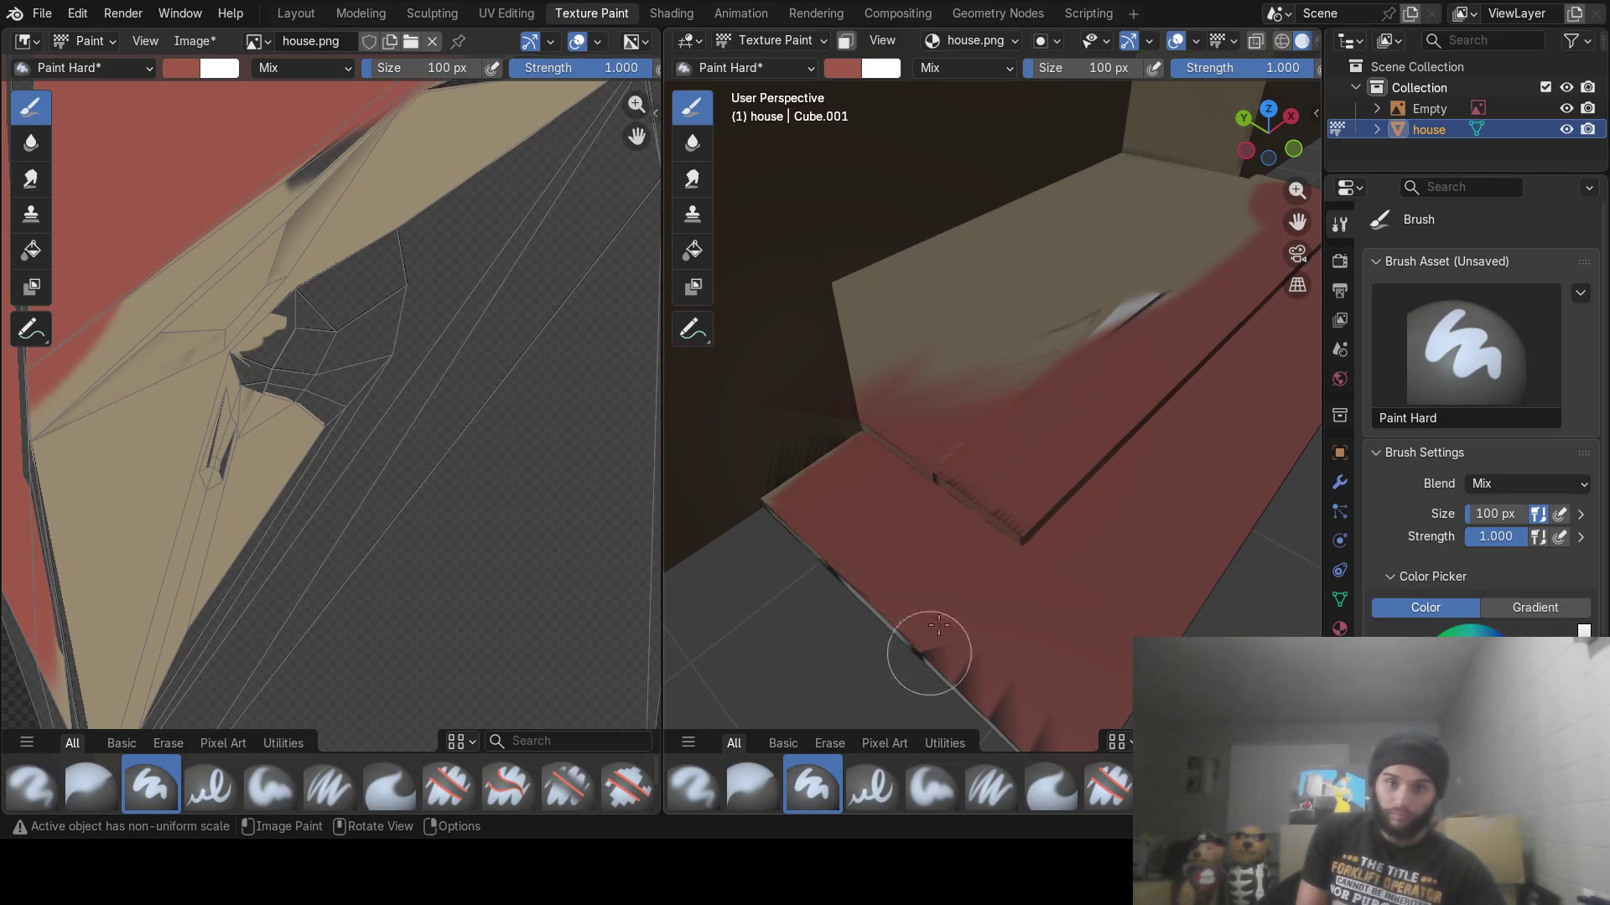
pyautogui.moveTo(945, 431)
pyautogui.mouseDown(button='middle')
pyautogui.moveTo(1013, 503)
pyautogui.moveTo(989, 558)
pyautogui.moveTo(970, 484)
pyautogui.moveTo(888, 476)
pyautogui.moveTo(946, 470)
pyautogui.mouseUp(button='middle')
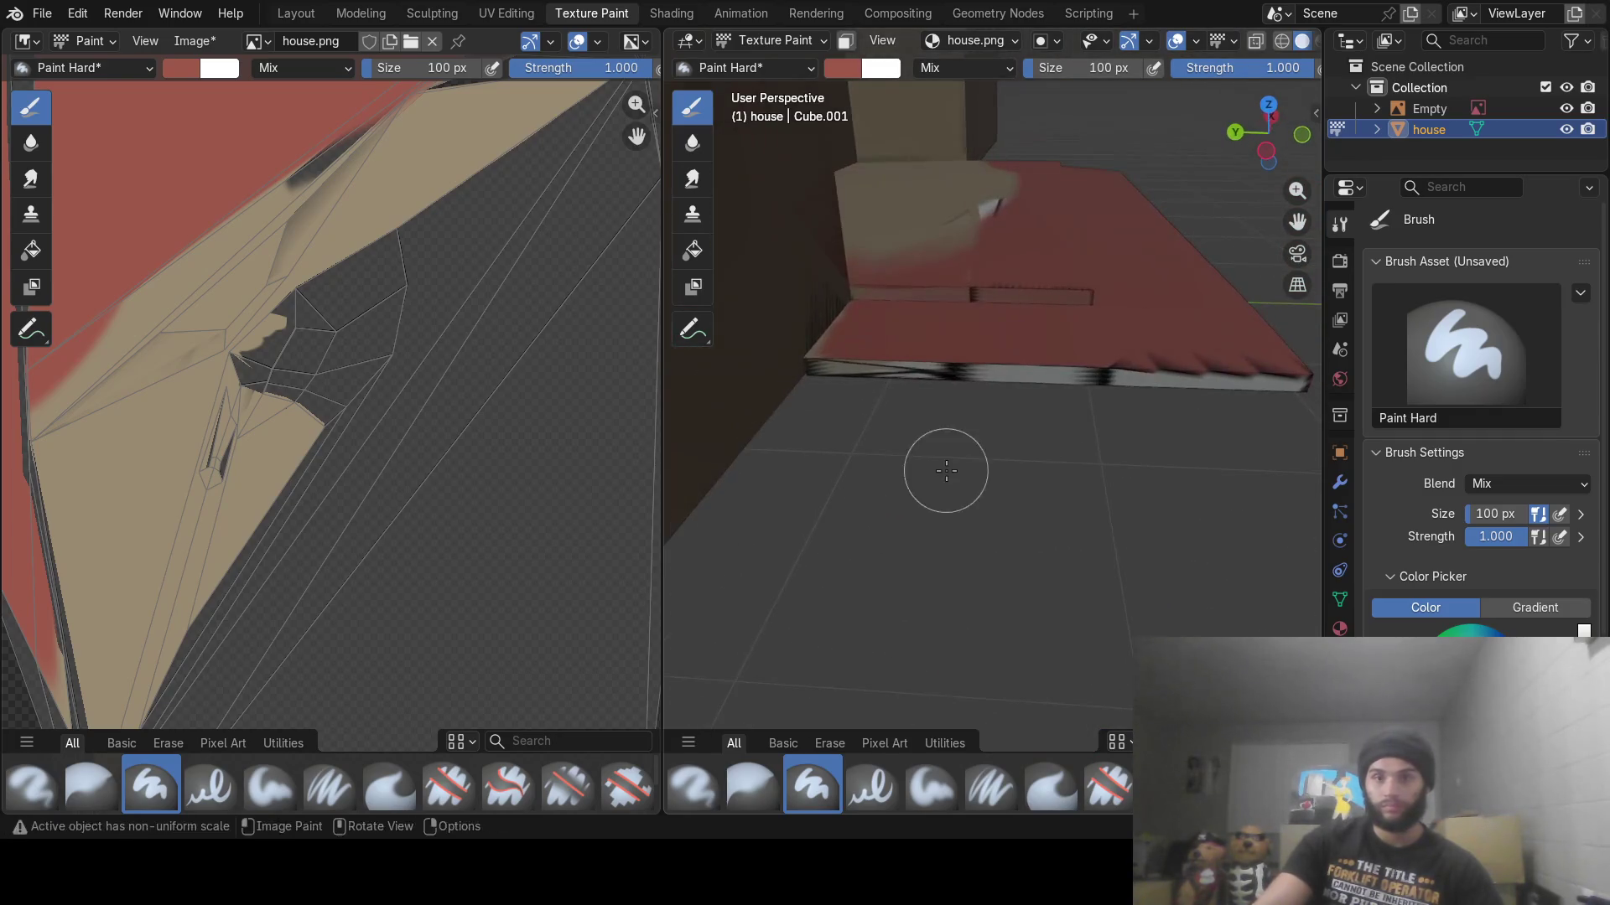
pyautogui.moveTo(849, 375)
pyautogui.mouseDown()
pyautogui.moveTo(1215, 352)
pyautogui.moveTo(1295, 369)
pyautogui.mouseUp()
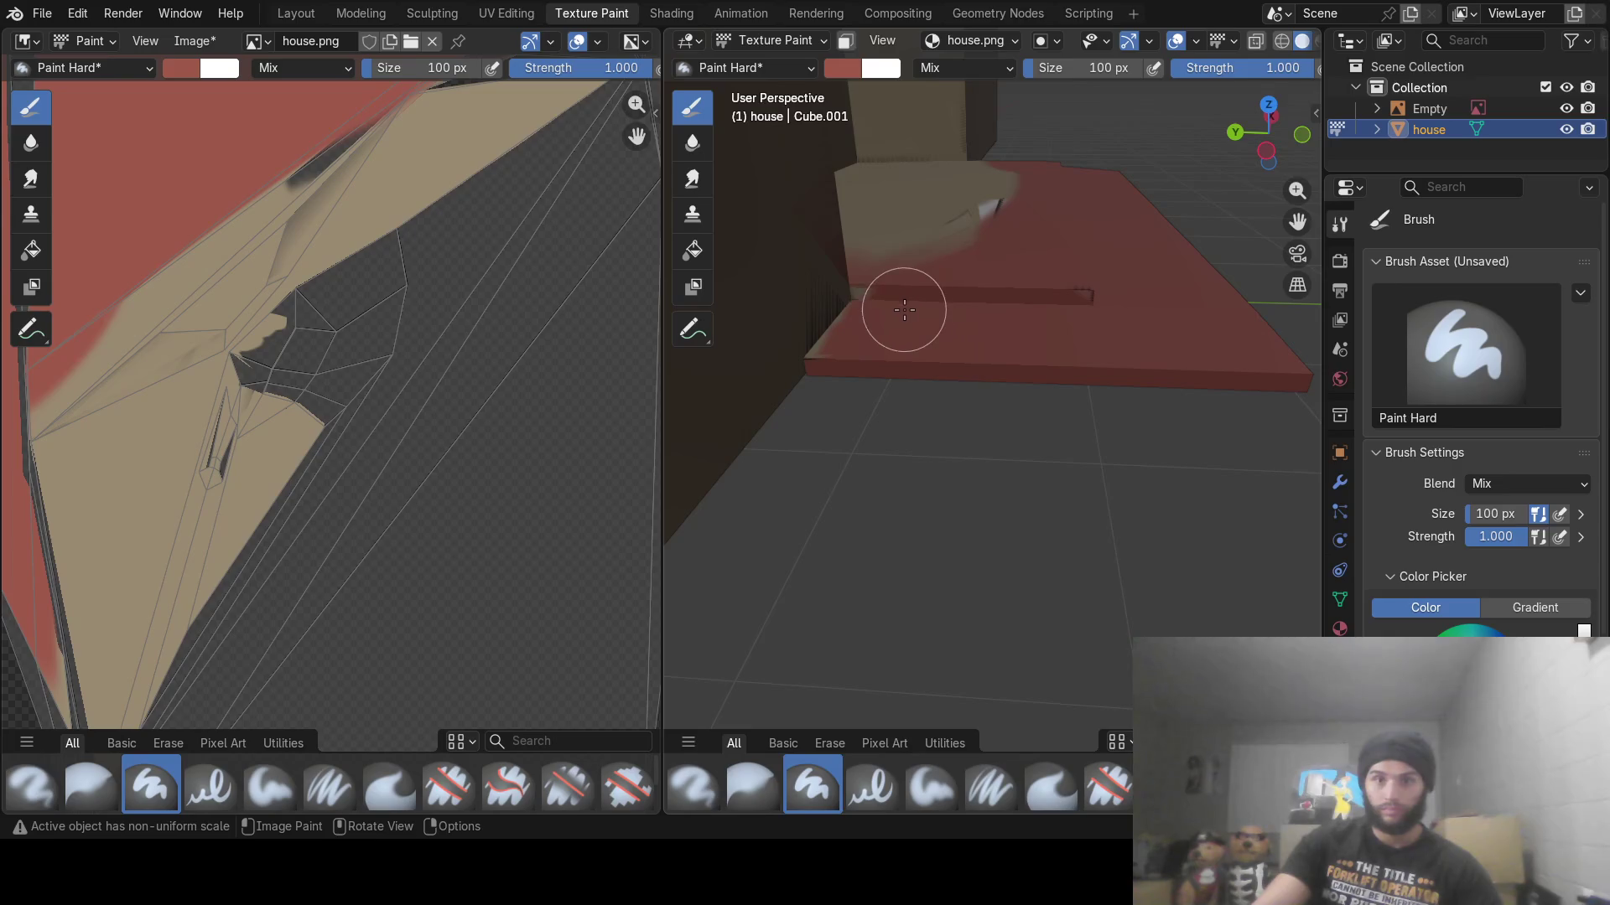
pyautogui.moveTo(896, 299); pyautogui.dragTo(1182, 302)
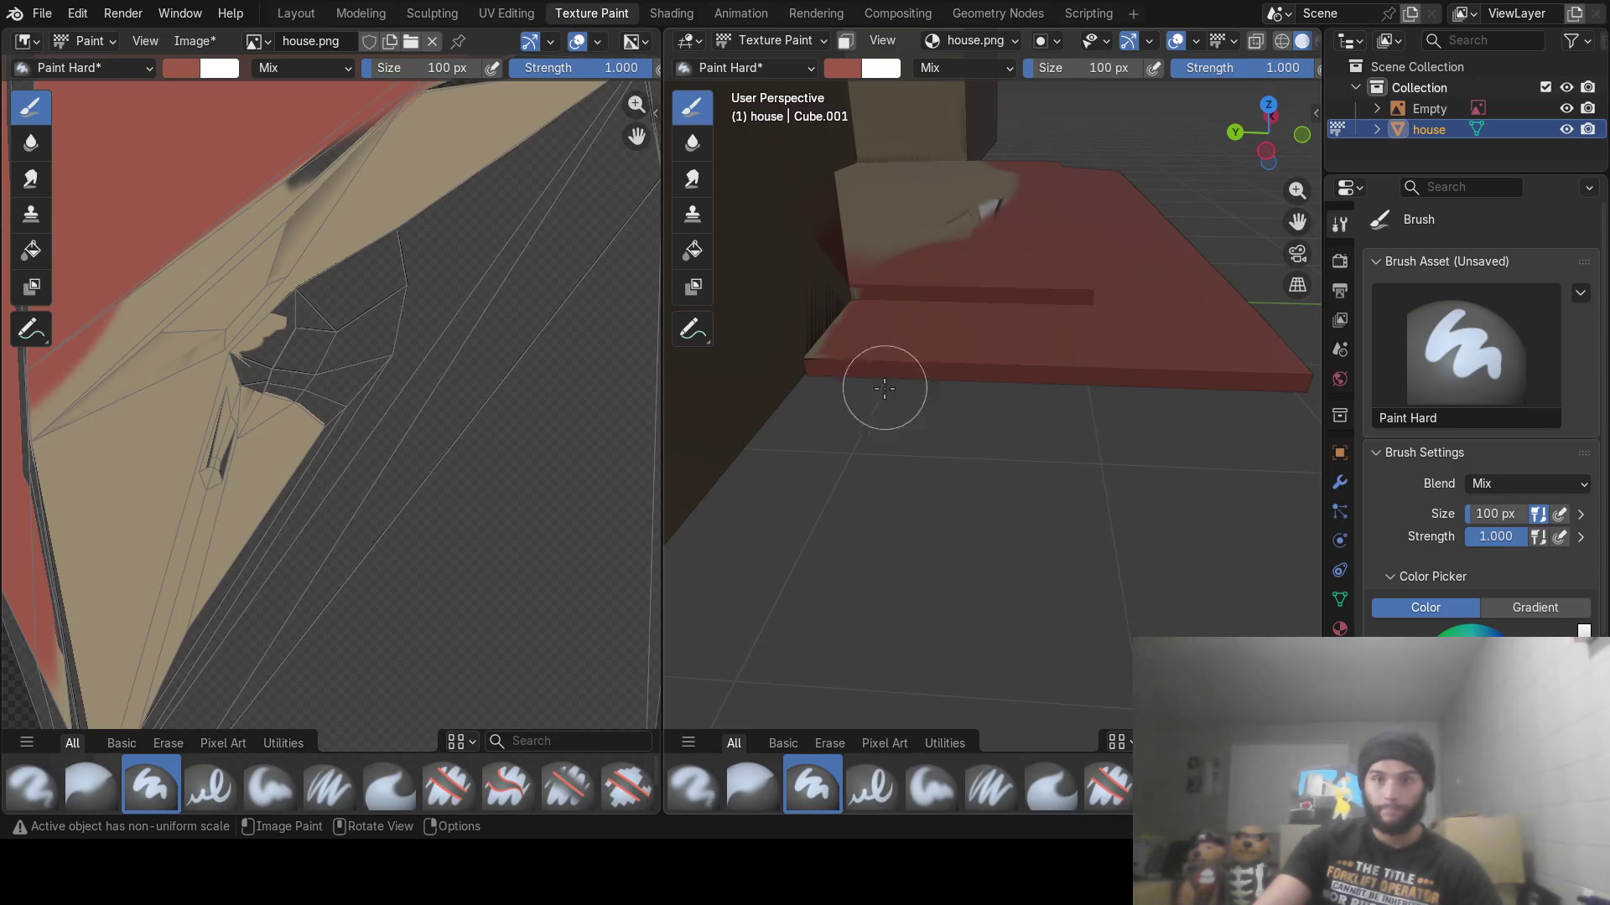
# Paint over the beige patch on the step in red
pyautogui.moveTo(934, 351)
pyautogui.mouseDown(button='middle')
pyautogui.moveTo(863, 389)
pyautogui.moveTo(1079, 406)
pyautogui.moveTo(984, 437)
pyautogui.mouseUp(button='middle')
pyautogui.moveTo(873, 502); pyautogui.dragTo(1224, 482)
pyautogui.moveTo(1224, 482)
pyautogui.mouseDown(button='middle')
pyautogui.moveTo(1103, 493)
pyautogui.moveTo(1017, 467)
pyautogui.mouseUp(button='middle')
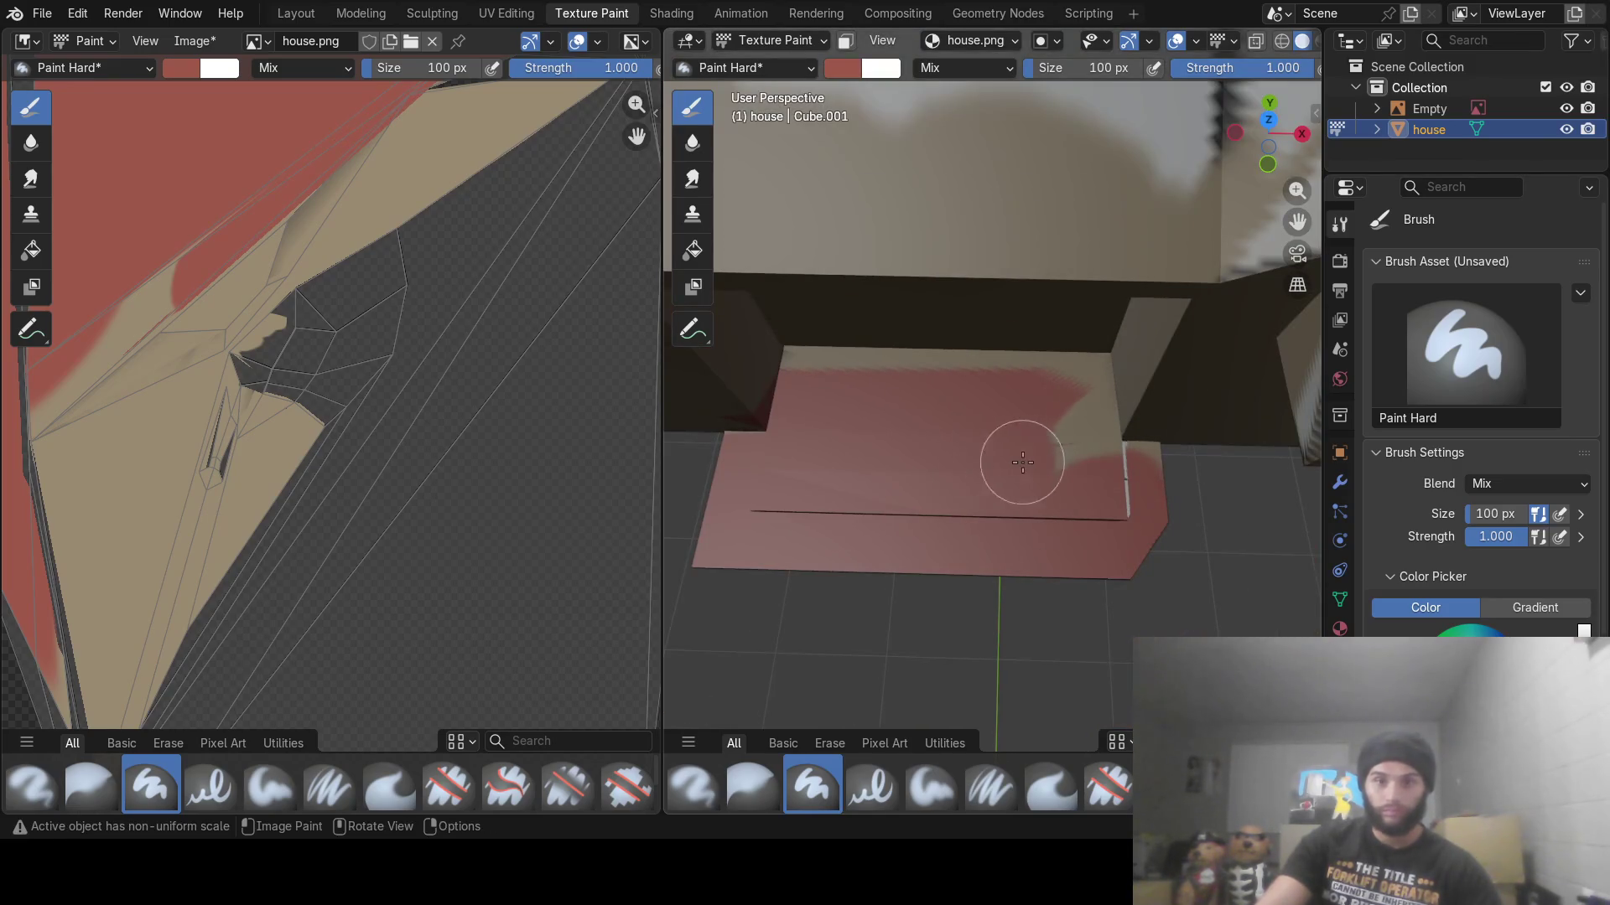
pyautogui.moveTo(1020, 460); pyautogui.dragTo(1153, 512)
# Paint the light strip along the step edge red and check the steps
pyautogui.moveTo(1153, 512); pyautogui.dragTo(890, 448, button='middle')
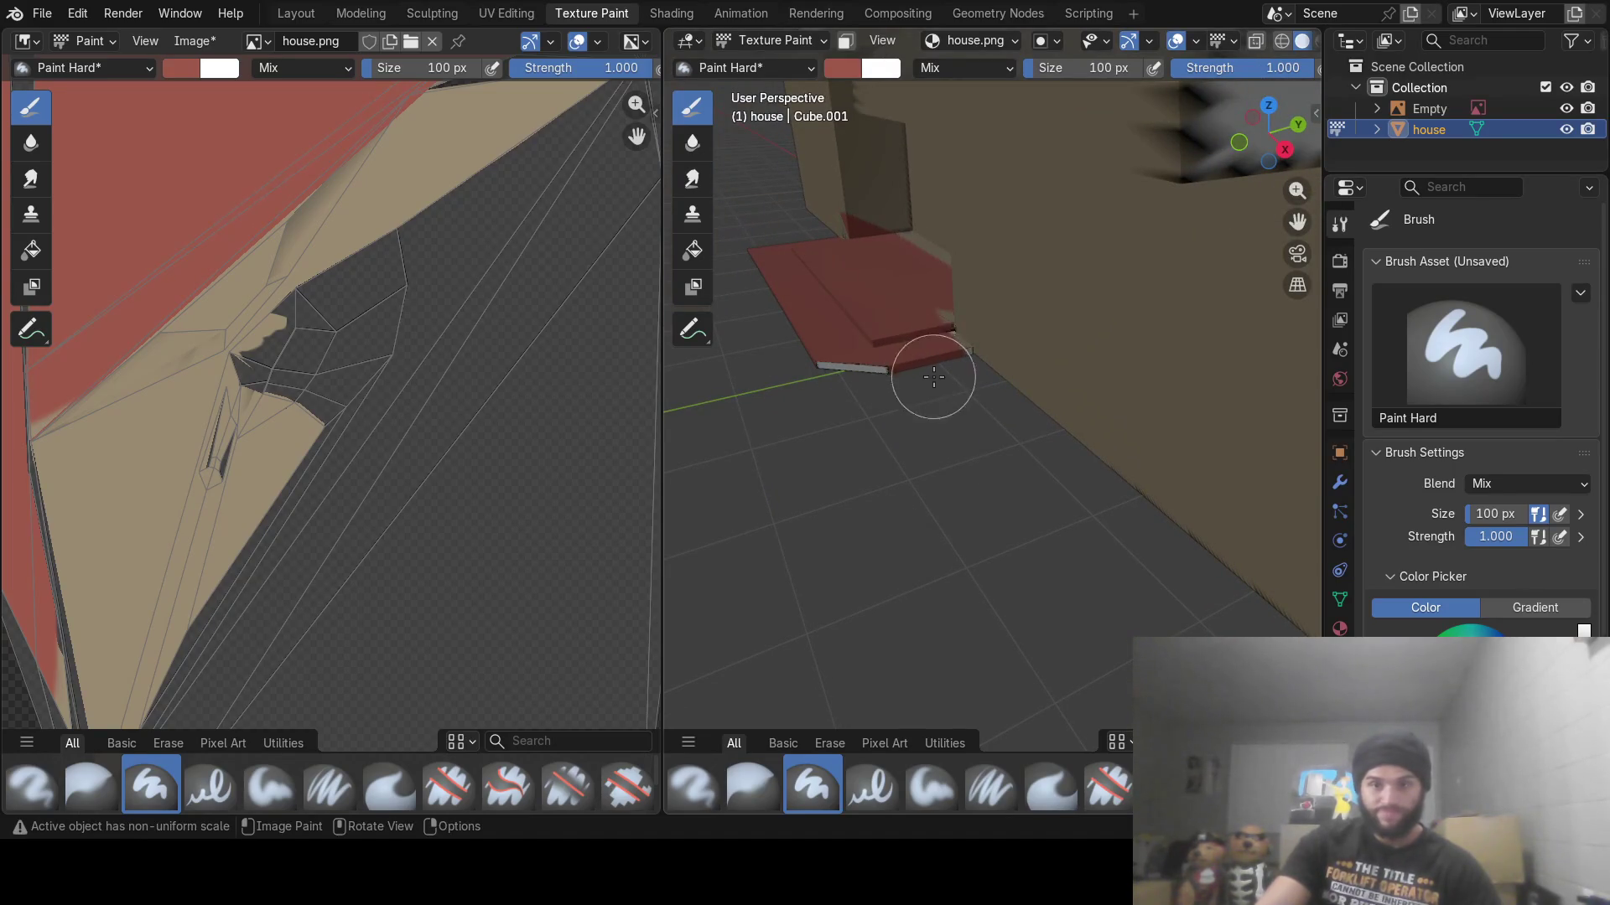
pyautogui.moveTo(921, 381)
pyautogui.mouseDown(button='middle')
pyautogui.moveTo(794, 384)
pyautogui.moveTo(891, 316)
pyautogui.moveTo(878, 373)
pyautogui.mouseUp(button='middle')
pyautogui.scroll(5, 880, 406)
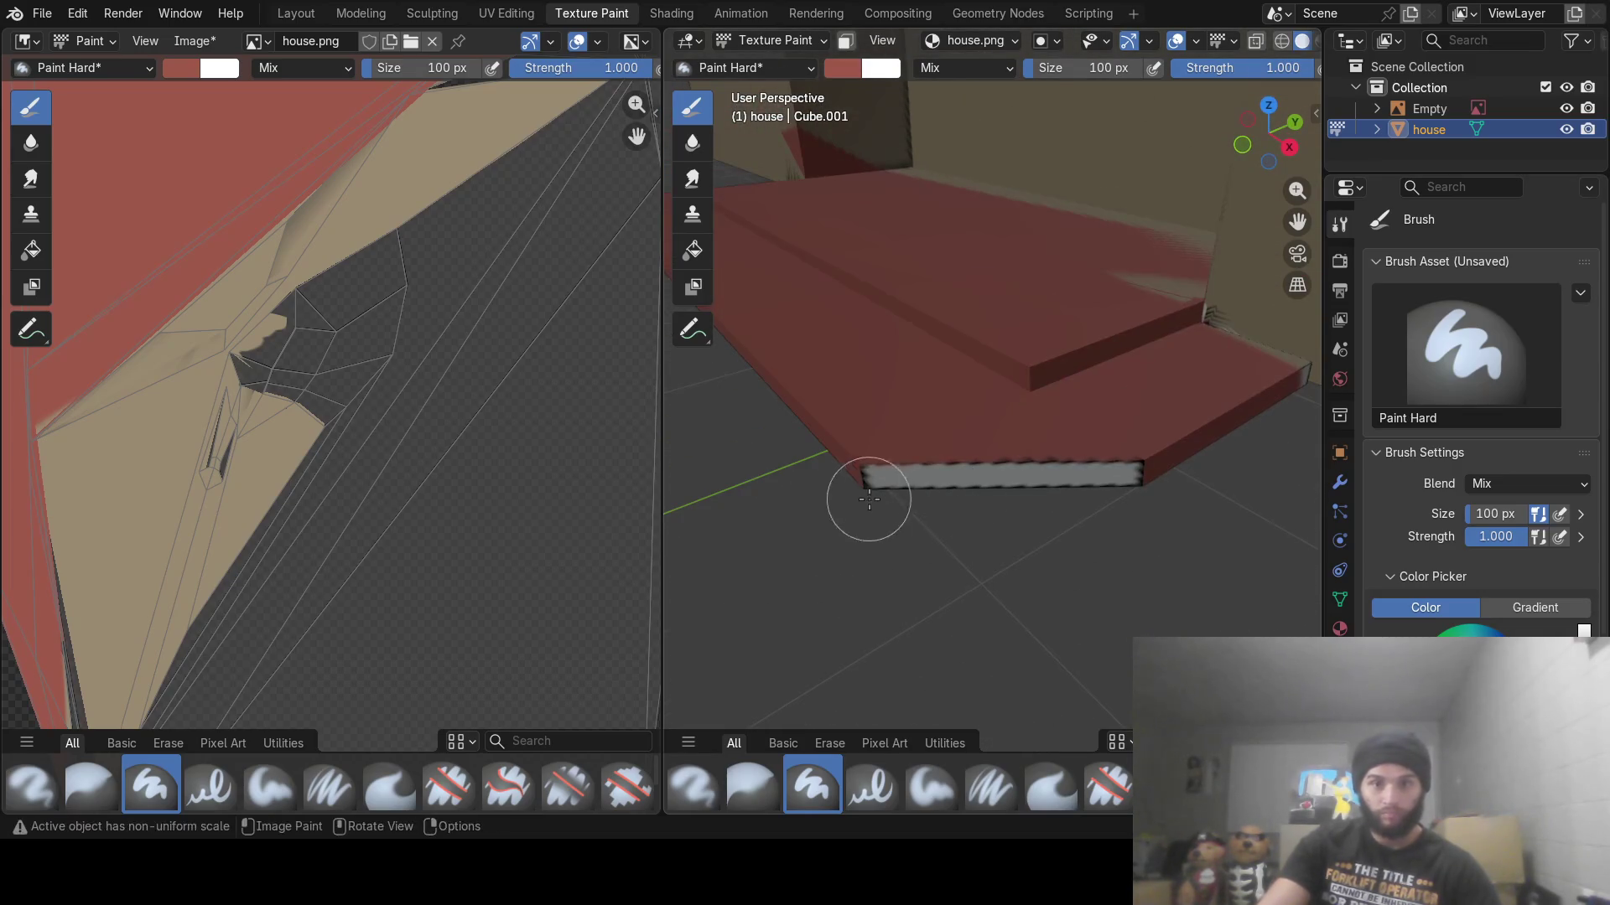
pyautogui.moveTo(888, 477)
pyautogui.mouseDown(button='middle')
pyautogui.moveTo(988, 439)
pyautogui.moveTo(939, 402)
pyautogui.moveTo(826, 476)
pyautogui.moveTo(922, 503)
pyautogui.moveTo(964, 545)
pyautogui.moveTo(960, 495)
pyautogui.moveTo(885, 353)
pyautogui.moveTo(943, 342)
pyautogui.moveTo(1006, 442)
pyautogui.moveTo(813, 403)
pyautogui.mouseUp(button='middle')
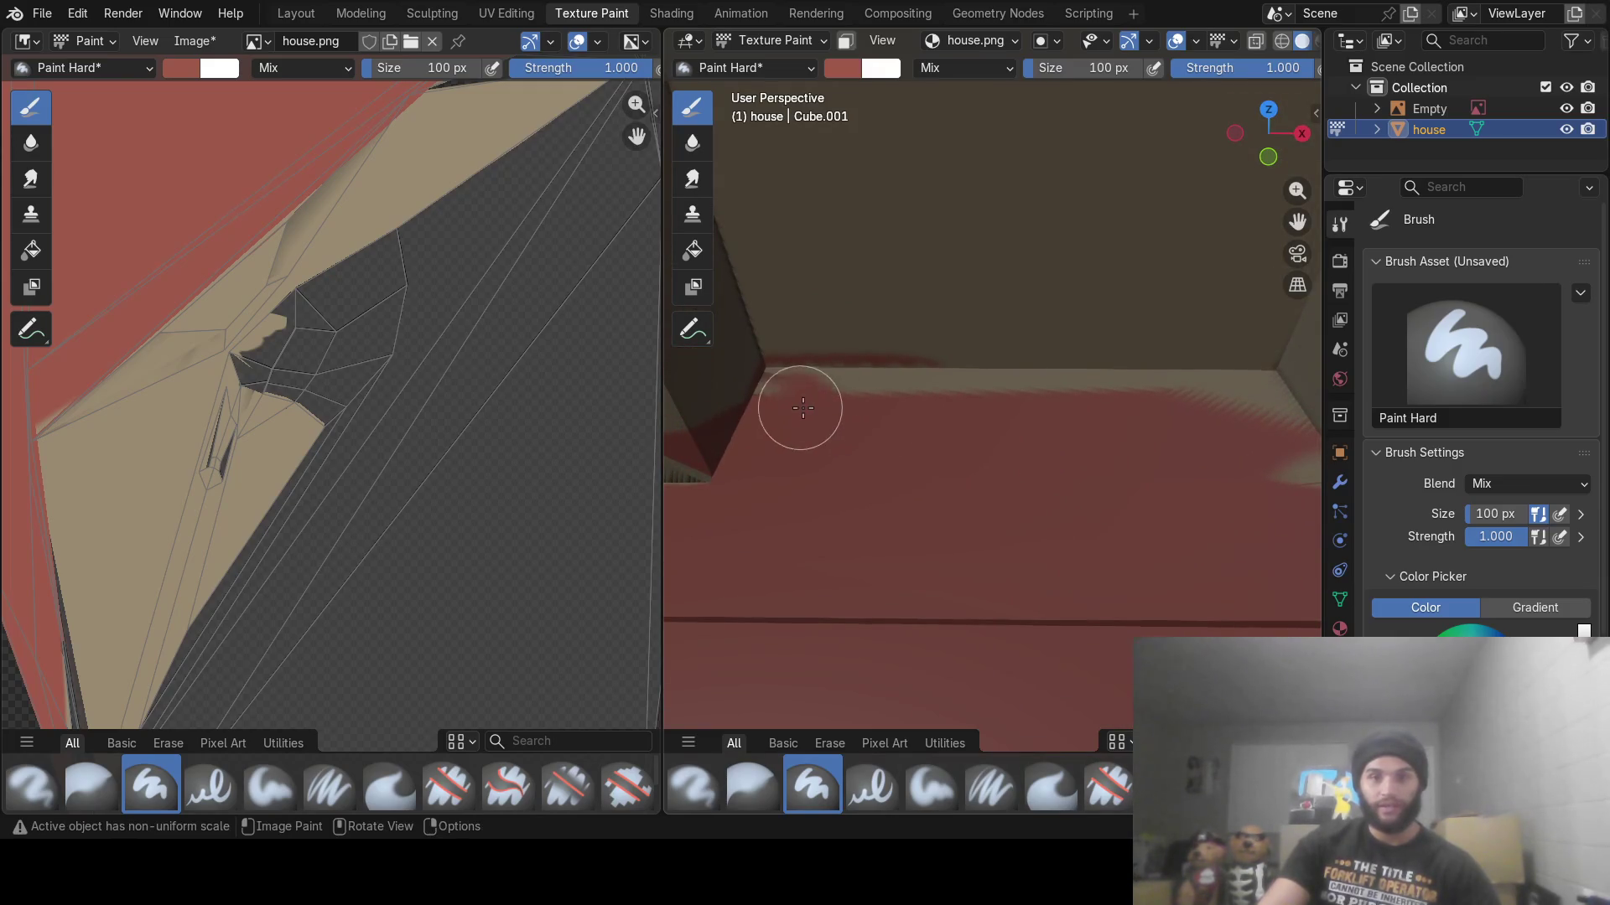
pyautogui.moveTo(802, 408)
pyautogui.mouseDown()
pyautogui.moveTo(1250, 406)
pyautogui.moveTo(1286, 515)
pyautogui.mouseUp()
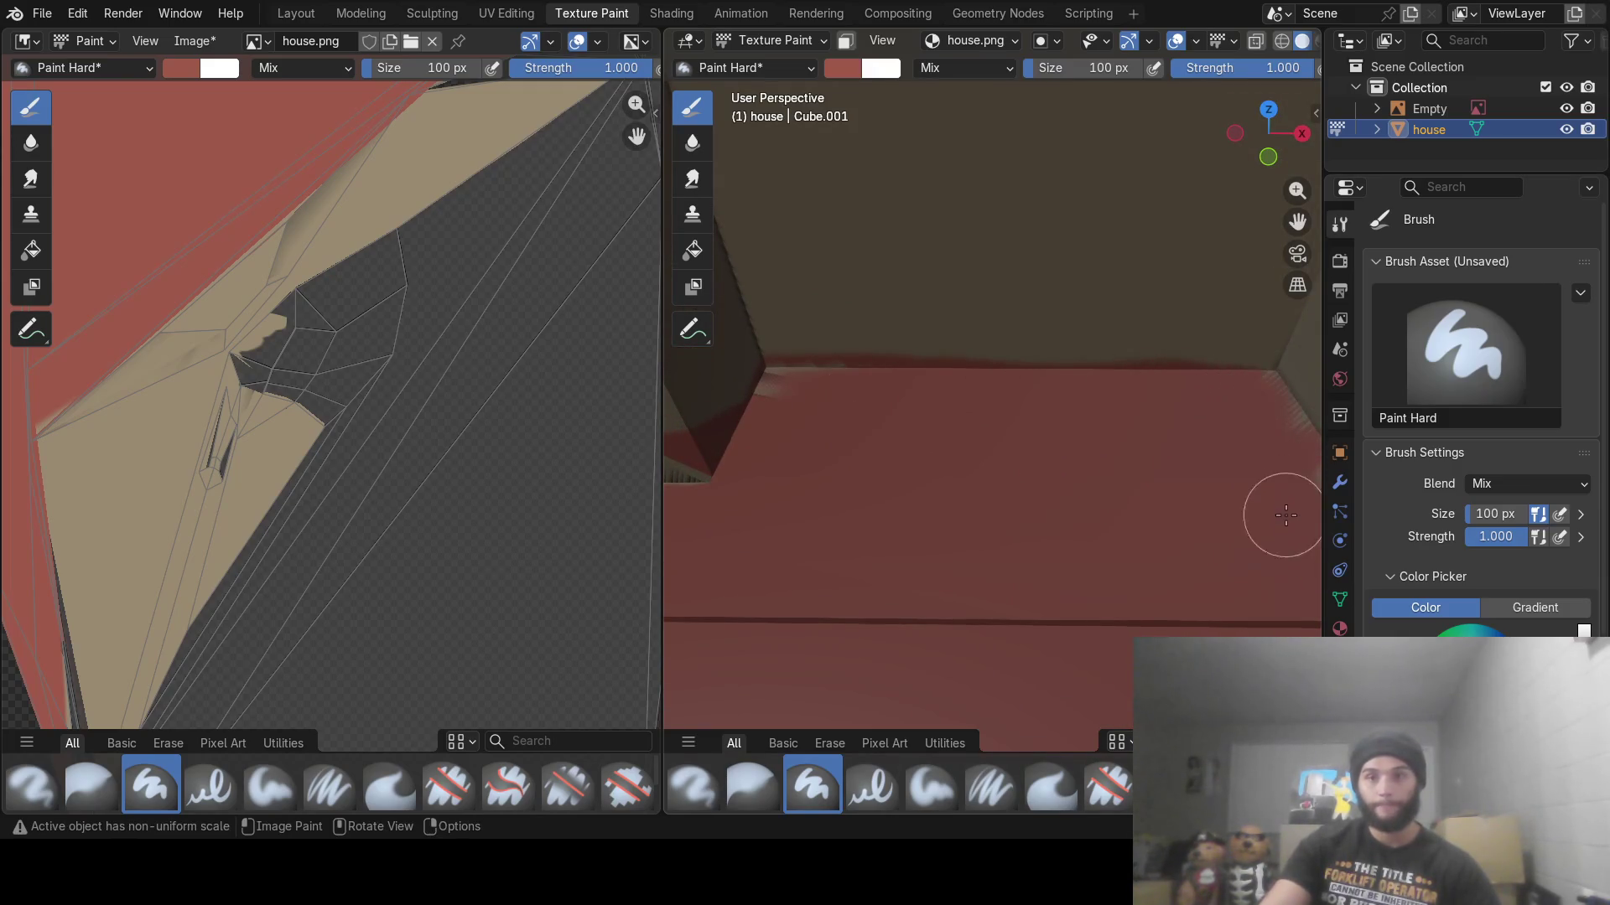
pyautogui.moveTo(1132, 551); pyautogui.dragTo(1096, 494, button='middle')
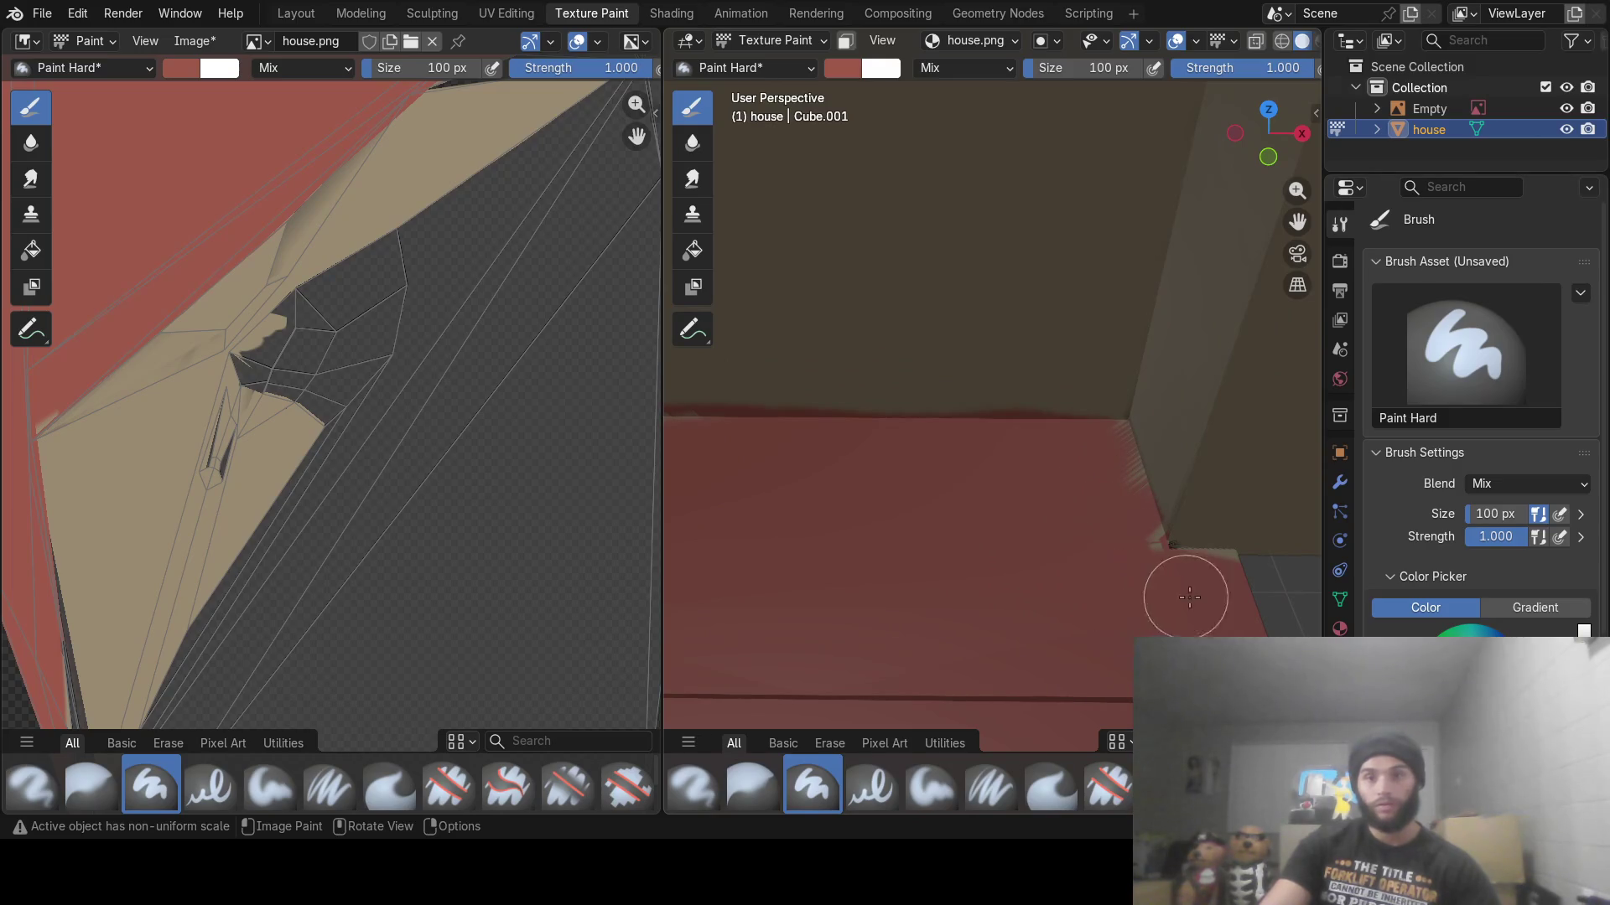
pyautogui.moveTo(1088, 604)
pyautogui.mouseDown(button='middle')
pyautogui.moveTo(1198, 524)
pyautogui.moveTo(945, 496)
pyautogui.moveTo(996, 457)
pyautogui.mouseUp(button='middle')
pyautogui.scroll(3, 996, 457)
pyautogui.scroll(-3, 978, 388)
pyautogui.scroll(2, 1000, 484)
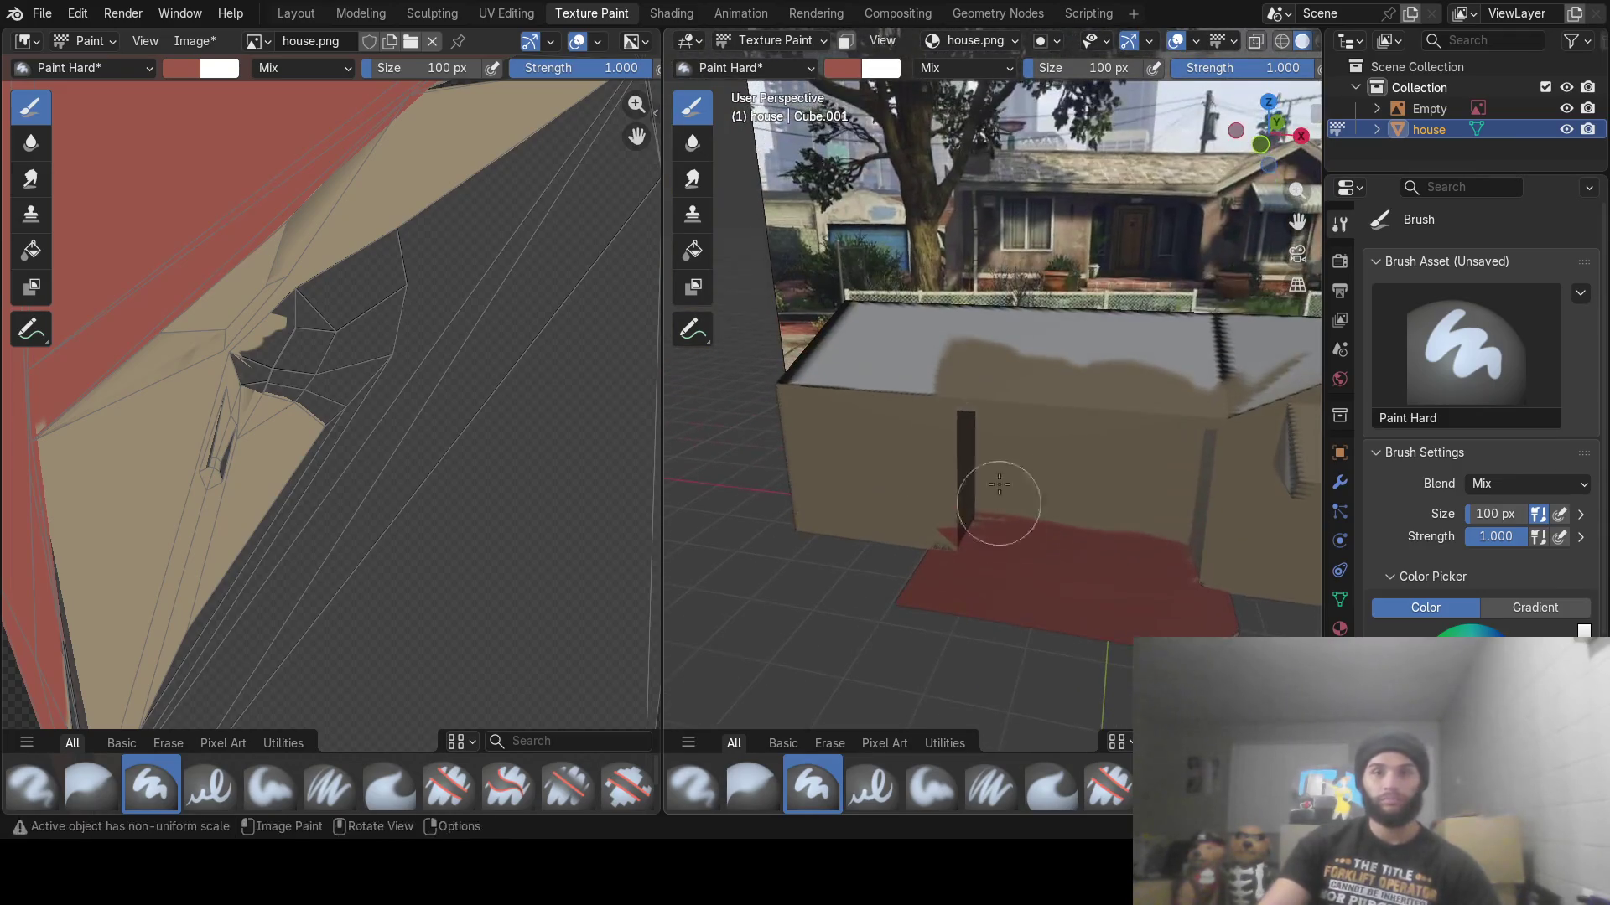
pyautogui.moveTo(802, 517); pyautogui.dragTo(812, 470, button='middle')
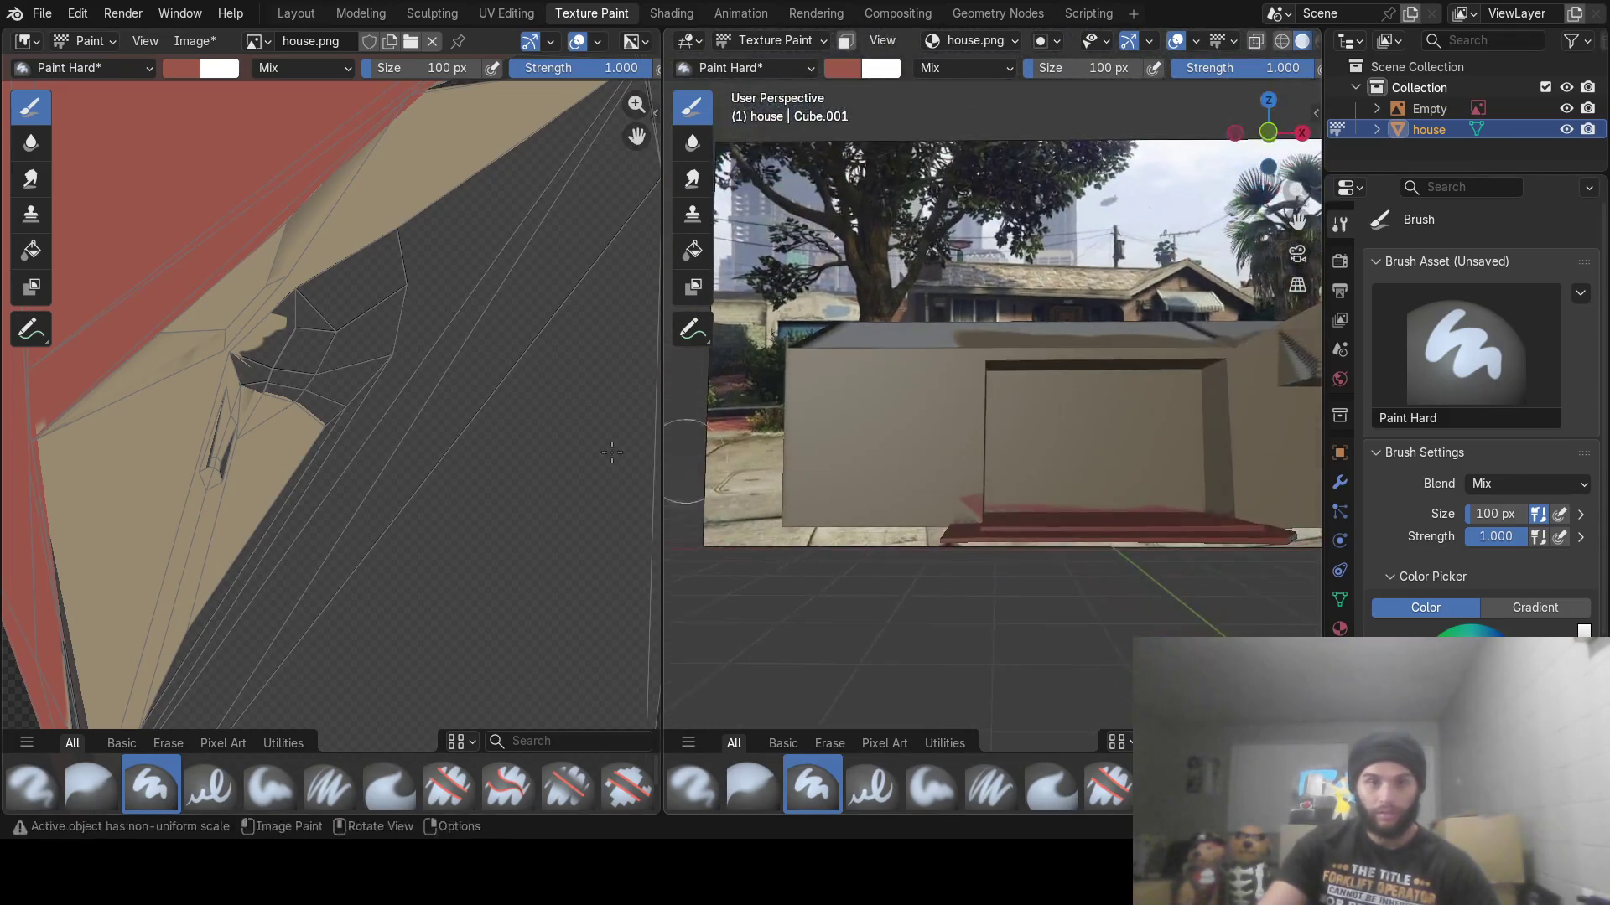
# Sample the tan wall colour #9A8A70 for the brush
pyautogui.click(172, 67)
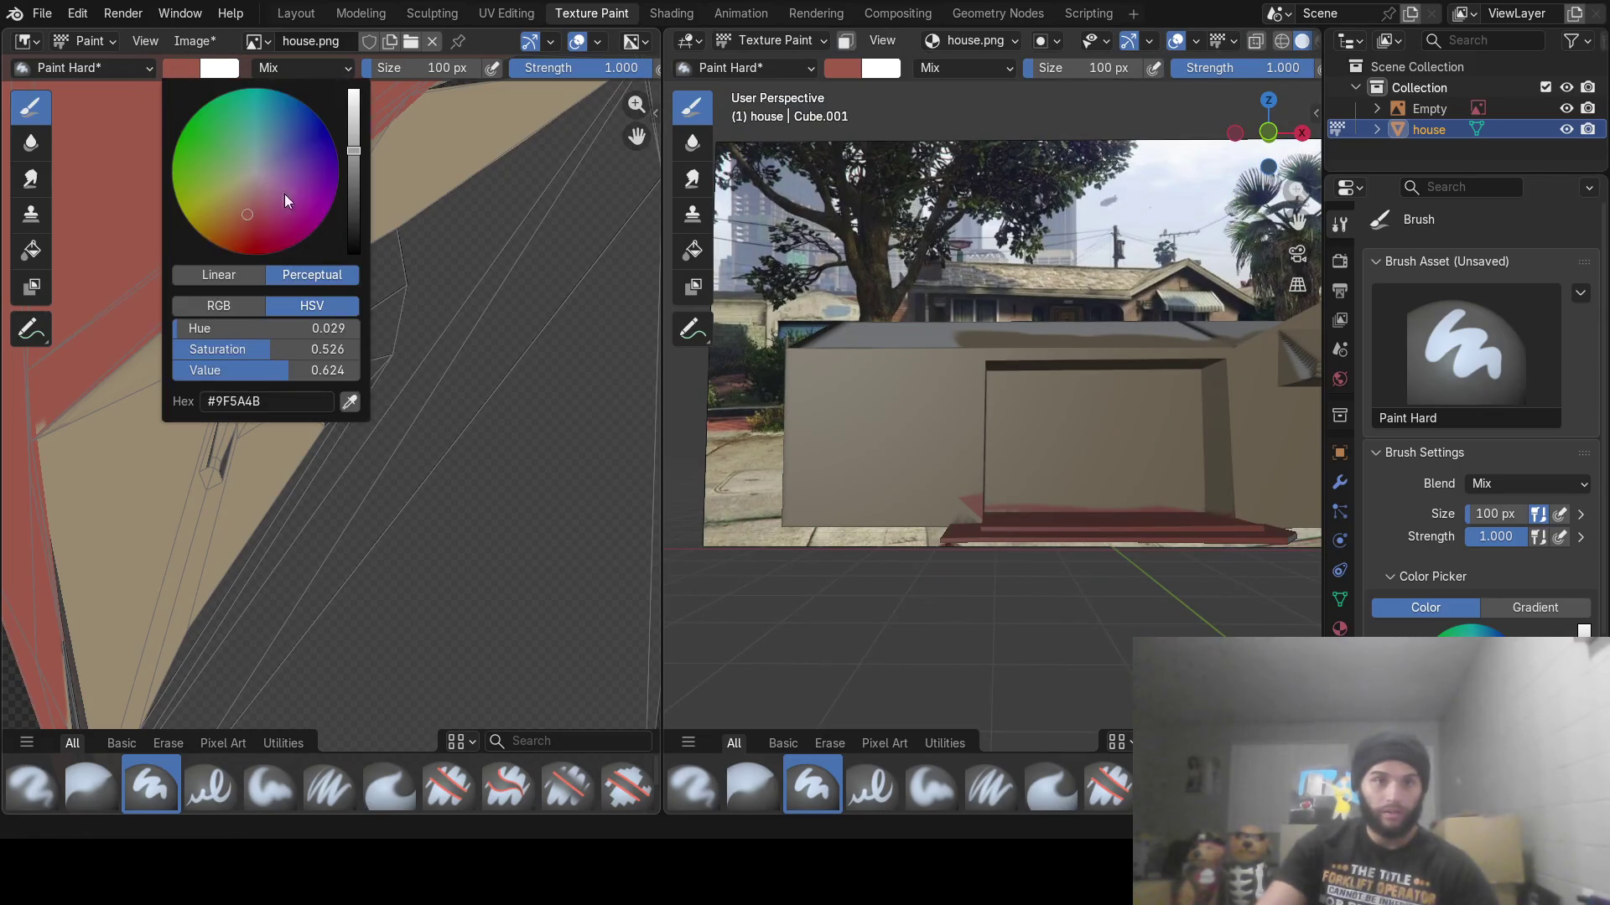
pyautogui.click(350, 405)
pyautogui.click(162, 495)
# Paint the stray red patch by the wall corner back to tan
pyautogui.scroll(3, 870, 565)
pyautogui.scroll(2, 1031, 592)
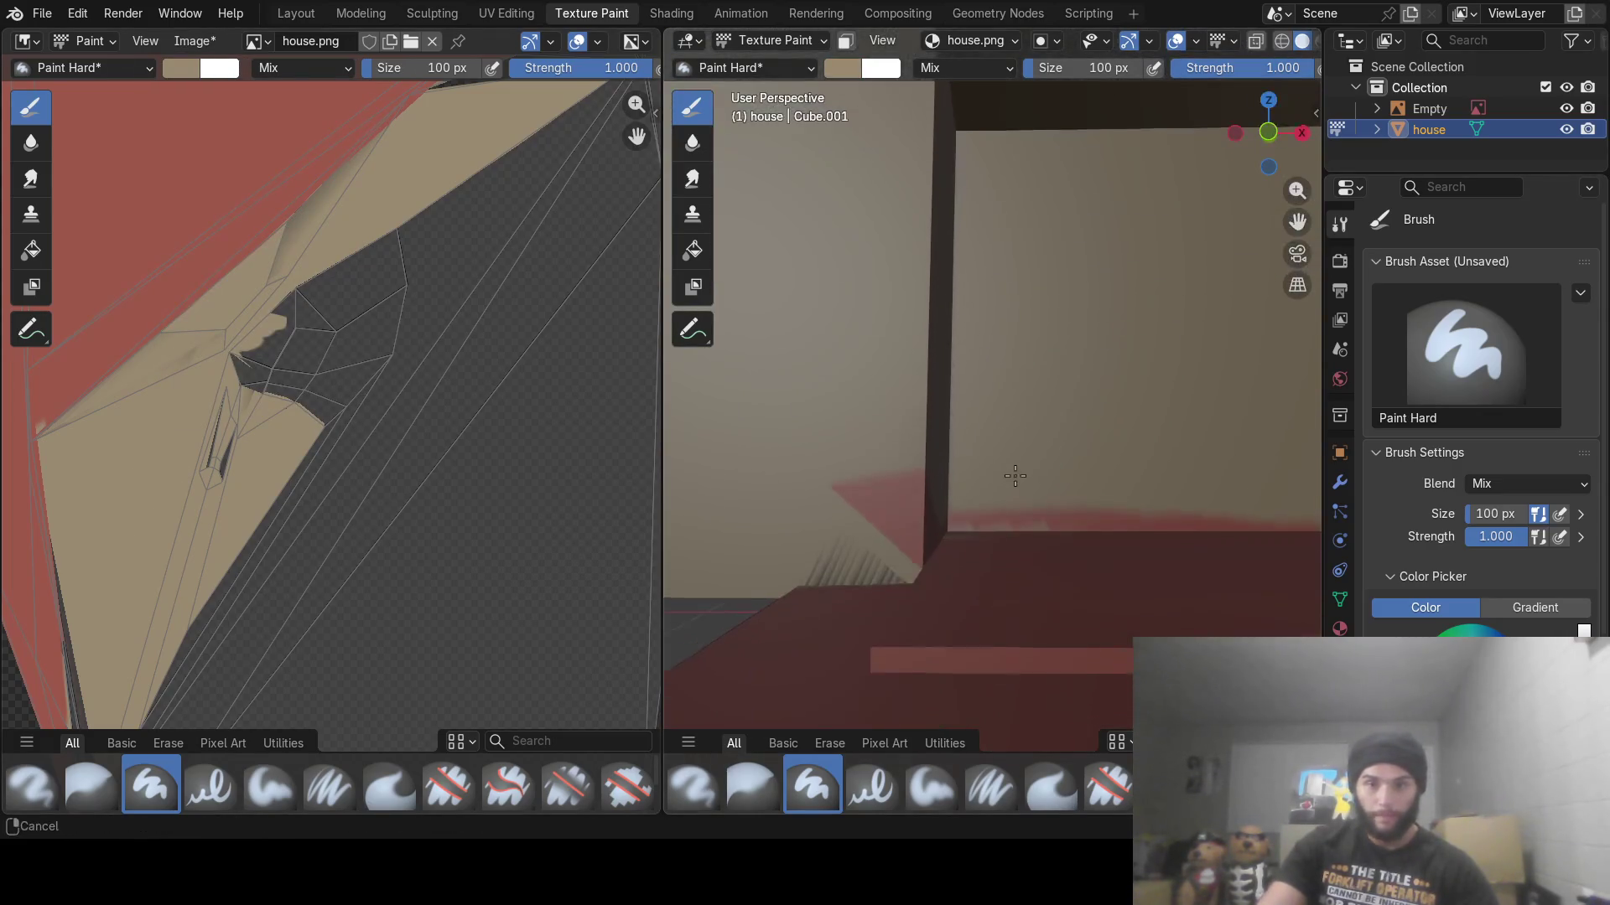
pyautogui.moveTo(1014, 476); pyautogui.dragTo(869, 478)
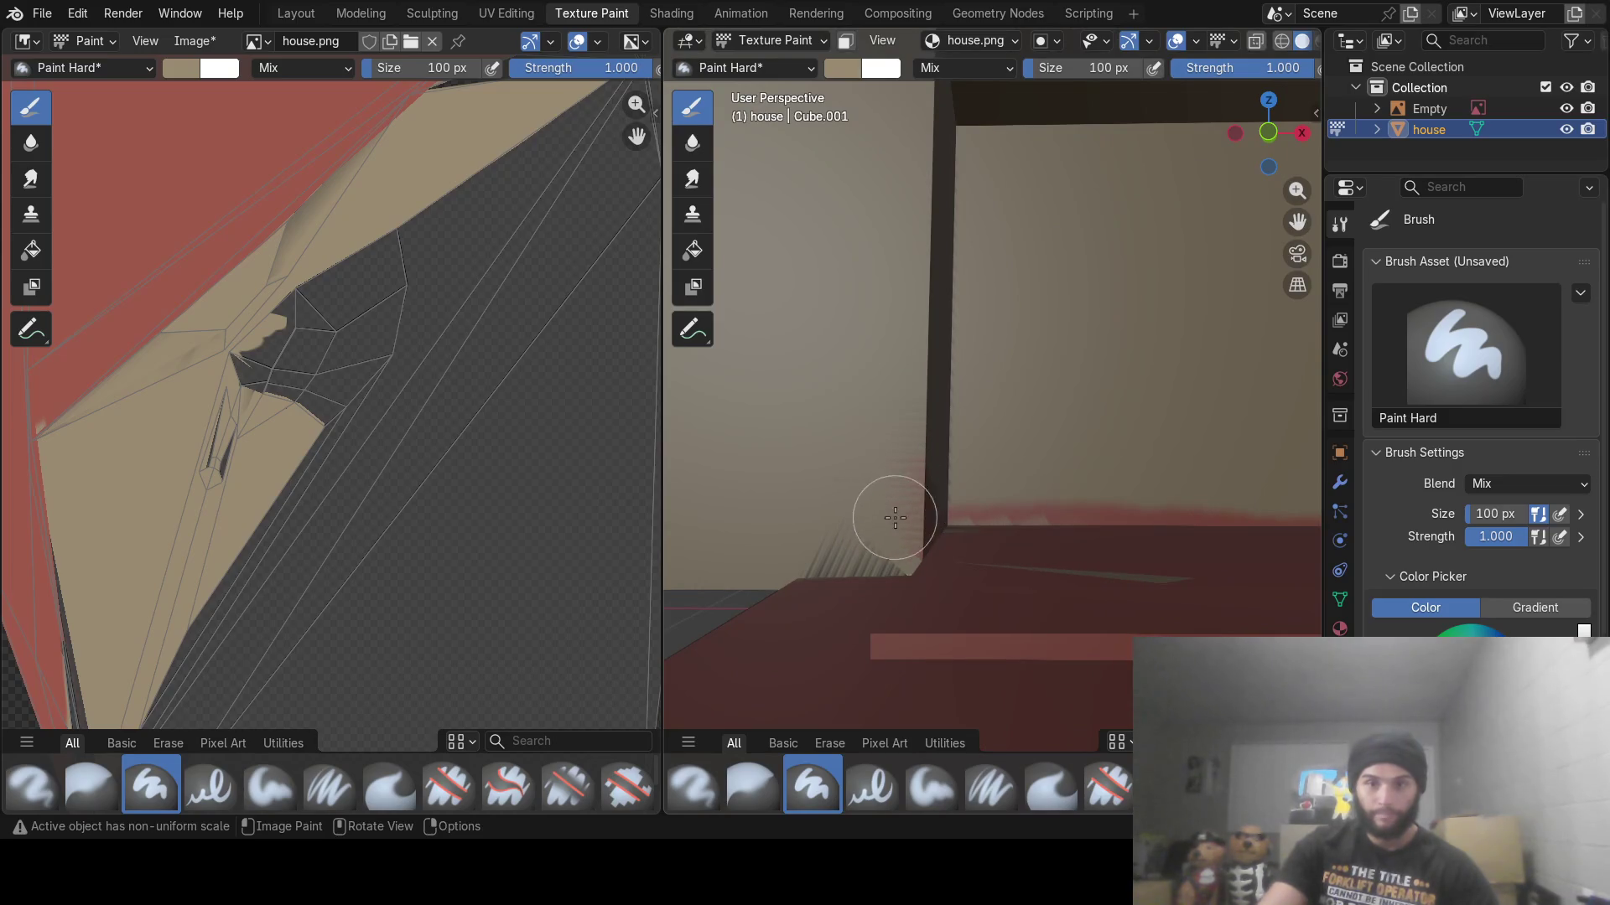
pyautogui.scroll(-2, 978, 466)
pyautogui.scroll(-3, 898, 432)
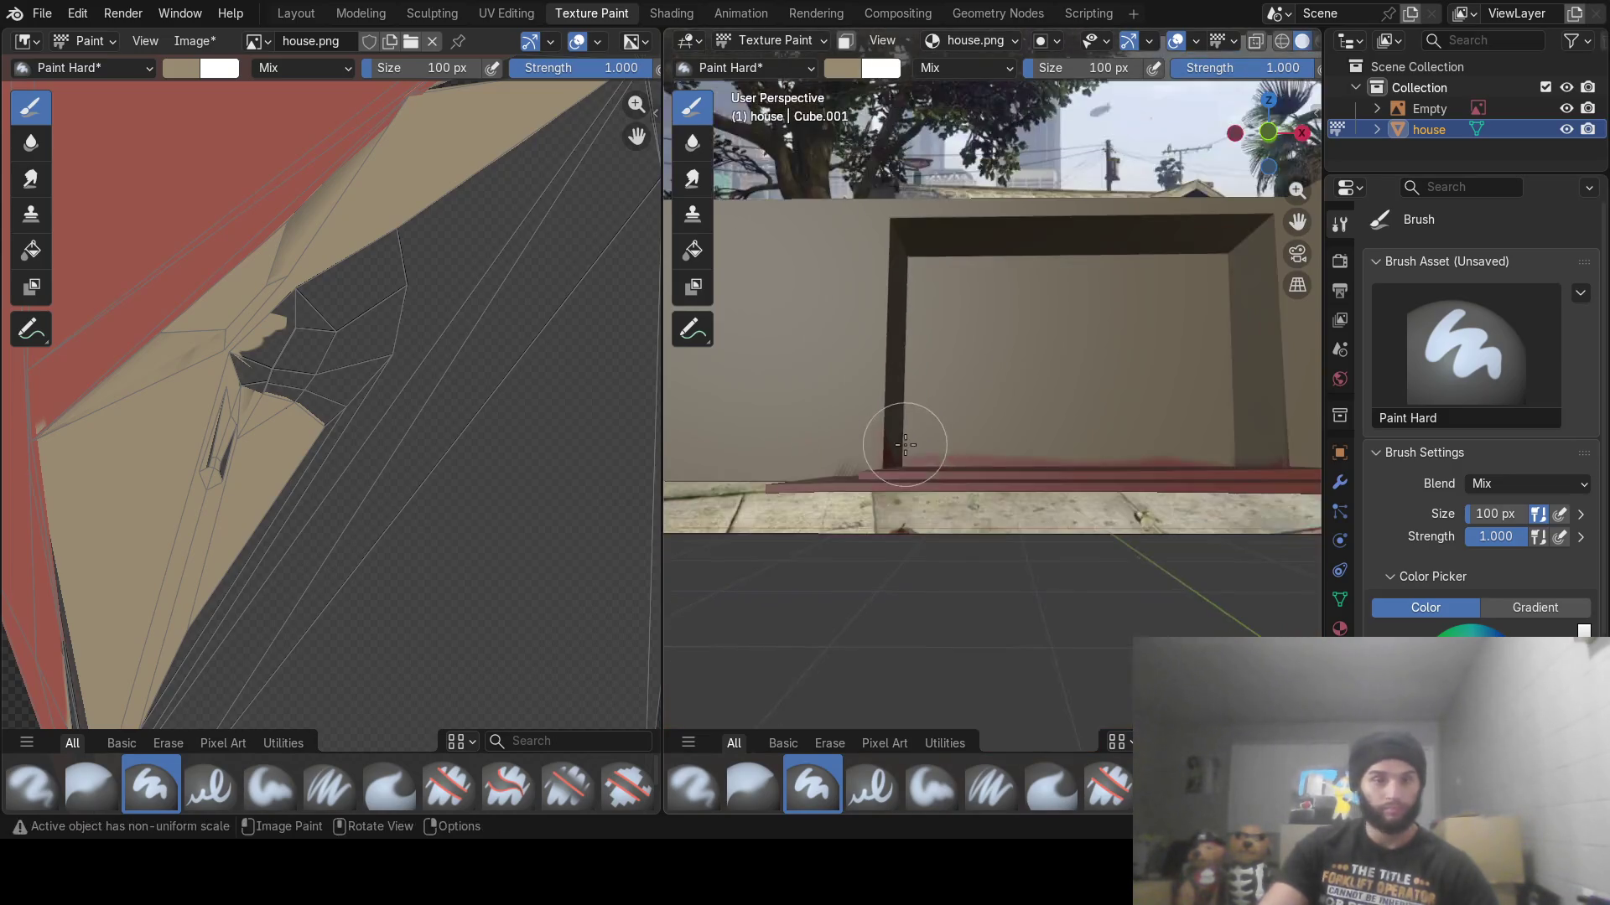
pyautogui.moveTo(931, 442)
pyautogui.keyDown('shift'); pyautogui.mouseDown(button='middle')
pyautogui.moveTo(895, 658)
pyautogui.moveTo(825, 412)
pyautogui.mouseUp(button='middle'); pyautogui.keyUp('shift')
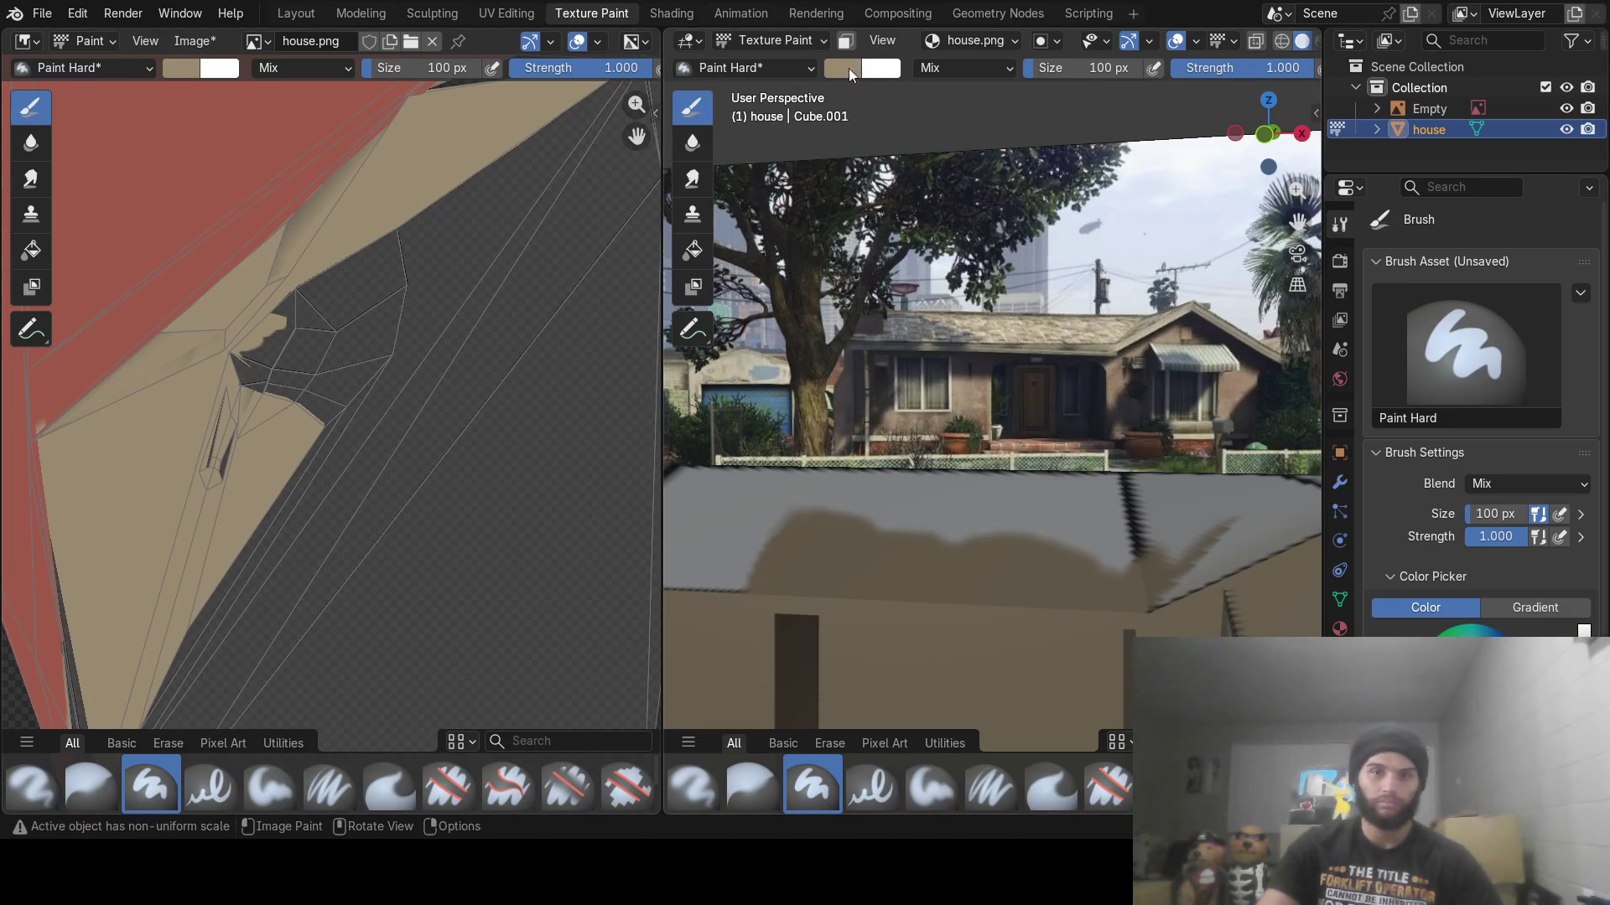
pyautogui.click(847, 69)
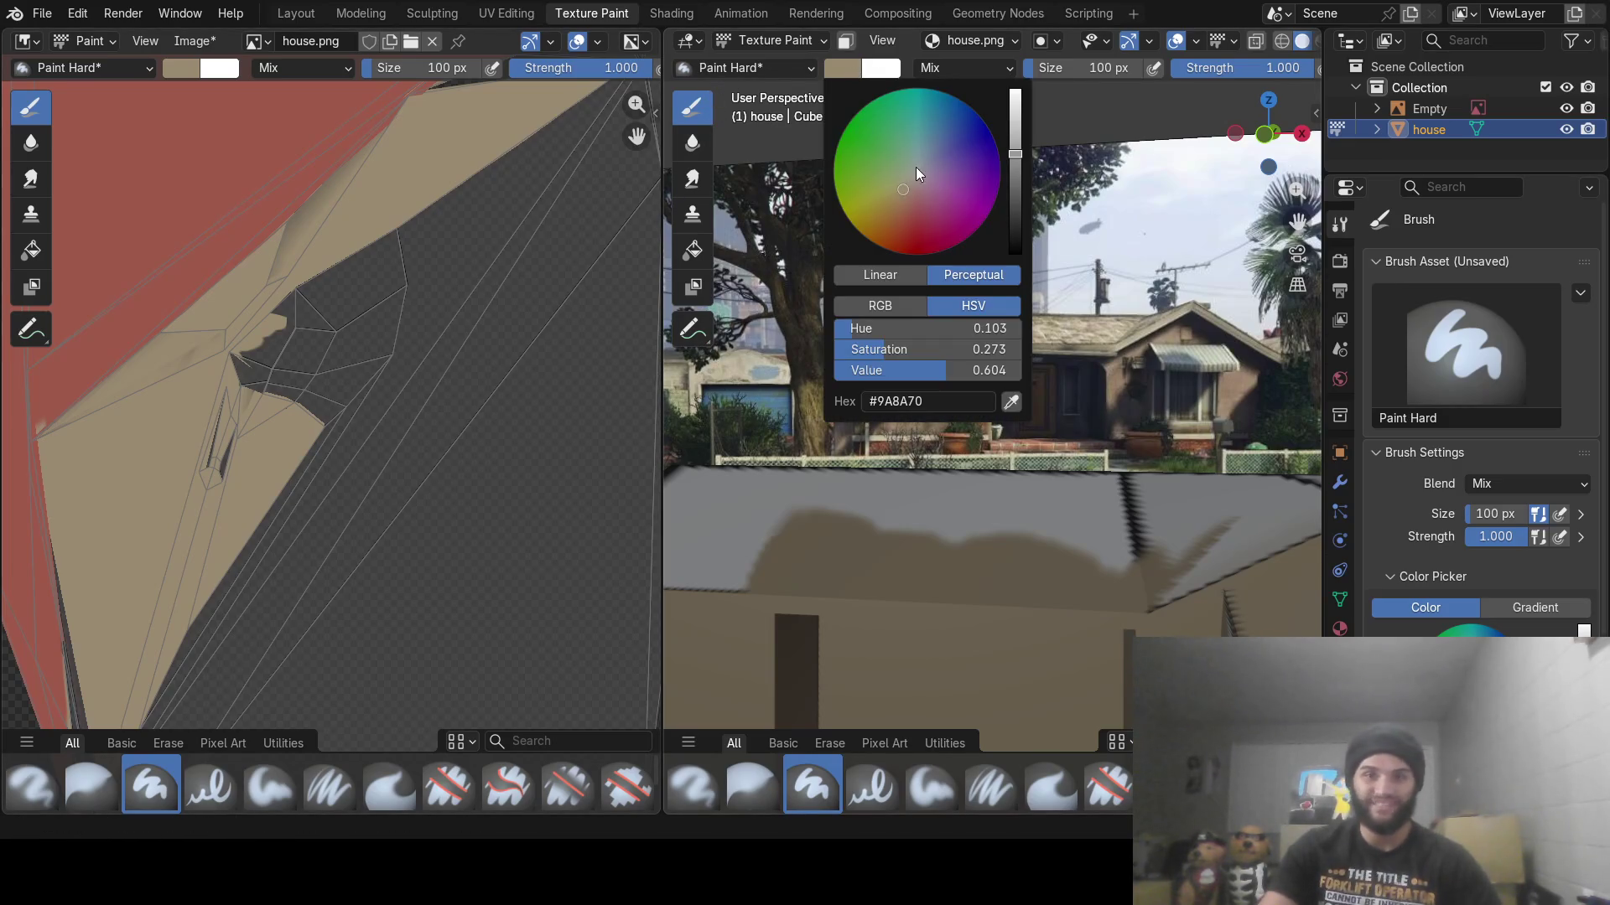
# Sample a dark navy colour and paint the doorway's inner back panel
pyautogui.click(1012, 403)
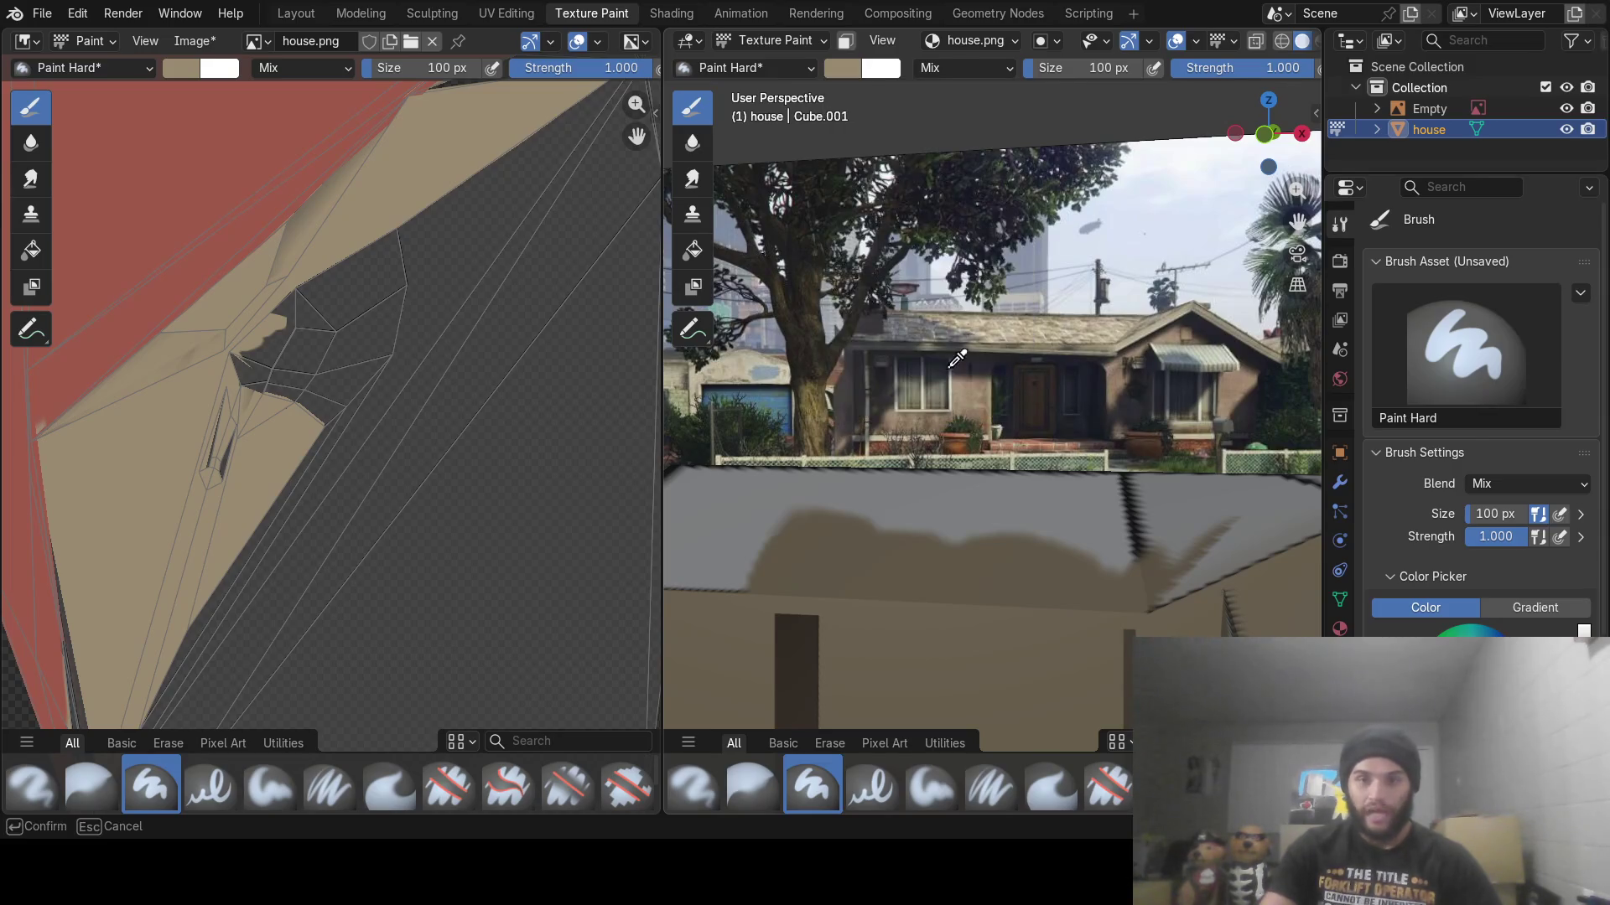
pyautogui.click(1088, 389)
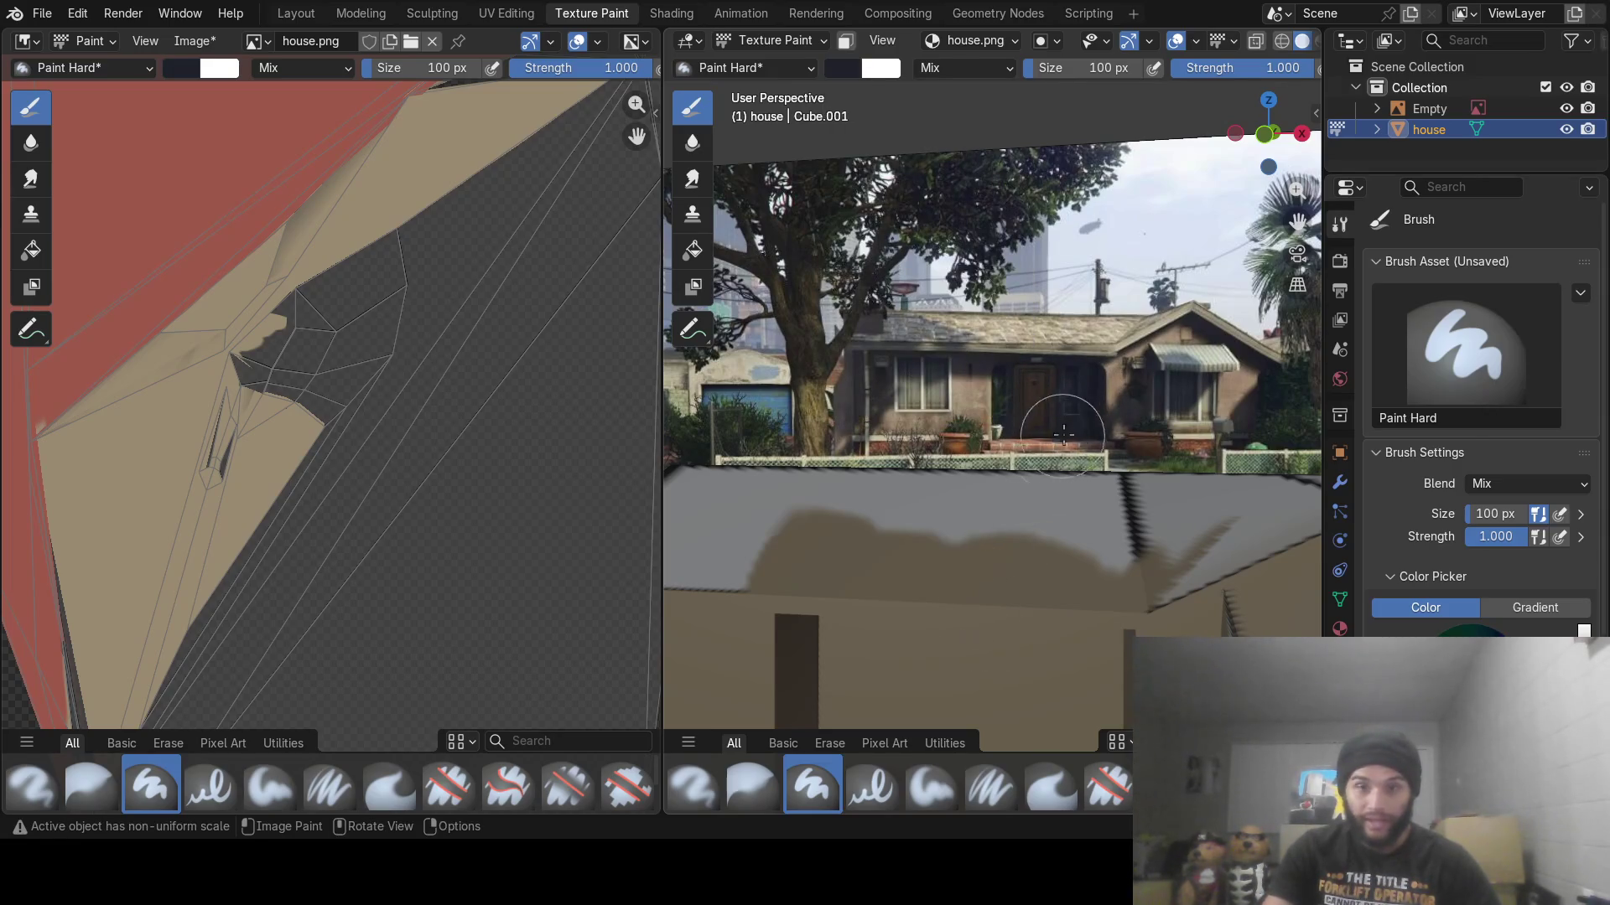
pyautogui.moveTo(1017, 611)
pyautogui.mouseDown(button='middle')
pyautogui.moveTo(1073, 465)
pyautogui.moveTo(1068, 478)
pyautogui.moveTo(1064, 420)
pyautogui.moveTo(1070, 440)
pyautogui.mouseUp(button='middle')
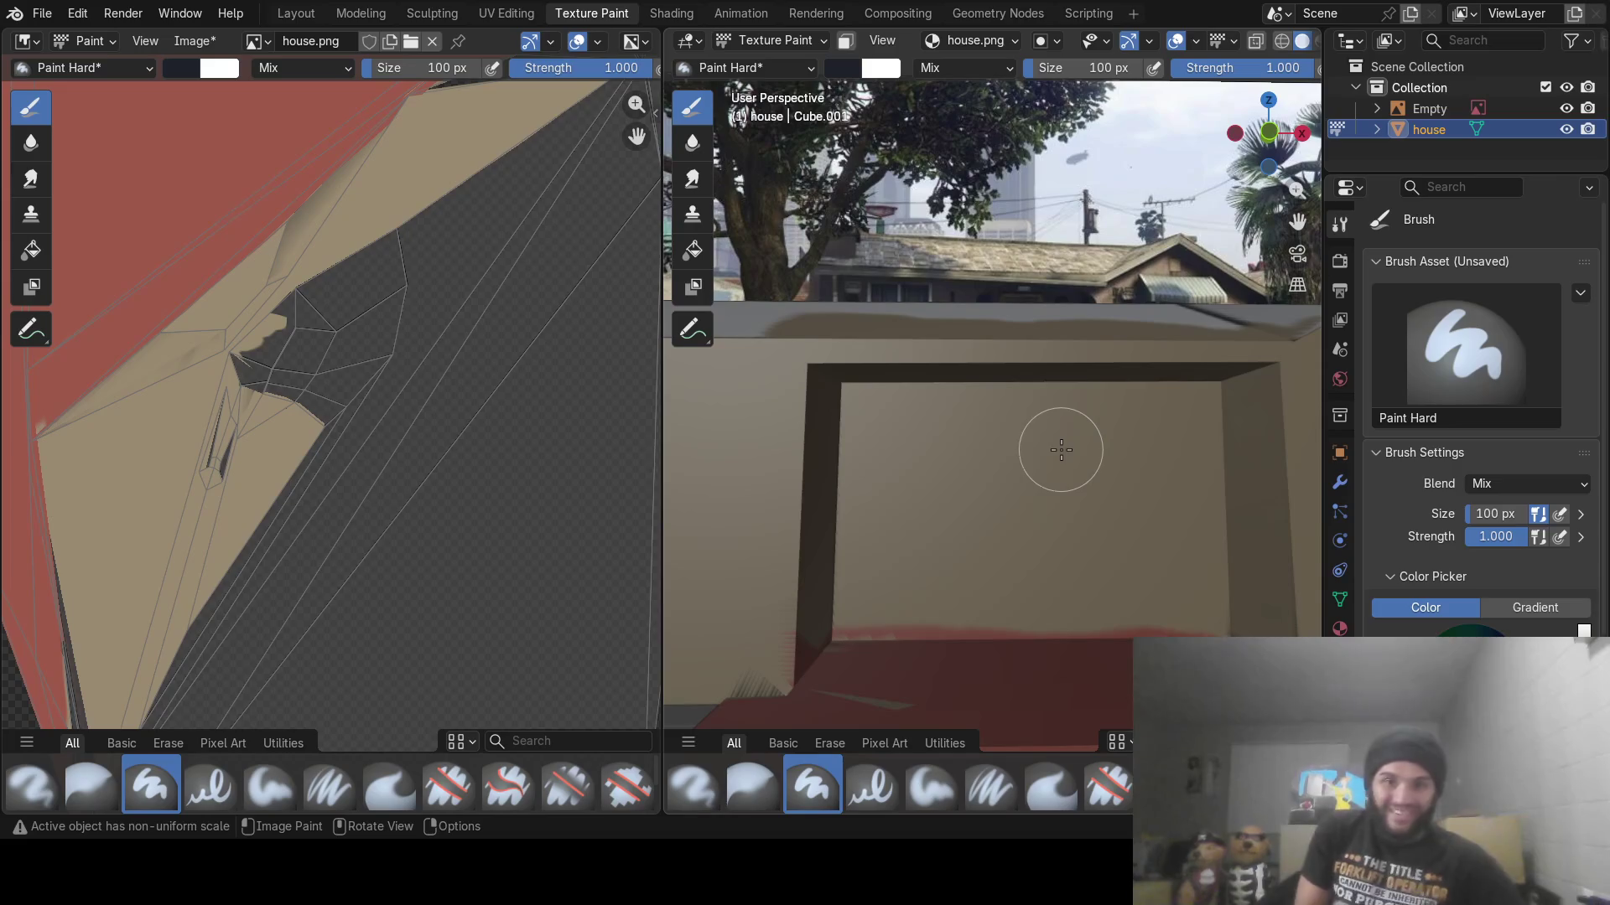
pyautogui.moveTo(895, 445)
pyautogui.mouseDown()
pyautogui.moveTo(913, 508)
pyautogui.moveTo(888, 531)
pyautogui.moveTo(905, 557)
pyautogui.moveTo(882, 596)
pyautogui.moveTo(1189, 586)
pyautogui.moveTo(1027, 543)
pyautogui.moveTo(1208, 554)
pyautogui.moveTo(891, 420)
pyautogui.moveTo(1085, 435)
pyautogui.moveTo(1121, 420)
pyautogui.moveTo(1042, 412)
pyautogui.moveTo(1185, 406)
pyautogui.moveTo(1174, 525)
pyautogui.moveTo(1201, 519)
pyautogui.mouseUp()
pyautogui.moveTo(1197, 575)
pyautogui.mouseDown()
pyautogui.moveTo(1203, 597)
pyautogui.moveTo(1110, 550)
pyautogui.moveTo(858, 531)
pyautogui.moveTo(866, 550)
pyautogui.moveTo(861, 523)
pyautogui.mouseUp()
# Paint the doorway's left wall and bottom edge dark up to the top
pyautogui.moveTo(792, 530); pyautogui.dragTo(782, 533, button='middle')
pyautogui.moveTo(819, 453); pyautogui.dragTo(812, 564)
pyautogui.scroll(3, 810, 574)
pyautogui.scroll(2, 804, 587)
pyautogui.moveTo(797, 604)
pyautogui.mouseDown(button='middle')
pyautogui.moveTo(960, 413)
pyautogui.moveTo(1002, 467)
pyautogui.moveTo(884, 556)
pyautogui.mouseUp(button='middle')
pyautogui.scroll(3, 1001, 473)
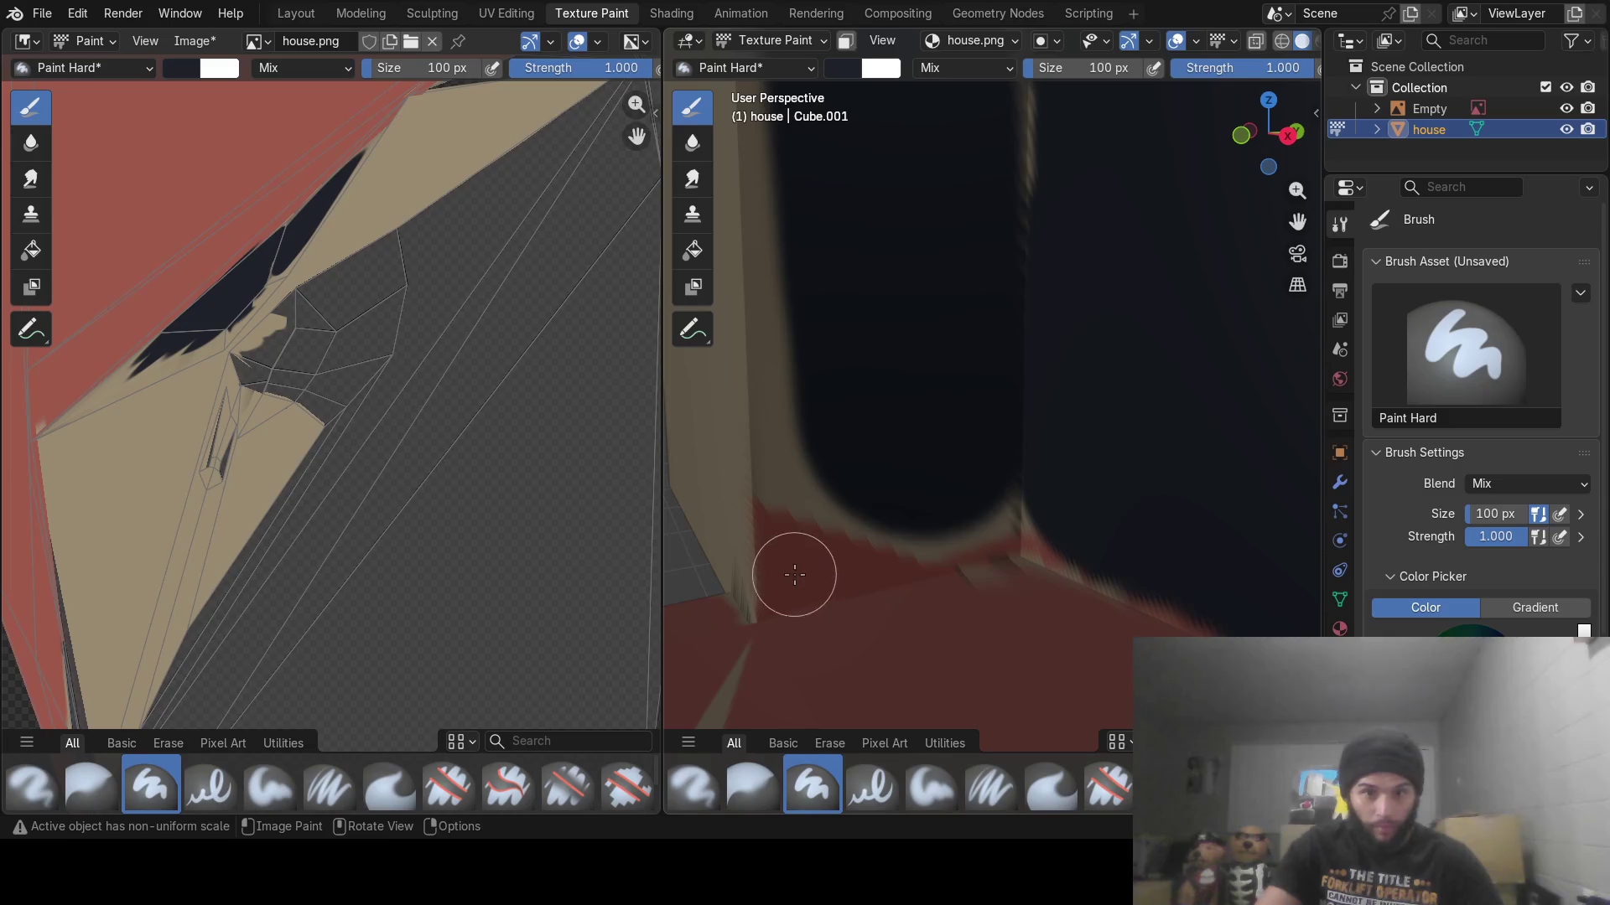
pyautogui.moveTo(795, 574)
pyautogui.mouseDown()
pyautogui.moveTo(859, 536)
pyautogui.moveTo(999, 495)
pyautogui.moveTo(847, 550)
pyautogui.mouseUp()
pyautogui.moveTo(848, 550); pyautogui.dragTo(890, 486, button='middle')
pyautogui.moveTo(906, 448)
pyautogui.mouseDown()
pyautogui.moveTo(888, 108)
pyautogui.moveTo(887, 154)
pyautogui.mouseUp()
# Darken the back wall beside the doorway, including its top-right corner
pyautogui.moveTo(906, 230)
pyautogui.mouseDown(button='middle')
pyautogui.moveTo(953, 428)
pyautogui.moveTo(1023, 445)
pyautogui.moveTo(959, 334)
pyautogui.mouseUp(button='middle')
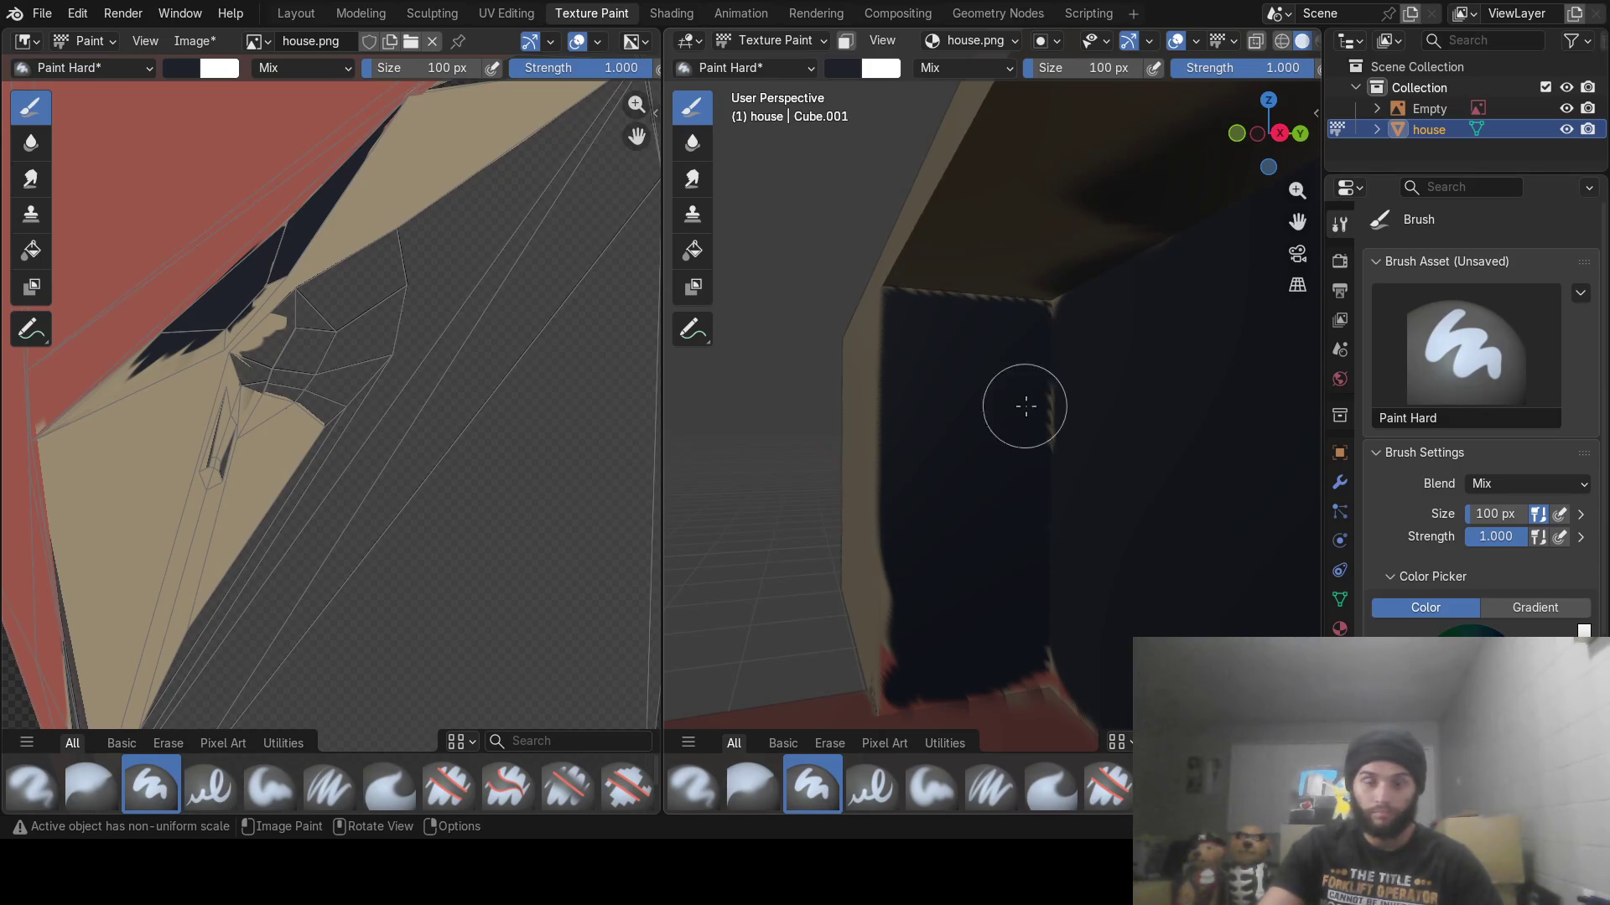
pyautogui.moveTo(1026, 407); pyautogui.dragTo(1107, 388, button='middle')
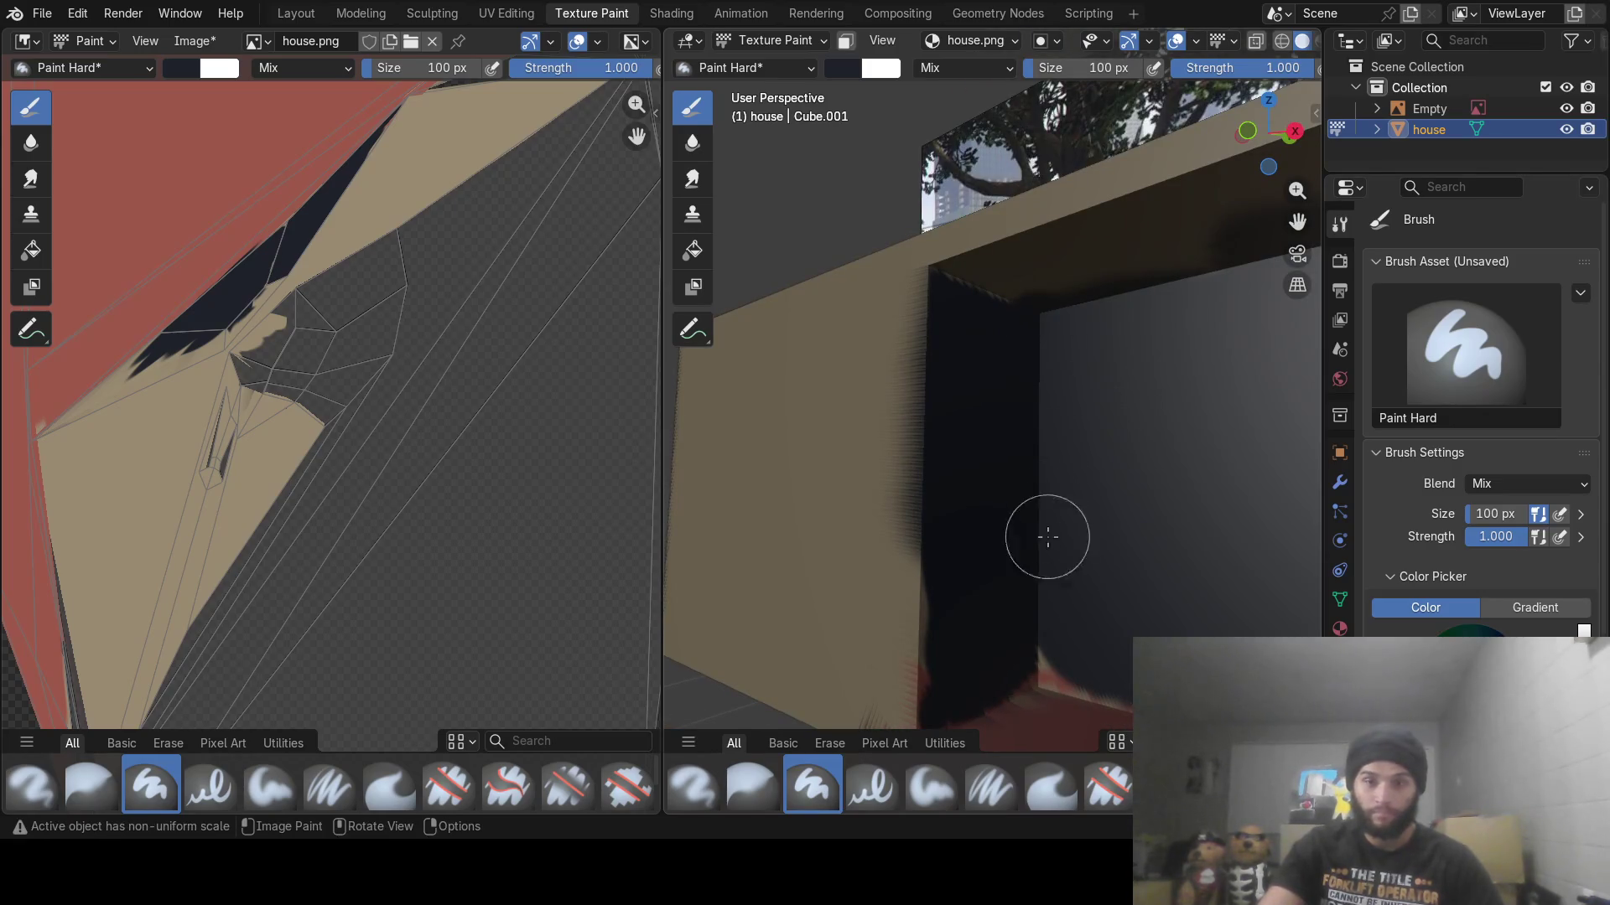
pyautogui.moveTo(1060, 640)
pyautogui.mouseDown(button='middle')
pyautogui.moveTo(1034, 568)
pyautogui.moveTo(1156, 579)
pyautogui.moveTo(898, 611)
pyautogui.moveTo(1042, 503)
pyautogui.mouseUp(button='middle')
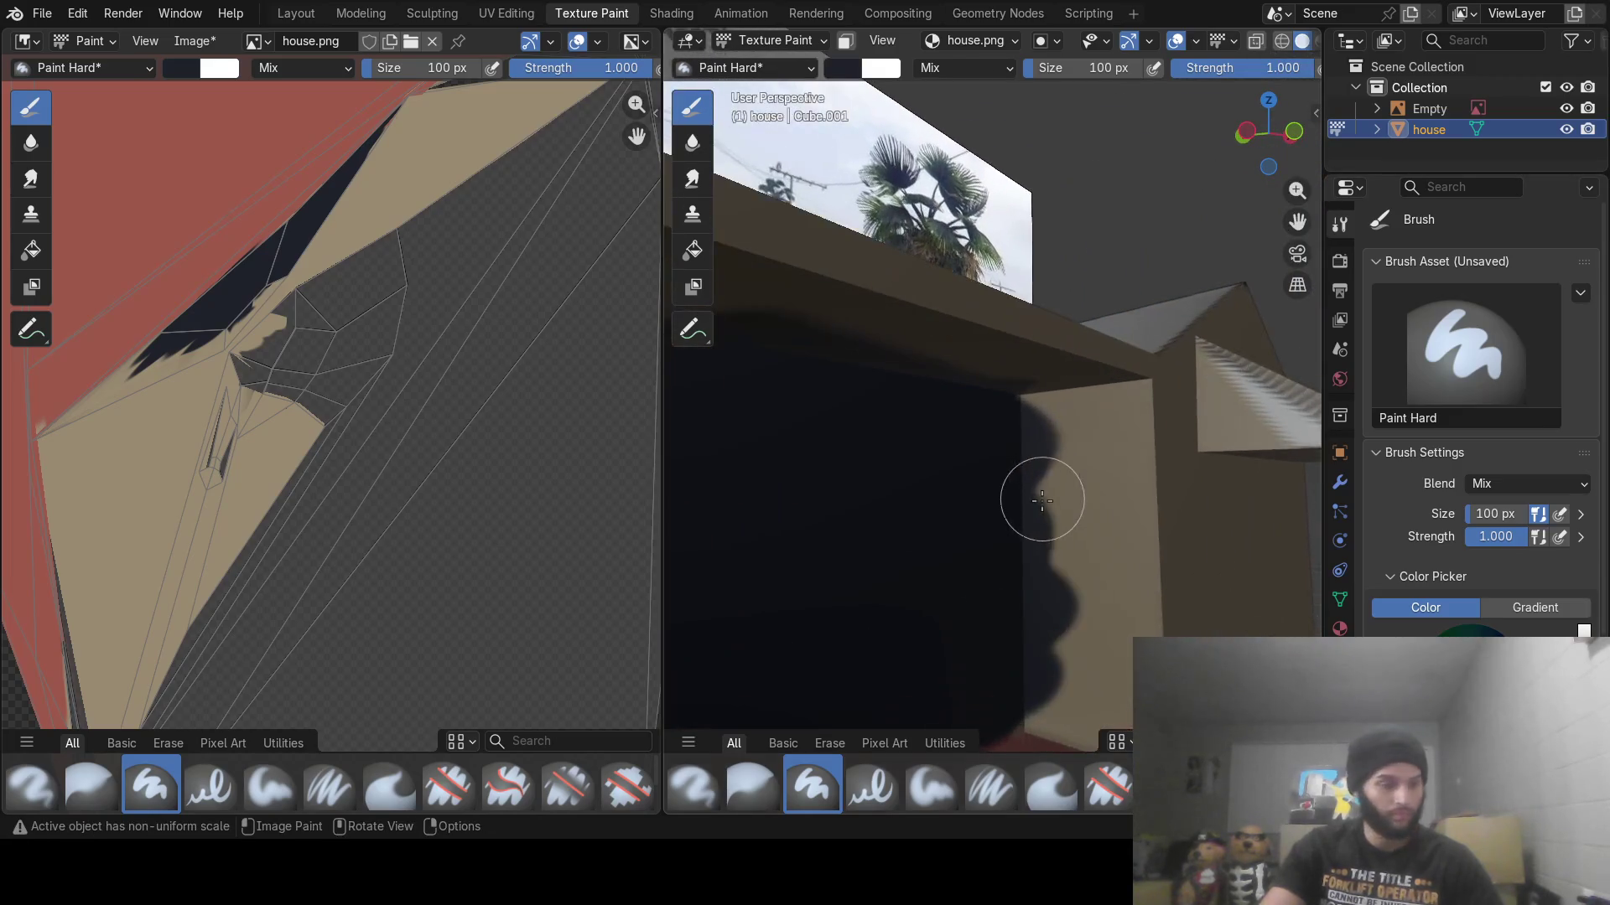
pyautogui.moveTo(1048, 492); pyautogui.dragTo(1060, 546)
pyautogui.moveTo(1060, 546); pyautogui.dragTo(1060, 425, button='middle')
pyautogui.moveTo(1059, 424)
pyautogui.mouseDown()
pyautogui.moveTo(1071, 571)
pyautogui.moveTo(1063, 629)
pyautogui.moveTo(1046, 628)
pyautogui.moveTo(1079, 633)
pyautogui.mouseUp()
pyautogui.moveTo(1079, 633)
pyautogui.mouseDown(button='middle')
pyautogui.moveTo(1024, 561)
pyautogui.moveTo(998, 578)
pyautogui.moveTo(989, 547)
pyautogui.moveTo(956, 623)
pyautogui.mouseUp(button='middle')
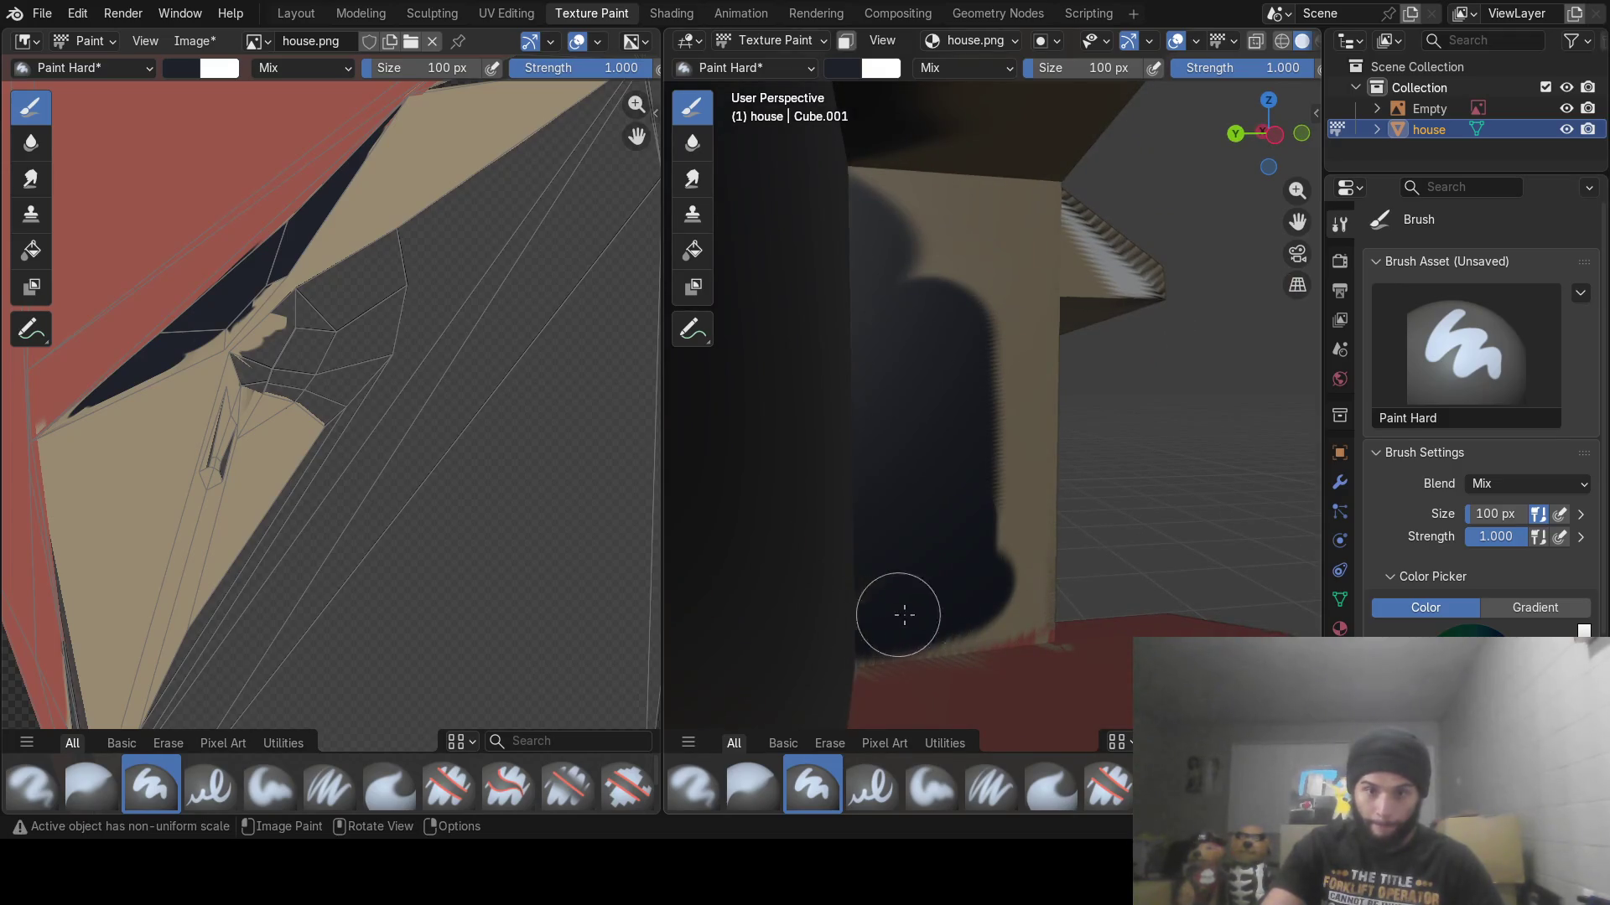
pyautogui.moveTo(904, 615)
pyautogui.mouseDown()
pyautogui.moveTo(1013, 597)
pyautogui.moveTo(1040, 553)
pyautogui.moveTo(1028, 470)
pyautogui.moveTo(1053, 446)
pyautogui.moveTo(1020, 370)
pyautogui.moveTo(1017, 223)
pyautogui.moveTo(1024, 276)
pyautogui.moveTo(886, 193)
pyautogui.mouseUp()
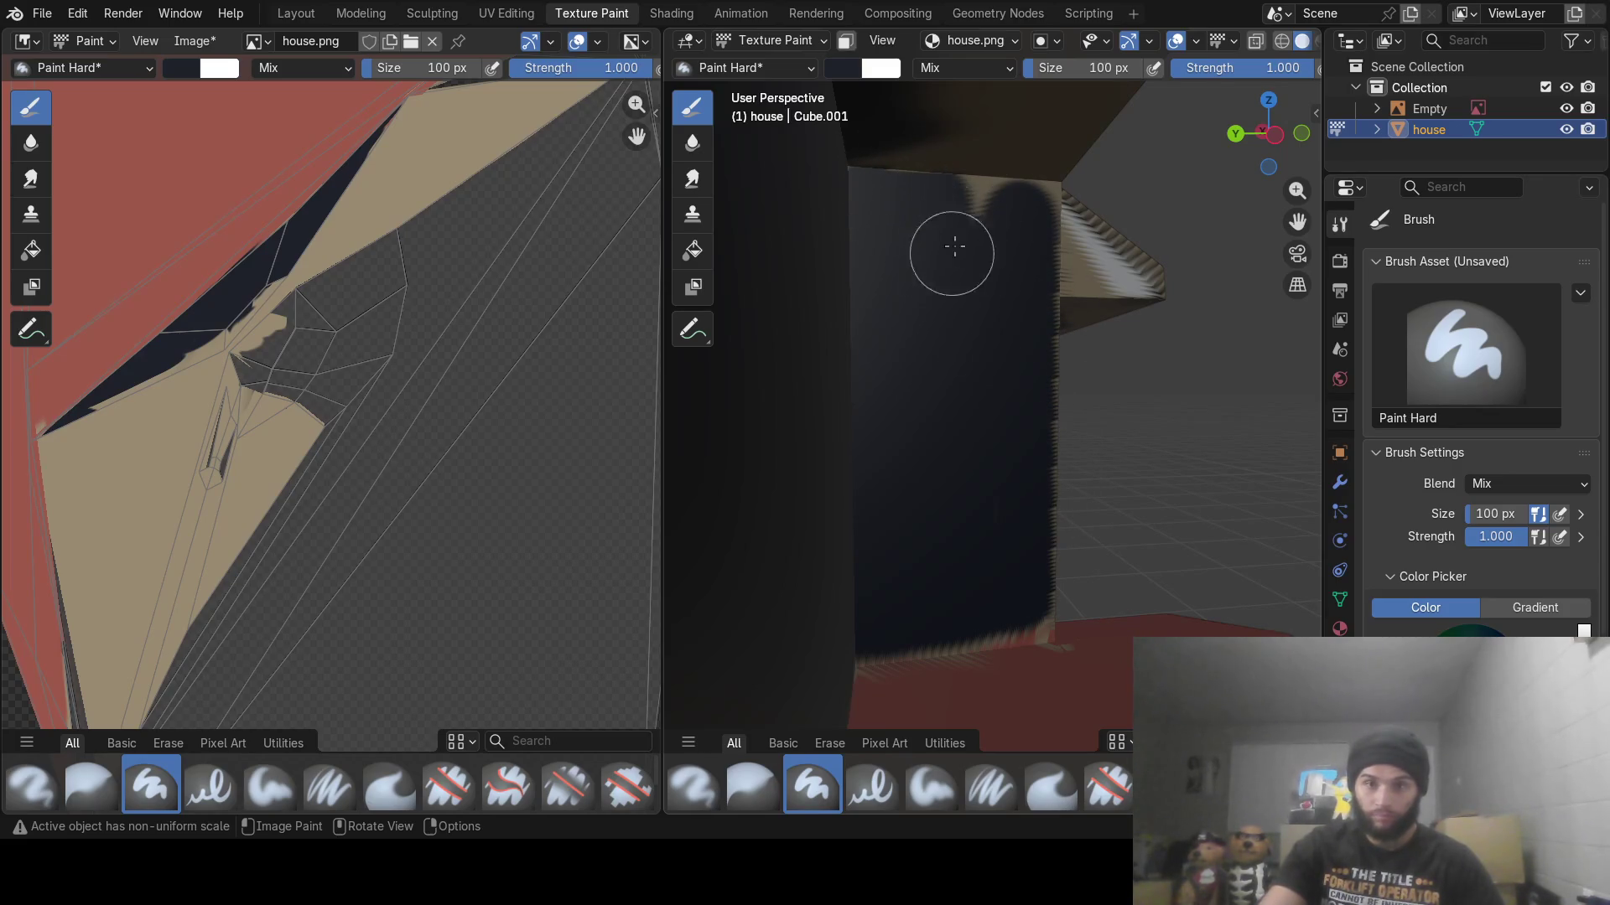
pyautogui.moveTo(955, 247)
pyautogui.mouseDown()
pyautogui.moveTo(1007, 172)
pyautogui.moveTo(1016, 207)
pyautogui.mouseUp()
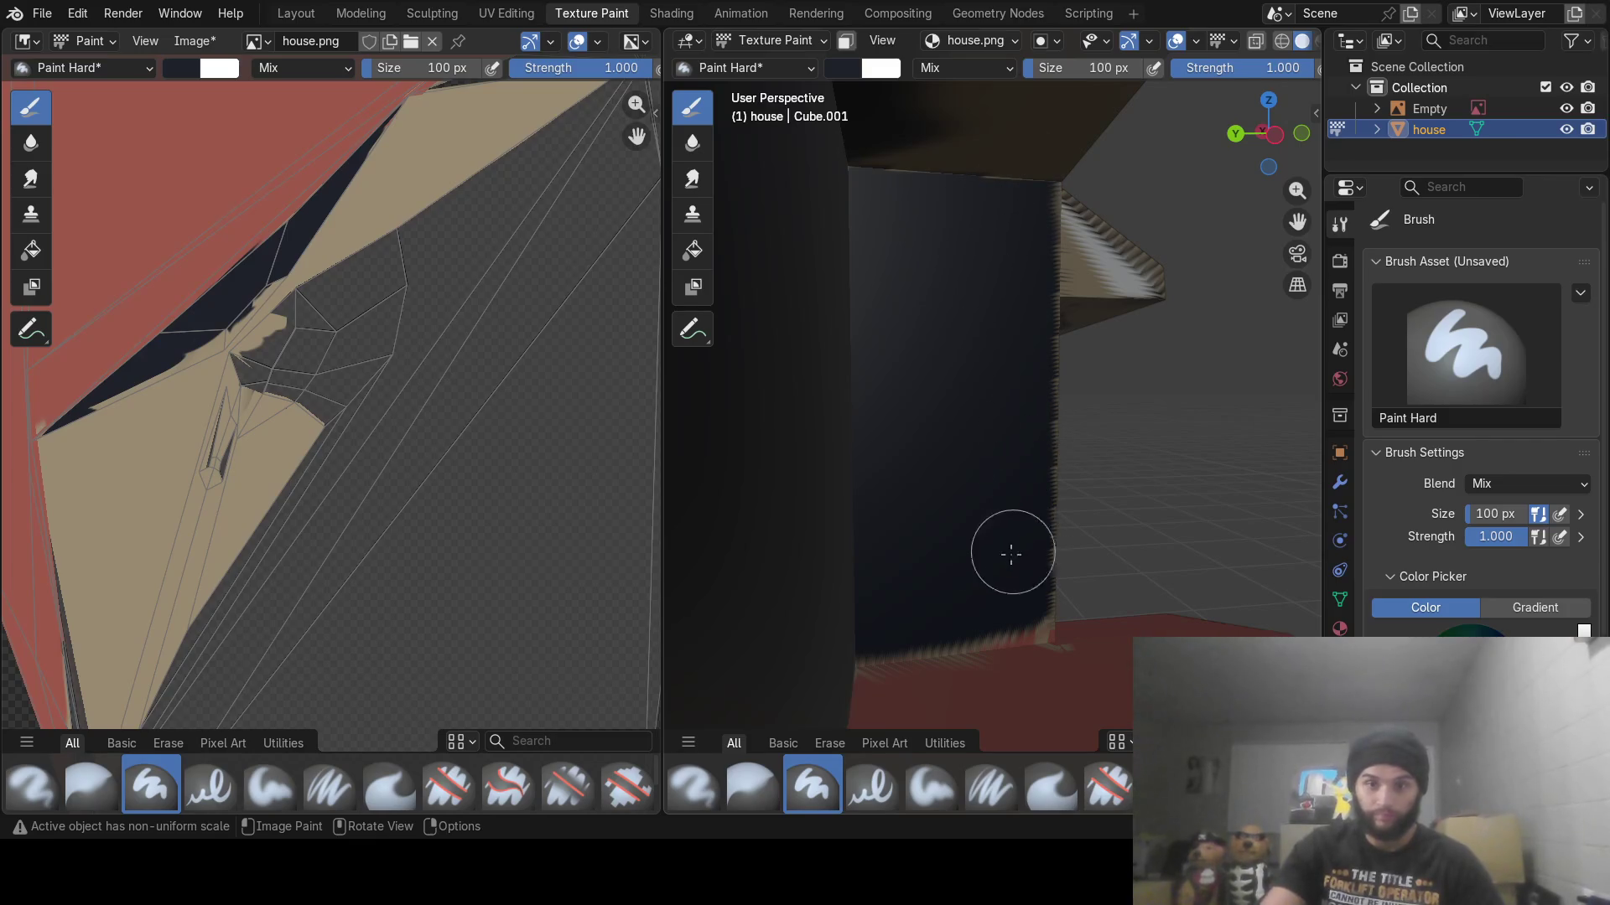
# Orbit out over the painted doorway and toward the house reference photo
pyautogui.moveTo(981, 568)
pyautogui.mouseDown(button='middle')
pyautogui.moveTo(797, 525)
pyautogui.moveTo(1053, 539)
pyautogui.moveTo(1031, 458)
pyautogui.mouseUp(button='middle')
pyautogui.scroll(-3, 1040, 540)
pyautogui.scroll(2, 1078, 420)
pyautogui.moveTo(1124, 400)
pyautogui.mouseDown(button='middle')
pyautogui.moveTo(1121, 385)
pyautogui.moveTo(1048, 503)
pyautogui.moveTo(1046, 470)
pyautogui.mouseUp(button='middle')
pyautogui.scroll(2, 1120, 385)
pyautogui.moveTo(970, 395)
pyautogui.mouseDown(button='middle')
pyautogui.moveTo(1053, 384)
pyautogui.moveTo(1023, 484)
pyautogui.mouseUp(button='middle')
pyautogui.scroll(3, 1023, 484)
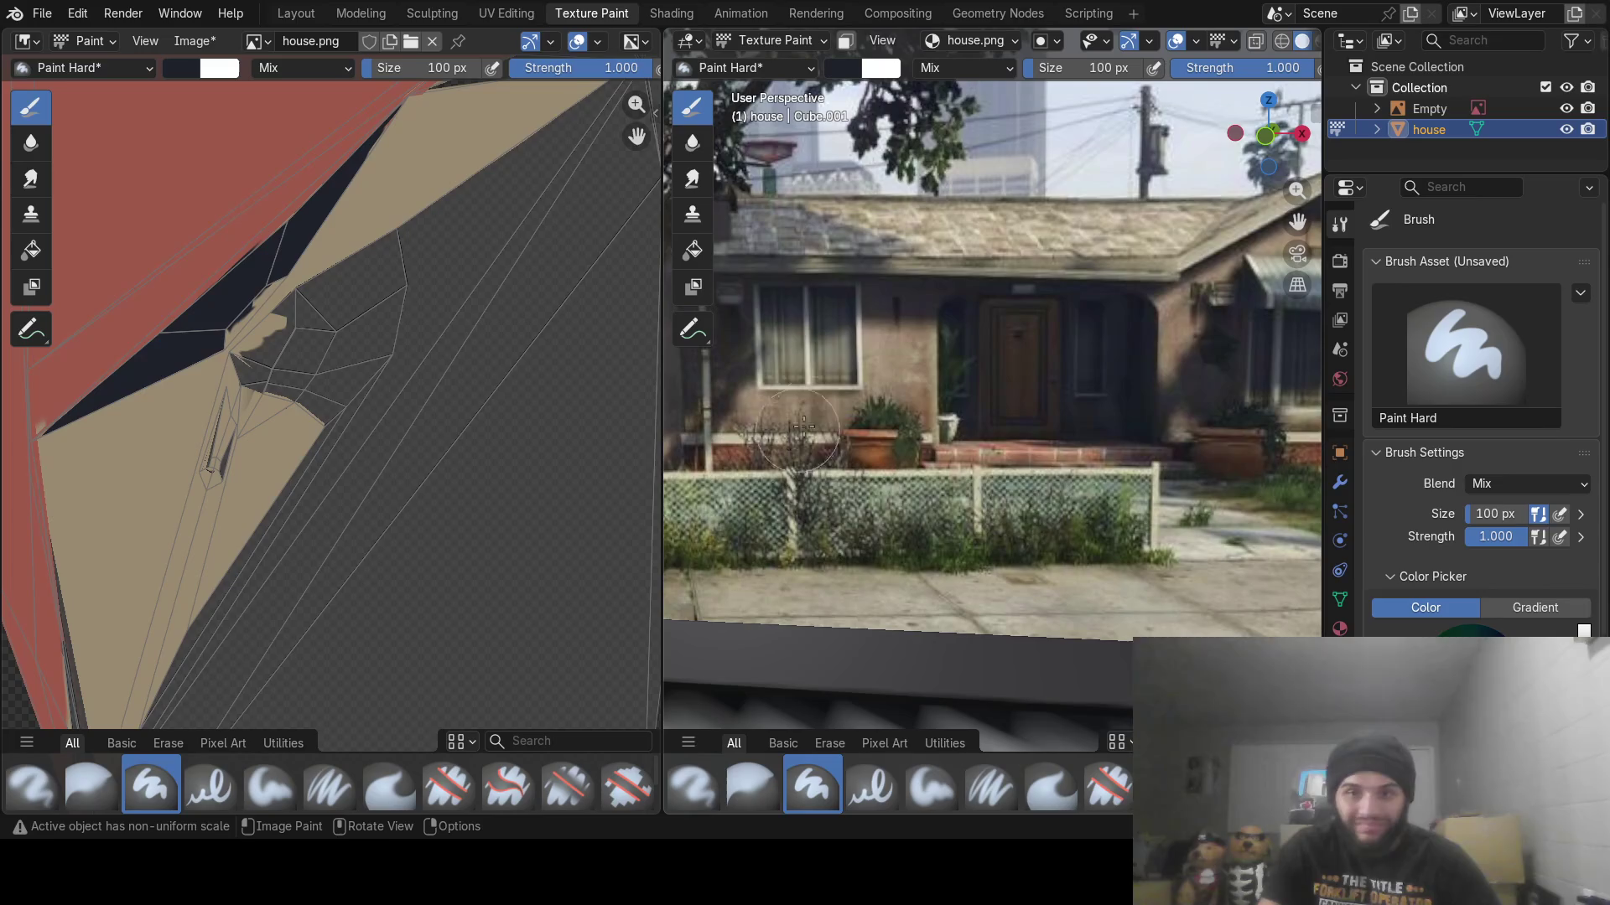
# Sample the door's brown, #393028, from the reference photo
pyautogui.click(847, 67)
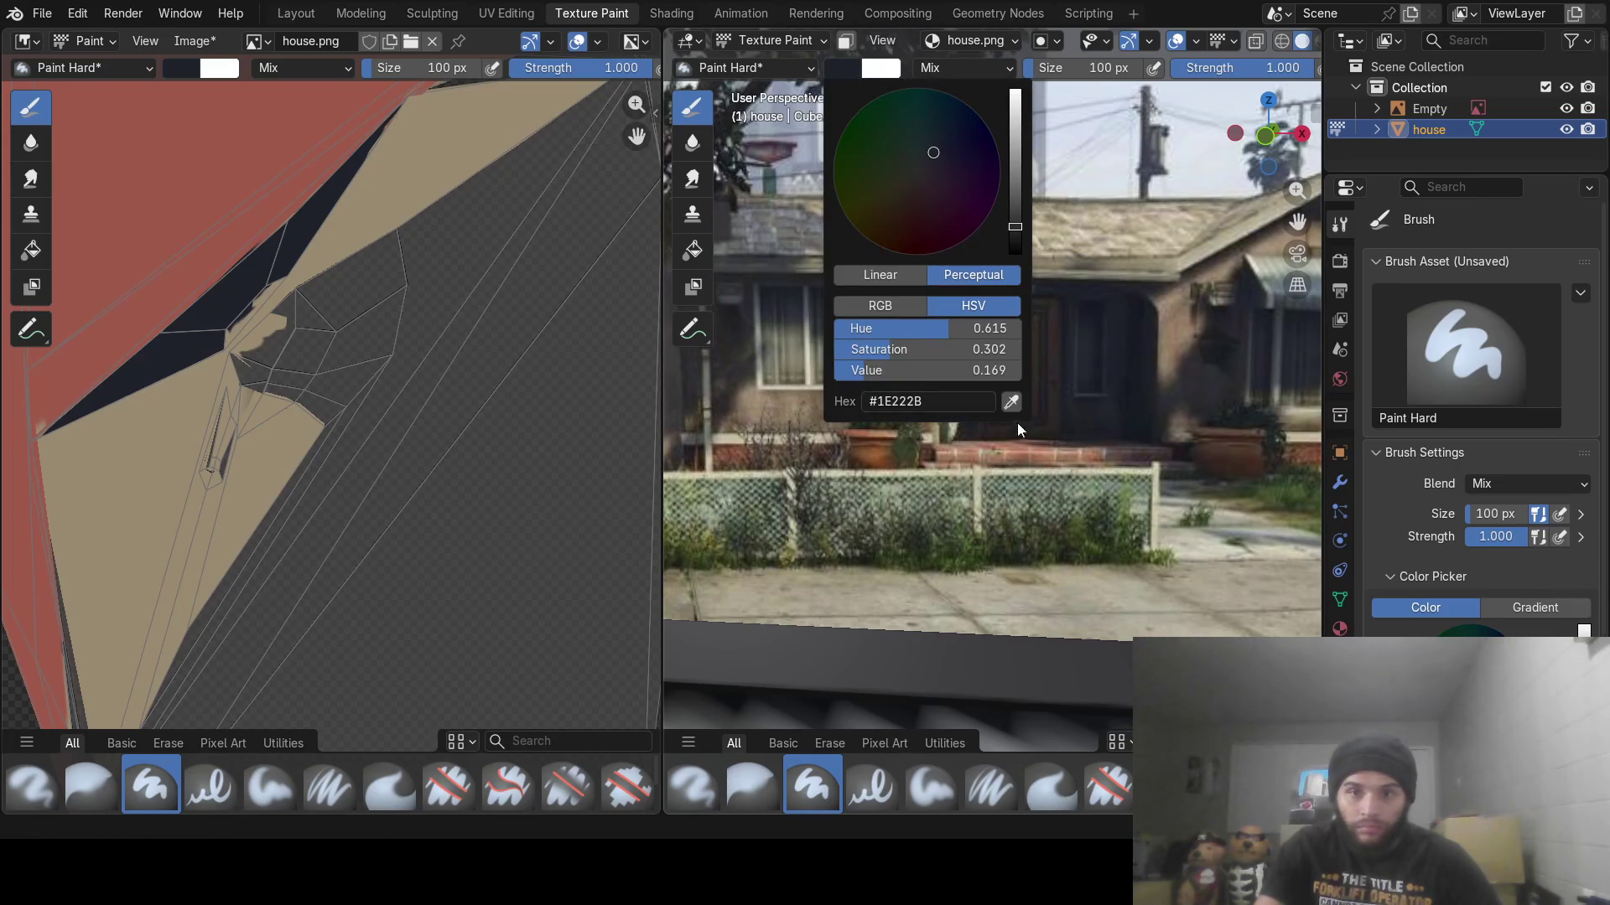
pyautogui.click(1006, 404)
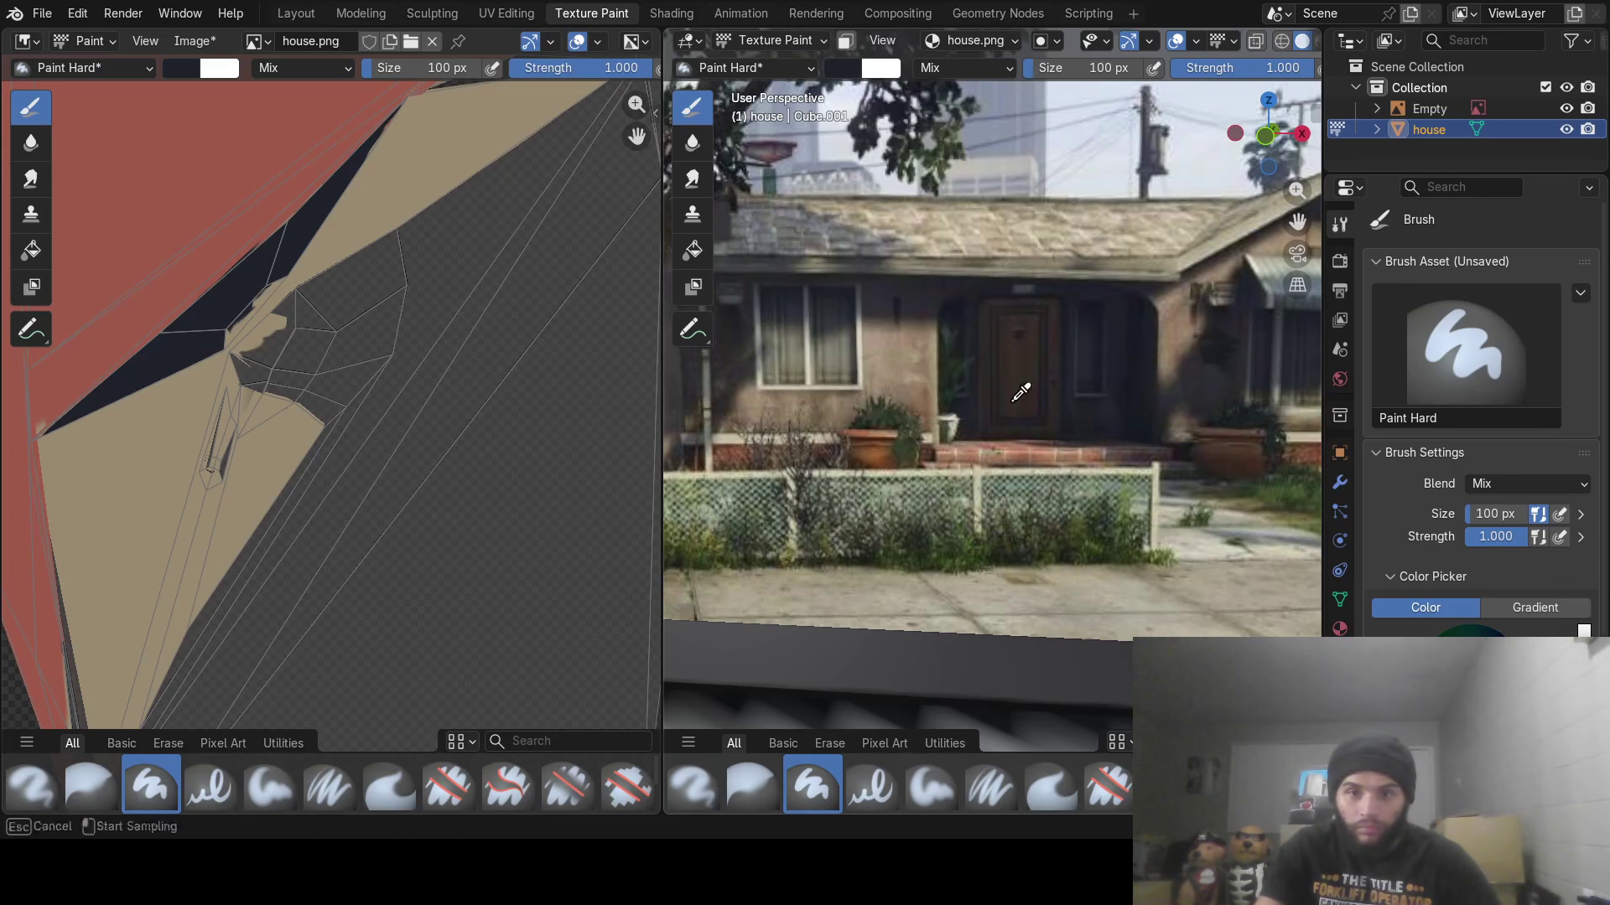
pyautogui.click(1013, 355)
# Paint a brown door shape on the doorway's dark back wall
pyautogui.moveTo(1012, 411)
pyautogui.mouseDown(button='middle')
pyautogui.moveTo(1017, 342)
pyautogui.moveTo(1065, 276)
pyautogui.moveTo(1124, 335)
pyautogui.moveTo(996, 359)
pyautogui.mouseUp(button='middle')
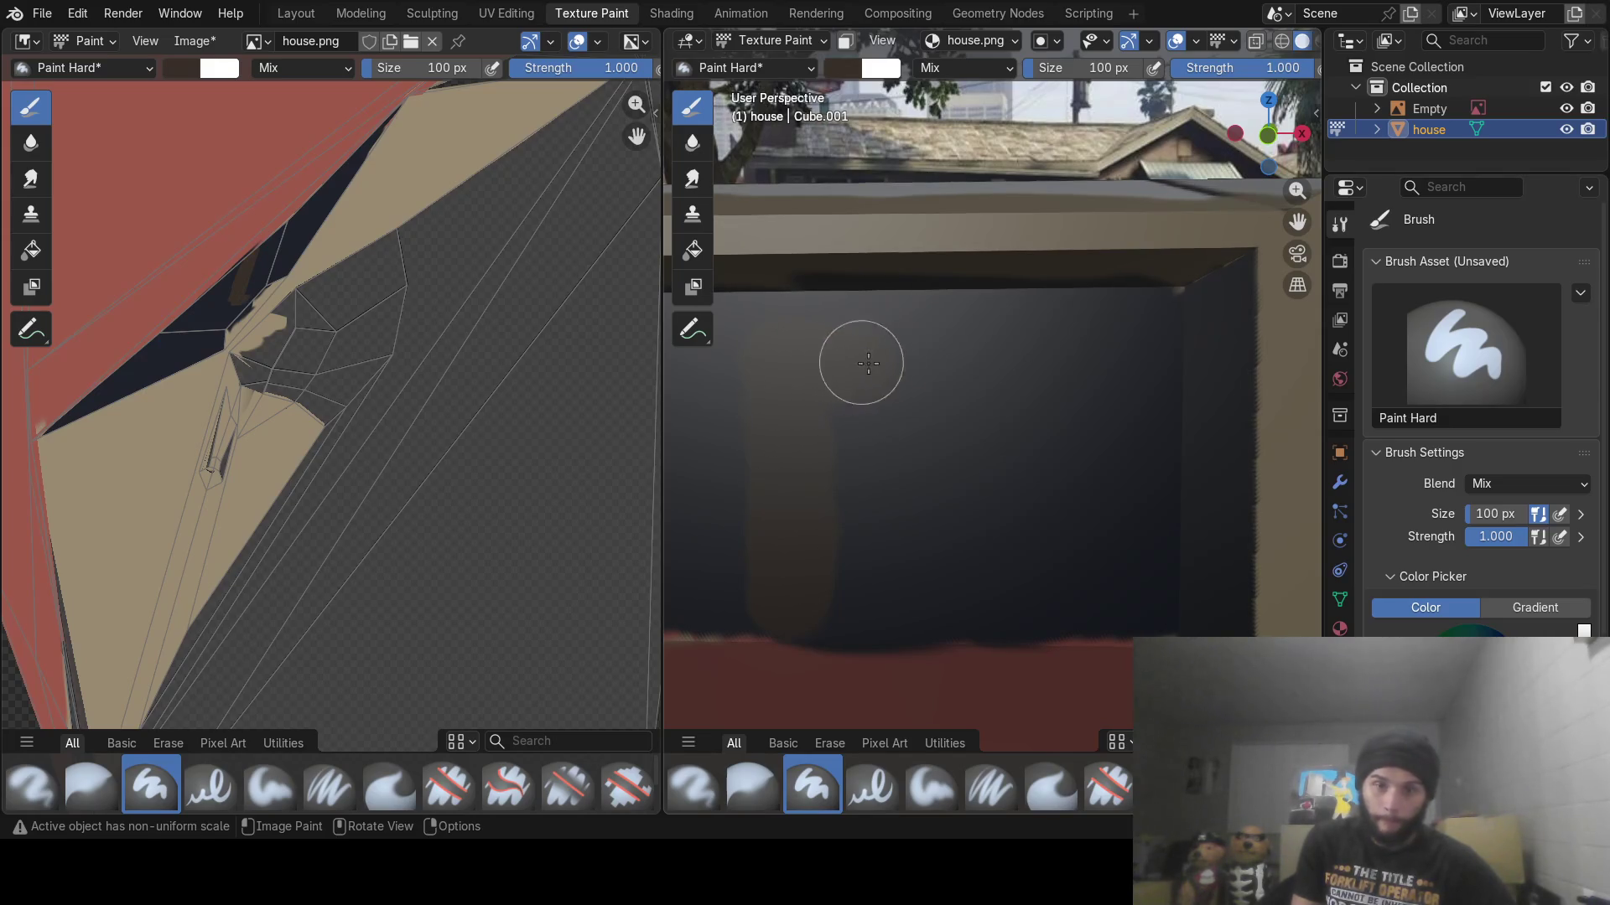
pyautogui.moveTo(965, 376)
pyautogui.mouseDown()
pyautogui.moveTo(956, 531)
pyautogui.moveTo(971, 602)
pyautogui.moveTo(804, 600)
pyautogui.moveTo(861, 467)
pyautogui.moveTo(951, 408)
pyautogui.mouseUp()
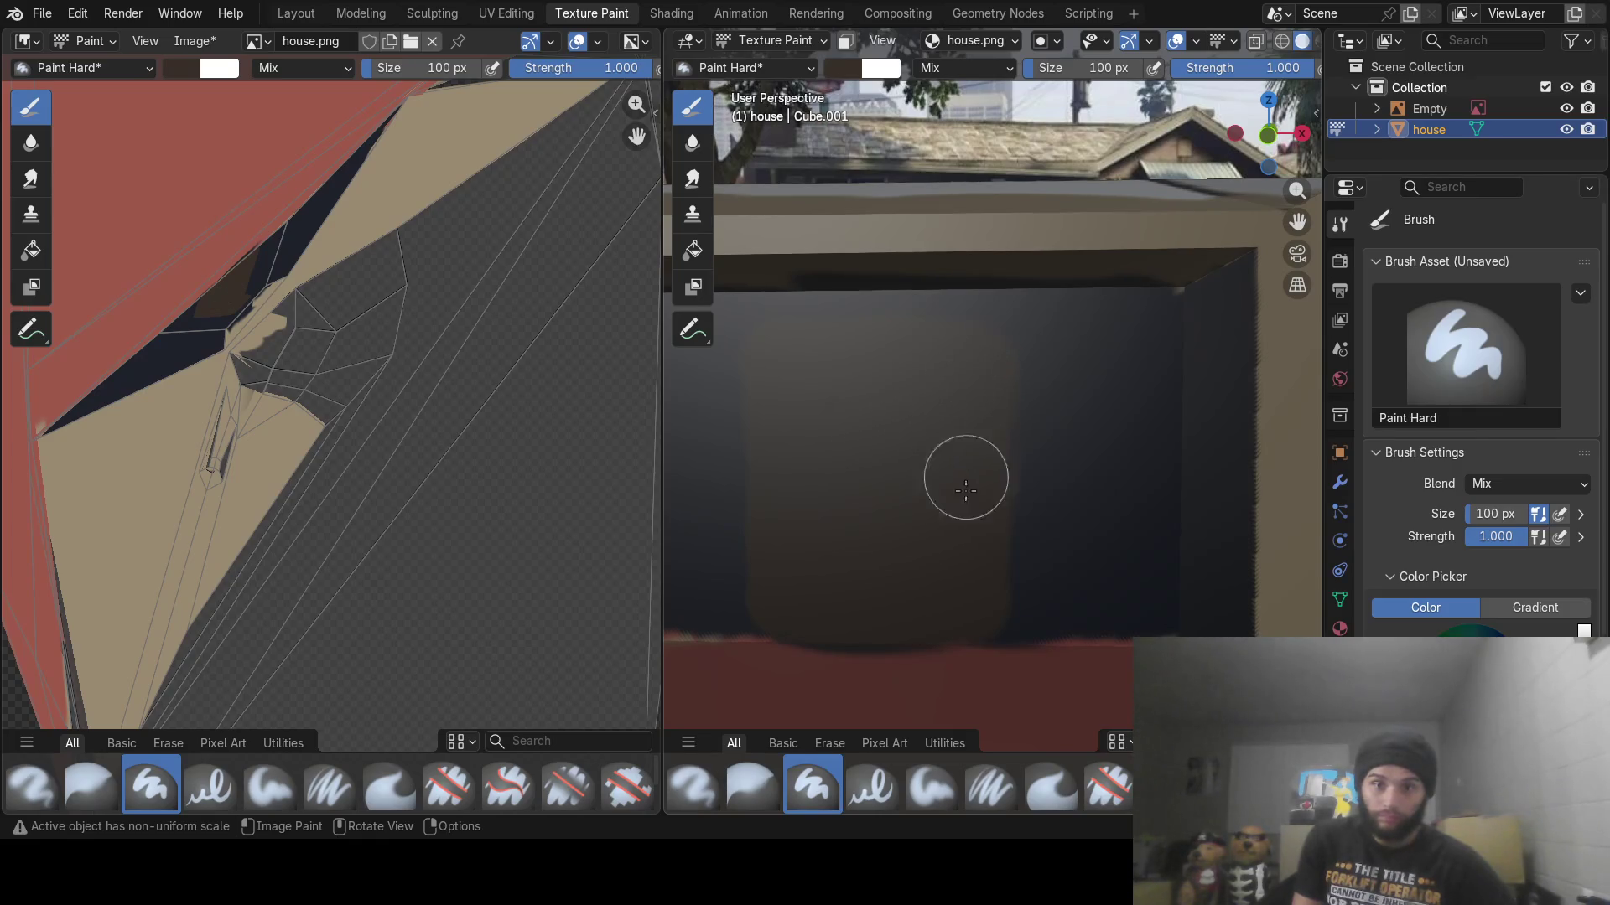
pyautogui.scroll(-5, 1043, 394)
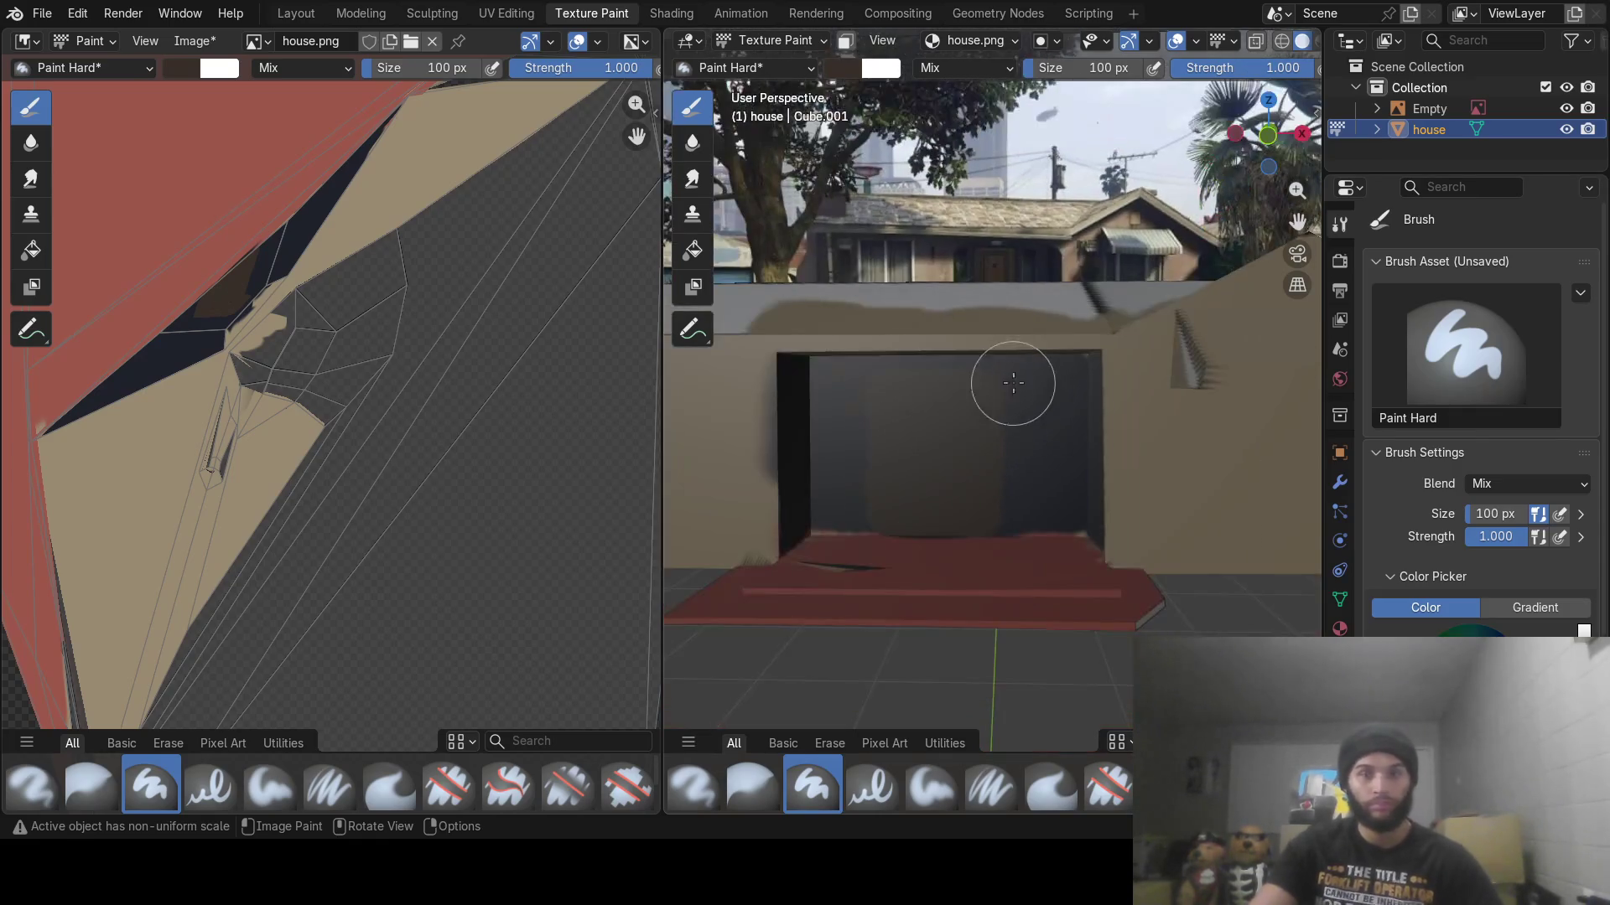
pyautogui.moveTo(1039, 275)
pyautogui.keyDown('shift'); pyautogui.mouseDown(button='middle')
pyautogui.moveTo(964, 495)
pyautogui.moveTo(951, 406)
pyautogui.mouseUp(button='middle'); pyautogui.keyUp('shift')
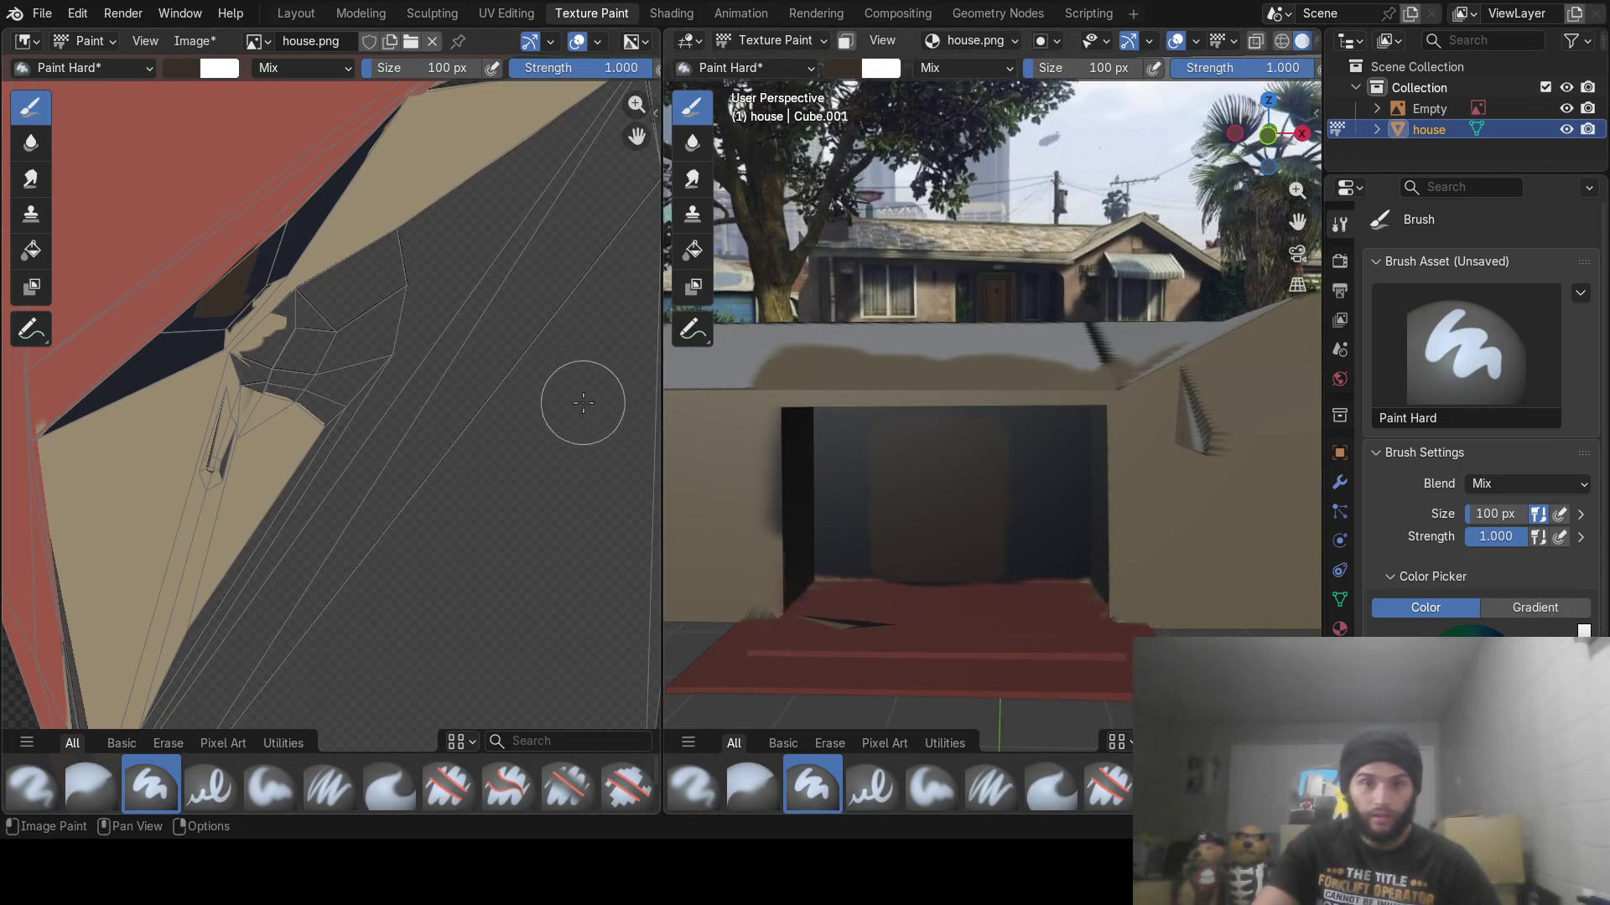
pyautogui.click(168, 69)
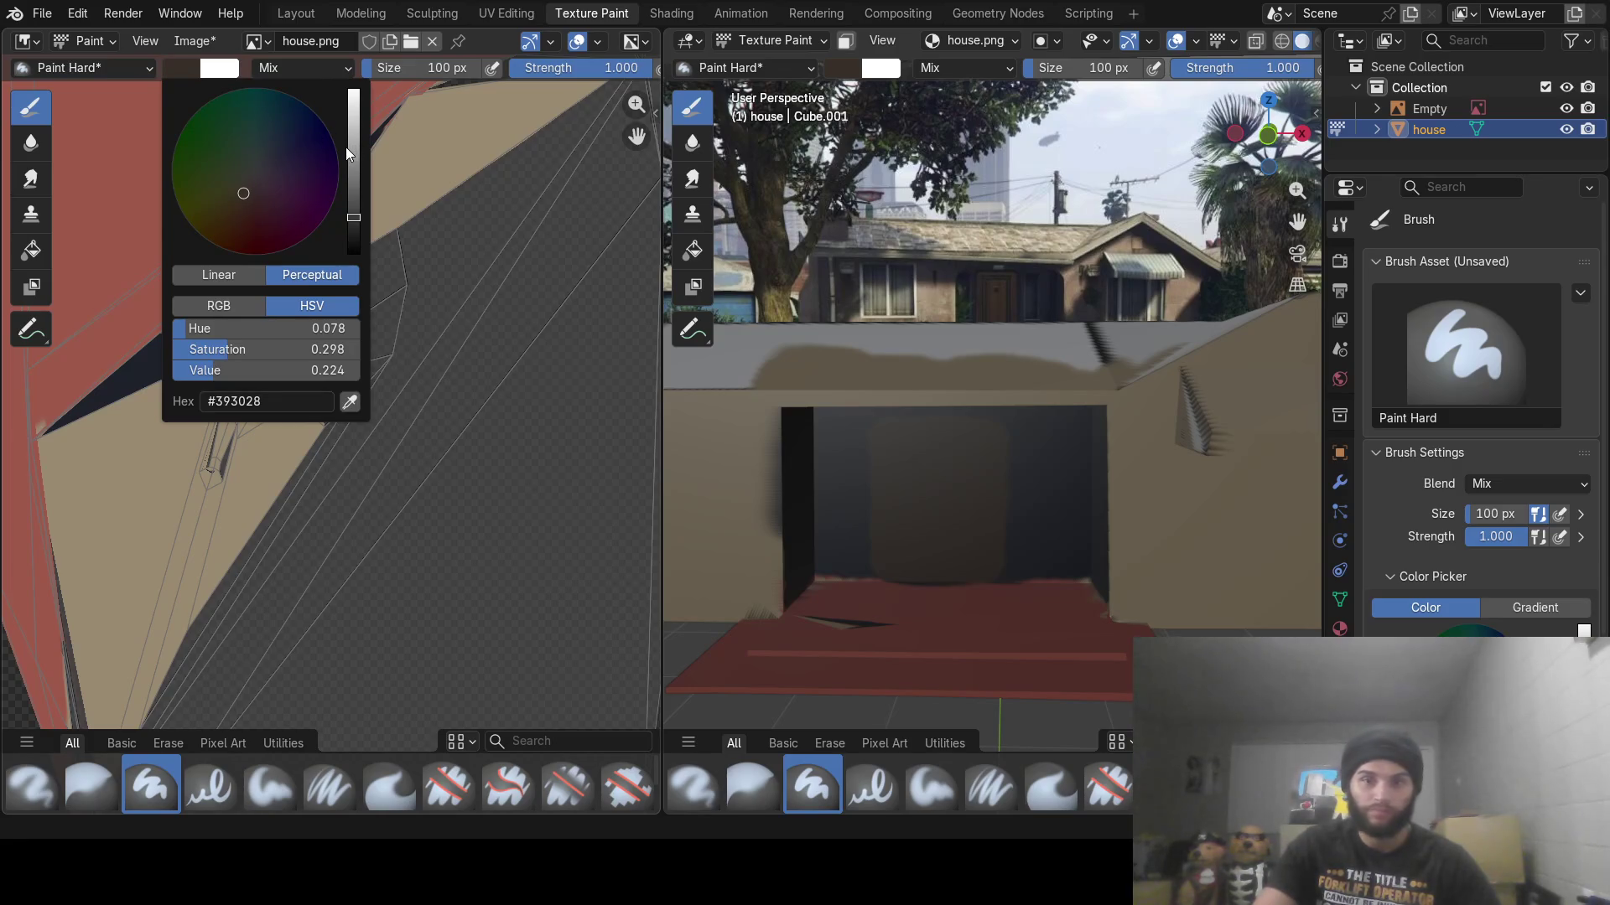
# Set the brush colour to black with Value 0 and the brush size to 20 px
pyautogui.moveTo(353, 220); pyautogui.dragTo(399, 254)
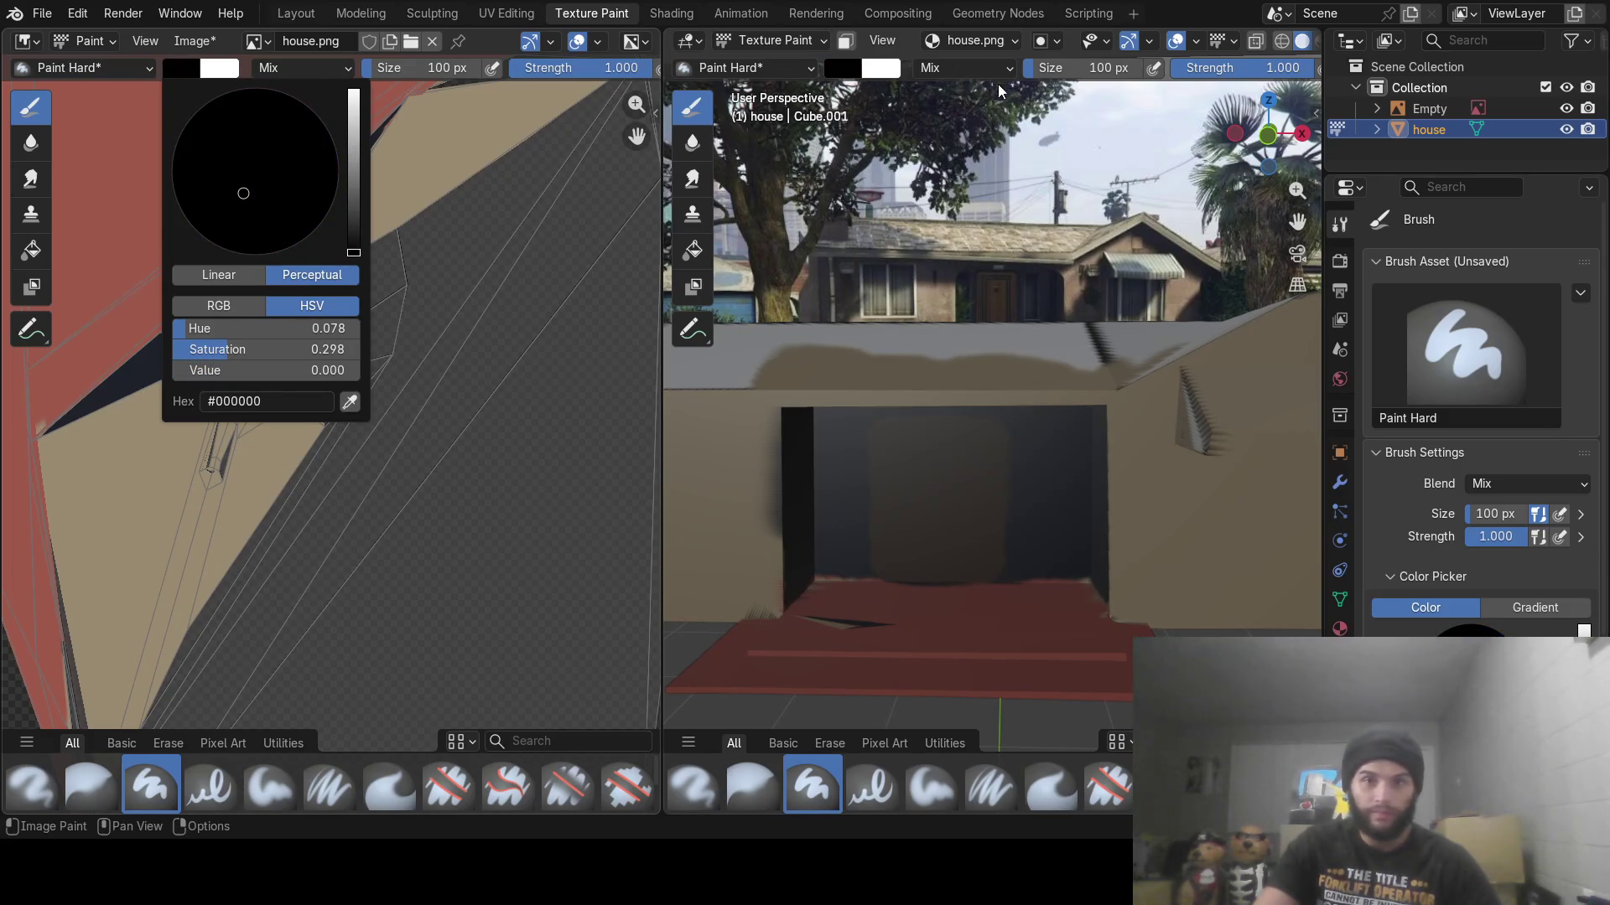
pyautogui.click(1096, 68)
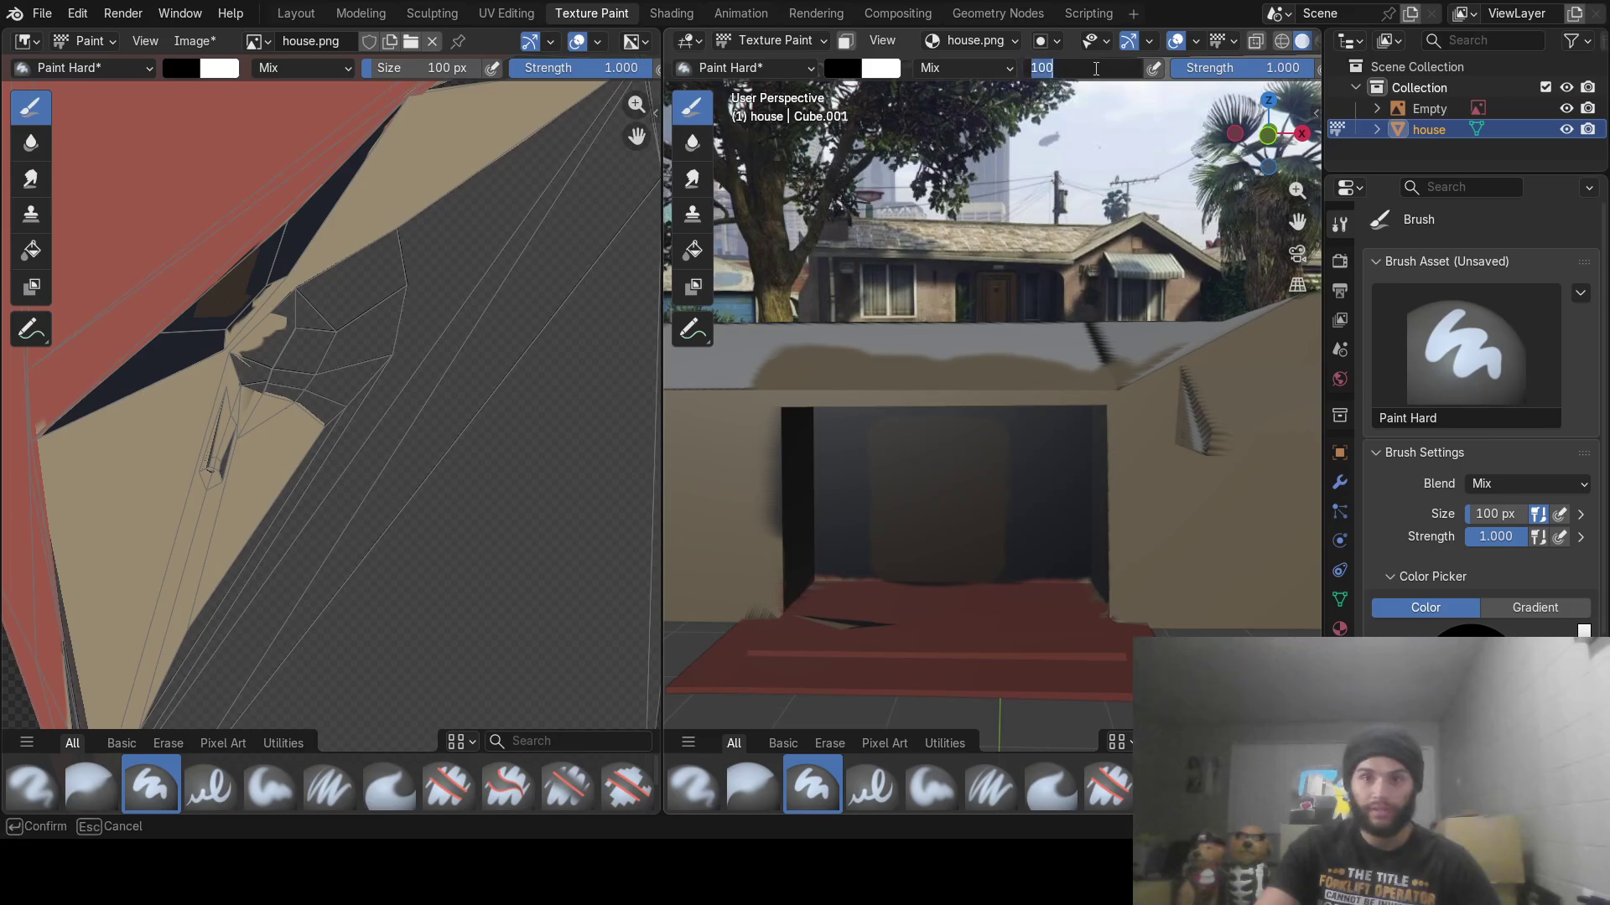
pyautogui.write('20')
pyautogui.press('Return')
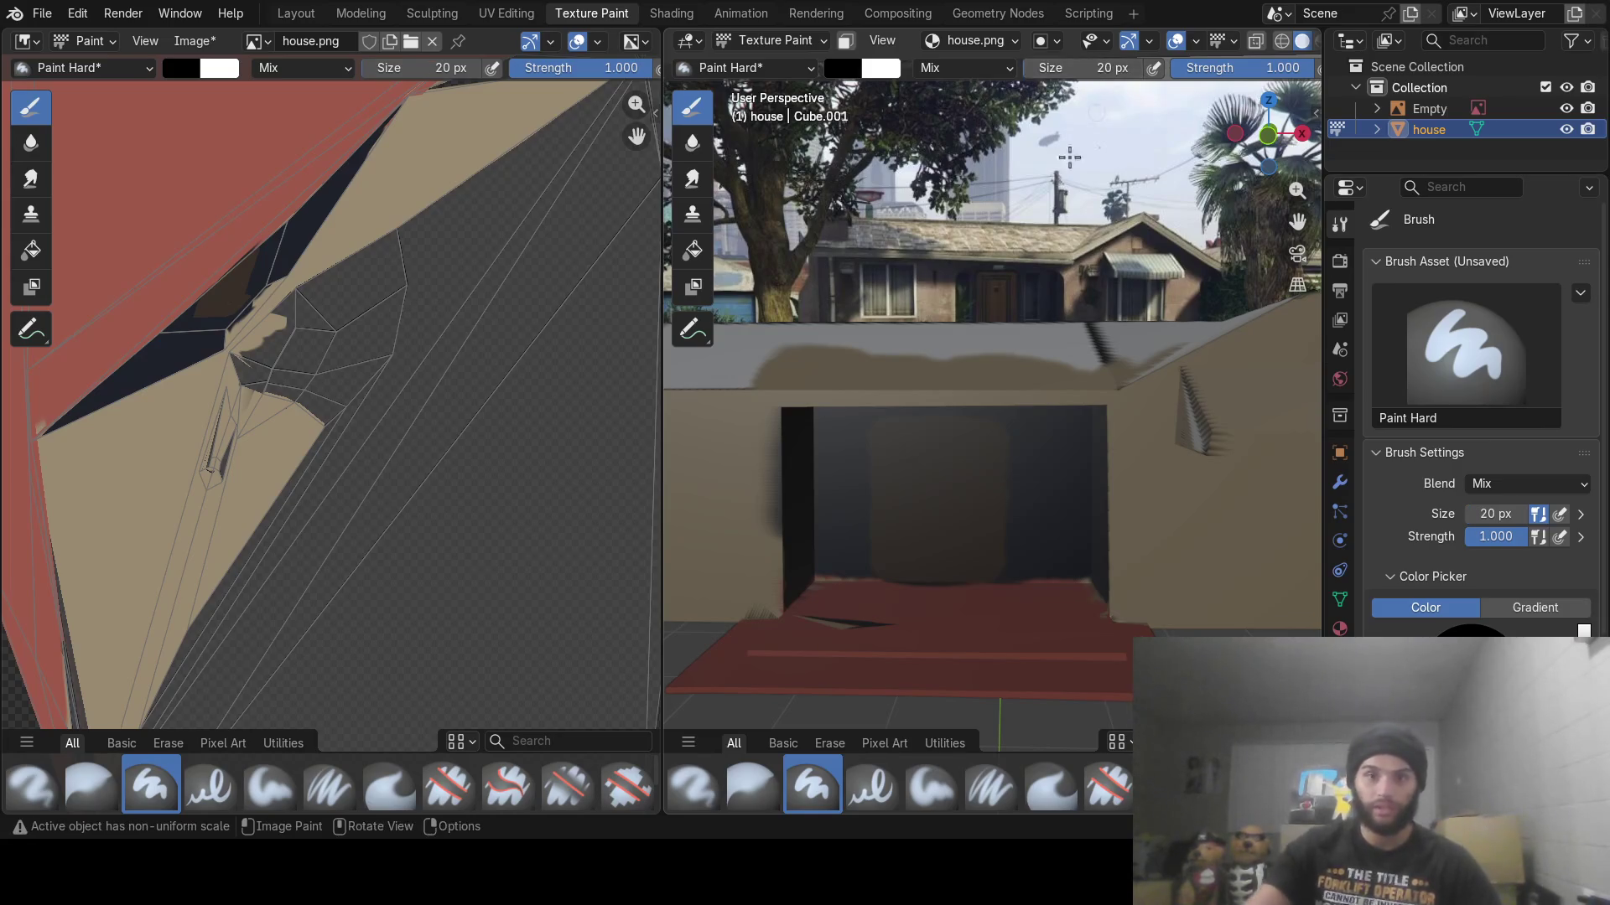
# Draw black outline strokes and a small knob around the brown door
pyautogui.scroll(6, 1004, 553)
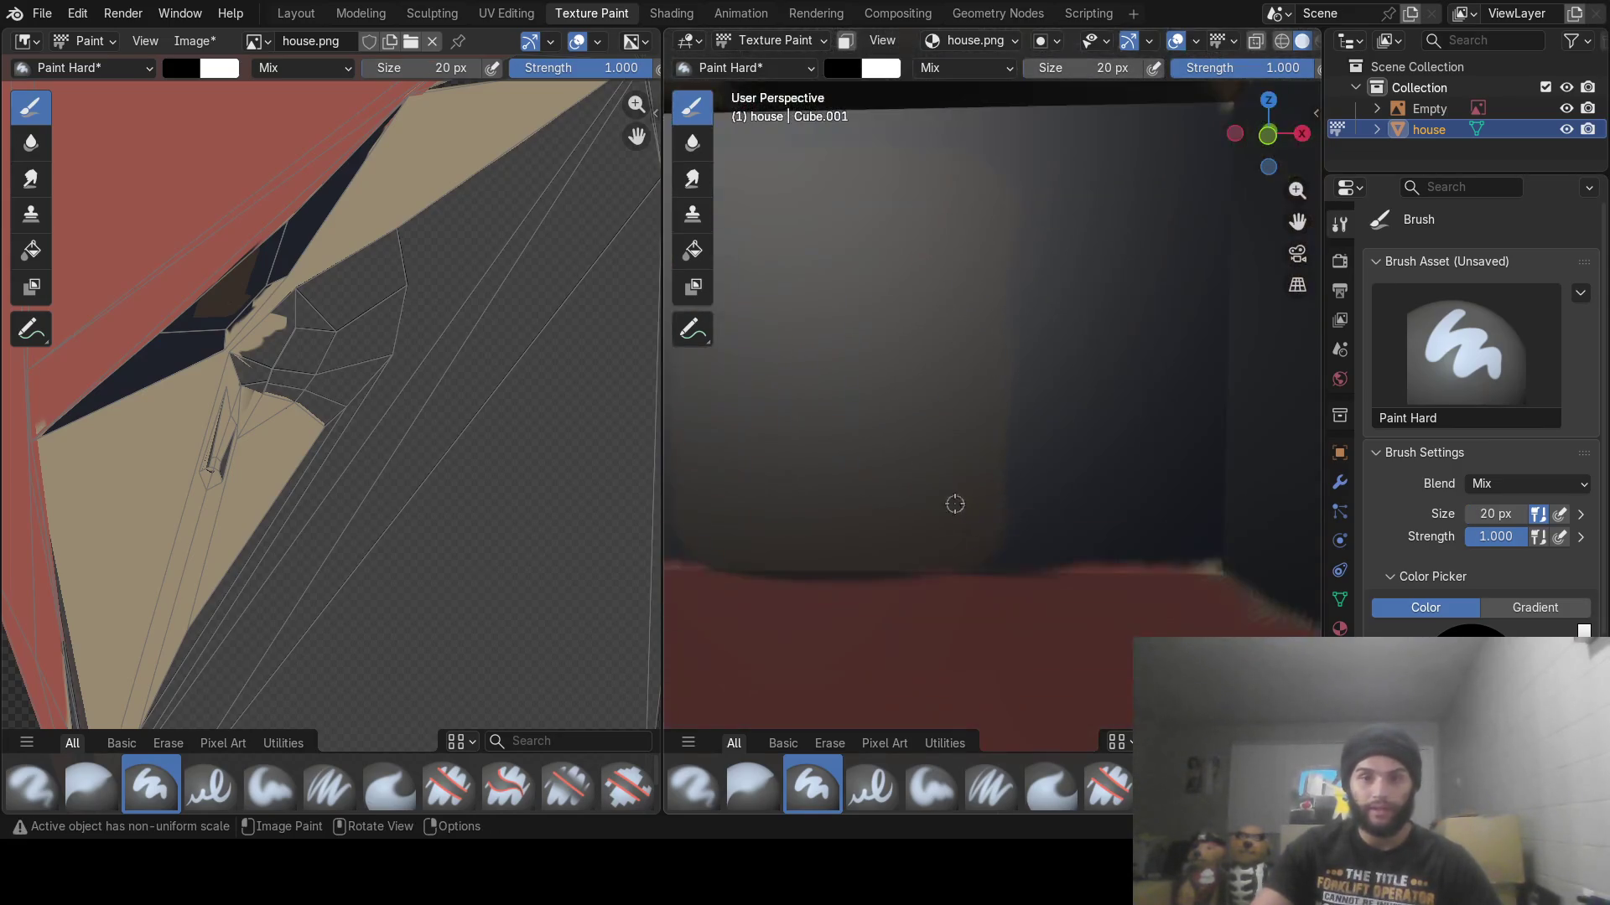
pyautogui.moveTo(996, 529)
pyautogui.mouseDown(button='middle')
pyautogui.moveTo(1030, 544)
pyautogui.moveTo(1006, 544)
pyautogui.mouseUp(button='middle')
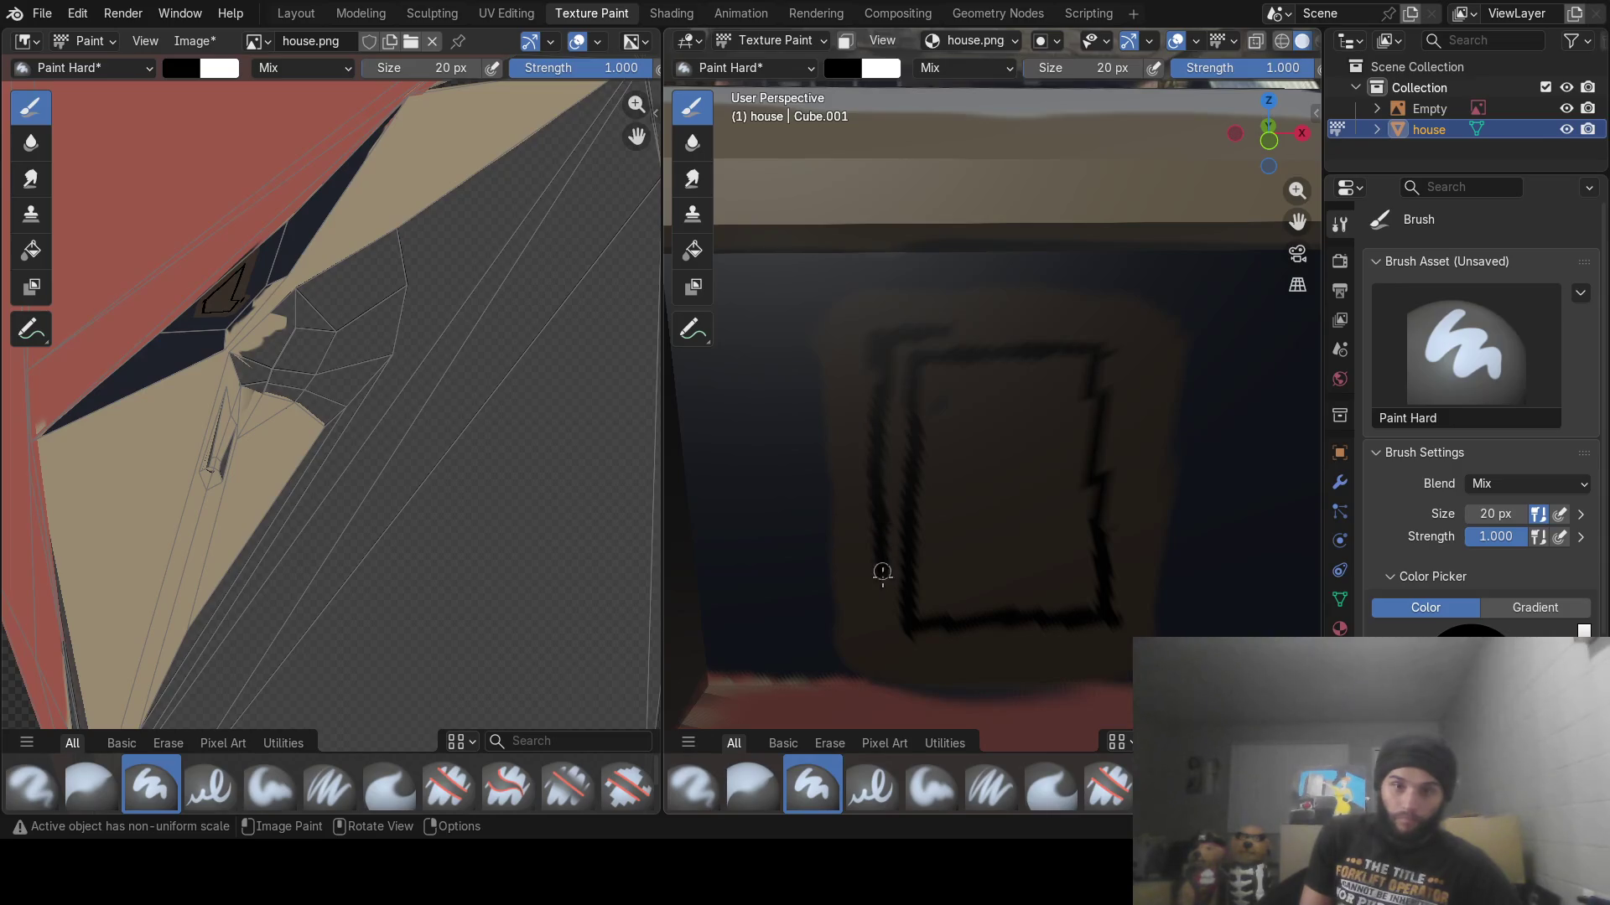
pyautogui.moveTo(882, 651); pyautogui.dragTo(993, 657)
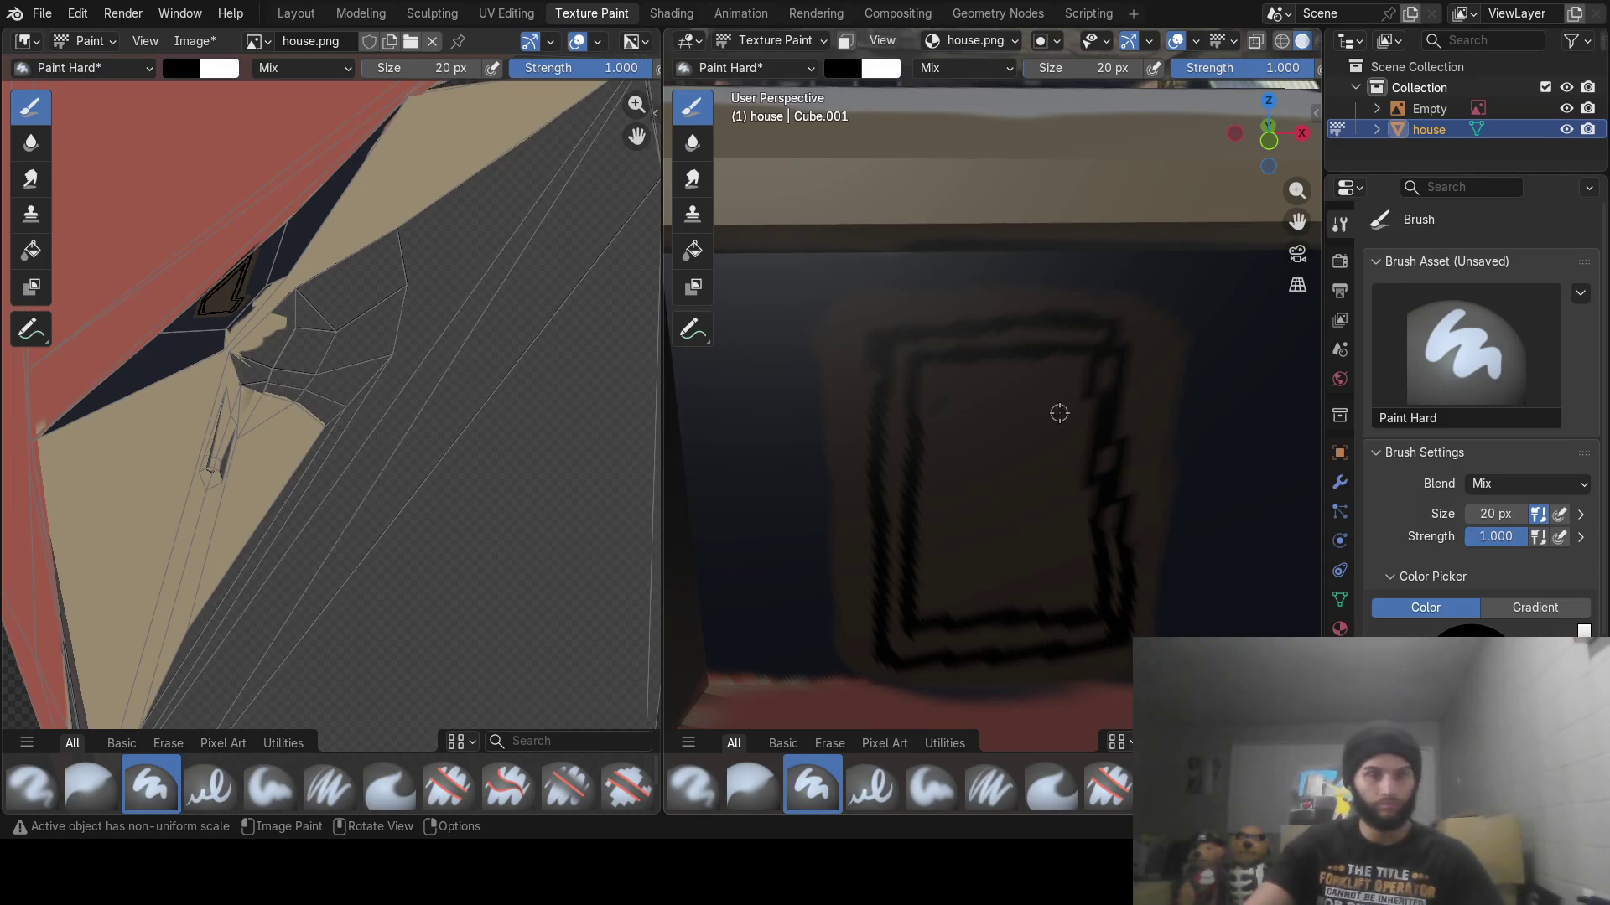
pyautogui.scroll(-5, 1059, 413)
pyautogui.keyDown('shift'); pyautogui.moveTo(1036, 294); pyautogui.dragTo(1031, 340, button='middle'); pyautogui.keyUp('shift')
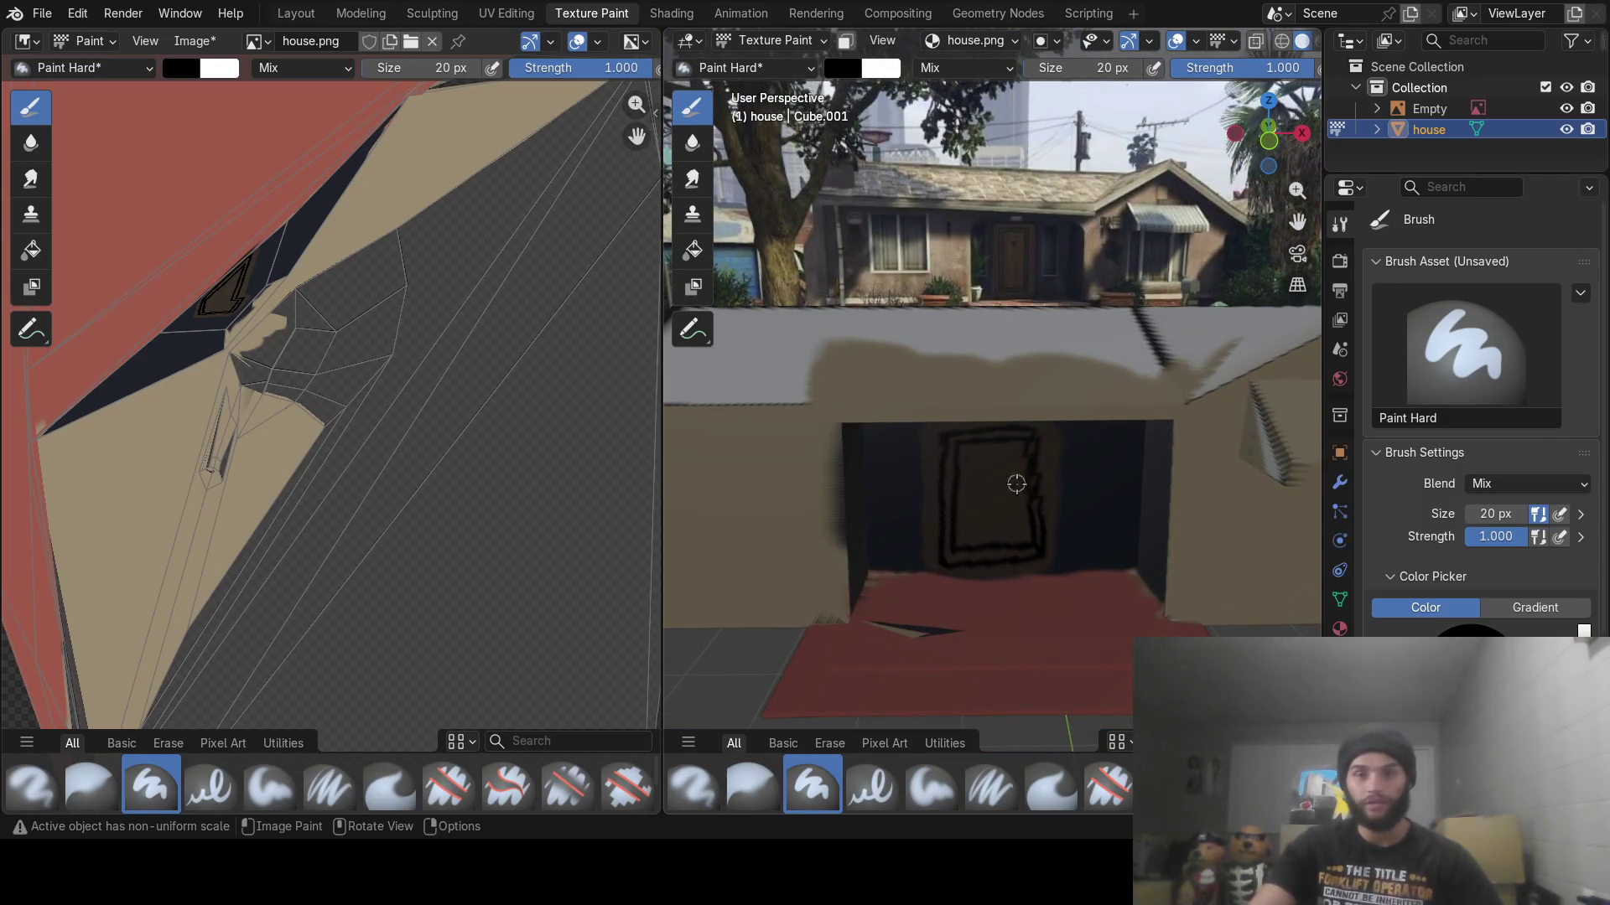
pyautogui.scroll(3, 1009, 513)
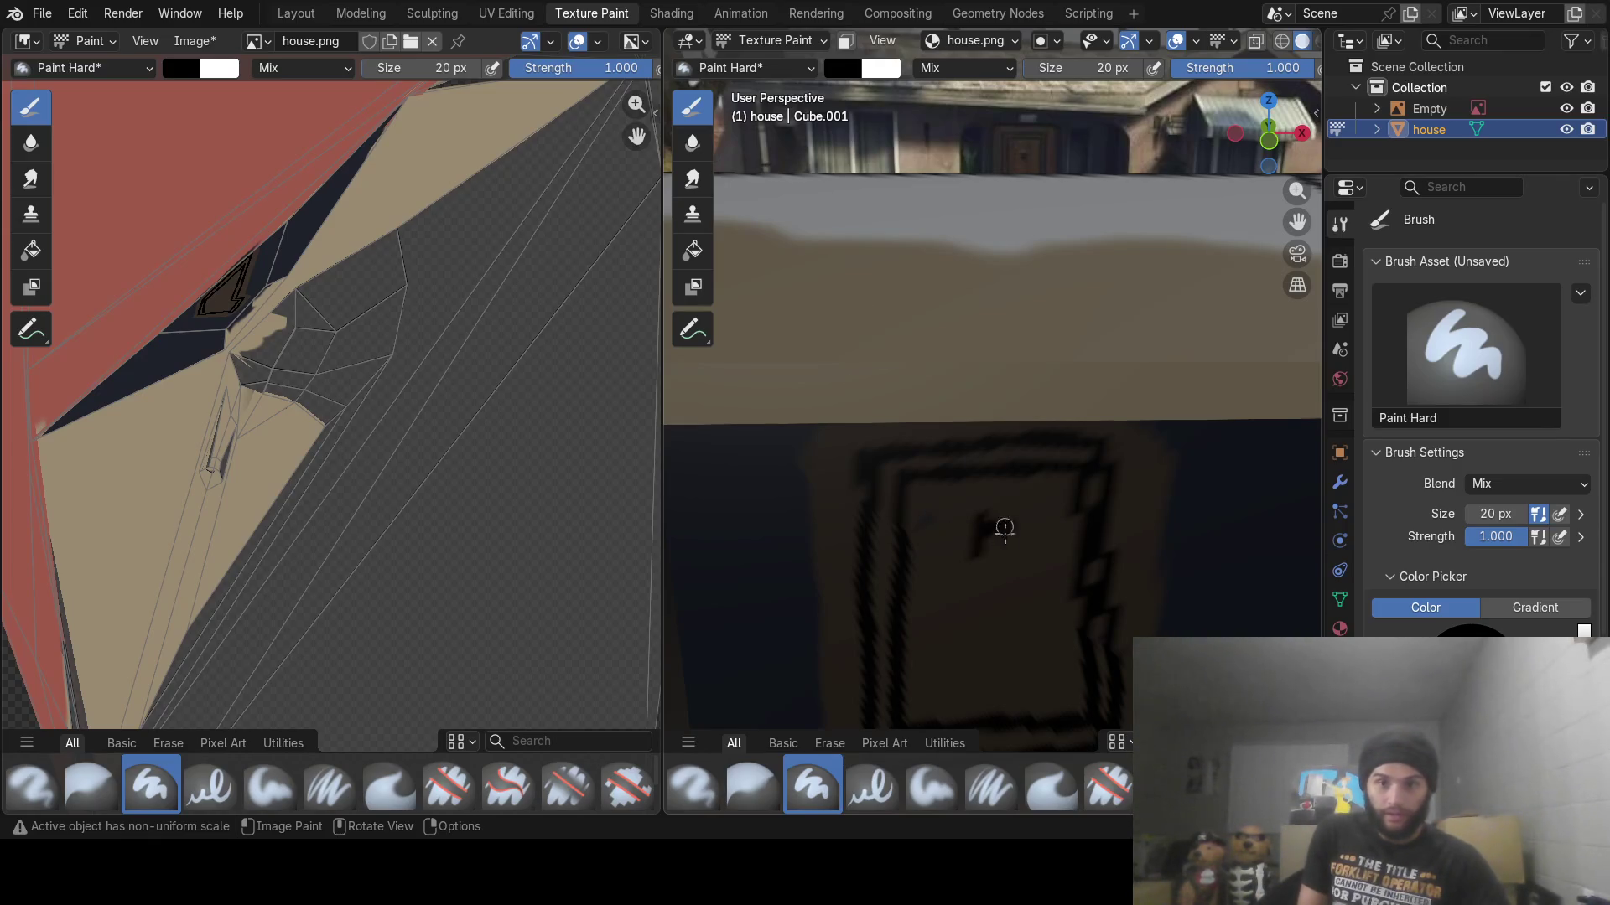
pyautogui.scroll(-5, 898, 539)
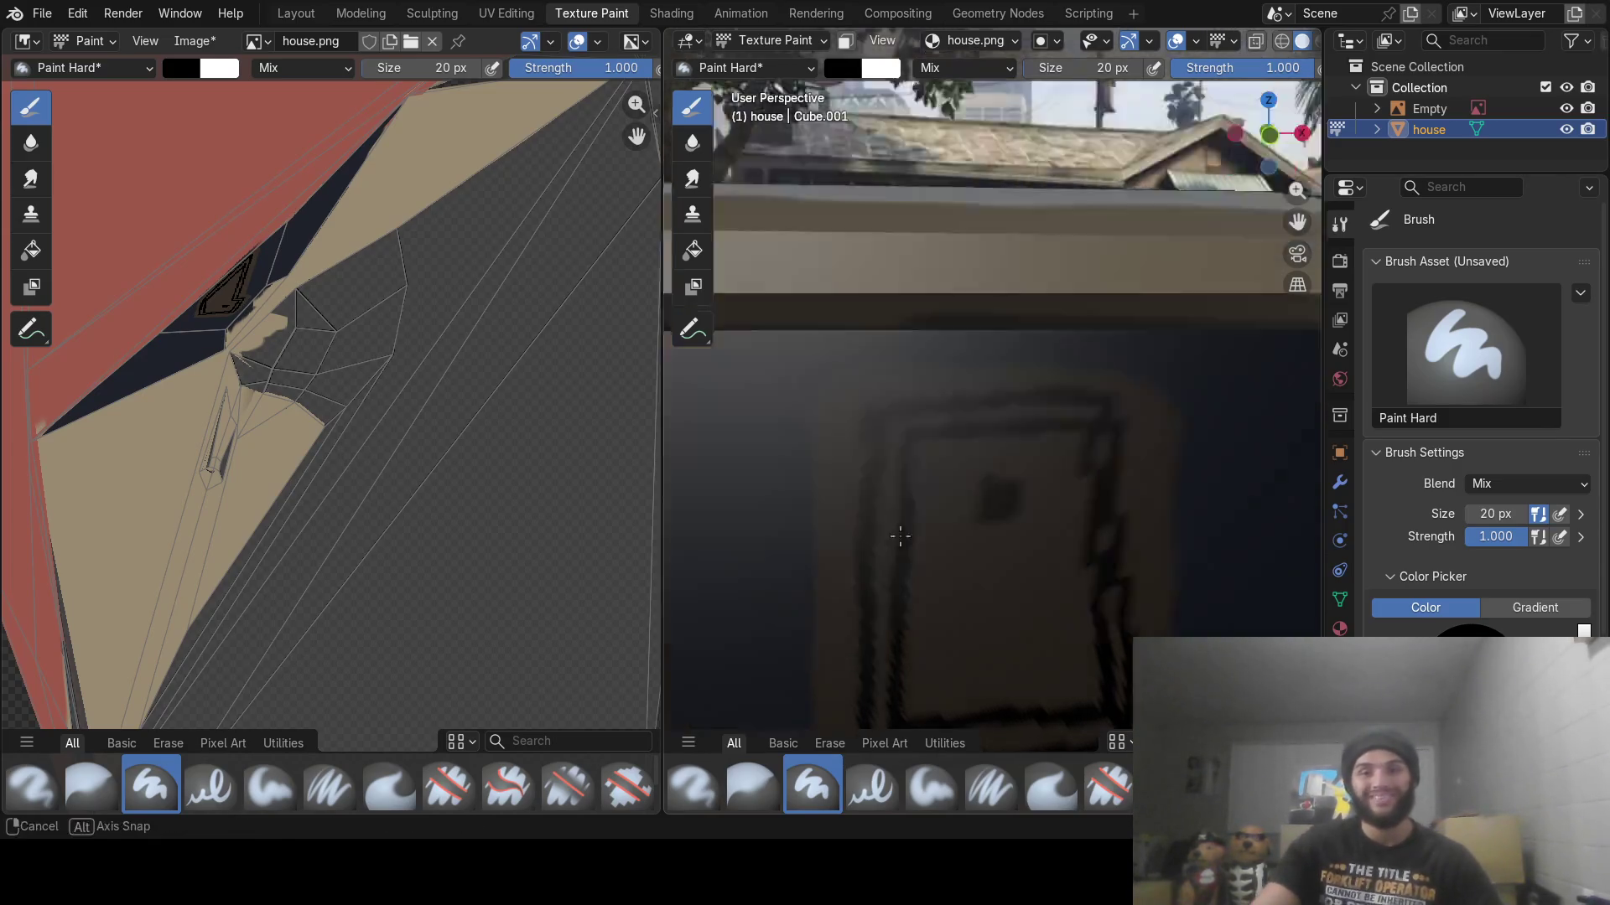
pyautogui.moveTo(869, 511)
pyautogui.mouseDown(button='middle')
pyautogui.moveTo(862, 534)
pyautogui.moveTo(820, 526)
pyautogui.moveTo(983, 563)
pyautogui.moveTo(953, 503)
pyautogui.moveTo(940, 527)
pyautogui.moveTo(954, 514)
pyautogui.mouseUp(button='middle')
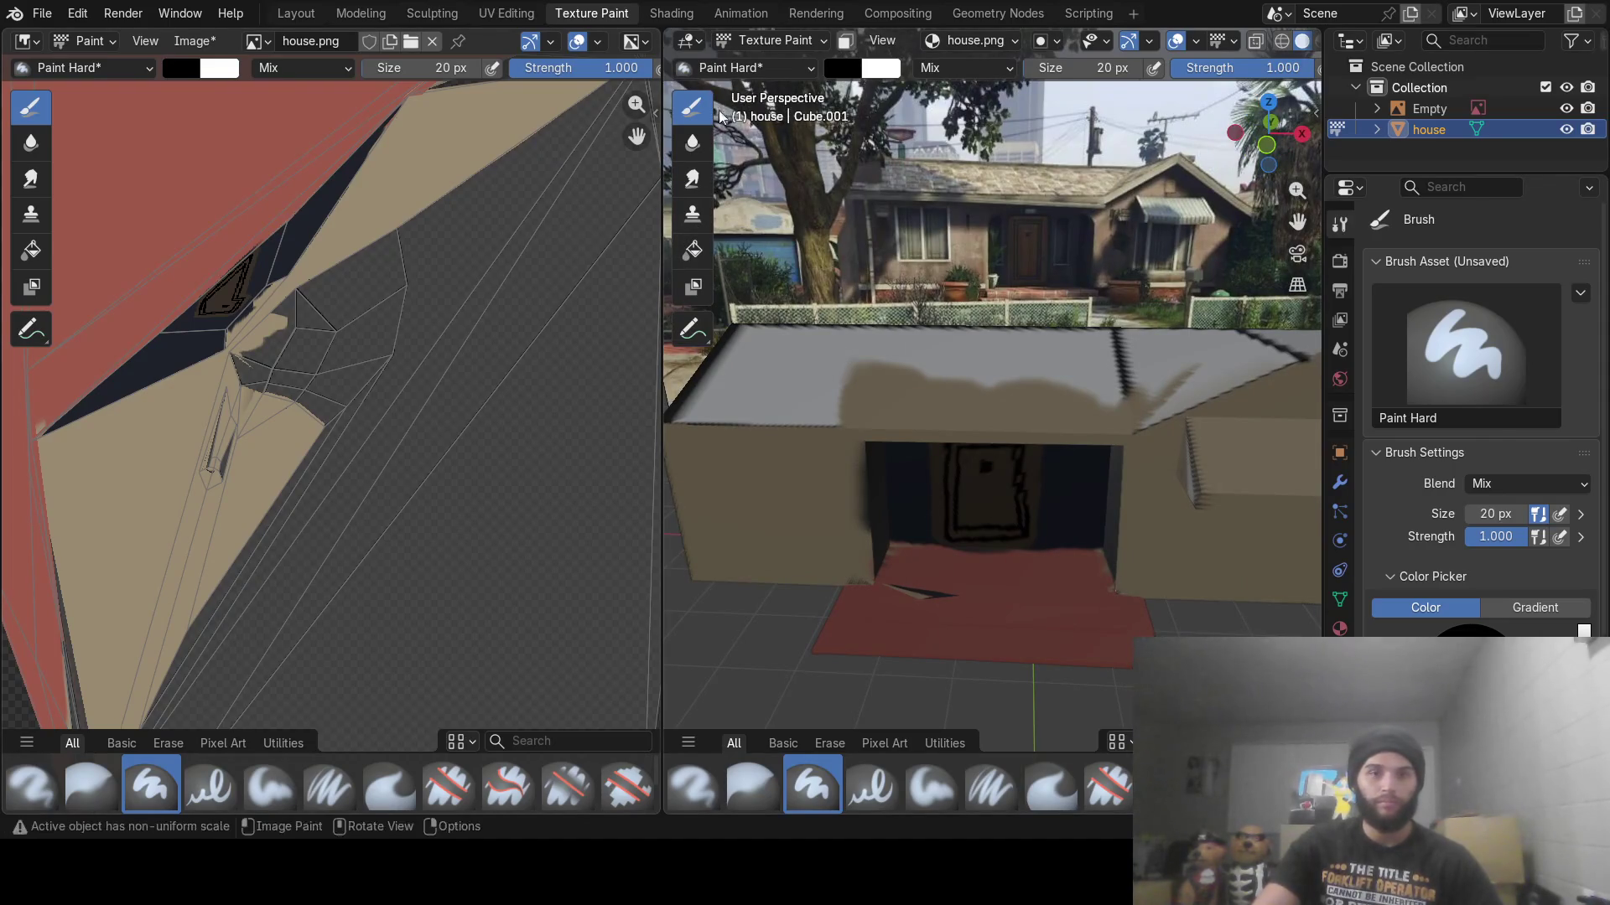
pyautogui.click(848, 74)
# Eyedrop the roof's light grey into the brush and switch to Top Orthographic view
pyautogui.click(1011, 402)
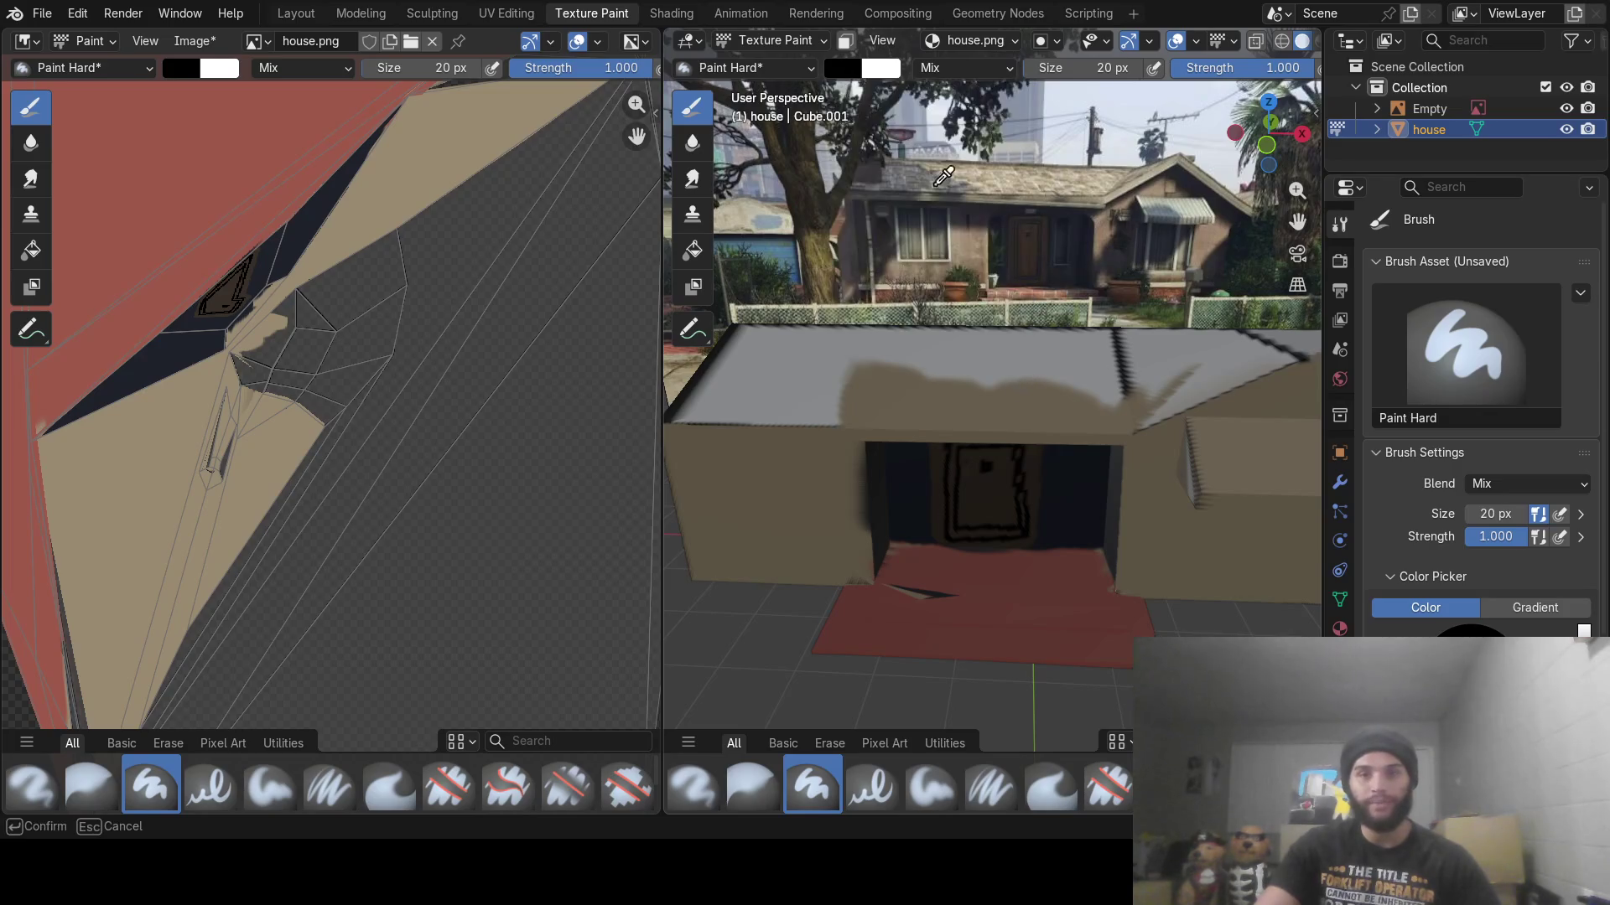
pyautogui.click(908, 173)
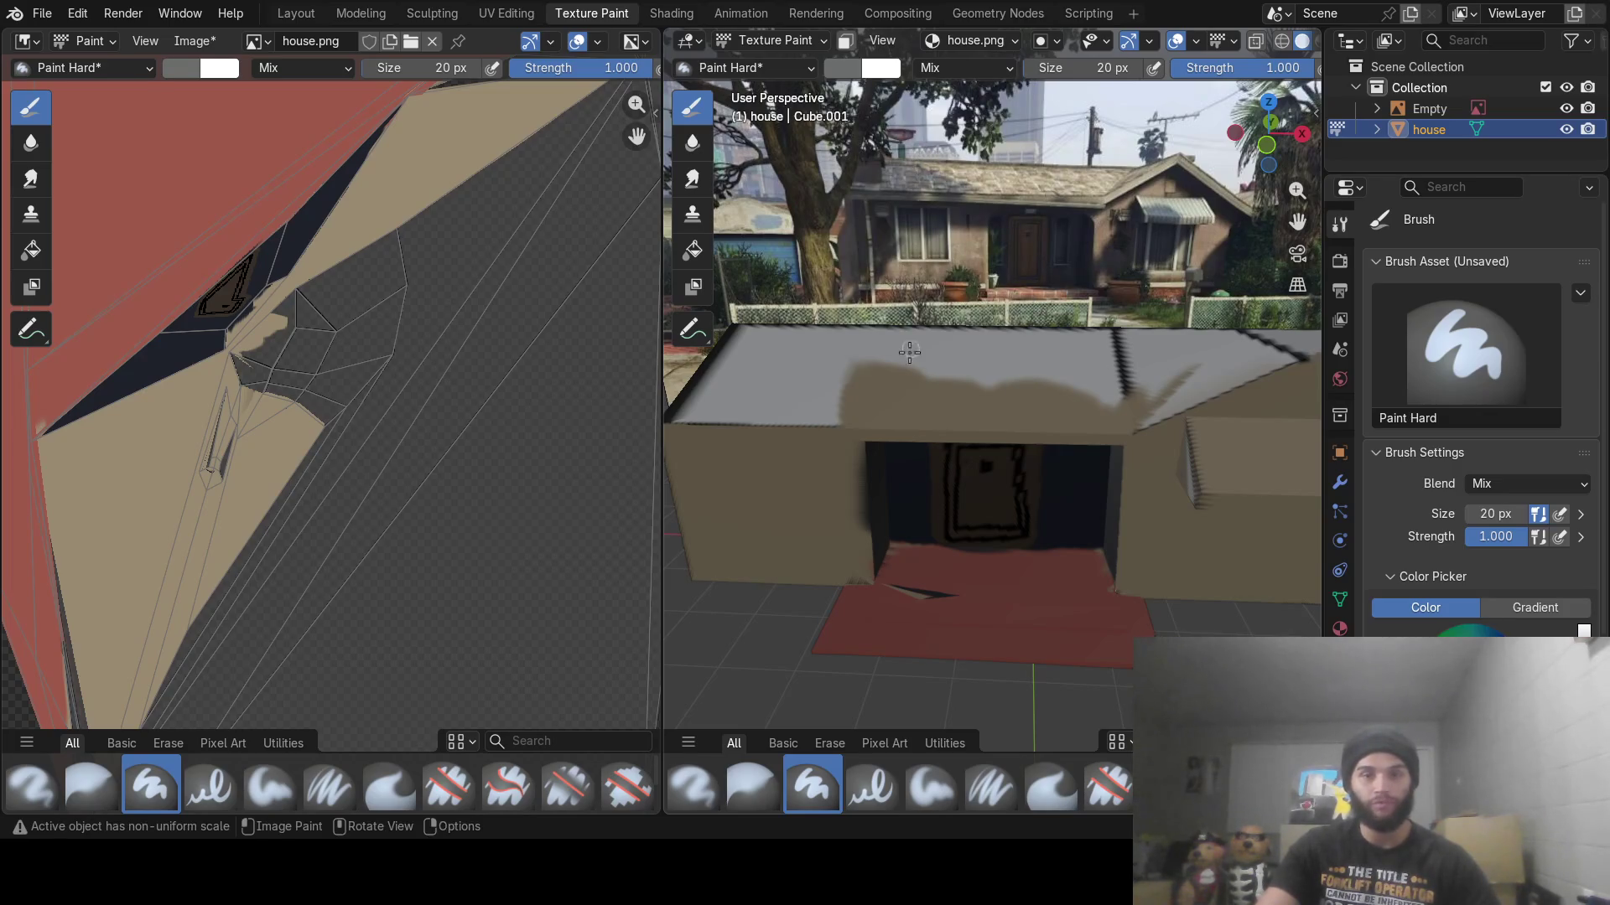
pyautogui.moveTo(886, 366); pyautogui.dragTo(955, 482, button='middle')
pyautogui.press('KP_7')
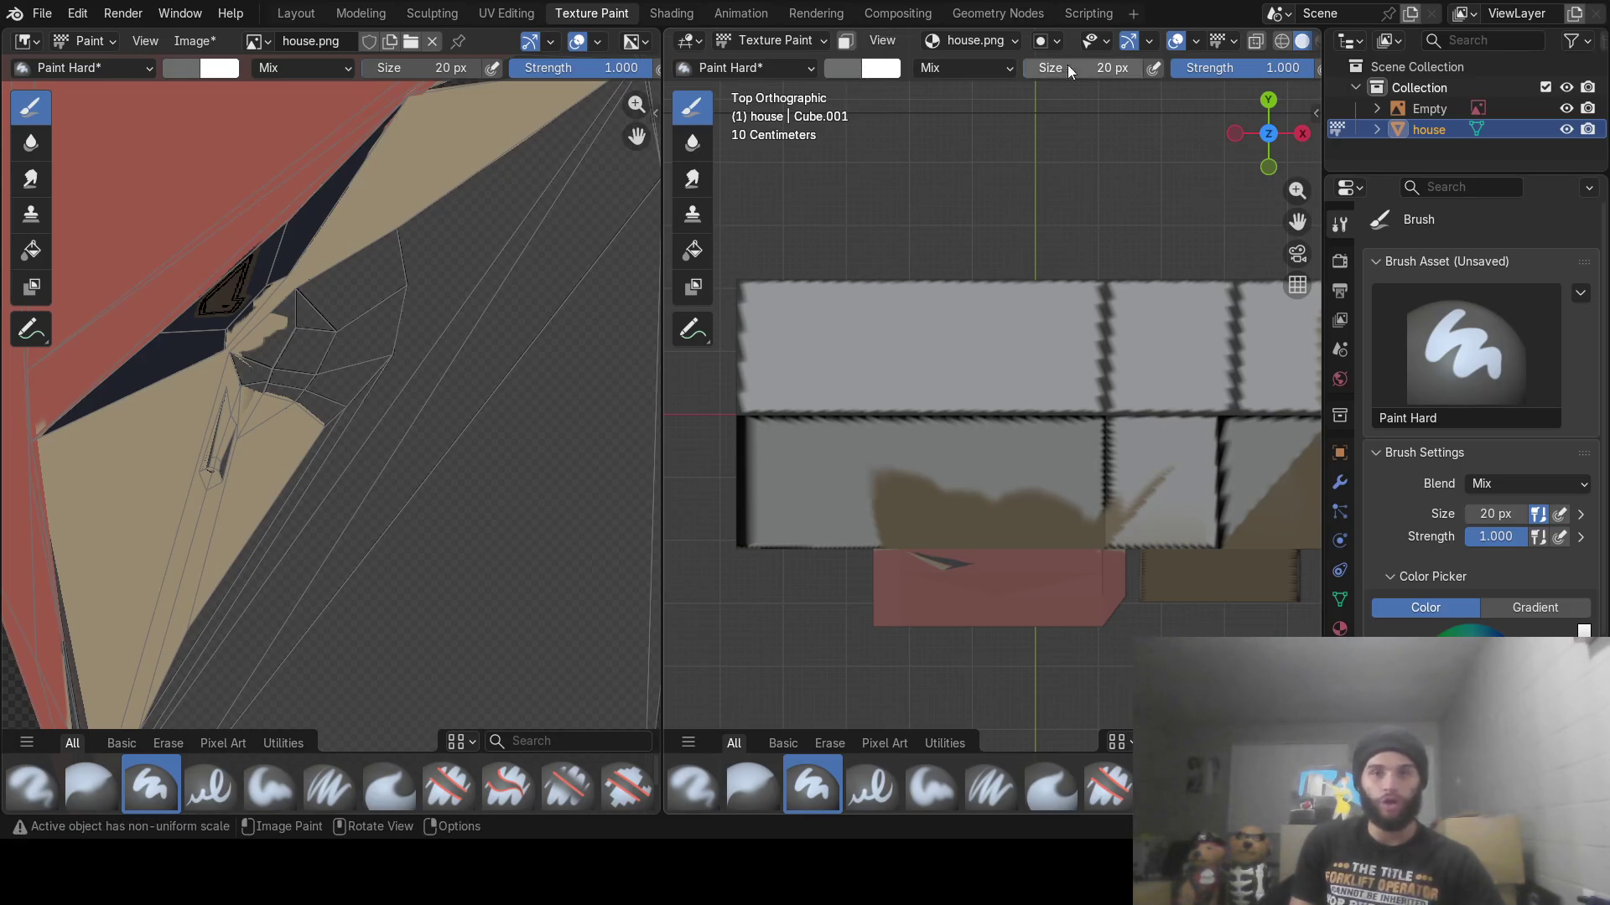
# With a 100 px brush, paint the roof solid dark grey over the light-grey band and brown patches
pyautogui.moveTo(1068, 64); pyautogui.dragTo(1092, 69)
pyautogui.write('100')
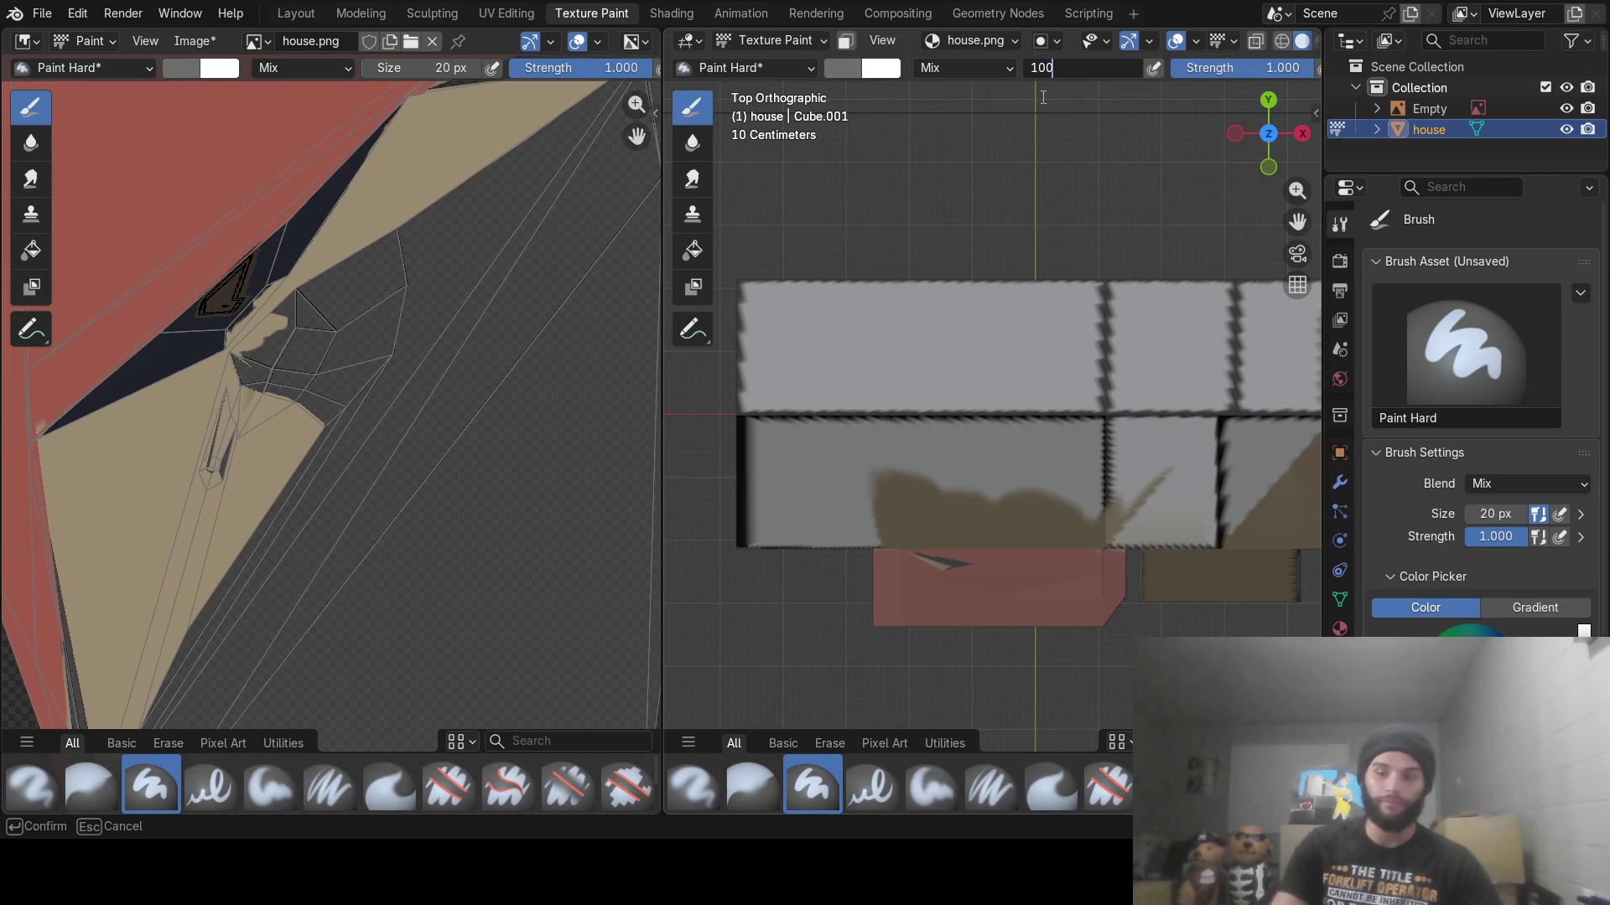
pyautogui.press('Return')
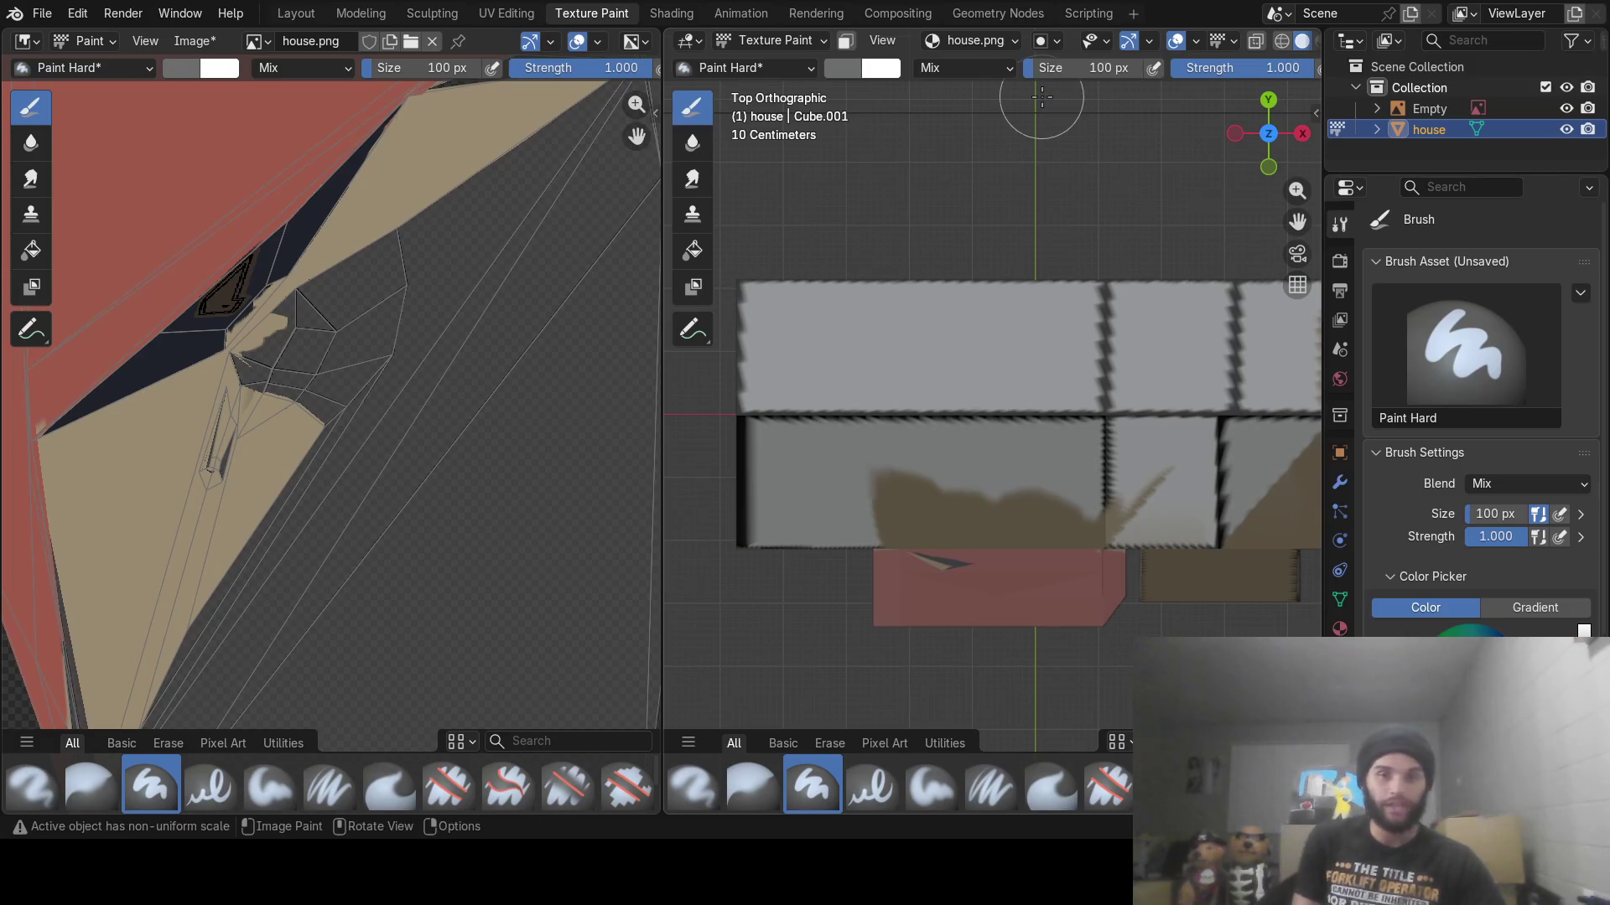
pyautogui.moveTo(868, 420)
pyautogui.mouseDown()
pyautogui.moveTo(918, 409)
pyautogui.moveTo(880, 424)
pyautogui.moveTo(898, 456)
pyautogui.moveTo(750, 483)
pyautogui.moveTo(788, 470)
pyautogui.moveTo(872, 482)
pyautogui.mouseUp()
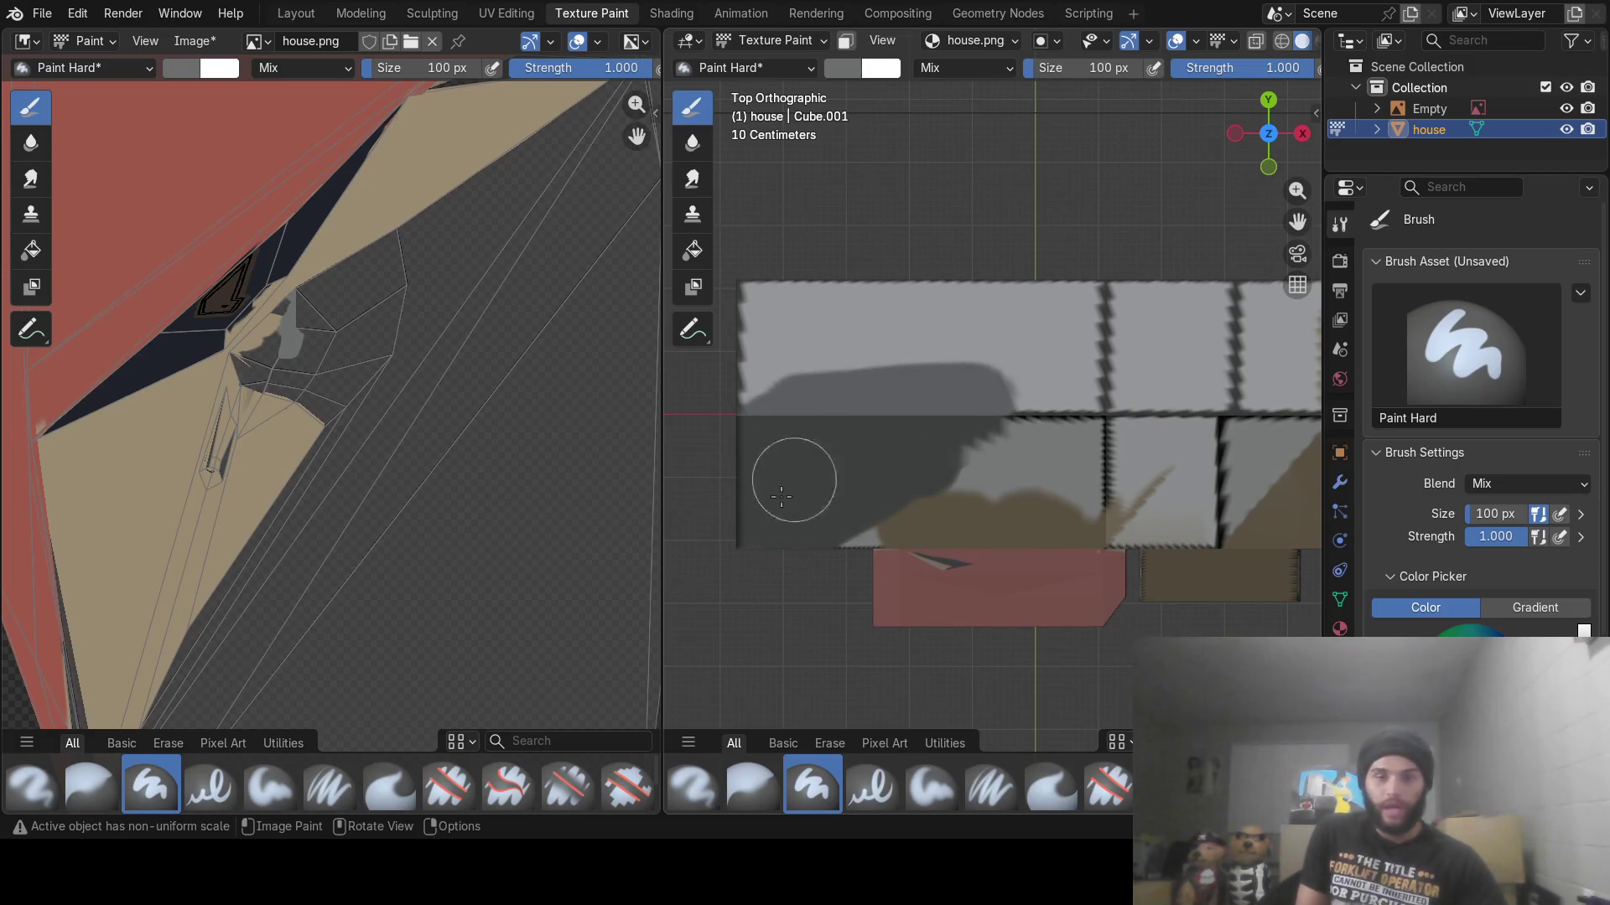
pyautogui.moveTo(768, 504)
pyautogui.mouseDown()
pyautogui.moveTo(762, 305)
pyautogui.moveTo(934, 287)
pyautogui.moveTo(968, 370)
pyautogui.moveTo(1117, 362)
pyautogui.mouseUp()
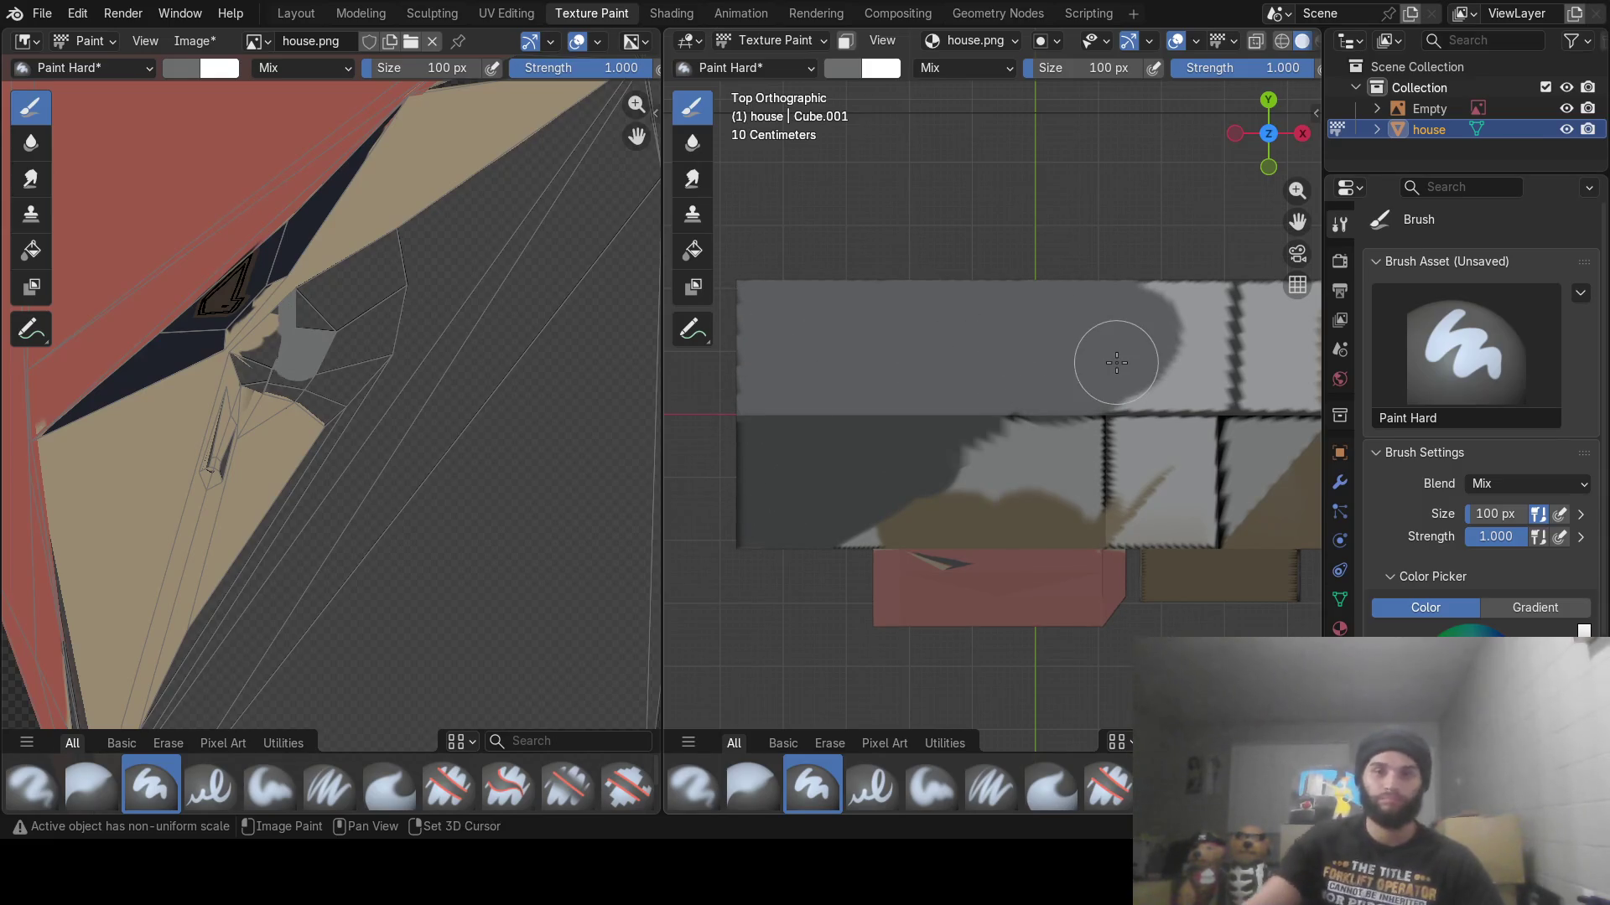
pyautogui.keyDown('shift'); pyautogui.moveTo(1117, 362); pyautogui.dragTo(982, 253, button='middle'); pyautogui.keyUp('shift')
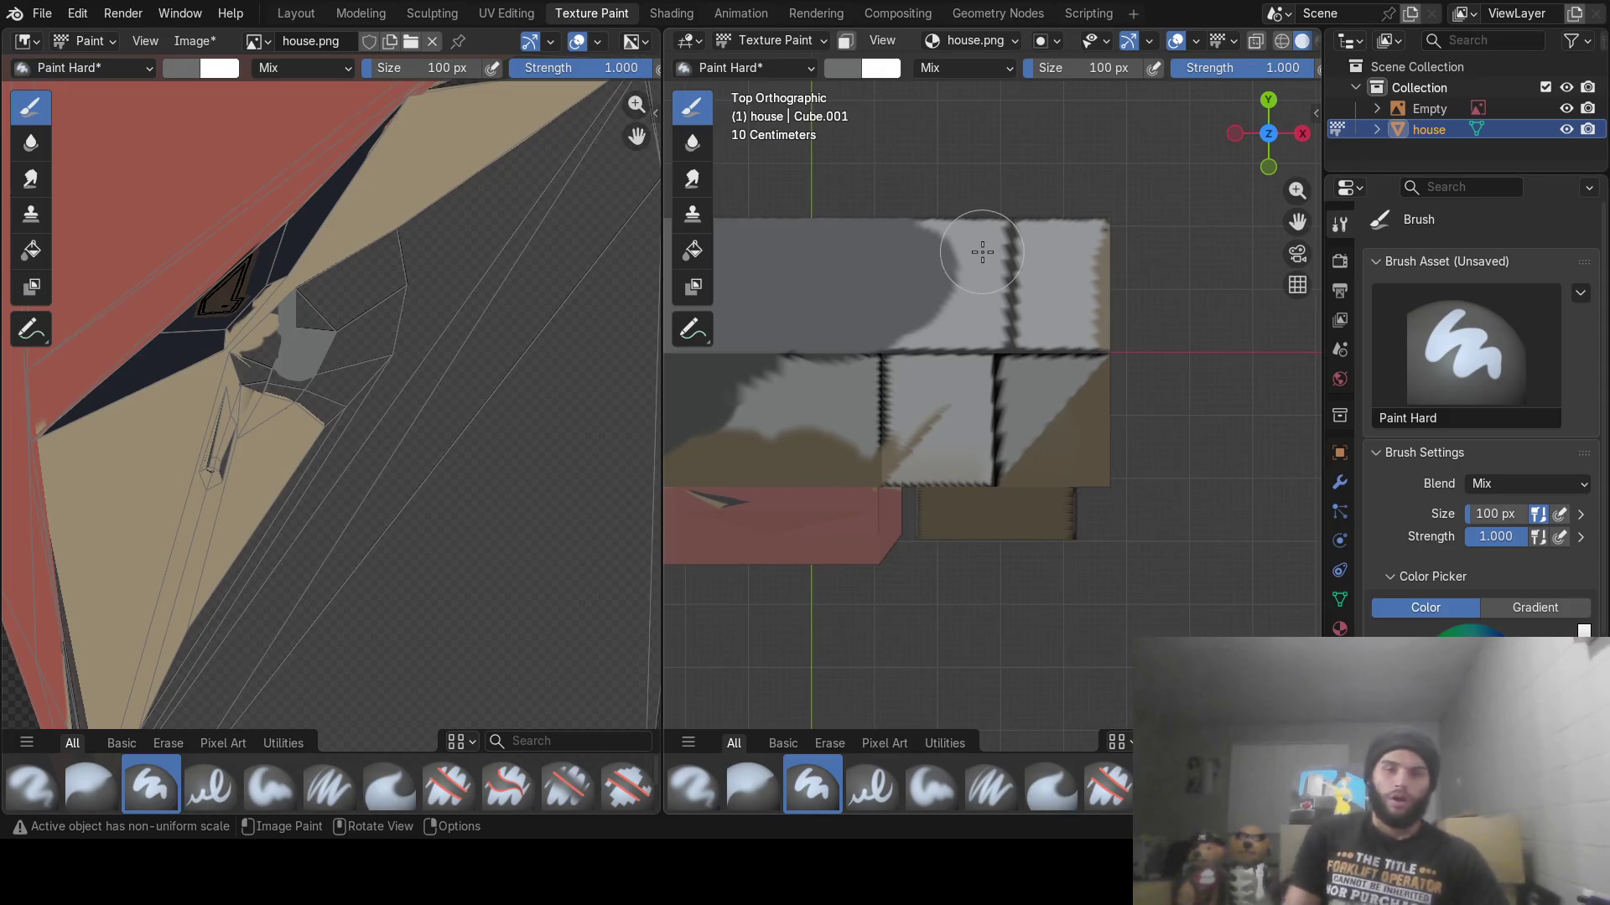
pyautogui.moveTo(1040, 325)
pyautogui.mouseDown()
pyautogui.moveTo(970, 248)
pyautogui.moveTo(1060, 316)
pyautogui.moveTo(980, 351)
pyautogui.moveTo(1038, 305)
pyautogui.moveTo(928, 350)
pyautogui.moveTo(997, 400)
pyautogui.mouseUp()
pyautogui.moveTo(903, 431)
pyautogui.mouseDown()
pyautogui.moveTo(1056, 424)
pyautogui.moveTo(1057, 385)
pyautogui.moveTo(945, 424)
pyautogui.moveTo(948, 461)
pyautogui.moveTo(913, 438)
pyautogui.moveTo(1083, 455)
pyautogui.moveTo(841, 408)
pyautogui.moveTo(911, 377)
pyautogui.mouseUp()
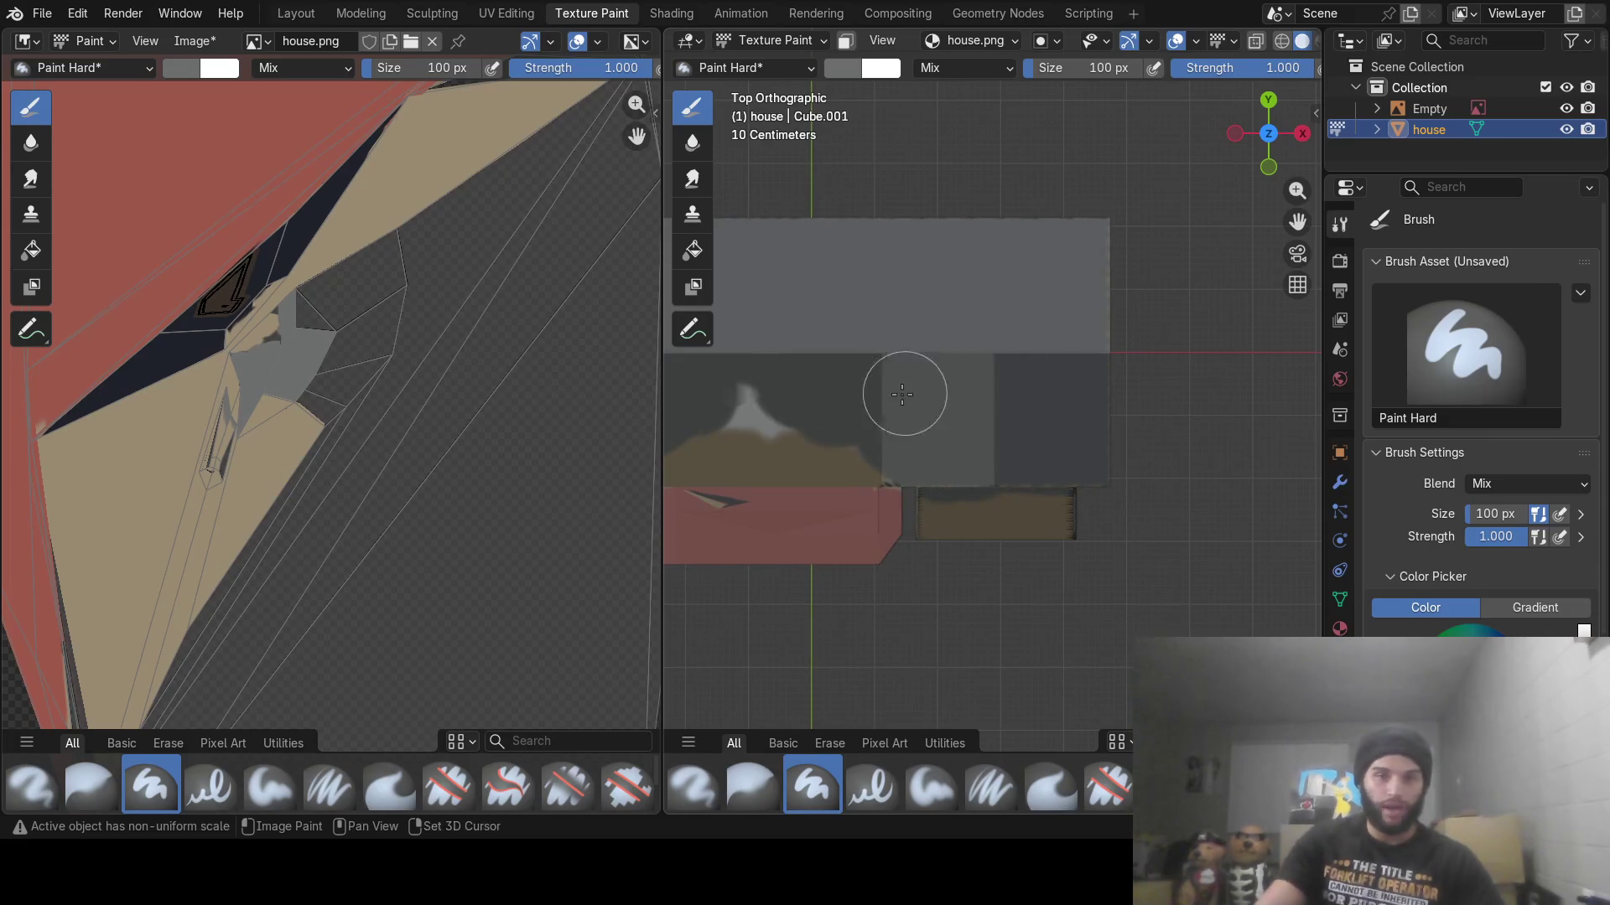
pyautogui.keyDown('shift'); pyautogui.moveTo(901, 386); pyautogui.dragTo(1099, 430, button='middle'); pyautogui.keyUp('shift')
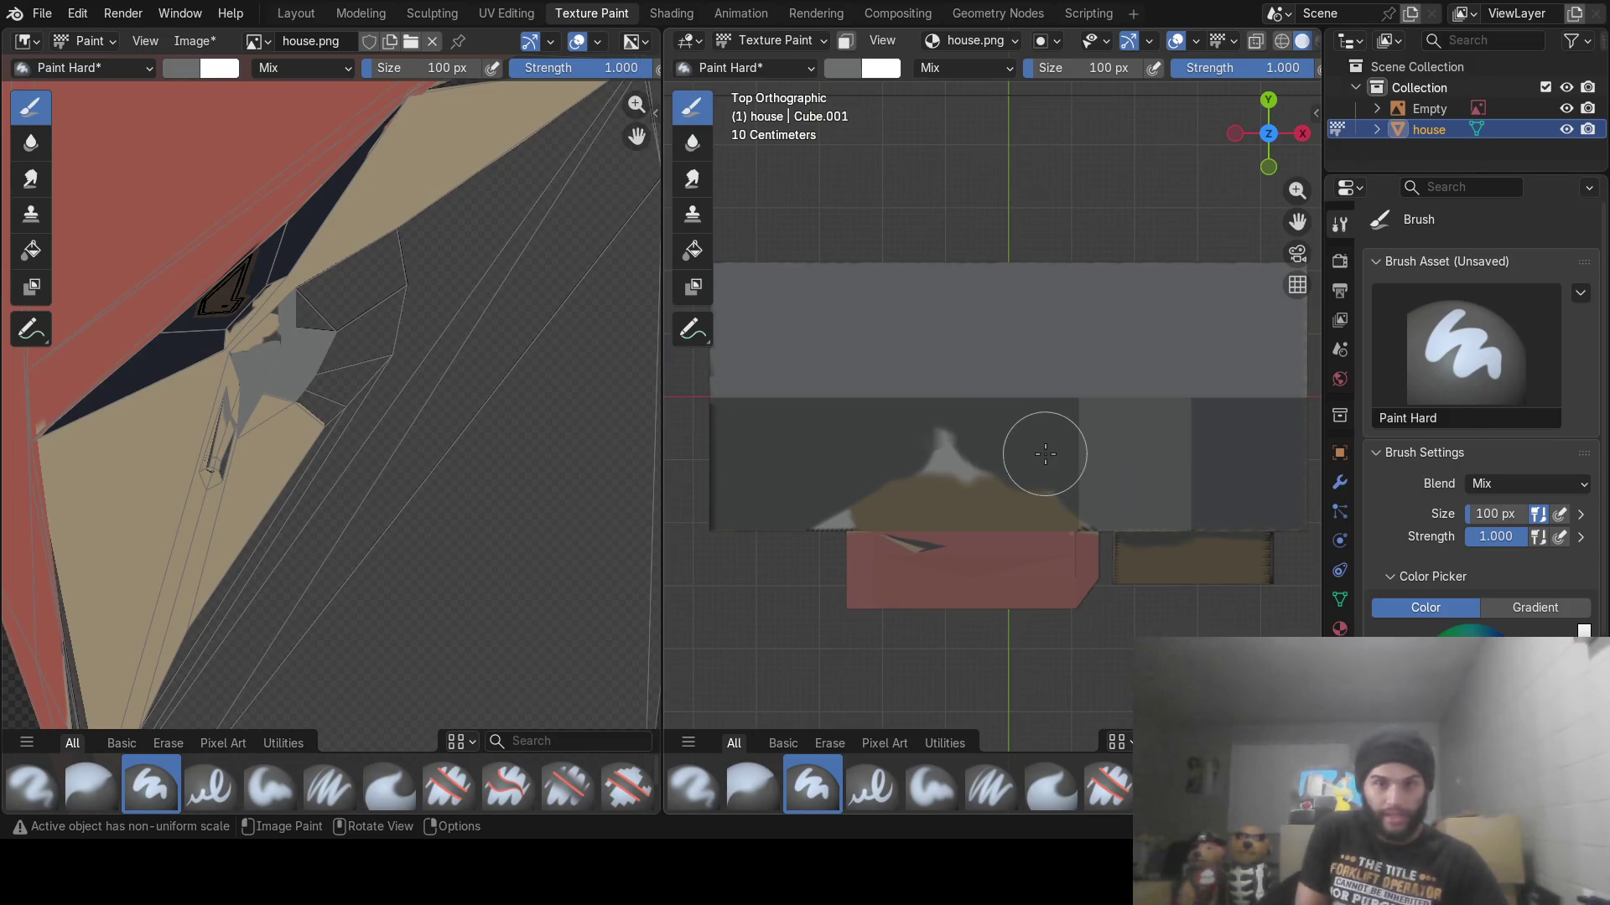
pyautogui.moveTo(872, 453)
pyautogui.mouseDown()
pyautogui.moveTo(873, 483)
pyautogui.moveTo(827, 480)
pyautogui.moveTo(916, 431)
pyautogui.moveTo(981, 438)
pyautogui.moveTo(797, 493)
pyautogui.moveTo(953, 456)
pyautogui.moveTo(978, 479)
pyautogui.moveTo(938, 478)
pyautogui.moveTo(1009, 486)
pyautogui.moveTo(1009, 464)
pyautogui.moveTo(1096, 478)
pyautogui.moveTo(1022, 486)
pyautogui.mouseUp()
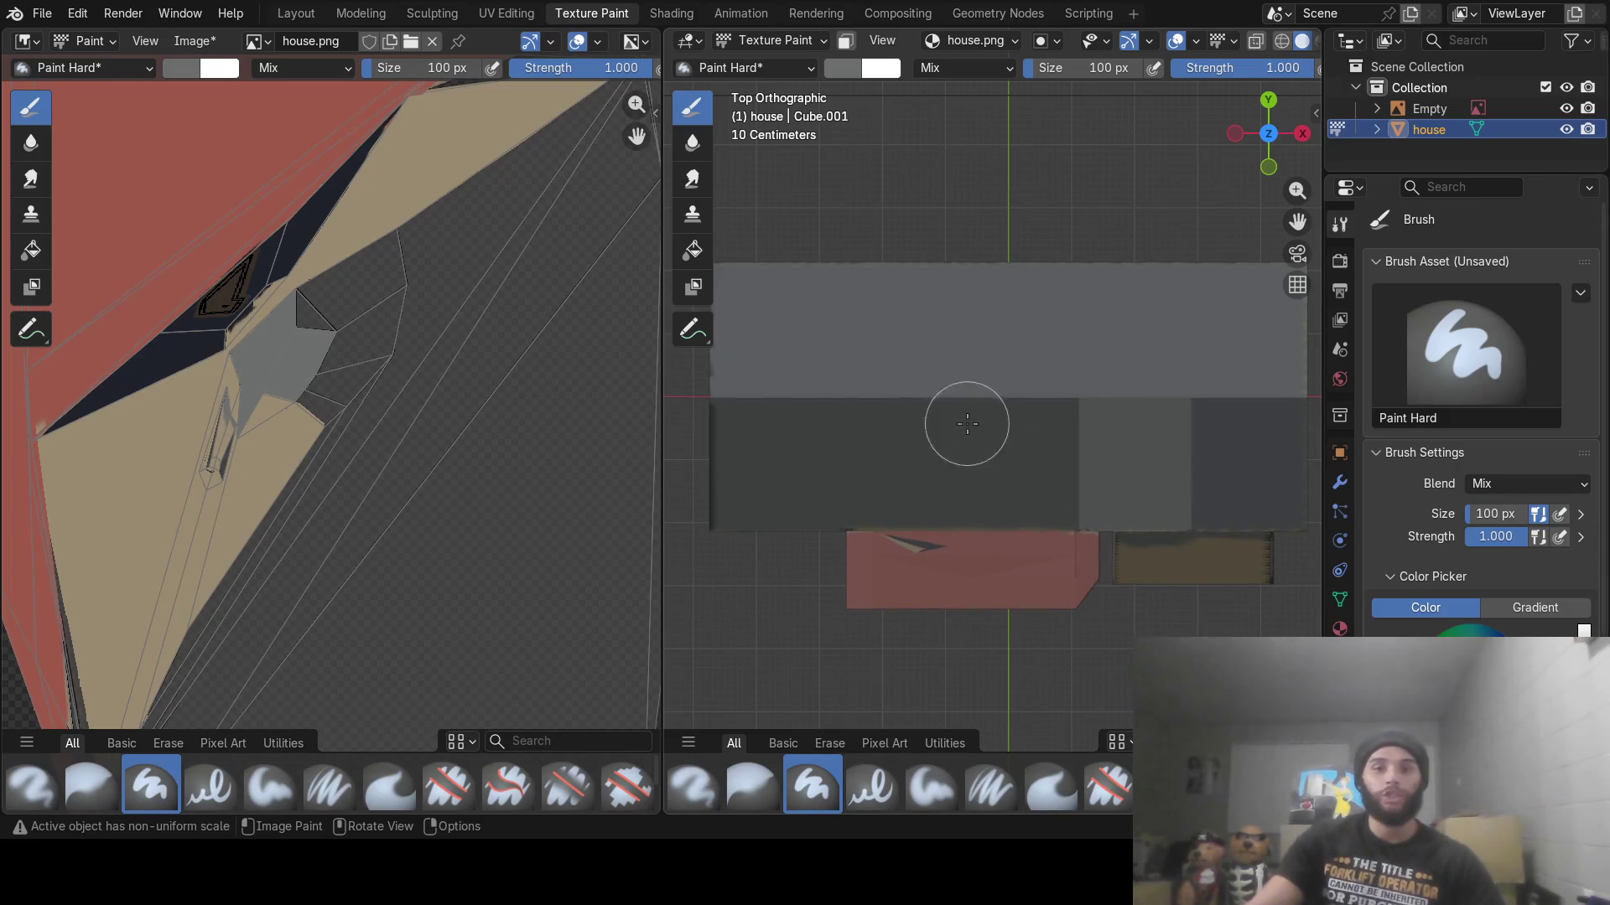
pyautogui.moveTo(963, 420)
pyautogui.mouseDown(button='middle')
pyautogui.moveTo(957, 320)
pyautogui.moveTo(923, 350)
pyautogui.moveTo(931, 318)
pyautogui.moveTo(978, 334)
pyautogui.mouseUp(button='middle')
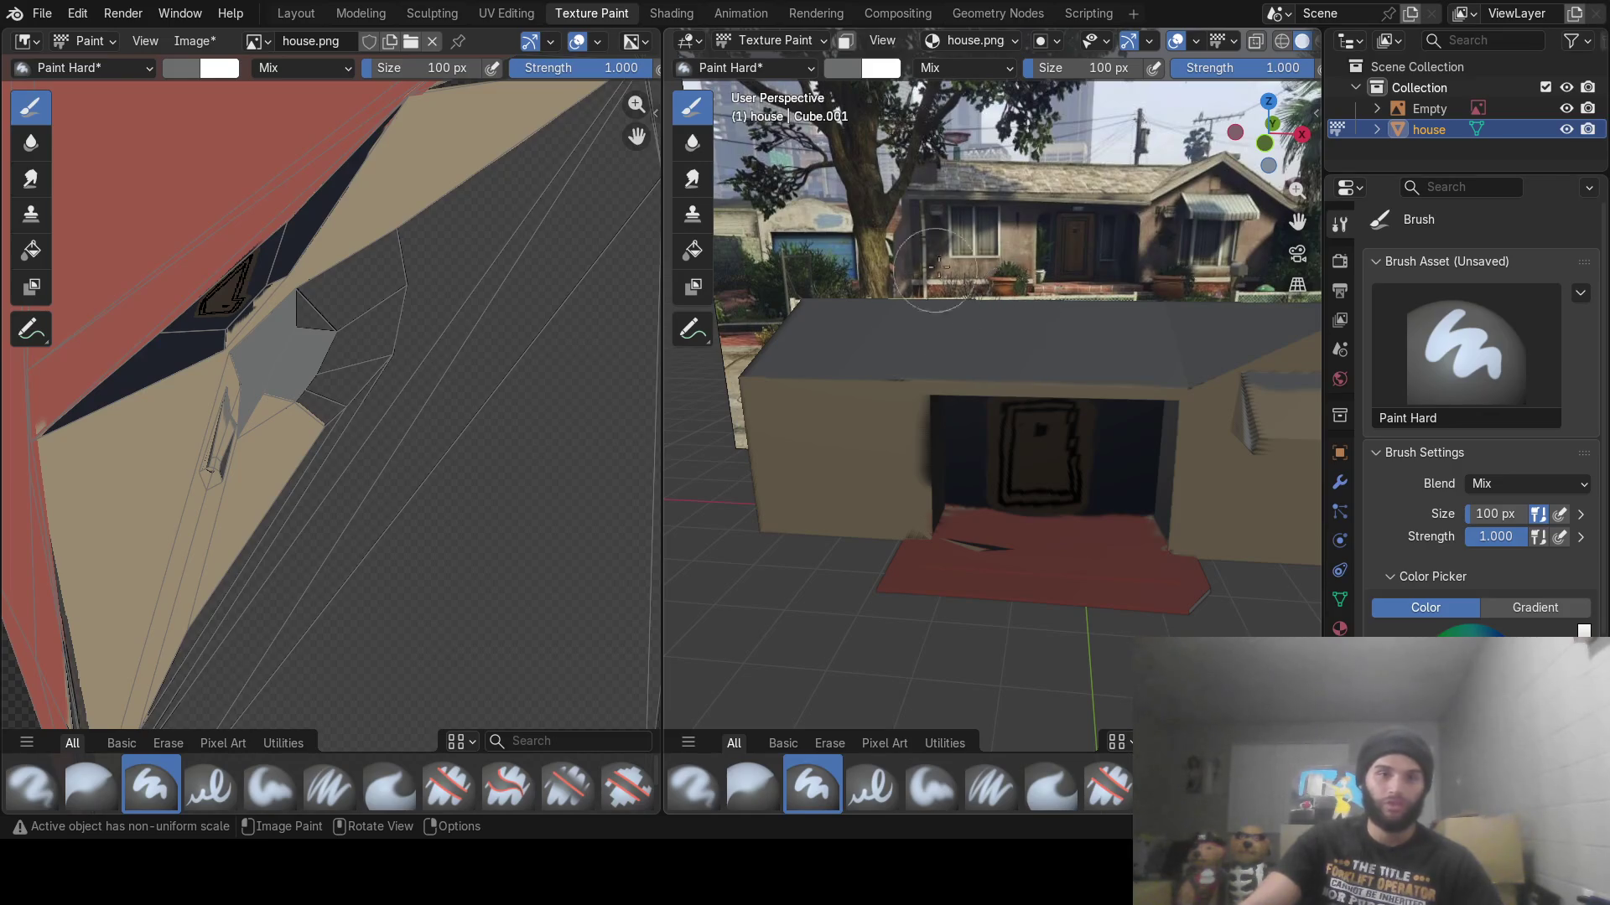
# Eyedrop the house wall's greyish tan into the brush colour
pyautogui.click(832, 73)
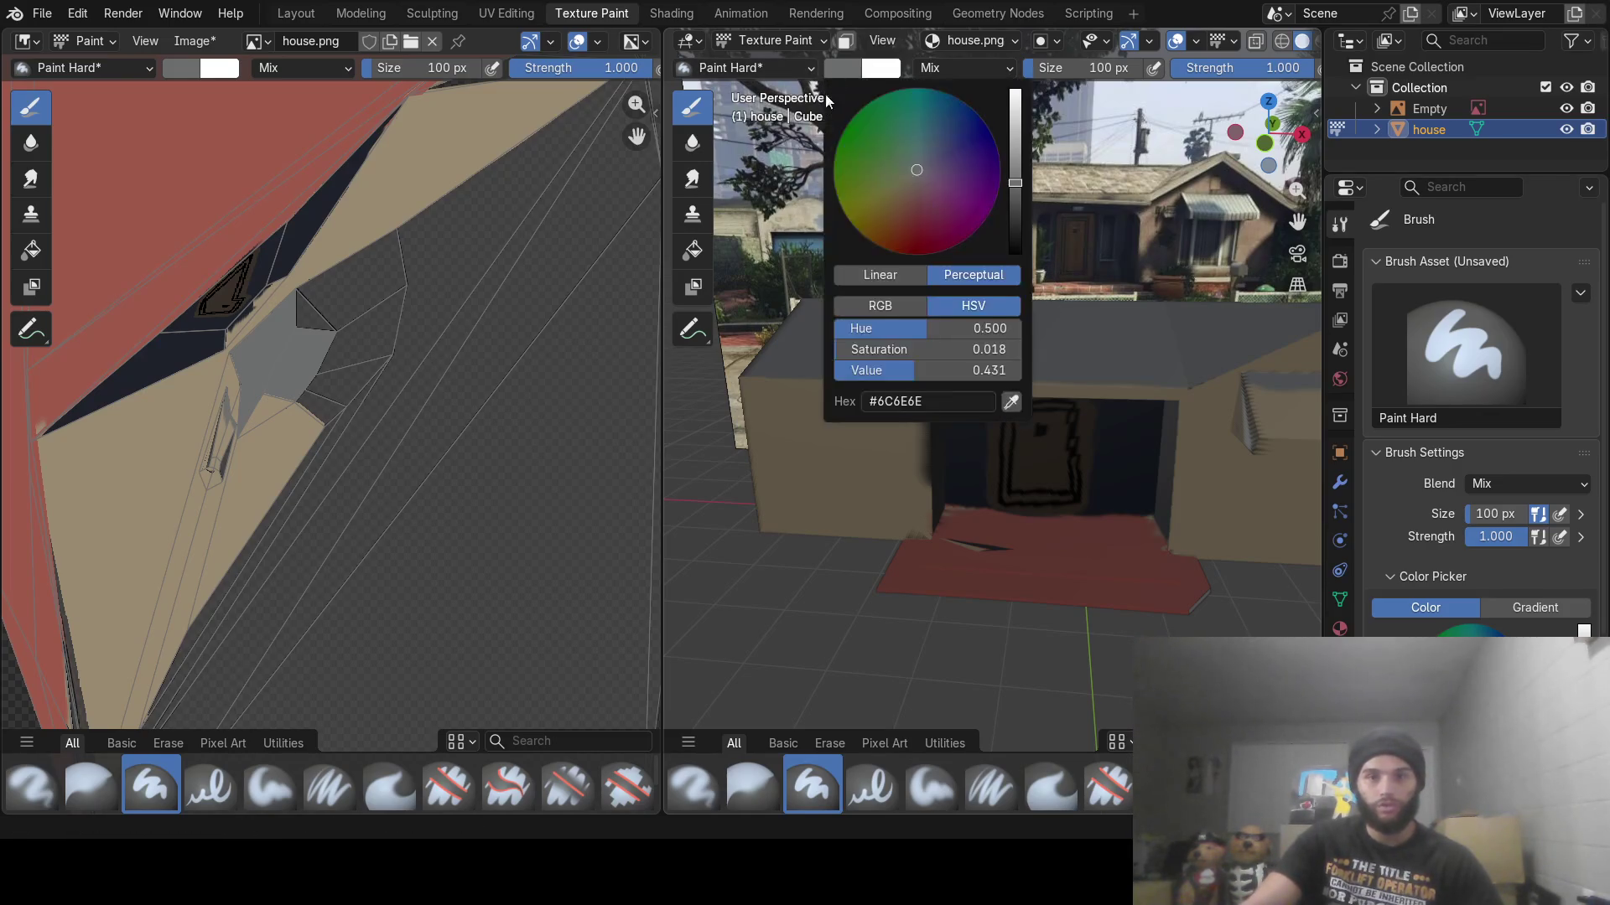
pyautogui.click(1014, 399)
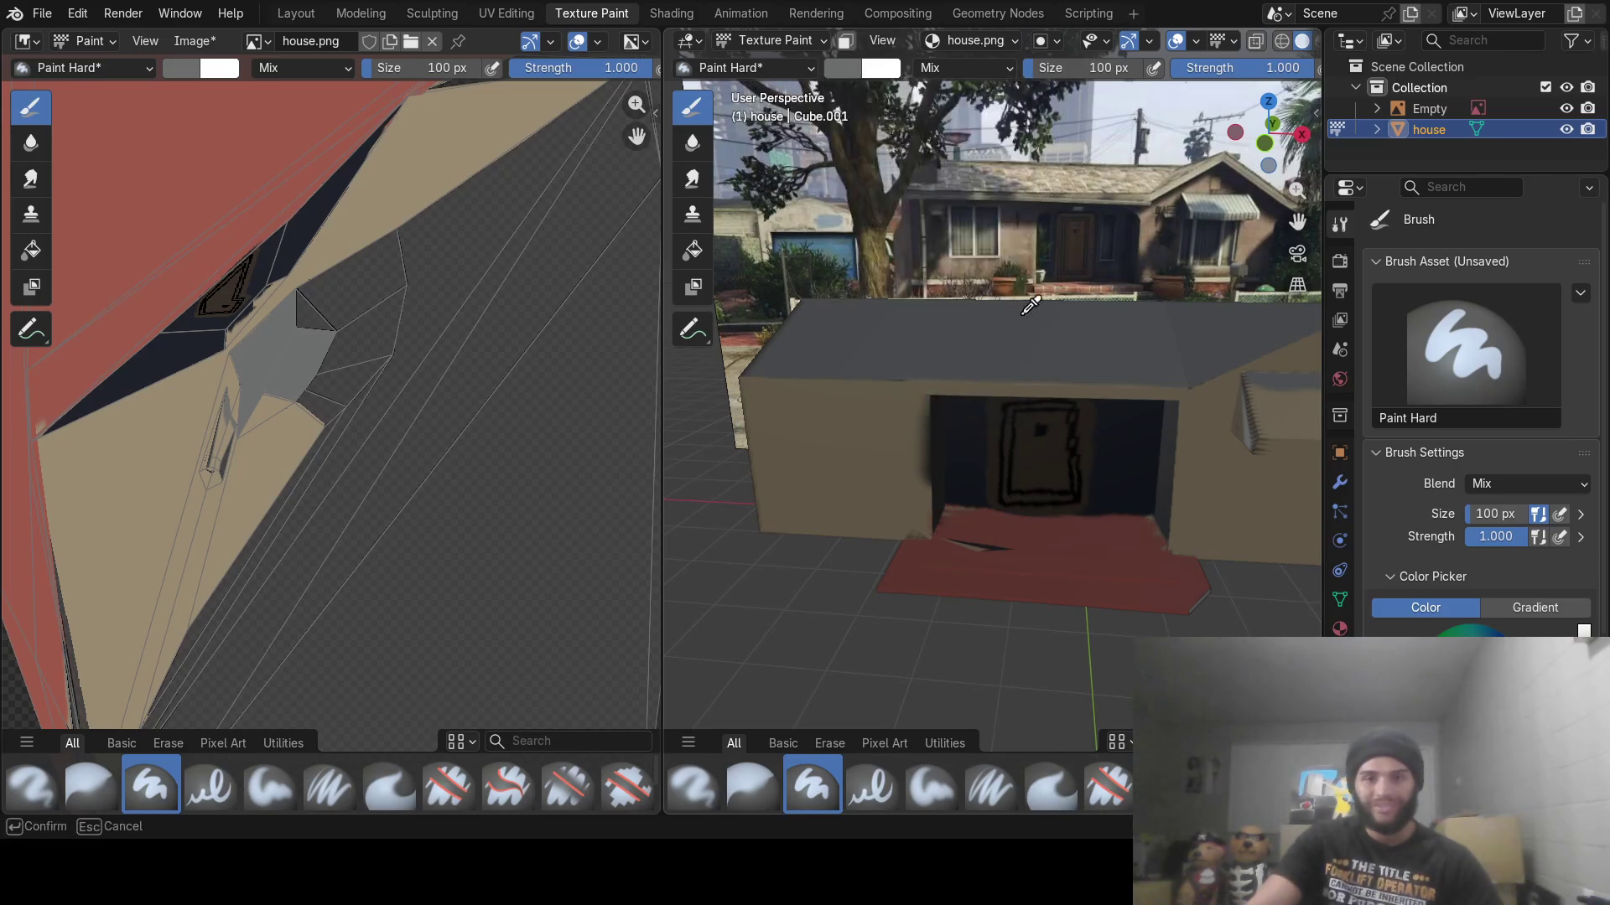
pyautogui.click(995, 230)
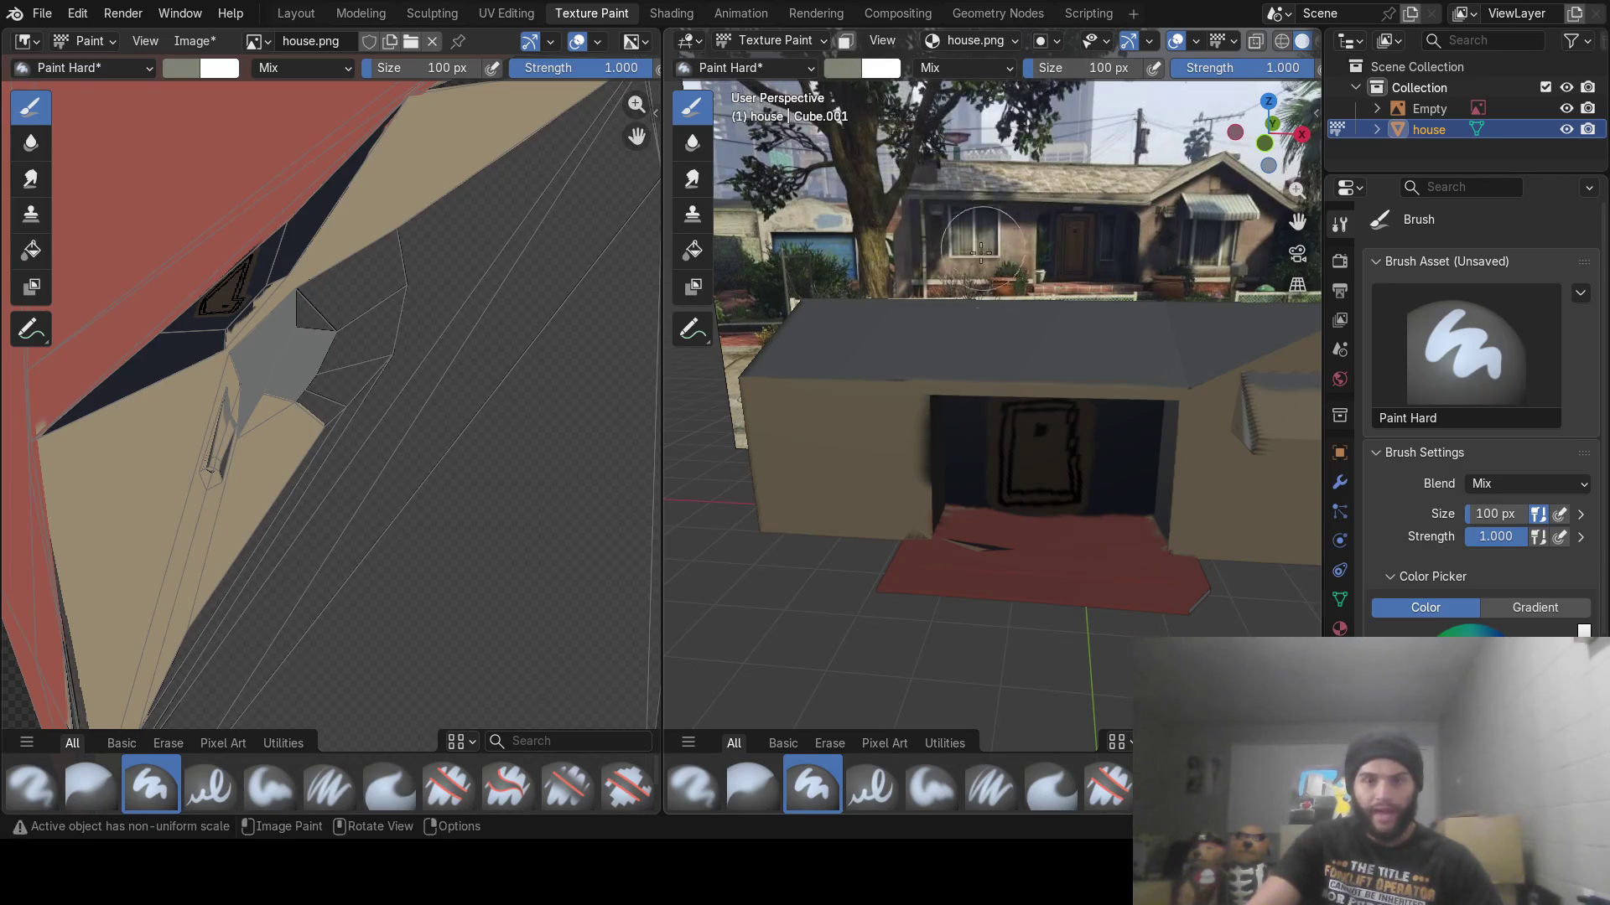
pyautogui.moveTo(872, 277); pyautogui.dragTo(892, 186, button='middle')
# Set the brush size back to 20 px and zoom in on the side wall
pyautogui.click(1084, 66)
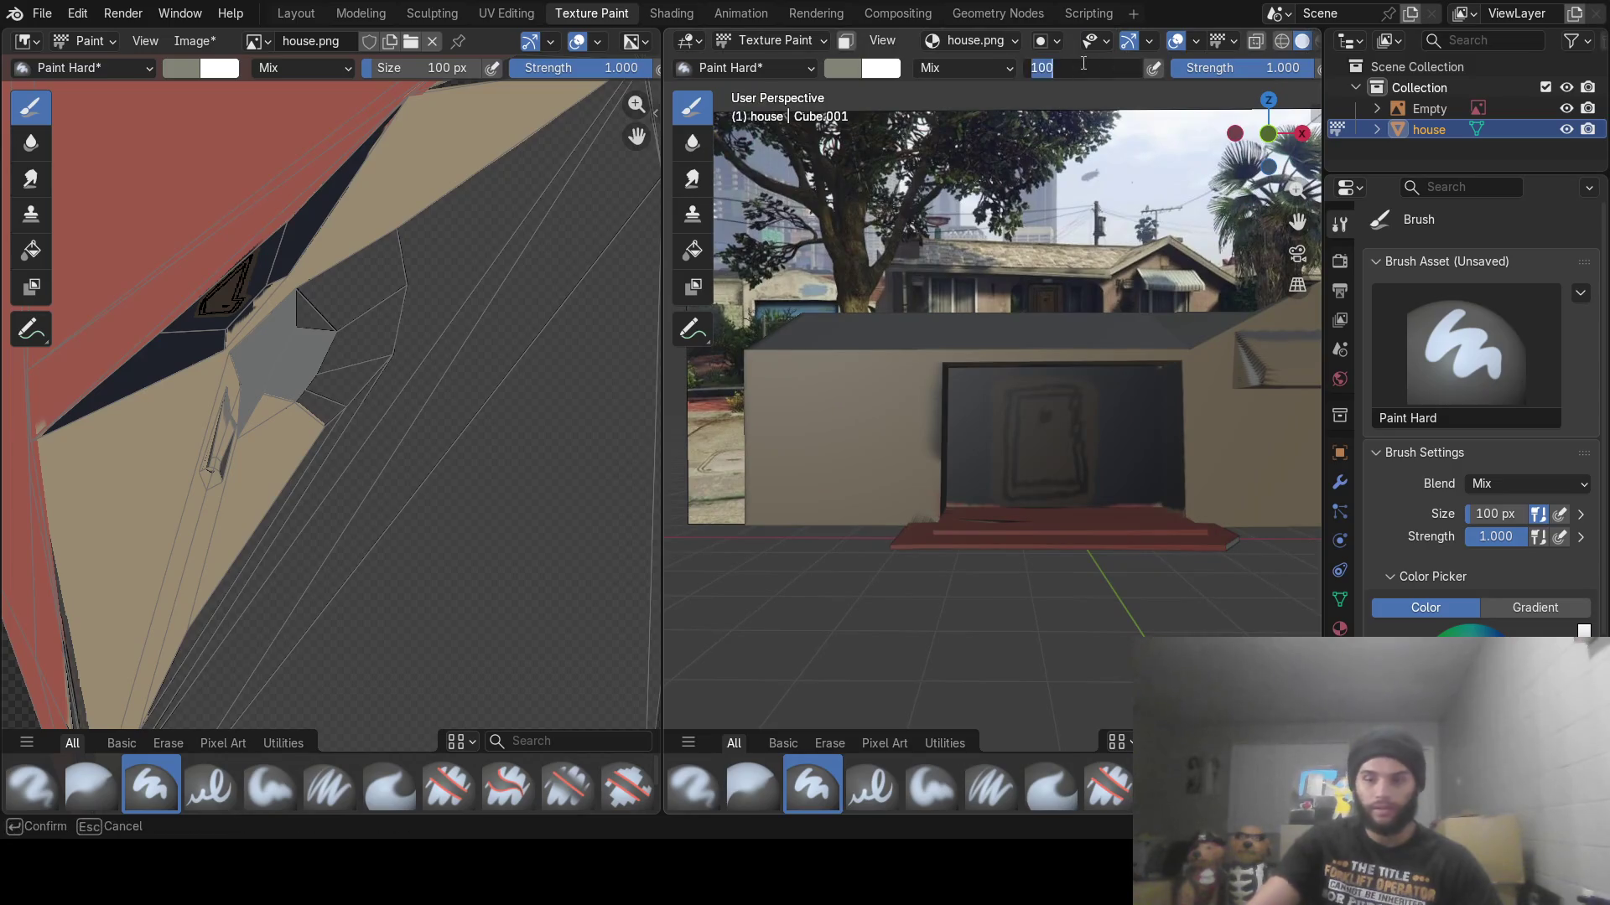
pyautogui.write('20')
pyautogui.press('Return')
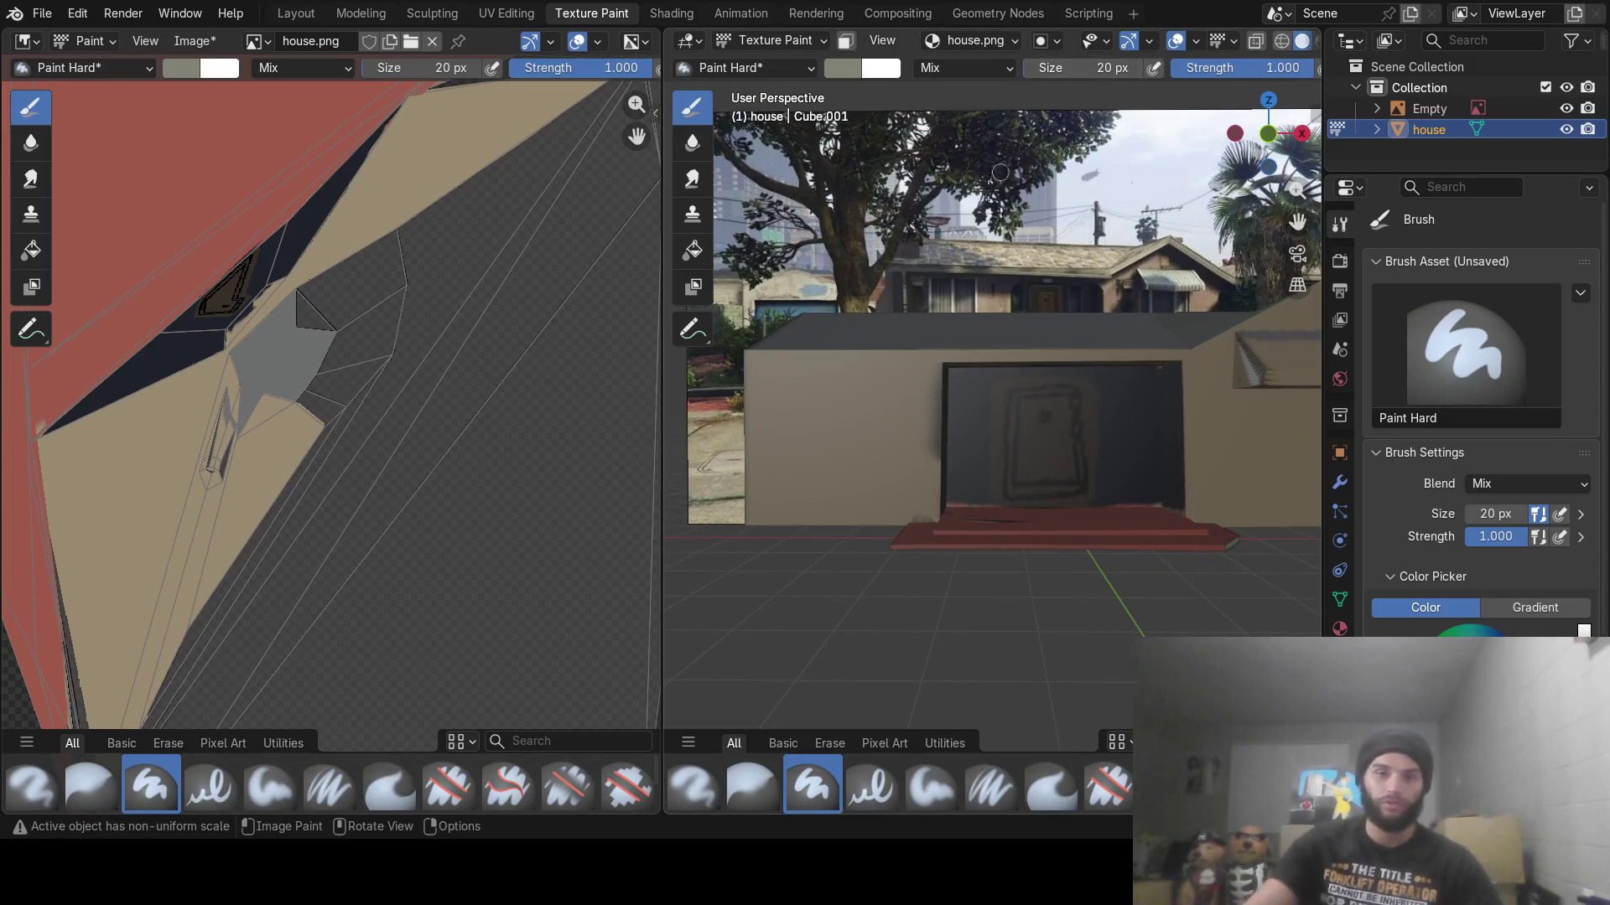
pyautogui.moveTo(928, 345); pyautogui.dragTo(910, 347, button='middle')
pyautogui.moveTo(959, 420)
pyautogui.keyDown('ctrl'); pyautogui.mouseDown(button='middle')
pyautogui.moveTo(1039, 527)
pyautogui.moveTo(1013, 457)
pyautogui.mouseUp(button='middle'); pyautogui.keyUp('ctrl')
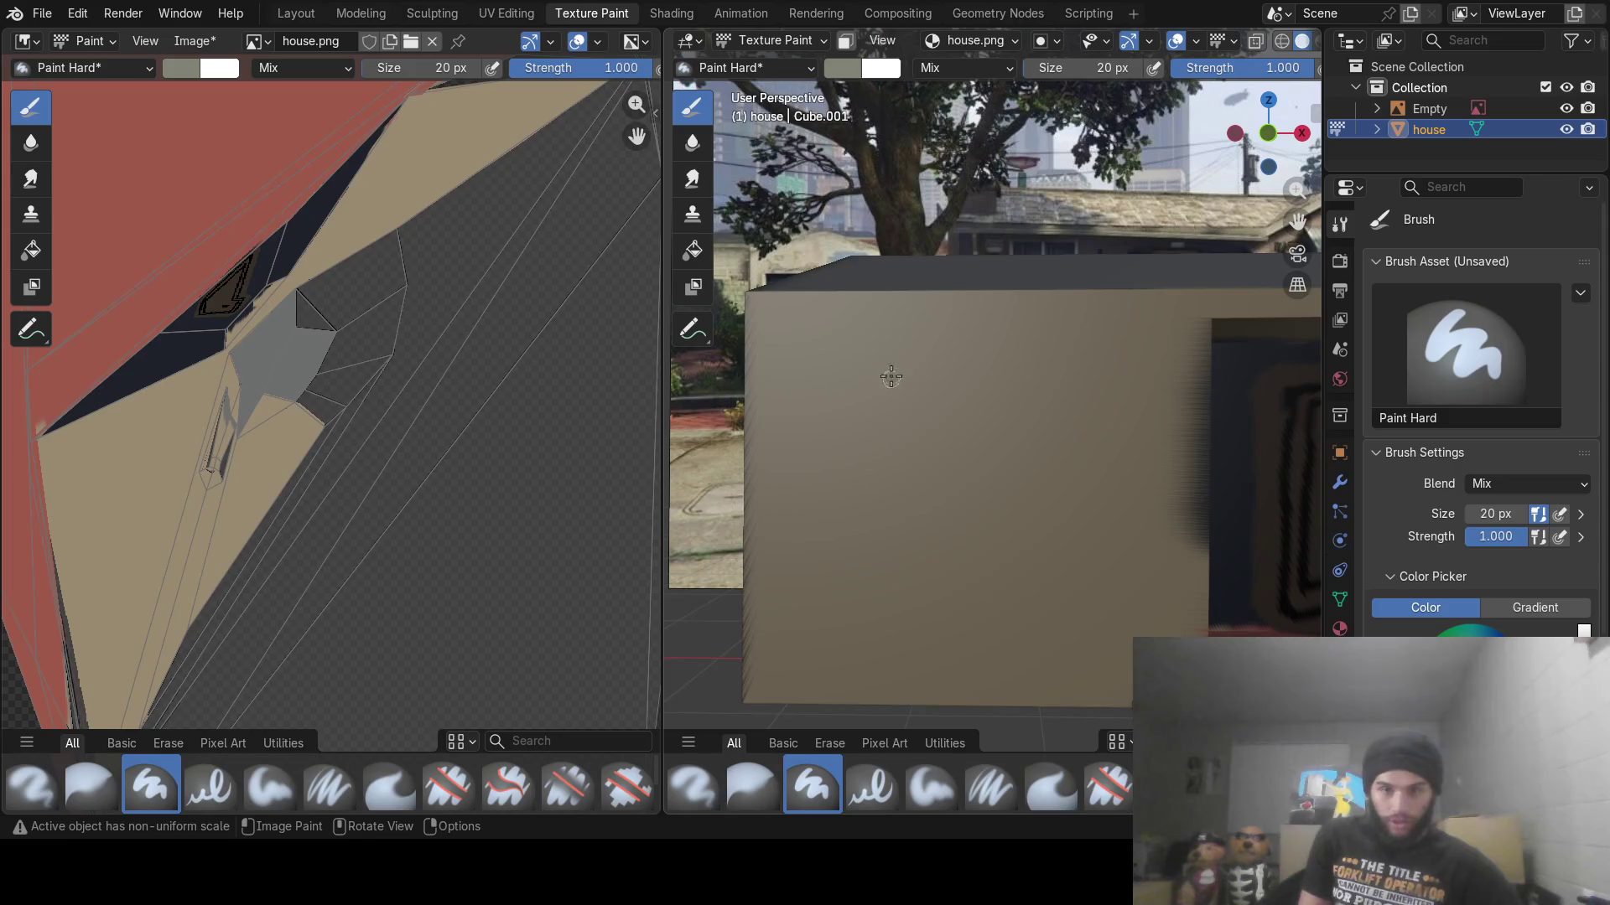
# Stroke a faint grey-green rectangular patch onto the house's side wall
pyautogui.moveTo(879, 474); pyautogui.dragTo(886, 379)
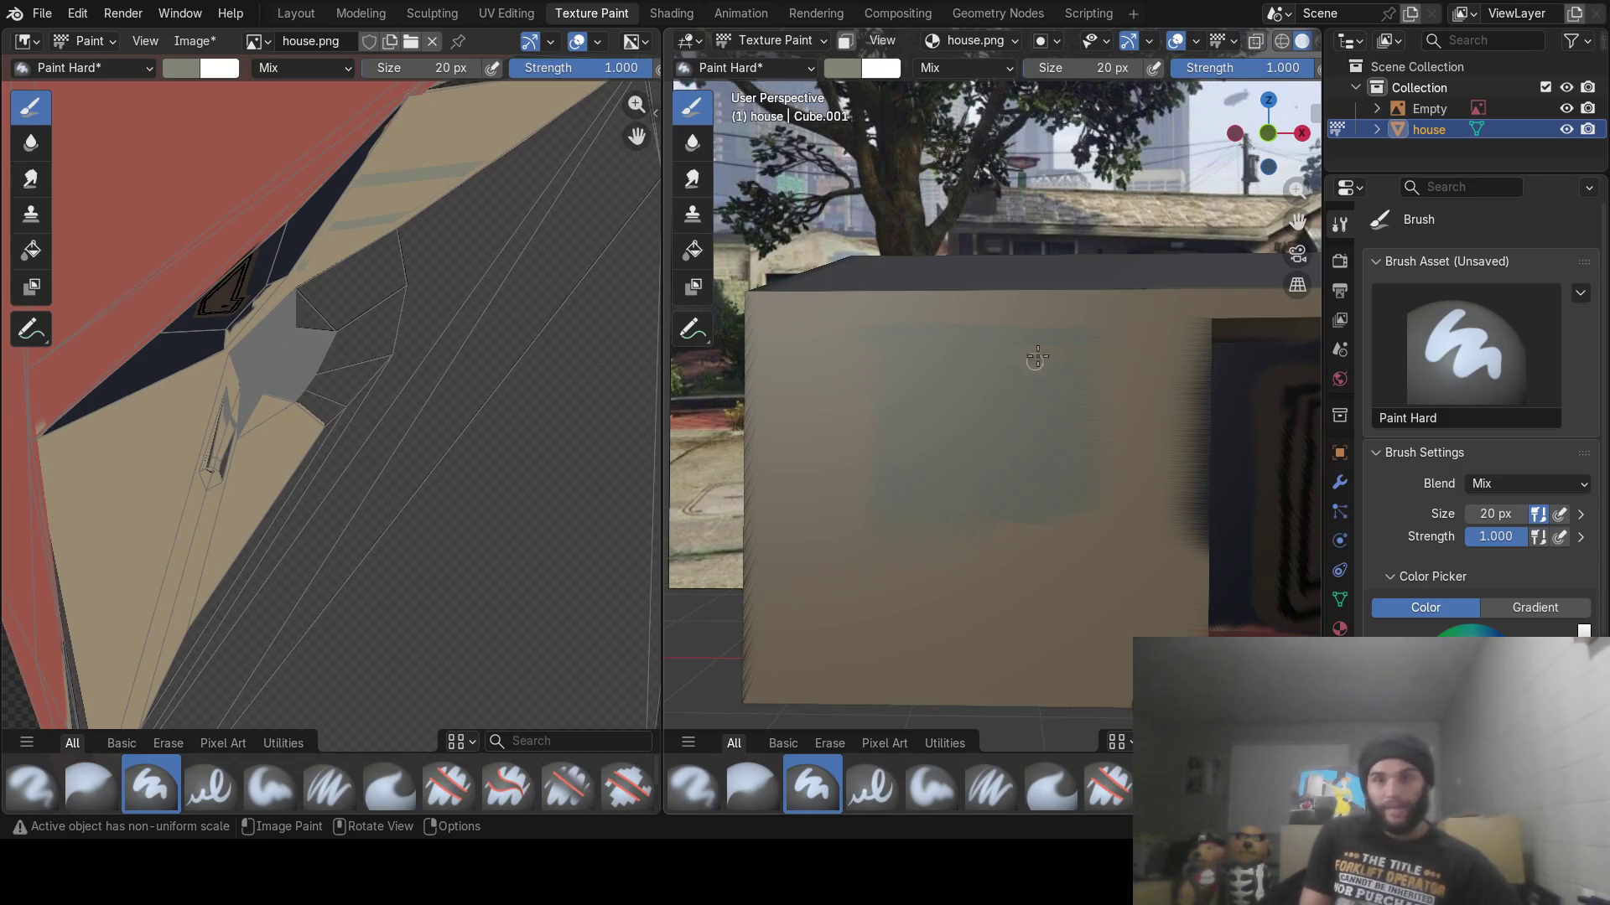
pyautogui.moveTo(1071, 392); pyautogui.dragTo(1086, 436)
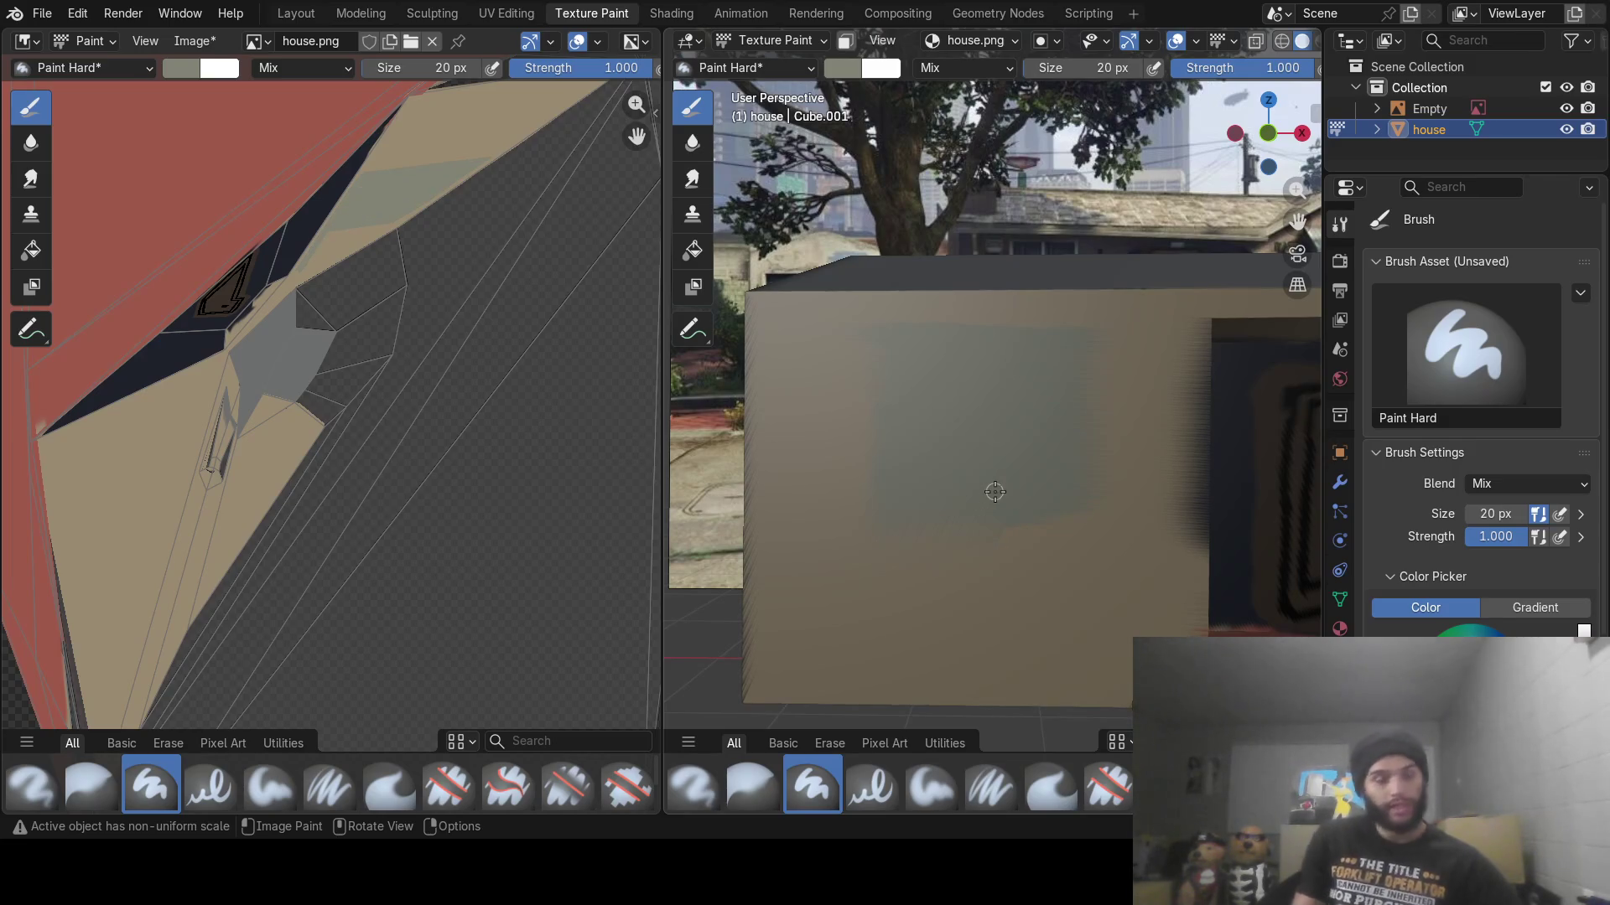
# Set the brush colour to pure white: Value 1, Saturation 0, Hue 0
pyautogui.click(843, 69)
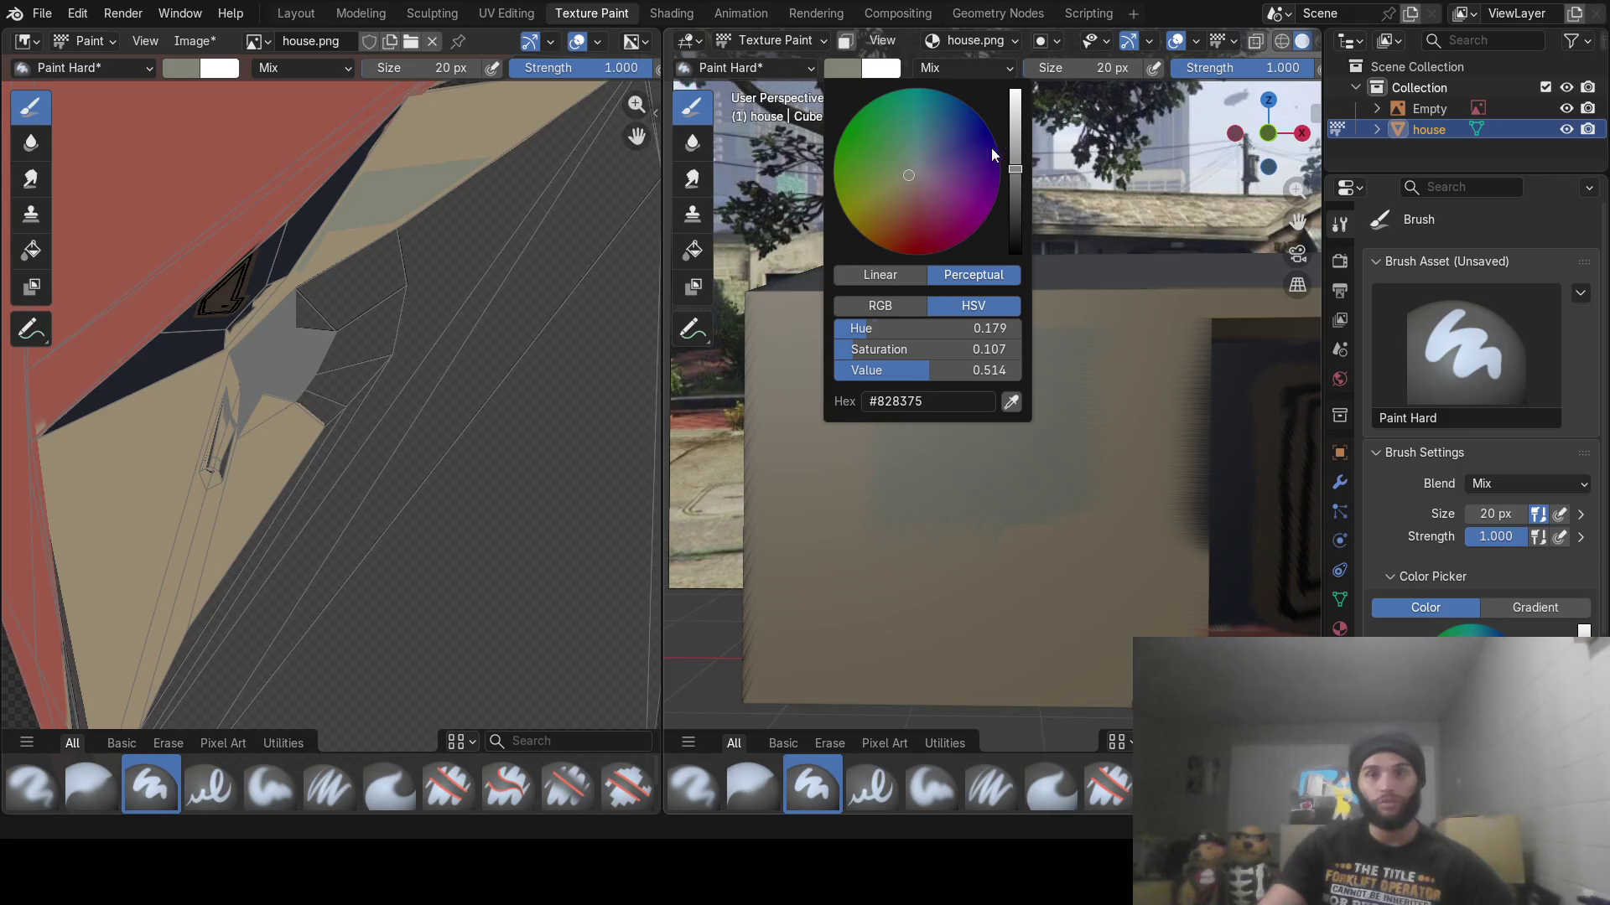
pyautogui.moveTo(1014, 169); pyautogui.dragTo(1016, 93)
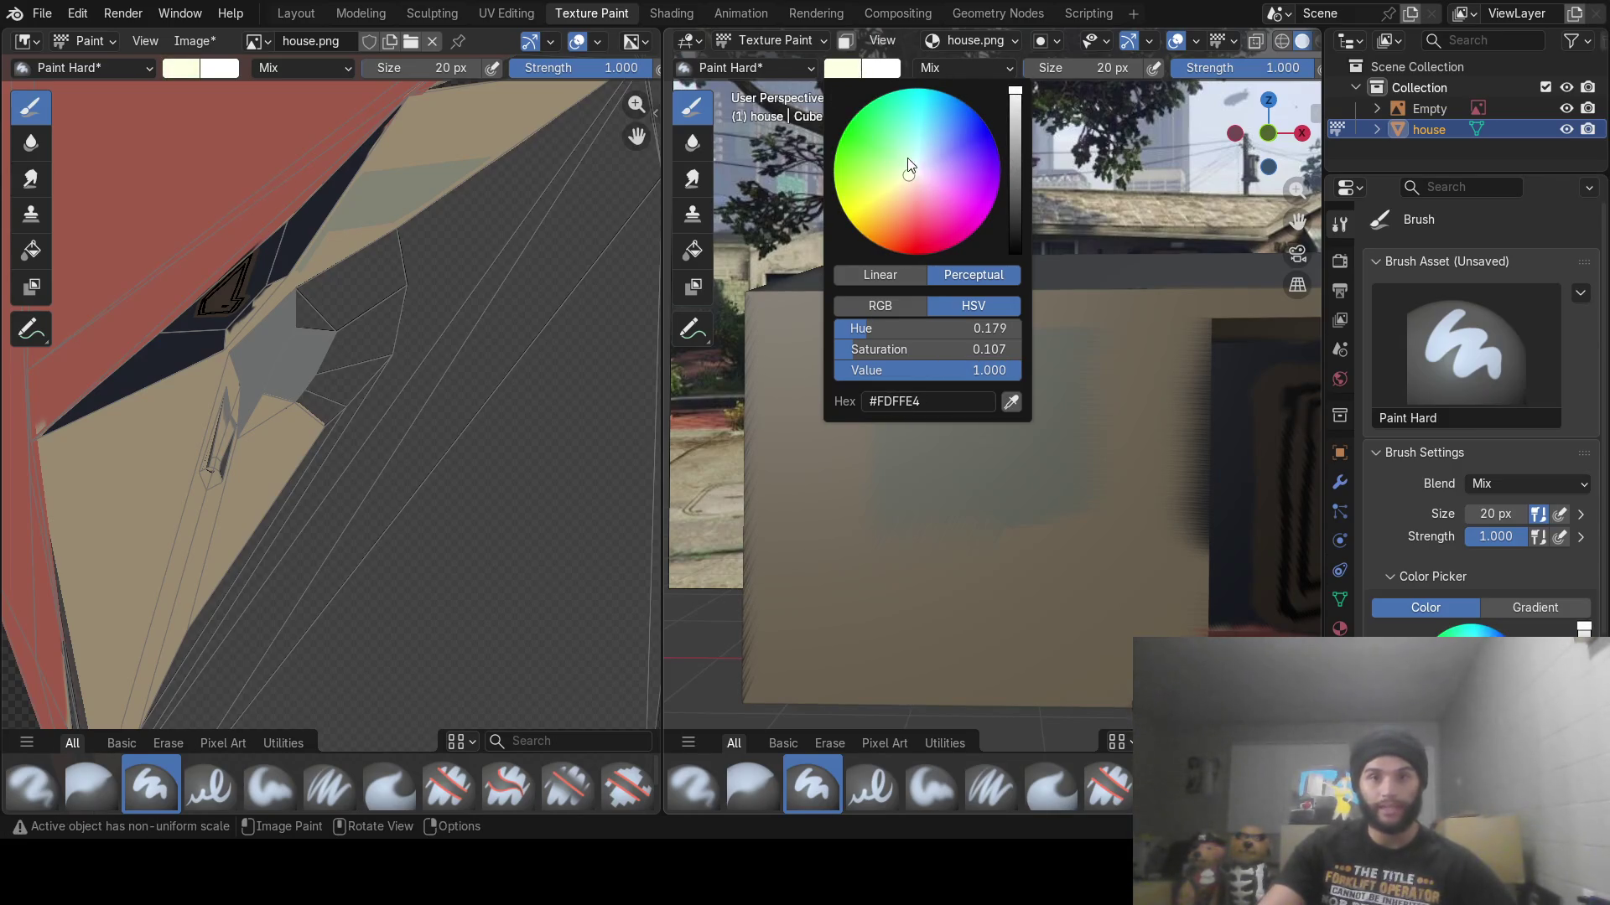
pyautogui.moveTo(908, 158); pyautogui.dragTo(914, 167)
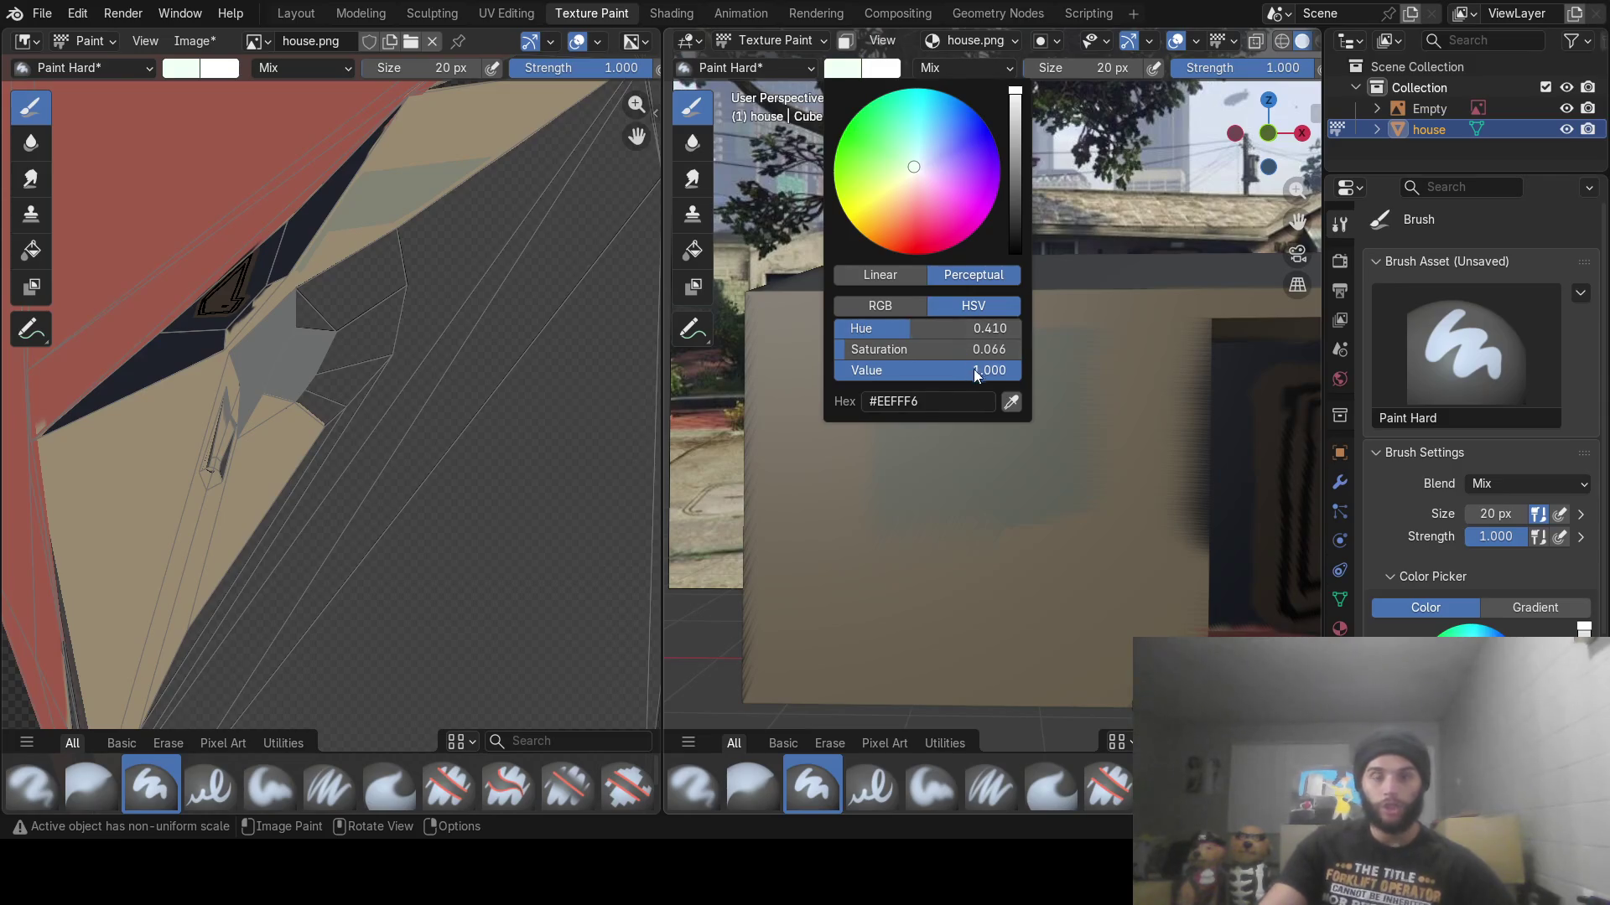
pyautogui.click(986, 351)
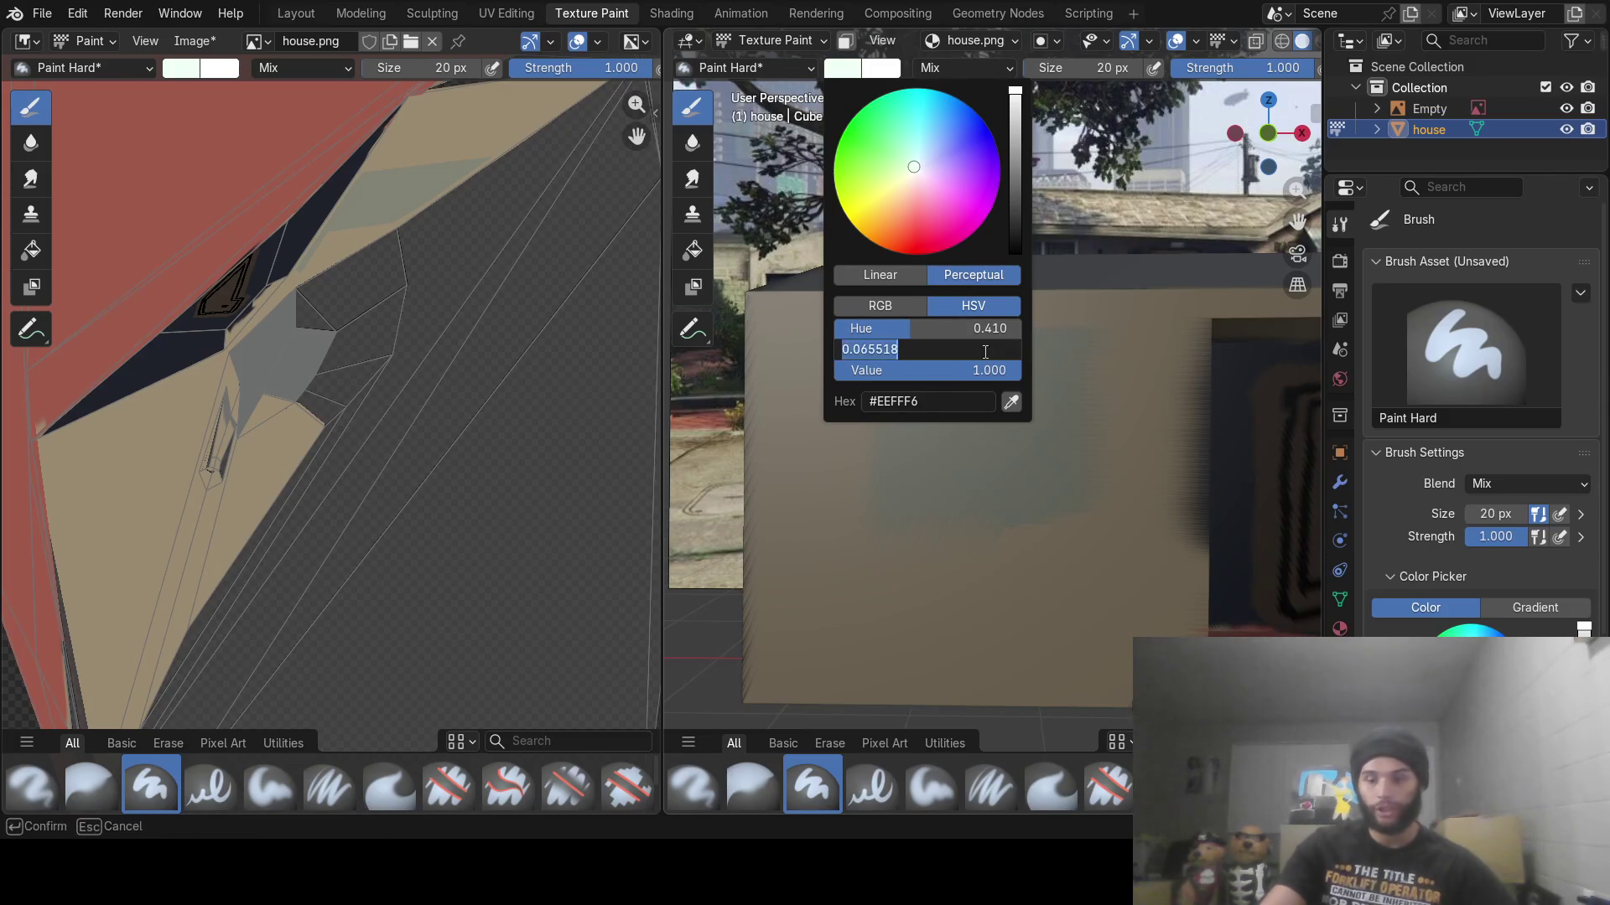
pyautogui.write('0')
pyautogui.press('Return')
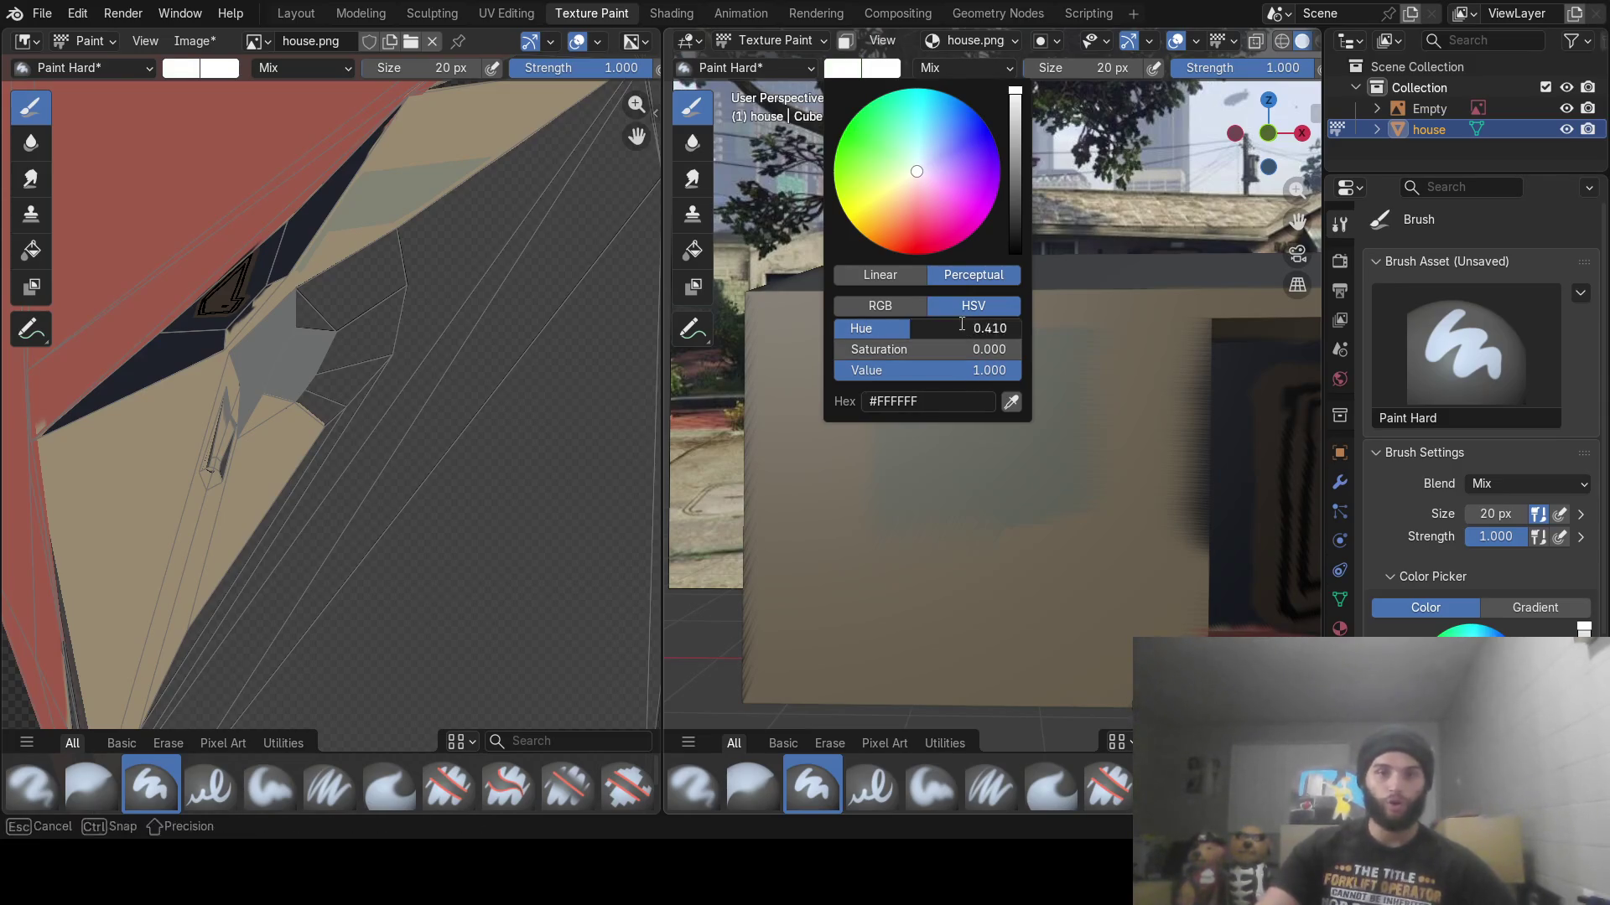
pyautogui.click(960, 328)
pyautogui.write('0')
pyautogui.press('Return')
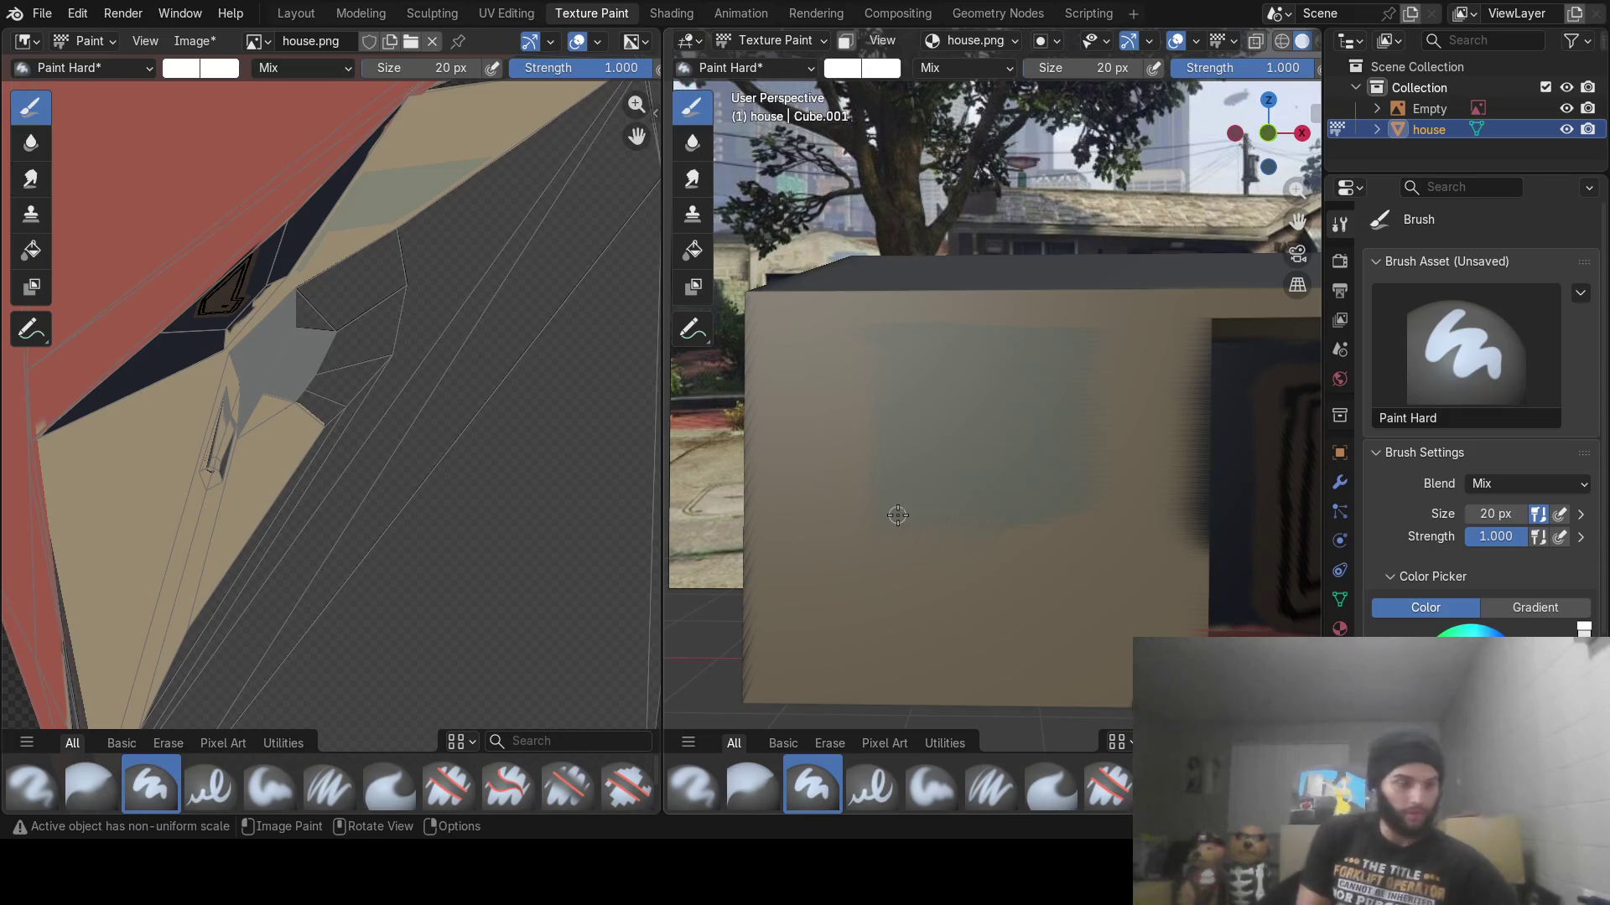
# Paint white frame strokes along the patch's left, right, top and middle
pyautogui.moveTo(871, 331)
pyautogui.mouseDown()
pyautogui.moveTo(874, 503)
pyautogui.moveTo(917, 524)
pyautogui.moveTo(1070, 504)
pyautogui.mouseUp()
pyautogui.moveTo(1078, 335); pyautogui.dragTo(1092, 510)
pyautogui.moveTo(874, 325)
pyautogui.mouseDown()
pyautogui.moveTo(1031, 327)
pyautogui.moveTo(1001, 344)
pyautogui.mouseUp()
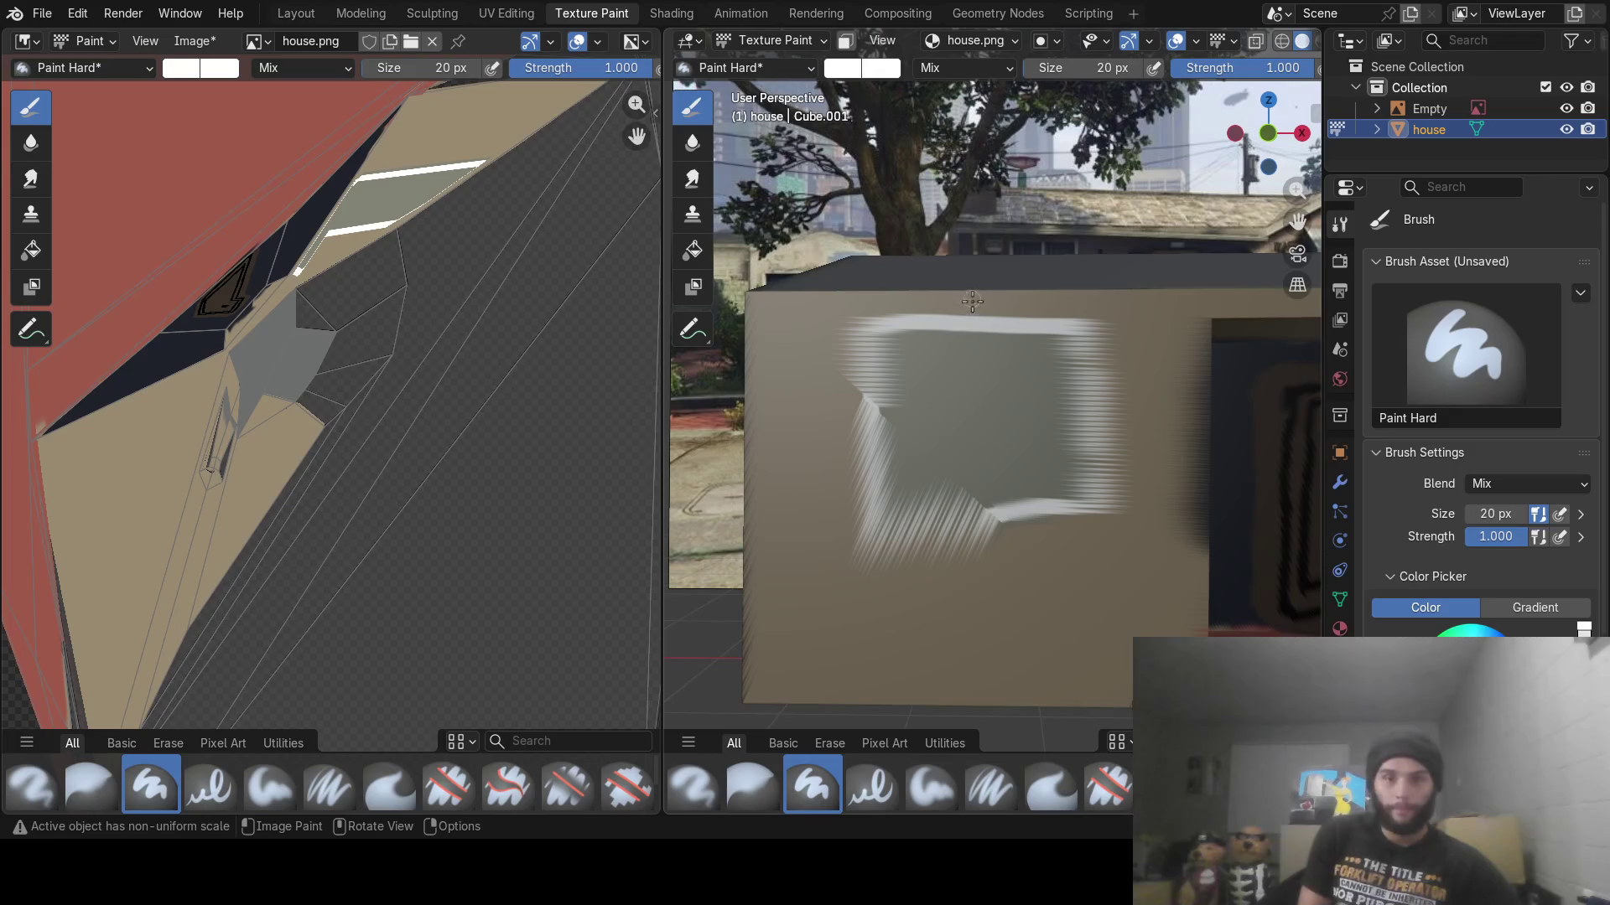
pyautogui.moveTo(976, 331); pyautogui.dragTo(979, 470)
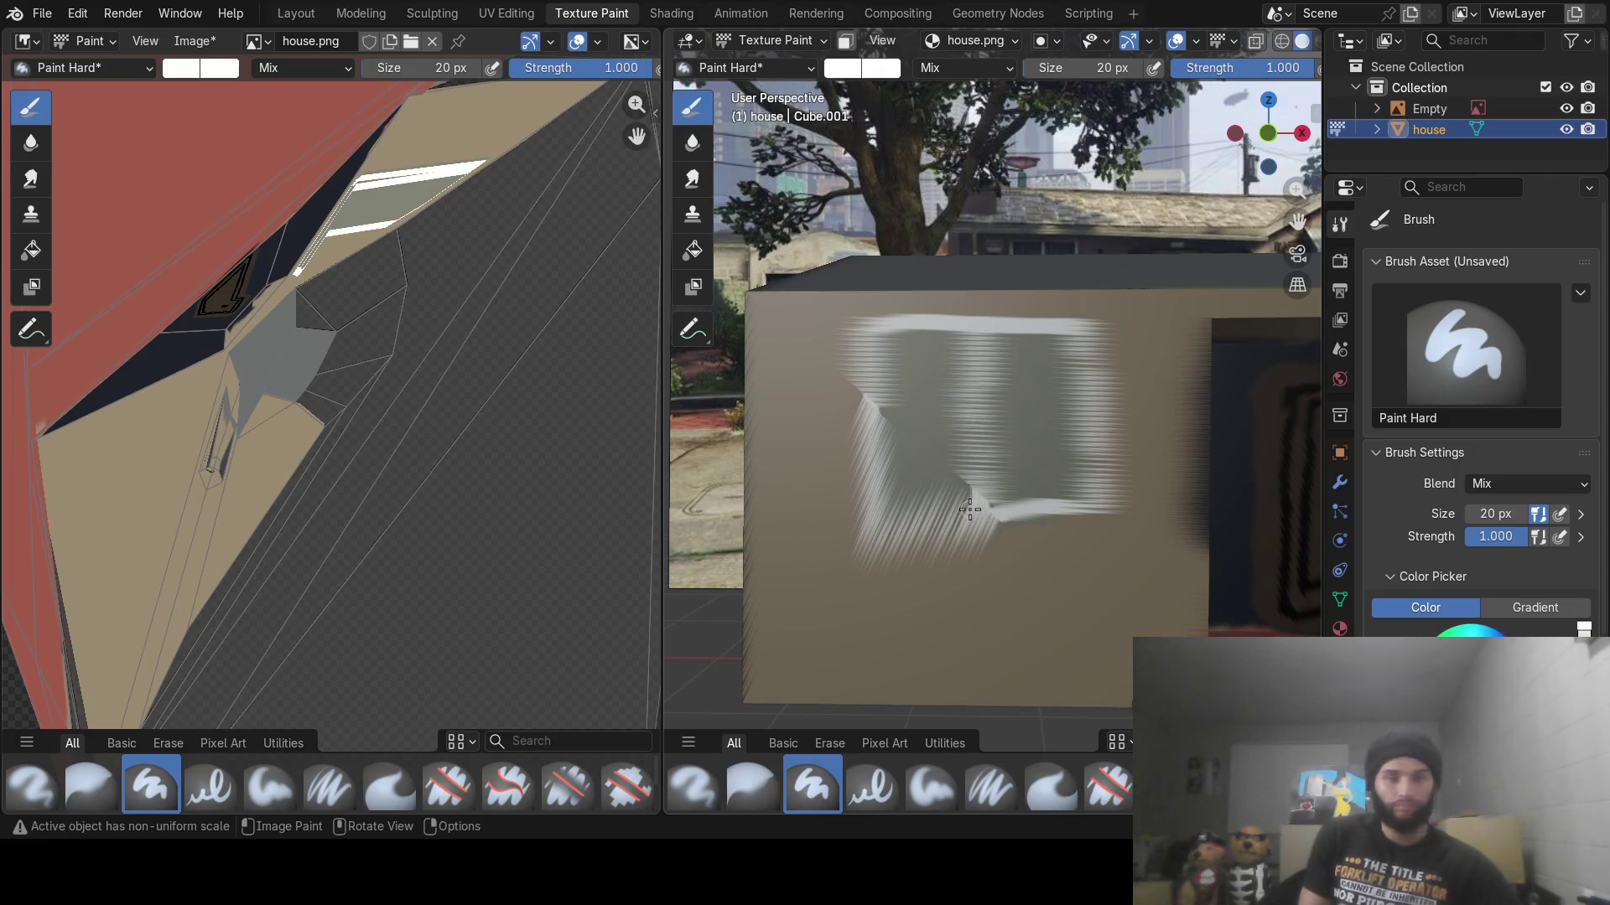
pyautogui.moveTo(984, 442)
pyautogui.mouseDown(button='middle')
pyautogui.moveTo(989, 393)
pyautogui.moveTo(939, 415)
pyautogui.moveTo(911, 453)
pyautogui.moveTo(1118, 437)
pyautogui.moveTo(964, 417)
pyautogui.mouseUp(button='middle')
pyautogui.scroll(-4, 964, 399)
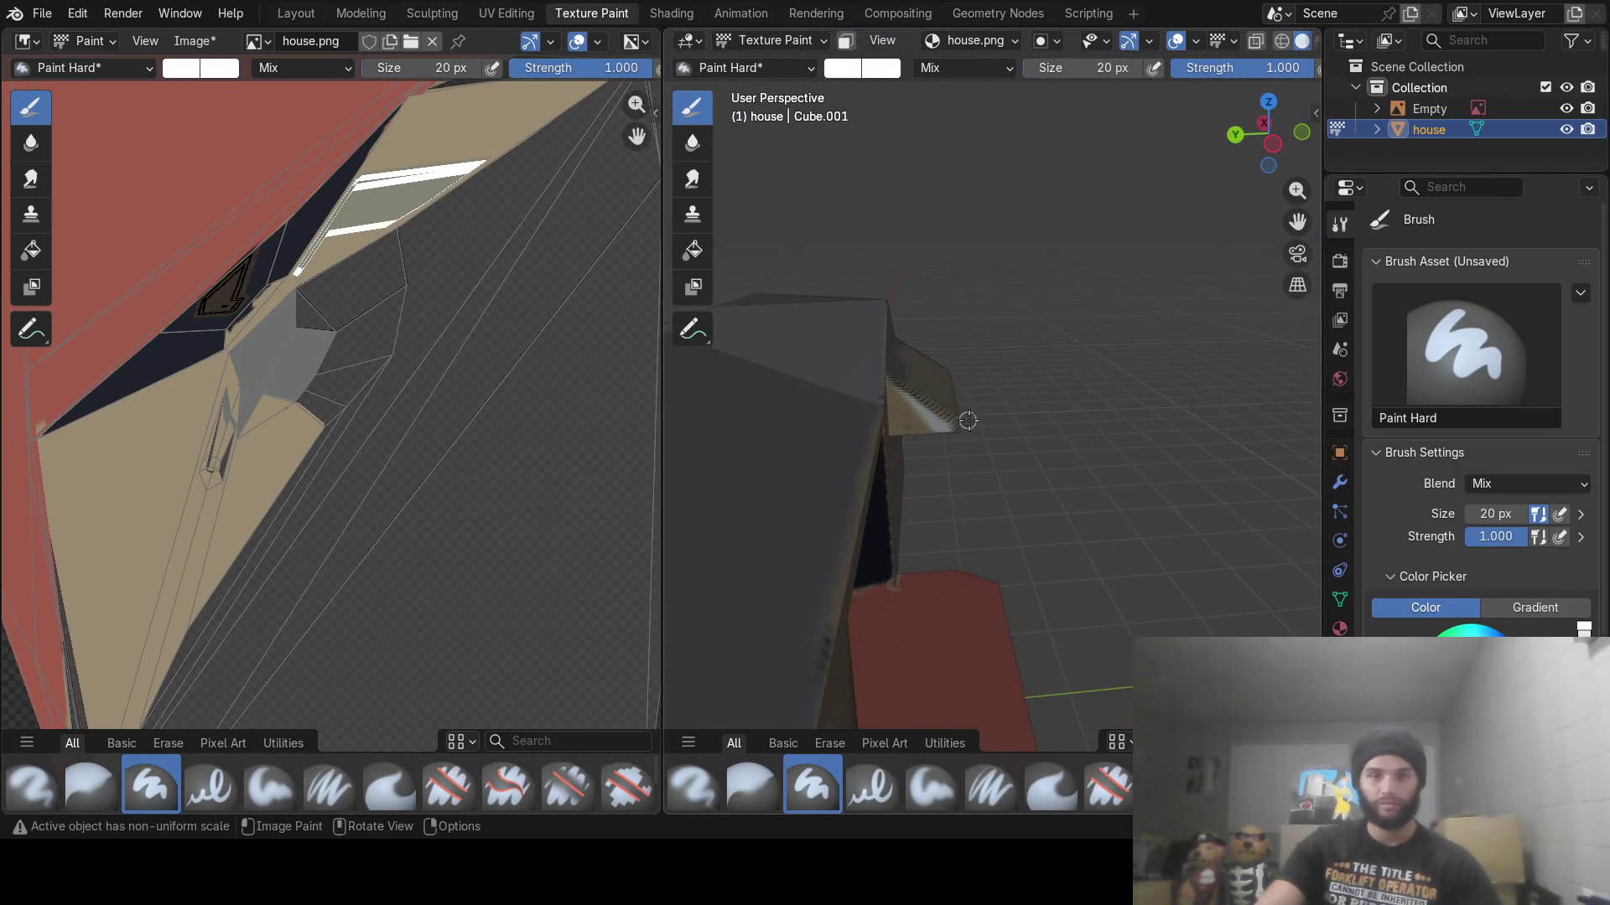
# Paint the side face, the lower roof's top edge and the porch roof white
pyautogui.moveTo(934, 428)
pyautogui.mouseDown()
pyautogui.moveTo(899, 387)
pyautogui.moveTo(930, 392)
pyautogui.moveTo(951, 434)
pyautogui.mouseUp()
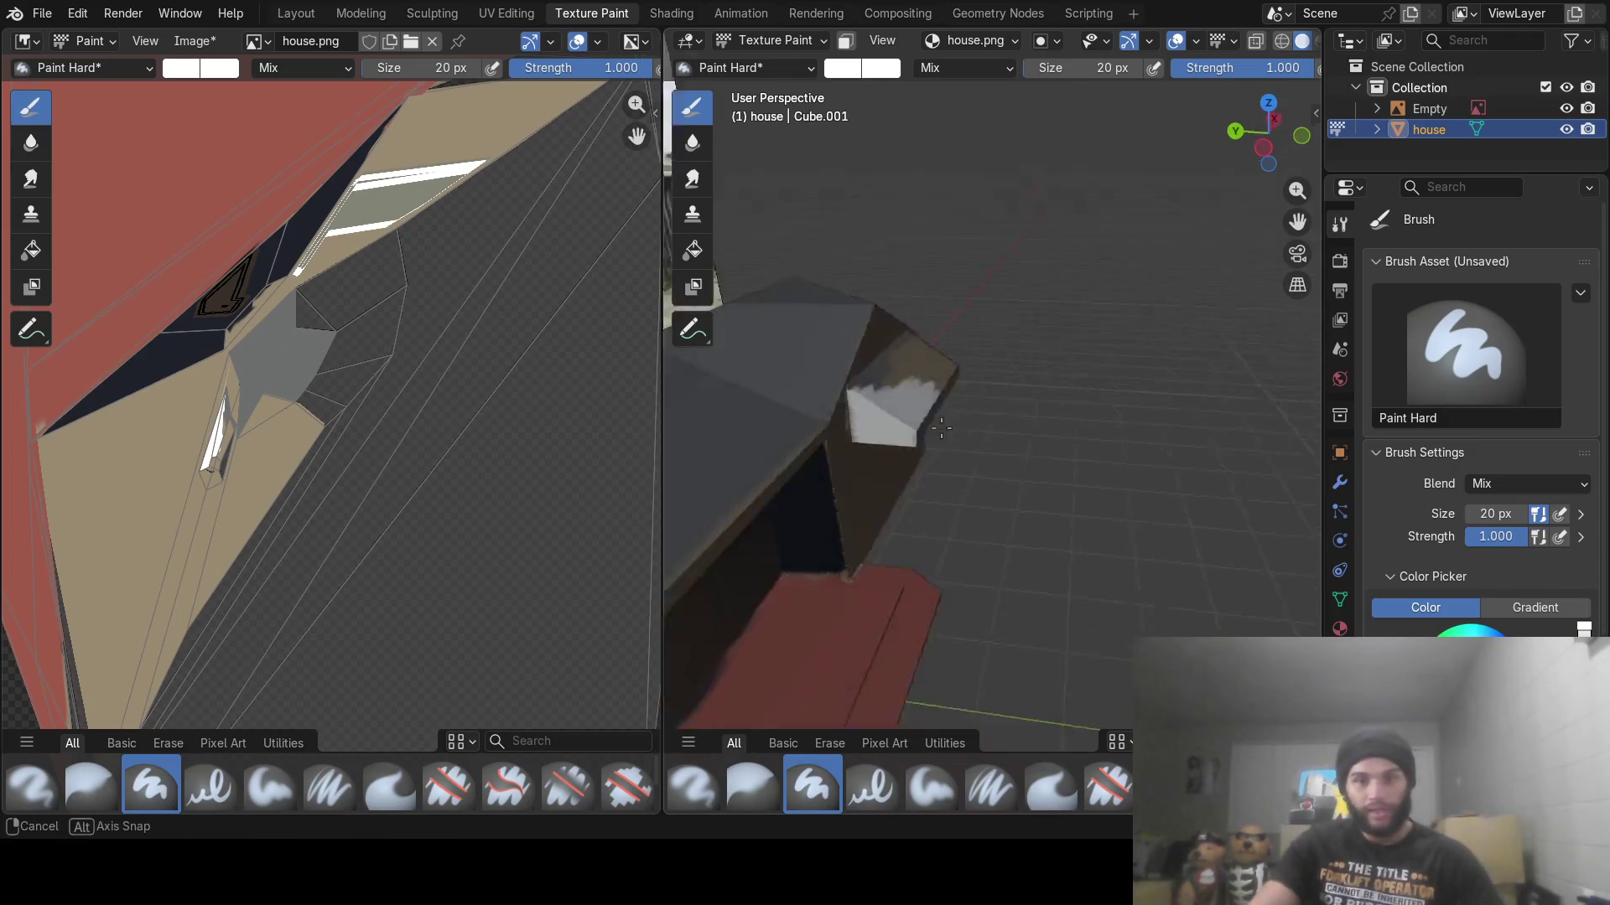
pyautogui.moveTo(946, 437); pyautogui.dragTo(872, 378, button='middle')
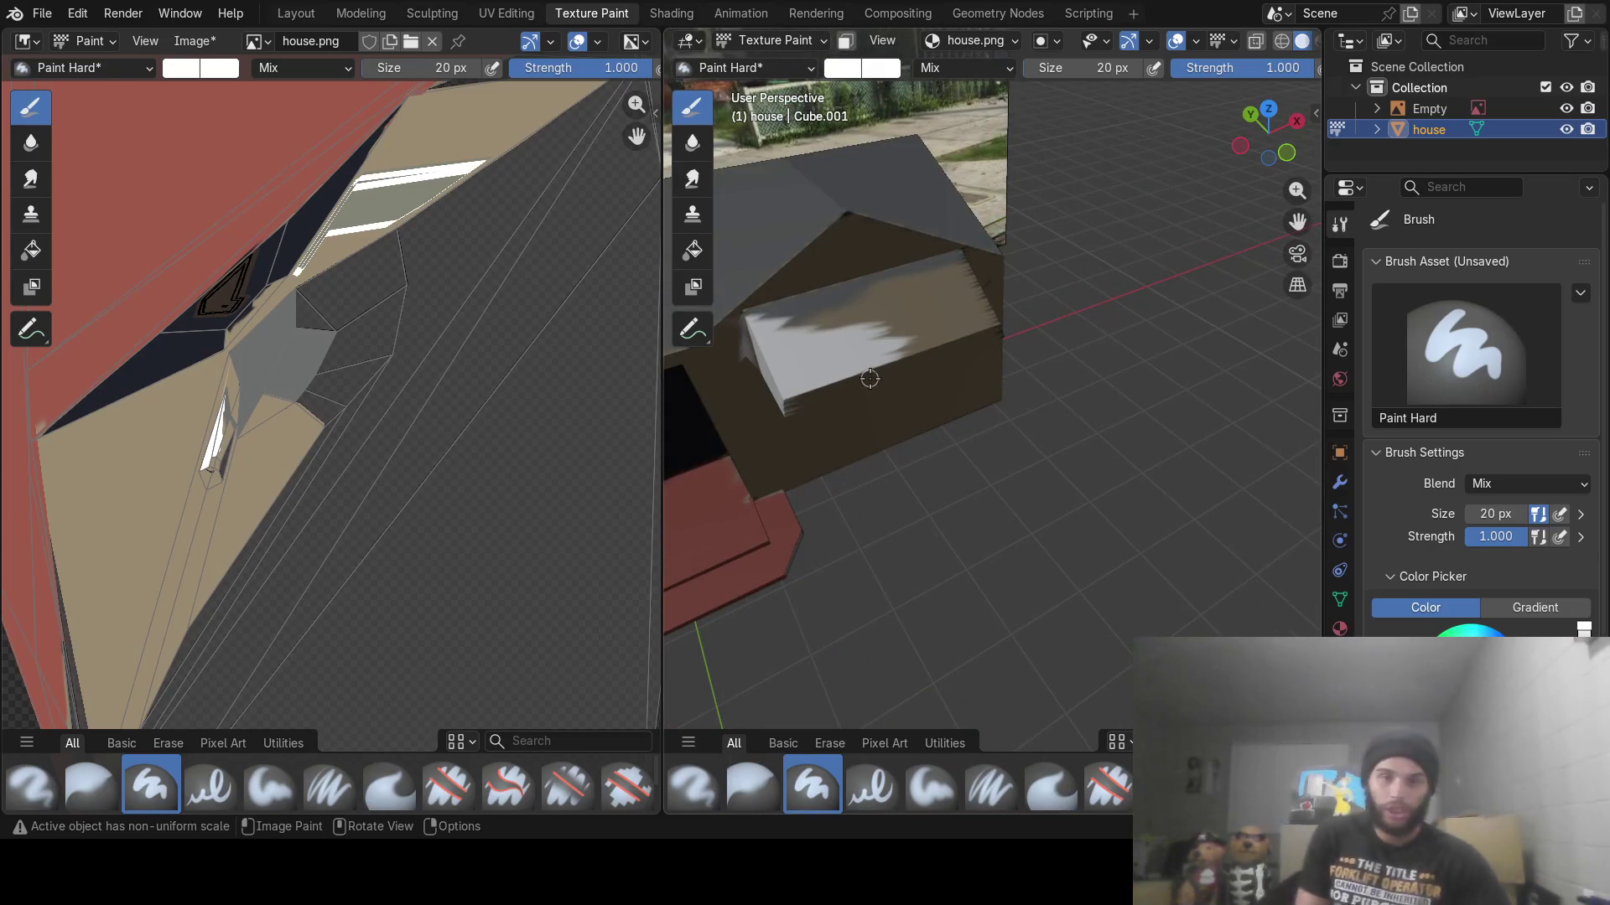
pyautogui.moveTo(751, 317)
pyautogui.mouseDown()
pyautogui.moveTo(931, 263)
pyautogui.moveTo(866, 298)
pyautogui.moveTo(901, 318)
pyautogui.moveTo(864, 346)
pyautogui.moveTo(882, 360)
pyautogui.mouseUp()
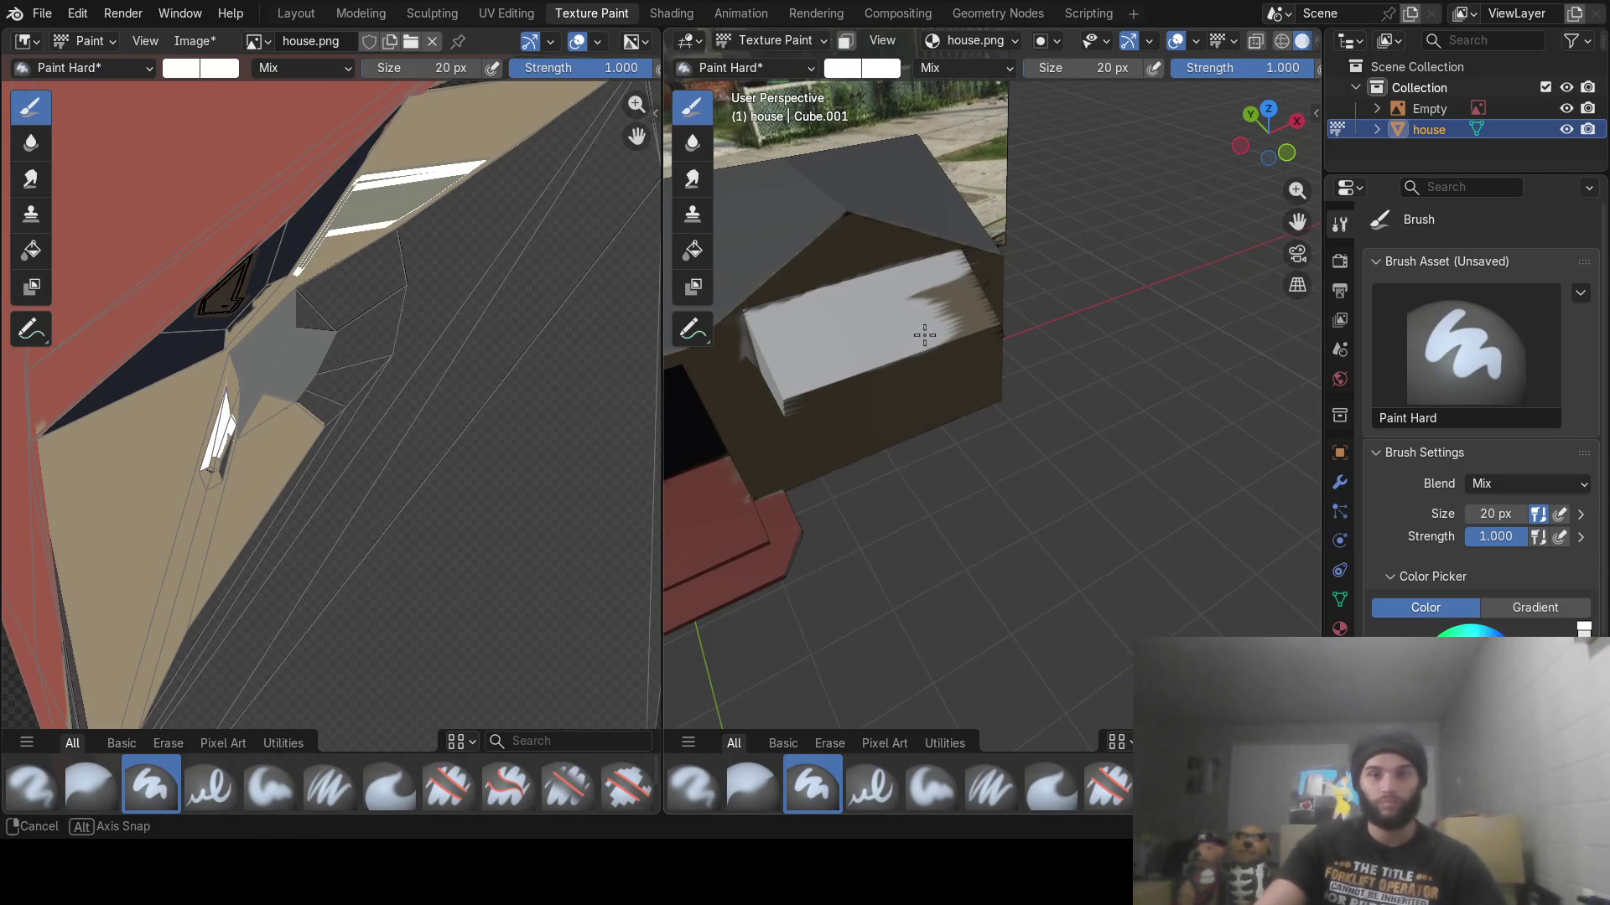
pyautogui.moveTo(923, 330)
pyautogui.mouseDown(button='middle')
pyautogui.moveTo(769, 328)
pyautogui.moveTo(833, 359)
pyautogui.moveTo(887, 435)
pyautogui.moveTo(983, 431)
pyautogui.mouseUp(button='middle')
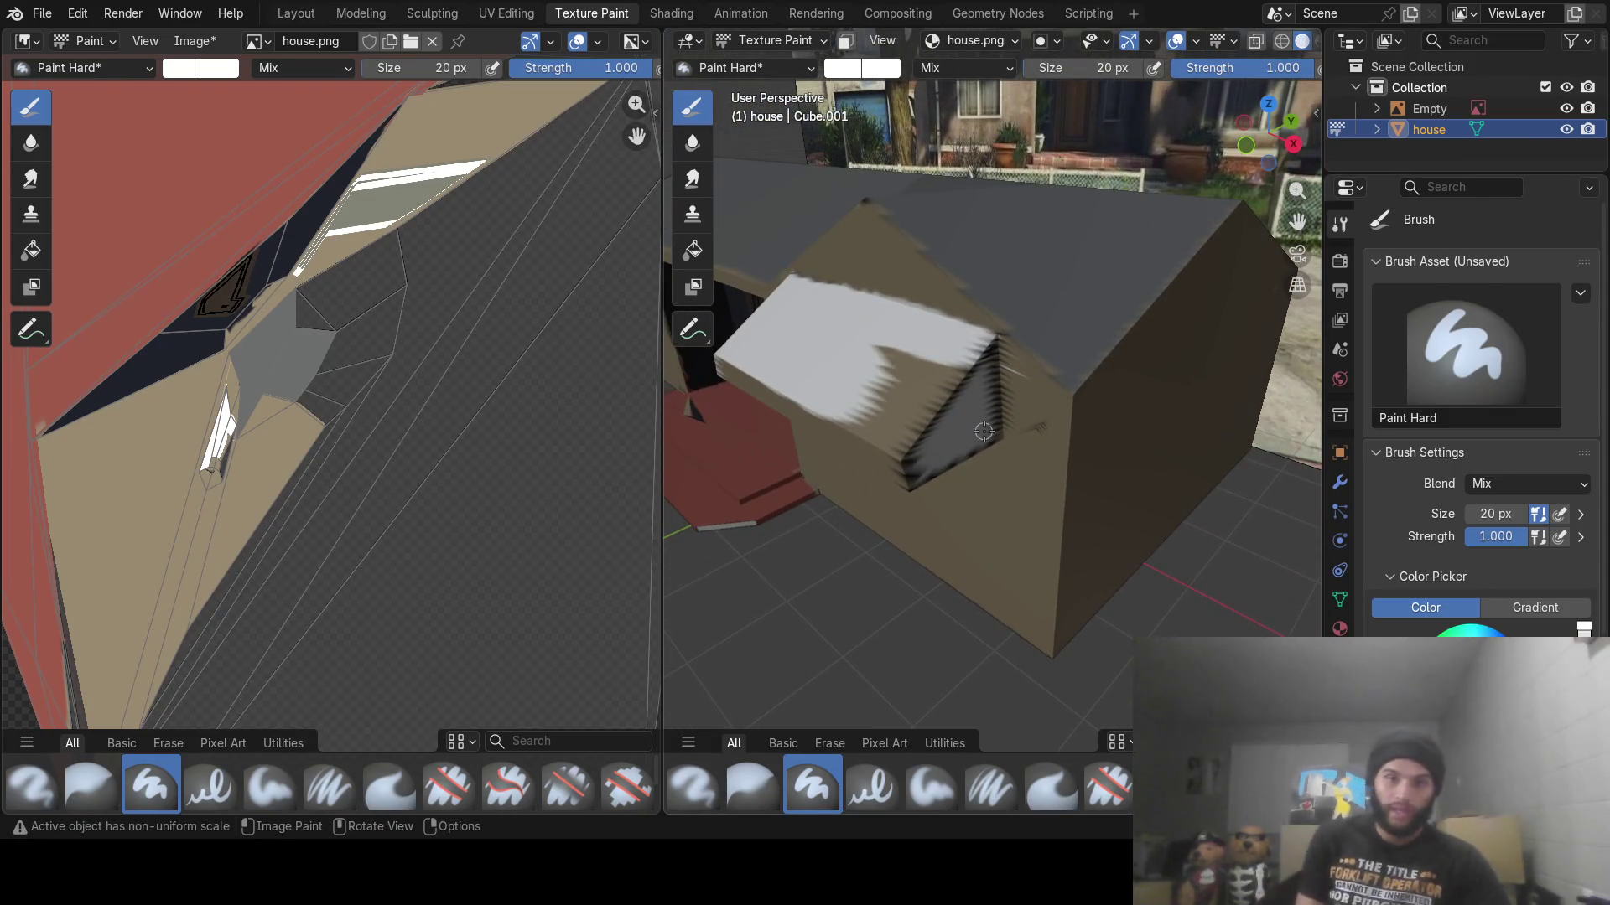
pyautogui.moveTo(855, 415)
pyautogui.mouseDown()
pyautogui.moveTo(895, 410)
pyautogui.moveTo(877, 348)
pyautogui.moveTo(922, 369)
pyautogui.moveTo(914, 430)
pyautogui.moveTo(934, 415)
pyautogui.moveTo(953, 447)
pyautogui.mouseUp()
pyautogui.moveTo(973, 432); pyautogui.dragTo(947, 393, button='middle')
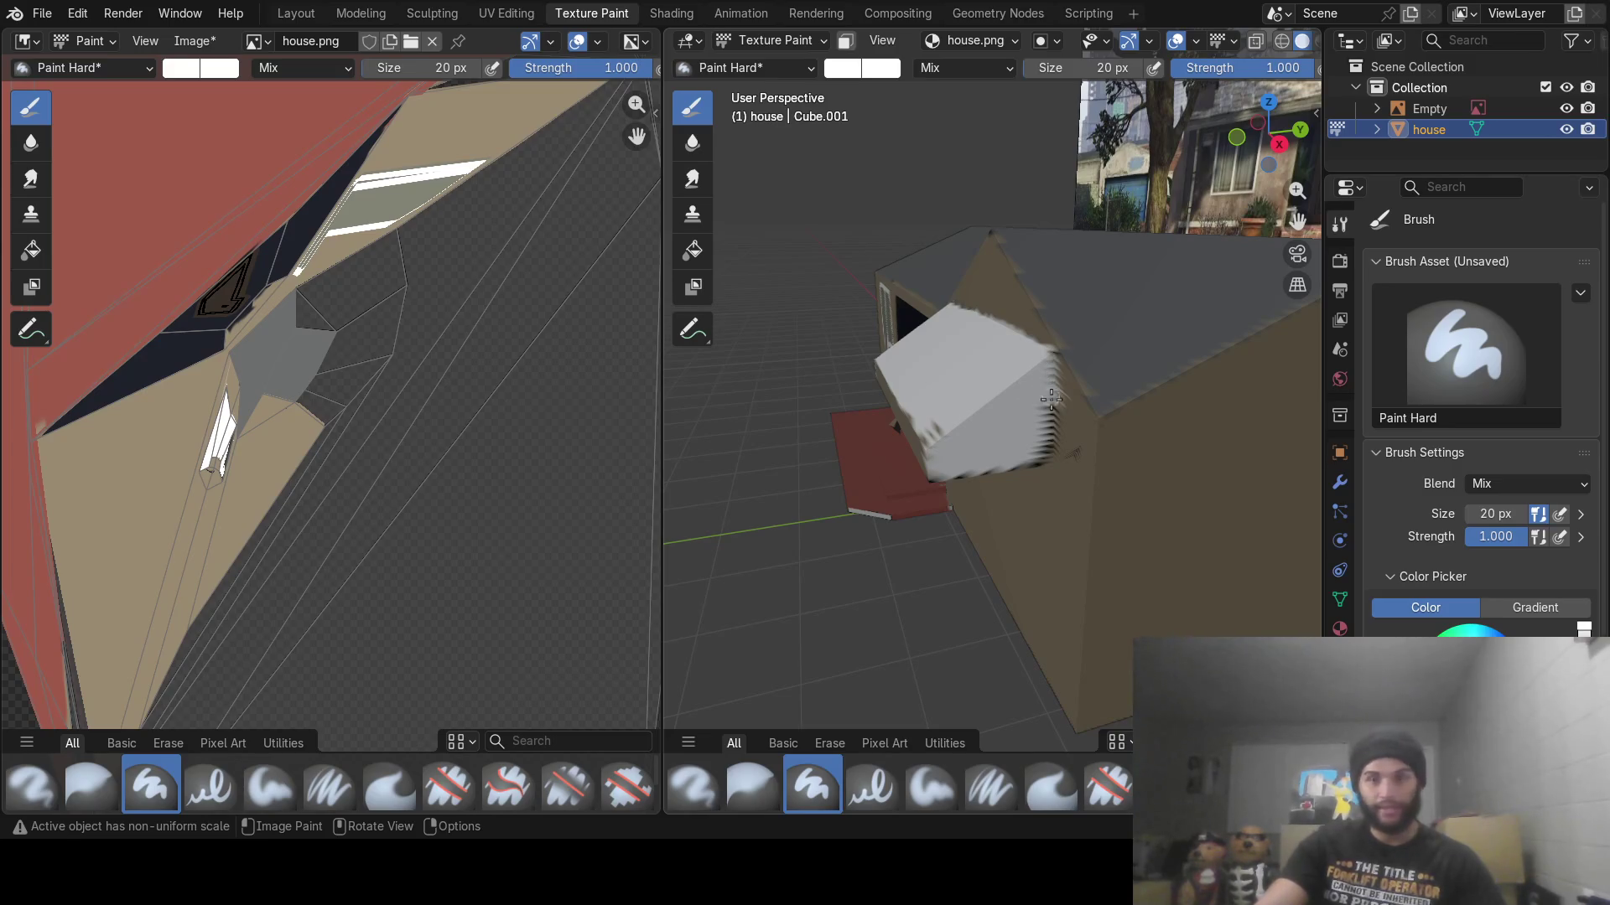
# Paint the side box's edges and top white, undoing one bad stroke
pyautogui.moveTo(1050, 399); pyautogui.dragTo(1053, 454)
pyautogui.hotkey('ctrl', 'z')
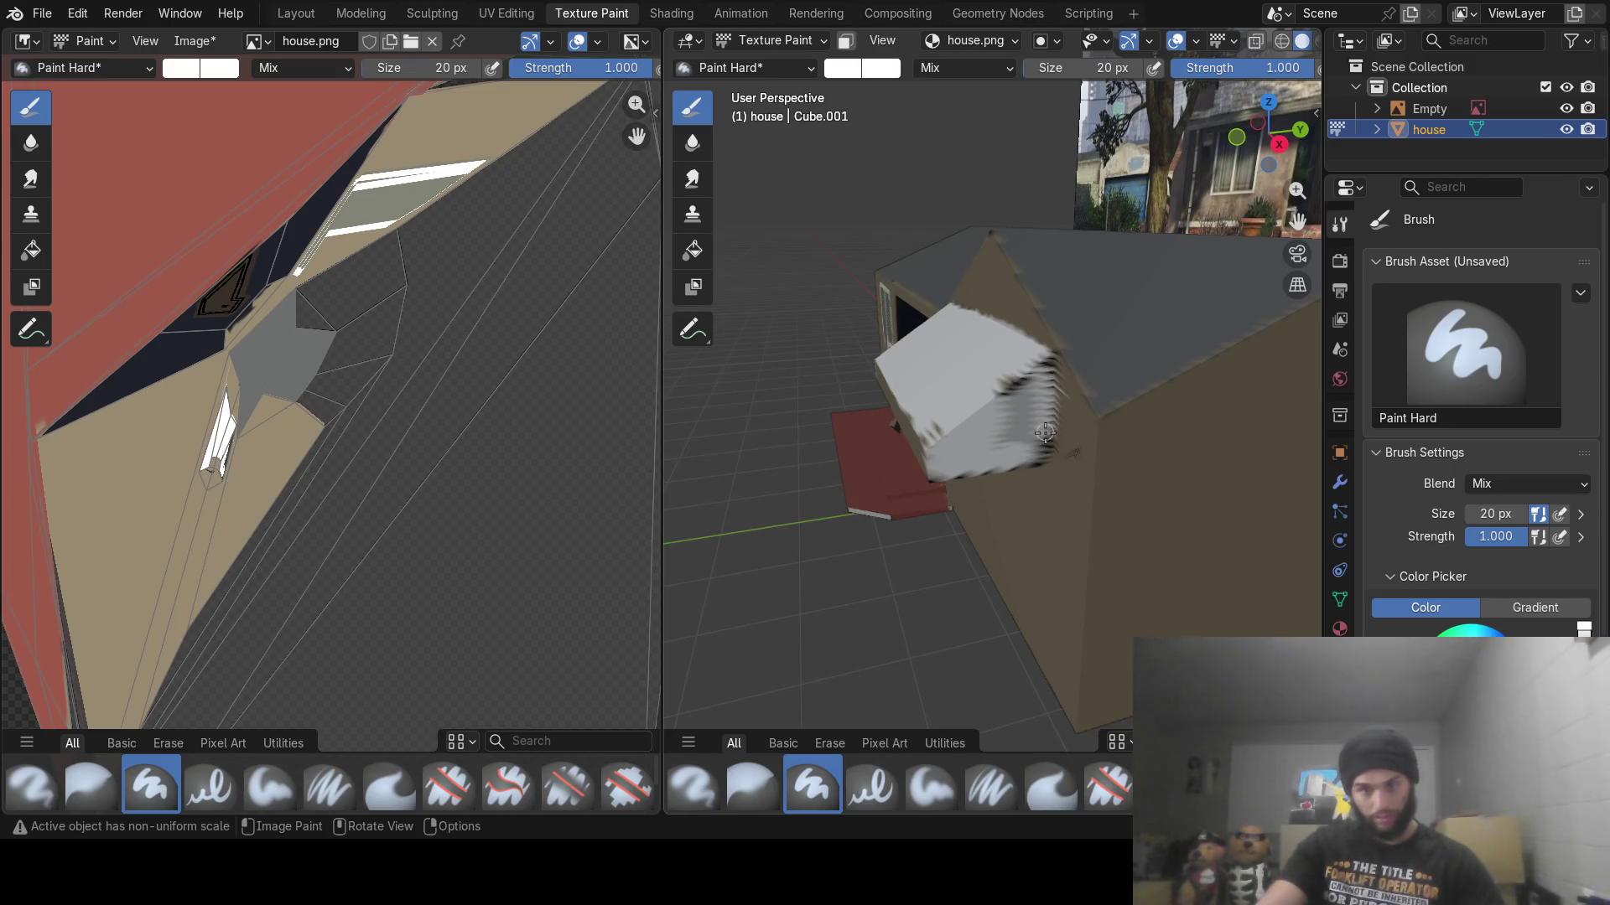
pyautogui.moveTo(1033, 447)
pyautogui.mouseDown()
pyautogui.moveTo(1023, 360)
pyautogui.moveTo(989, 455)
pyautogui.mouseUp()
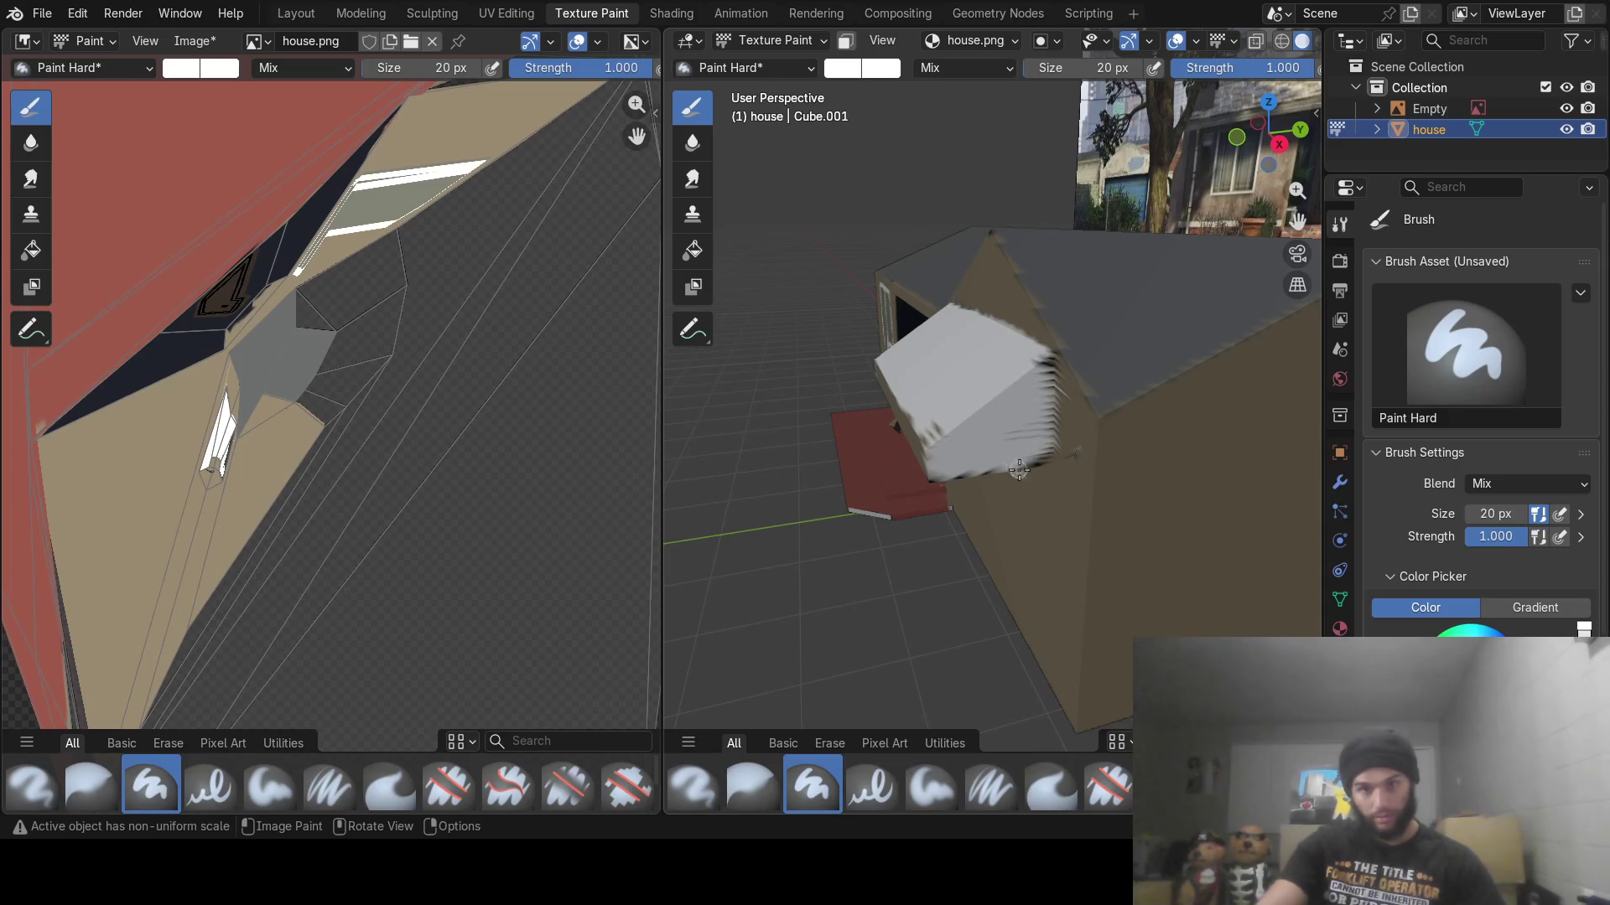
pyautogui.moveTo(939, 441)
pyautogui.mouseDown(button='middle')
pyautogui.moveTo(1094, 536)
pyautogui.moveTo(888, 513)
pyautogui.mouseUp(button='middle')
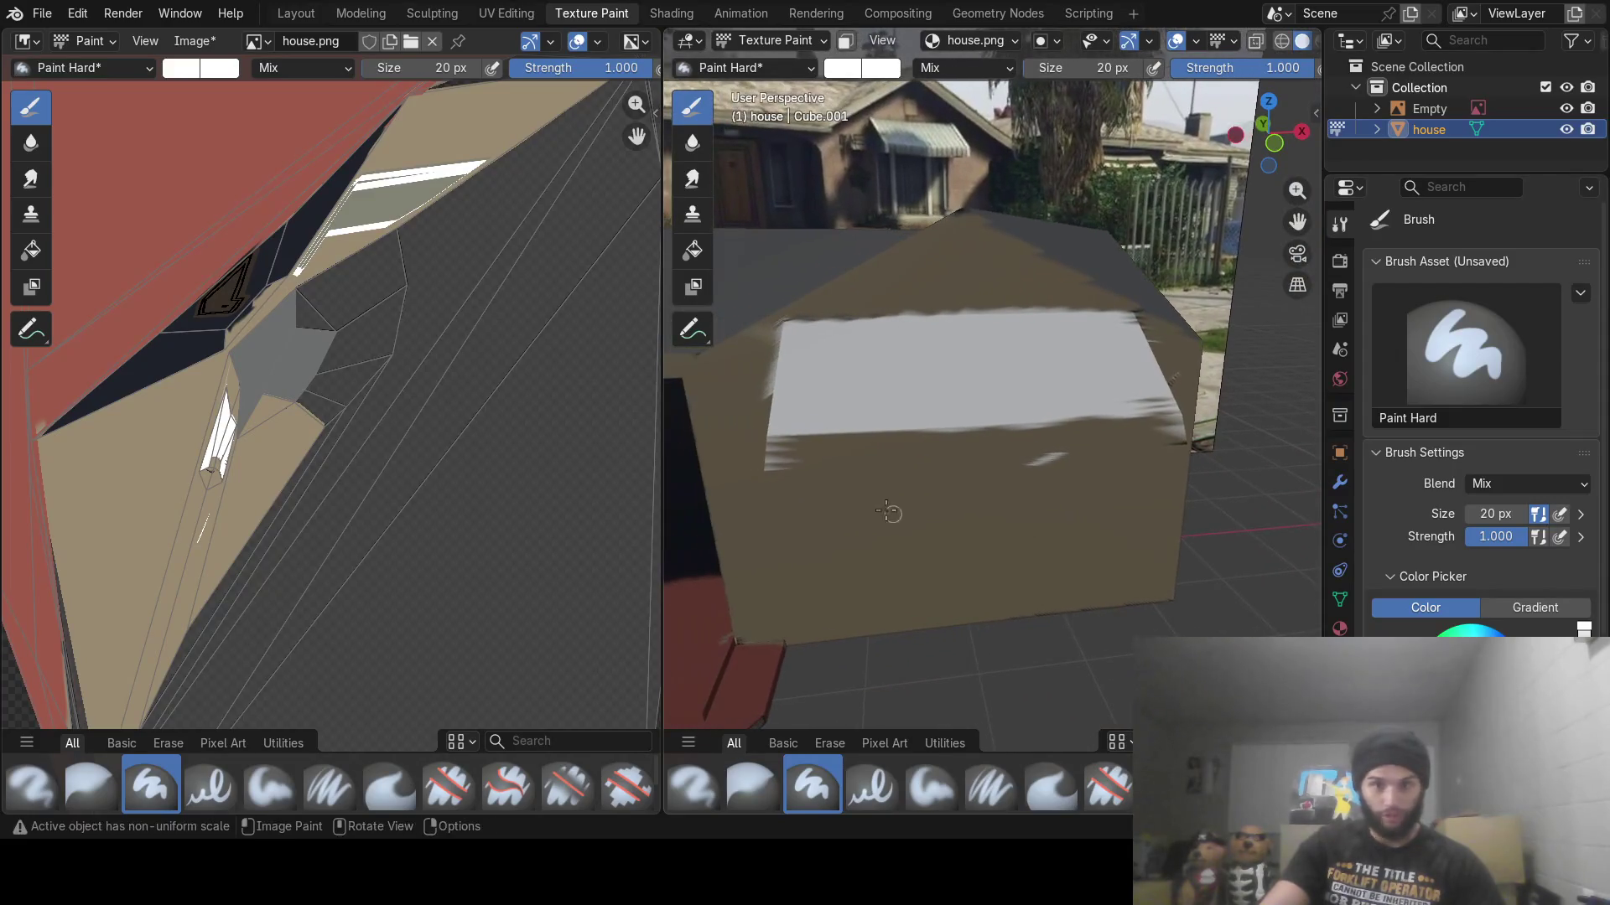
pyautogui.moveTo(783, 452)
pyautogui.mouseDown()
pyautogui.moveTo(1169, 426)
pyautogui.moveTo(776, 465)
pyautogui.mouseUp()
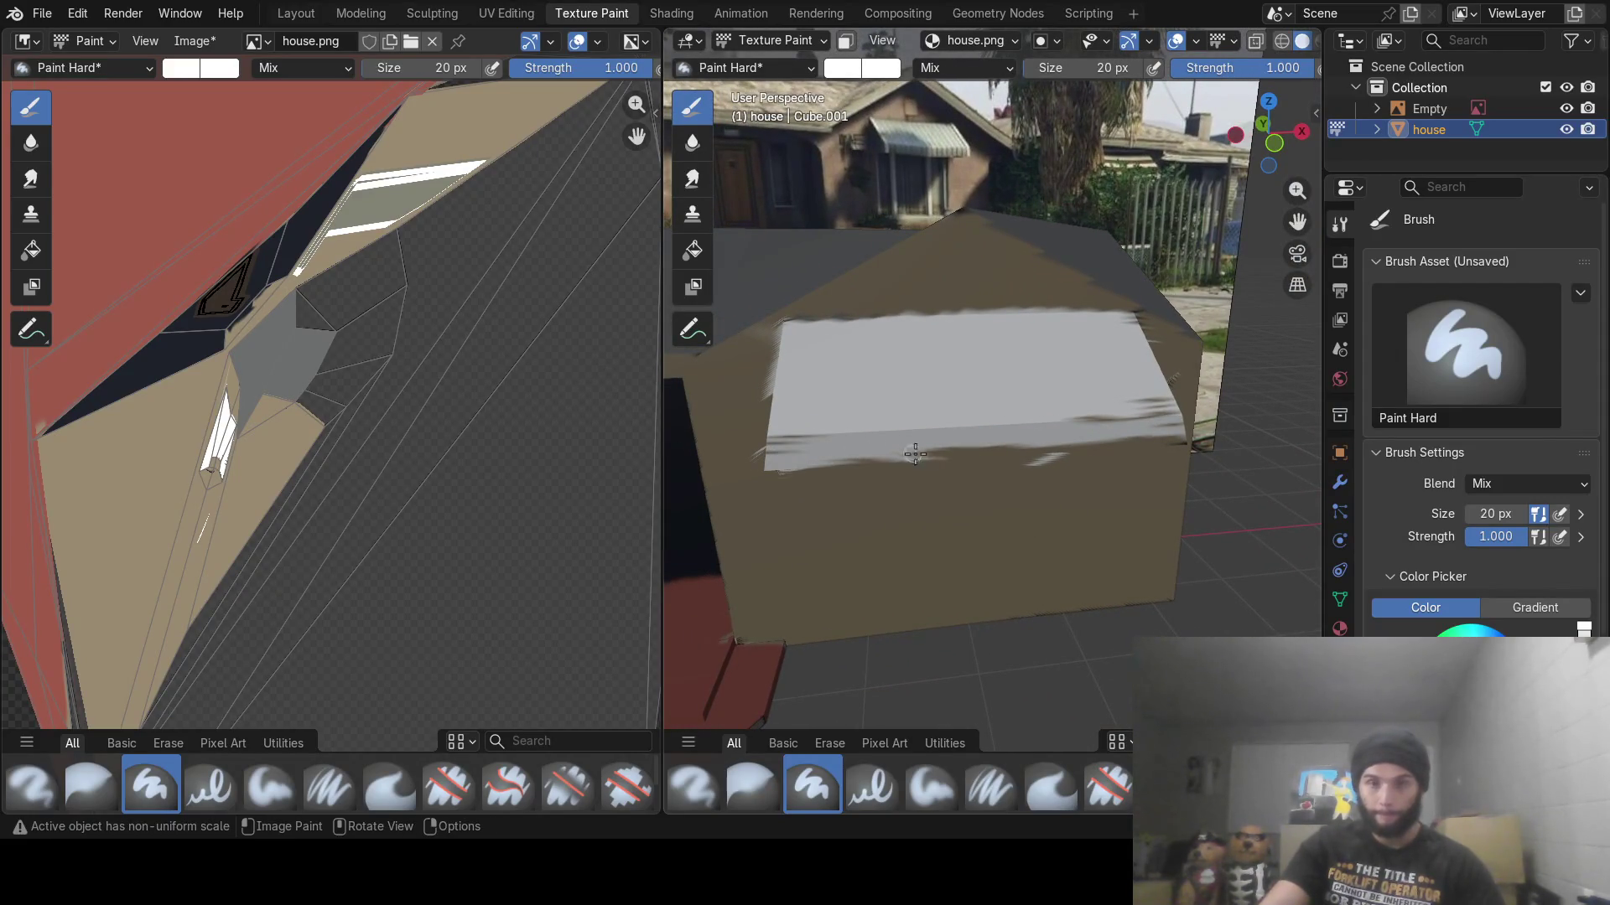
pyautogui.moveTo(914, 454); pyautogui.dragTo(1164, 429)
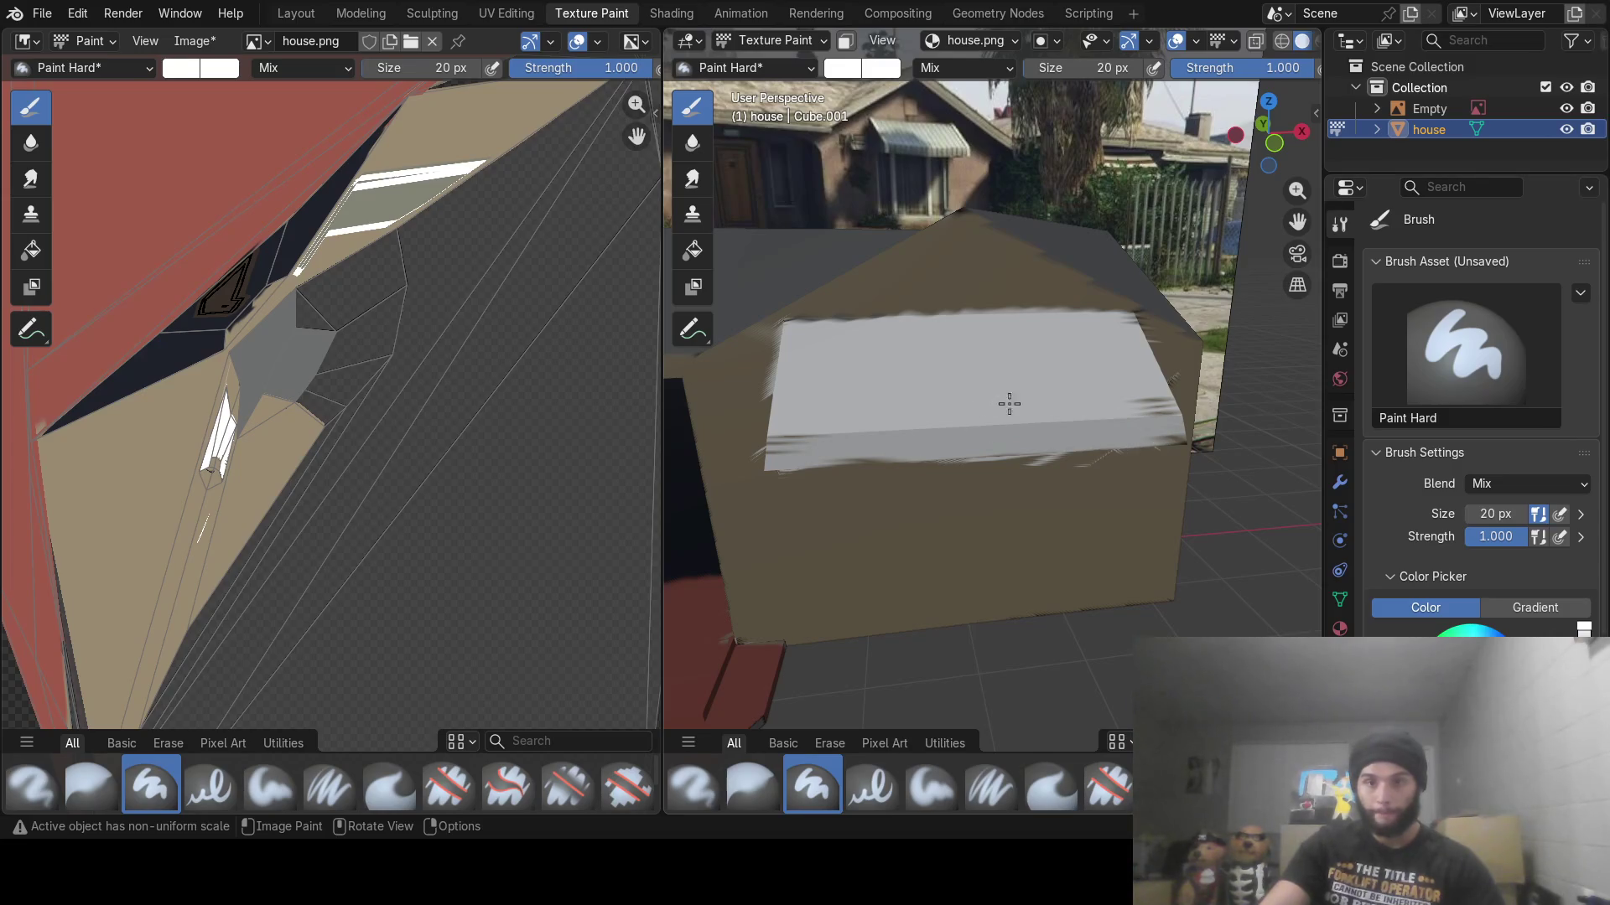
pyautogui.moveTo(948, 450)
pyautogui.mouseDown(button='middle')
pyautogui.moveTo(964, 460)
pyautogui.moveTo(863, 467)
pyautogui.moveTo(838, 449)
pyautogui.moveTo(974, 433)
pyautogui.moveTo(863, 446)
pyautogui.mouseUp(button='middle')
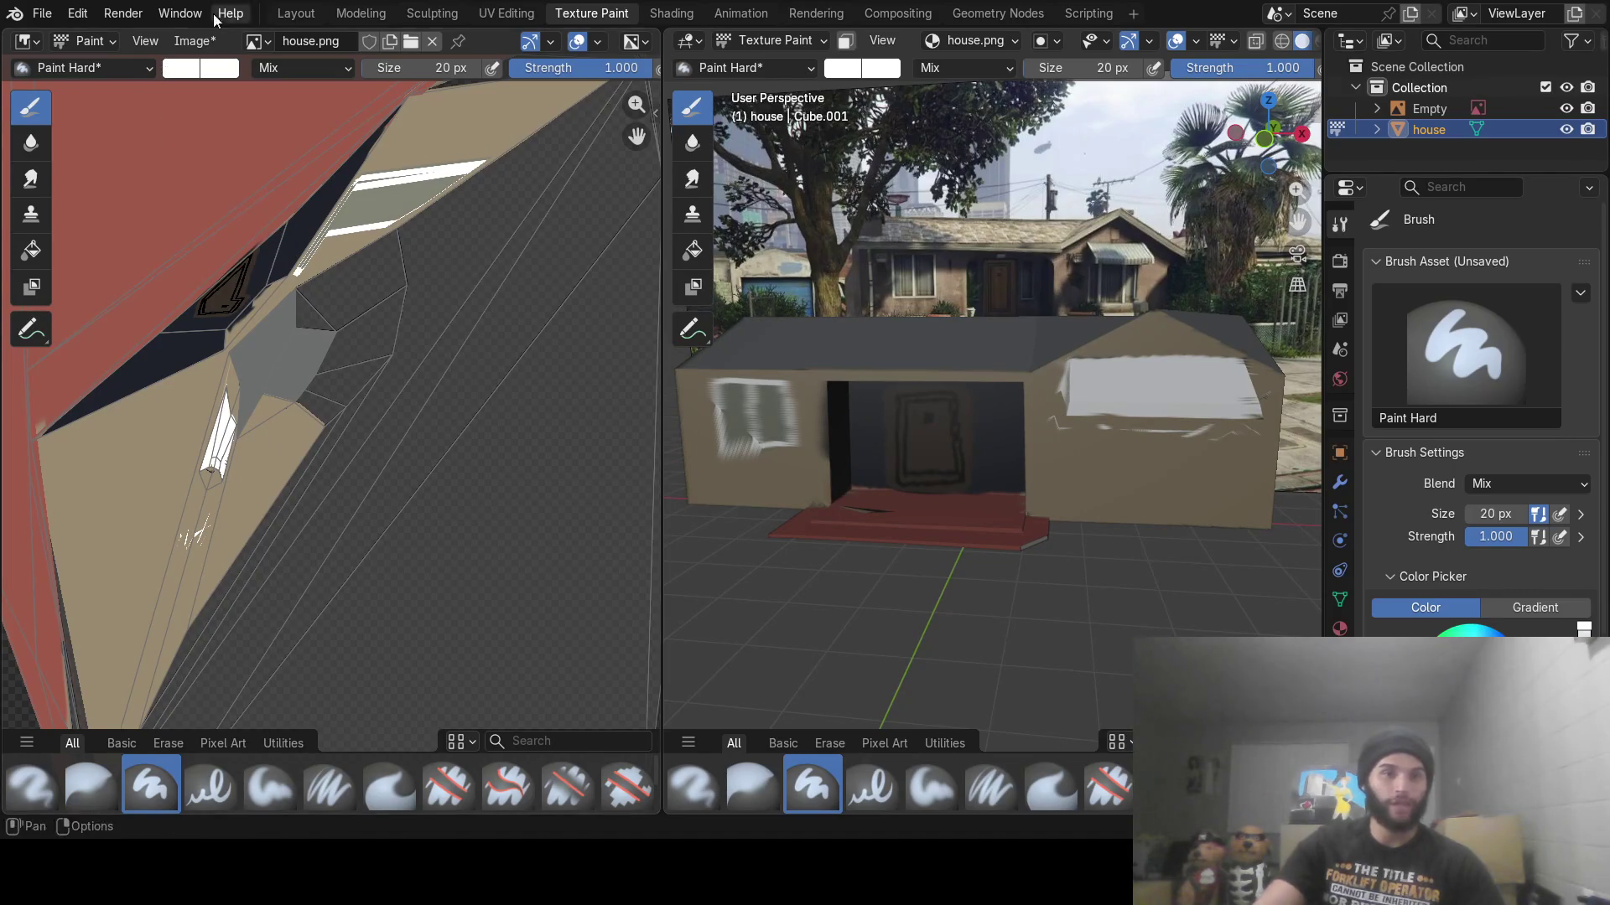
# Eyedrop the grey wall colour from the image and turn the view to face the side wall
pyautogui.click(849, 69)
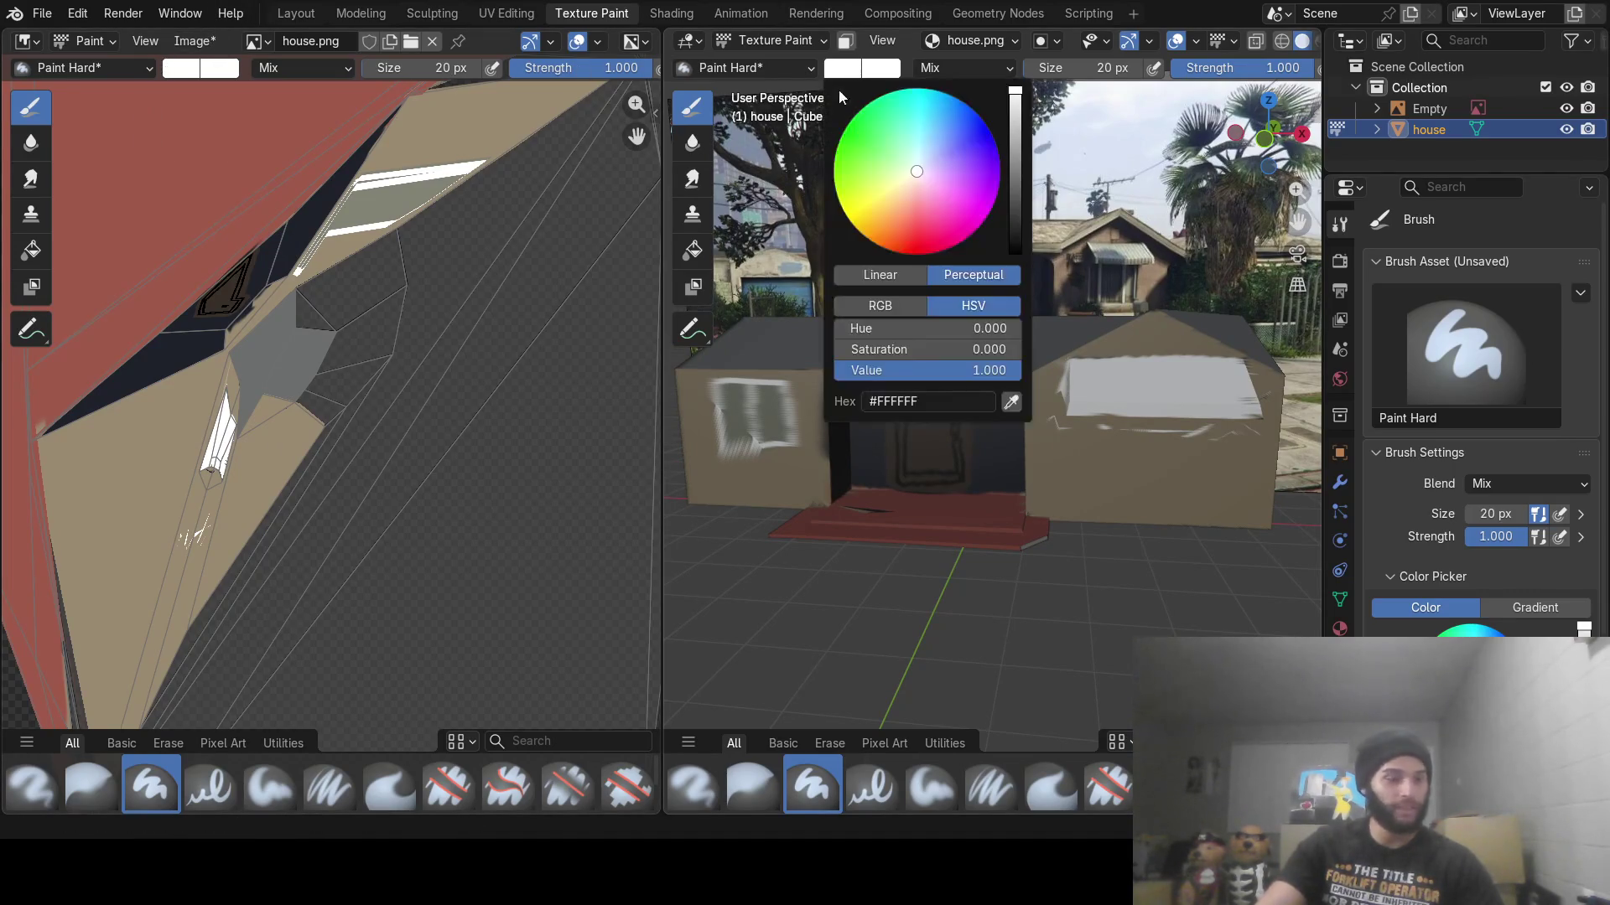
pyautogui.click(1011, 402)
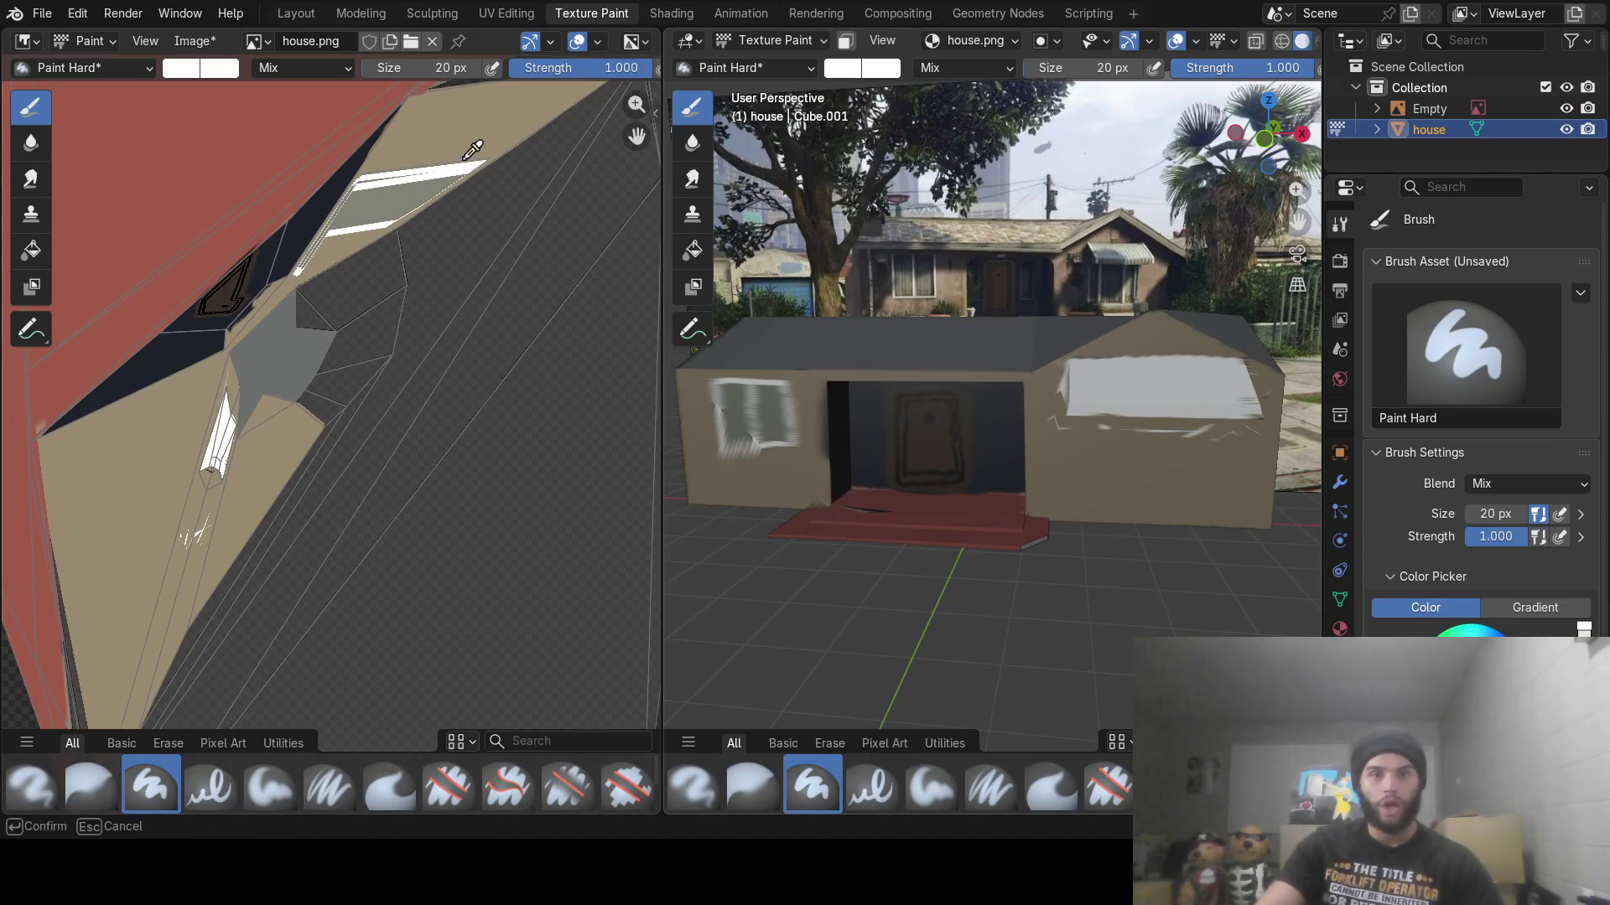
pyautogui.click(391, 193)
pyautogui.moveTo(1112, 451); pyautogui.dragTo(821, 422, button='middle')
pyautogui.scroll(3, 943, 452)
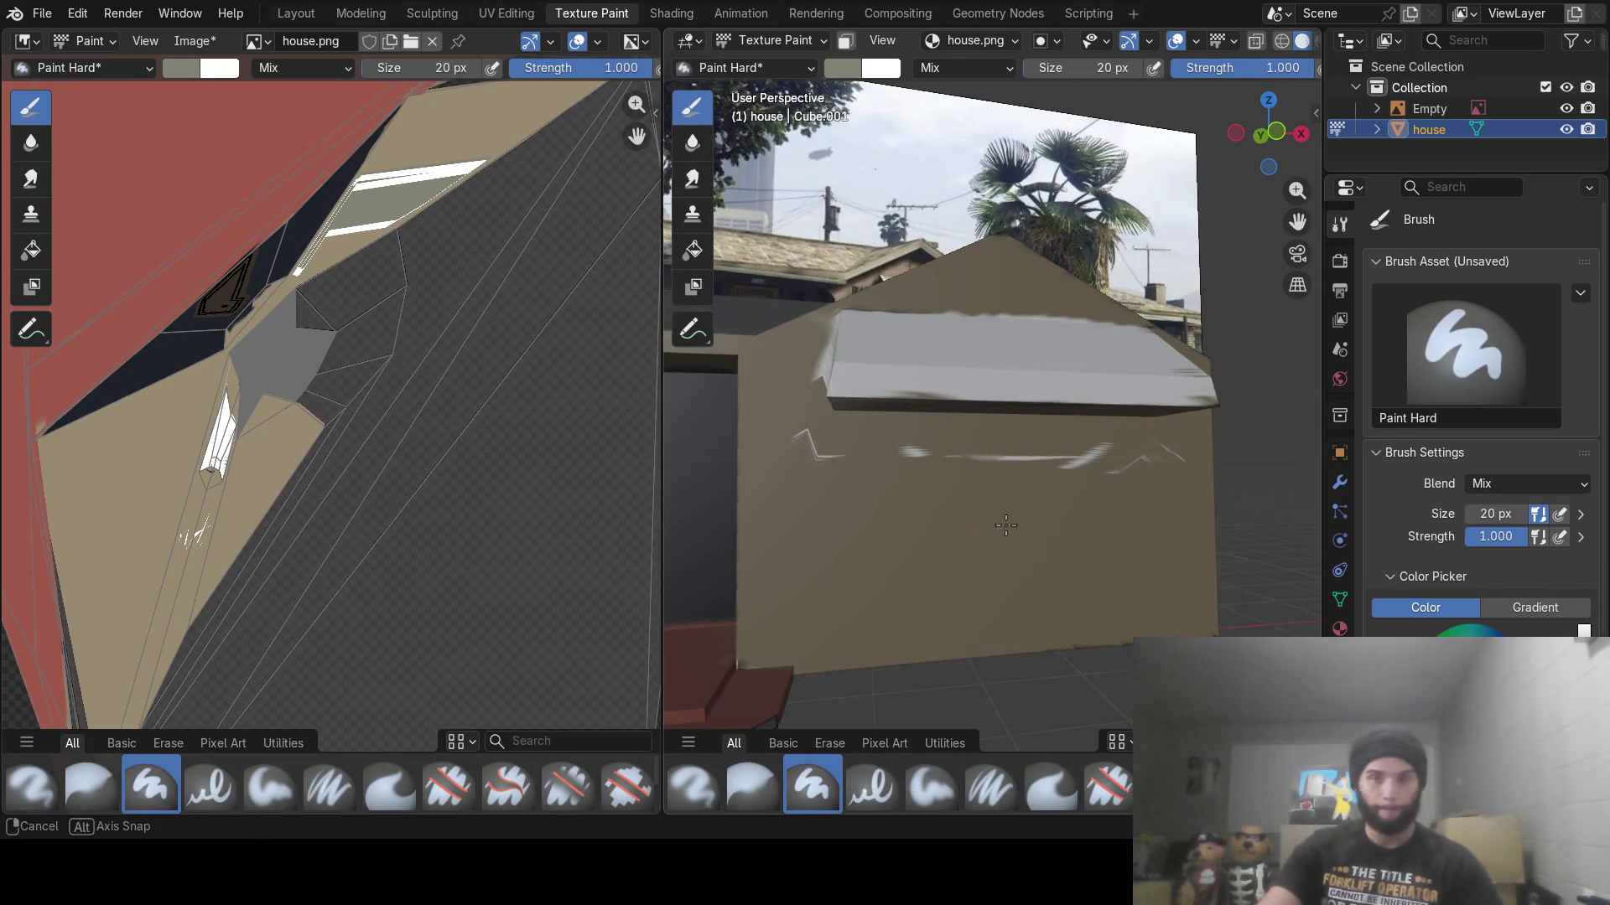
pyautogui.moveTo(941, 460); pyautogui.dragTo(964, 521, button='middle')
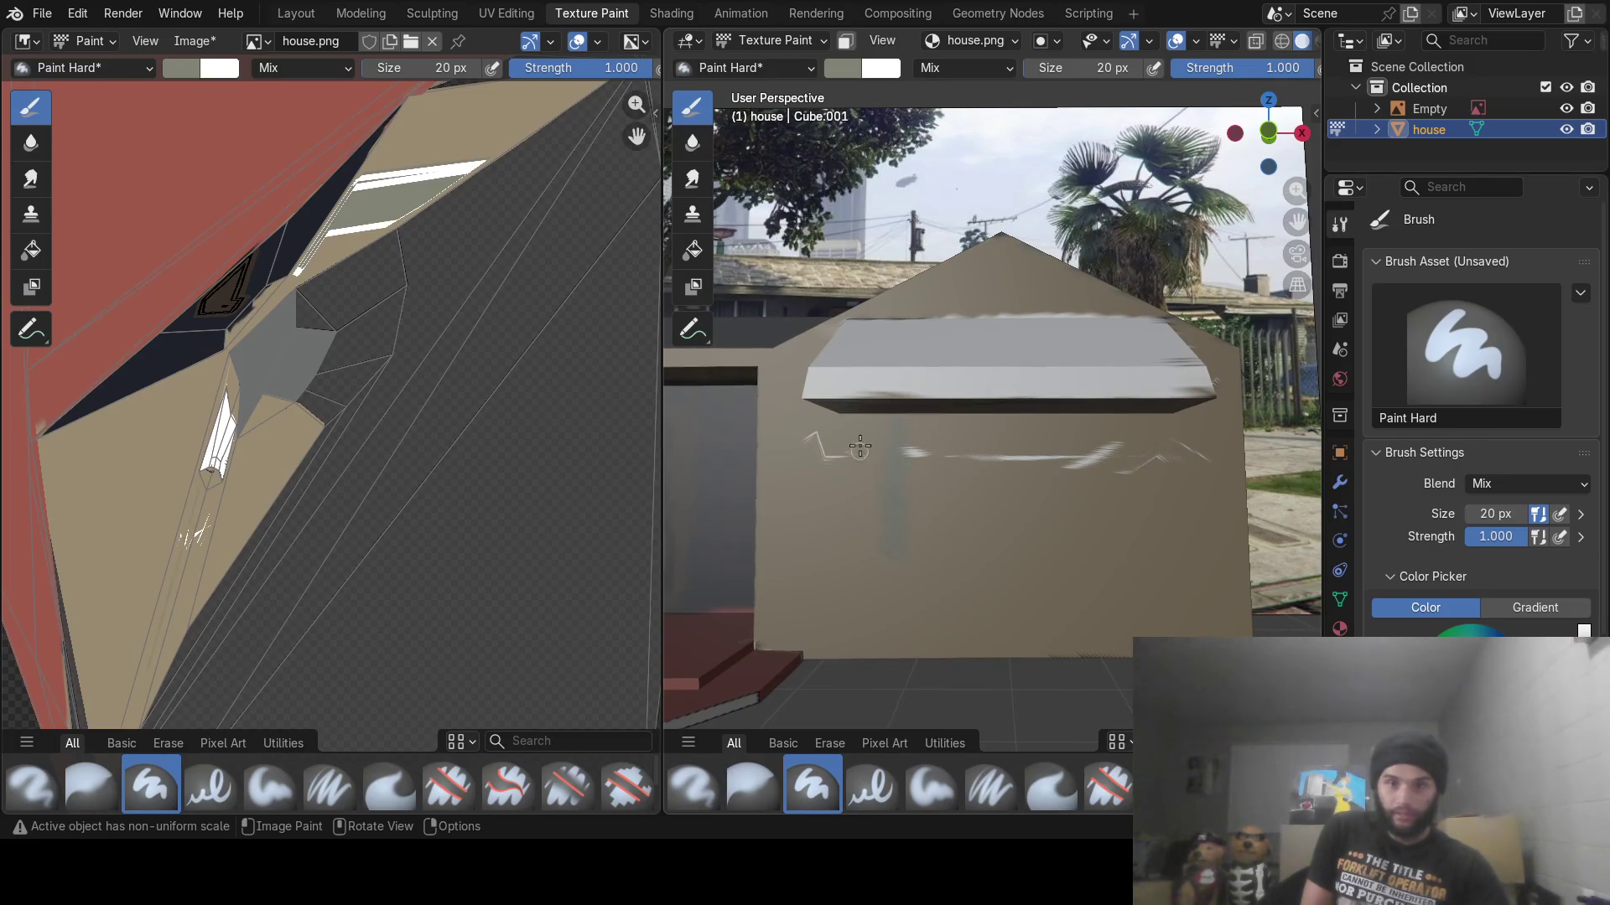
# Paint a grey-green rectangular window pane, covering the whitish streaks on the wall
pyautogui.moveTo(850, 424); pyautogui.dragTo(850, 541)
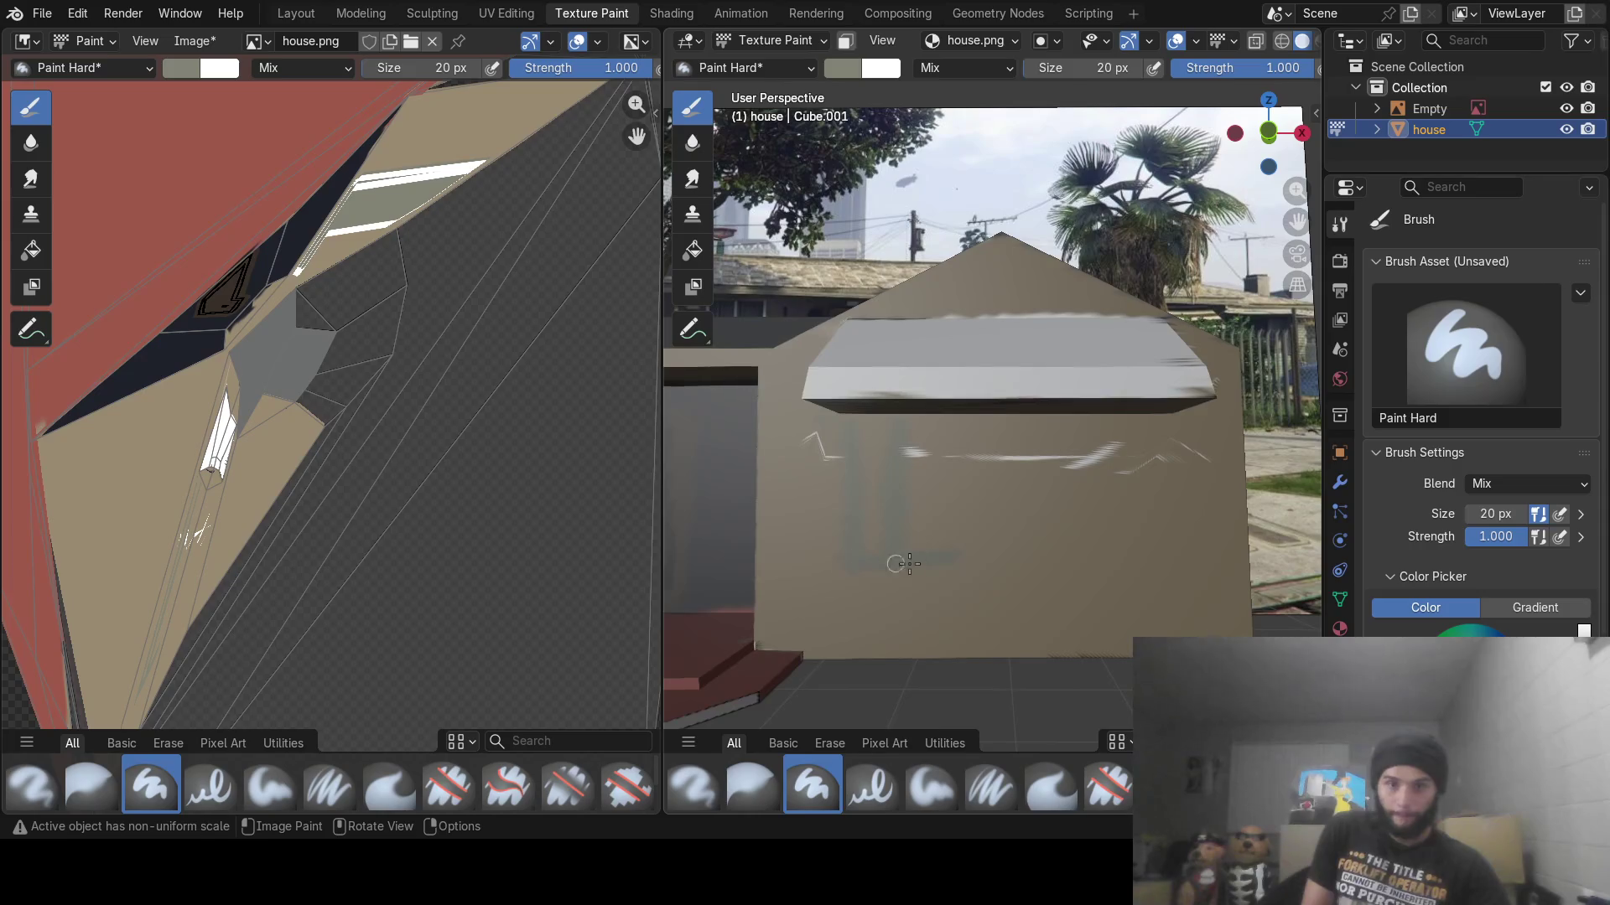
pyautogui.moveTo(1077, 561); pyautogui.dragTo(1160, 551)
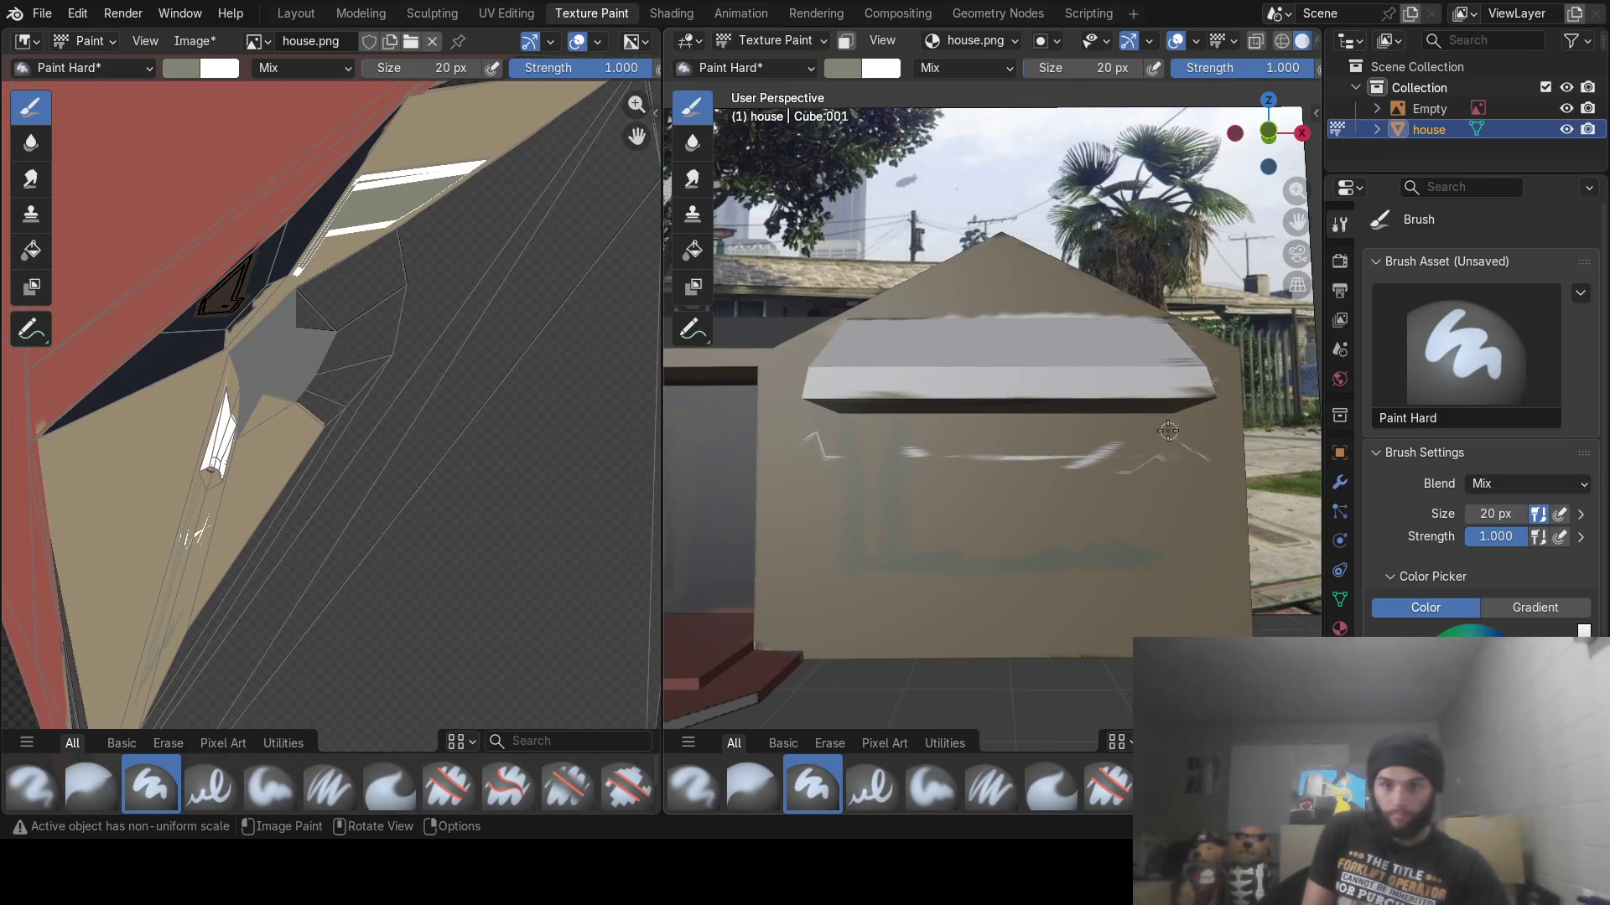
pyautogui.moveTo(1168, 430)
pyautogui.mouseDown()
pyautogui.moveTo(1170, 507)
pyautogui.moveTo(1168, 422)
pyautogui.mouseUp()
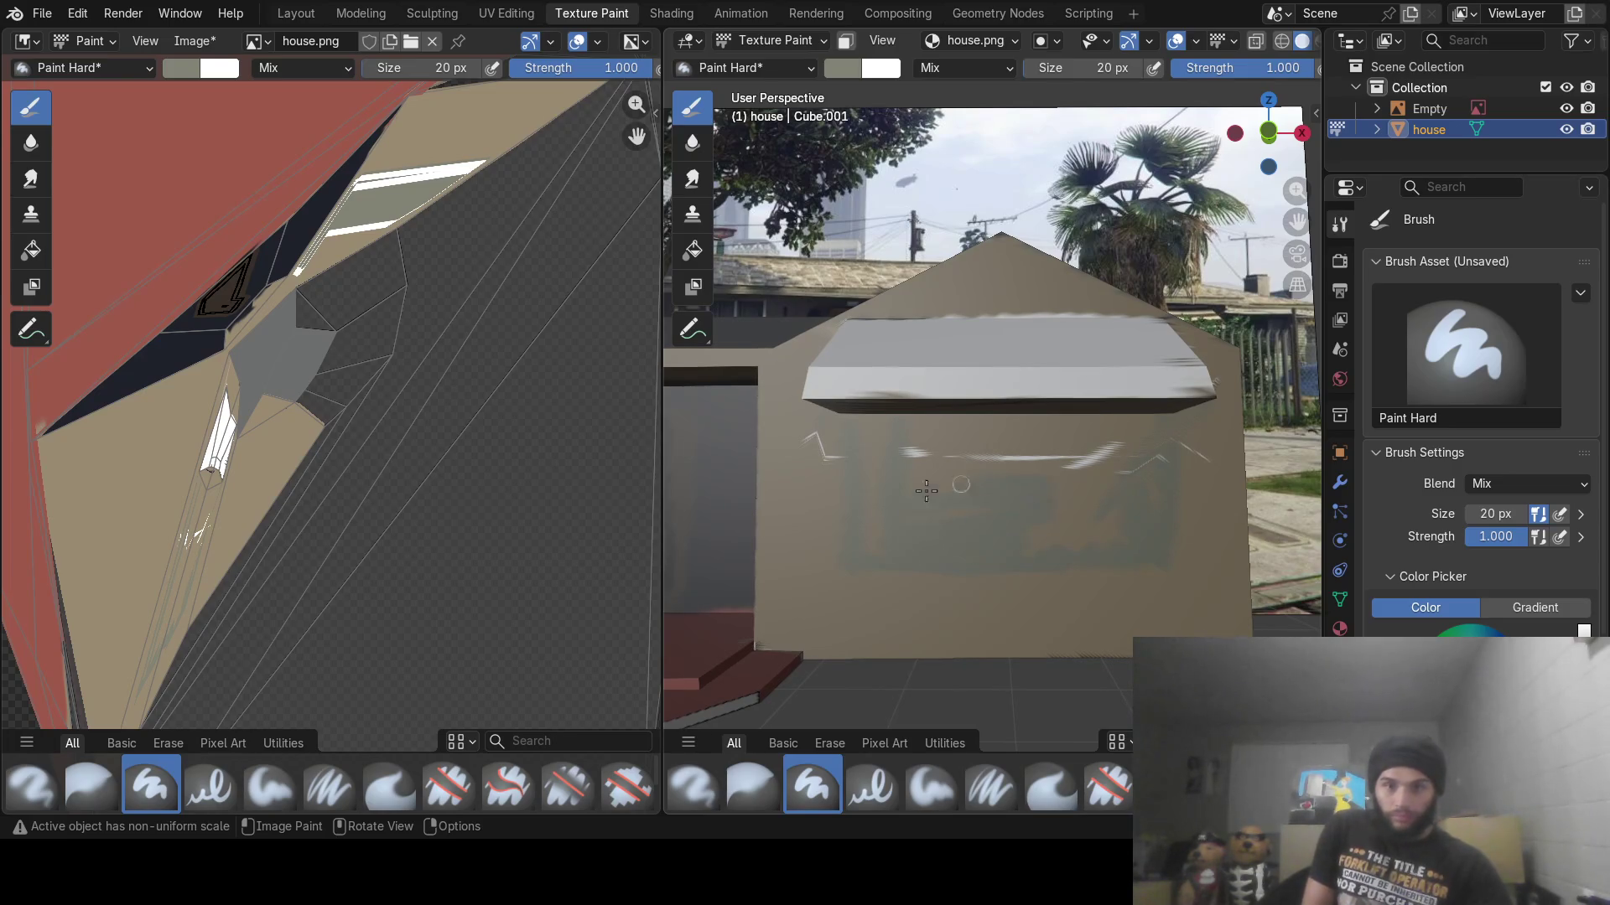
pyautogui.moveTo(1027, 459); pyautogui.dragTo(909, 467)
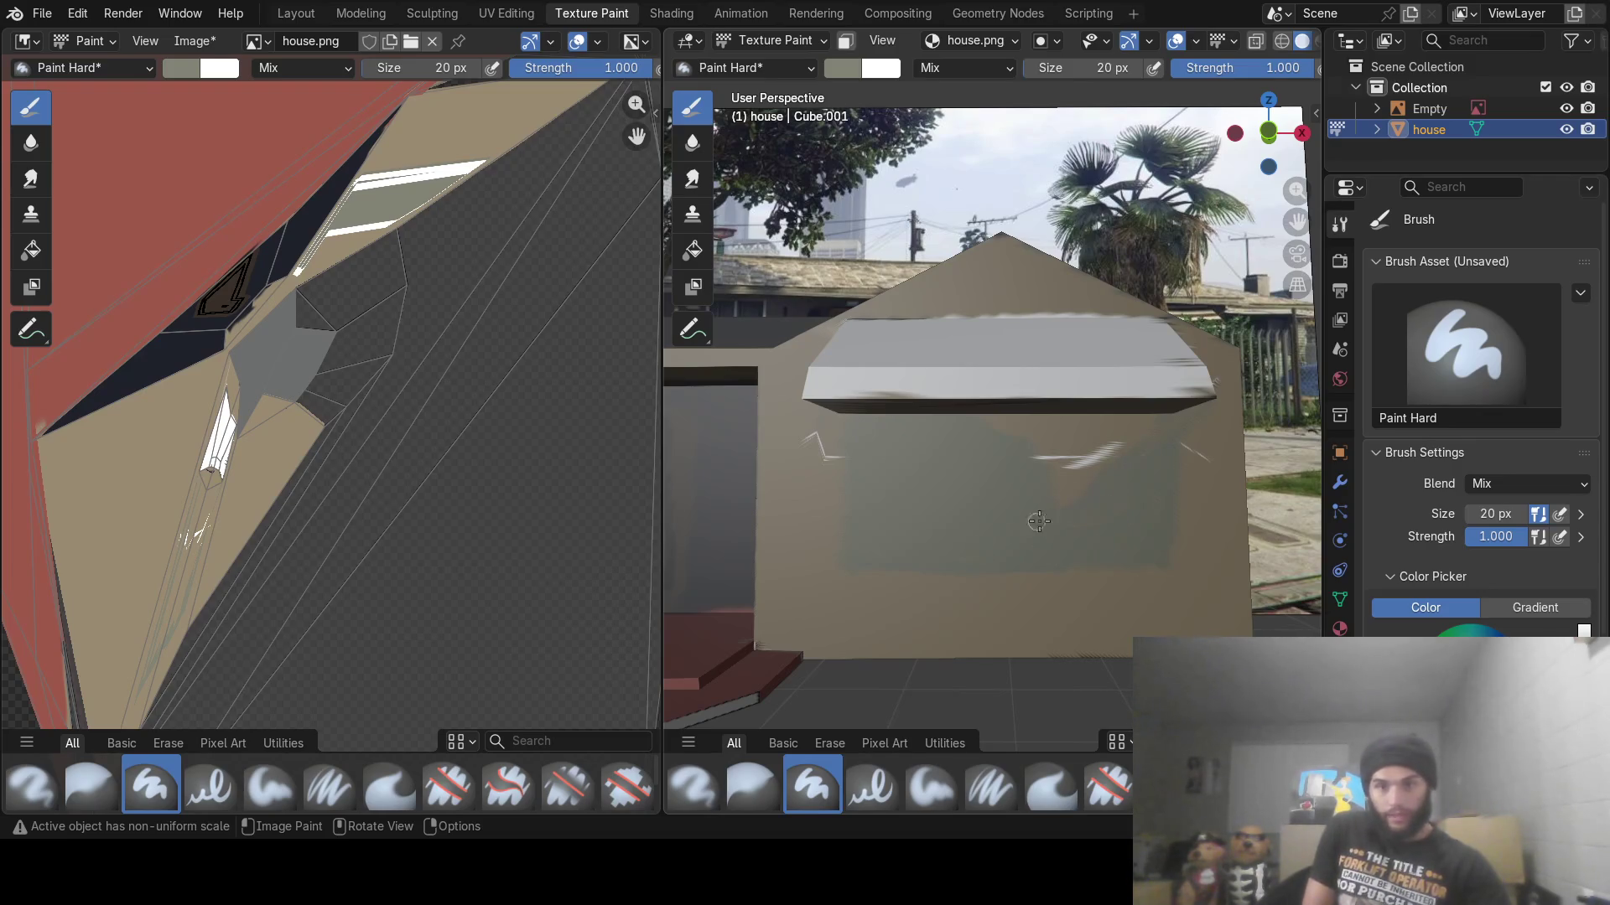
pyautogui.moveTo(1157, 439); pyautogui.dragTo(1114, 451)
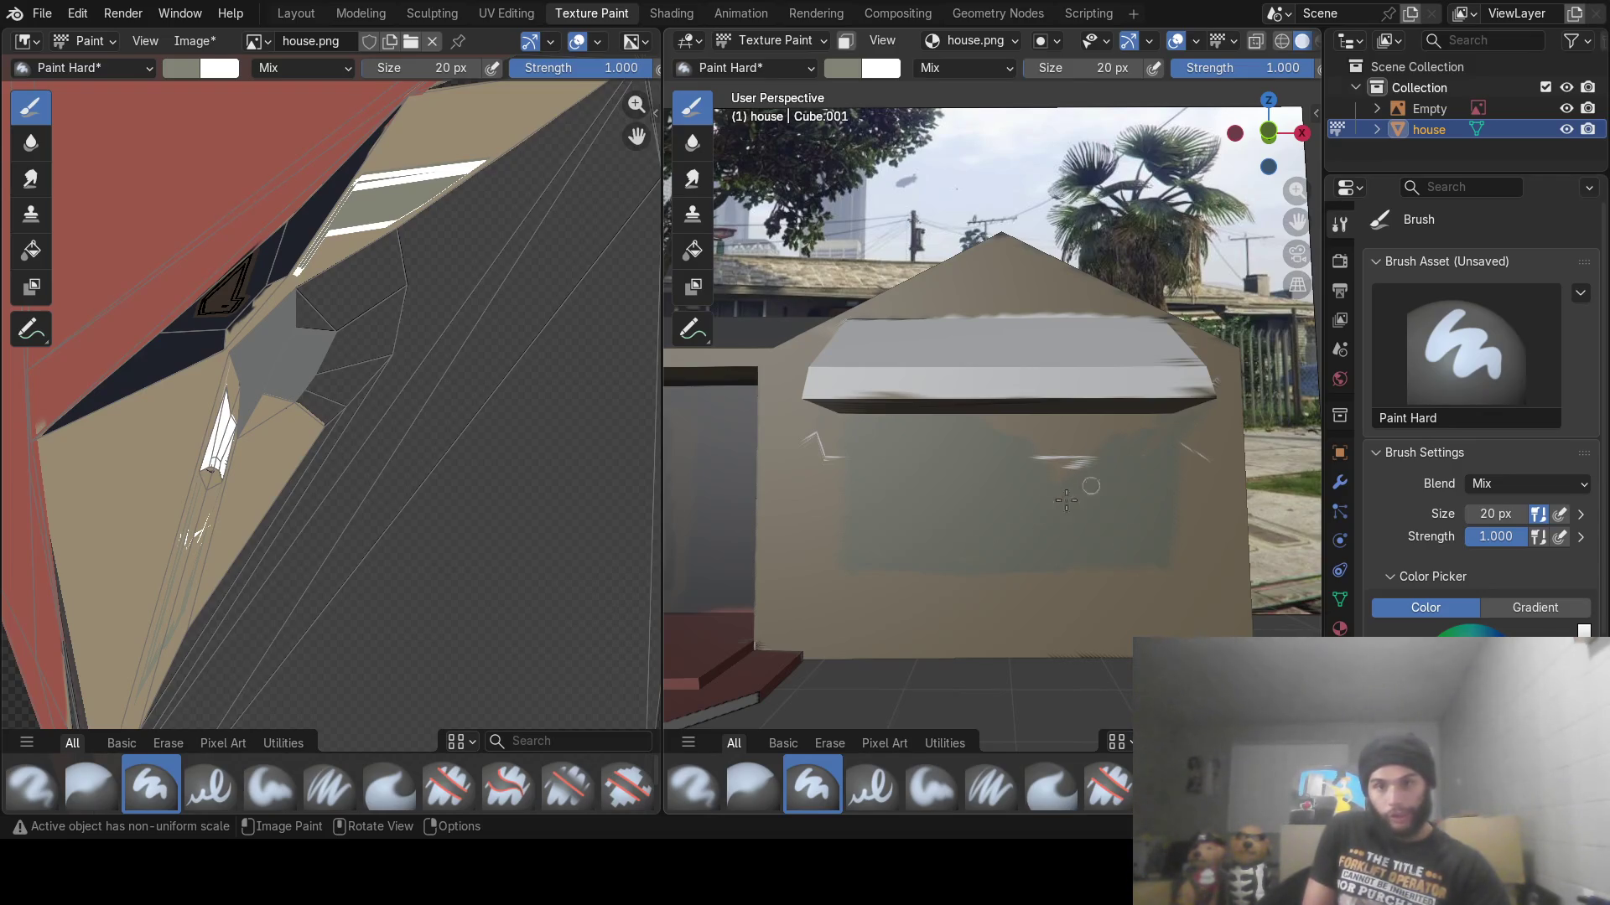
pyautogui.moveTo(1066, 501); pyautogui.dragTo(1010, 477)
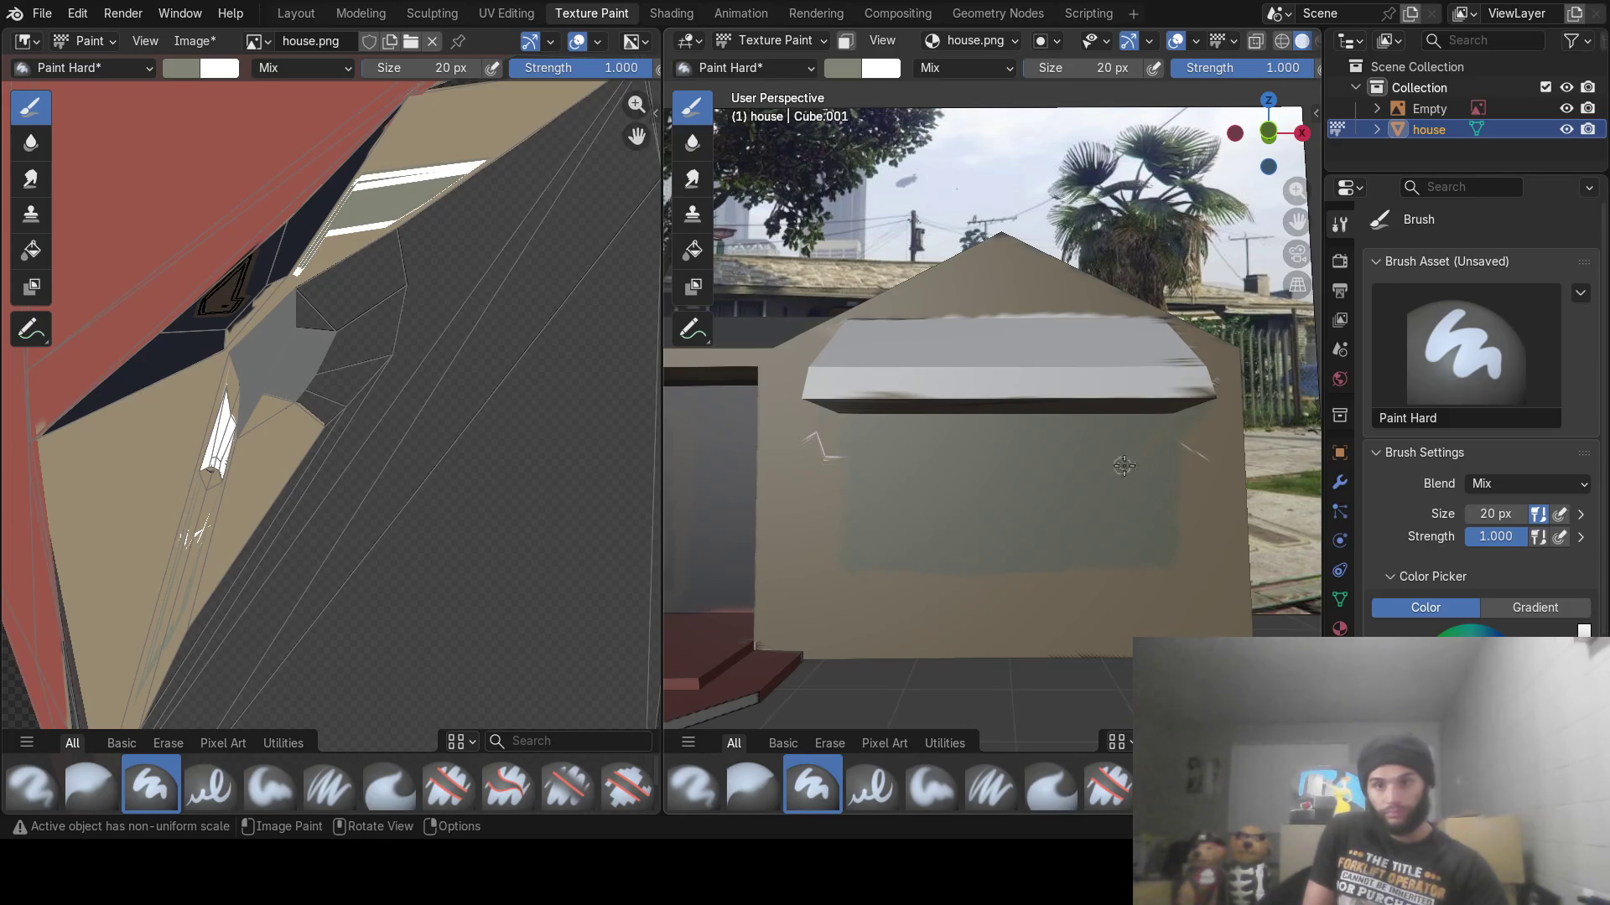
pyautogui.moveTo(1149, 469); pyautogui.dragTo(1095, 496)
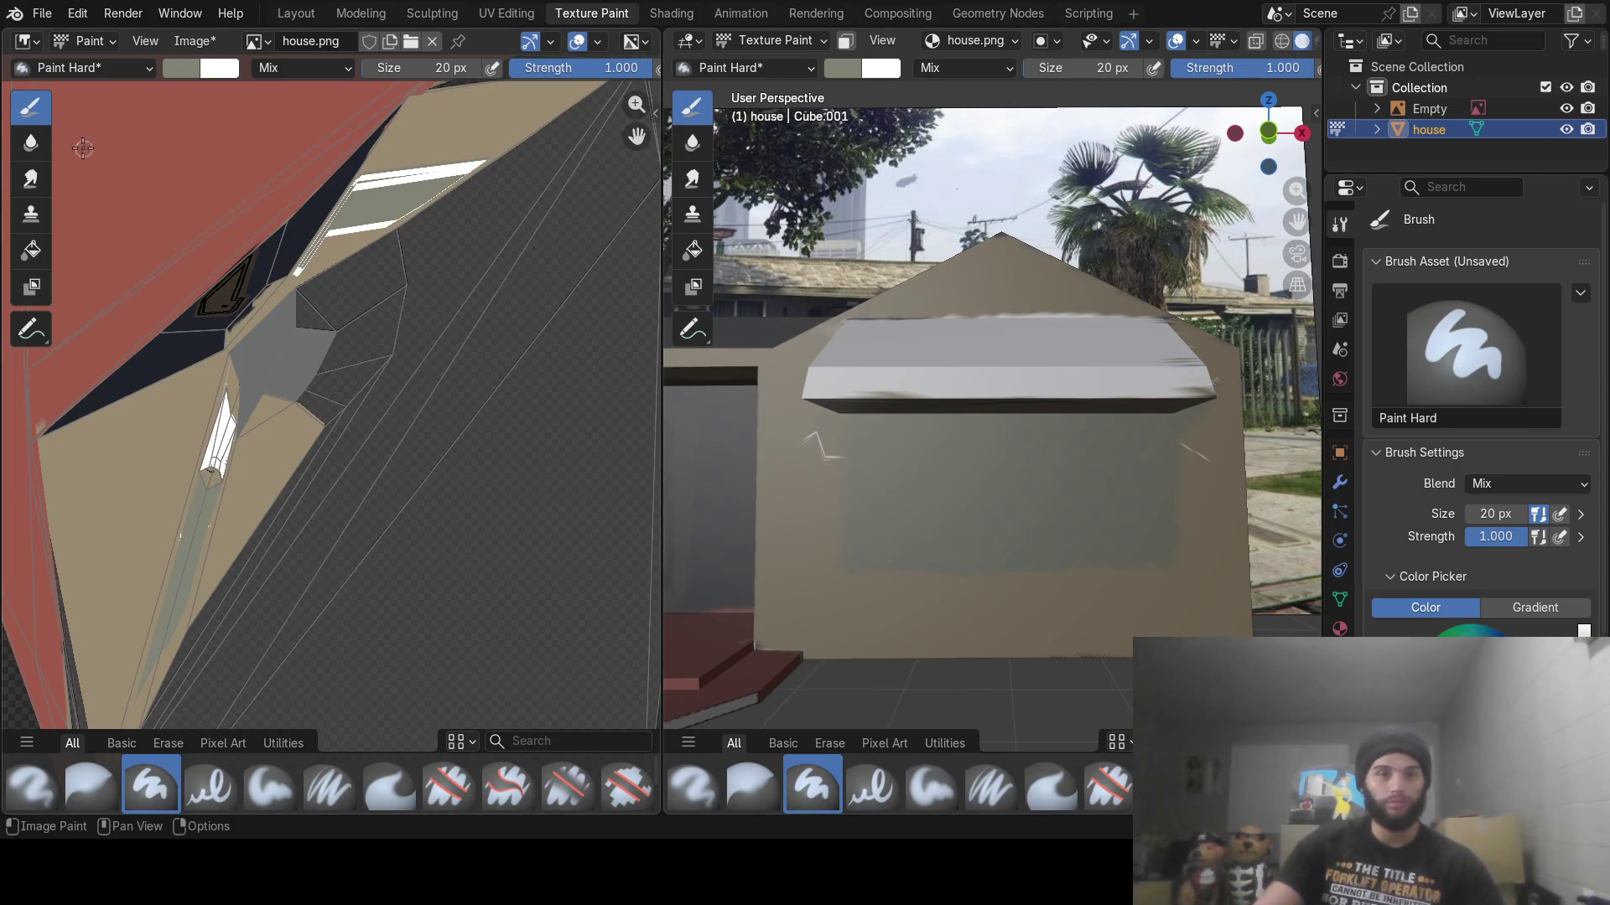
# Switch the brush to white and paint the window frame's left side
pyautogui.click(172, 68)
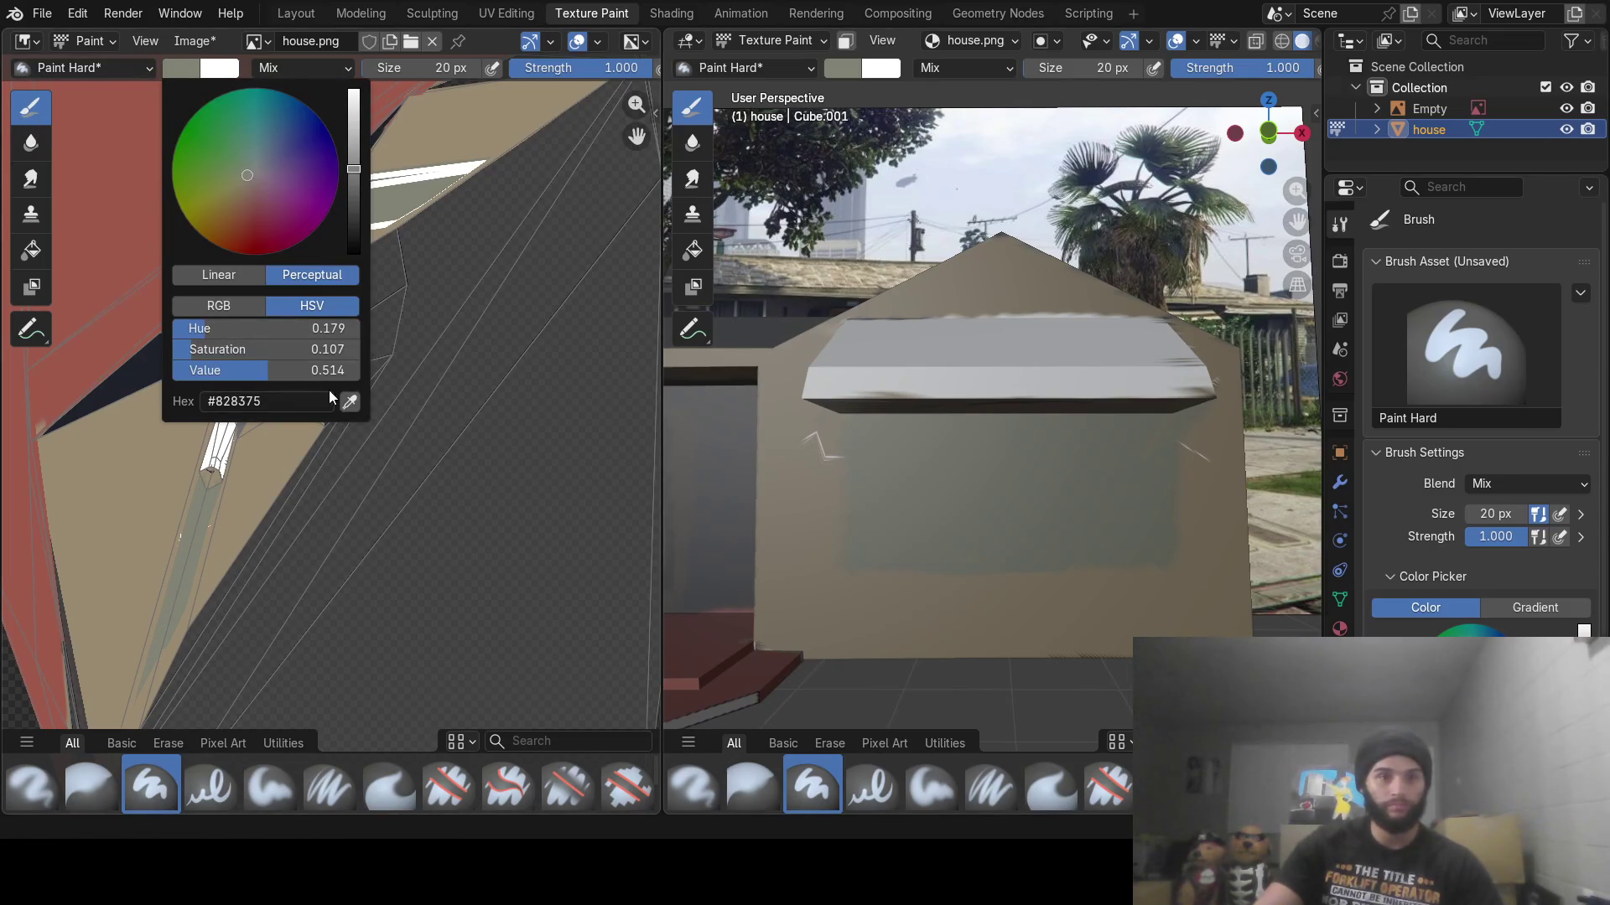
pyautogui.press('s')
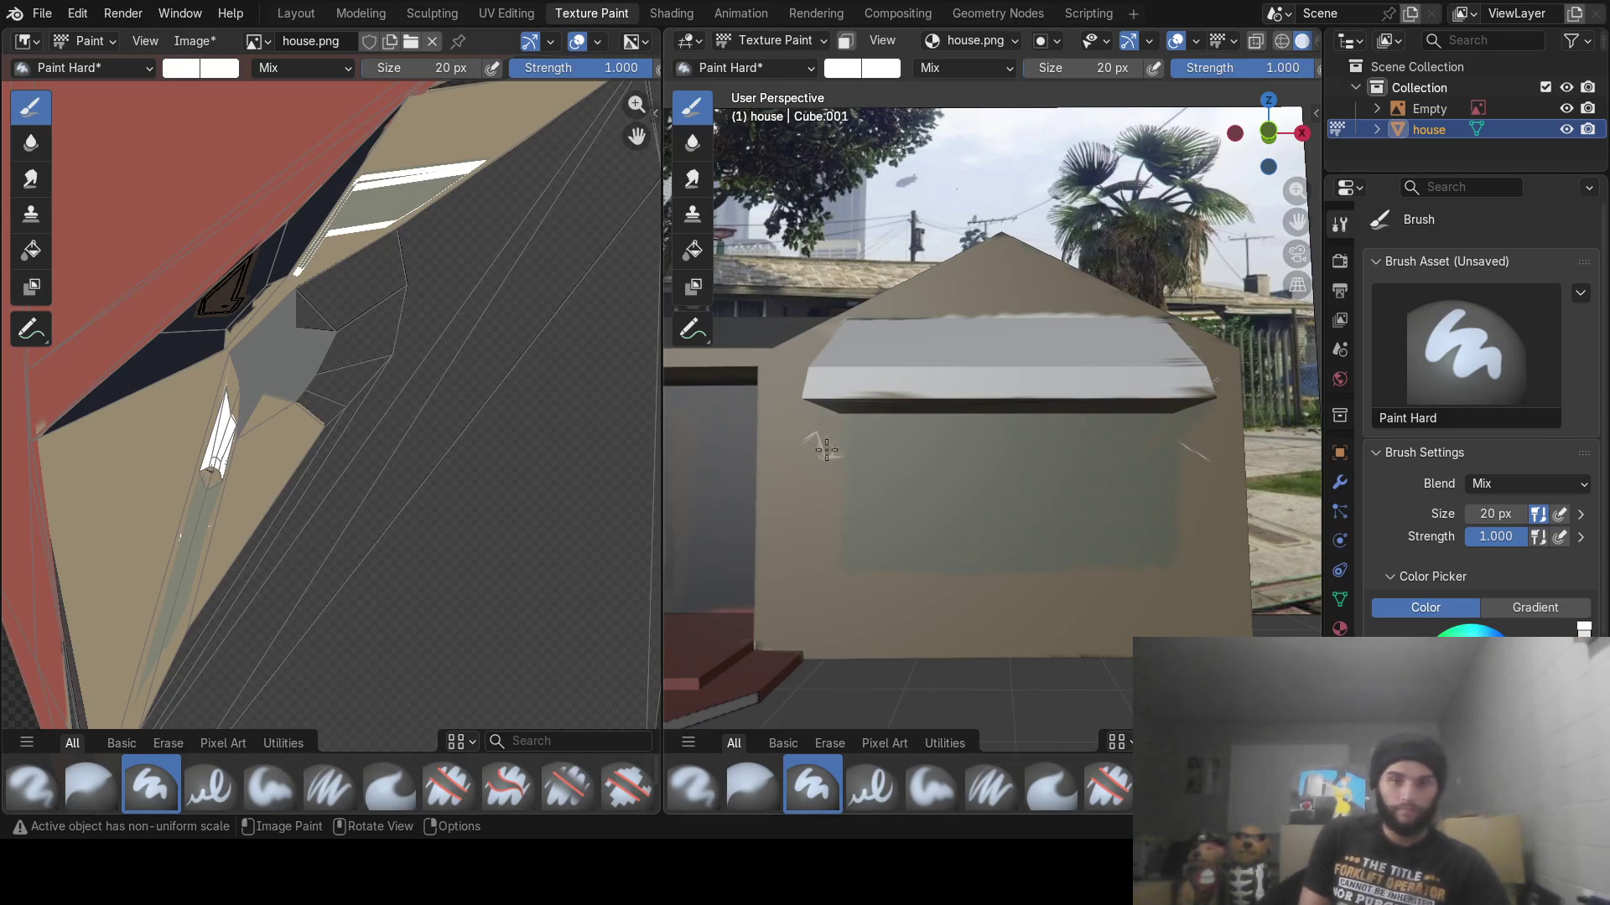
pyautogui.moveTo(807, 404)
pyautogui.mouseDown()
pyautogui.moveTo(842, 453)
pyautogui.moveTo(850, 563)
pyautogui.moveTo(892, 572)
pyautogui.moveTo(1172, 560)
pyautogui.moveTo(1176, 429)
pyautogui.moveTo(1141, 442)
pyautogui.mouseUp()
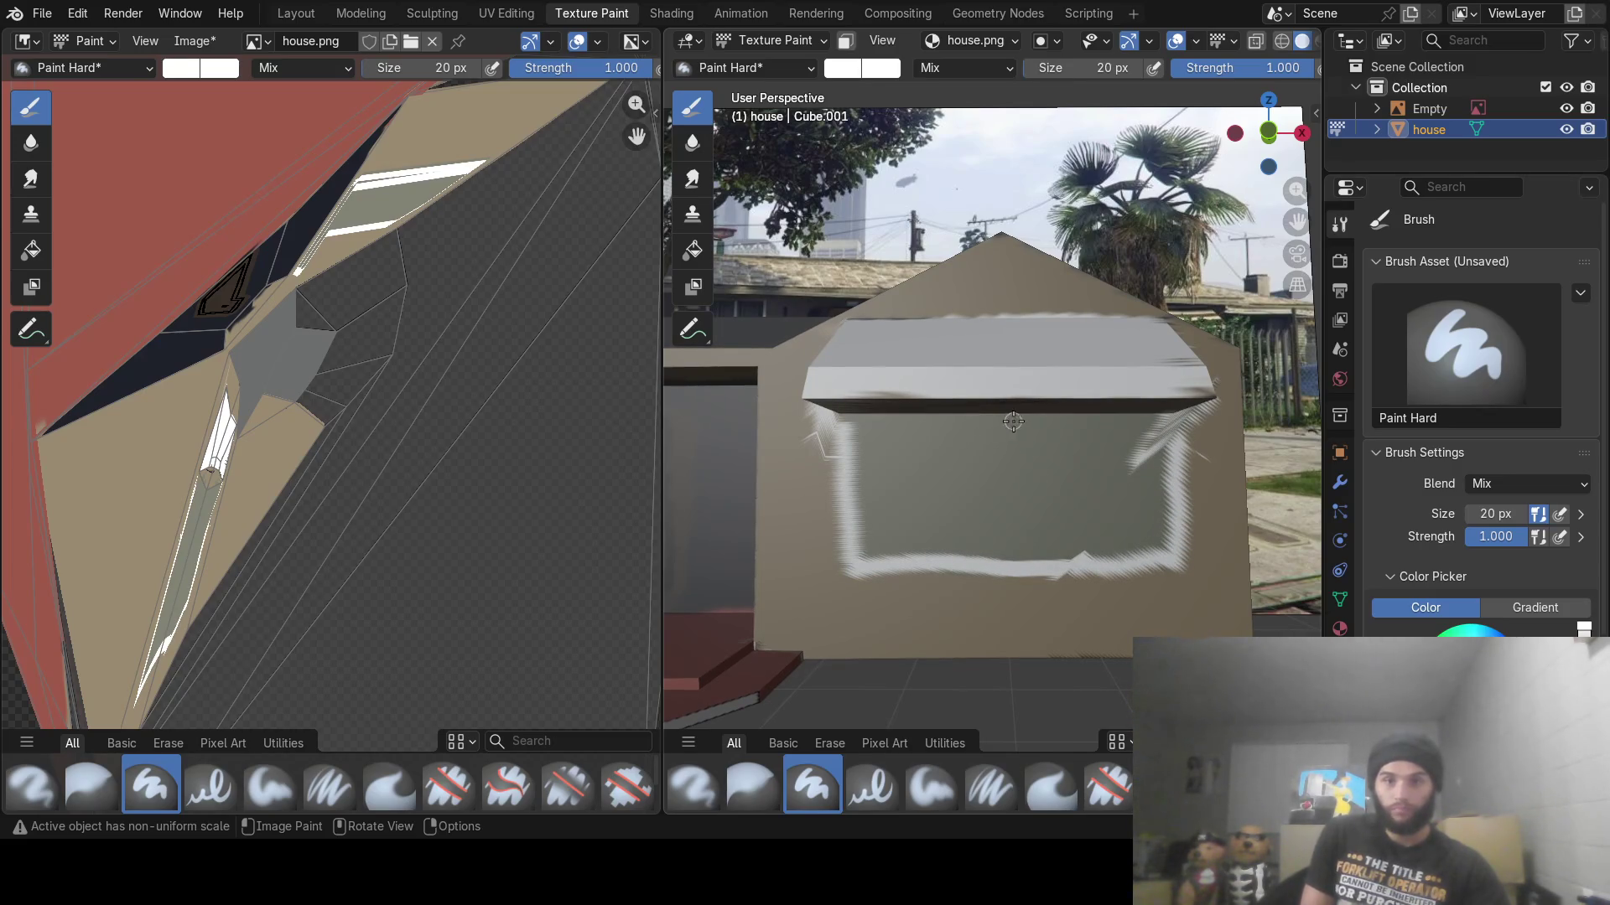
# Paint two white vertical dividing bars and right-side frame strokes on the window
pyautogui.moveTo(1012, 421); pyautogui.dragTo(985, 552)
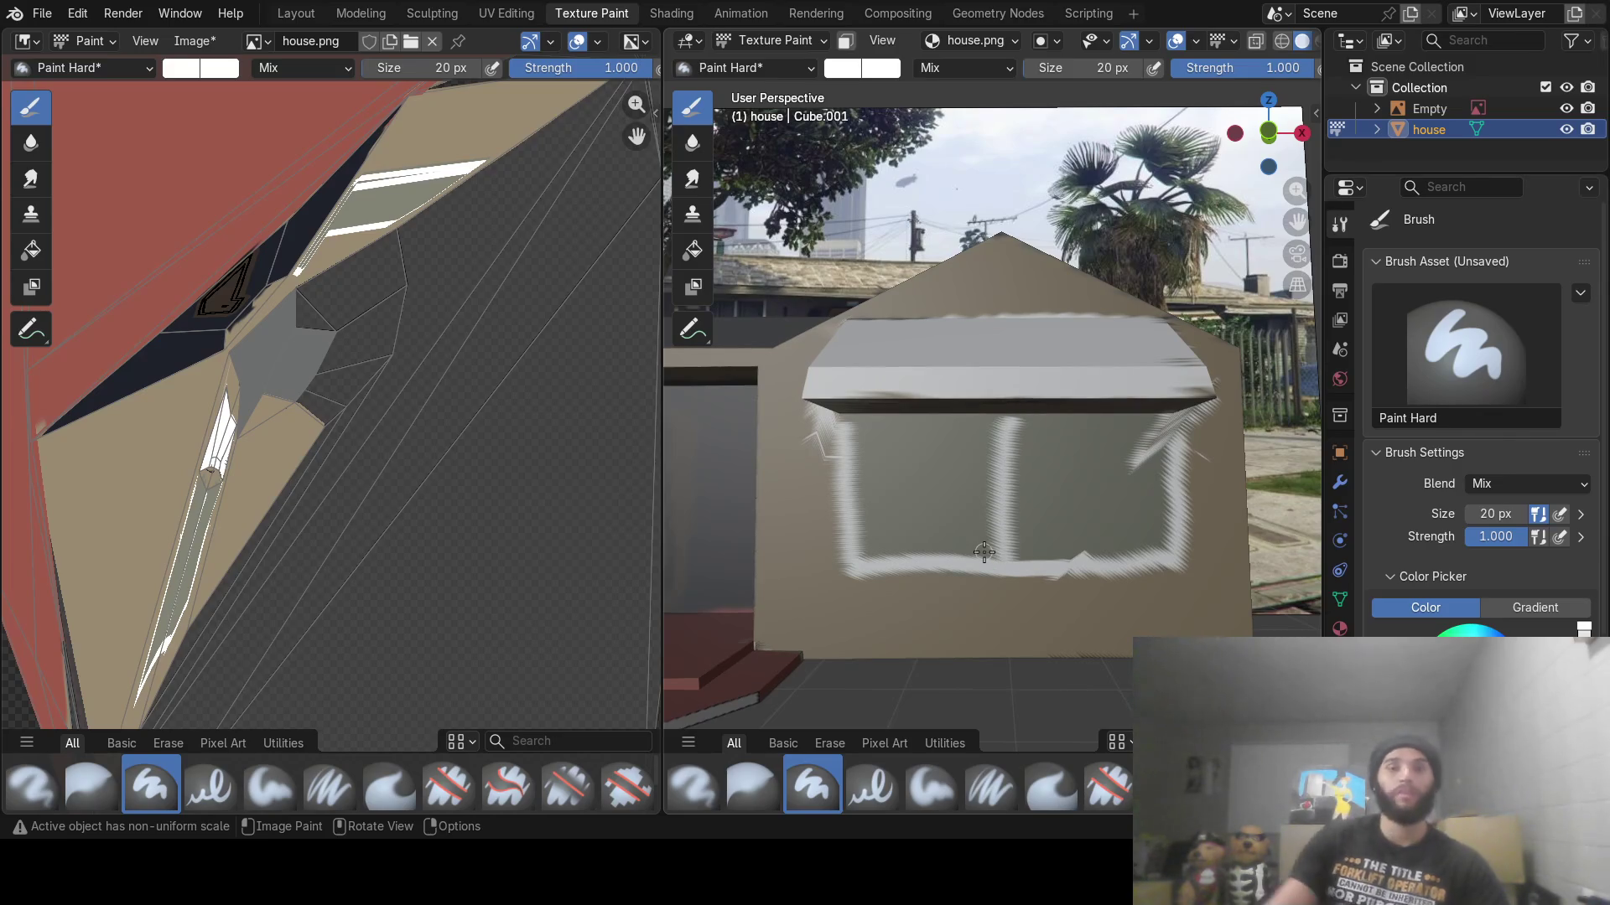
pyautogui.scroll(-3, 984, 551)
pyautogui.moveTo(984, 551); pyautogui.dragTo(1017, 493, button='middle')
pyautogui.scroll(8, 1010, 486)
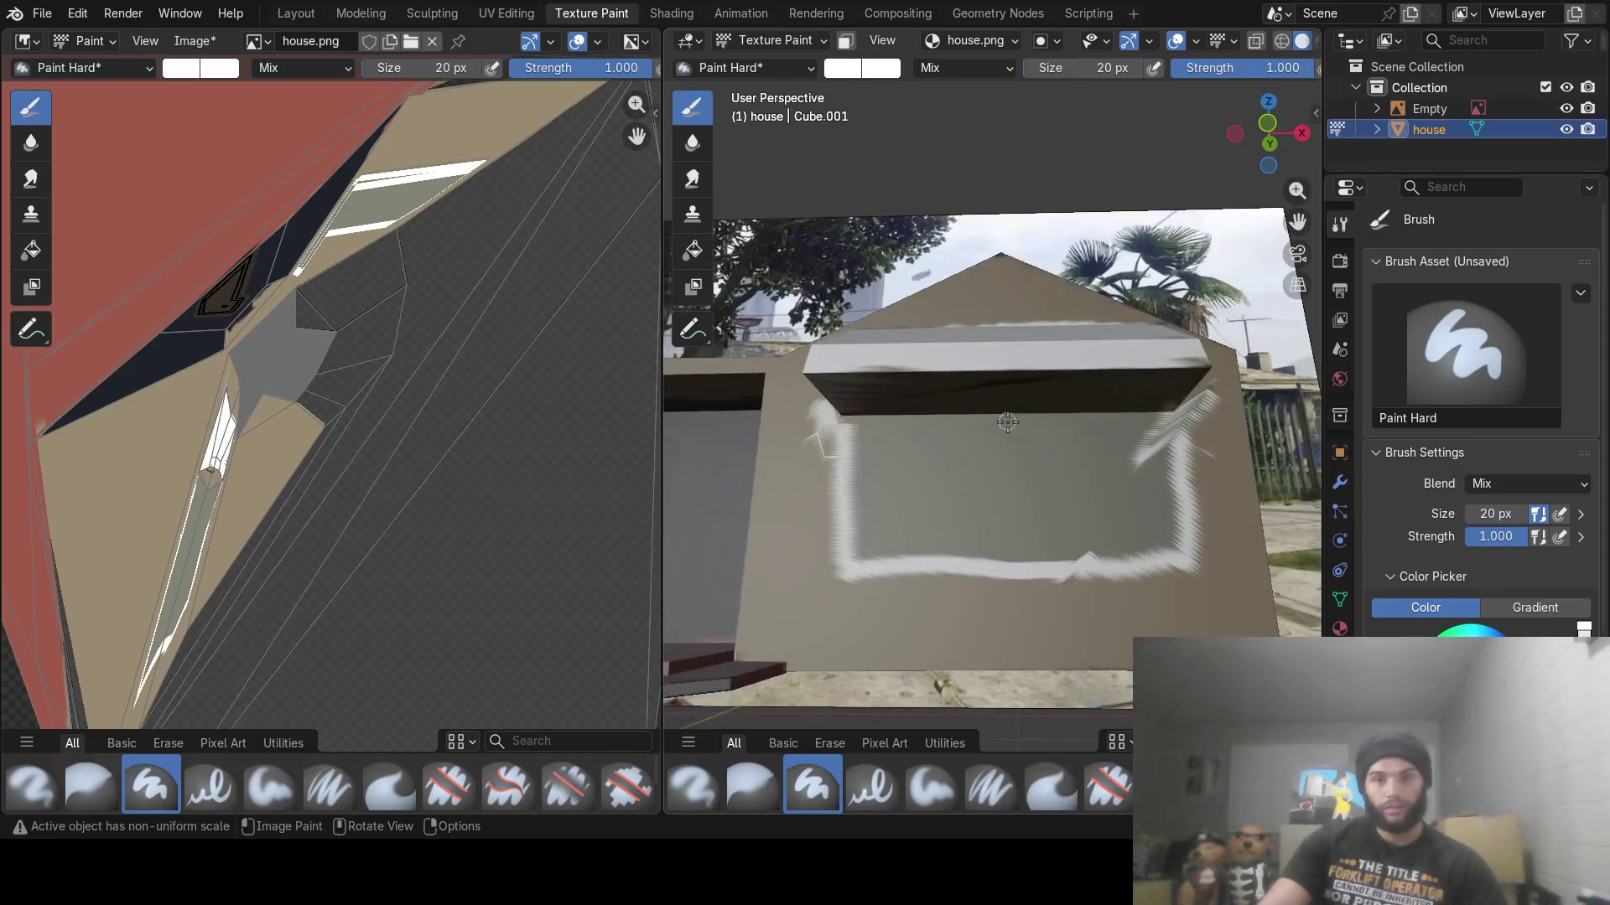
pyautogui.moveTo(912, 420); pyautogui.dragTo(907, 555)
pyautogui.moveTo(1103, 554)
pyautogui.mouseDown()
pyautogui.moveTo(1086, 441)
pyautogui.moveTo(1075, 557)
pyautogui.mouseUp()
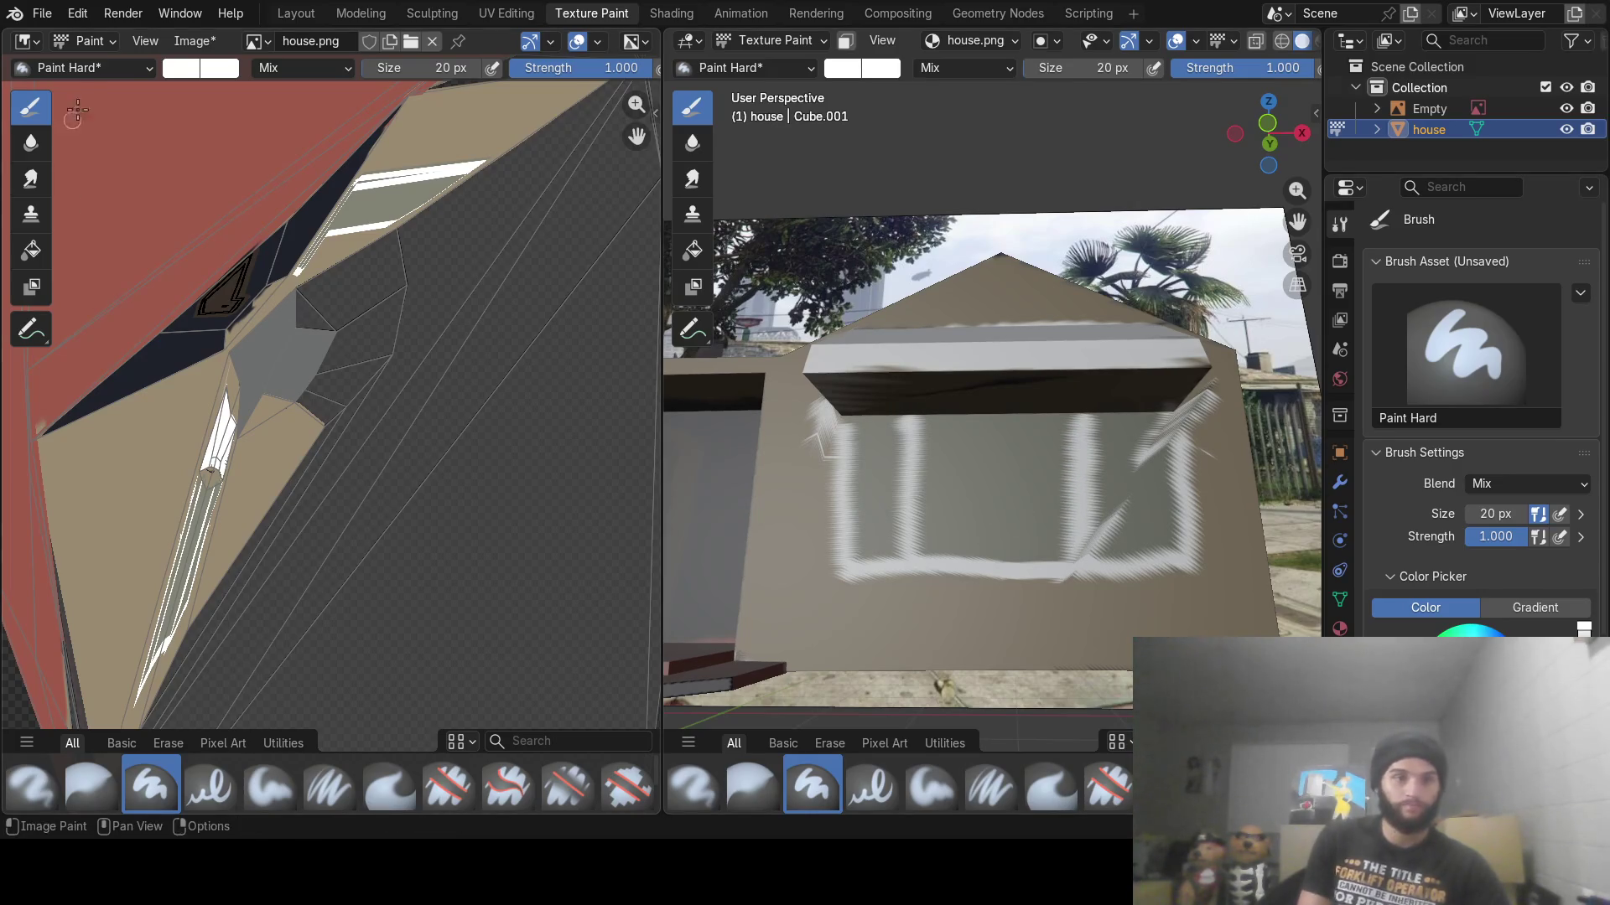
pyautogui.click(182, 71)
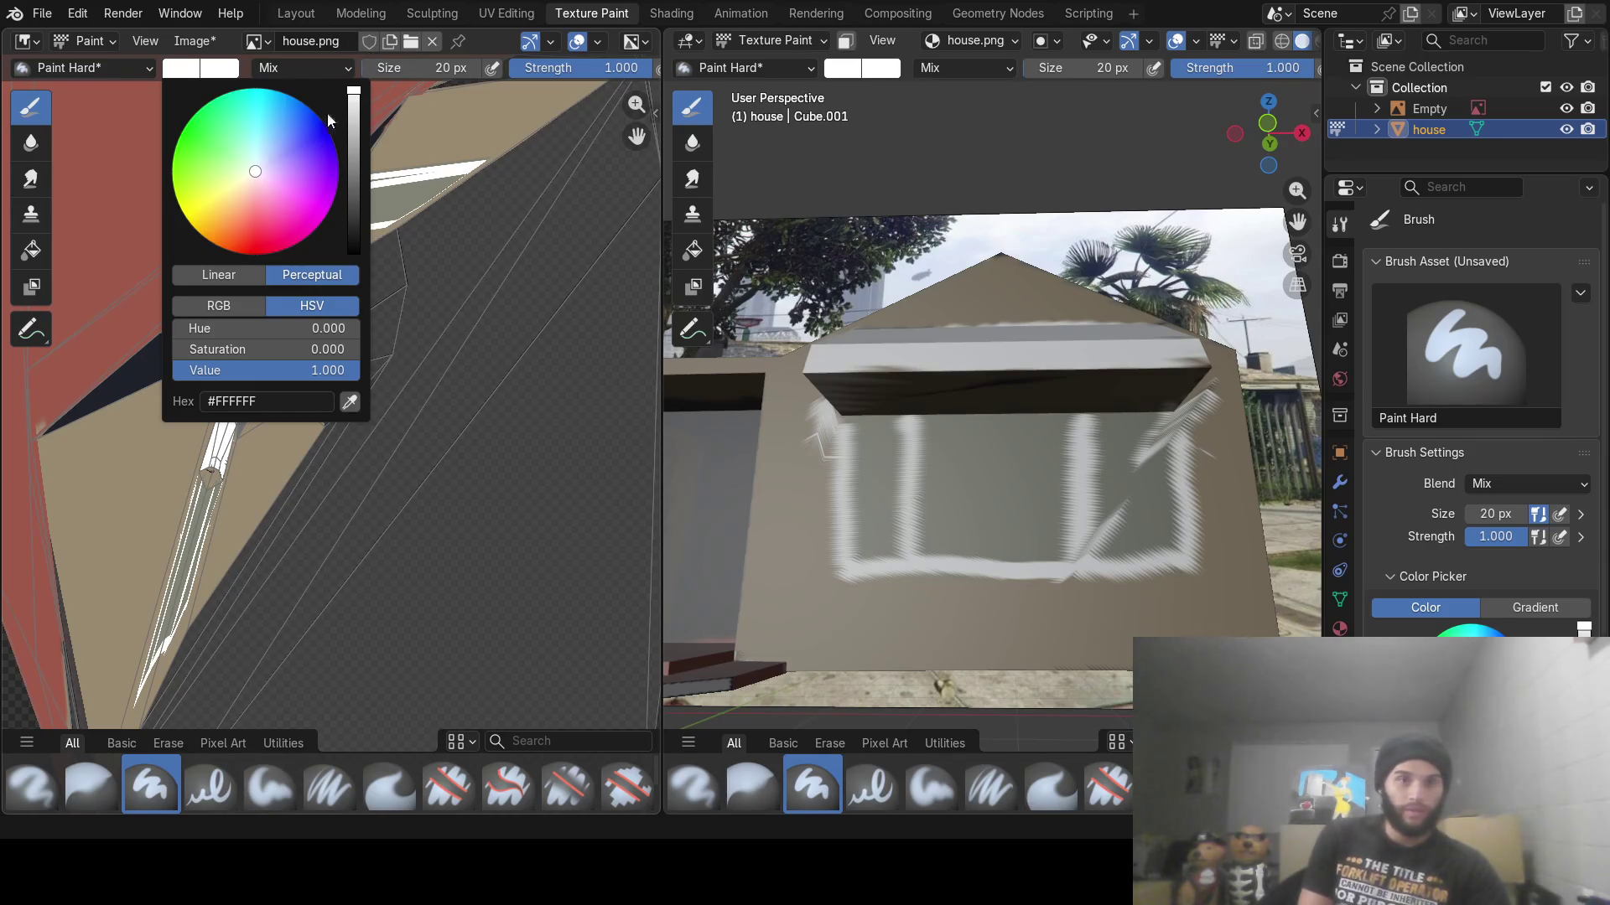
# Cover the stray white stroke with sampled grey and the corner smear with sampled tan
pyautogui.click(356, 397)
pyautogui.click(388, 193)
pyautogui.moveTo(1081, 545); pyautogui.dragTo(1143, 447)
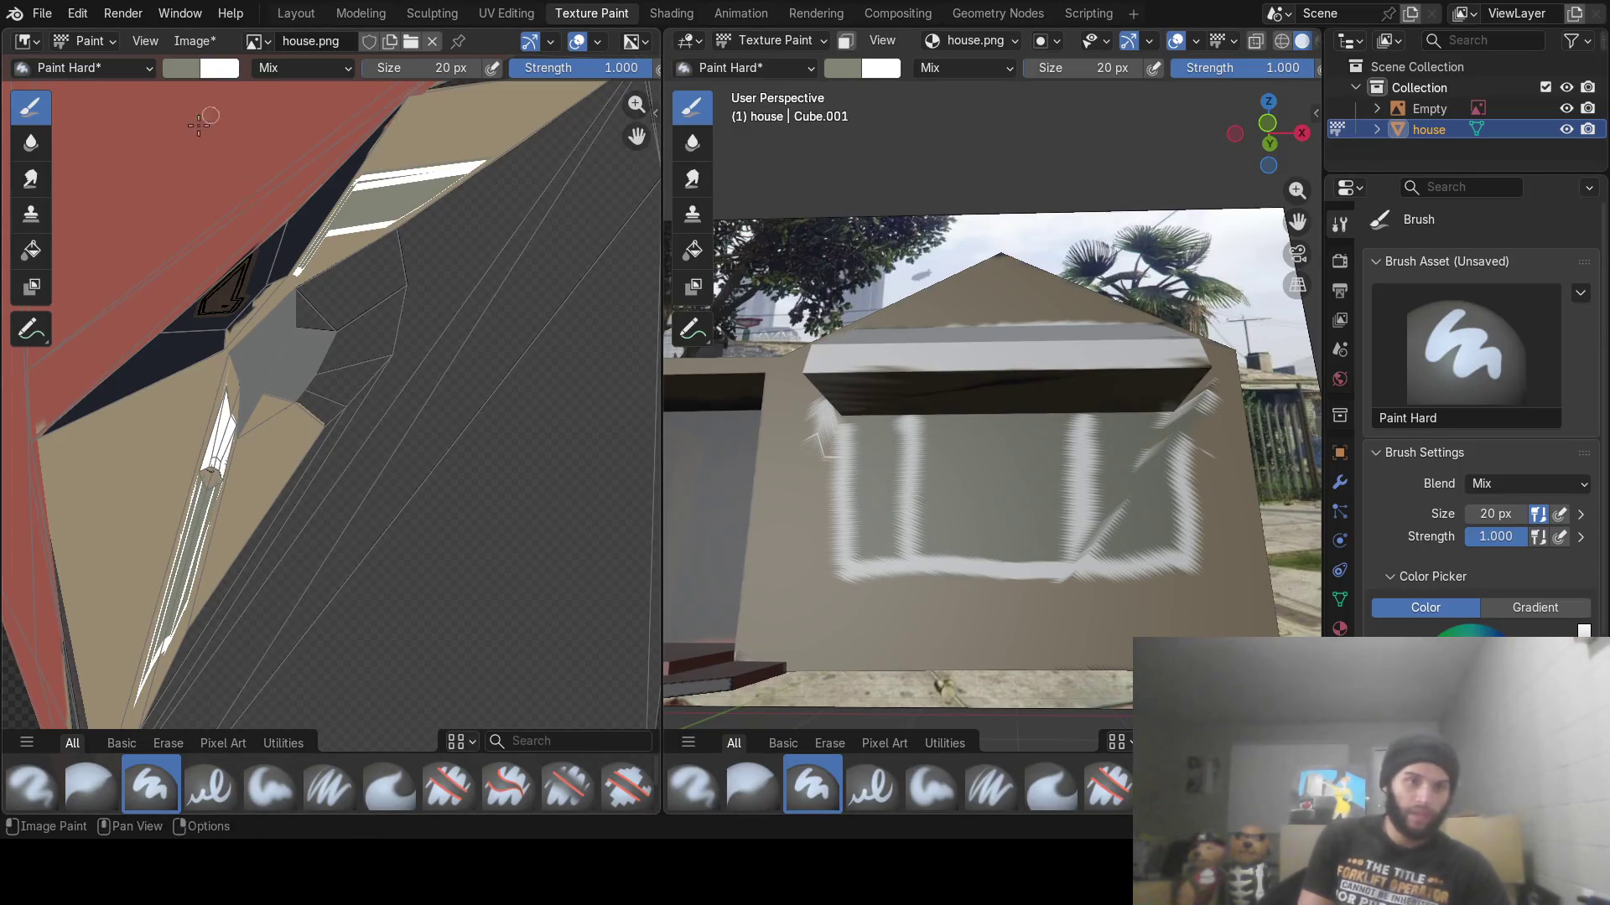
pyautogui.click(178, 72)
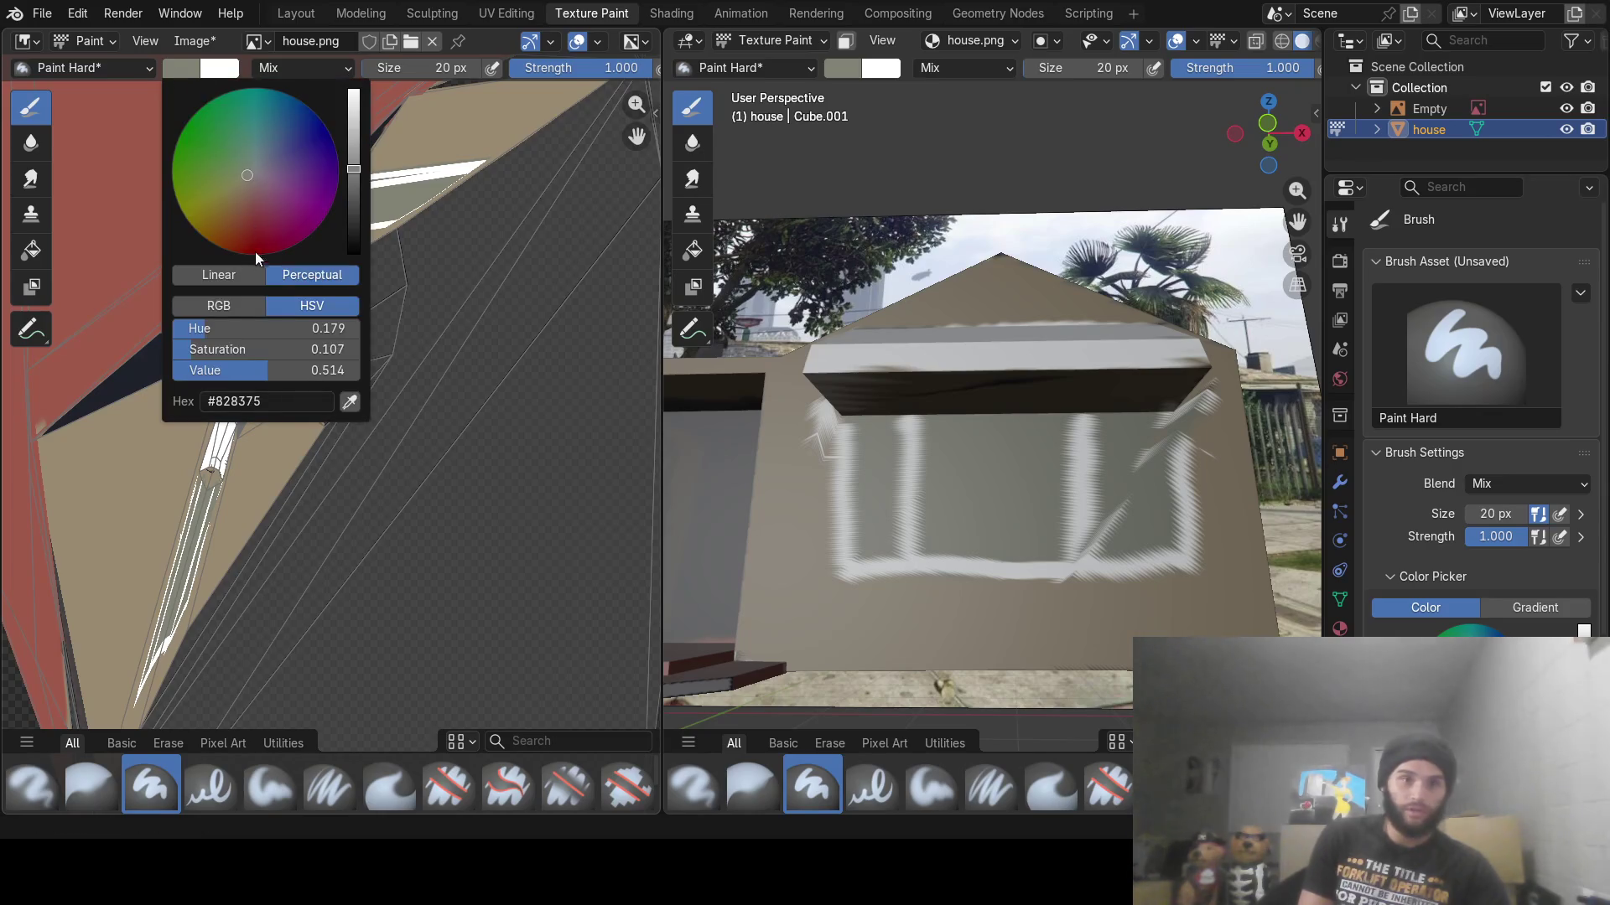
pyautogui.click(344, 394)
pyautogui.click(138, 455)
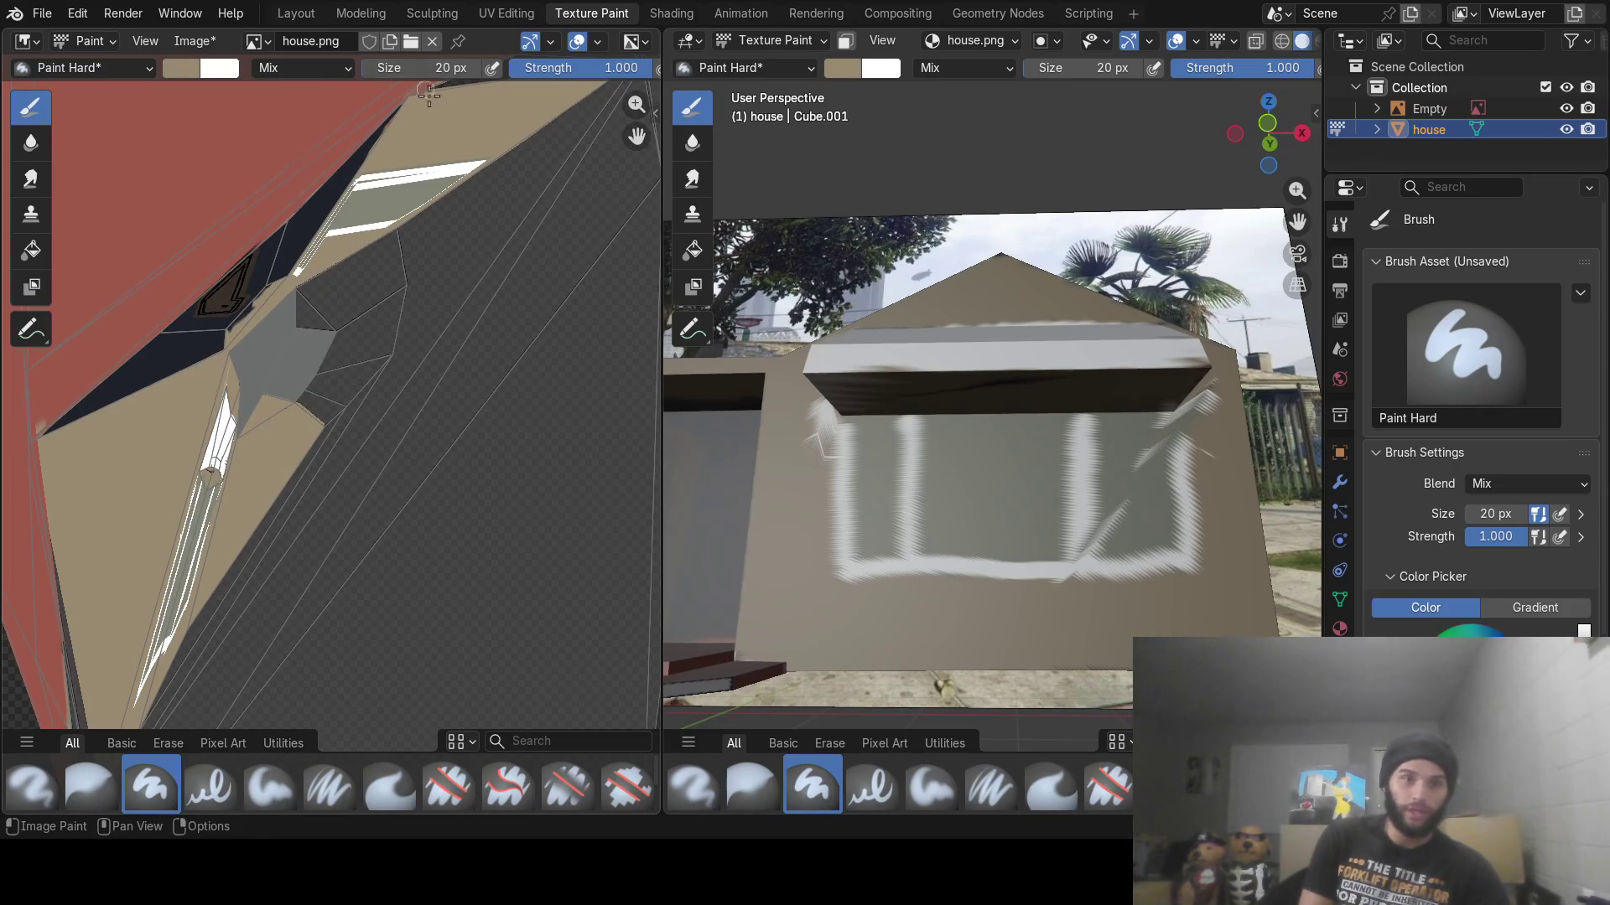
pyautogui.moveTo(805, 425)
pyautogui.mouseDown()
pyautogui.moveTo(820, 432)
pyautogui.moveTo(813, 415)
pyautogui.mouseUp()
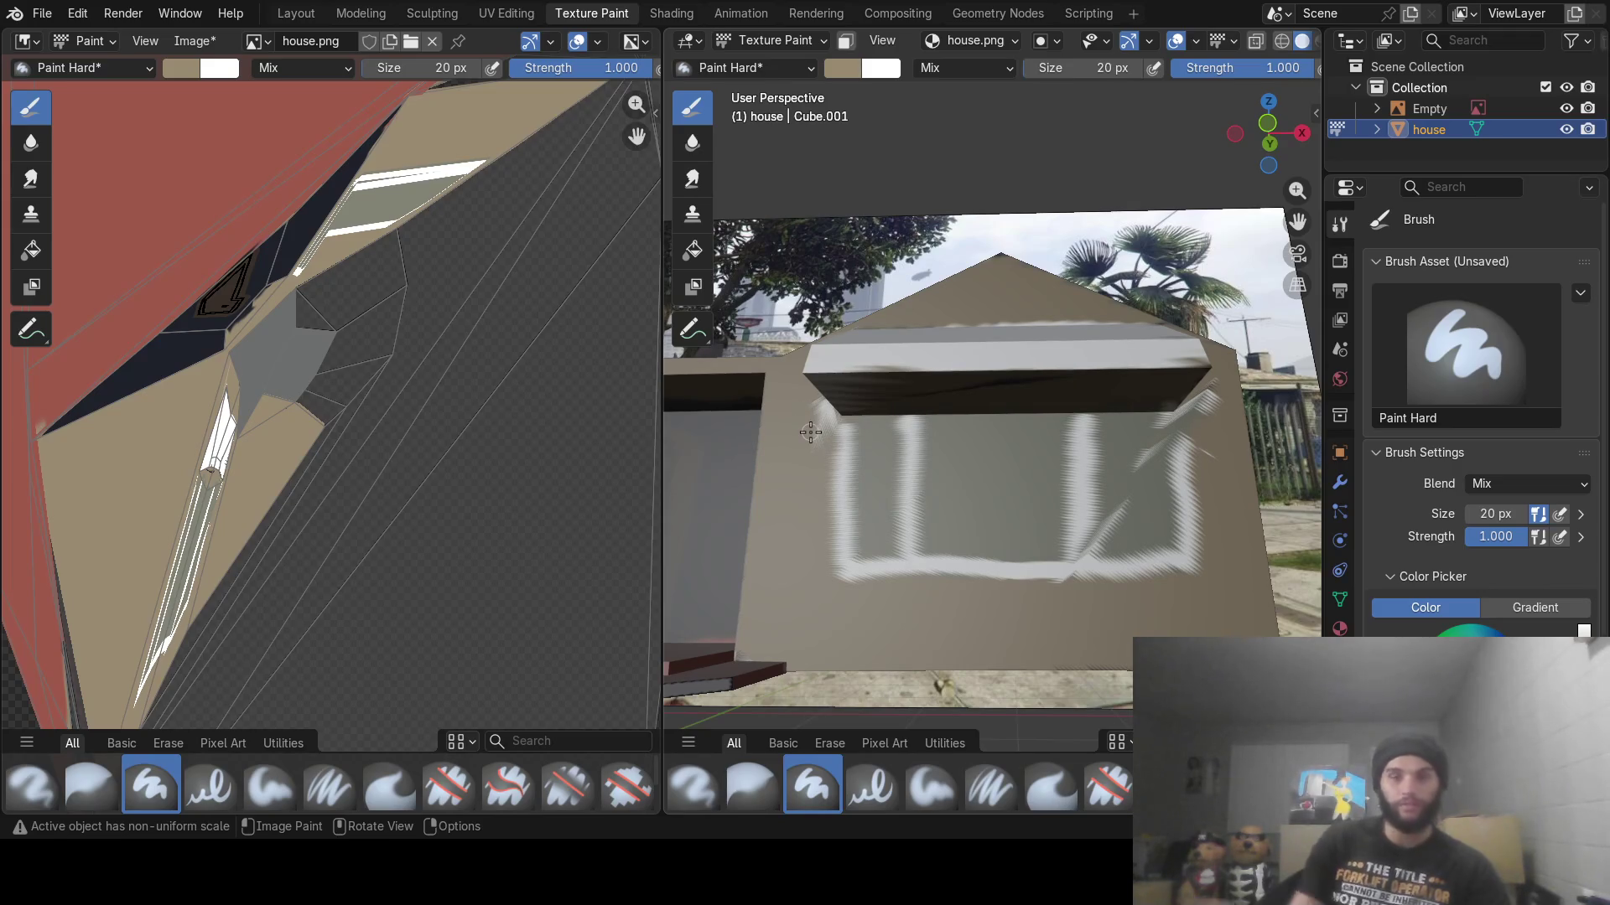
# Zoom out to view the whole house and switch to the Modeling workspace
pyautogui.scroll(-5, 896, 357)
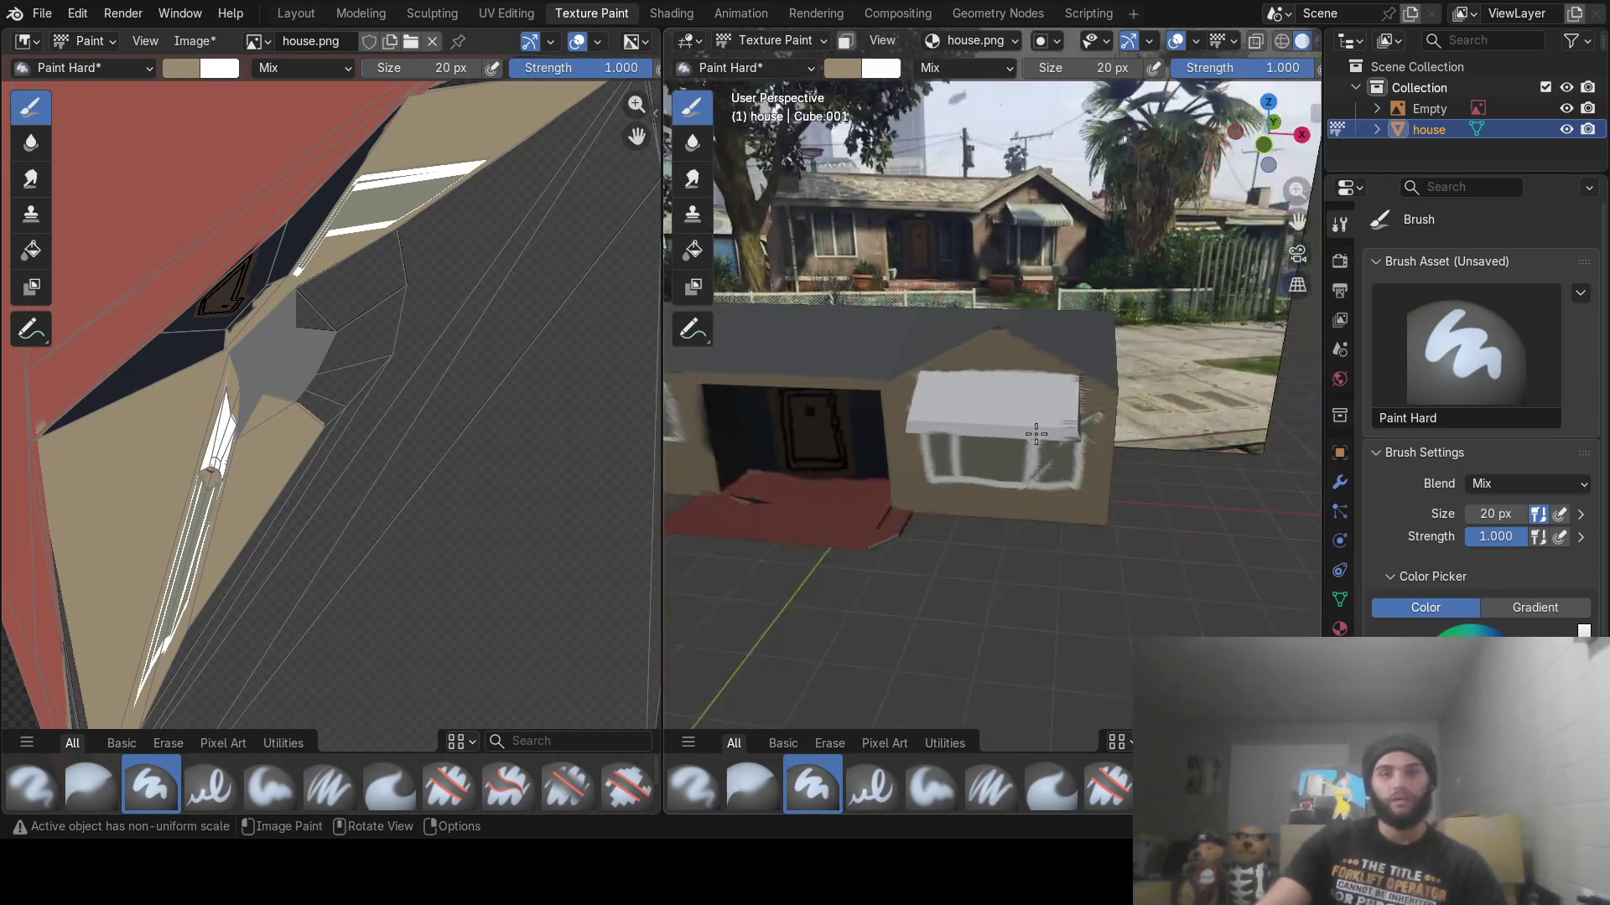
pyautogui.moveTo(939, 403)
pyautogui.mouseDown(button='middle')
pyautogui.moveTo(989, 420)
pyautogui.moveTo(968, 432)
pyautogui.moveTo(1063, 408)
pyautogui.moveTo(1006, 427)
pyautogui.moveTo(1074, 450)
pyautogui.moveTo(1042, 514)
pyautogui.moveTo(1012, 446)
pyautogui.moveTo(992, 460)
pyautogui.moveTo(1029, 461)
pyautogui.mouseUp(button='middle')
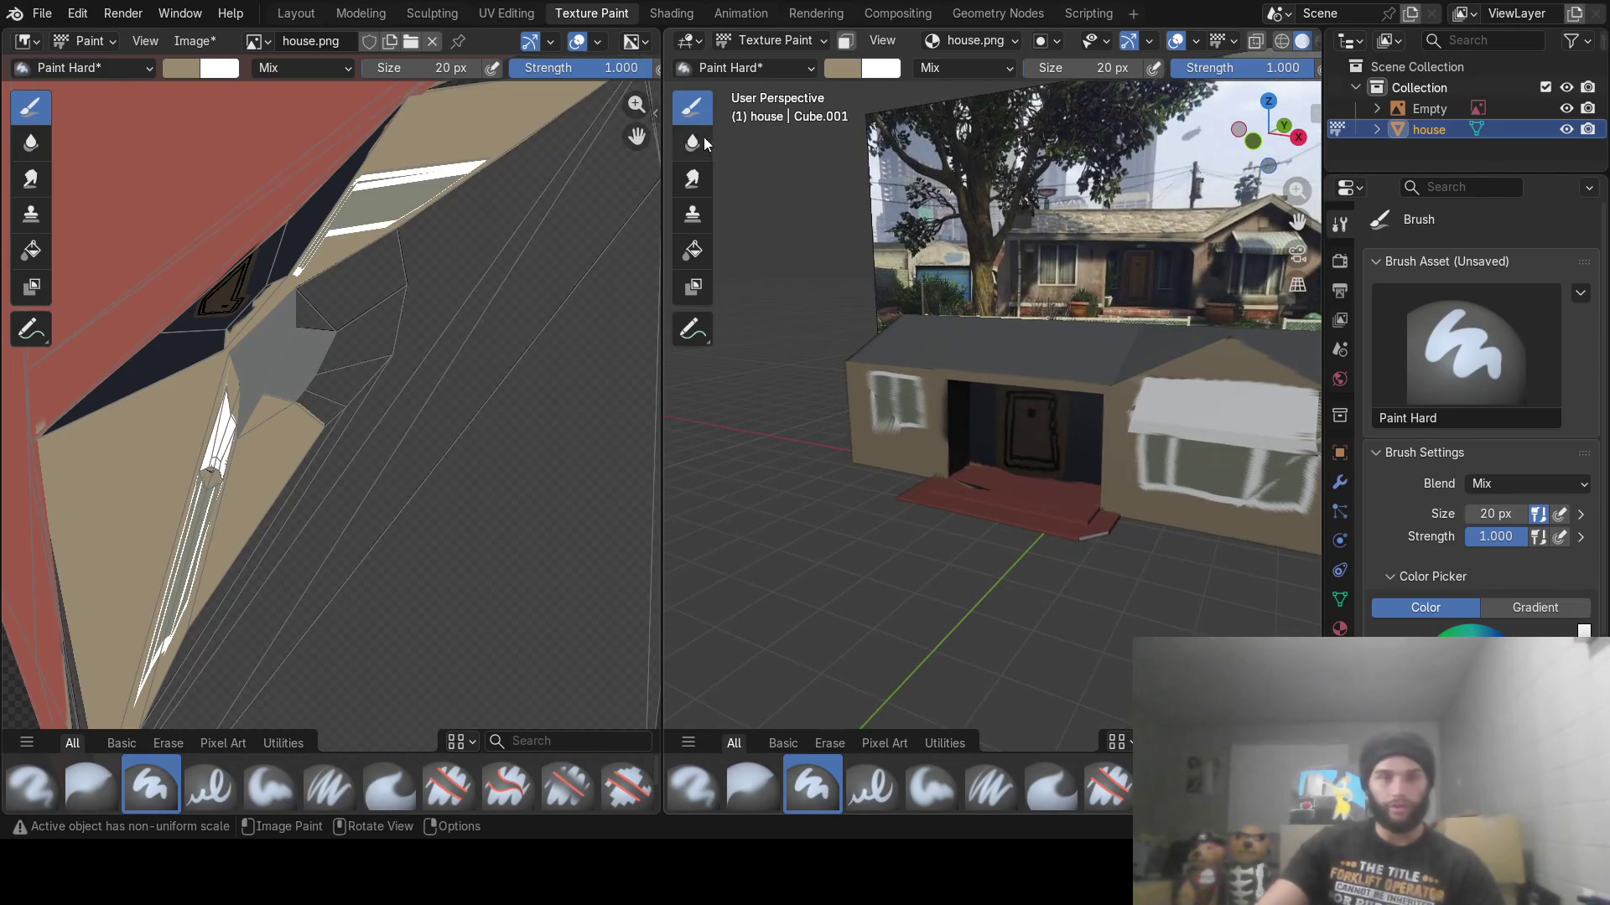
pyautogui.click(364, 14)
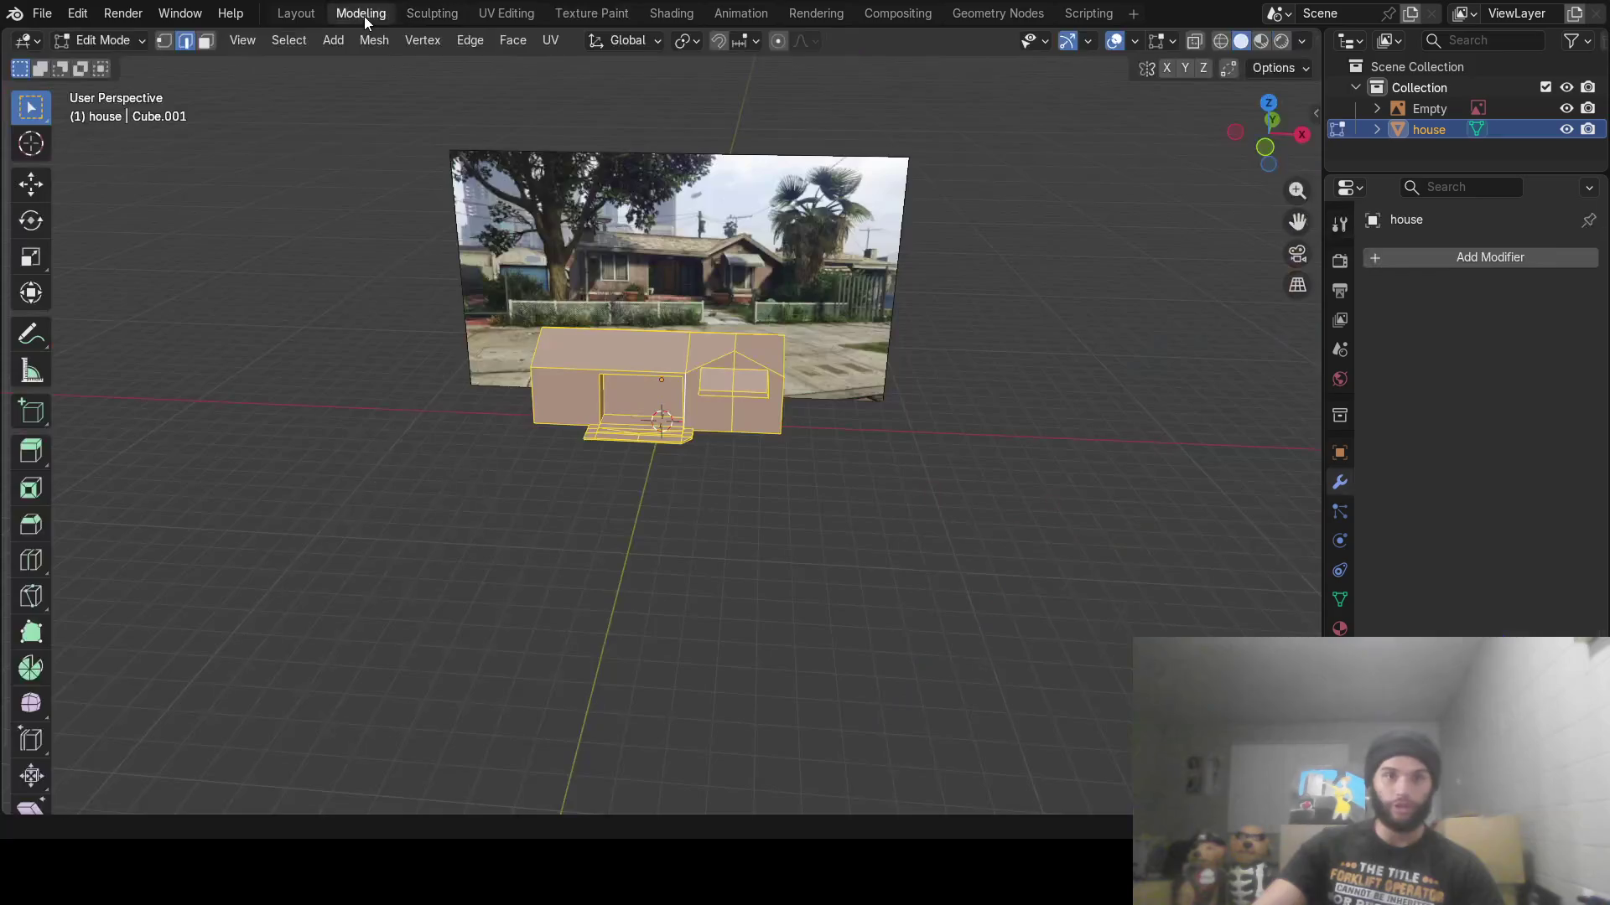
# Show the house's painted textures in Material Preview and return to Object Mode
pyautogui.moveTo(755, 503); pyautogui.dragTo(838, 503, button='middle')
pyautogui.click(1261, 40)
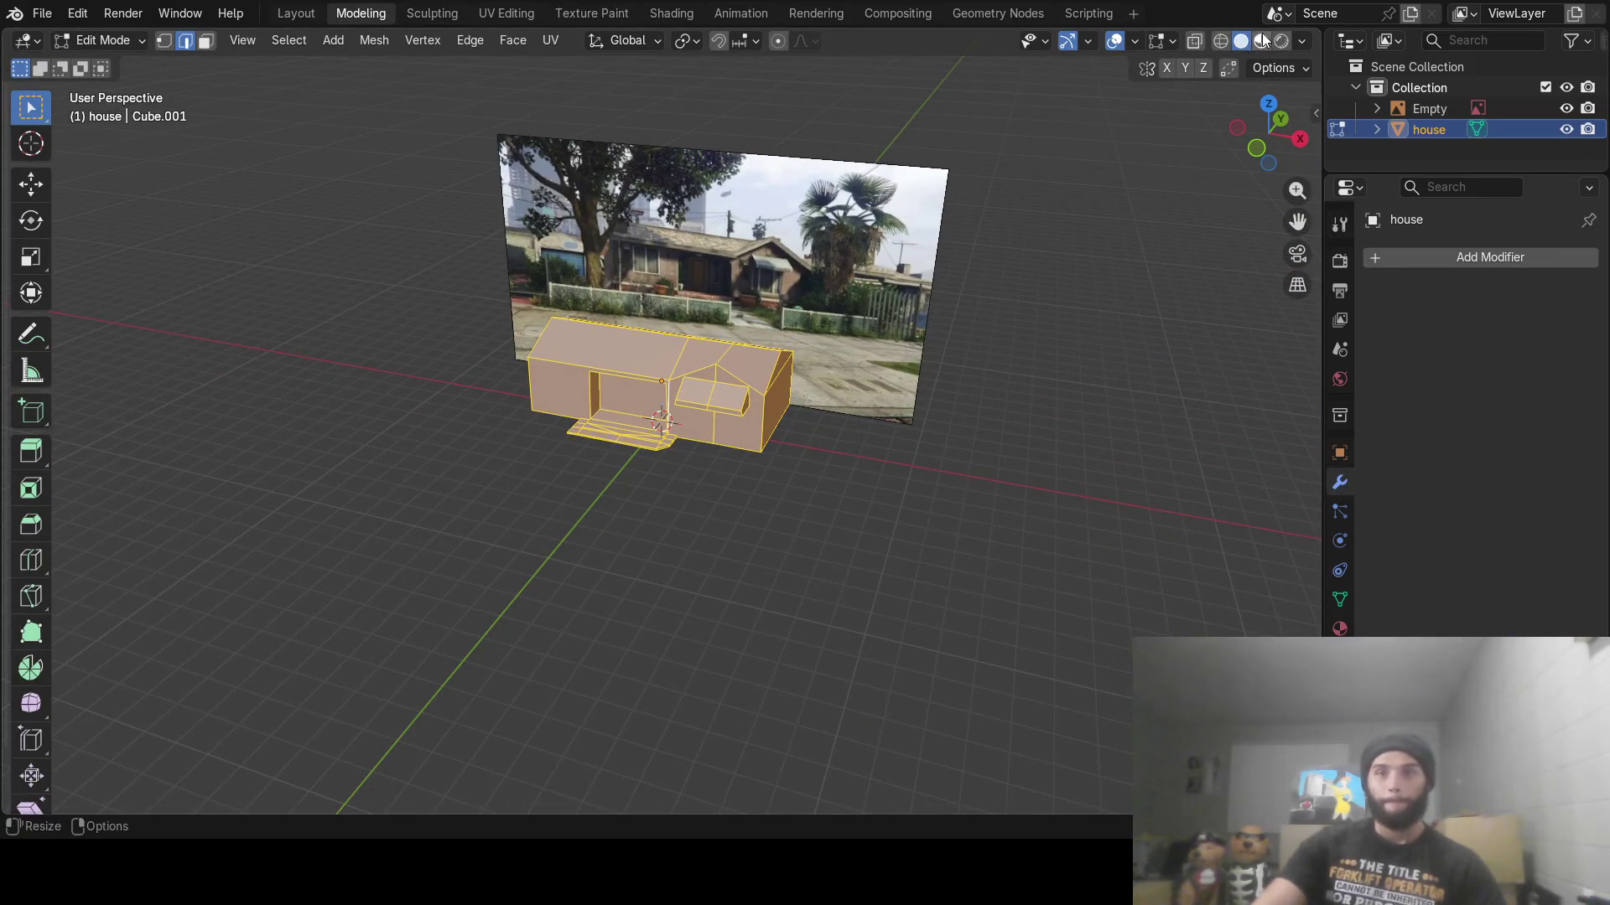
pyautogui.moveTo(822, 324)
pyautogui.mouseDown(button='middle')
pyautogui.moveTo(707, 345)
pyautogui.moveTo(705, 288)
pyautogui.moveTo(663, 322)
pyautogui.moveTo(650, 363)
pyautogui.moveTo(611, 374)
pyautogui.moveTo(795, 362)
pyautogui.moveTo(791, 344)
pyautogui.mouseUp(button='middle')
pyautogui.press('Tab')
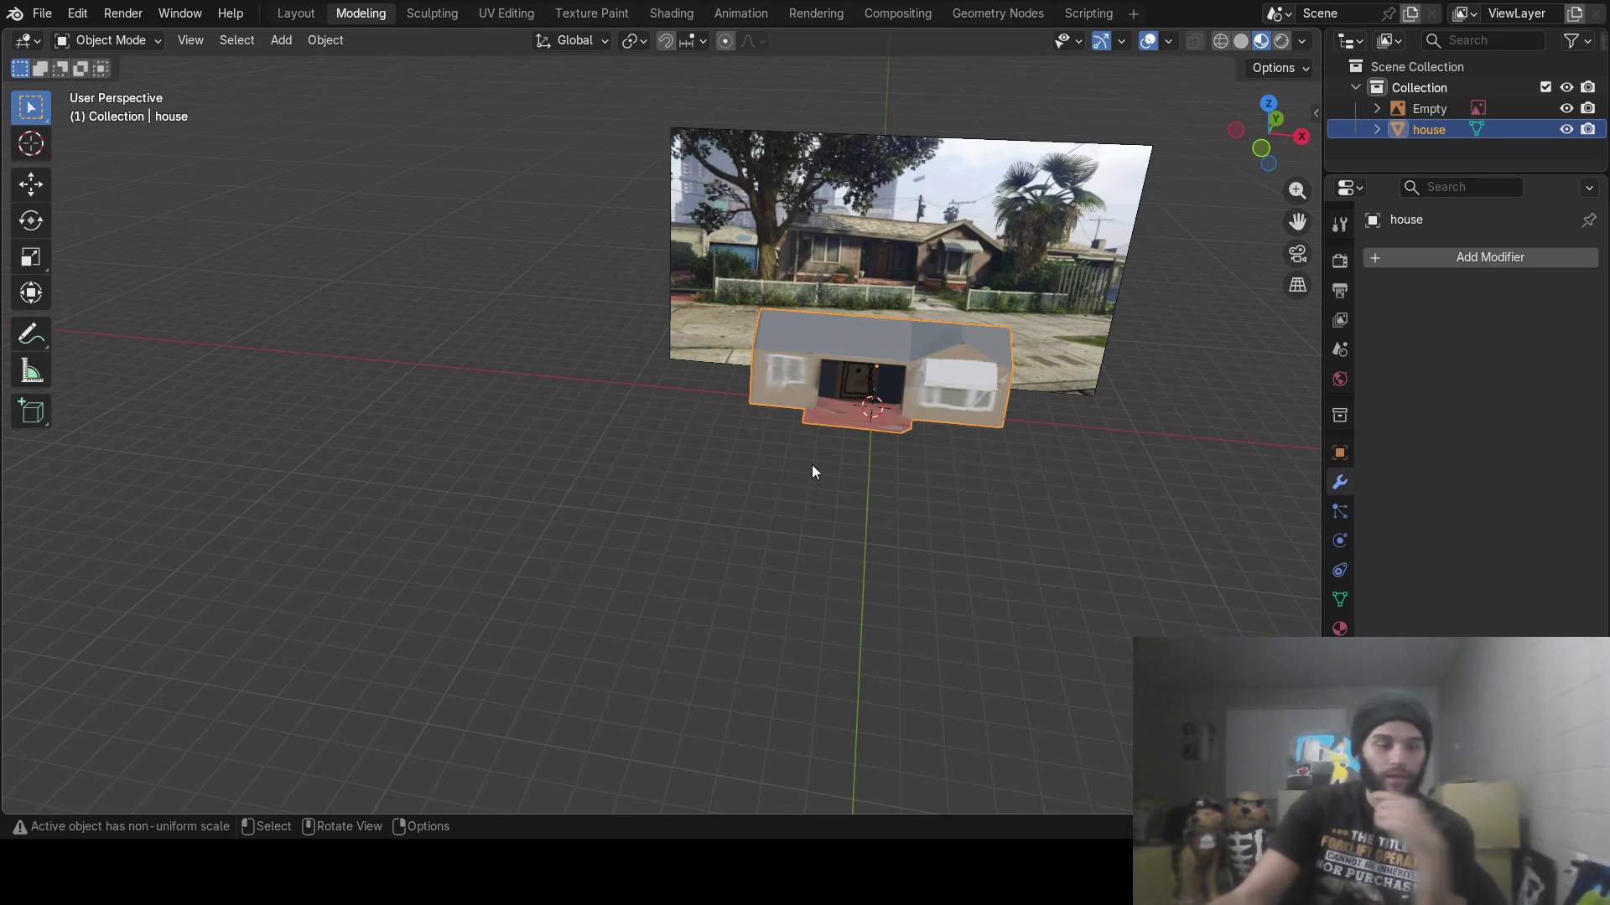
pyautogui.hotkey('shift', 'a')
# Add a cylinder mesh and drag it out of the house with the move gizmo
pyautogui.moveTo(751, 411)
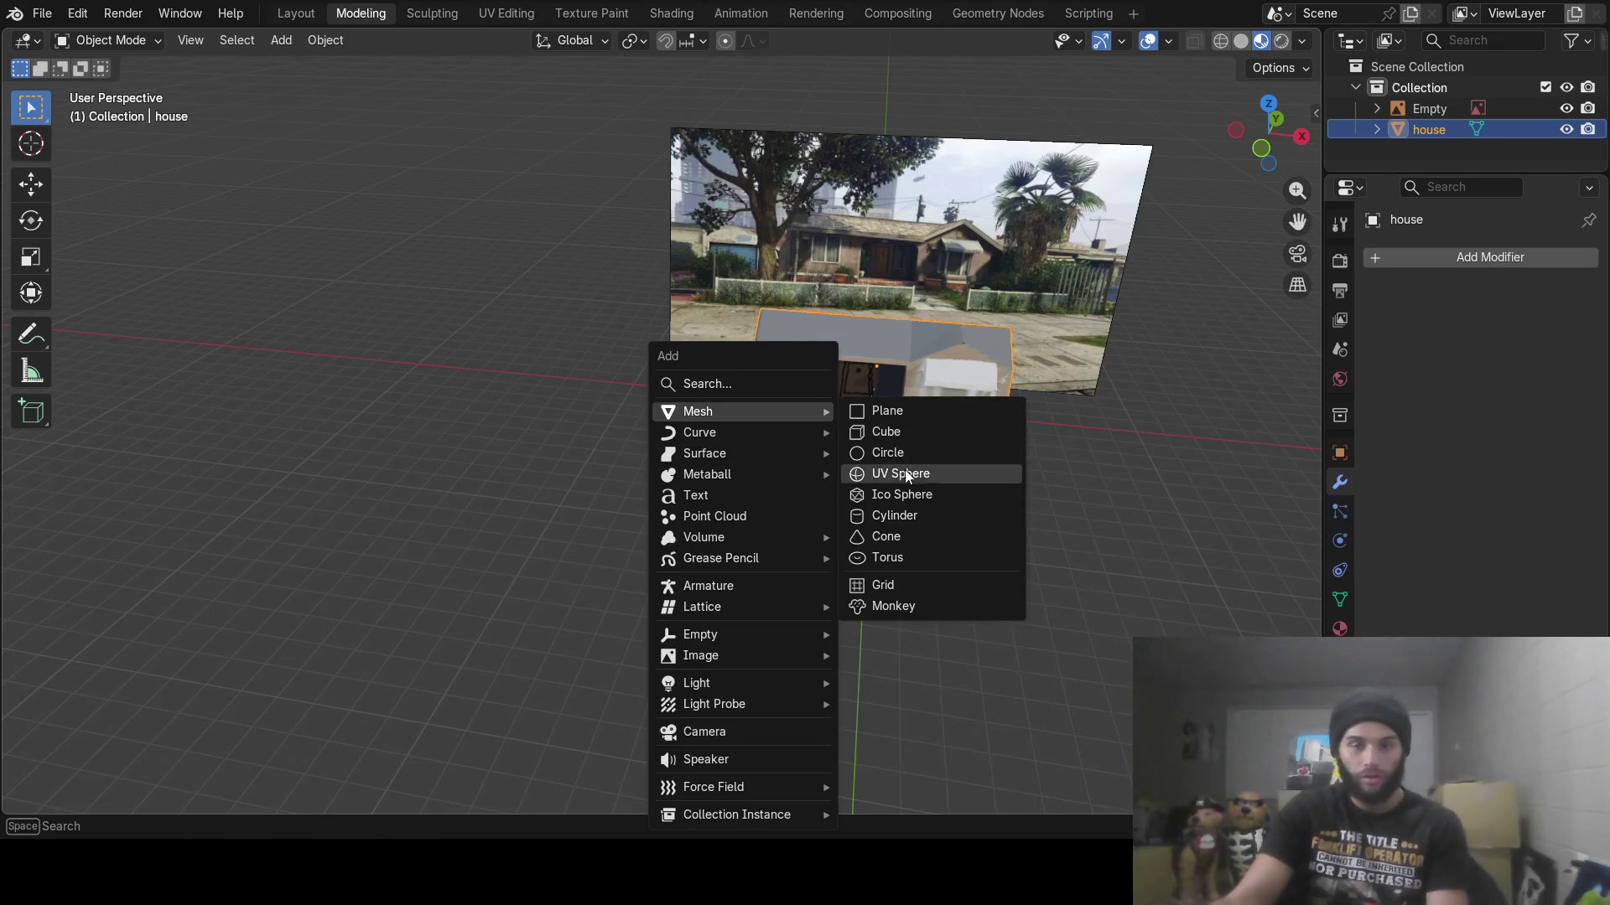
pyautogui.click(909, 513)
pyautogui.moveTo(912, 490)
pyautogui.mouseDown(button='middle')
pyautogui.moveTo(904, 469)
pyautogui.moveTo(802, 489)
pyautogui.mouseUp(button='middle')
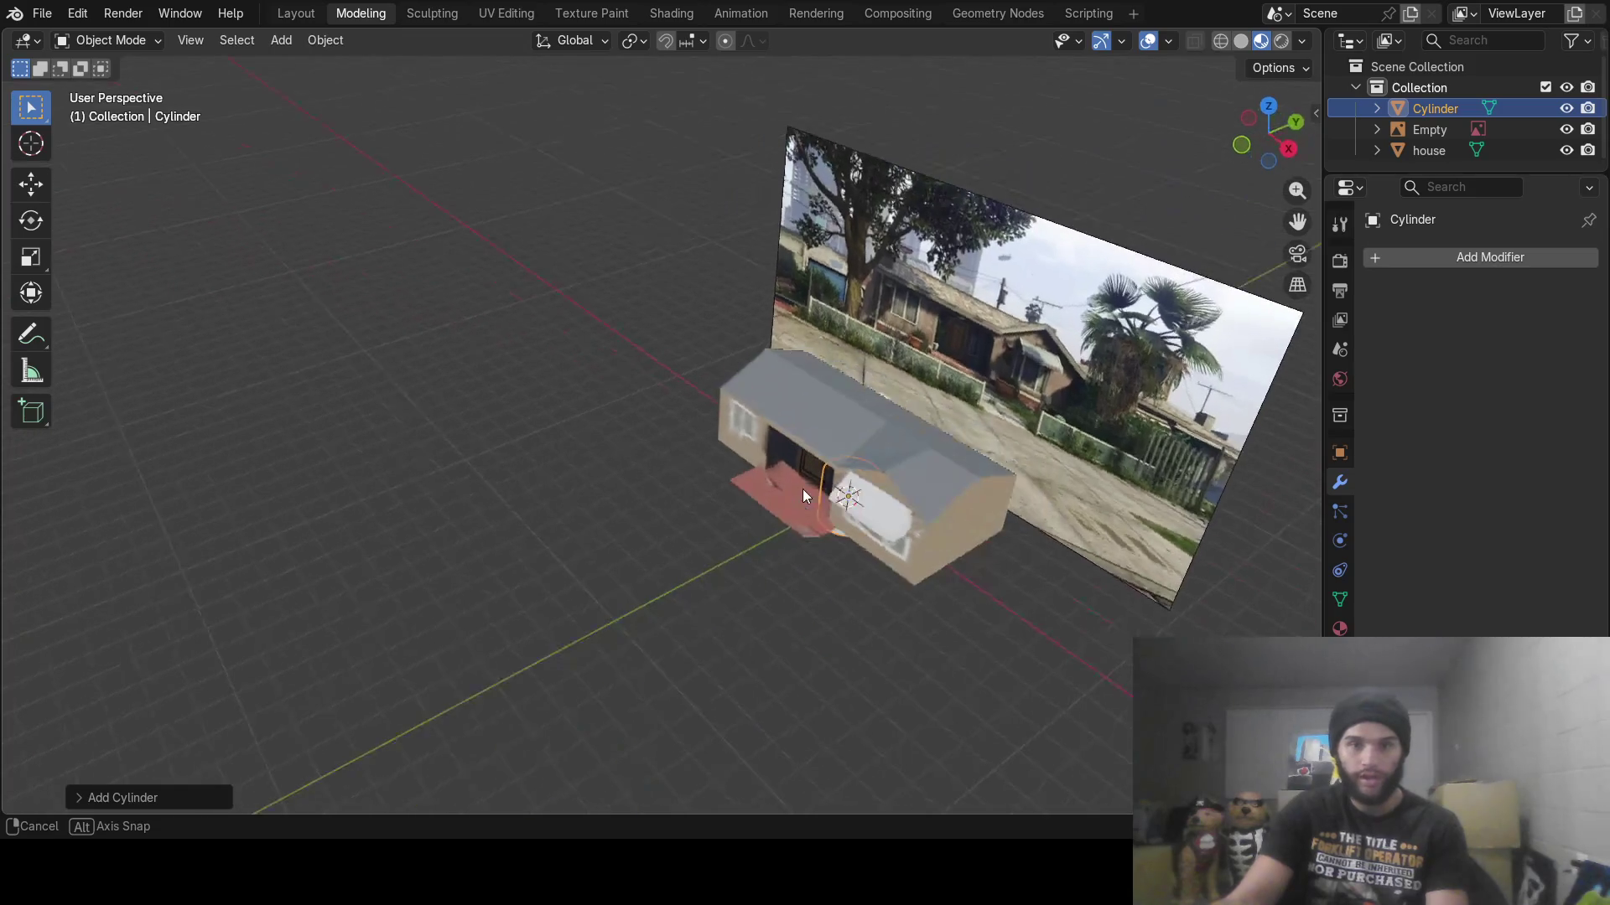
pyautogui.click(29, 185)
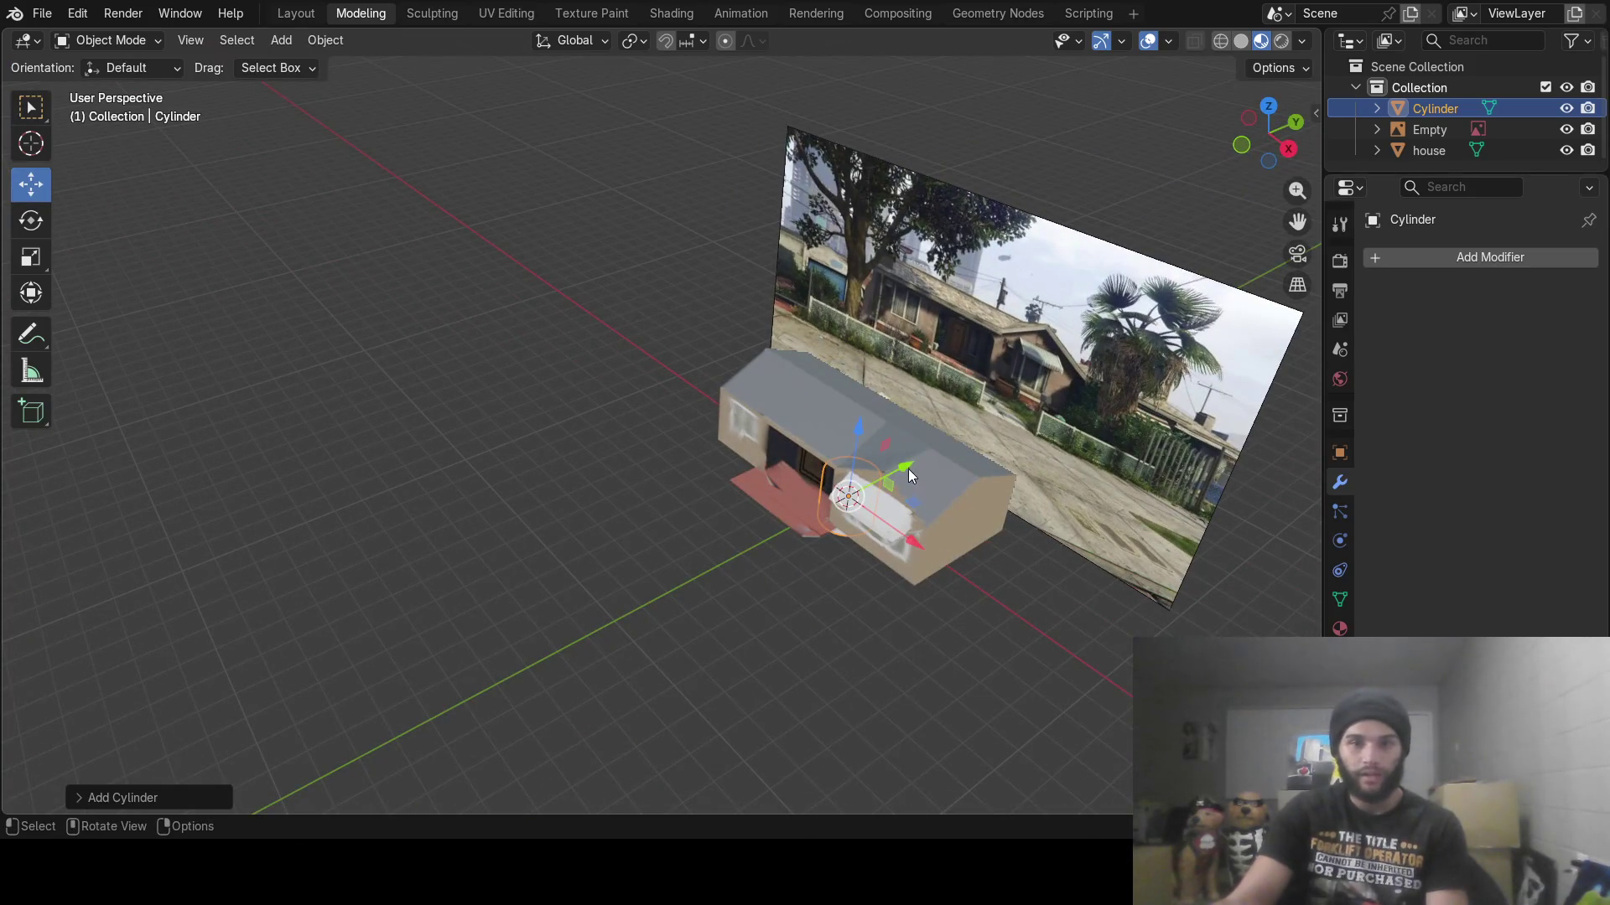
pyautogui.moveTo(911, 474); pyautogui.dragTo(608, 579)
pyautogui.moveTo(618, 690)
pyautogui.mouseDown()
pyautogui.moveTo(531, 539)
pyautogui.moveTo(557, 467)
pyautogui.moveTo(587, 470)
pyautogui.mouseUp()
pyautogui.moveTo(601, 498)
pyautogui.mouseDown(button='middle')
pyautogui.moveTo(771, 490)
pyautogui.moveTo(715, 526)
pyautogui.mouseUp(button='middle')
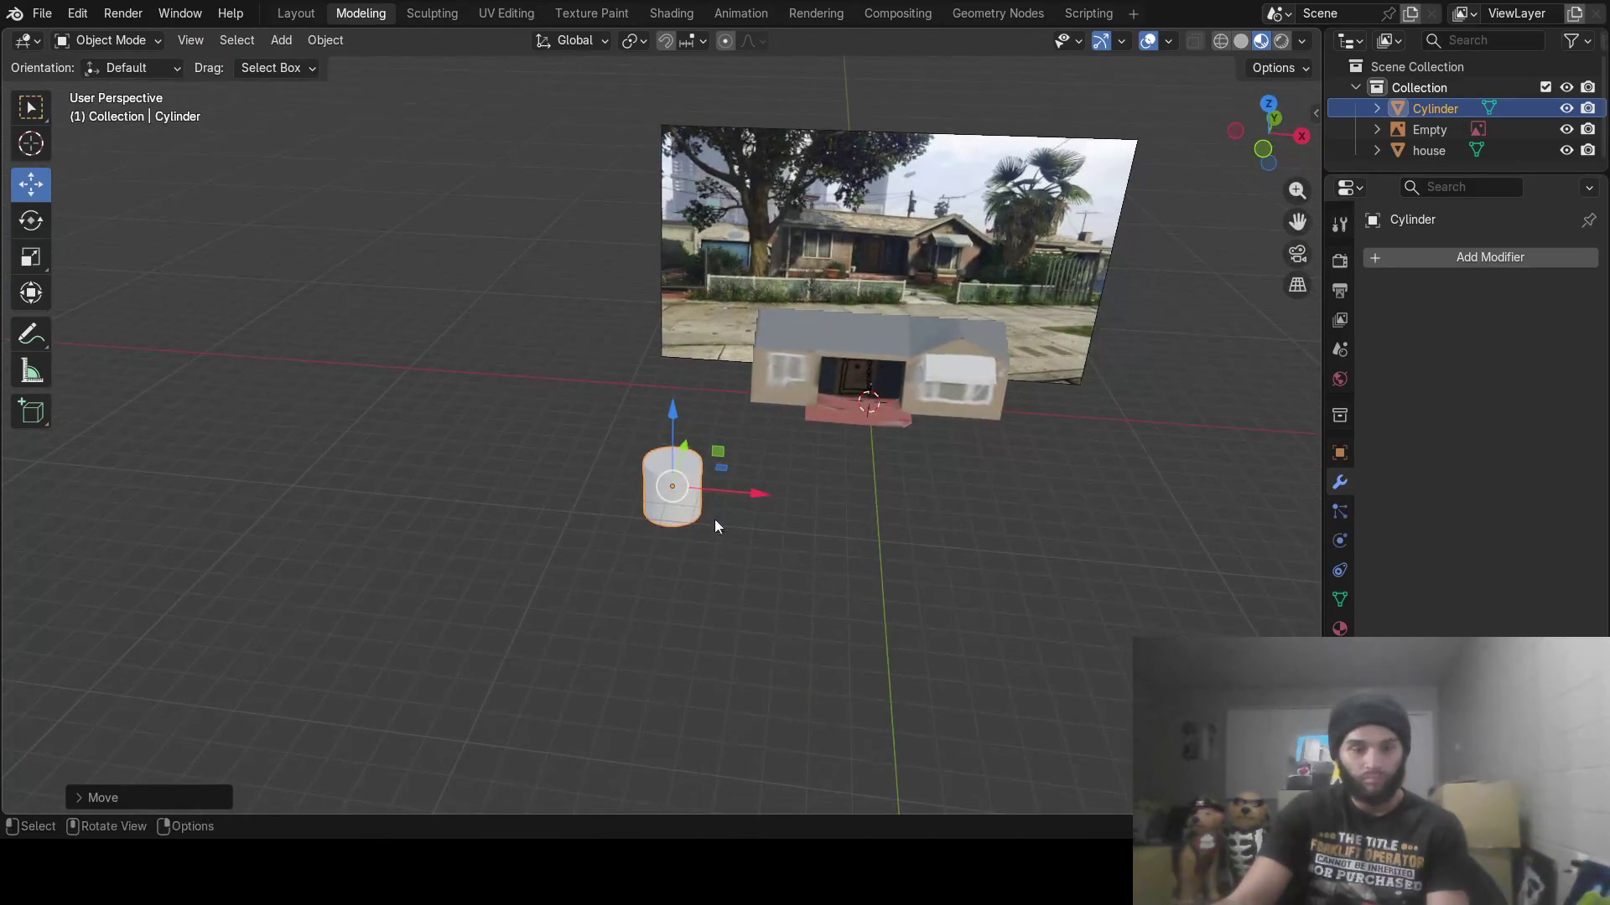
pyautogui.moveTo(761, 495); pyautogui.dragTo(839, 503)
# Slide the cylinder along Y and zoom in for a closer look at it
pyautogui.moveTo(839, 503); pyautogui.dragTo(681, 451, button='middle')
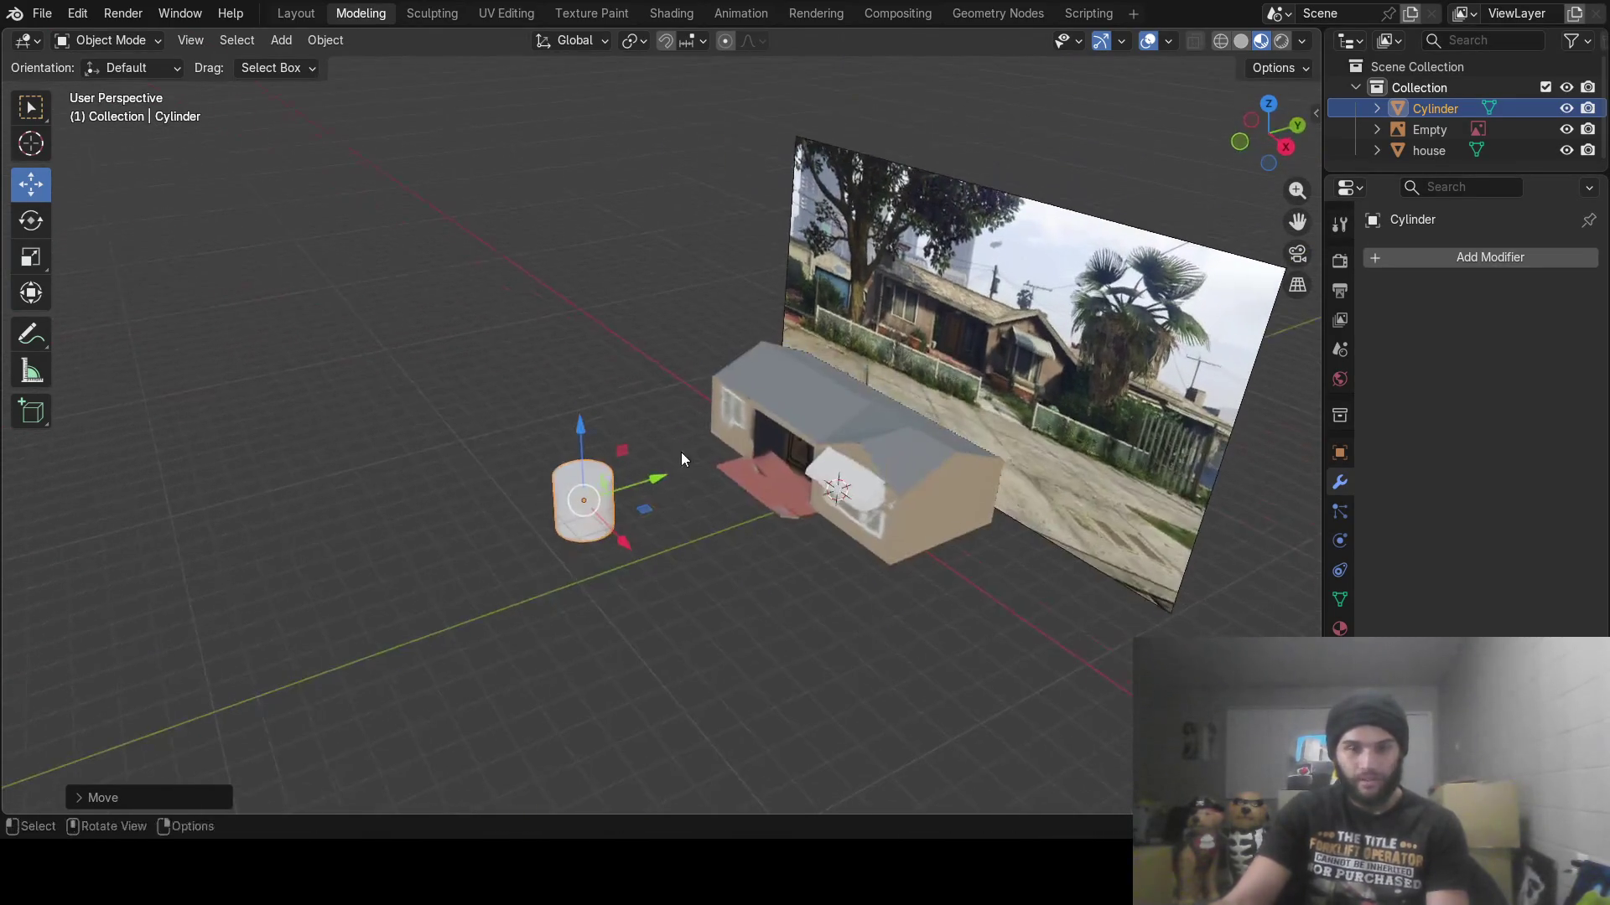
pyautogui.moveTo(680, 451)
pyautogui.mouseDown()
pyautogui.moveTo(673, 470)
pyautogui.moveTo(745, 451)
pyautogui.mouseUp()
pyautogui.moveTo(679, 399); pyautogui.dragTo(738, 459, button='middle')
pyautogui.scroll(4, 737, 459)
pyautogui.moveTo(835, 489)
pyautogui.mouseDown(button='middle')
pyautogui.moveTo(997, 419)
pyautogui.moveTo(853, 565)
pyautogui.moveTo(979, 430)
pyautogui.moveTo(1034, 294)
pyautogui.moveTo(845, 572)
pyautogui.moveTo(845, 475)
pyautogui.moveTo(857, 488)
pyautogui.mouseUp(button='middle')
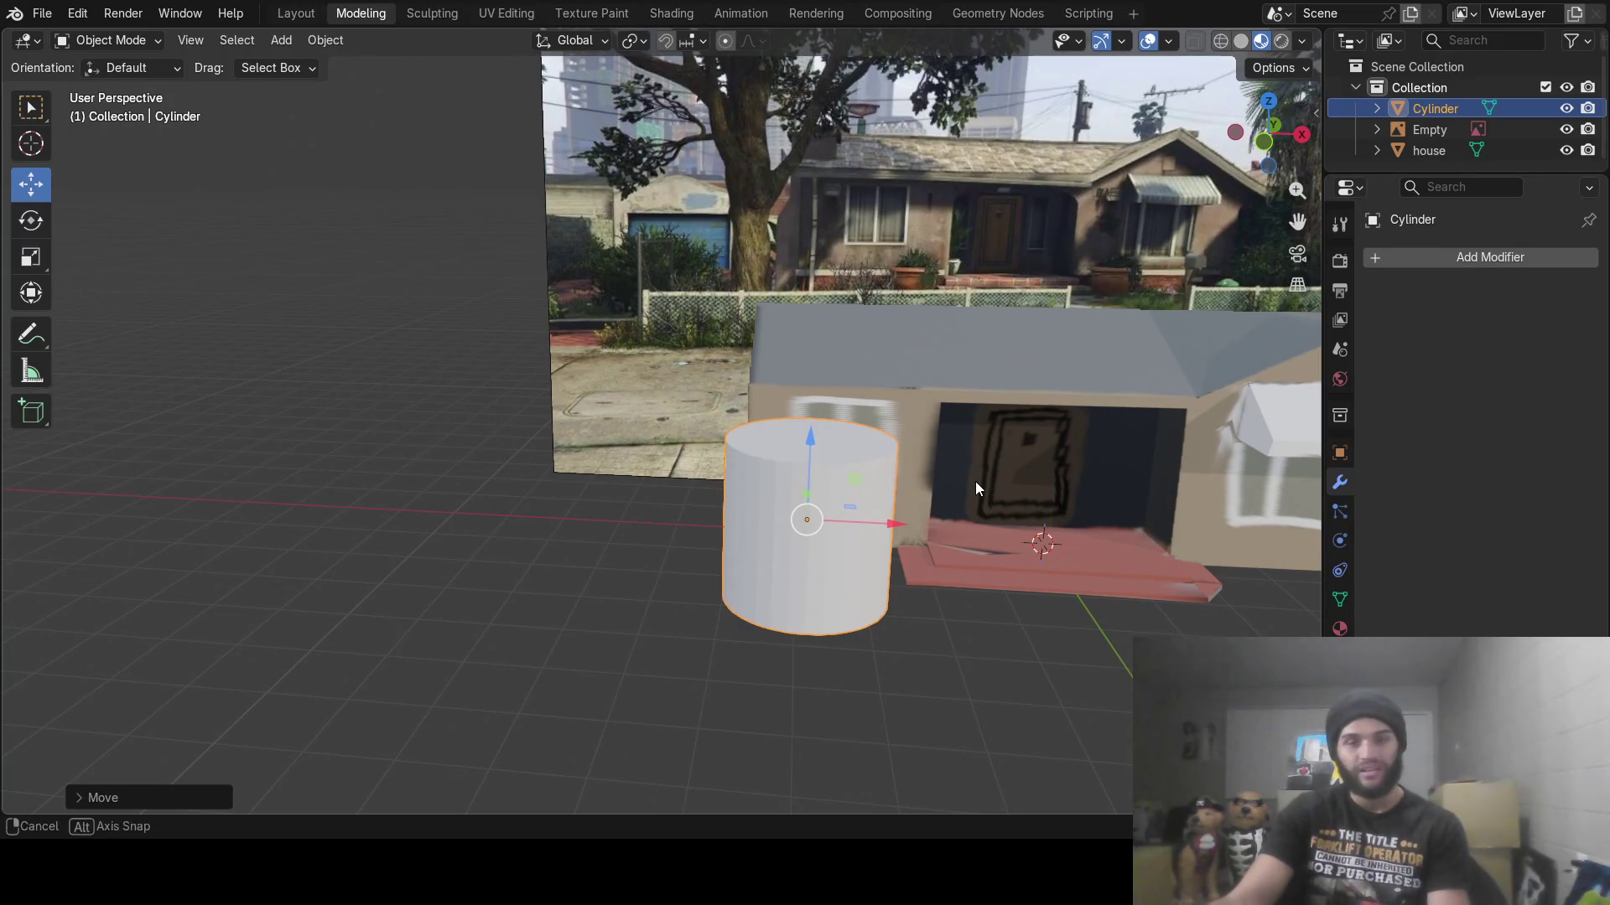
pyautogui.moveTo(974, 479); pyautogui.dragTo(980, 479, button='middle')
# Scale the cylinder down, set it on the ground left of the house, and enter Edit Mode
pyautogui.press('s')
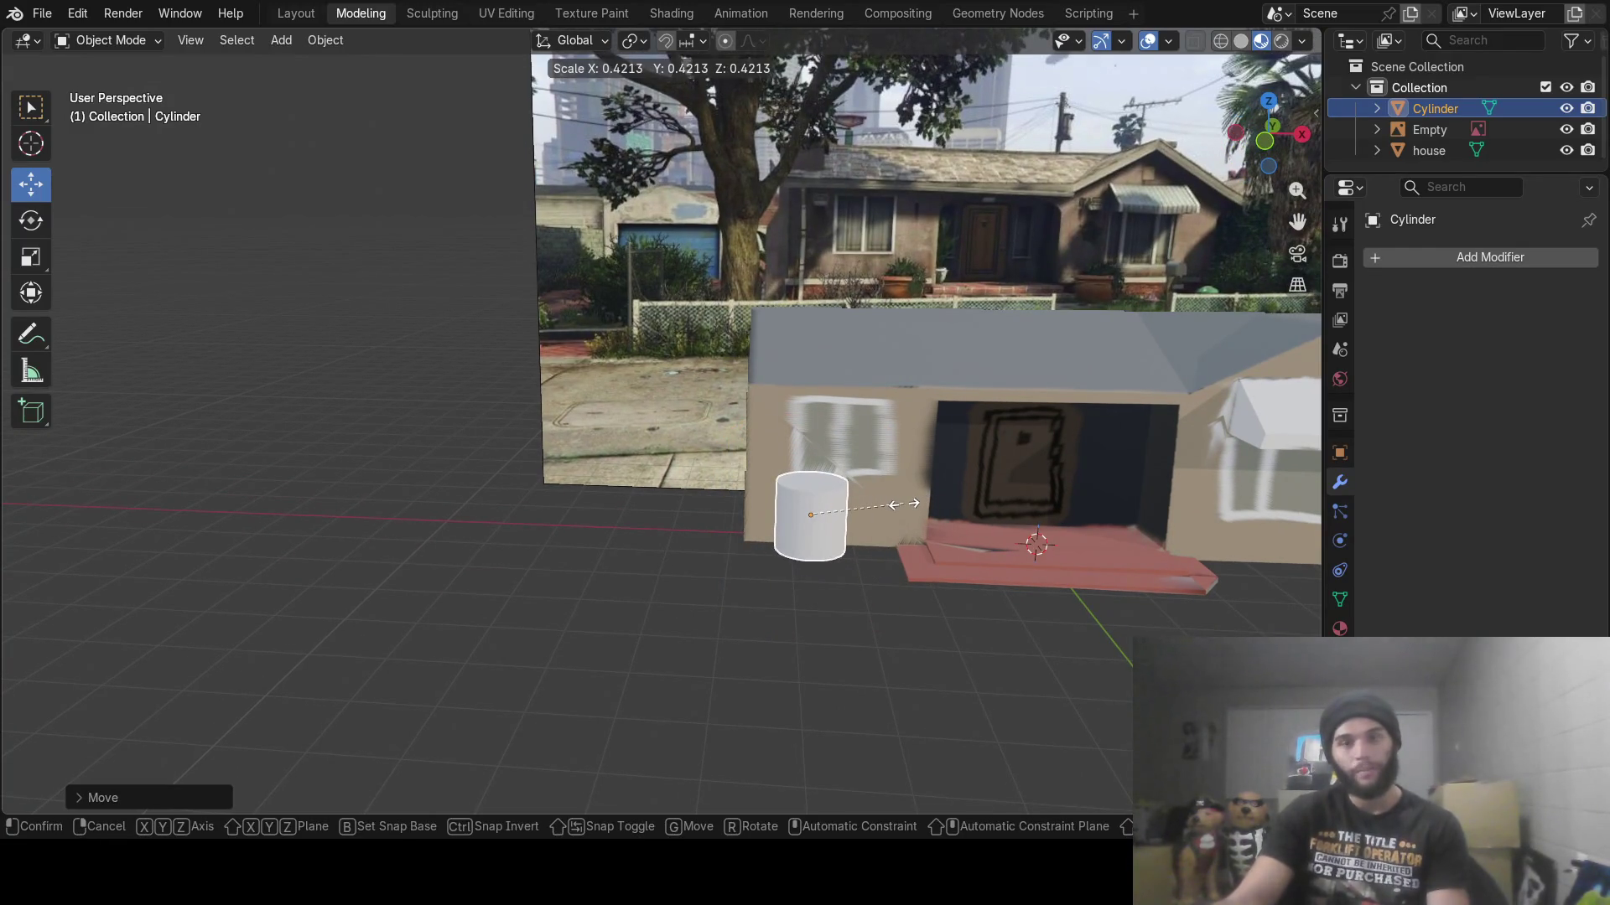
pyautogui.click(909, 501)
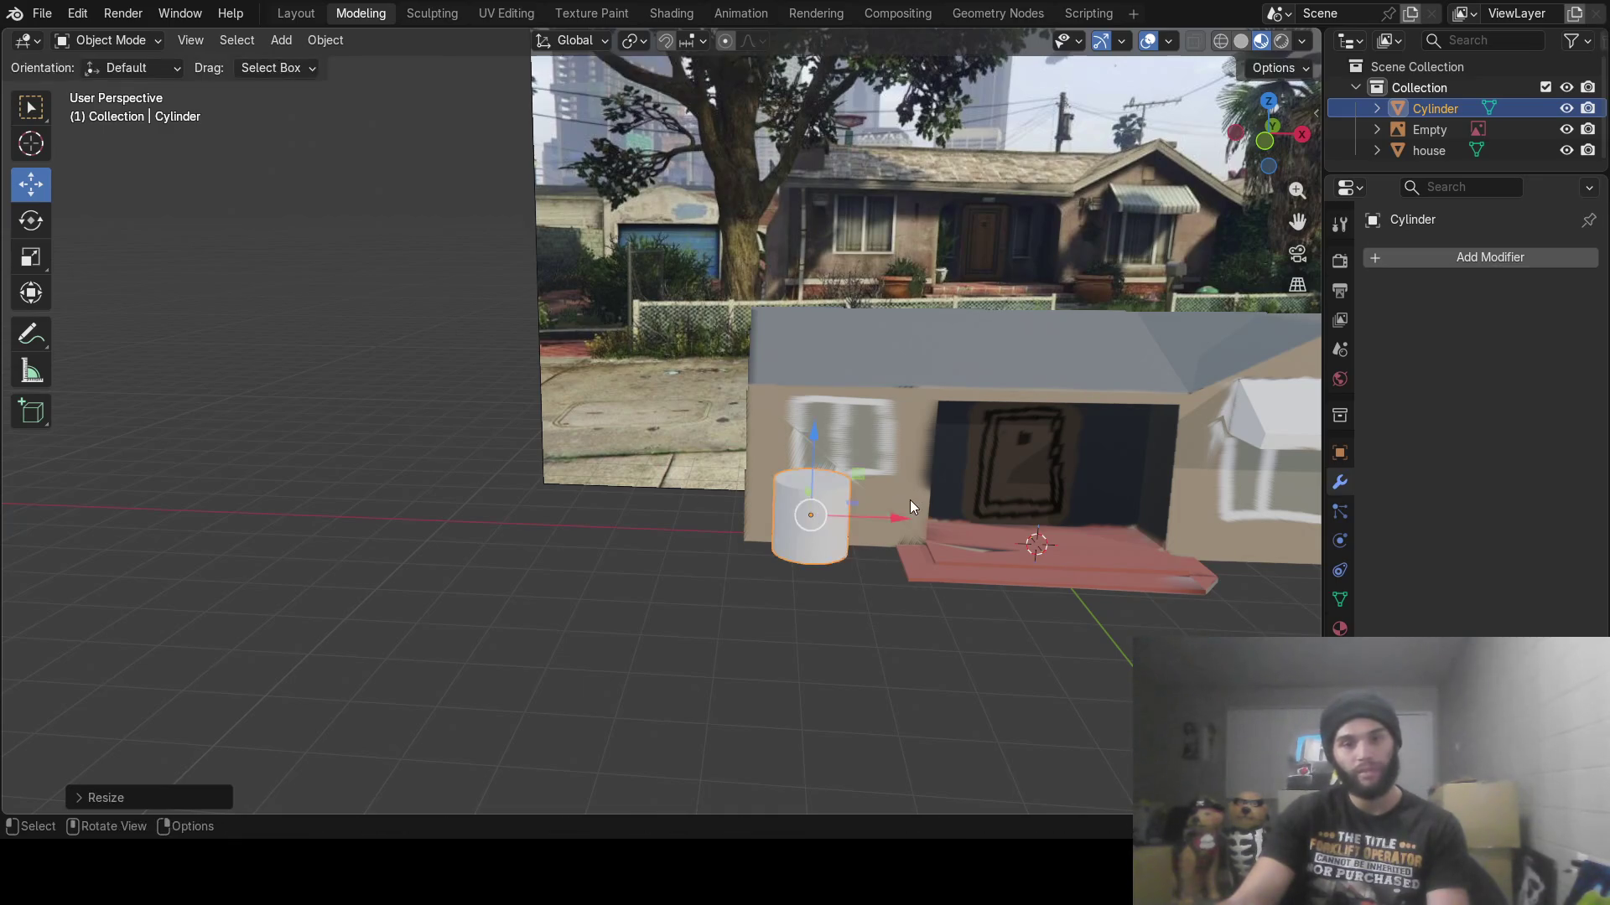
pyautogui.moveTo(909, 499)
pyautogui.mouseDown(button='middle')
pyautogui.moveTo(903, 515)
pyautogui.moveTo(808, 451)
pyautogui.mouseUp(button='middle')
pyautogui.moveTo(808, 451); pyautogui.dragTo(797, 529)
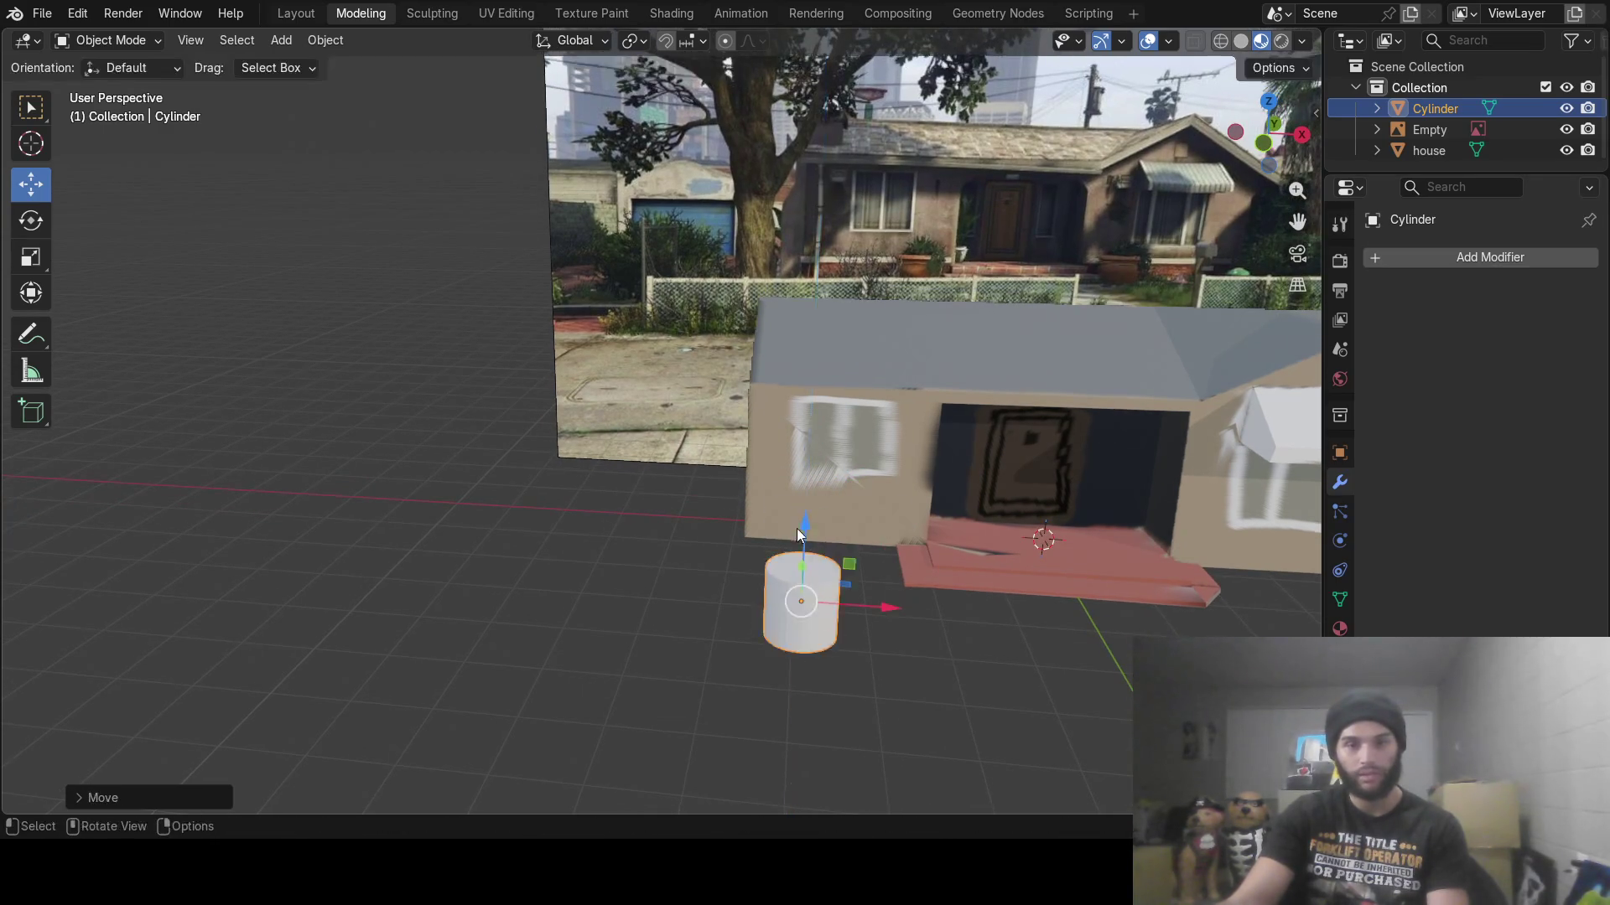
pyautogui.moveTo(796, 528)
pyautogui.mouseDown(button='middle')
pyautogui.moveTo(812, 446)
pyautogui.moveTo(793, 440)
pyautogui.moveTo(838, 503)
pyautogui.mouseUp(button='middle')
pyautogui.moveTo(831, 513); pyautogui.dragTo(832, 453)
pyautogui.moveTo(835, 457)
pyautogui.mouseDown(button='middle')
pyautogui.moveTo(882, 464)
pyautogui.moveTo(856, 461)
pyautogui.moveTo(852, 439)
pyautogui.mouseUp(button='middle')
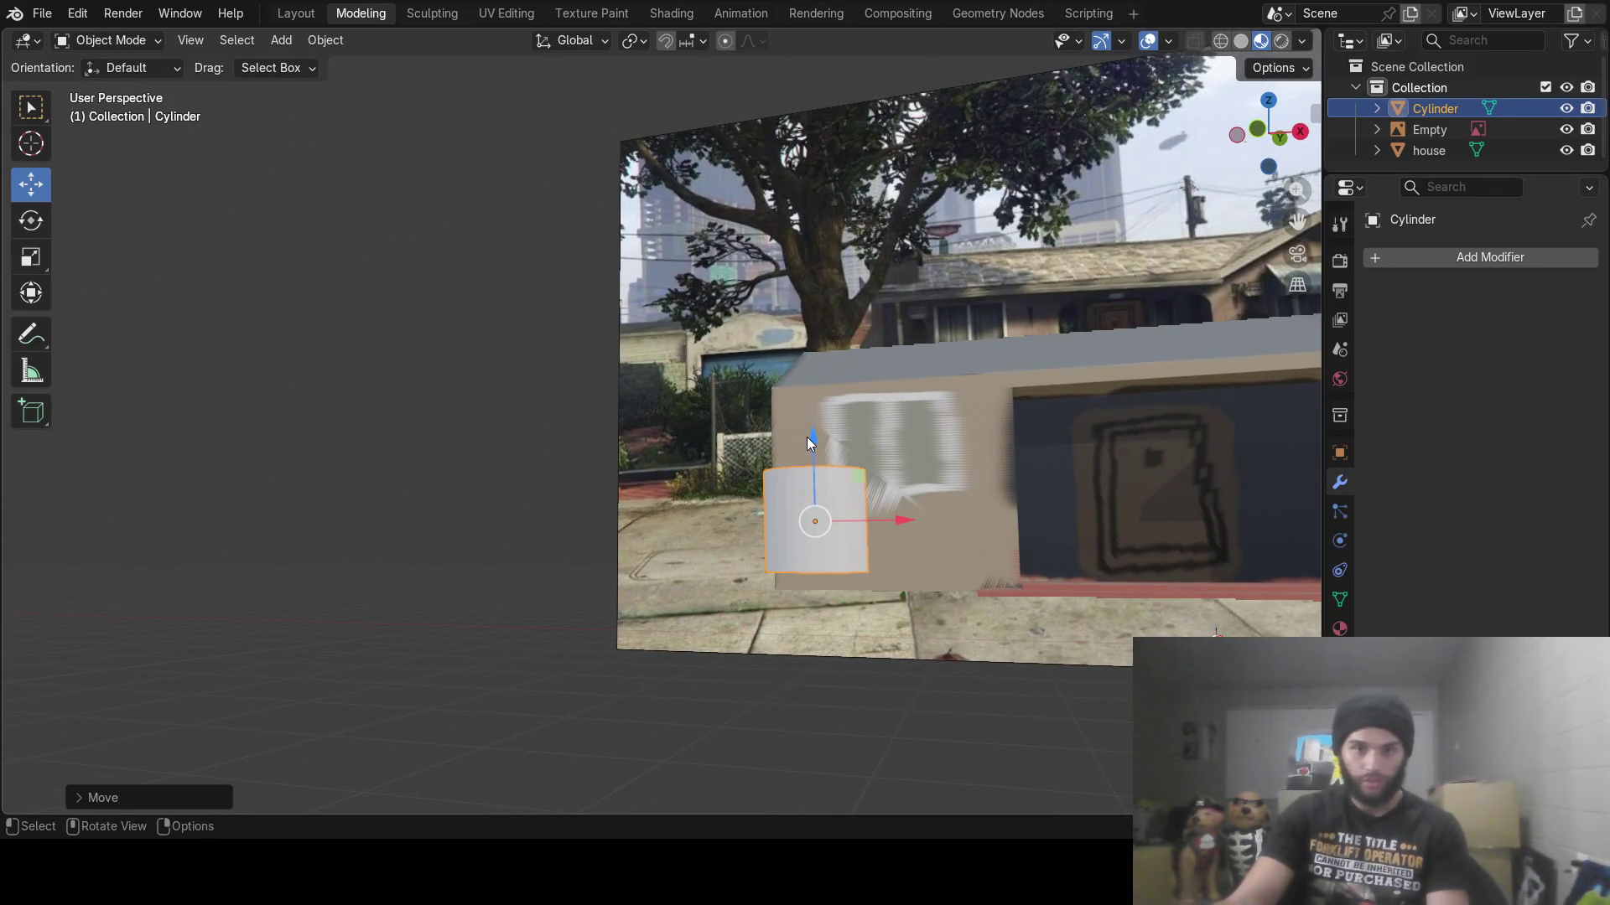
pyautogui.moveTo(807, 436); pyautogui.dragTo(811, 468)
pyautogui.moveTo(812, 470); pyautogui.dragTo(929, 607, button='middle')
pyautogui.moveTo(929, 607); pyautogui.dragTo(610, 602)
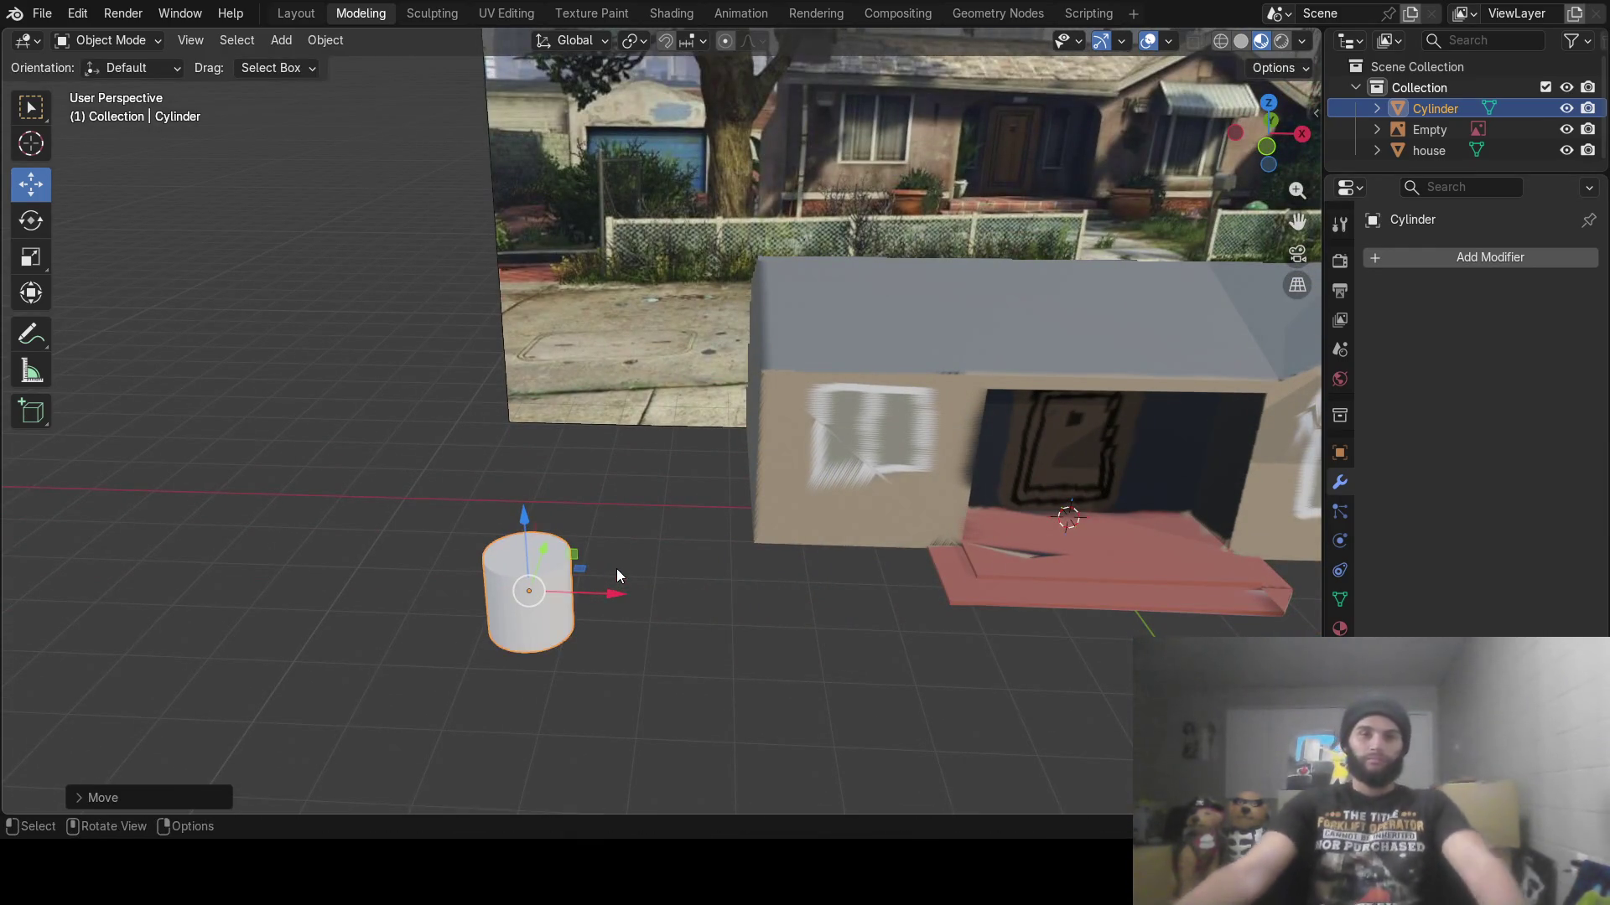
pyautogui.moveTo(616, 569)
pyautogui.mouseDown(button='middle')
pyautogui.moveTo(615, 508)
pyautogui.moveTo(617, 521)
pyautogui.mouseUp(button='middle')
pyautogui.press('Tab')
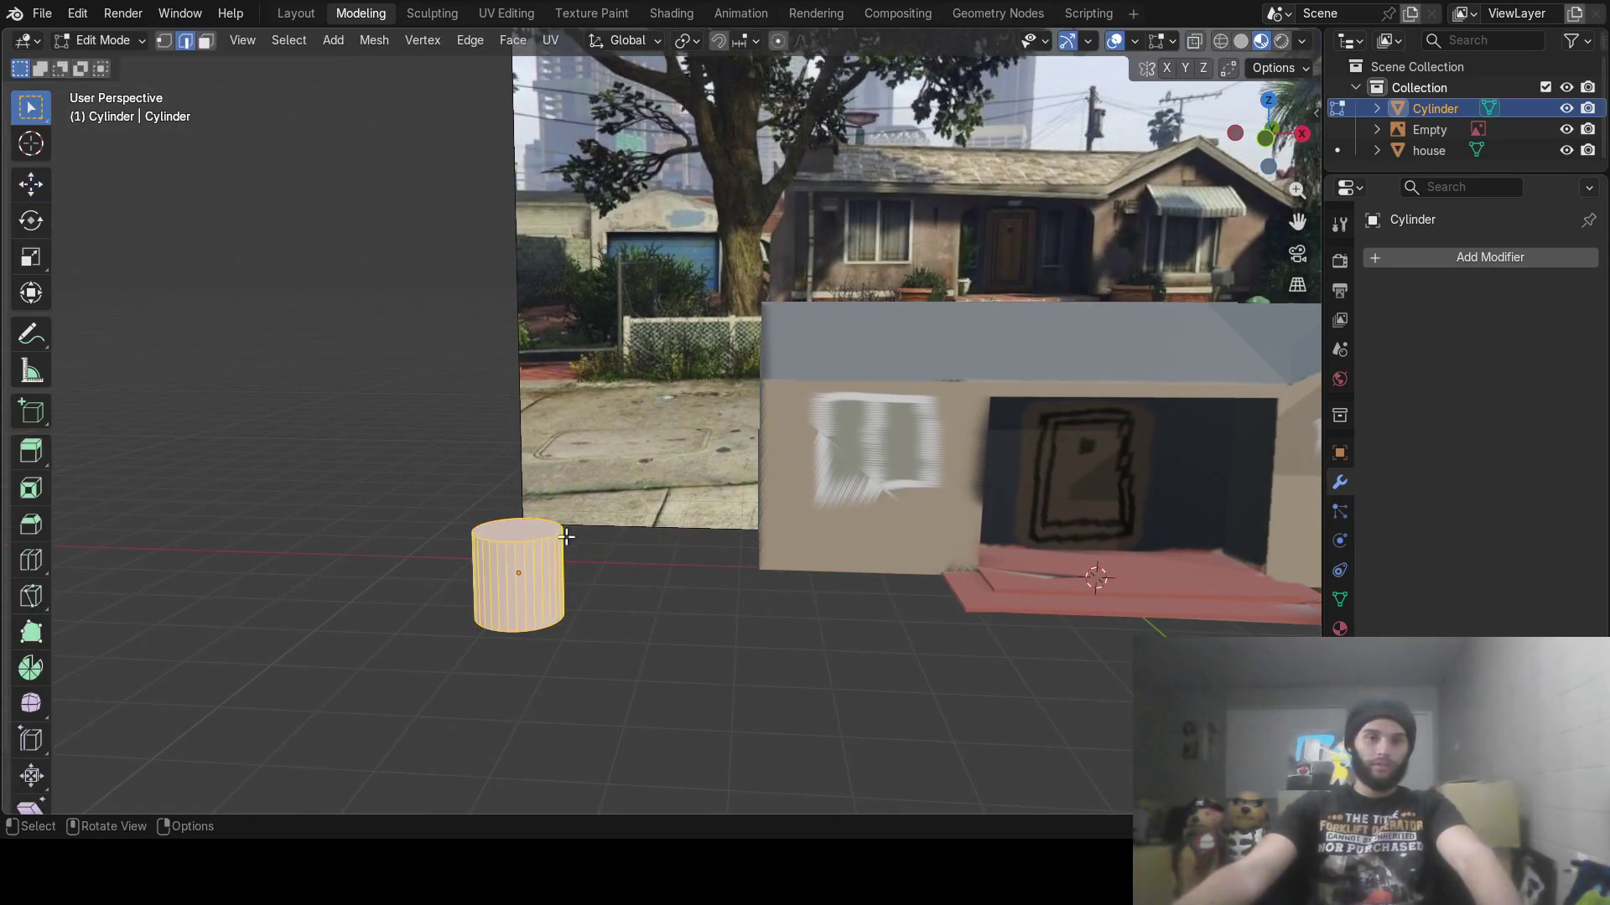
# Switch to face selection and circle-select only the cylinder's top face
pyautogui.click(205, 42)
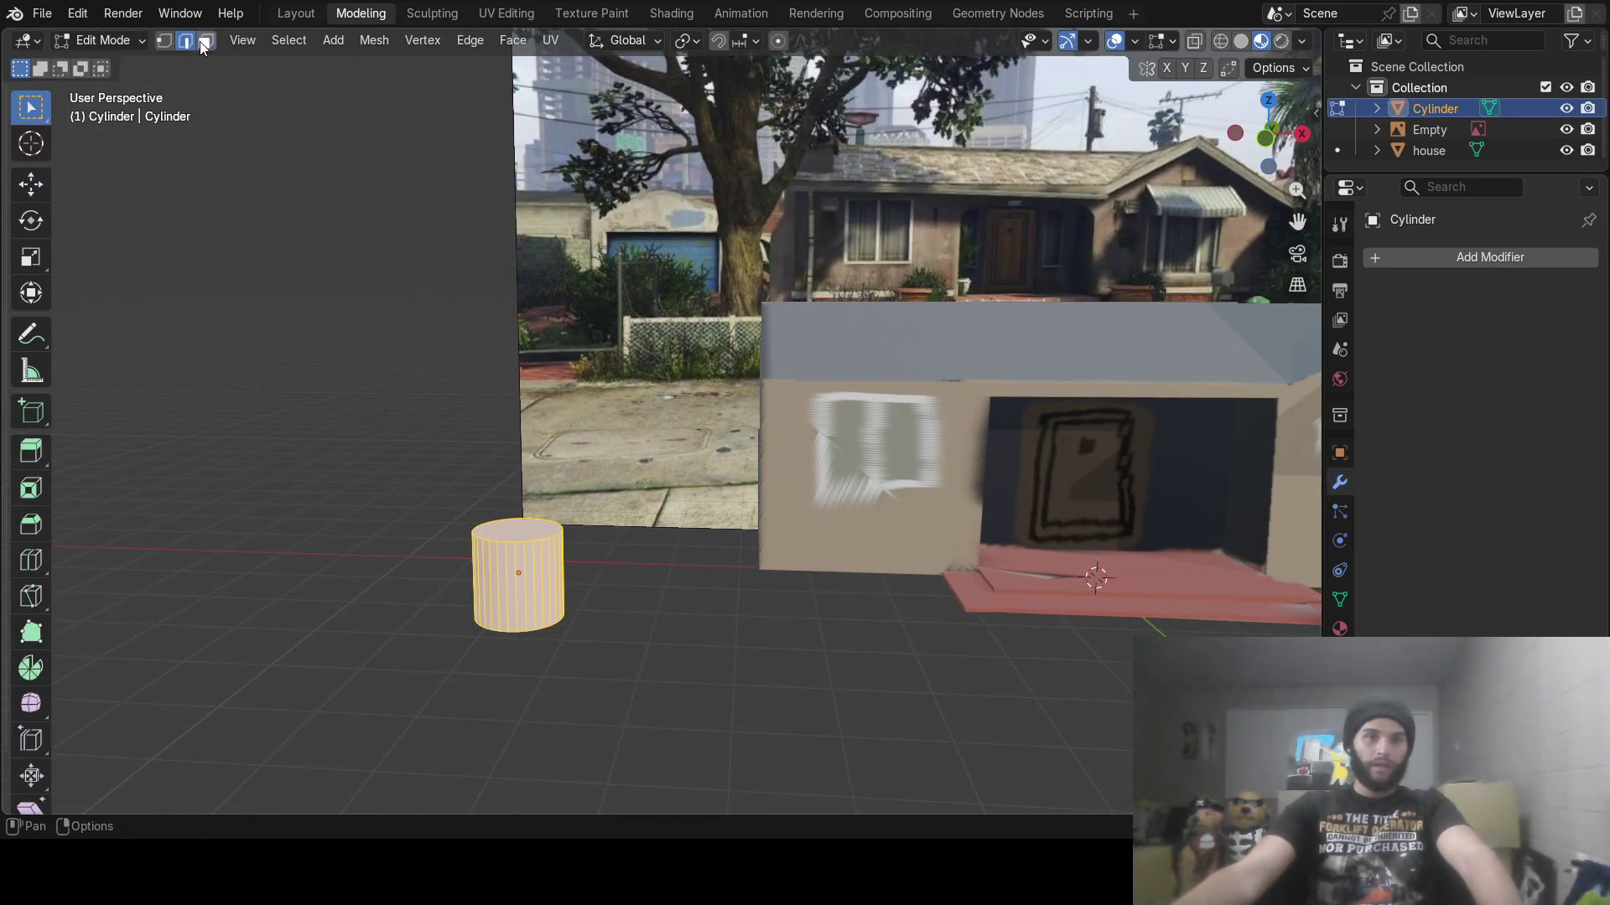
pyautogui.hotkey('alt', 'a')
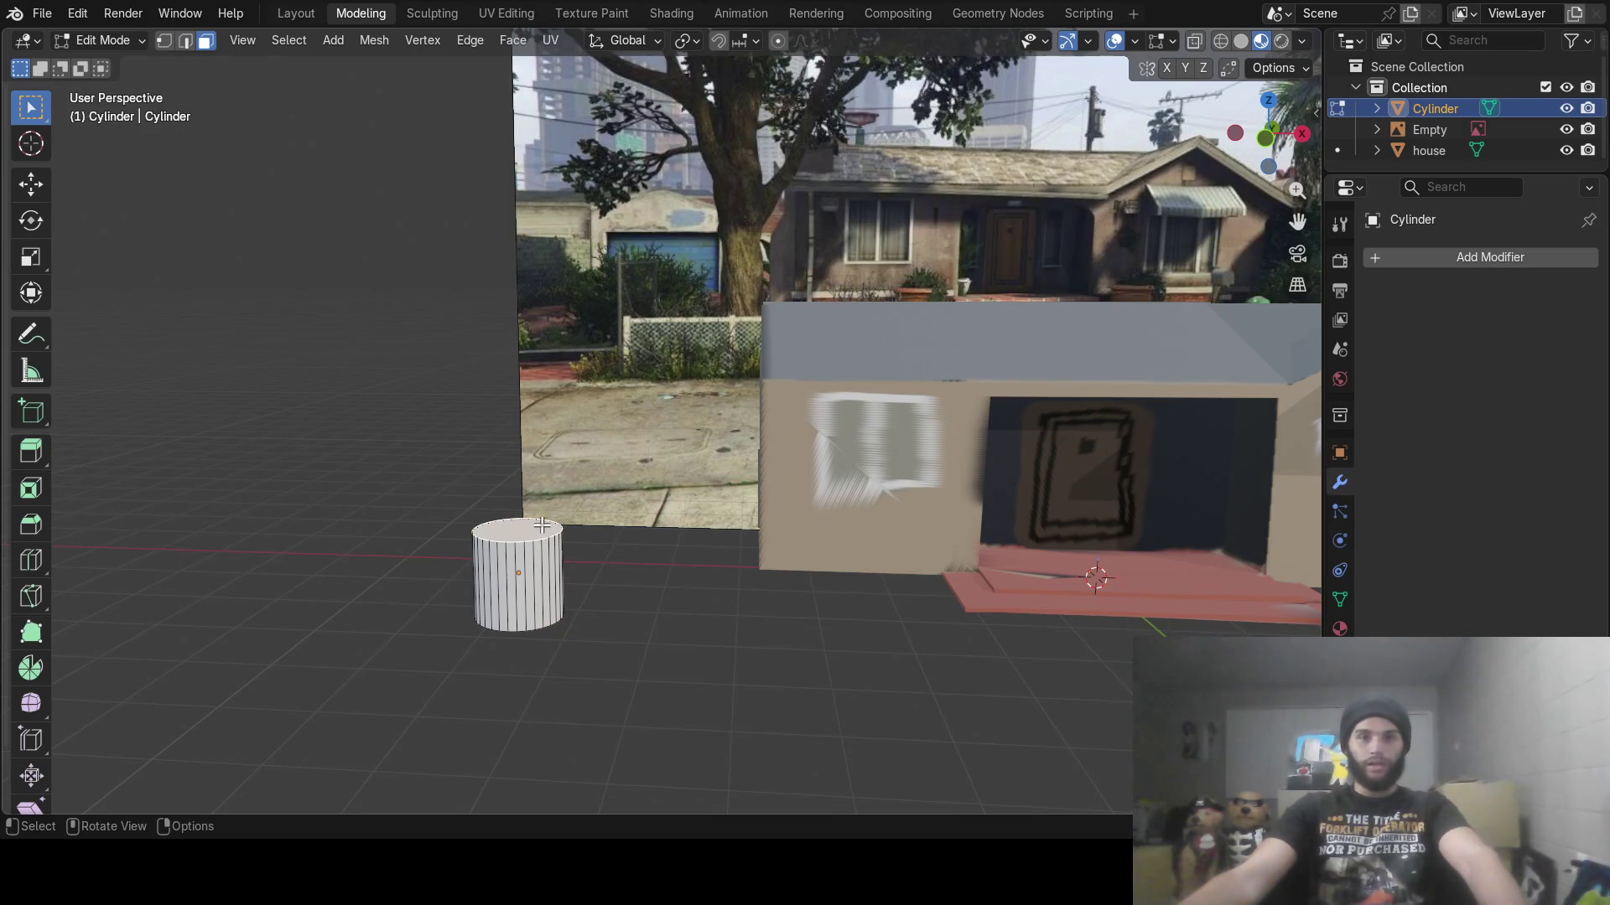
pyautogui.press('w')
pyautogui.rightClick(541, 474)
pyautogui.press('Escape')
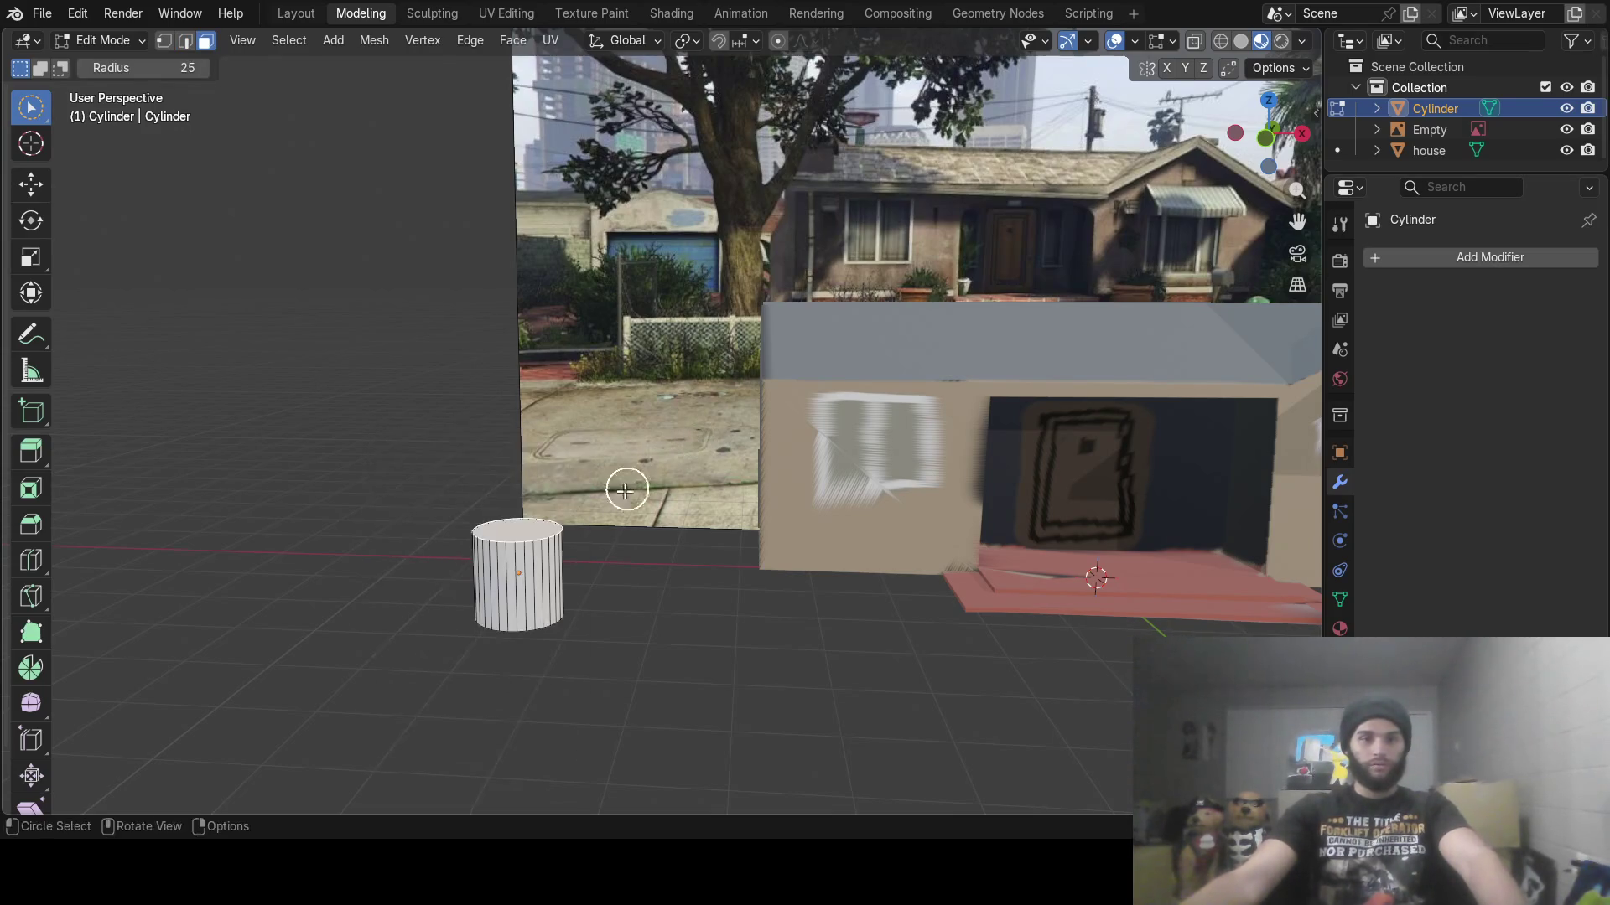
# Extrude the top face upward, then lean the new top left and lower it slightly
pyautogui.press('e')
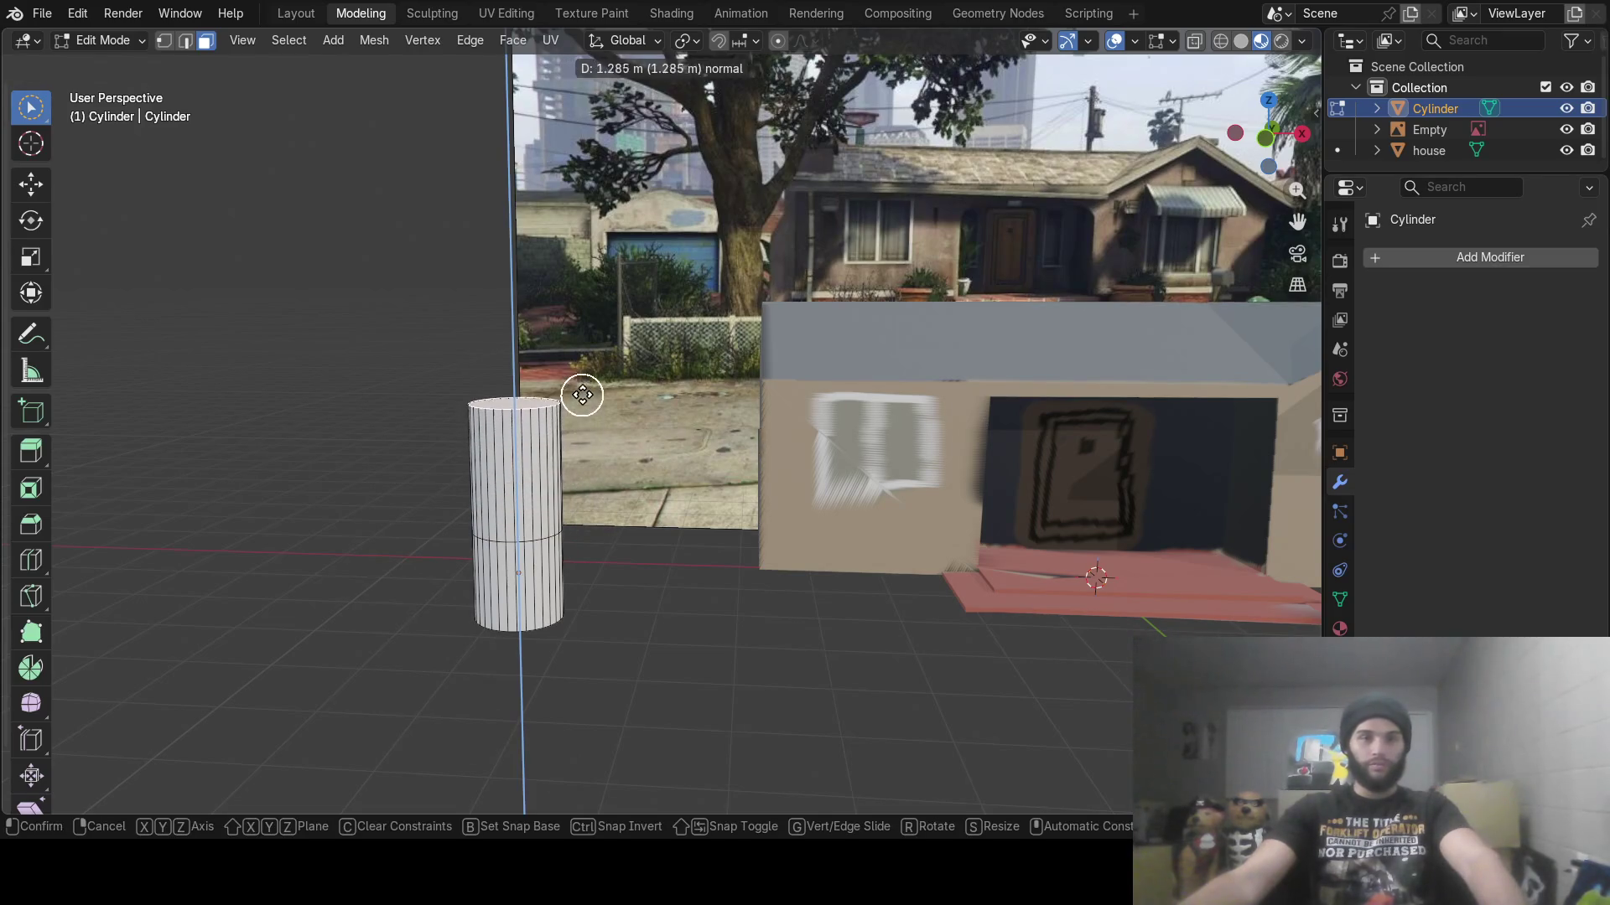
pyautogui.click(582, 394)
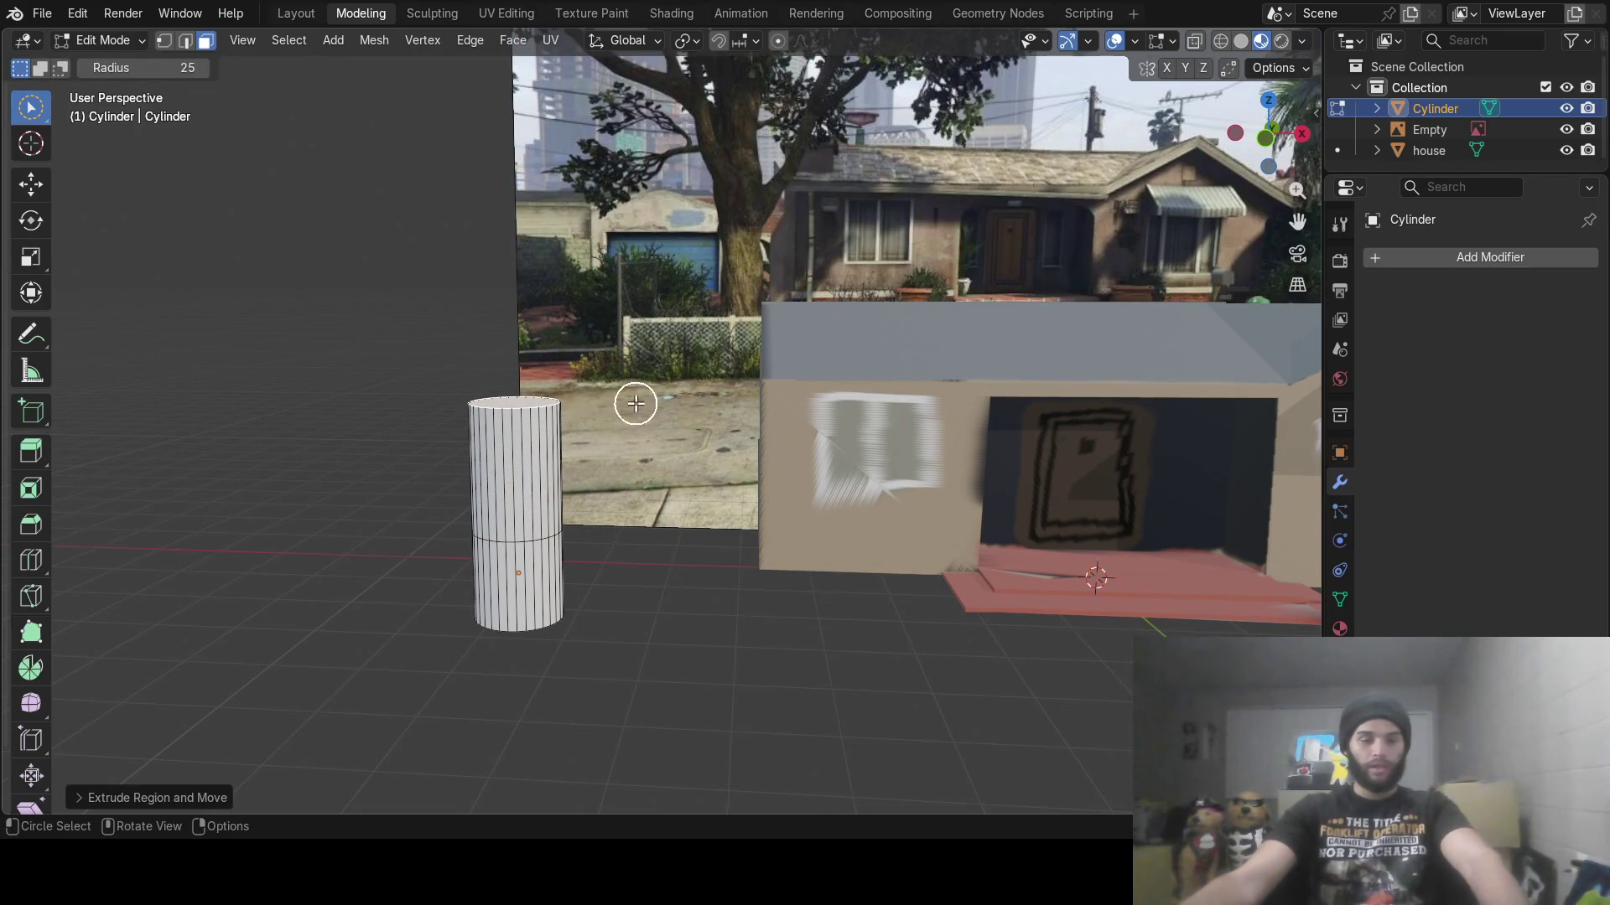
pyautogui.moveTo(636, 403); pyautogui.dragTo(634, 424, button='middle')
pyautogui.click(31, 183)
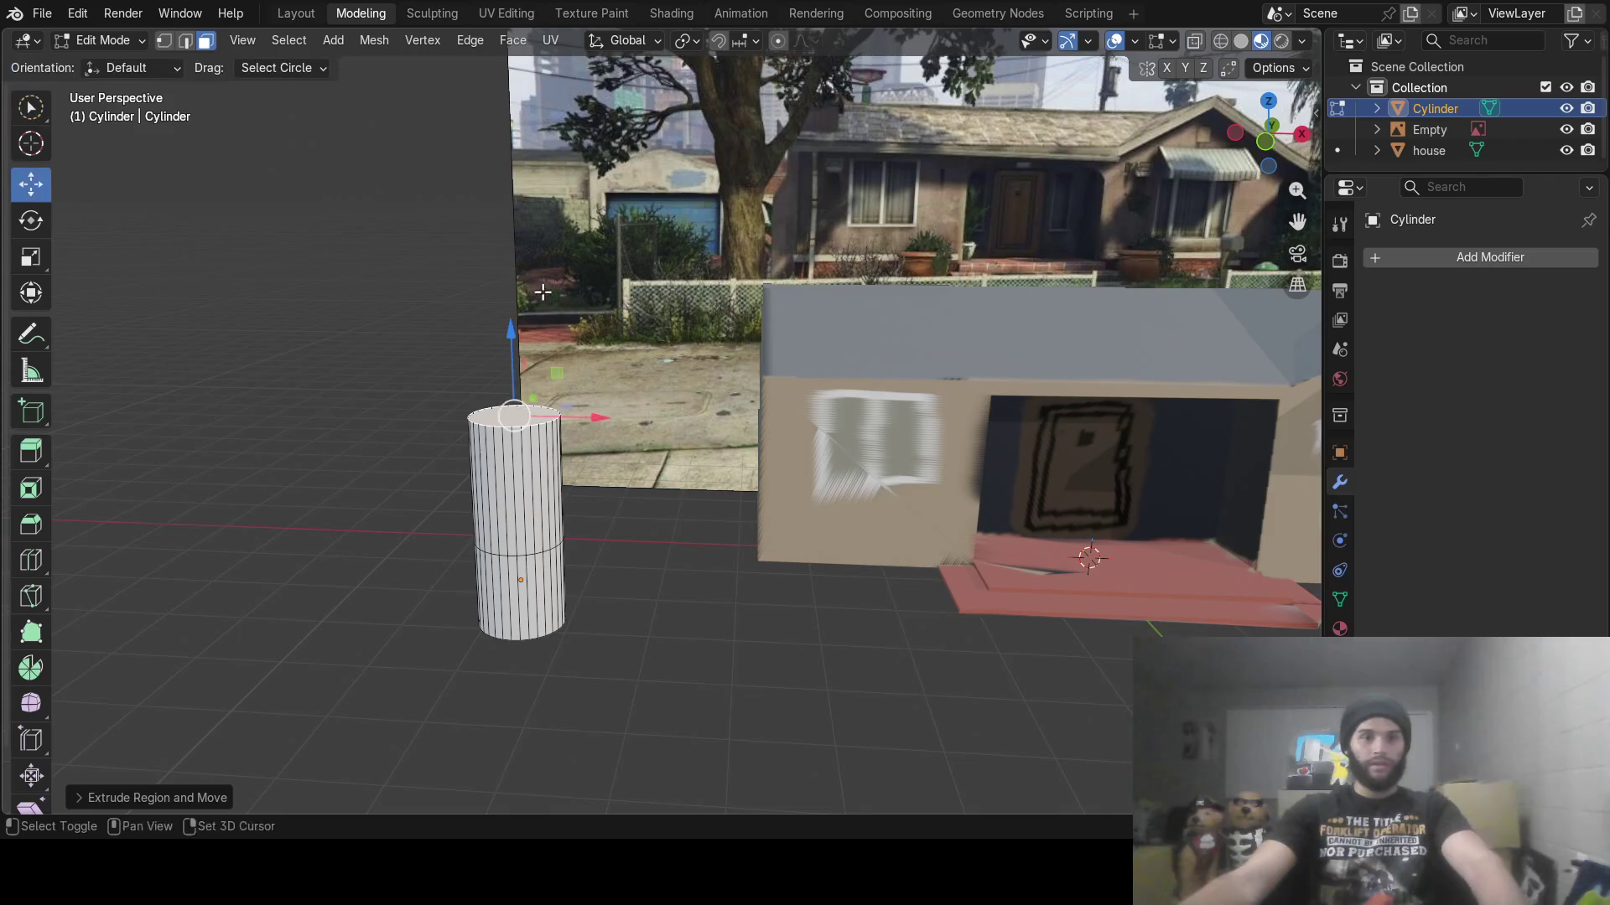
pyautogui.keyDown('shift'); pyautogui.moveTo(542, 292); pyautogui.dragTo(635, 493, button='middle'); pyautogui.keyUp('shift')
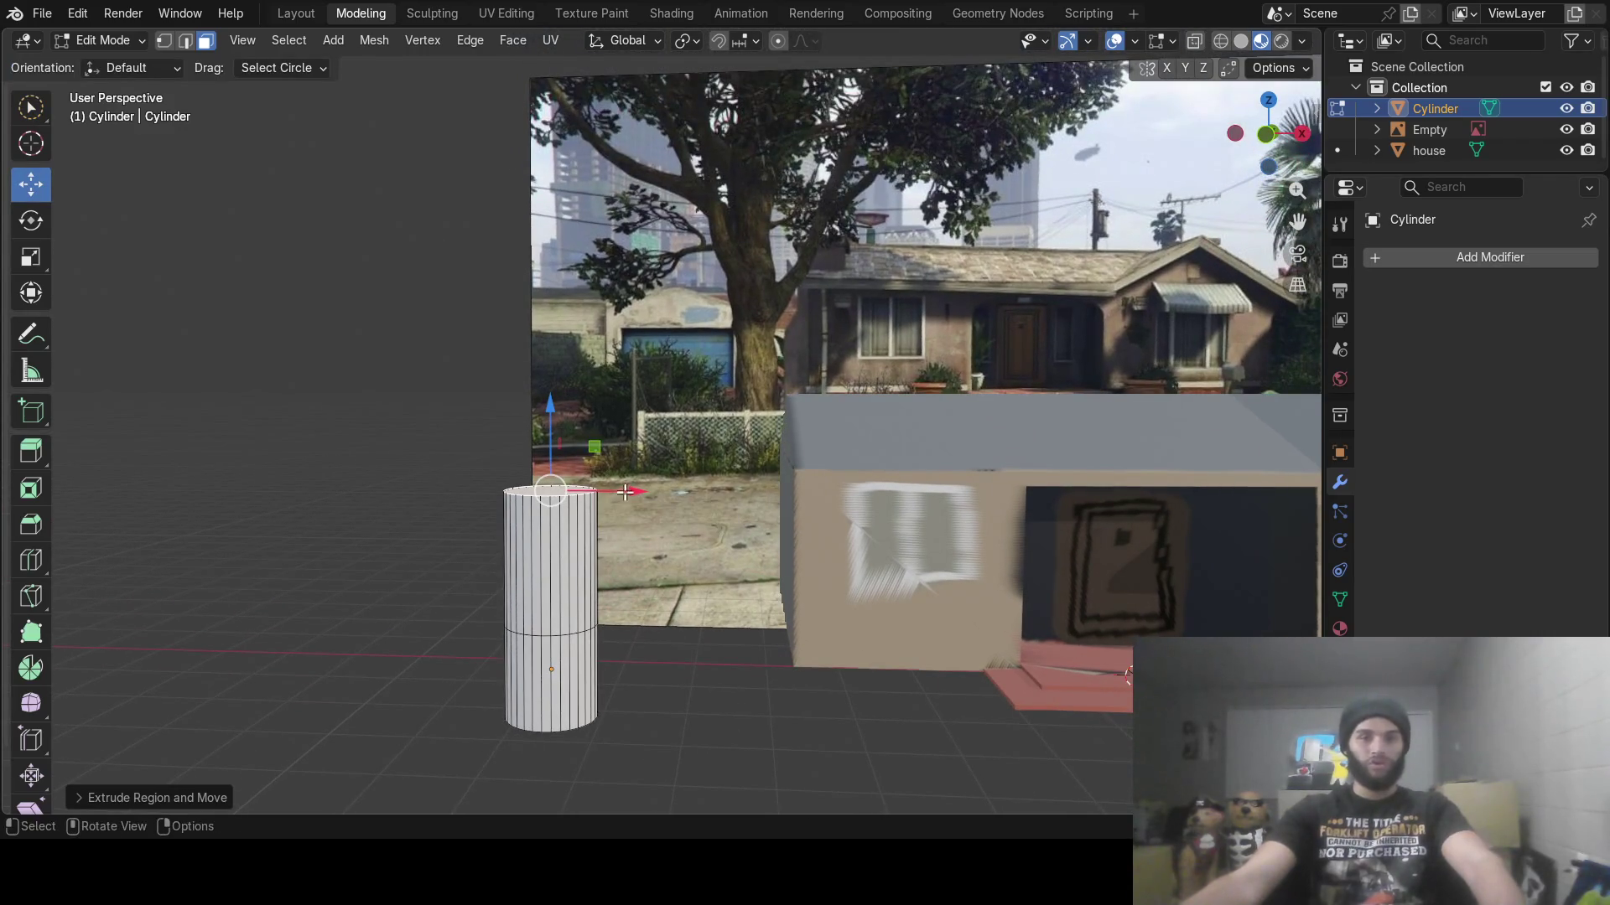
pyautogui.moveTo(625, 492); pyautogui.dragTo(611, 494)
pyautogui.moveTo(610, 495); pyautogui.dragTo(644, 466, button='middle')
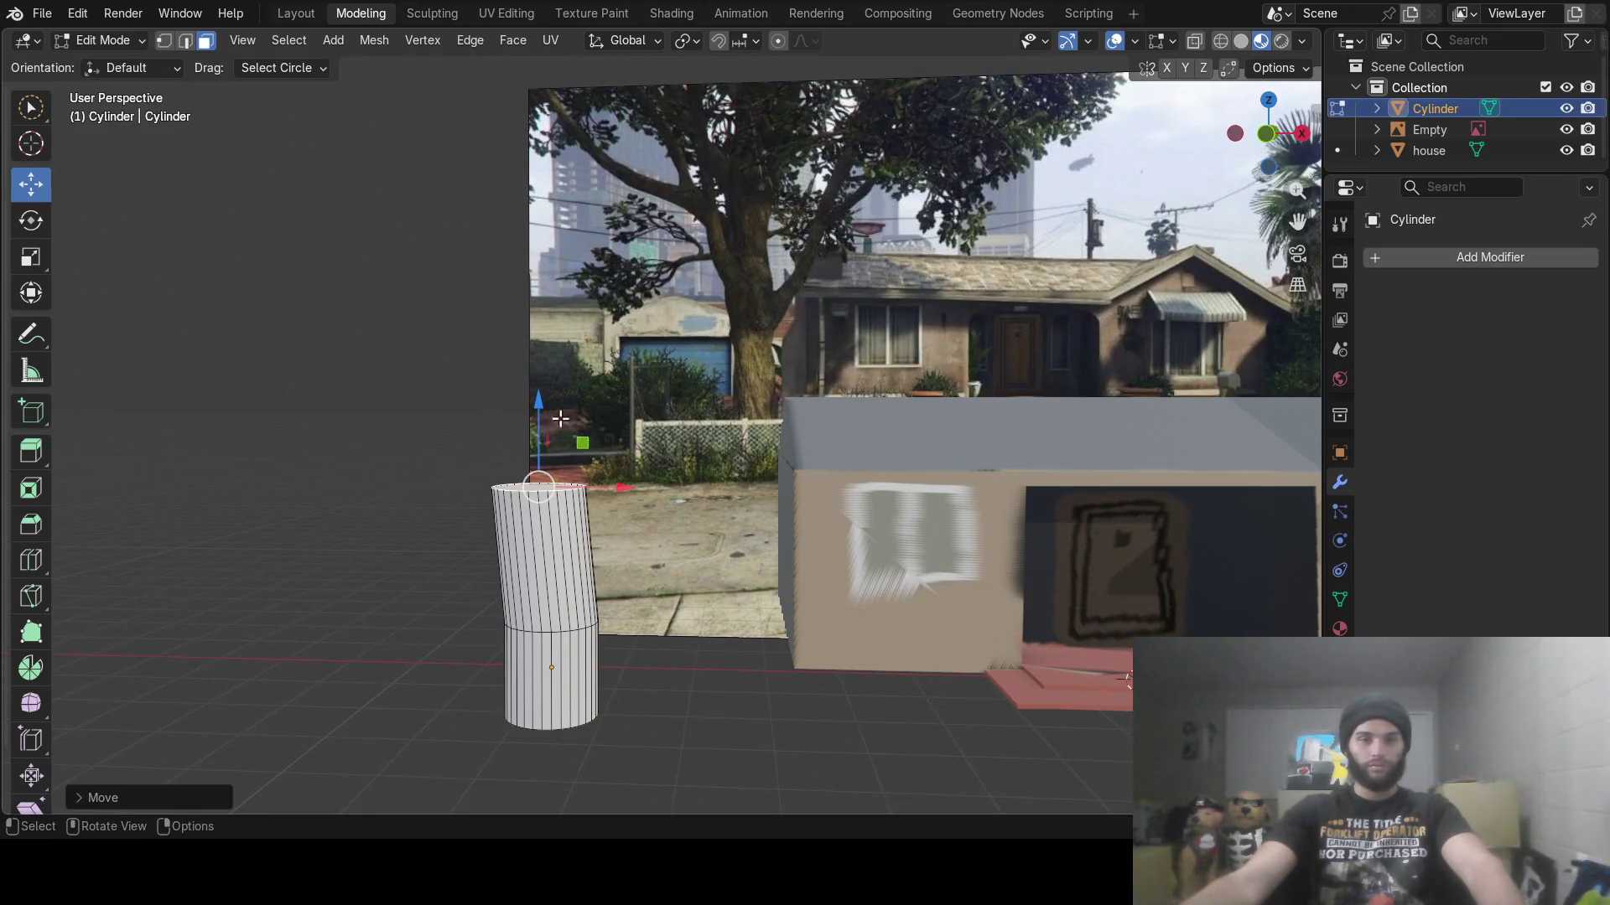
pyautogui.moveTo(539, 402); pyautogui.dragTo(543, 446)
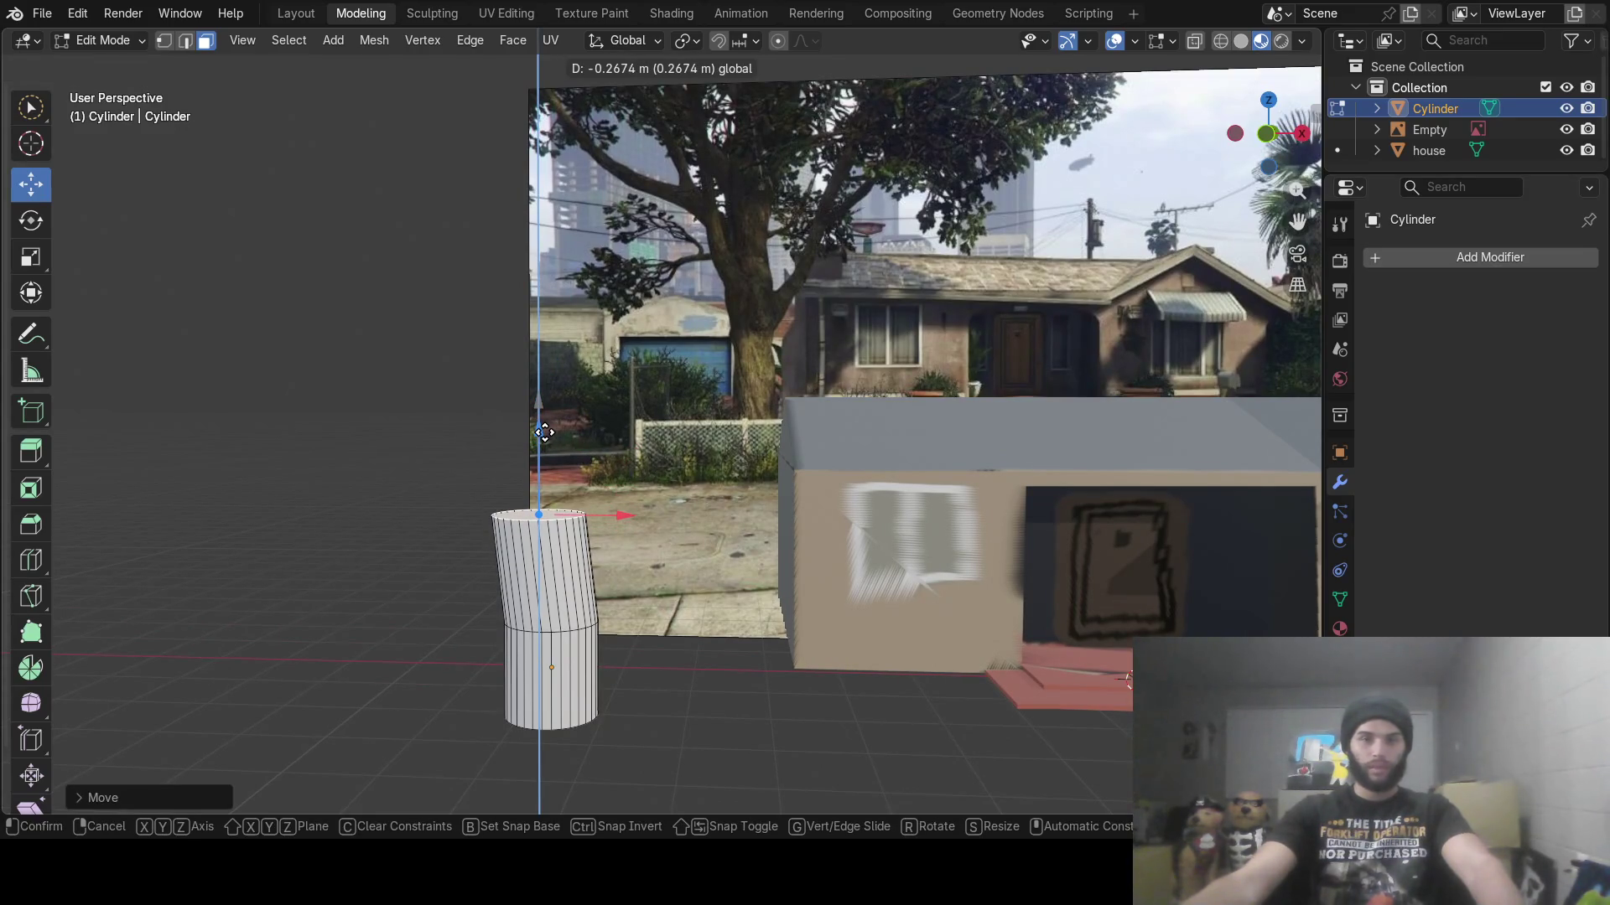
pyautogui.click(544, 432)
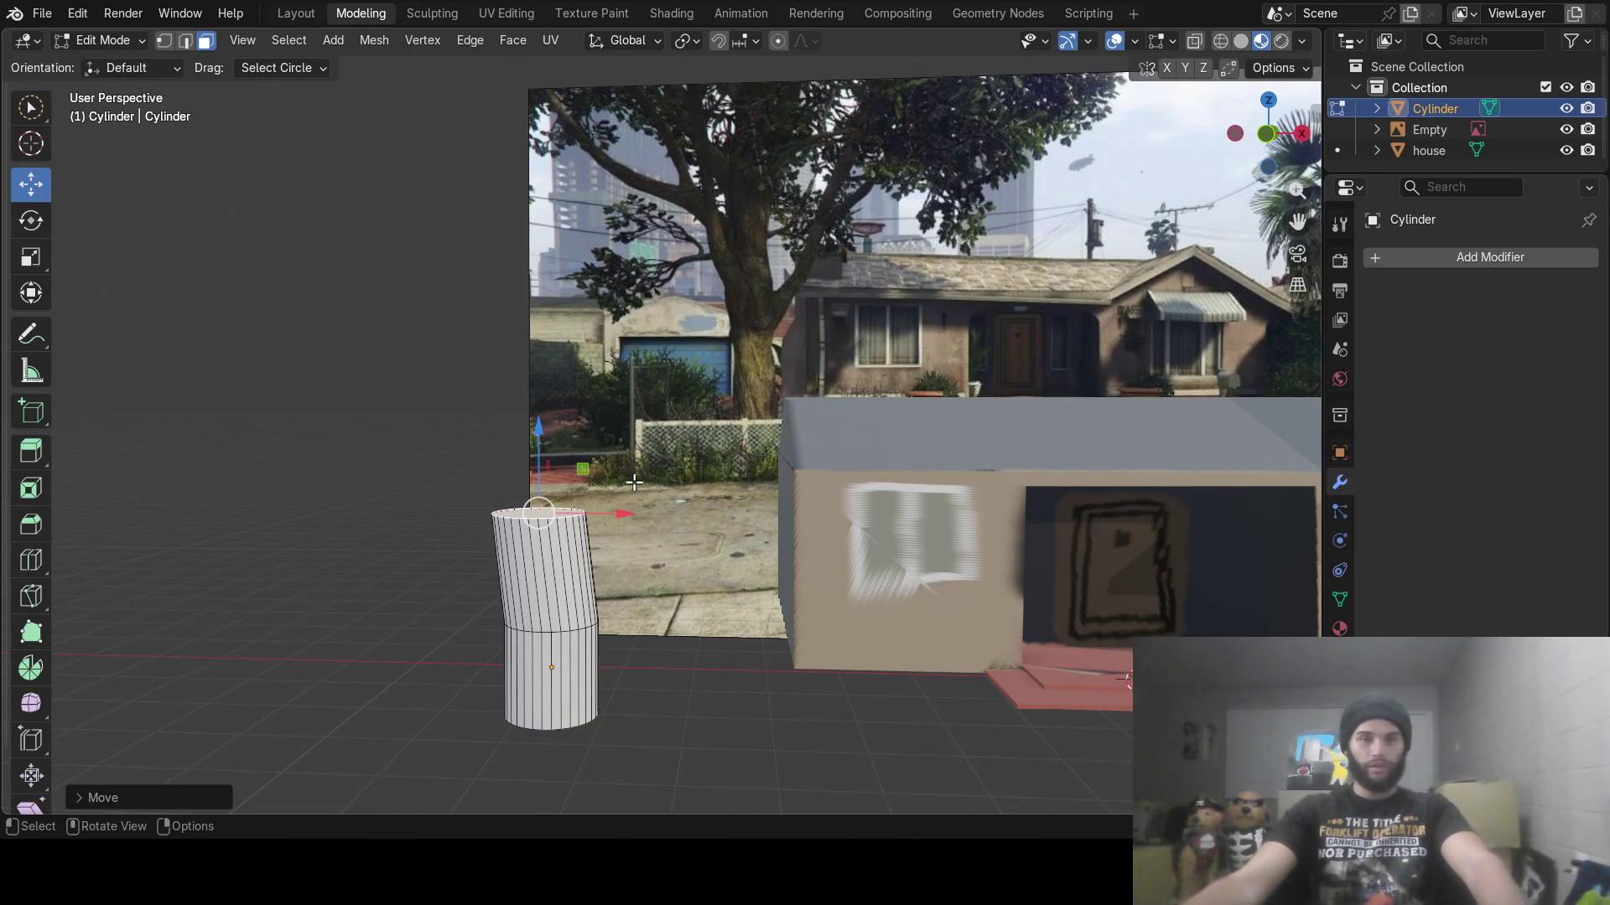
# Extrude a second trunk section with a narrower top shifted to the left
pyautogui.press('e')
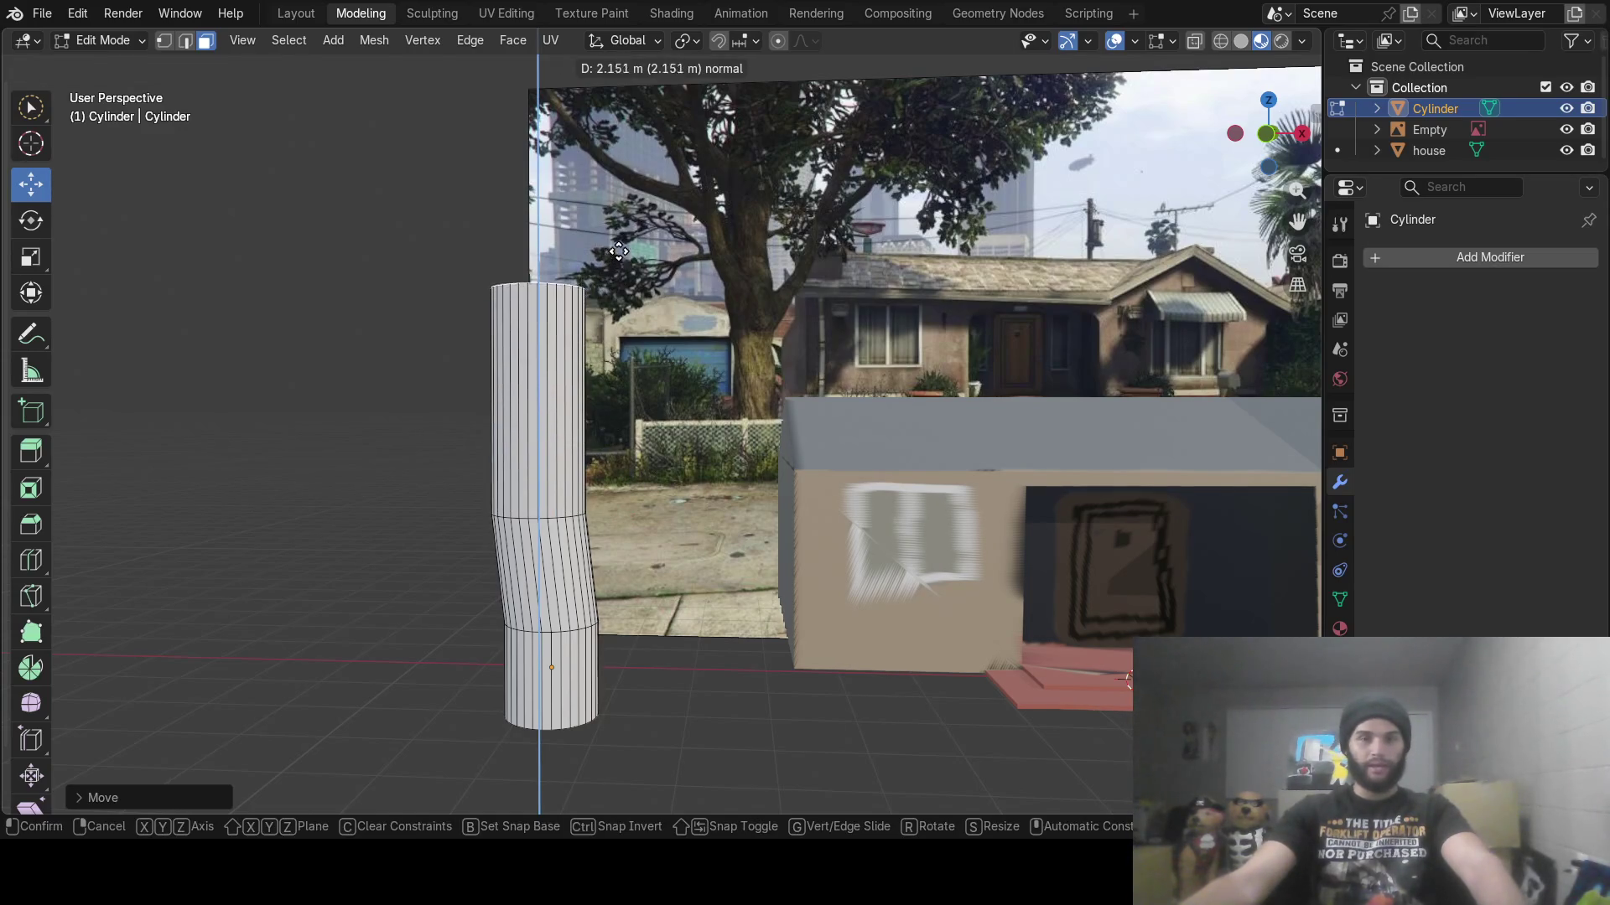
pyautogui.click(619, 251)
pyautogui.moveTo(619, 251); pyautogui.dragTo(776, 288, button='middle')
pyautogui.press('s')
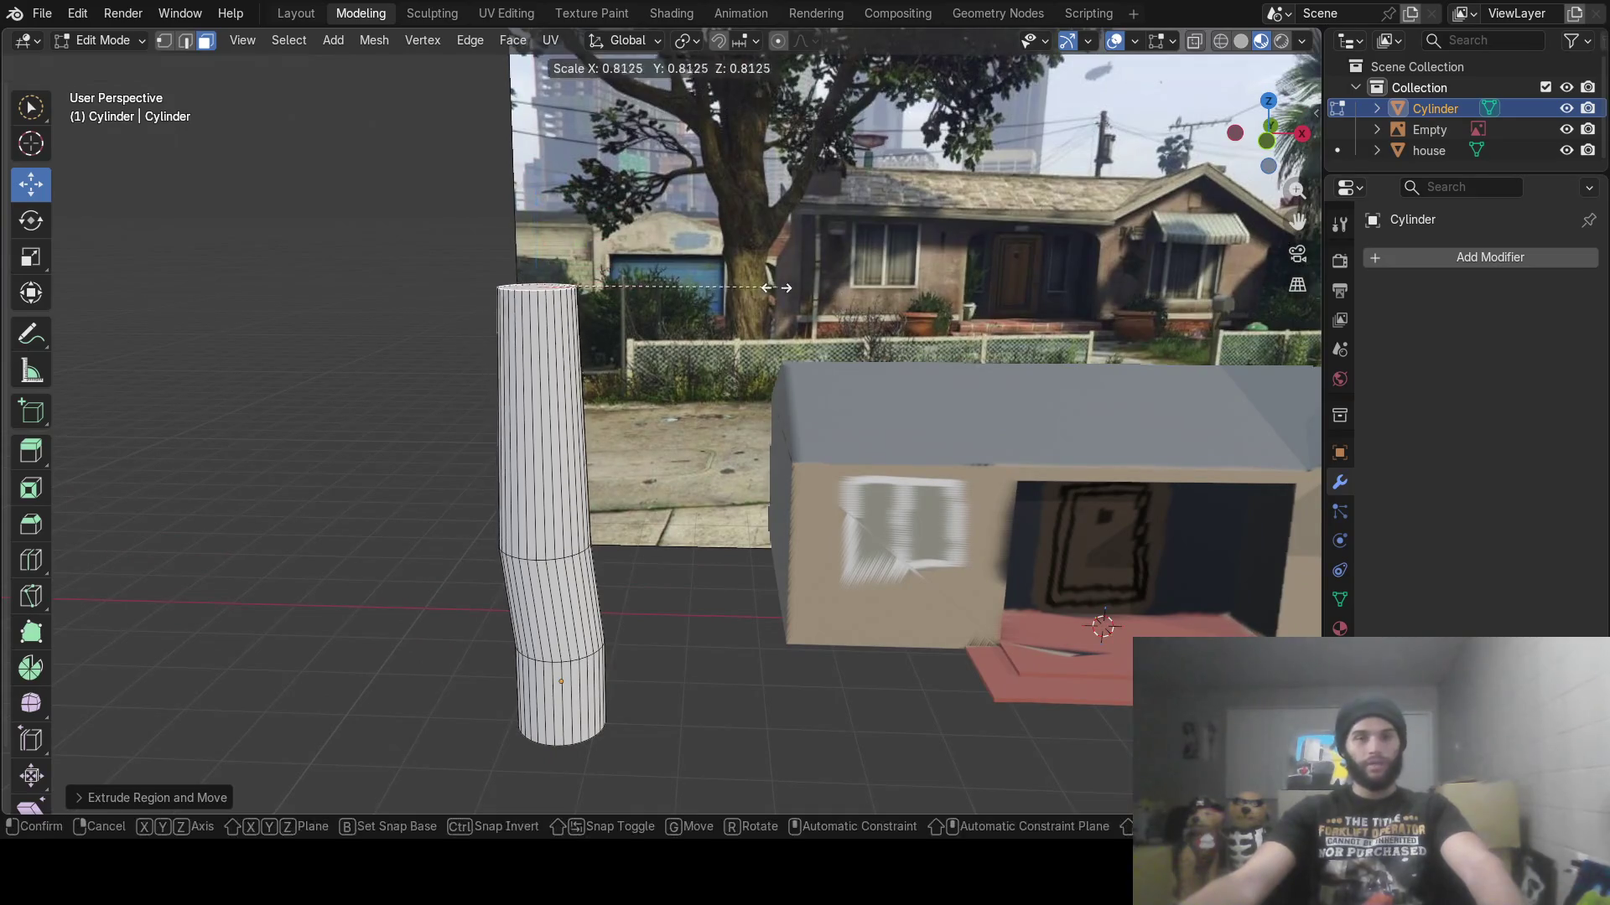
pyautogui.click(736, 288)
pyautogui.moveTo(635, 290); pyautogui.dragTo(595, 292)
pyautogui.moveTo(655, 324)
pyautogui.mouseDown(button='middle')
pyautogui.moveTo(666, 351)
pyautogui.moveTo(623, 480)
pyautogui.mouseUp(button='middle')
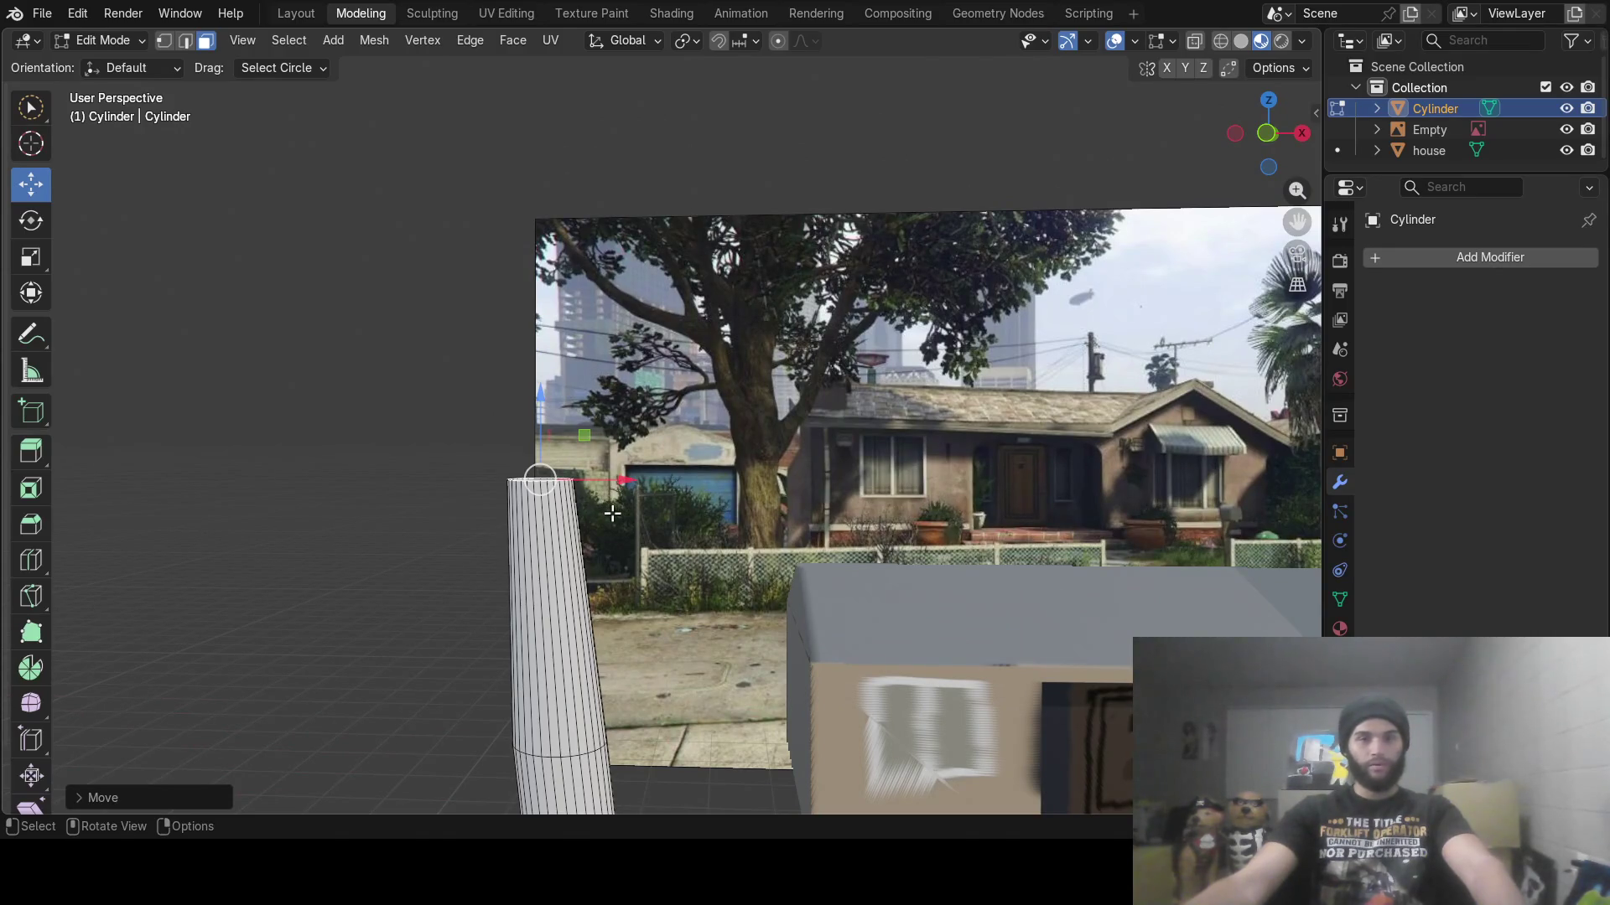
# Try a third extrusion, undo it, and cancel a further extrusion attempt
pyautogui.press('e')
pyautogui.click(630, 304)
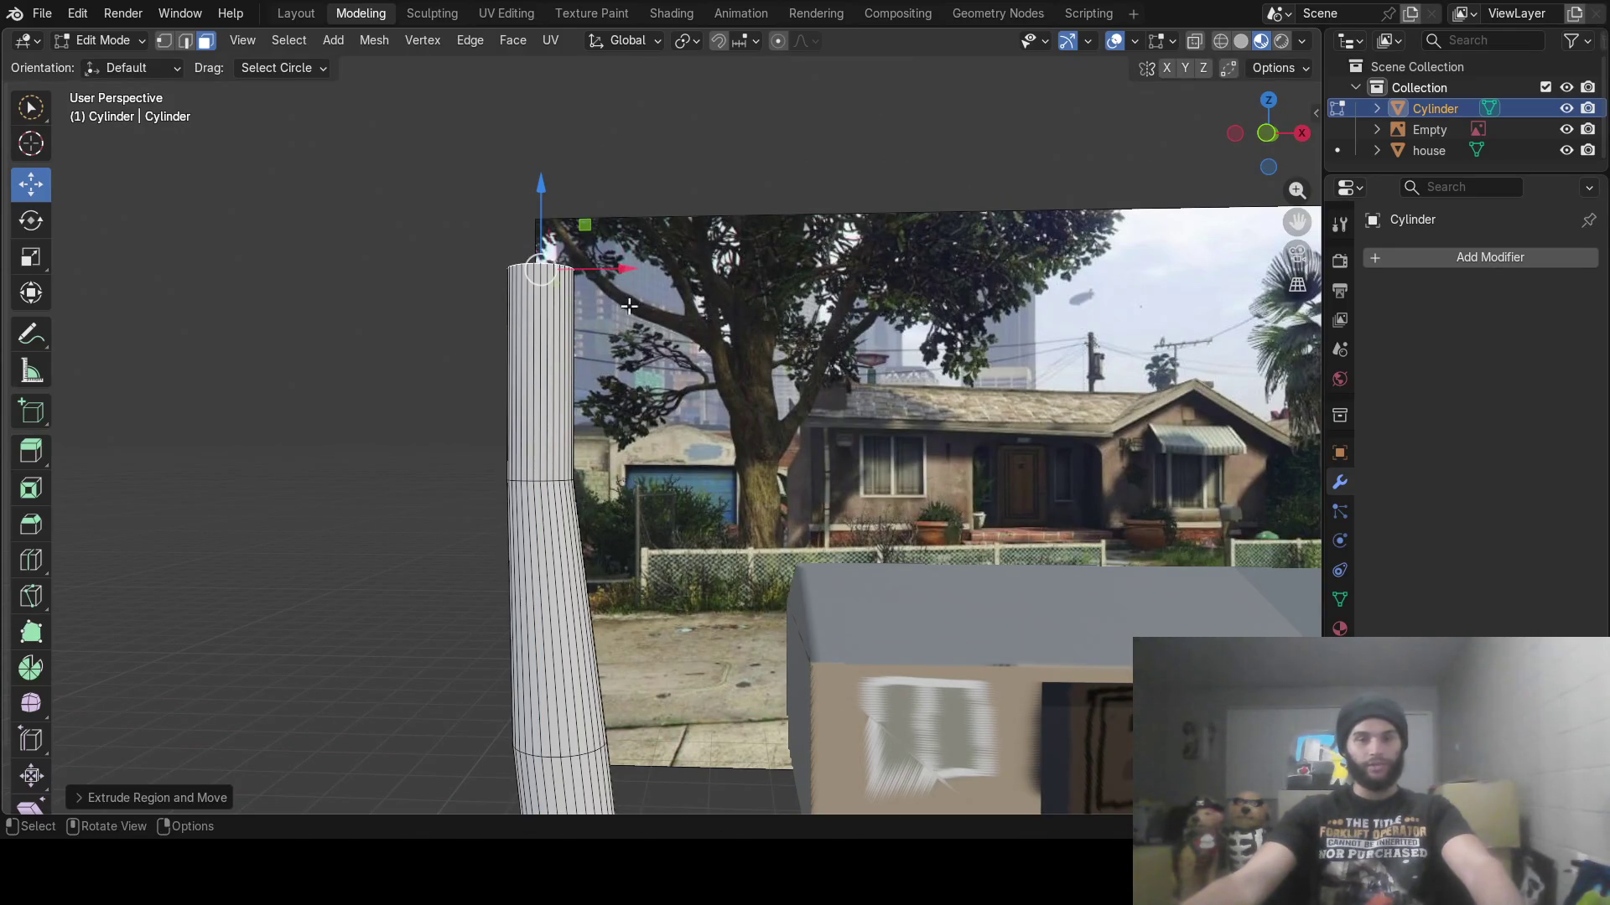
pyautogui.press('s')
pyautogui.press('Escape')
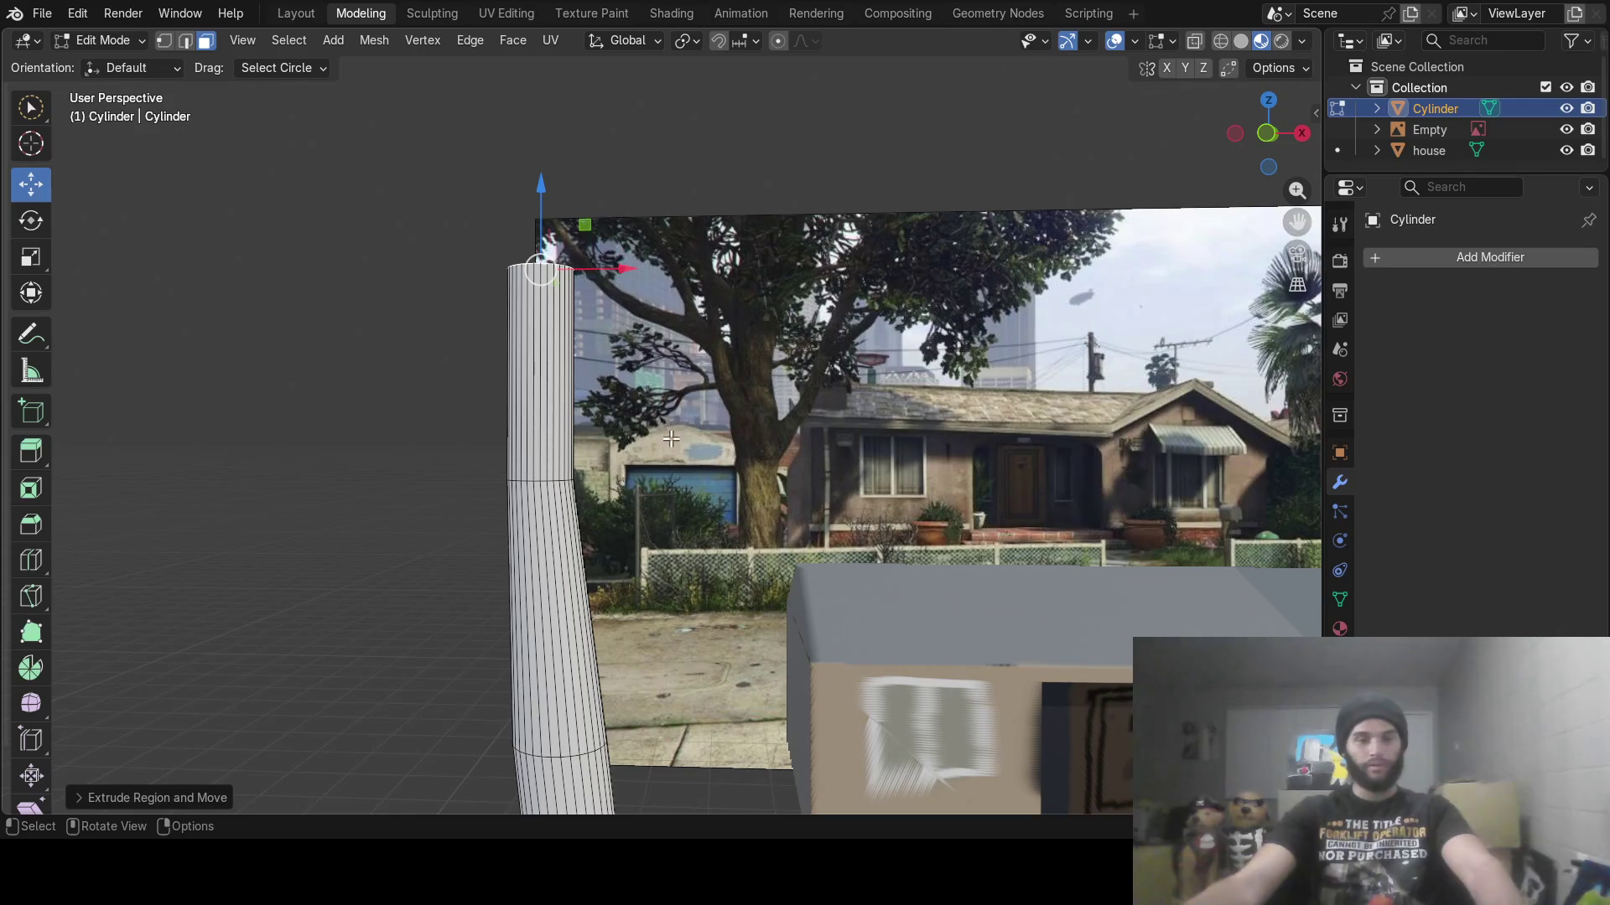
pyautogui.moveTo(616, 325); pyautogui.dragTo(635, 422, button='middle')
pyautogui.moveTo(683, 479); pyautogui.dragTo(733, 563, button='middle')
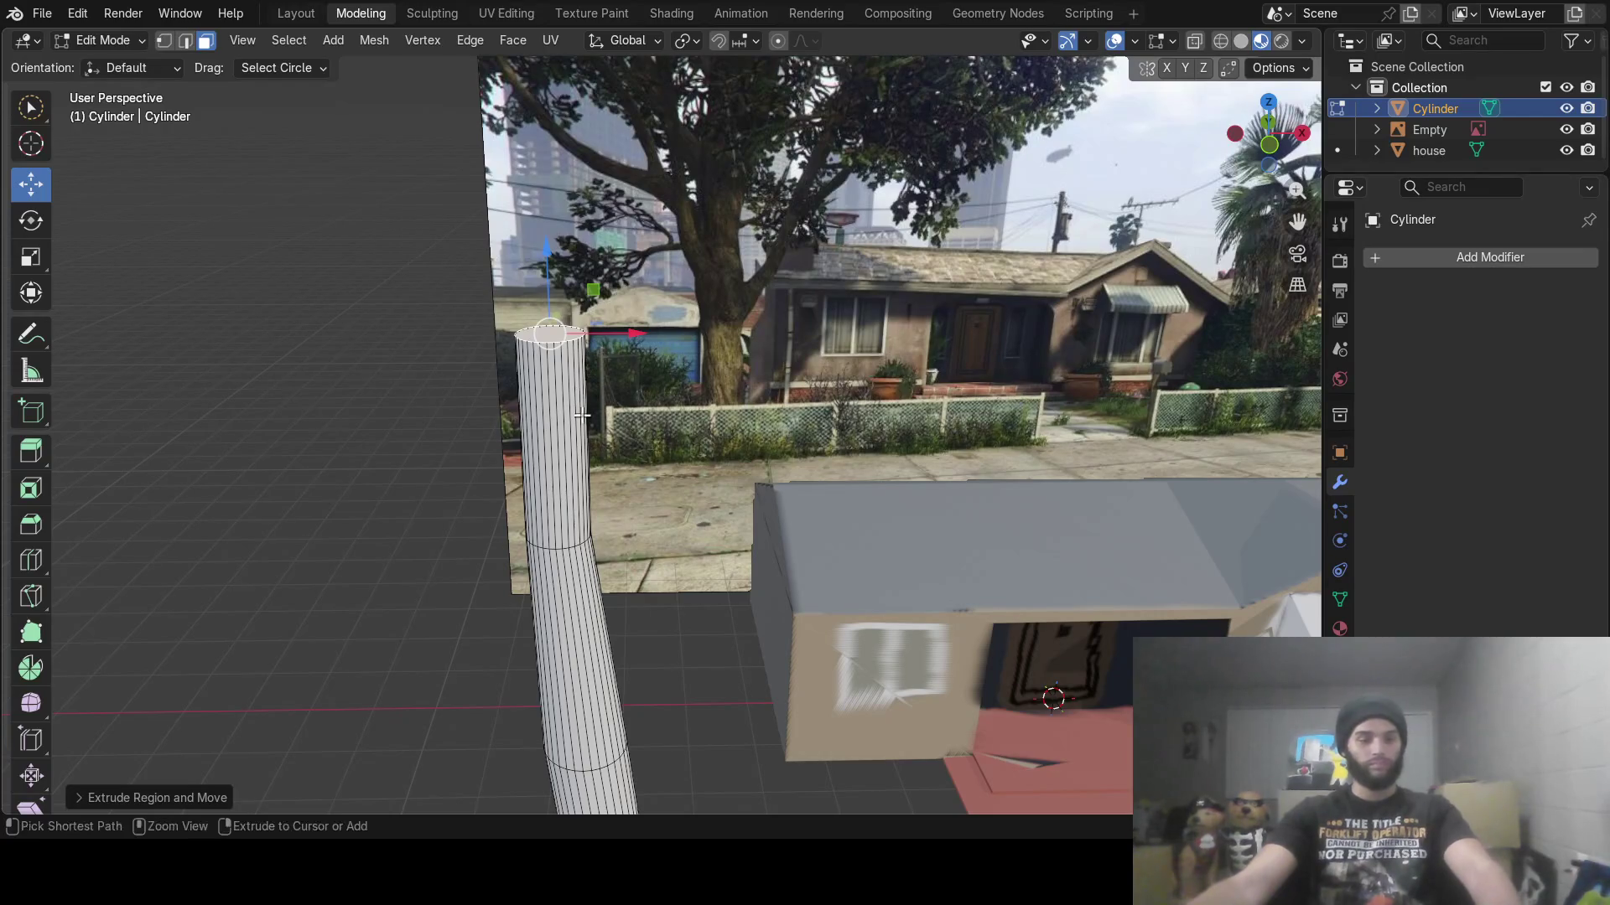
pyautogui.hotkey('ctrl', 'z')
pyautogui.moveTo(705, 666)
pyautogui.mouseDown(button='middle')
pyautogui.moveTo(684, 564)
pyautogui.moveTo(582, 323)
pyautogui.moveTo(726, 587)
pyautogui.moveTo(720, 616)
pyautogui.moveTo(744, 597)
pyautogui.mouseUp(button='middle')
pyautogui.press('e')
pyautogui.rightClick(582, 323)
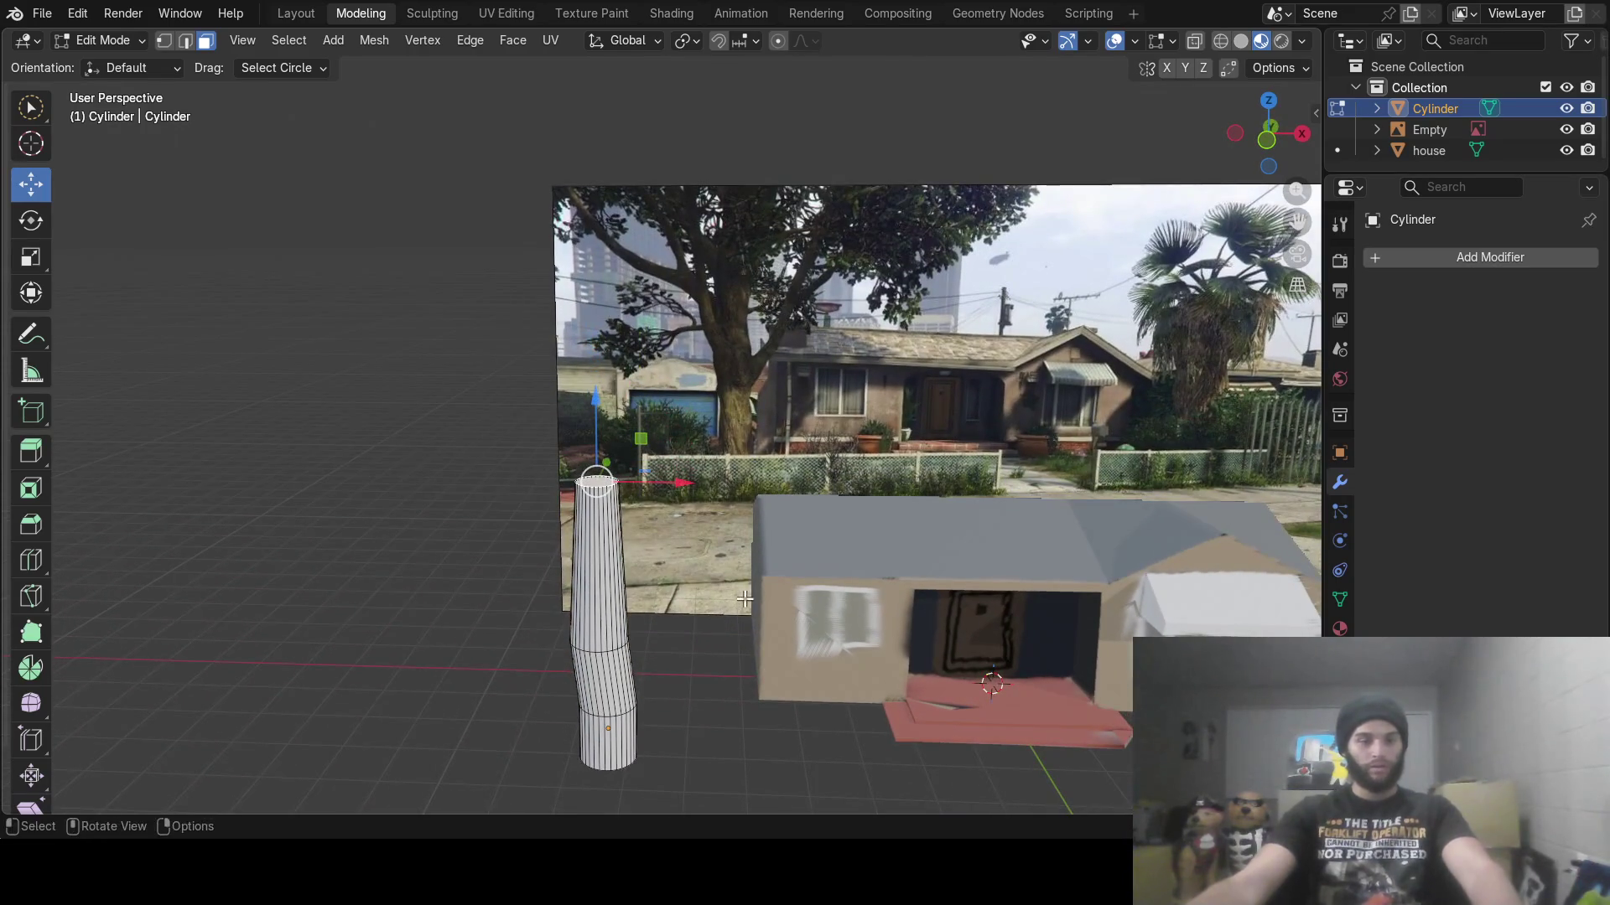
# Extrude the trunk top once more and widen it into a large disc shifted along X
pyautogui.press('e')
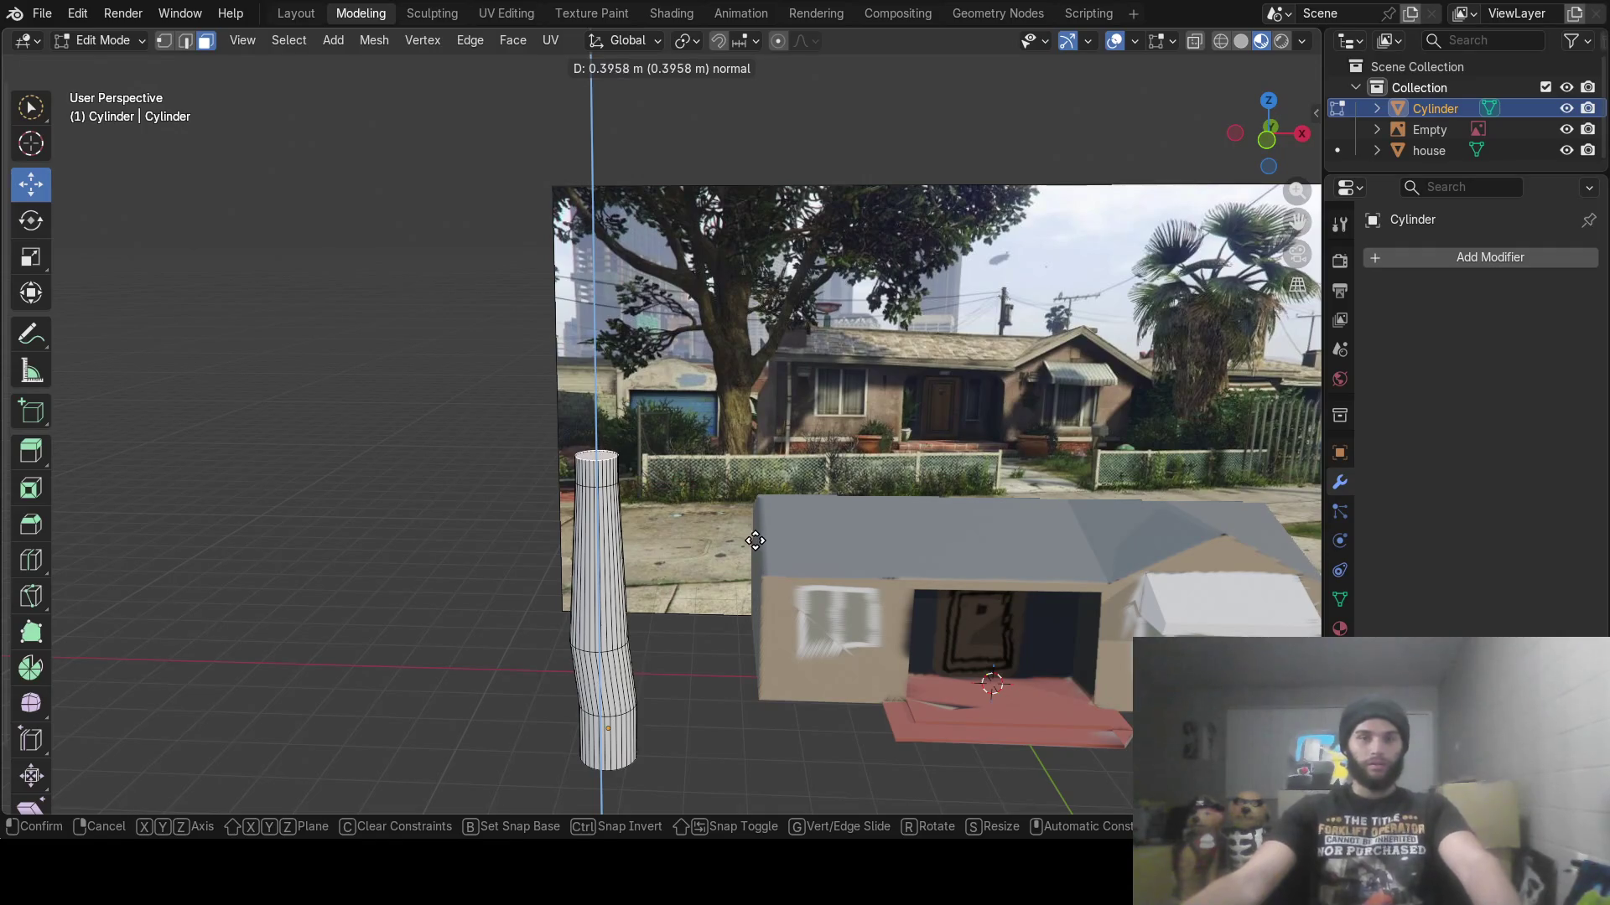
pyautogui.click(759, 544)
pyautogui.press('s')
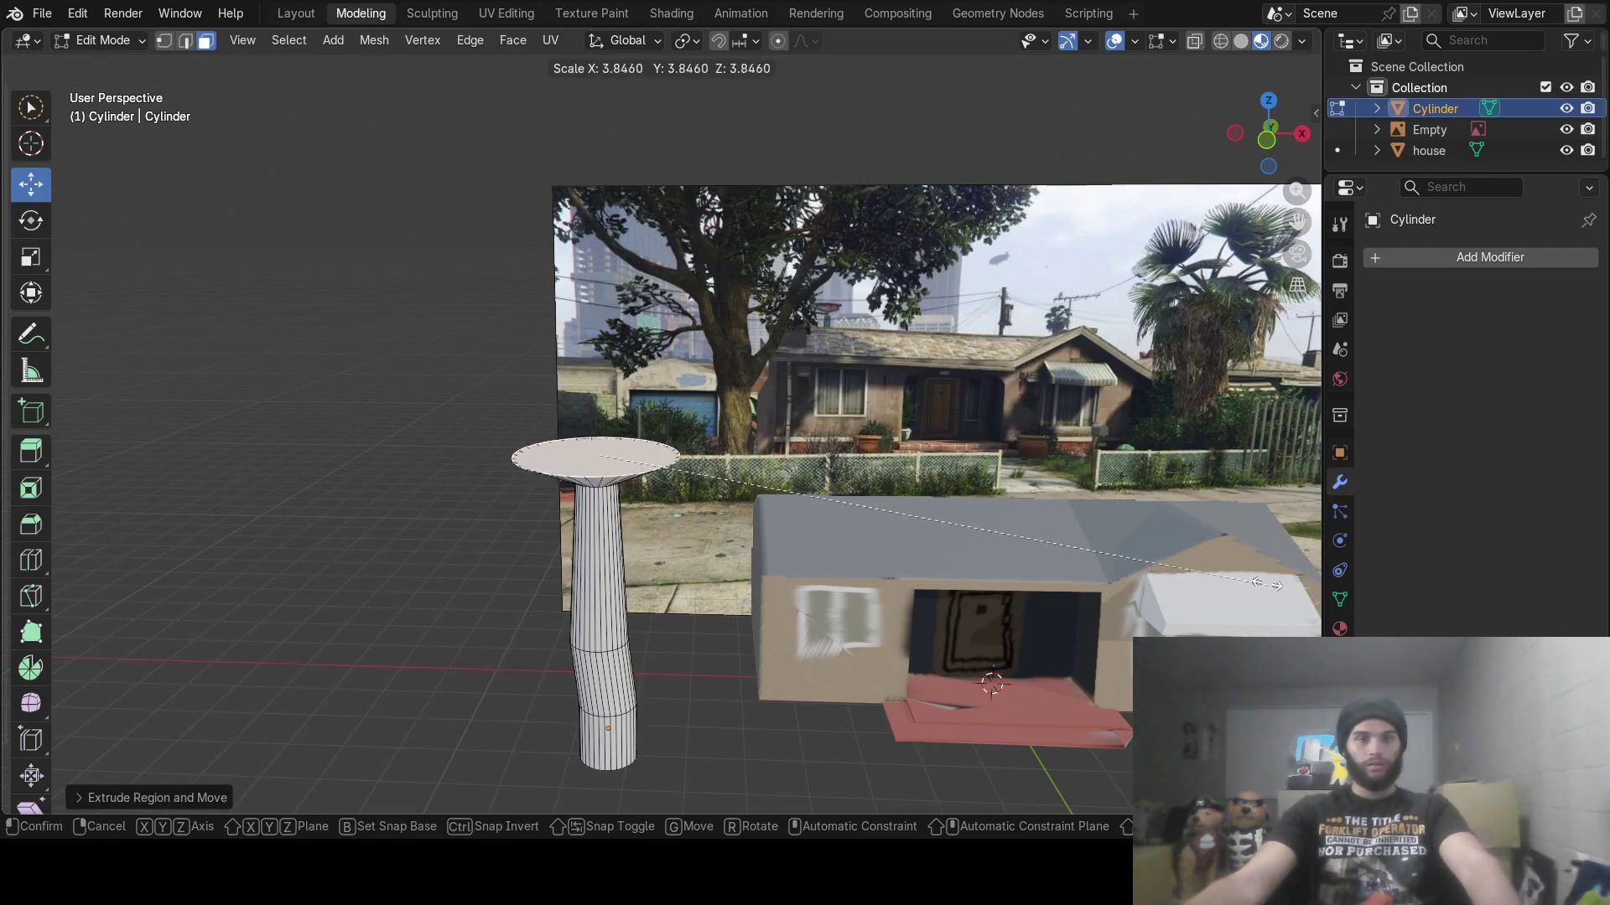
pyautogui.click(953, 552)
pyautogui.press('s')
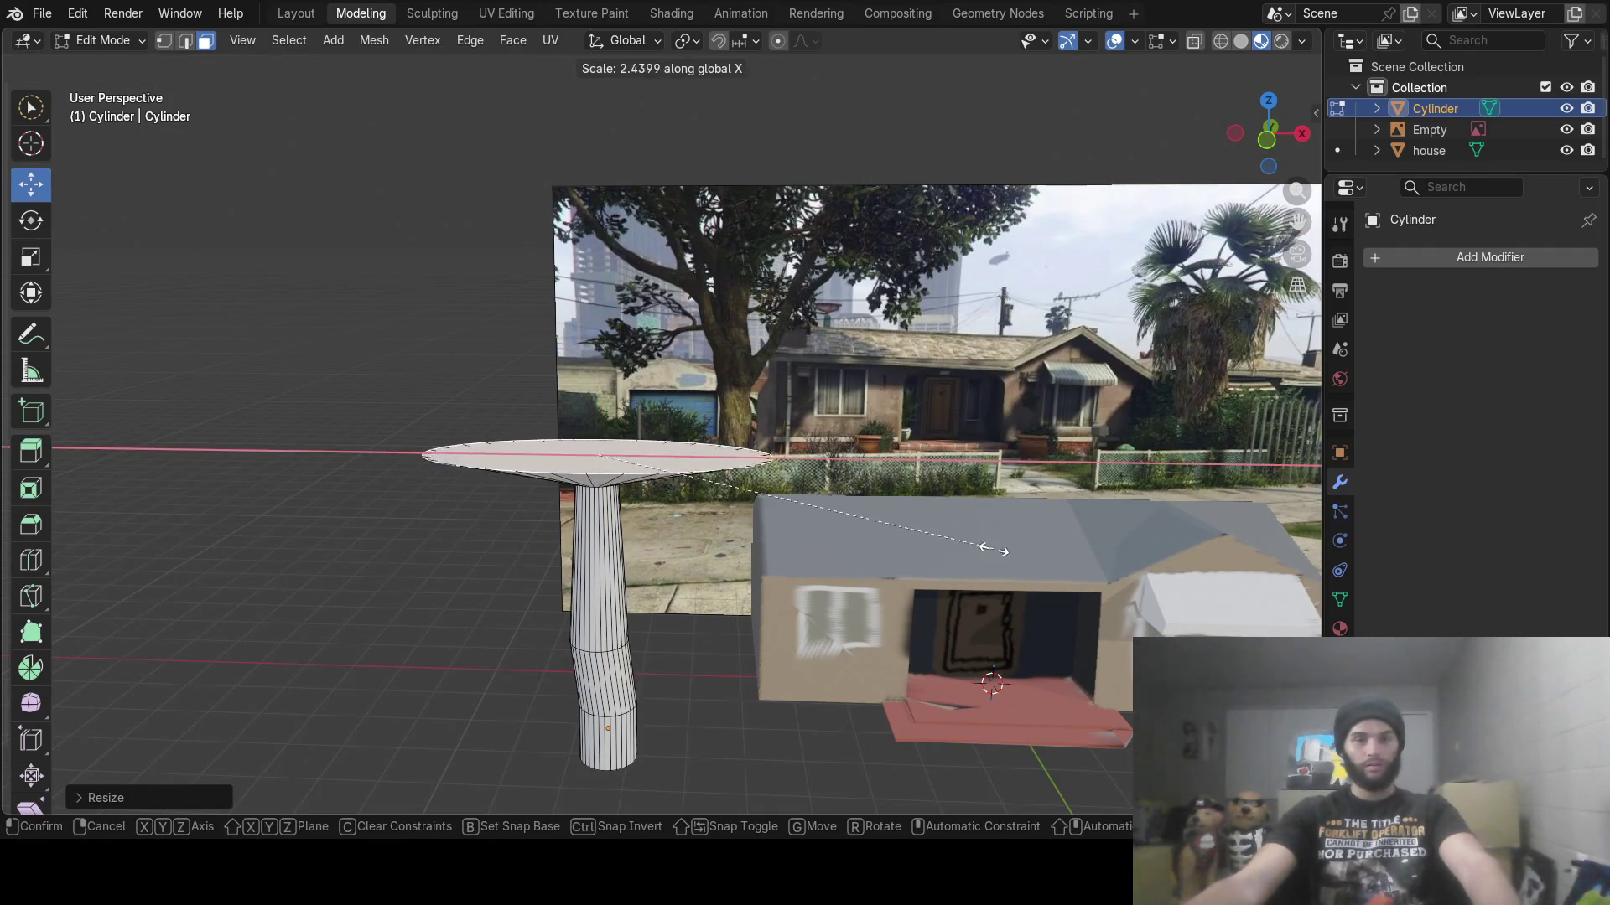
pyautogui.click(779, 467)
pyautogui.moveTo(675, 457); pyautogui.dragTo(763, 459)
pyautogui.moveTo(763, 459)
pyautogui.mouseDown(button='middle')
pyautogui.moveTo(660, 566)
pyautogui.moveTo(500, 542)
pyautogui.moveTo(675, 570)
pyautogui.mouseUp(button='middle')
# Stretch the top disc along the Y axis
pyautogui.press('s')
pyautogui.press('y')
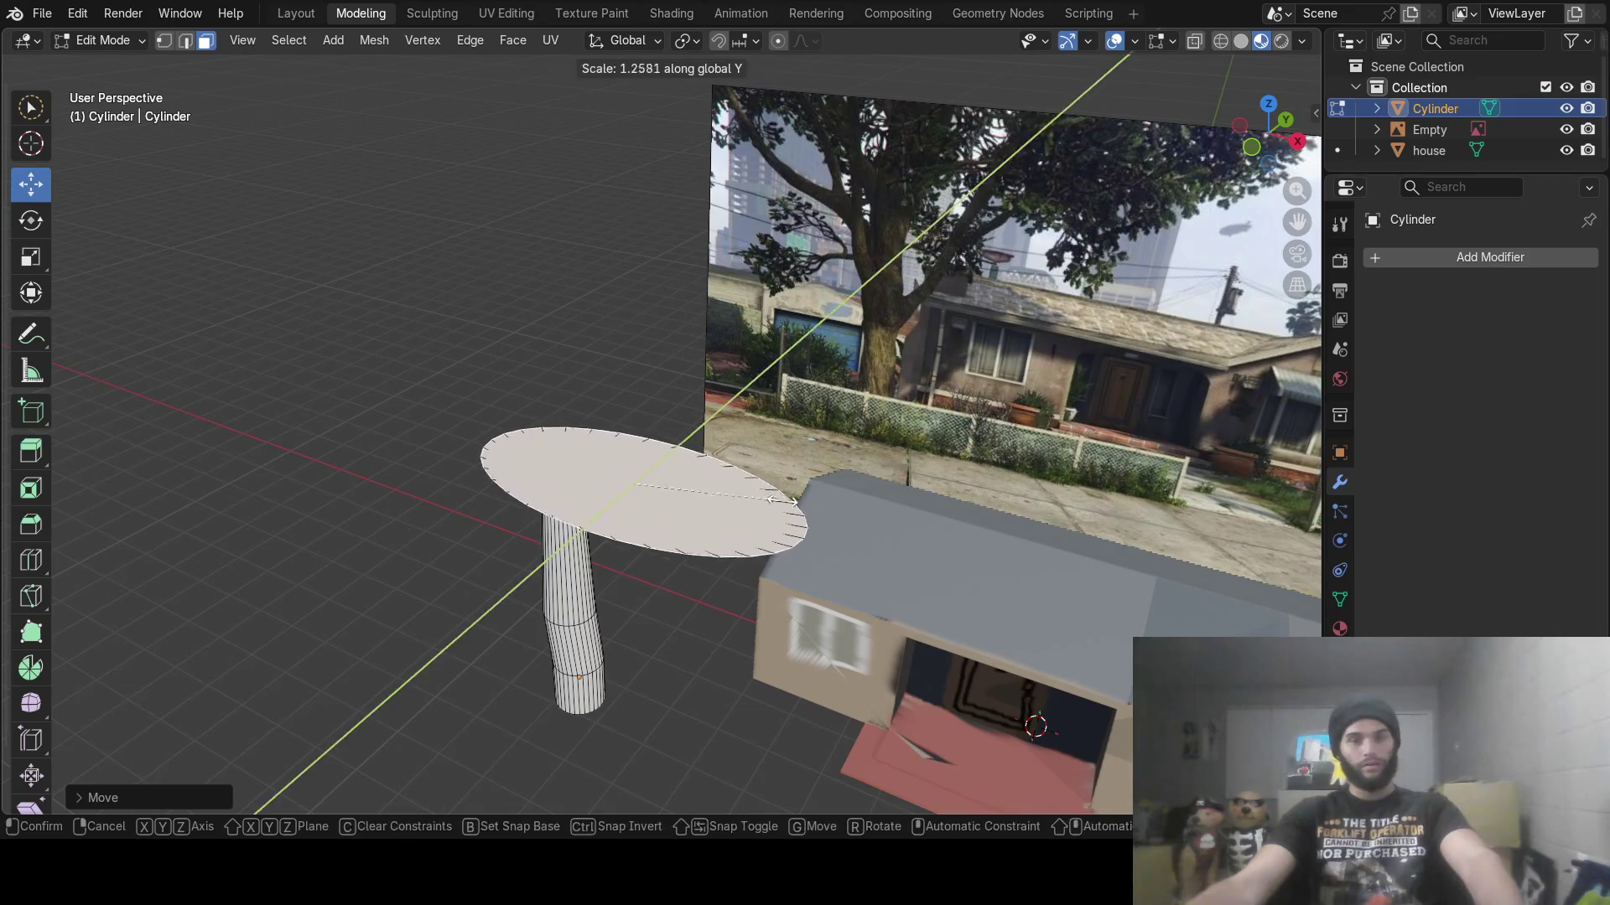
pyautogui.click(782, 573)
pyautogui.moveTo(782, 572)
pyautogui.mouseDown(button='middle')
pyautogui.moveTo(759, 432)
pyautogui.moveTo(752, 476)
pyautogui.mouseUp(button='middle')
# Extrude and enlarge the disc twice to flare out the canopy
pyautogui.press('e')
pyautogui.click(797, 417)
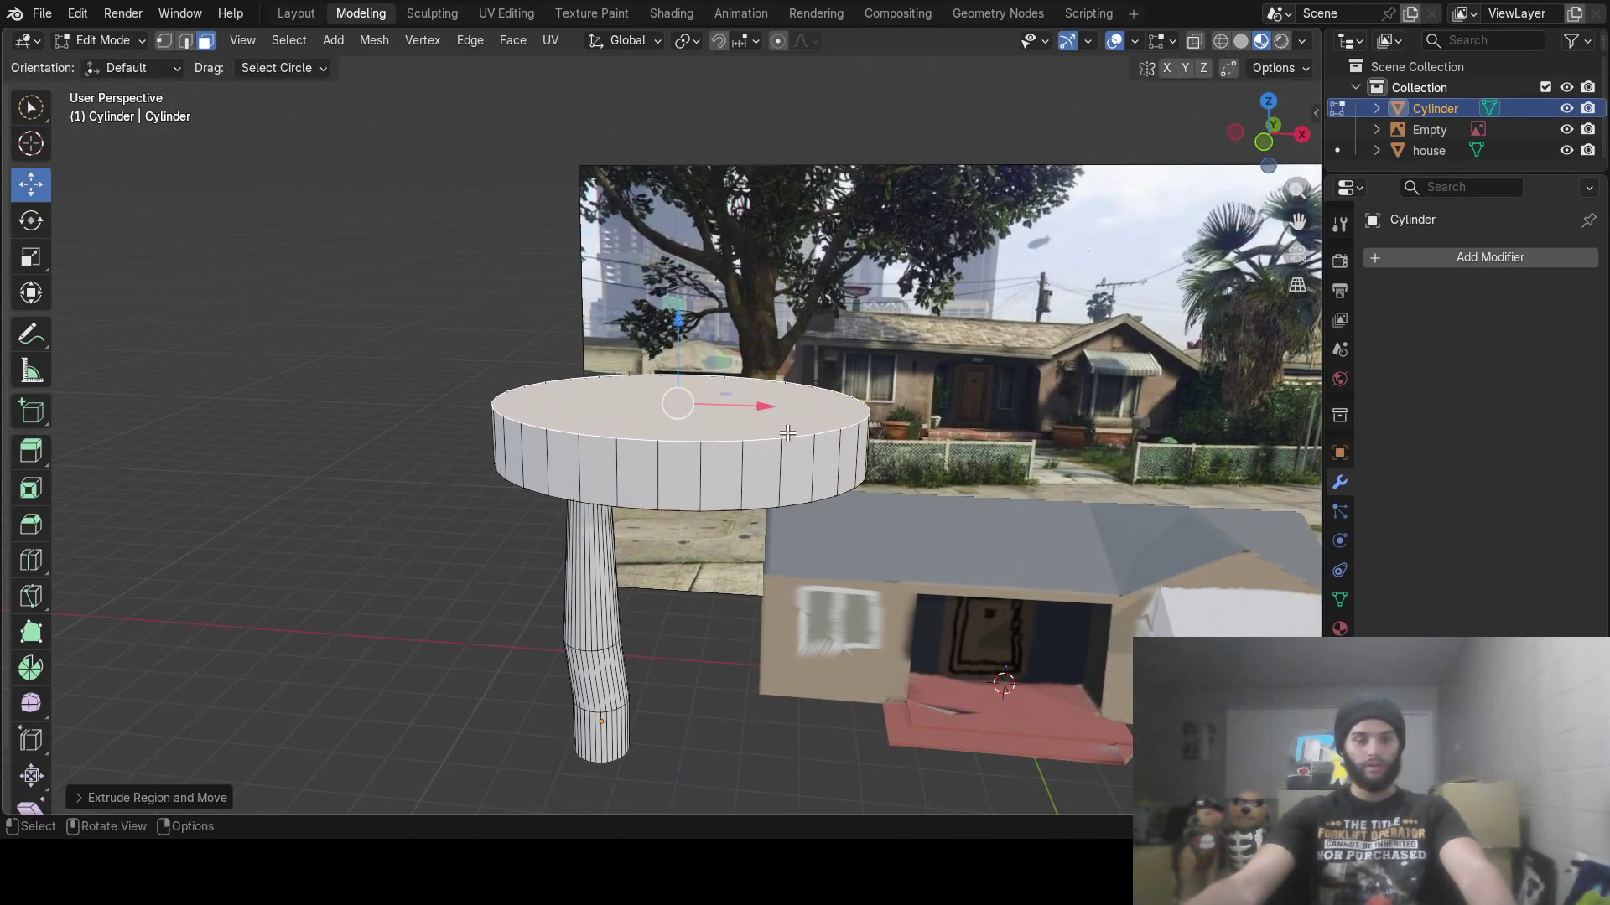
pyautogui.press('s')
pyautogui.click(835, 433)
pyautogui.press('e')
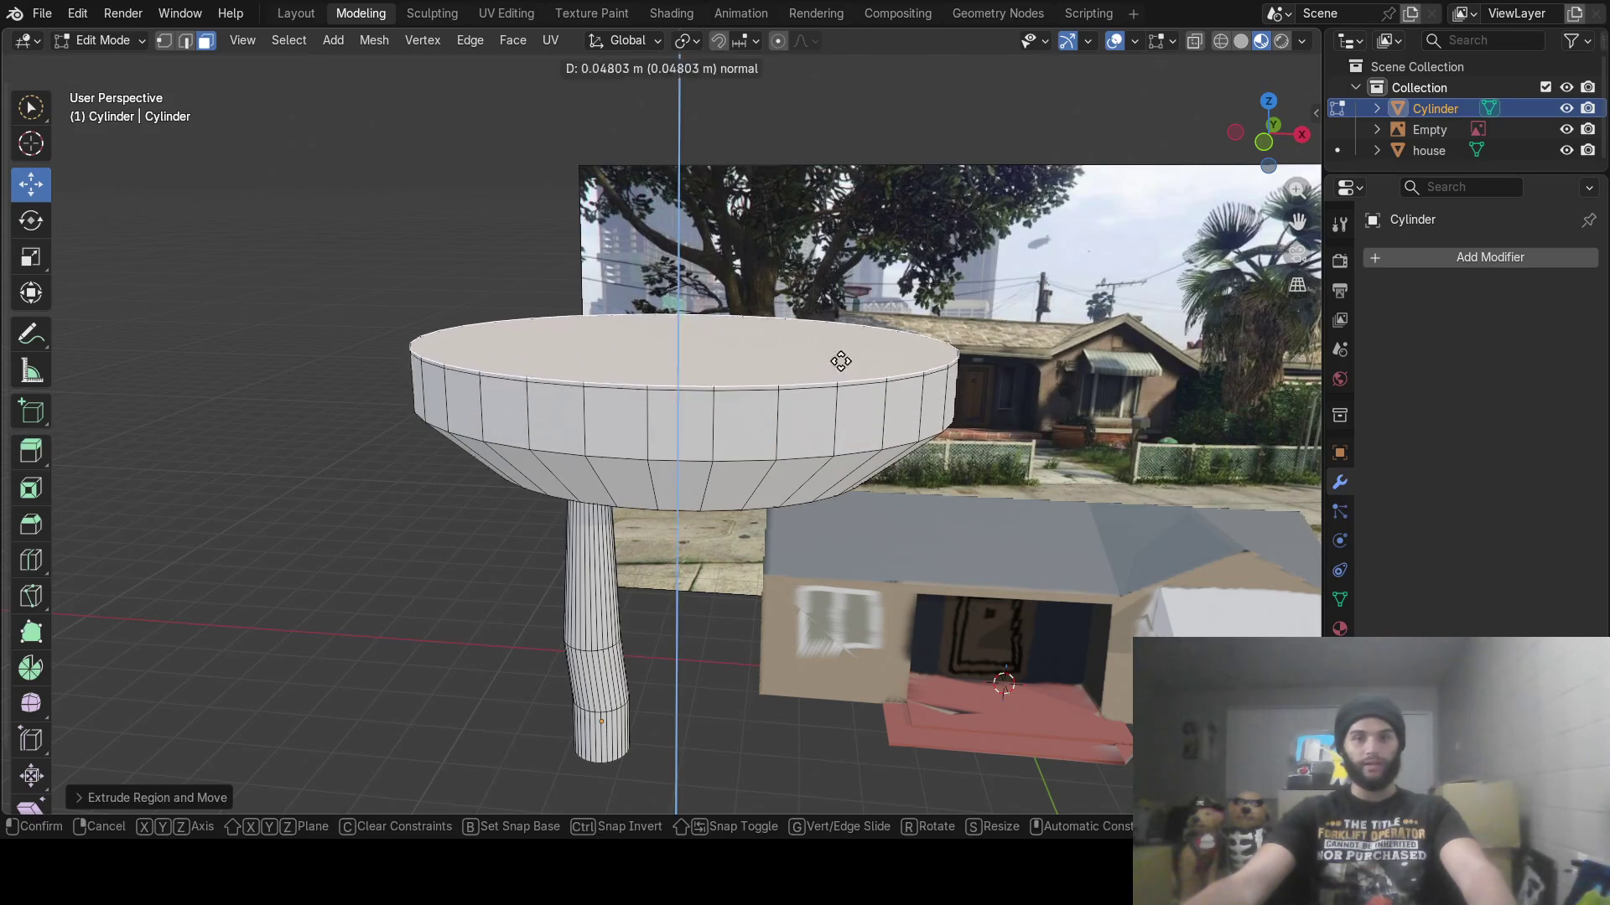
pyautogui.click(839, 361)
pyautogui.press('s')
pyautogui.click(868, 336)
pyautogui.moveTo(867, 336)
pyautogui.mouseDown(button='middle')
pyautogui.moveTo(928, 588)
pyautogui.moveTo(779, 564)
pyautogui.moveTo(812, 586)
pyautogui.moveTo(848, 578)
pyautogui.moveTo(635, 632)
pyautogui.moveTo(560, 672)
pyautogui.moveTo(575, 601)
pyautogui.moveTo(643, 492)
pyautogui.moveTo(636, 449)
pyautogui.moveTo(618, 476)
pyautogui.moveTo(614, 621)
pyautogui.moveTo(818, 642)
pyautogui.mouseUp(button='middle')
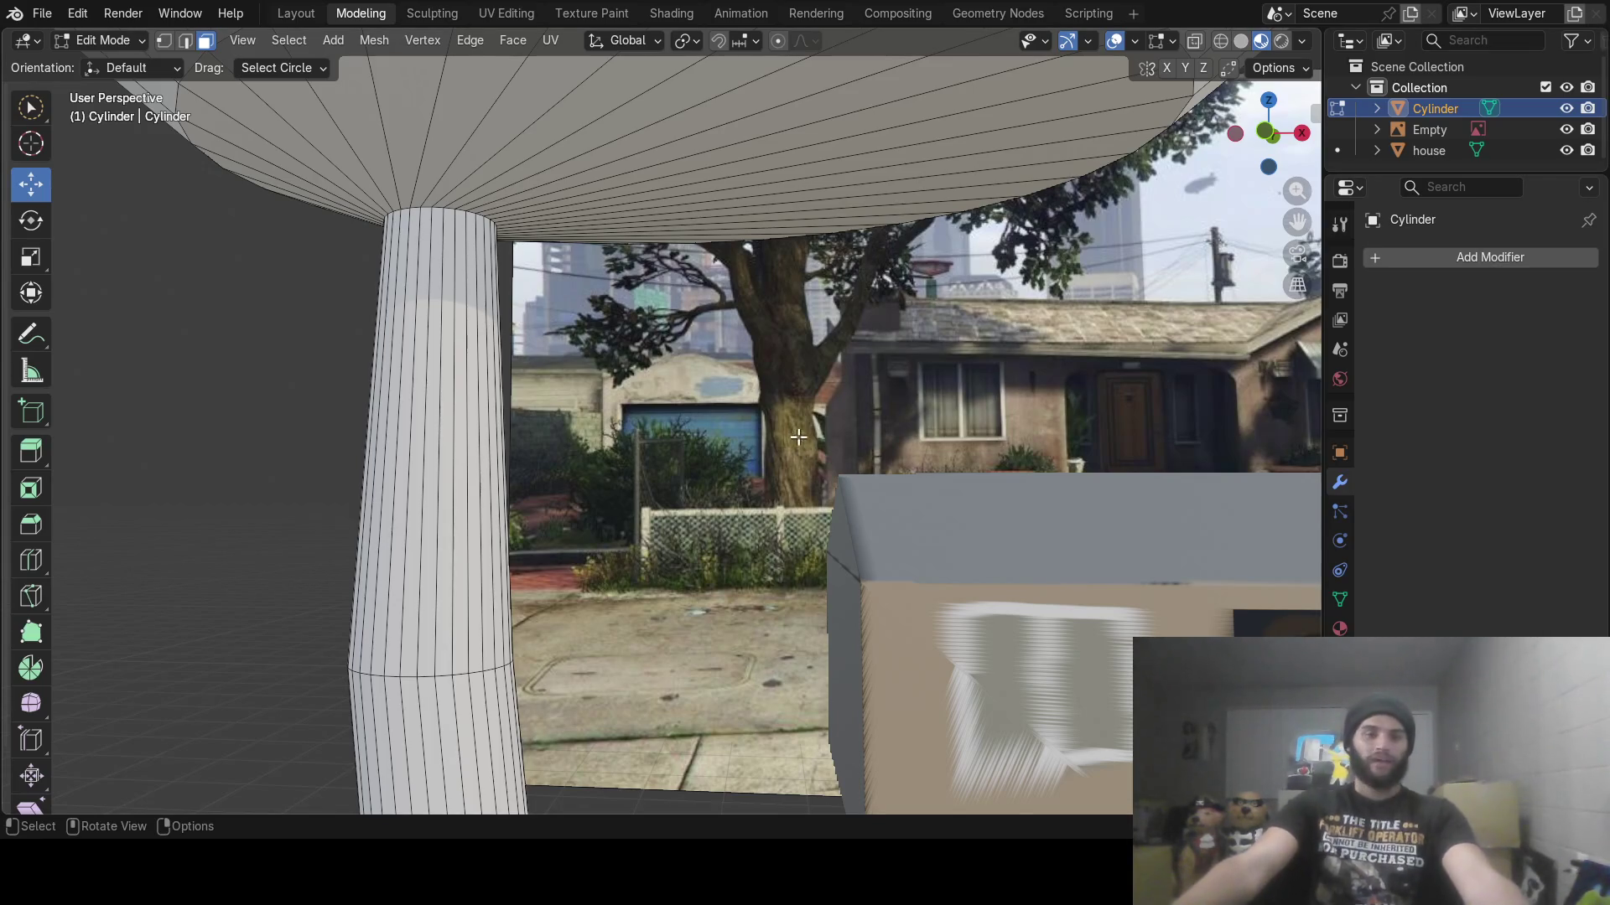
# Circle-select the trunk faces in Edit Mode
pyautogui.moveTo(801, 440)
pyautogui.mouseDown(button='middle')
pyautogui.moveTo(746, 440)
pyautogui.moveTo(817, 545)
pyautogui.moveTo(777, 568)
pyautogui.moveTo(708, 406)
pyautogui.moveTo(738, 469)
pyautogui.mouseUp(button='middle')
pyautogui.press('Tab')
pyautogui.press('Tab')
pyautogui.scroll(-3, 774, 533)
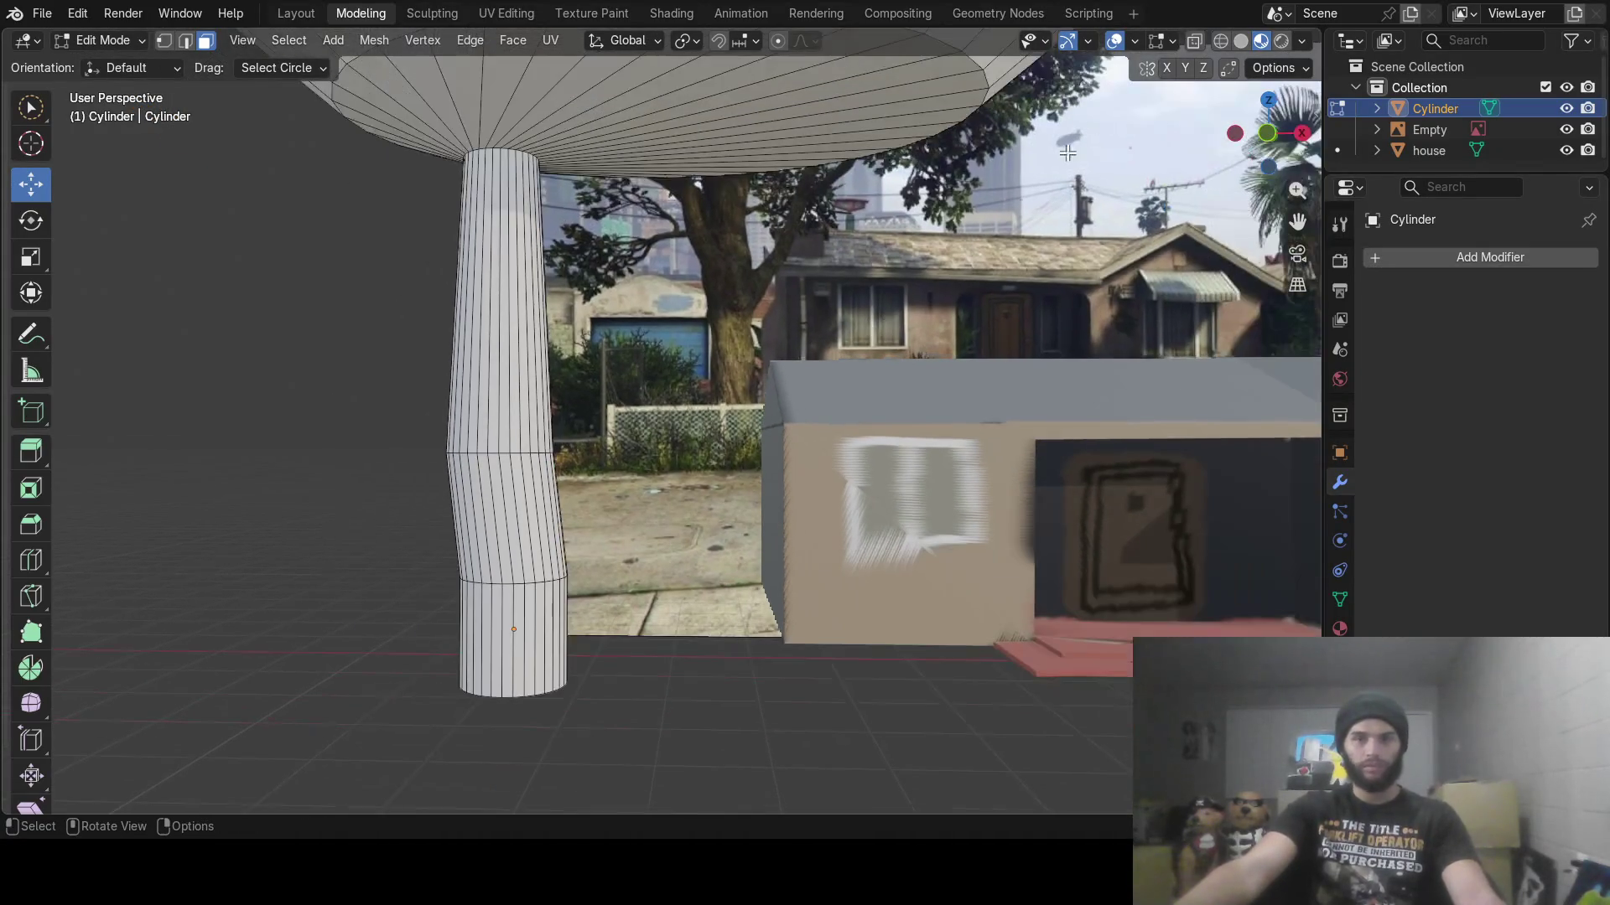
pyautogui.press('c')
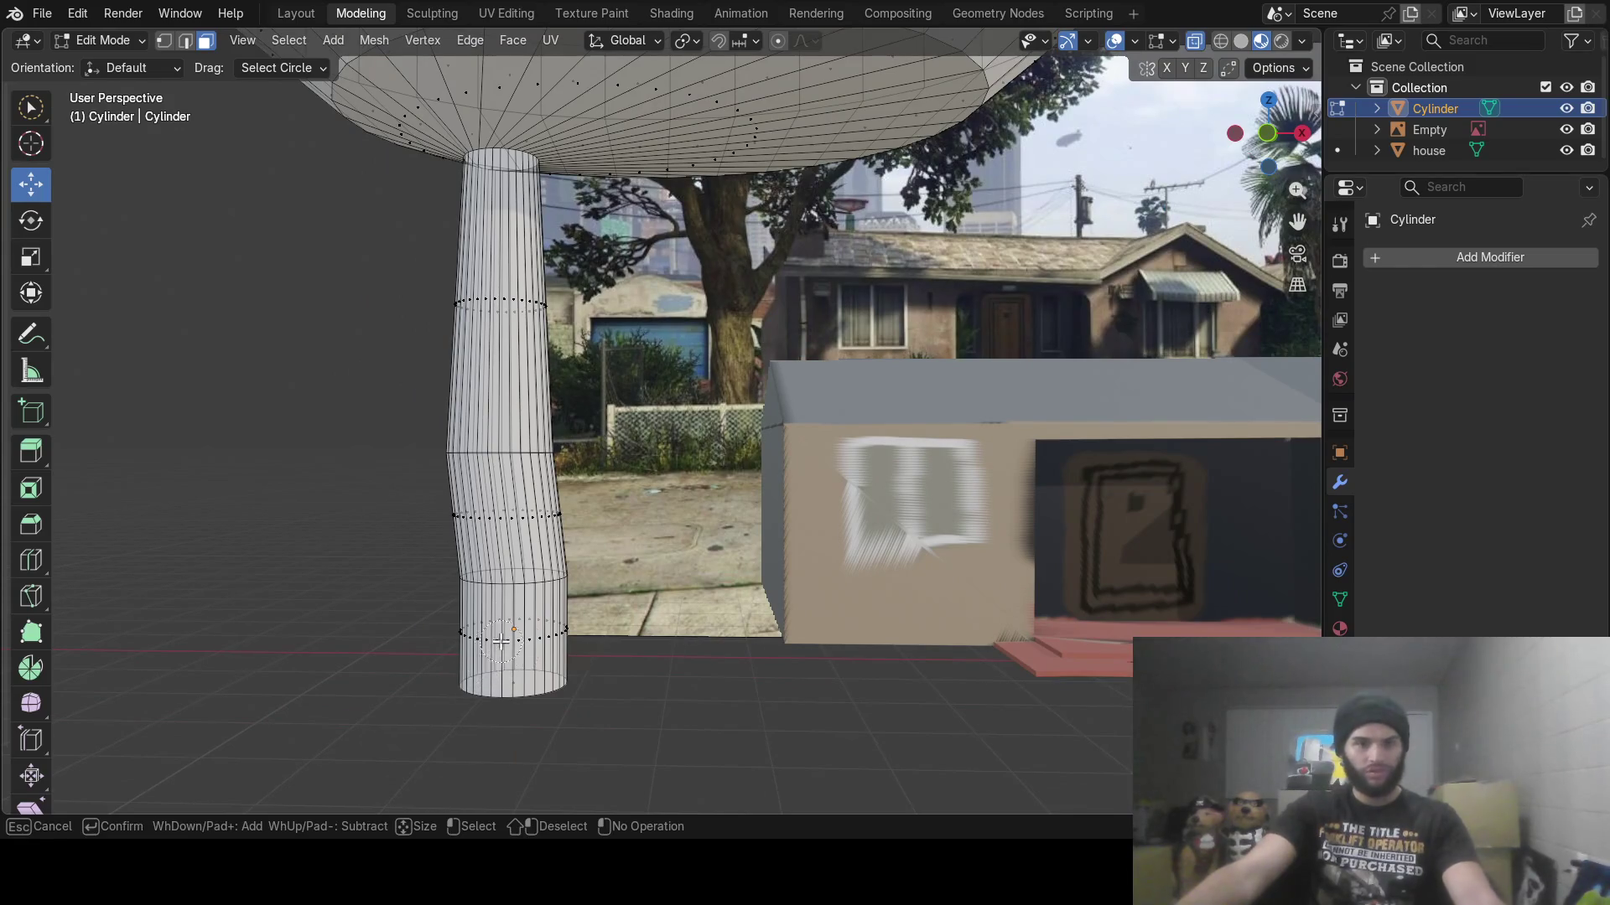
pyautogui.moveTo(487, 640)
pyautogui.mouseDown()
pyautogui.moveTo(515, 525)
pyautogui.moveTo(507, 251)
pyautogui.mouseUp()
pyautogui.press('Escape')
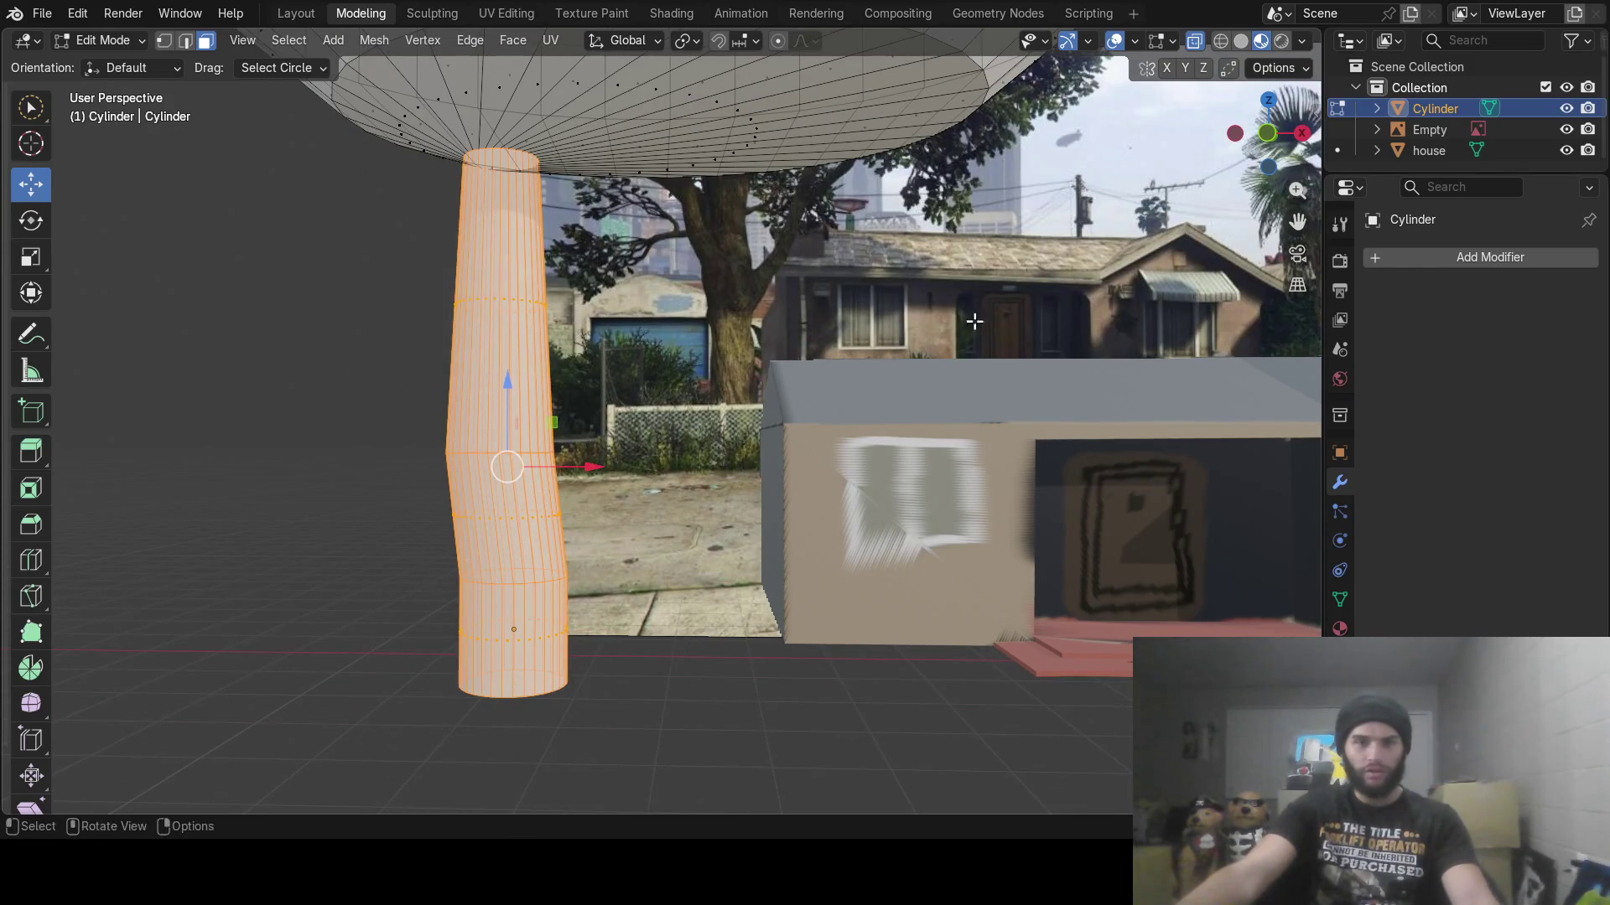
# Assign the trunk a new Material.003 with its base colour sampled from the photo's bark
pyautogui.click(1340, 628)
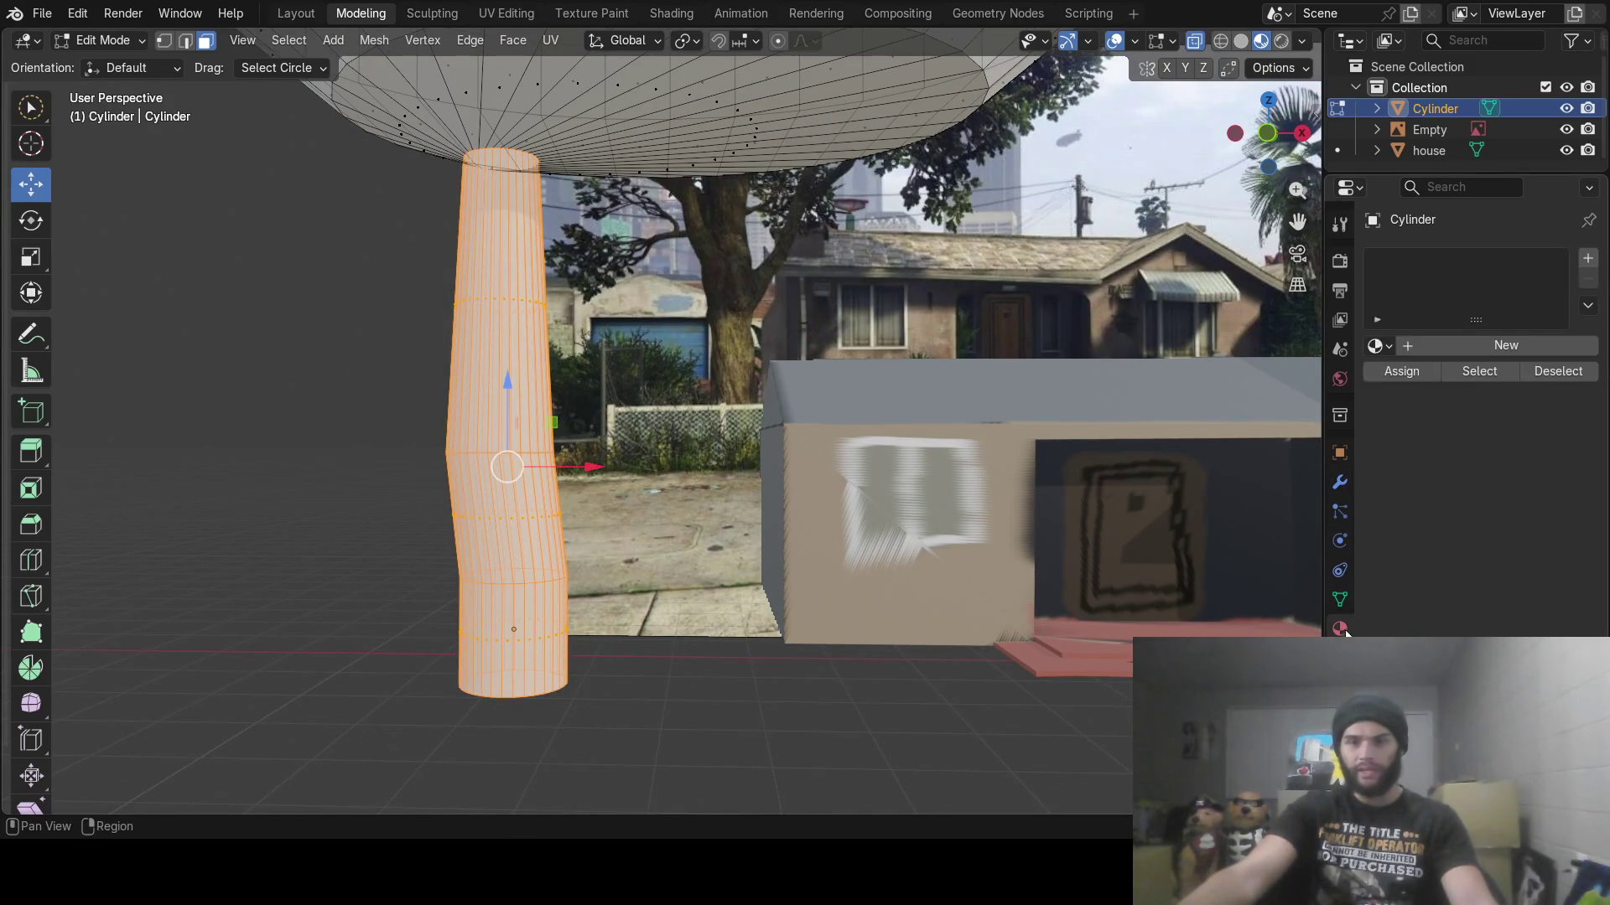
pyautogui.click(1503, 355)
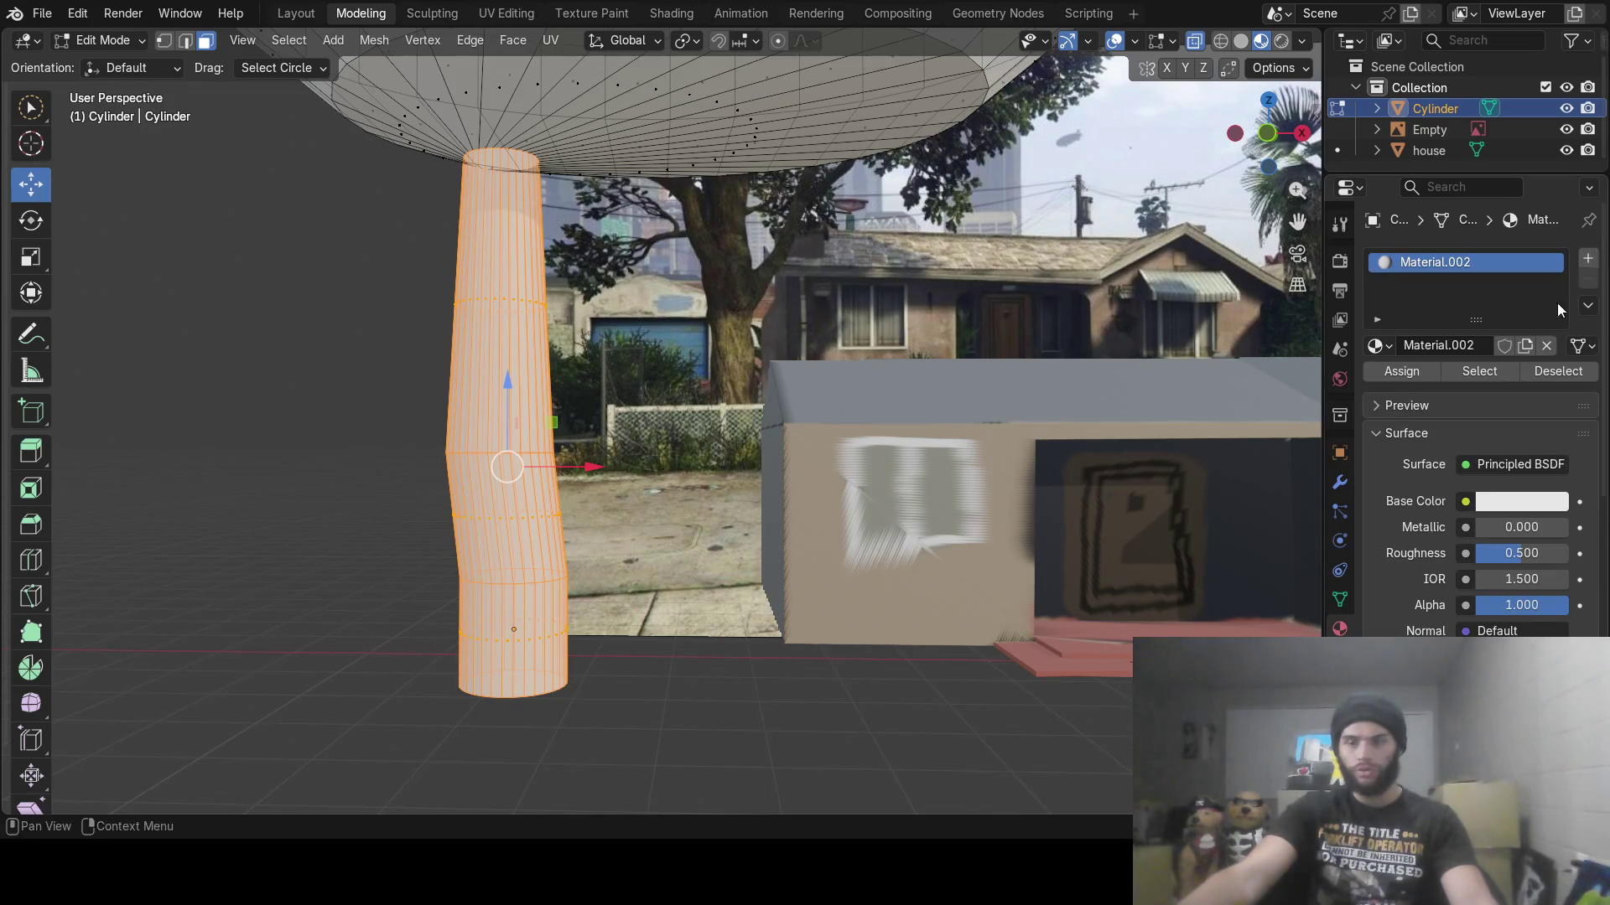
pyautogui.click(1589, 261)
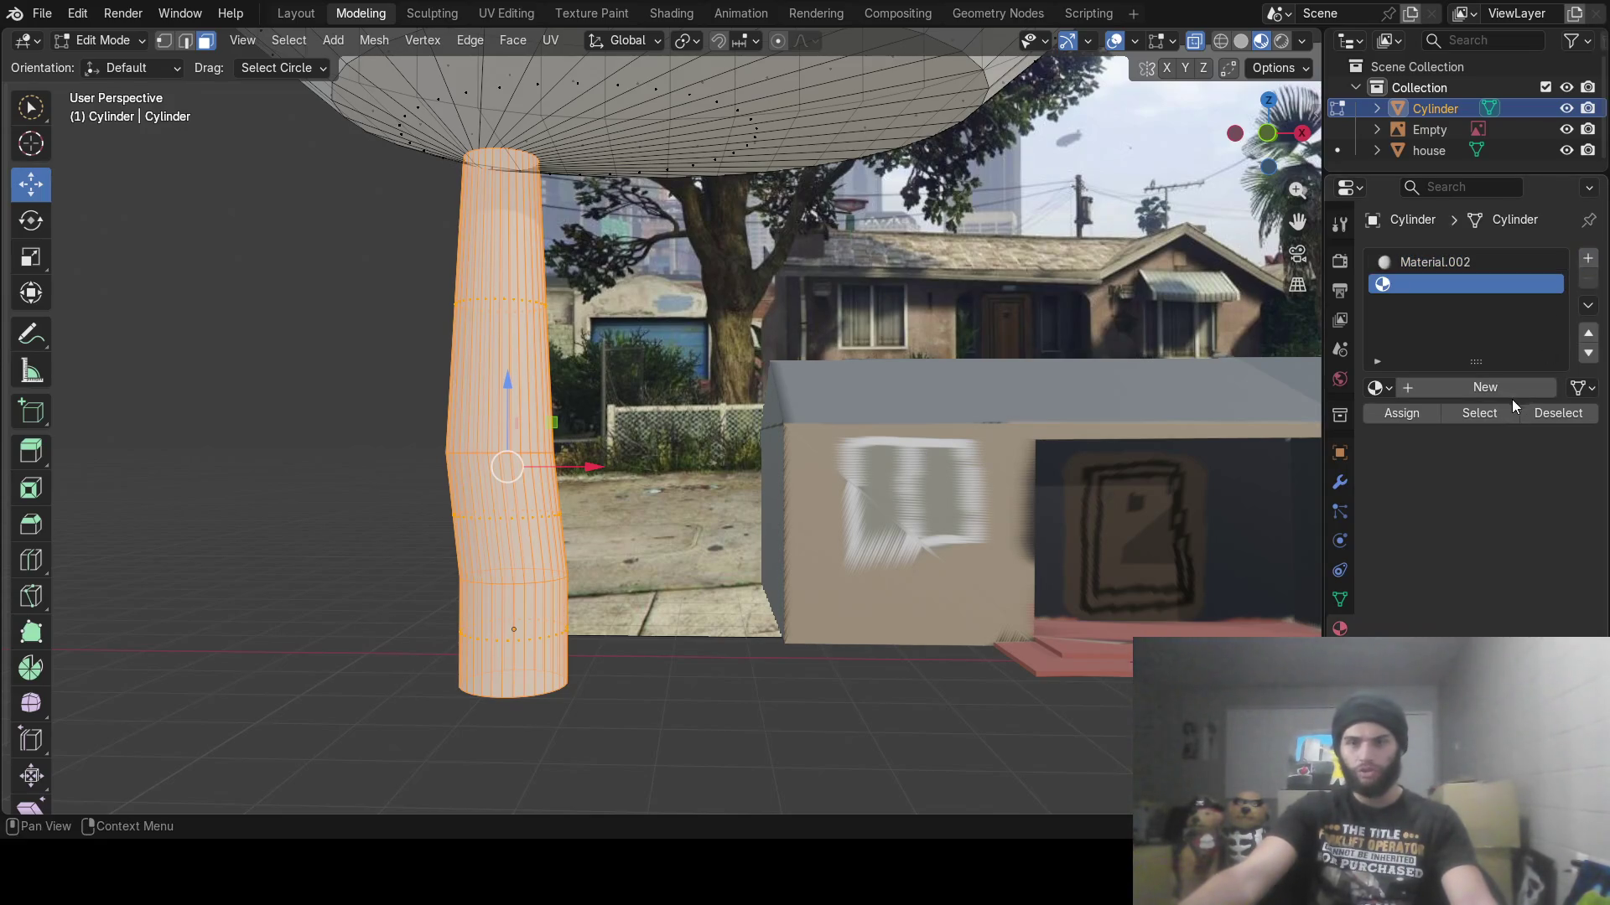
pyautogui.click(1467, 387)
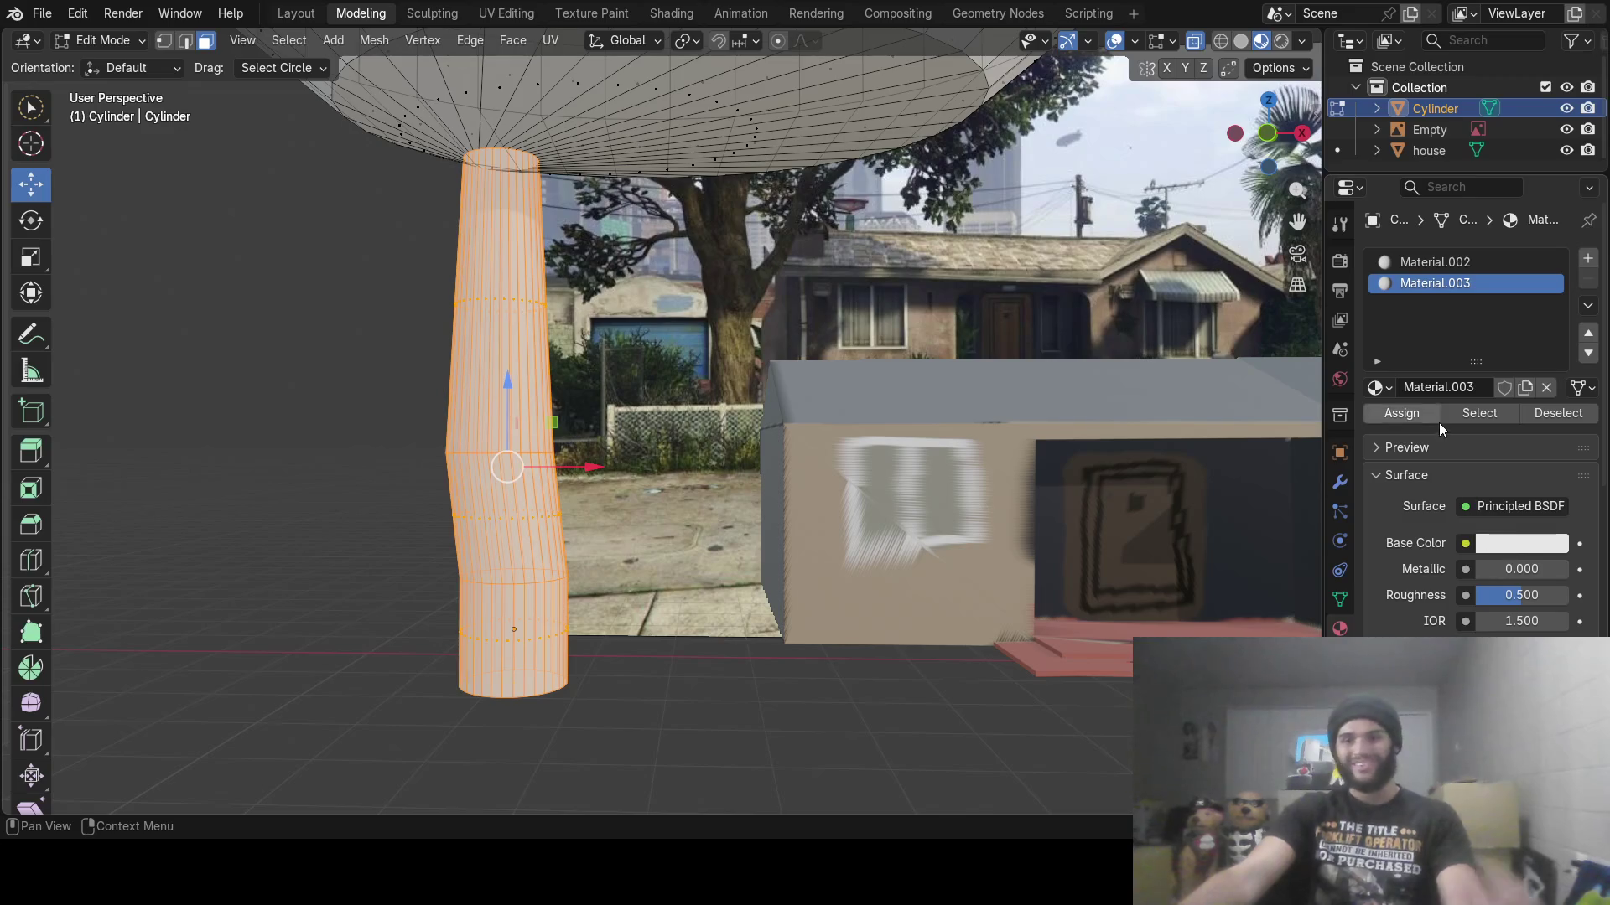
pyautogui.click(1543, 544)
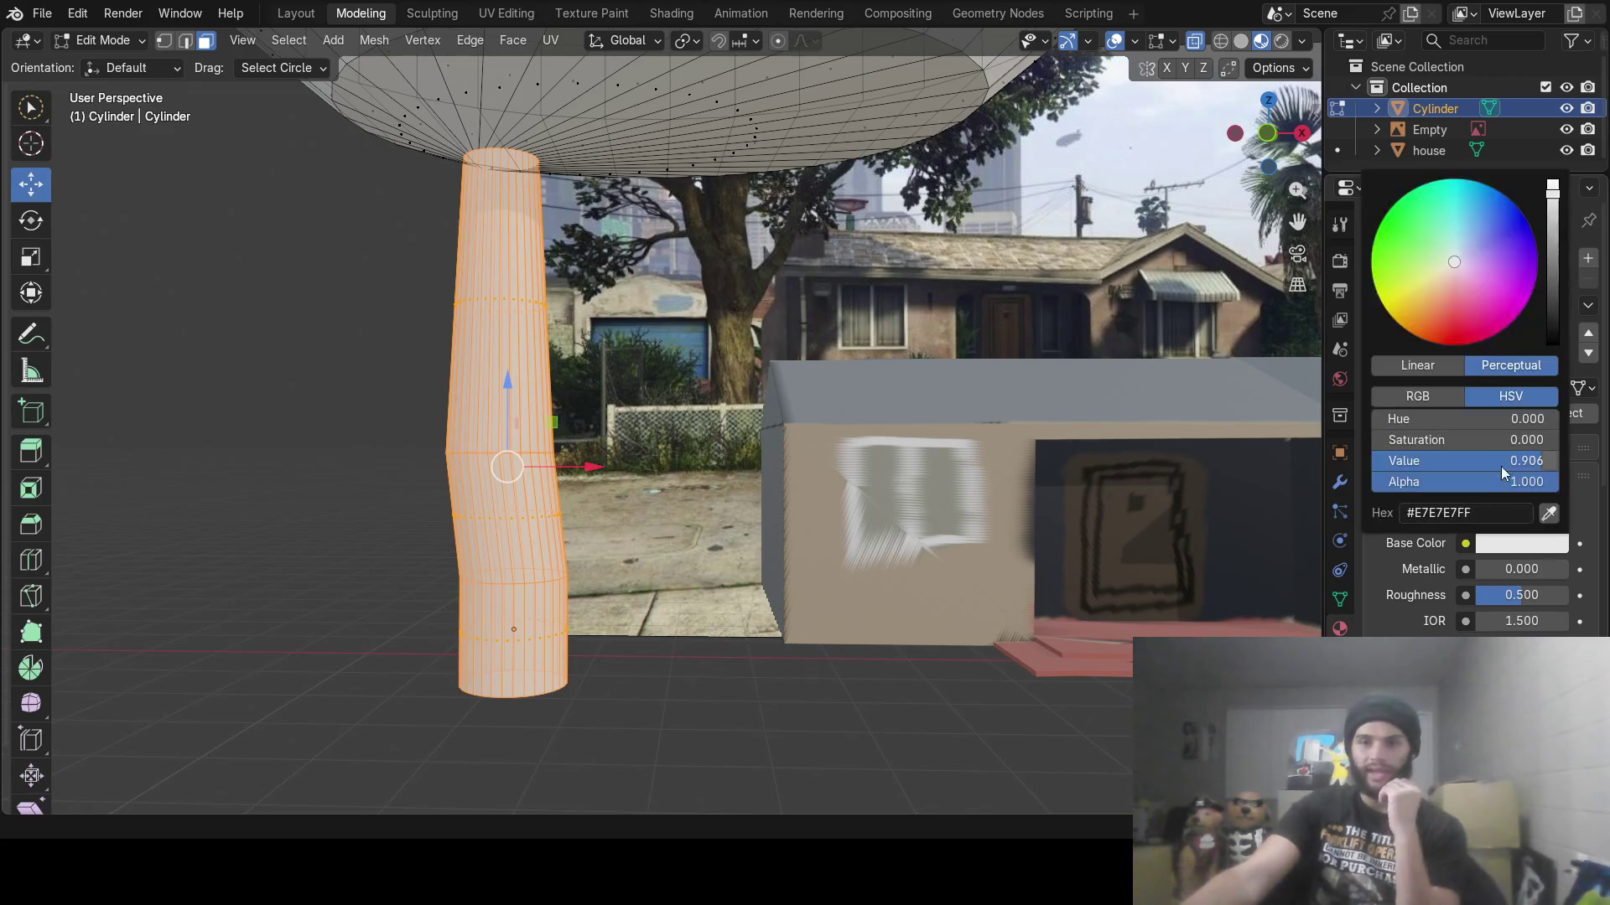
pyautogui.click(1548, 514)
pyautogui.click(745, 393)
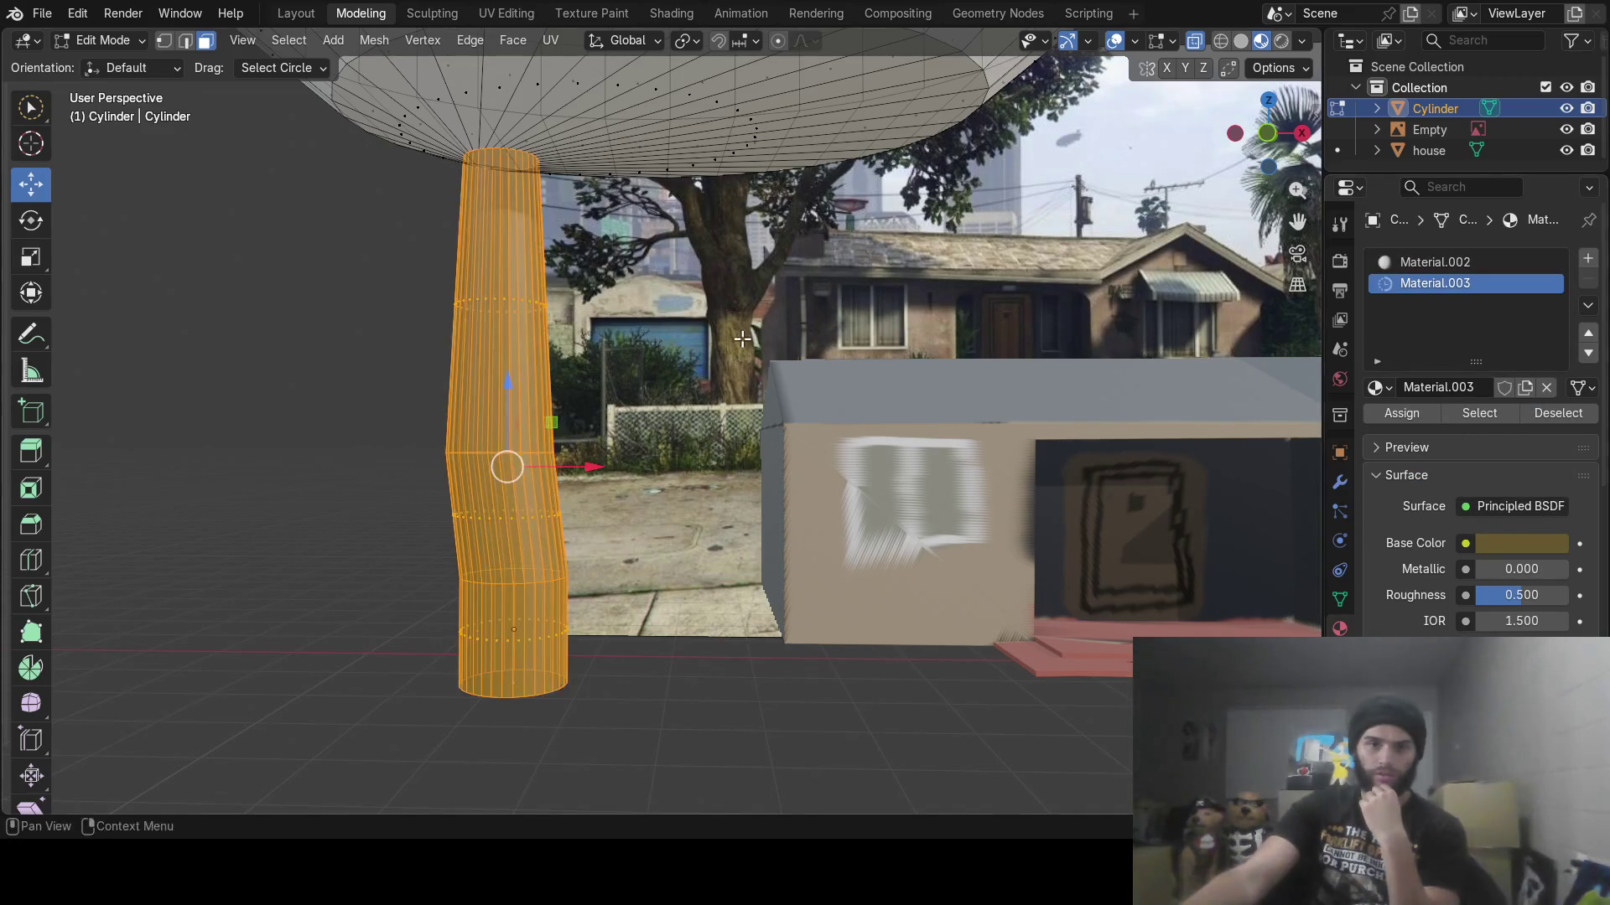
pyautogui.press('Tab')
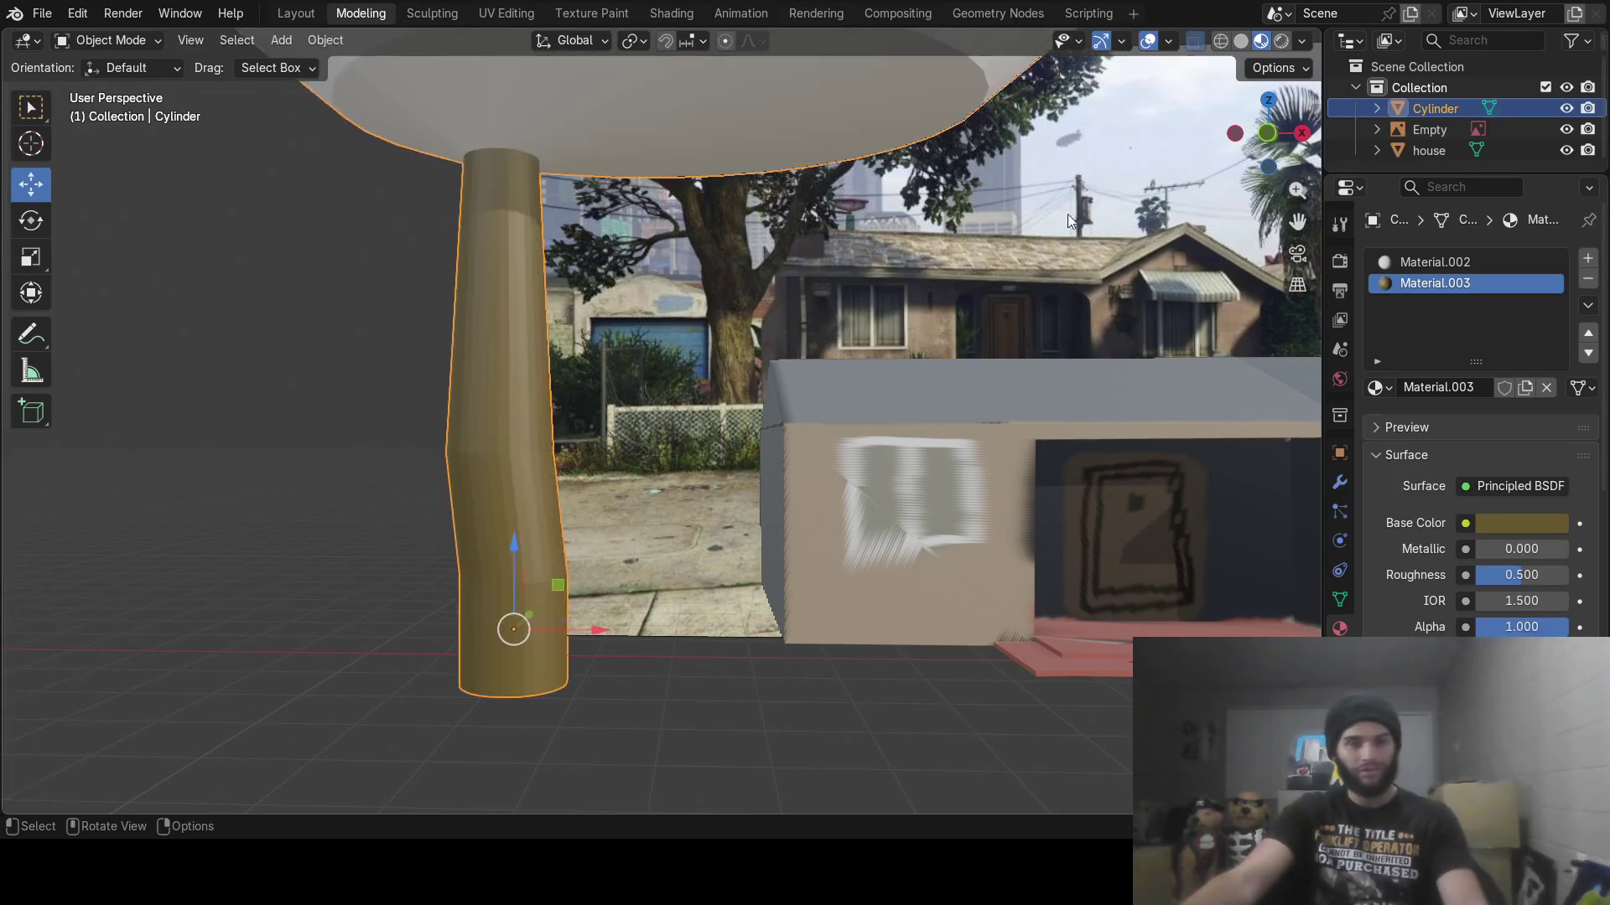
# Shade the trunk smooth and raise its material roughness to 1.000
pyautogui.scroll(-3, 861, 389)
pyautogui.scroll(3, 760, 384)
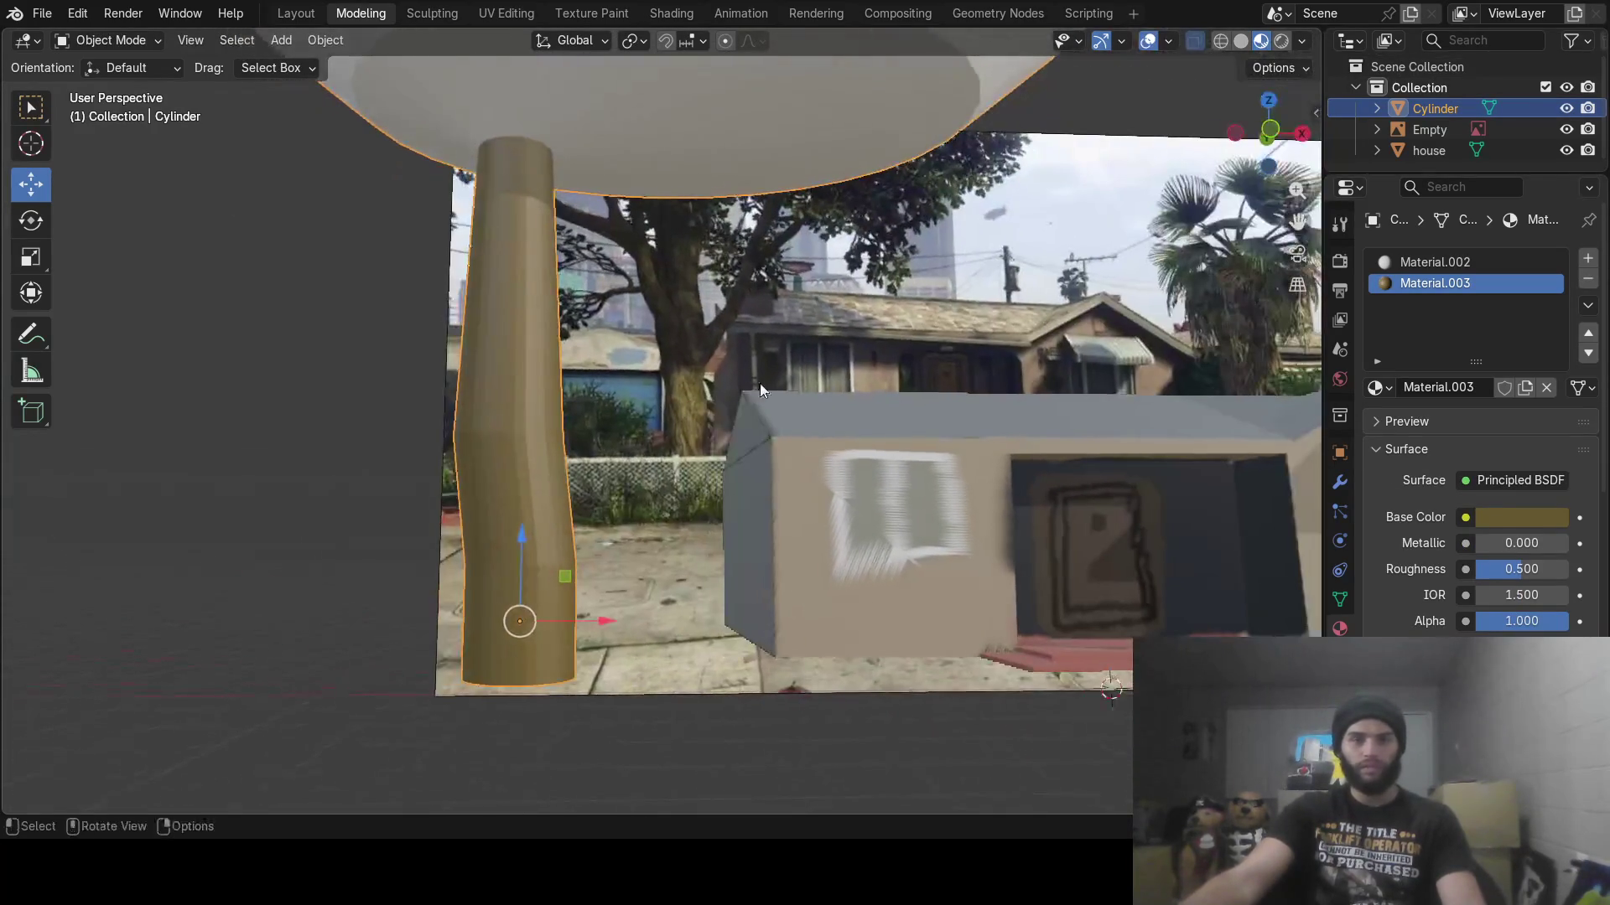
pyautogui.rightClick(535, 438)
pyautogui.click(507, 431)
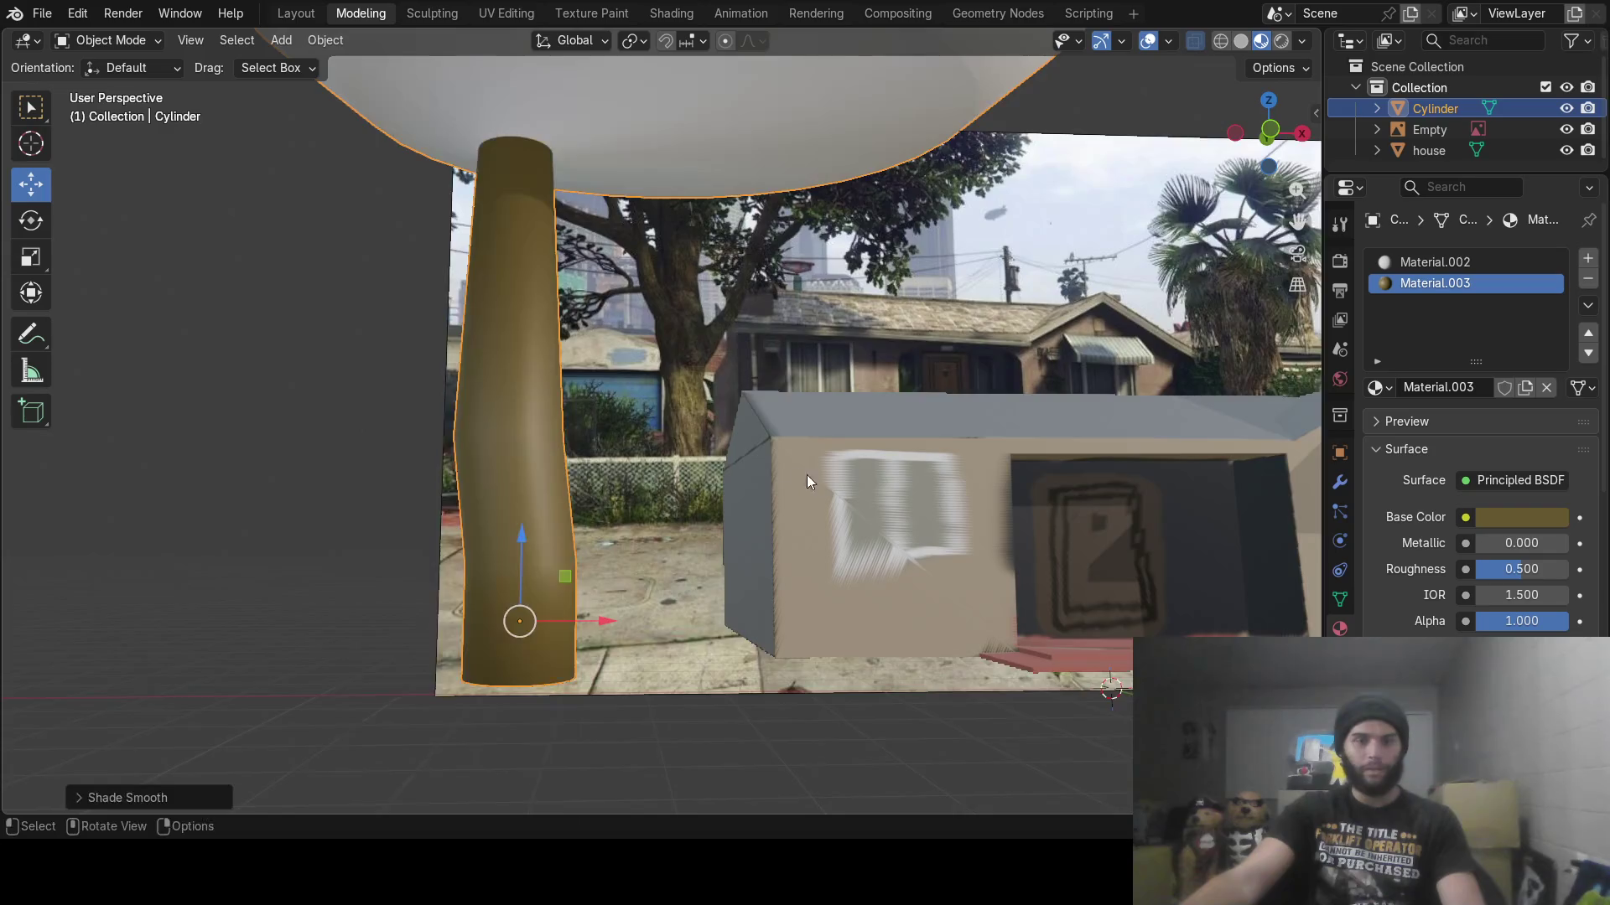
pyautogui.moveTo(806, 474)
pyautogui.mouseDown(button='middle')
pyautogui.moveTo(500, 503)
pyautogui.moveTo(742, 513)
pyautogui.moveTo(852, 485)
pyautogui.mouseUp(button='middle')
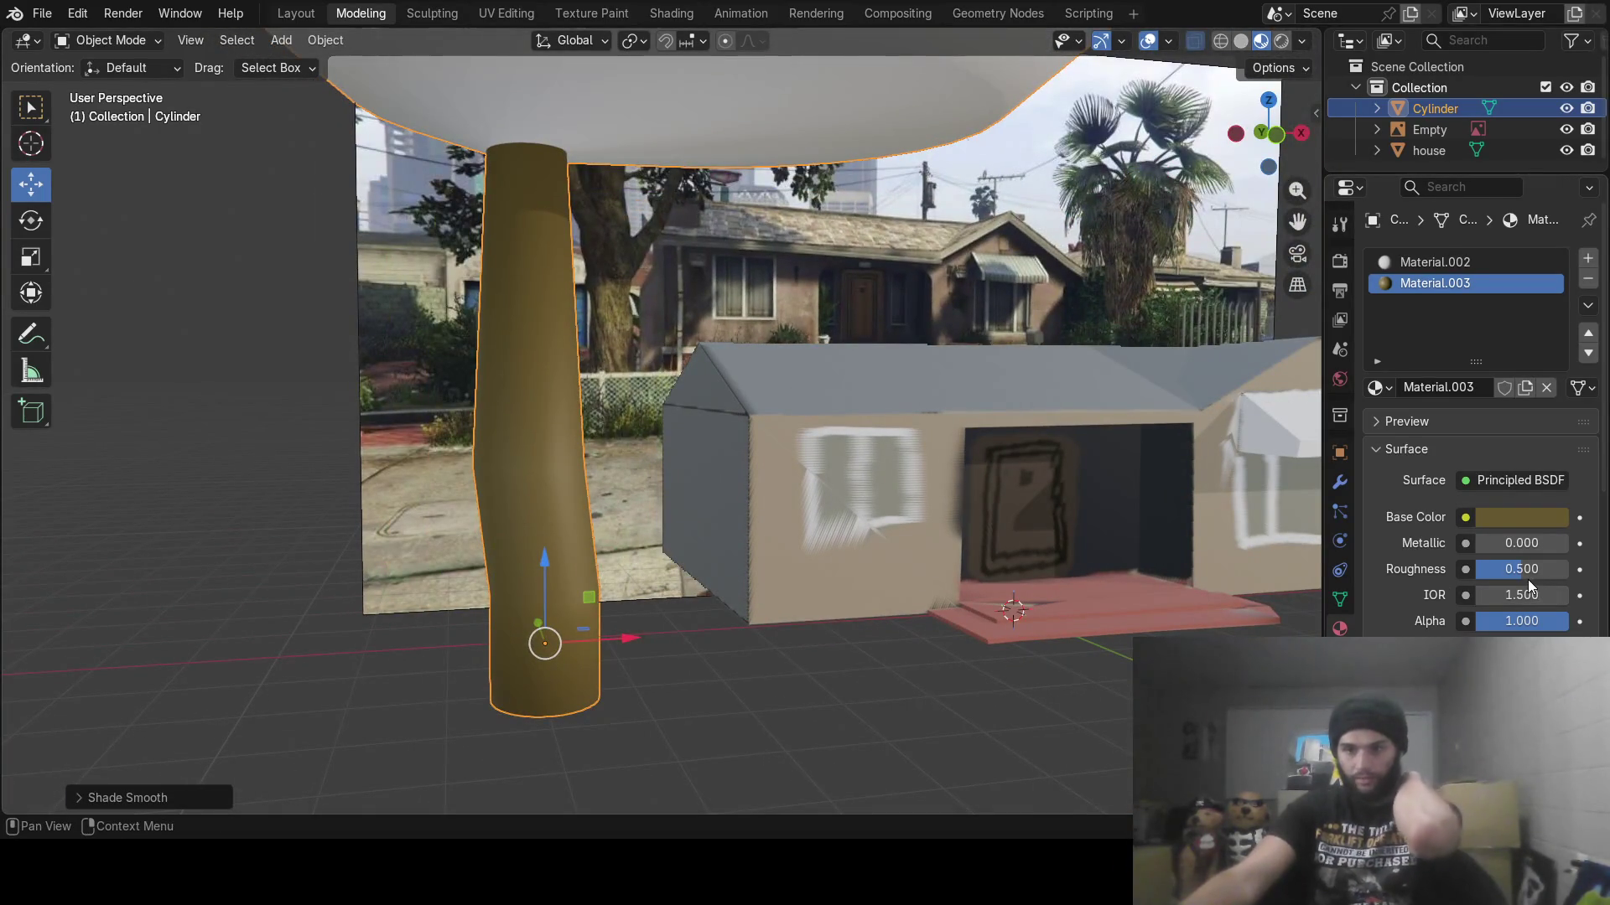
pyautogui.moveTo(1518, 572); pyautogui.dragTo(1551, 577)
# Reposition the tree along X and Y on the ground left of the house
pyautogui.moveTo(937, 581); pyautogui.dragTo(860, 560, button='middle')
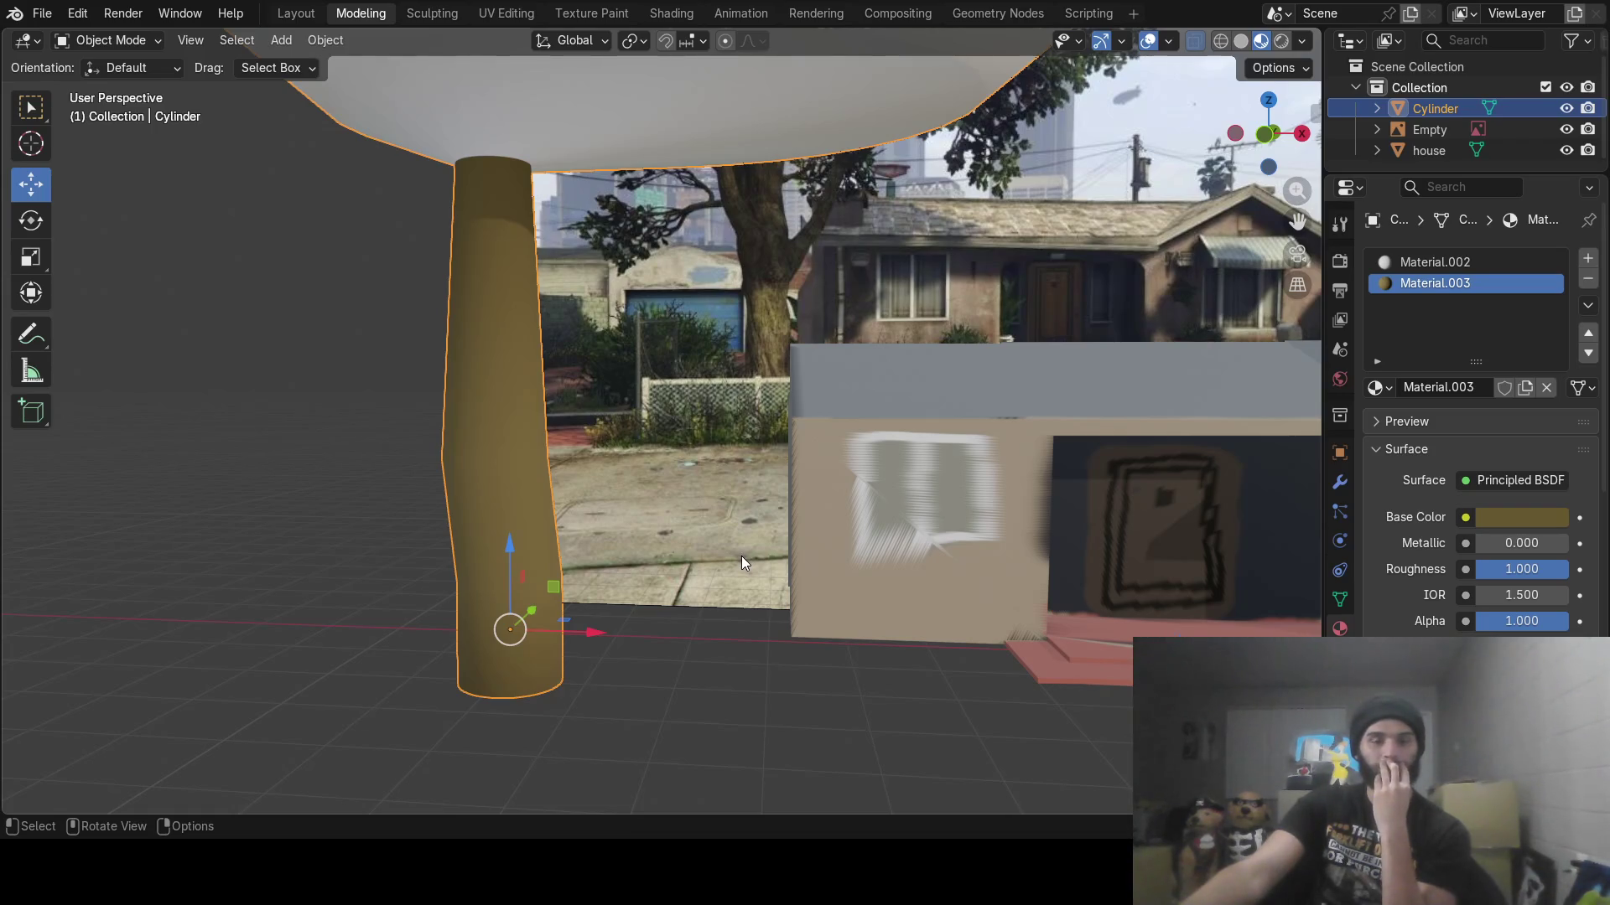
pyautogui.moveTo(748, 556); pyautogui.dragTo(528, 580, button='middle')
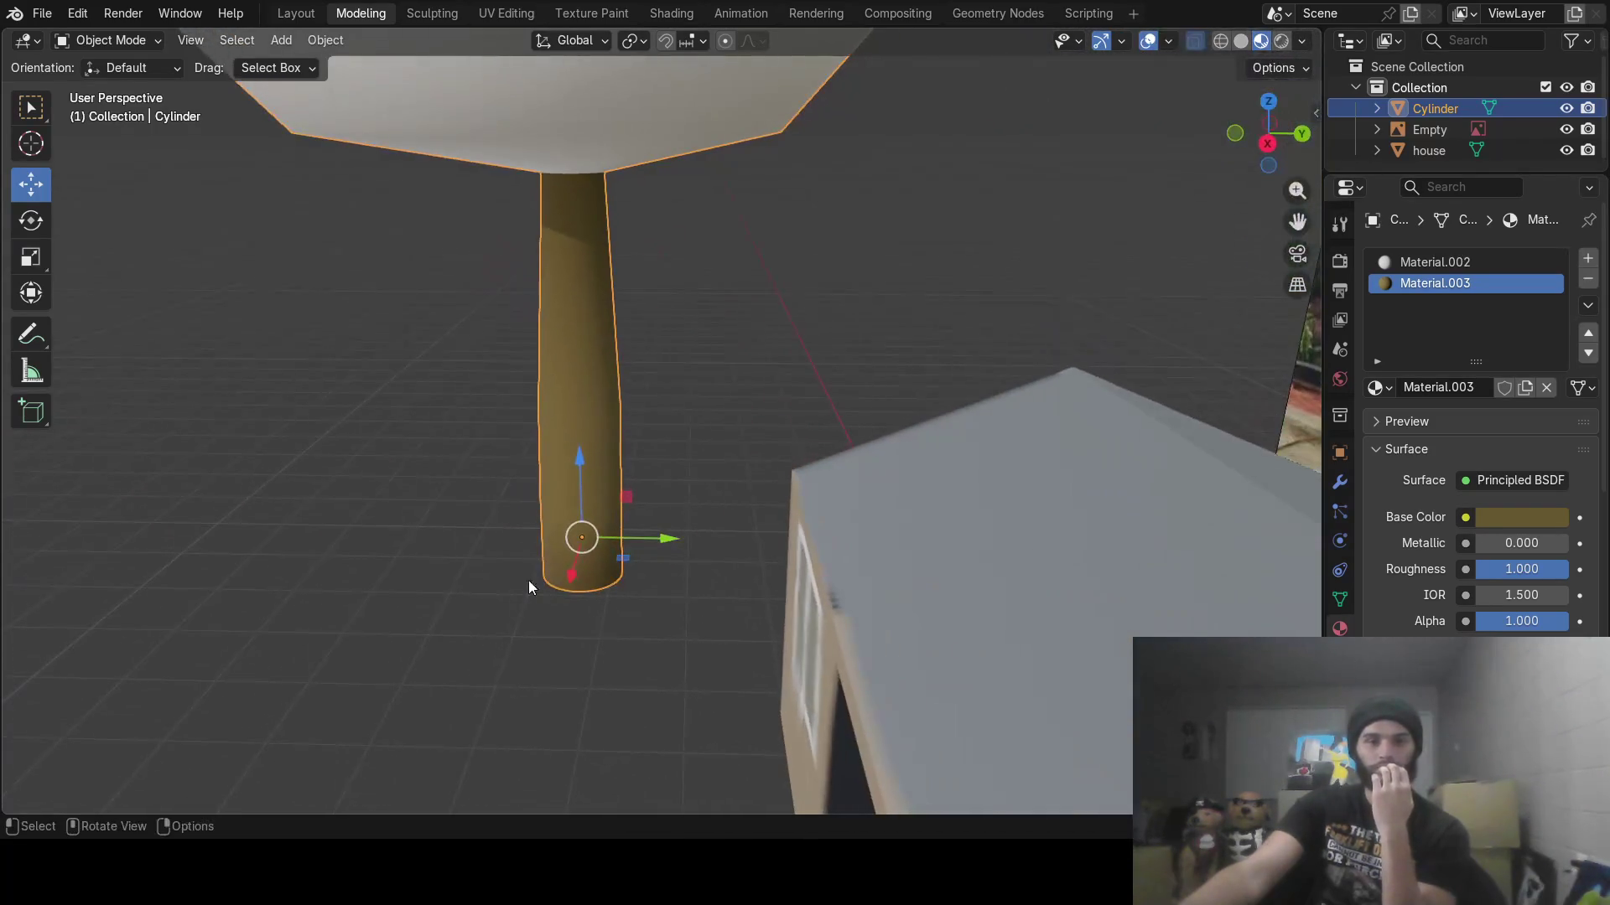
pyautogui.moveTo(570, 577); pyautogui.dragTo(535, 736)
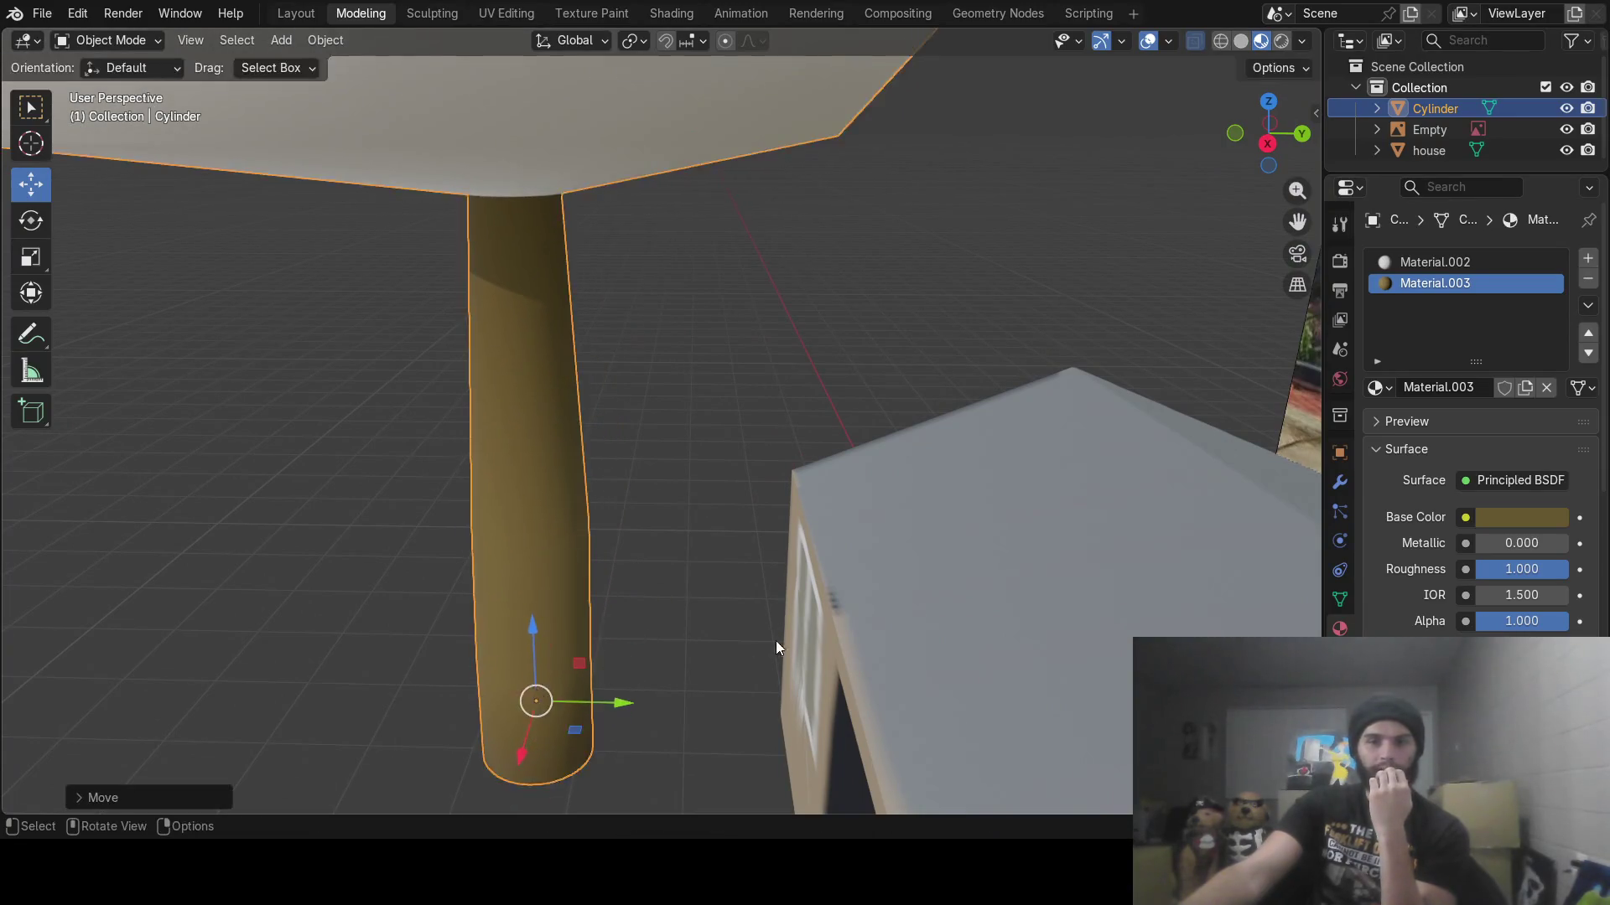
pyautogui.moveTo(776, 640)
pyautogui.mouseDown(button='middle')
pyautogui.moveTo(913, 623)
pyautogui.moveTo(942, 640)
pyautogui.mouseUp(button='middle')
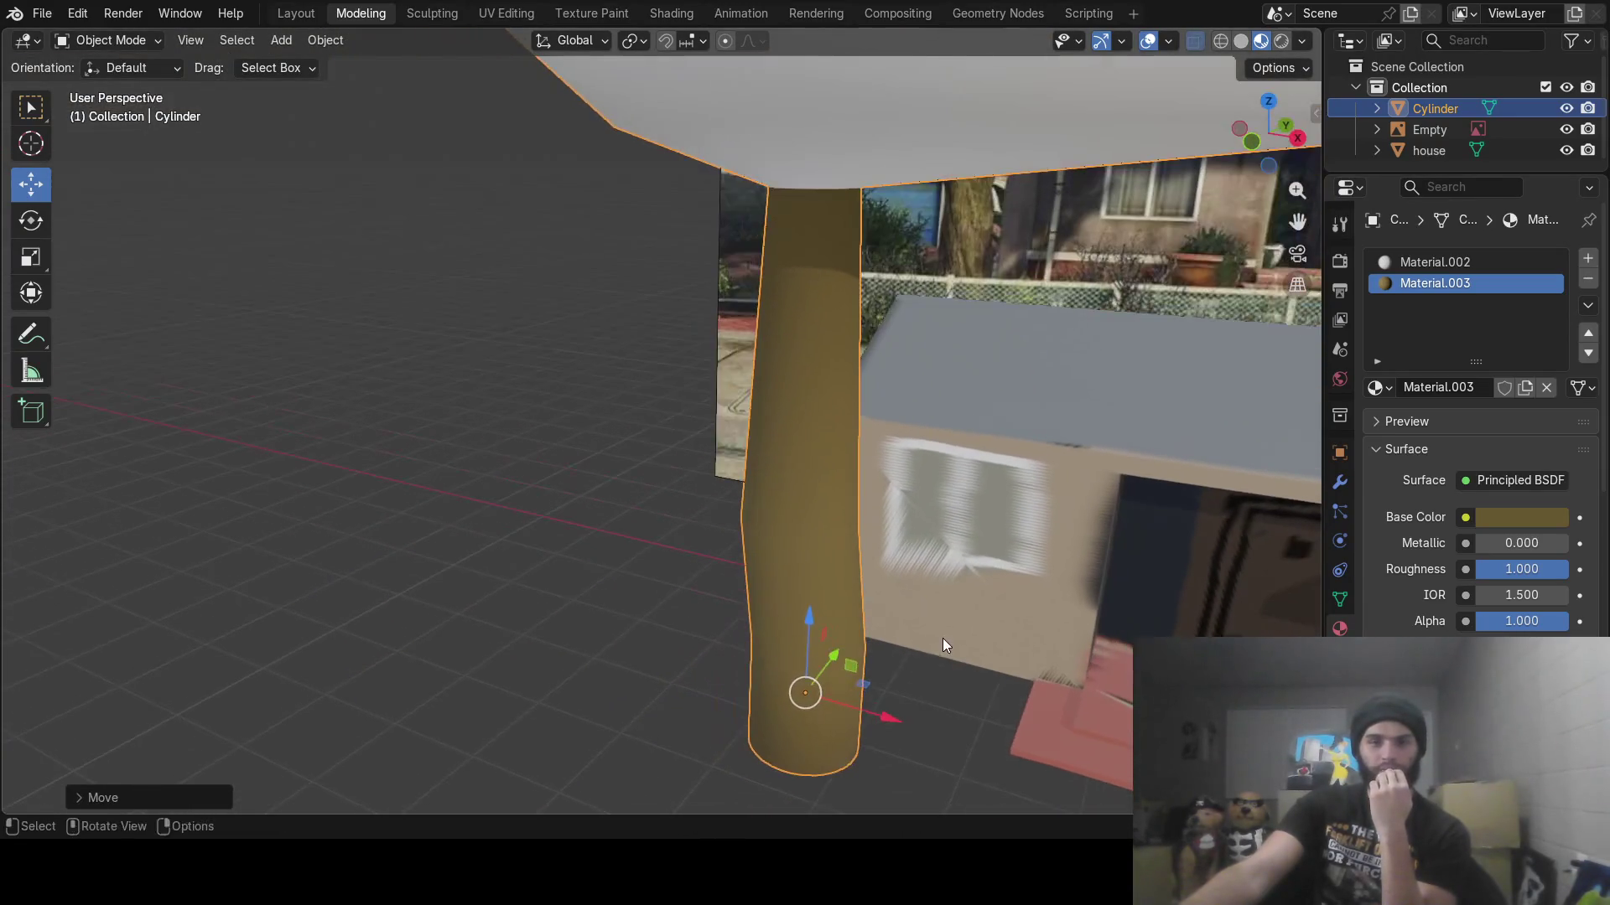
pyautogui.moveTo(893, 732)
pyautogui.keyDown('shift'); pyautogui.mouseDown(button='middle')
pyautogui.moveTo(779, 705)
pyautogui.moveTo(756, 600)
pyautogui.mouseUp(button='middle'); pyautogui.keyUp('shift')
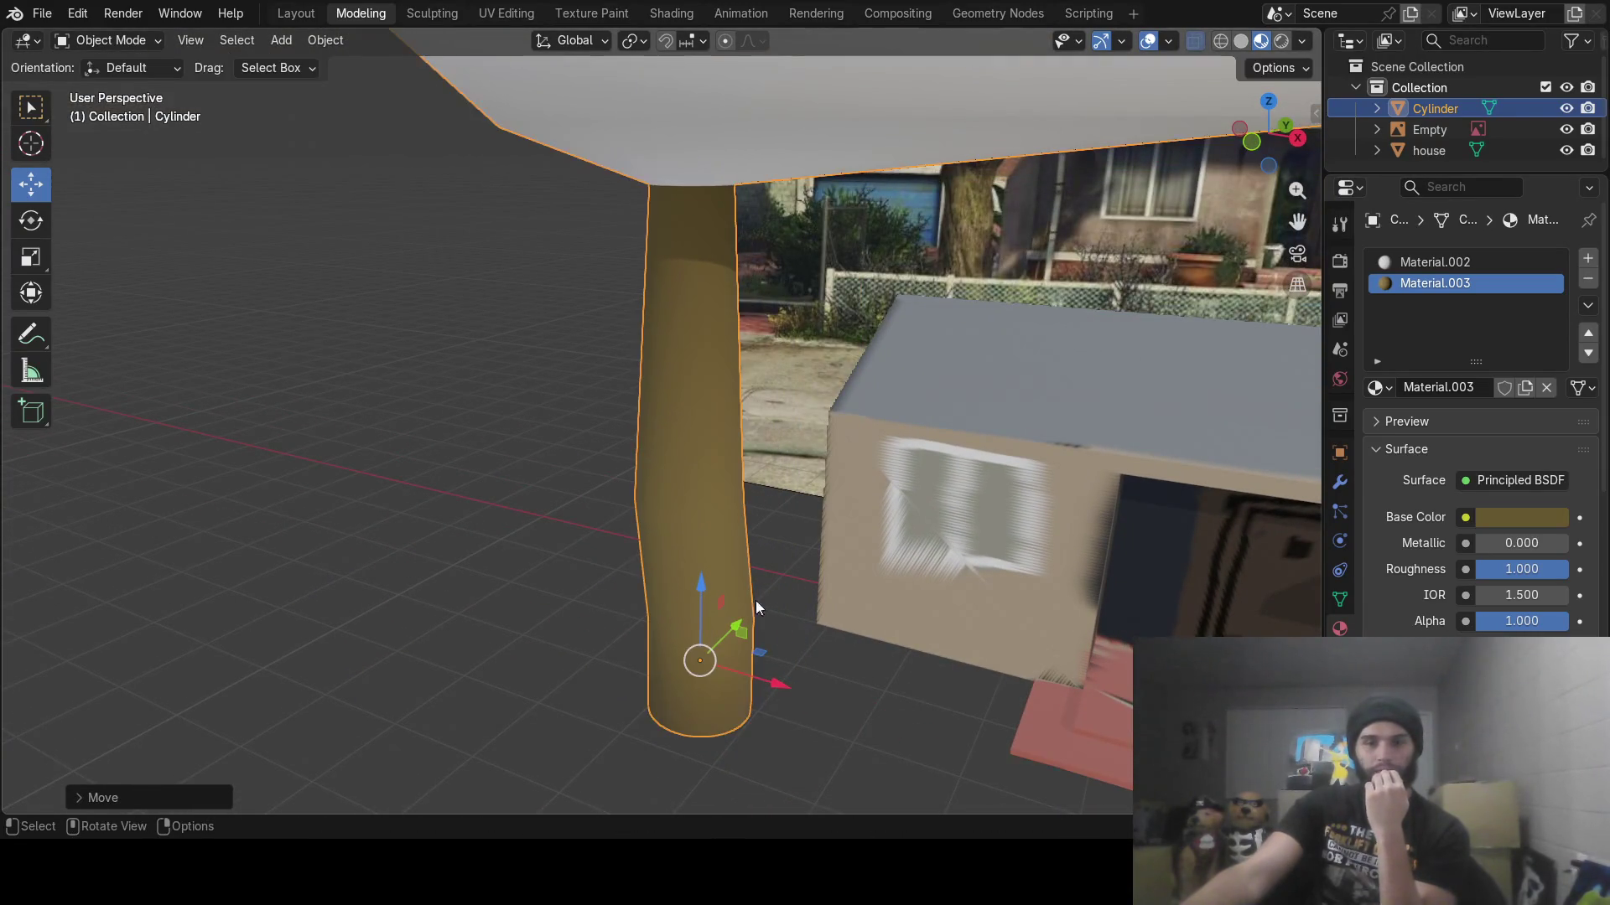
pyautogui.moveTo(737, 617)
pyautogui.mouseDown()
pyautogui.moveTo(637, 700)
pyautogui.moveTo(653, 702)
pyautogui.mouseUp()
pyautogui.moveTo(653, 702)
pyautogui.mouseDown(button='middle')
pyautogui.moveTo(687, 647)
pyautogui.moveTo(783, 596)
pyautogui.moveTo(661, 609)
pyautogui.moveTo(808, 621)
pyautogui.mouseUp(button='middle')
pyautogui.moveTo(689, 640); pyautogui.dragTo(556, 675)
pyautogui.moveTo(557, 676); pyautogui.dragTo(812, 561, button='middle')
pyautogui.moveTo(852, 660)
pyautogui.mouseDown()
pyautogui.moveTo(783, 665)
pyautogui.moveTo(871, 665)
pyautogui.mouseUp()
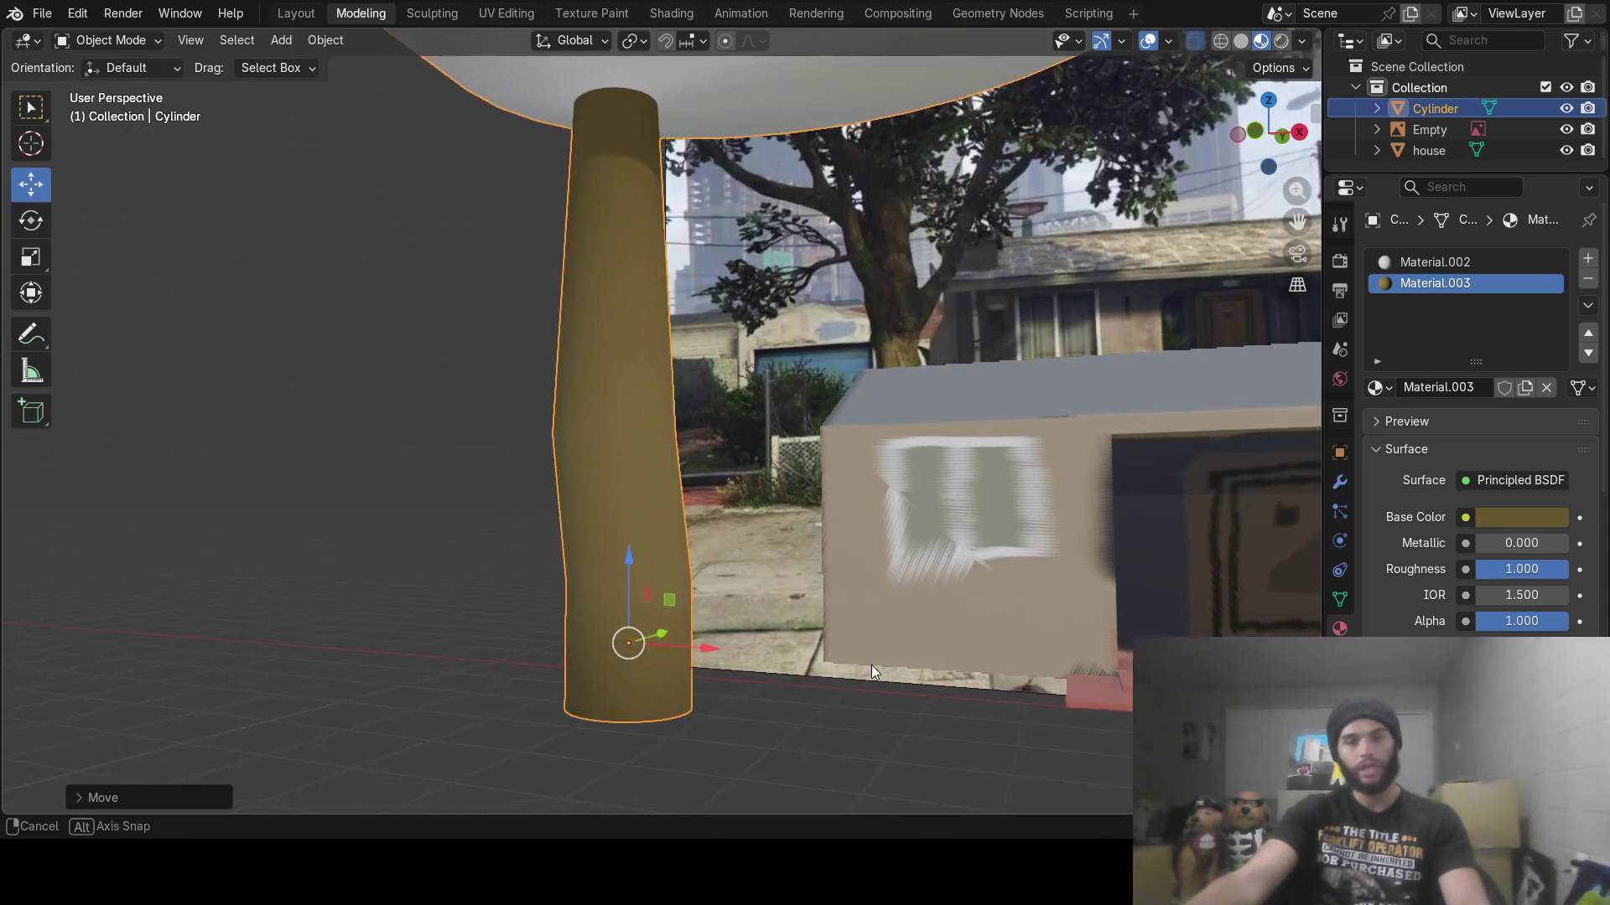
# Level the view to face the house front and deselect the tree
pyautogui.moveTo(960, 625)
pyautogui.mouseDown(button='middle')
pyautogui.moveTo(788, 581)
pyautogui.moveTo(938, 567)
pyautogui.moveTo(652, 517)
pyautogui.moveTo(652, 474)
pyautogui.moveTo(758, 415)
pyautogui.moveTo(607, 419)
pyautogui.moveTo(697, 402)
pyautogui.mouseUp(button='middle')
pyautogui.scroll(-3, 827, 493)
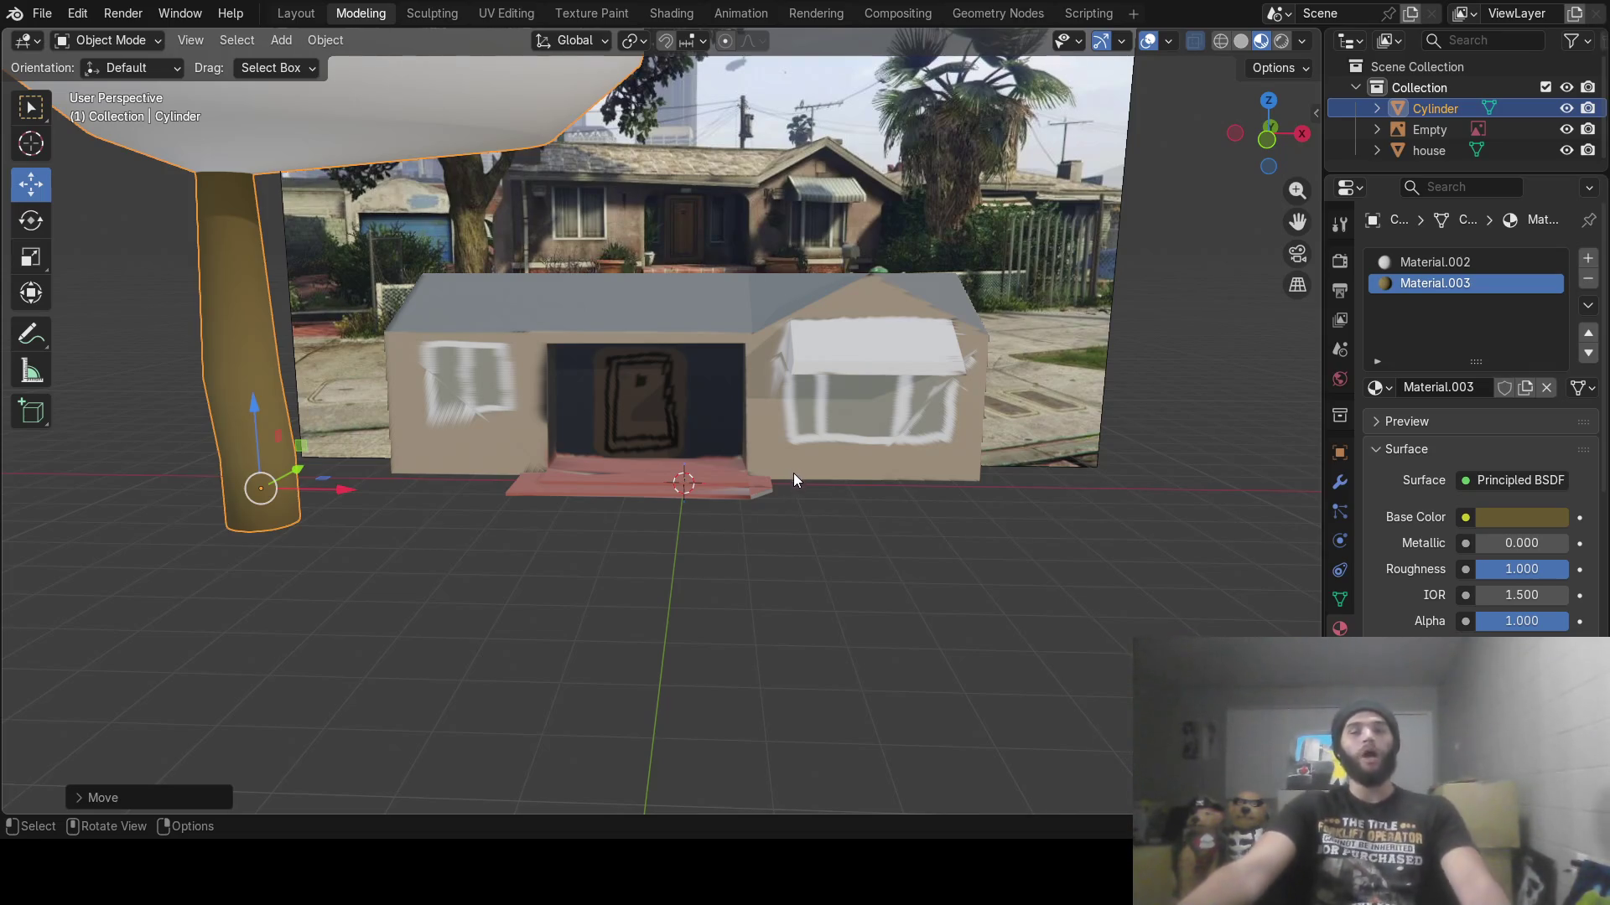
pyautogui.moveTo(793, 478); pyautogui.dragTo(756, 533, button='middle')
pyautogui.moveTo(752, 540)
pyautogui.mouseDown(button='middle')
pyautogui.moveTo(762, 550)
pyautogui.moveTo(794, 507)
pyautogui.moveTo(793, 457)
pyautogui.mouseUp(button='middle')
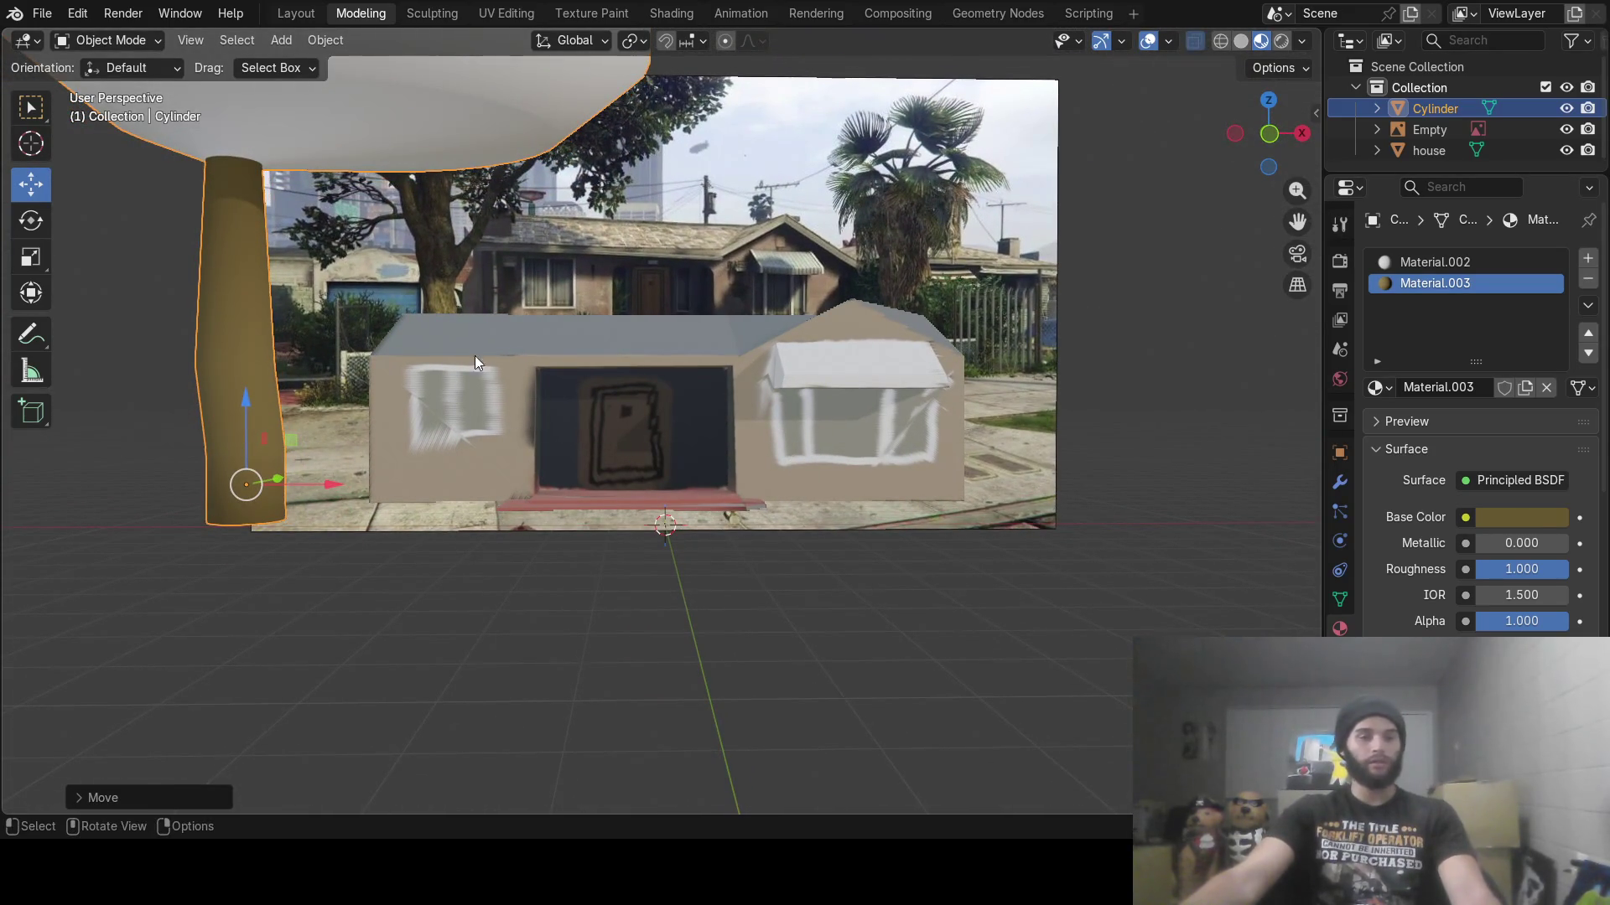
pyautogui.click(910, 582)
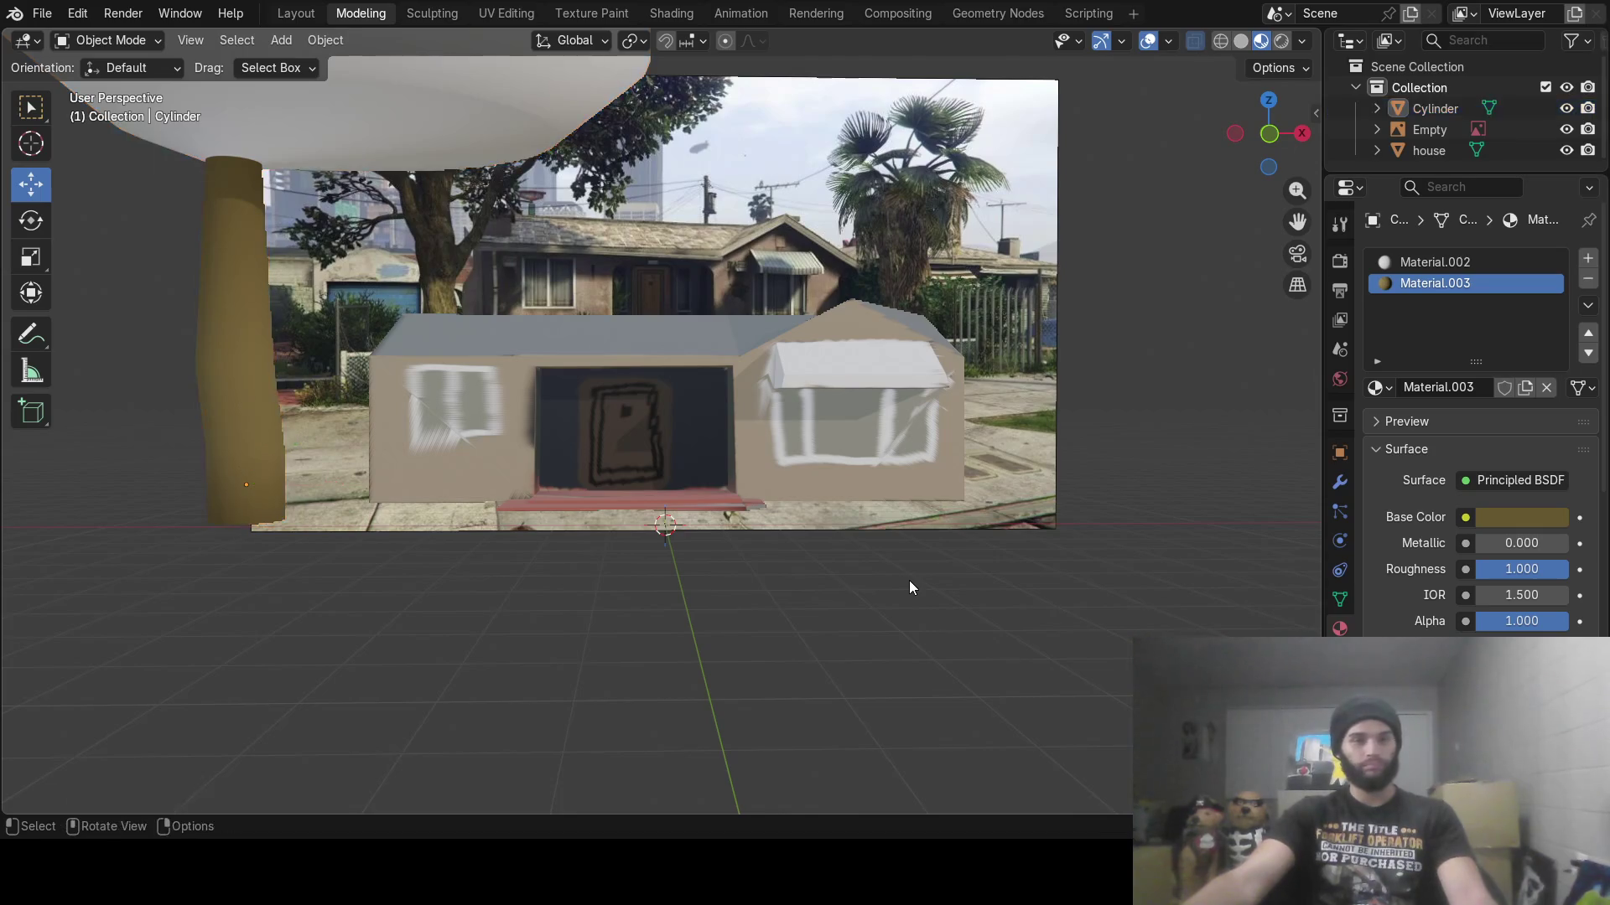
pyautogui.hotkey('shift', 'a')
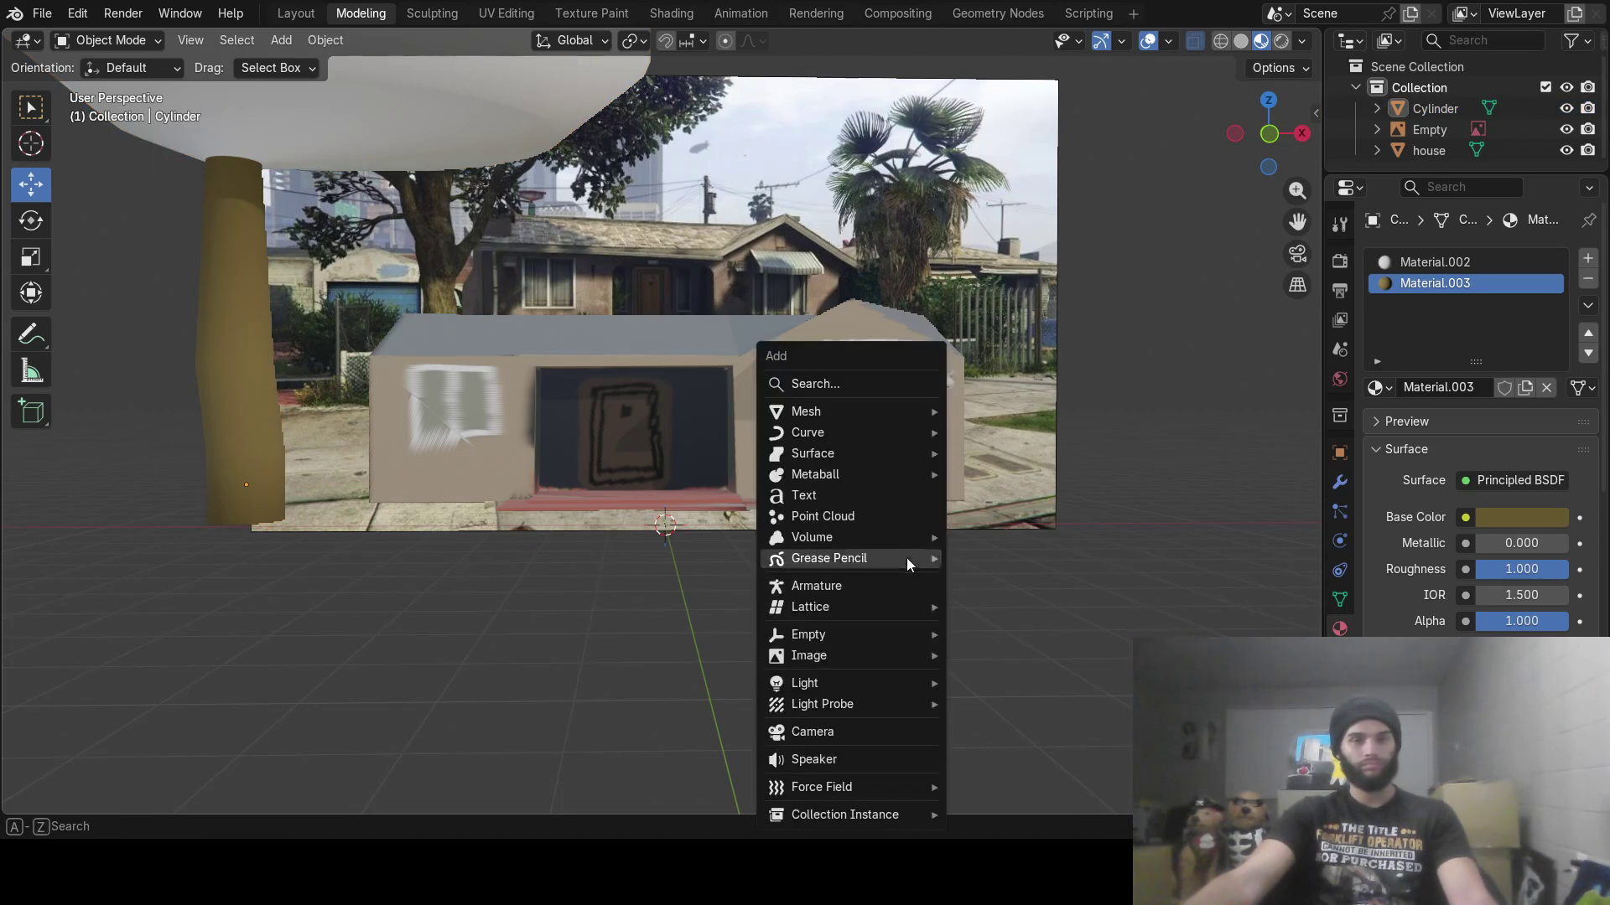
# Add a new cylinder and move it beside the house's right side
pyautogui.moveTo(860, 411)
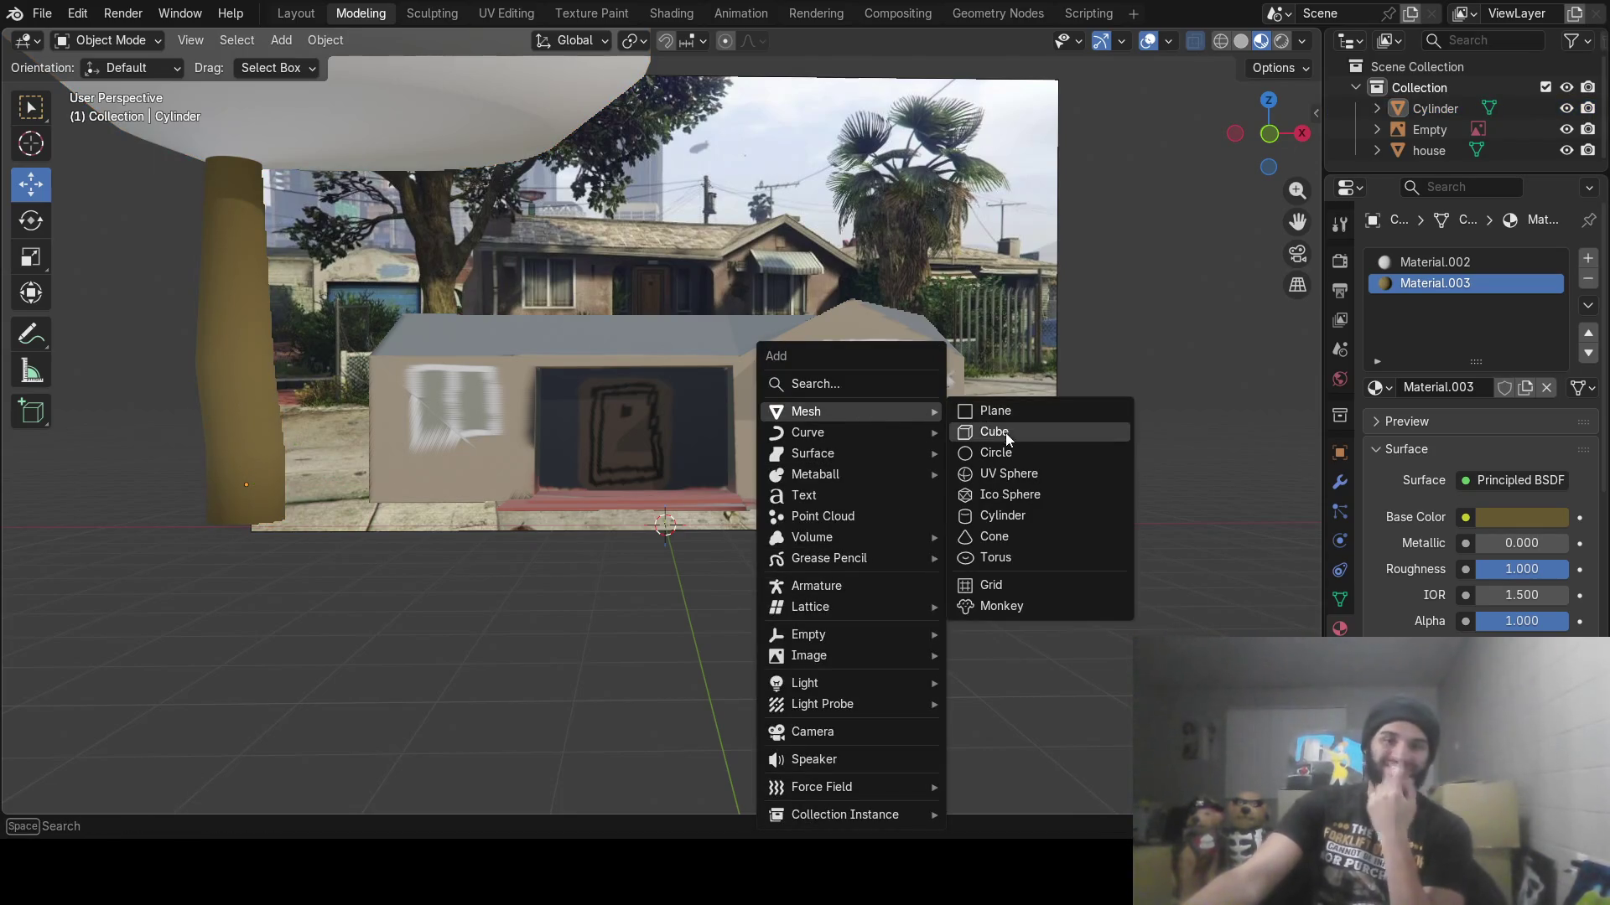
pyautogui.click(1005, 515)
pyautogui.moveTo(887, 503); pyautogui.dragTo(815, 526, button='middle')
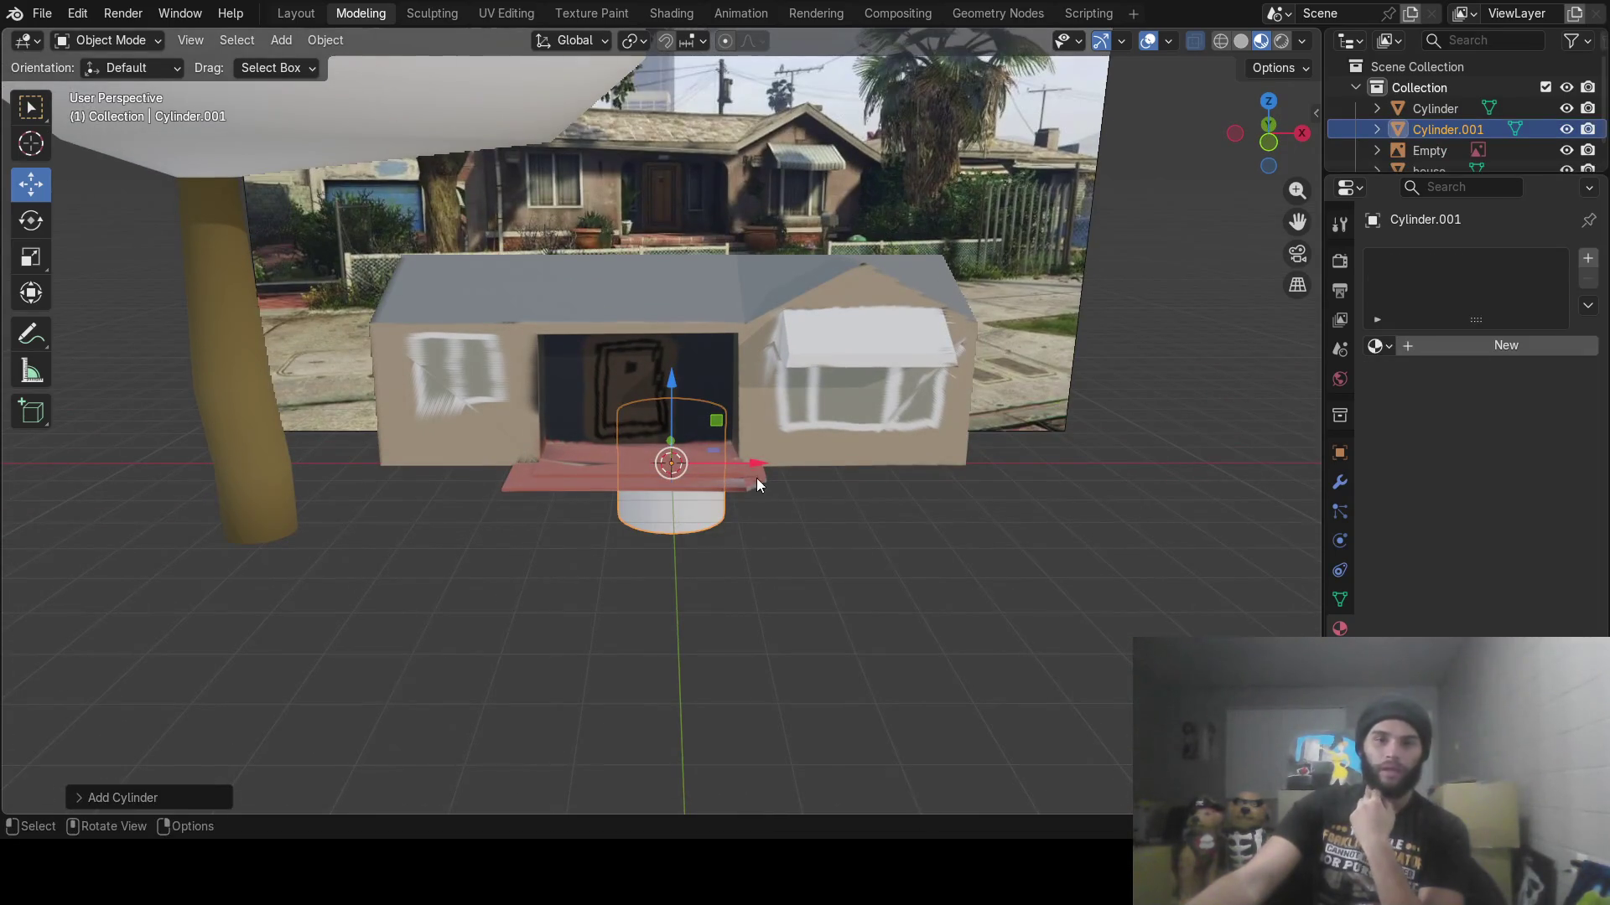
pyautogui.moveTo(756, 480)
pyautogui.mouseDown()
pyautogui.moveTo(869, 449)
pyautogui.moveTo(1079, 444)
pyautogui.mouseUp()
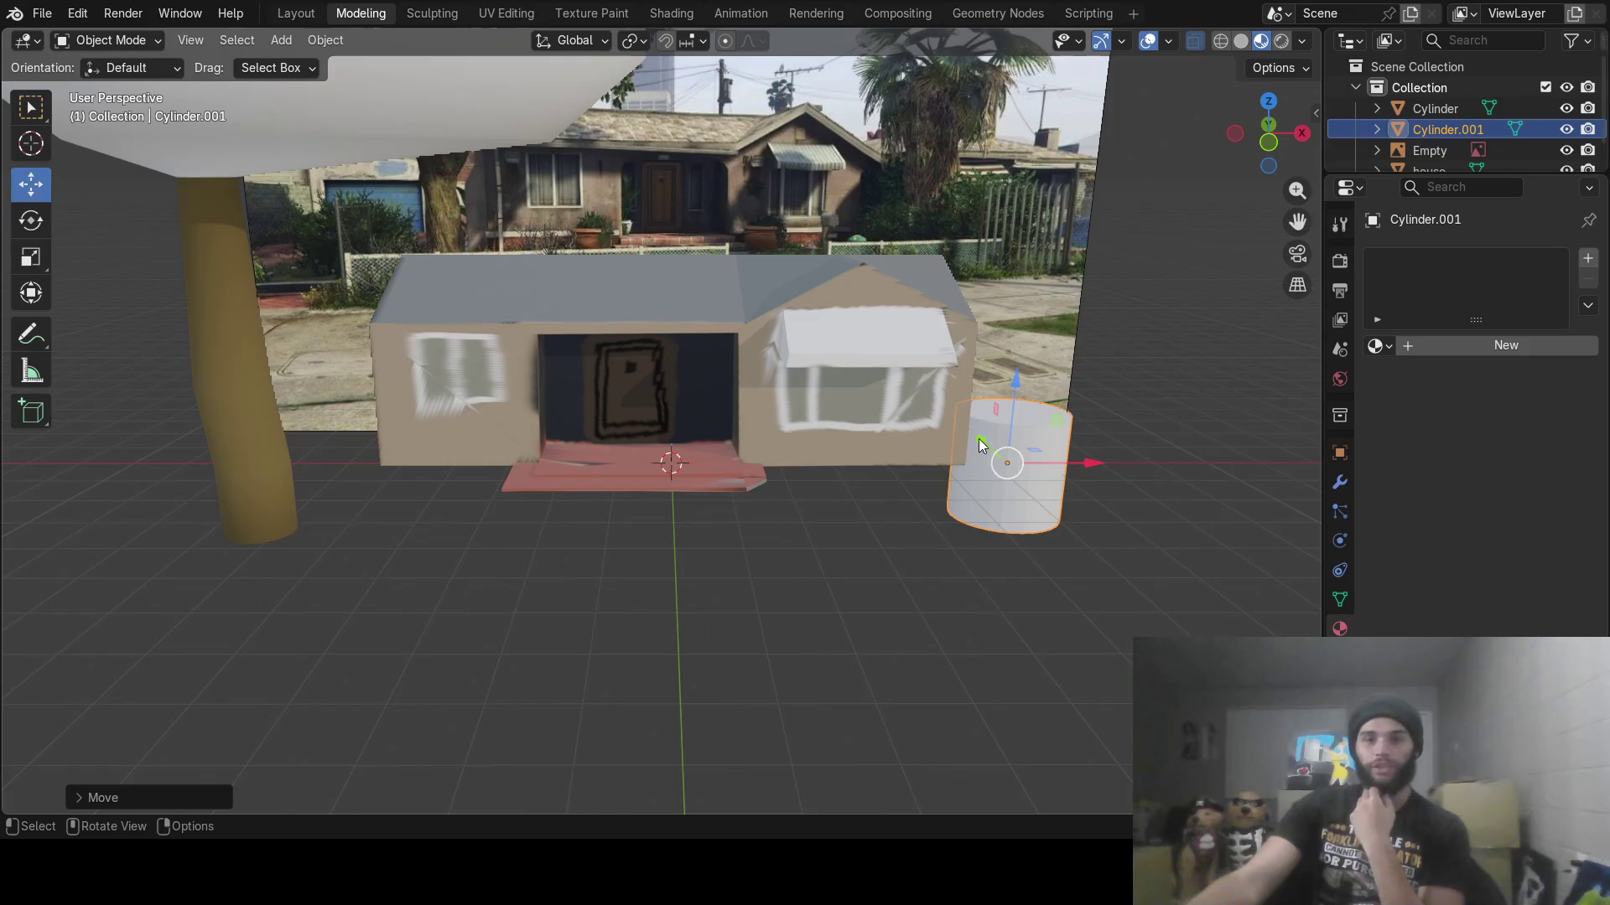
pyautogui.moveTo(979, 440); pyautogui.dragTo(1044, 533)
pyautogui.moveTo(1043, 532)
pyautogui.mouseDown(button='middle')
pyautogui.moveTo(927, 597)
pyautogui.moveTo(966, 626)
pyautogui.moveTo(943, 682)
pyautogui.moveTo(855, 646)
pyautogui.mouseUp(button='middle')
pyautogui.moveTo(641, 545); pyautogui.dragTo(654, 447)
pyautogui.moveTo(654, 447)
pyautogui.mouseDown(button='middle')
pyautogui.moveTo(776, 490)
pyautogui.moveTo(776, 475)
pyautogui.mouseUp(button='middle')
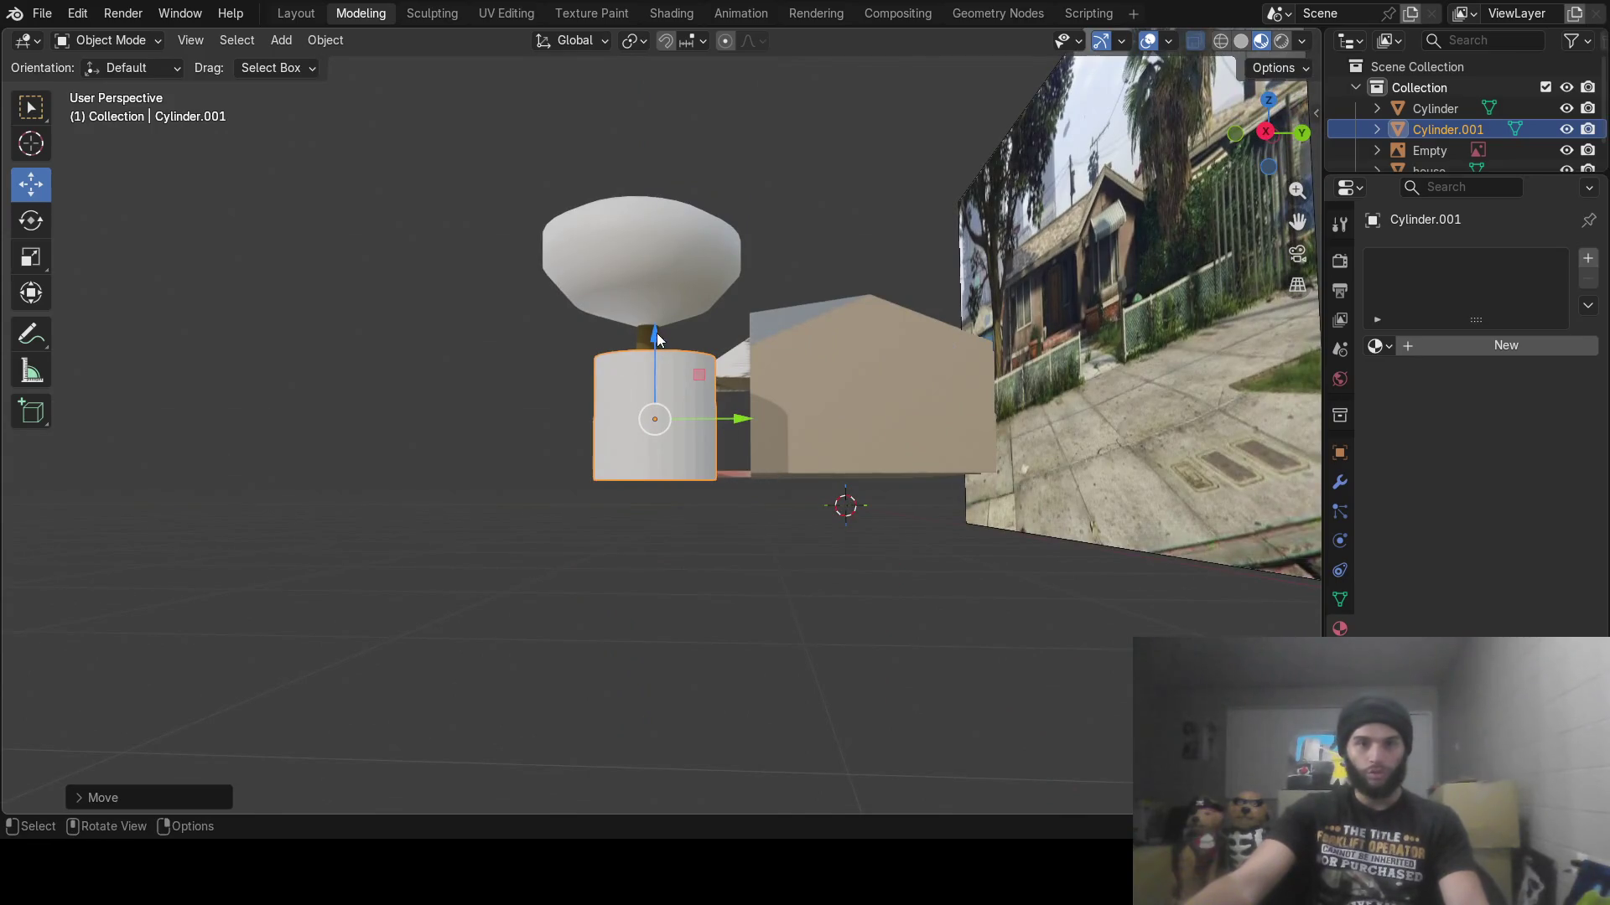
pyautogui.moveTo(657, 334); pyautogui.dragTo(657, 334)
pyautogui.moveTo(657, 334)
pyautogui.mouseDown(button='middle')
pyautogui.moveTo(671, 381)
pyautogui.moveTo(746, 463)
pyautogui.mouseUp(button='middle')
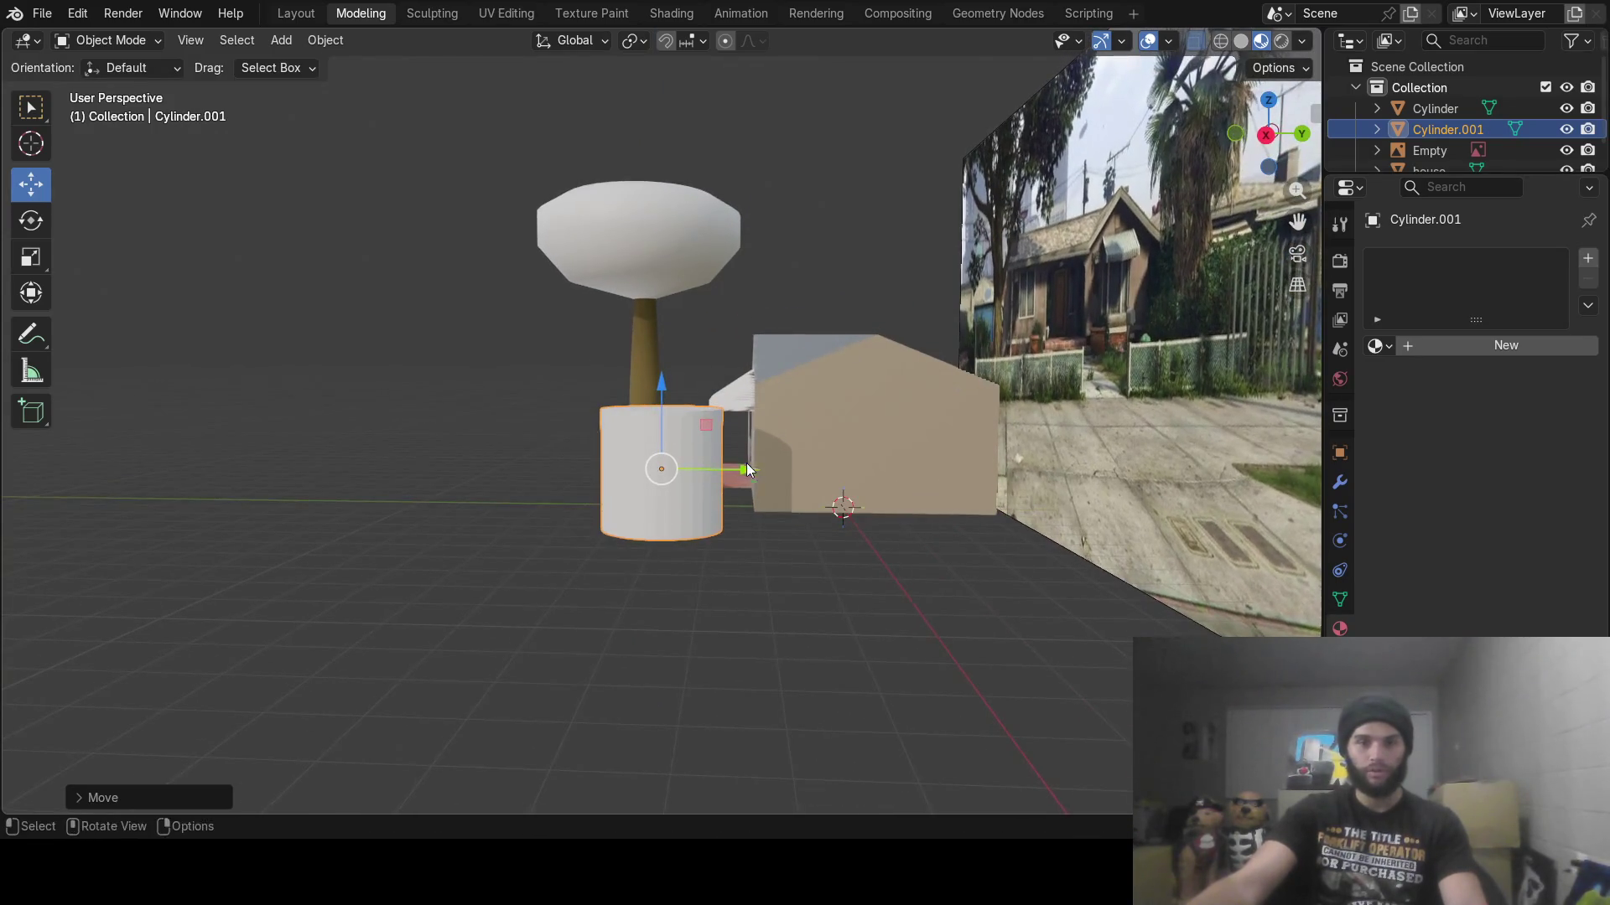
pyautogui.moveTo(746, 468); pyautogui.dragTo(672, 474)
pyautogui.moveTo(673, 475); pyautogui.dragTo(897, 473, button='middle')
# Shrink the cylinder, stretch it tall along Z, and raise it vertically
pyautogui.press('s')
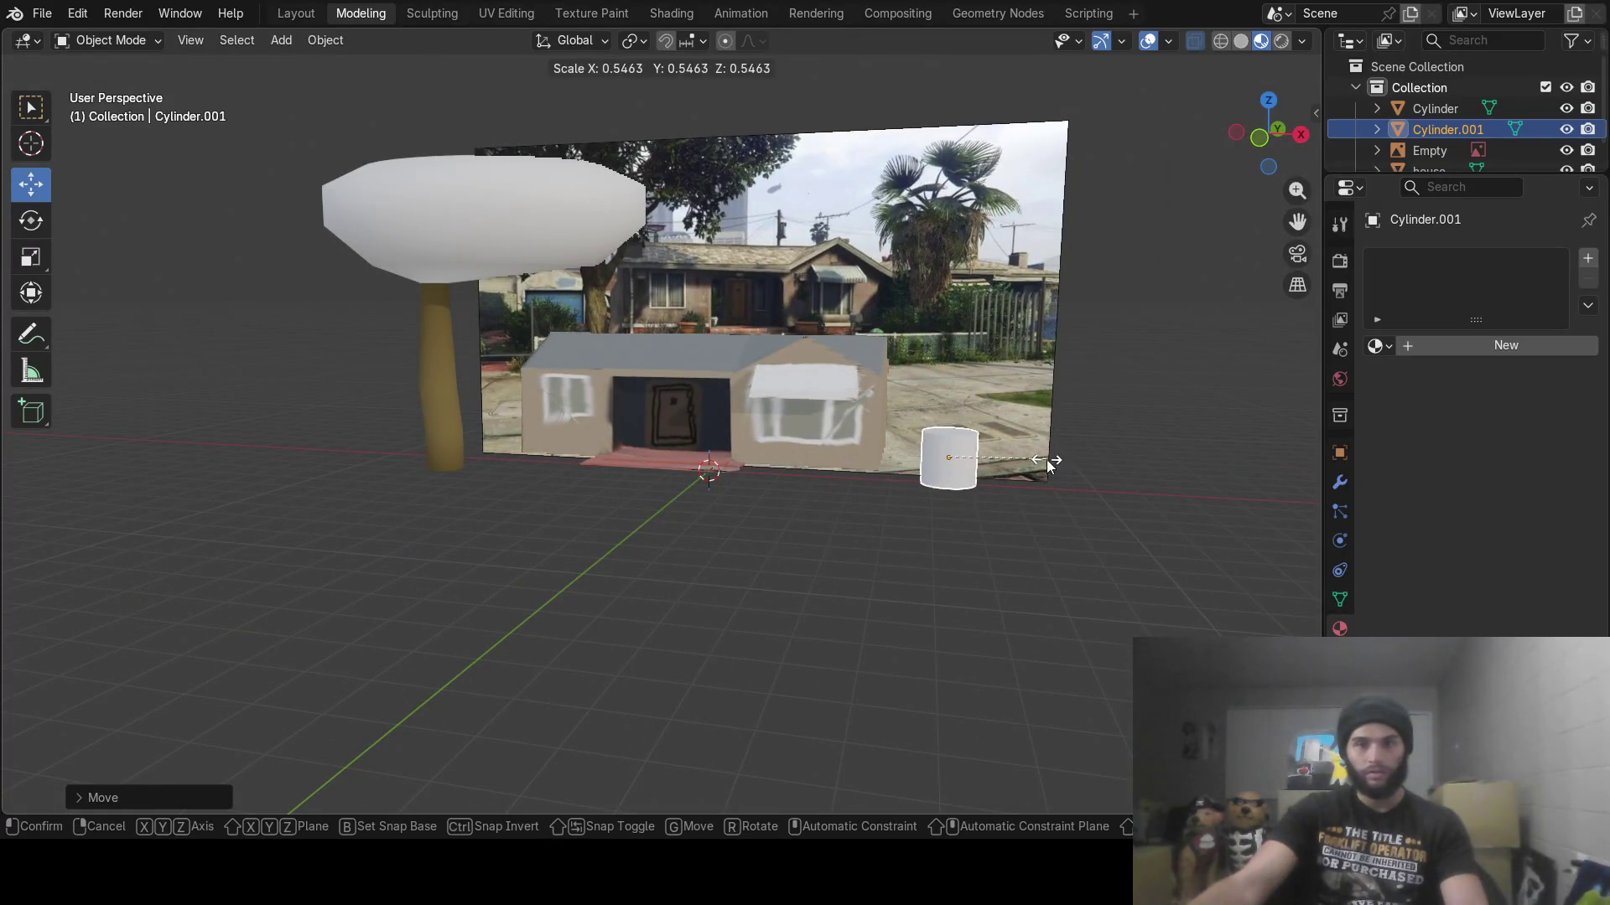
pyautogui.click(1046, 459)
pyautogui.moveTo(1046, 459)
pyautogui.mouseDown(button='middle')
pyautogui.moveTo(916, 490)
pyautogui.moveTo(746, 570)
pyautogui.mouseUp(button='middle')
pyautogui.moveTo(747, 570); pyautogui.dragTo(691, 596)
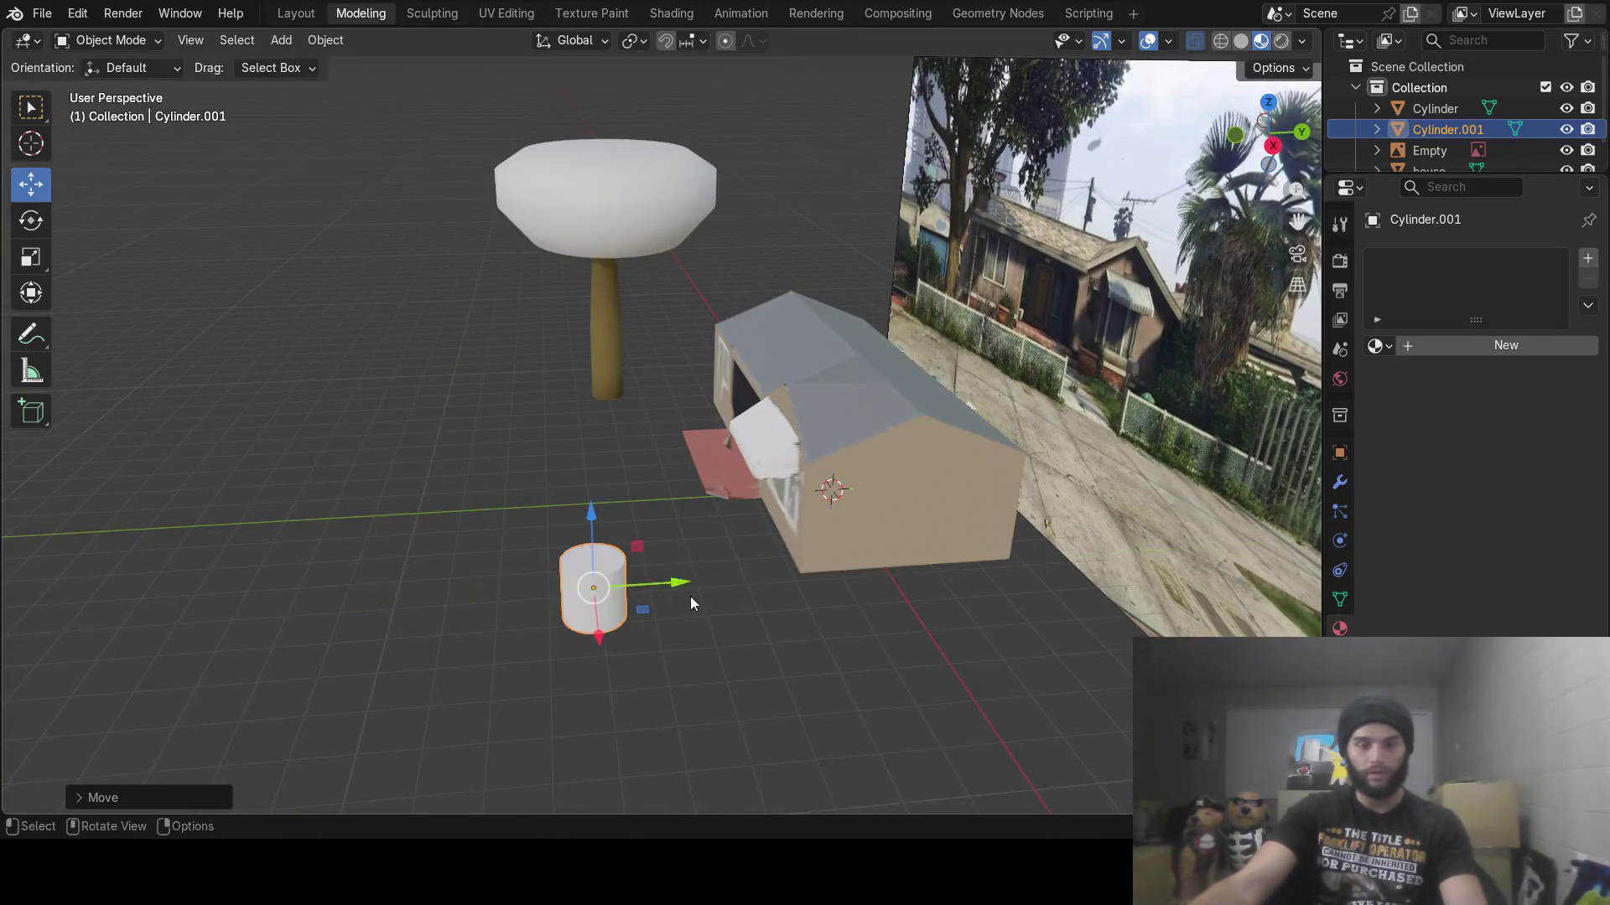
pyautogui.moveTo(691, 597)
pyautogui.mouseDown(button='middle')
pyautogui.moveTo(813, 541)
pyautogui.moveTo(959, 516)
pyautogui.mouseUp(button='middle')
pyautogui.press('s')
pyautogui.press('z')
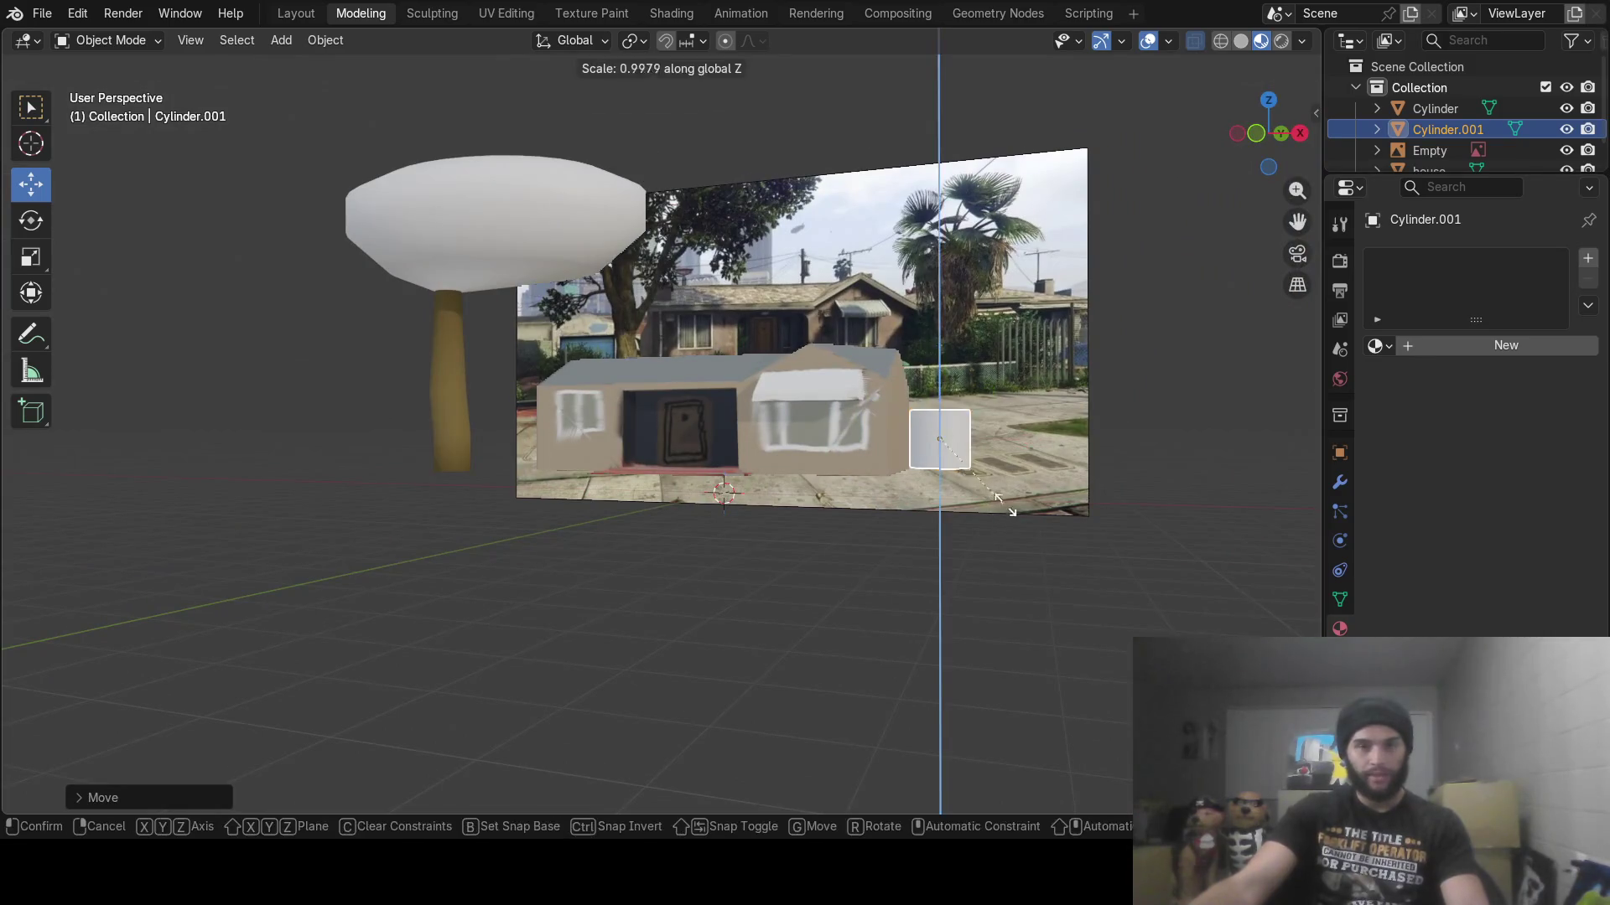
pyautogui.click(1172, 424)
pyautogui.press('g')
pyautogui.press('z')
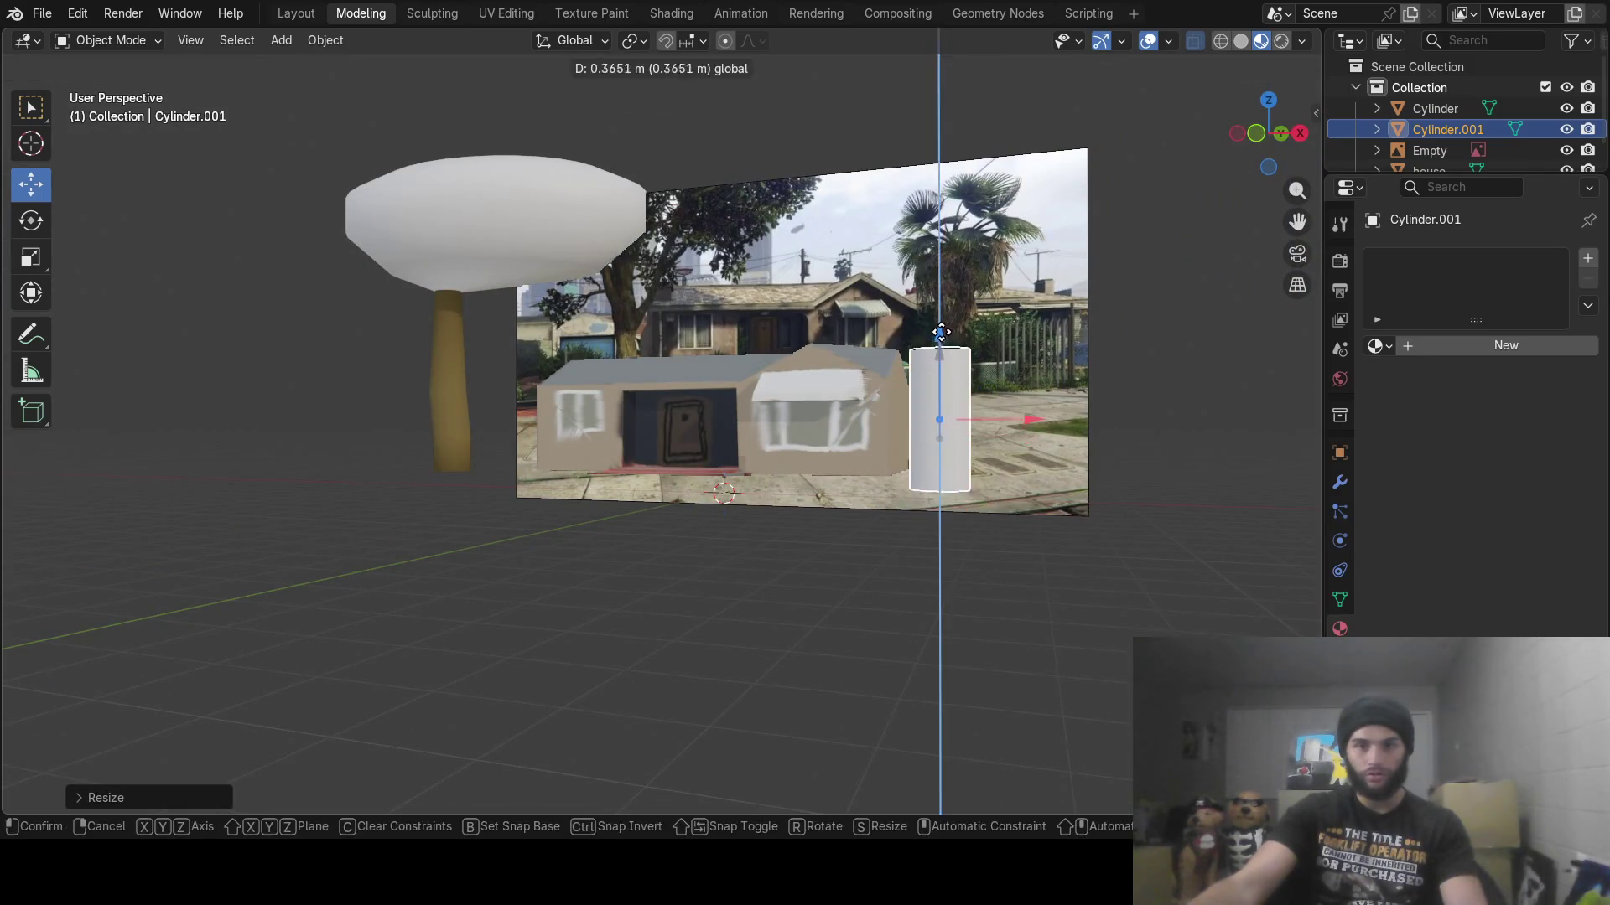
pyautogui.click(944, 375)
# Shift the slim cylinder left in front of the house and fine-tune its height
pyautogui.moveTo(944, 376)
pyautogui.mouseDown(button='middle')
pyautogui.moveTo(854, 401)
pyautogui.moveTo(679, 540)
pyautogui.mouseUp(button='middle')
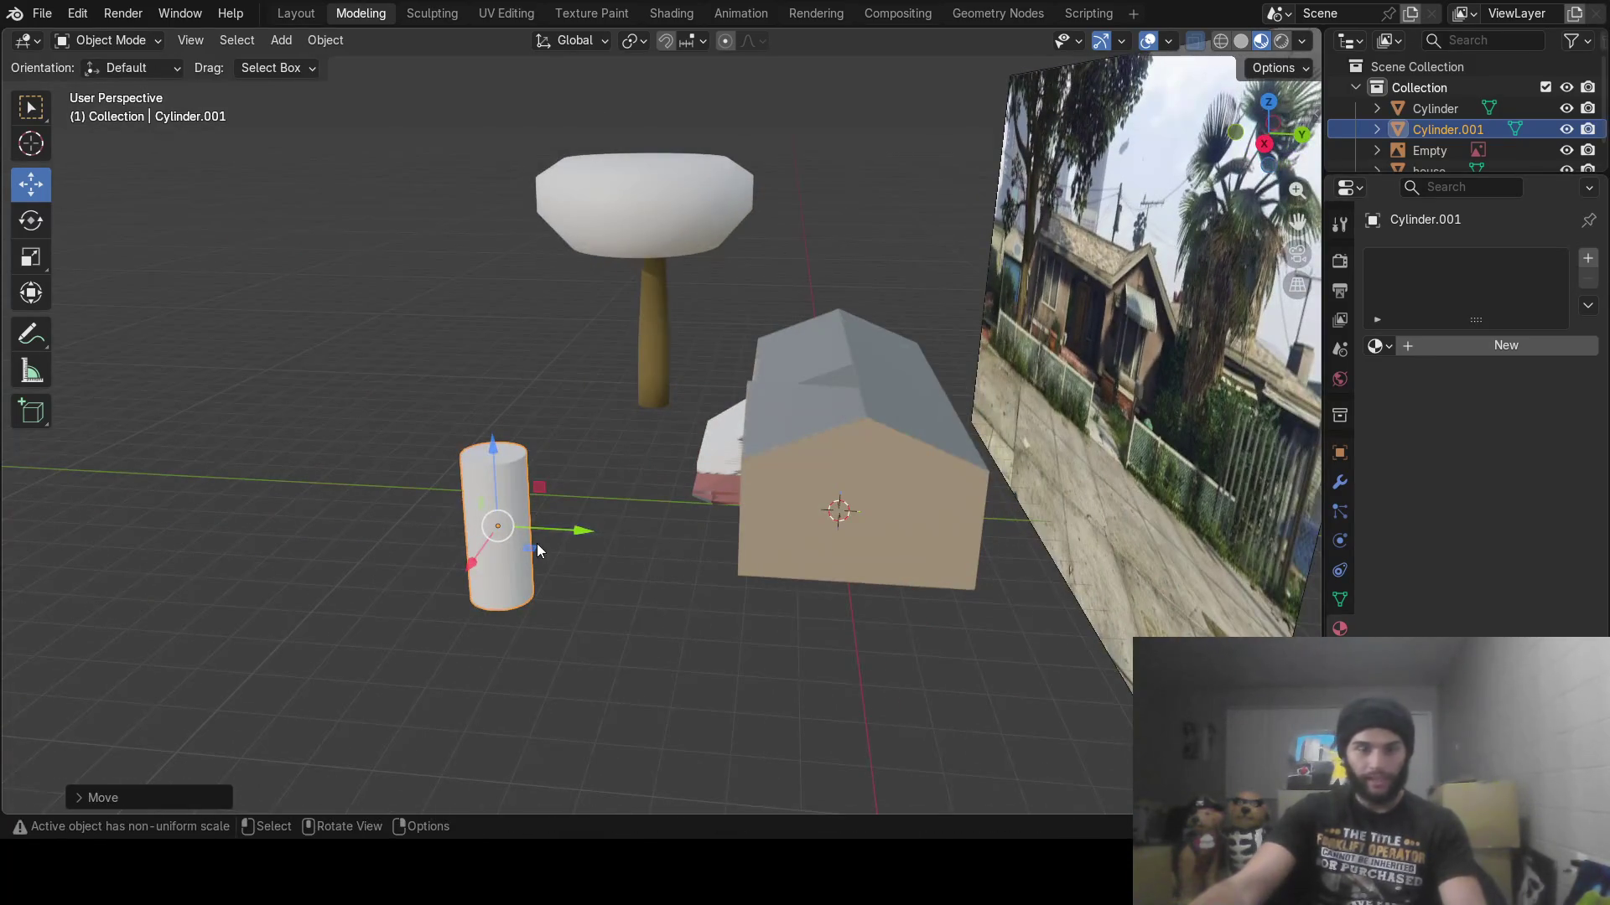
pyautogui.moveTo(536, 549)
pyautogui.mouseDown(button='middle')
pyautogui.moveTo(815, 567)
pyautogui.moveTo(948, 557)
pyautogui.moveTo(990, 478)
pyautogui.mouseUp(button='middle')
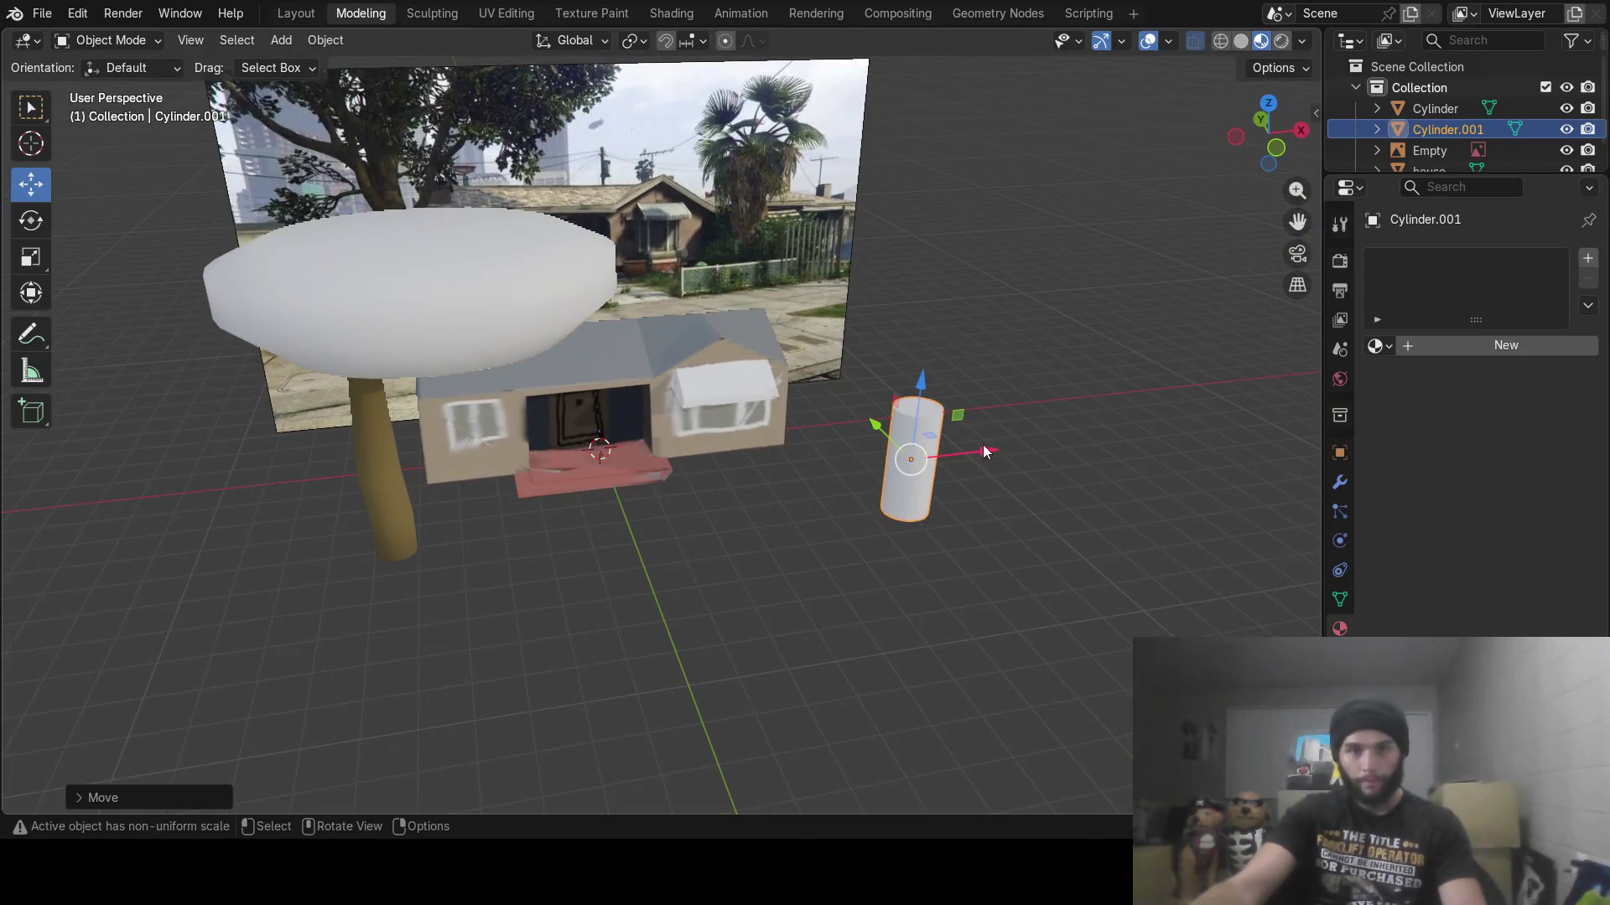
pyautogui.moveTo(983, 450); pyautogui.dragTo(882, 480)
pyautogui.scroll(5, 854, 496)
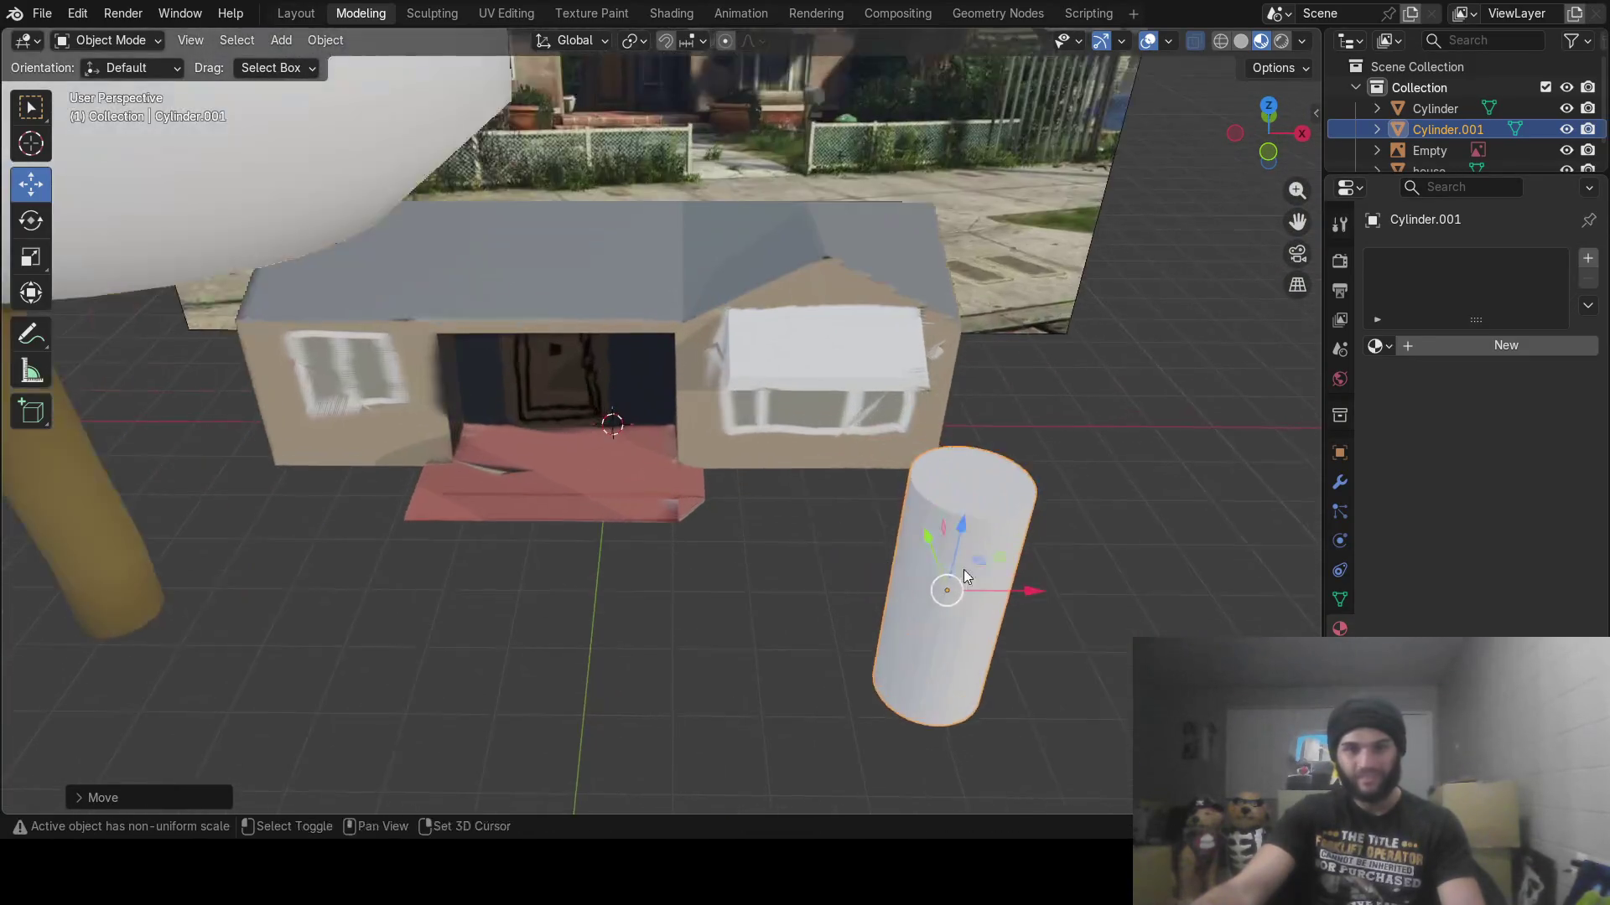
pyautogui.moveTo(964, 570)
pyautogui.mouseDown(button='middle')
pyautogui.moveTo(765, 433)
pyautogui.moveTo(736, 364)
pyautogui.mouseUp(button='middle')
pyautogui.moveTo(721, 253); pyautogui.dragTo(720, 265)
pyautogui.moveTo(719, 265)
pyautogui.mouseDown(button='middle')
pyautogui.moveTo(675, 360)
pyautogui.moveTo(687, 430)
pyautogui.mouseUp(button='middle')
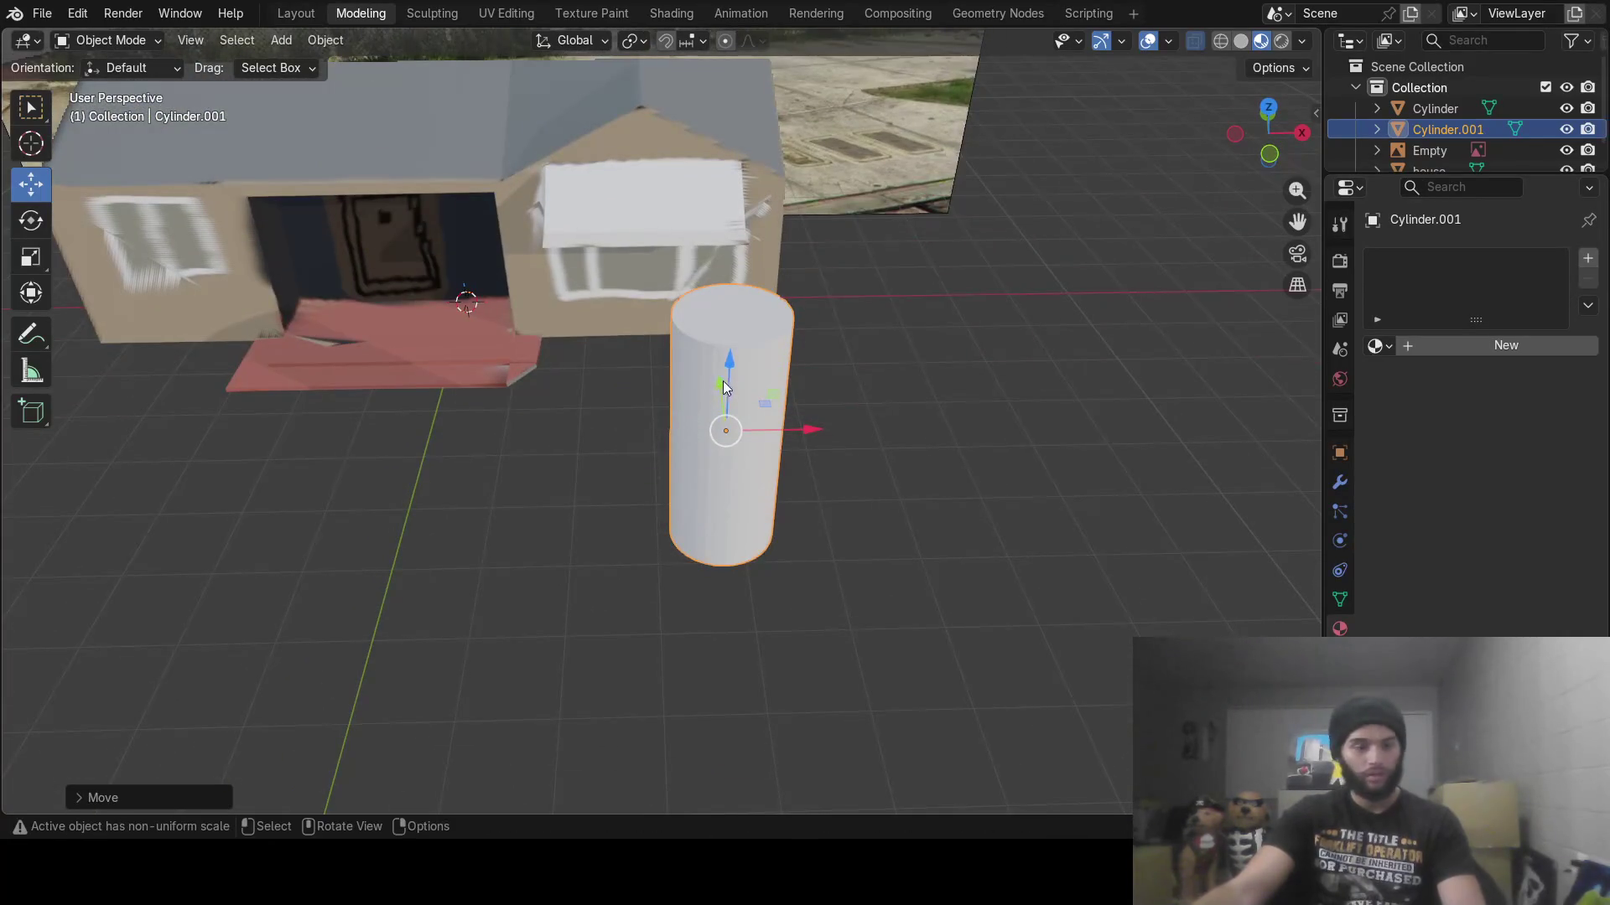
pyautogui.press('Tab')
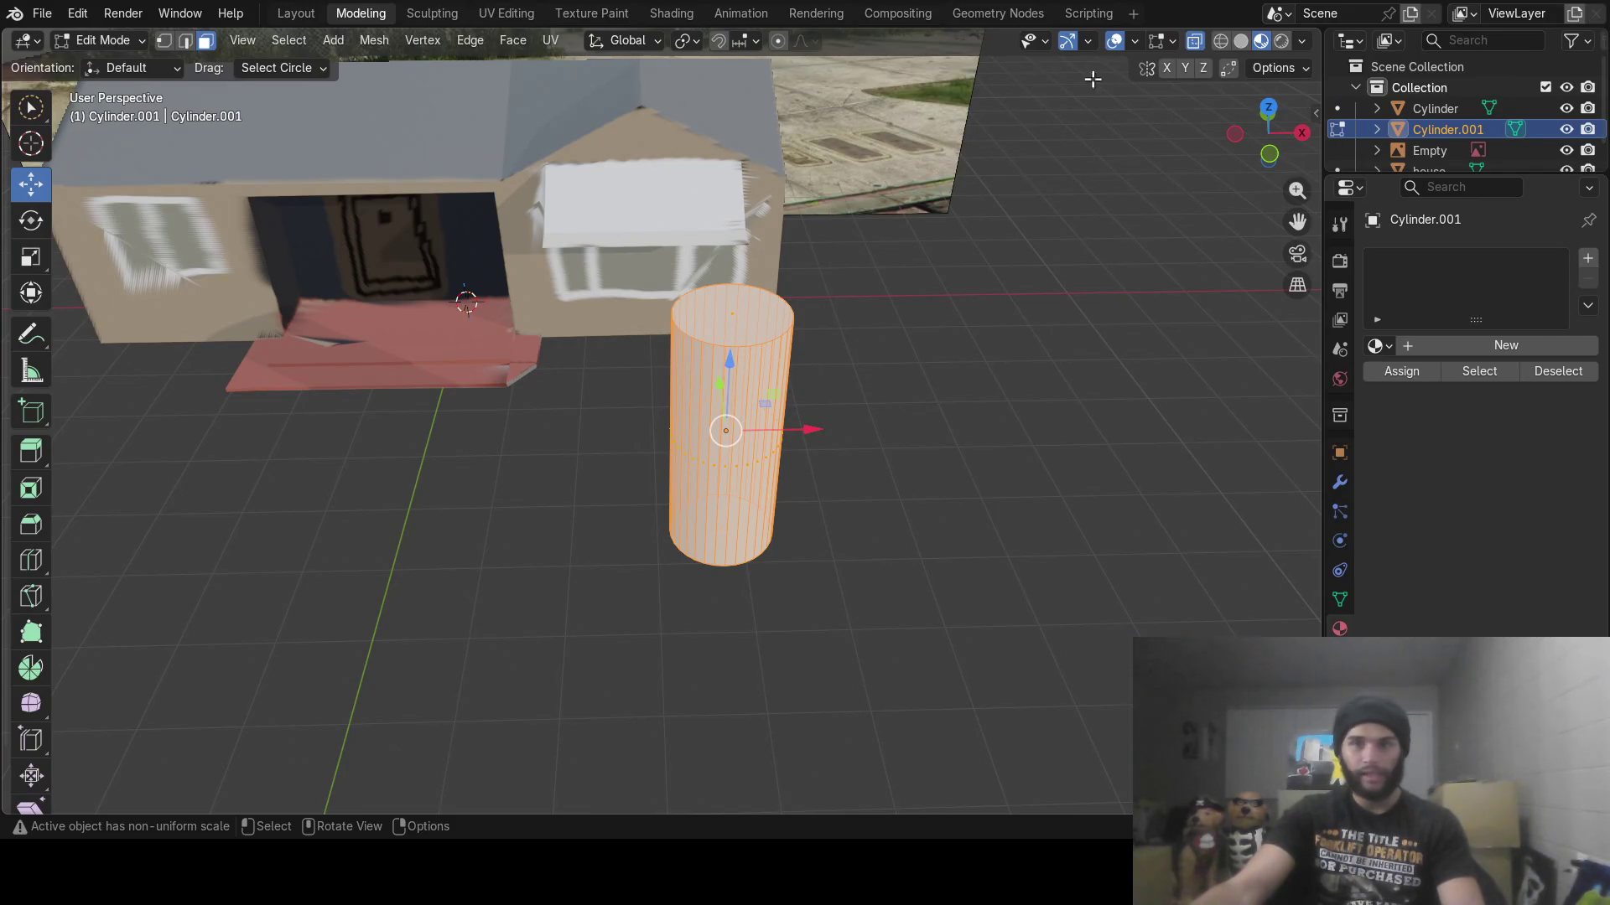
# Select only the cylinder's top face and scale it up wider
pyautogui.moveTo(964, 210); pyautogui.dragTo(873, 327, button='middle')
pyautogui.hotkey('alt', 'a')
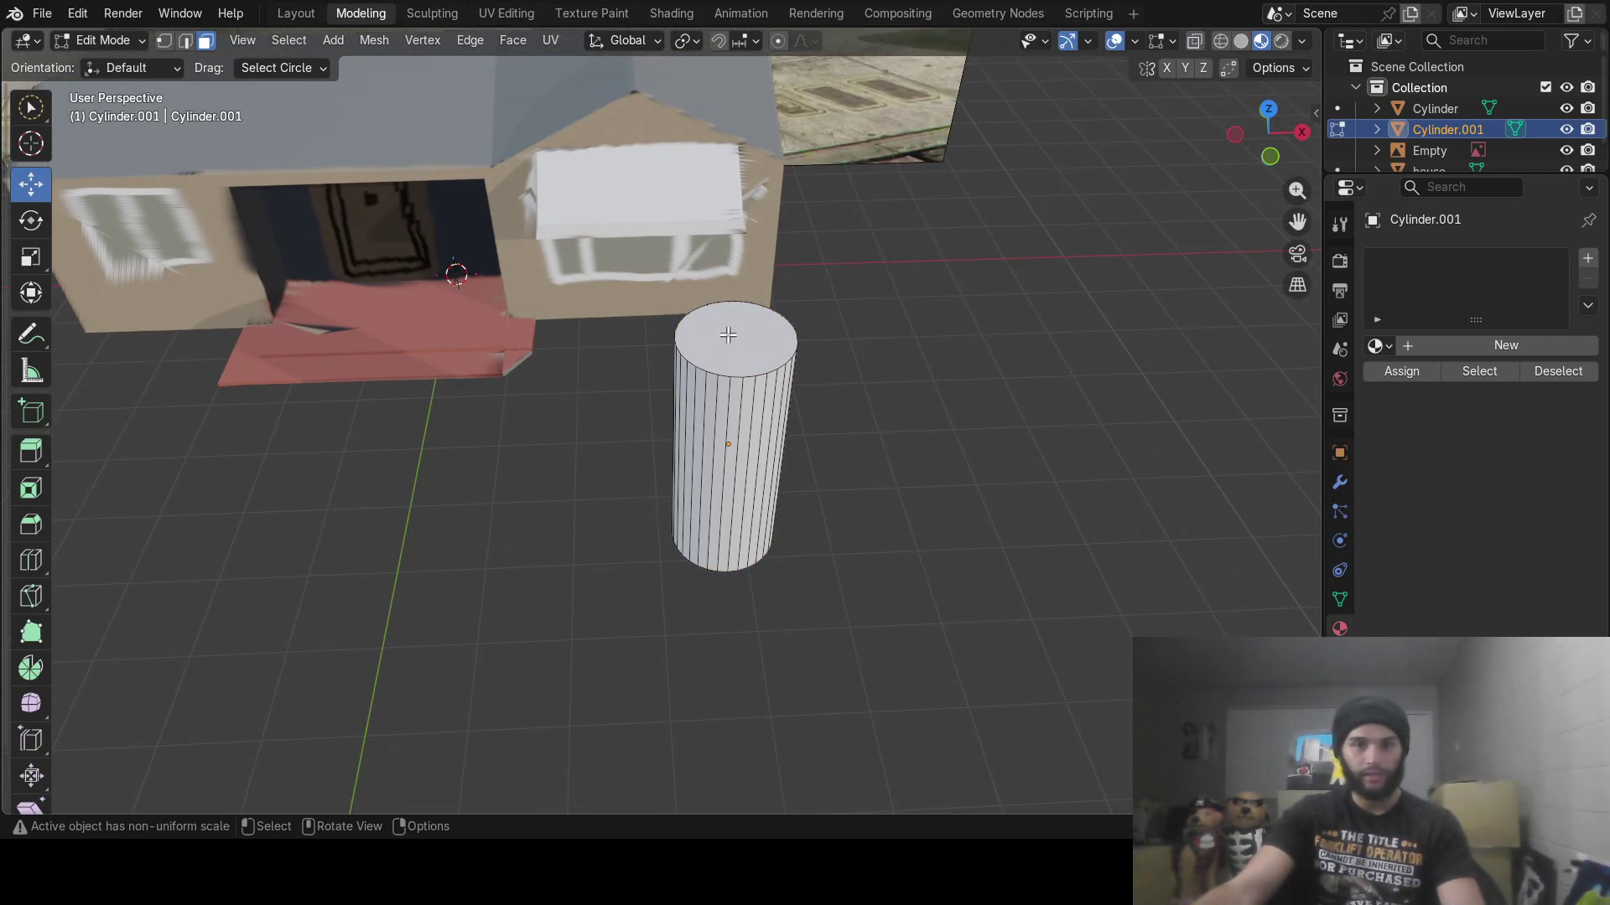
pyautogui.click(747, 344)
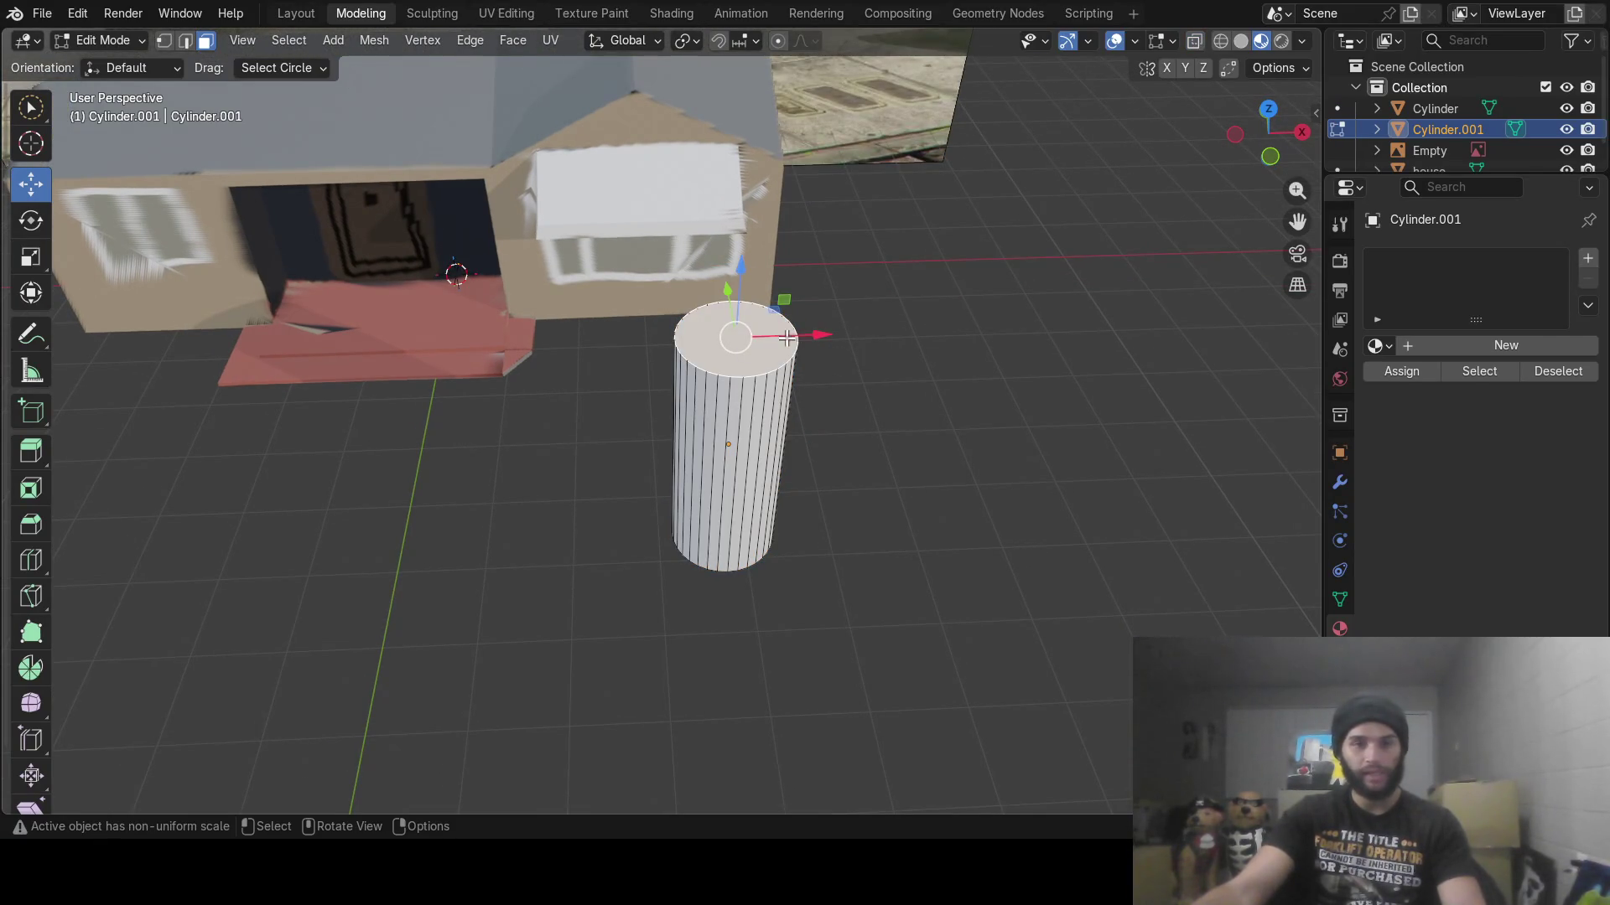
pyautogui.press('s')
pyautogui.click(847, 314)
pyautogui.moveTo(850, 312)
pyautogui.mouseDown(button='middle')
pyautogui.moveTo(843, 195)
pyautogui.moveTo(826, 259)
pyautogui.mouseUp(button='middle')
# Extrude the top face upward and scale the new top inward to taper it
pyautogui.press('e')
pyautogui.click(832, 171)
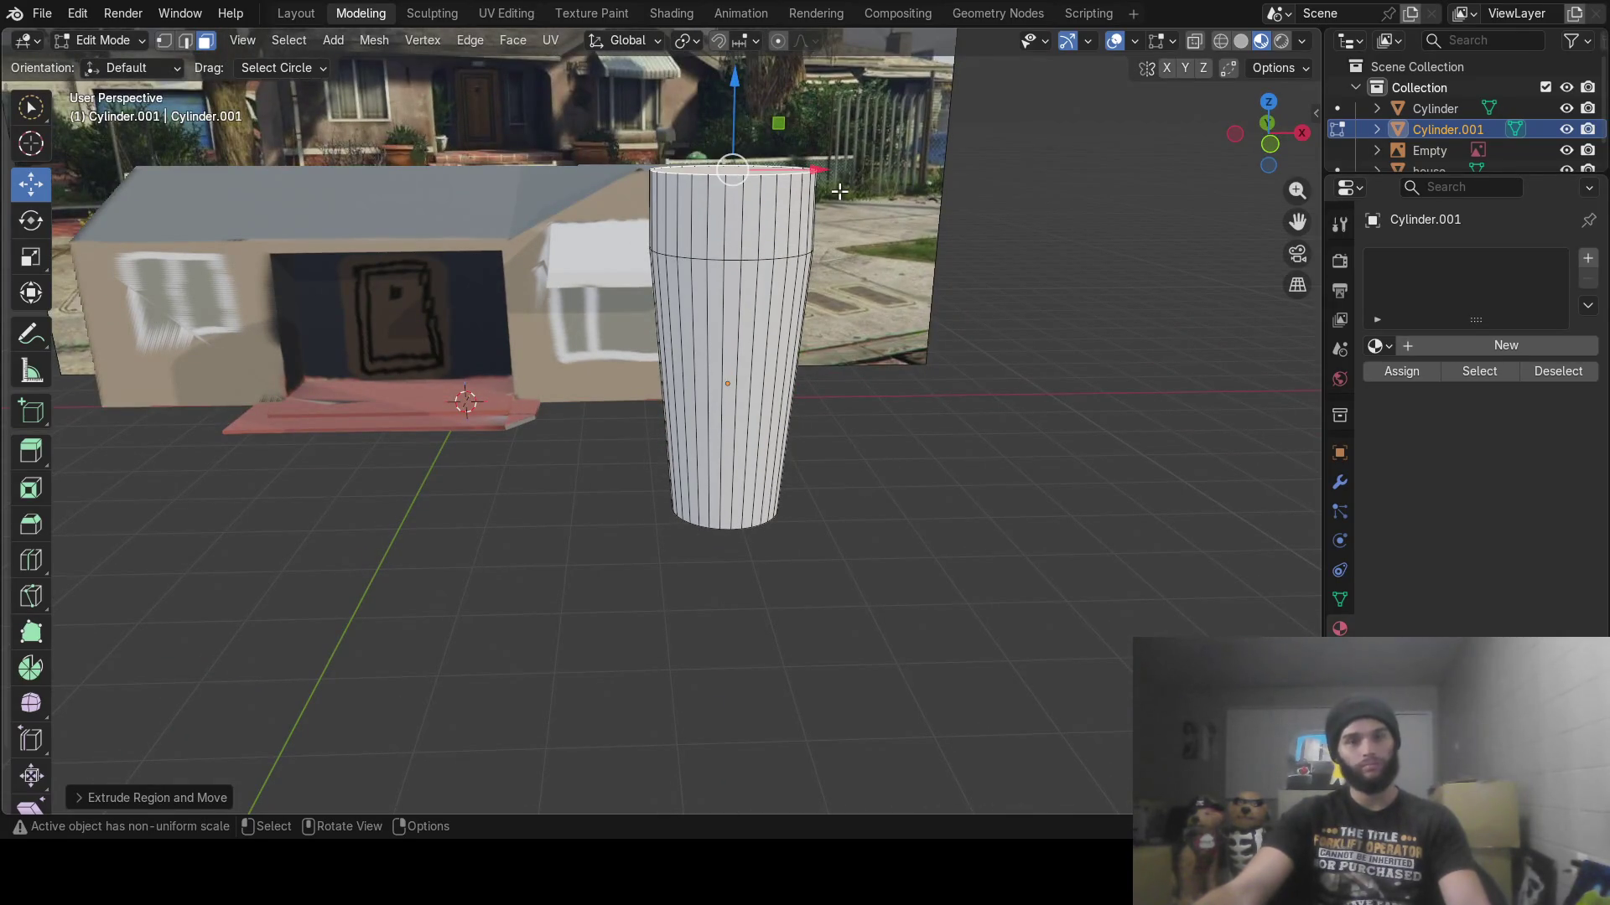
pyautogui.moveTo(842, 187); pyautogui.dragTo(866, 164, button='middle')
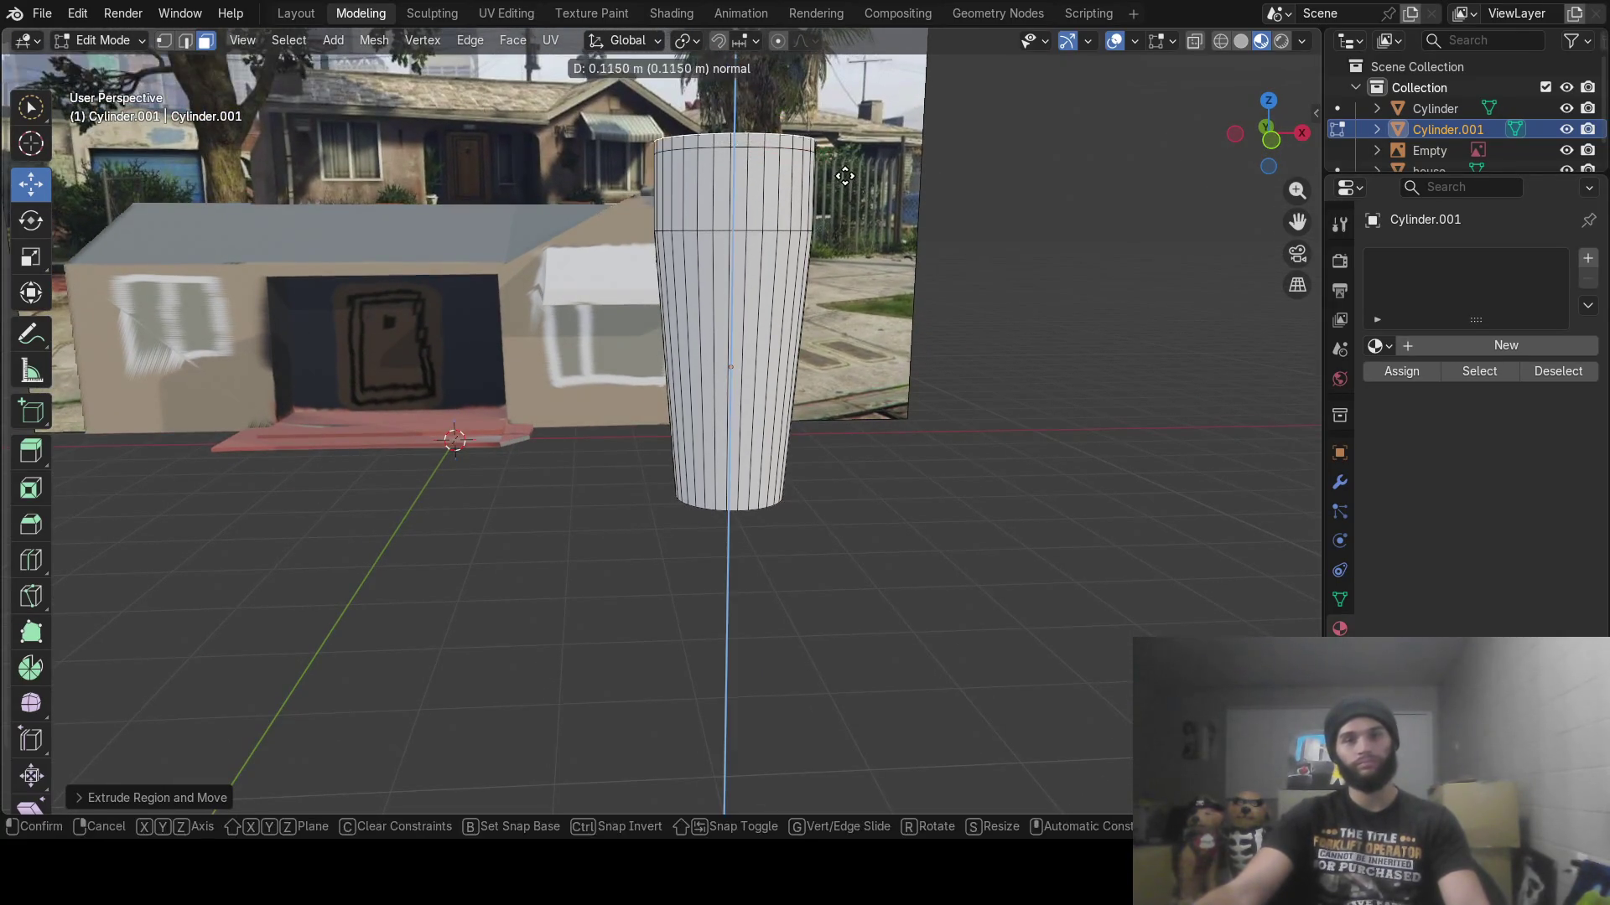
pyautogui.press('s')
pyautogui.click(823, 157)
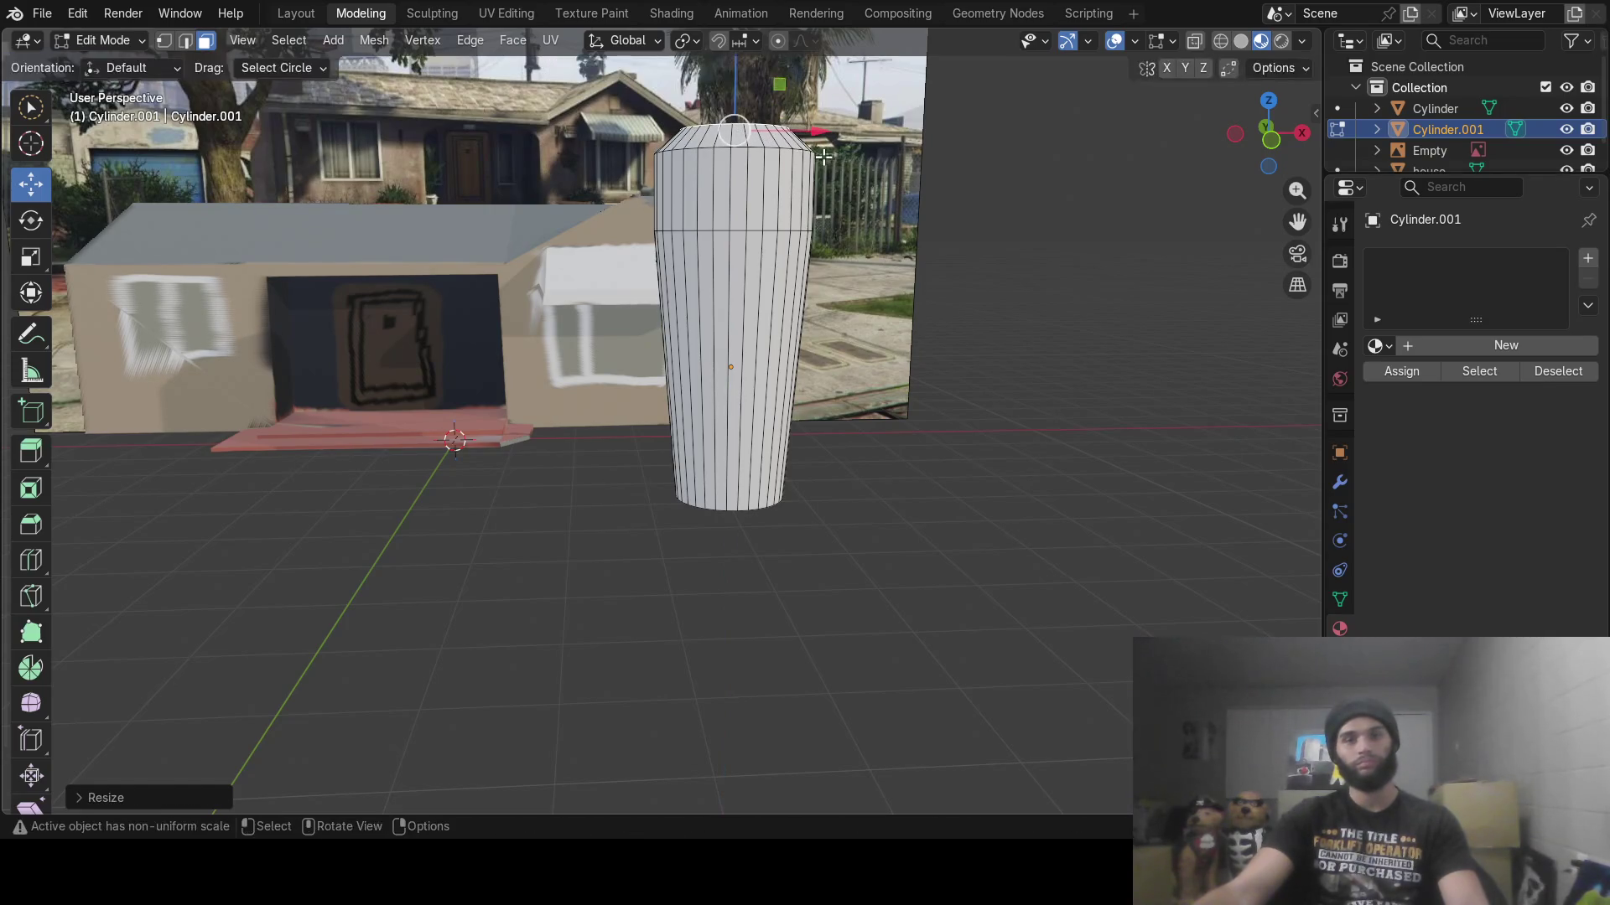
pyautogui.press('Tab')
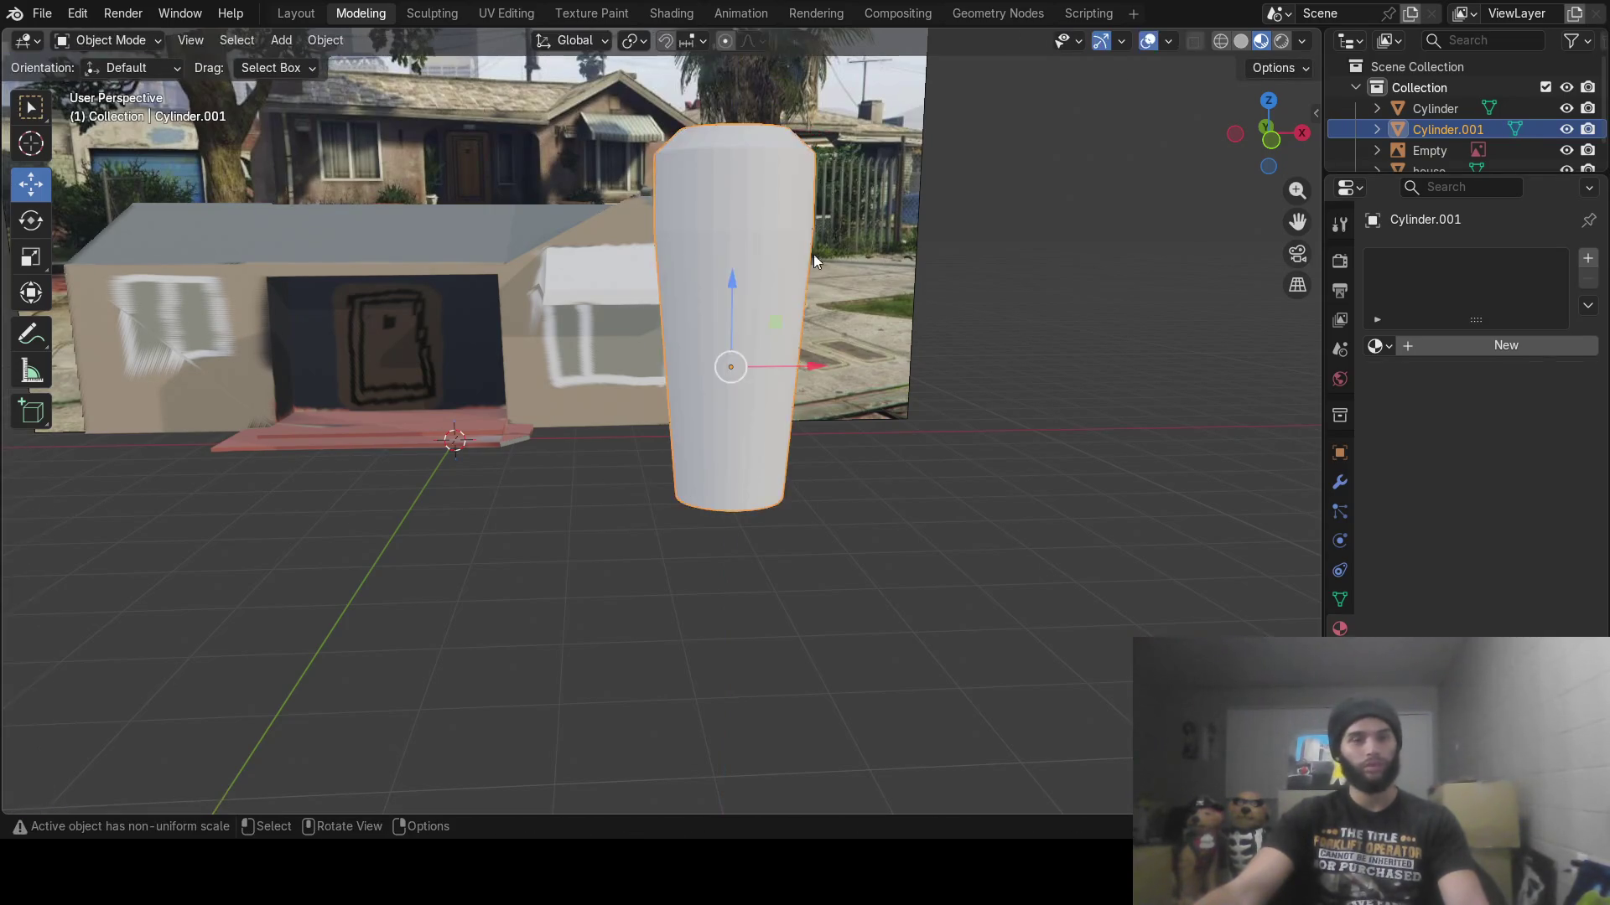
pyautogui.moveTo(814, 255)
pyautogui.mouseDown(button='middle')
pyautogui.moveTo(867, 278)
pyautogui.moveTo(772, 290)
pyautogui.mouseUp(button='middle')
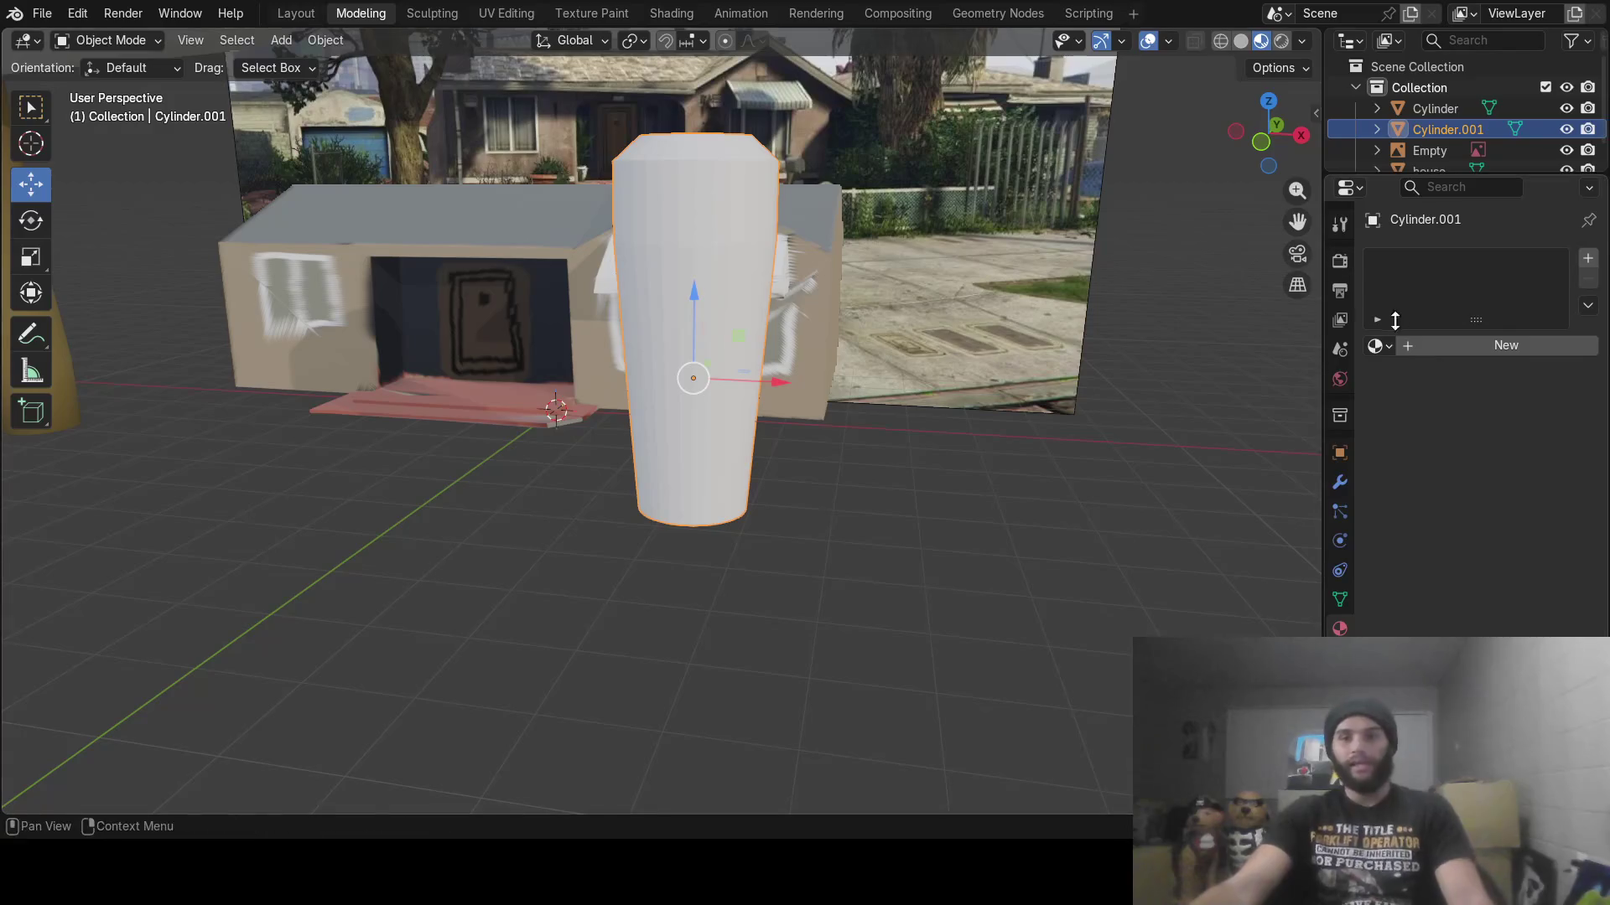
# Give Cylinder.001 a new material, Material.004, with a dark brown base colour sampled by eyedropper
pyautogui.click(1457, 344)
pyautogui.click(1519, 478)
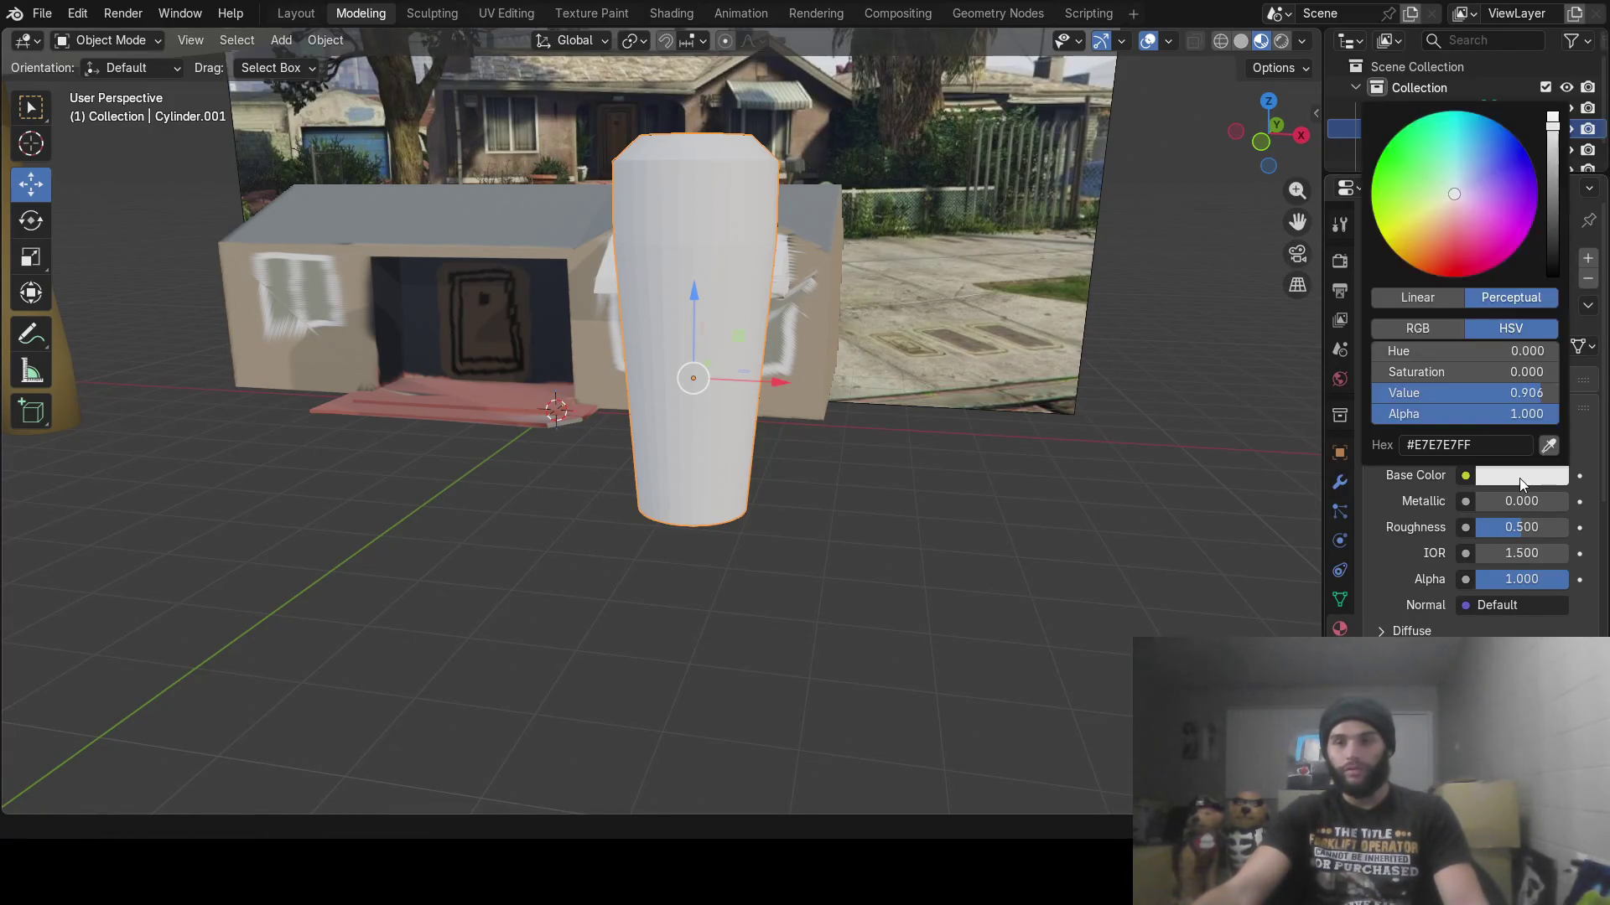
pyautogui.click(1552, 450)
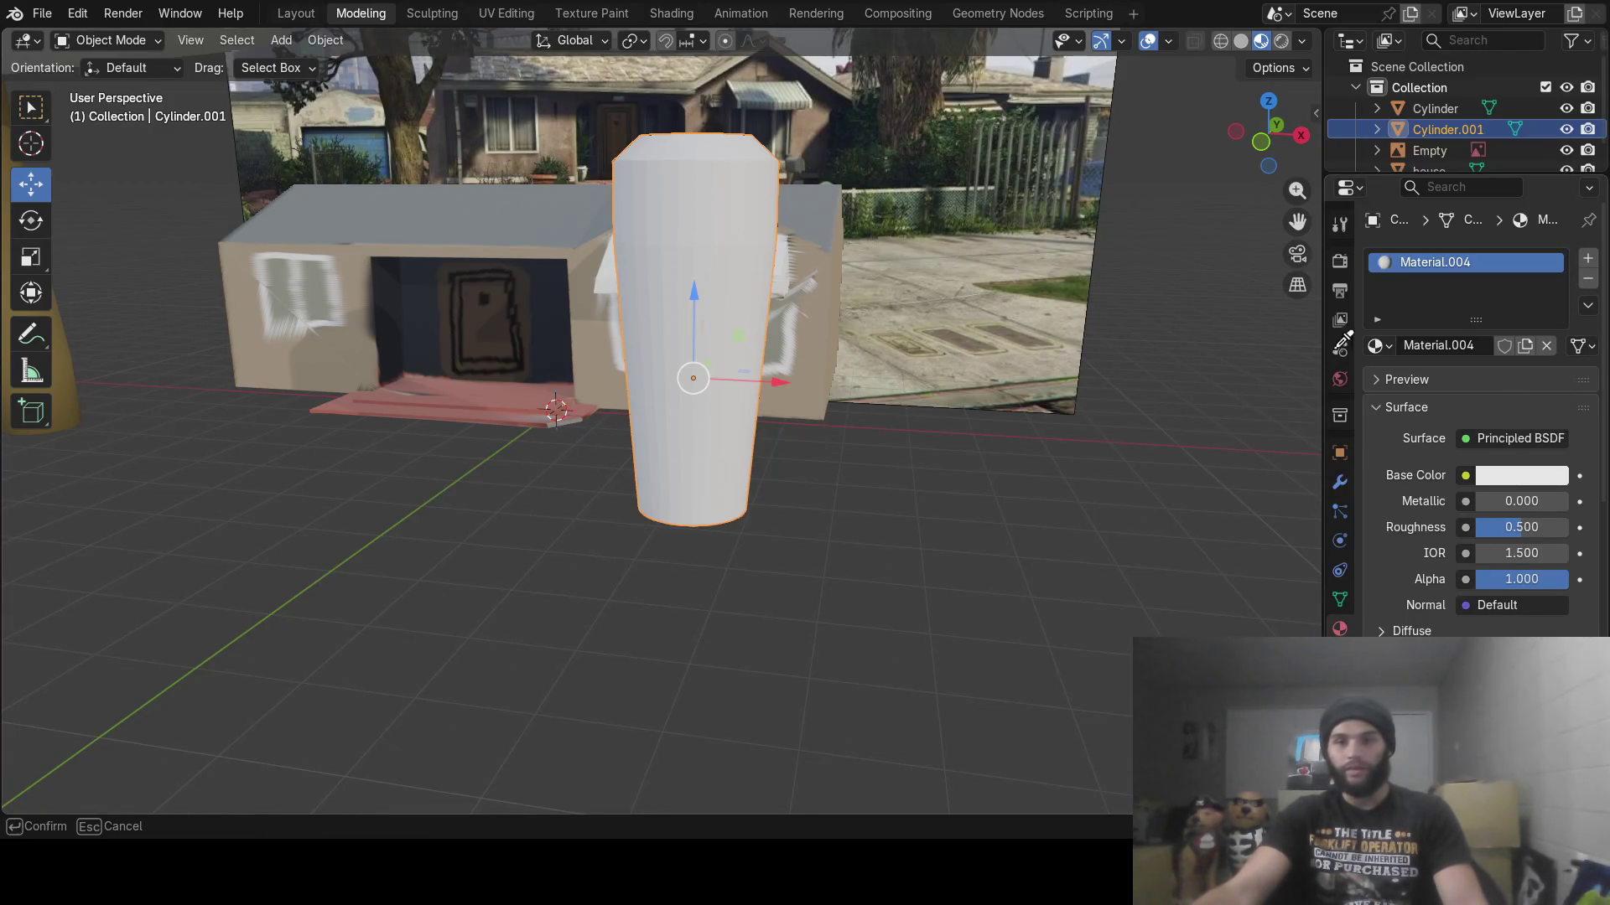
pyautogui.click(905, 118)
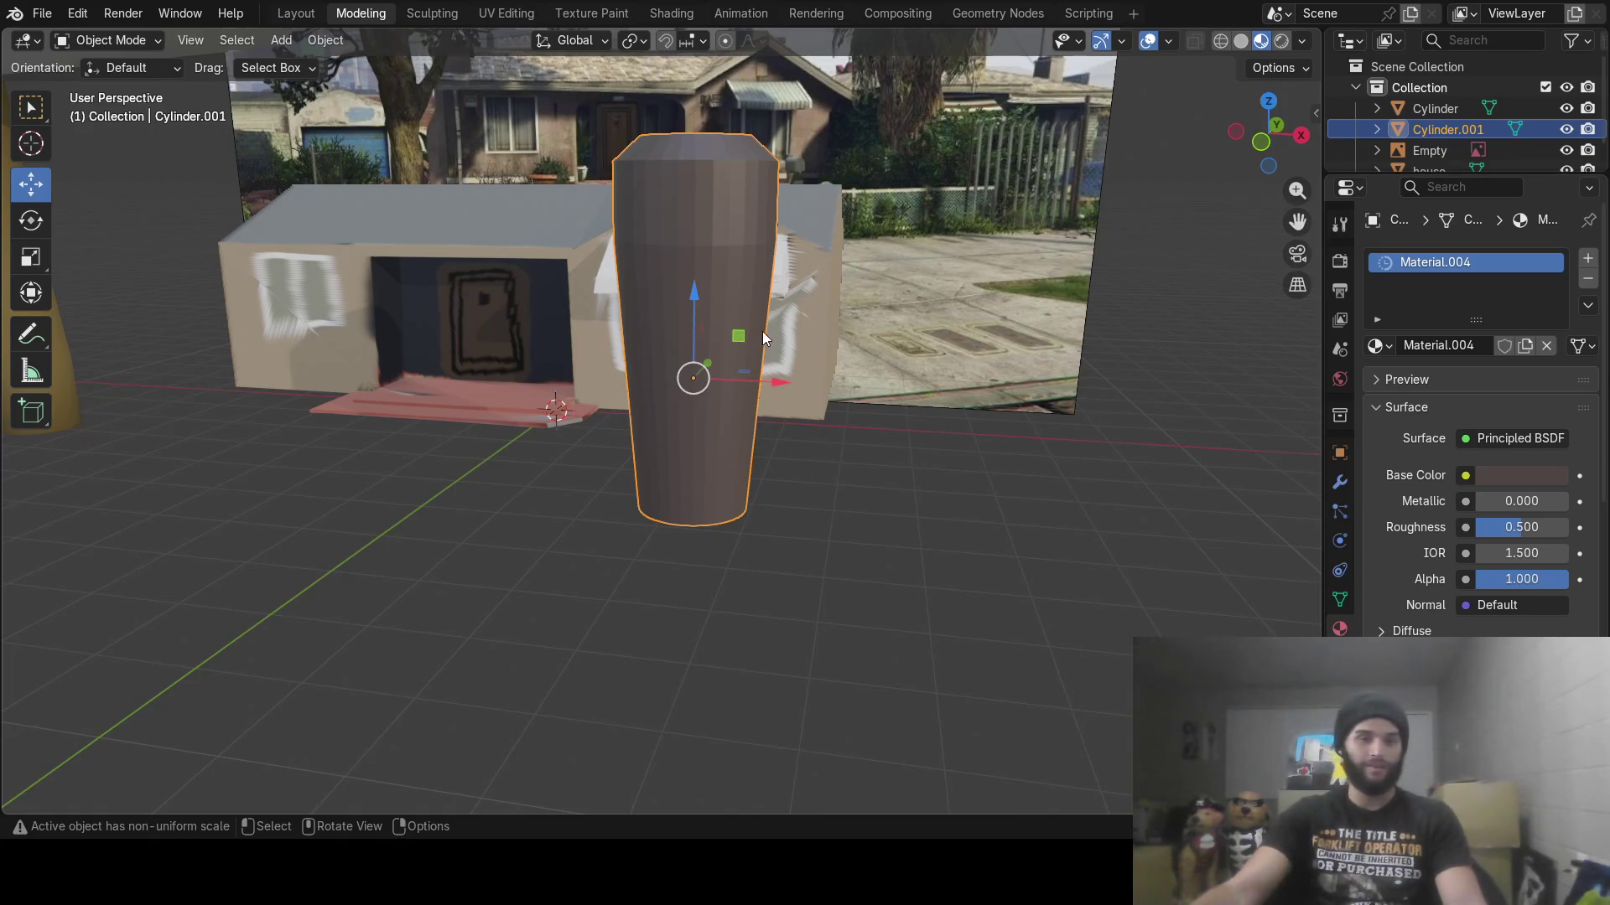
pyautogui.moveTo(741, 302)
pyautogui.mouseDown(button='middle')
pyautogui.moveTo(788, 298)
pyautogui.moveTo(769, 325)
pyautogui.moveTo(867, 330)
pyautogui.mouseUp(button='middle')
pyautogui.press('Tab')
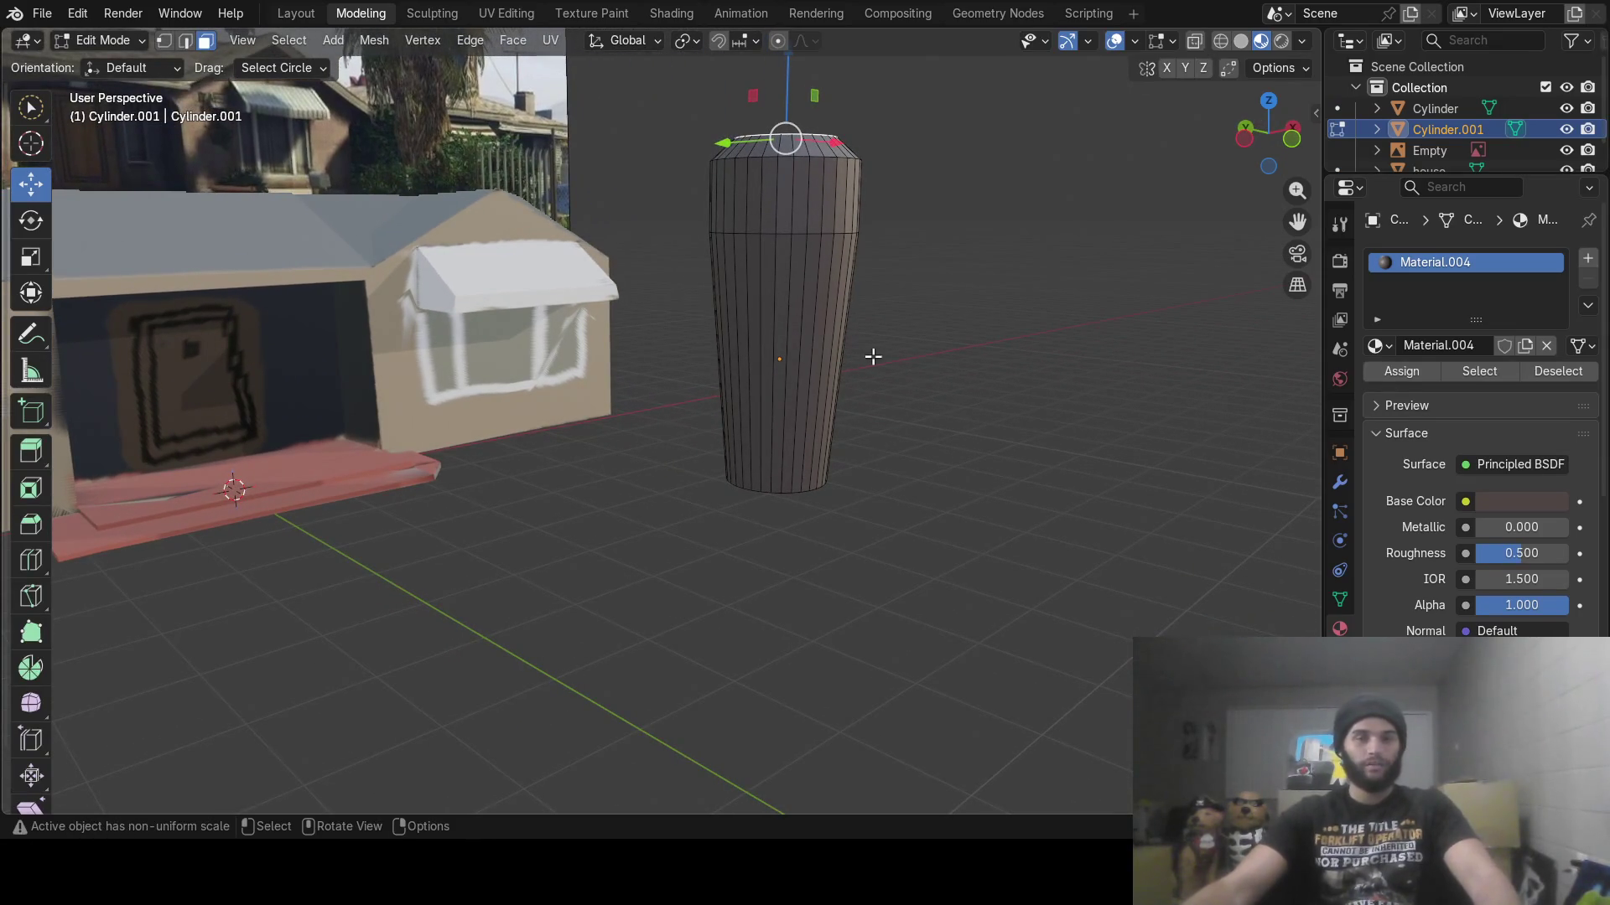
# Select the whole cylinder mesh and subdivide it four times
pyautogui.press('a')
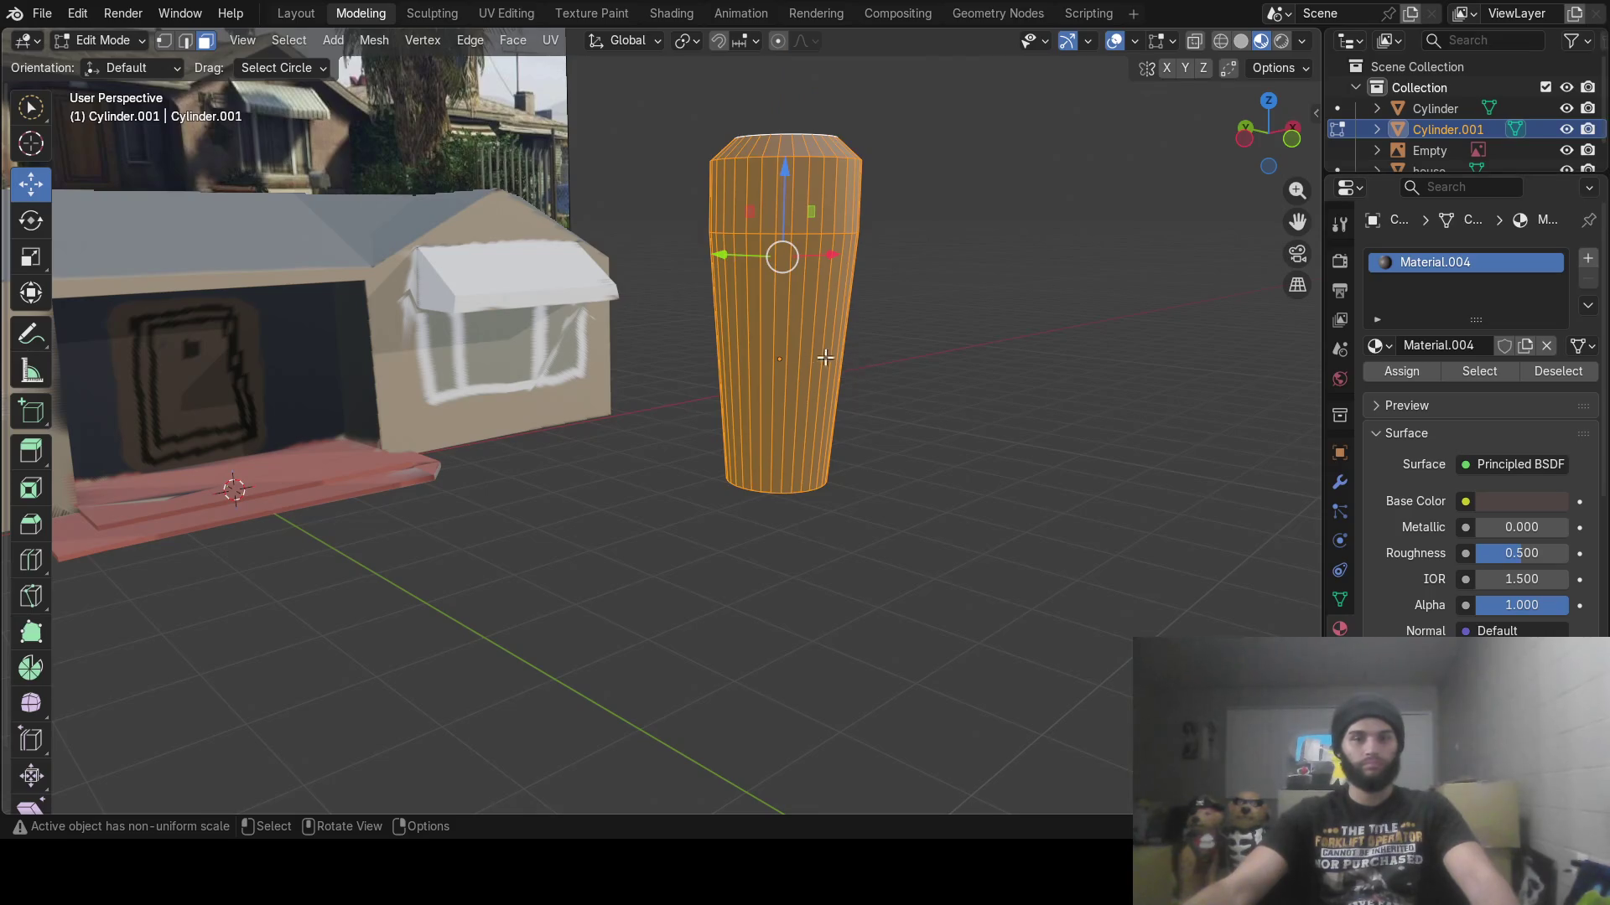
pyautogui.rightClick(792, 349)
pyautogui.click(792, 349)
pyautogui.rightClick(790, 331)
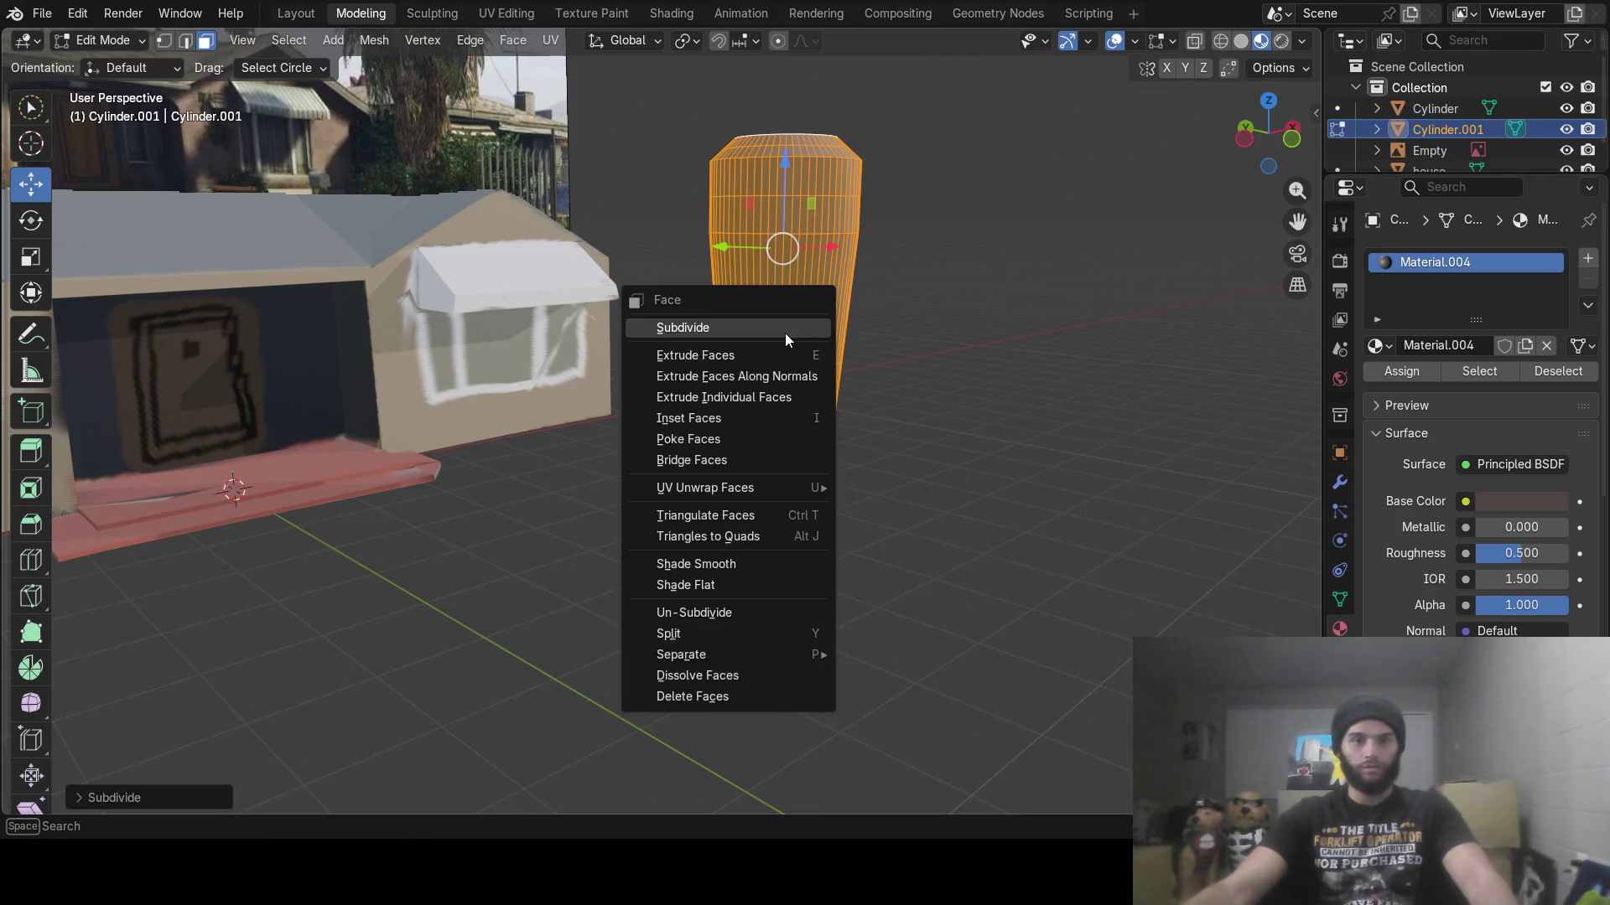
pyautogui.click(785, 334)
pyautogui.rightClick(787, 329)
pyautogui.click(787, 328)
pyautogui.rightClick(797, 304)
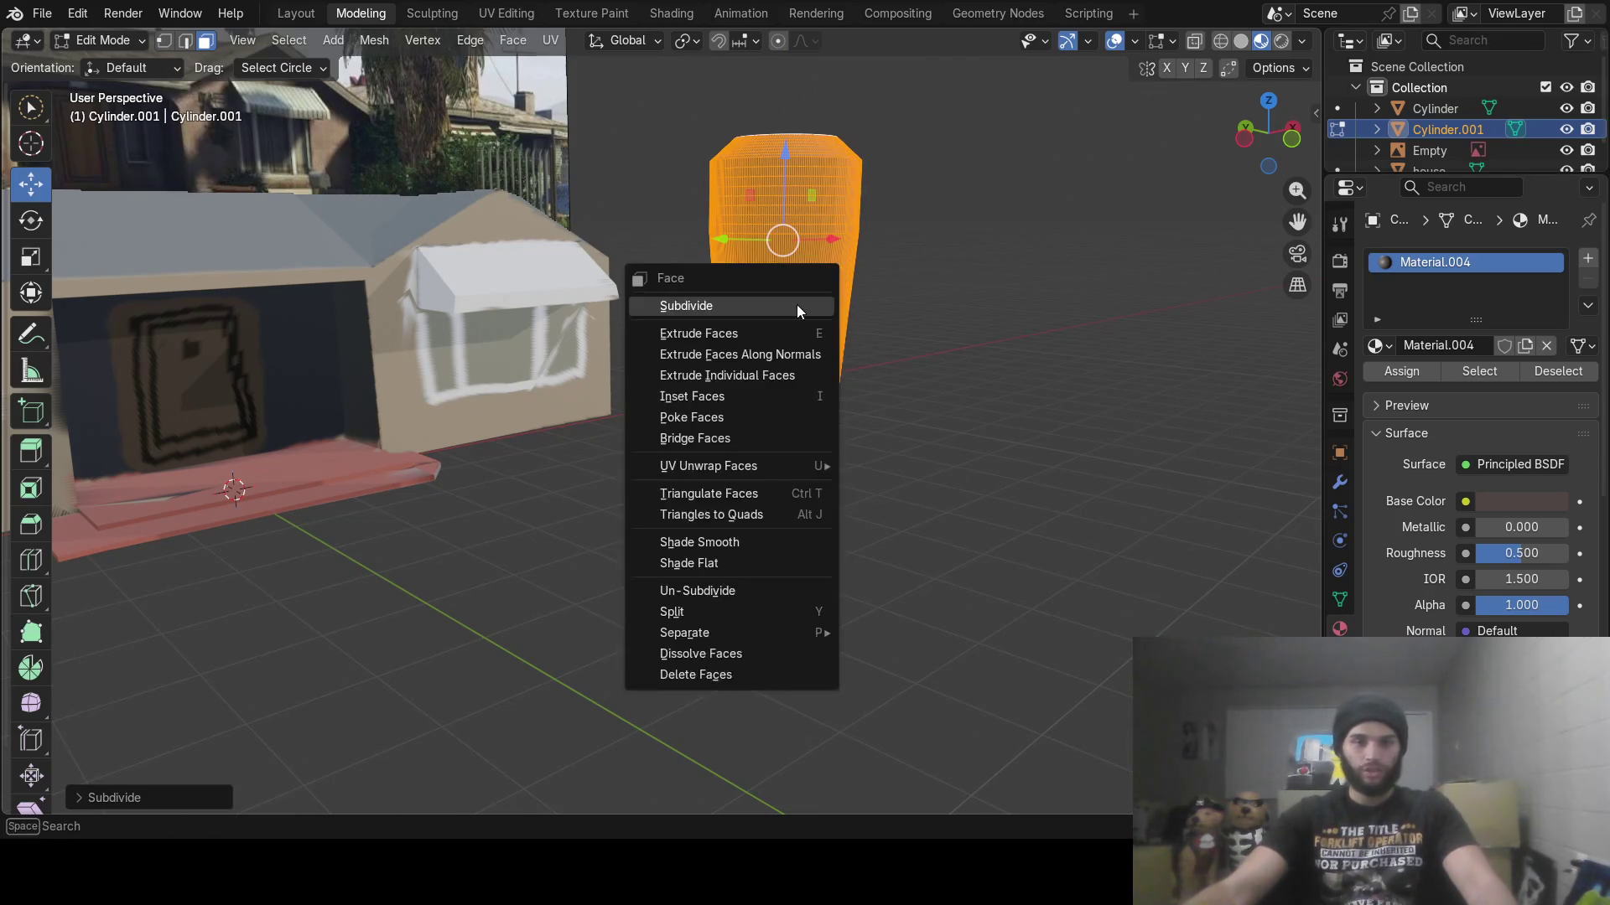
pyautogui.click(788, 311)
# Frame the dense cylinder, deselect everything, and change the mesh selection mode
pyautogui.moveTo(788, 318)
pyautogui.mouseDown(button='middle')
pyautogui.moveTo(867, 338)
pyautogui.moveTo(909, 305)
pyautogui.mouseUp(button='middle')
pyautogui.press('KP_Decimal')
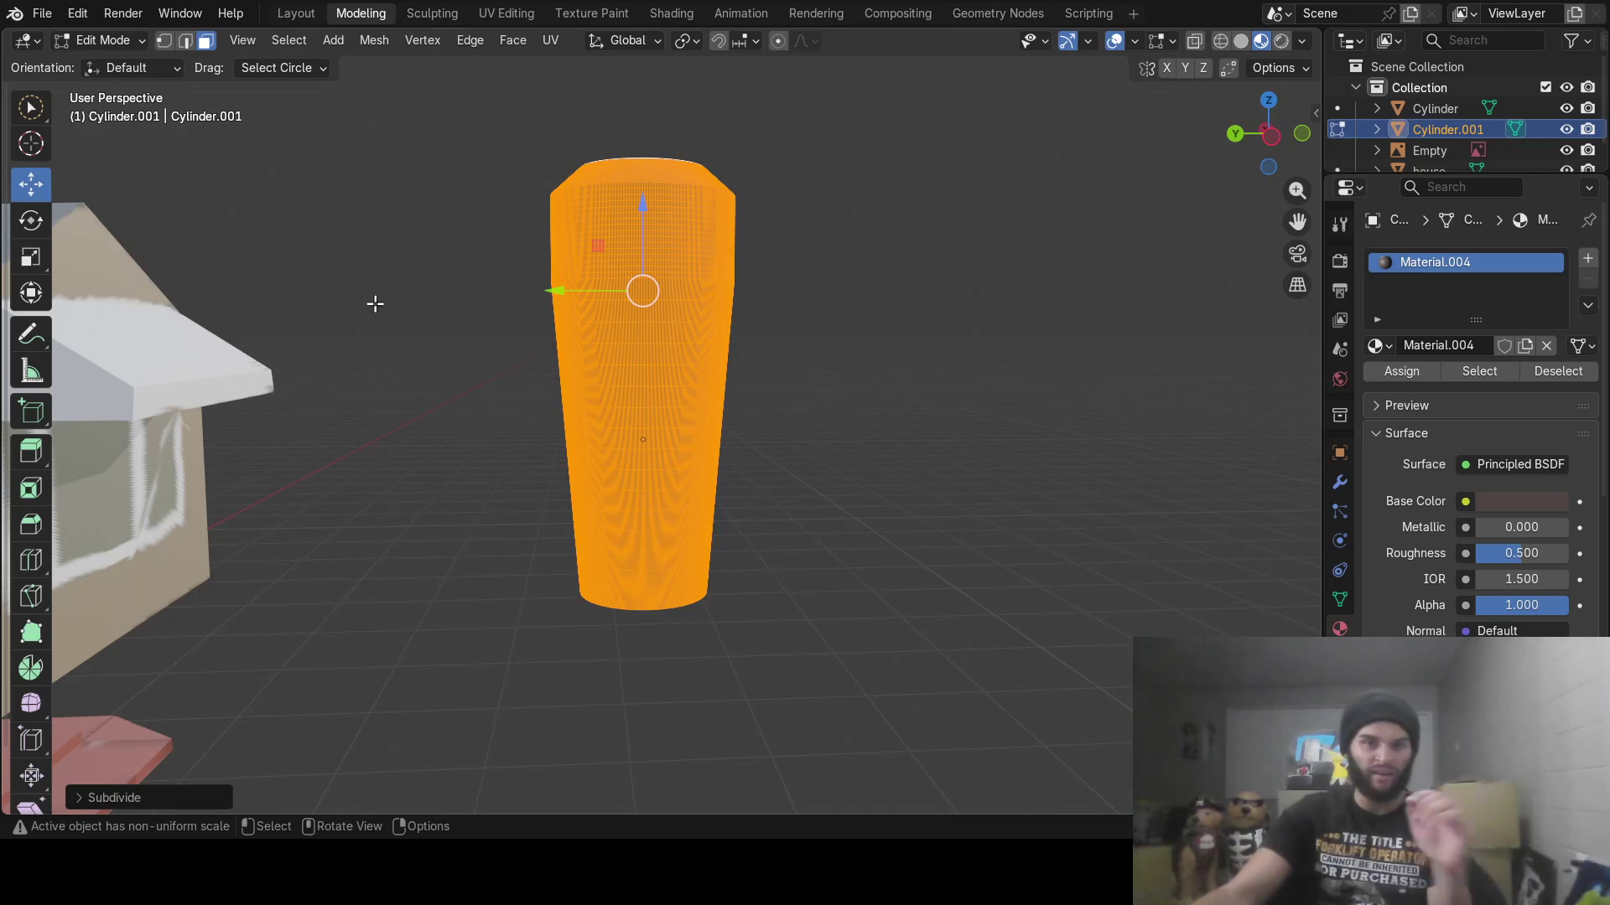
pyautogui.click(538, 394)
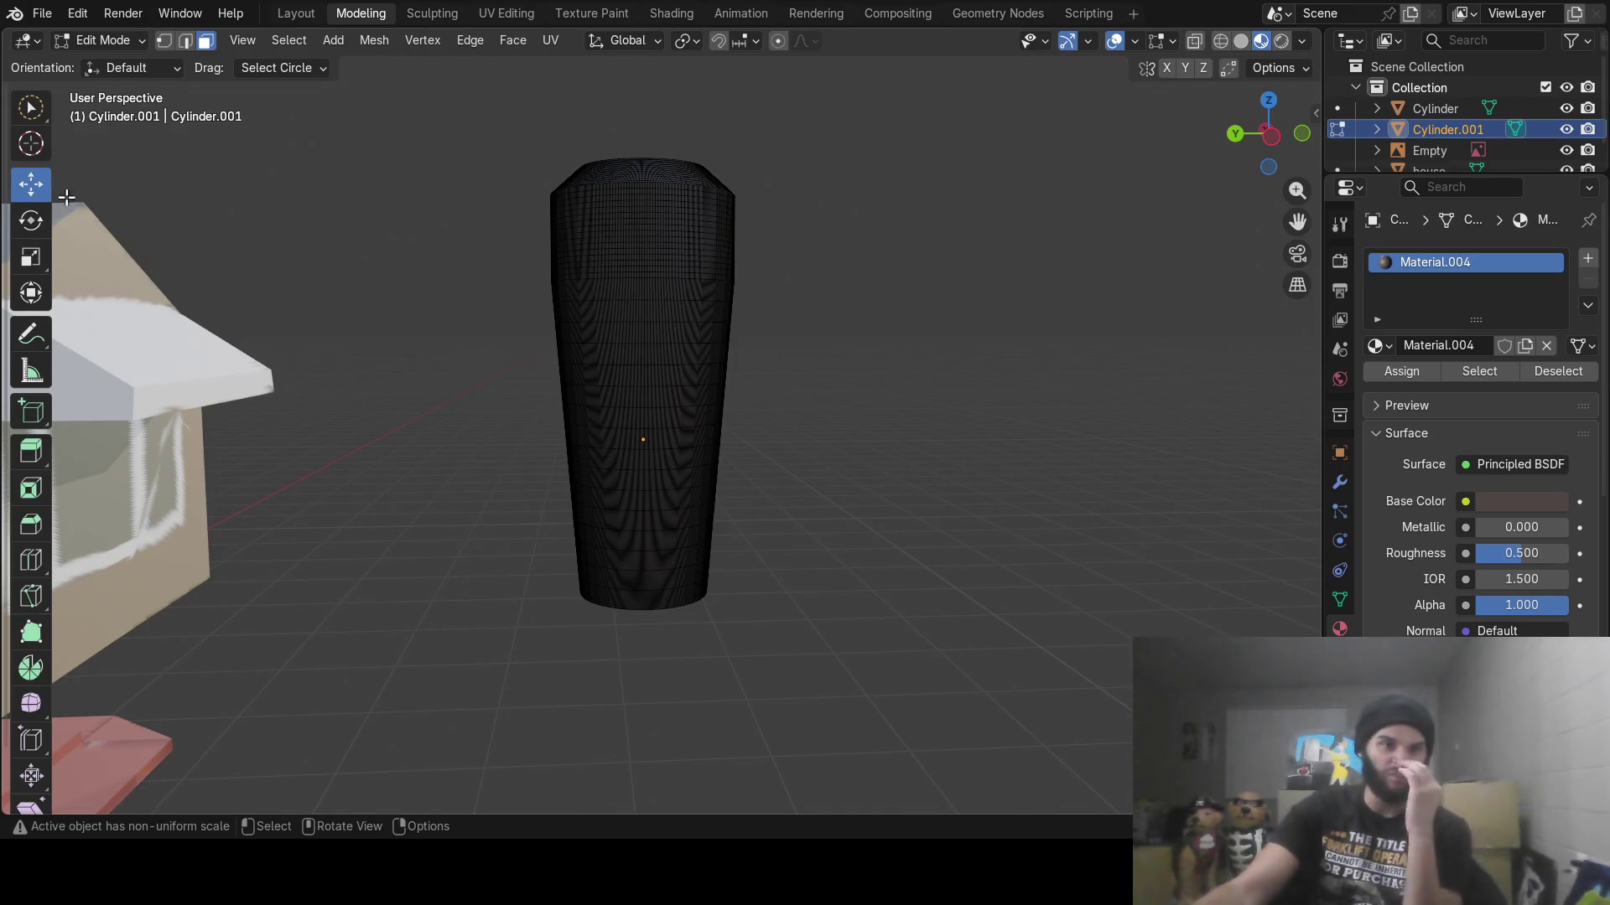
pyautogui.click(165, 47)
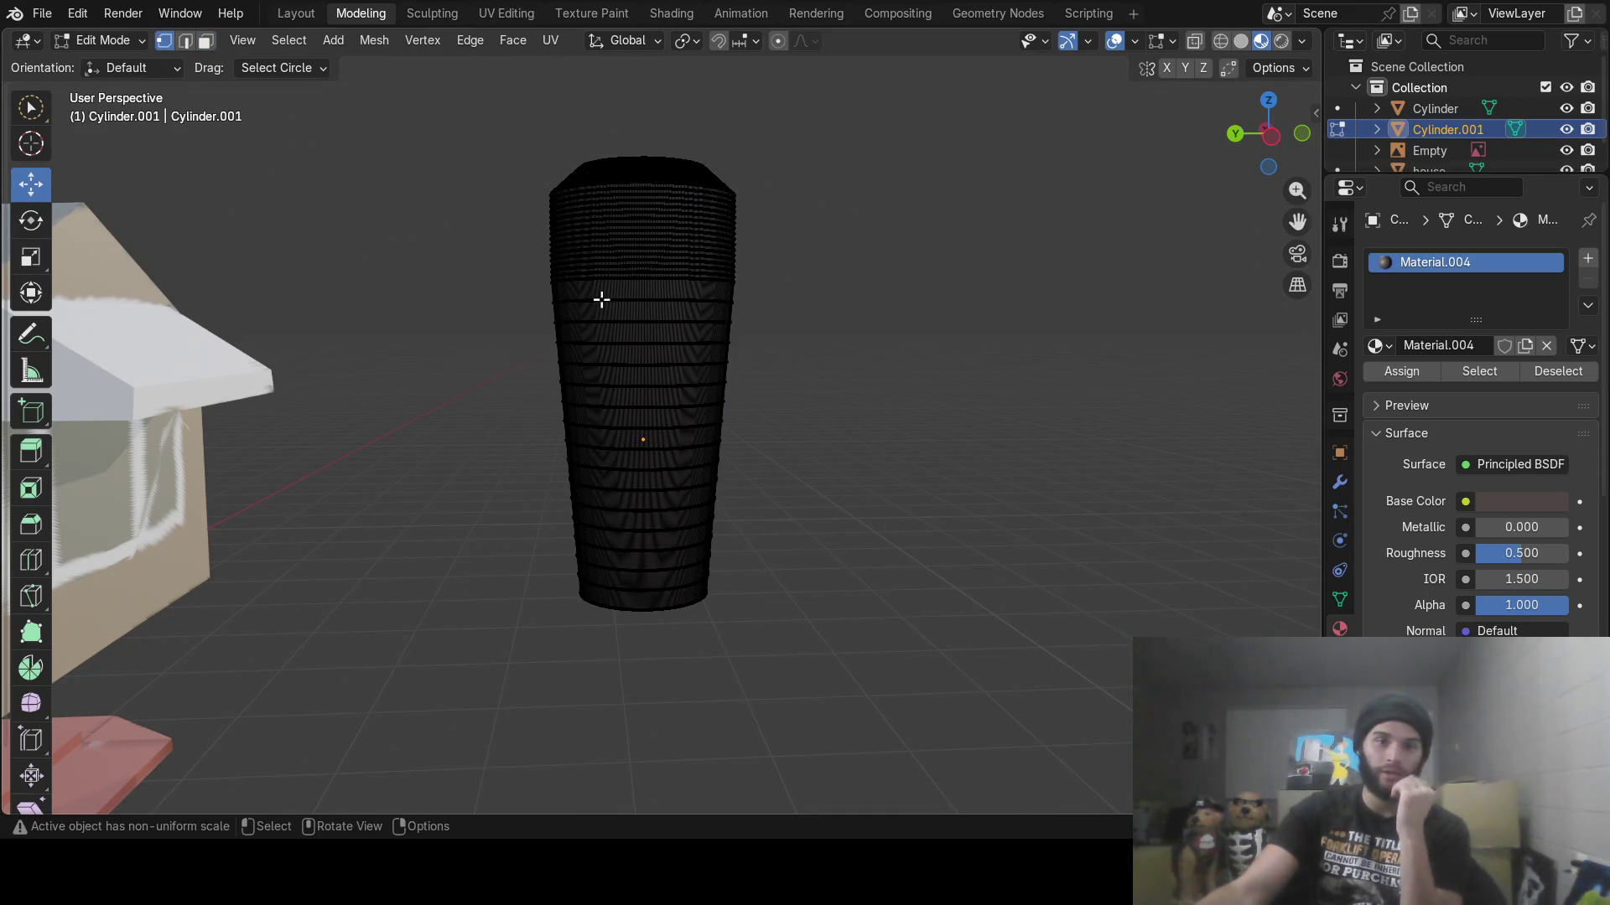
pyautogui.moveTo(775, 379)
pyautogui.mouseDown(button='middle')
pyautogui.moveTo(732, 352)
pyautogui.moveTo(736, 265)
pyautogui.mouseUp(button='middle')
# Enable proportional editing with Random falloff and start pushing the cylinder's vertices around
pyautogui.click(782, 43)
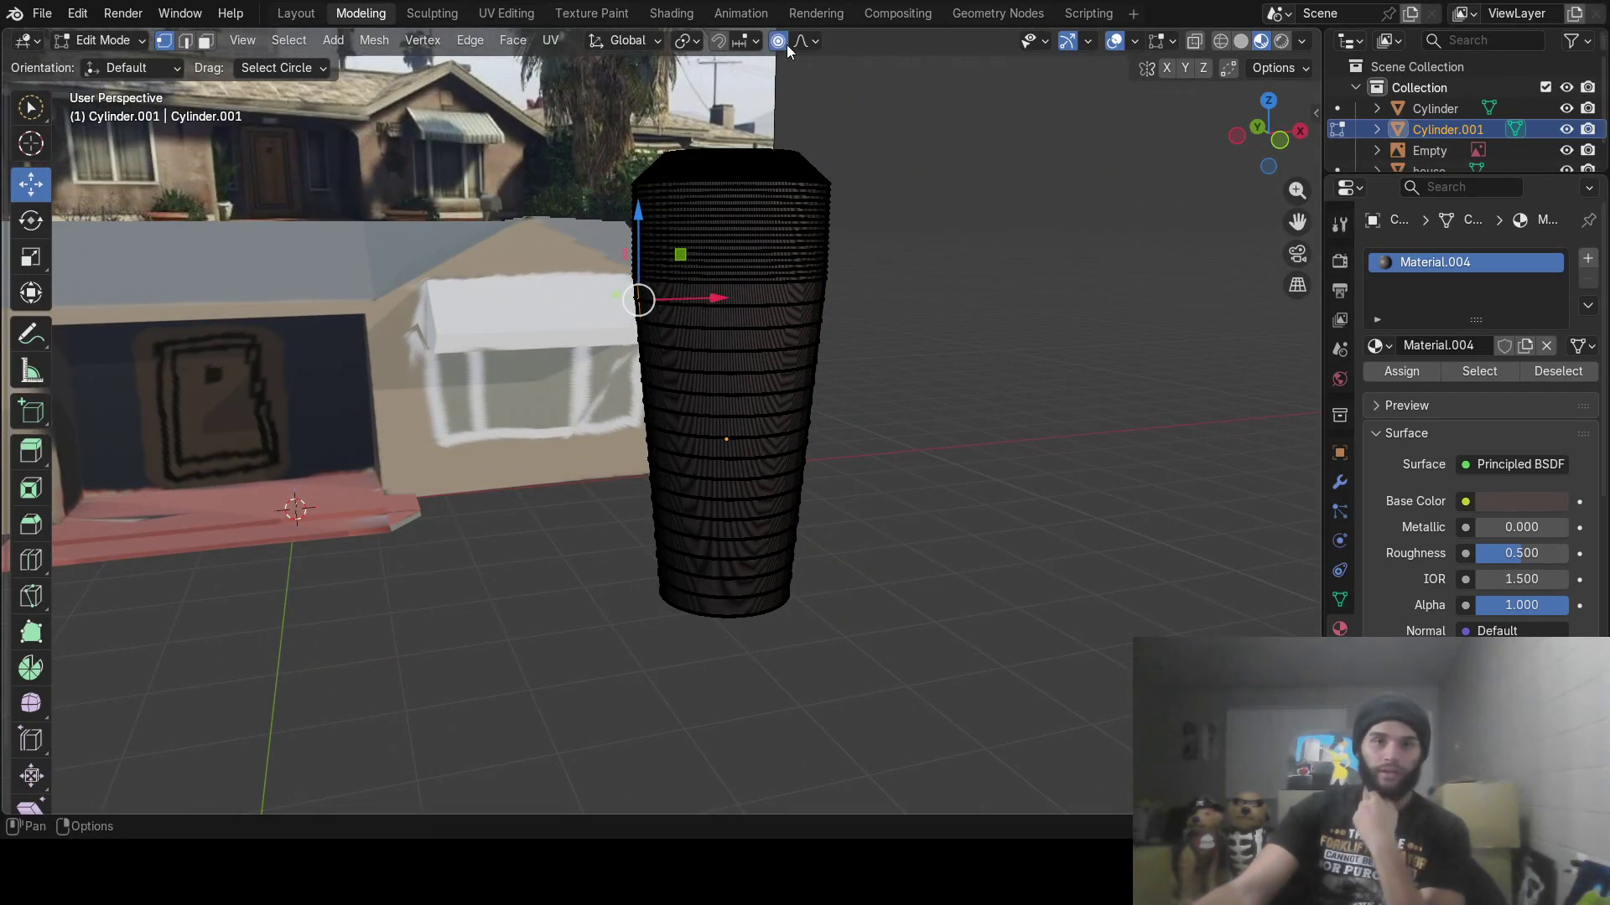
pyautogui.click(802, 43)
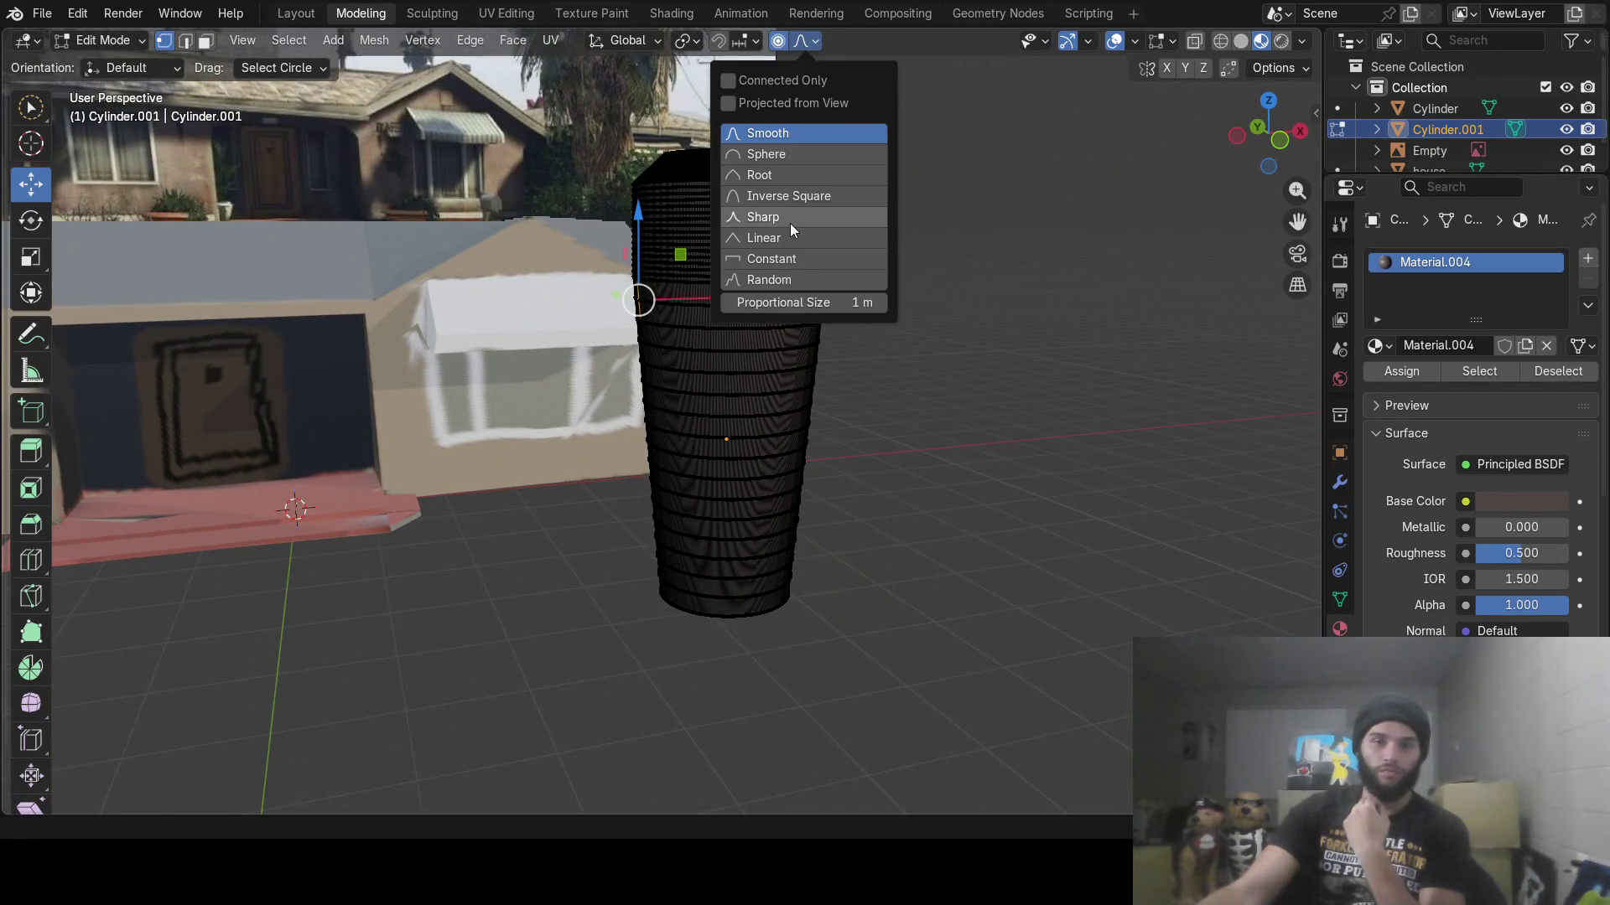
pyautogui.click(765, 281)
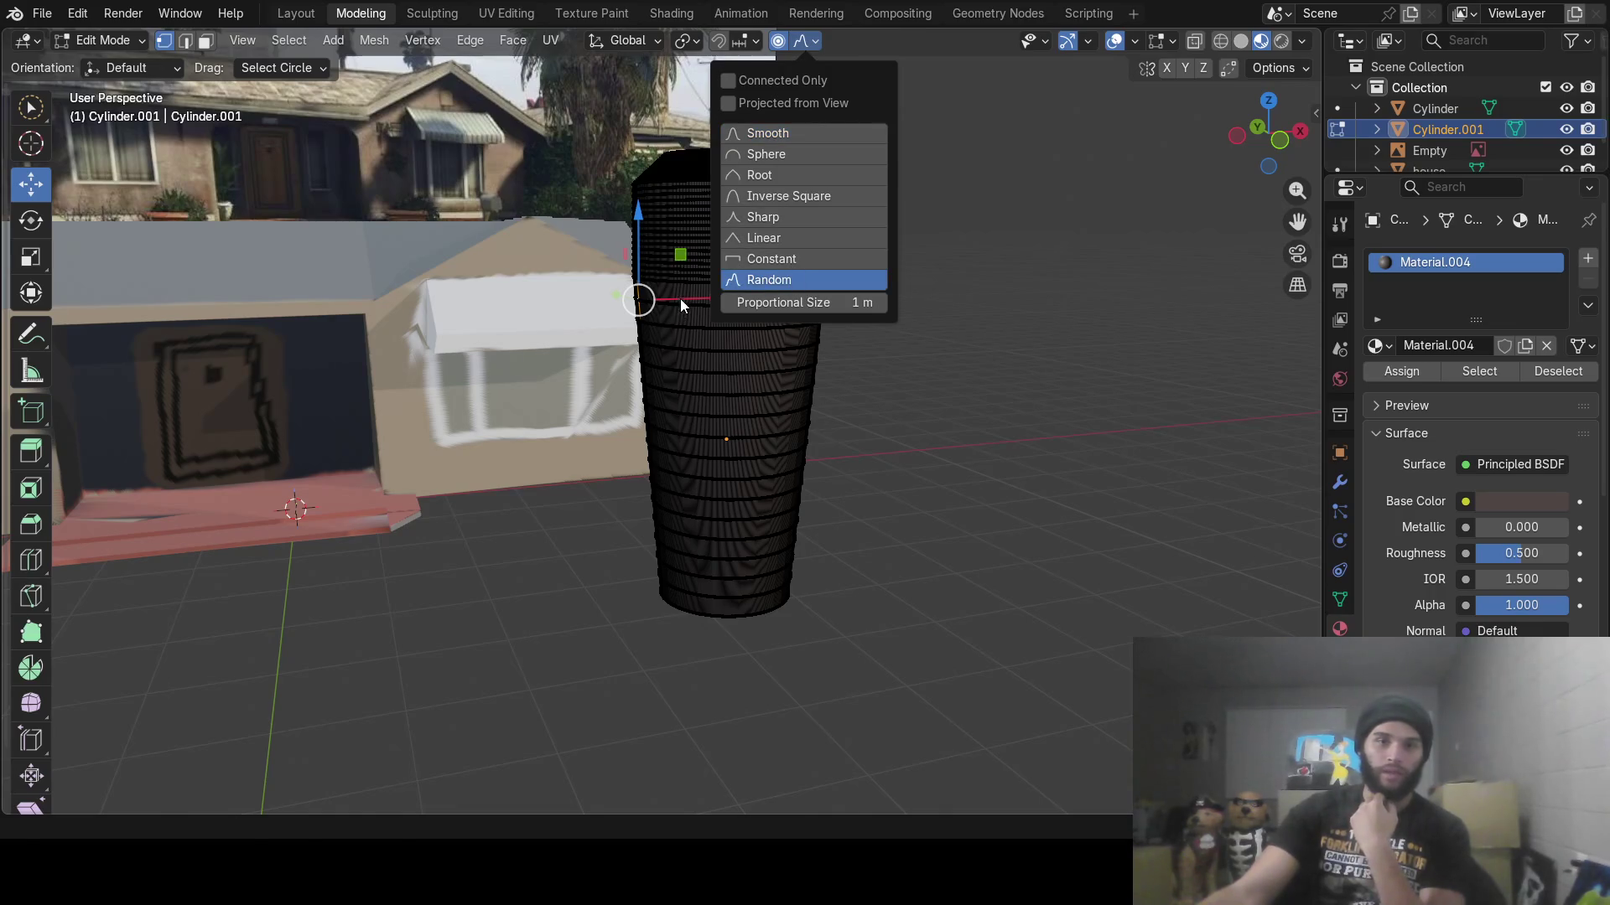
pyautogui.moveTo(680, 298)
pyautogui.mouseDown()
pyautogui.moveTo(698, 298)
pyautogui.moveTo(664, 288)
pyautogui.mouseUp()
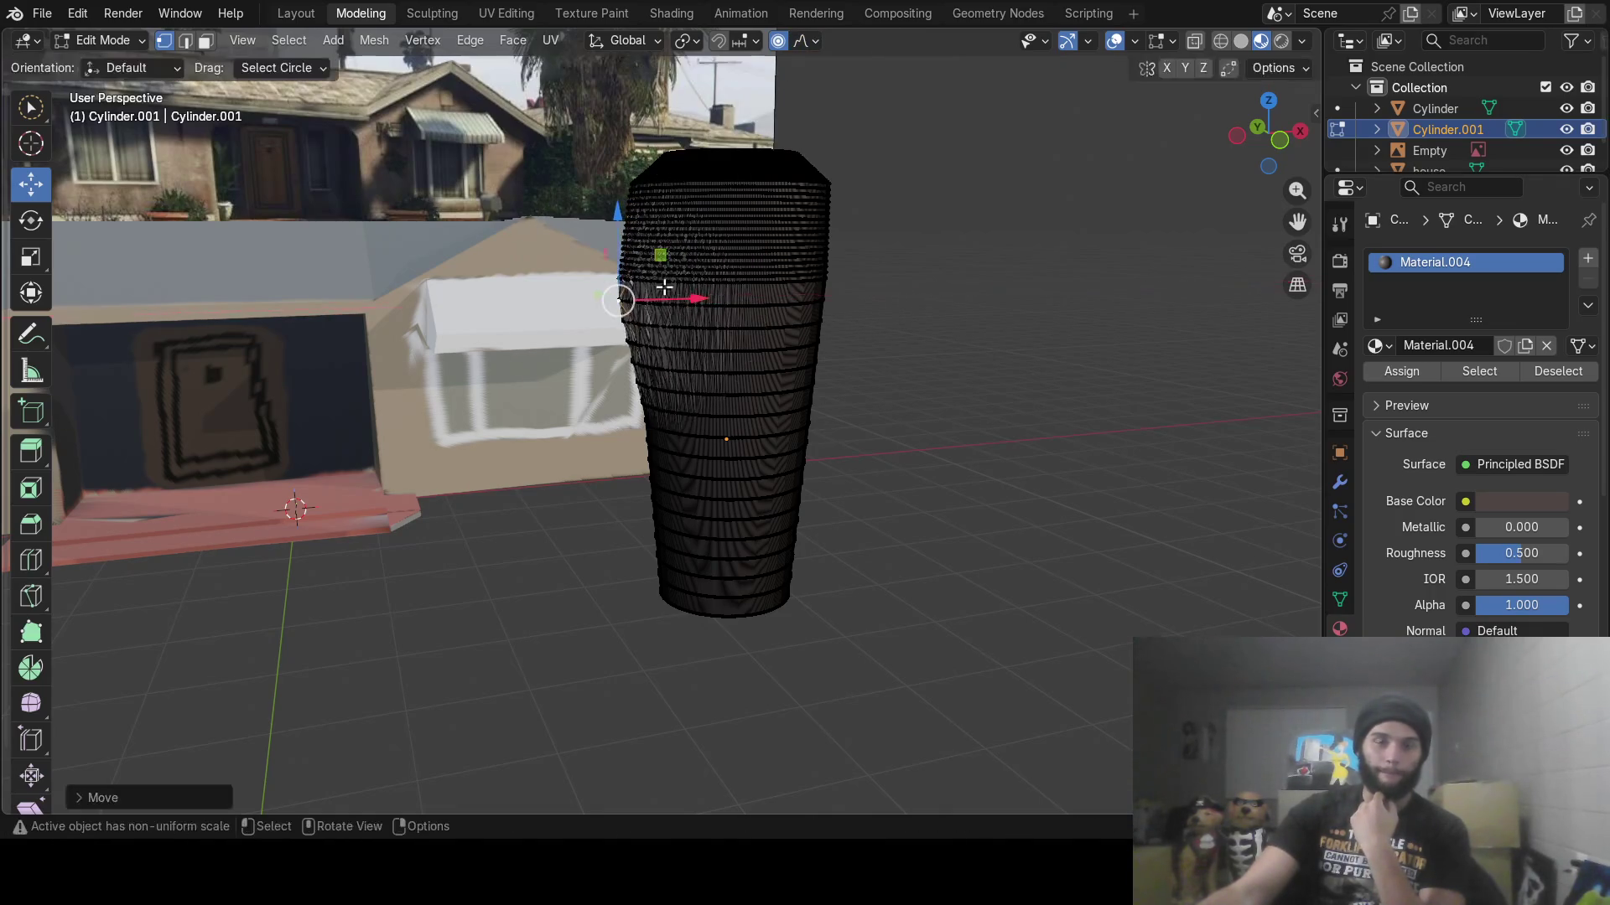
pyautogui.moveTo(620, 222)
pyautogui.mouseDown()
pyautogui.moveTo(662, 344)
pyautogui.moveTo(651, 330)
pyautogui.moveTo(652, 419)
pyautogui.moveTo(705, 433)
pyautogui.mouseUp()
# Roughen the lower and upper parts of the trunk with random-falloff vertex moves
pyautogui.click(661, 502)
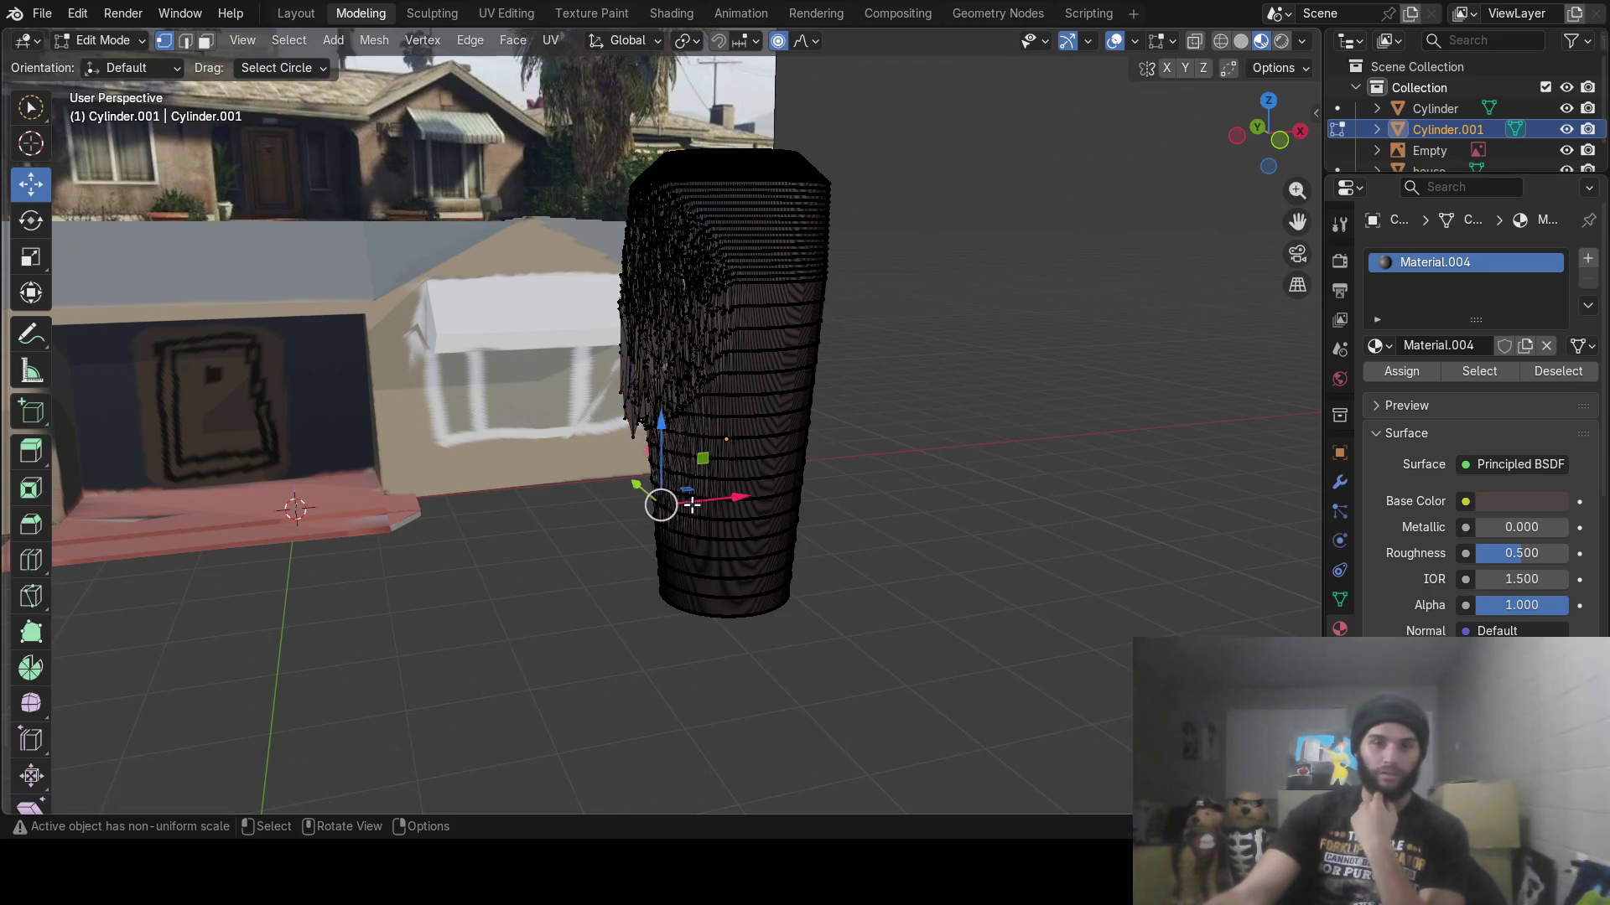
pyautogui.moveTo(715, 500)
pyautogui.mouseDown()
pyautogui.moveTo(693, 516)
pyautogui.moveTo(637, 503)
pyautogui.moveTo(708, 503)
pyautogui.moveTo(642, 498)
pyautogui.moveTo(668, 516)
pyautogui.mouseUp()
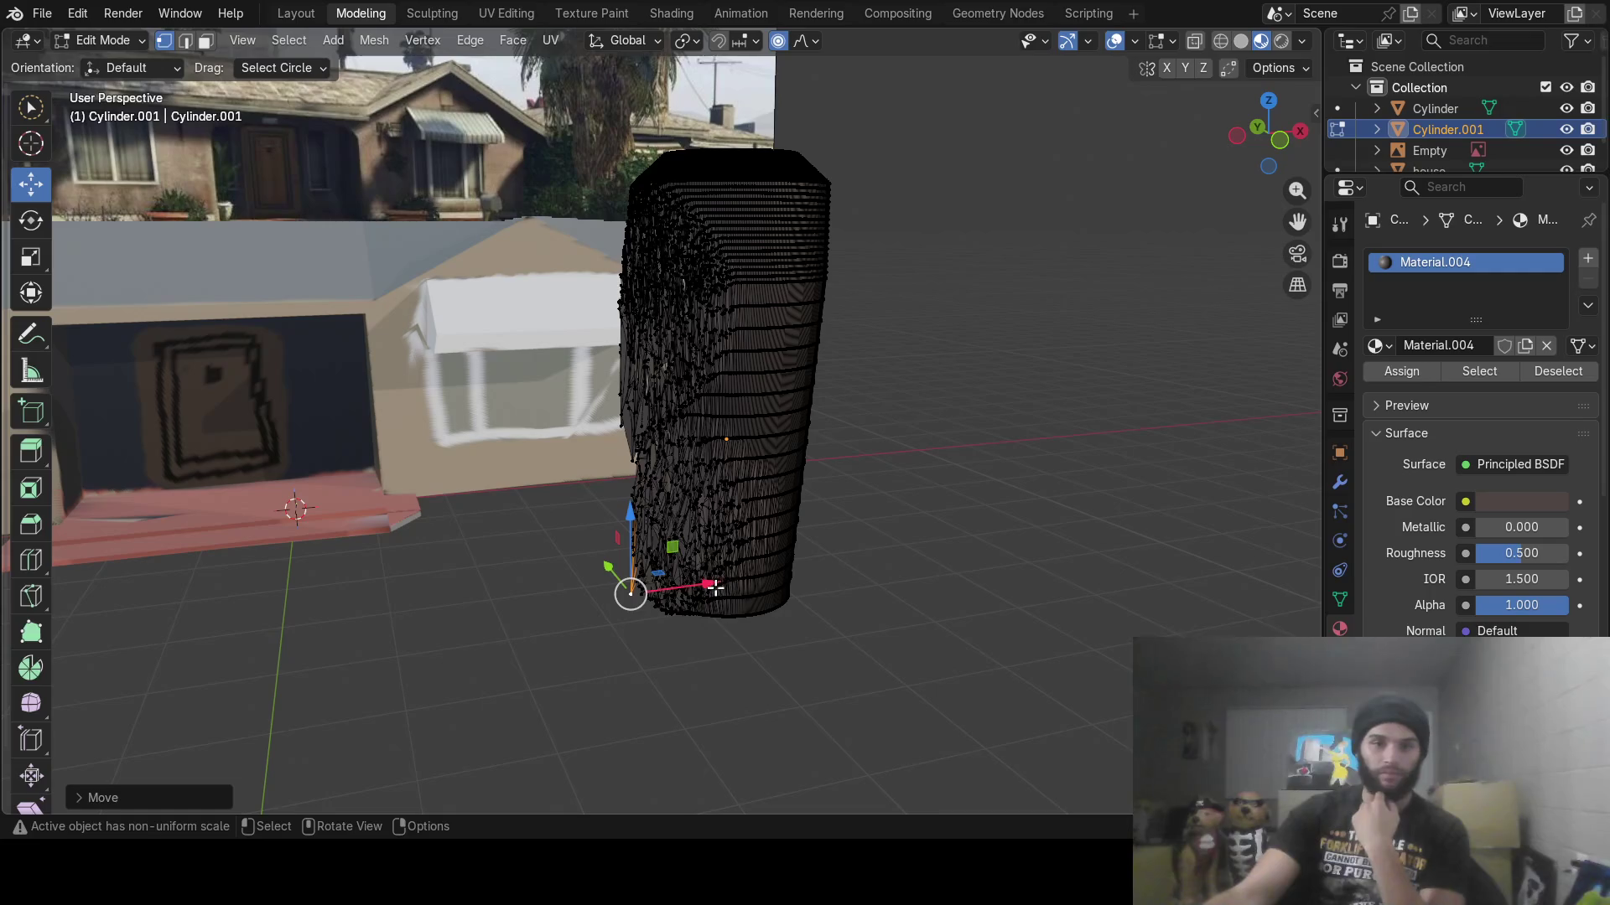
pyautogui.moveTo(714, 587); pyautogui.dragTo(742, 578)
pyautogui.moveTo(820, 529); pyautogui.dragTo(746, 479, button='middle')
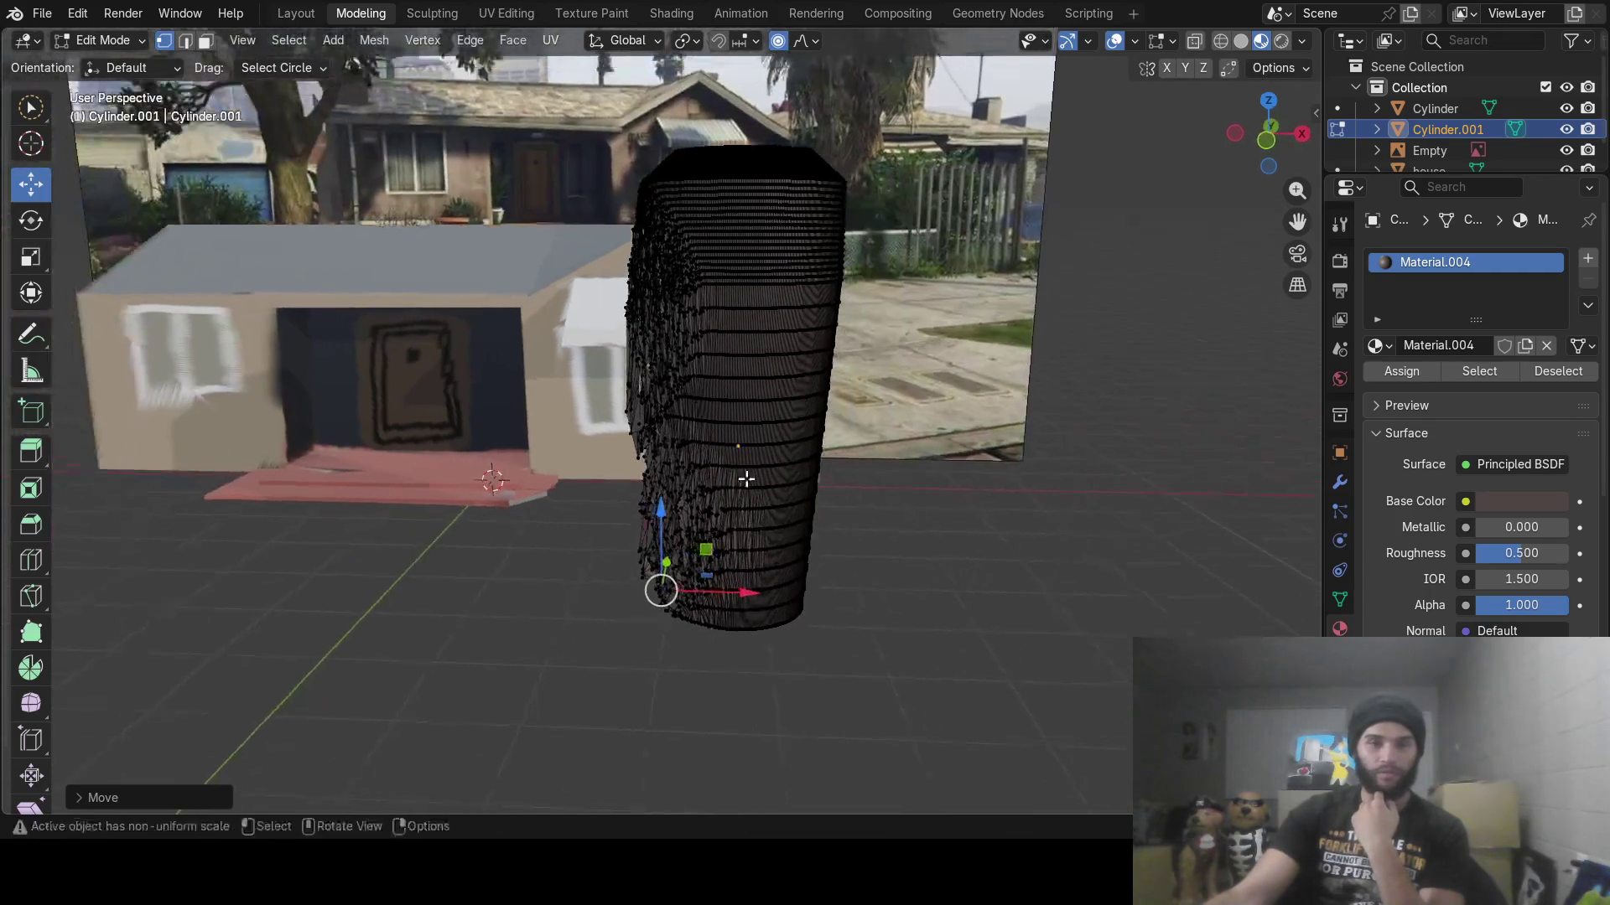
pyautogui.click(731, 266)
pyautogui.moveTo(731, 266); pyautogui.dragTo(663, 288, button='middle')
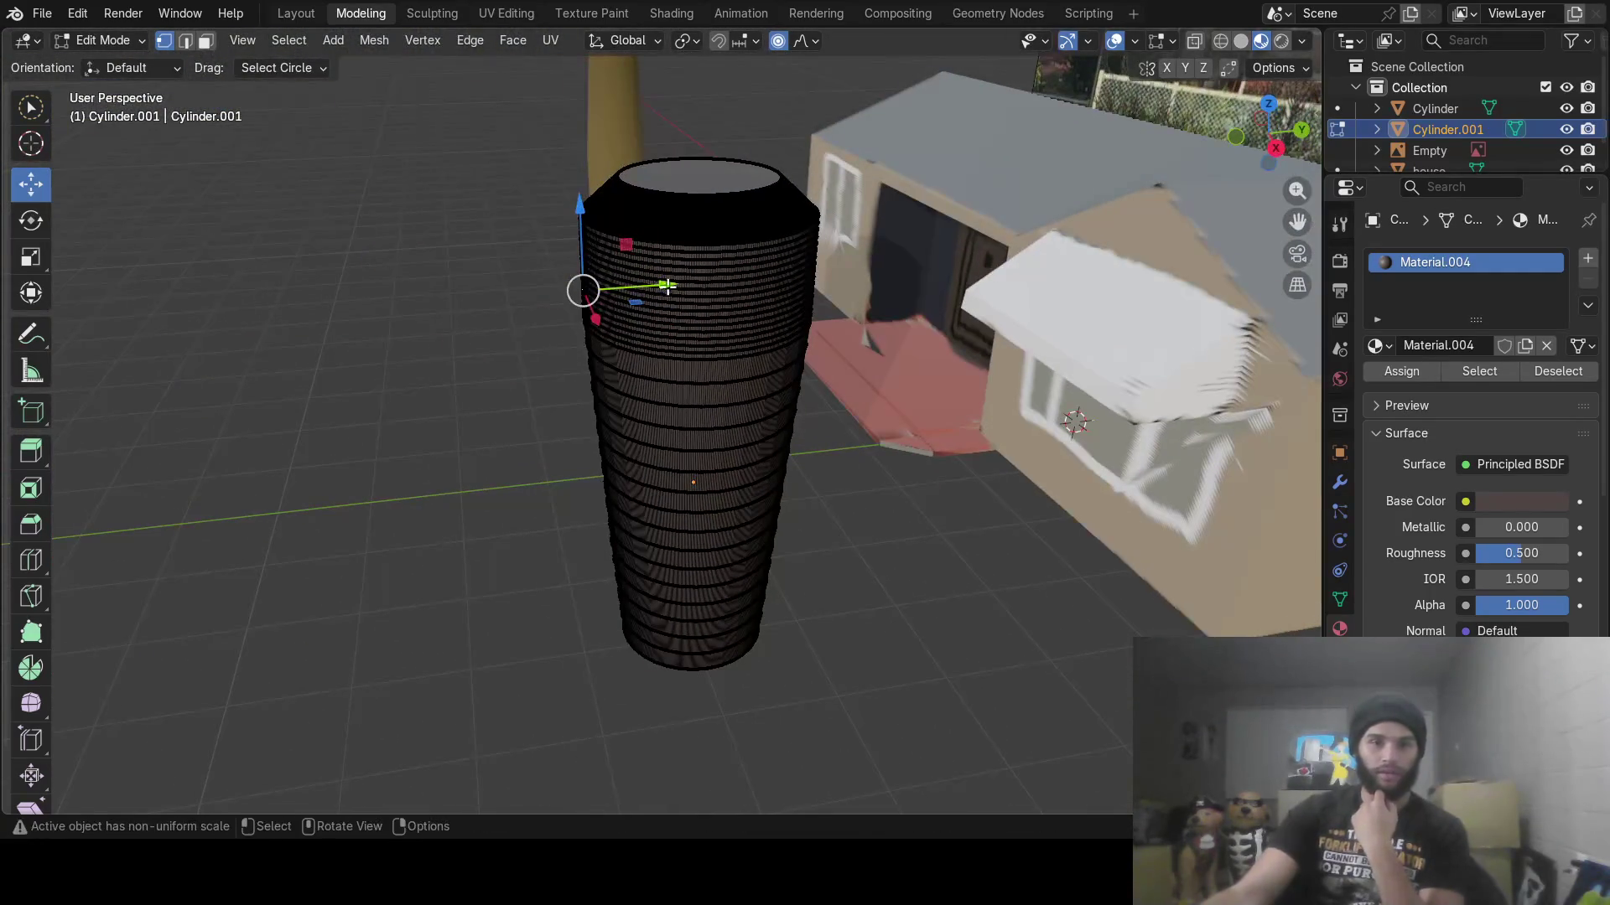
pyautogui.moveTo(662, 288)
pyautogui.mouseDown()
pyautogui.moveTo(625, 285)
pyautogui.moveTo(580, 221)
pyautogui.moveTo(564, 254)
pyautogui.mouseUp()
pyautogui.moveTo(592, 334); pyautogui.dragTo(594, 340)
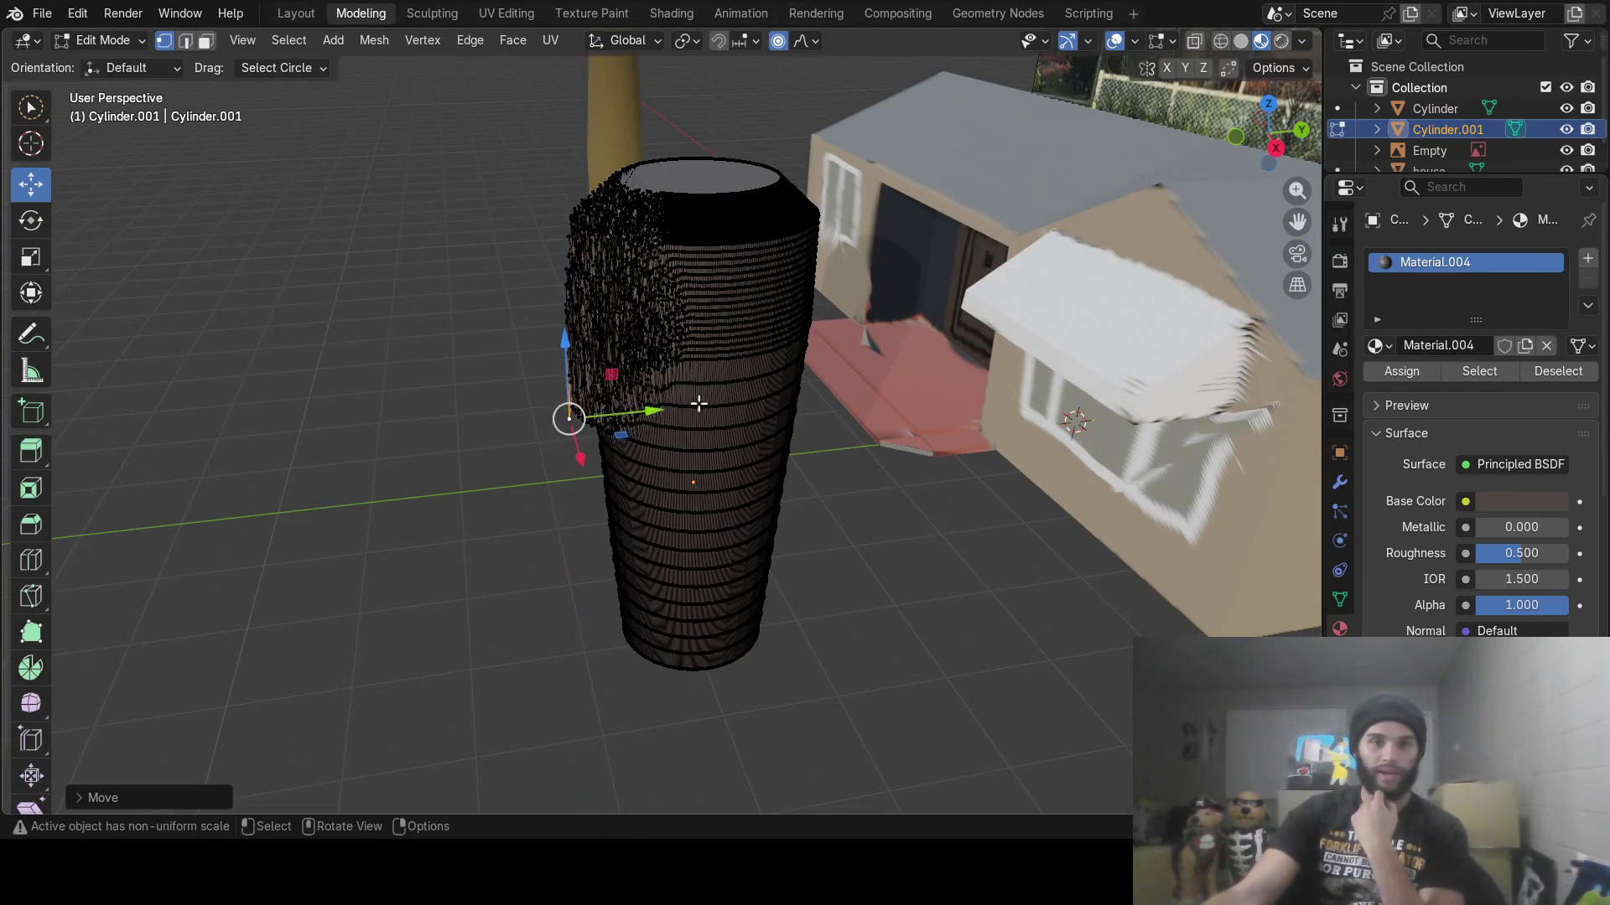
pyautogui.moveTo(652, 411); pyautogui.dragTo(639, 511)
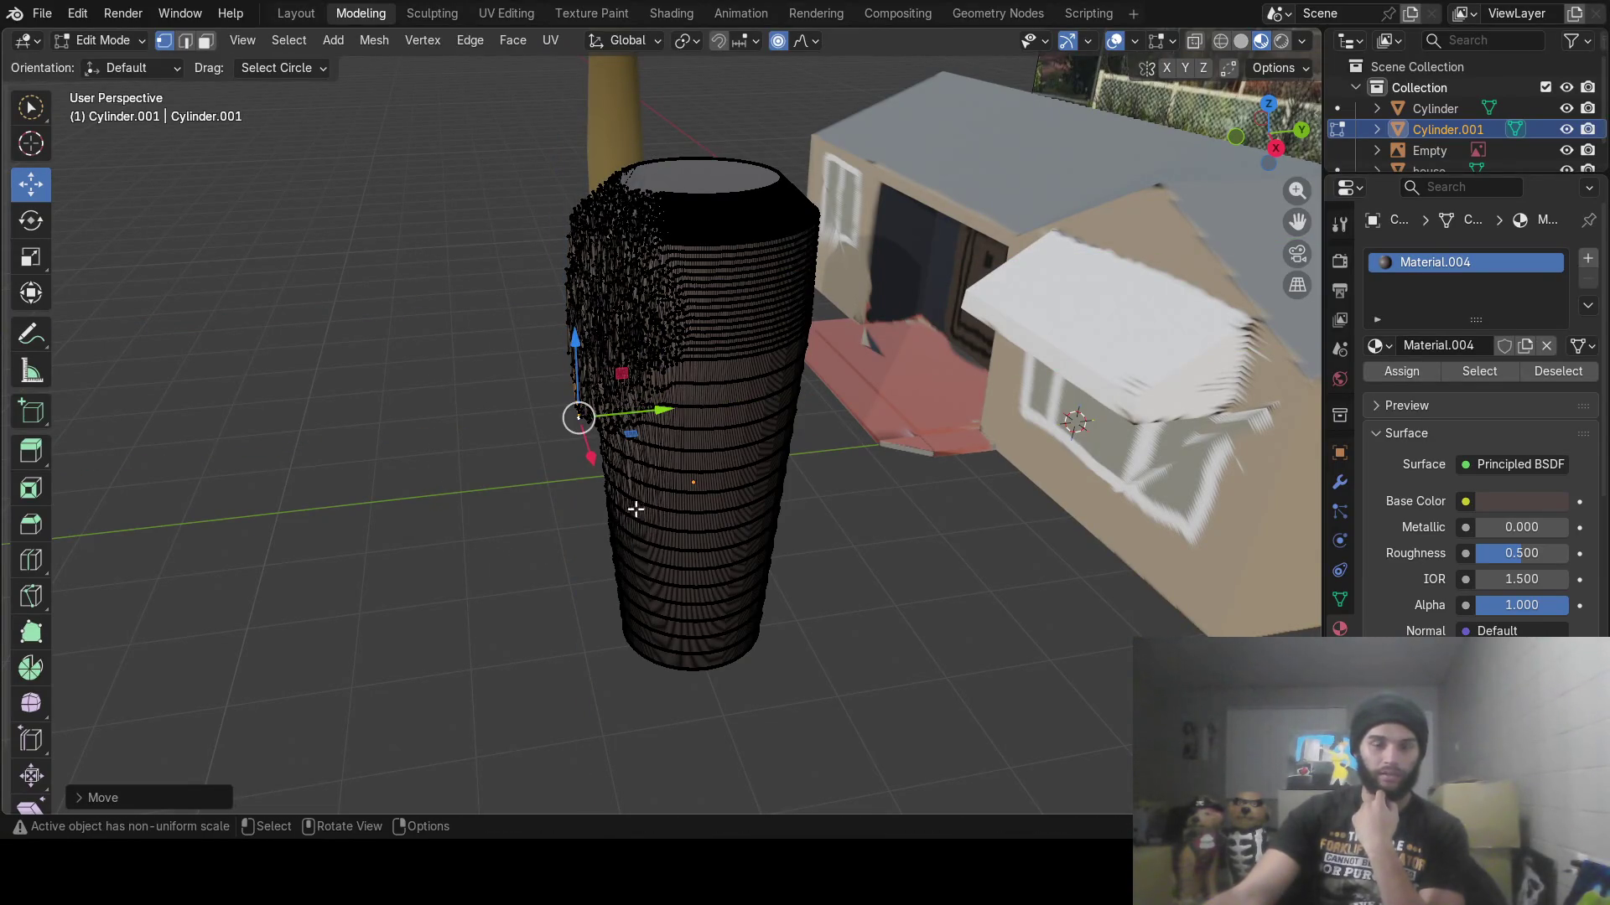
pyautogui.moveTo(635, 509)
pyautogui.mouseDown(button='middle')
pyautogui.moveTo(796, 475)
pyautogui.moveTo(713, 486)
pyautogui.moveTo(666, 466)
pyautogui.mouseUp(button='middle')
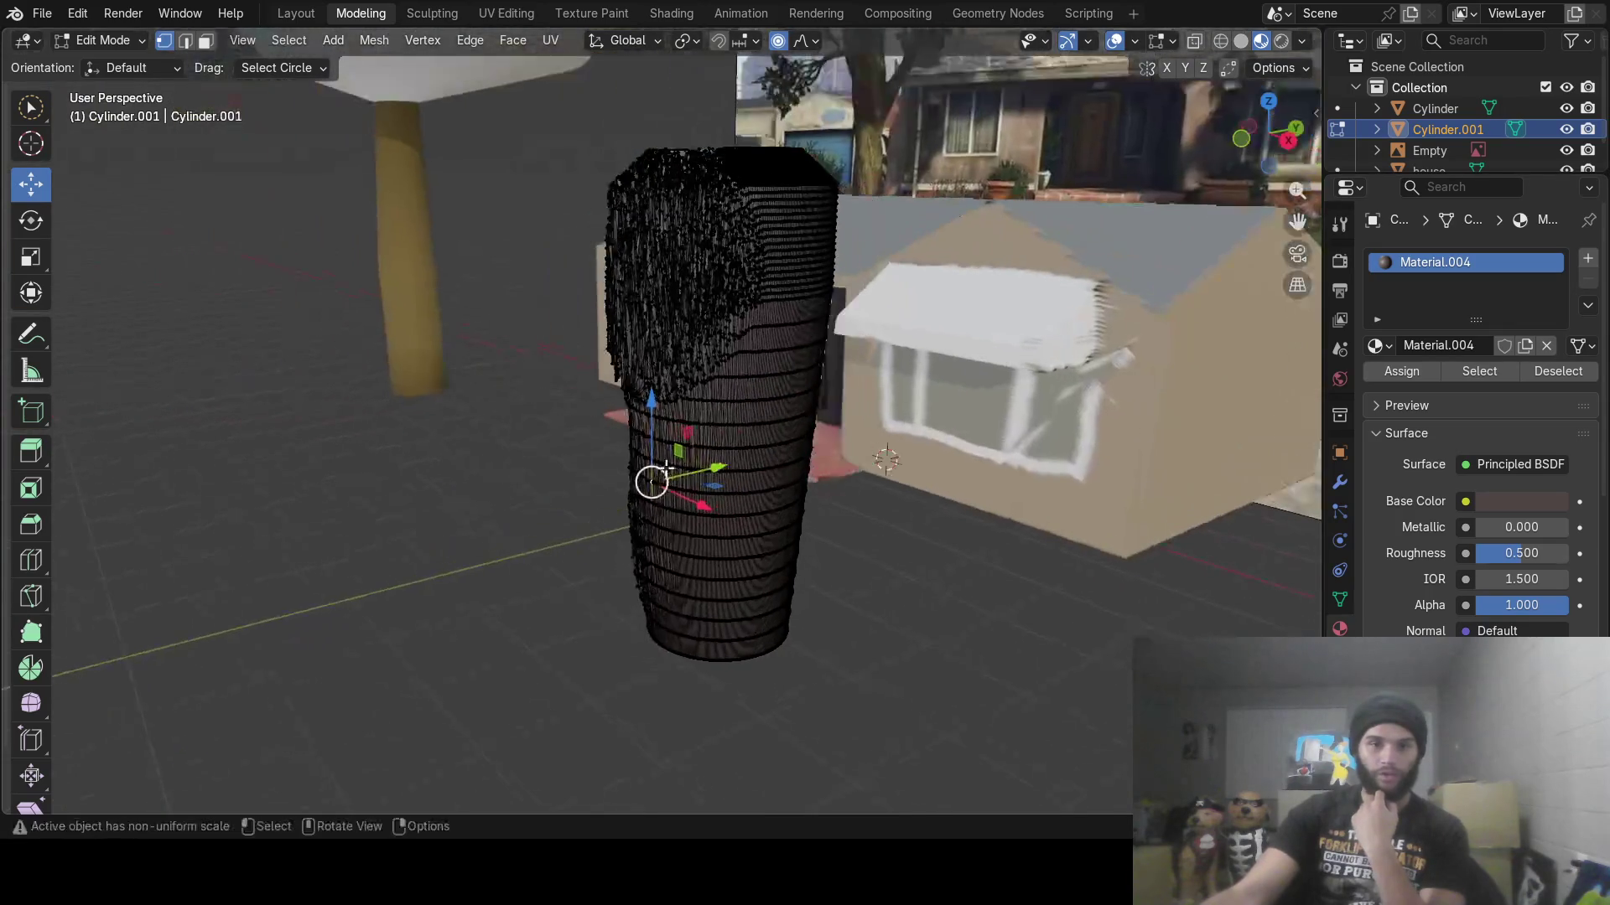
pyautogui.moveTo(712, 464)
pyautogui.mouseDown()
pyautogui.moveTo(666, 470)
pyautogui.moveTo(615, 429)
pyautogui.moveTo(611, 486)
pyautogui.moveTo(679, 525)
pyautogui.mouseUp()
pyautogui.moveTo(672, 585)
pyautogui.mouseDown()
pyautogui.moveTo(700, 582)
pyautogui.moveTo(687, 587)
pyautogui.mouseUp()
# Roughen the trunk's far side, top and remaining smooth lower areas into shaggy bark
pyautogui.moveTo(687, 587)
pyautogui.mouseDown(button='middle')
pyautogui.moveTo(912, 559)
pyautogui.moveTo(877, 531)
pyautogui.moveTo(780, 553)
pyautogui.moveTo(884, 553)
pyautogui.mouseUp(button='middle')
pyautogui.moveTo(709, 551); pyautogui.dragTo(693, 549)
pyautogui.moveTo(774, 556)
pyautogui.mouseDown(button='middle')
pyautogui.moveTo(838, 550)
pyautogui.moveTo(670, 496)
pyautogui.mouseUp(button='middle')
pyautogui.scroll(-3, 670, 495)
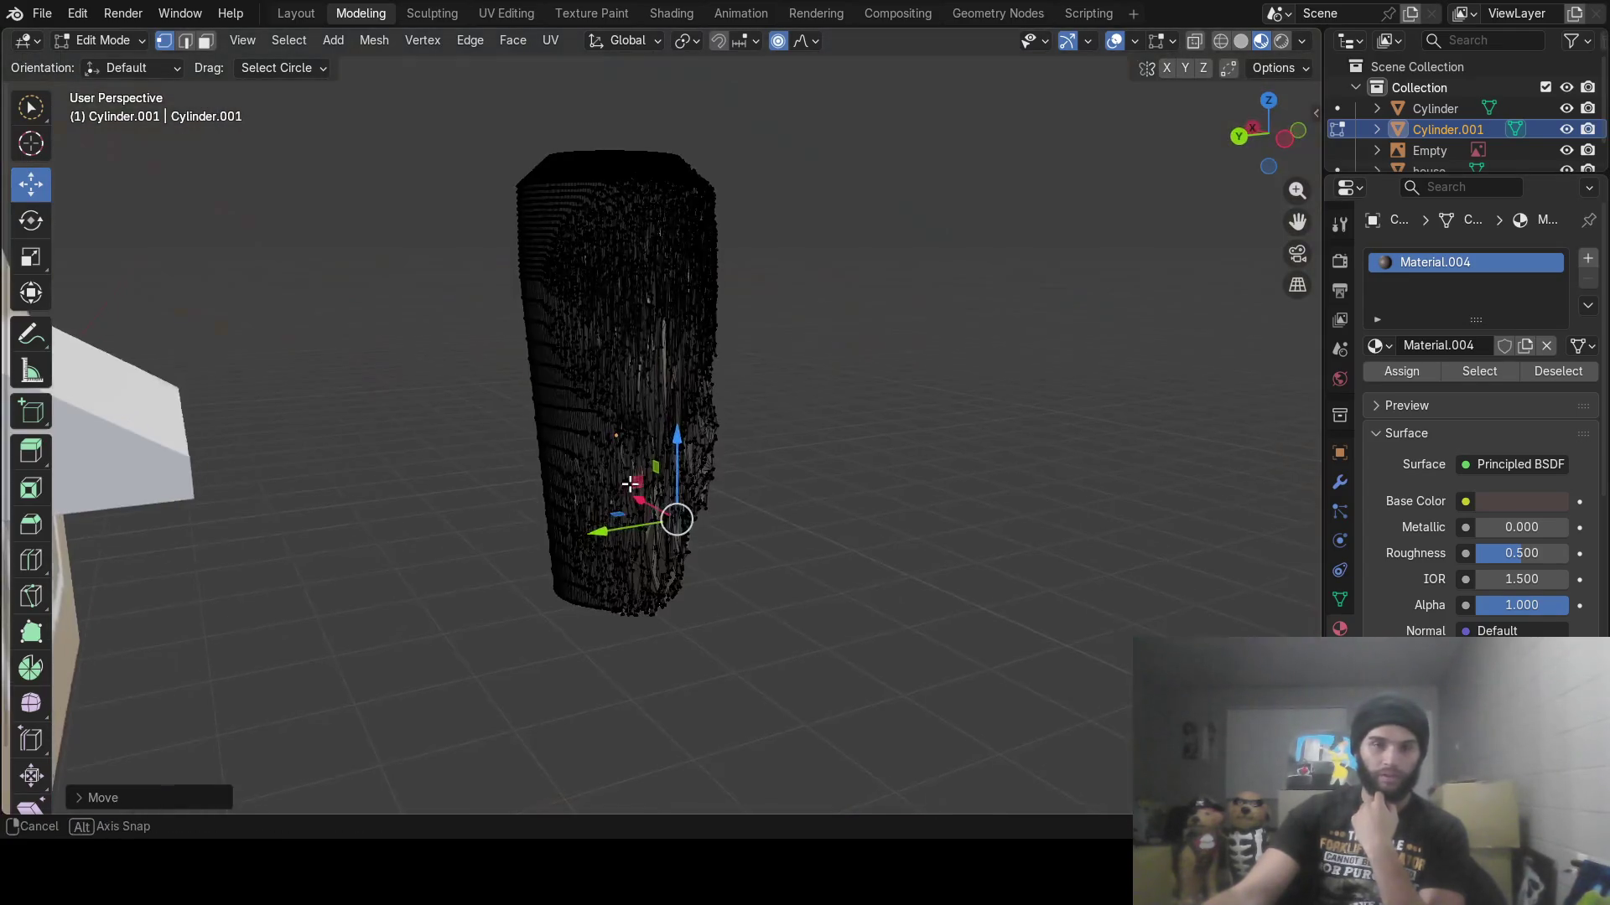
pyautogui.click(529, 248)
pyautogui.moveTo(529, 249)
pyautogui.mouseDown(button='middle')
pyautogui.moveTo(654, 344)
pyautogui.moveTo(460, 344)
pyautogui.mouseUp(button='middle')
pyautogui.moveTo(461, 344); pyautogui.dragTo(426, 363)
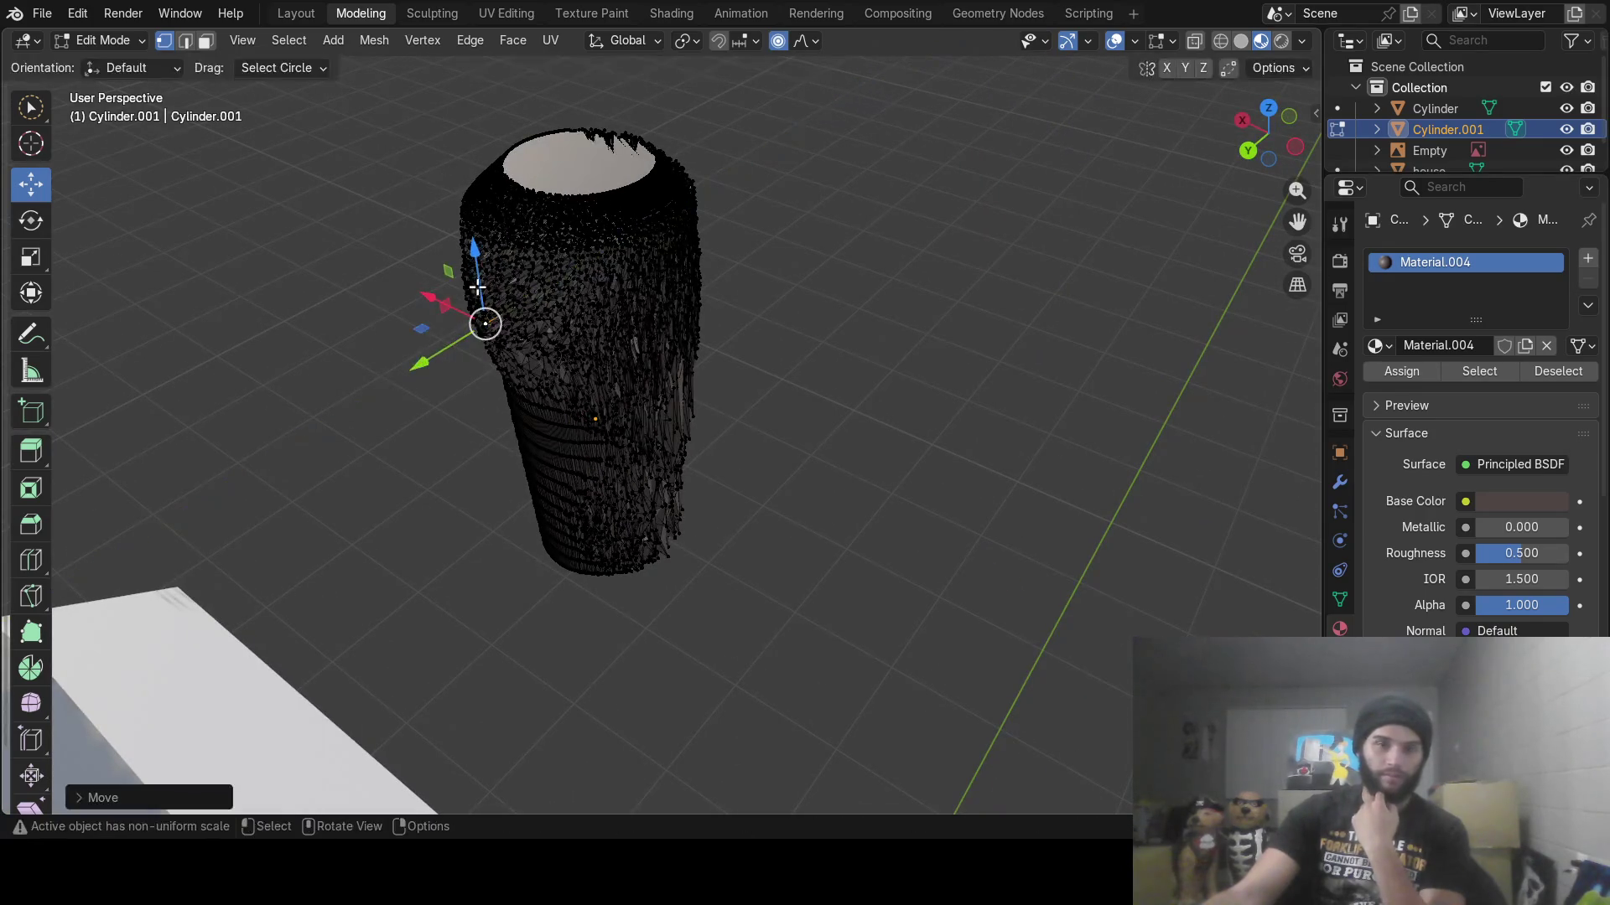
pyautogui.moveTo(472, 249); pyautogui.dragTo(495, 369)
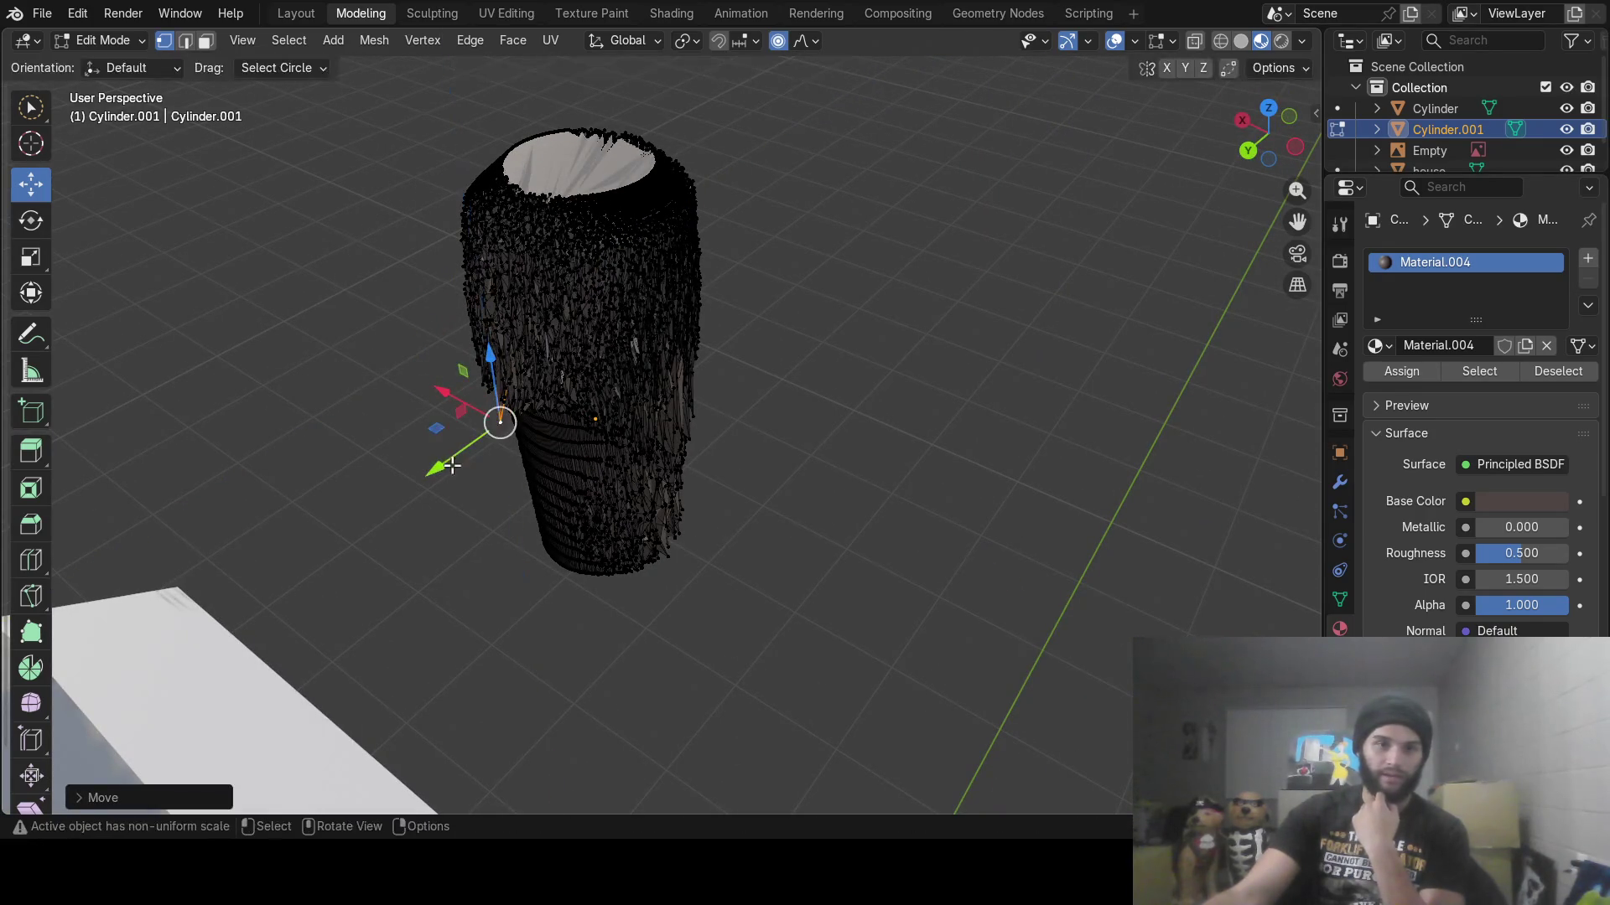
pyautogui.moveTo(446, 459); pyautogui.dragTo(533, 458)
pyautogui.click(541, 468)
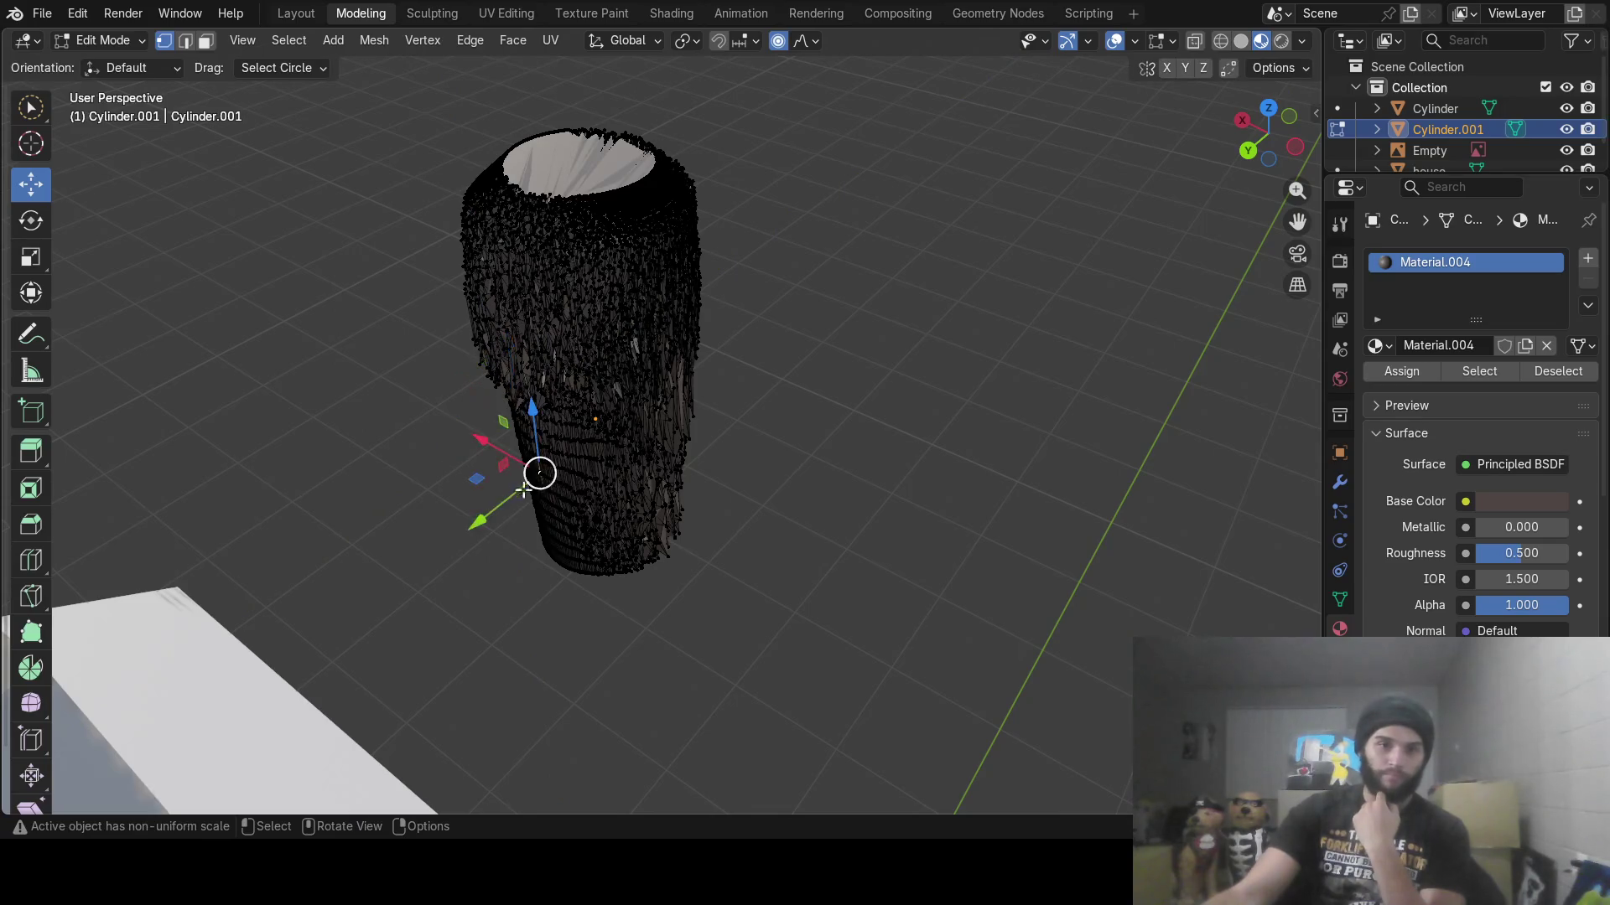
pyautogui.moveTo(482, 532); pyautogui.dragTo(454, 540)
pyautogui.moveTo(503, 436); pyautogui.dragTo(520, 513)
pyautogui.moveTo(468, 618); pyautogui.dragTo(753, 397)
# Return to Object Mode and move the shaggy trunk to the right in front of the house
pyautogui.press('Tab')
pyautogui.moveTo(649, 352)
pyautogui.mouseDown(button='middle')
pyautogui.moveTo(525, 227)
pyautogui.moveTo(701, 260)
pyautogui.moveTo(629, 300)
pyautogui.moveTo(413, 300)
pyautogui.moveTo(681, 329)
pyautogui.moveTo(793, 317)
pyautogui.moveTo(666, 310)
pyautogui.mouseUp(button='middle')
pyautogui.moveTo(938, 493); pyautogui.dragTo(822, 450, button='middle')
pyautogui.moveTo(822, 449); pyautogui.dragTo(929, 445)
pyautogui.moveTo(872, 411)
pyautogui.mouseDown(button='middle')
pyautogui.moveTo(858, 394)
pyautogui.moveTo(964, 462)
pyautogui.mouseUp(button='middle')
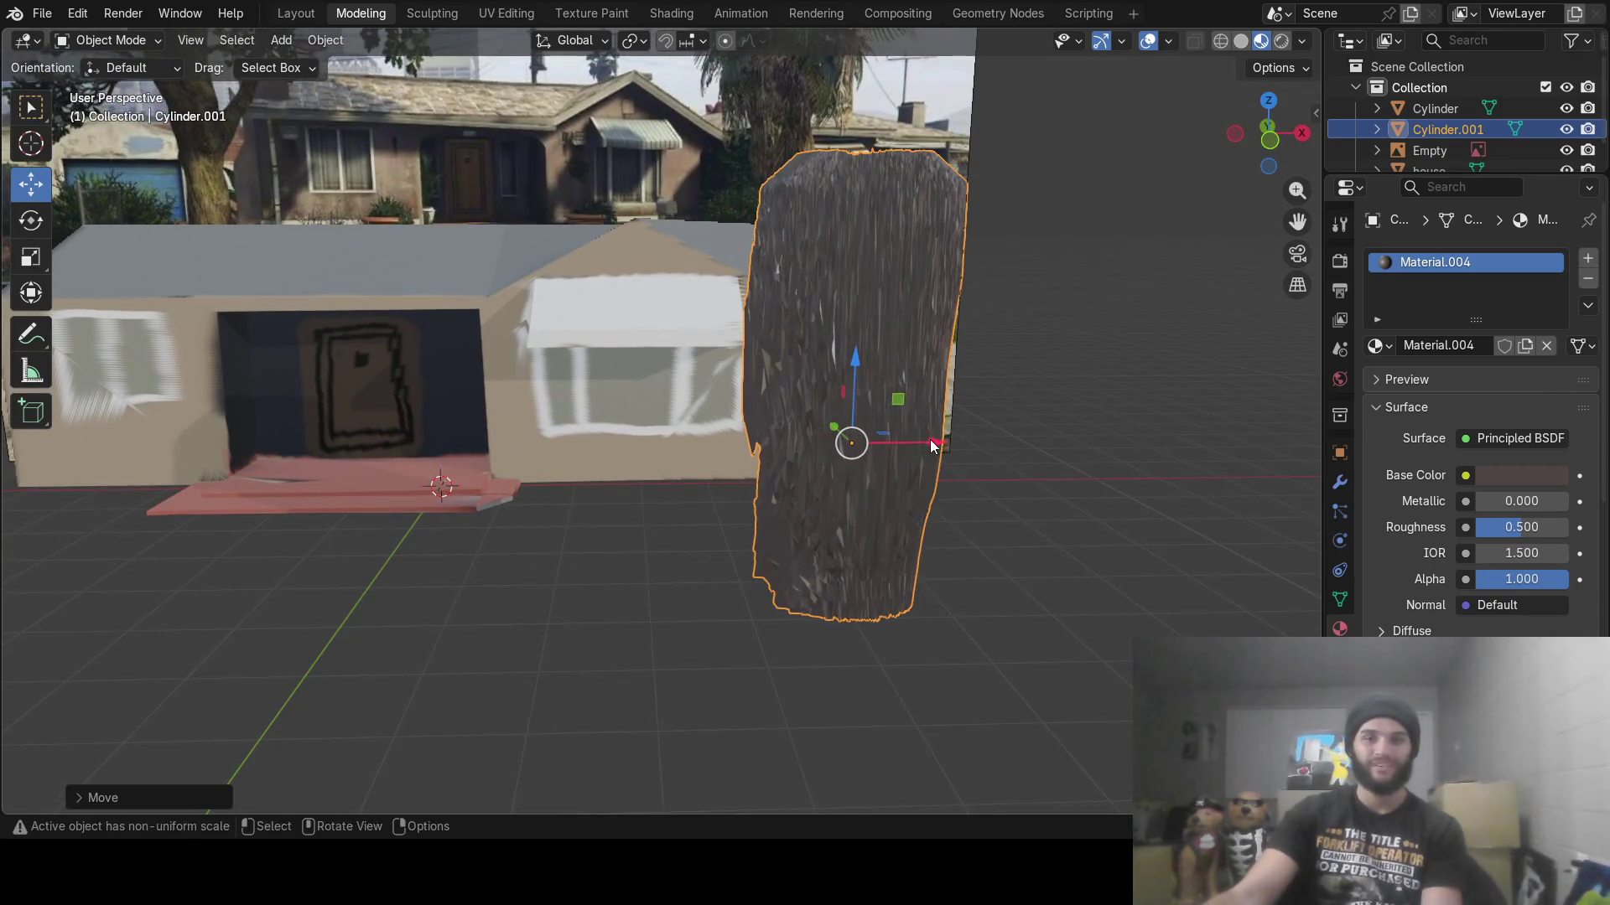
pyautogui.moveTo(929, 440); pyautogui.dragTo(973, 442)
pyautogui.moveTo(972, 443)
pyautogui.mouseDown(button='middle')
pyautogui.moveTo(684, 430)
pyautogui.moveTo(723, 446)
pyautogui.moveTo(784, 429)
pyautogui.moveTo(662, 436)
pyautogui.moveTo(672, 446)
pyautogui.mouseUp(button='middle')
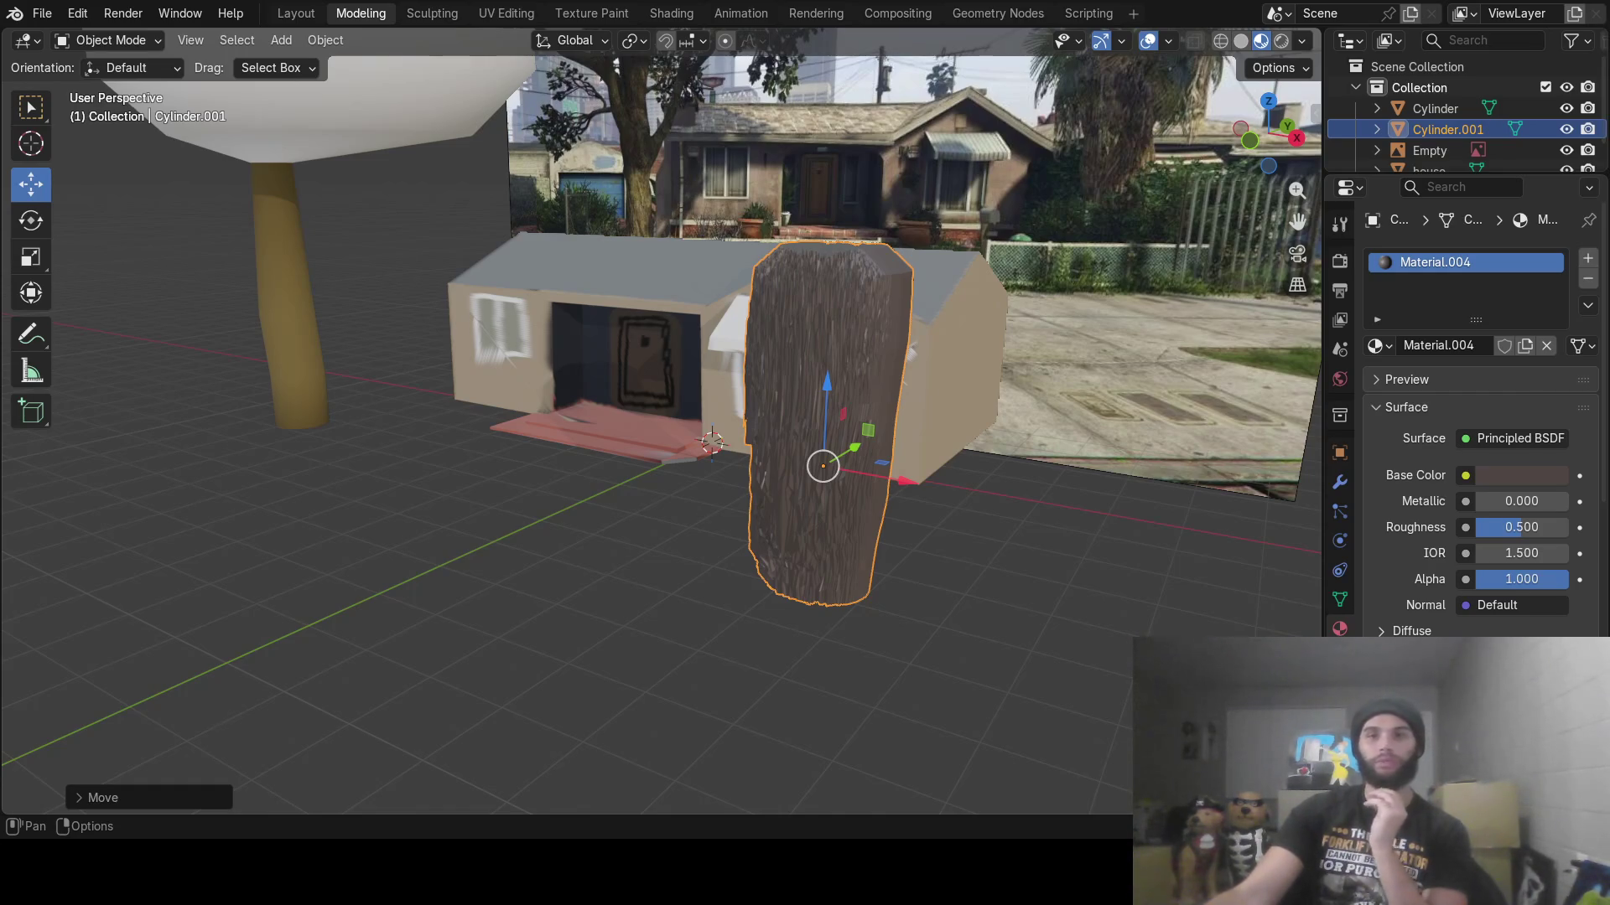
pyautogui.moveTo(1084, 290)
pyautogui.mouseDown(button='middle')
pyautogui.moveTo(787, 274)
pyautogui.moveTo(1084, 290)
pyautogui.moveTo(929, 295)
pyautogui.moveTo(963, 345)
pyautogui.moveTo(884, 326)
pyautogui.mouseUp(button='middle')
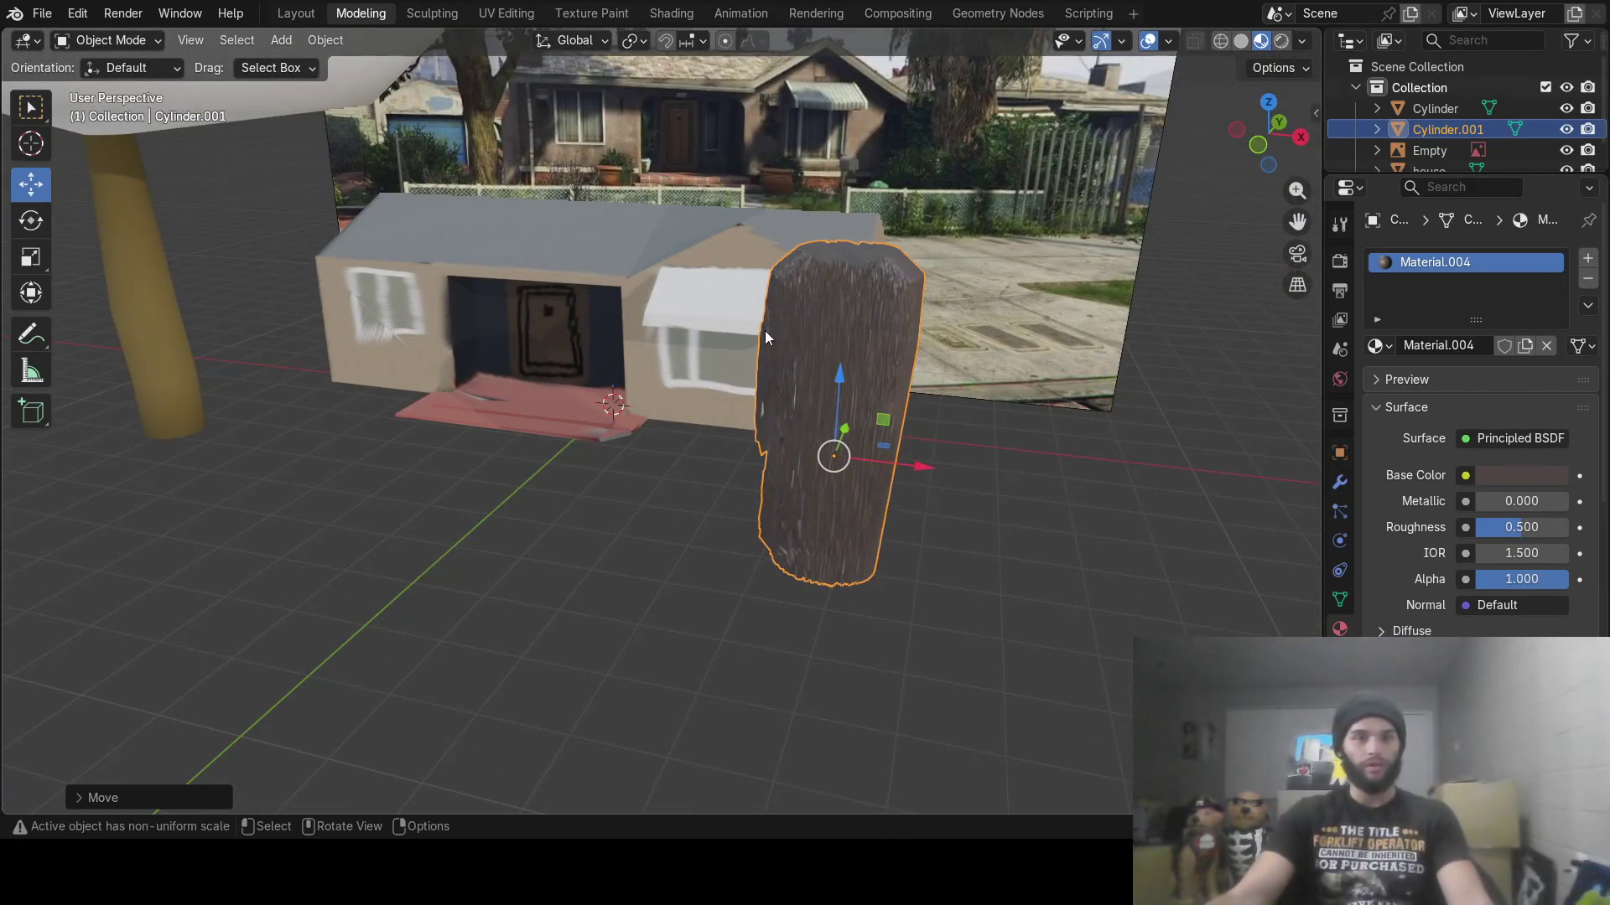
pyautogui.hotkey('shift', 'a')
# Add a mesh plane and scale it up twice into a large floor under the scene
pyautogui.moveTo(744, 329)
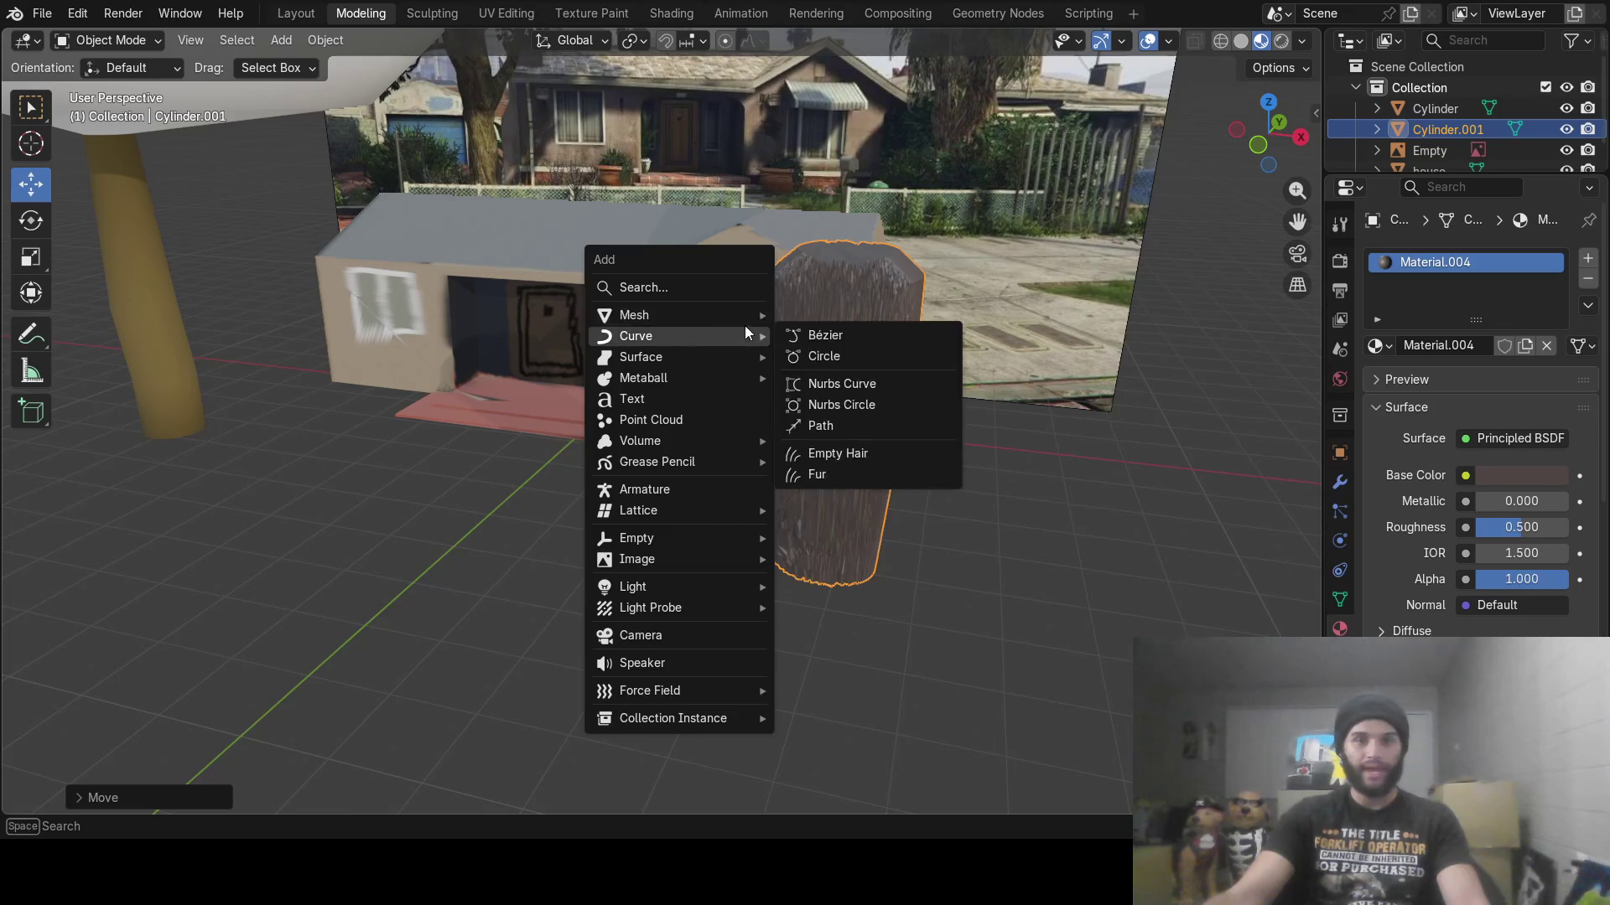
pyautogui.moveTo(649, 314)
pyautogui.click(868, 315)
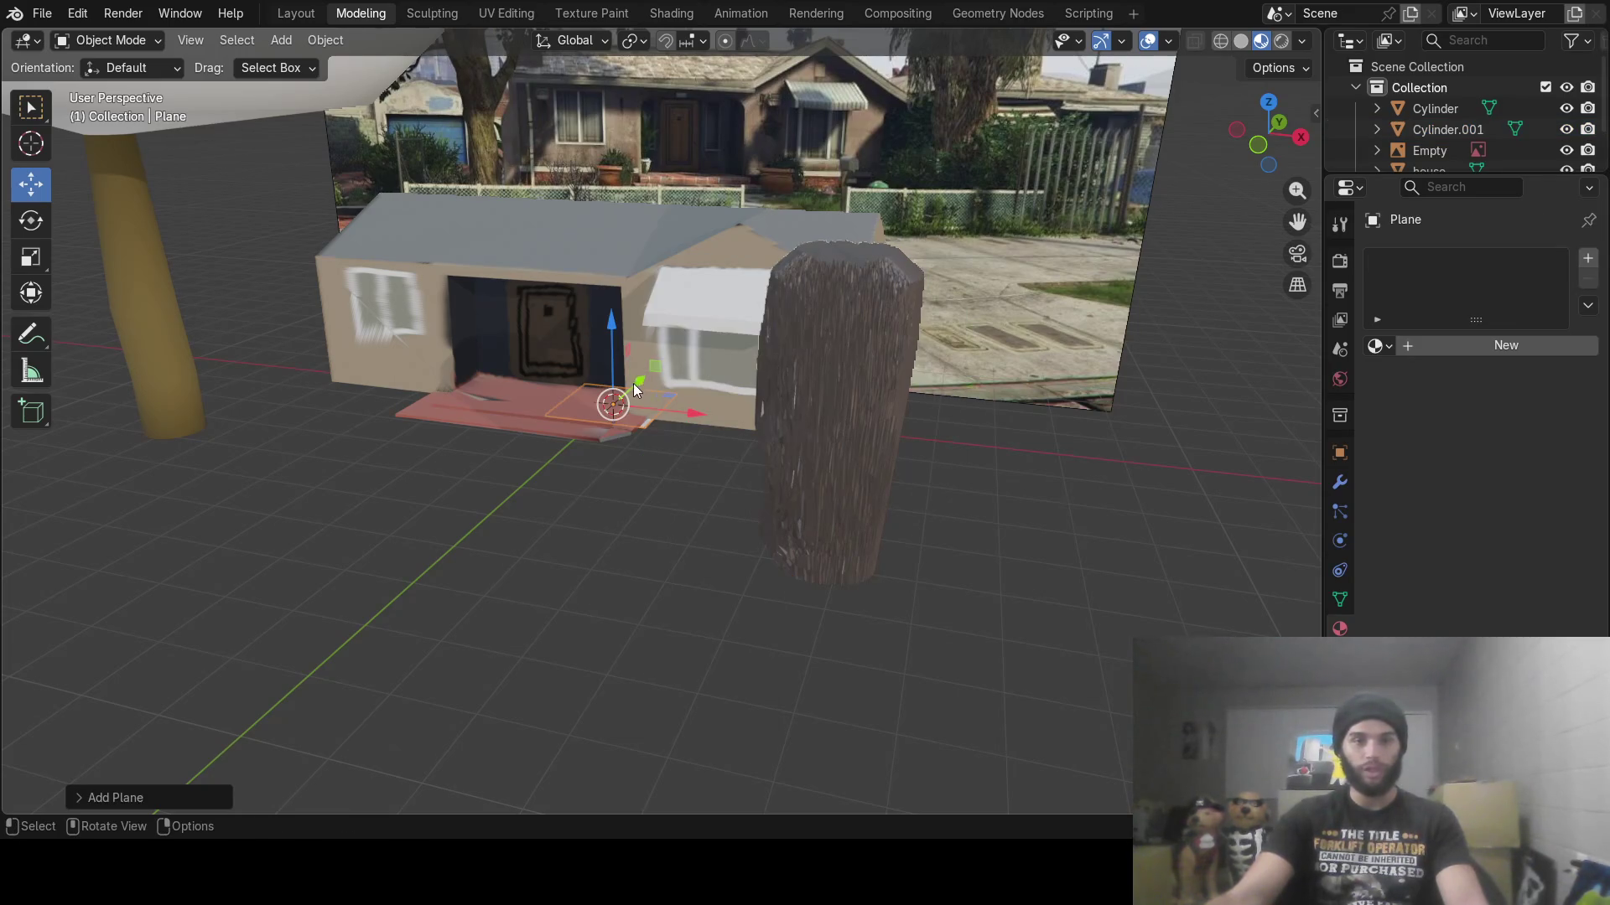
pyautogui.press('s')
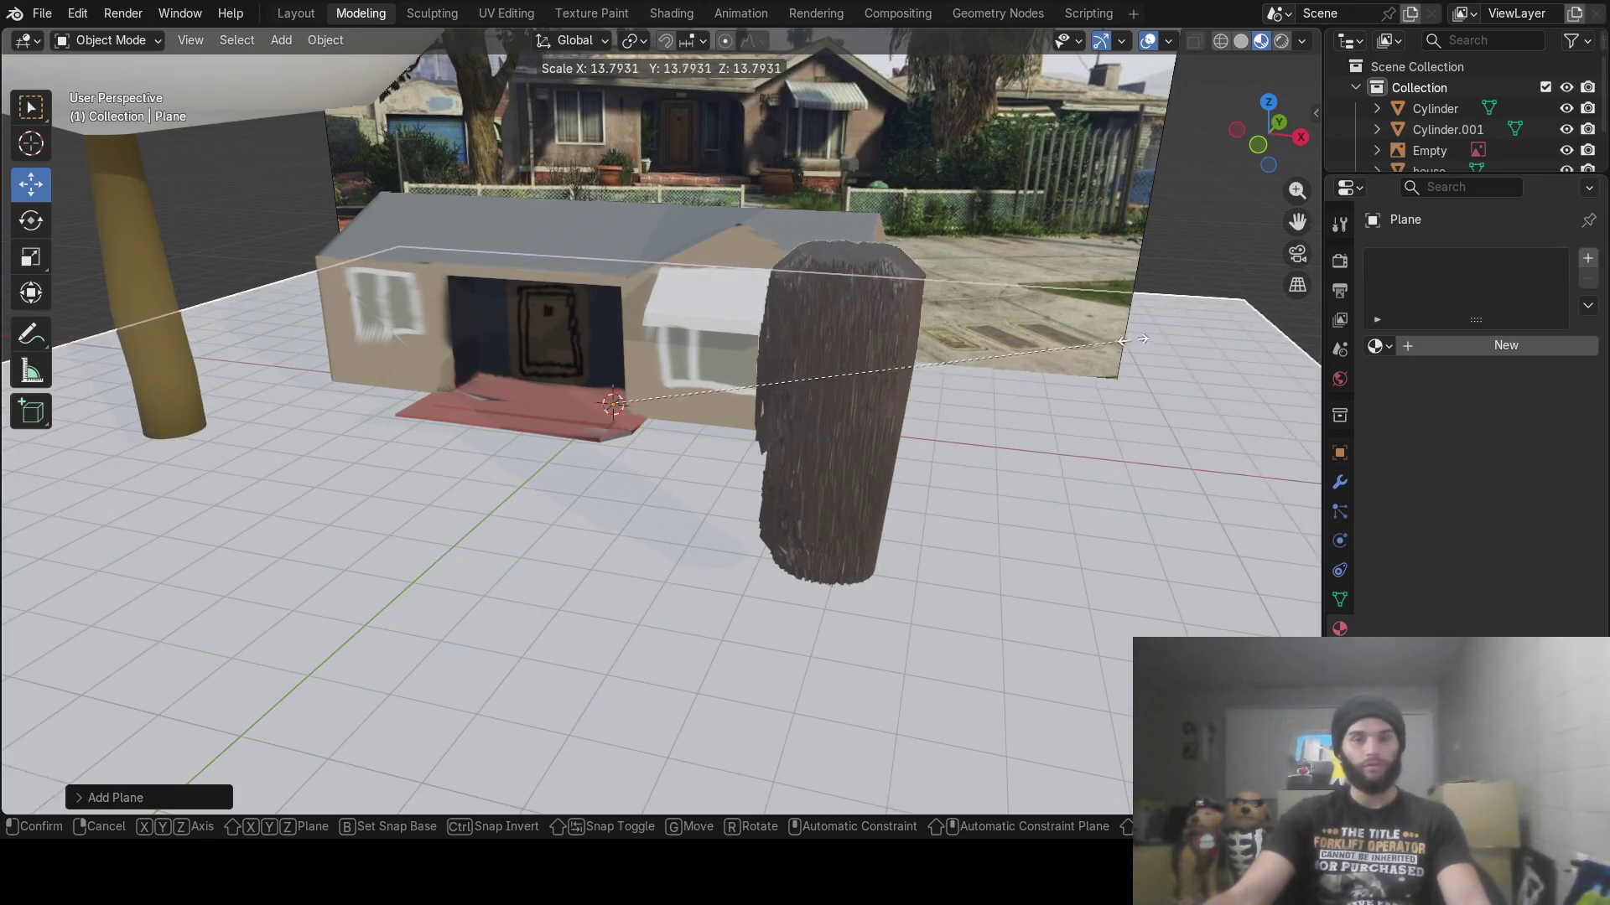
pyautogui.click(1221, 320)
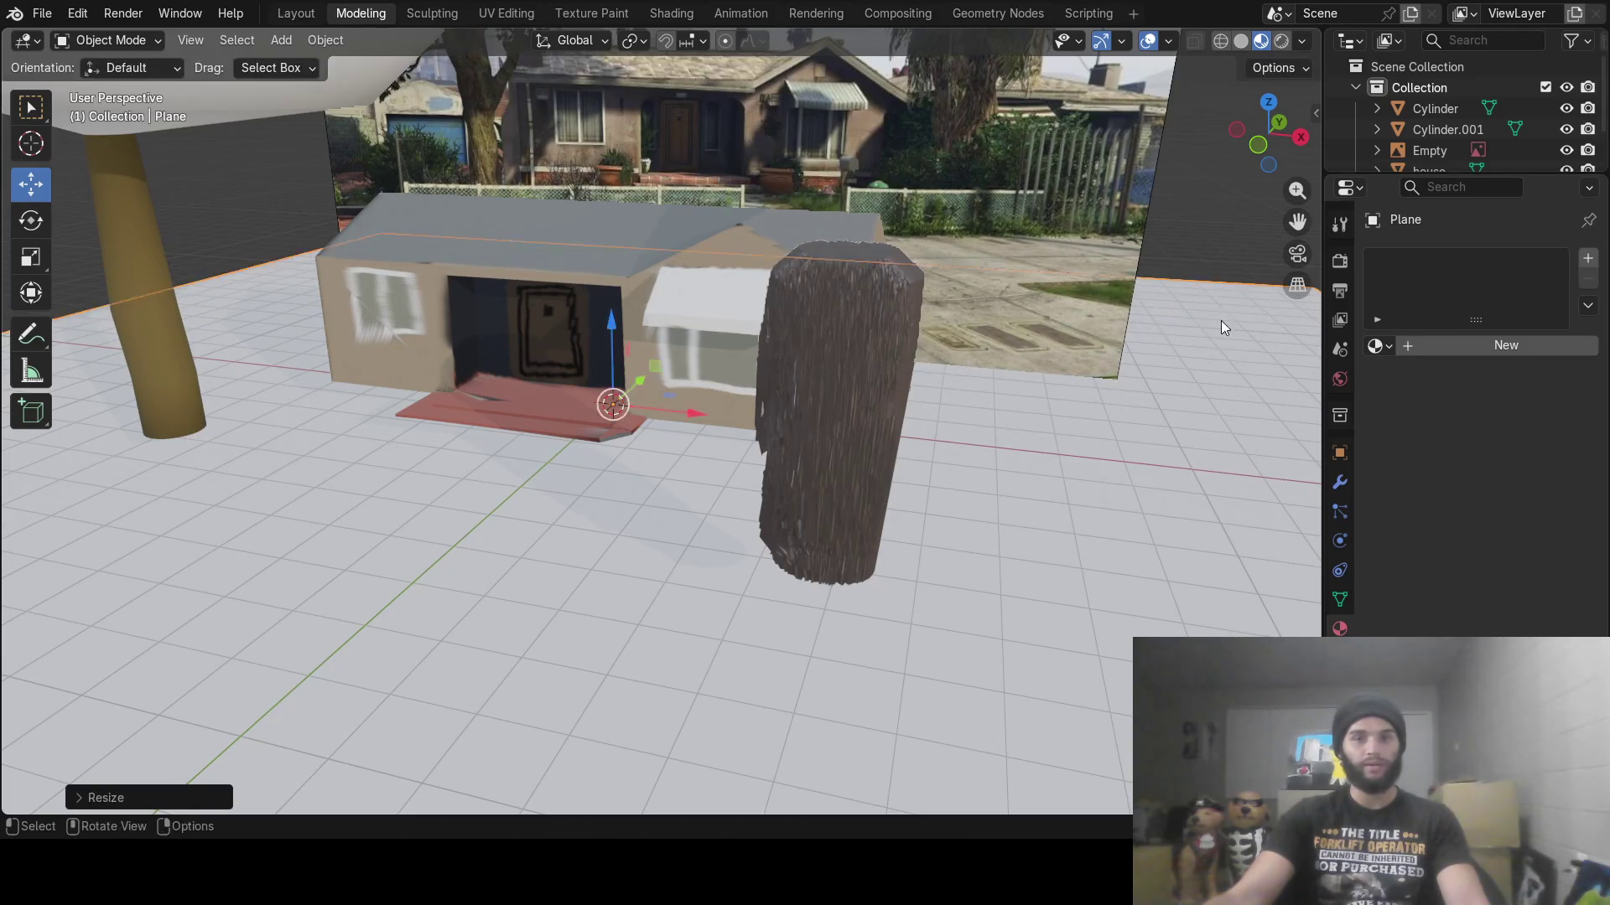
pyautogui.moveTo(1220, 321)
pyautogui.mouseDown(button='middle')
pyautogui.moveTo(795, 416)
pyautogui.moveTo(883, 431)
pyautogui.mouseUp(button='middle')
pyautogui.press('s')
pyautogui.click(792, 383)
pyautogui.moveTo(807, 379)
pyautogui.mouseDown(button='middle')
pyautogui.moveTo(847, 386)
pyautogui.moveTo(828, 345)
pyautogui.moveTo(747, 319)
pyautogui.mouseUp(button='middle')
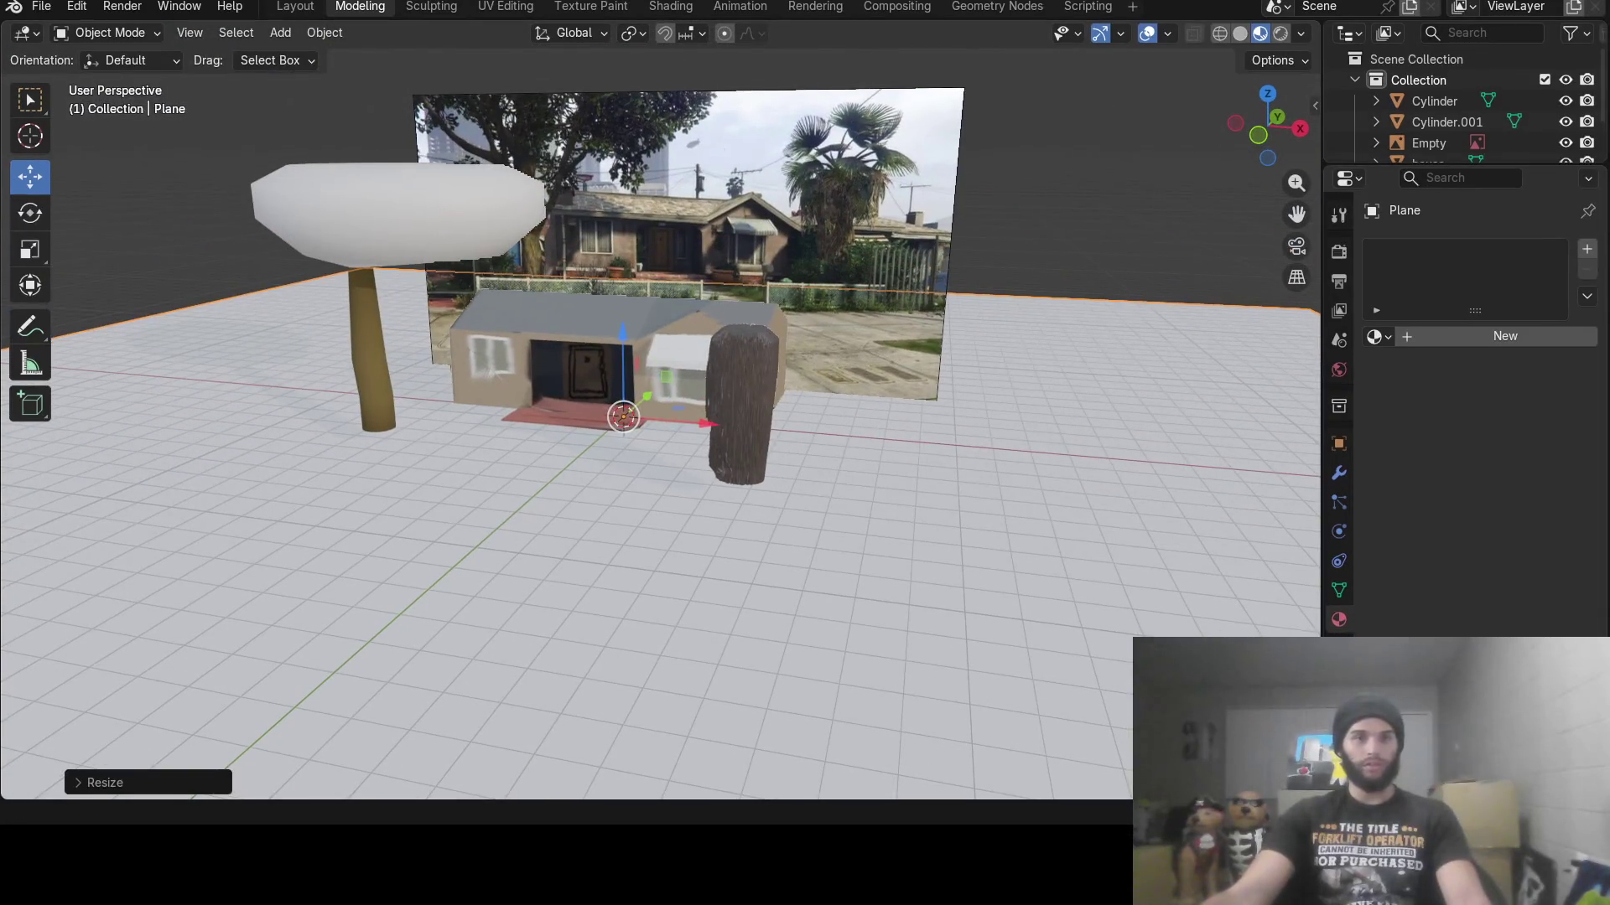
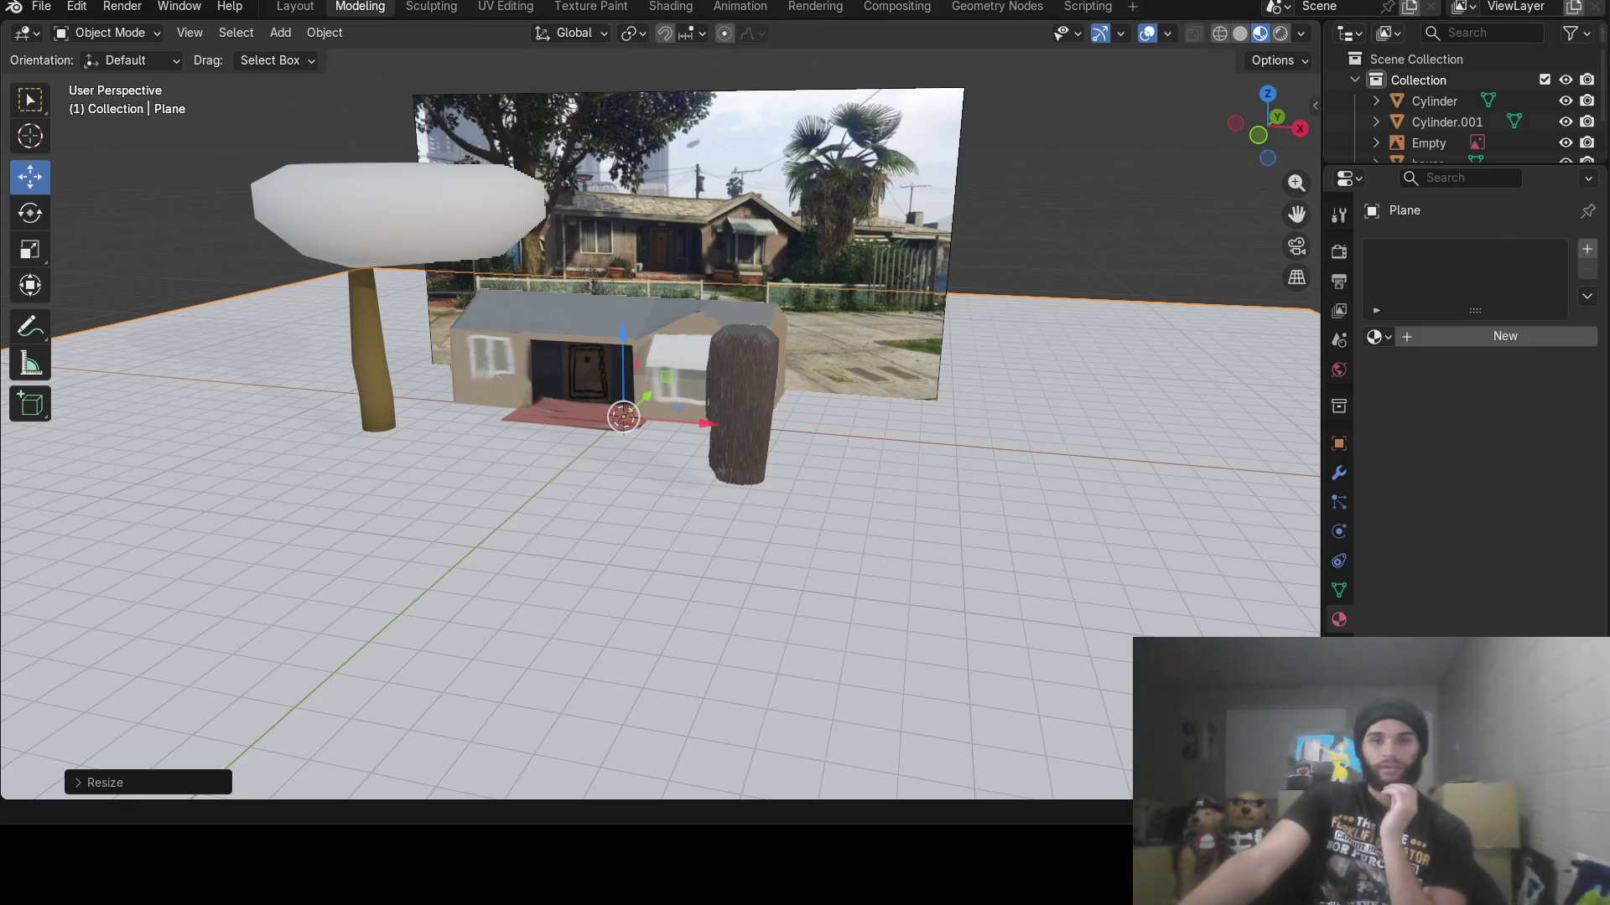
# Select the house, enter Edit Mode and zoom in on the door and front step
pyautogui.moveTo(662, 445)
pyautogui.mouseDown(button='middle')
pyautogui.moveTo(573, 455)
pyautogui.moveTo(635, 456)
pyautogui.moveTo(593, 449)
pyautogui.mouseUp(button='middle')
pyautogui.press('Tab')
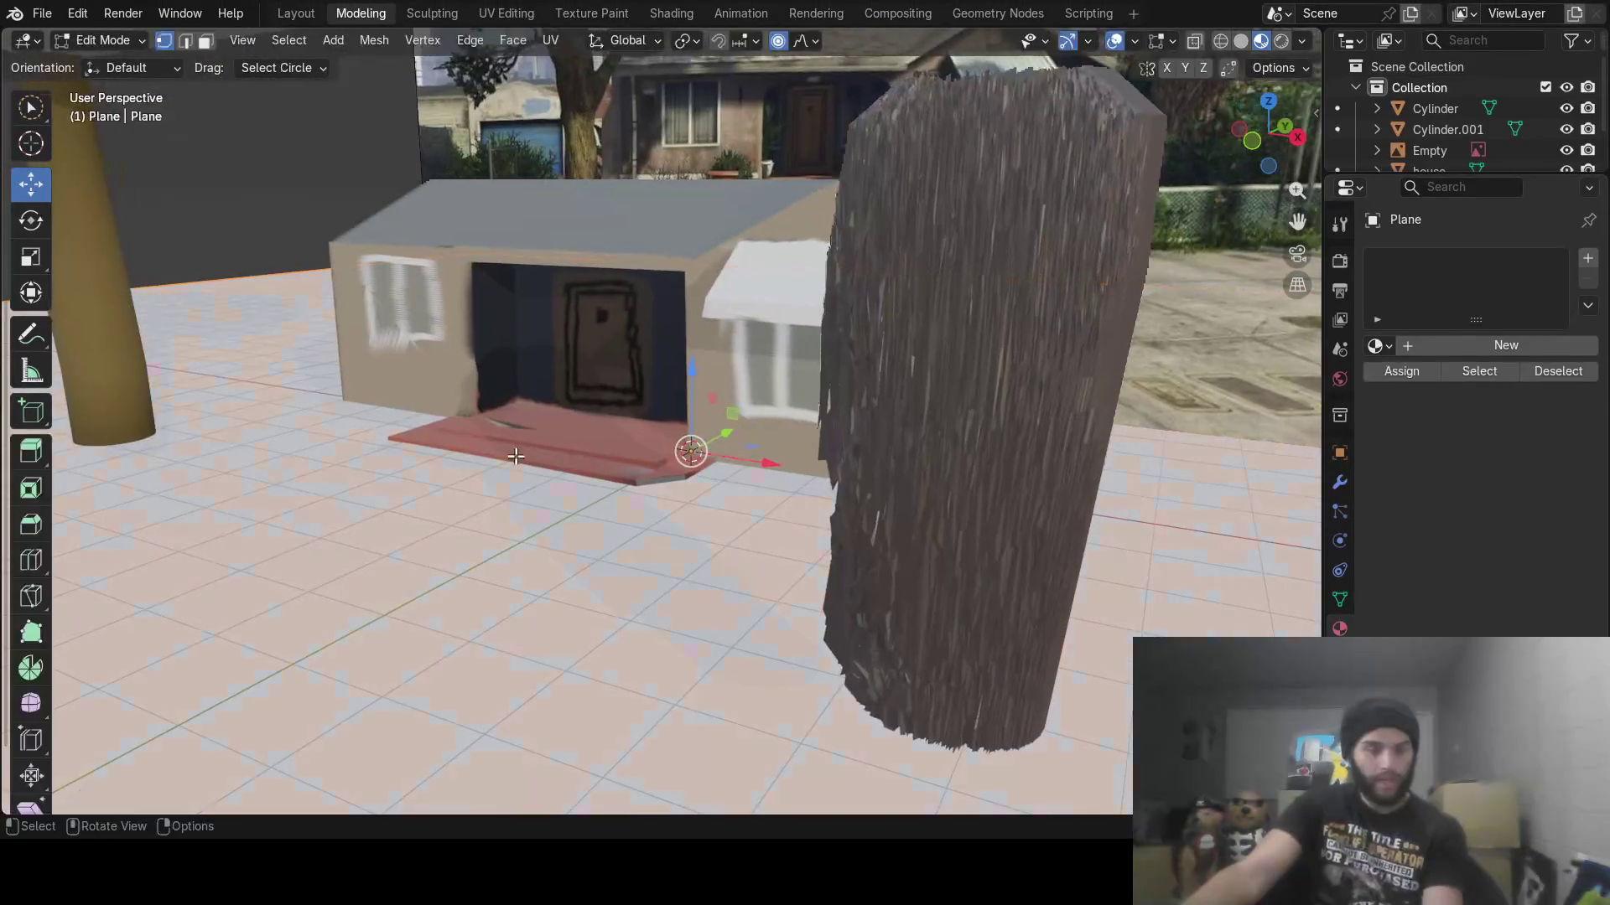
pyautogui.press('Tab')
pyautogui.click(457, 449)
pyautogui.moveTo(545, 345)
pyautogui.mouseDown(button='middle')
pyautogui.moveTo(640, 380)
pyautogui.moveTo(575, 412)
pyautogui.mouseUp(button='middle')
pyautogui.press('Tab')
pyautogui.moveTo(466, 421)
pyautogui.mouseDown(button='middle')
pyautogui.moveTo(352, 406)
pyautogui.moveTo(700, 468)
pyautogui.moveTo(890, 355)
pyautogui.moveTo(838, 352)
pyautogui.mouseUp(button='middle')
# In face select mode, circle-select every face of the red front step
pyautogui.click(205, 40)
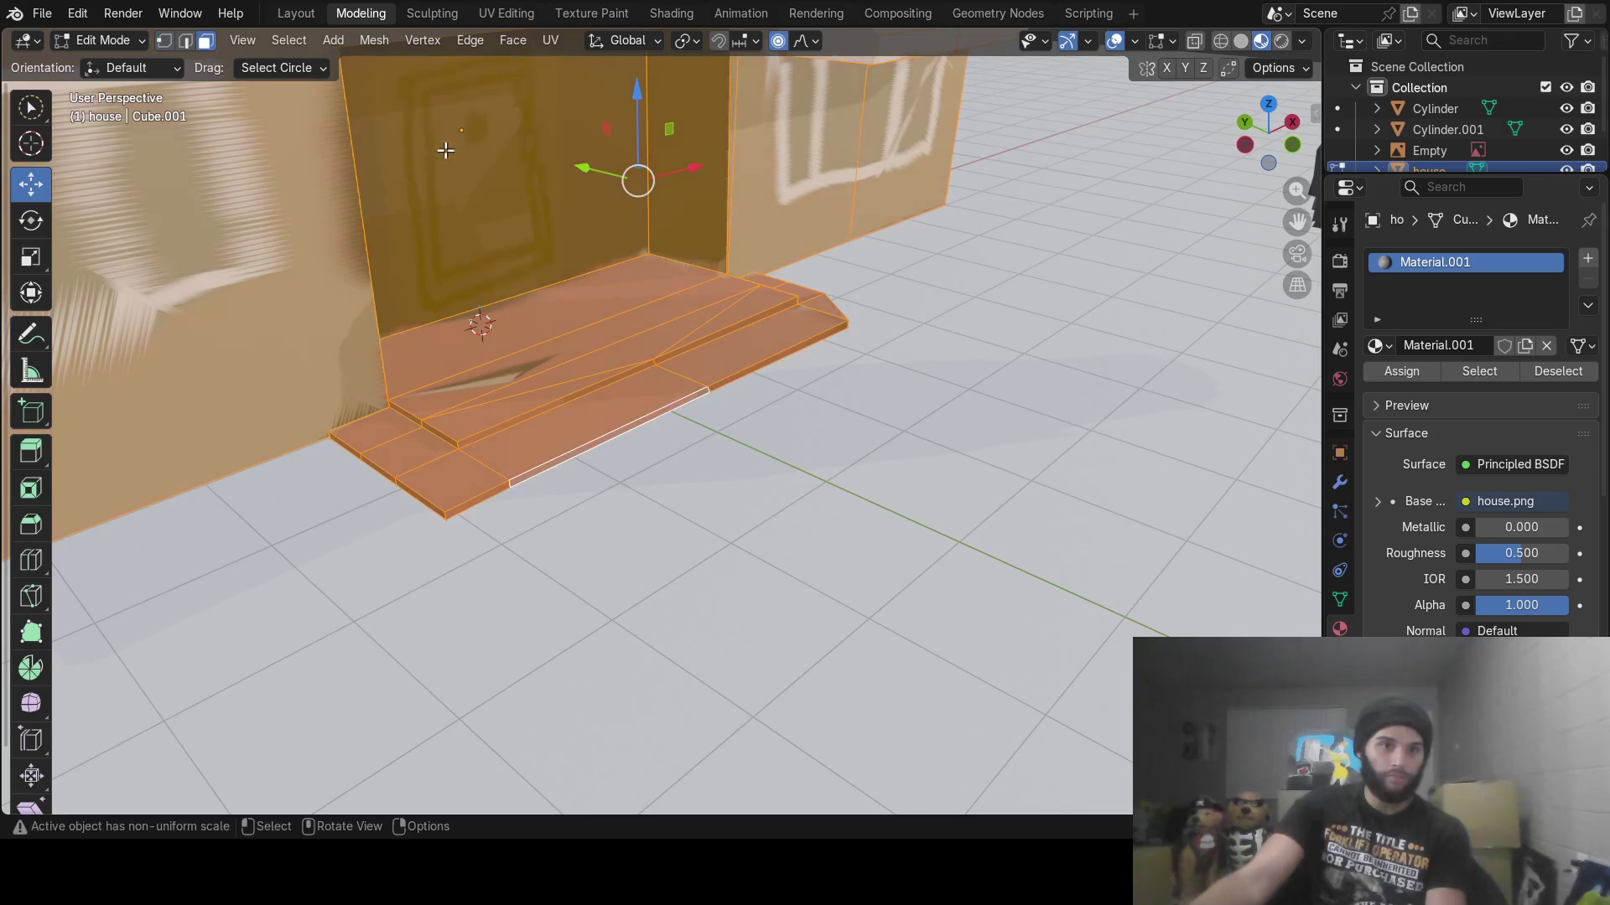
pyautogui.hotkey('alt', 'a')
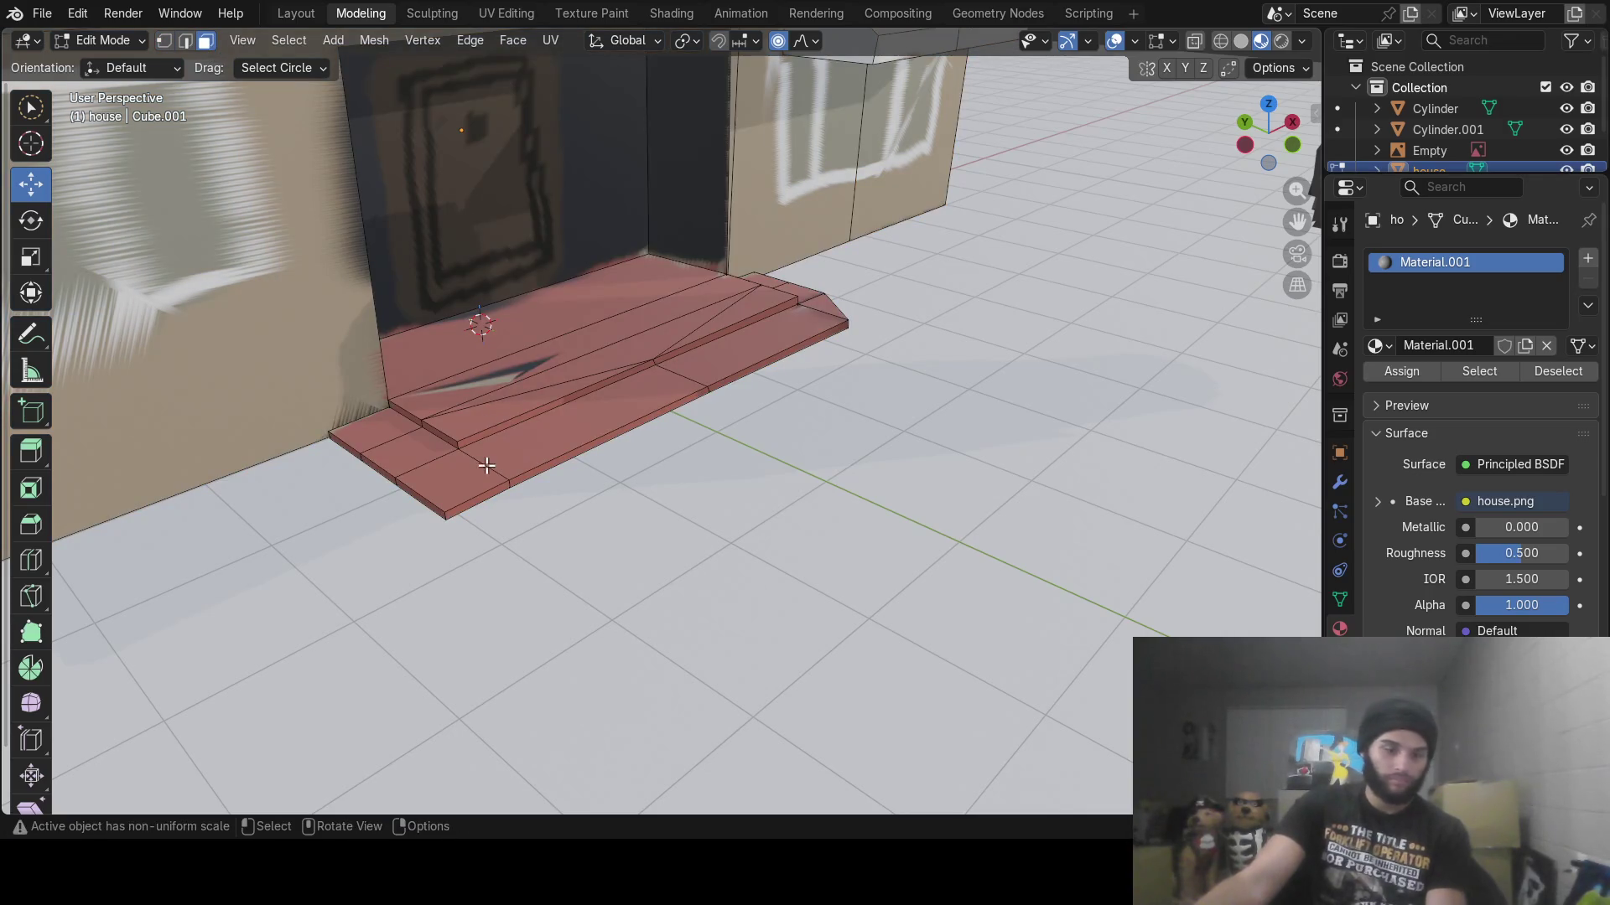
pyautogui.moveTo(486, 463); pyautogui.dragTo(511, 457, button='middle')
pyautogui.press('c')
pyautogui.moveTo(499, 408)
pyautogui.mouseDown()
pyautogui.moveTo(379, 535)
pyautogui.moveTo(687, 353)
pyautogui.mouseUp()
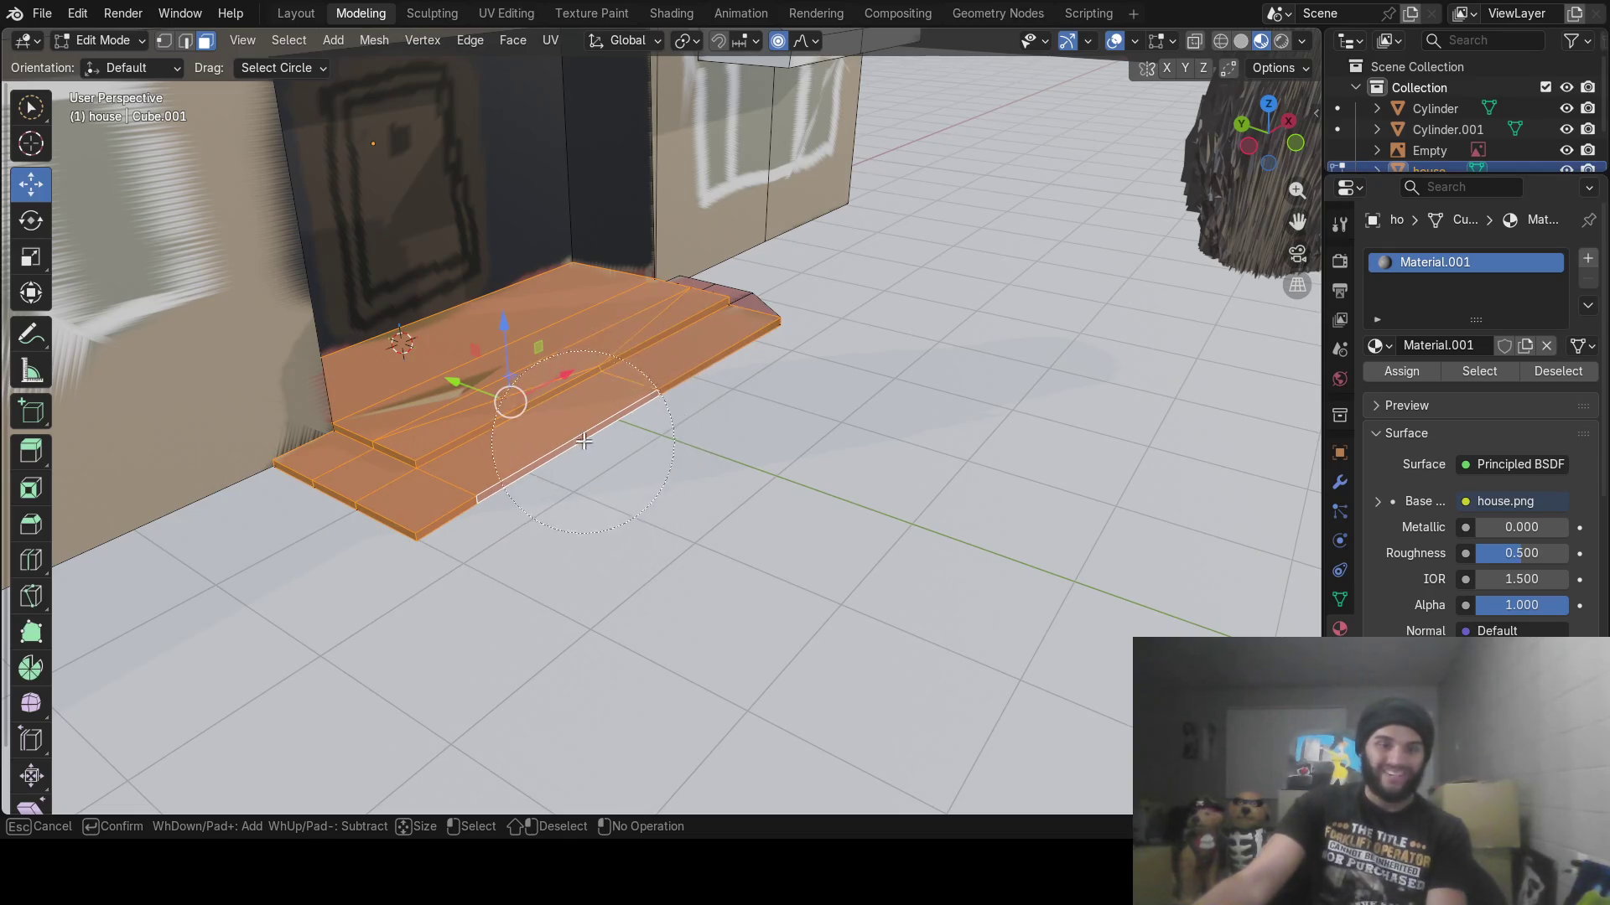
pyautogui.press('Escape')
pyautogui.moveTo(688, 352)
pyautogui.mouseDown(button='middle')
pyautogui.moveTo(453, 417)
pyautogui.moveTo(775, 426)
pyautogui.moveTo(872, 316)
pyautogui.moveTo(852, 291)
pyautogui.moveTo(704, 461)
pyautogui.moveTo(670, 428)
pyautogui.mouseUp(button='middle')
pyautogui.press('c')
pyautogui.moveTo(671, 428)
pyautogui.mouseDown()
pyautogui.moveTo(721, 390)
pyautogui.moveTo(669, 429)
pyautogui.mouseUp()
pyautogui.press('Escape')
pyautogui.moveTo(668, 429); pyautogui.dragTo(625, 377, button='middle')
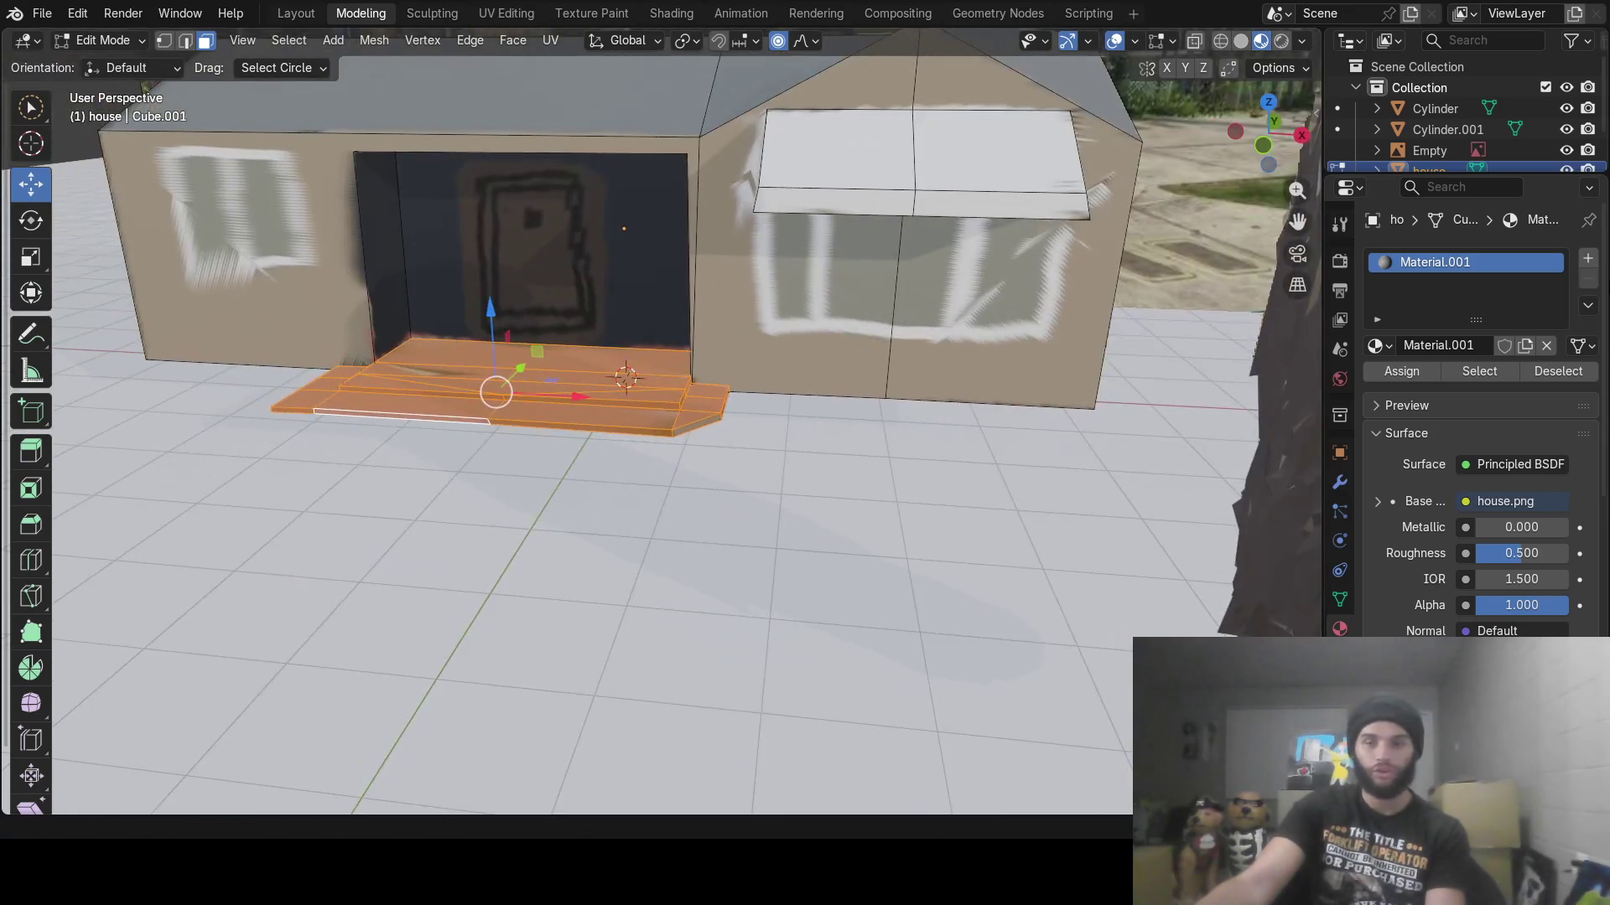
# Assign a new material, Material.005, to the selected step faces and open the Shading workspace
pyautogui.click(1588, 258)
pyautogui.click(1442, 387)
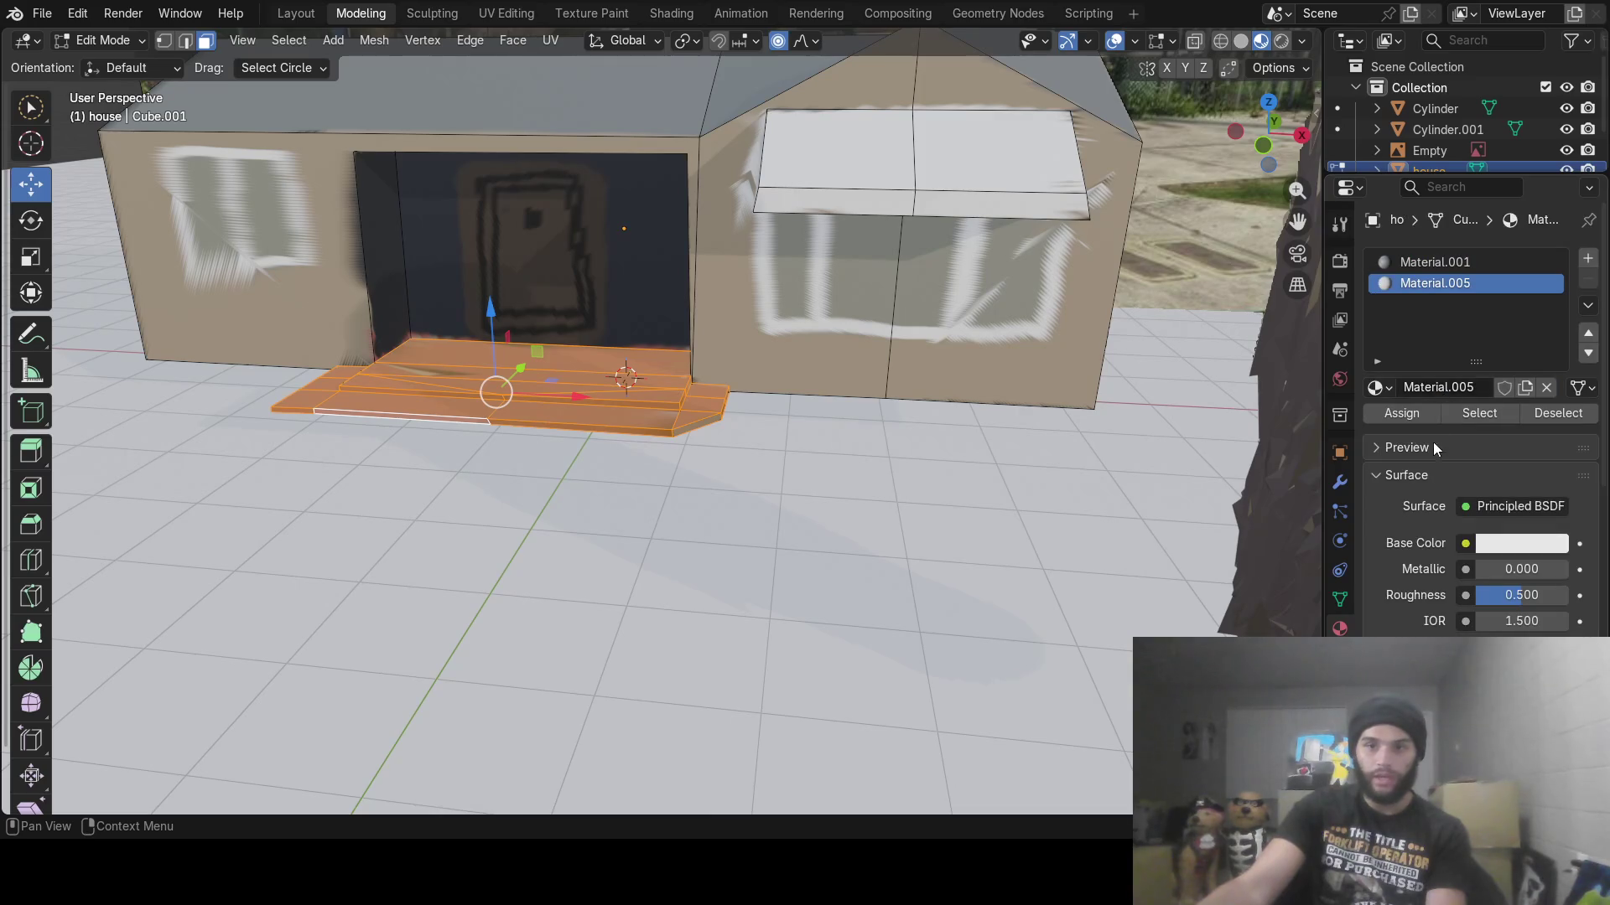
pyautogui.click(1424, 415)
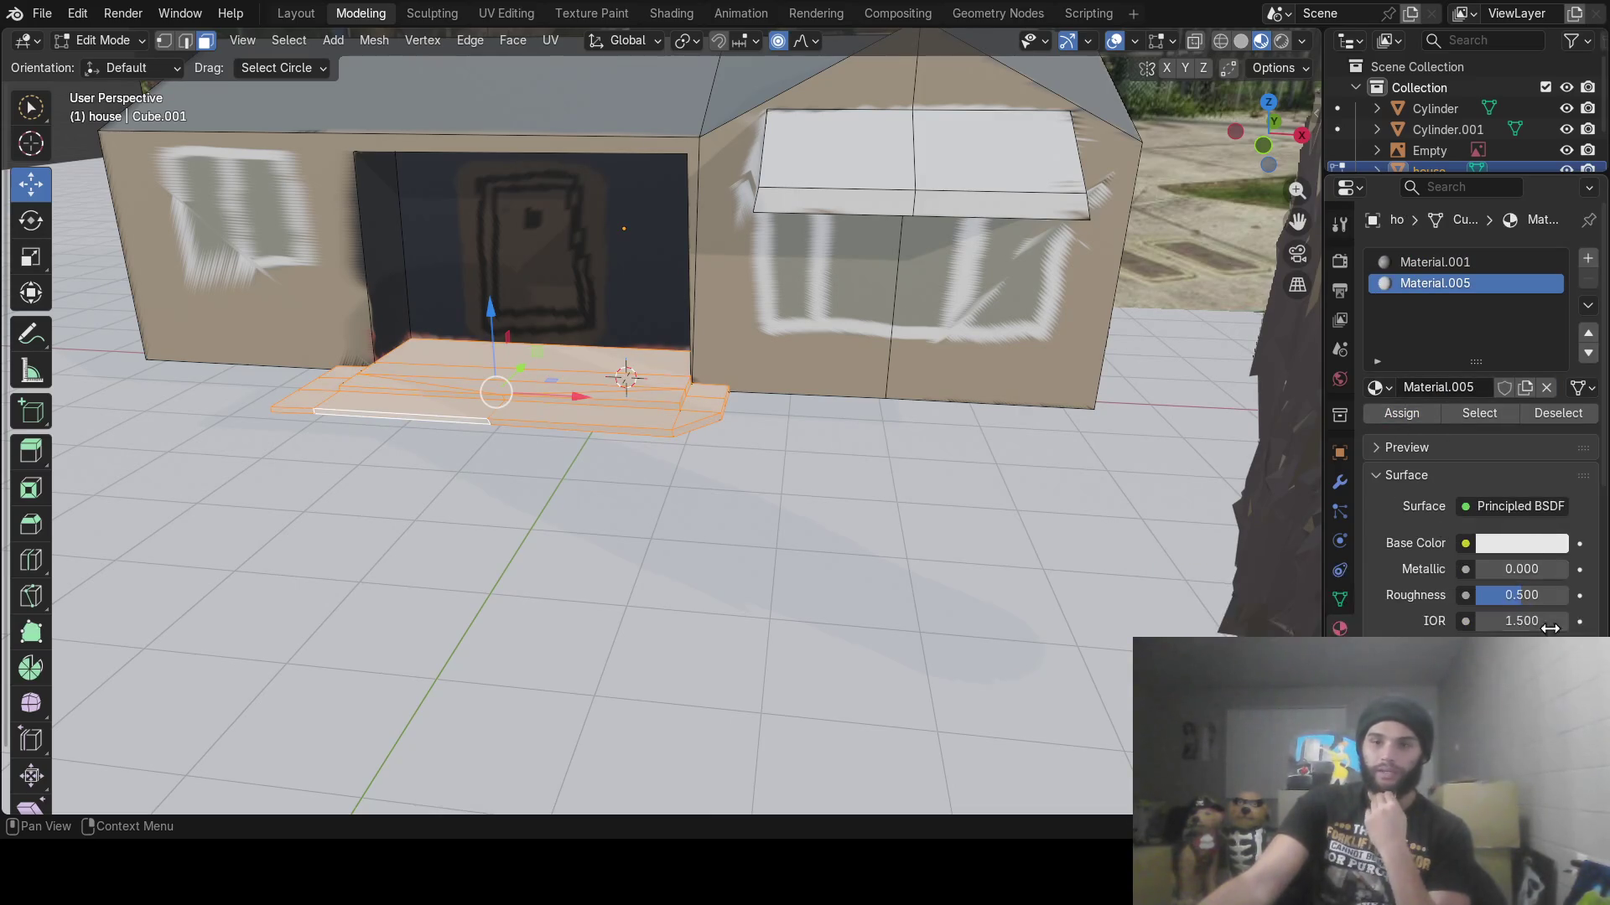
pyautogui.scroll(-3, 1519, 553)
pyautogui.scroll(-3, 1475, 419)
pyautogui.scroll(2, 1475, 420)
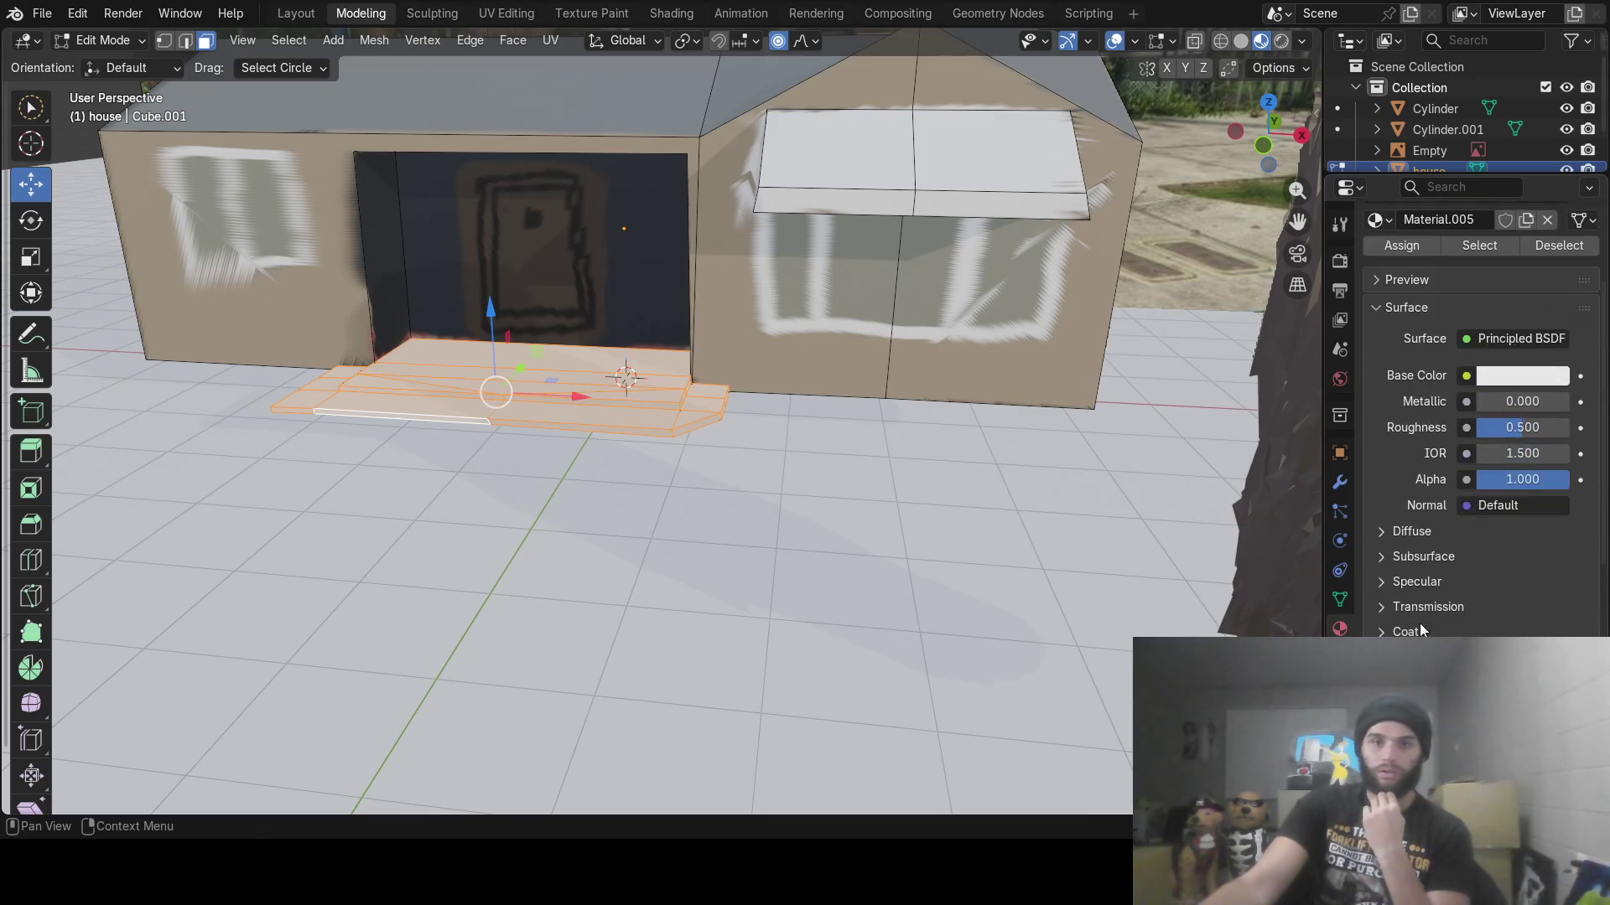
pyautogui.click(662, 13)
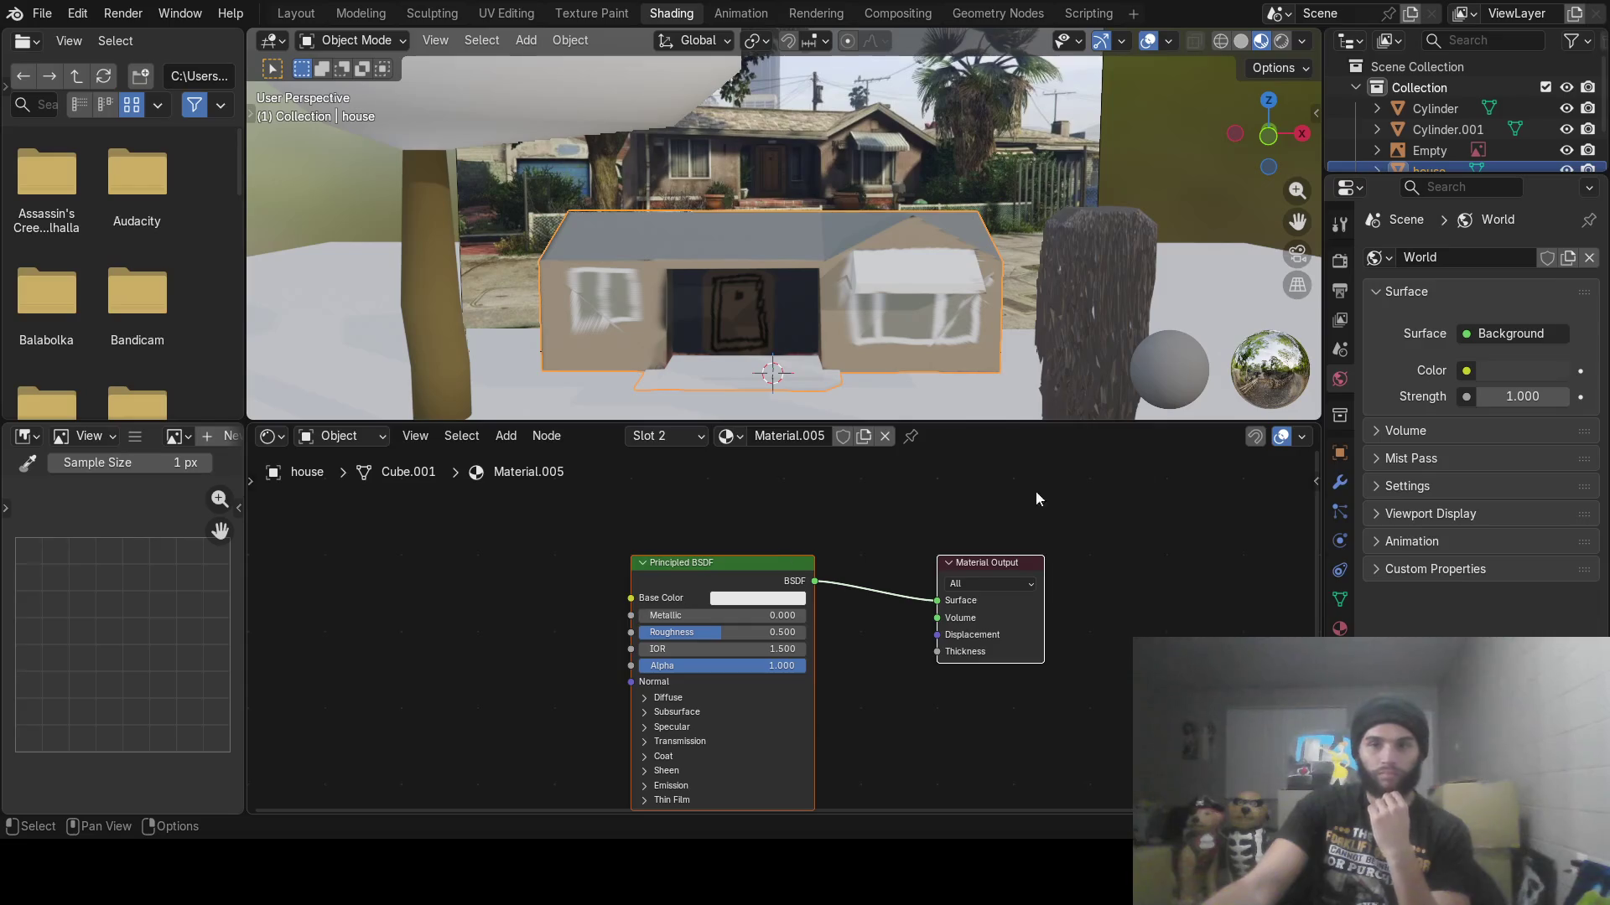
# Add an Image Texture node with images.jpg, wired into Material.005's Base Color
pyautogui.click(1339, 629)
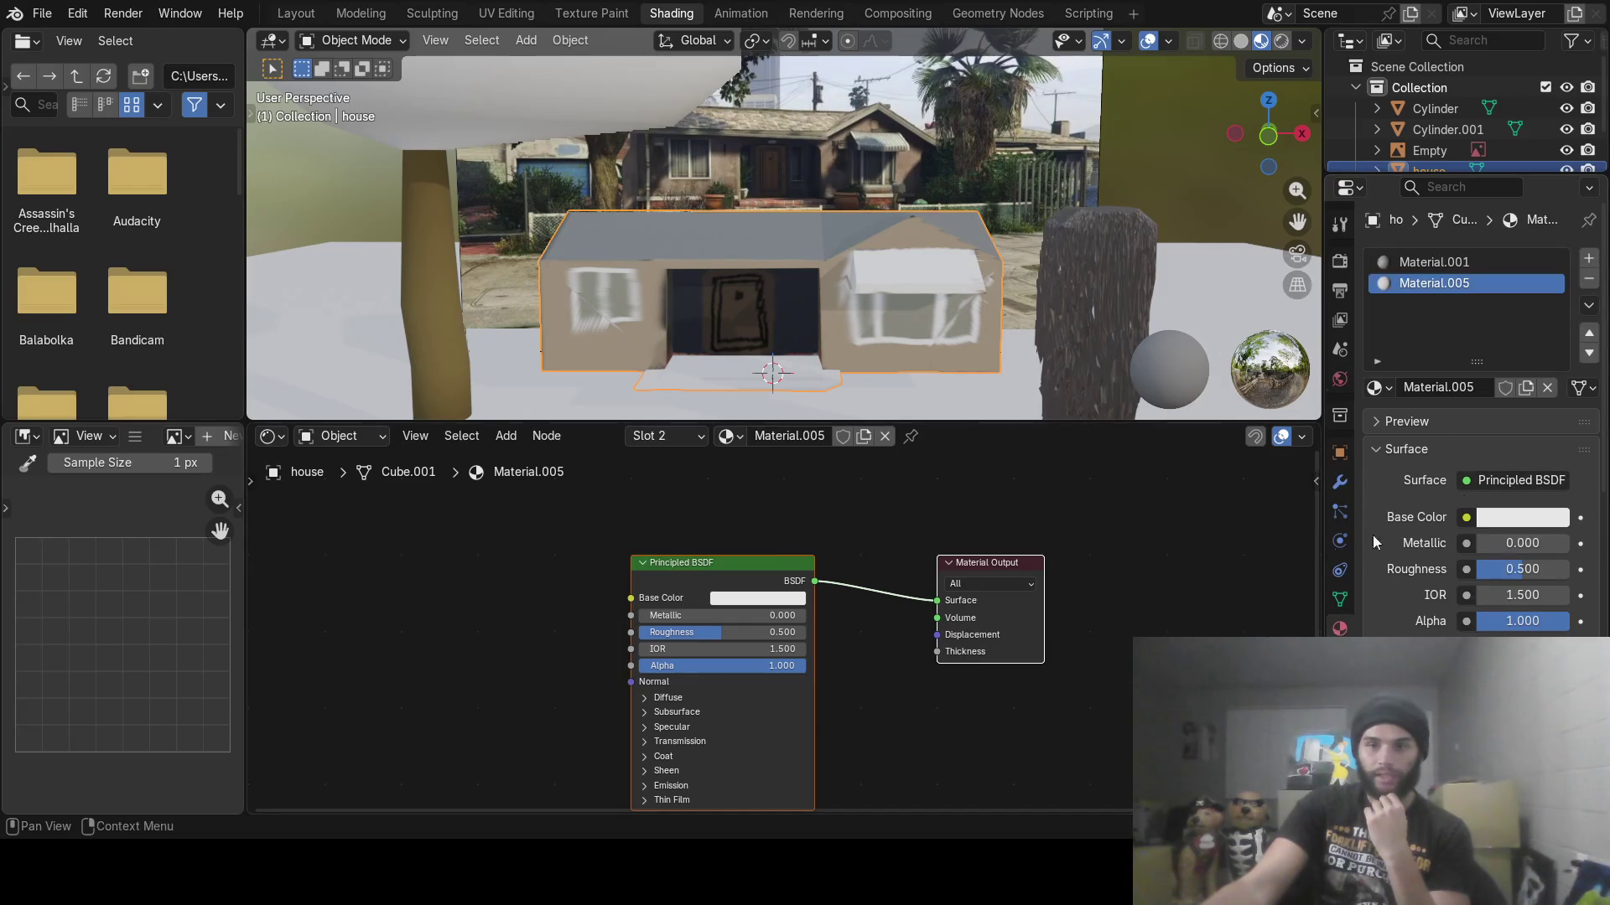
pyautogui.click(496, 437)
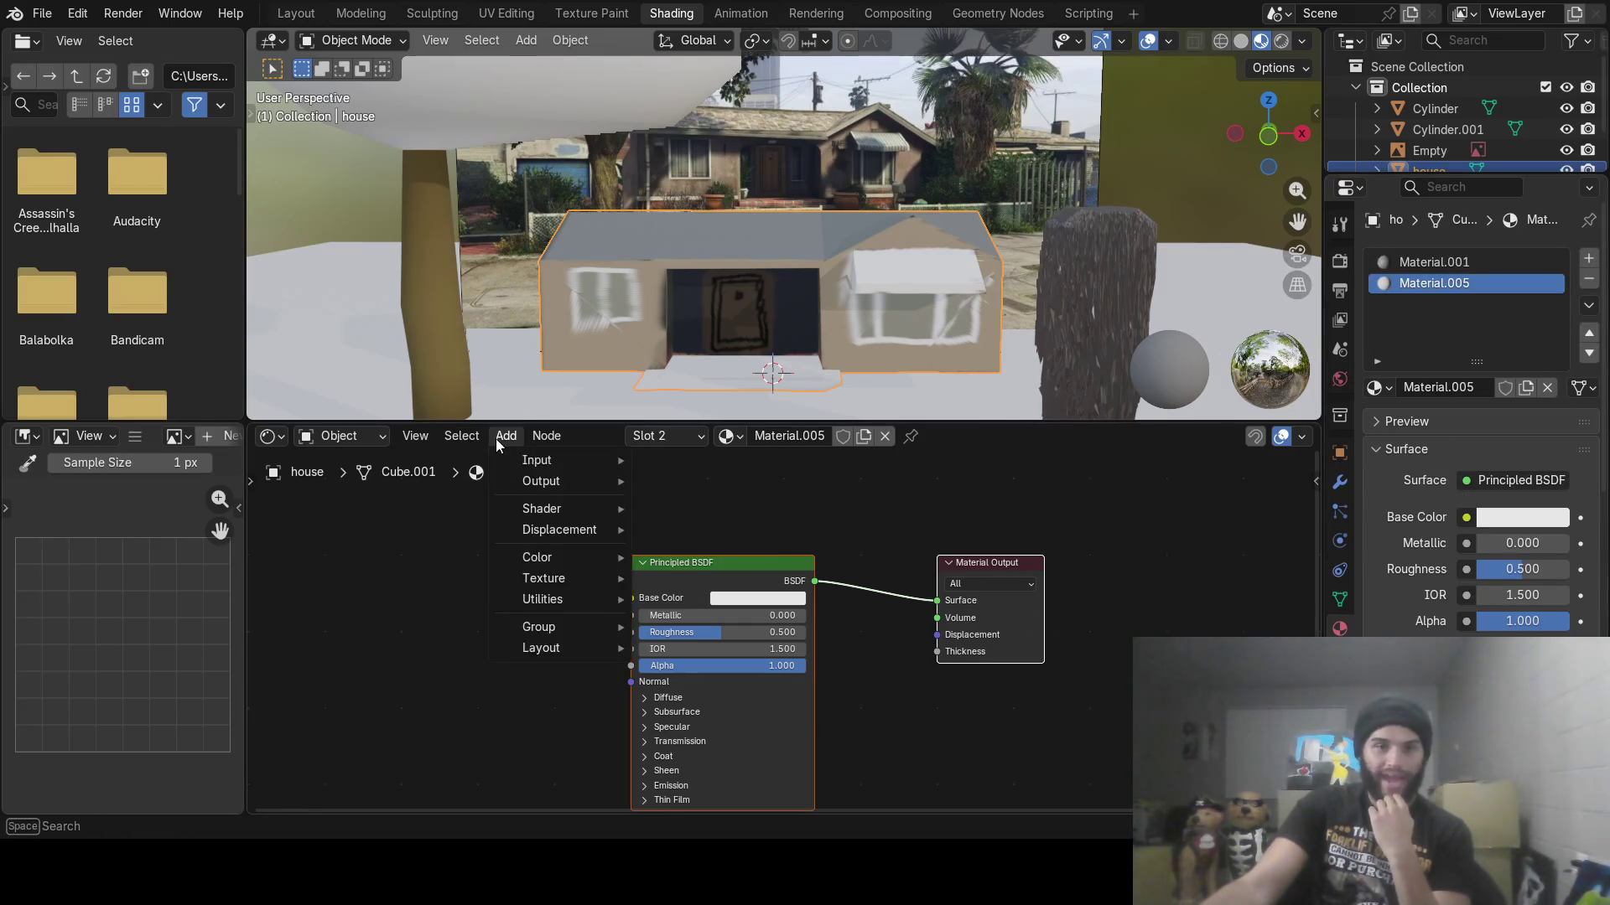
pyautogui.moveTo(542, 486)
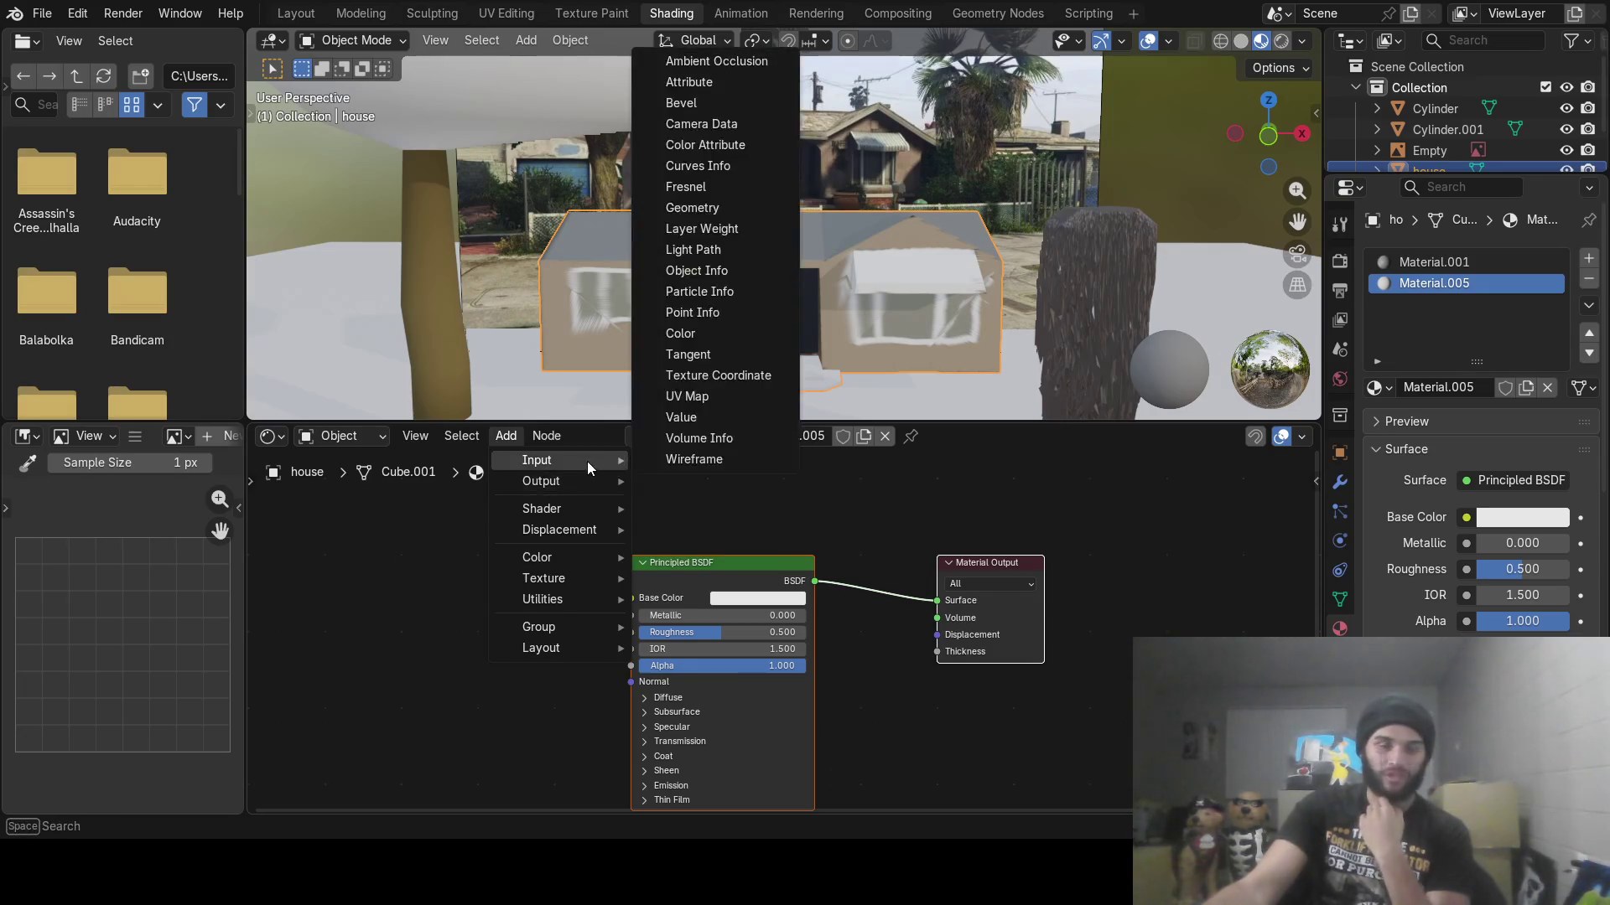
pyautogui.moveTo(602, 575)
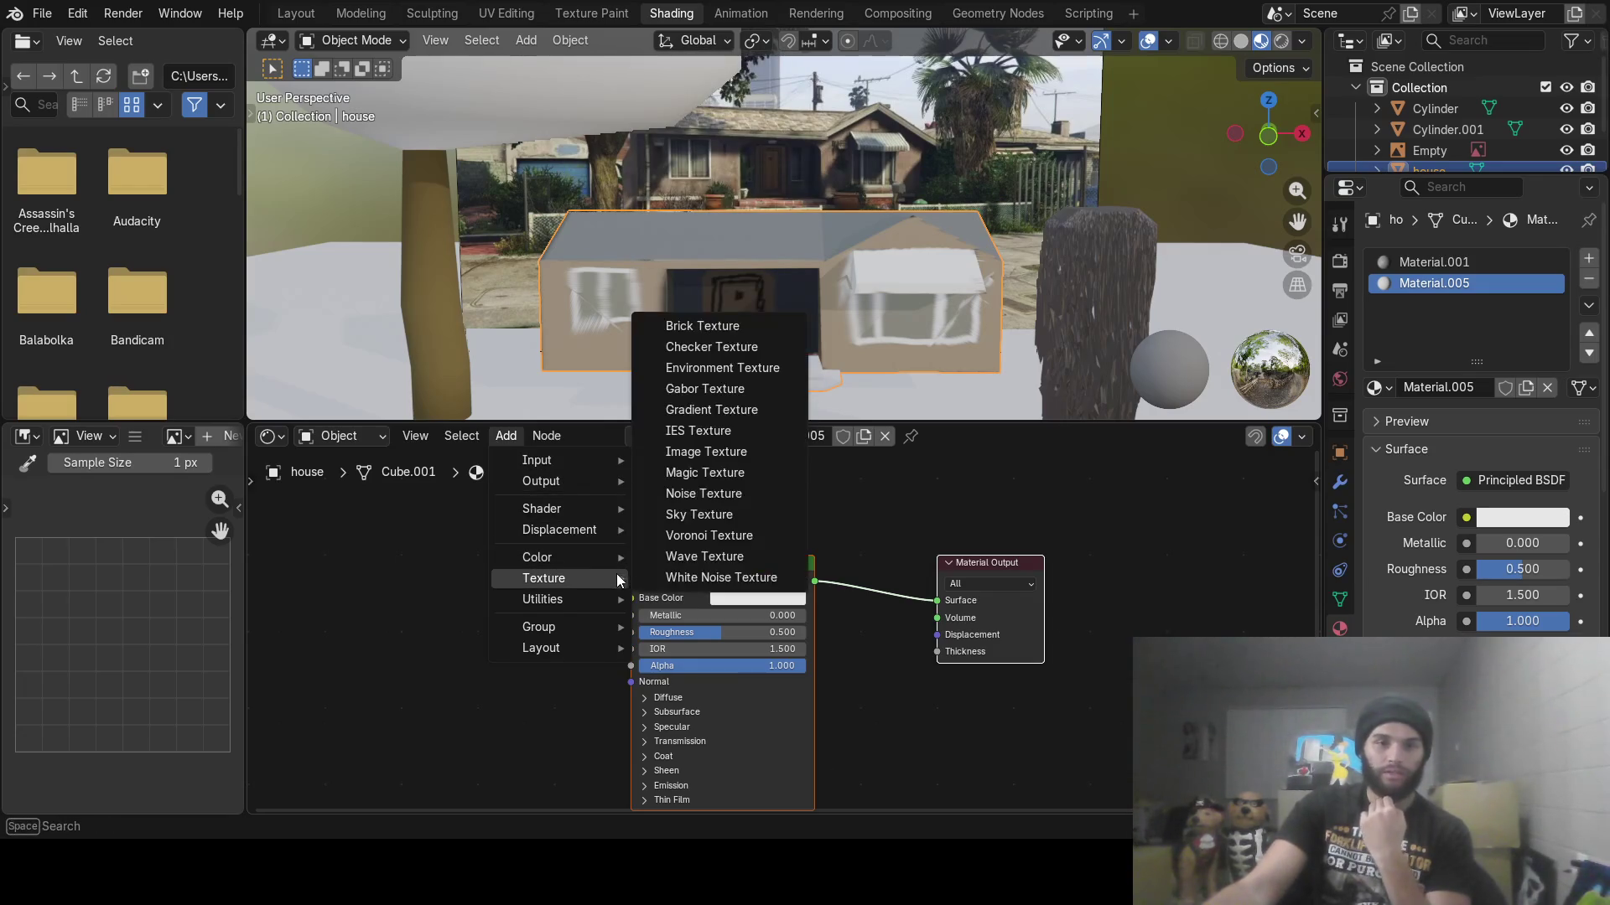
pyautogui.click(714, 455)
pyautogui.click(466, 591)
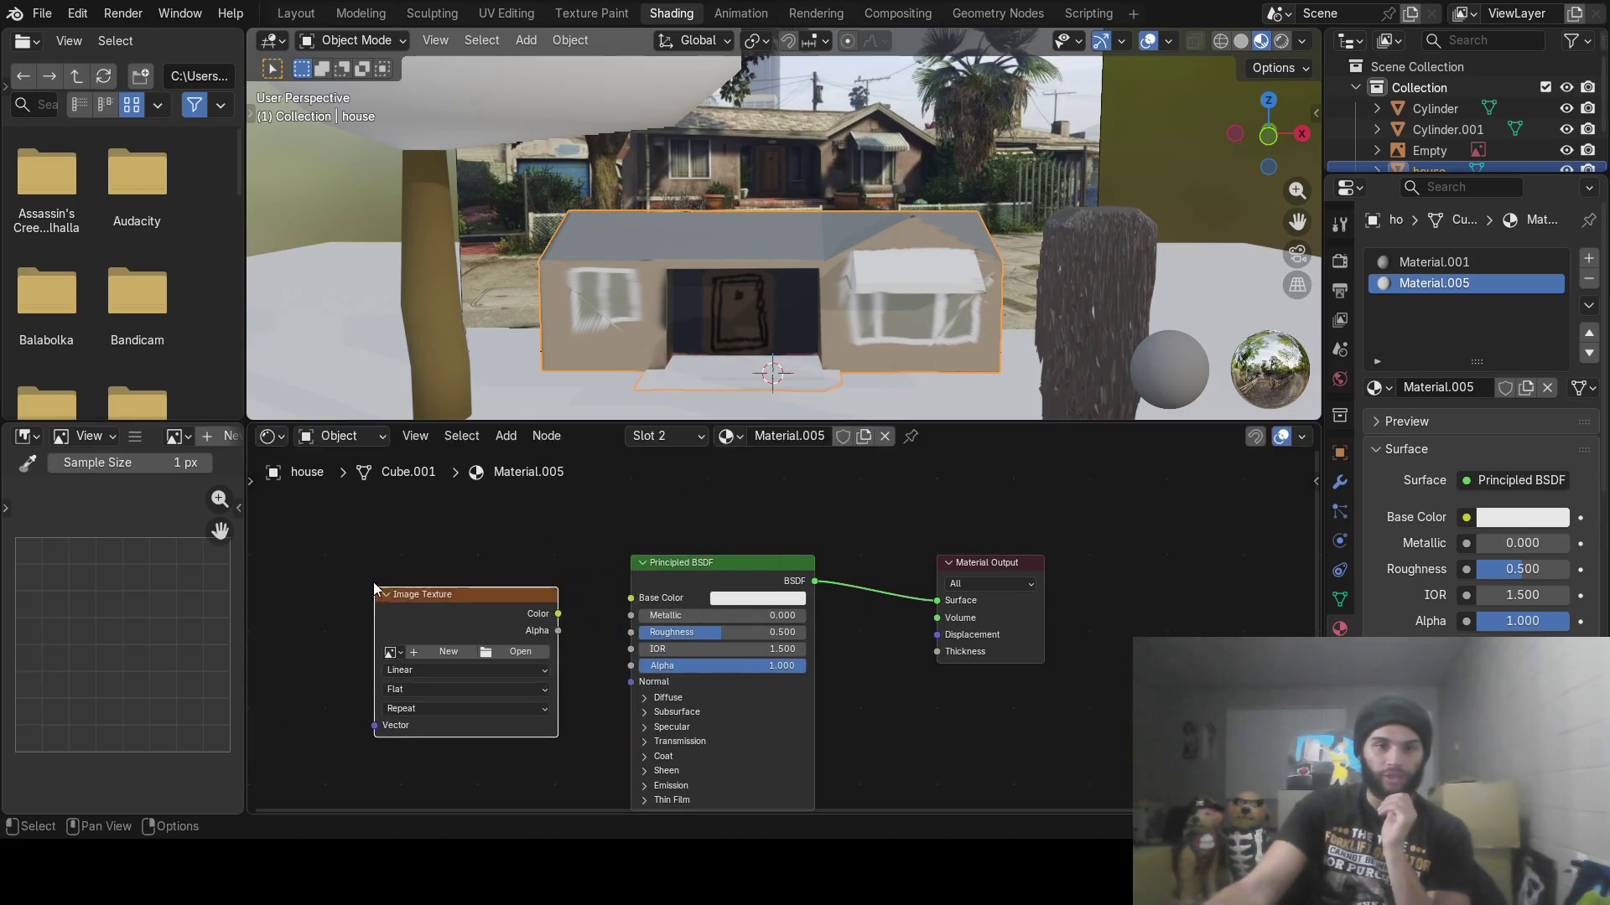
pyautogui.moveTo(558, 613); pyautogui.dragTo(617, 602)
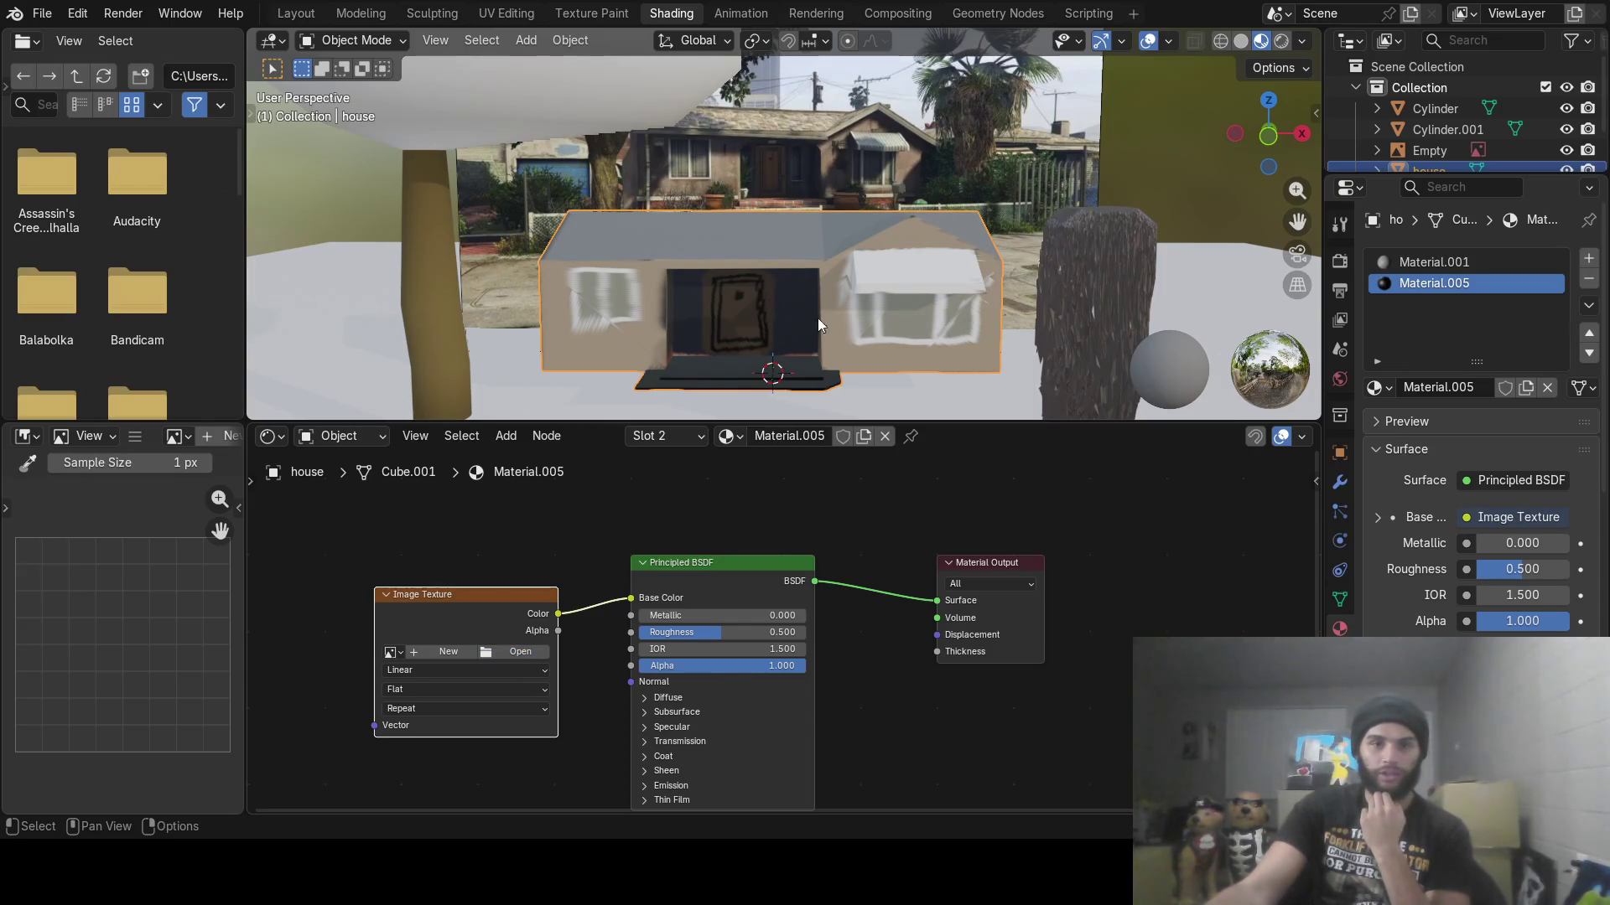
pyautogui.moveTo(1008, 368)
pyautogui.mouseDown(button='middle')
pyautogui.moveTo(872, 352)
pyautogui.moveTo(867, 392)
pyautogui.moveTo(855, 244)
pyautogui.moveTo(828, 293)
pyautogui.mouseUp(button='middle')
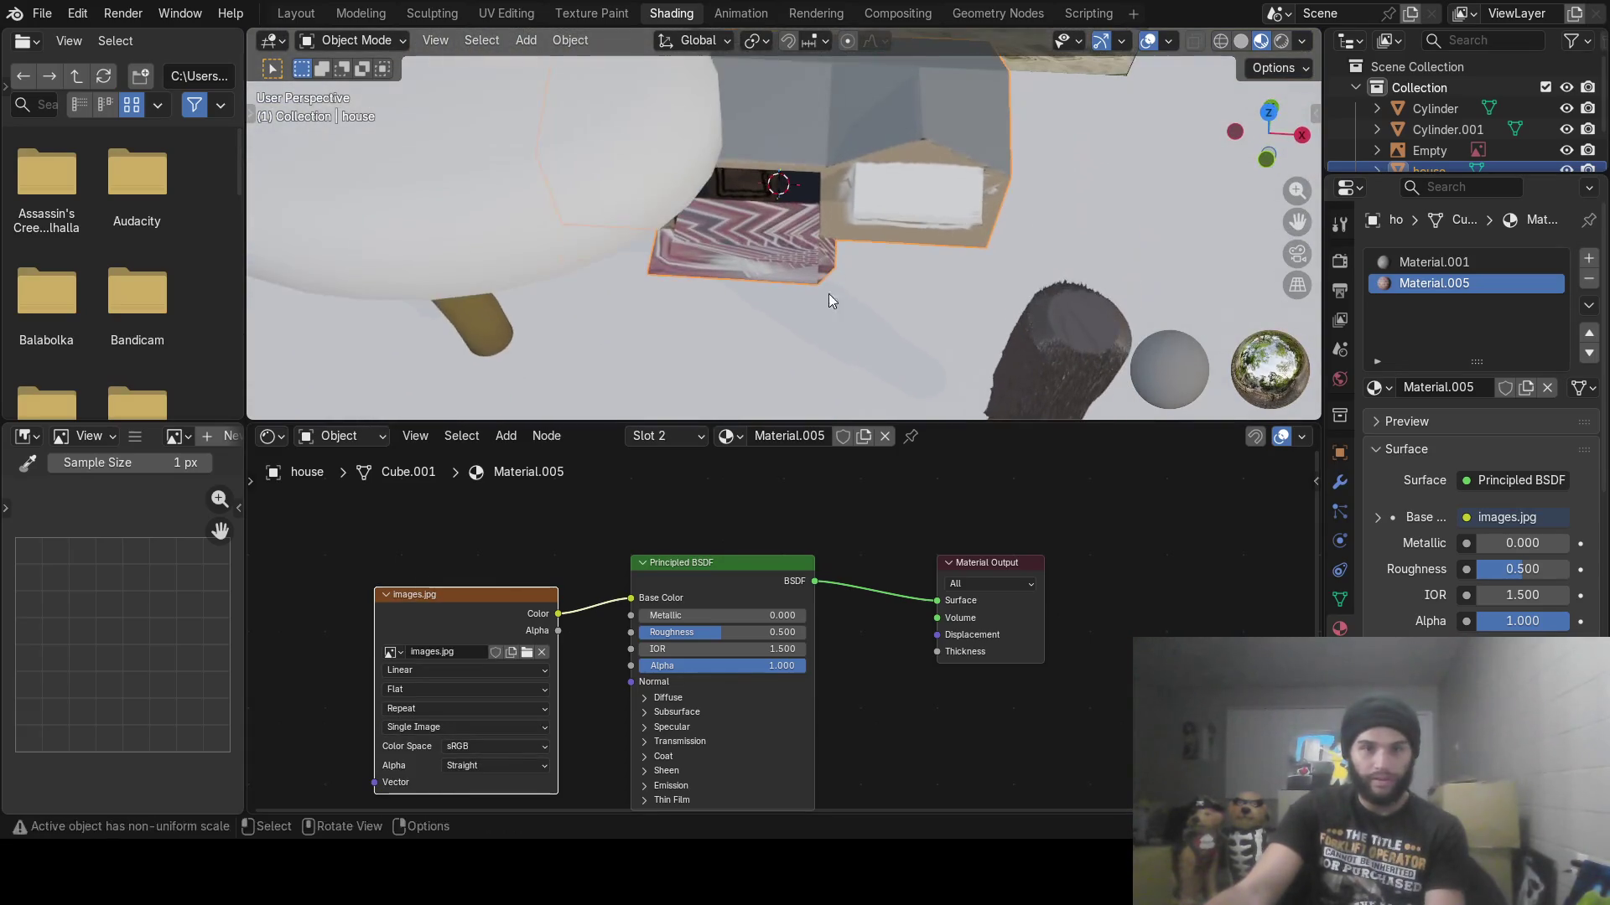
pyautogui.click(452, 671)
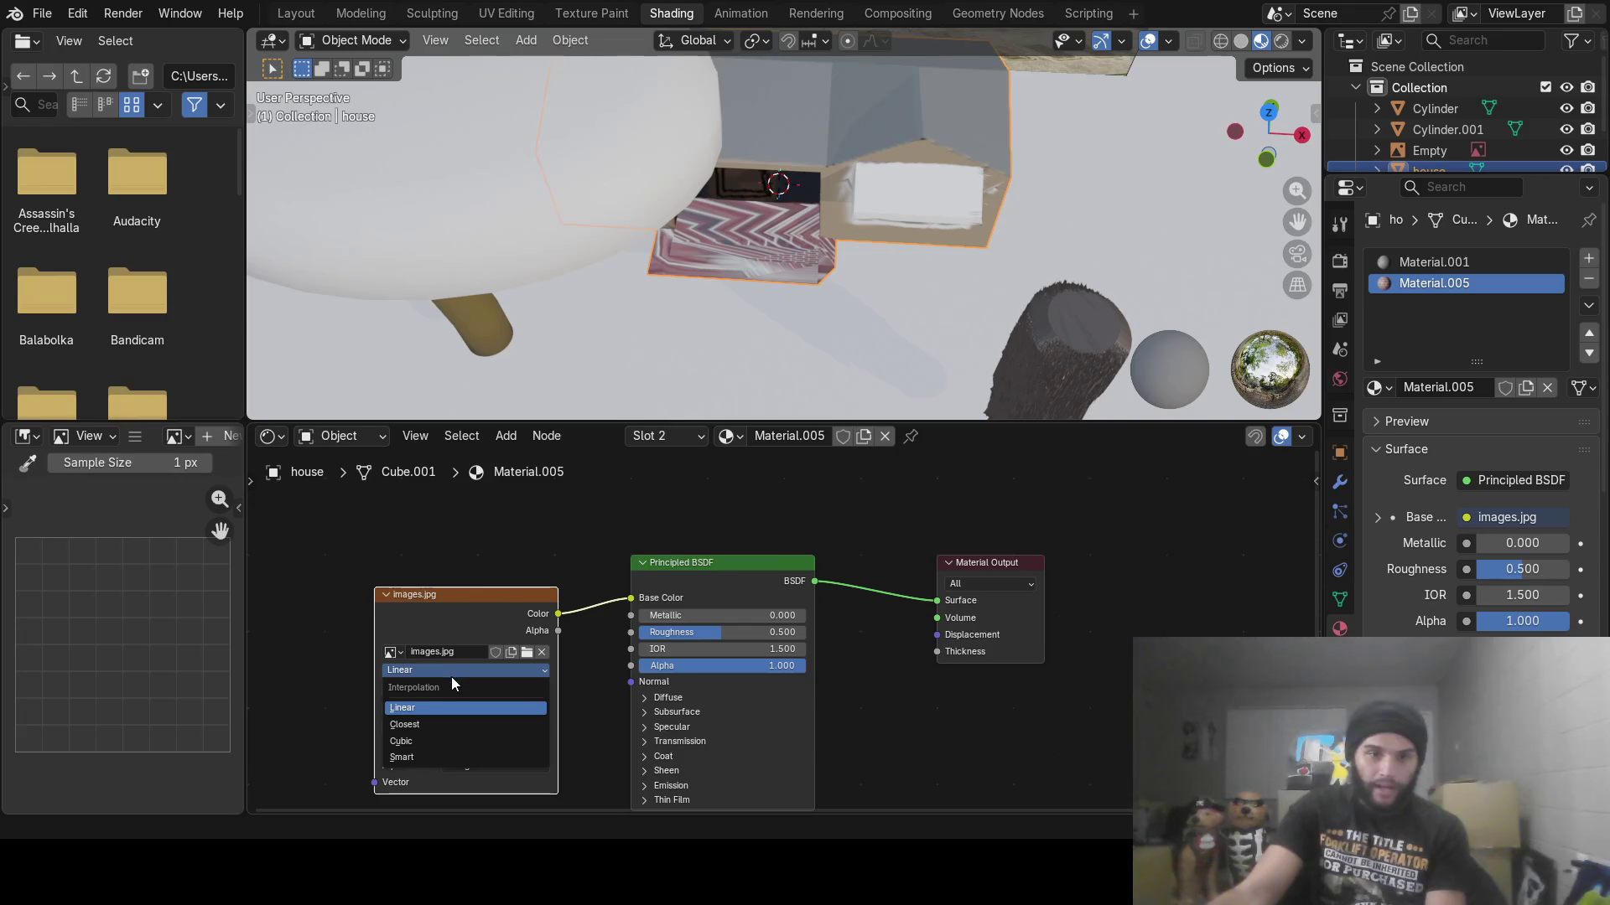
pyautogui.click(436, 743)
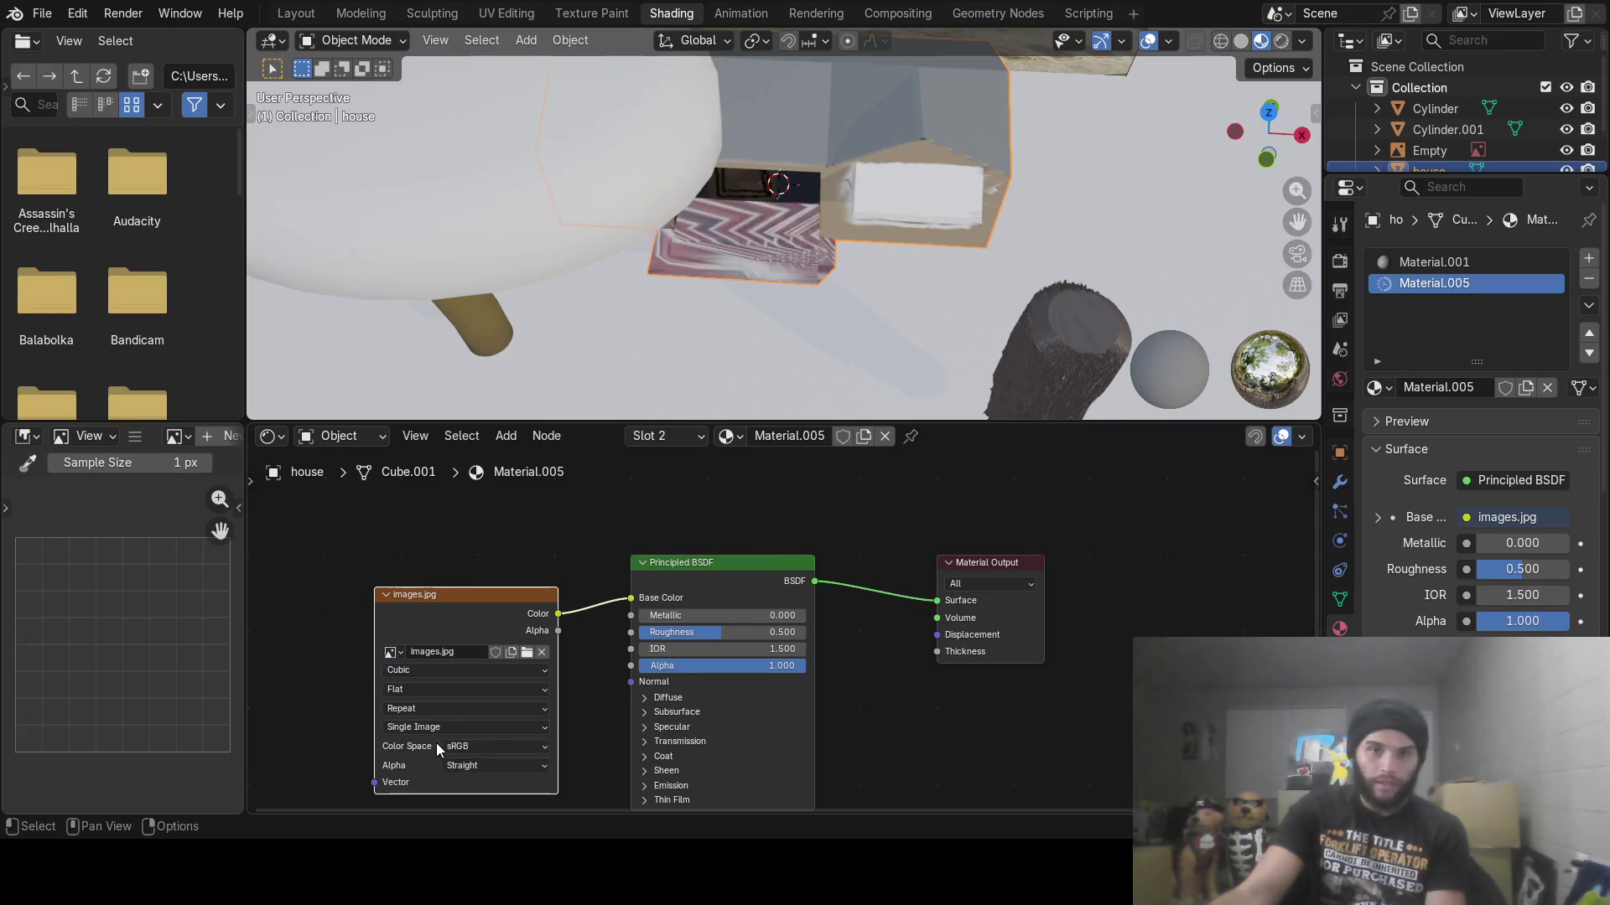
pyautogui.click(446, 670)
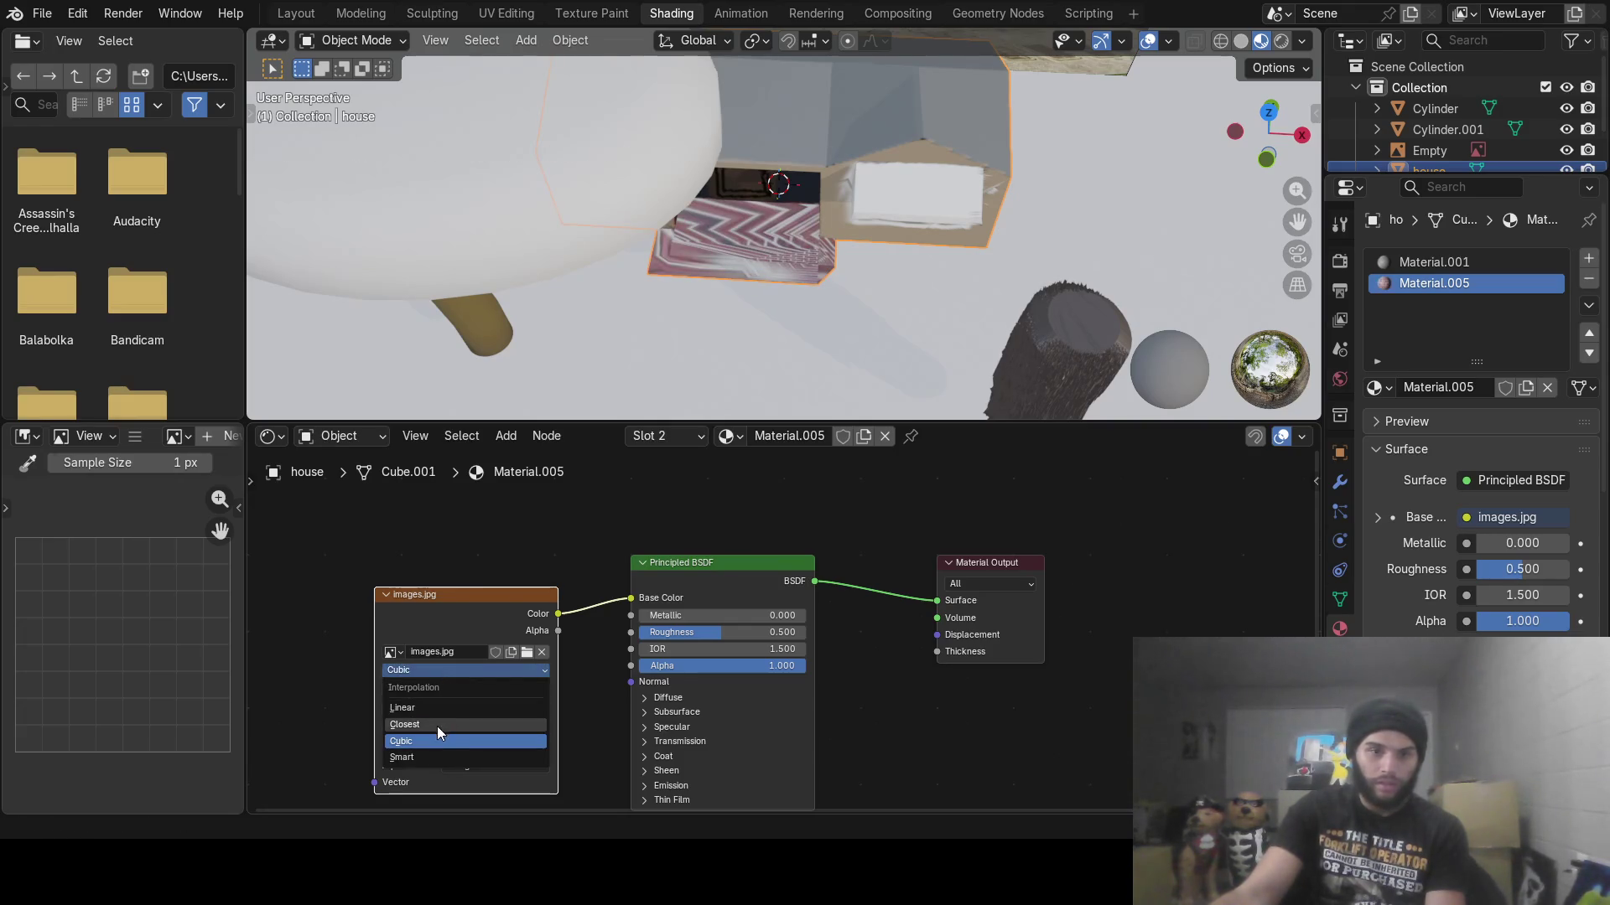
pyautogui.click(436, 726)
pyautogui.click(437, 671)
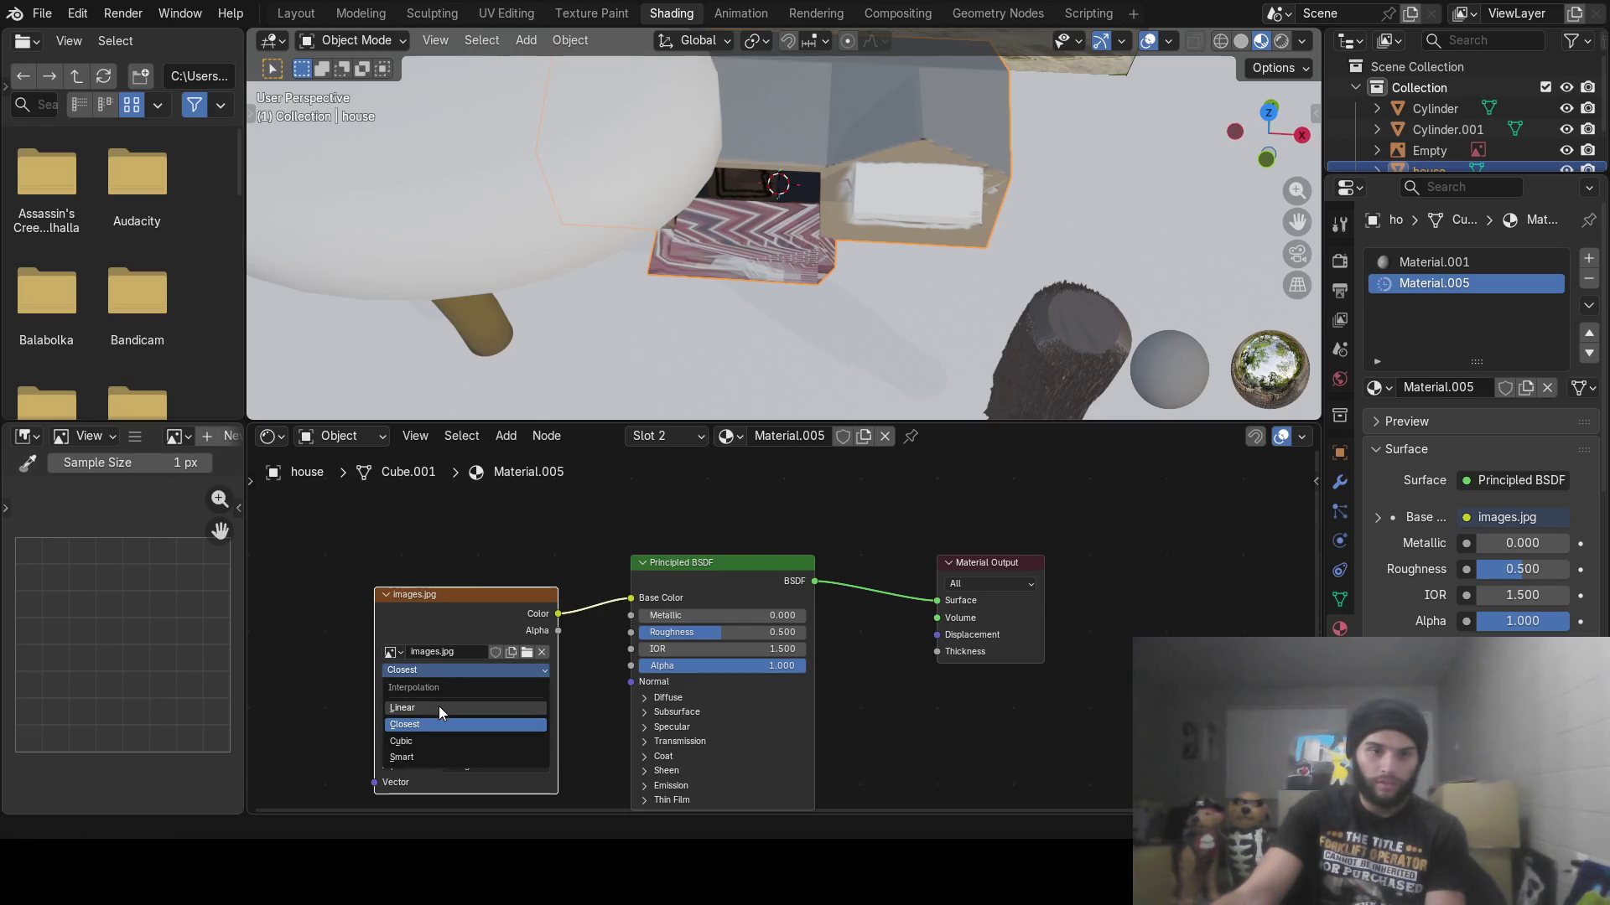
pyautogui.click(430, 755)
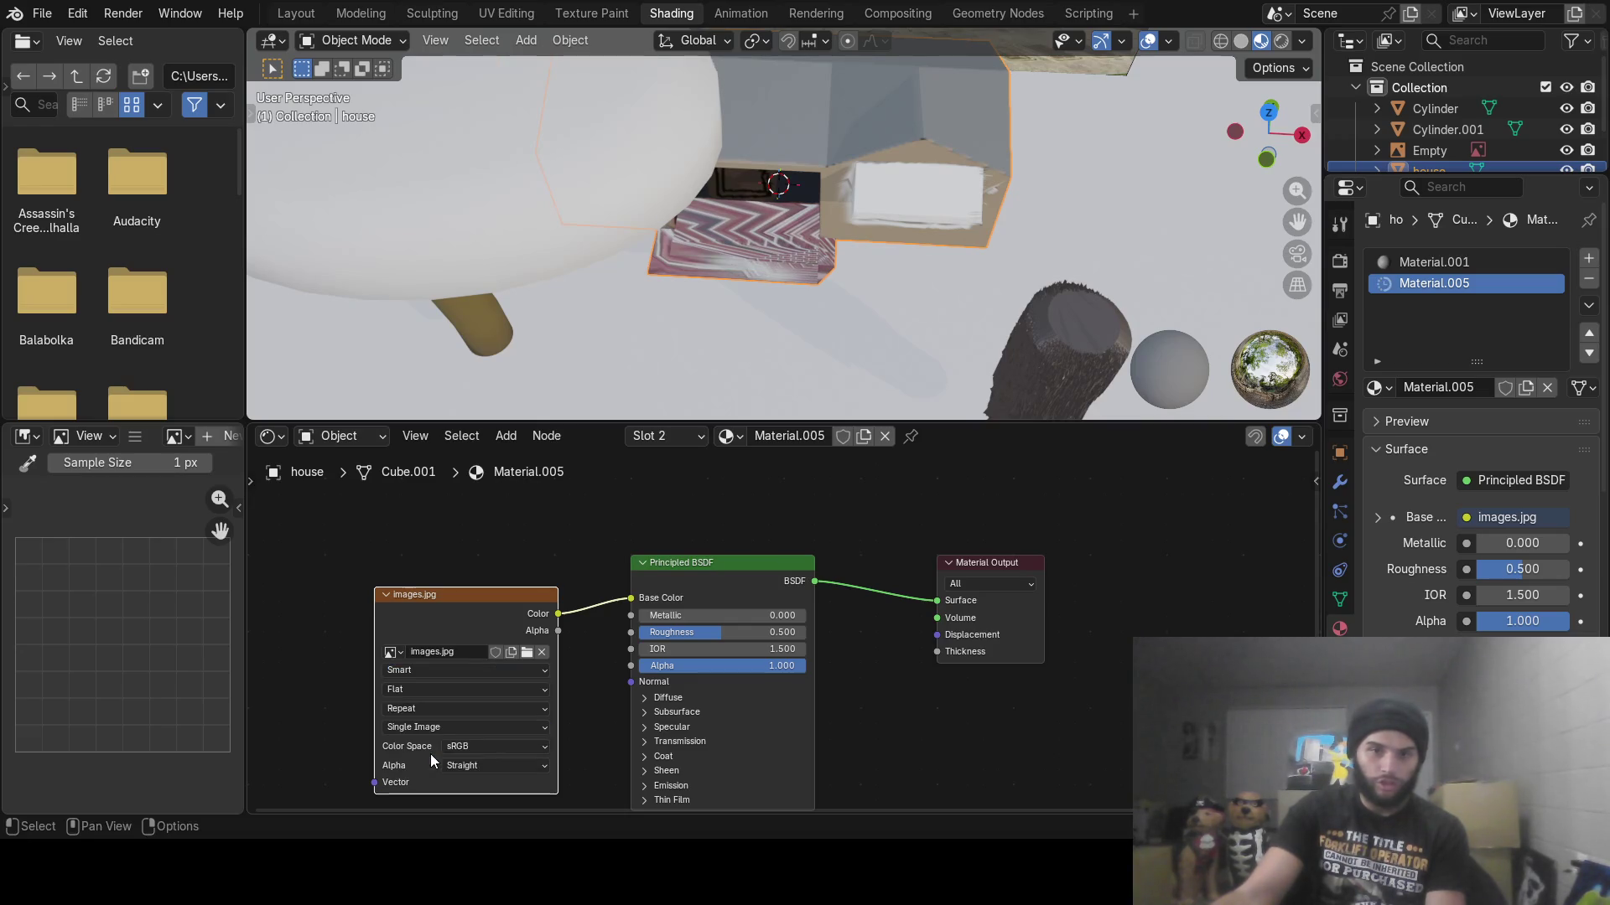
pyautogui.click(441, 670)
pyautogui.click(429, 711)
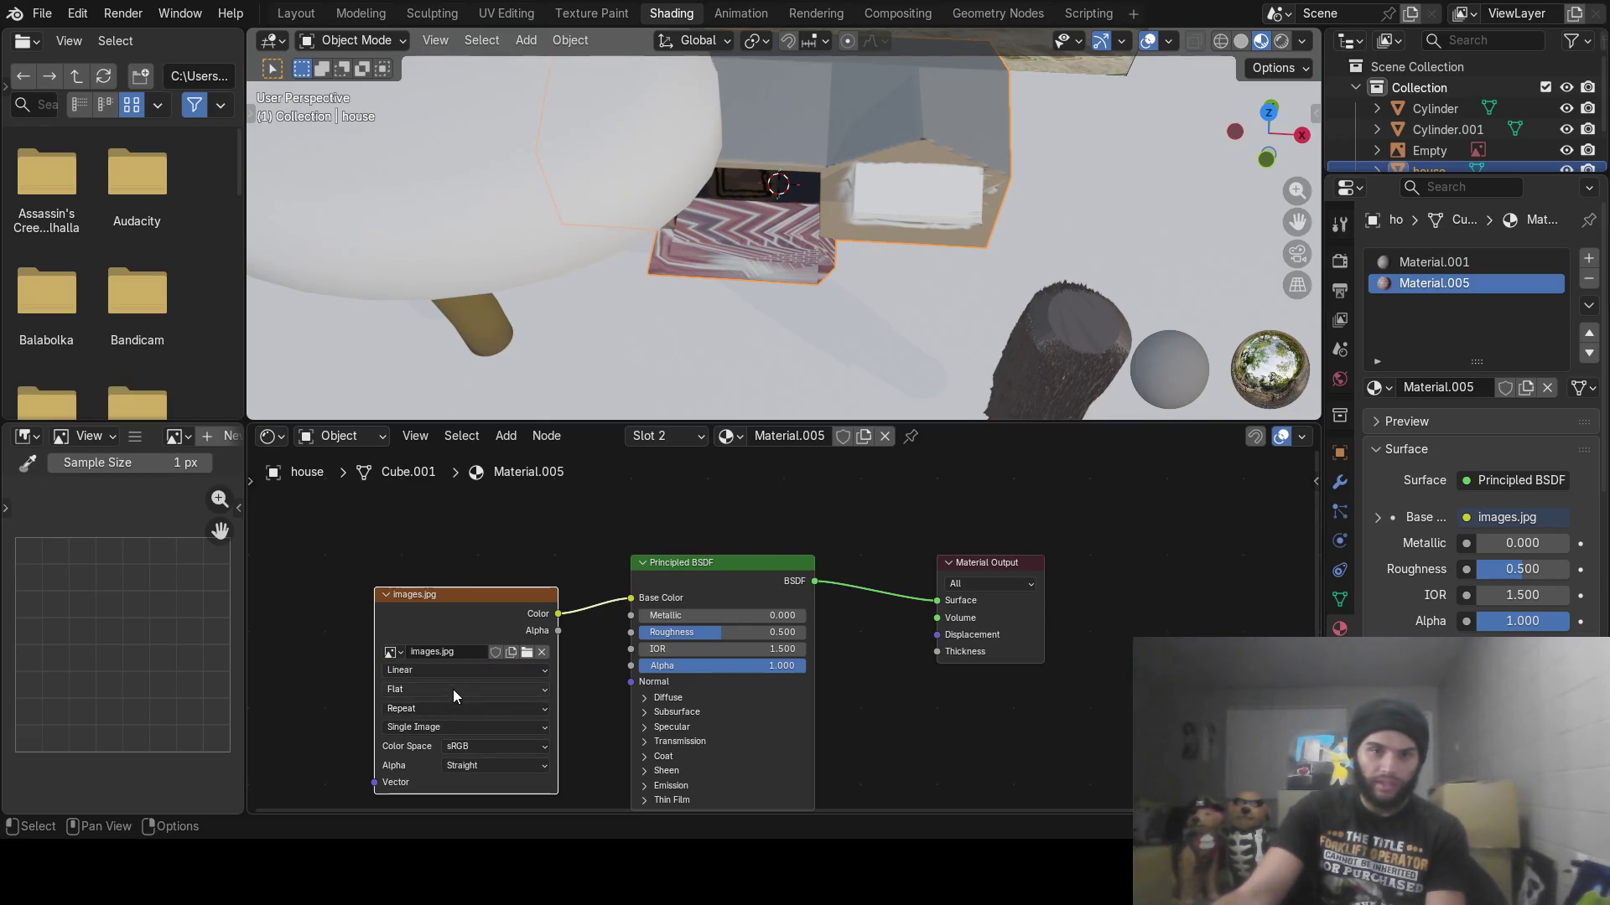
pyautogui.click(452, 689)
pyautogui.click(435, 748)
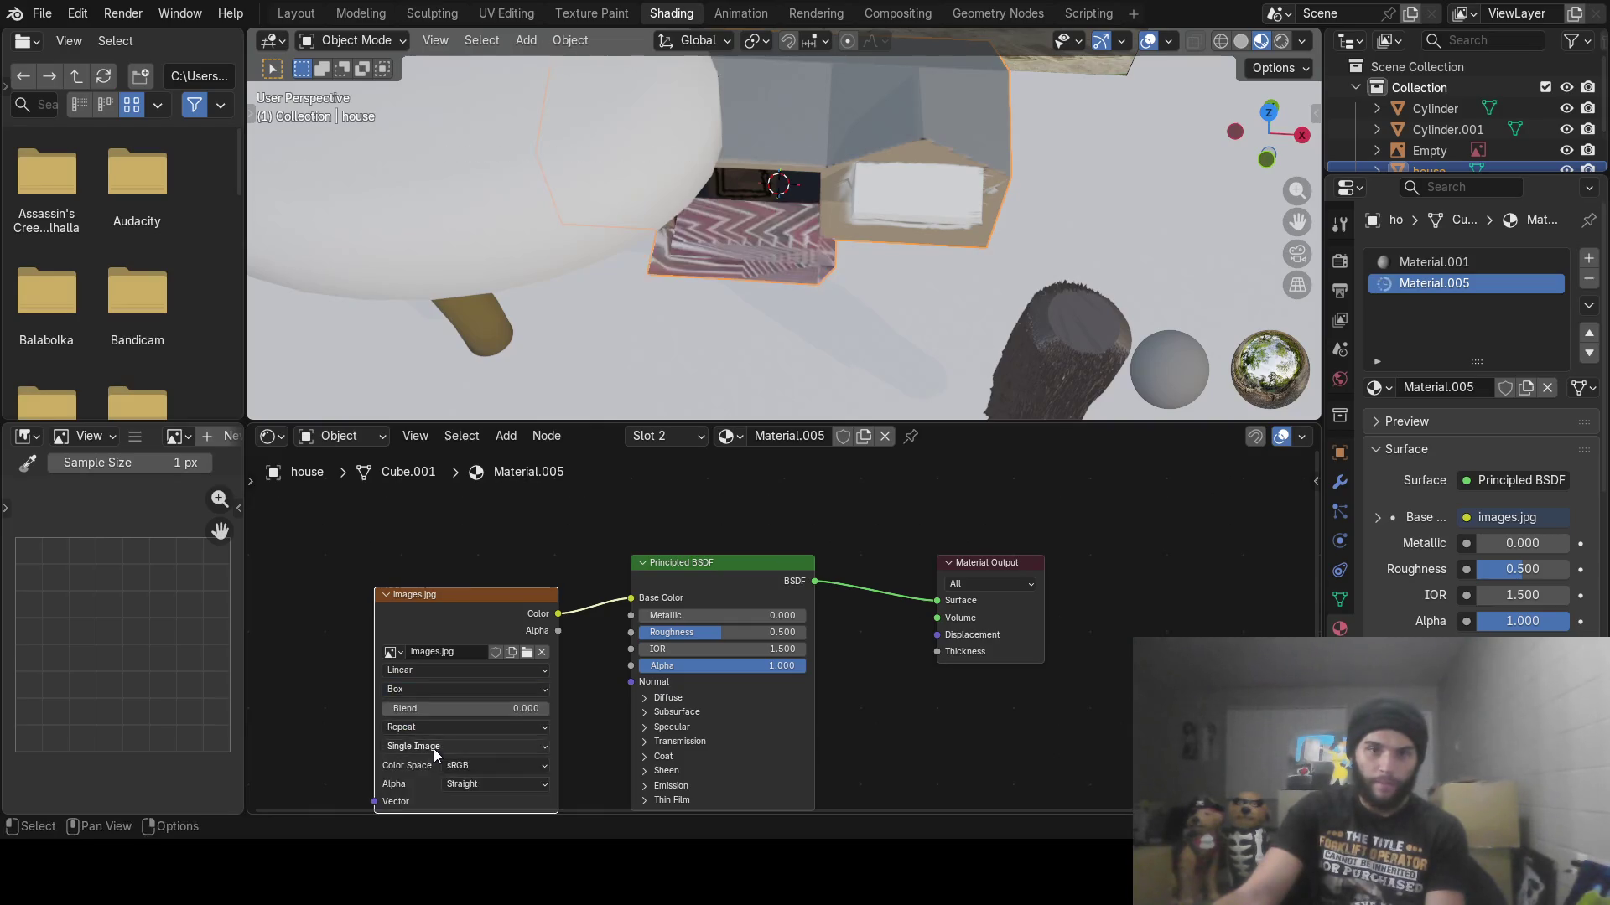
pyautogui.click(440, 672)
pyautogui.click(440, 673)
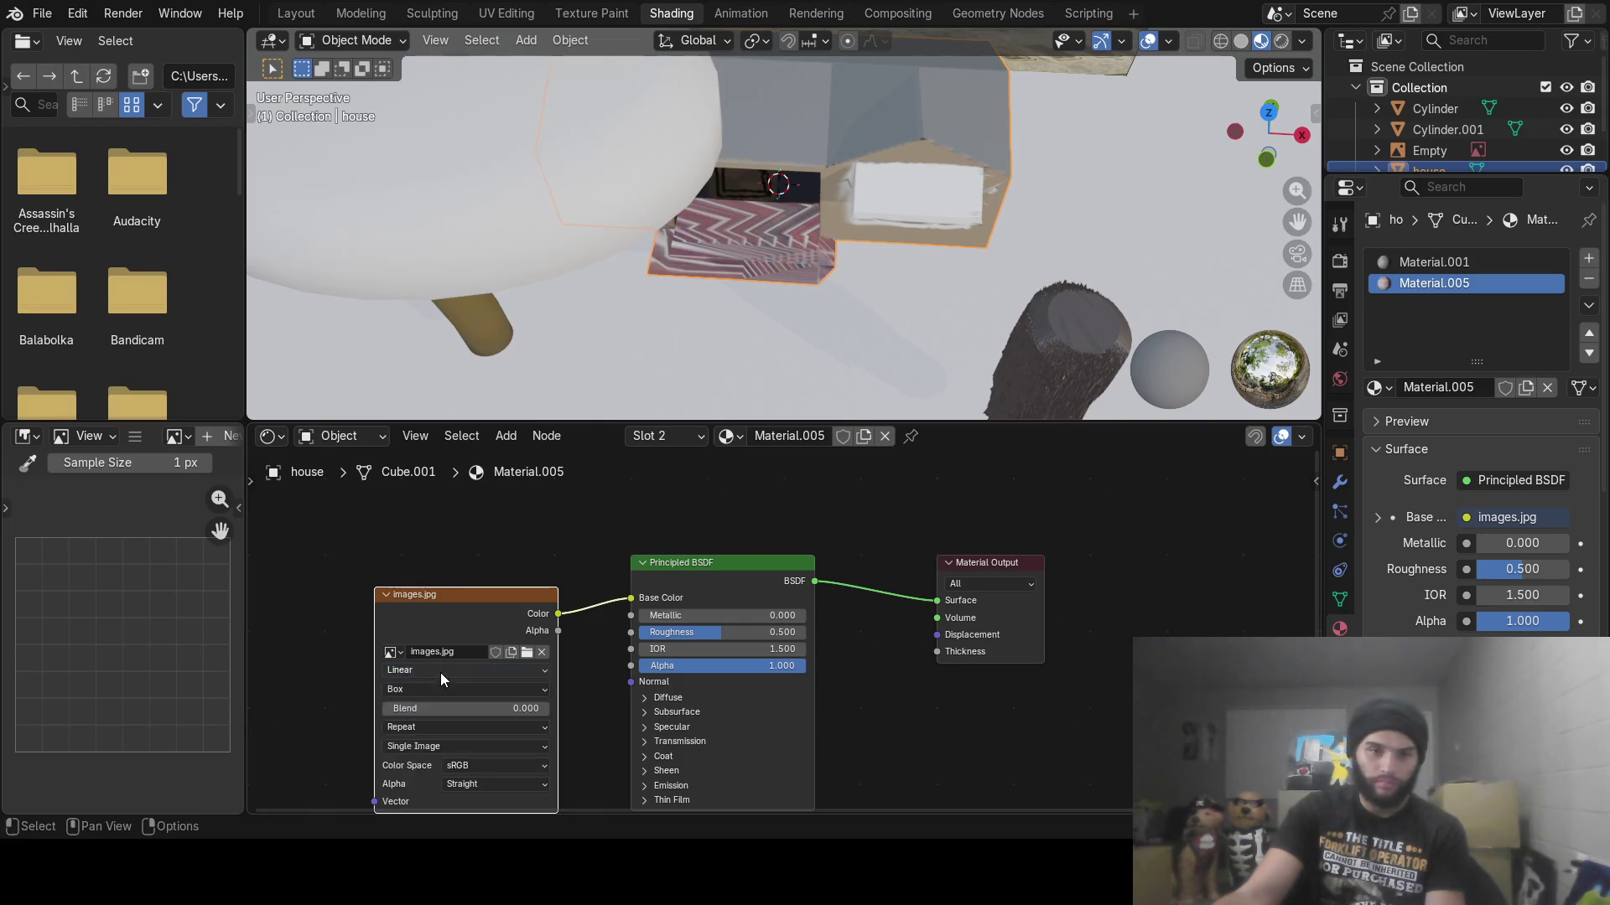
pyautogui.click(435, 691)
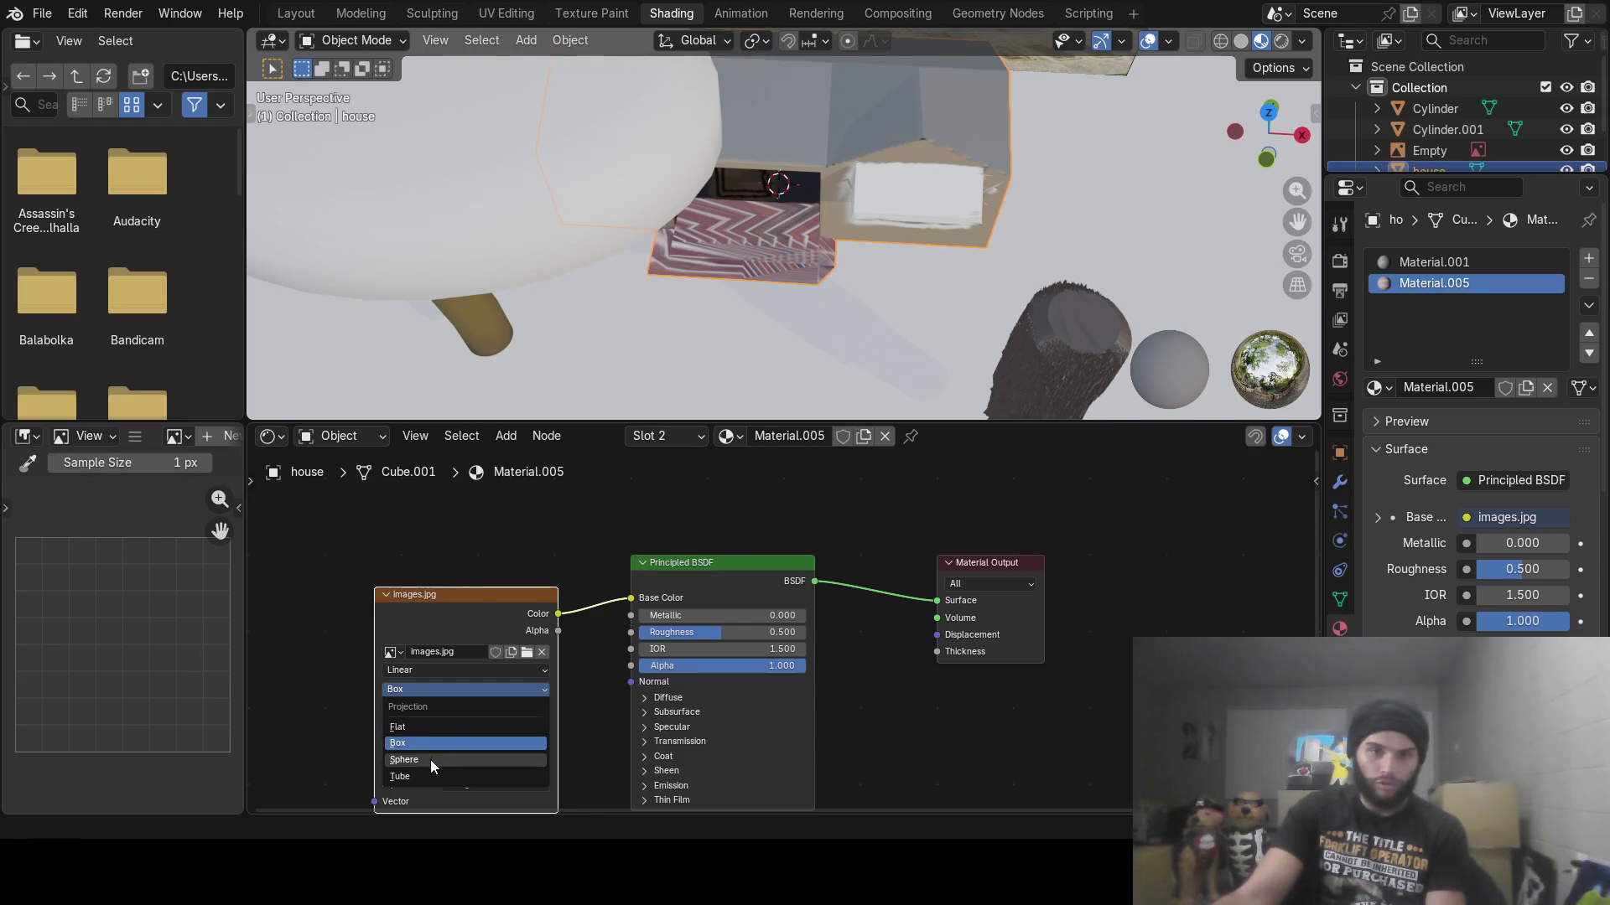
pyautogui.click(430, 759)
pyautogui.click(446, 685)
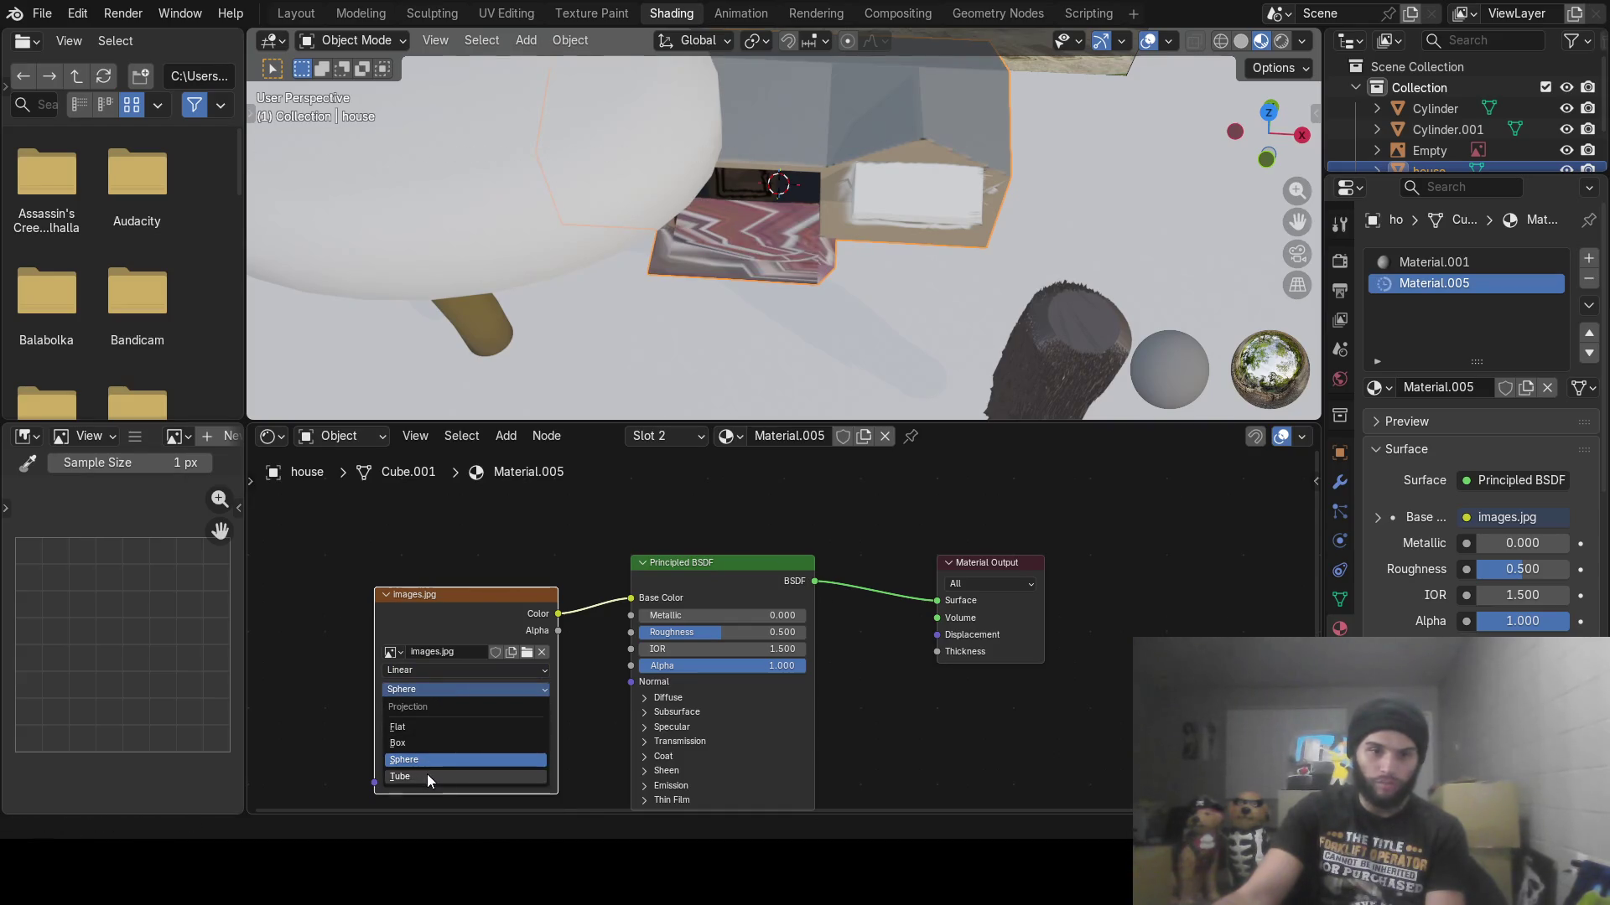
pyautogui.click(426, 775)
pyautogui.click(446, 687)
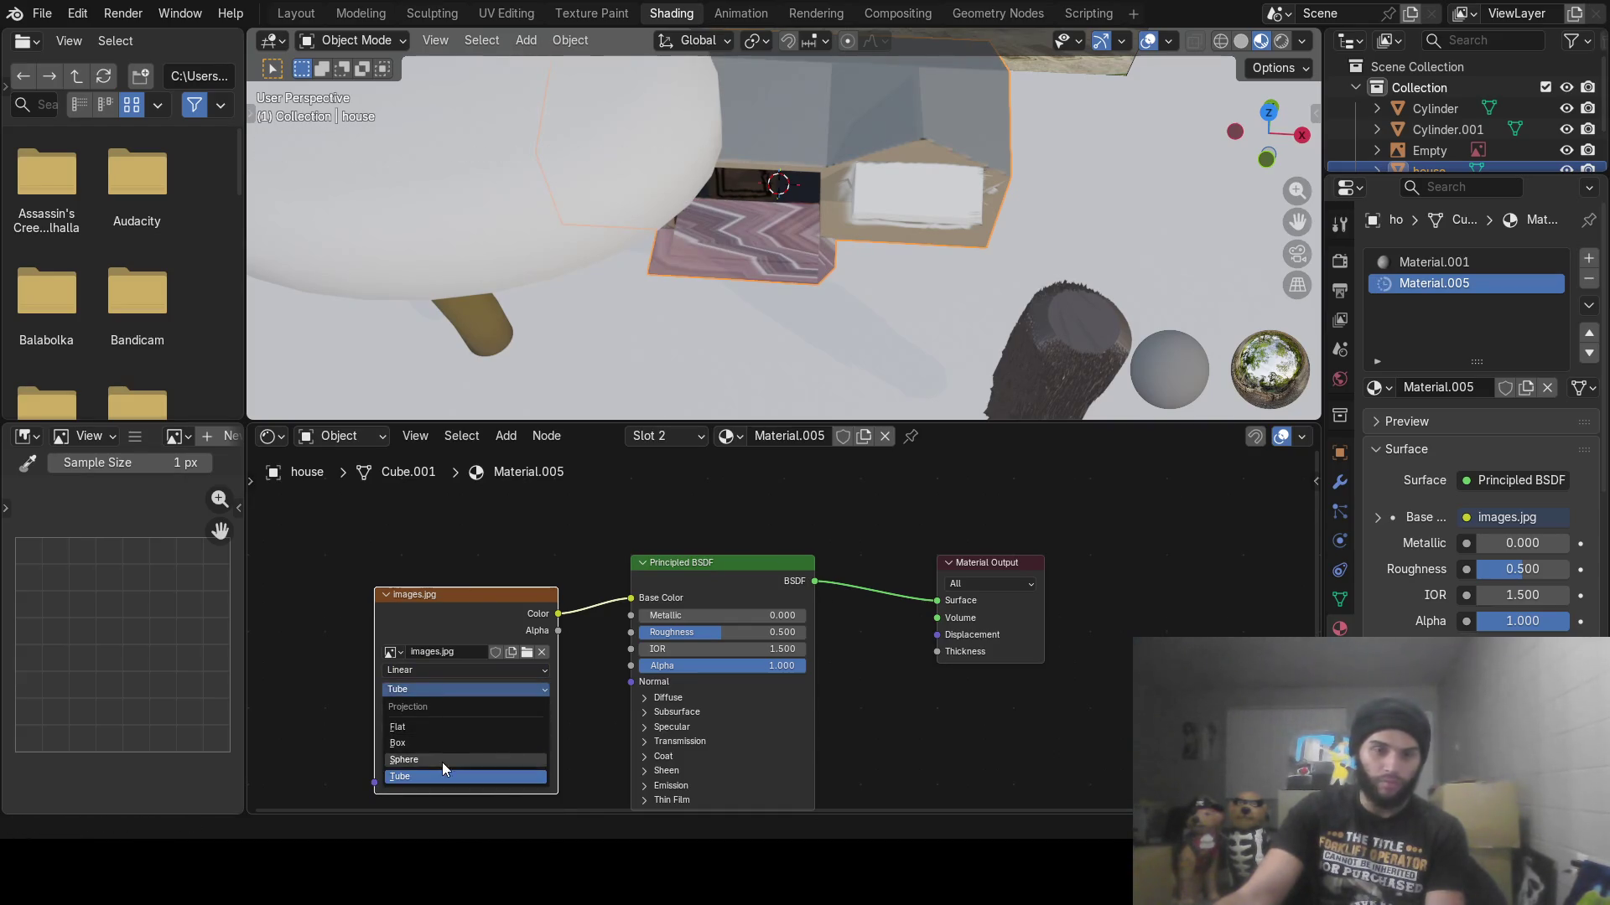
pyautogui.click(440, 696)
pyautogui.click(438, 701)
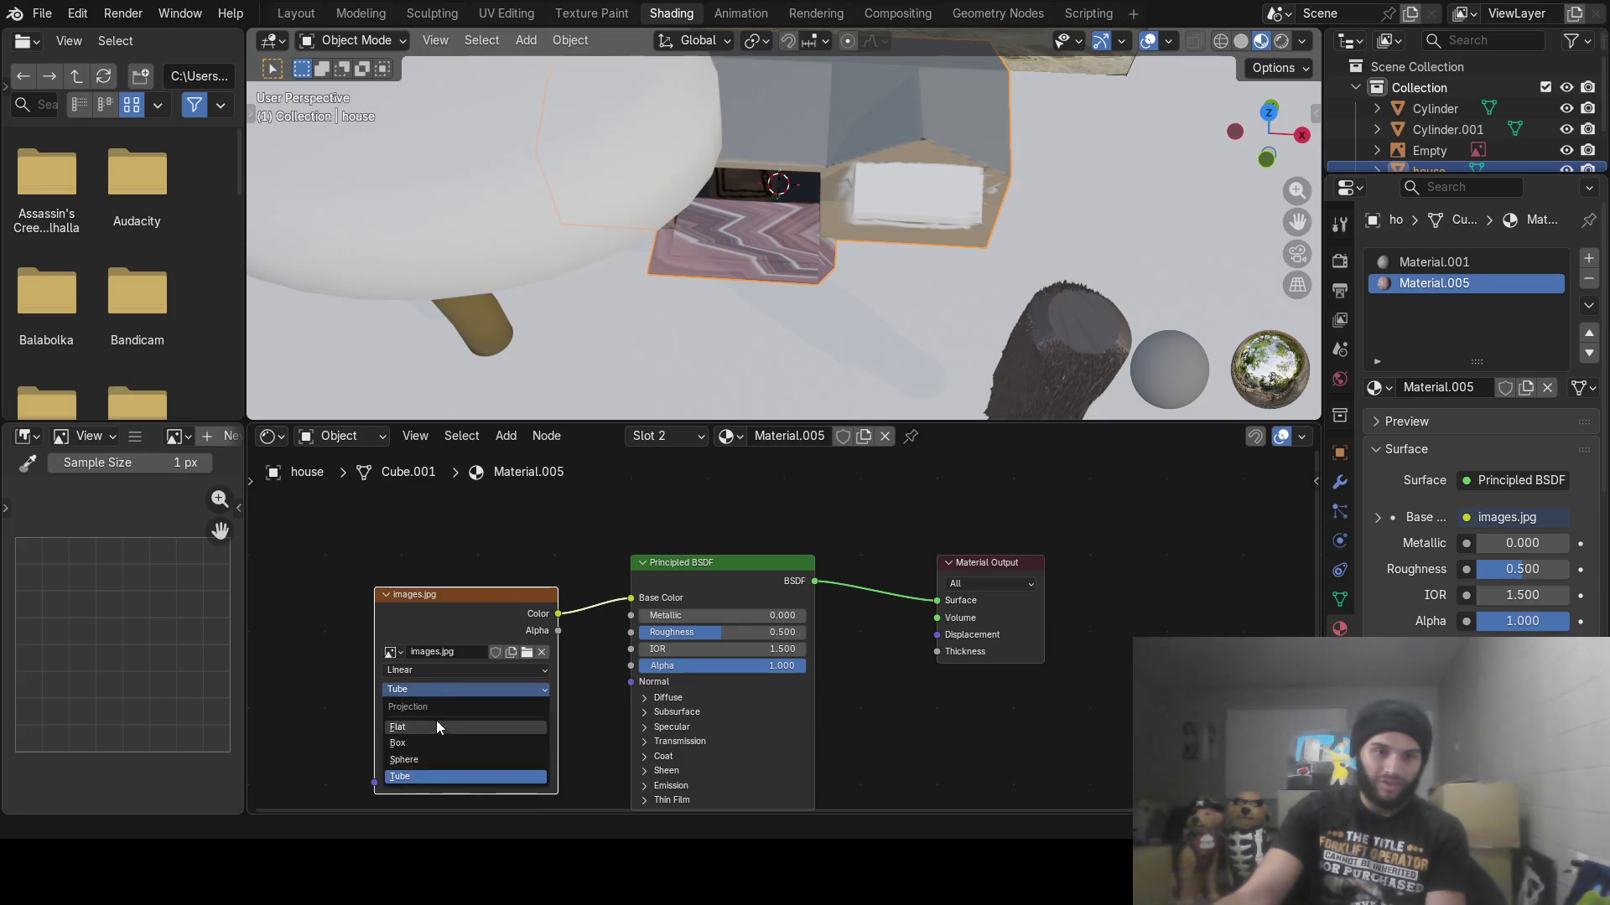
pyautogui.click(436, 728)
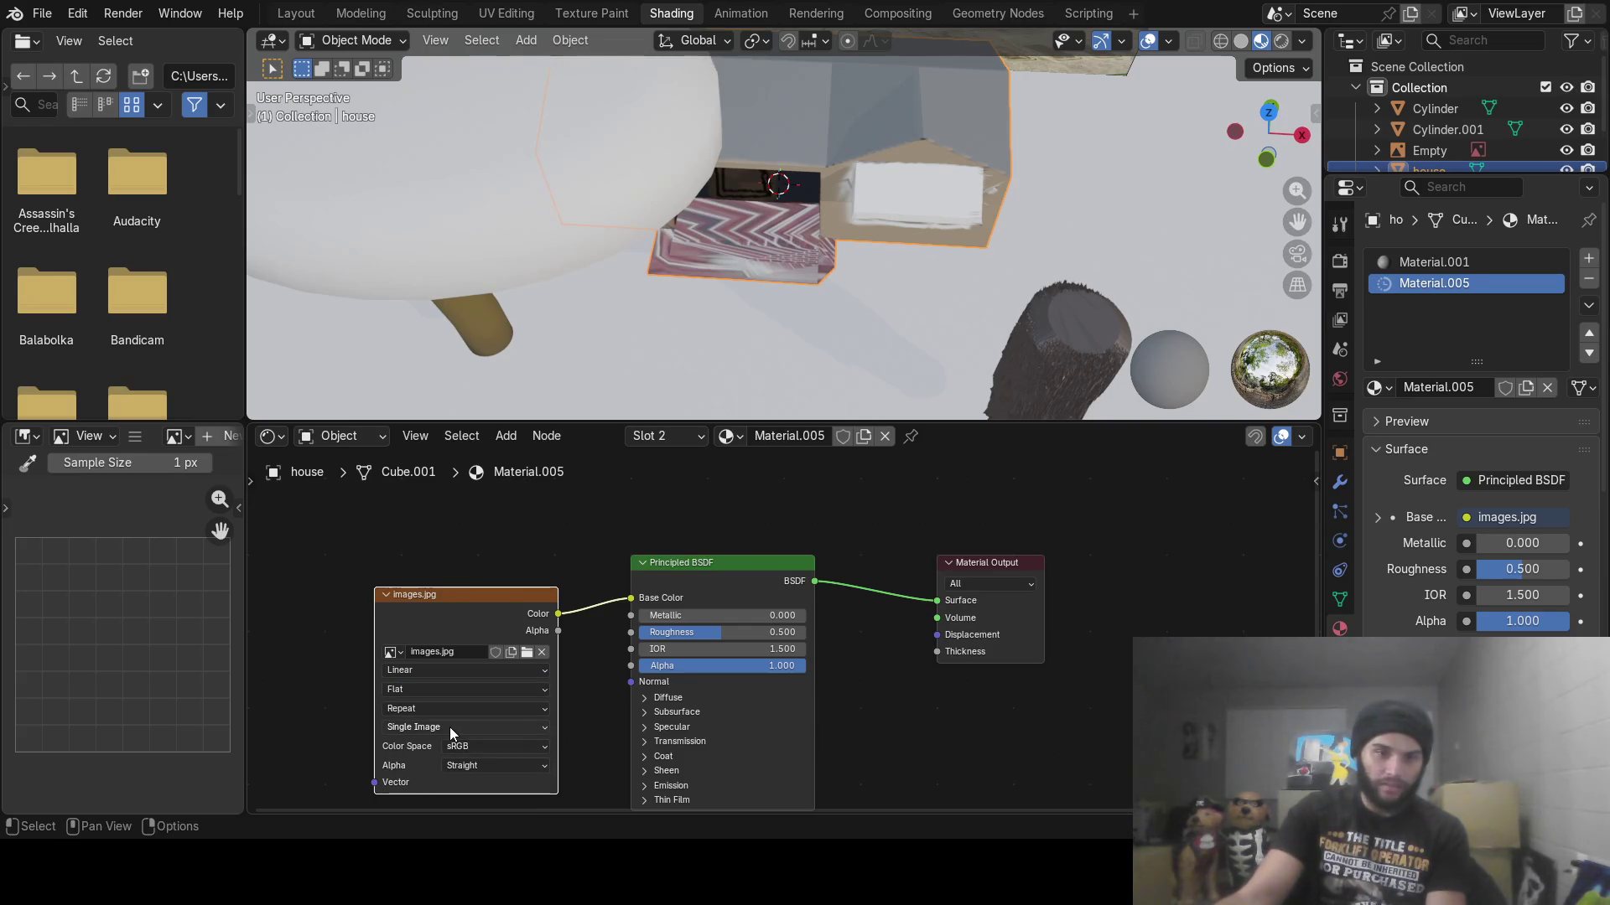
pyautogui.click(449, 708)
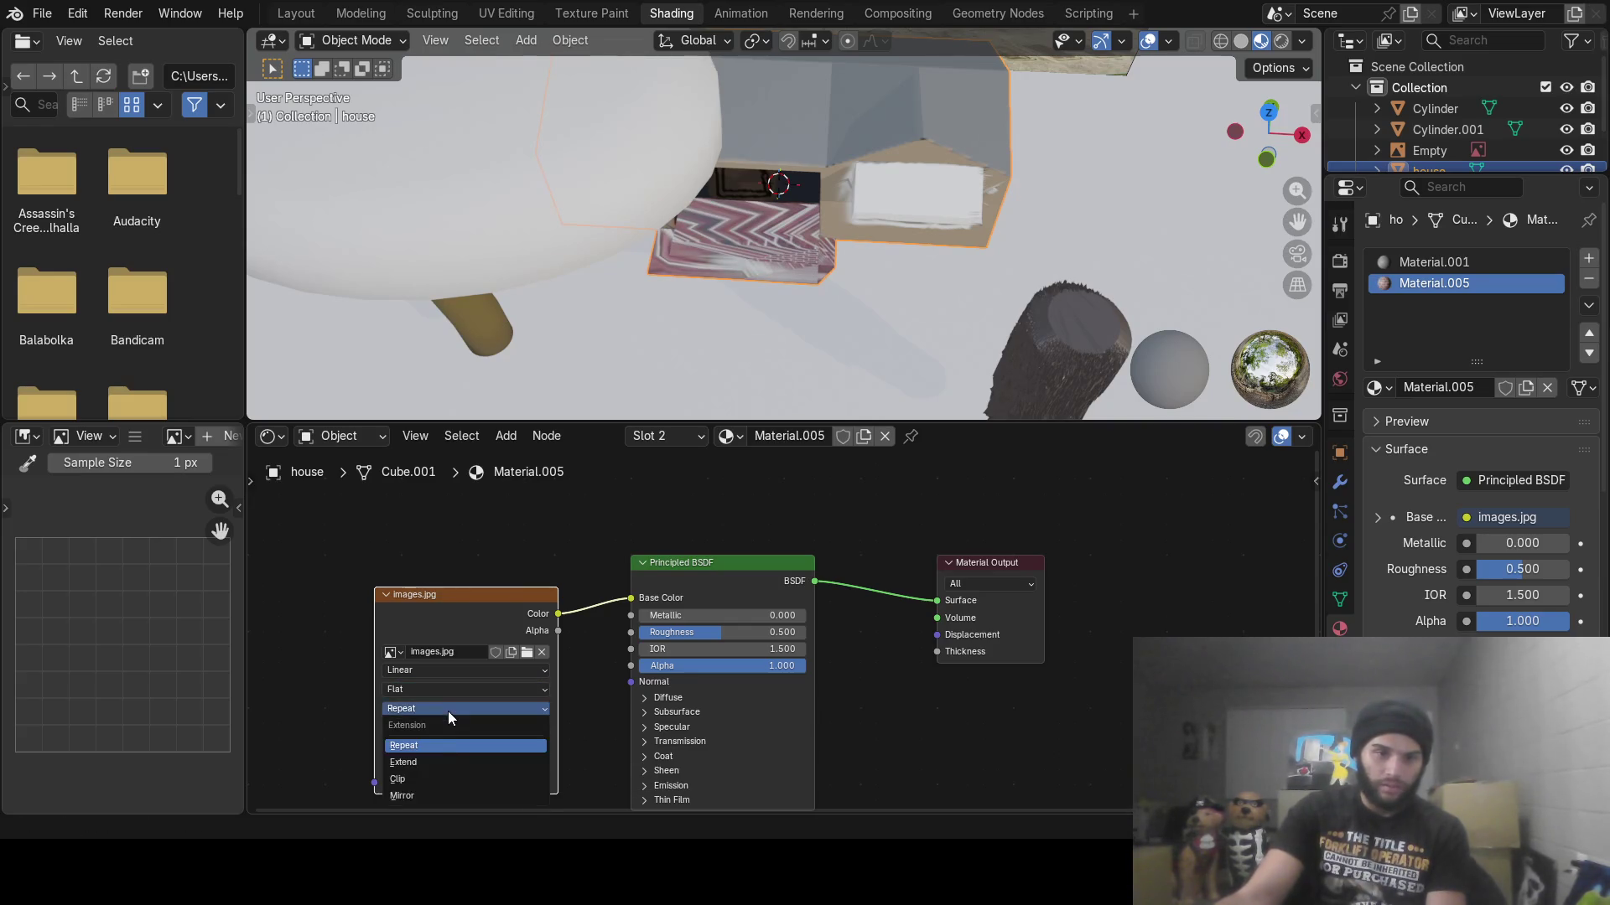
pyautogui.click(434, 761)
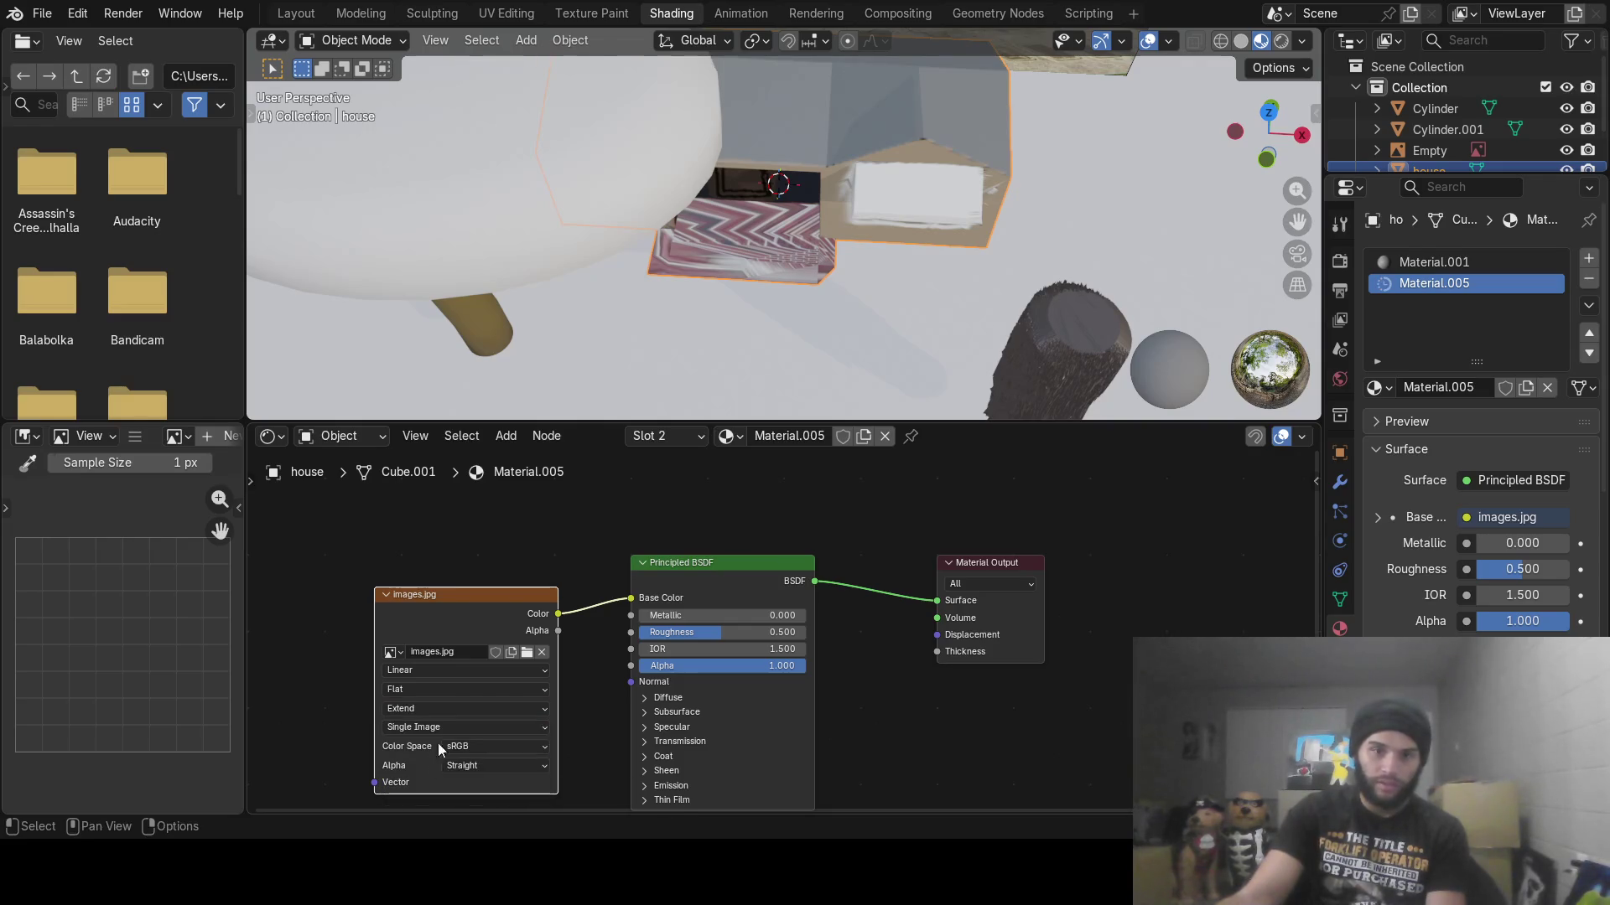
pyautogui.click(437, 707)
pyautogui.click(428, 778)
pyautogui.click(434, 710)
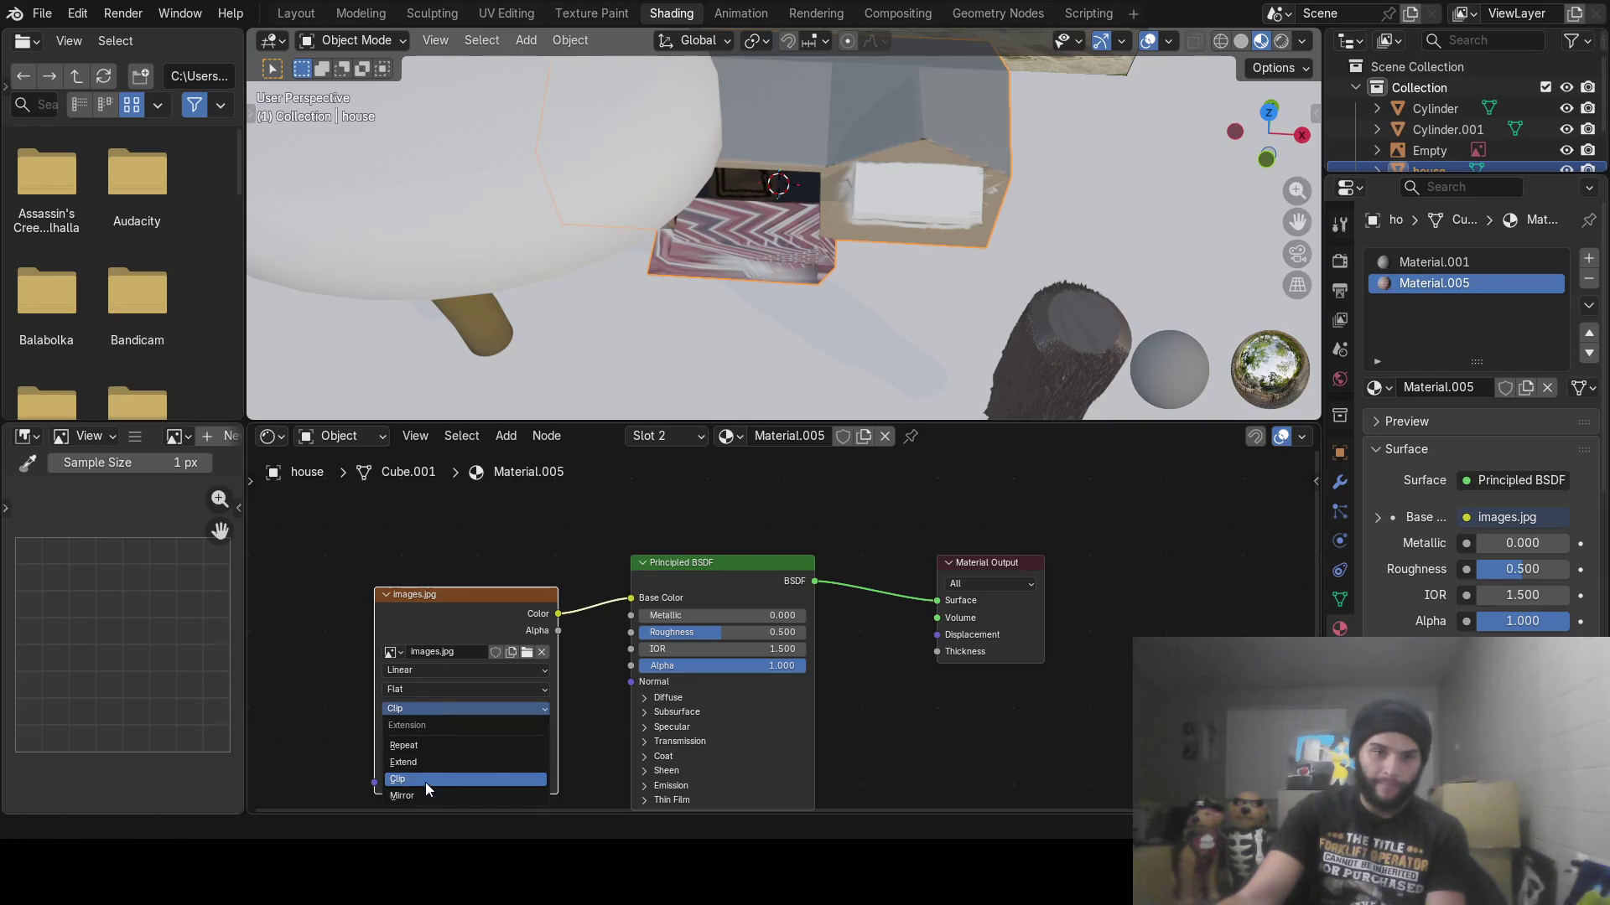
pyautogui.click(424, 794)
pyautogui.click(428, 712)
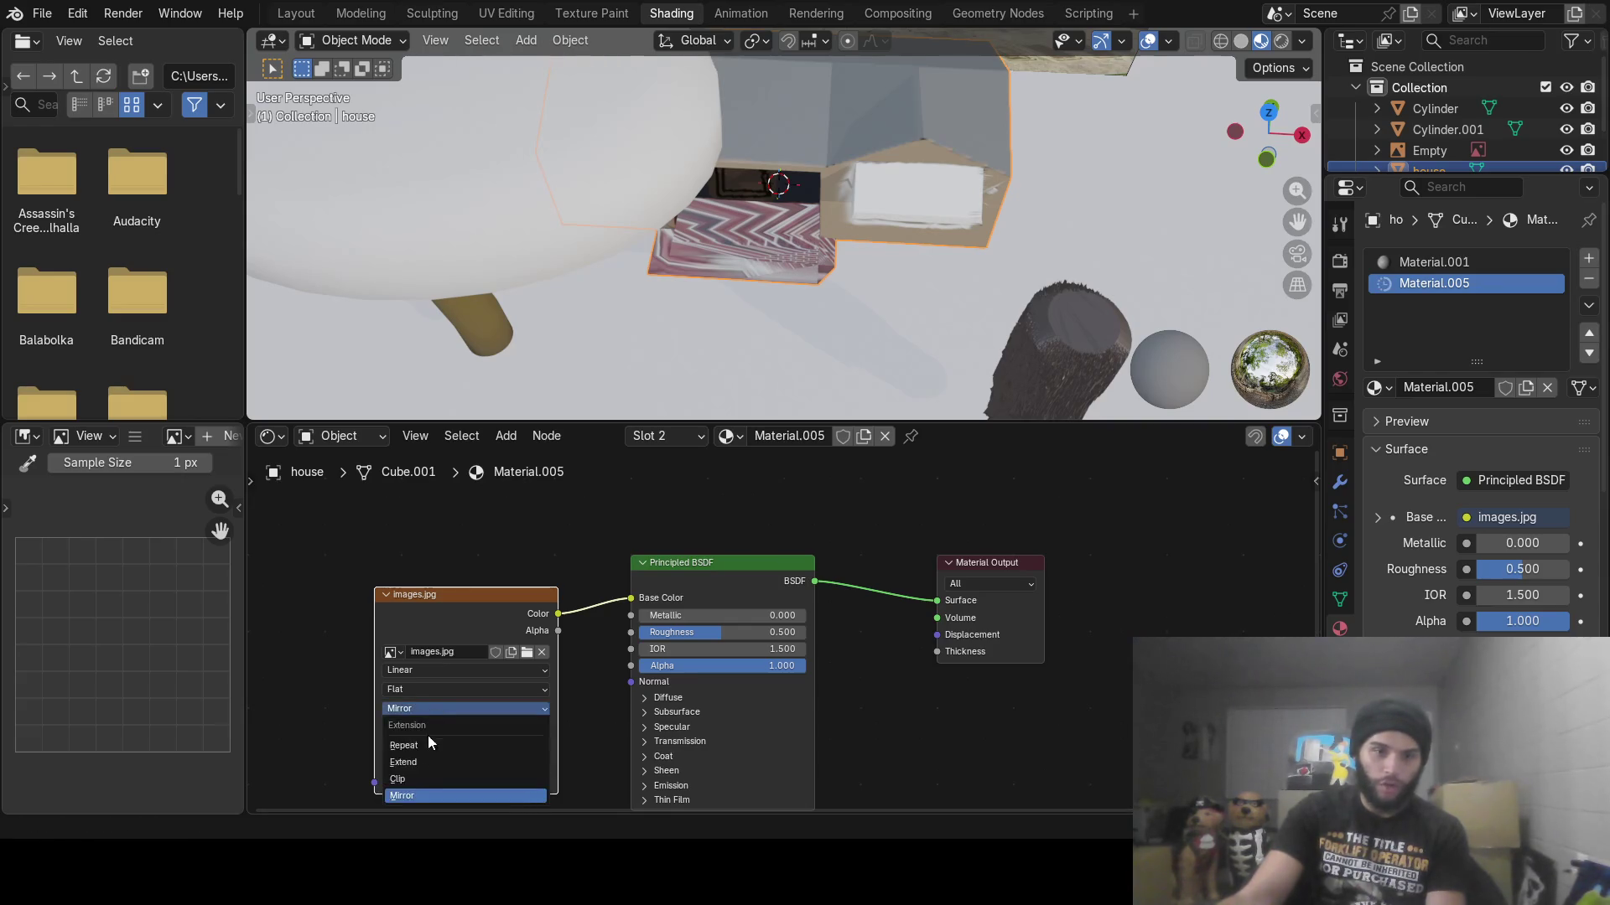
pyautogui.click(428, 747)
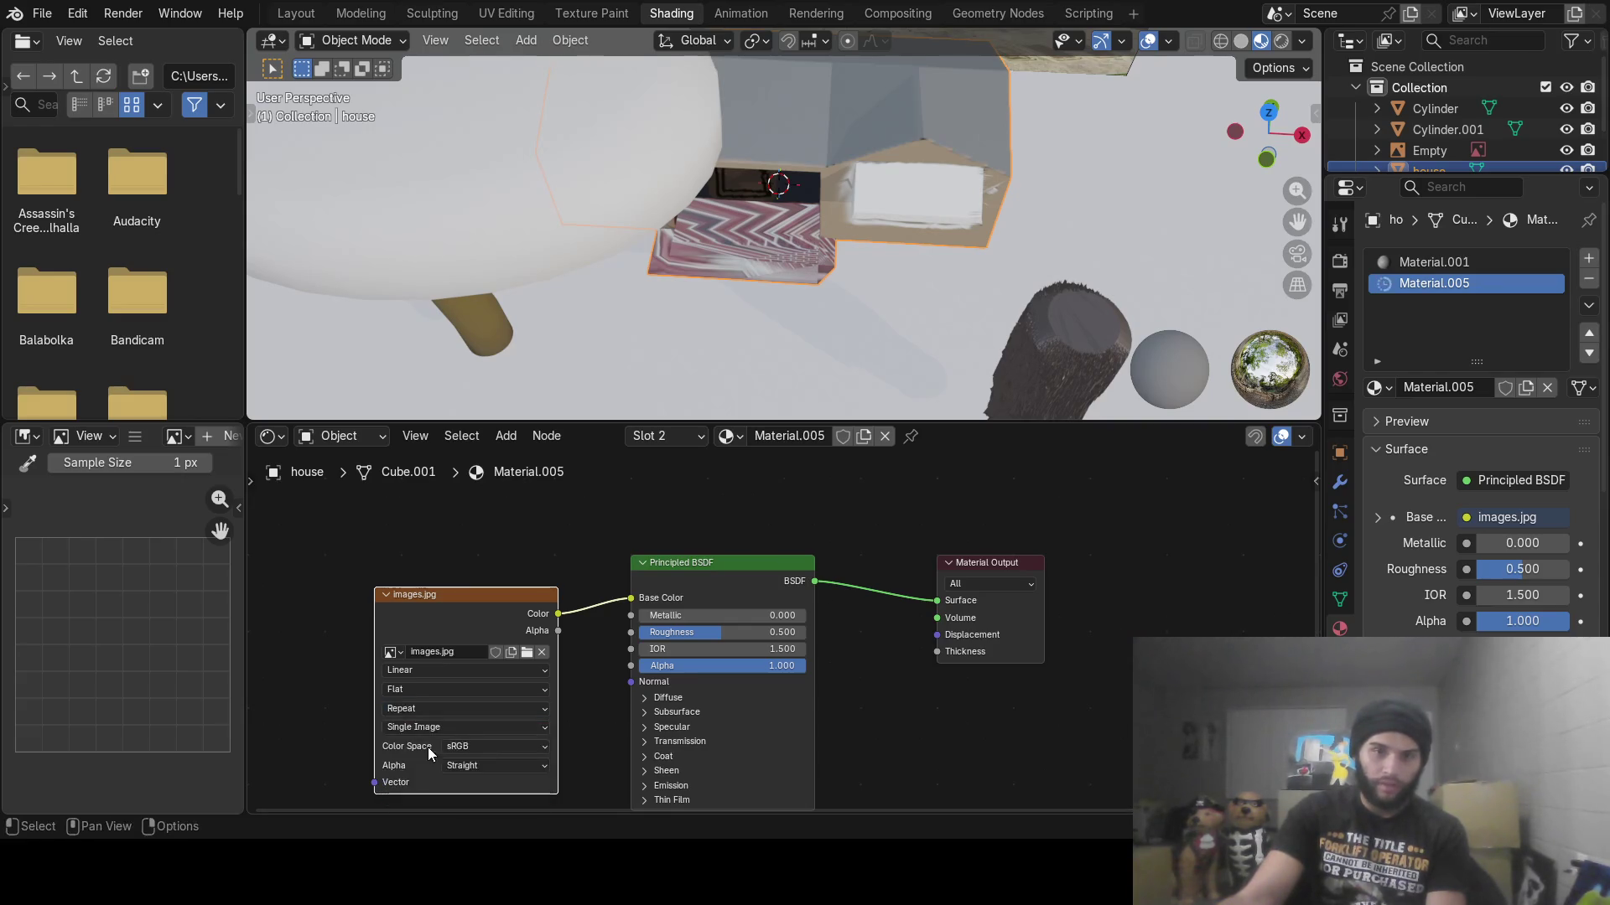
pyautogui.click(438, 730)
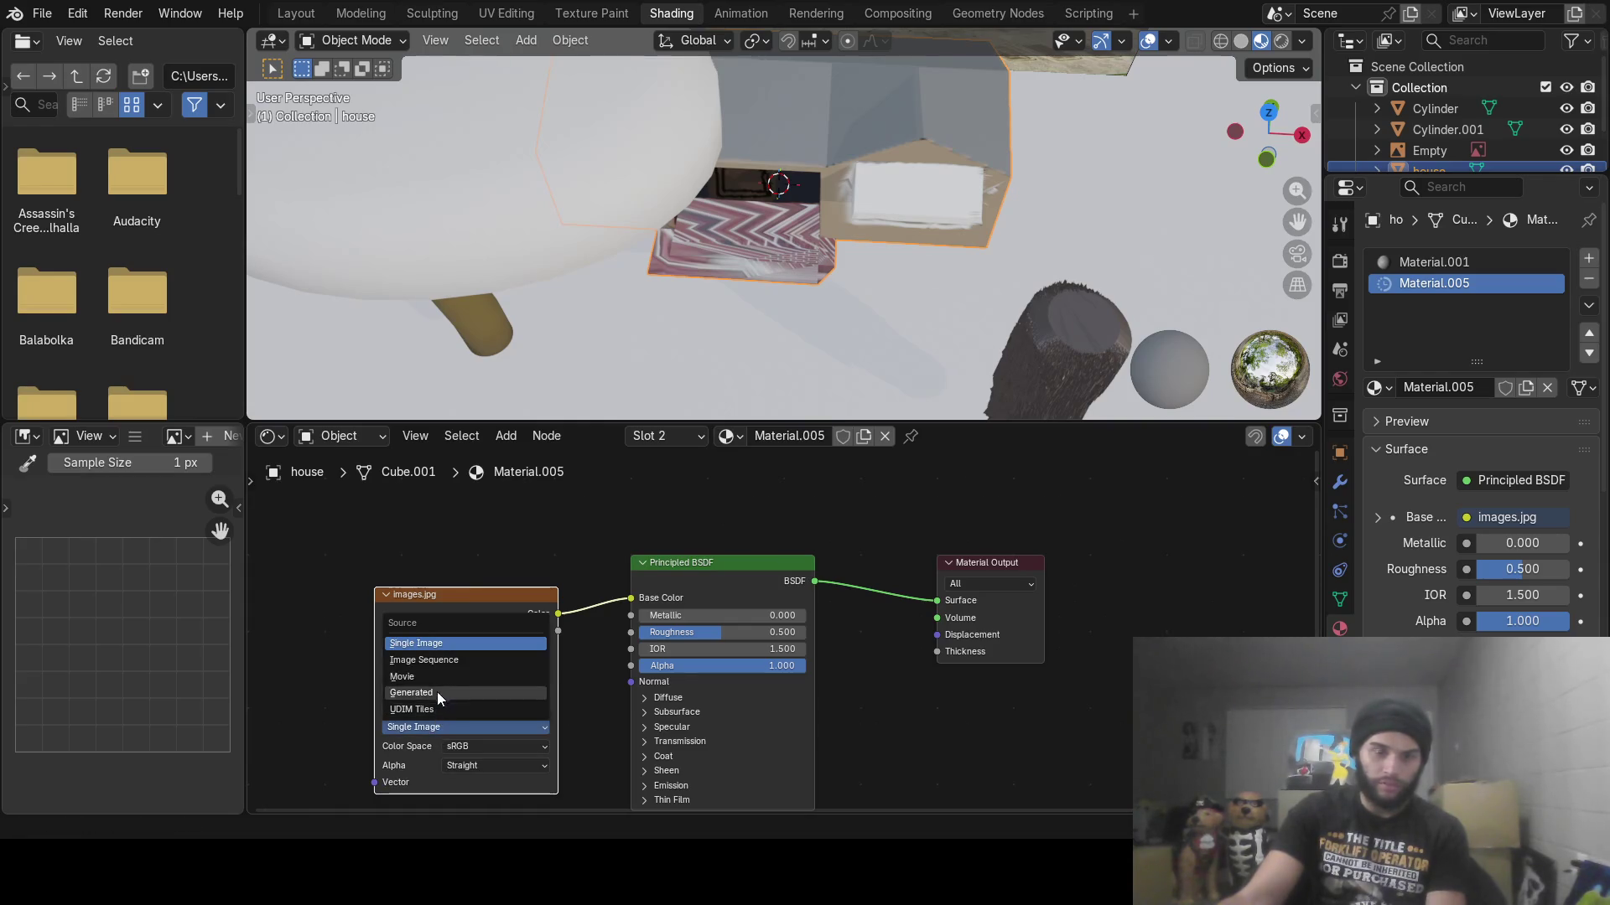
# Keep Single Image source, try Closest then Cubic interpolation, and Box projection with adjusted blend
pyautogui.click(436, 644)
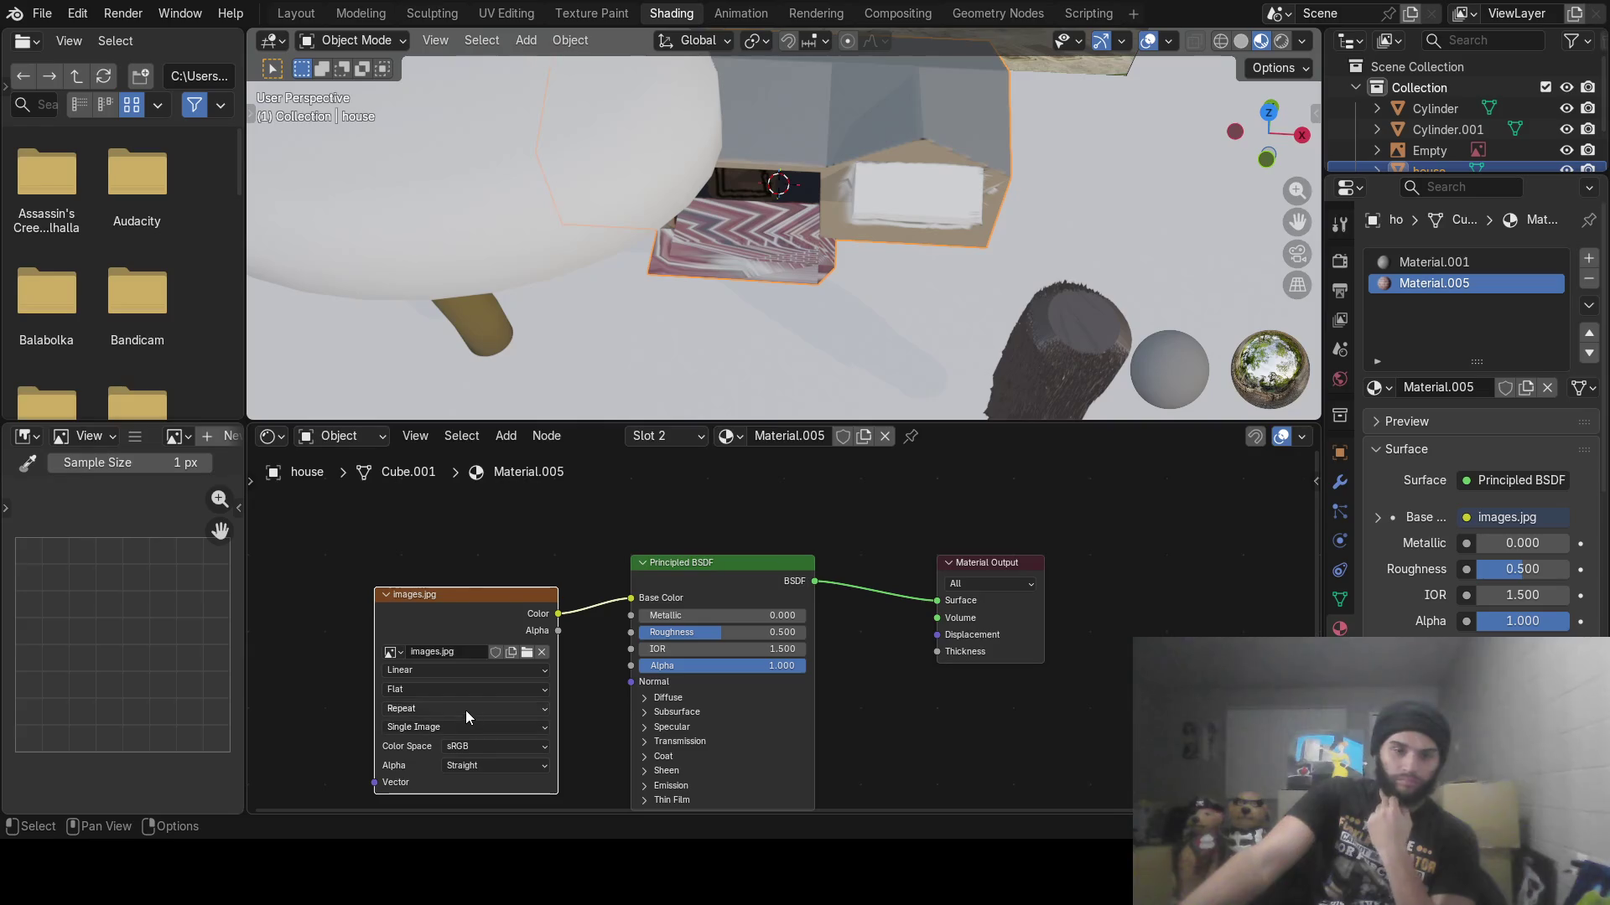
pyautogui.click(450, 669)
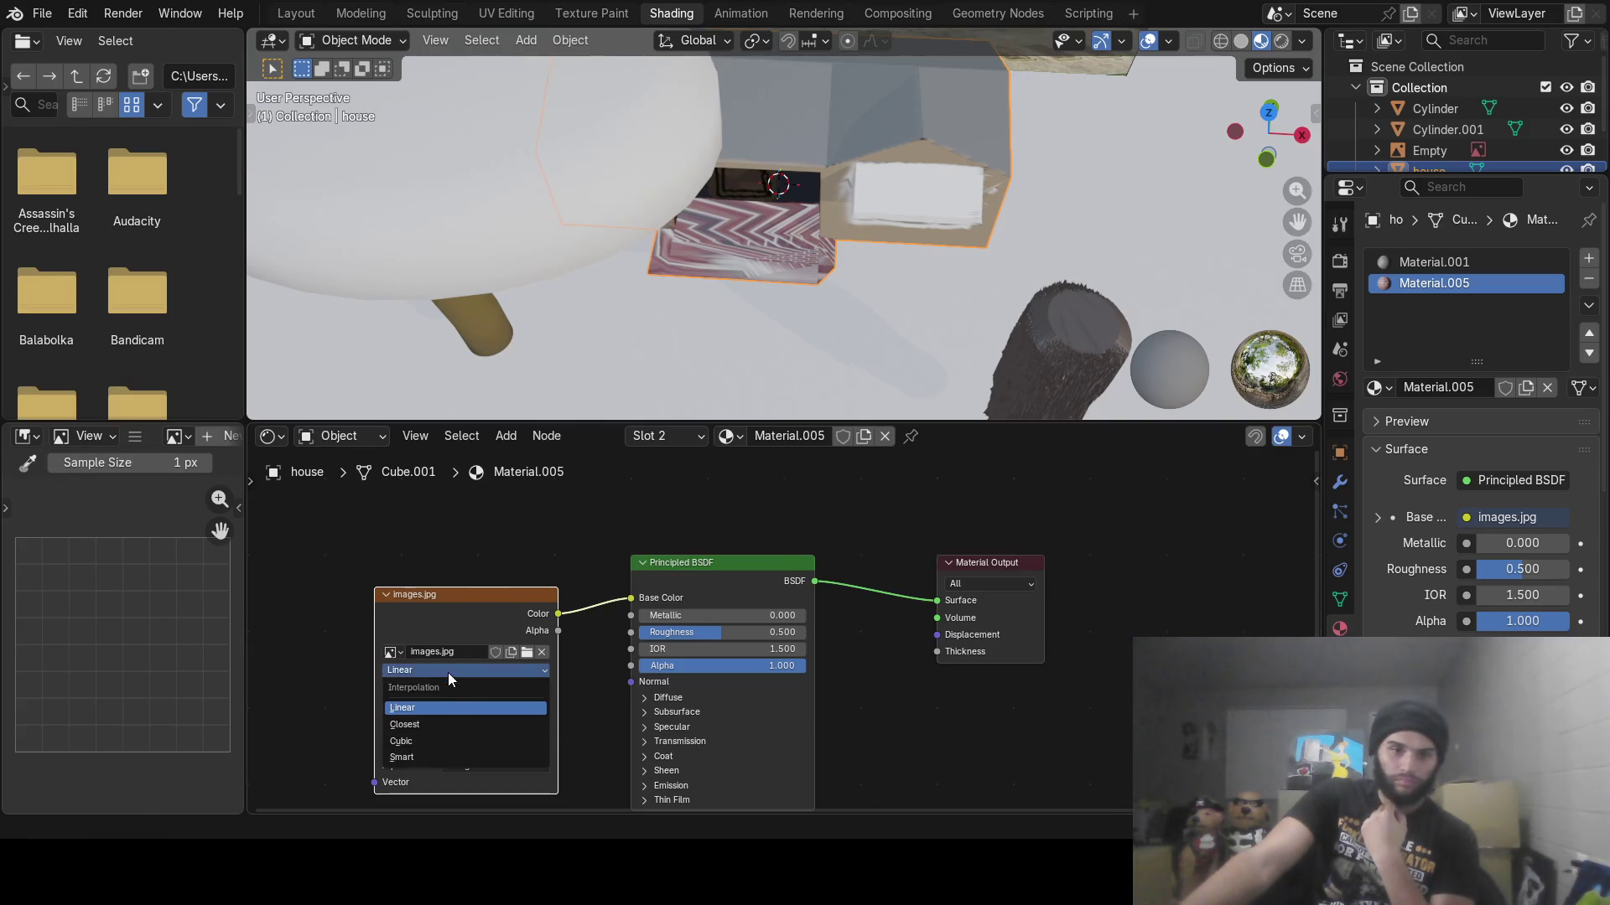
pyautogui.click(439, 726)
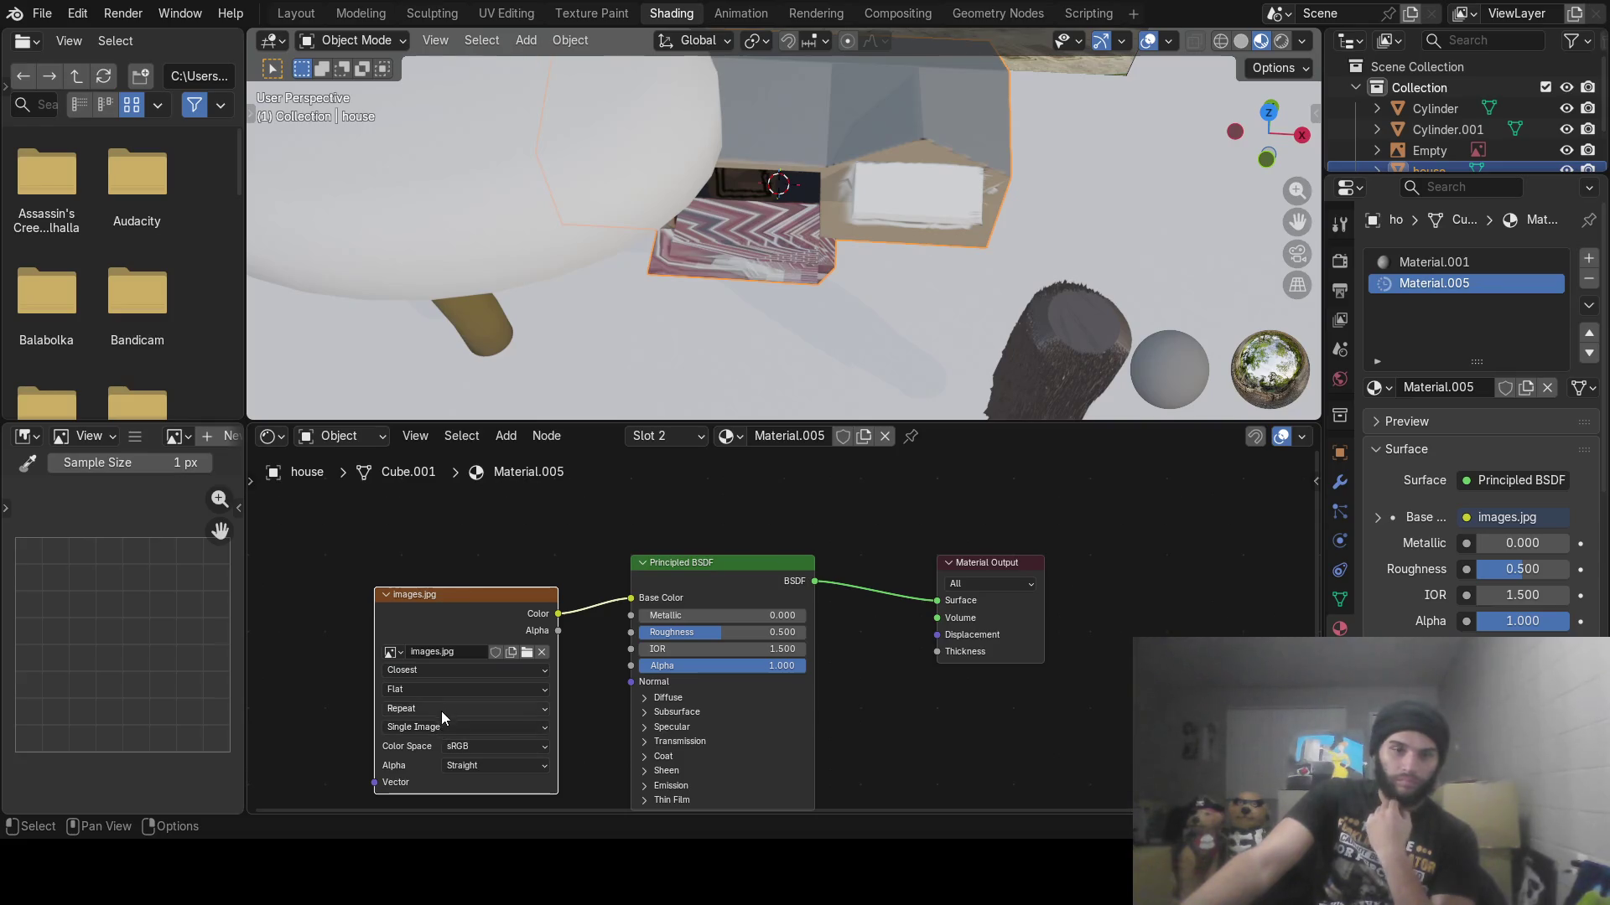
pyautogui.click(441, 689)
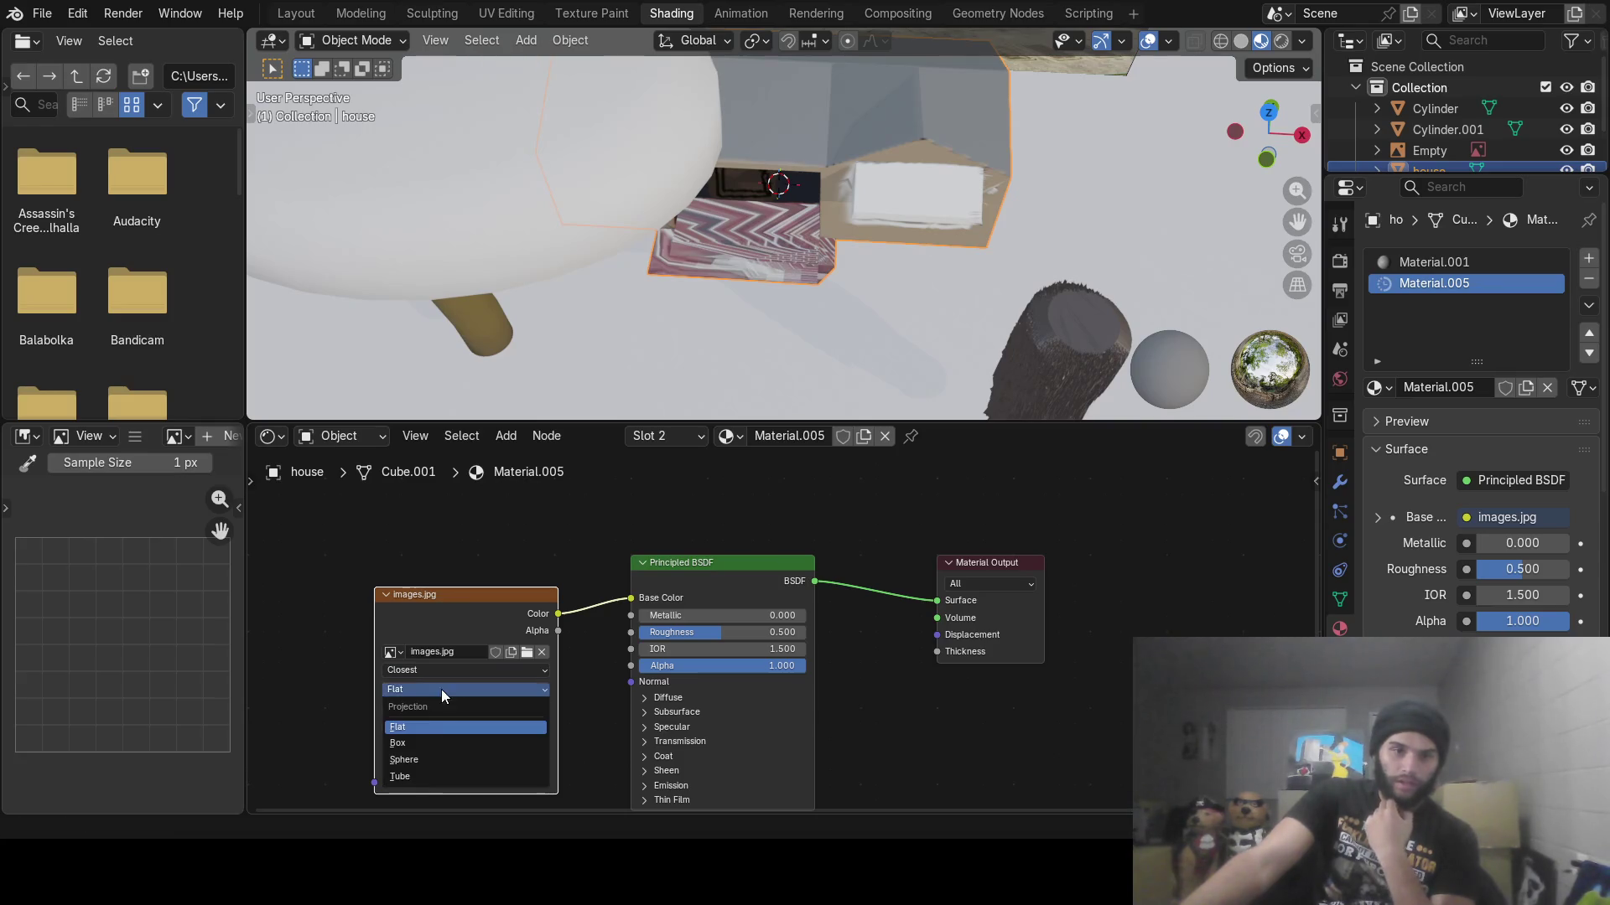
pyautogui.click(430, 744)
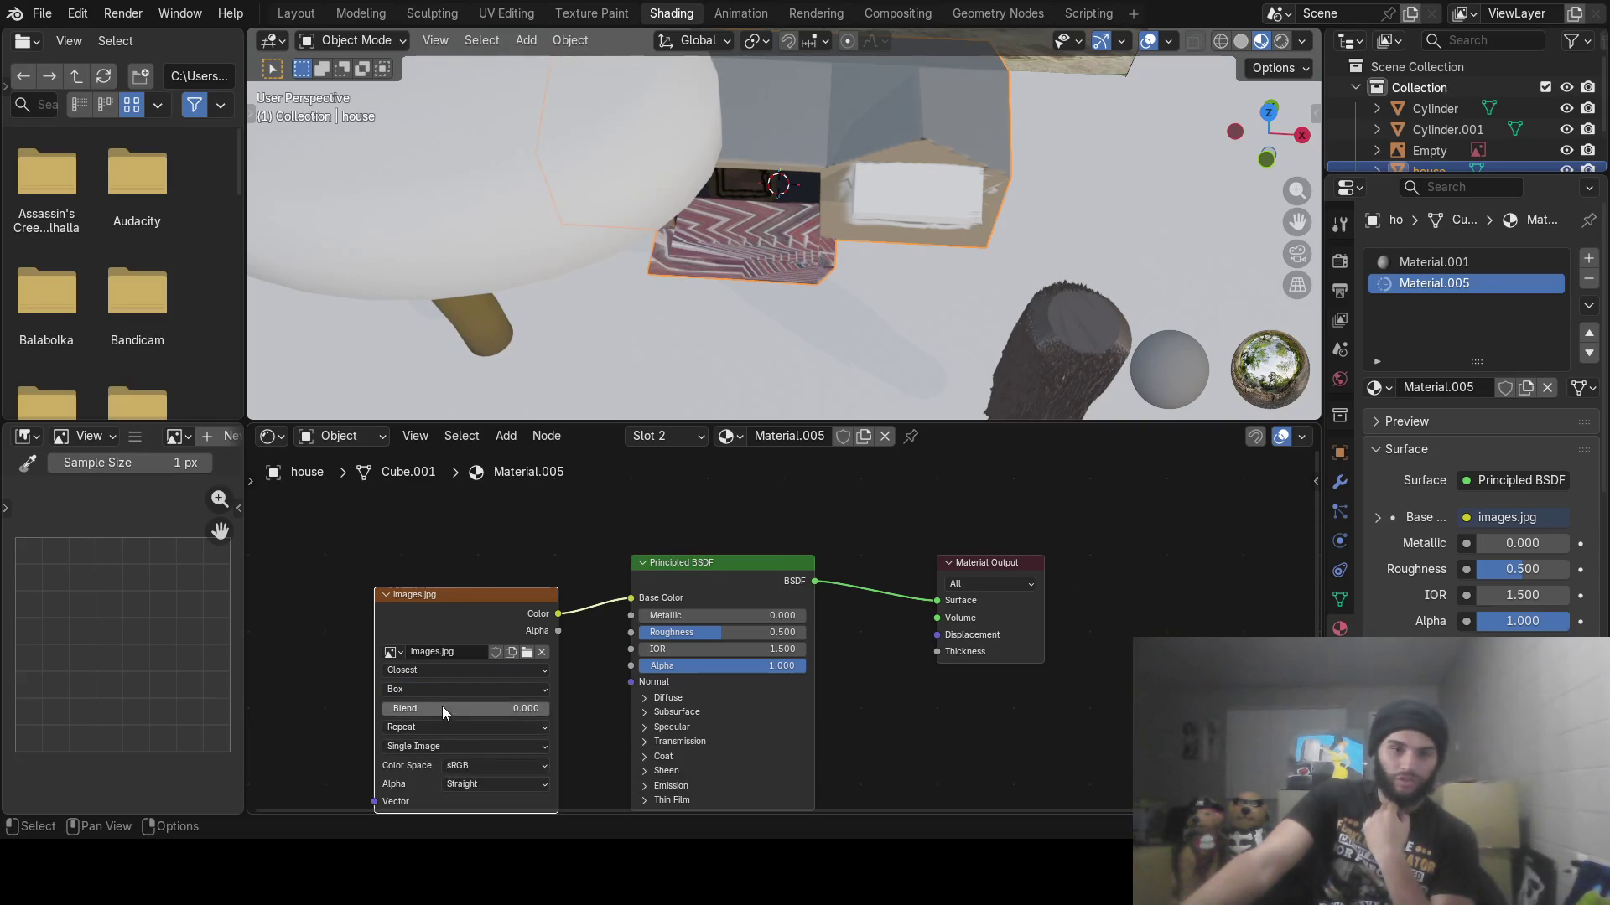
pyautogui.click(446, 676)
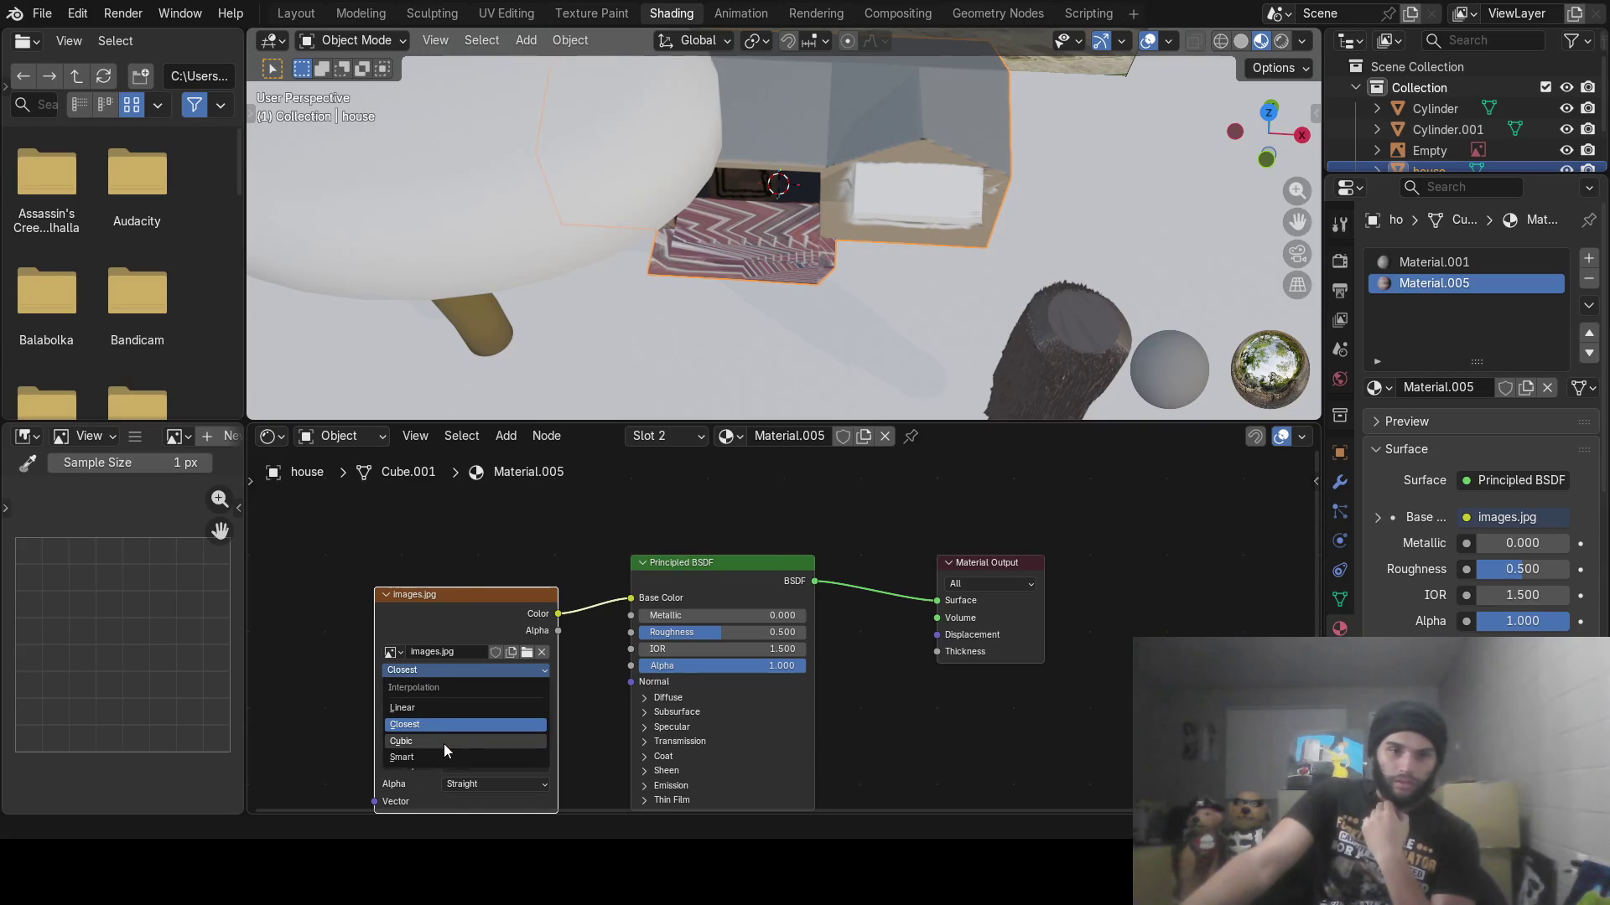
pyautogui.click(444, 743)
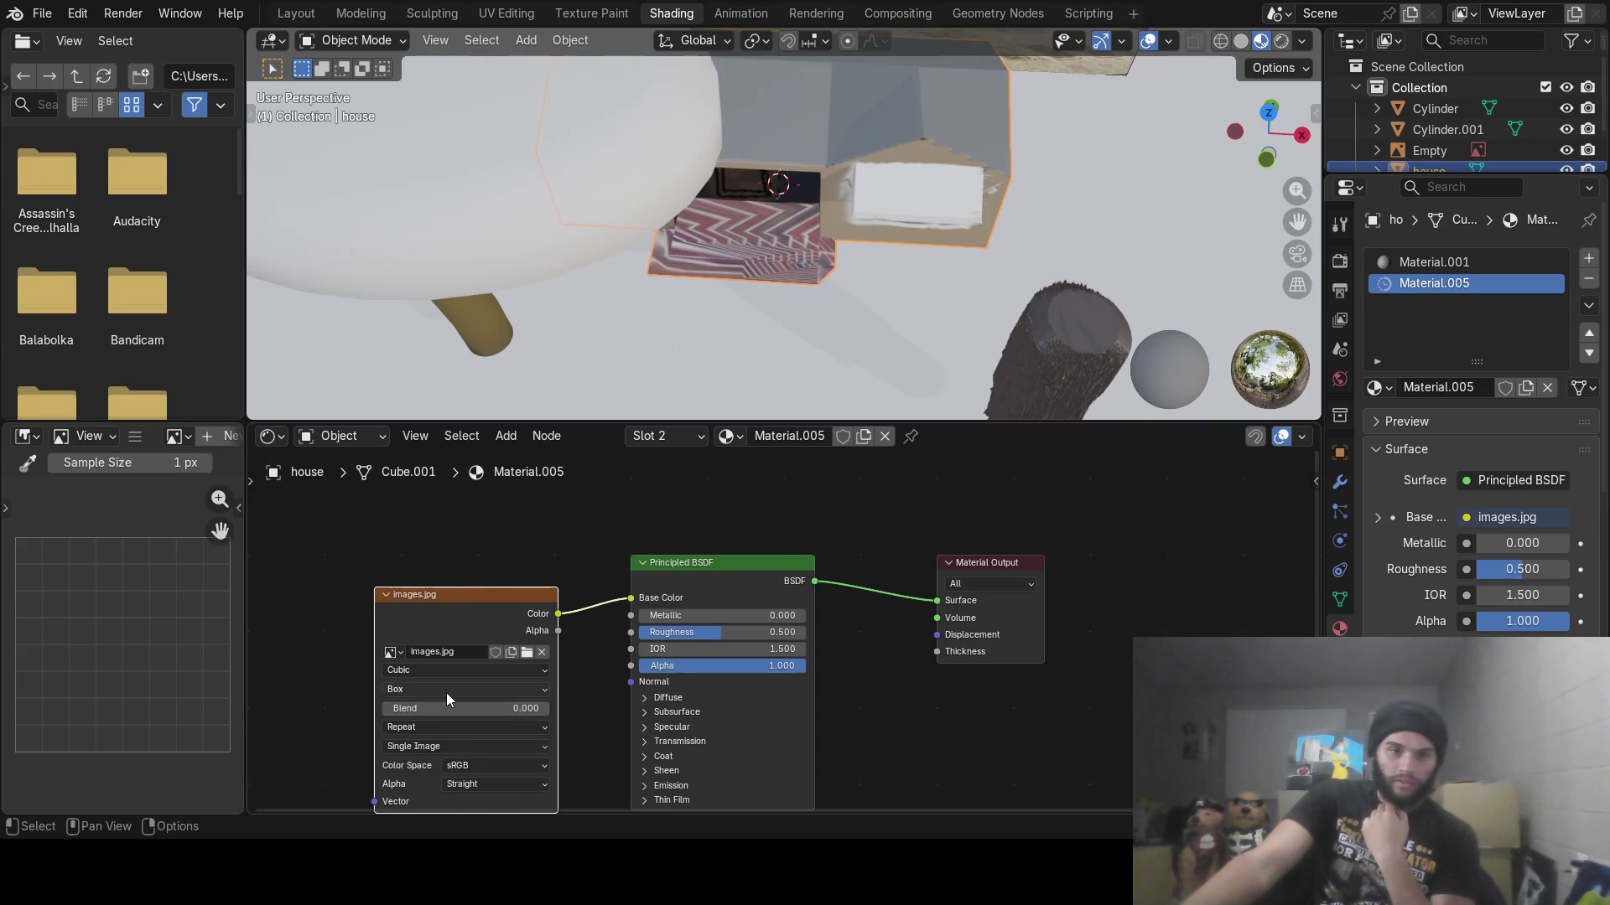
pyautogui.moveTo(460, 713)
pyautogui.mouseDown()
pyautogui.moveTo(541, 721)
pyautogui.moveTo(402, 713)
pyautogui.mouseUp()
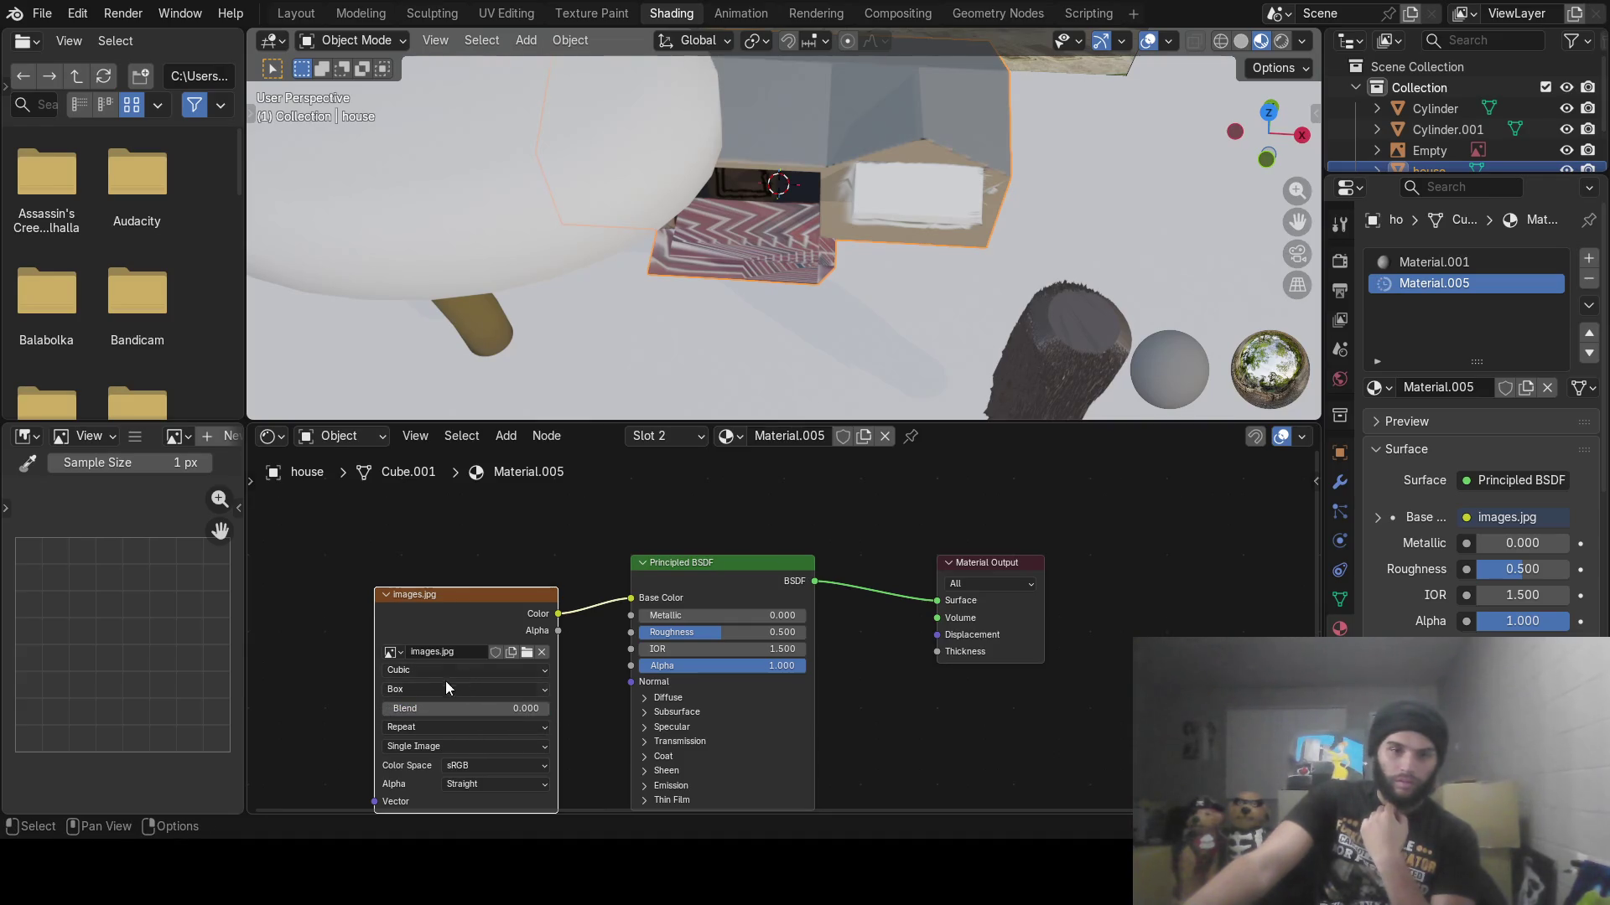
# Compare Tube, Sphere, Box and Flat projections plus Closest interpolation on the texture
pyautogui.click(433, 685)
pyautogui.click(431, 680)
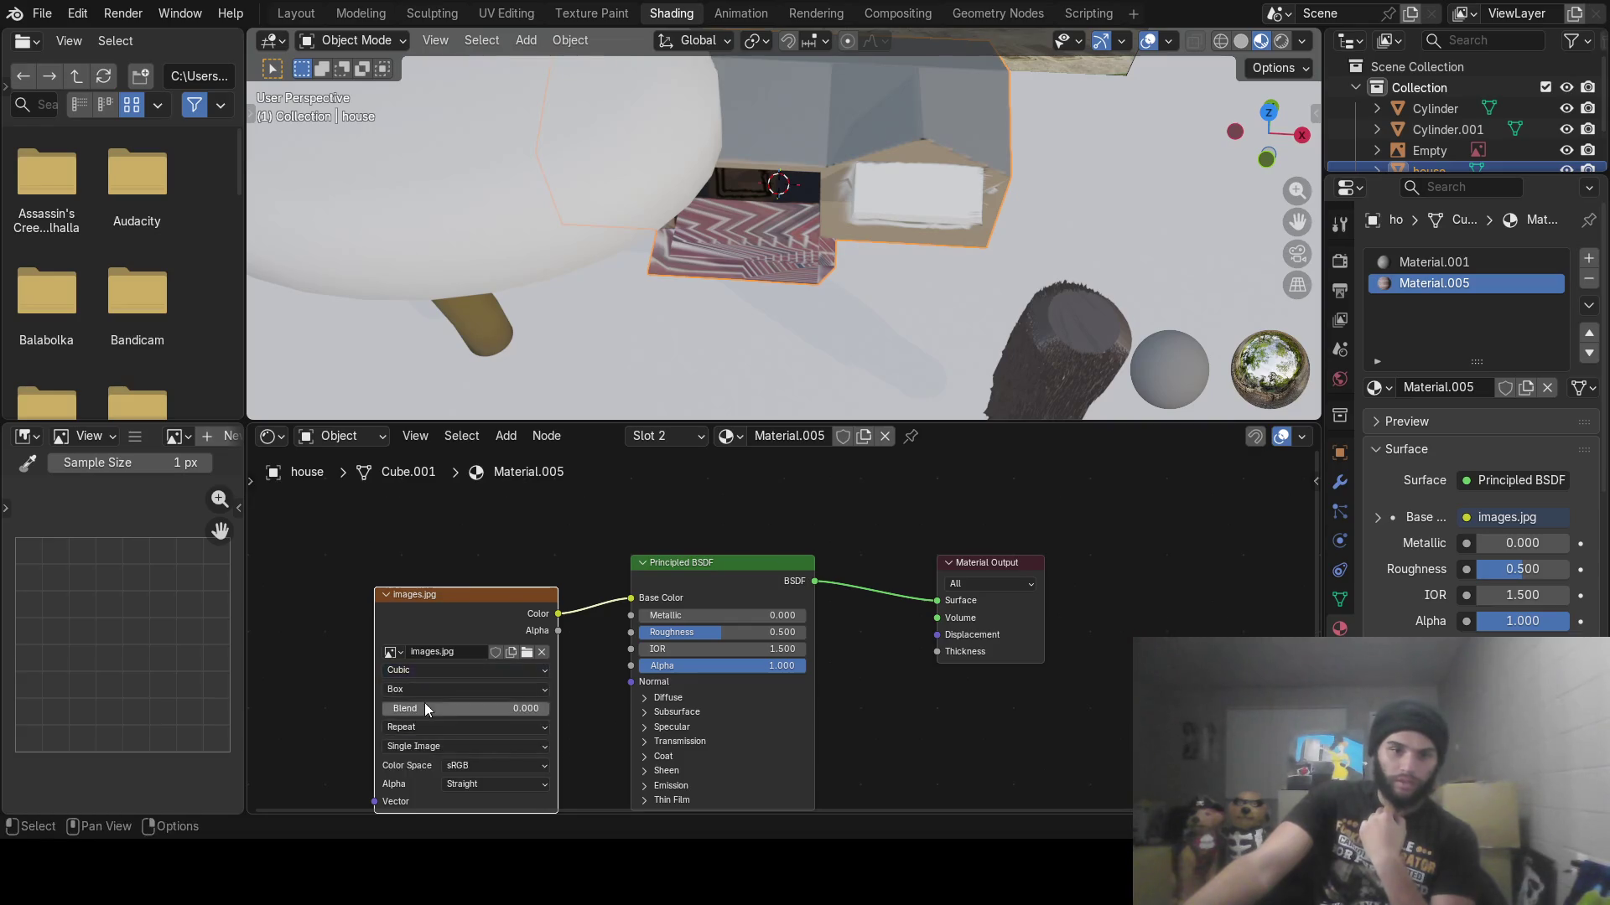
pyautogui.click(425, 693)
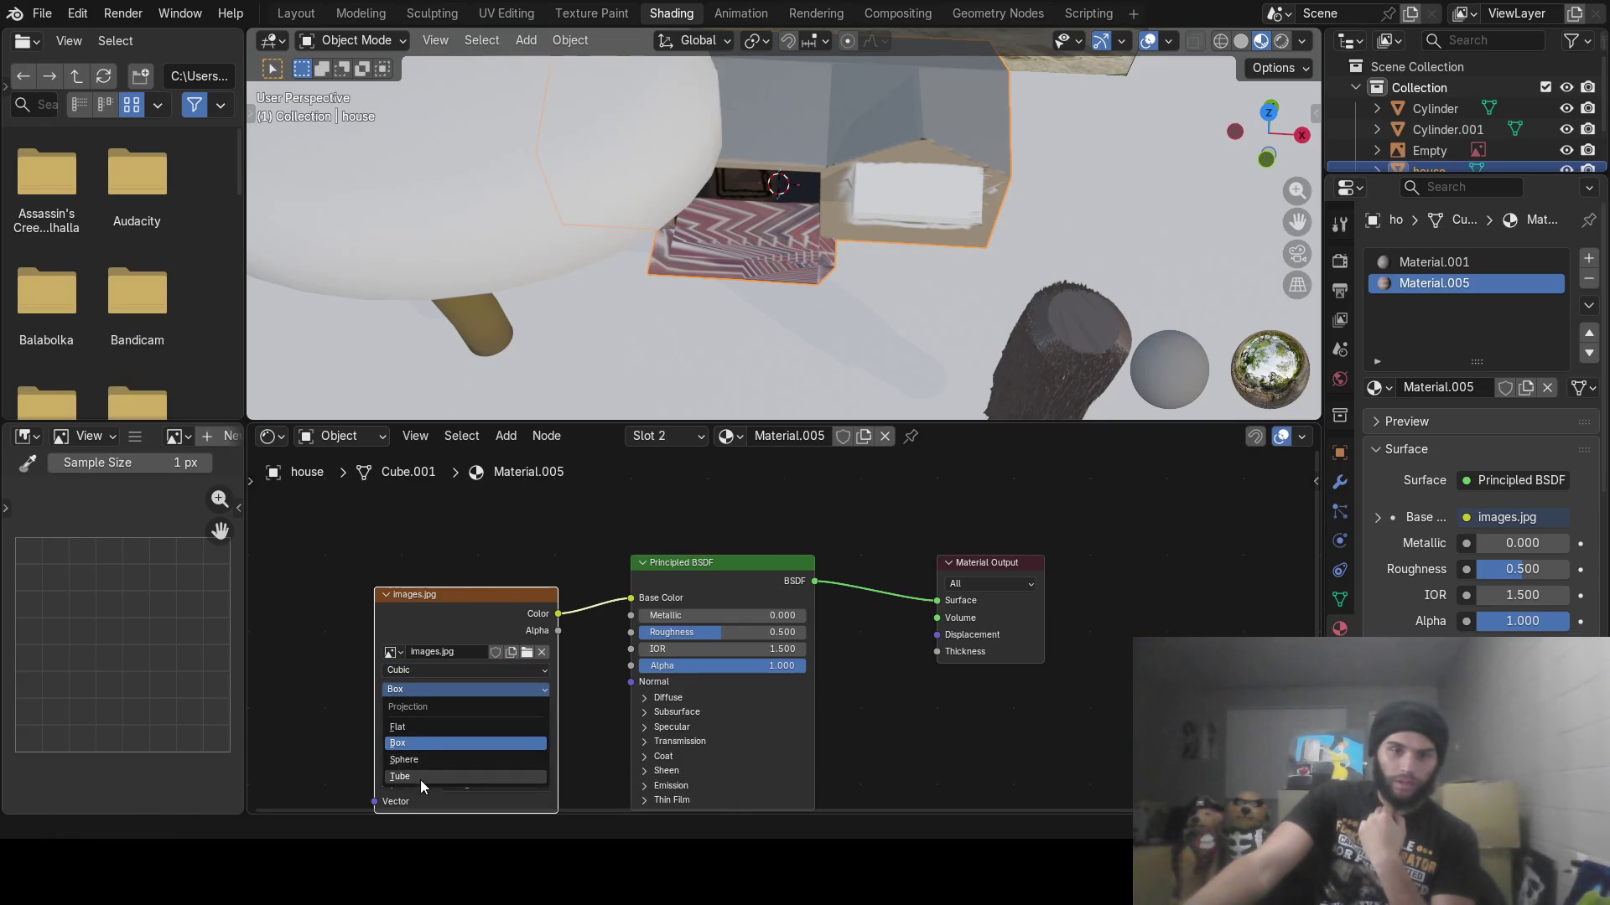
pyautogui.click(420, 777)
pyautogui.click(421, 689)
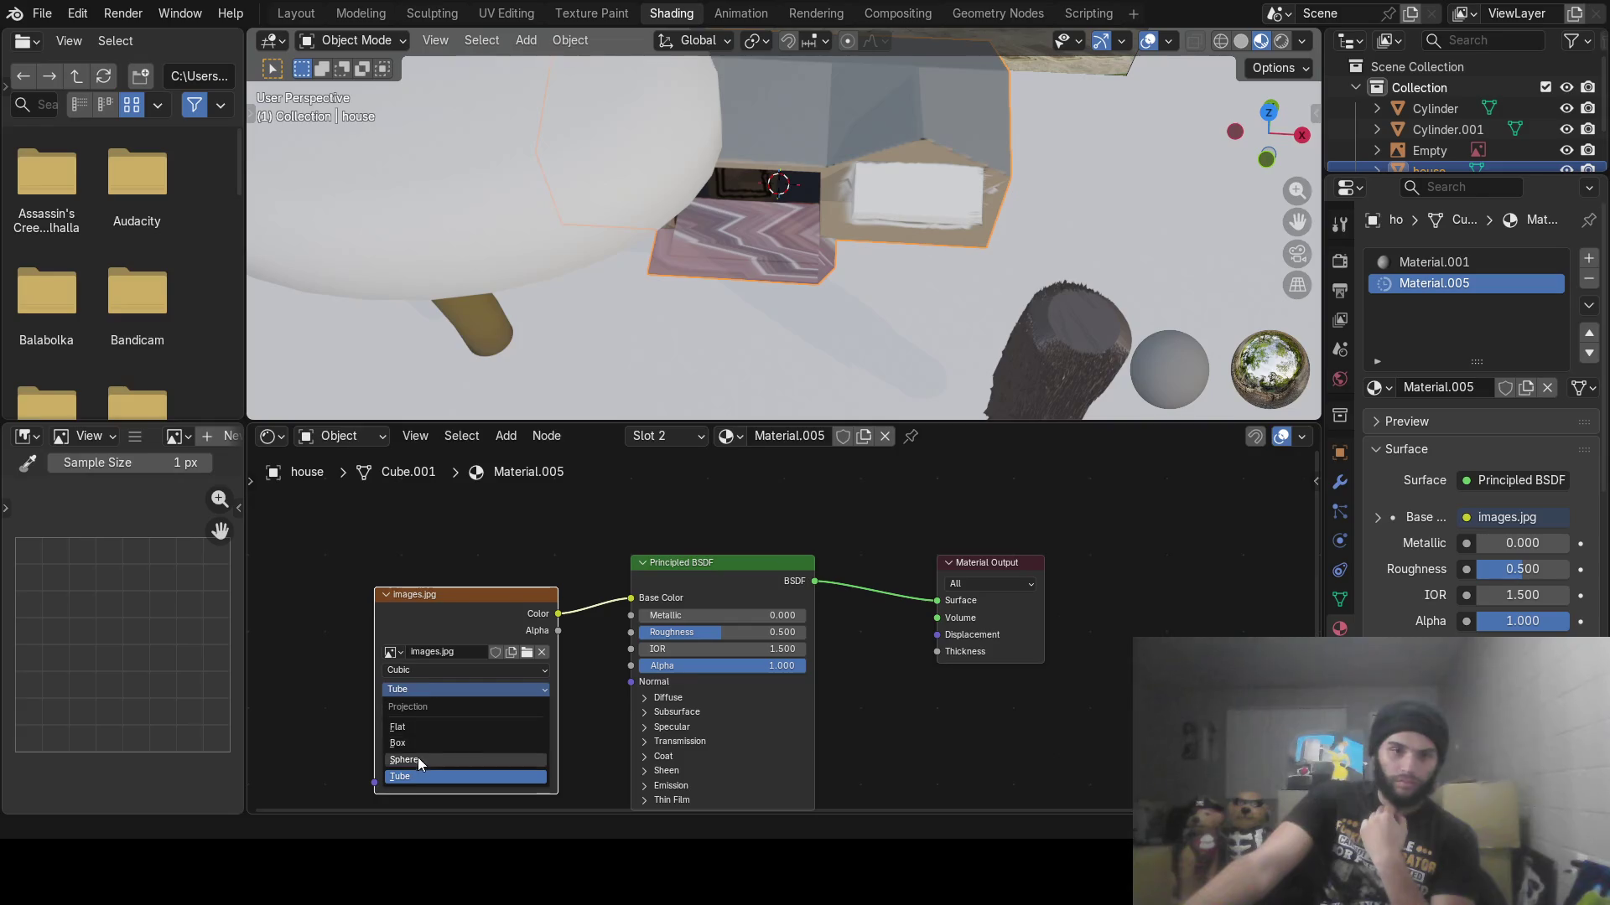
pyautogui.click(419, 755)
pyautogui.click(421, 692)
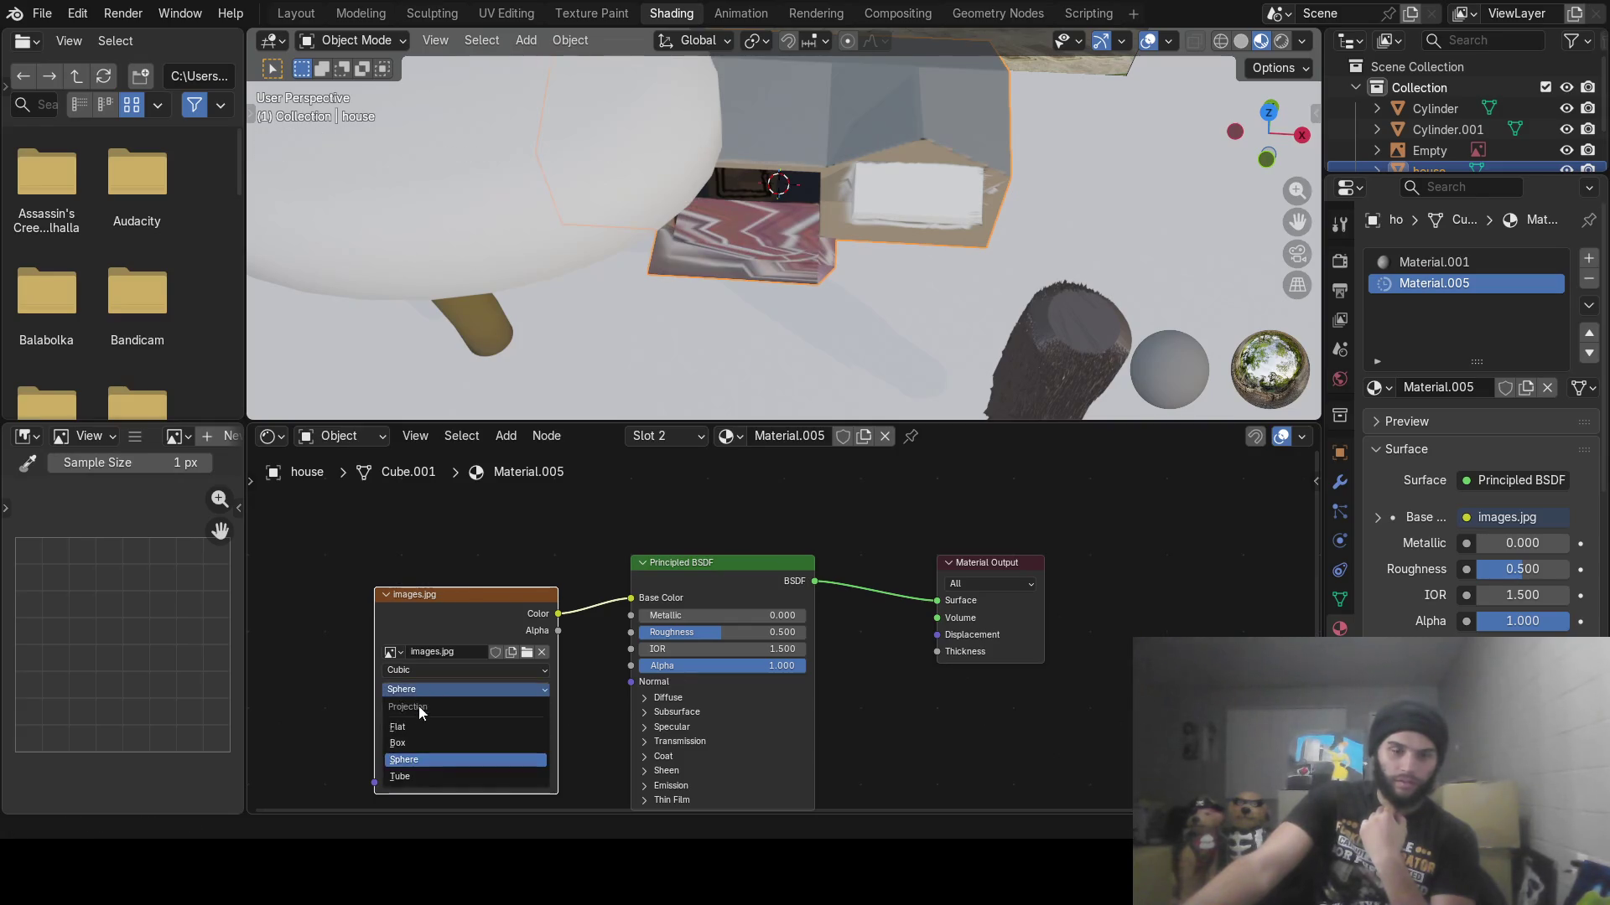
pyautogui.click(416, 741)
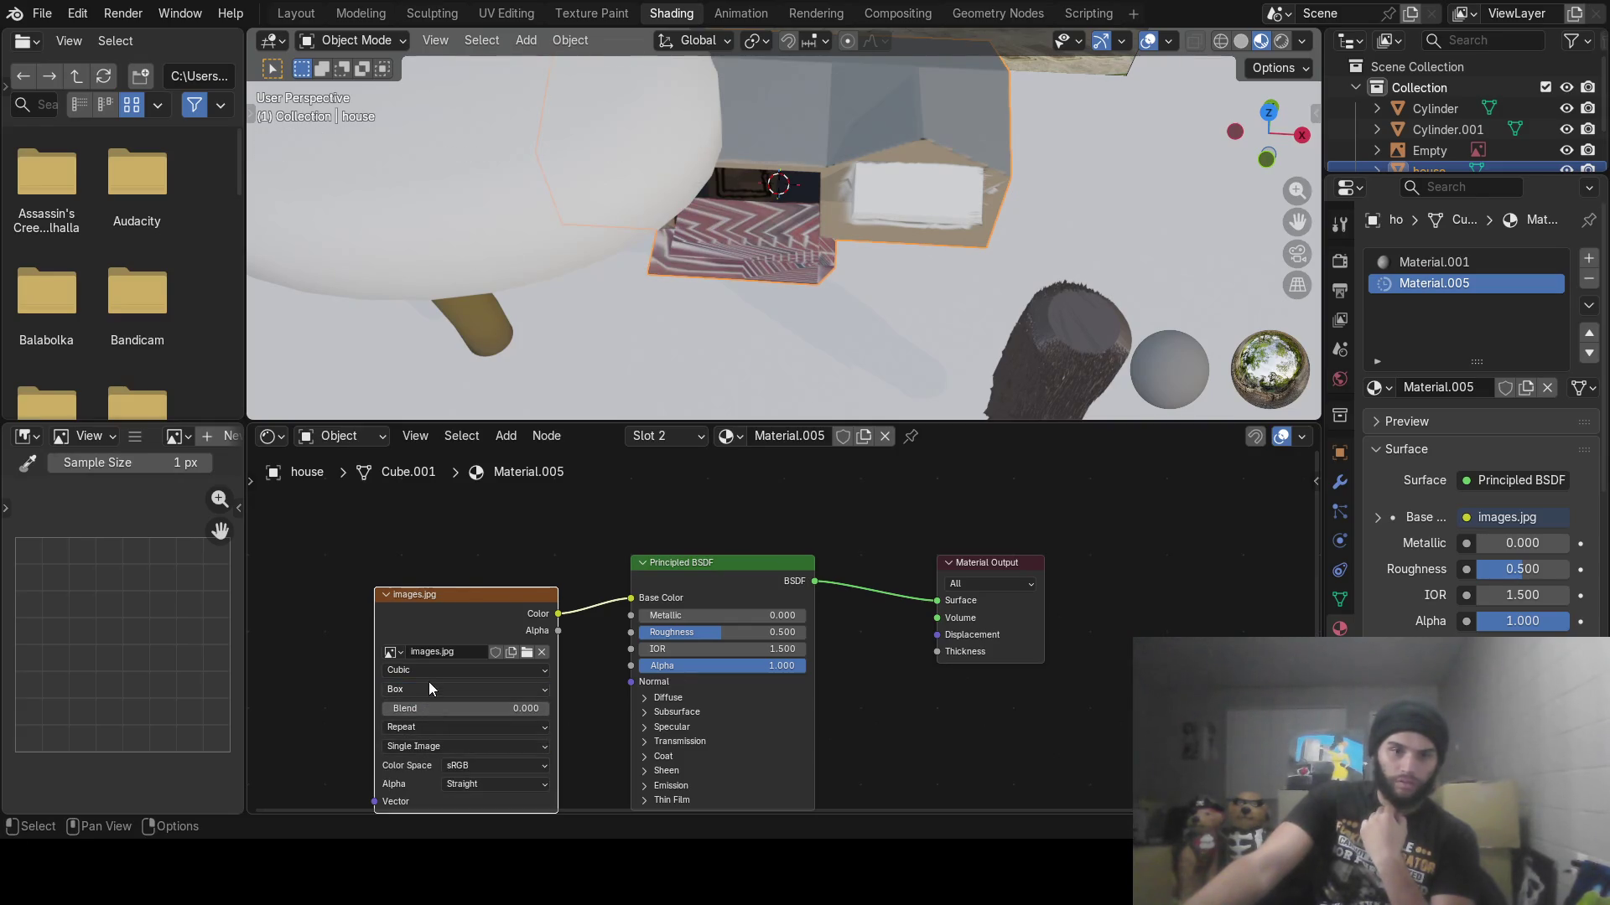
pyautogui.click(429, 671)
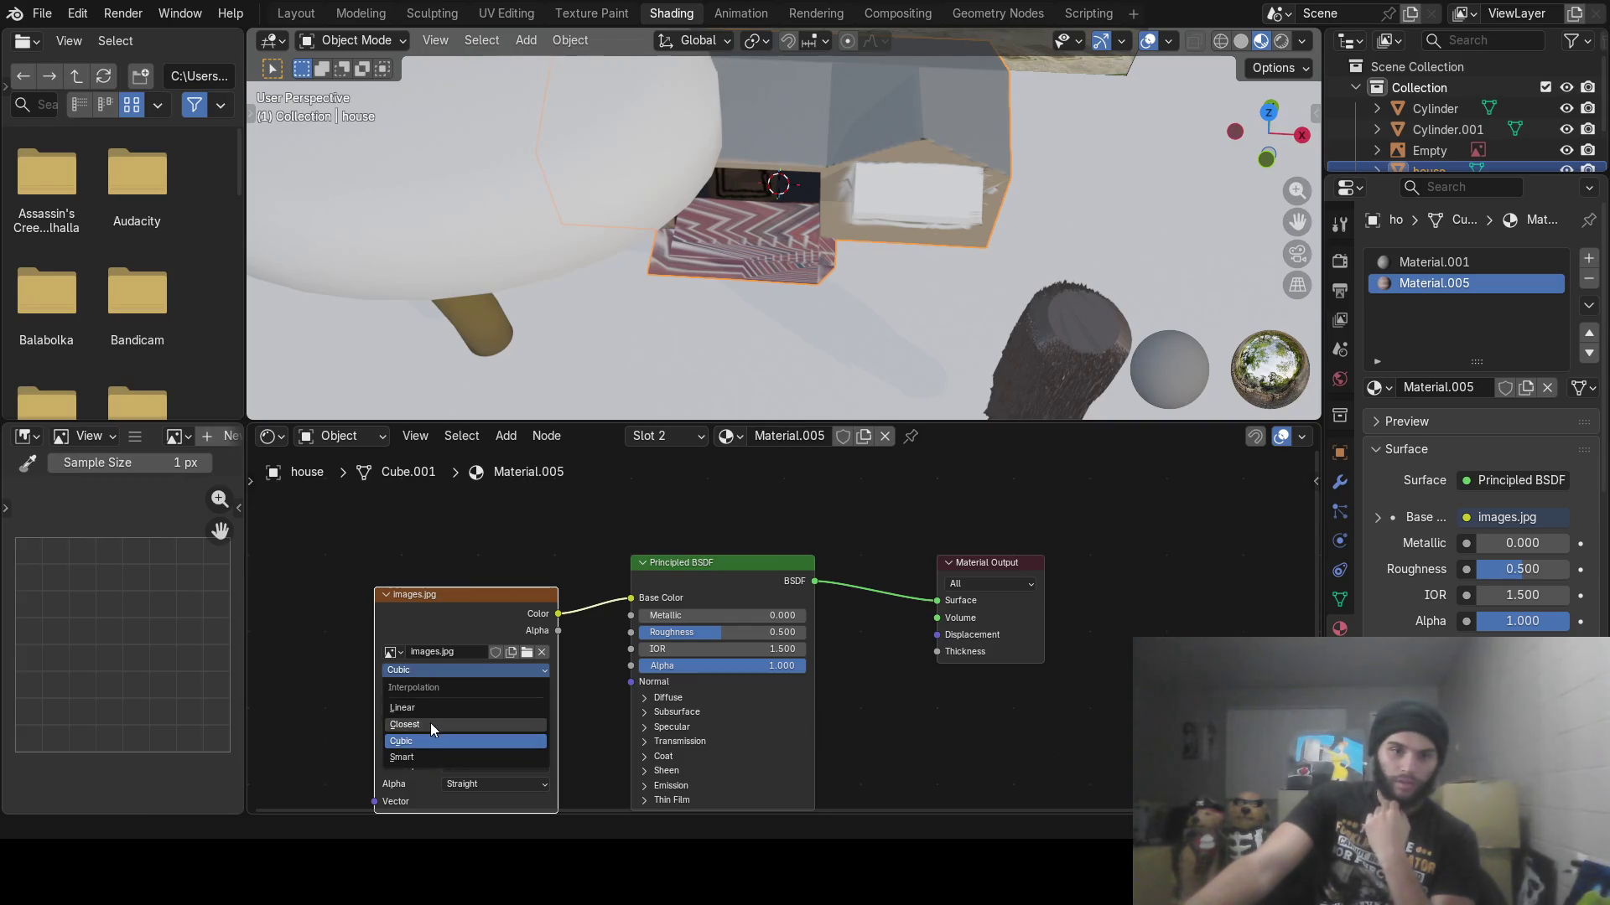
pyautogui.click(431, 723)
pyautogui.click(442, 696)
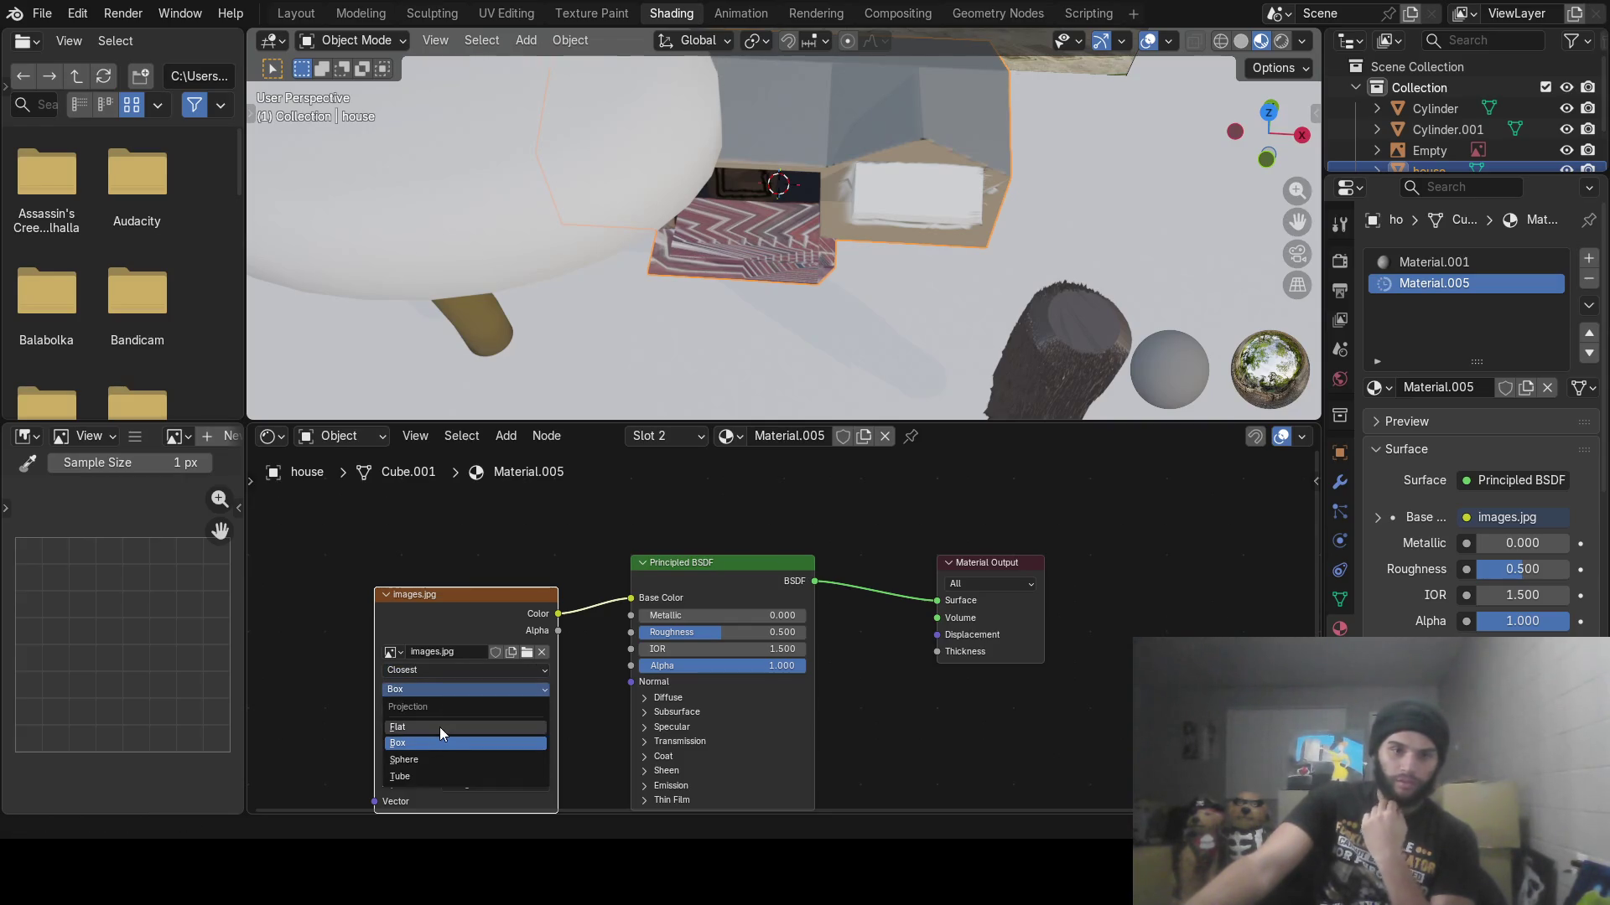
pyautogui.click(440, 727)
pyautogui.click(440, 691)
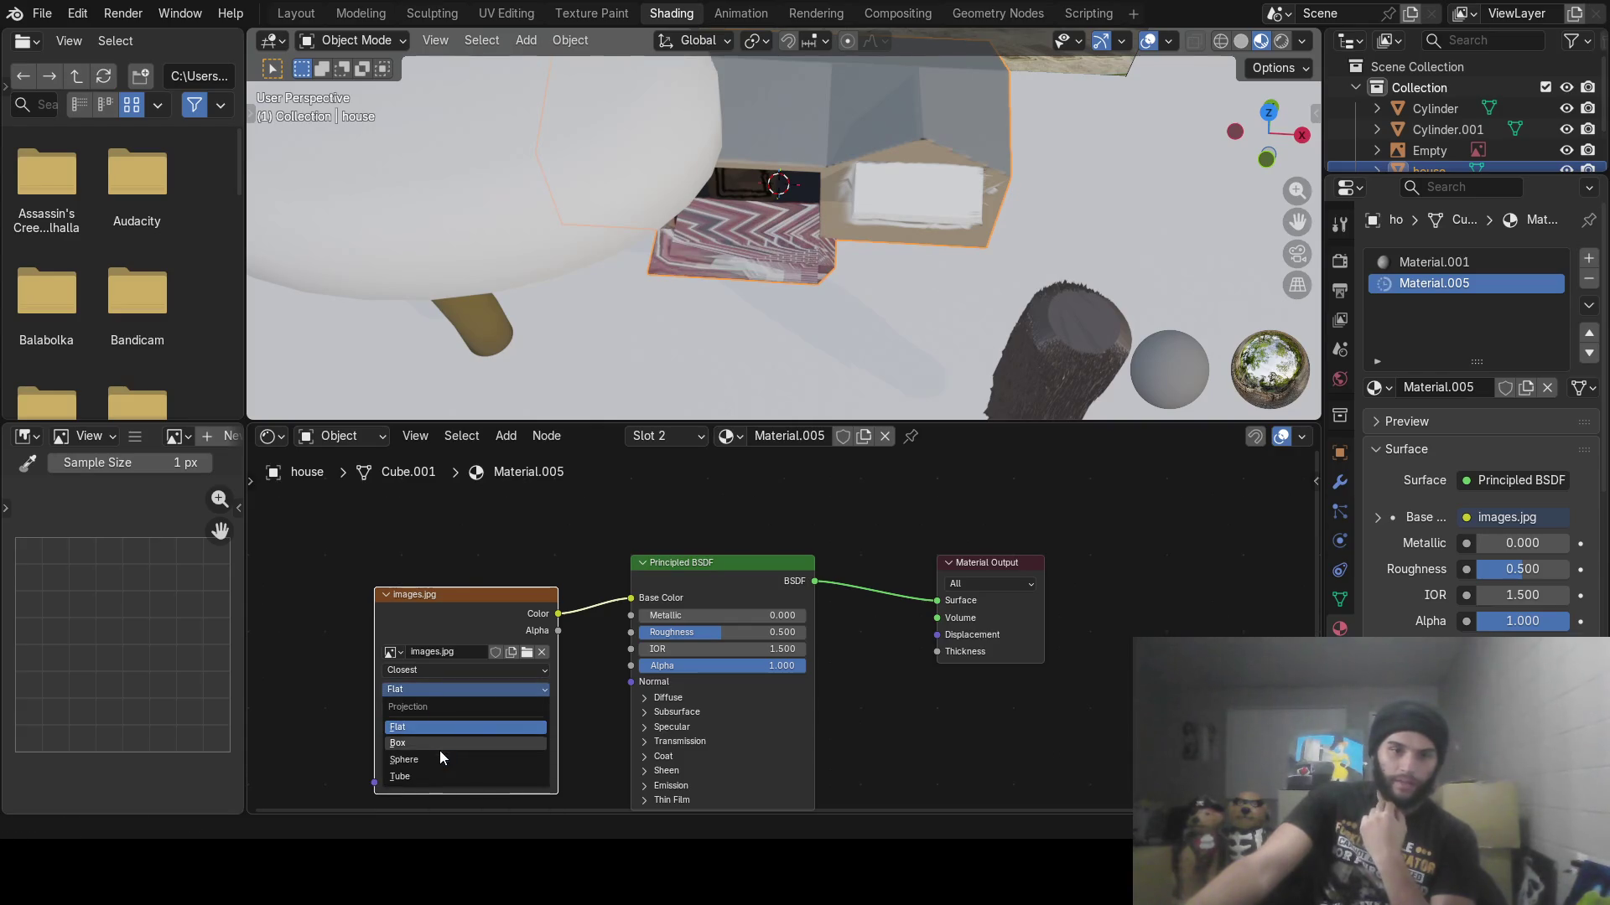
pyautogui.click(441, 756)
pyautogui.click(436, 692)
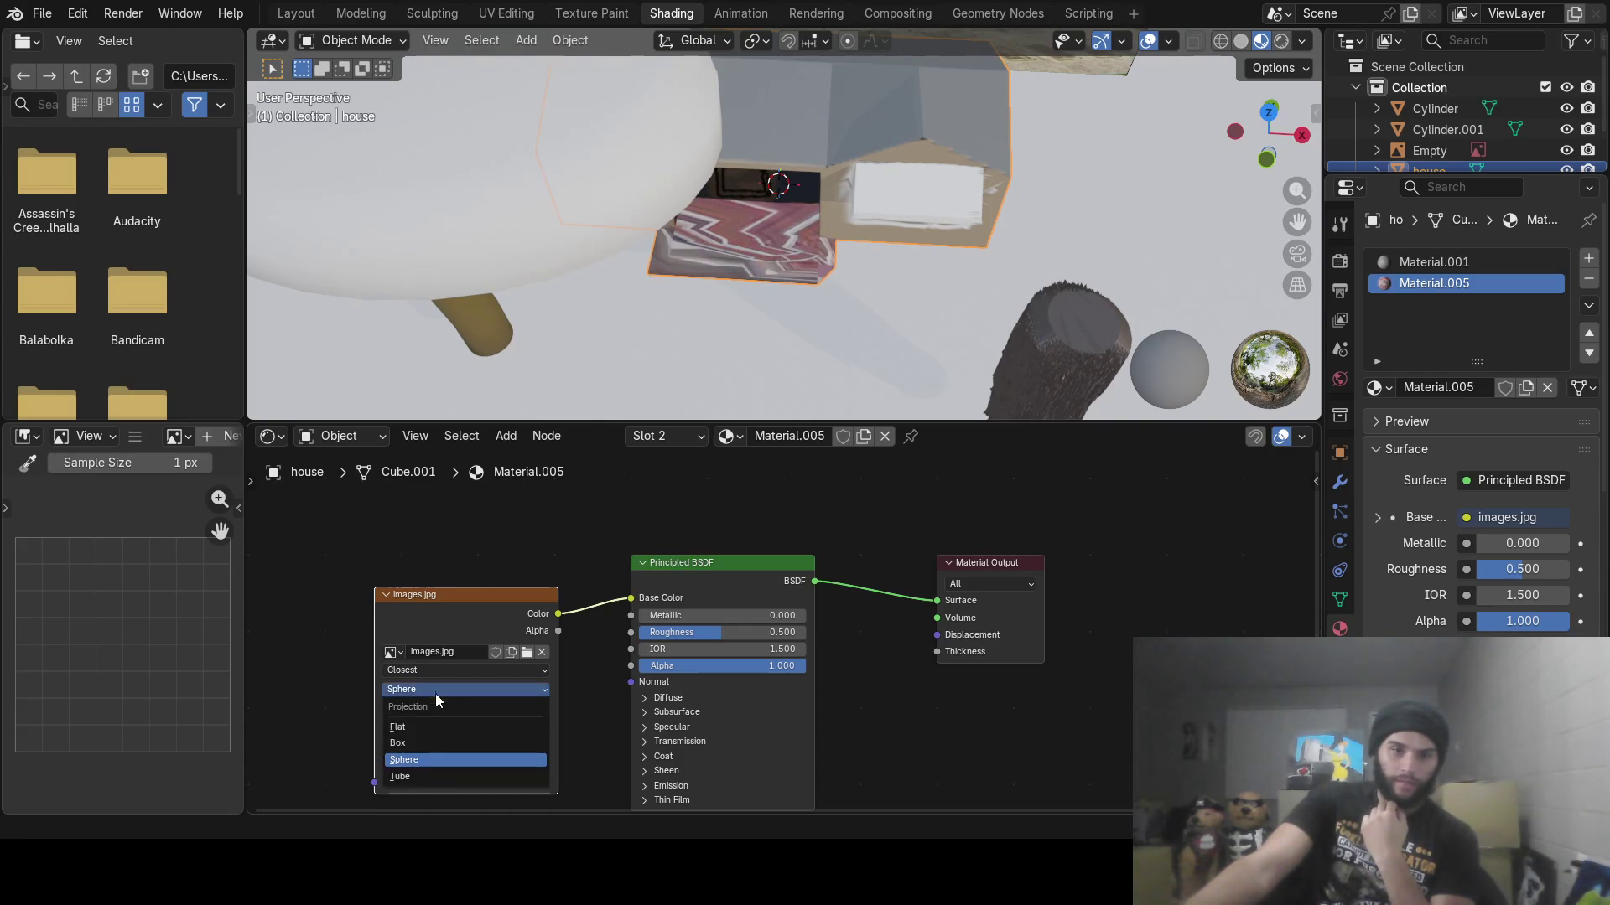
pyautogui.click(435, 783)
pyautogui.click(430, 694)
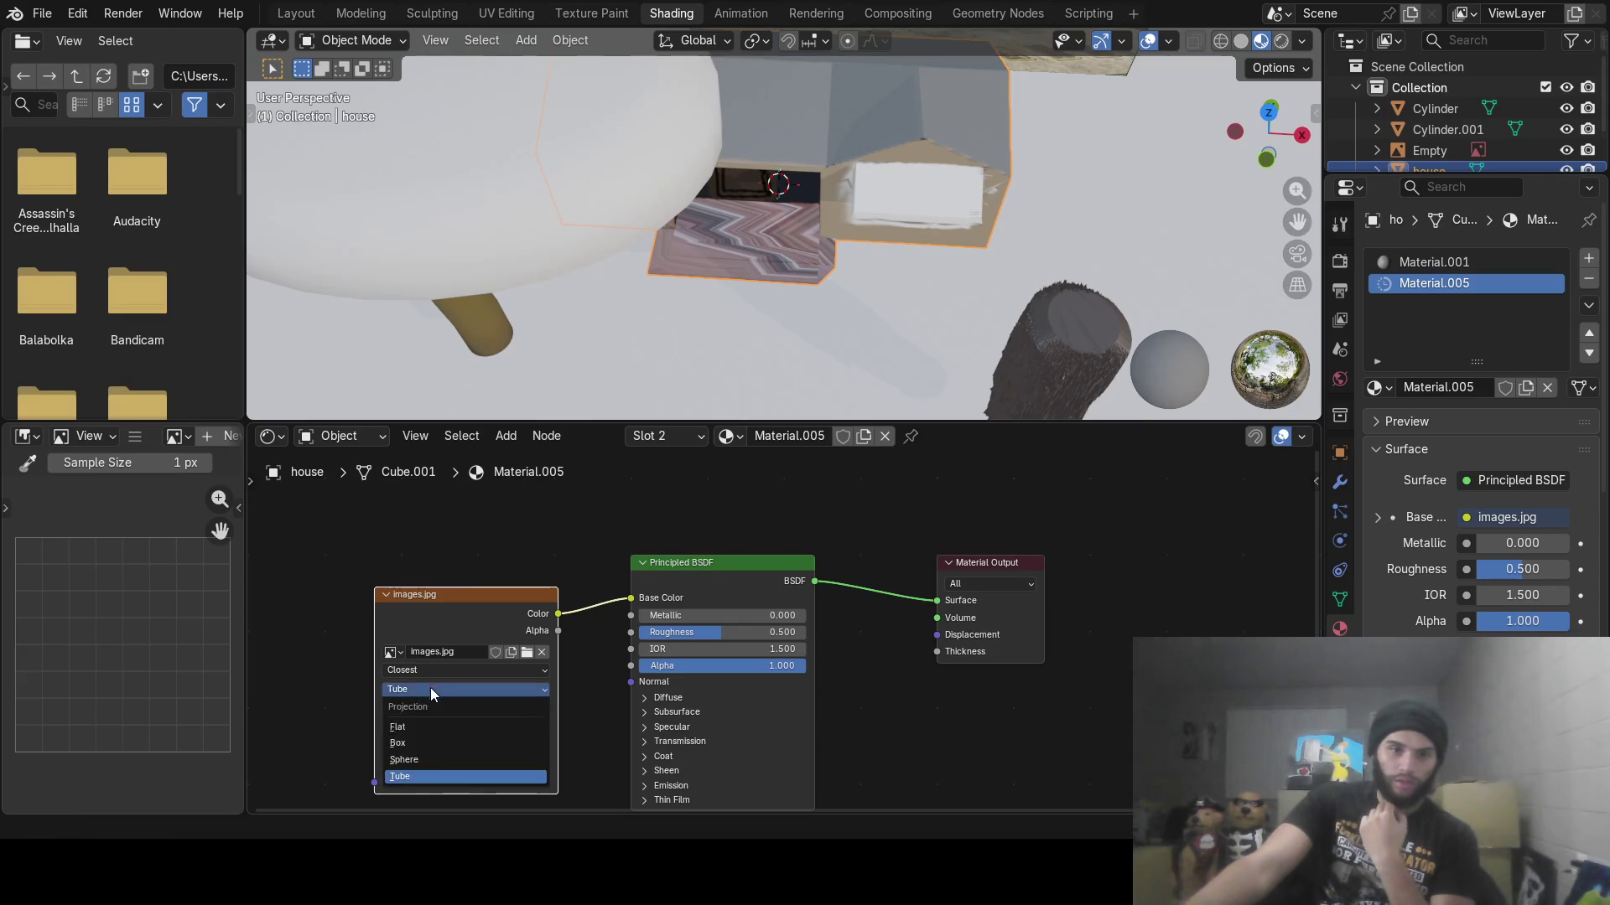
pyautogui.click(433, 696)
# Settle the images.jpg texture on Cubic interpolation and Box projection
pyautogui.click(432, 673)
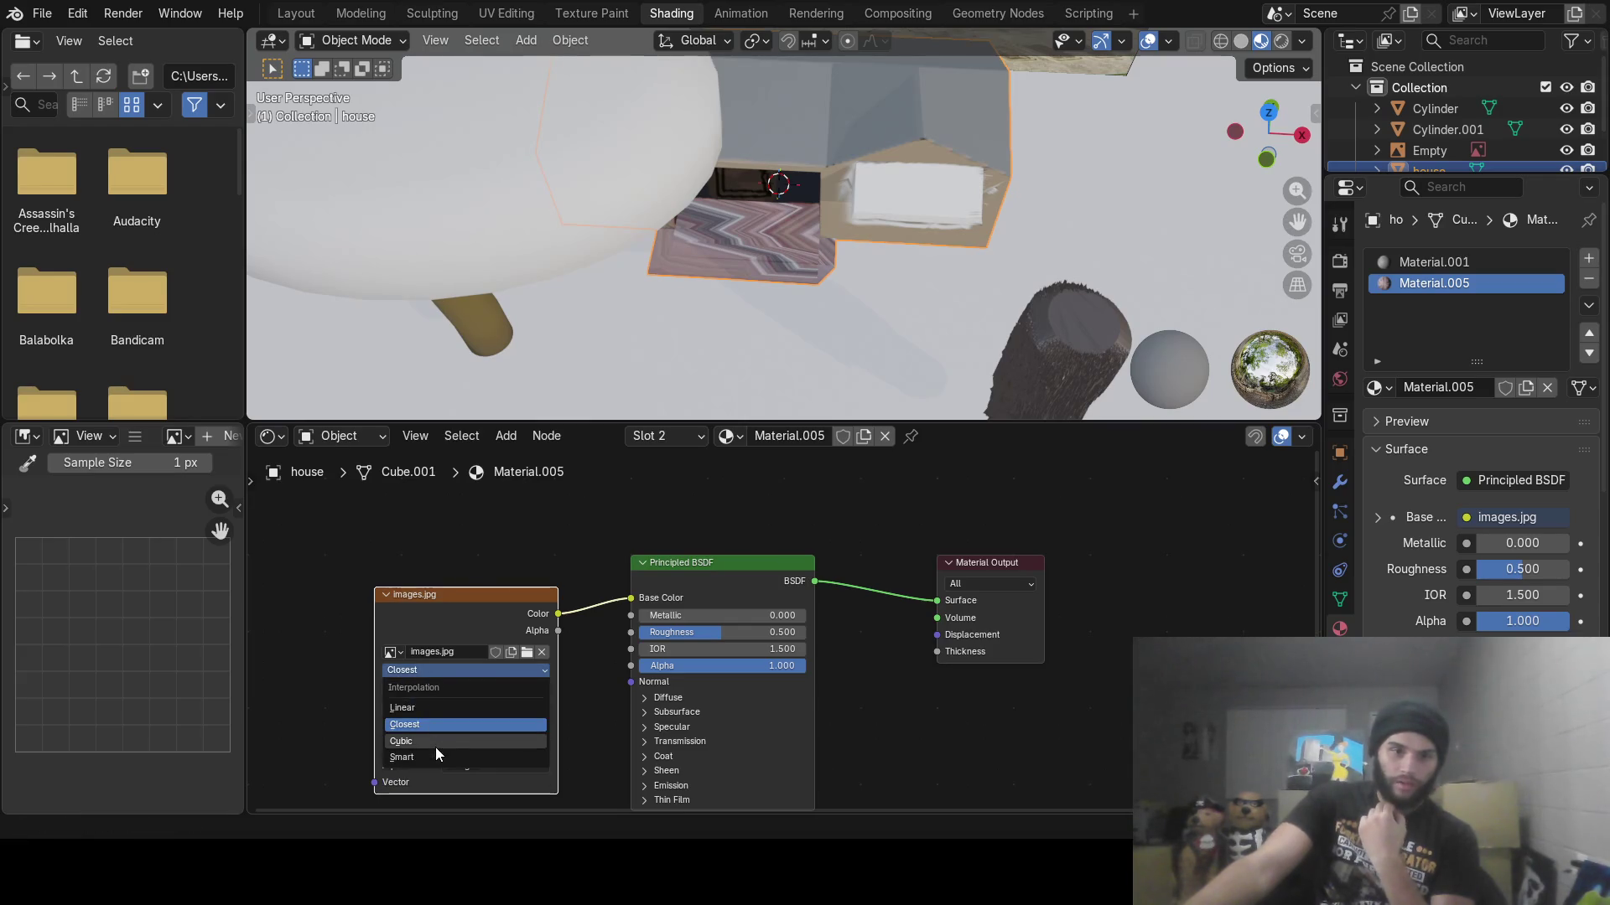
pyautogui.click(436, 741)
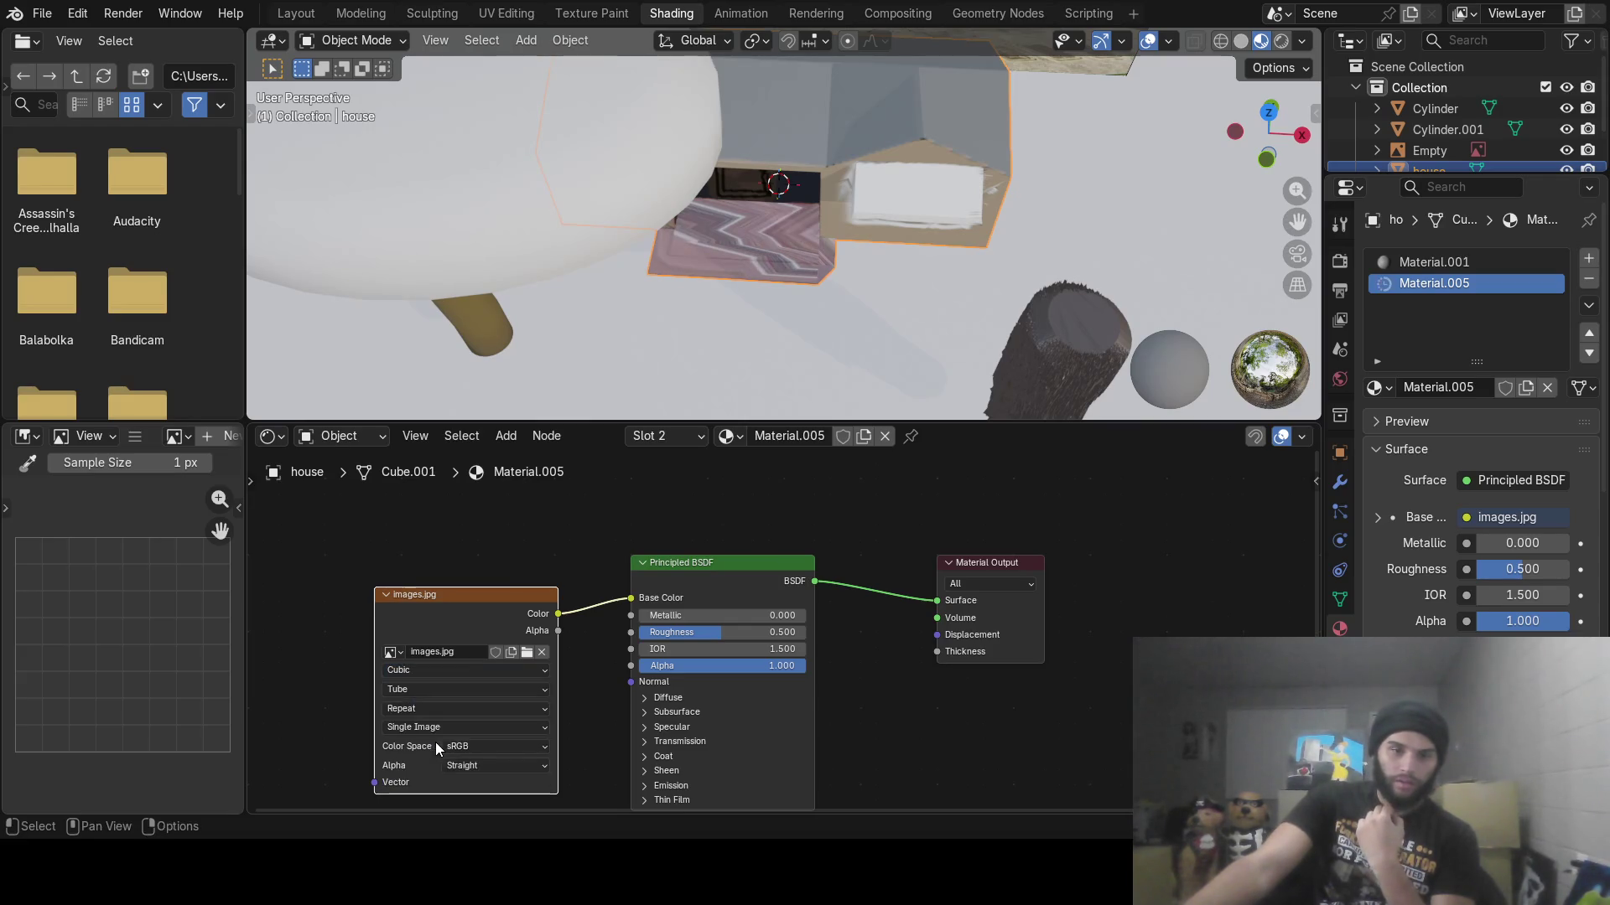
pyautogui.click(428, 690)
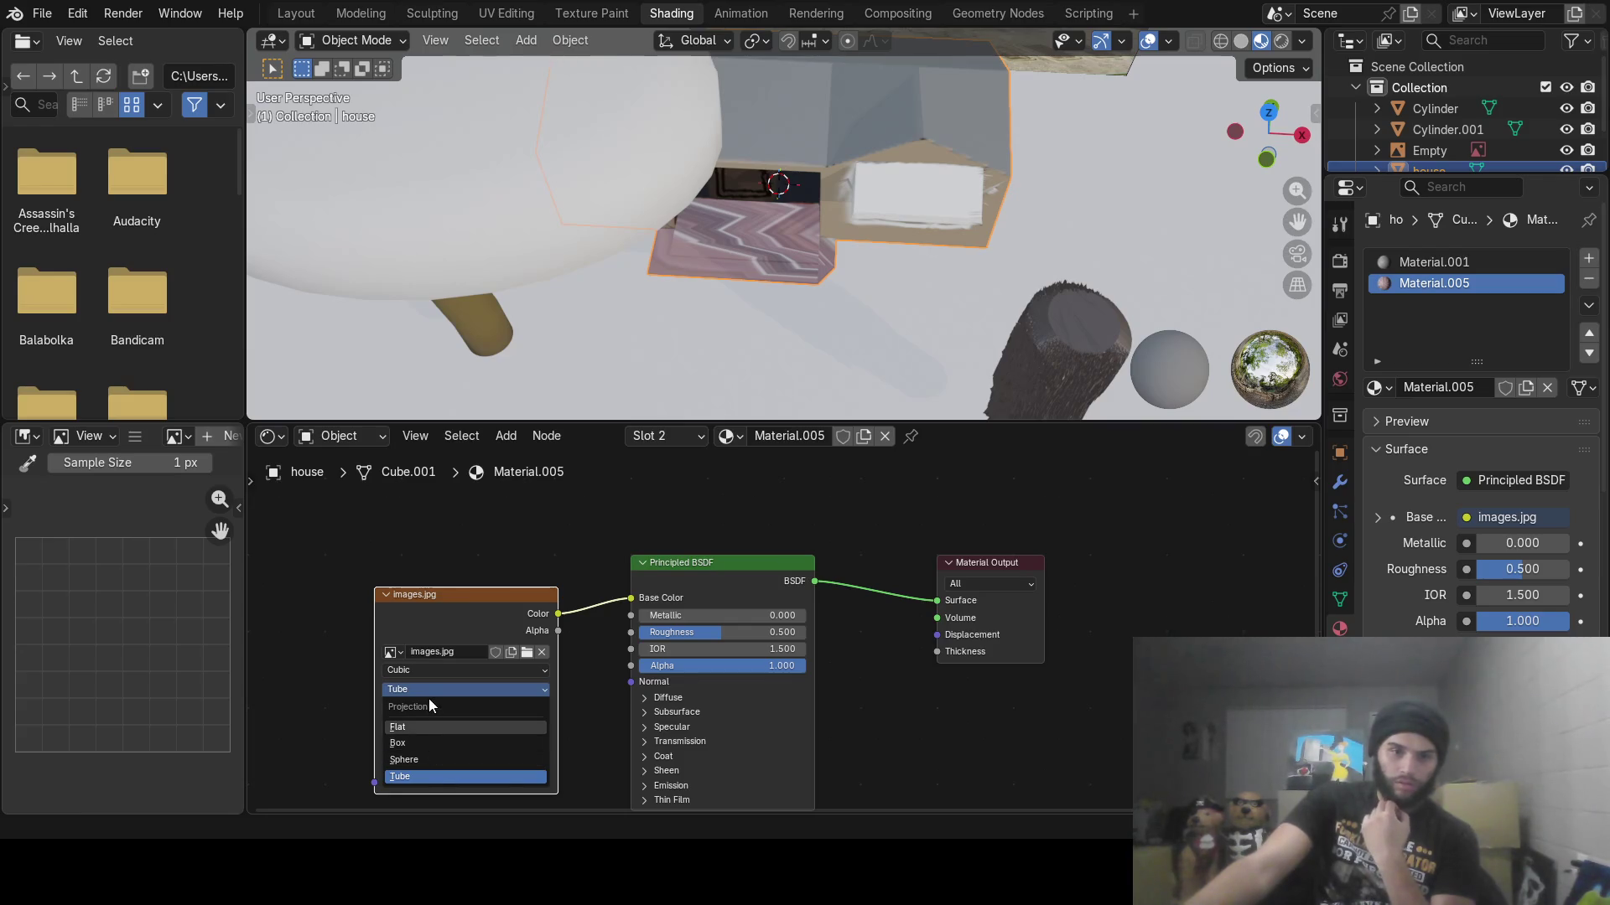
pyautogui.click(430, 727)
pyautogui.click(430, 693)
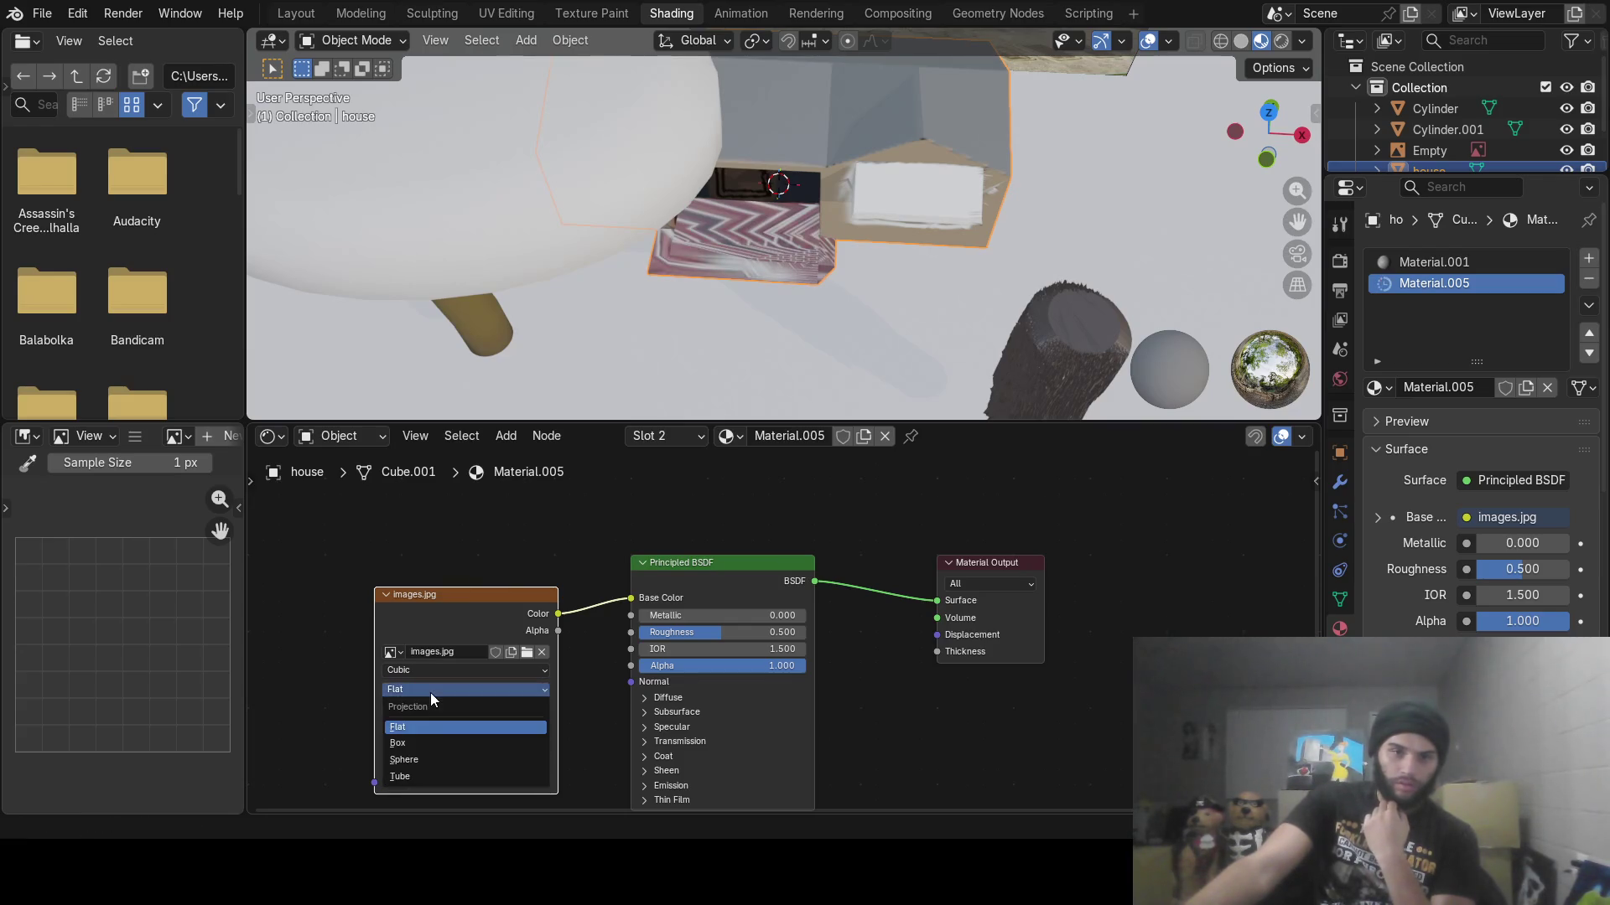
pyautogui.click(431, 744)
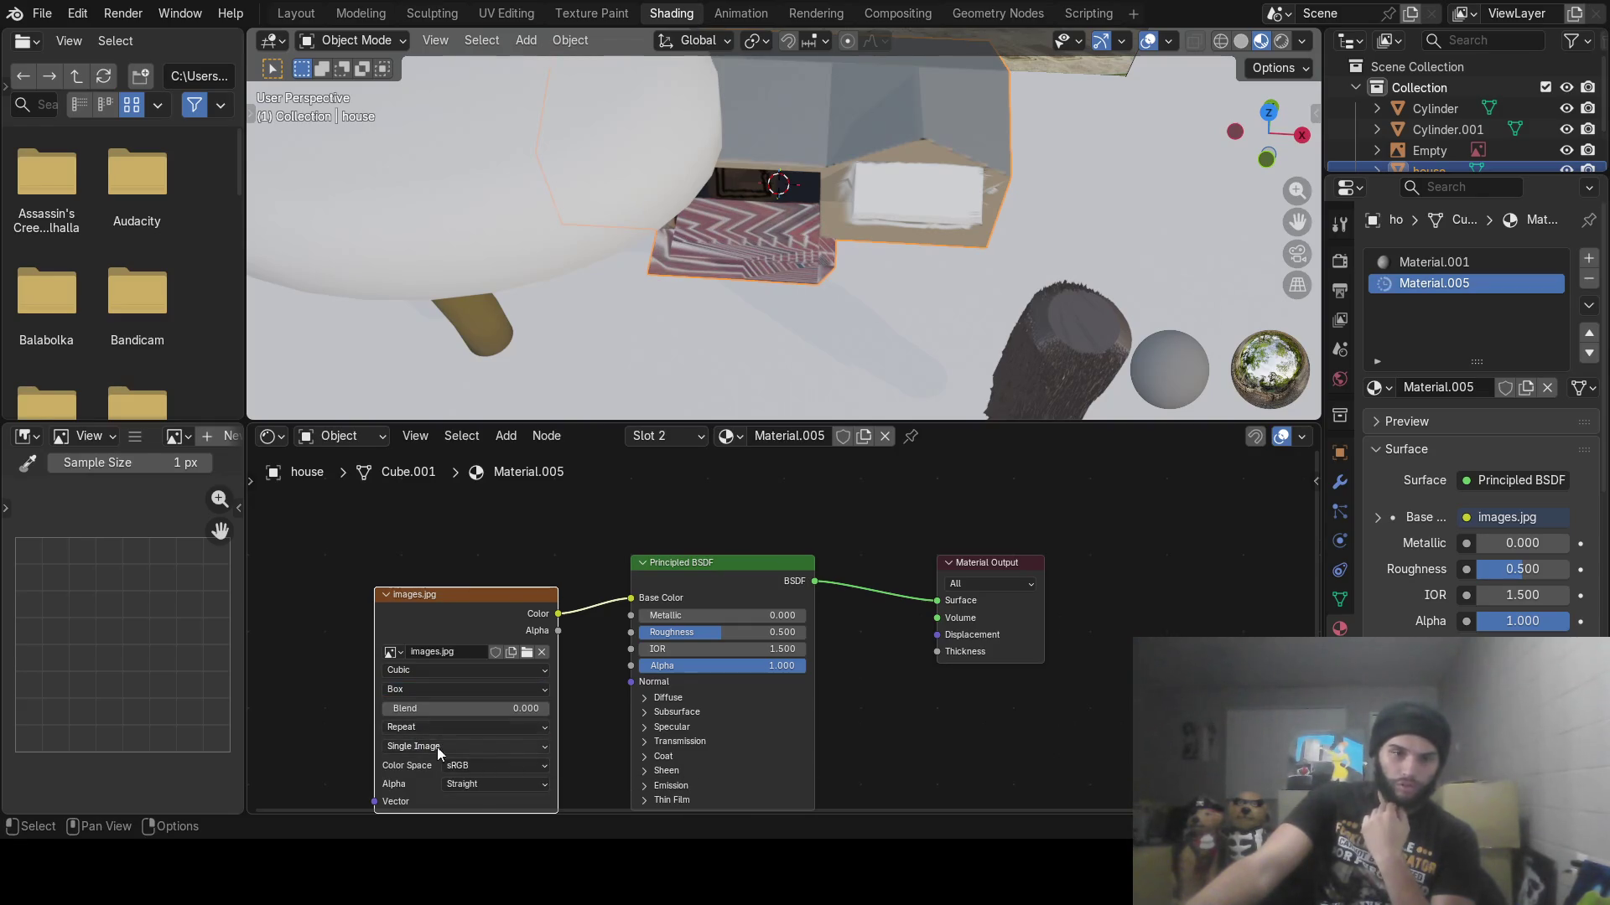
pyautogui.click(431, 729)
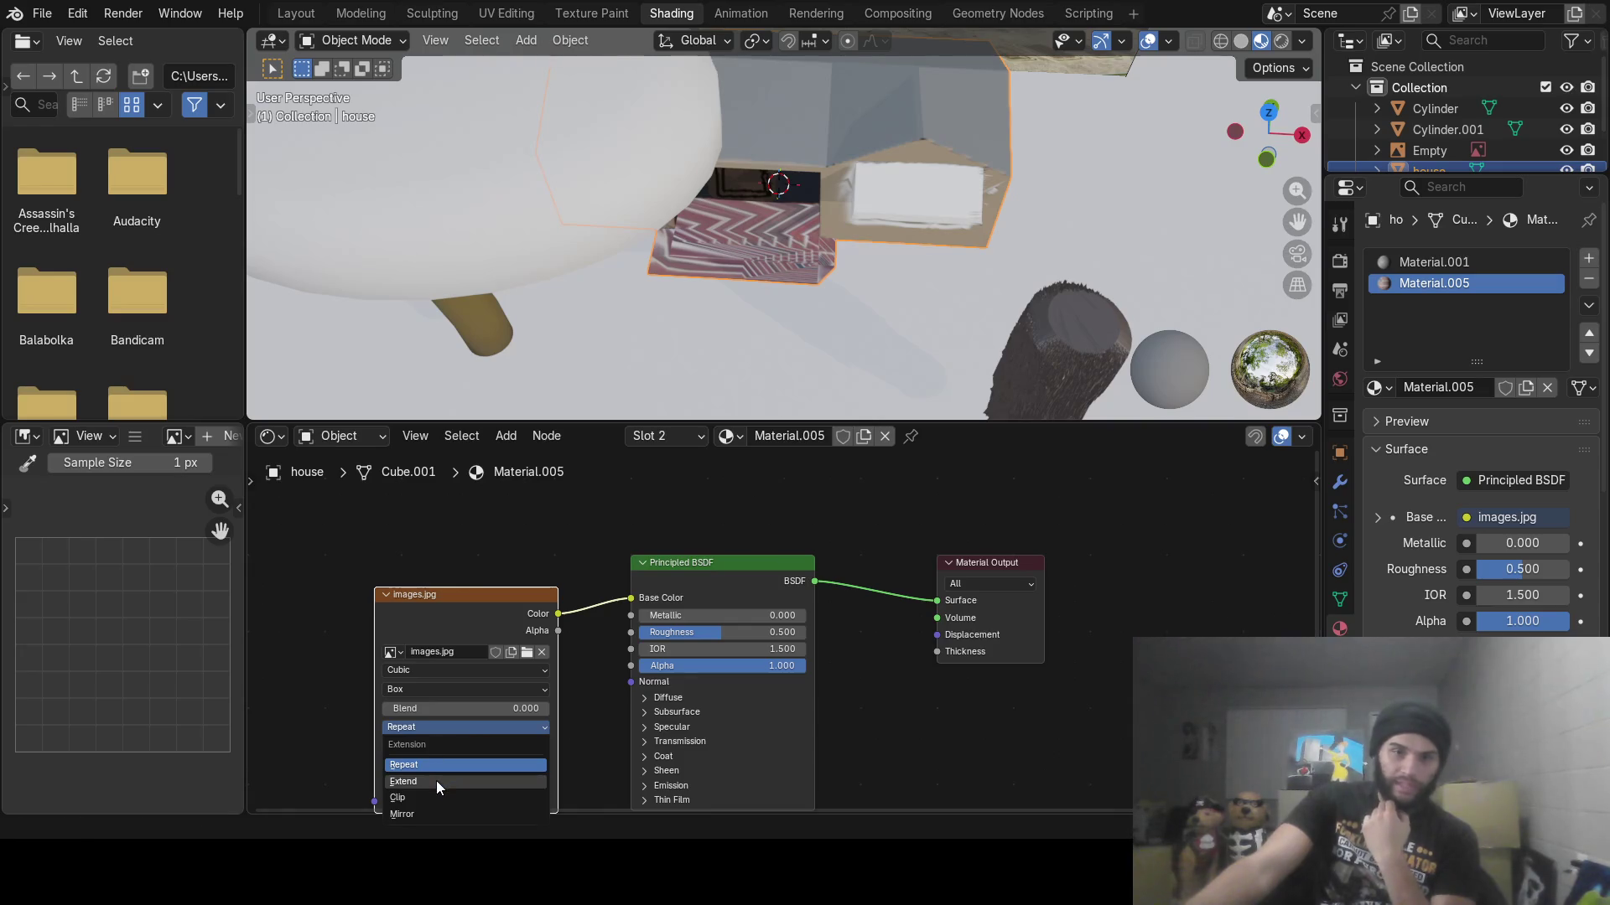
# Compare Extend, Clip and Mirror extensions and Sphere projection, returning extension to Repeat
pyautogui.click(436, 781)
pyautogui.click(431, 727)
pyautogui.click(431, 788)
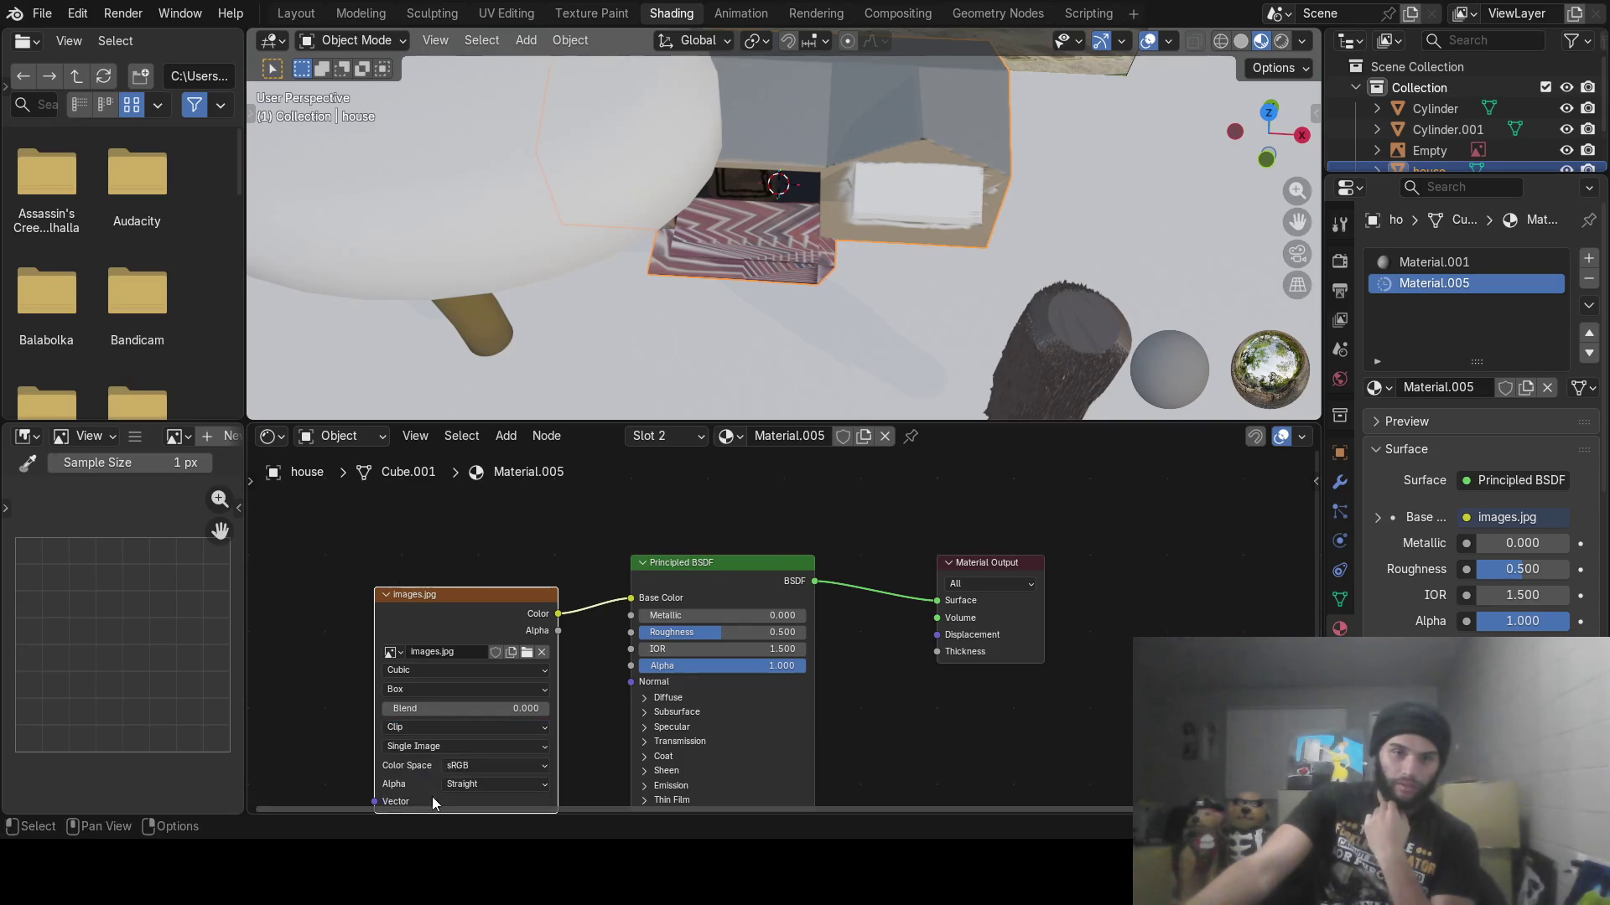
pyautogui.click(429, 728)
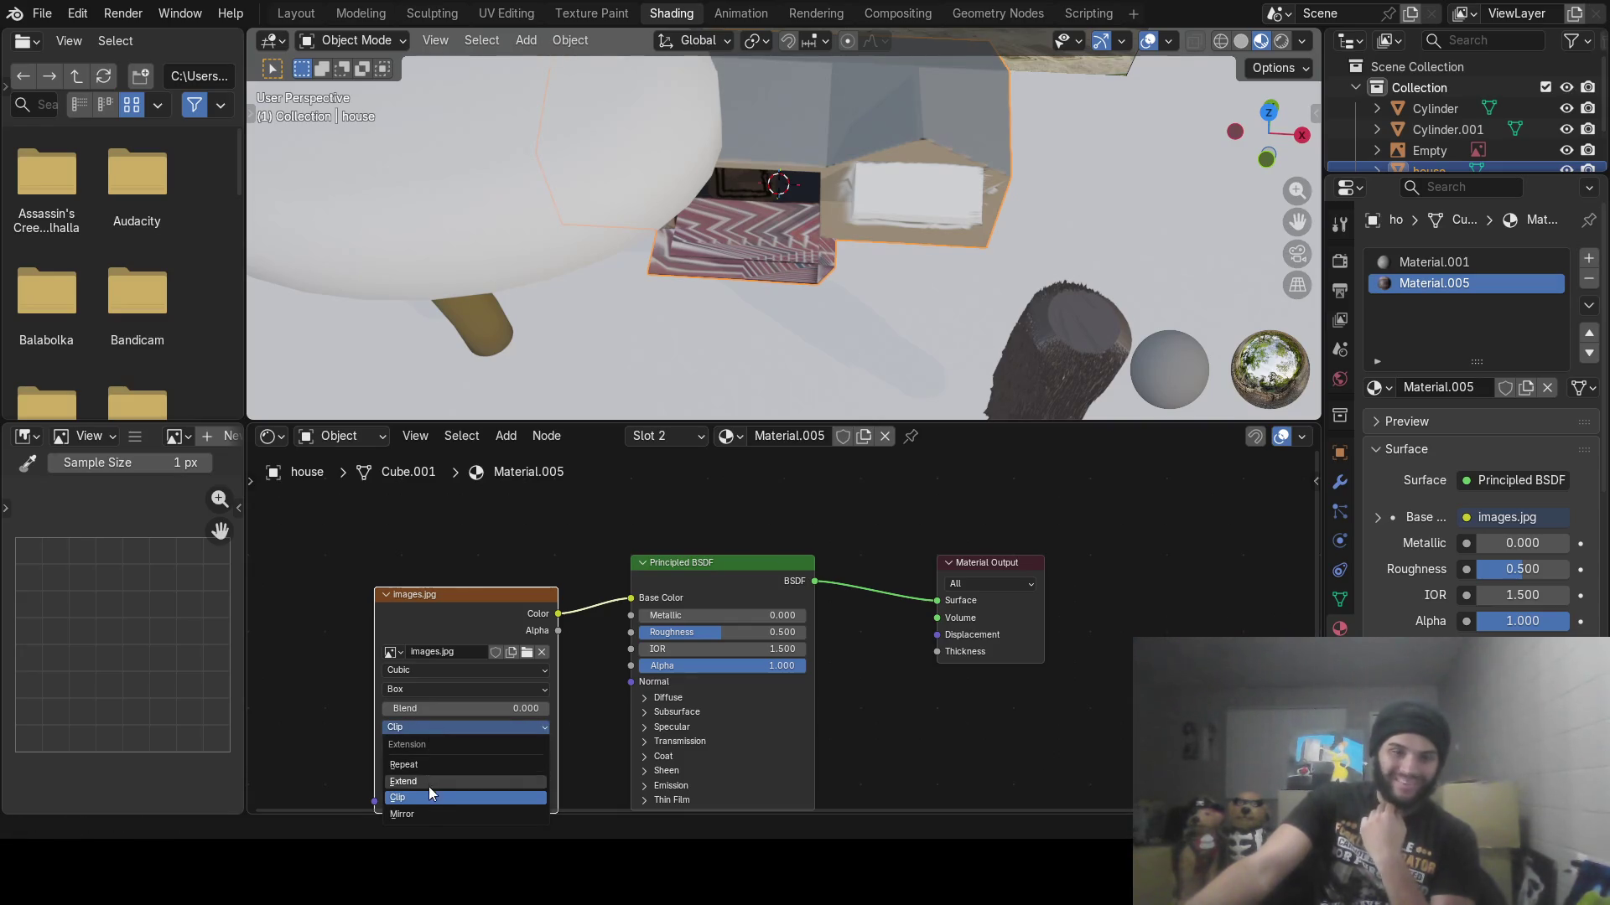
pyautogui.click(431, 810)
pyautogui.click(426, 727)
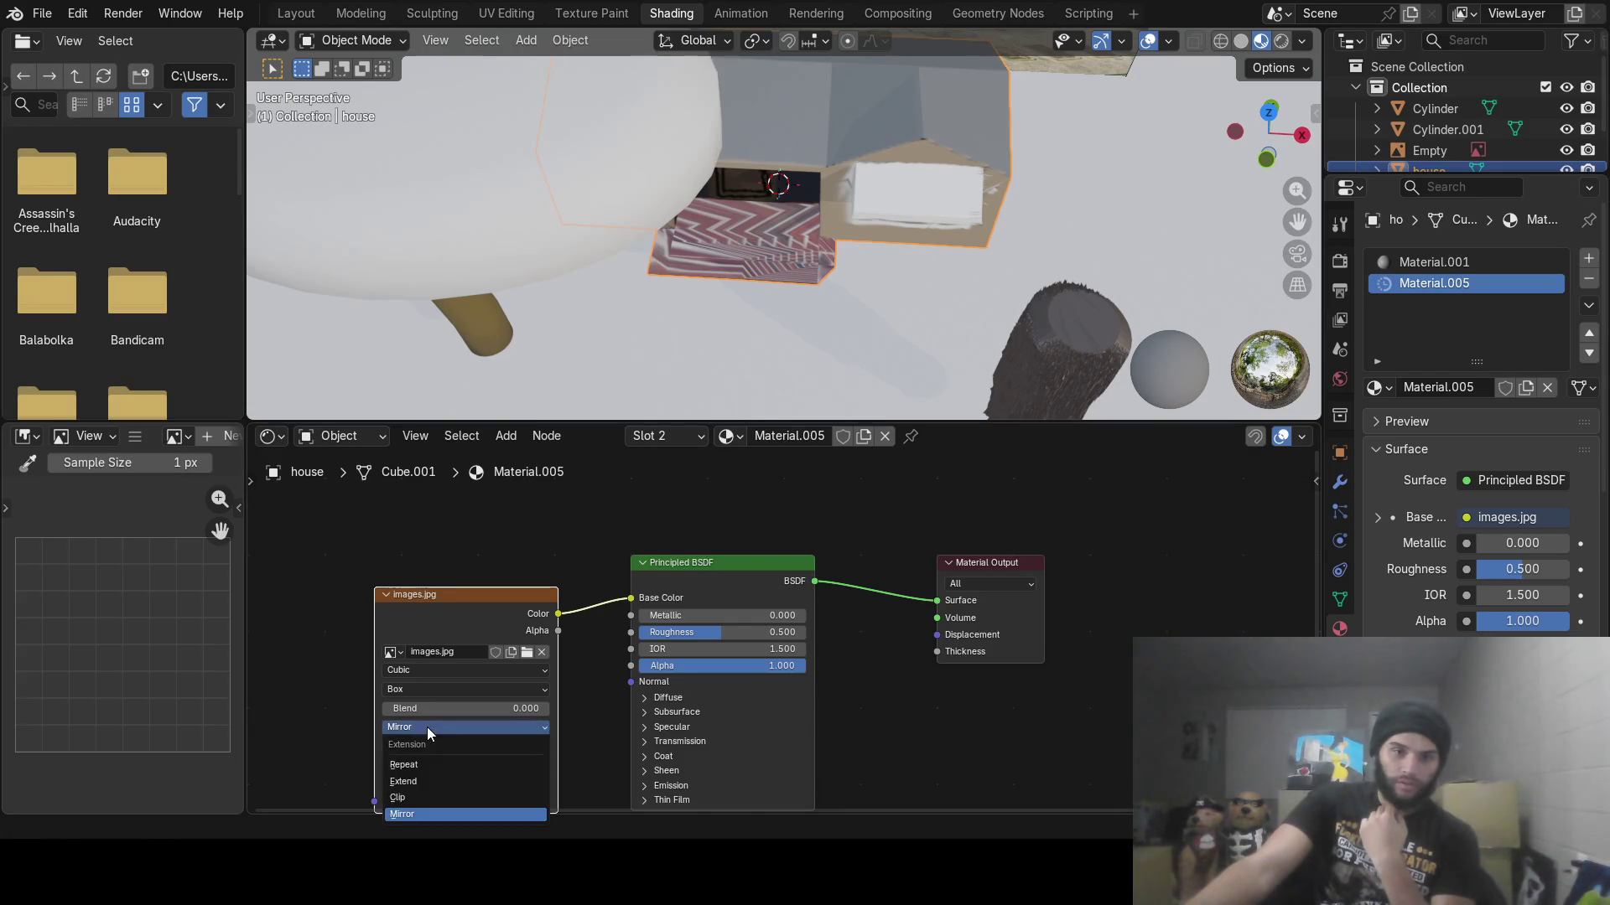
pyautogui.click(426, 691)
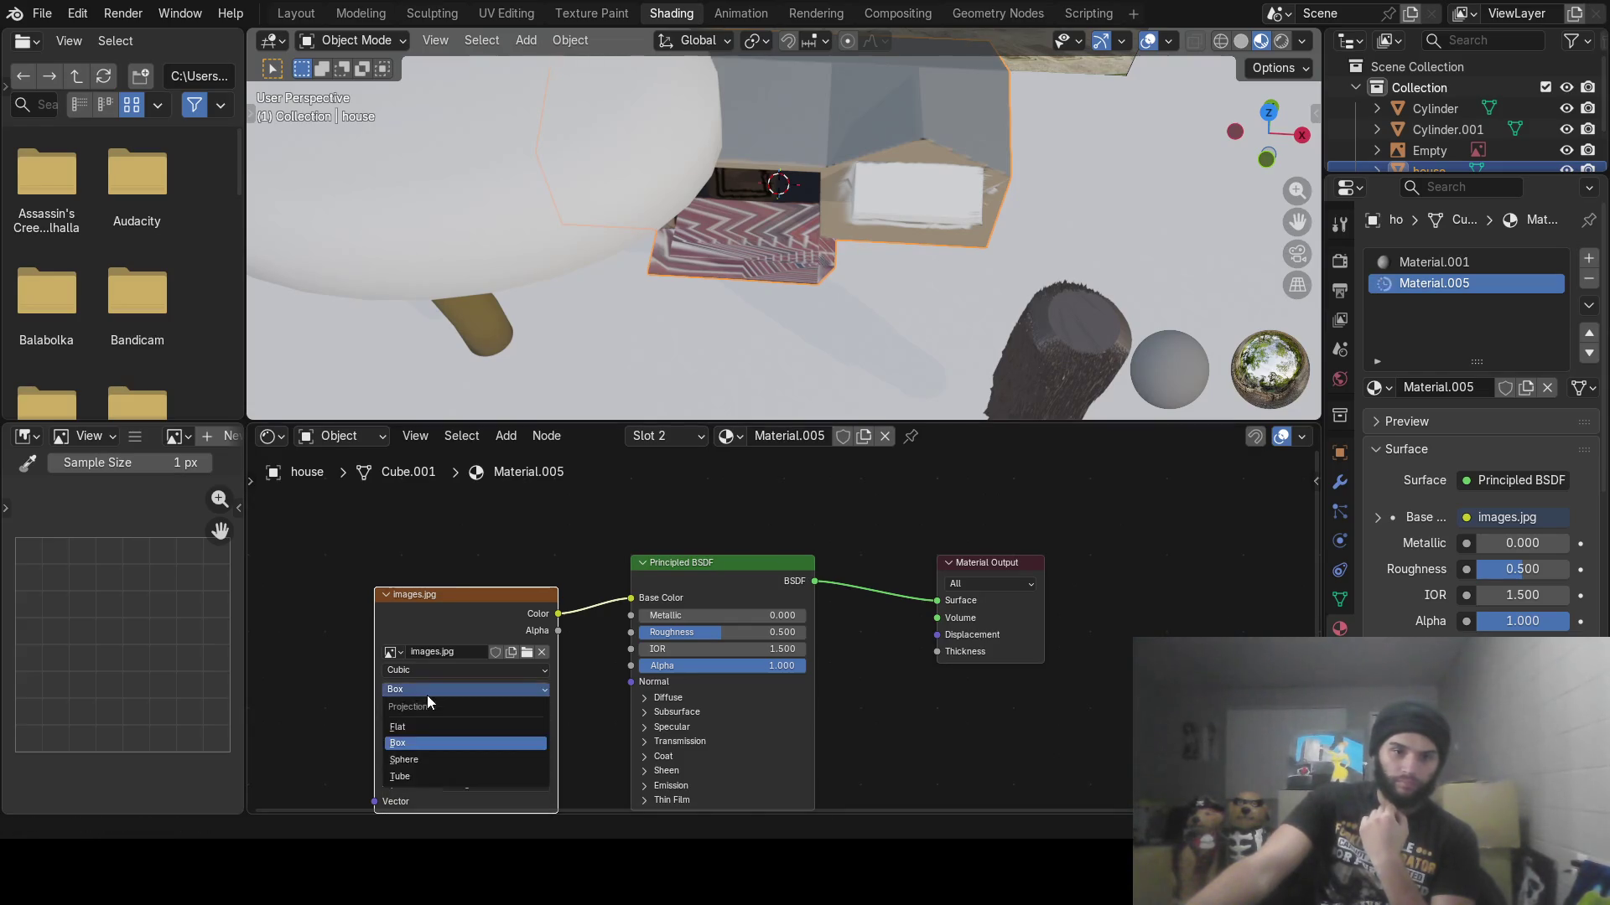
pyautogui.click(433, 765)
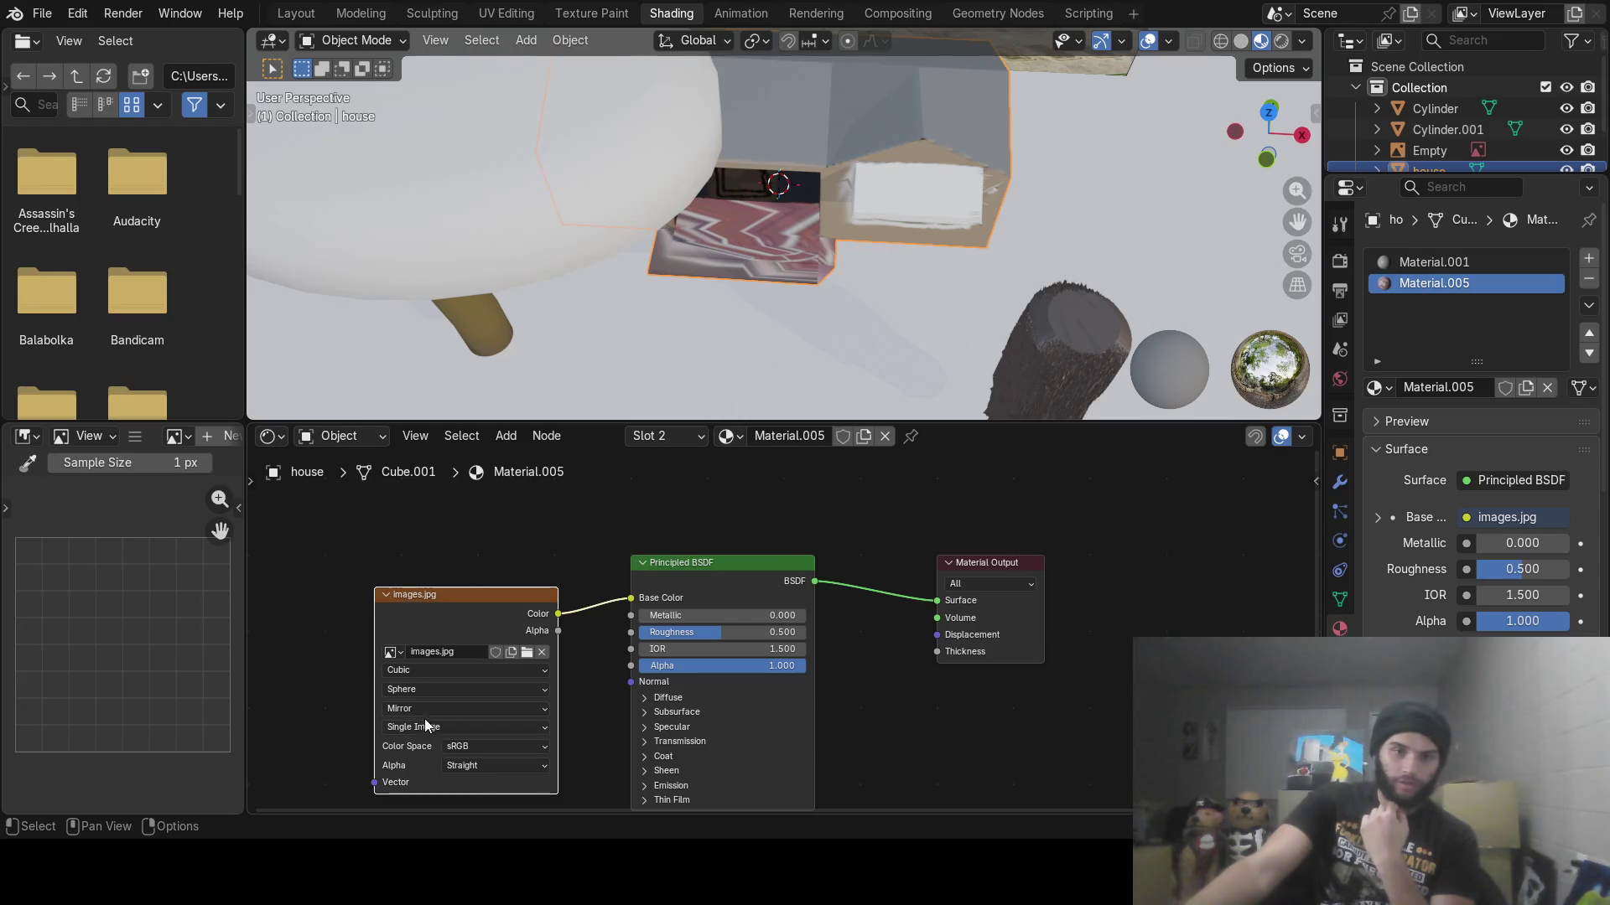
pyautogui.click(425, 711)
pyautogui.click(433, 746)
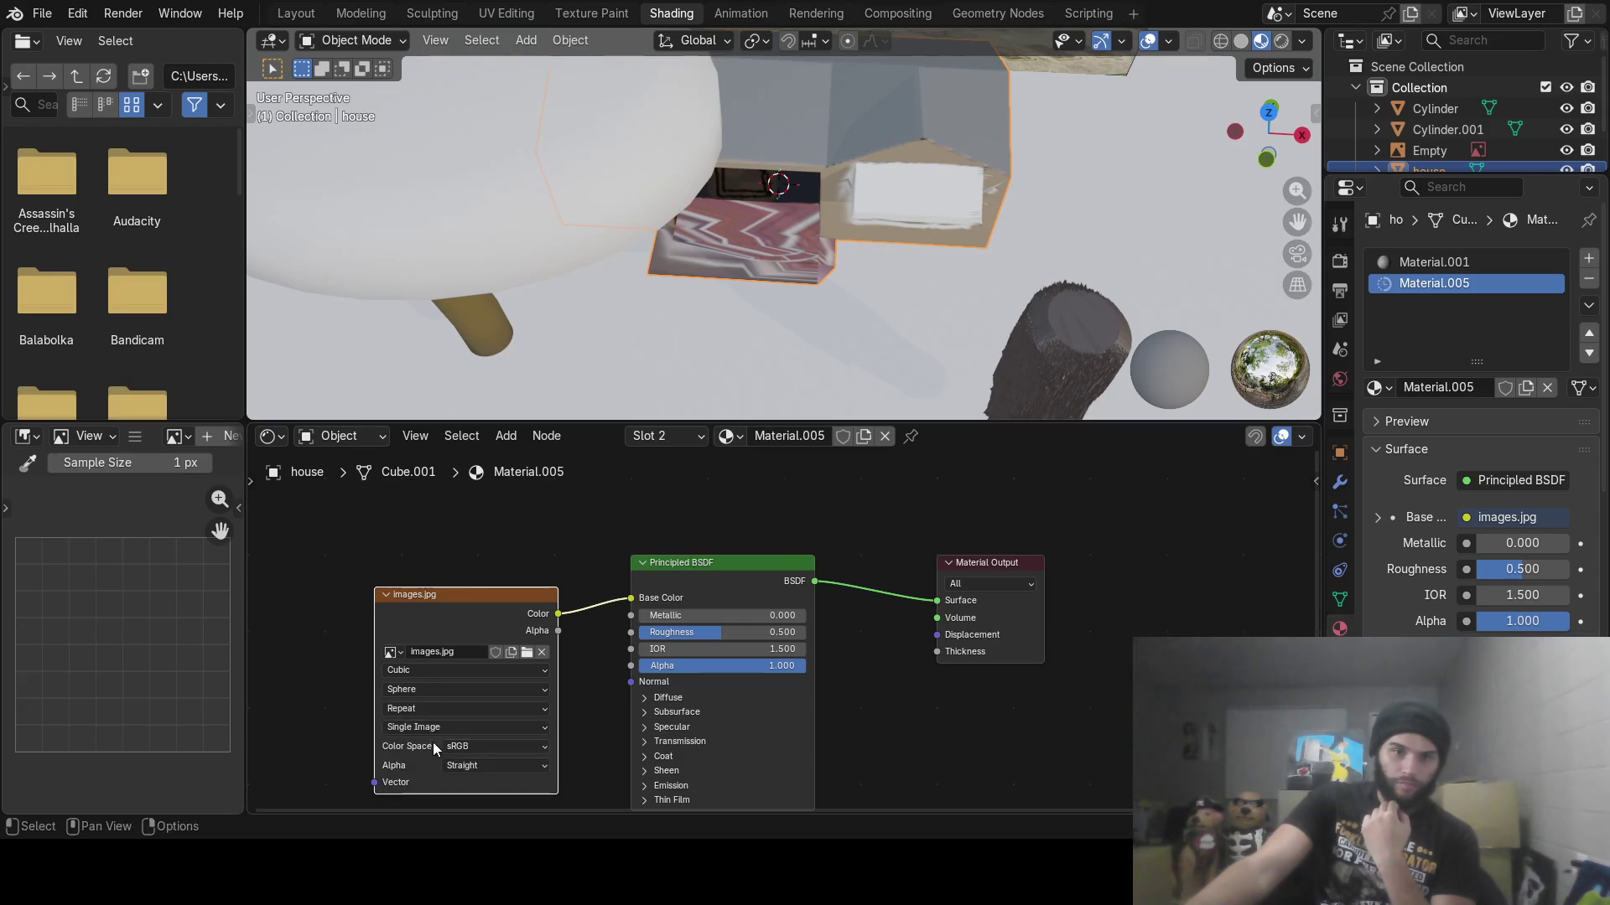
# Try Extend, Clip and Mirror extensions again and switch the projection to Tube
pyautogui.click(429, 713)
pyautogui.click(430, 760)
pyautogui.click(429, 711)
pyautogui.click(430, 779)
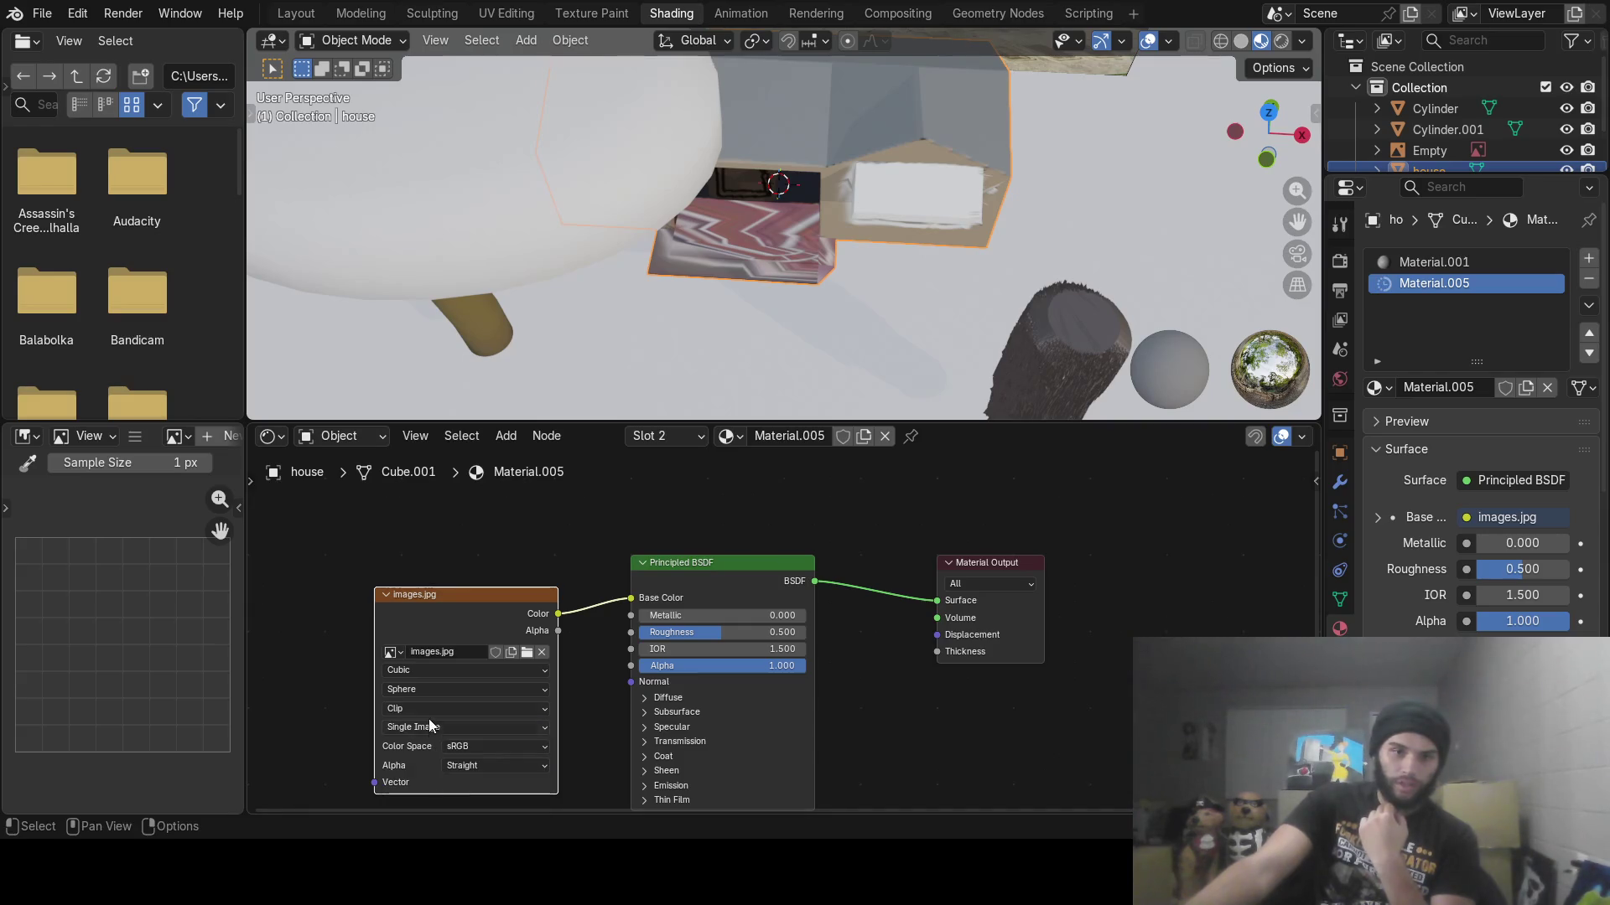
pyautogui.click(430, 711)
pyautogui.click(435, 792)
pyautogui.click(434, 690)
pyautogui.click(432, 777)
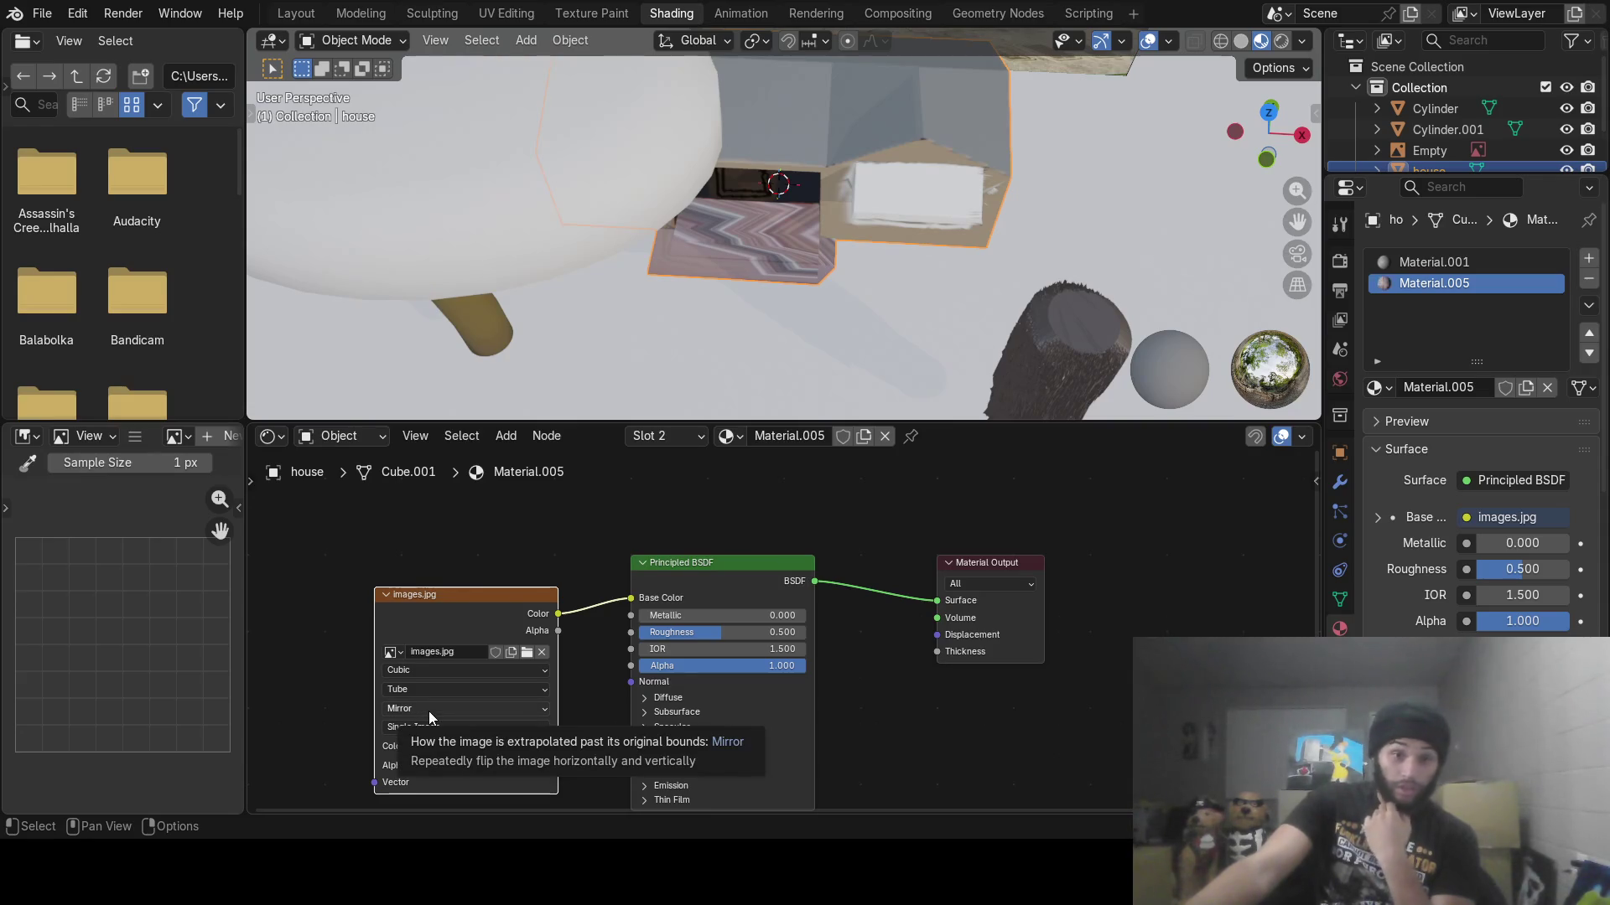
# Leave the Tube-projected texture on Repeat extension, then remove the Material.005 slot
pyautogui.click(430, 711)
pyautogui.click(436, 780)
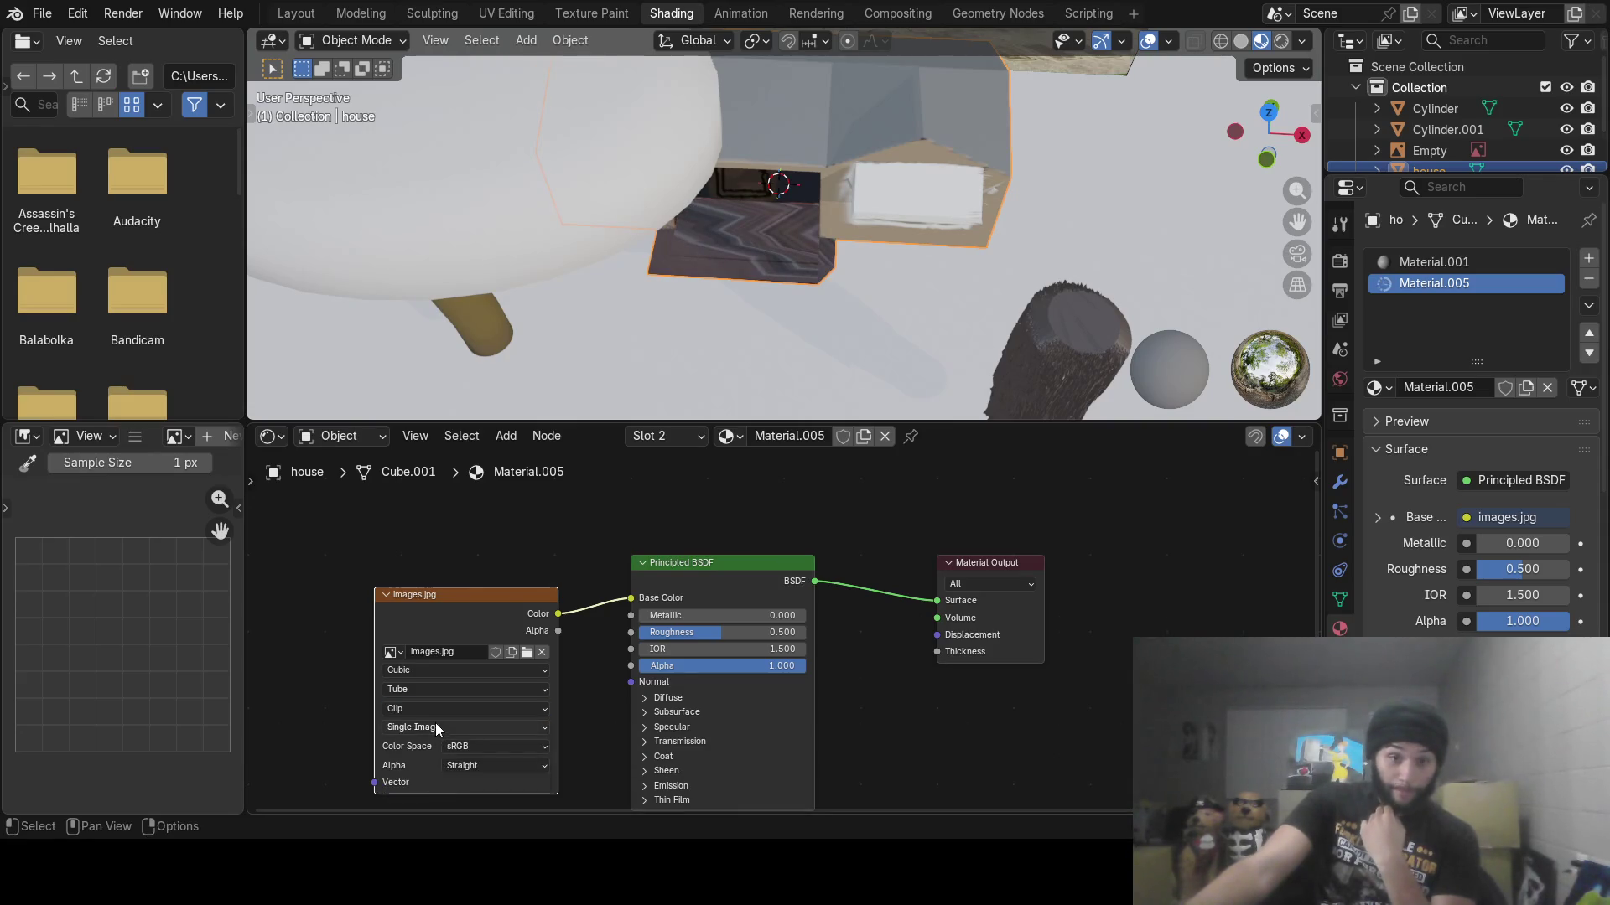
pyautogui.click(435, 712)
pyautogui.click(435, 763)
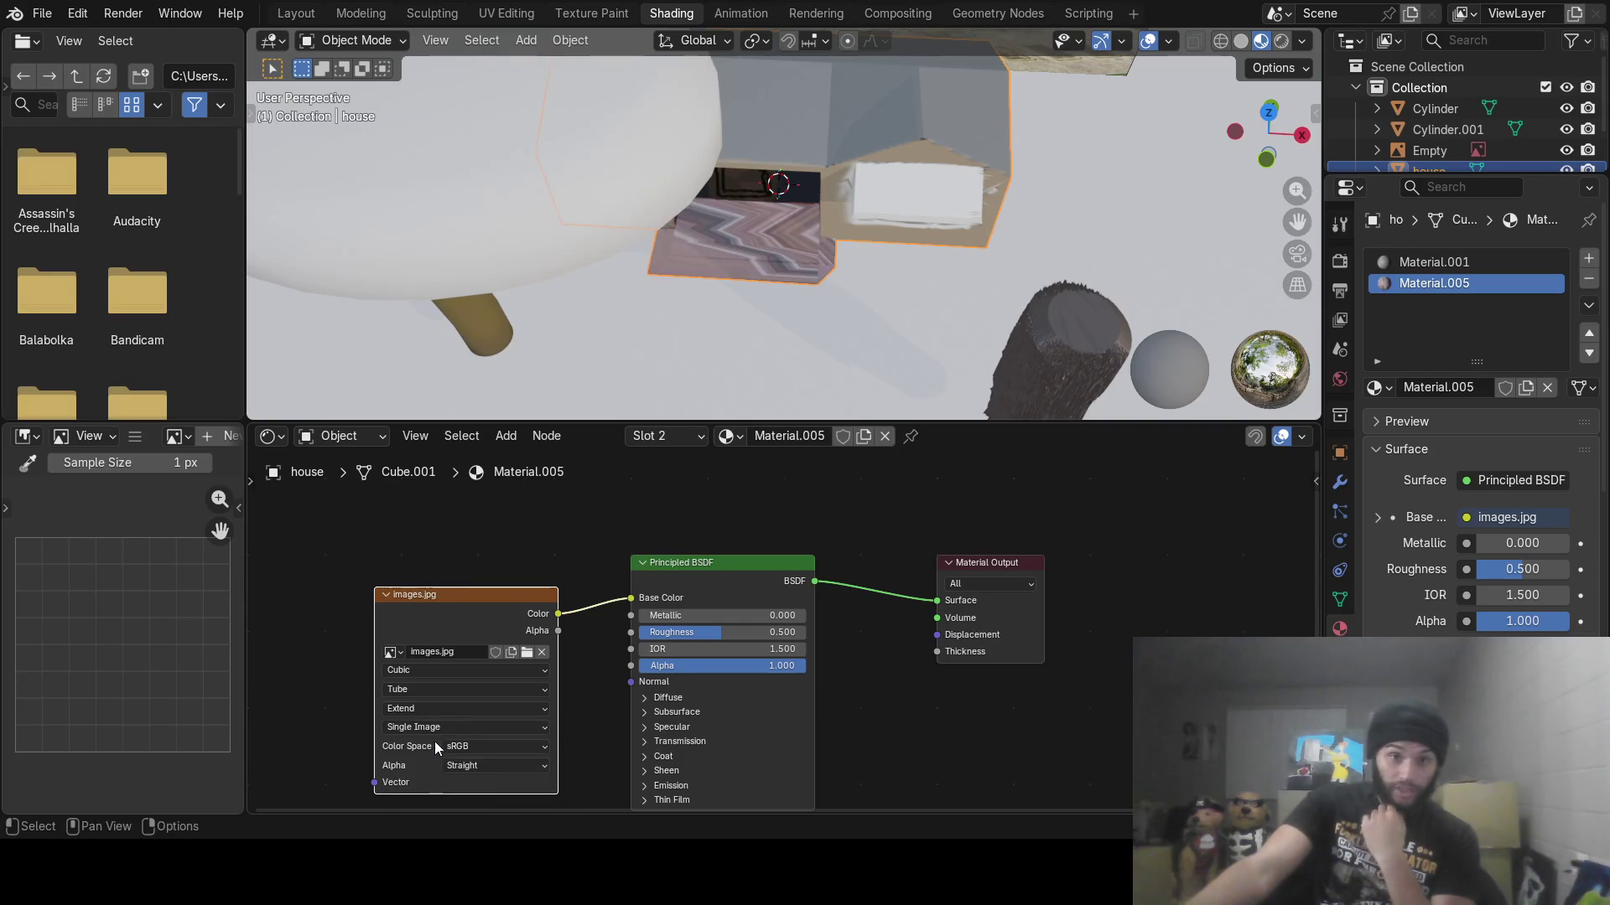
pyautogui.click(436, 714)
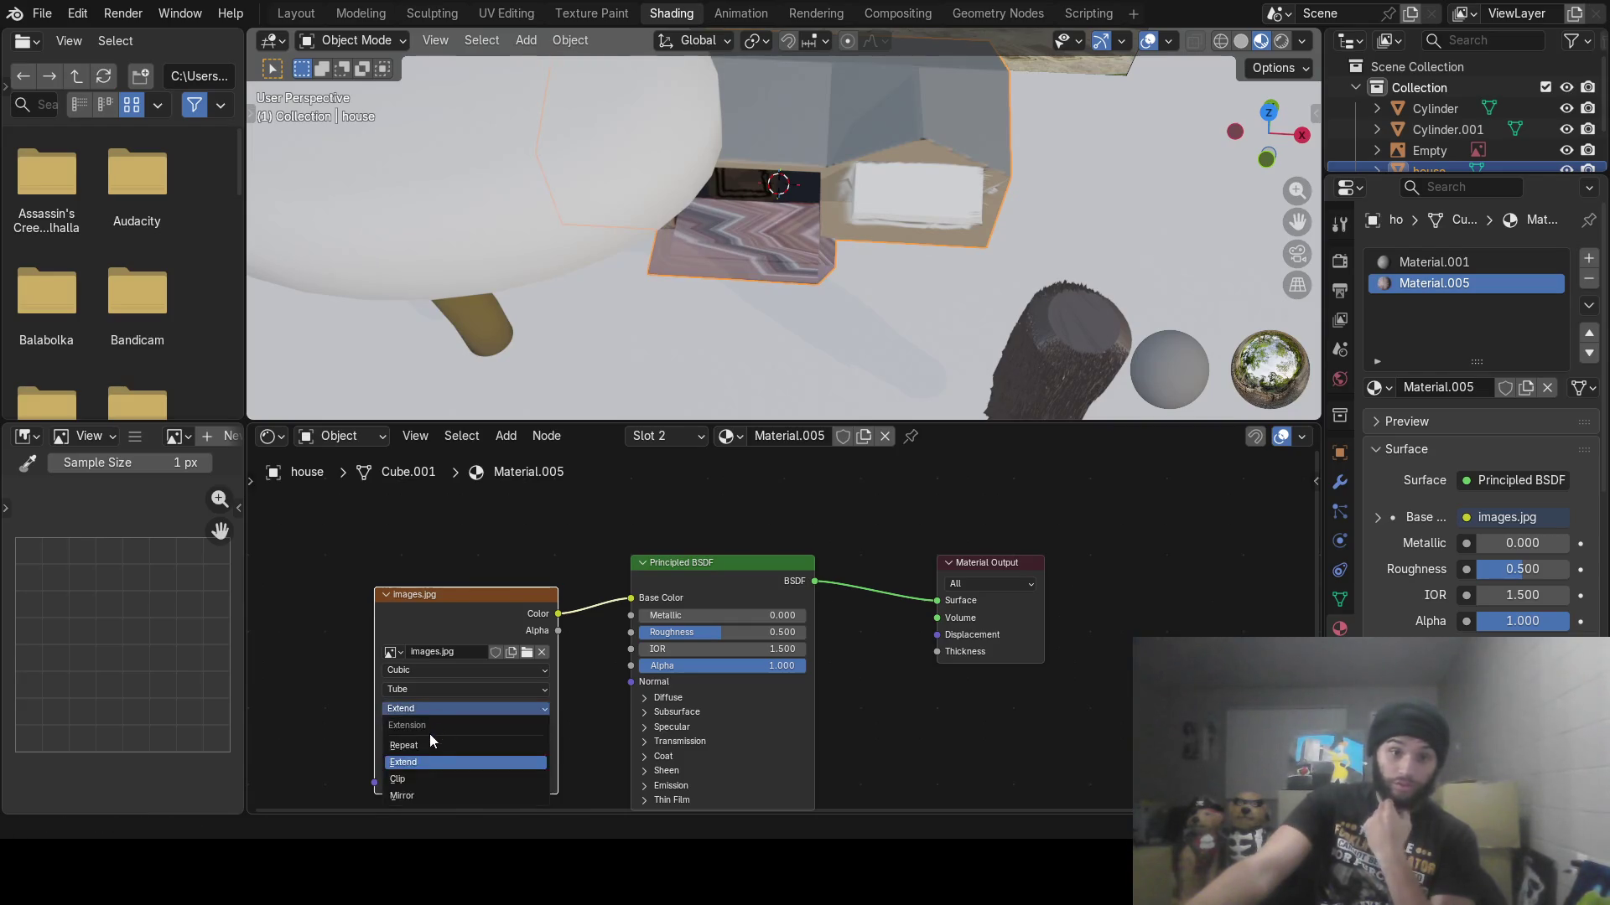
pyautogui.click(429, 743)
pyautogui.click(434, 711)
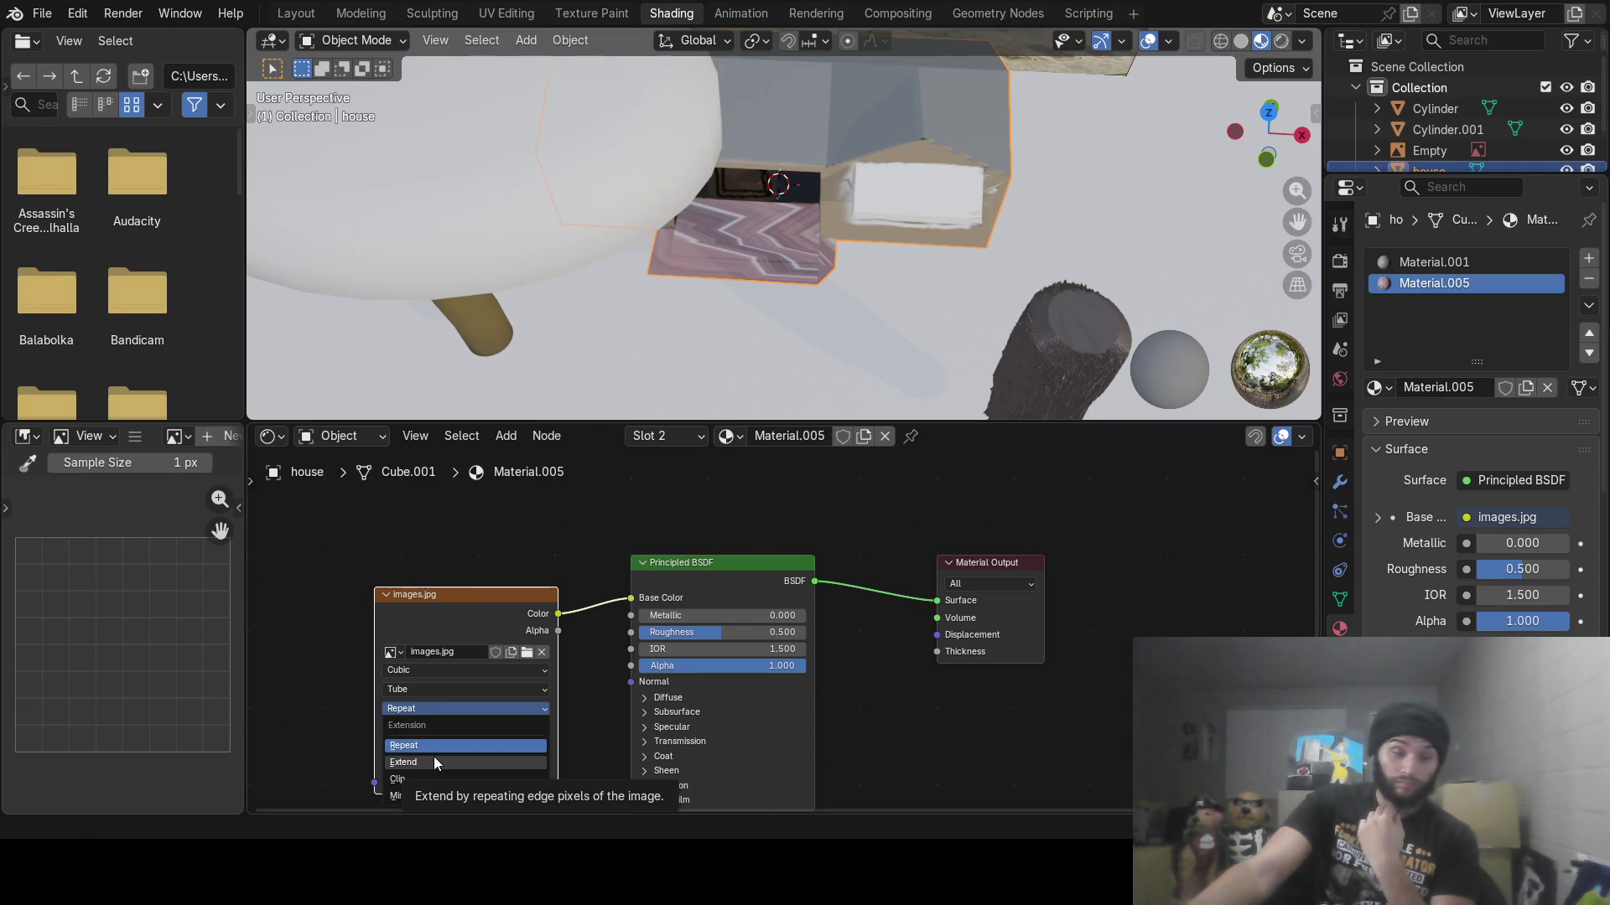
pyautogui.click(431, 712)
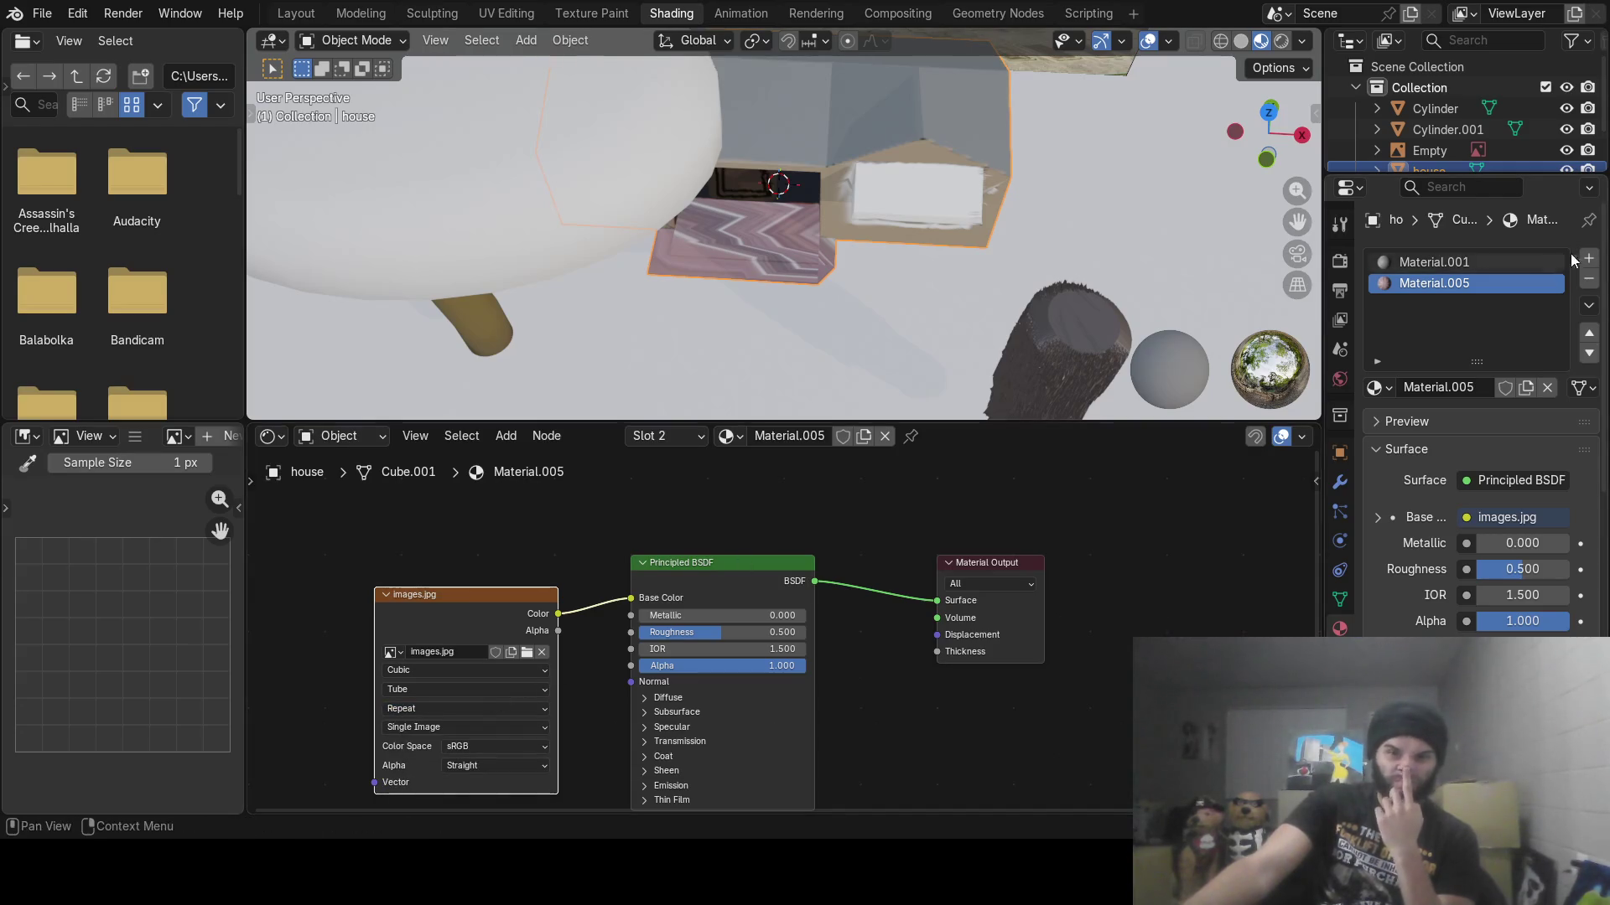
pyautogui.click(1590, 281)
# In Edit Mode, circle-select the porch's top step faces and add an empty second material slot
pyautogui.moveTo(1160, 367); pyautogui.dragTo(973, 260, button='middle')
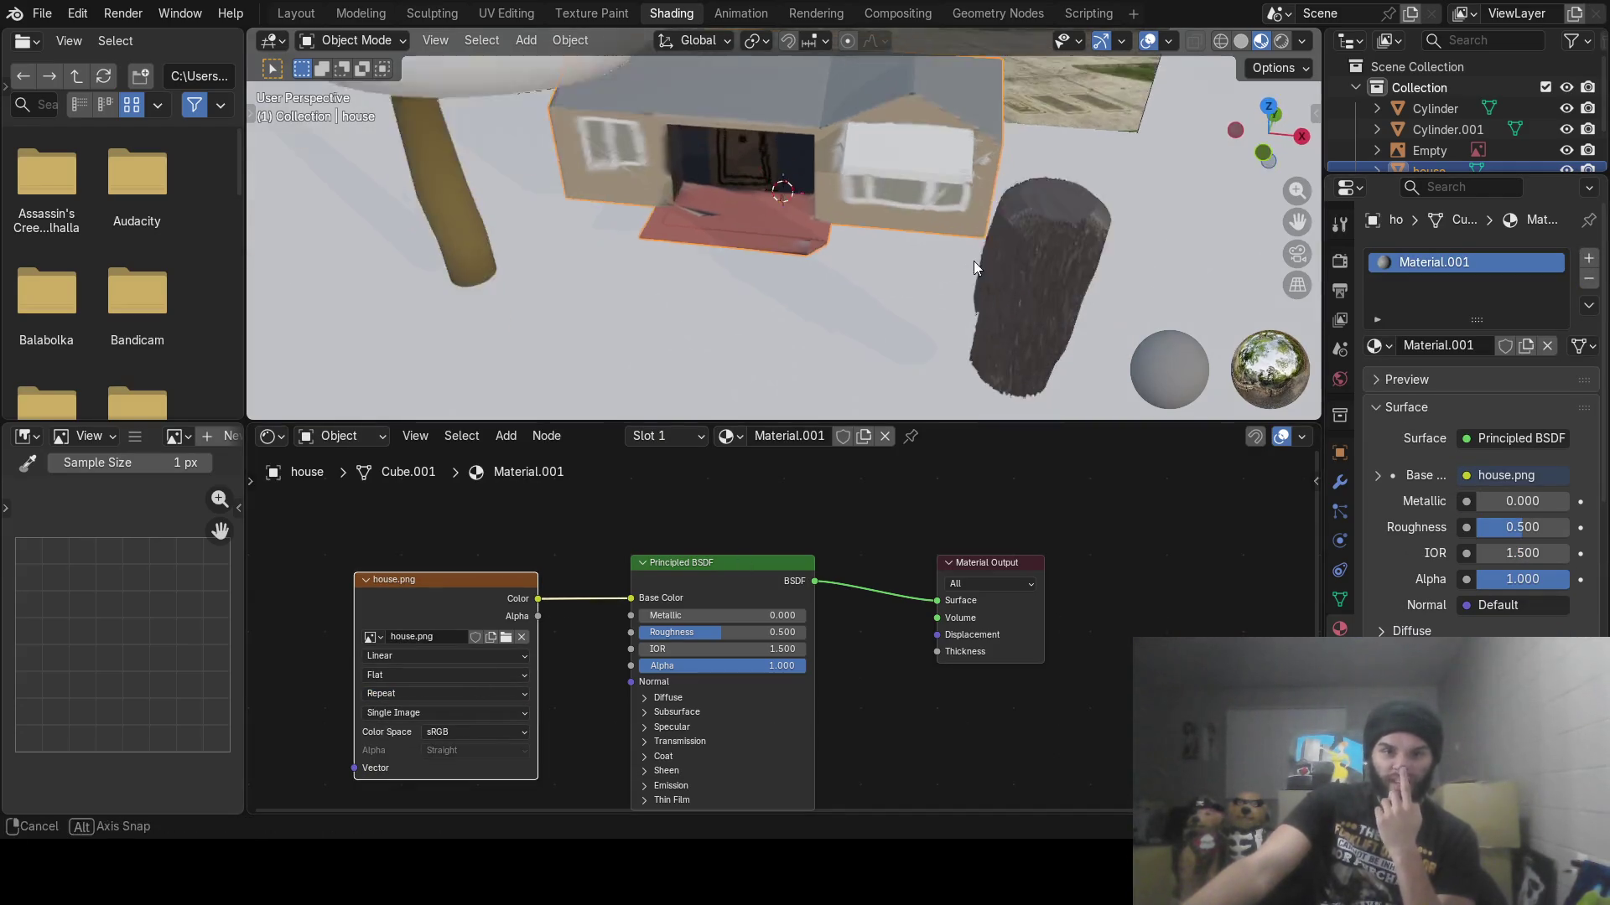
pyautogui.scroll(5, 868, 264)
pyautogui.press('Tab')
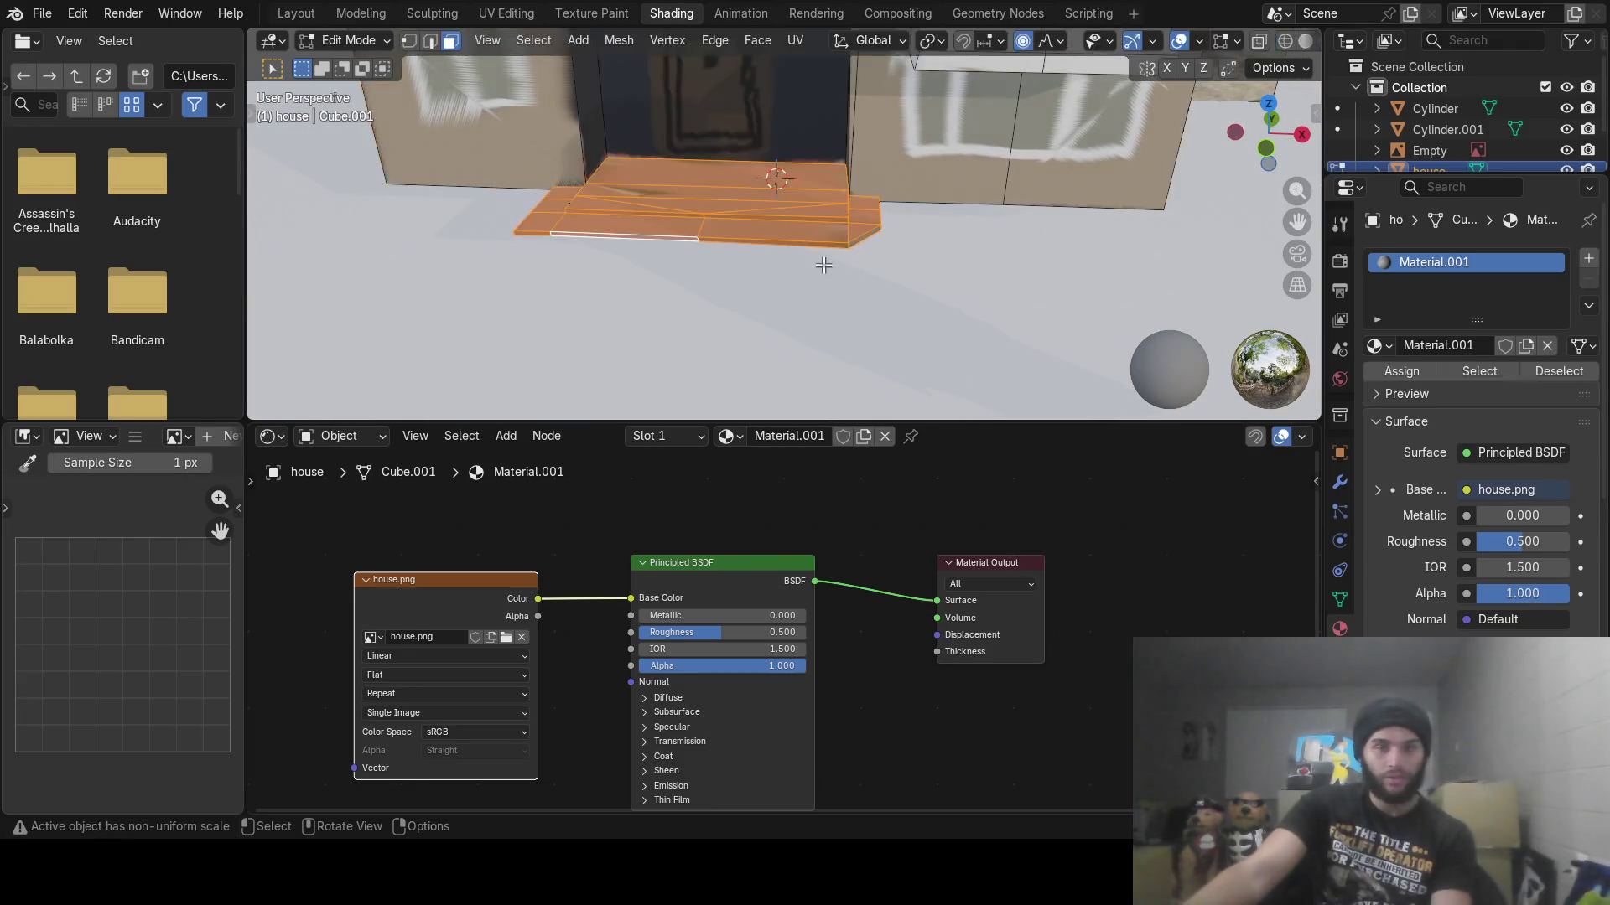
pyautogui.moveTo(827, 263)
pyautogui.mouseDown(button='middle')
pyautogui.moveTo(797, 277)
pyautogui.moveTo(927, 263)
pyautogui.moveTo(772, 294)
pyautogui.moveTo(942, 299)
pyautogui.moveTo(880, 269)
pyautogui.moveTo(863, 279)
pyautogui.moveTo(906, 273)
pyautogui.mouseUp(button='middle')
pyautogui.hotkey('alt', 'a')
pyautogui.press('c')
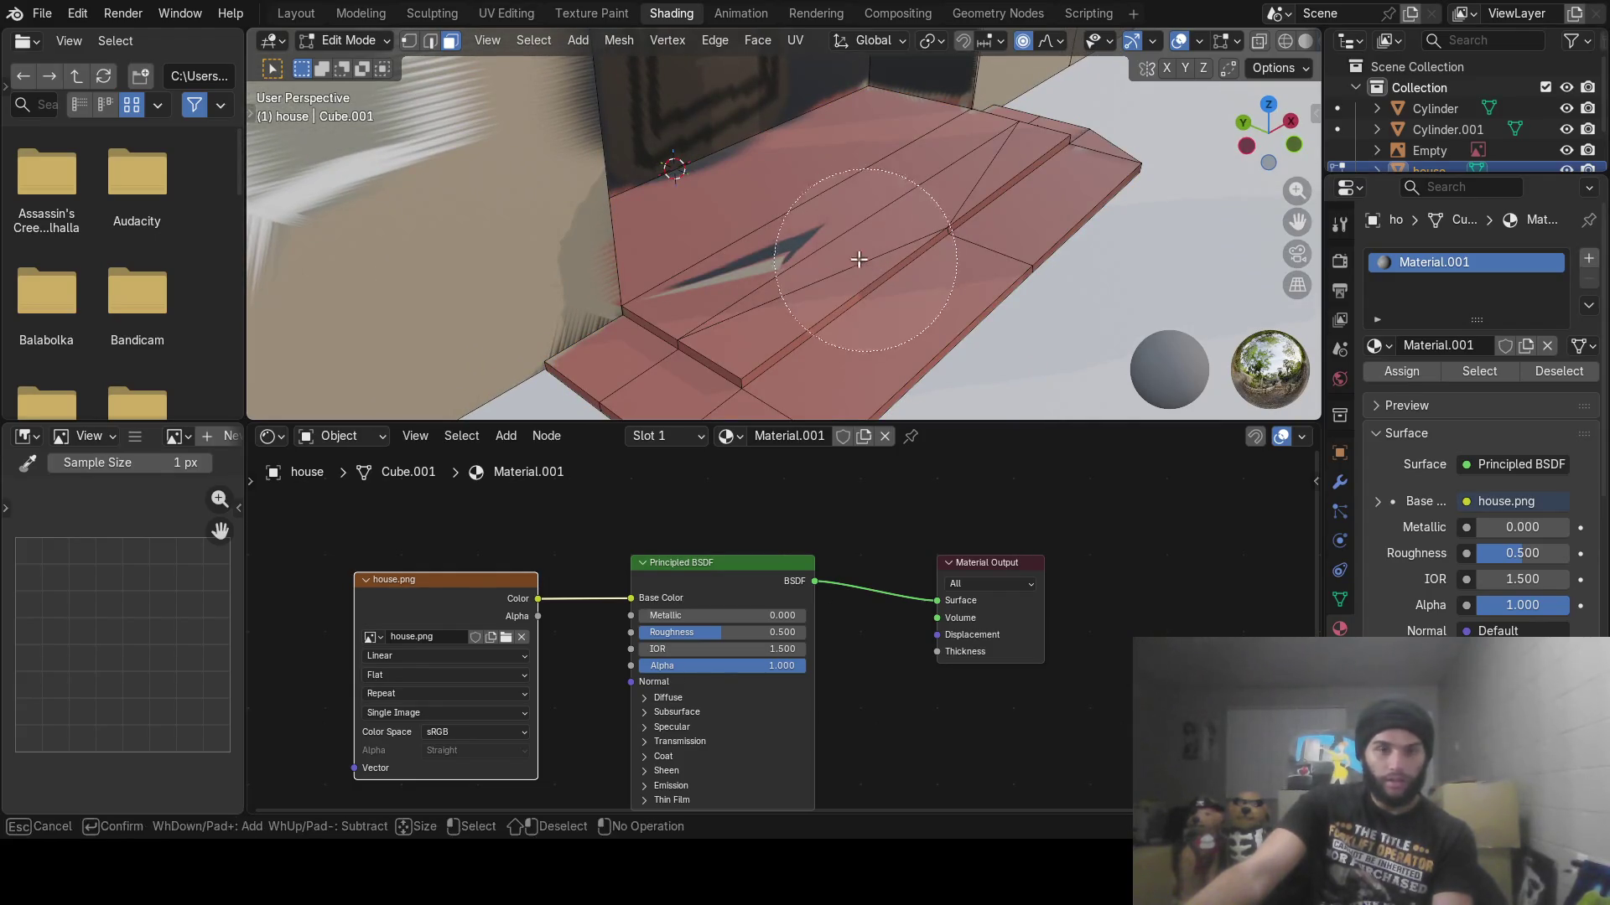
pyautogui.click(763, 241)
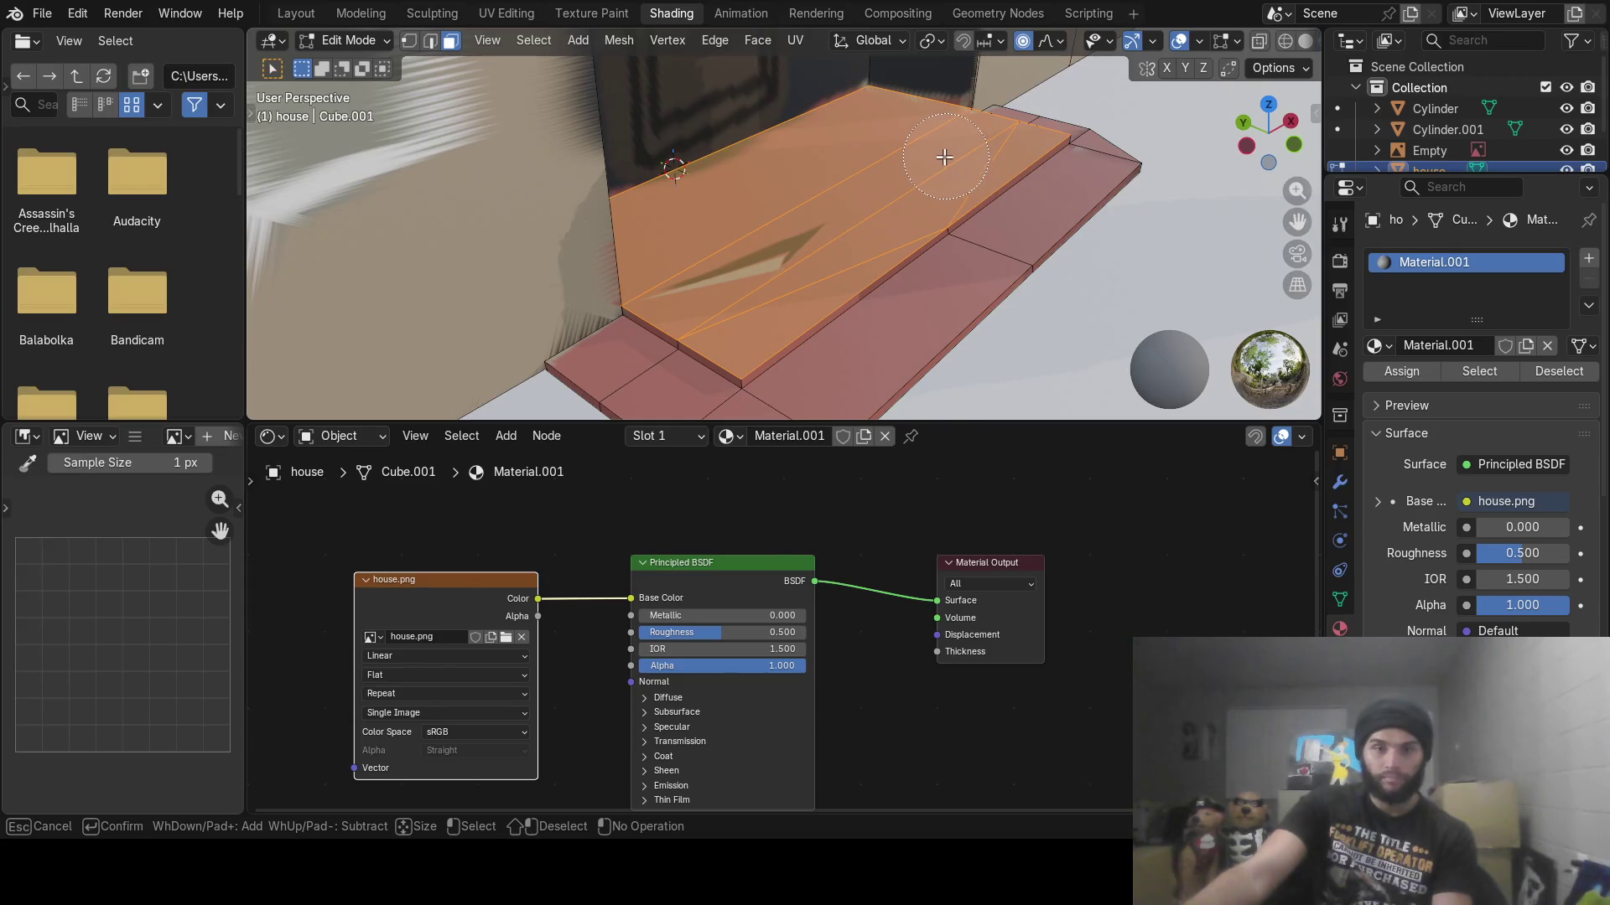
pyautogui.press('Escape')
pyautogui.moveTo(938, 159); pyautogui.dragTo(855, 210, button='middle')
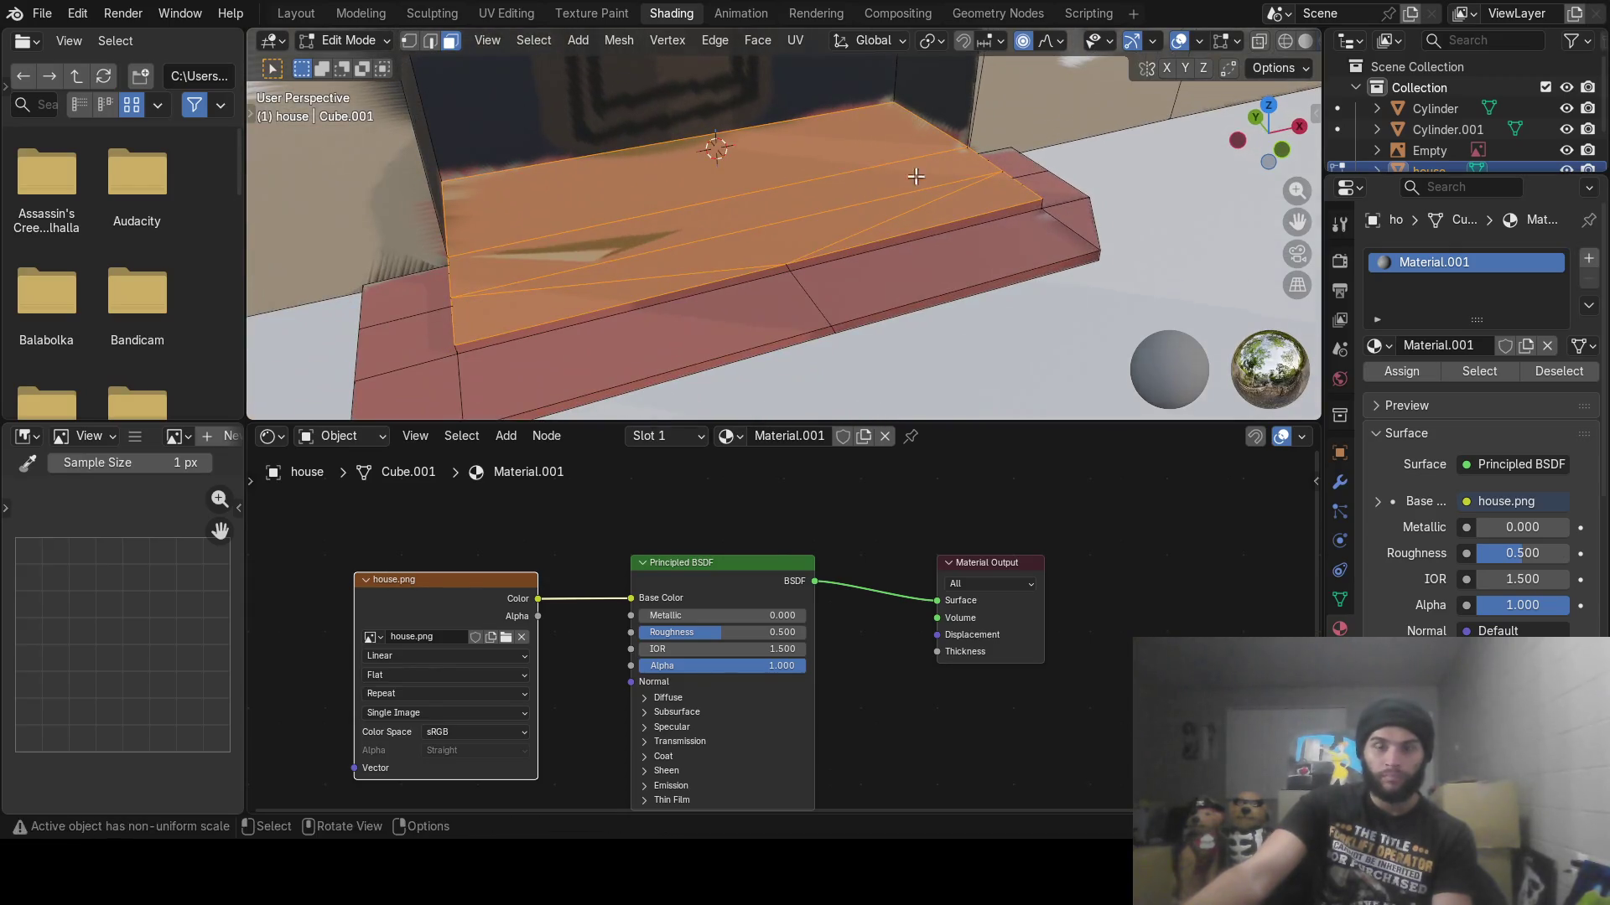
pyautogui.click(1588, 259)
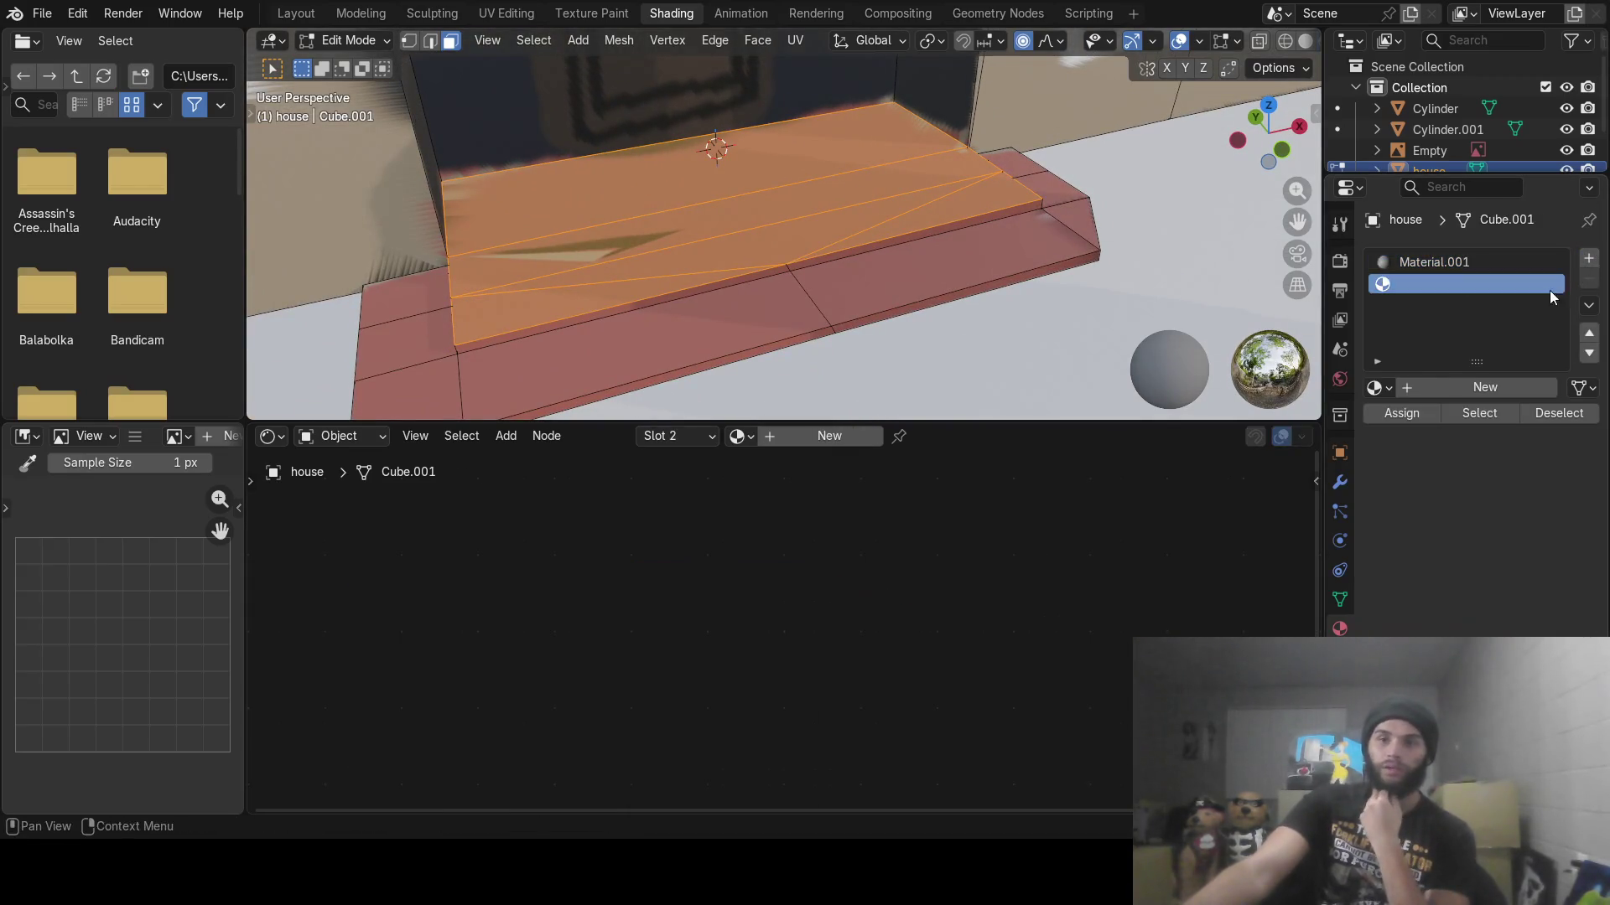
# Create Material.006 with an images.jpg Image Texture feeding the Principled BSDF Base Color
pyautogui.click(1450, 391)
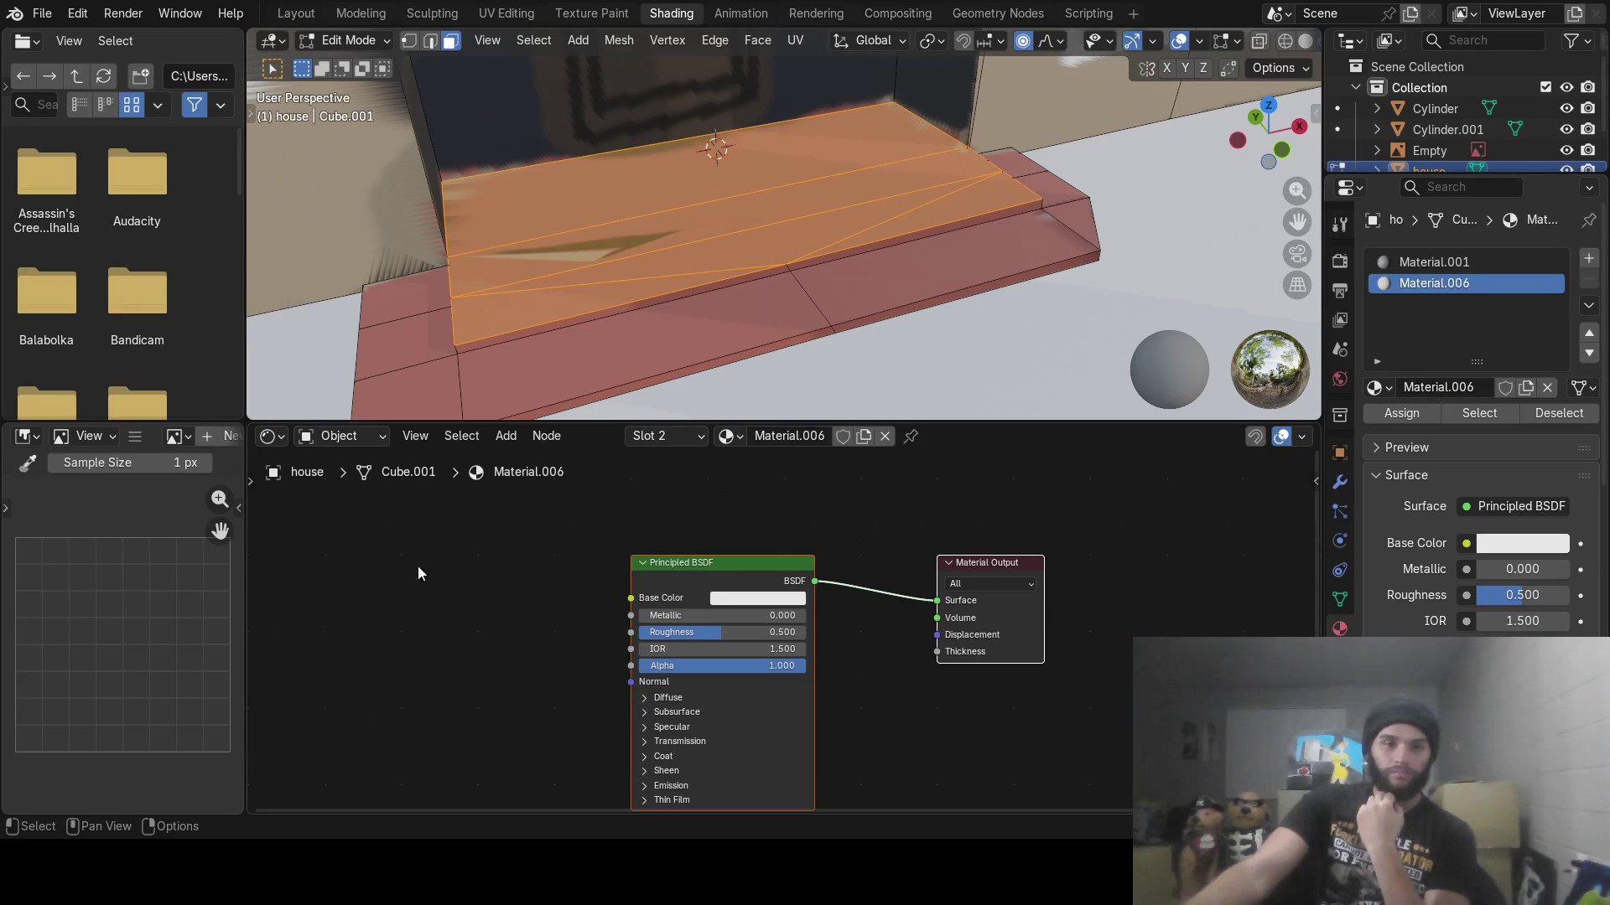
pyautogui.click(506, 436)
pyautogui.moveTo(577, 578)
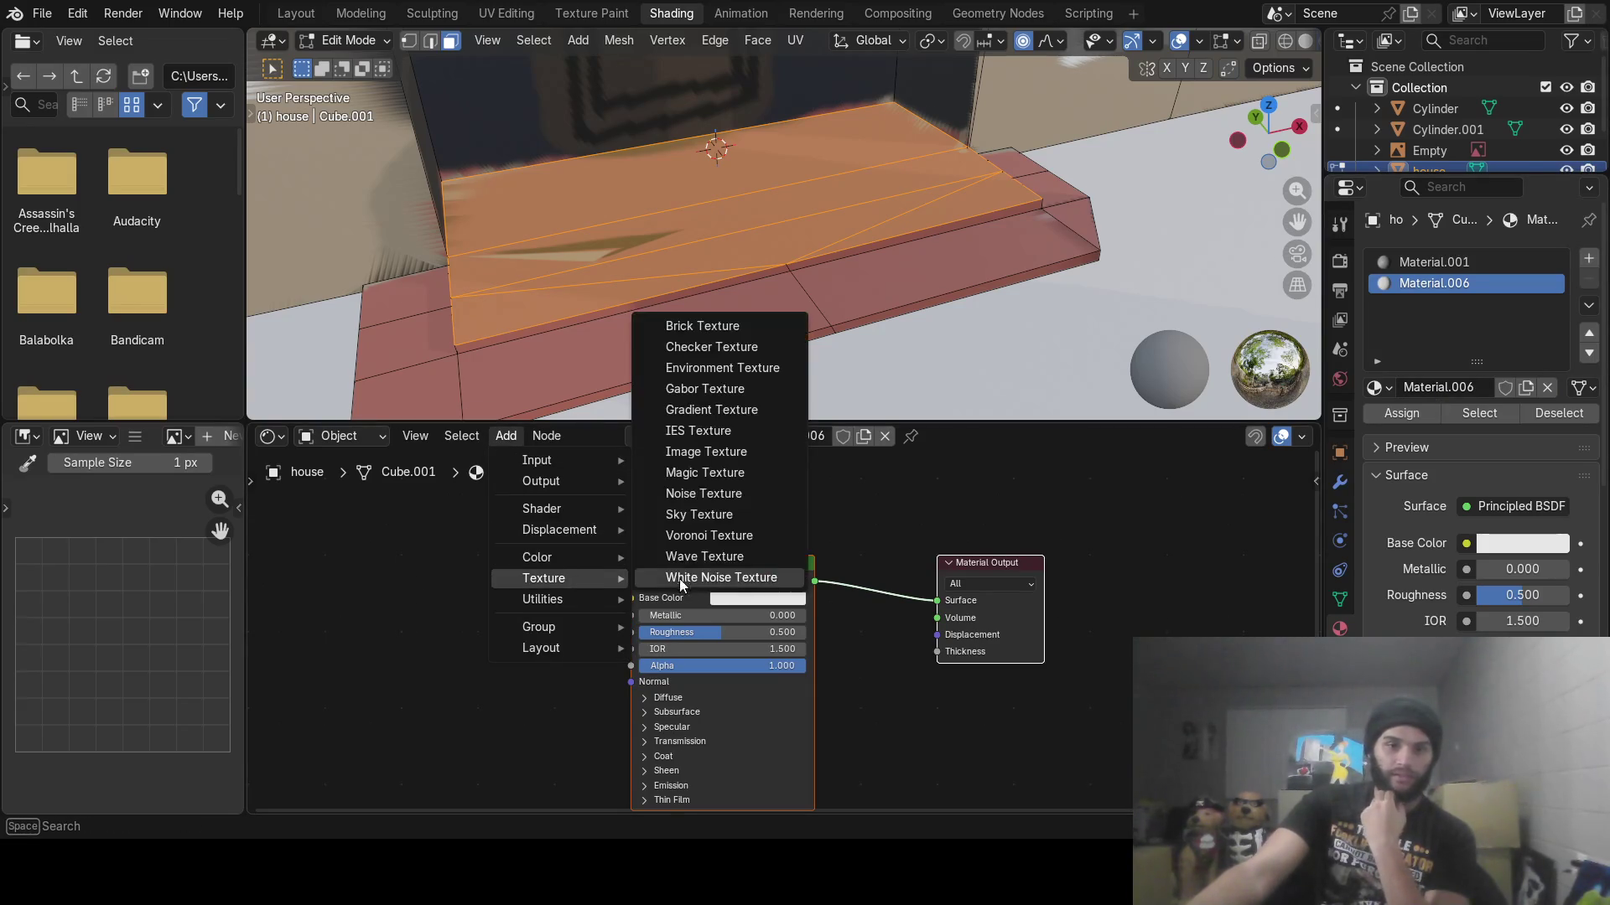
pyautogui.click(712, 455)
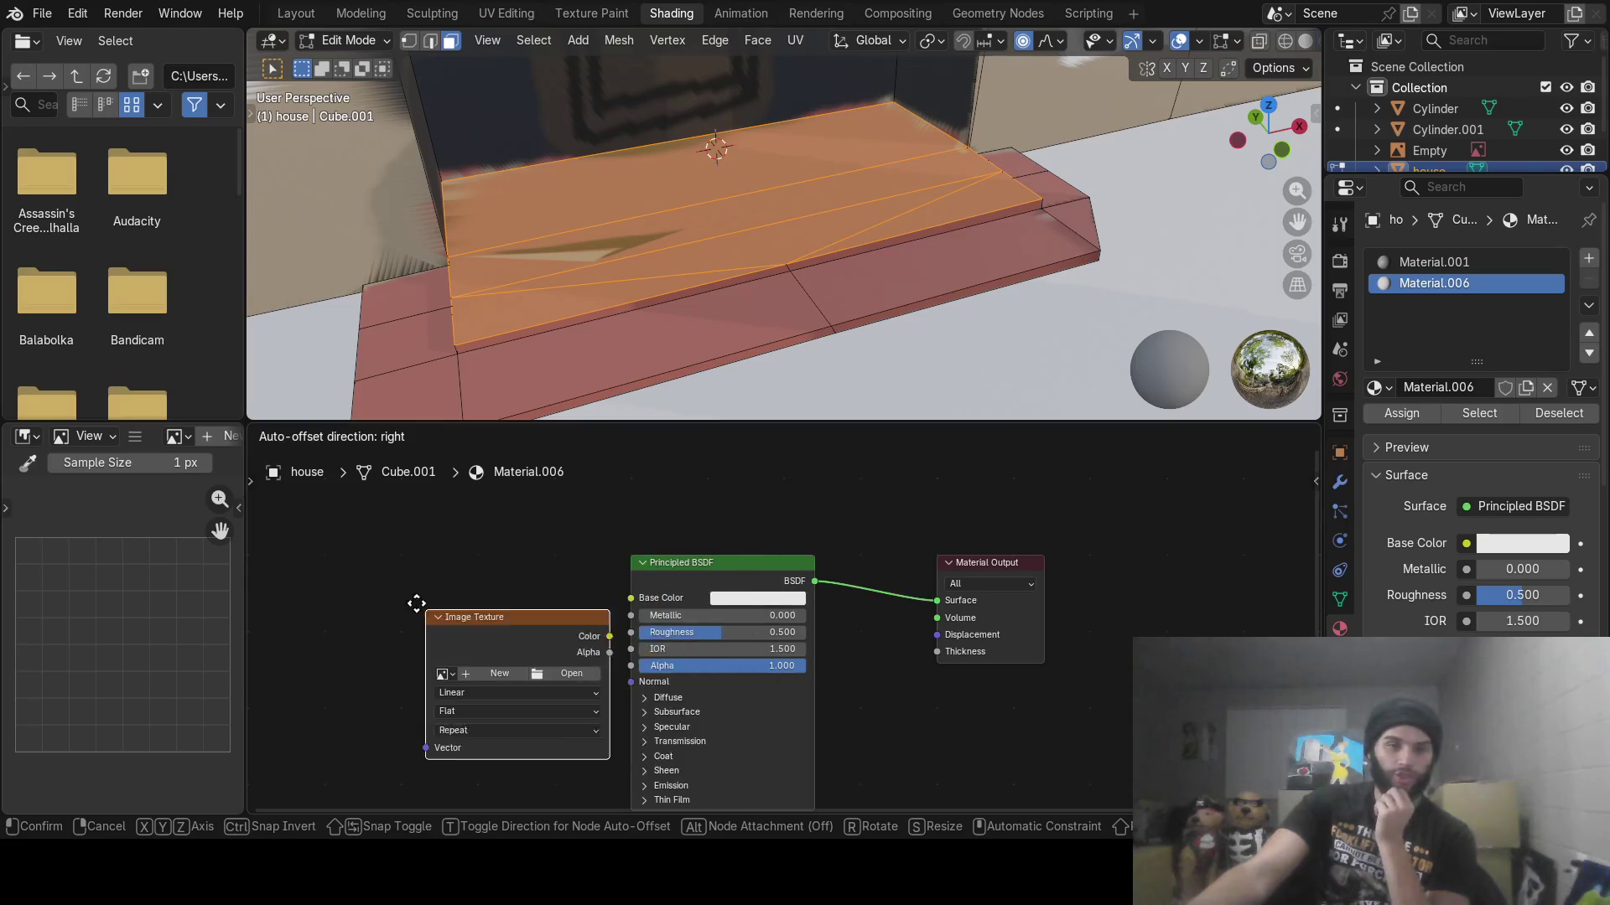
pyautogui.click(341, 591)
pyautogui.moveTo(533, 624); pyautogui.dragTo(630, 597)
pyautogui.press('o')
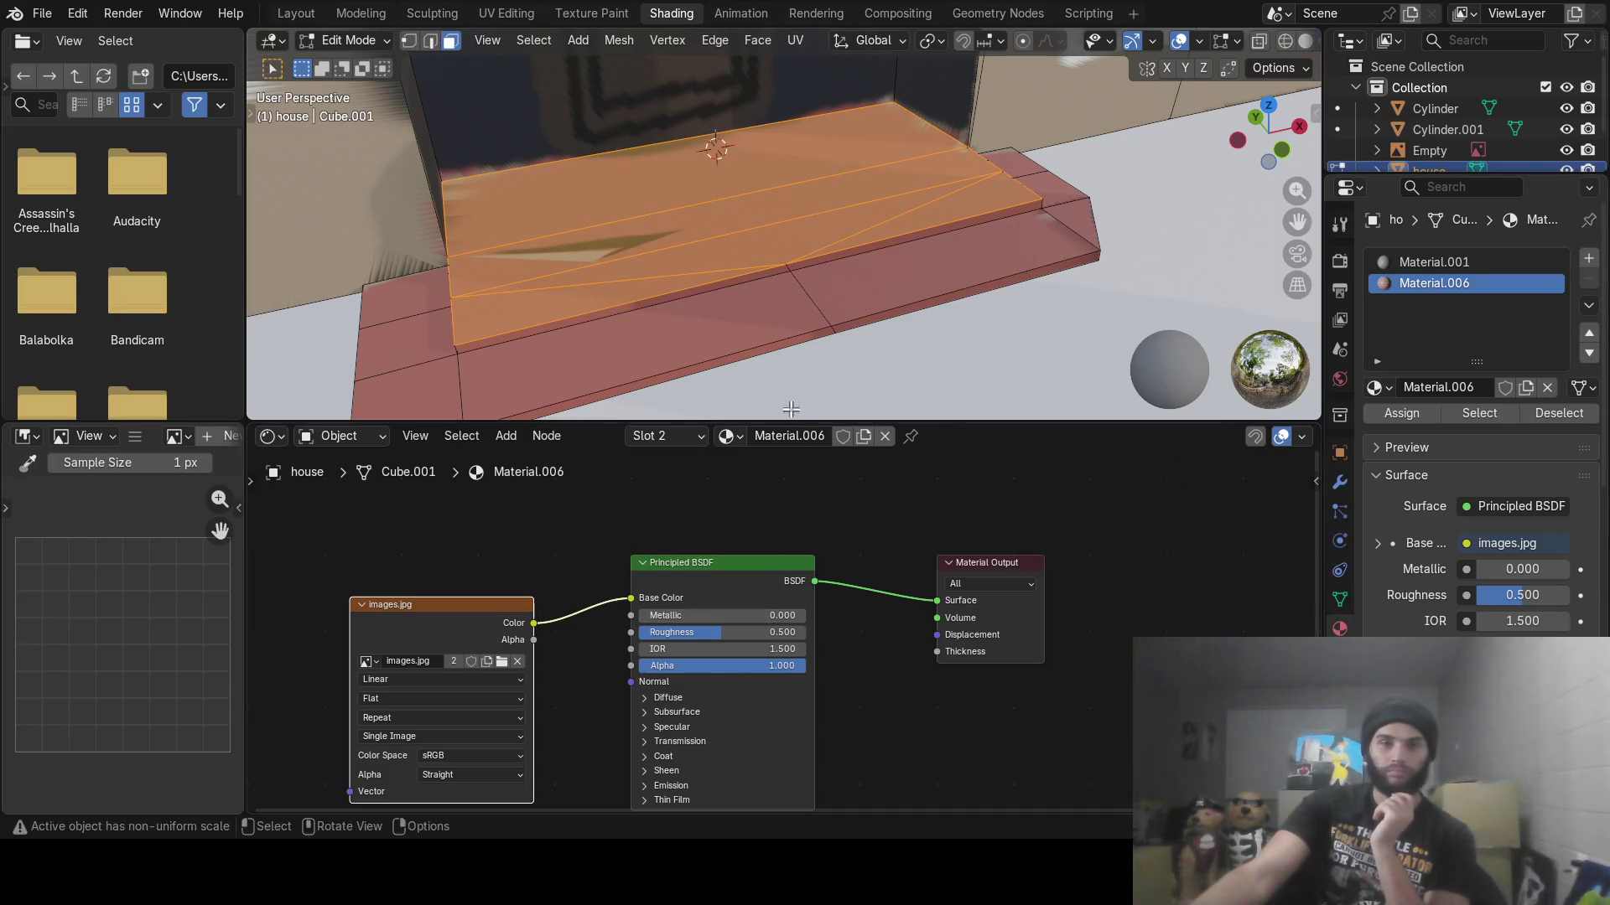
# Assign Material.006 to the porch's top faces and return to the Modeling workspace
pyautogui.click(1400, 414)
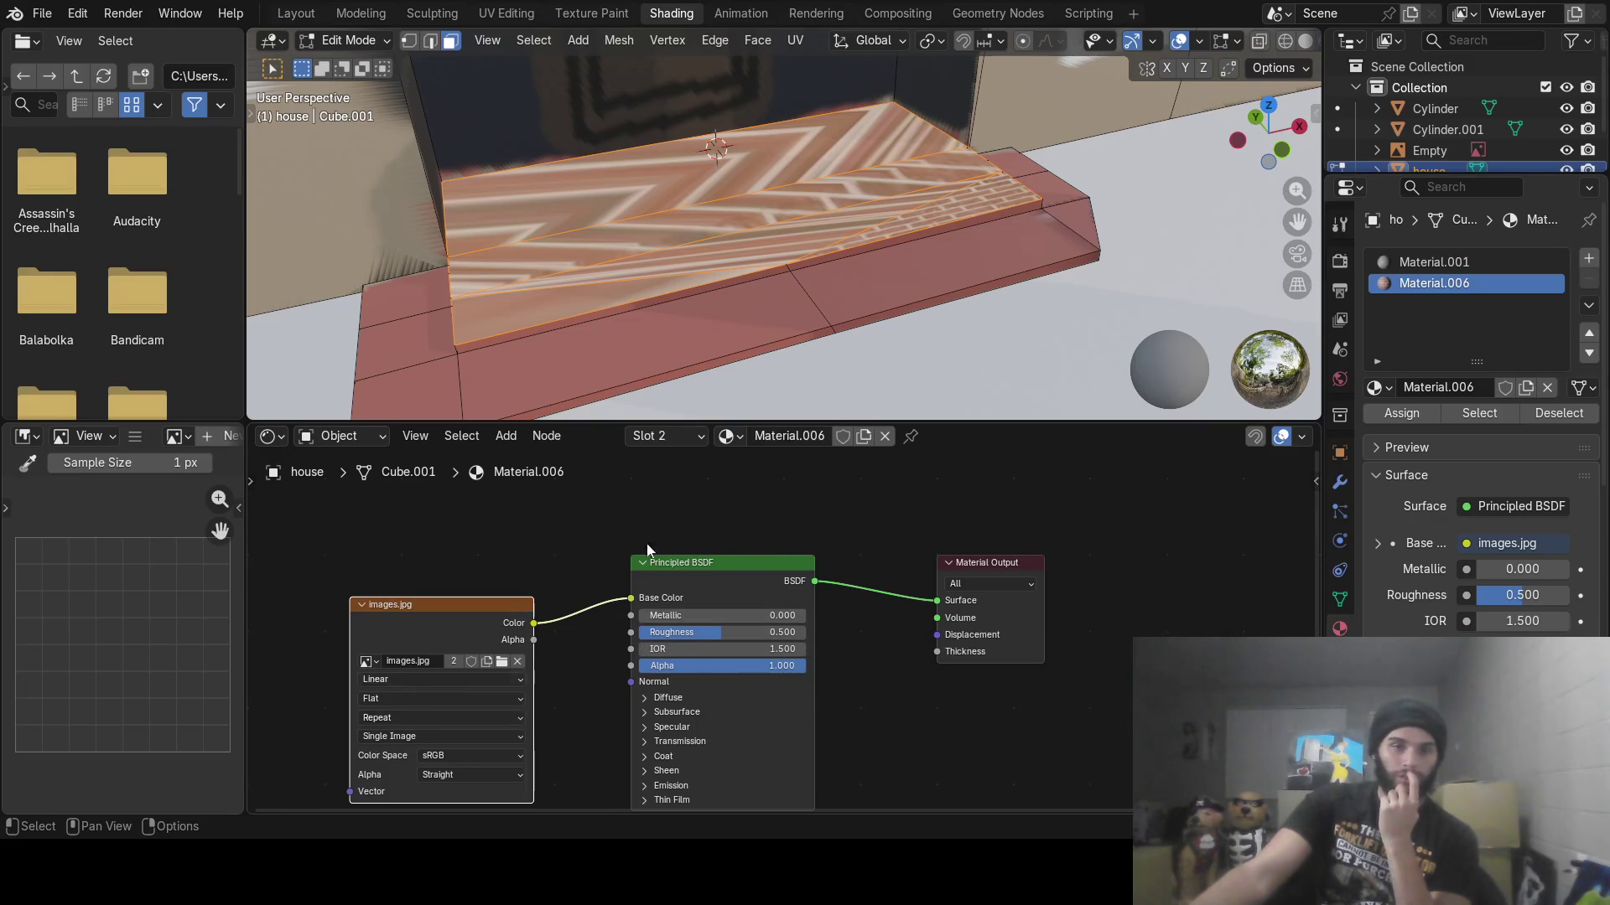
pyautogui.moveTo(1006, 277); pyautogui.dragTo(934, 290, button='middle')
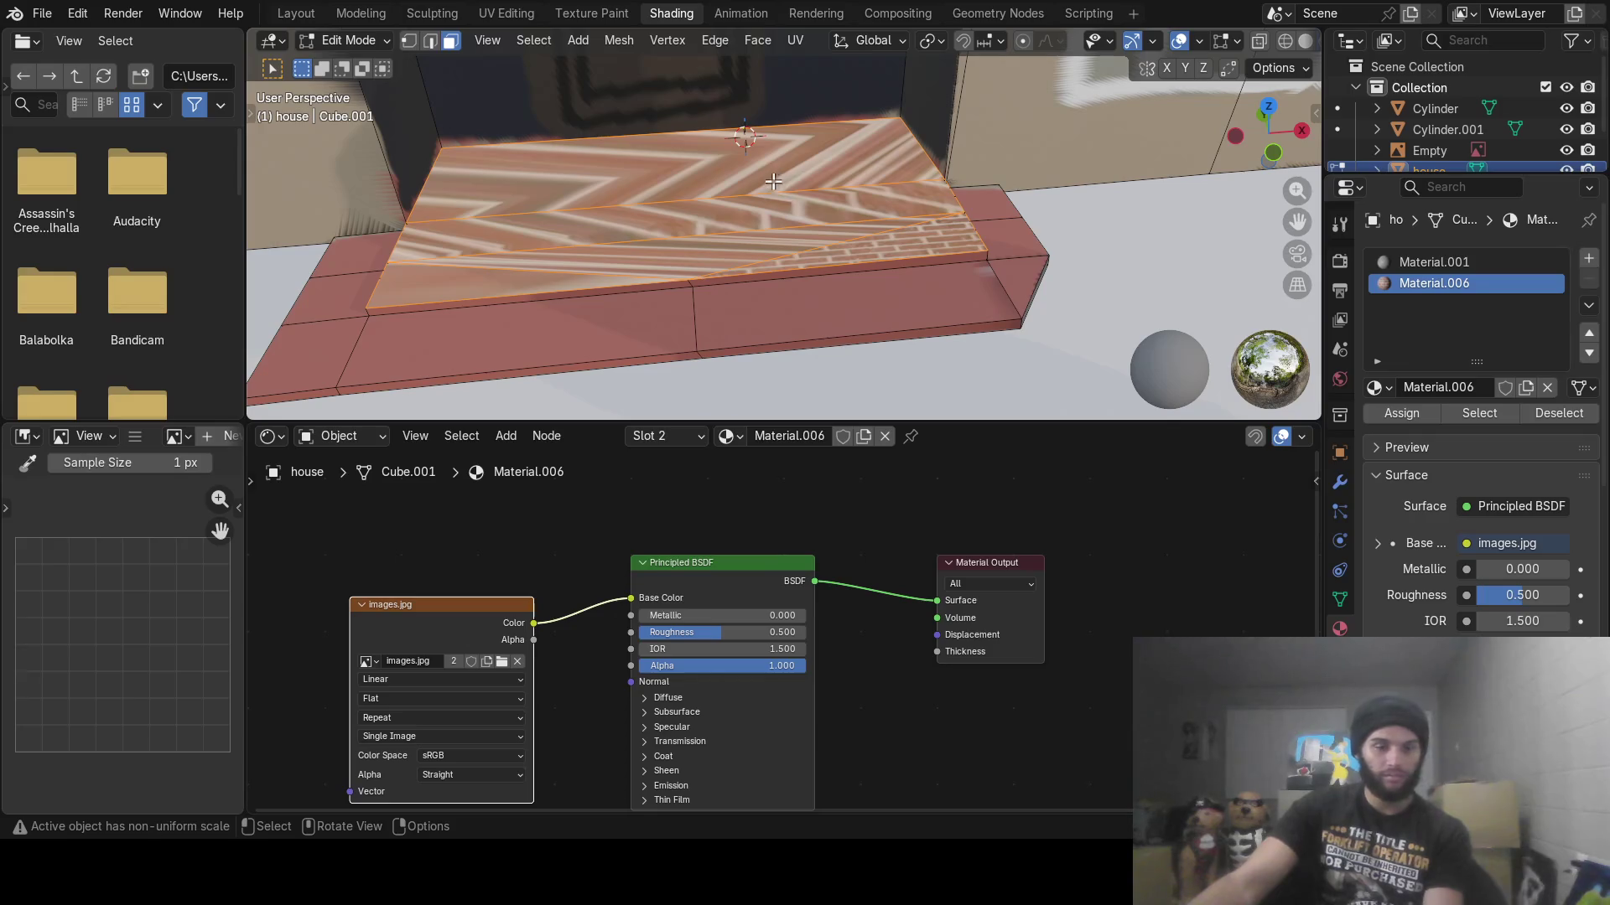
pyautogui.click(359, 13)
pyautogui.scroll(5, 510, 343)
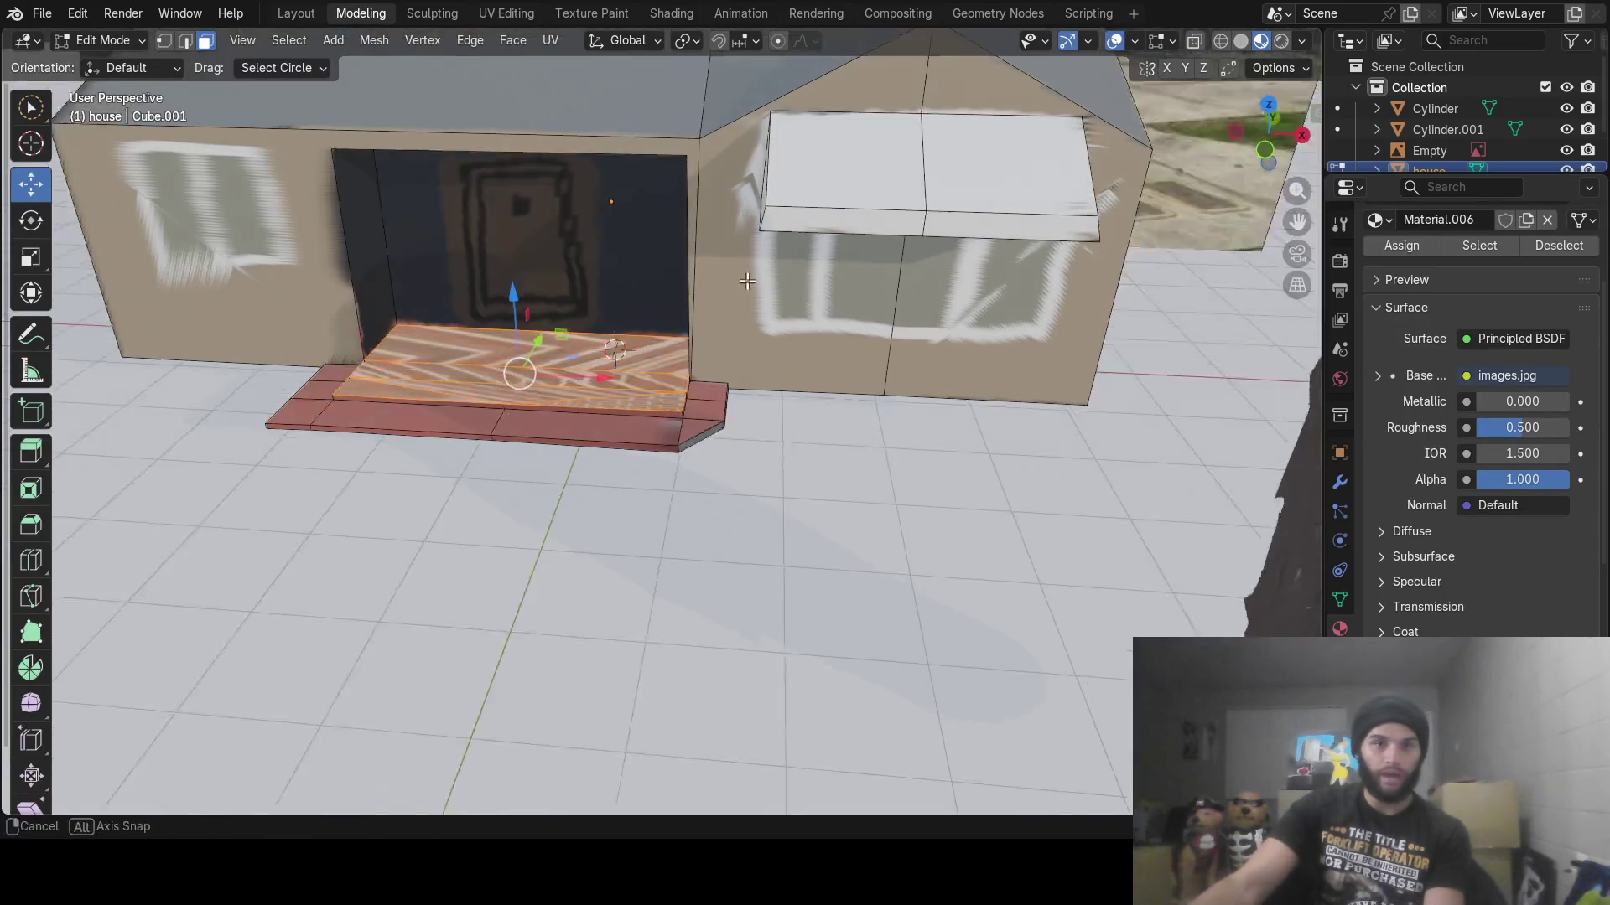
# Delete the step's selected top faces, leaving a hole
pyautogui.moveTo(510, 344); pyautogui.dragTo(780, 403, button='middle')
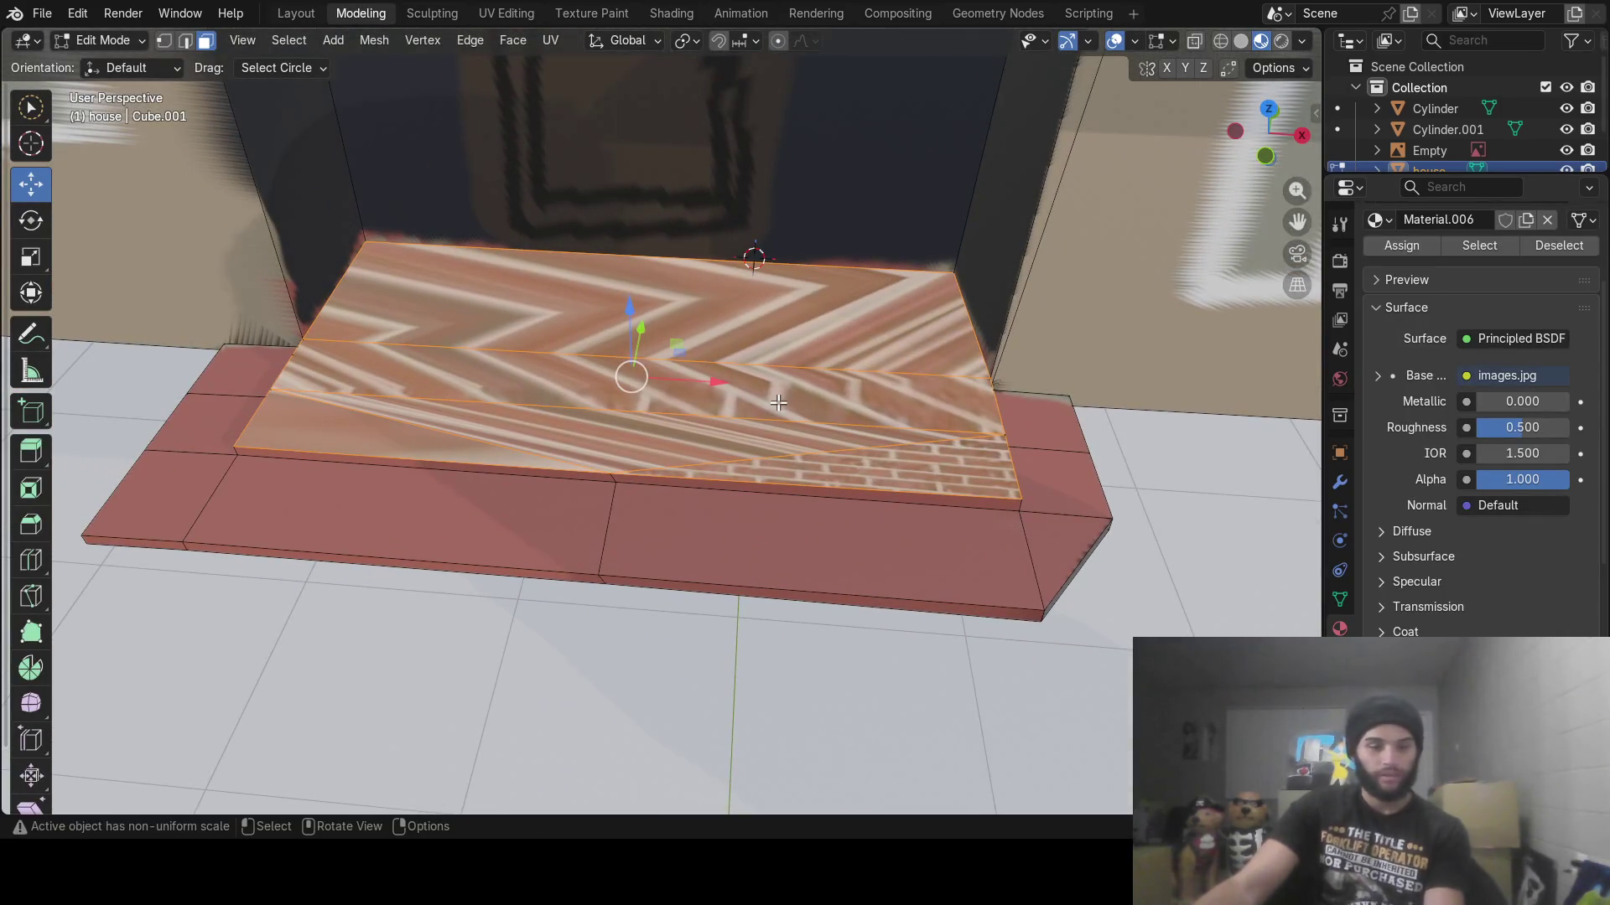
pyautogui.press('x')
pyautogui.click(737, 402)
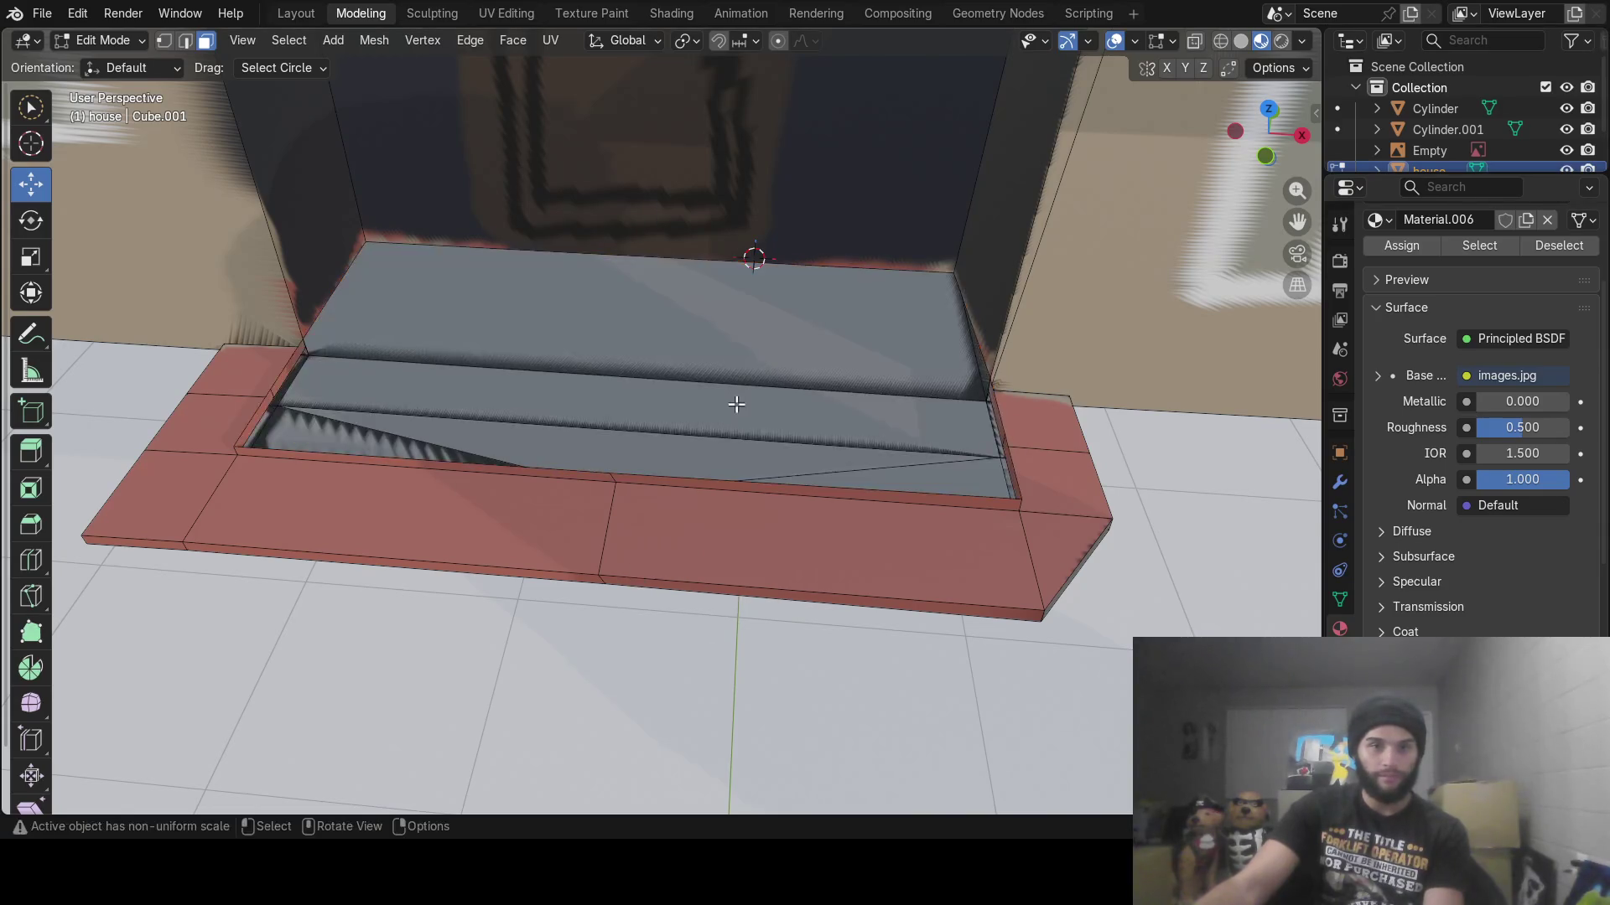
pyautogui.moveTo(737, 404)
pyautogui.mouseDown(button='middle')
pyautogui.moveTo(769, 402)
pyautogui.moveTo(717, 395)
pyautogui.mouseUp(button='middle')
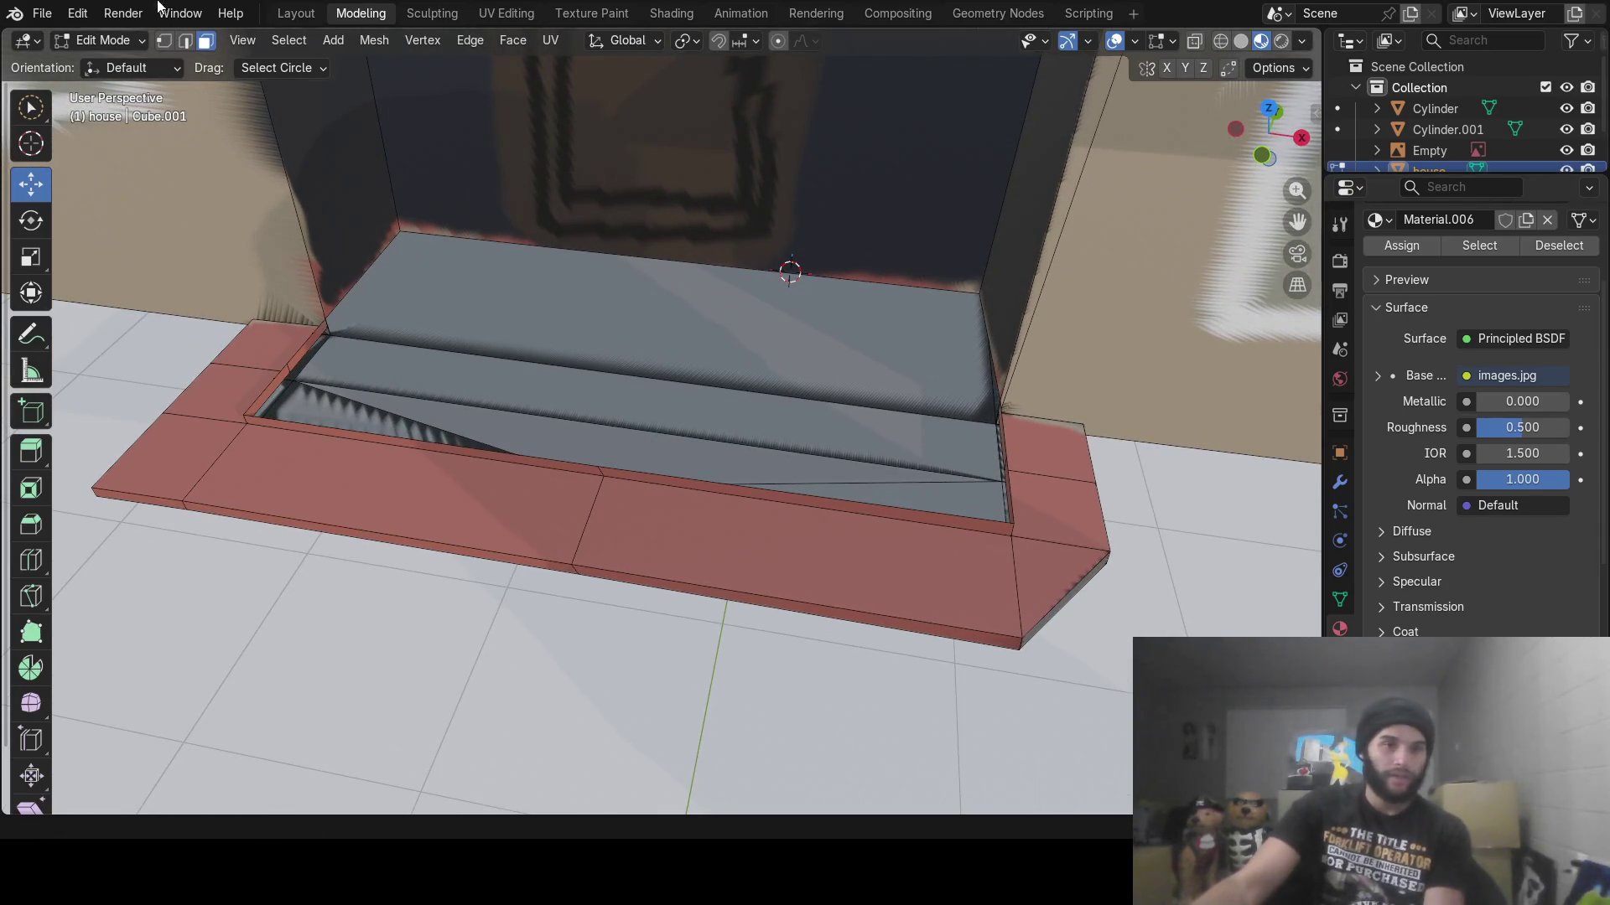
# Select the edges bordering the hole and fill them with one new face
pyautogui.press('2')
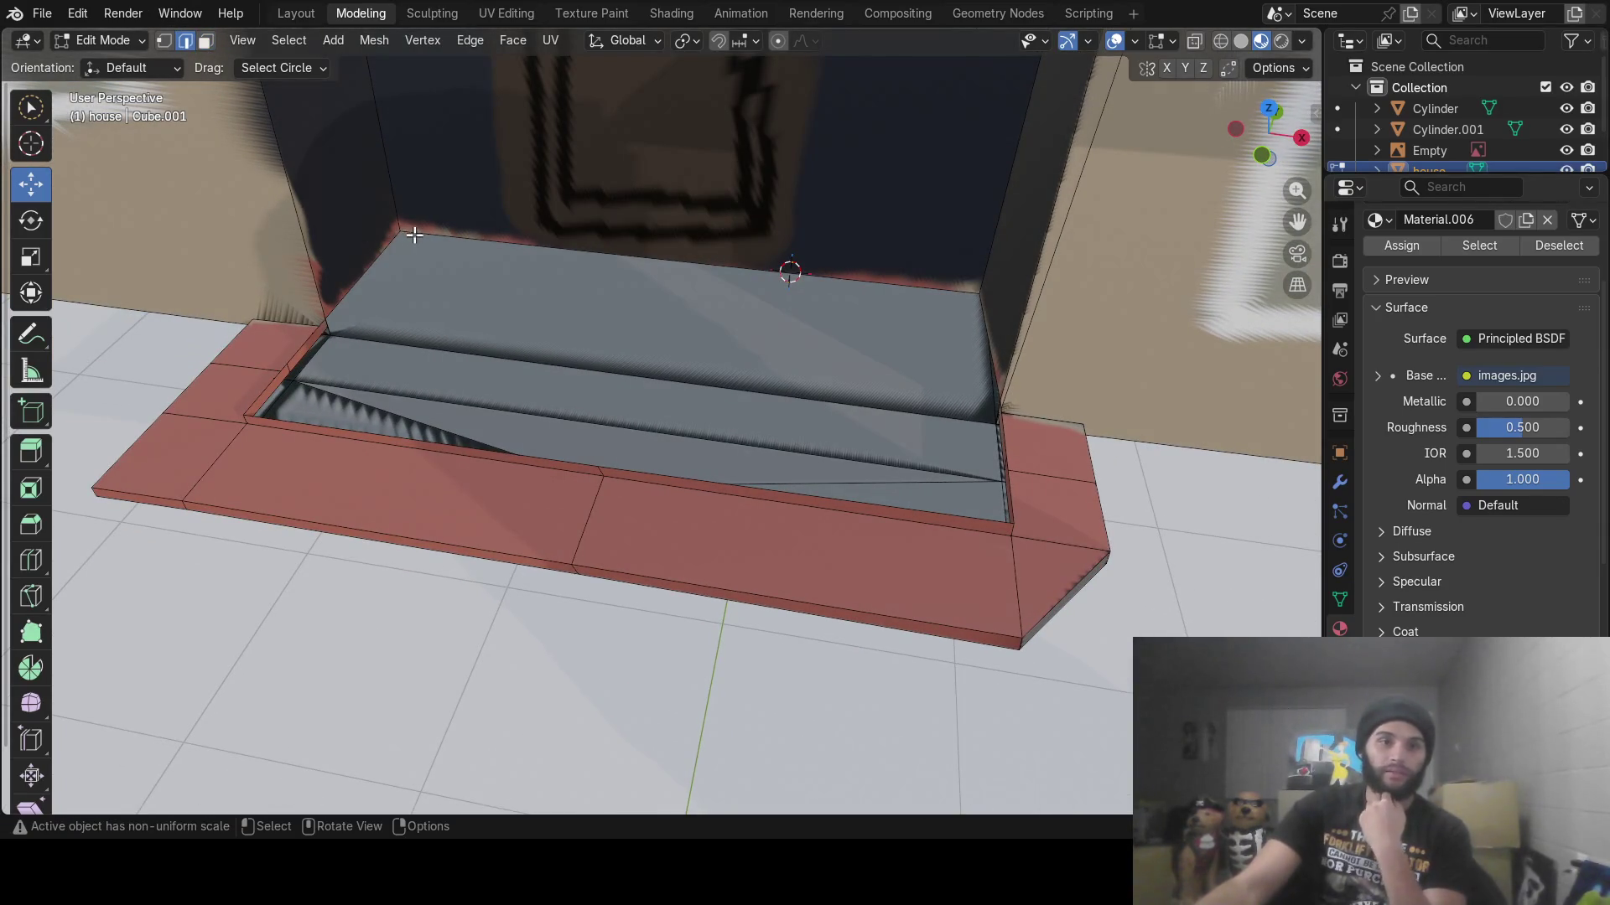
pyautogui.click(414, 236)
pyautogui.click(340, 326)
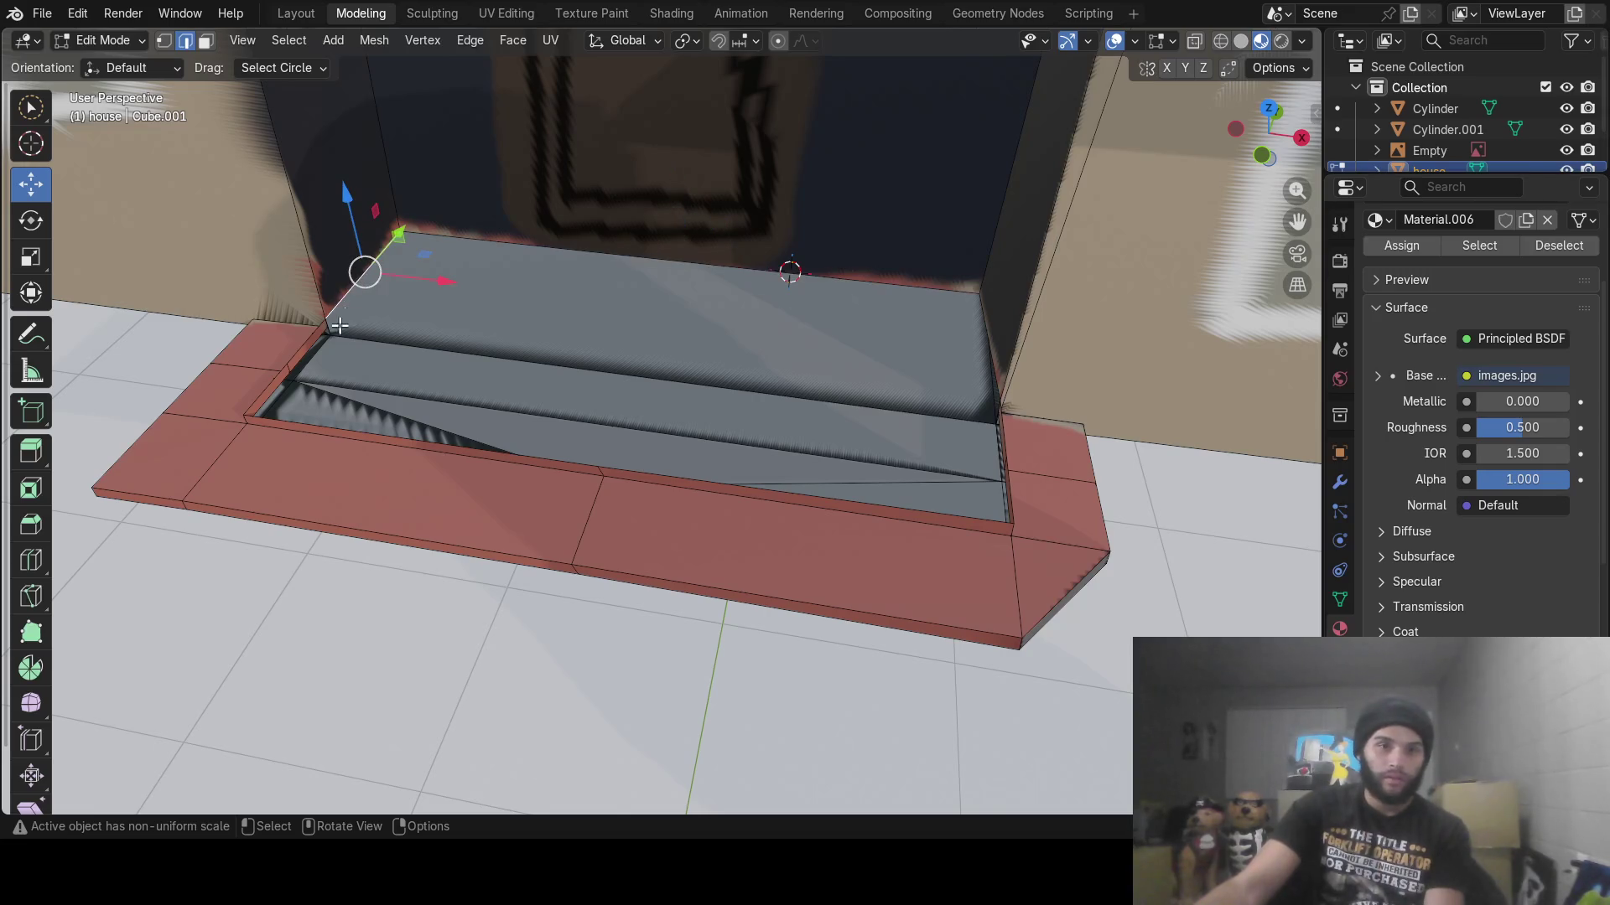
pyautogui.keyDown('shift'); pyautogui.click(293, 355); pyautogui.keyUp('shift')
pyautogui.keyDown('shift'); pyautogui.click(269, 387); pyautogui.keyUp('shift')
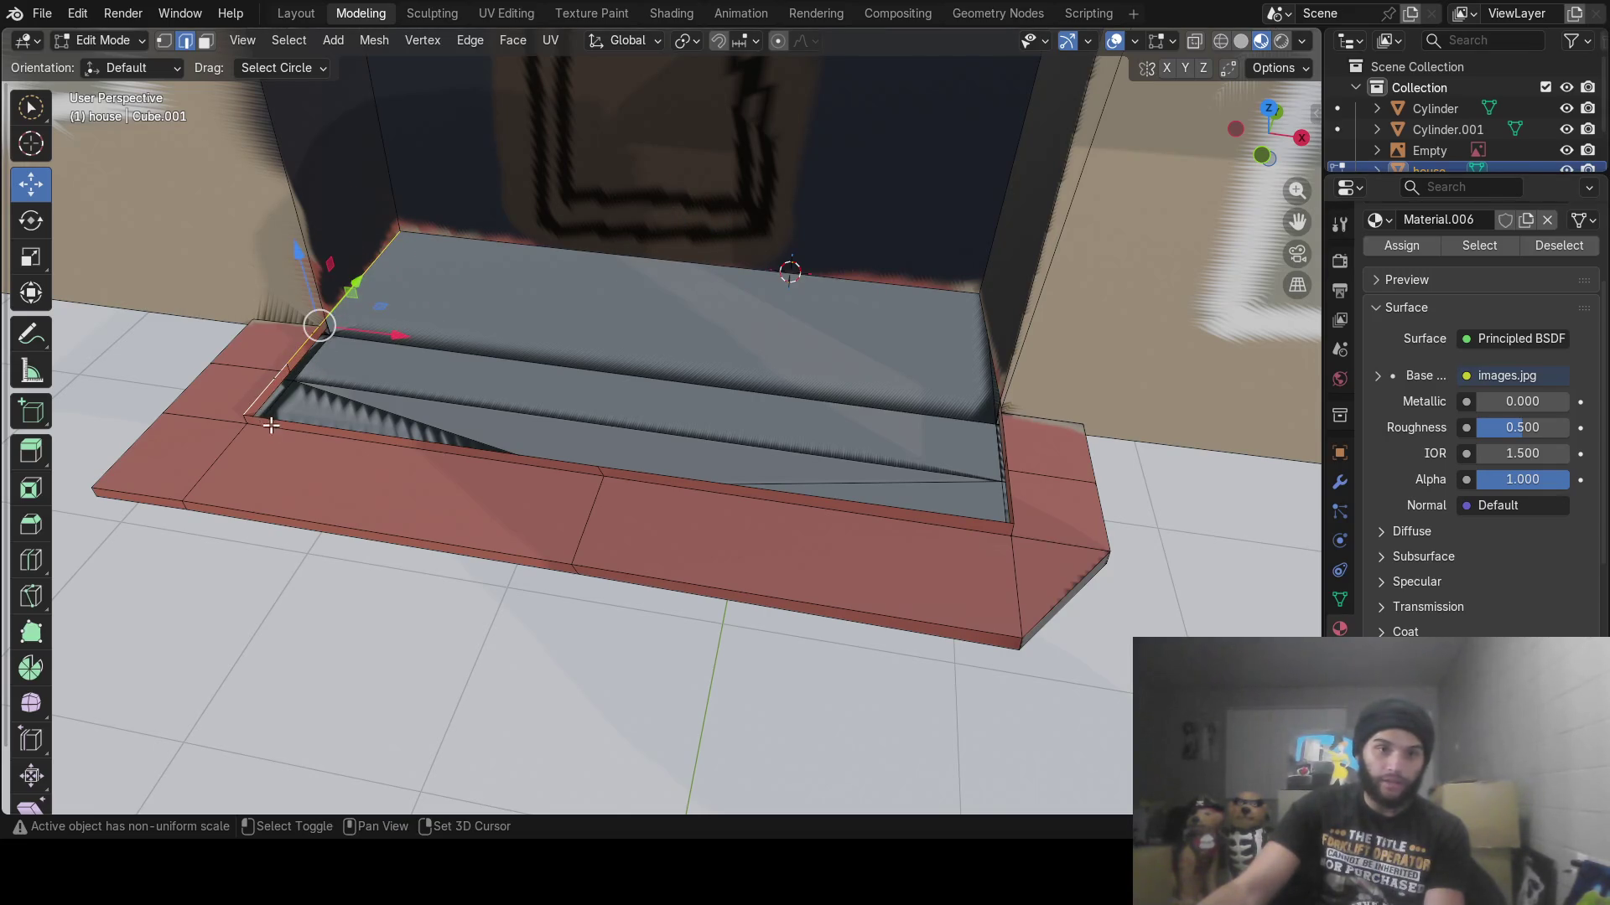
pyautogui.keyDown('shift'); pyautogui.click(274, 422); pyautogui.keyUp('shift')
pyautogui.keyDown('shift'); pyautogui.click(649, 475); pyautogui.keyUp('shift')
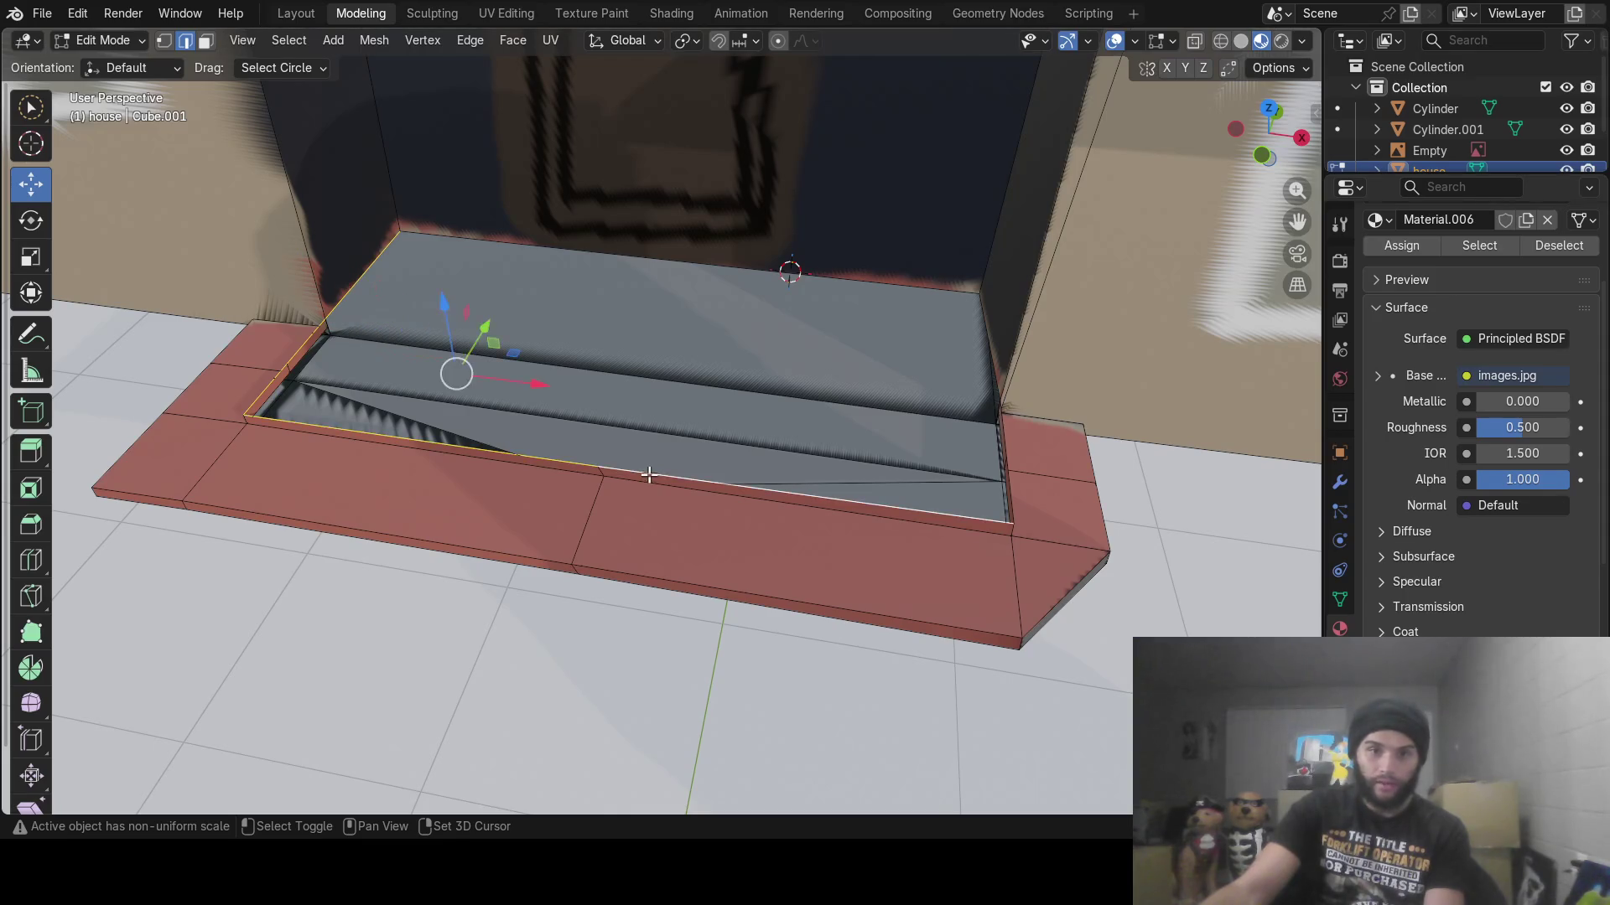
pyautogui.moveTo(995, 492); pyautogui.dragTo(936, 350, button='middle')
pyautogui.keyDown('shift'); pyautogui.click(923, 348); pyautogui.keyUp('shift')
pyautogui.keyDown('shift'); pyautogui.click(891, 337); pyautogui.keyUp('shift')
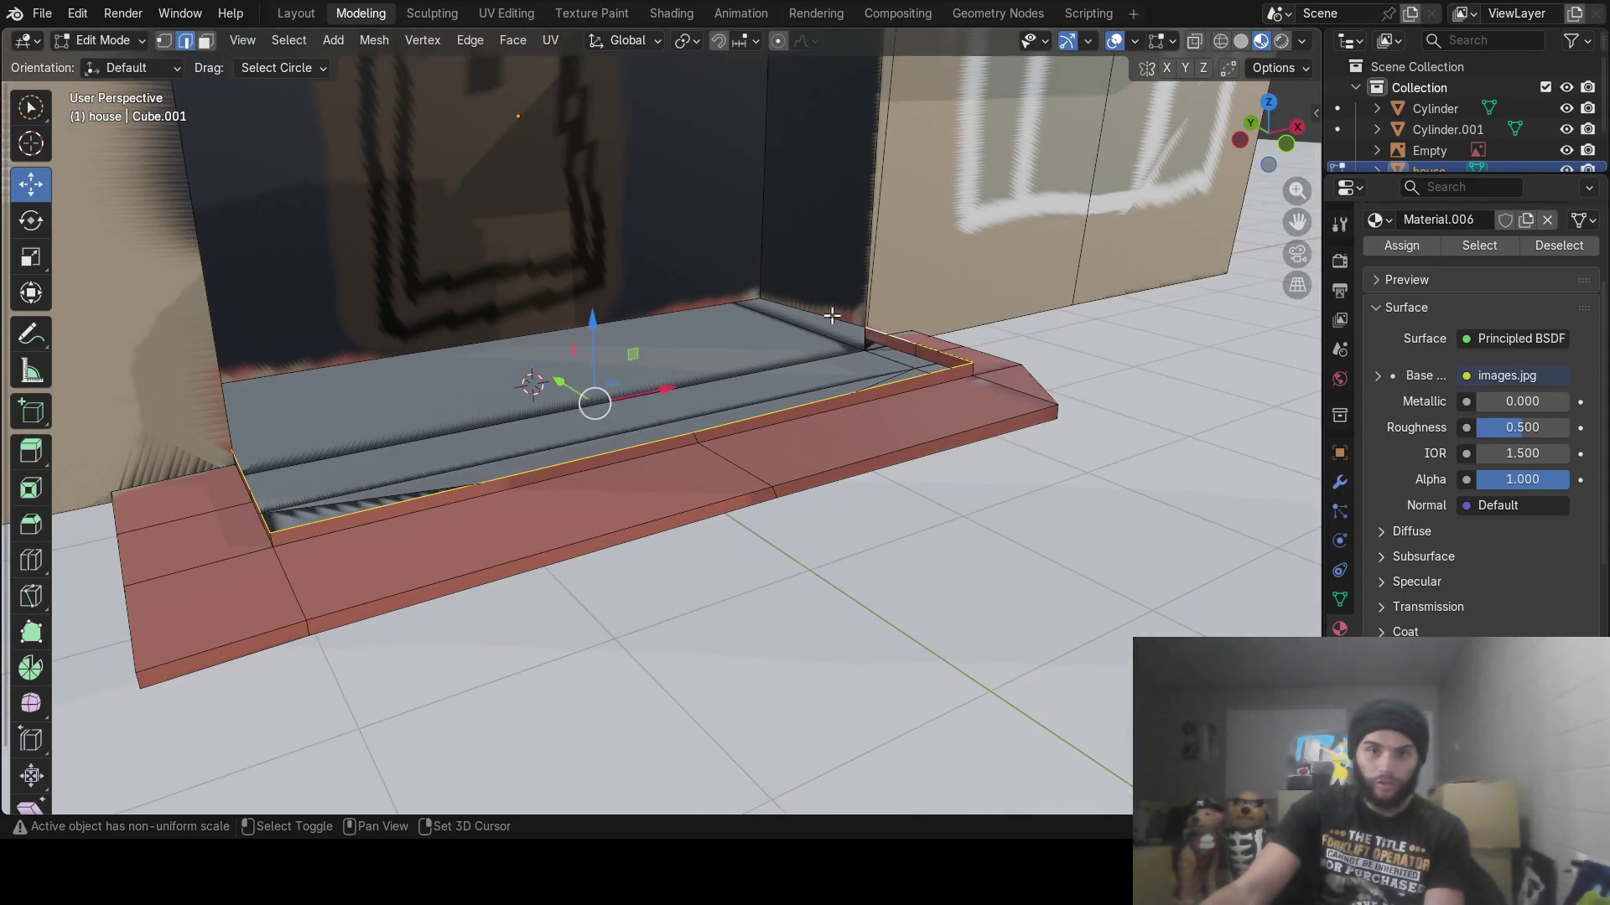
pyautogui.keyDown('shift'); pyautogui.click(824, 315); pyautogui.keyUp('shift')
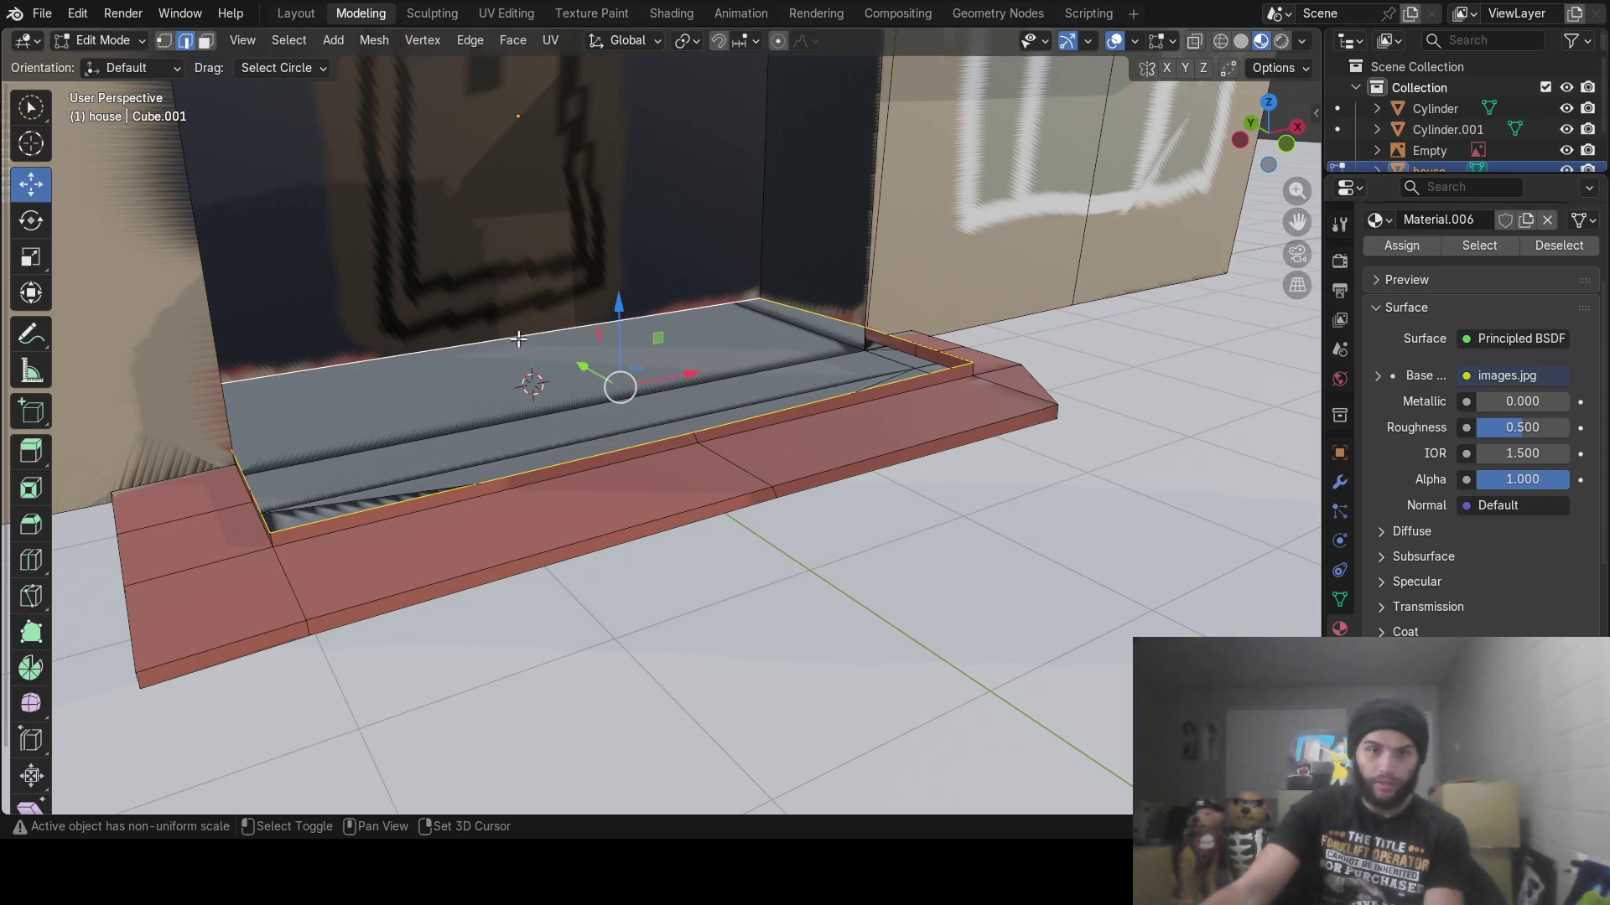
pyautogui.moveTo(520, 374); pyautogui.dragTo(587, 402, button='middle')
pyautogui.press('f')
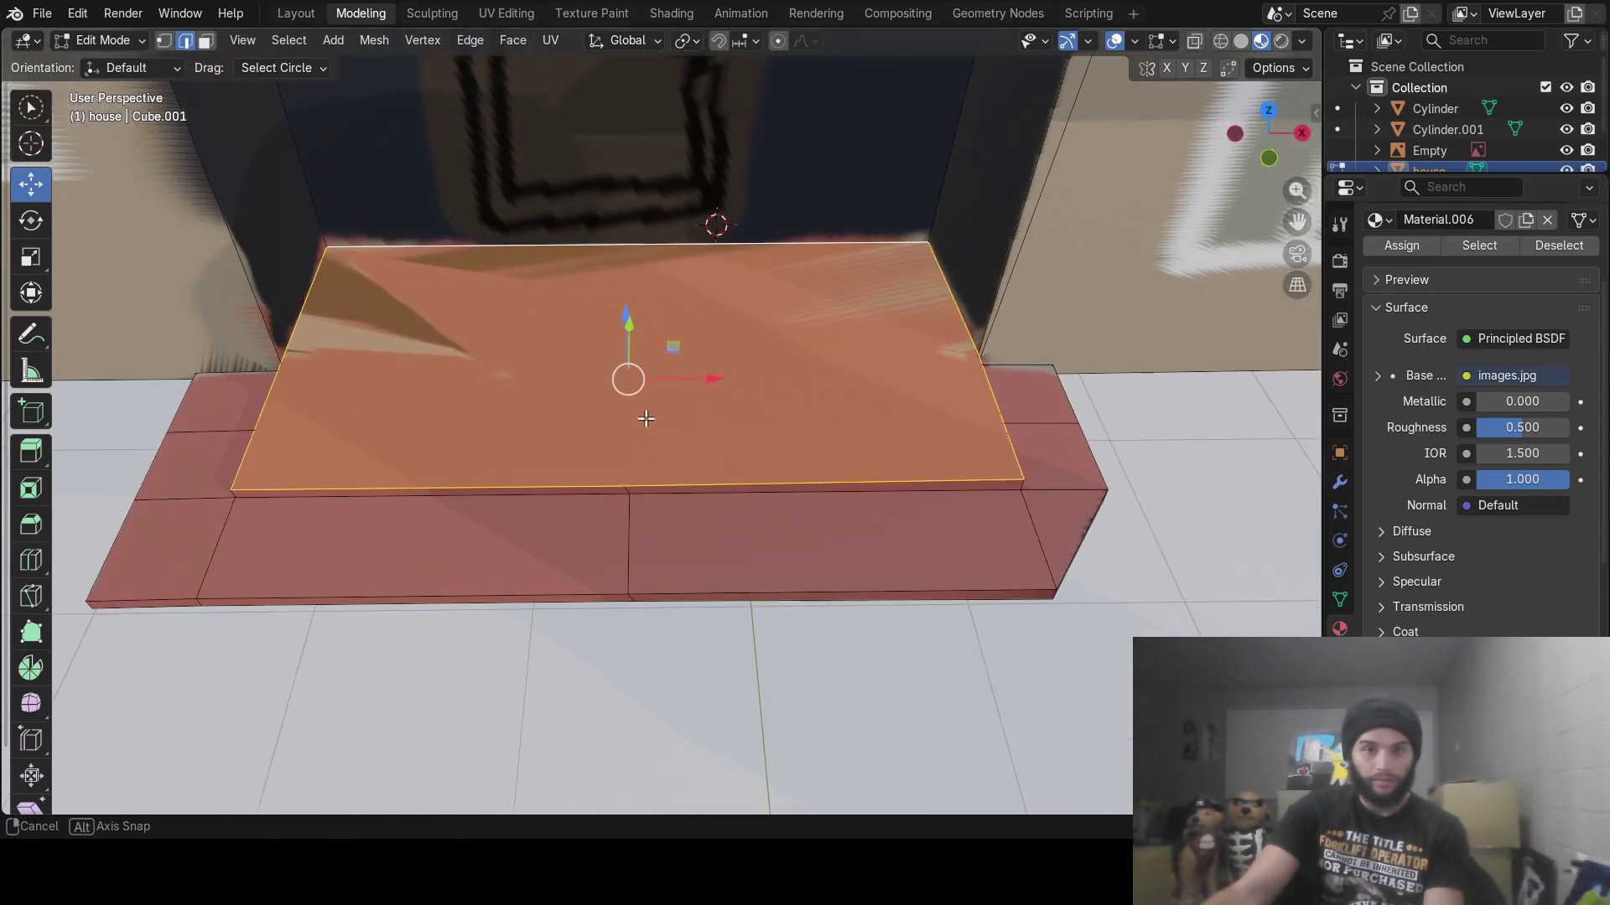
# Assign Material.006's brick image texture to the new step face
pyautogui.scroll(5, 1429, 279)
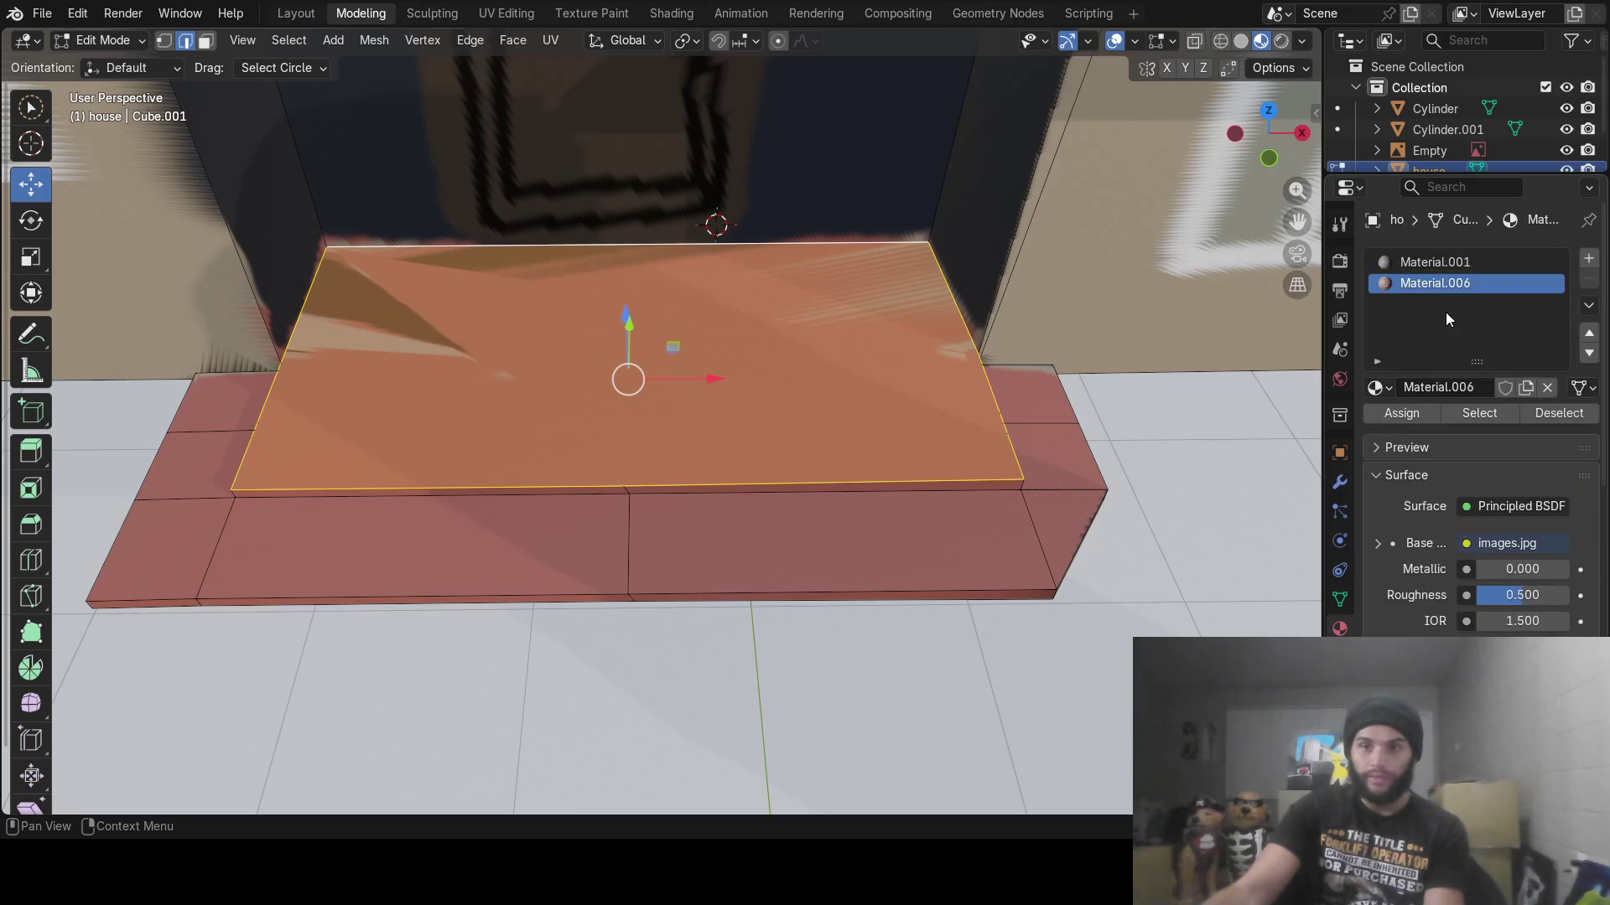
pyautogui.click(1391, 419)
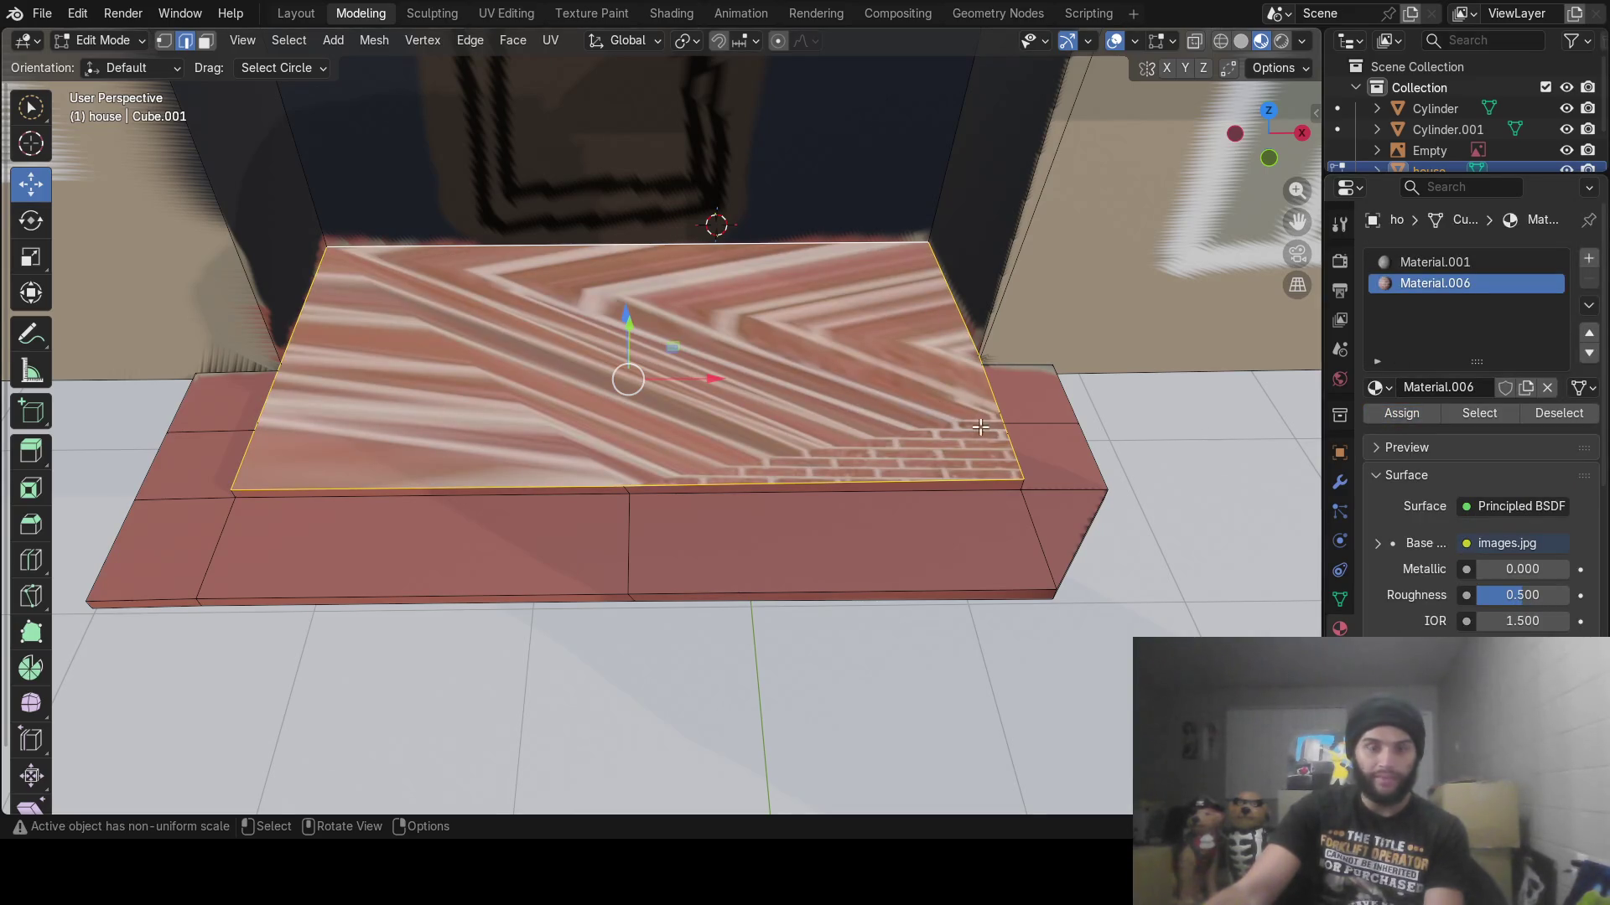
pyautogui.moveTo(980, 427)
pyautogui.mouseDown(button='middle')
pyautogui.moveTo(838, 410)
pyautogui.moveTo(997, 394)
pyautogui.mouseUp(button='middle')
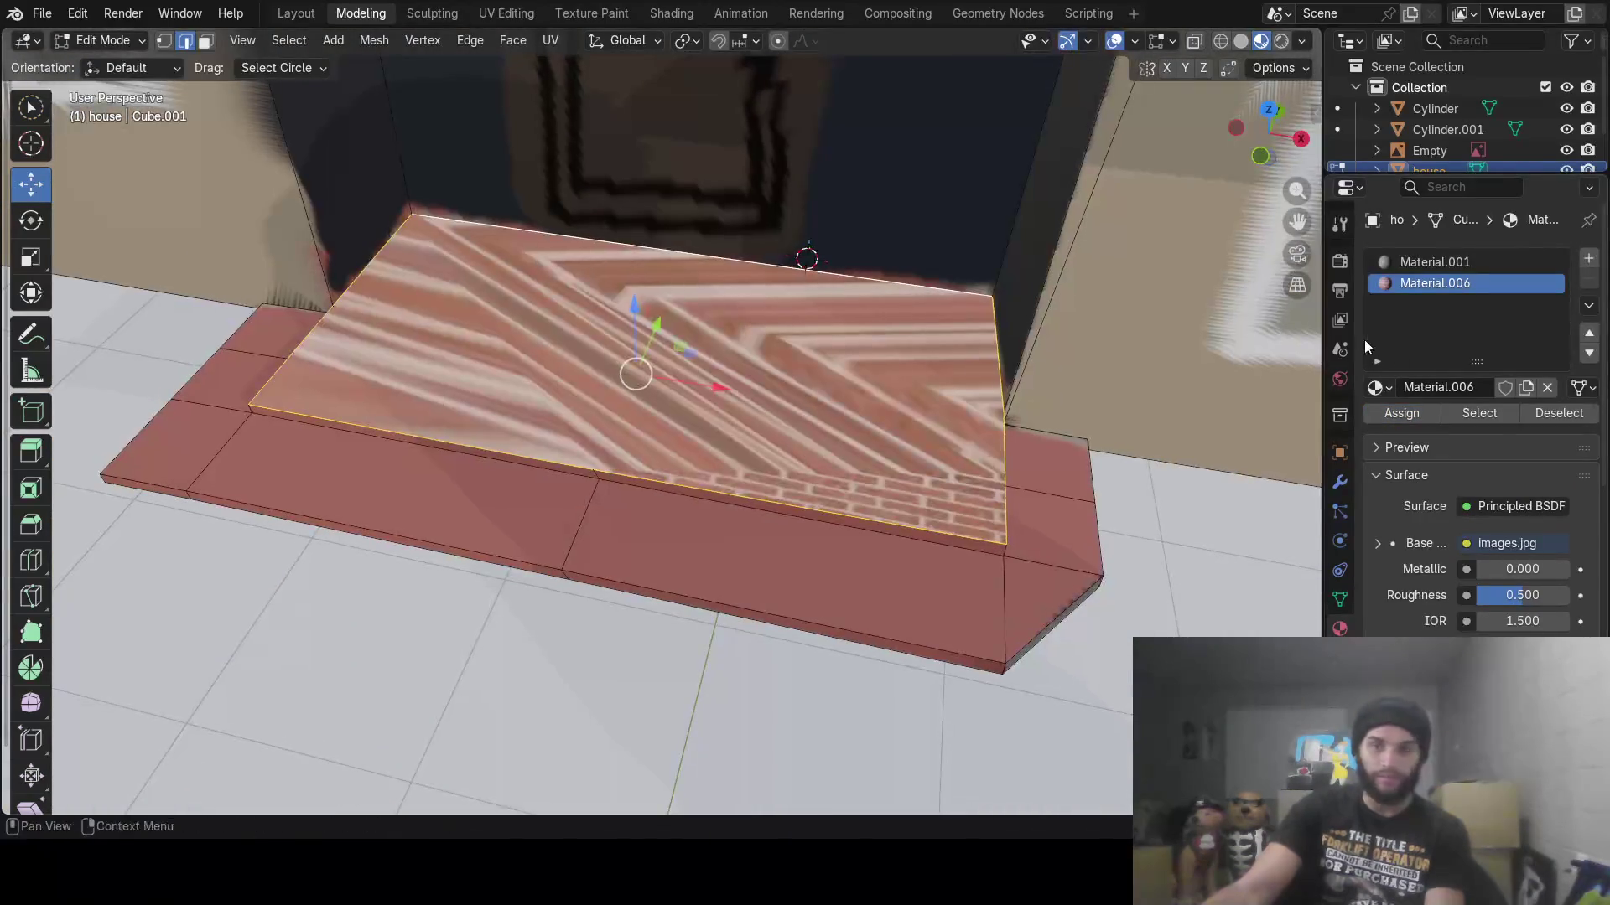
pyautogui.moveTo(1157, 360); pyautogui.dragTo(1040, 377, button='middle')
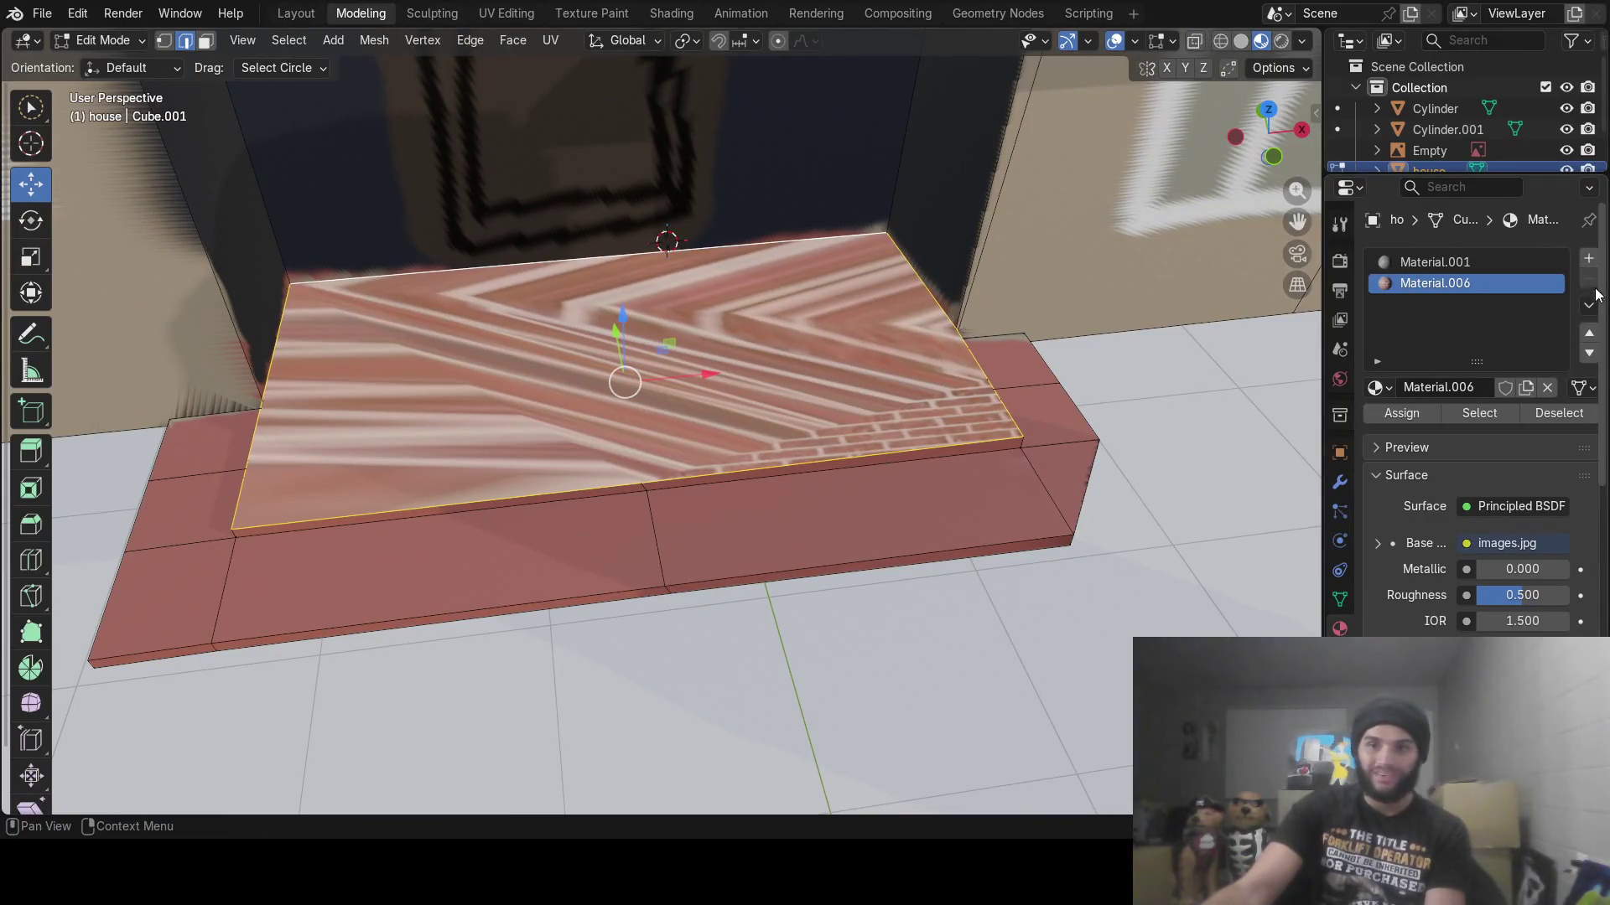
# Switch between the Material.001 and Material.006 slots, then add a third, empty material slot
pyautogui.click(1459, 270)
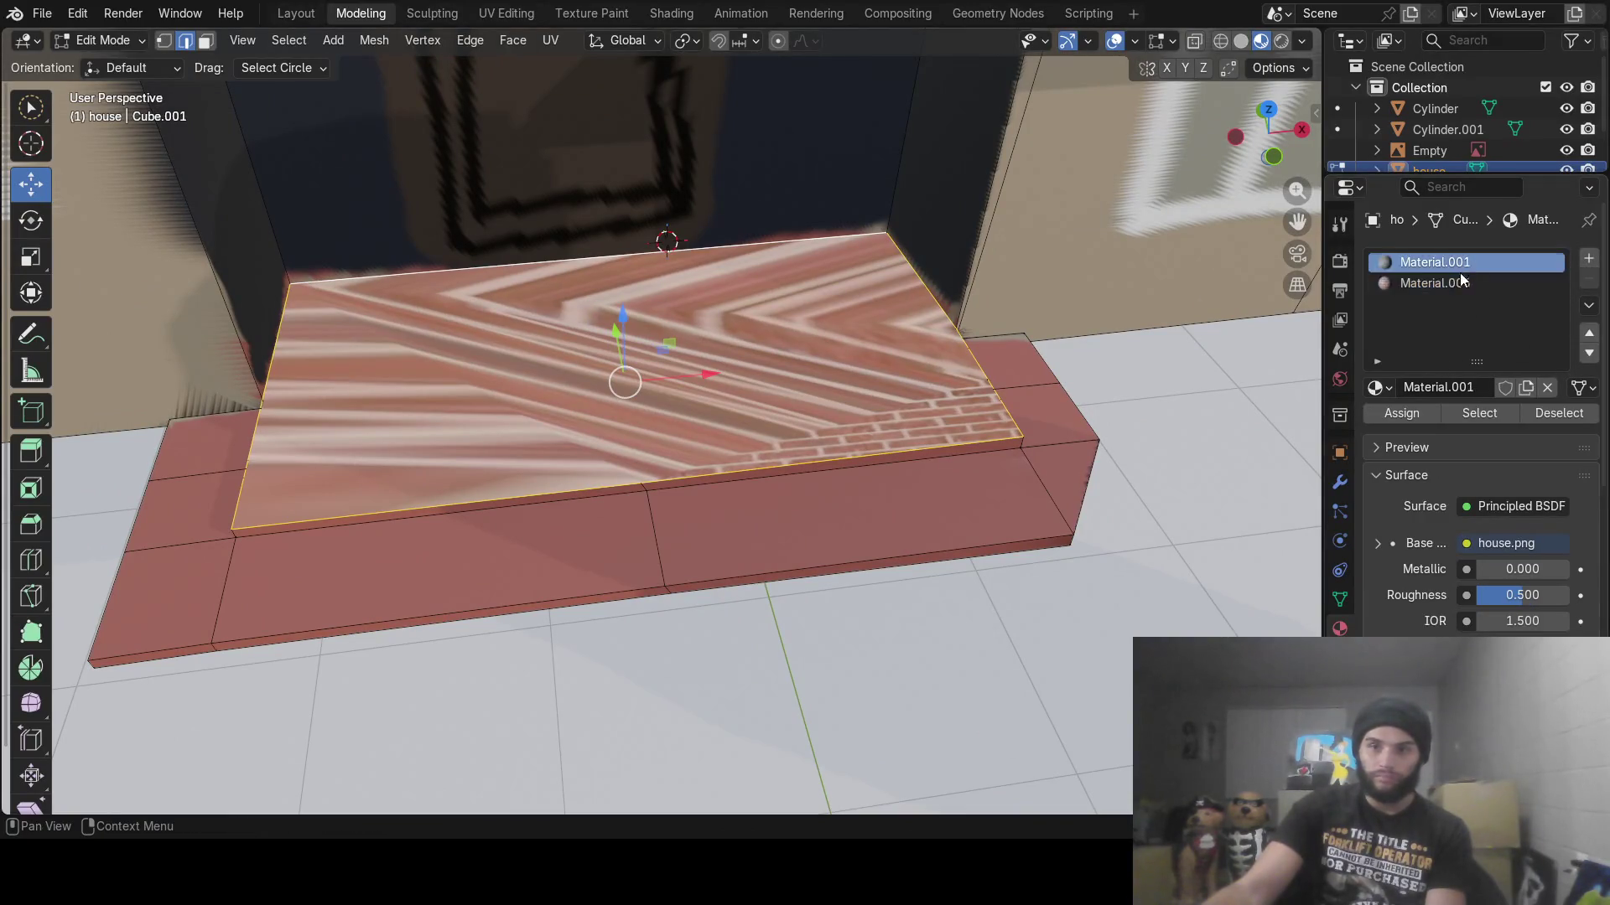
pyautogui.click(1462, 287)
pyautogui.click(1470, 265)
pyautogui.click(1462, 283)
pyautogui.rightClick(1466, 281)
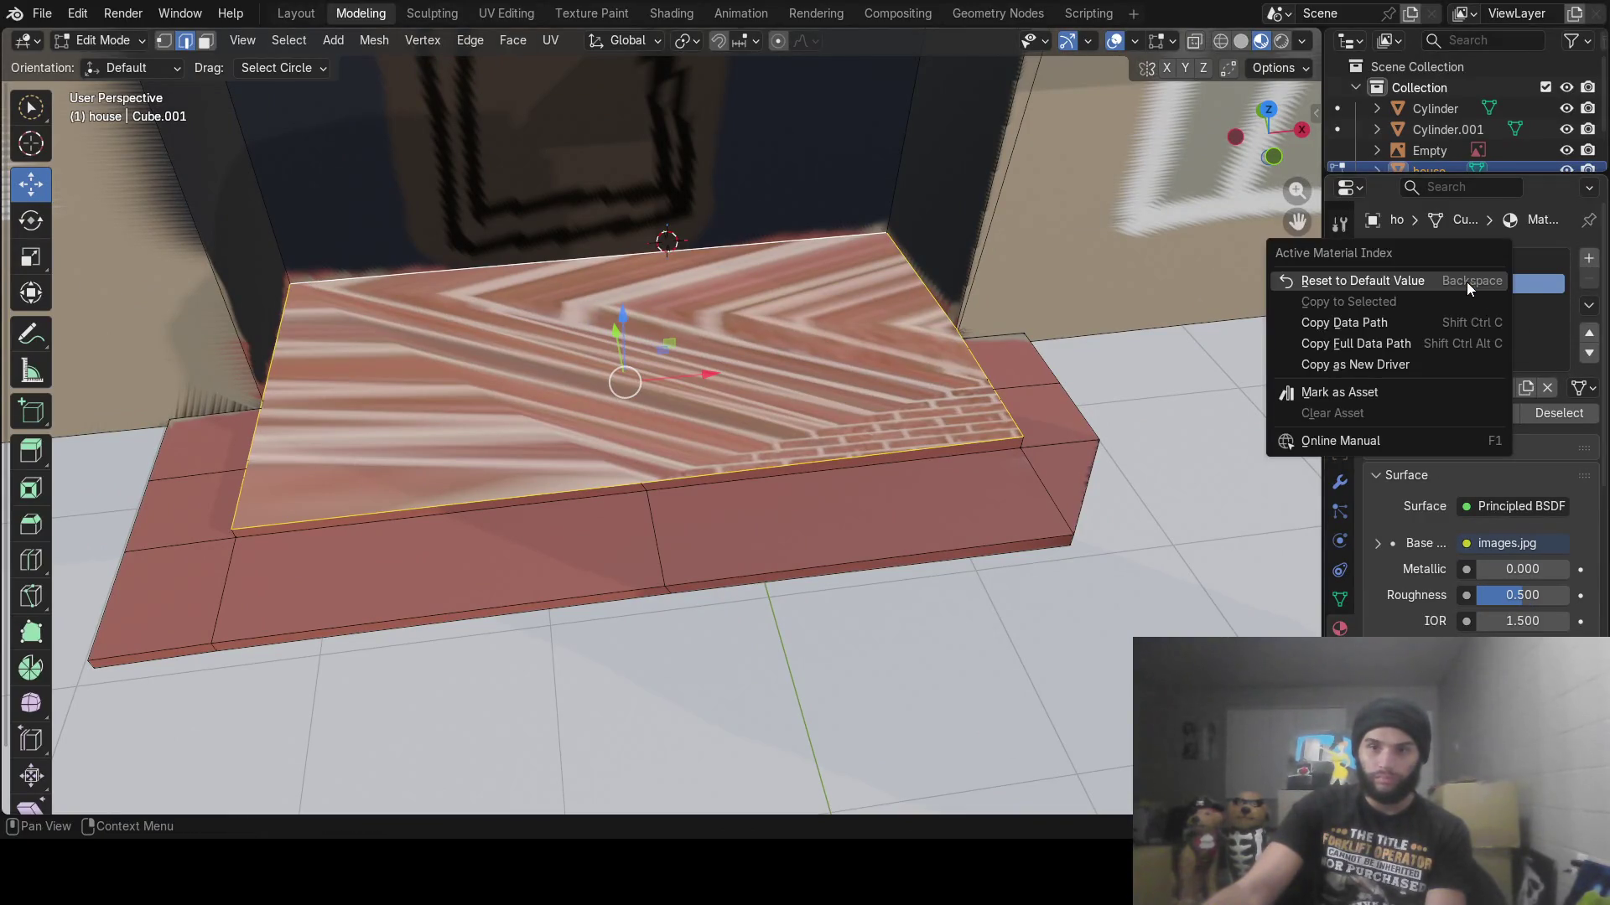
pyautogui.moveTo(1012, 421)
pyautogui.mouseDown(button='middle')
pyautogui.moveTo(992, 341)
pyautogui.moveTo(901, 350)
pyautogui.moveTo(1006, 377)
pyautogui.moveTo(1228, 389)
pyautogui.mouseUp(button='middle')
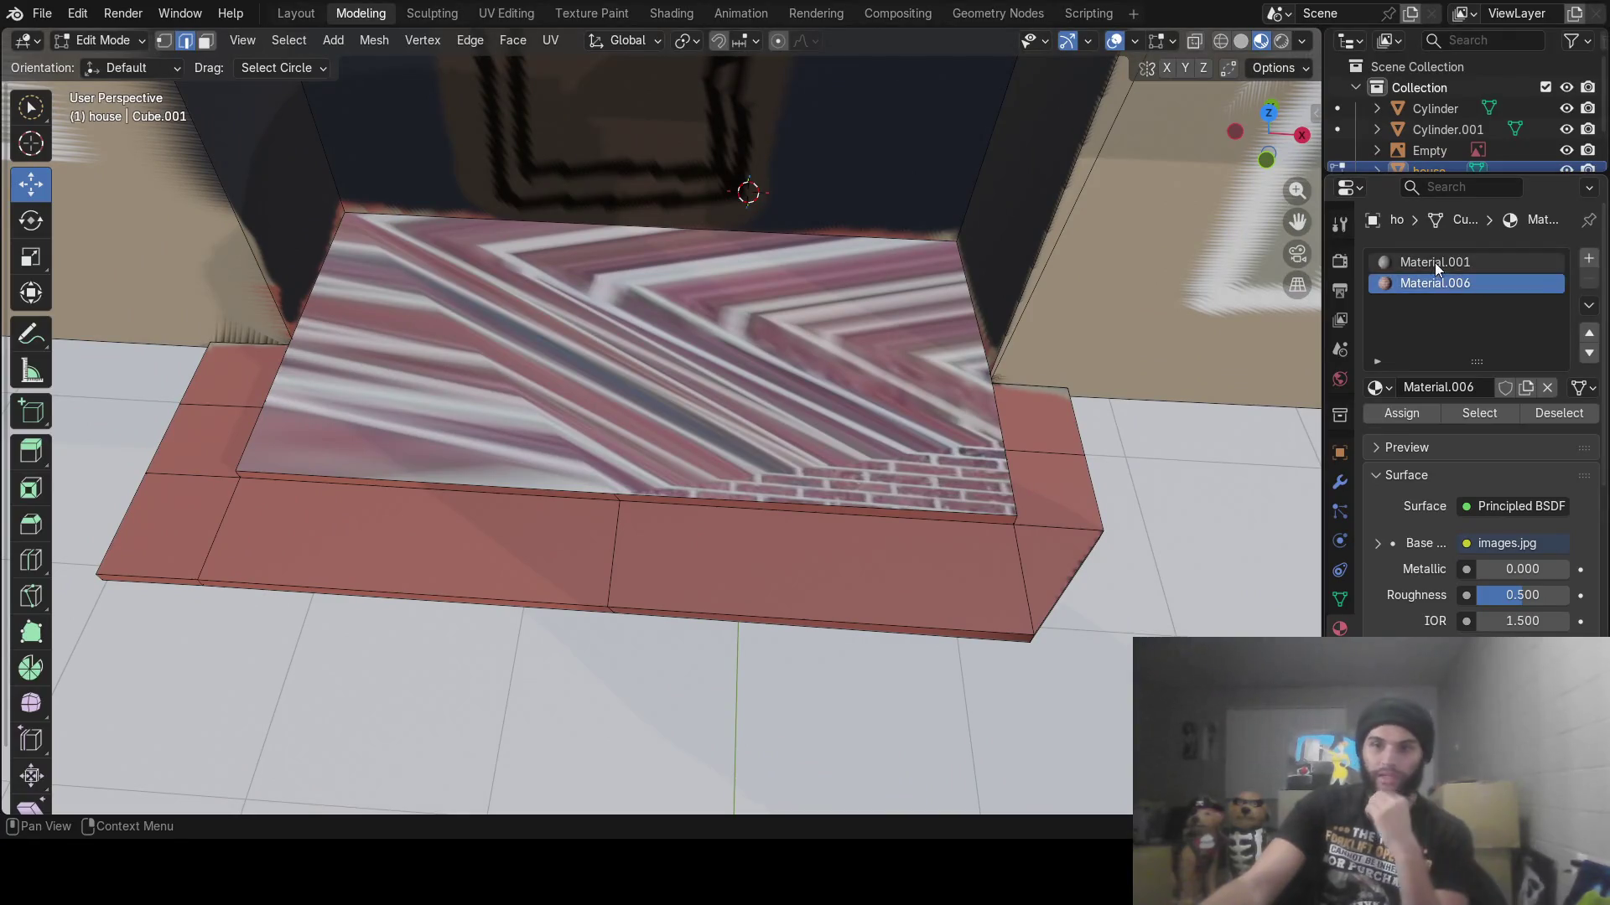
pyautogui.rightClick(1509, 277)
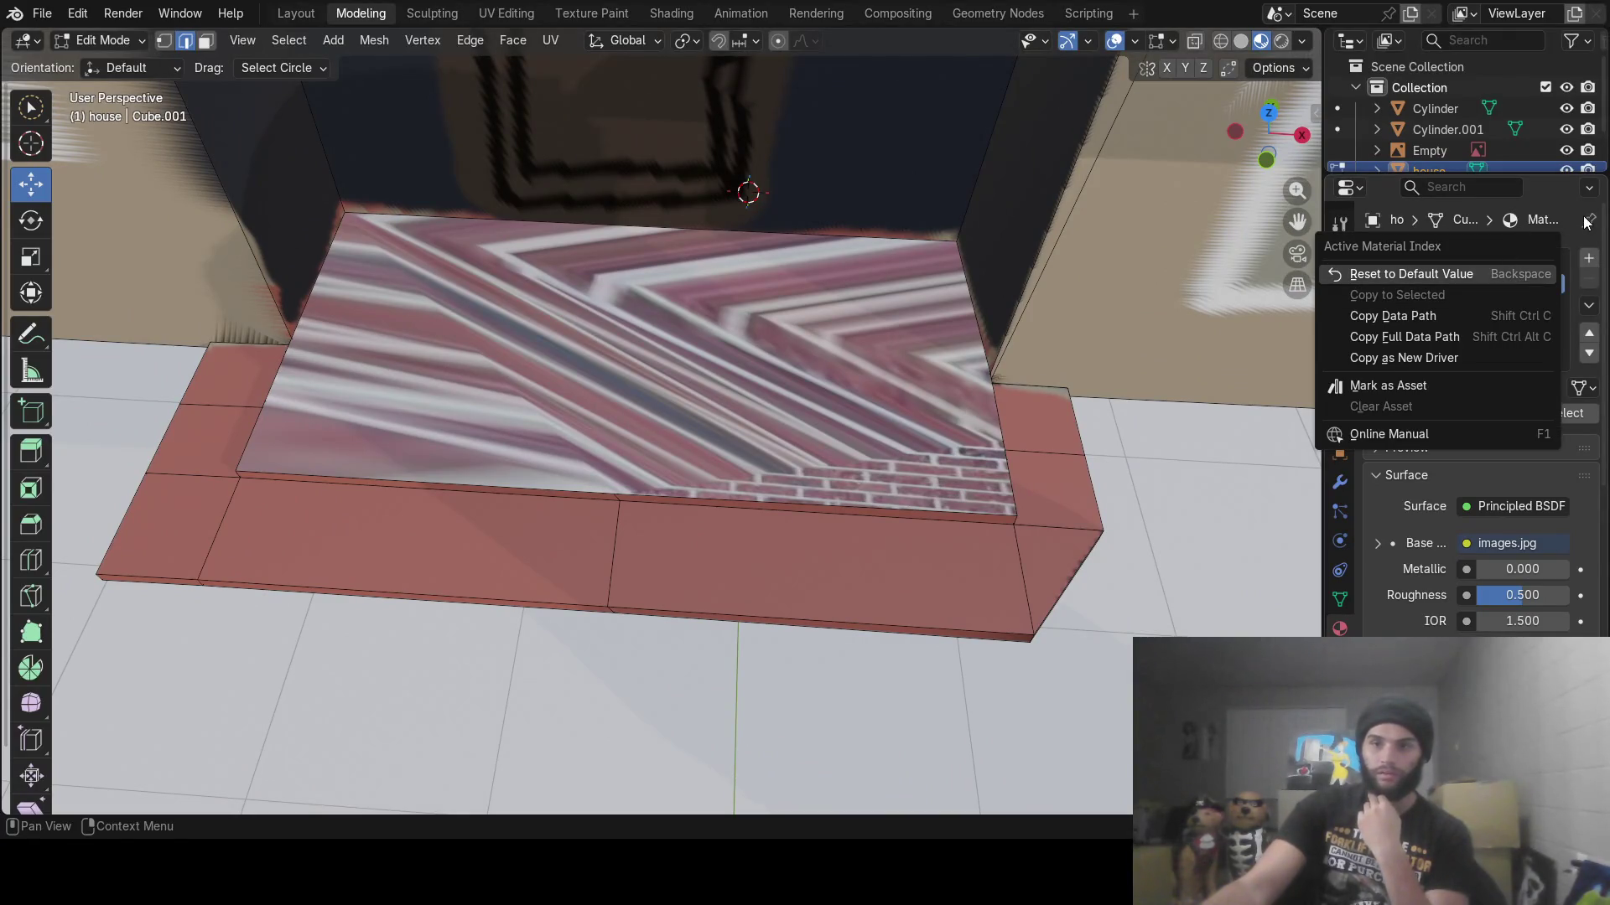
pyautogui.click(1541, 190)
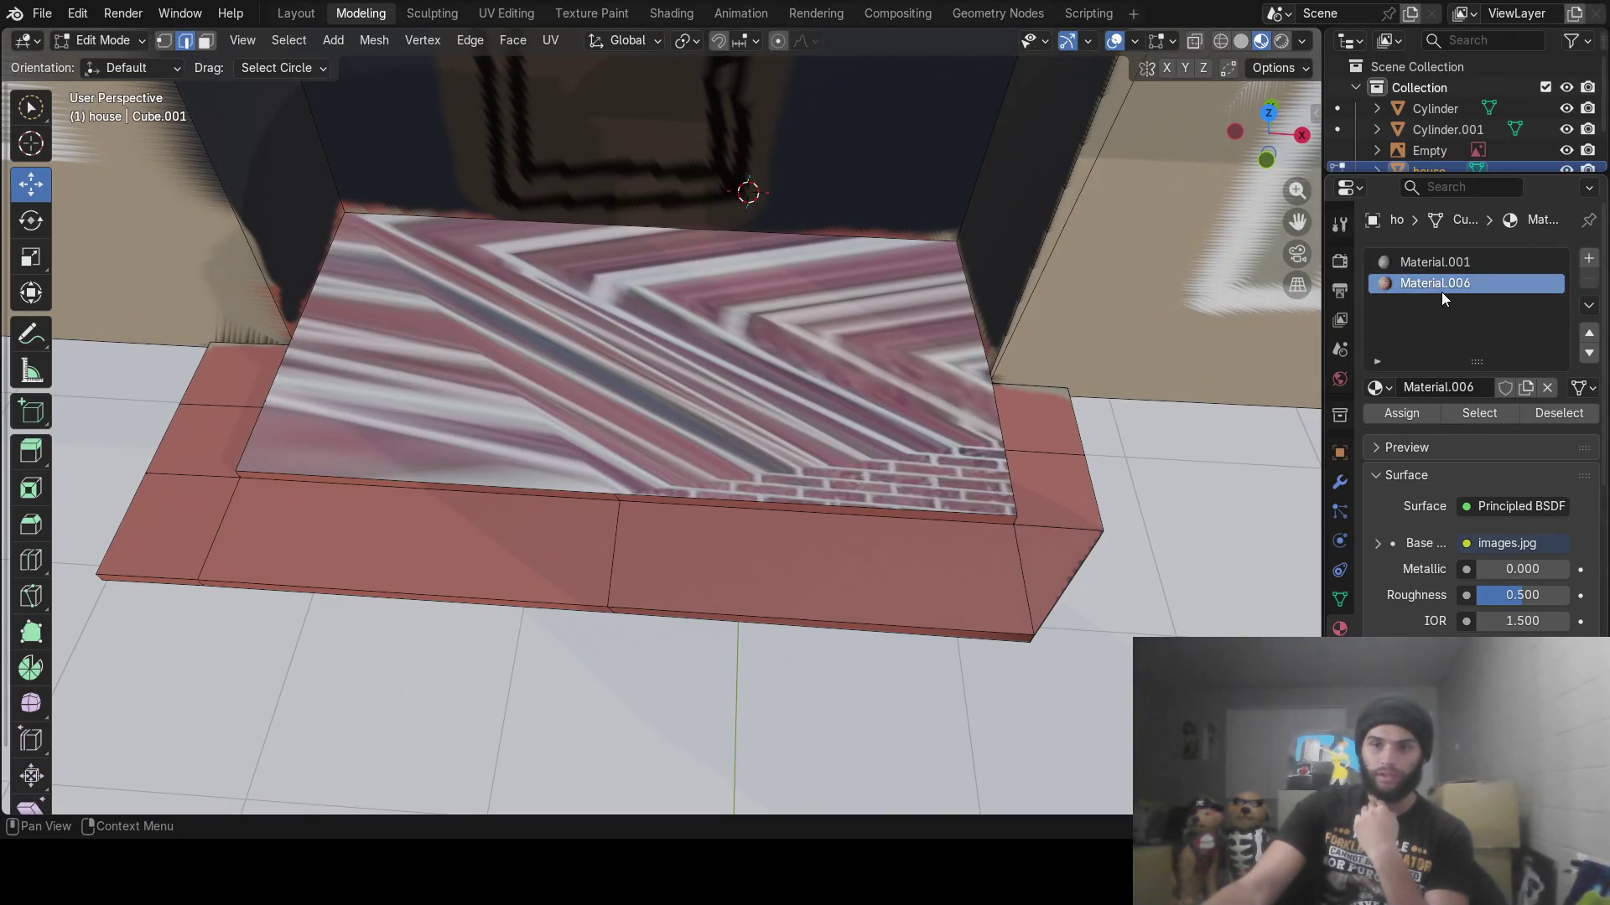
pyautogui.rightClick(1441, 295)
pyautogui.click(1418, 295)
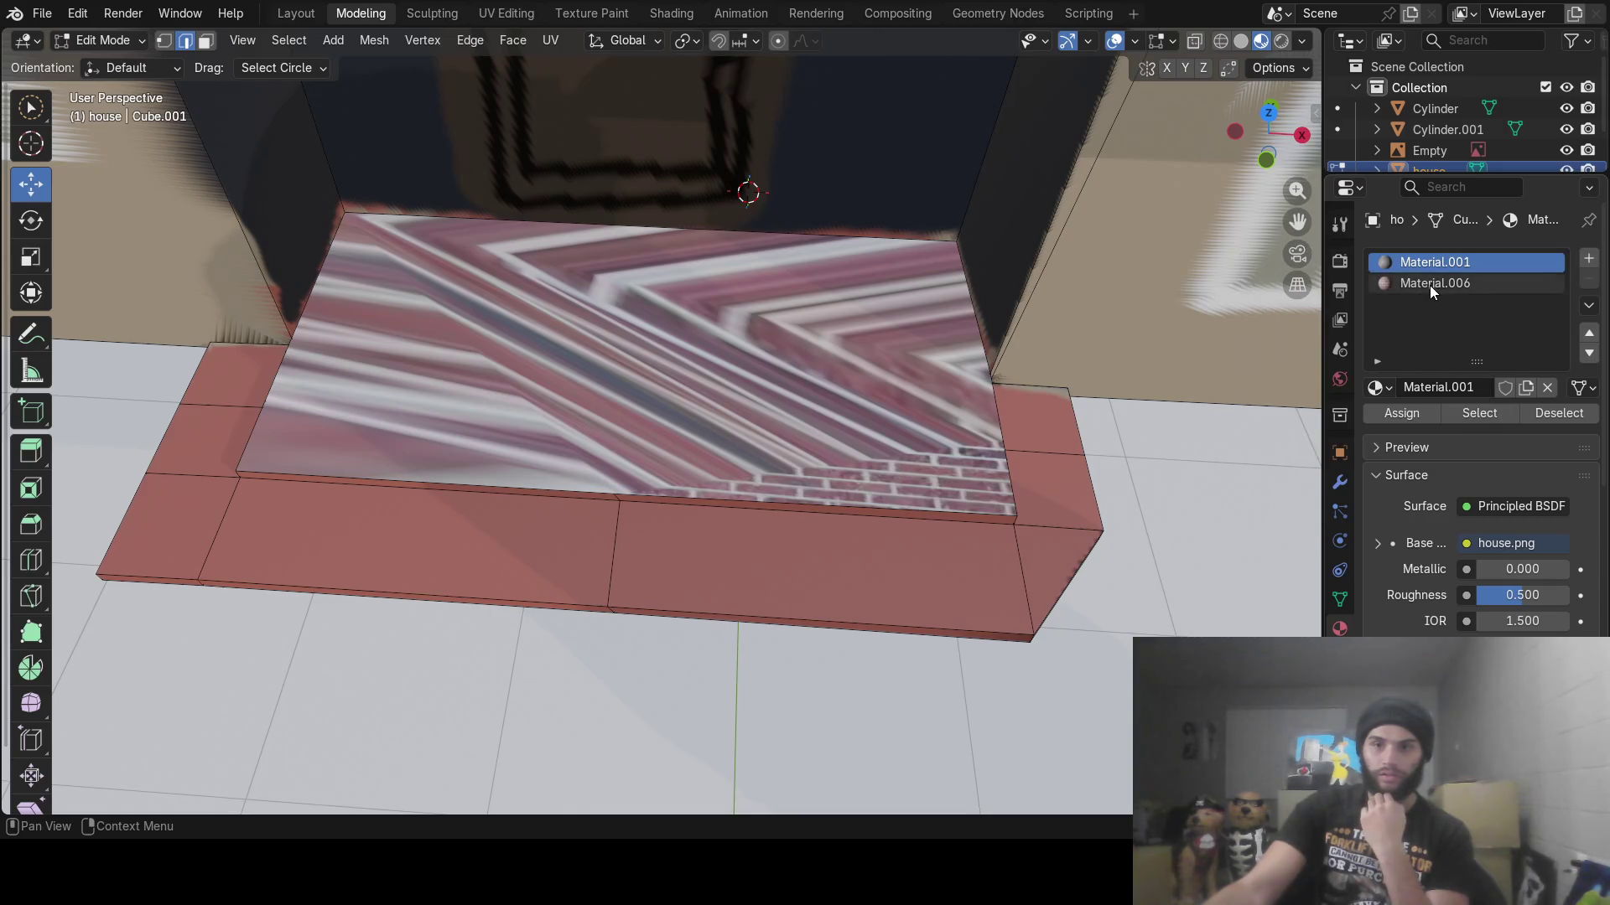
pyautogui.click(1430, 283)
pyautogui.rightClick(1432, 283)
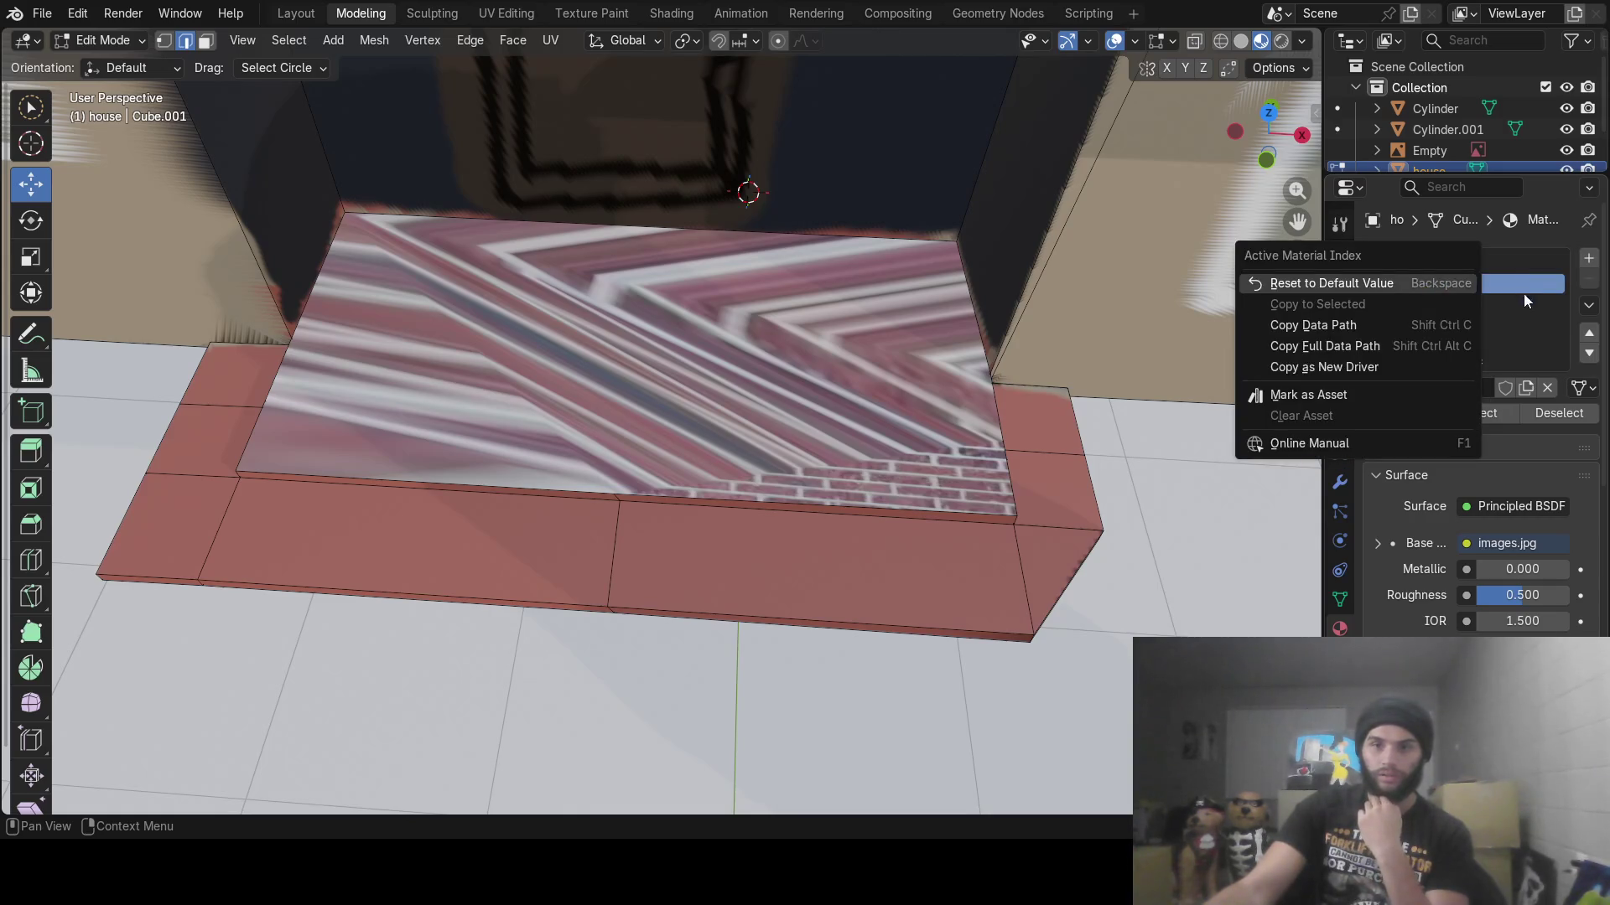
pyautogui.click(1589, 260)
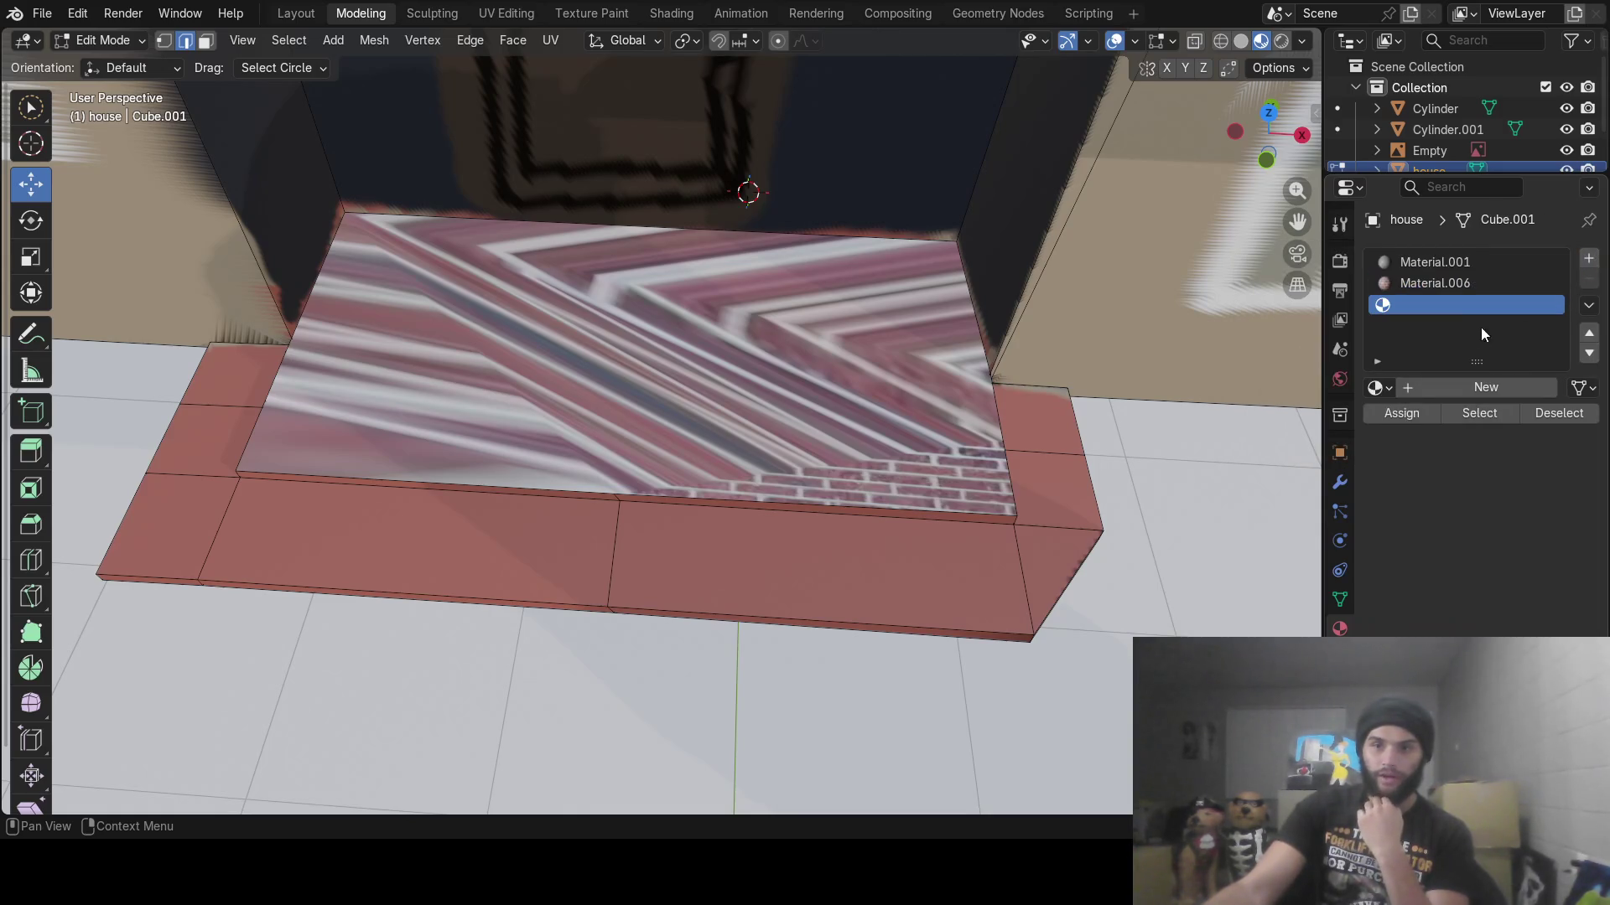
# Create Material.007 and wire an images.jpg Image Texture node into its Principled BSDF Base Color
pyautogui.click(1468, 394)
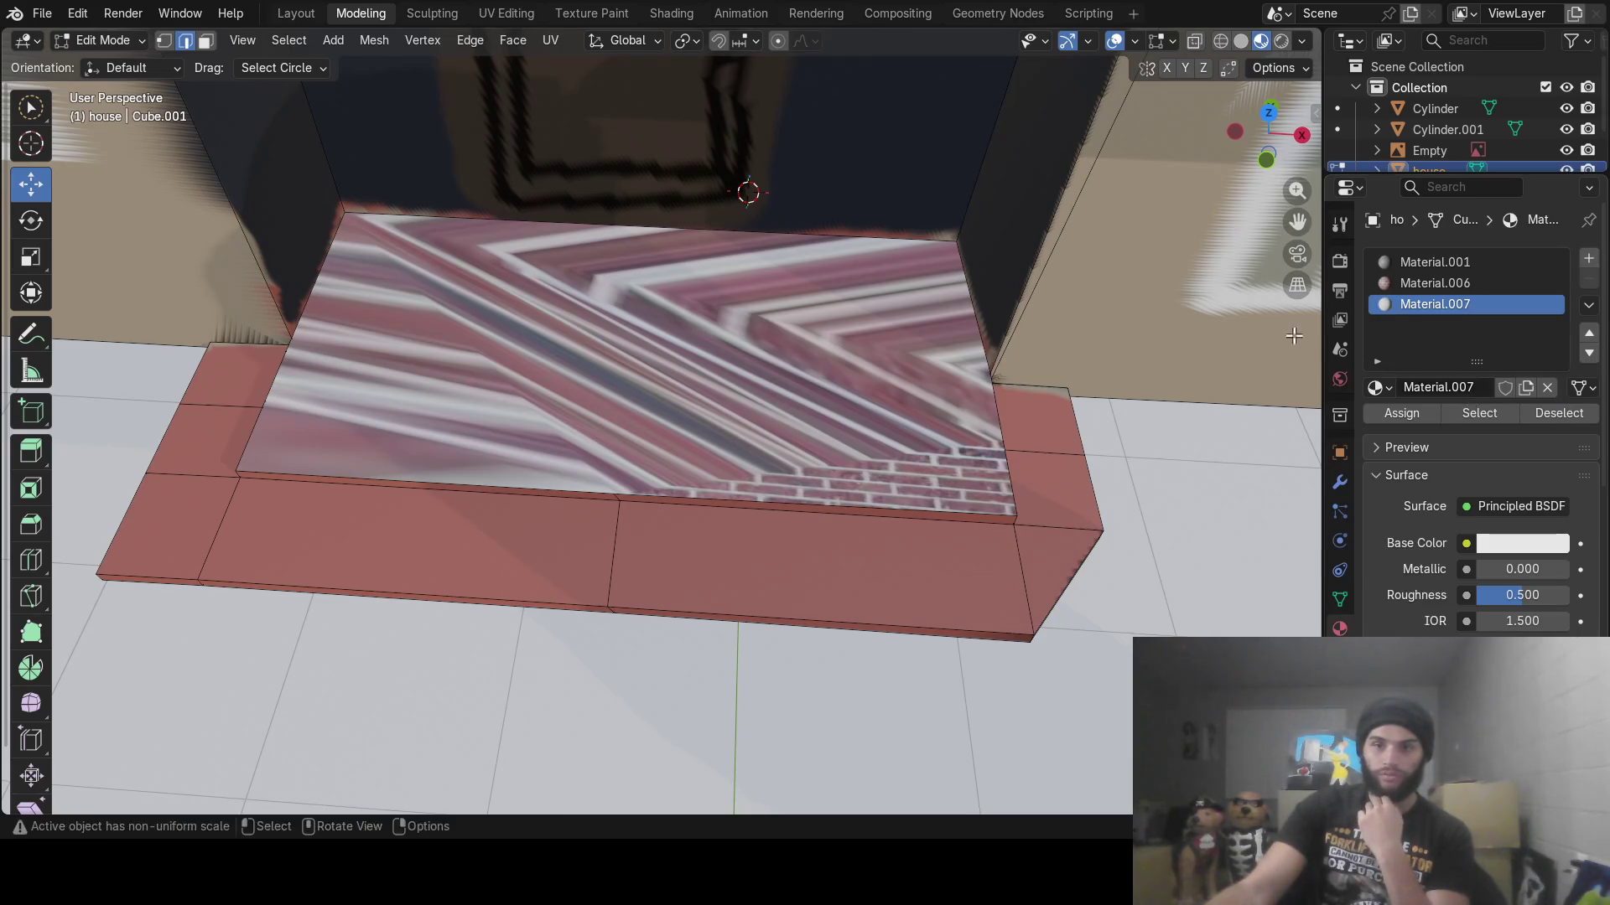
pyautogui.click(659, 16)
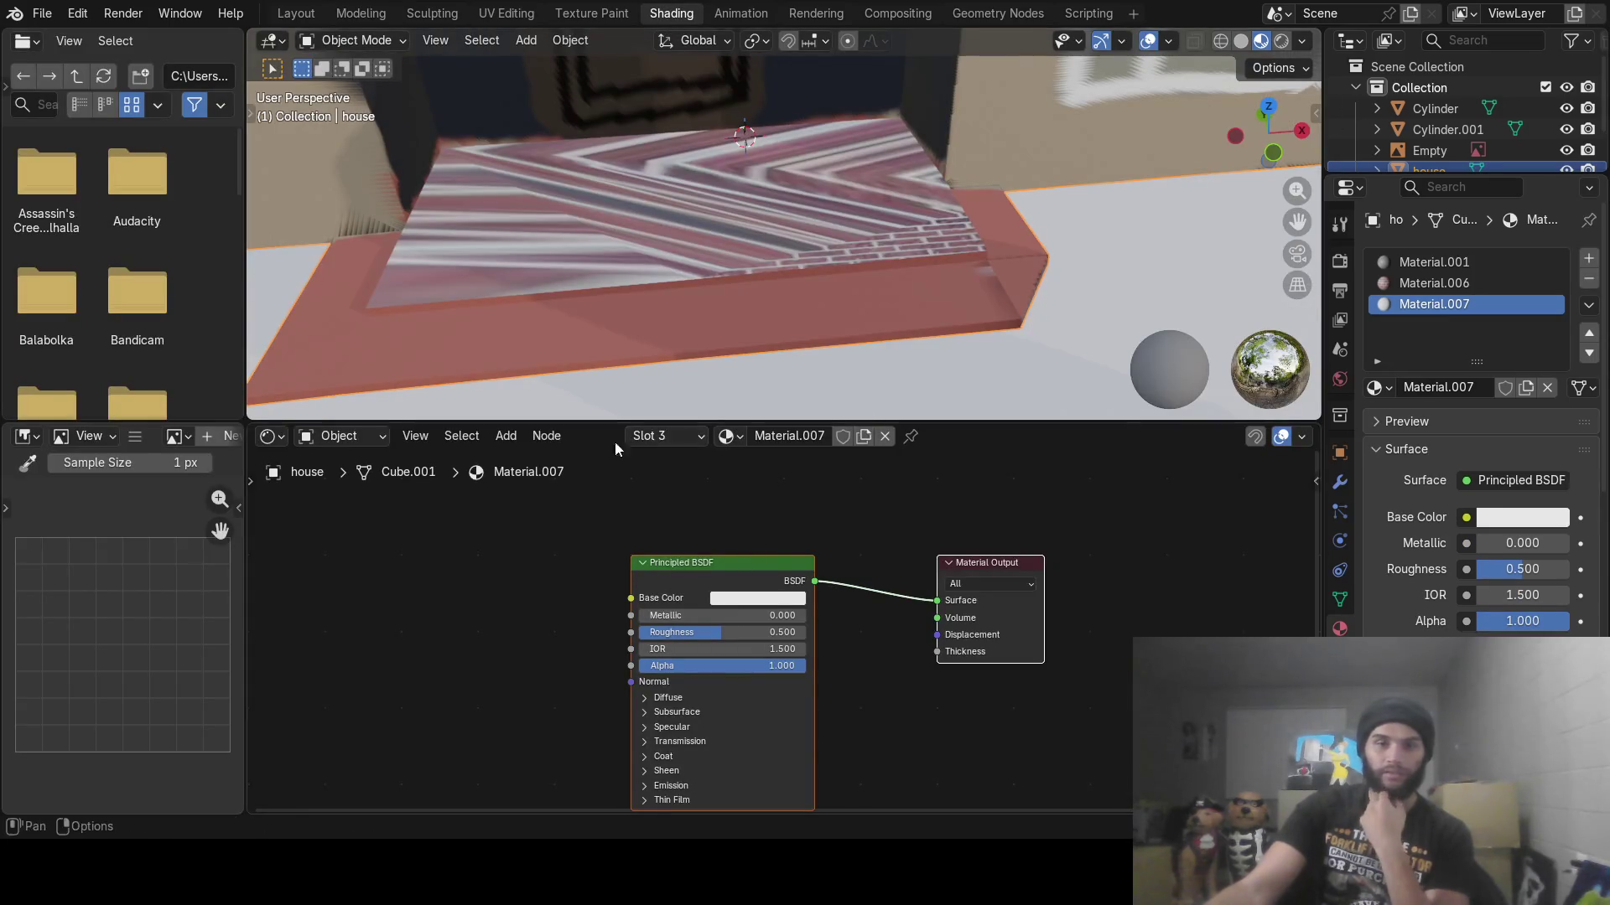
pyautogui.click(501, 438)
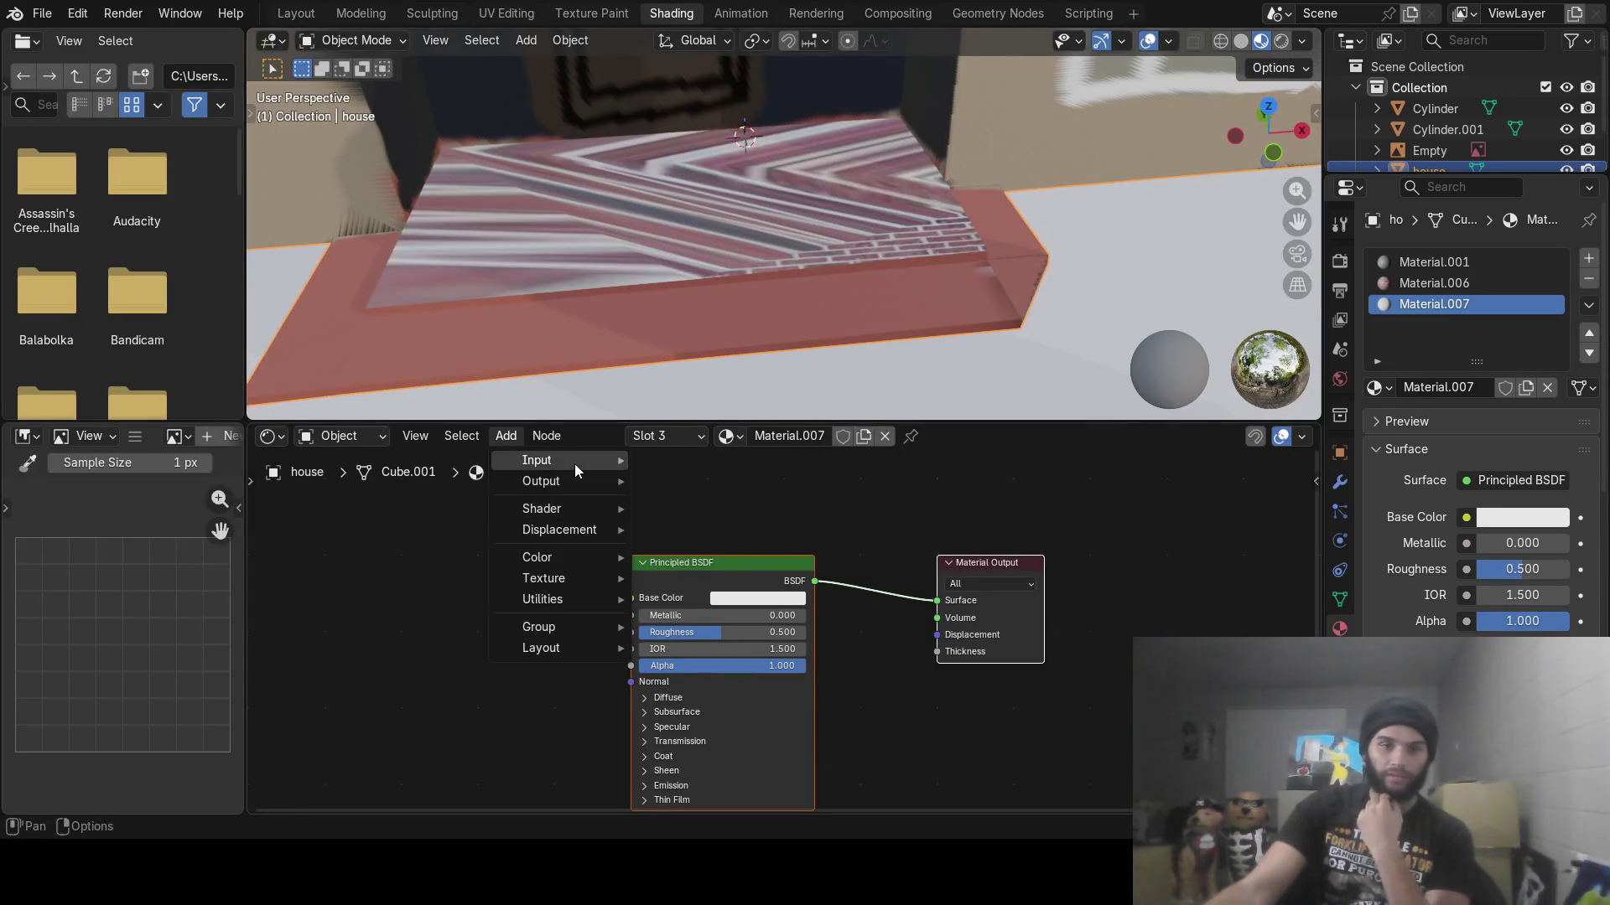
pyautogui.moveTo(574, 465)
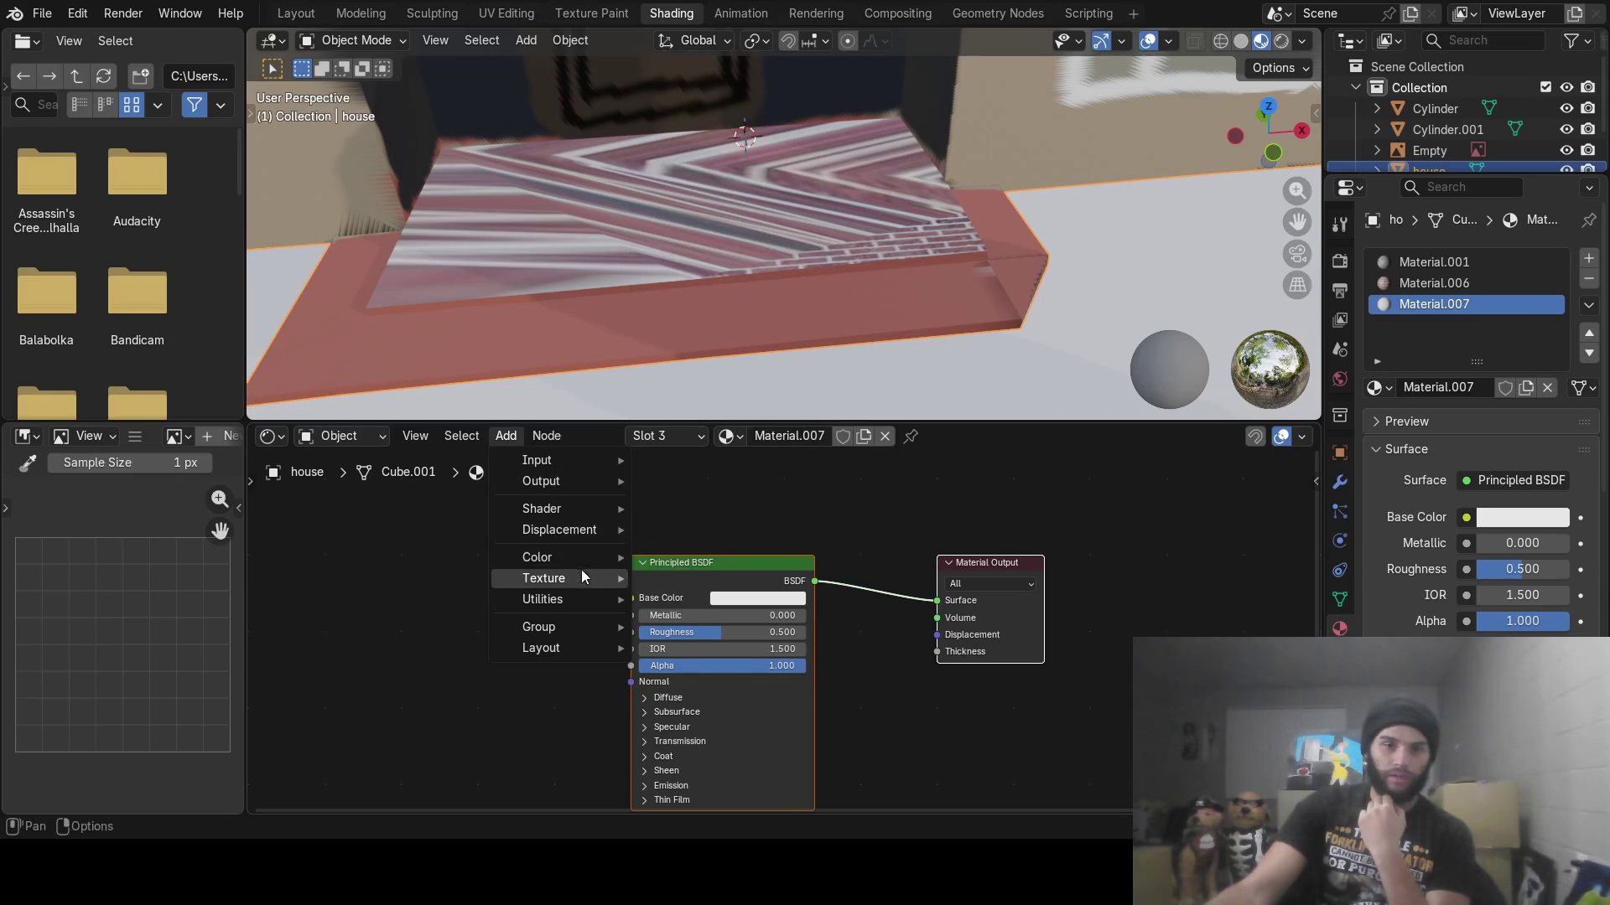
pyautogui.moveTo(585, 579)
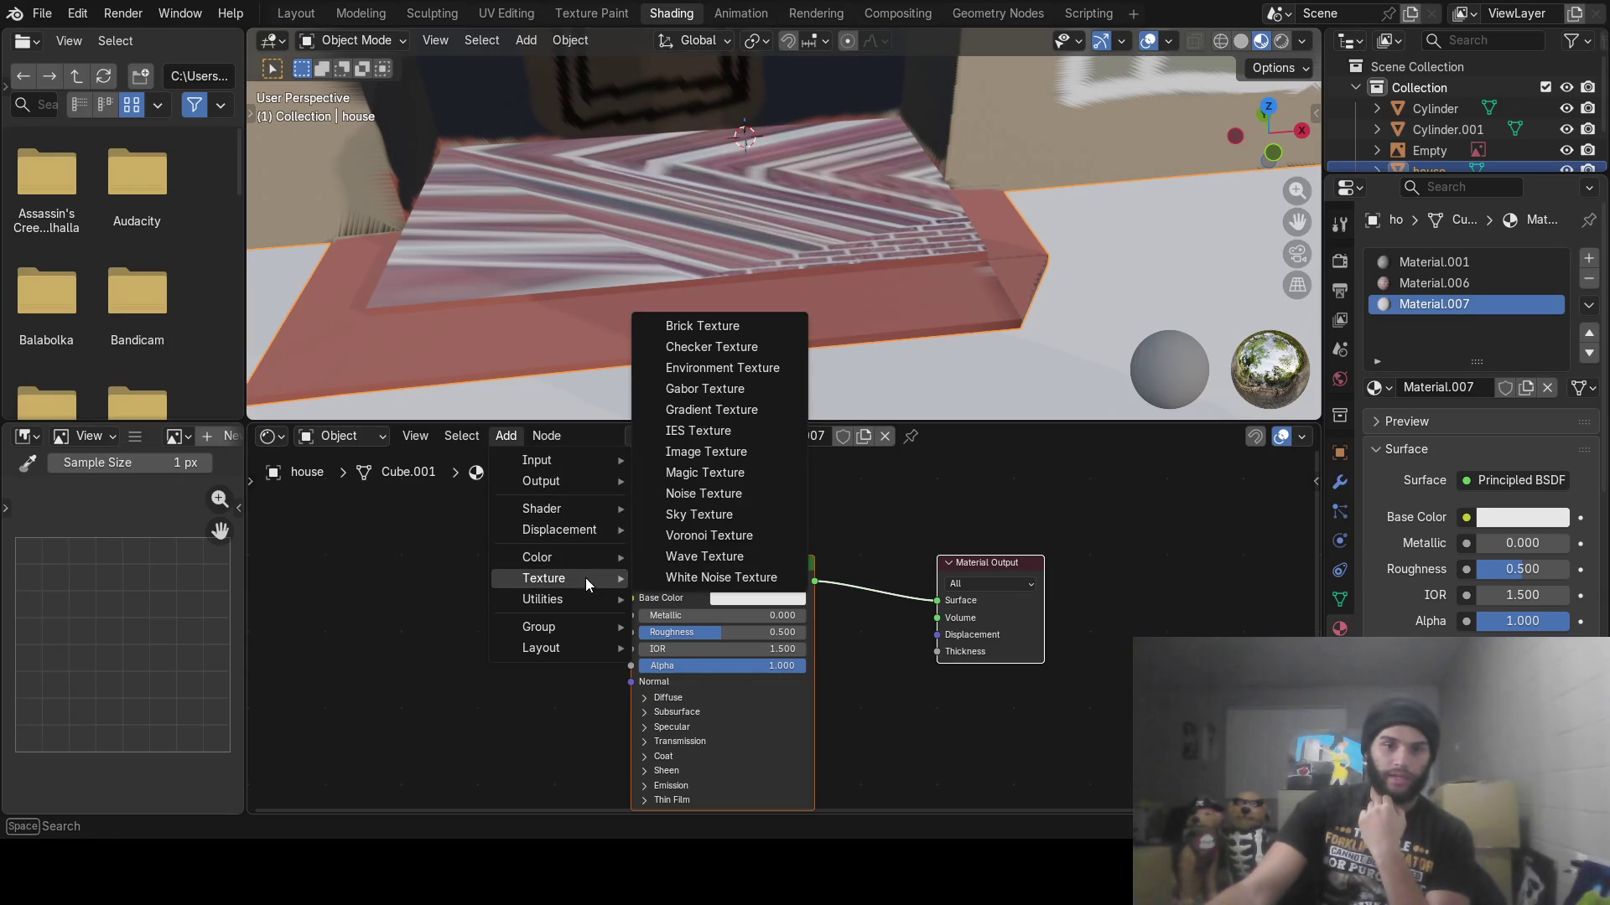
pyautogui.click(703, 451)
pyautogui.click(346, 587)
pyautogui.moveTo(531, 621); pyautogui.dragTo(630, 598)
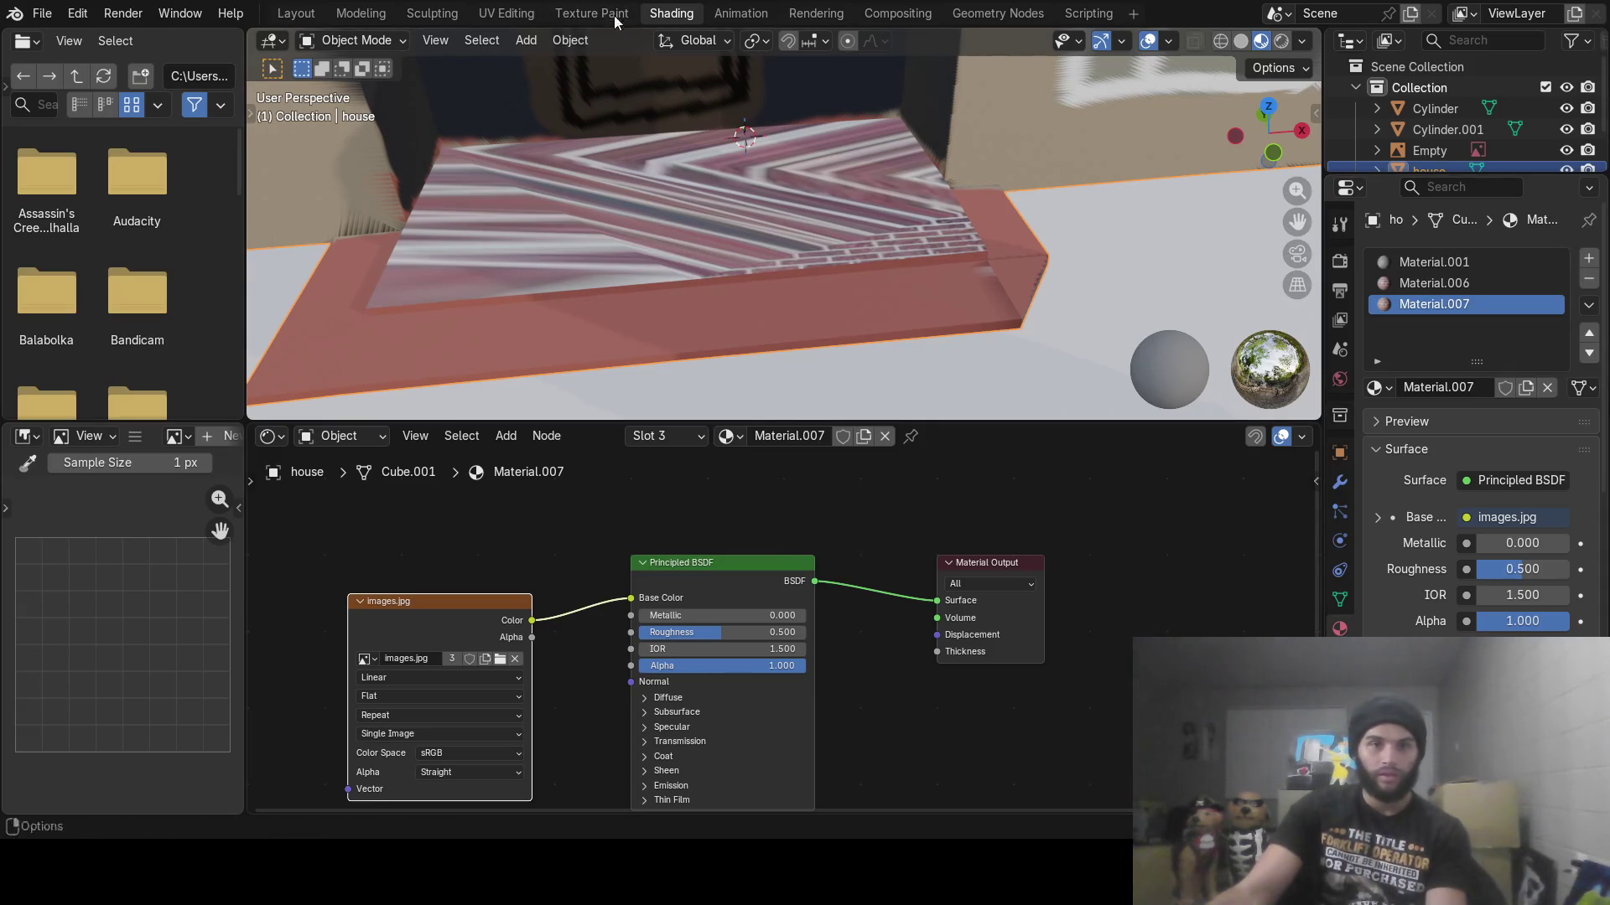
pyautogui.press('Tab')
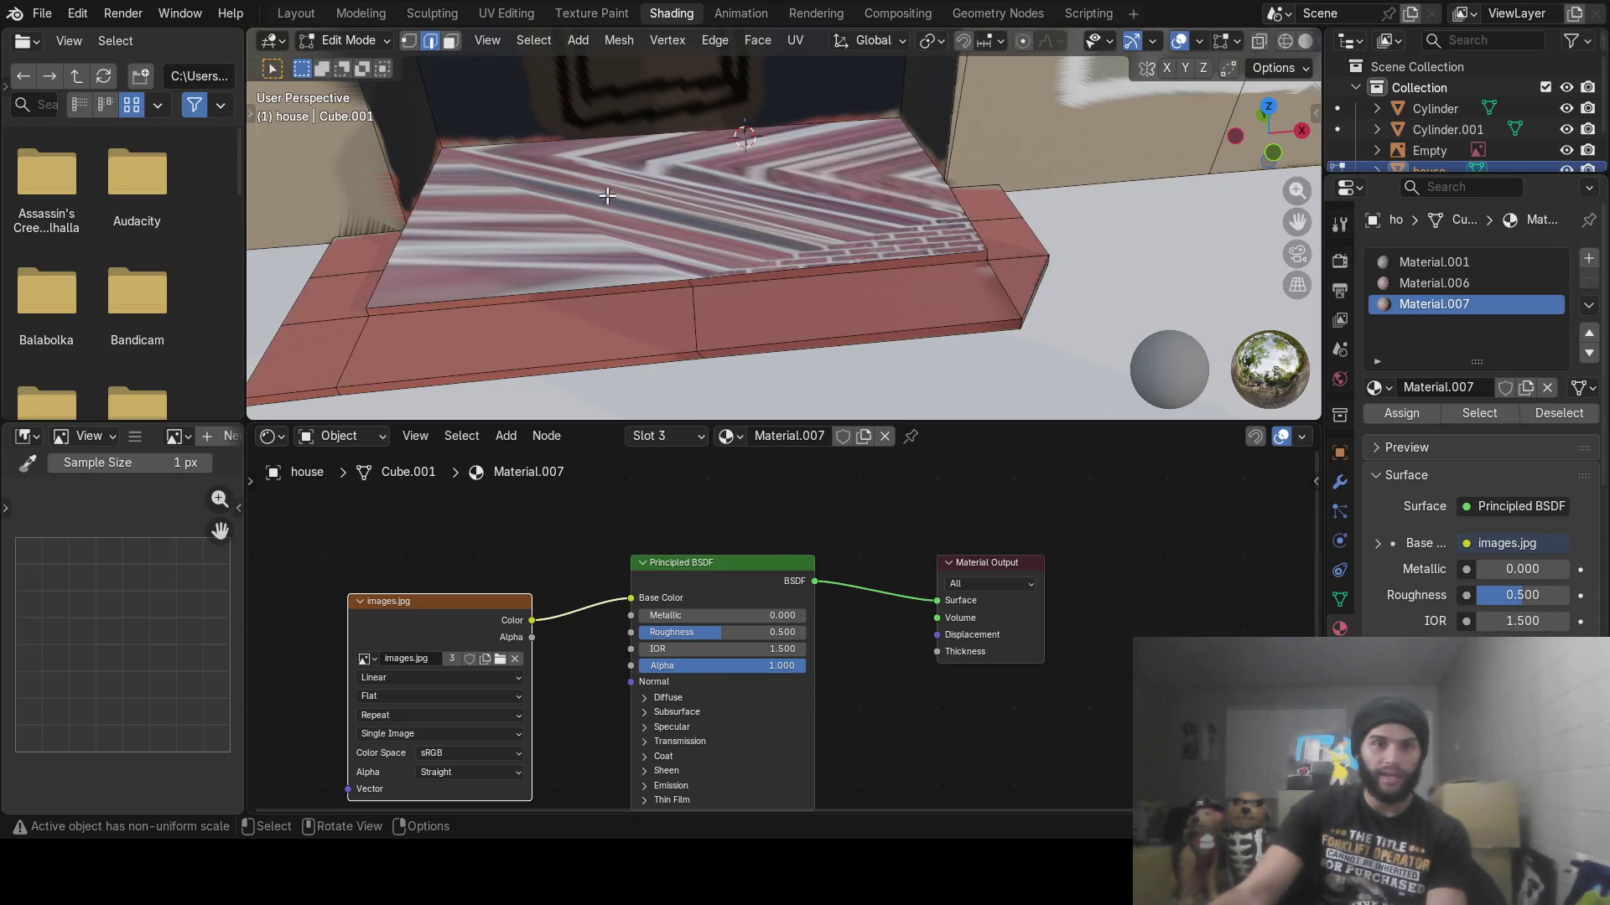
# Select the step's top face in face select mode
pyautogui.click(604, 197)
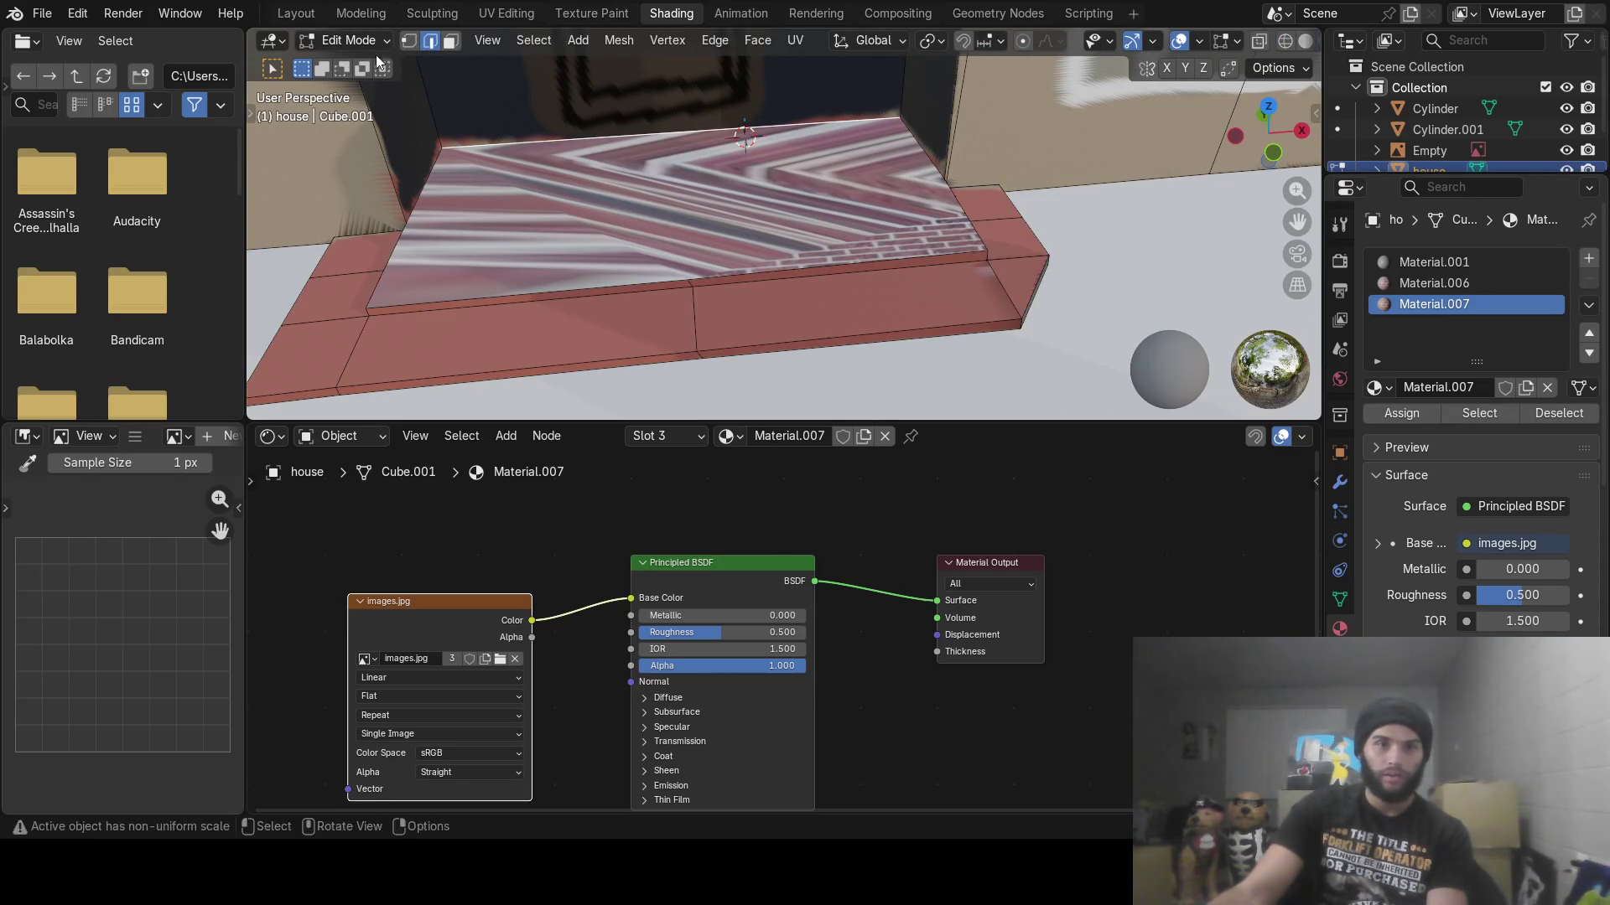
pyautogui.click(450, 41)
pyautogui.click(499, 151)
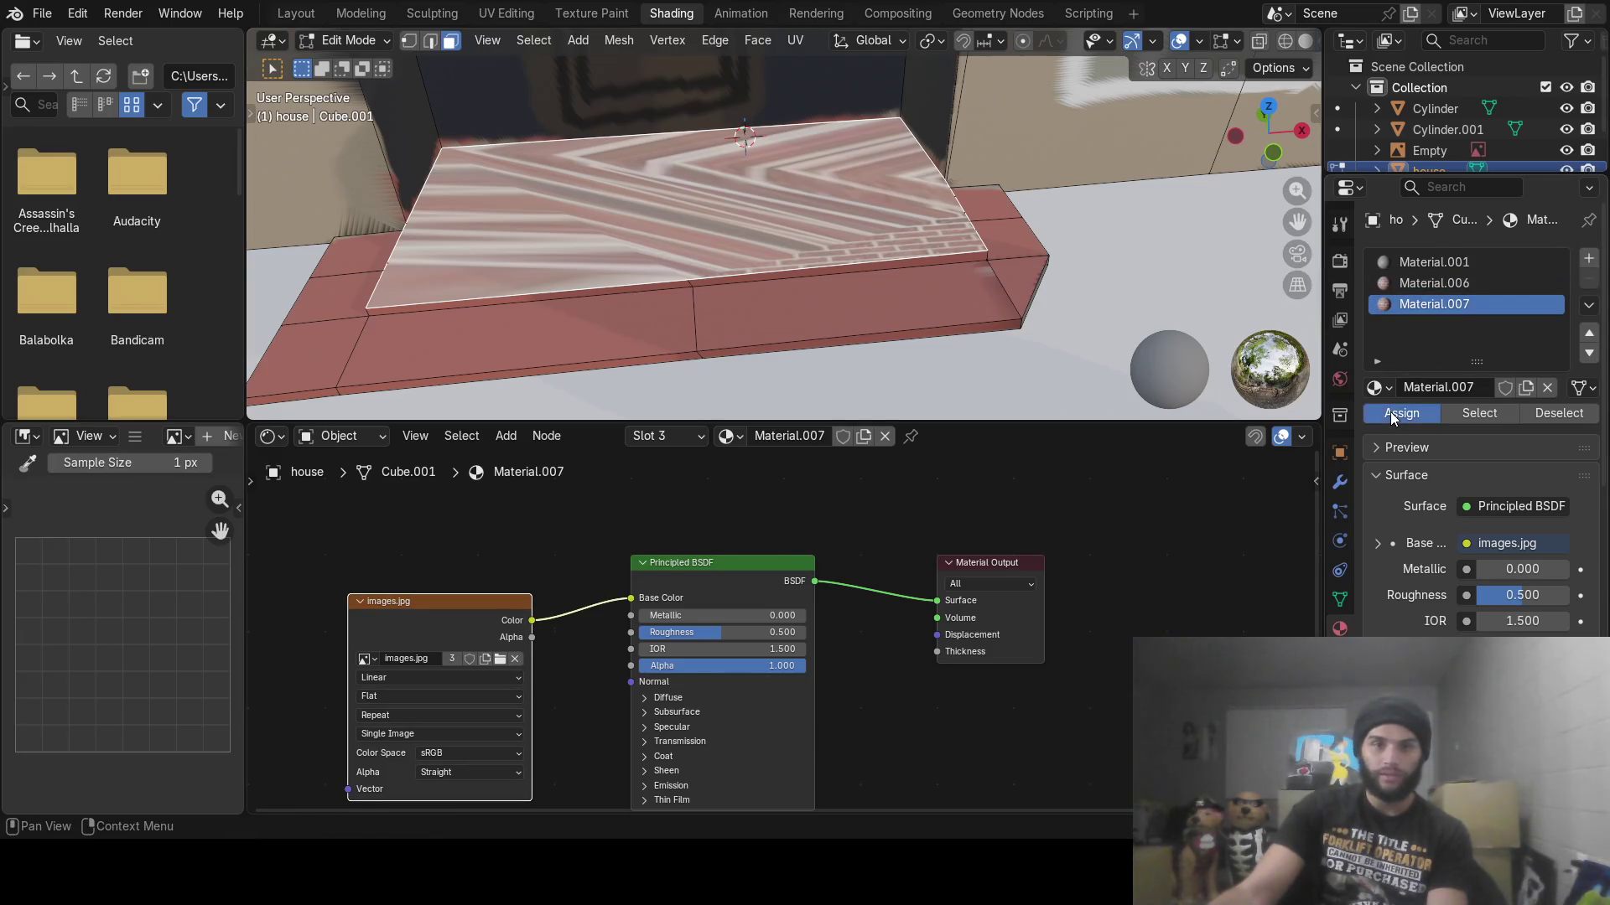
# Set the image texture's interpolation to Linear and its projection to Box
pyautogui.click(407, 678)
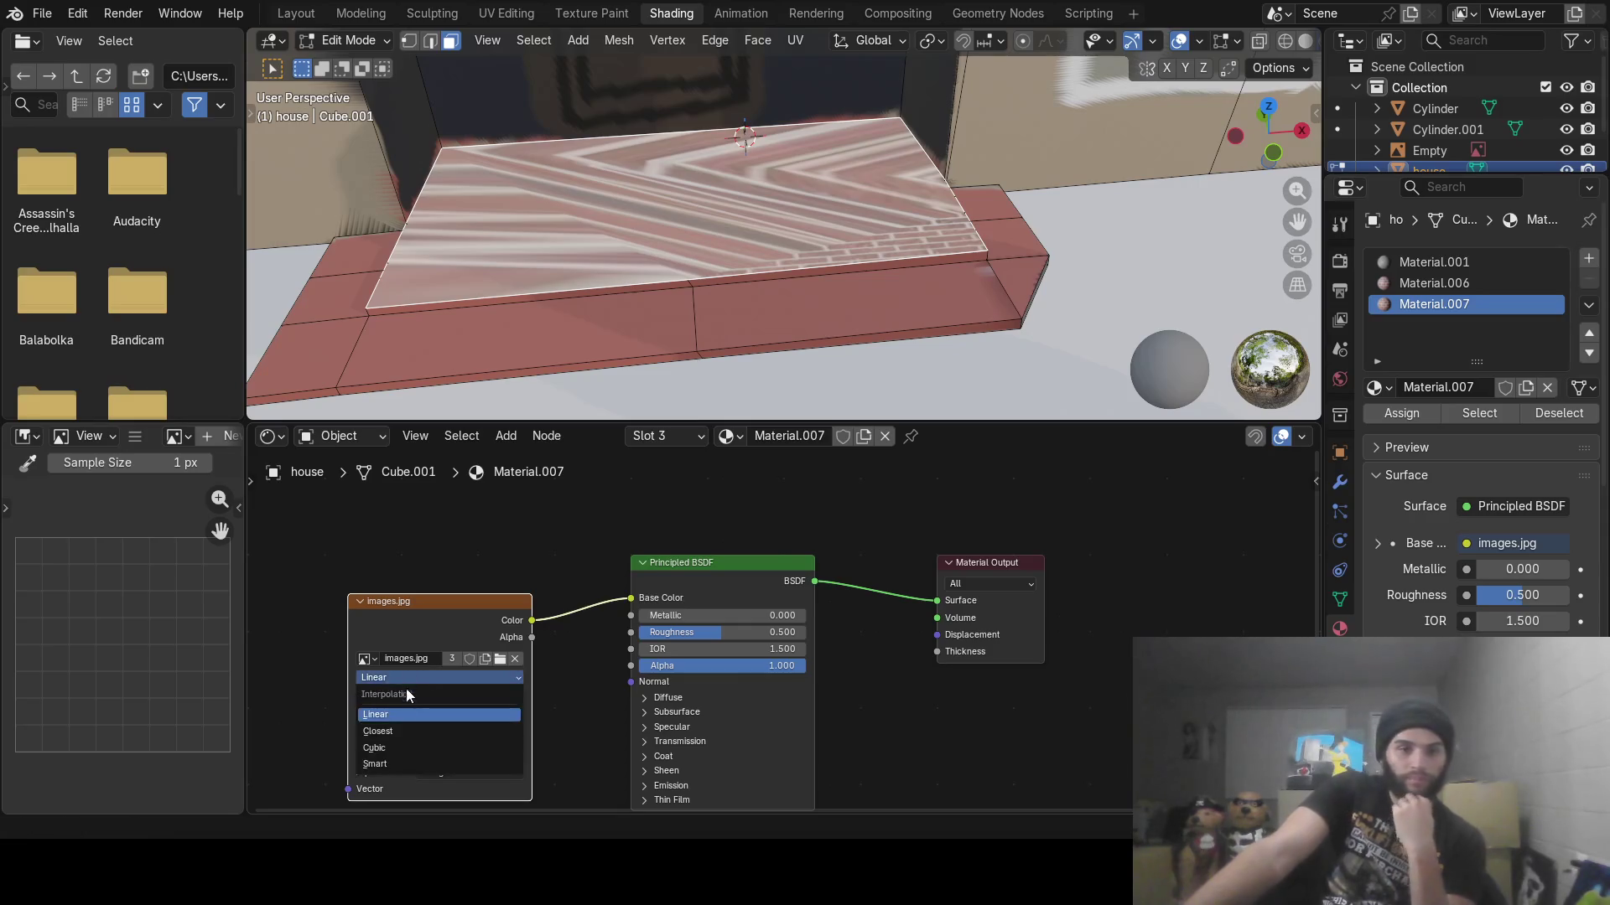
pyautogui.click(401, 732)
pyautogui.click(411, 676)
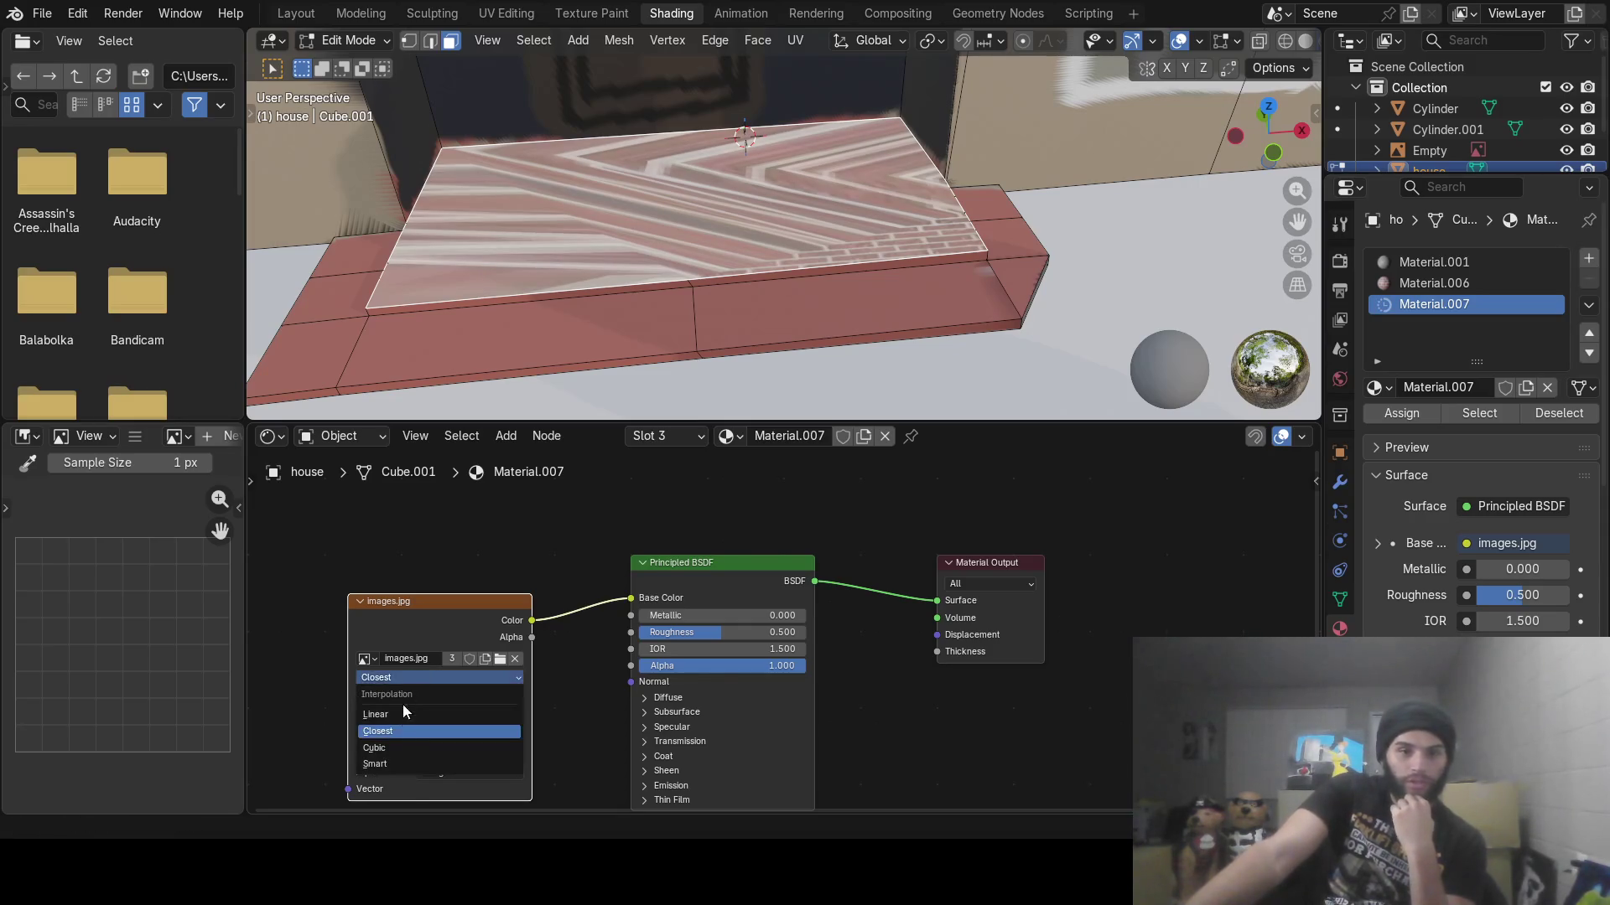
pyautogui.click(400, 742)
pyautogui.click(395, 698)
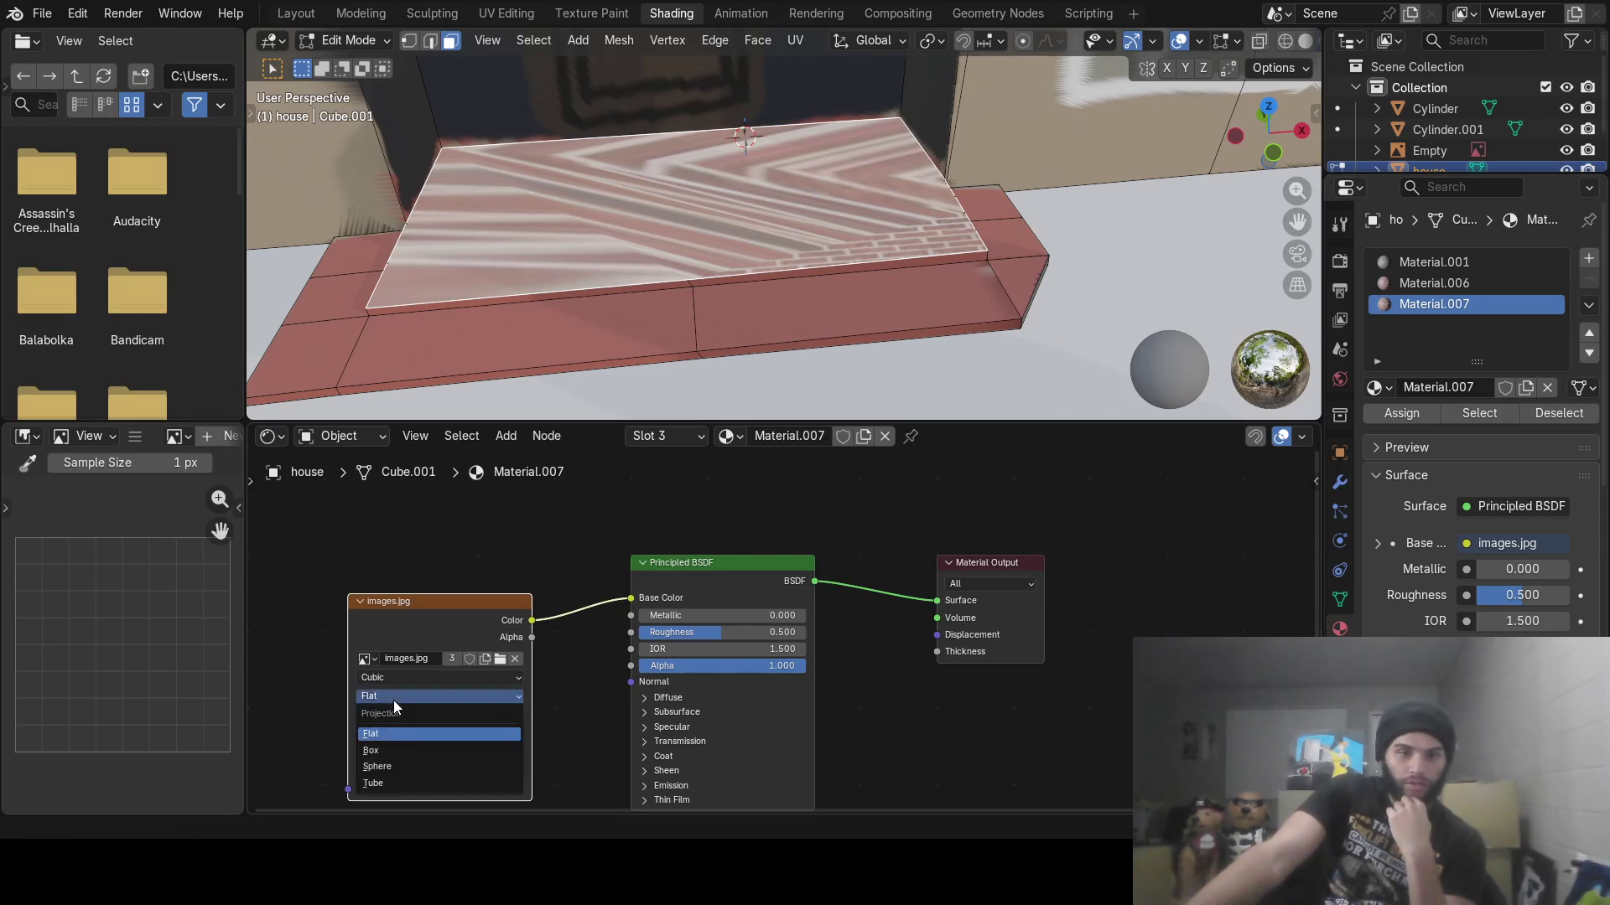
pyautogui.click(401, 745)
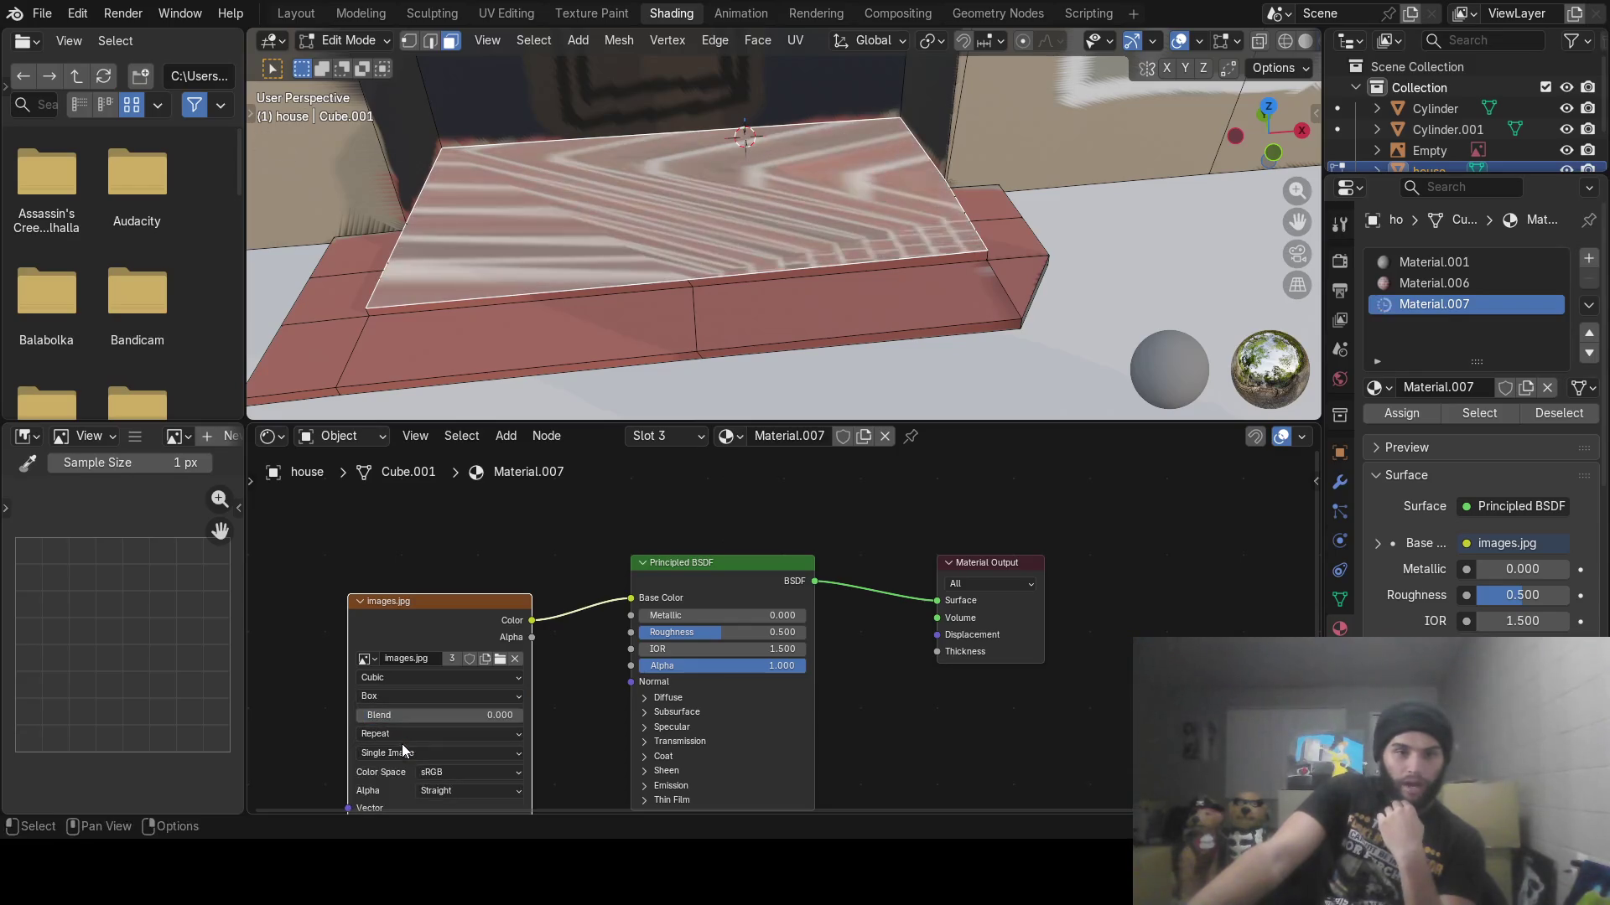
pyautogui.click(413, 681)
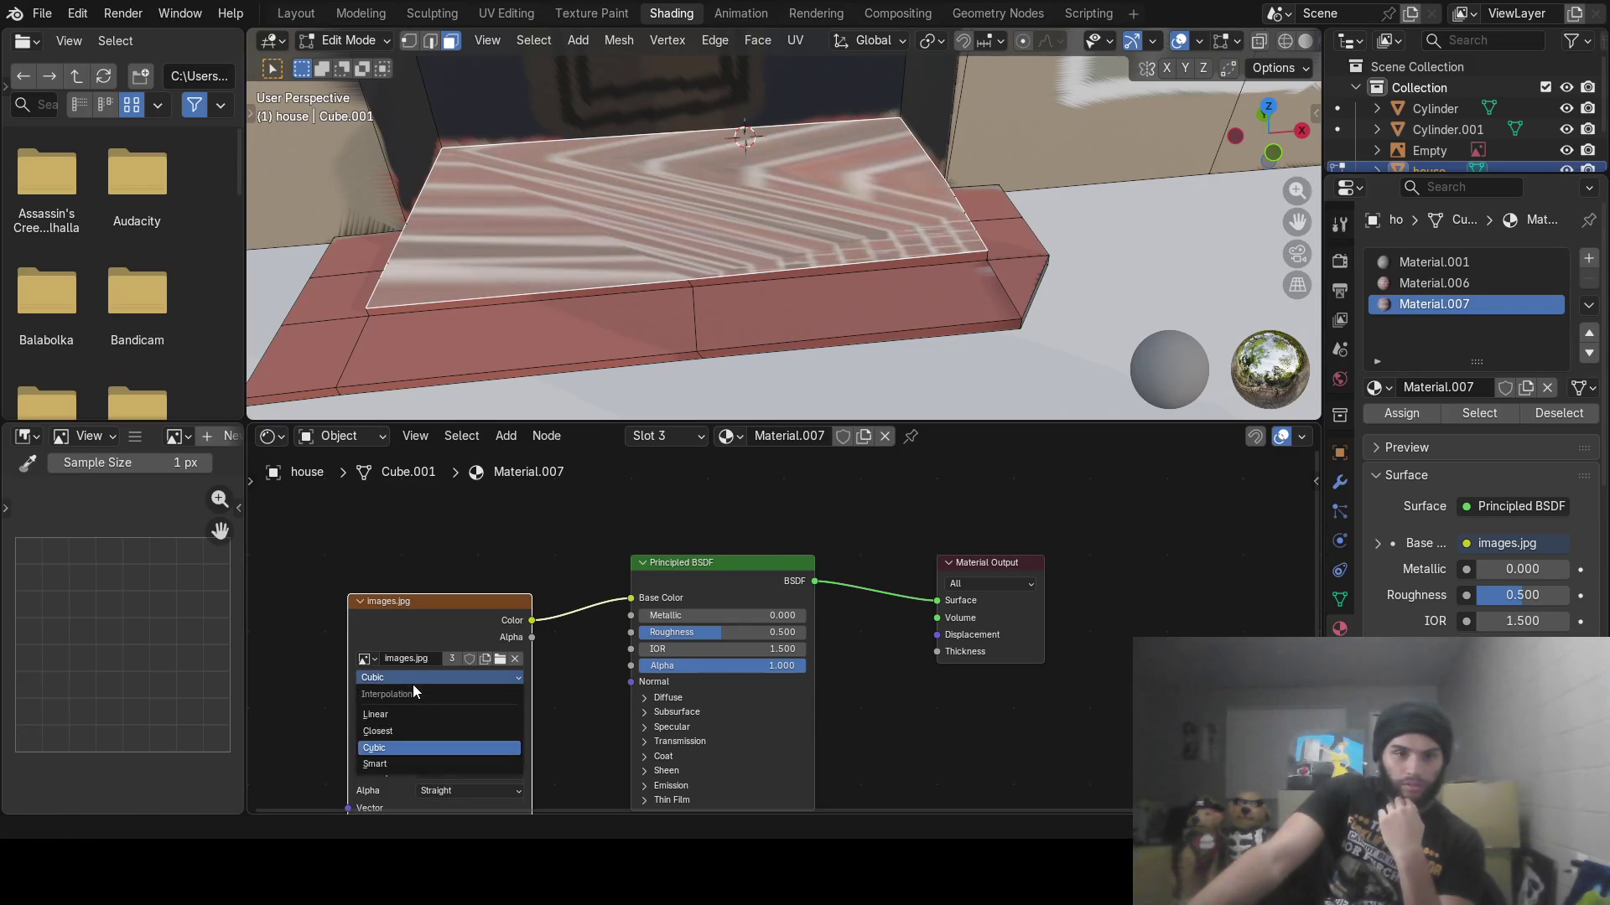
pyautogui.click(411, 713)
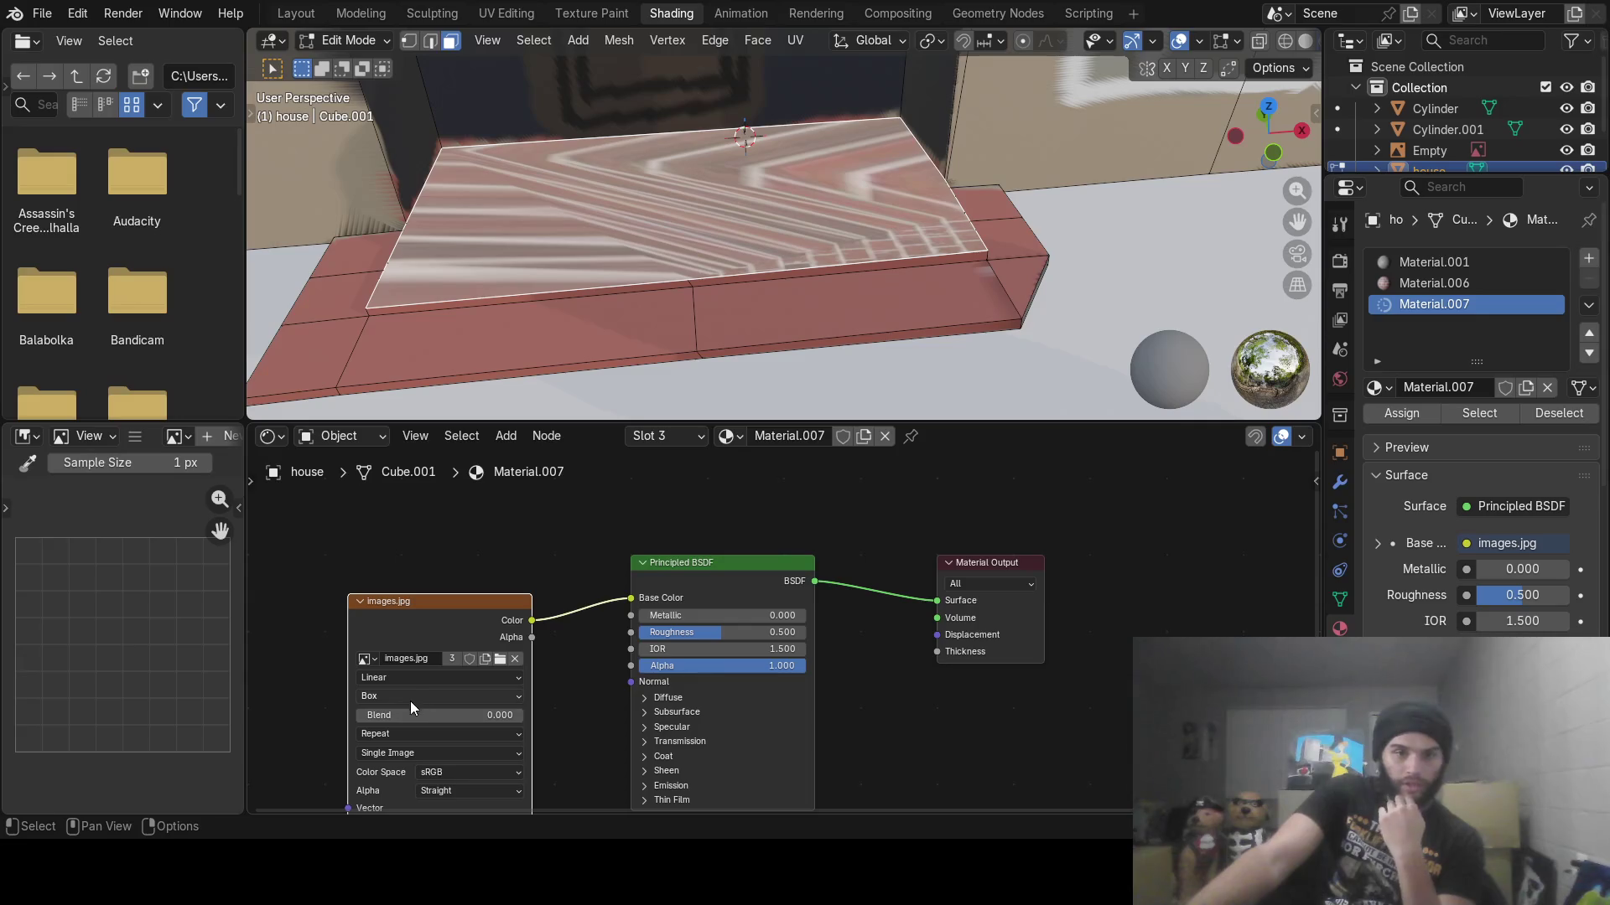
pyautogui.click(409, 694)
pyautogui.click(410, 696)
# Set the image texture's extension to Clip
pyautogui.click(409, 734)
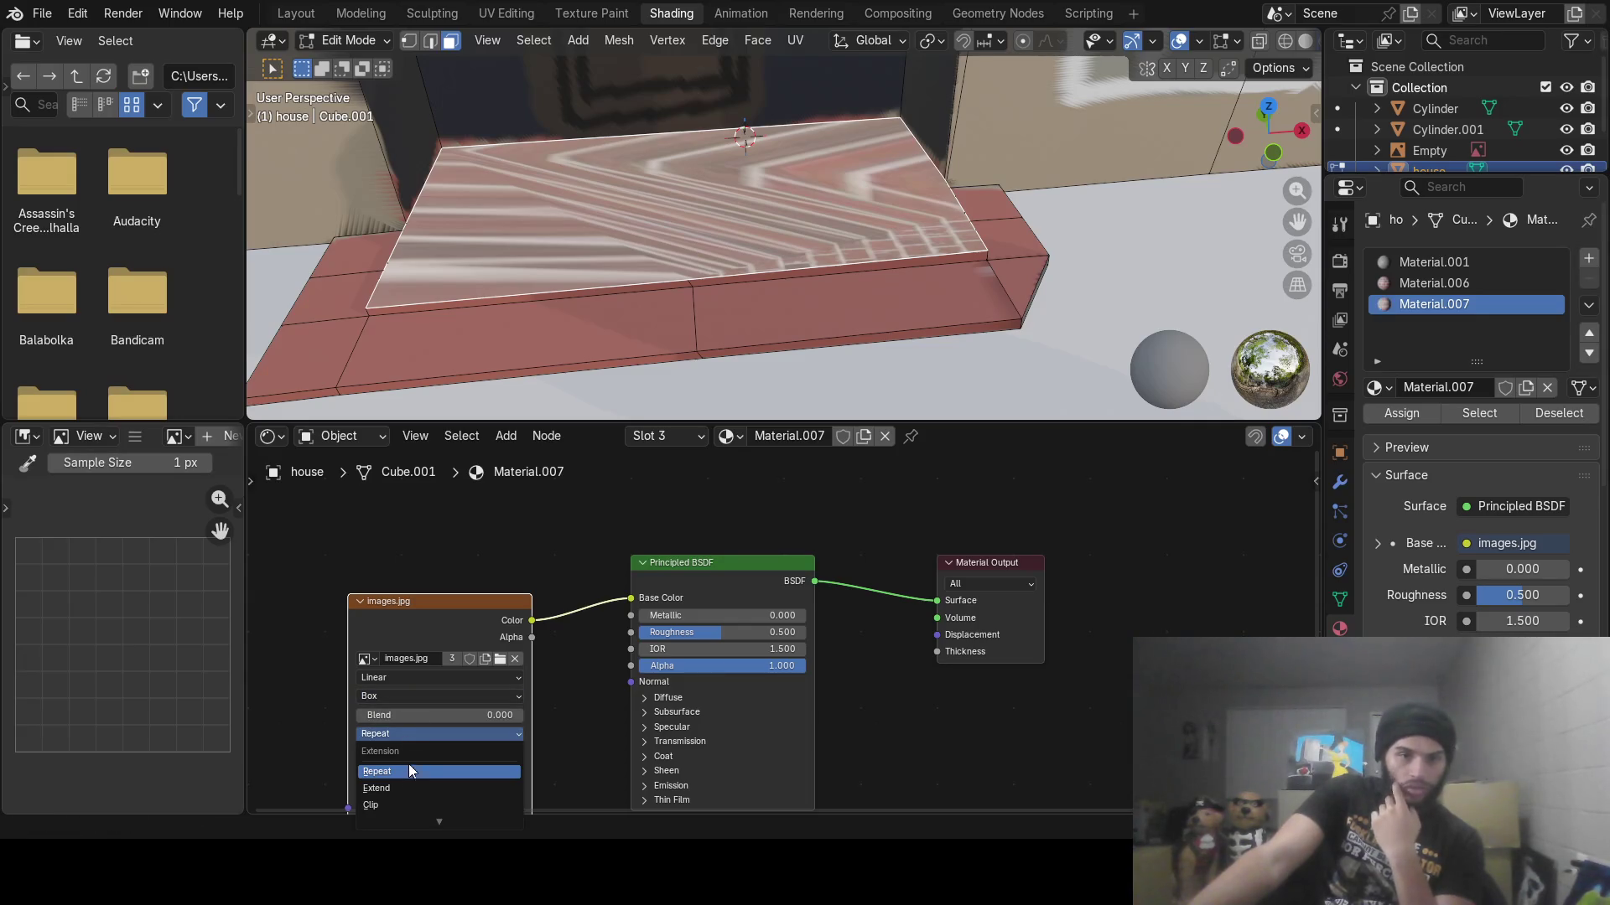
pyautogui.click(401, 790)
pyautogui.click(401, 734)
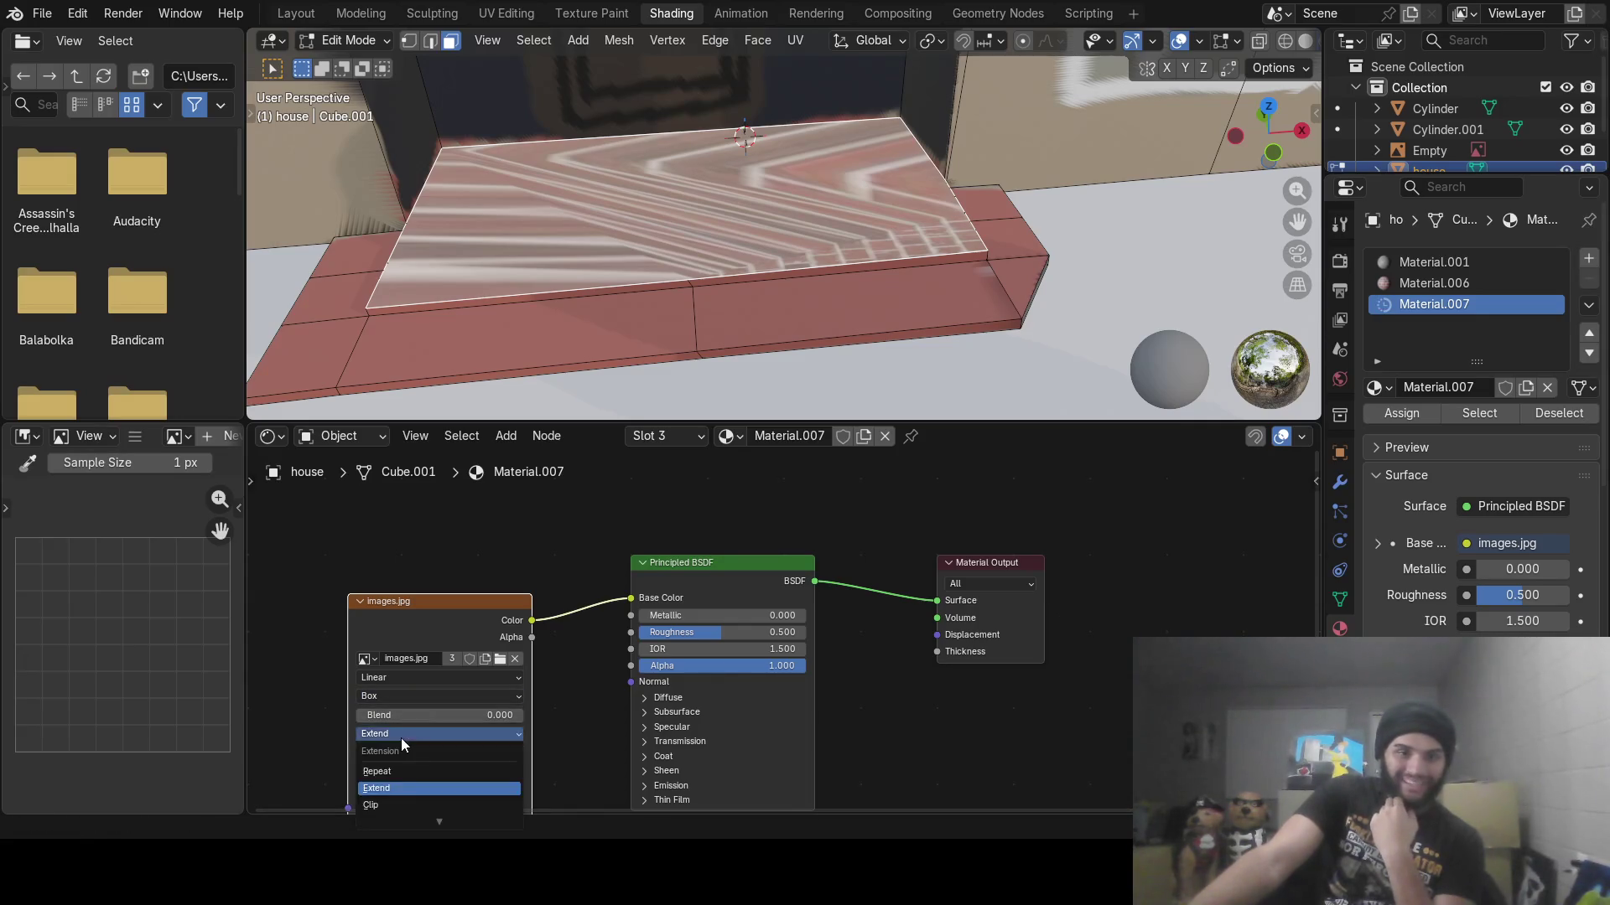
pyautogui.click(401, 805)
pyautogui.moveTo(645, 260)
pyautogui.mouseDown(button='middle')
pyautogui.moveTo(654, 302)
pyautogui.moveTo(666, 243)
pyautogui.mouseUp(button='middle')
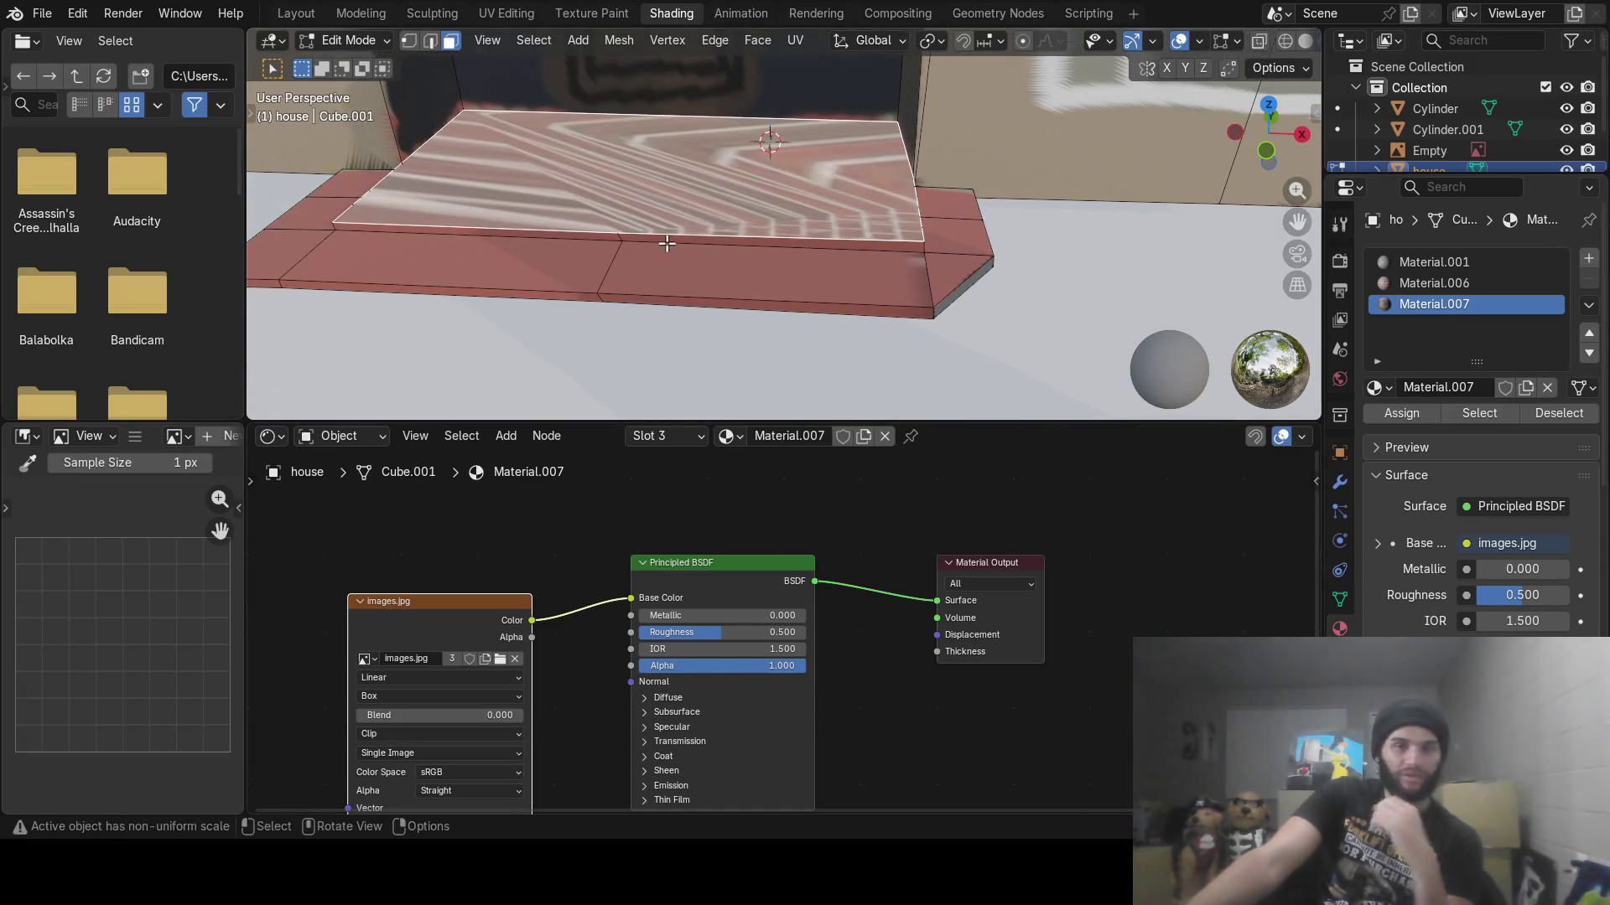
# Assign Material.001 with house.png to the selected top face and return to Object Mode
pyautogui.click(1442, 266)
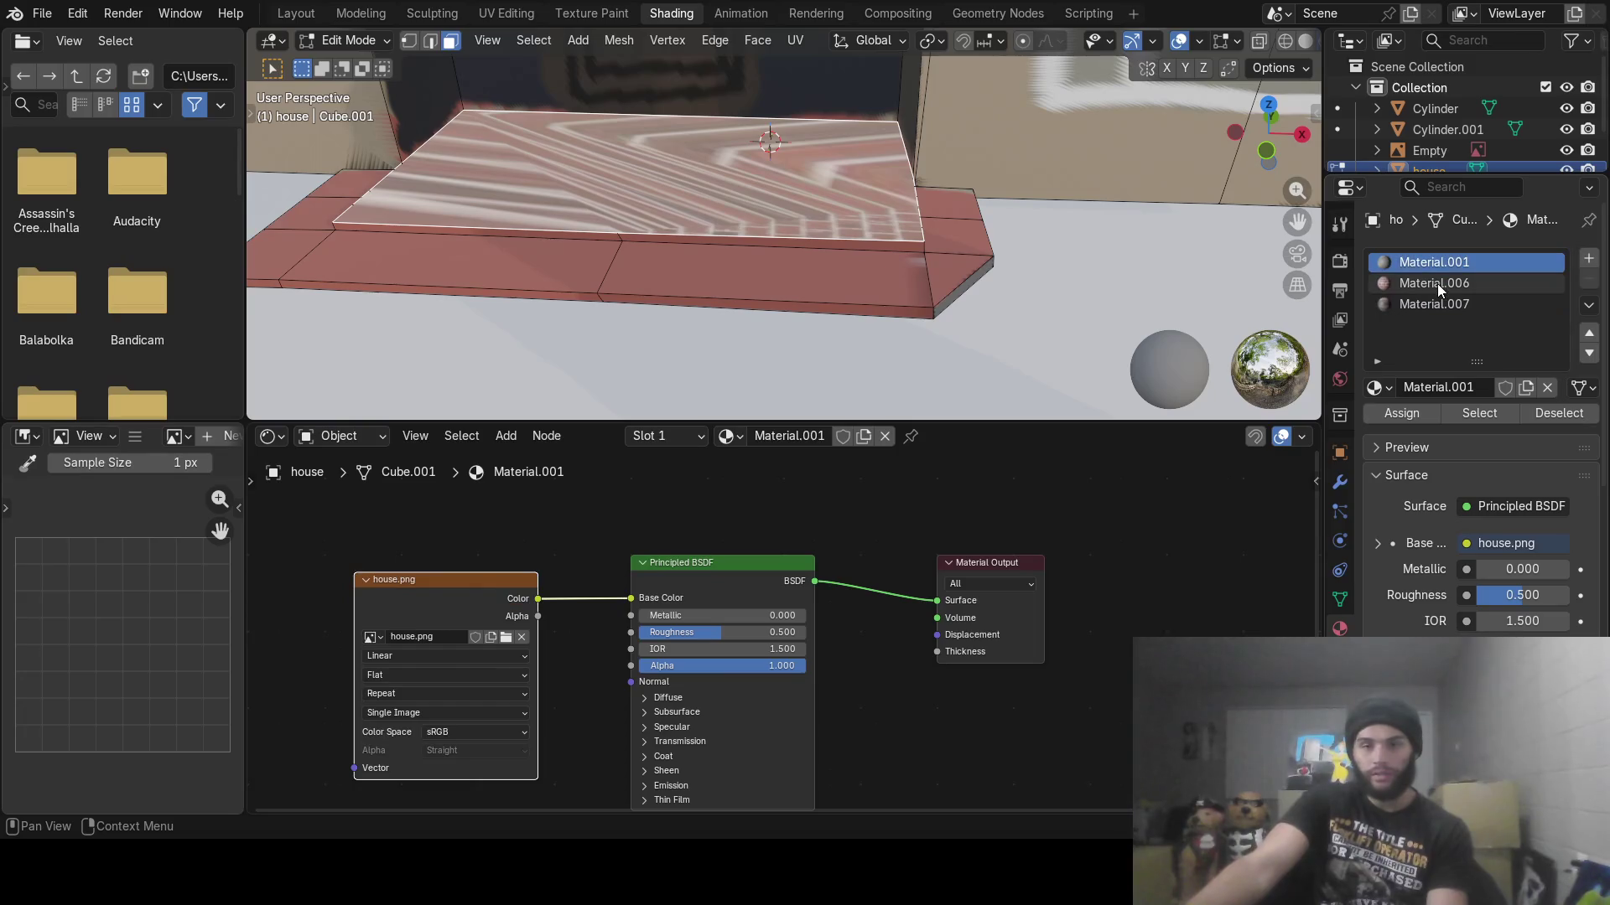
pyautogui.click(1406, 421)
pyautogui.scroll(-6, 679, 159)
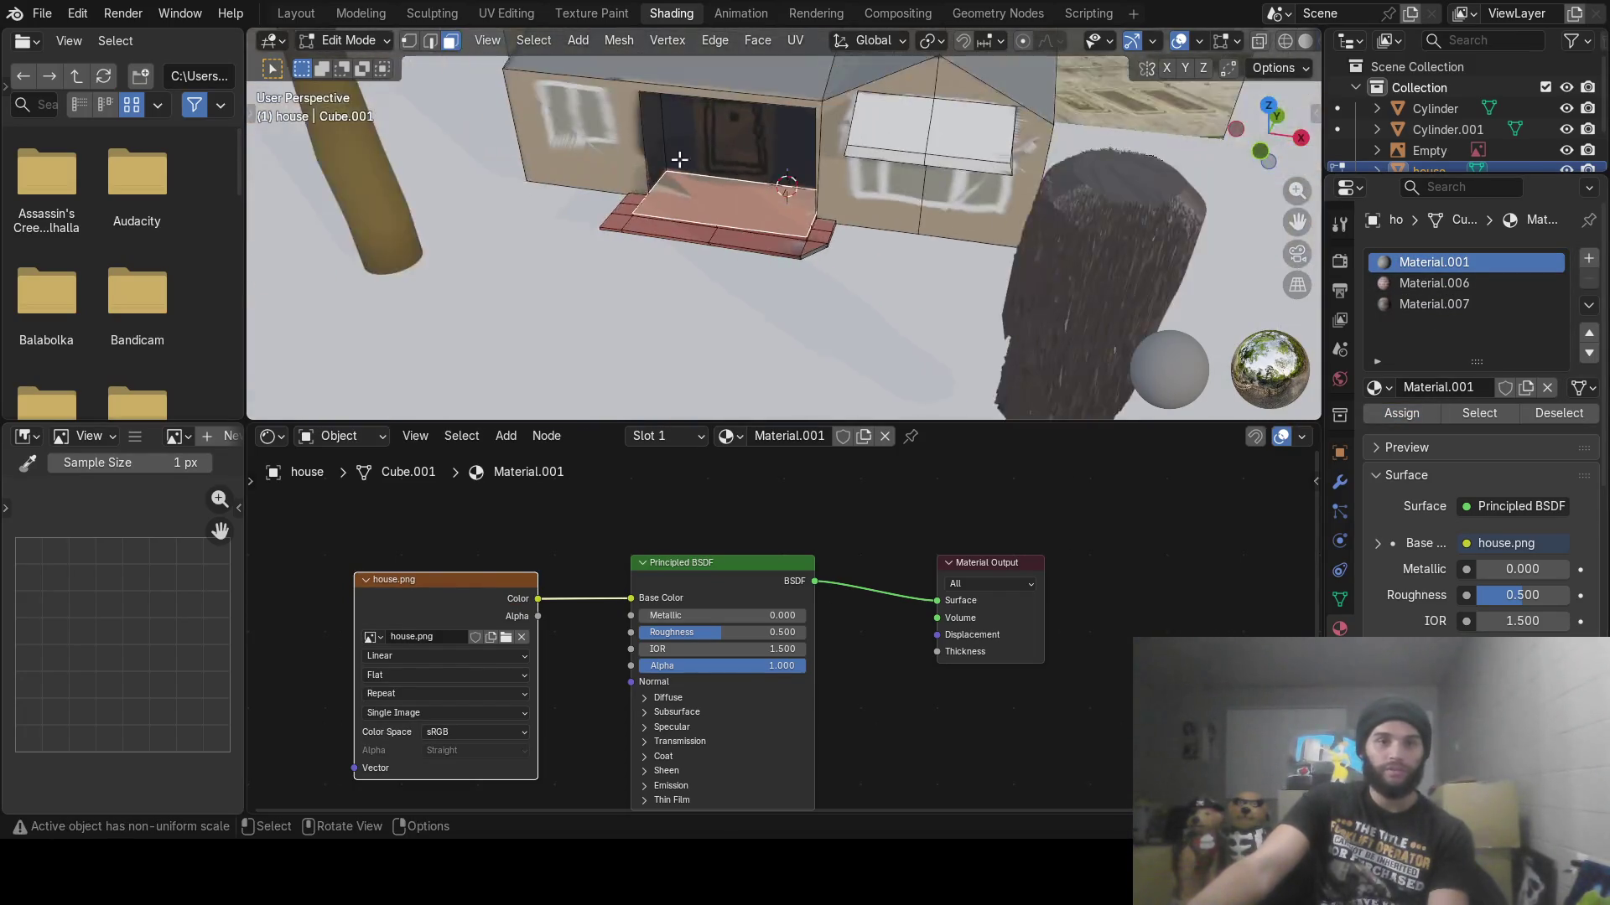
pyautogui.moveTo(679, 159)
pyautogui.mouseDown(button='middle')
pyautogui.moveTo(761, 208)
pyautogui.moveTo(772, 168)
pyautogui.moveTo(748, 315)
pyautogui.moveTo(656, 279)
pyautogui.moveTo(581, 290)
pyautogui.moveTo(621, 270)
pyautogui.moveTo(566, 293)
pyautogui.mouseUp(button='middle')
pyautogui.press('Tab')
pyautogui.click(360, 12)
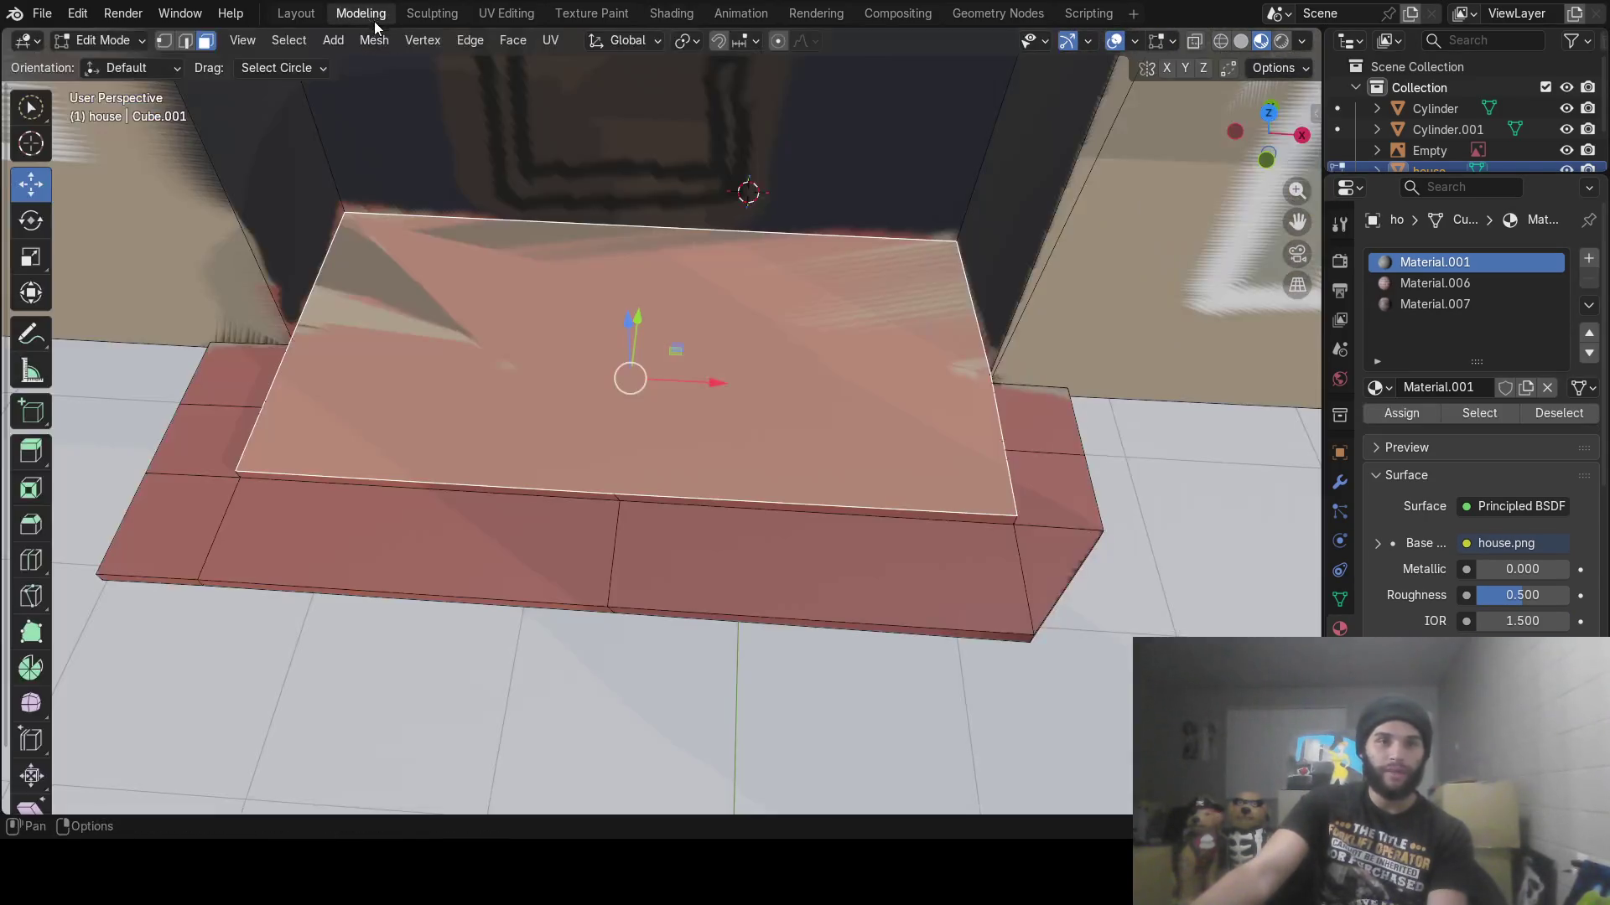
# Raise the ground plane about 0.58 m along Z
pyautogui.moveTo(503, 192)
pyautogui.mouseDown(button='middle')
pyautogui.moveTo(535, 172)
pyautogui.moveTo(522, 139)
pyautogui.mouseUp(button='middle')
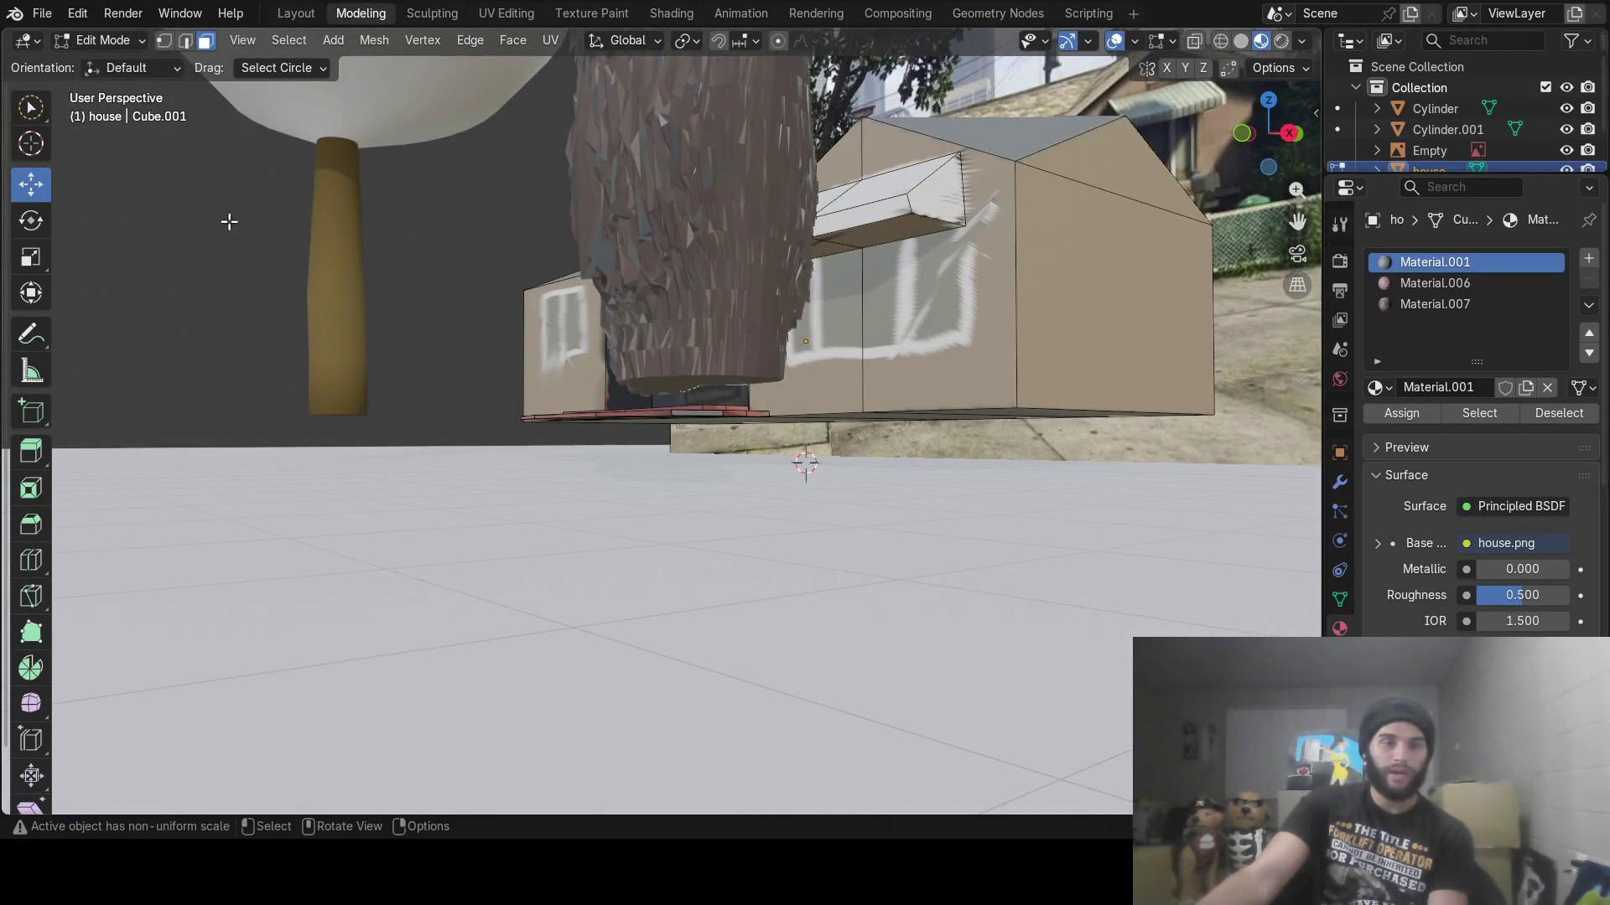
pyautogui.press('Tab')
pyautogui.click(356, 579)
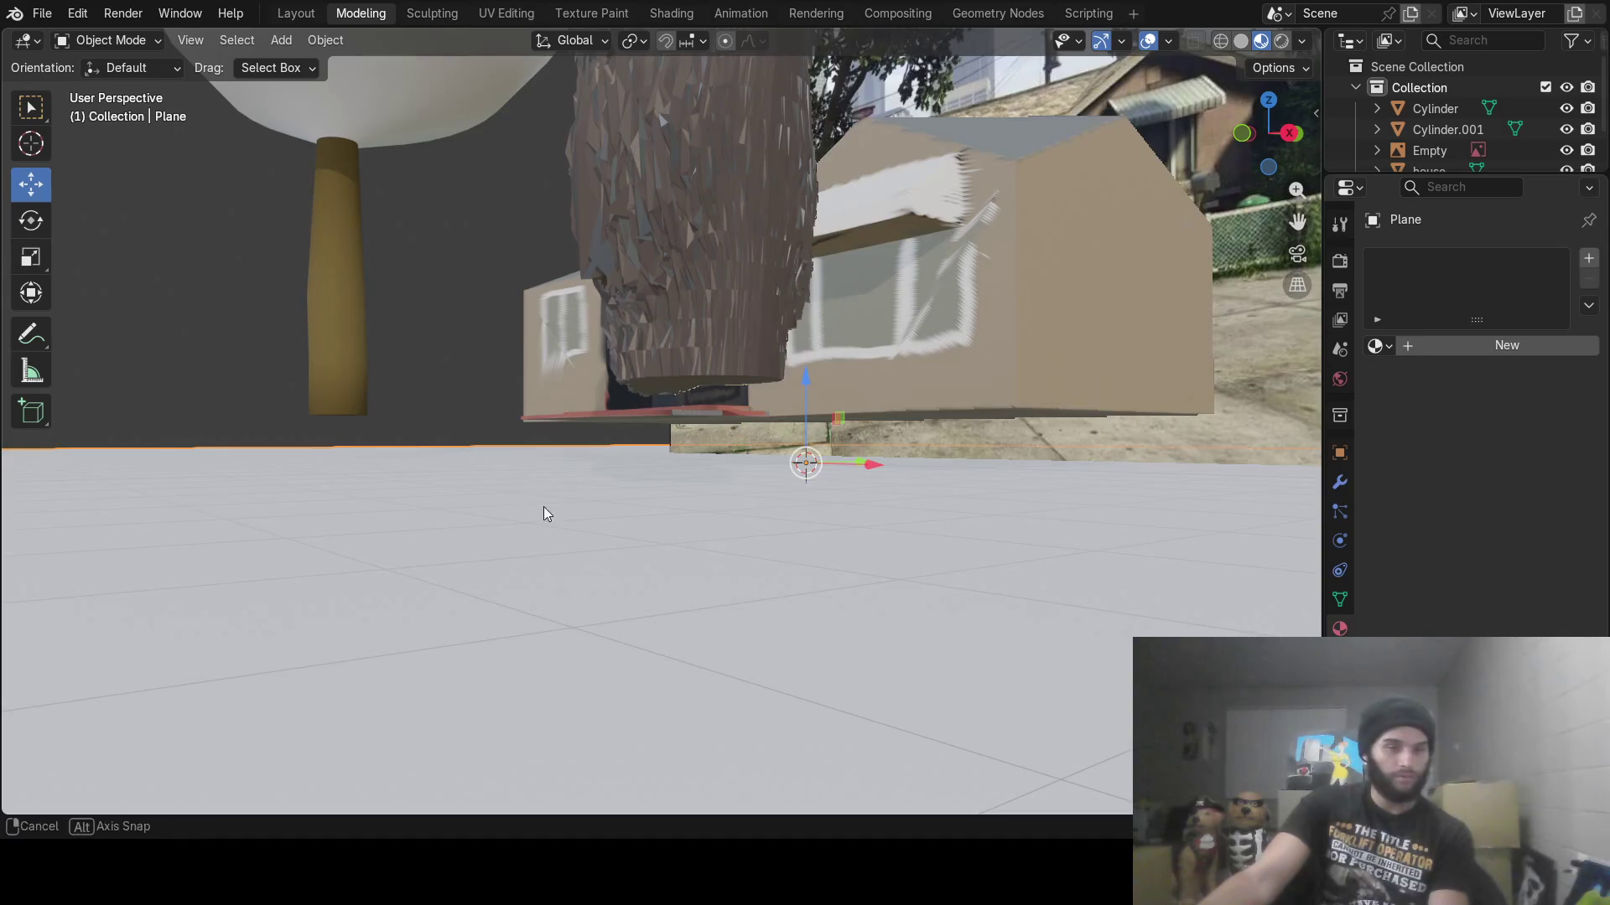
pyautogui.moveTo(544, 509)
pyautogui.mouseDown(button='middle')
pyautogui.moveTo(600, 533)
pyautogui.moveTo(698, 417)
pyautogui.mouseUp(button='middle')
pyautogui.moveTo(761, 359); pyautogui.dragTo(762, 317)
pyautogui.moveTo(780, 343)
pyautogui.mouseDown(button='middle')
pyautogui.moveTo(807, 380)
pyautogui.moveTo(792, 369)
pyautogui.moveTo(835, 376)
pyautogui.mouseUp(button='middle')
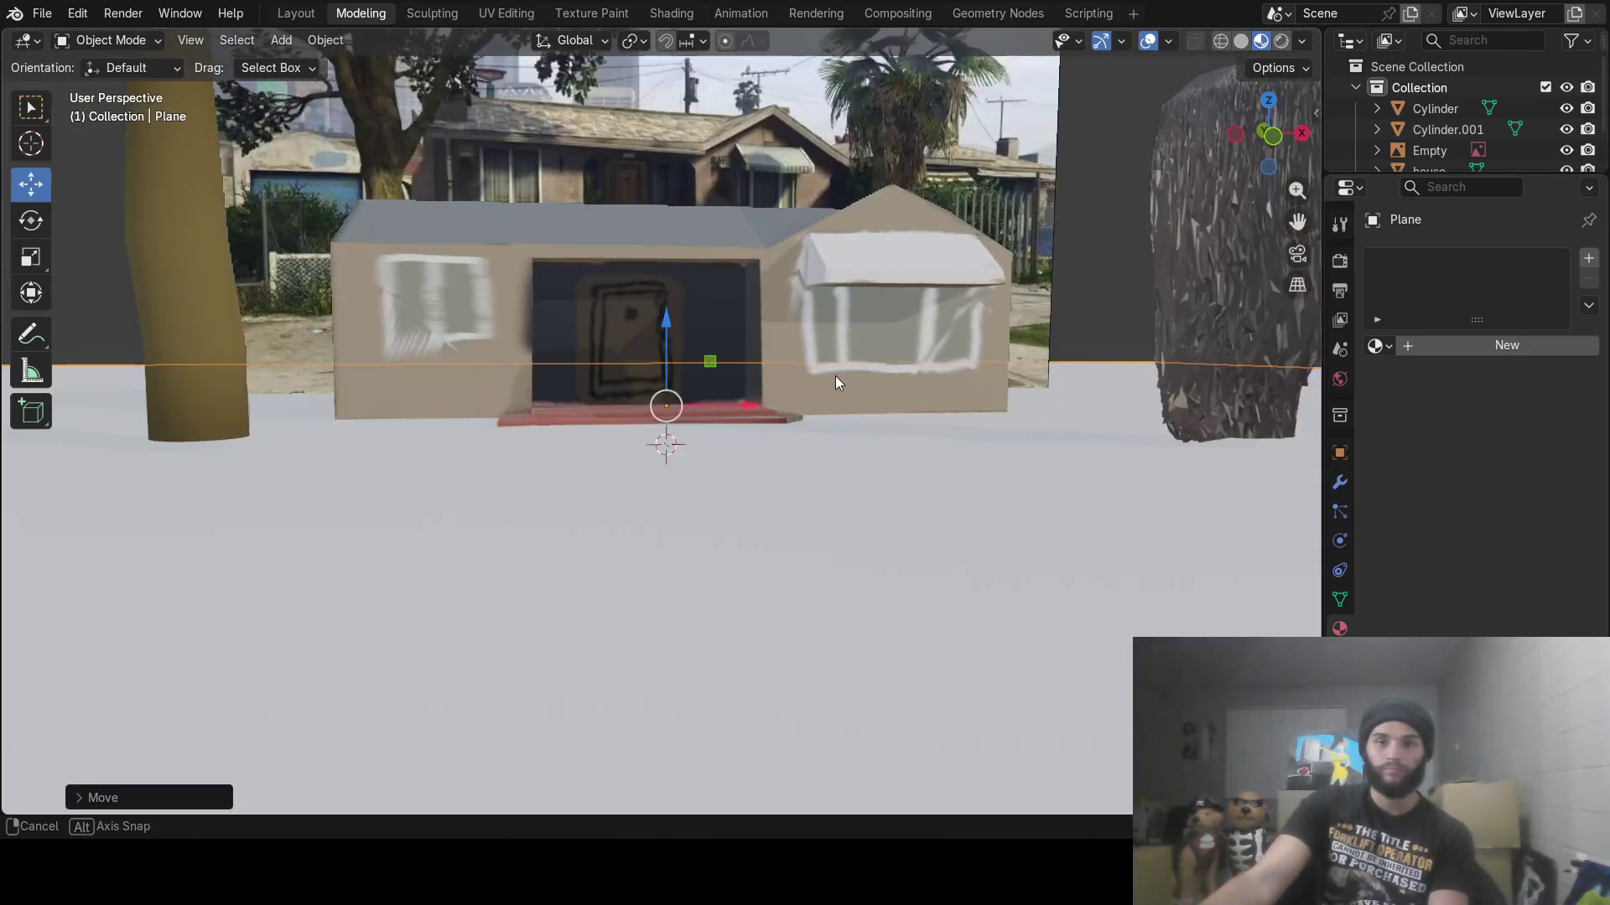
# Lower both tree trunks, Cylinder.001 and Cylinder, slightly along Z
pyautogui.click(1212, 298)
pyautogui.moveTo(1241, 235); pyautogui.dragTo(1242, 251)
pyautogui.click(205, 361)
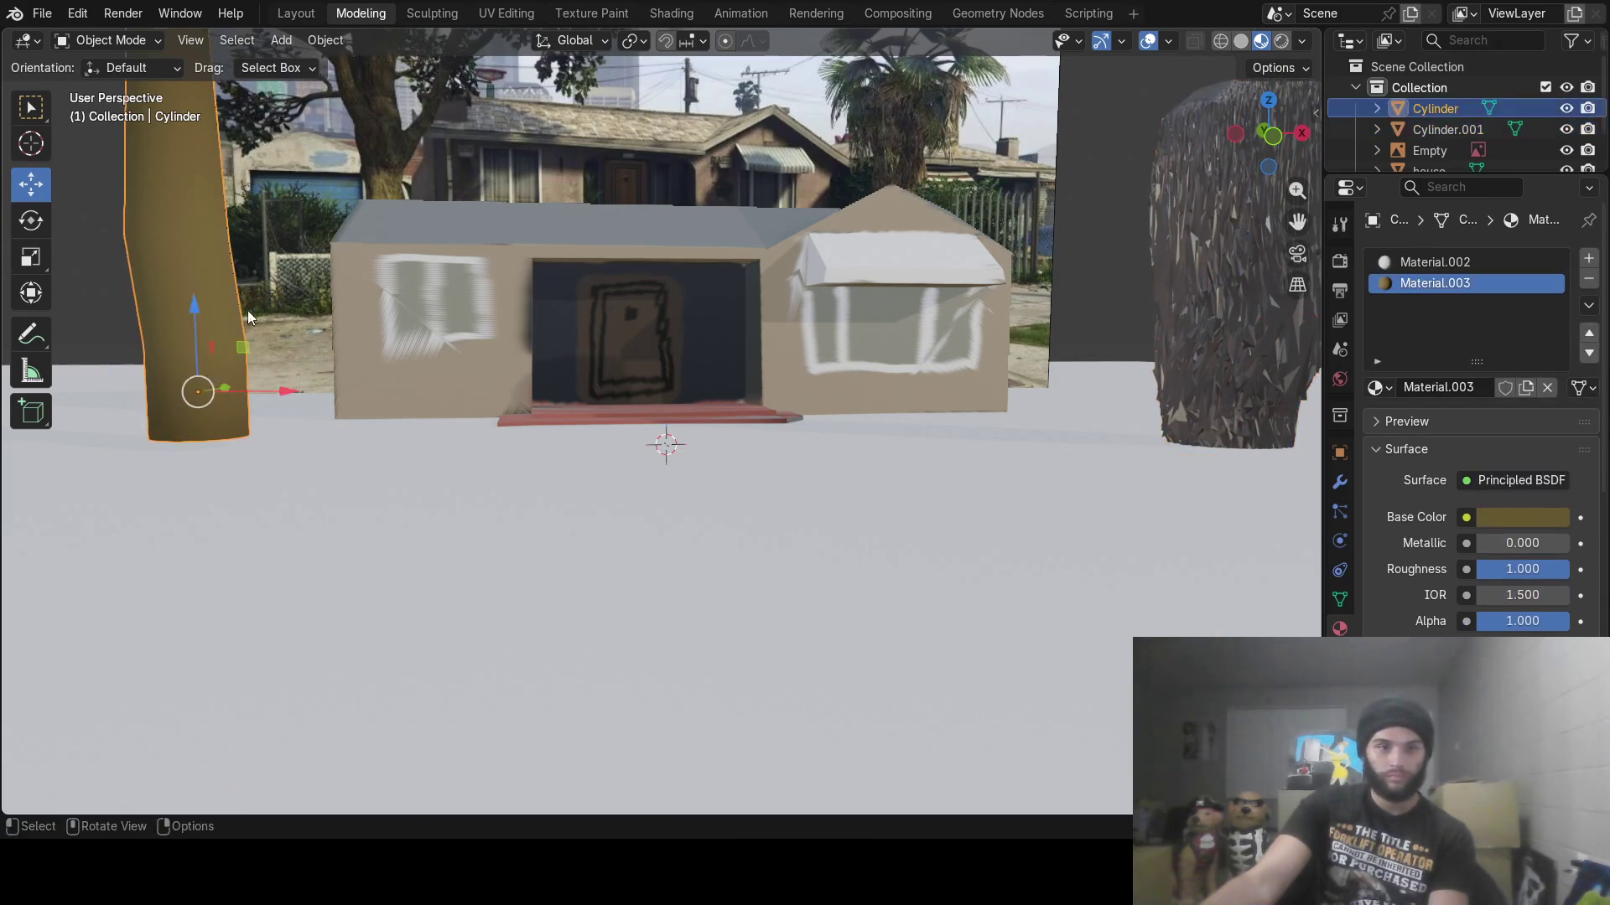
pyautogui.moveTo(196, 314); pyautogui.dragTo(194, 330)
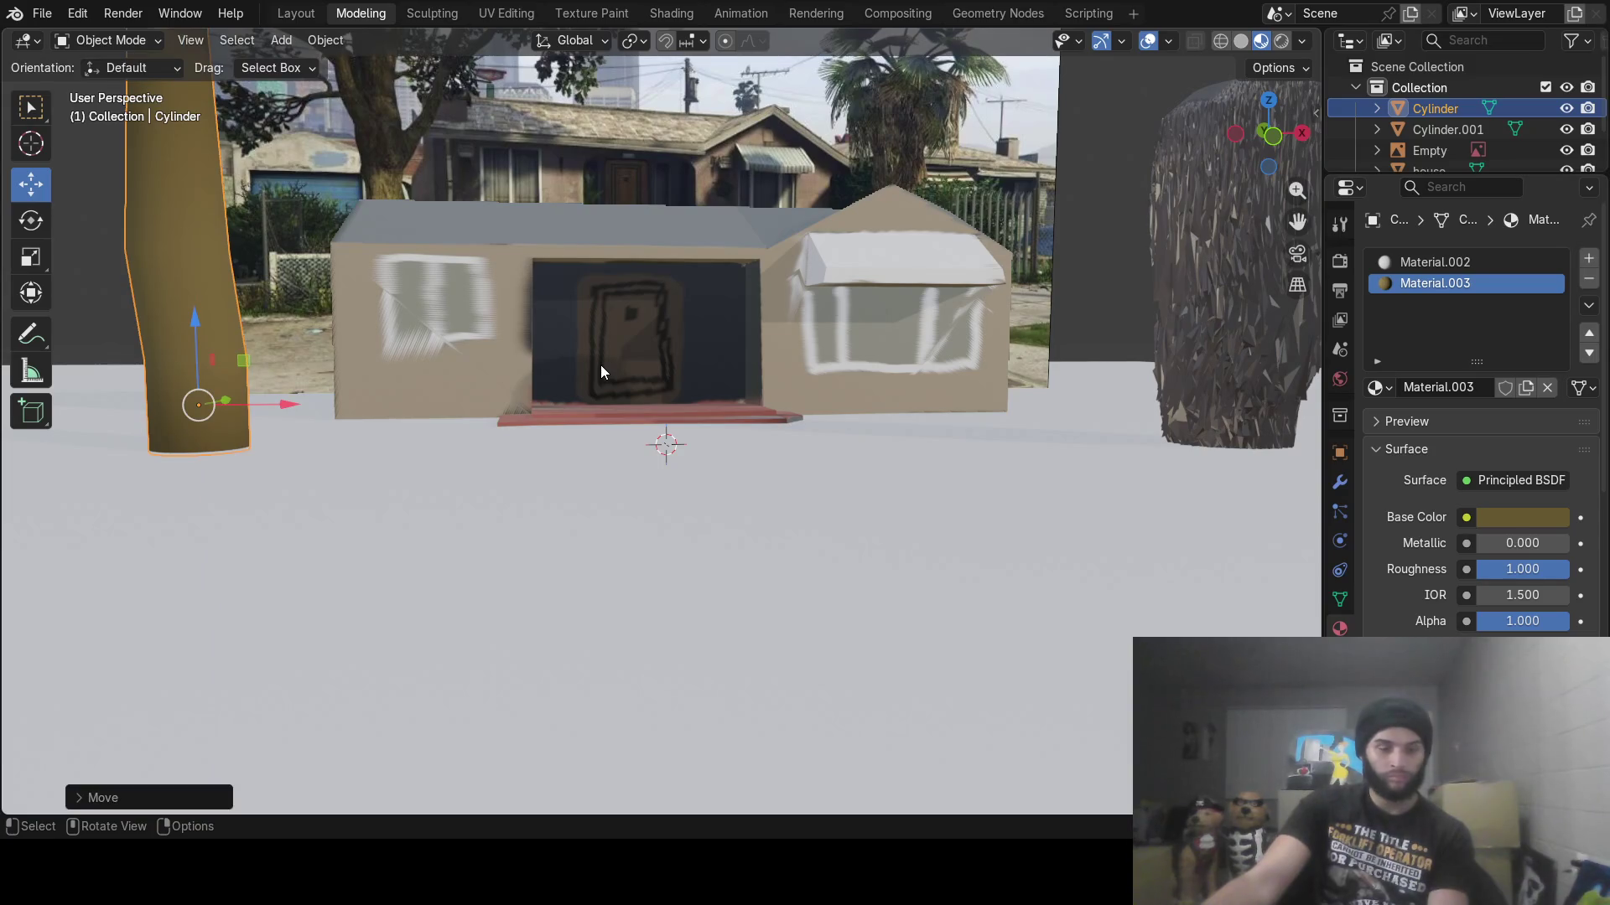
pyautogui.click(600, 365)
pyautogui.moveTo(600, 365)
pyautogui.mouseDown(button='middle')
pyautogui.moveTo(587, 419)
pyautogui.moveTo(408, 410)
pyautogui.moveTo(402, 384)
pyautogui.moveTo(531, 413)
pyautogui.moveTo(389, 435)
pyautogui.moveTo(335, 392)
pyautogui.moveTo(339, 376)
pyautogui.moveTo(744, 409)
pyautogui.moveTo(650, 405)
pyautogui.moveTo(700, 424)
pyautogui.mouseUp(button='middle')
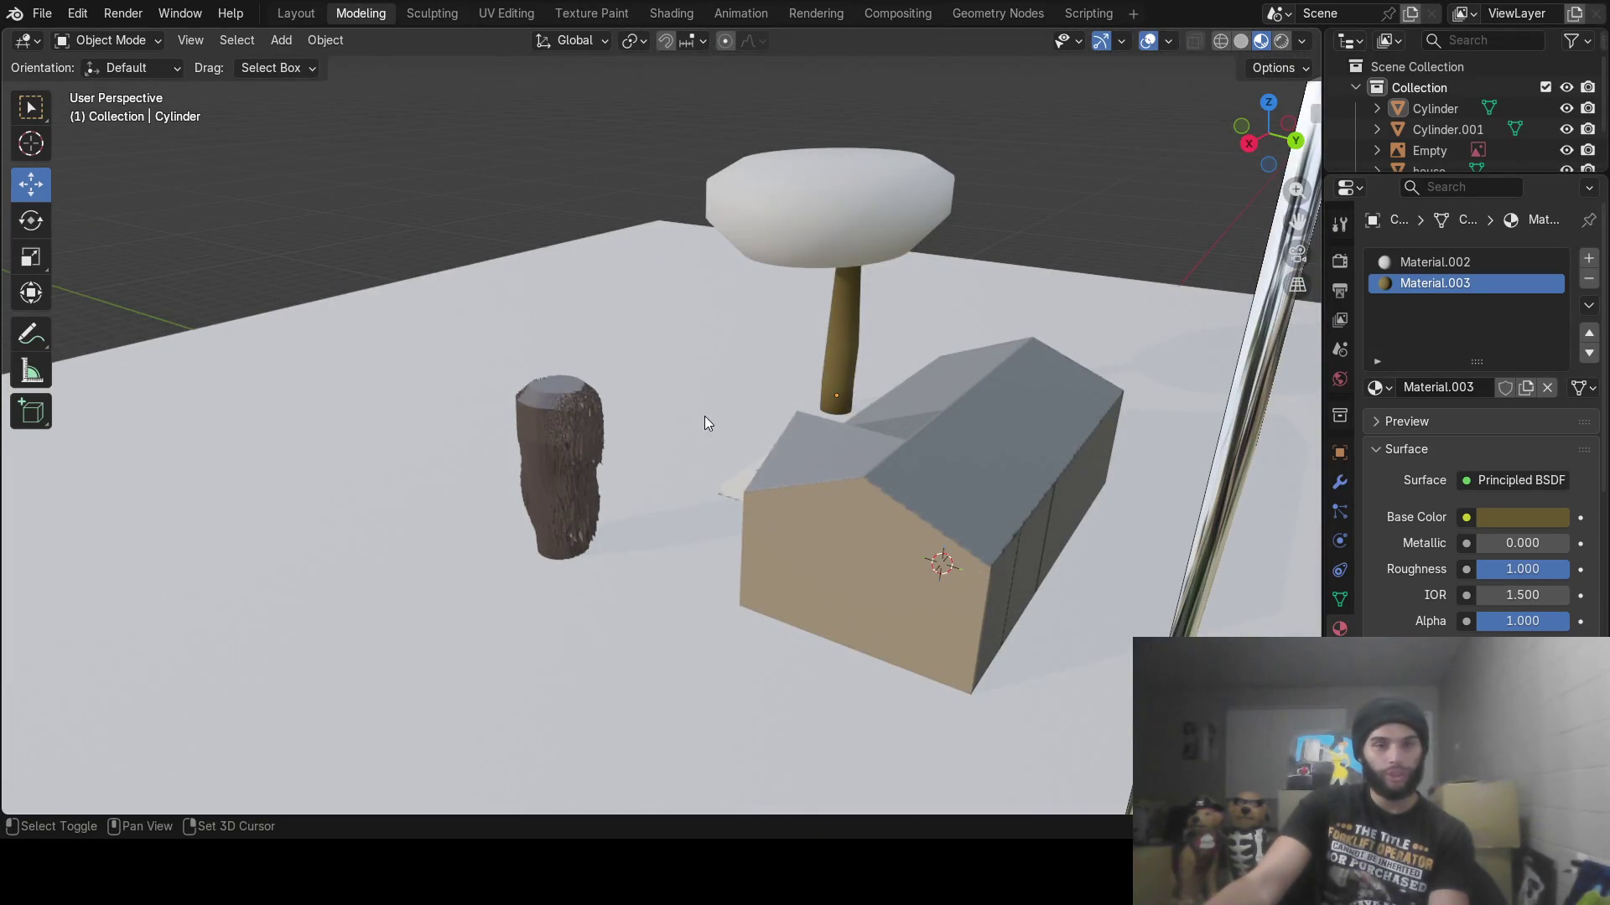
# Add a reference image empty, Empty.001, and move it about -2.1 m along Y
pyautogui.hotkey('shift', 'a')
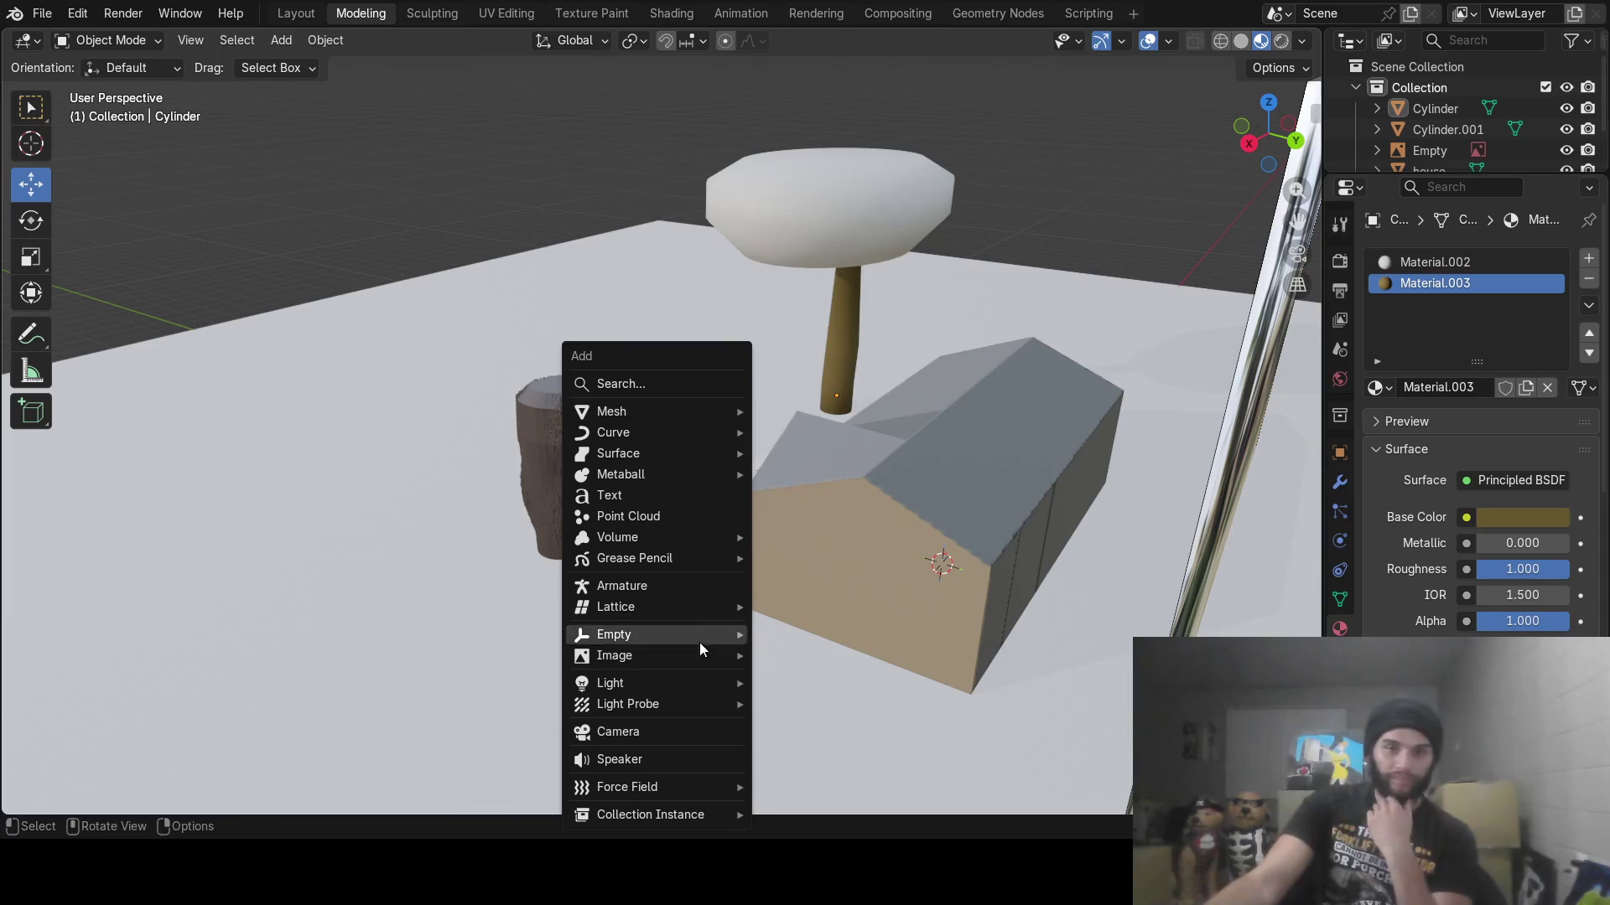
pyautogui.moveTo(702, 661)
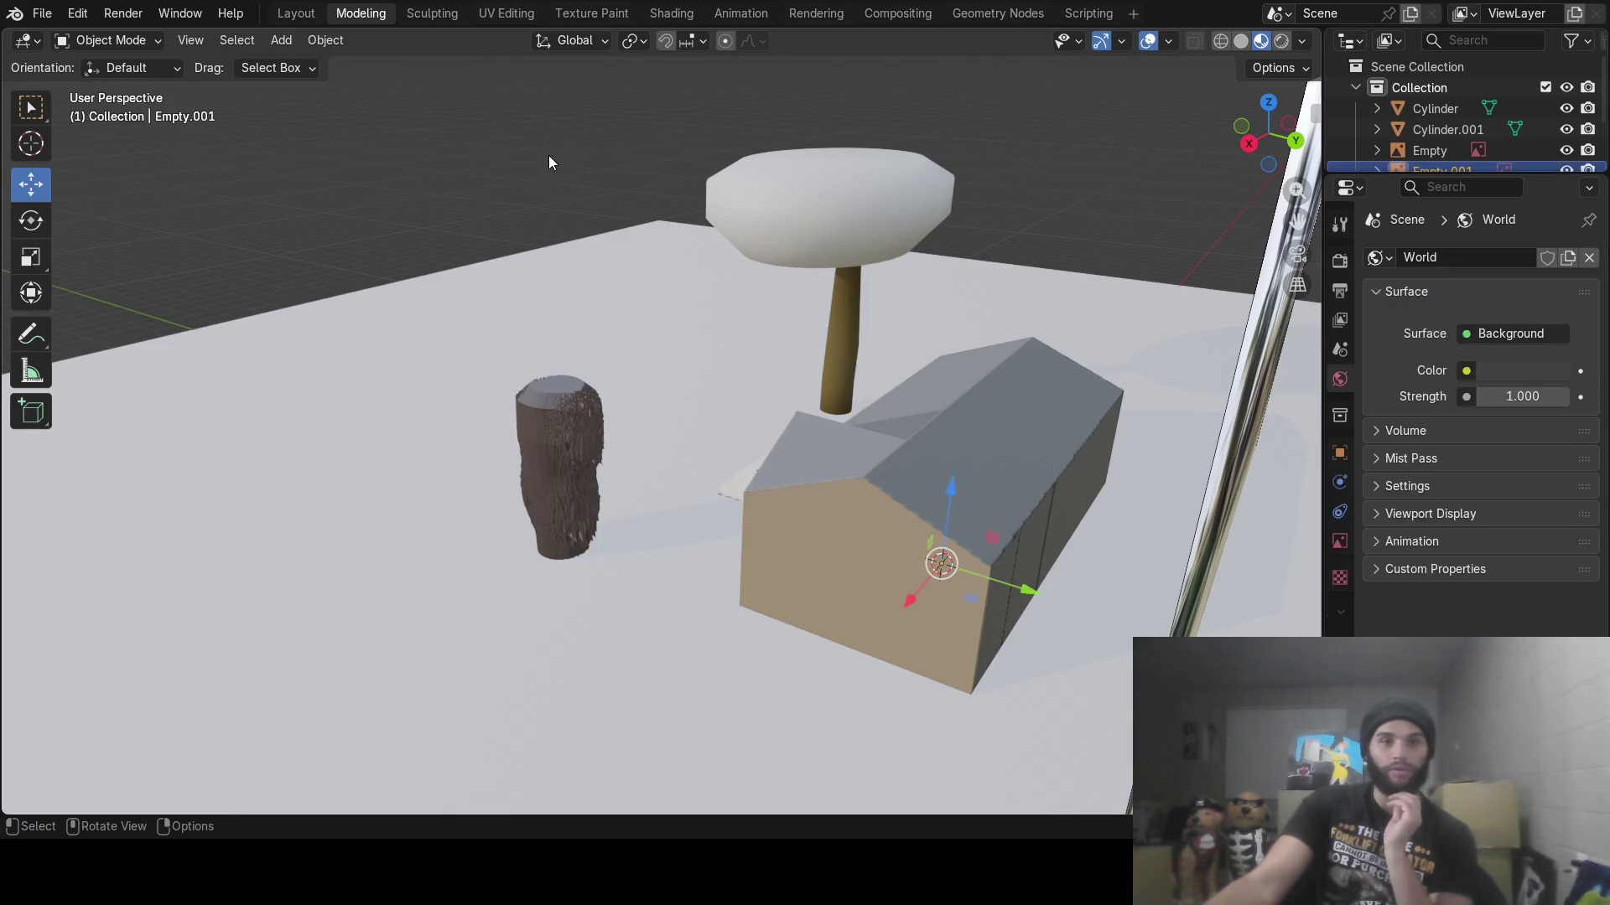
pyautogui.moveTo(743, 391)
pyautogui.mouseDown(button='middle')
pyautogui.moveTo(874, 411)
pyautogui.moveTo(909, 390)
pyautogui.mouseUp(button='middle')
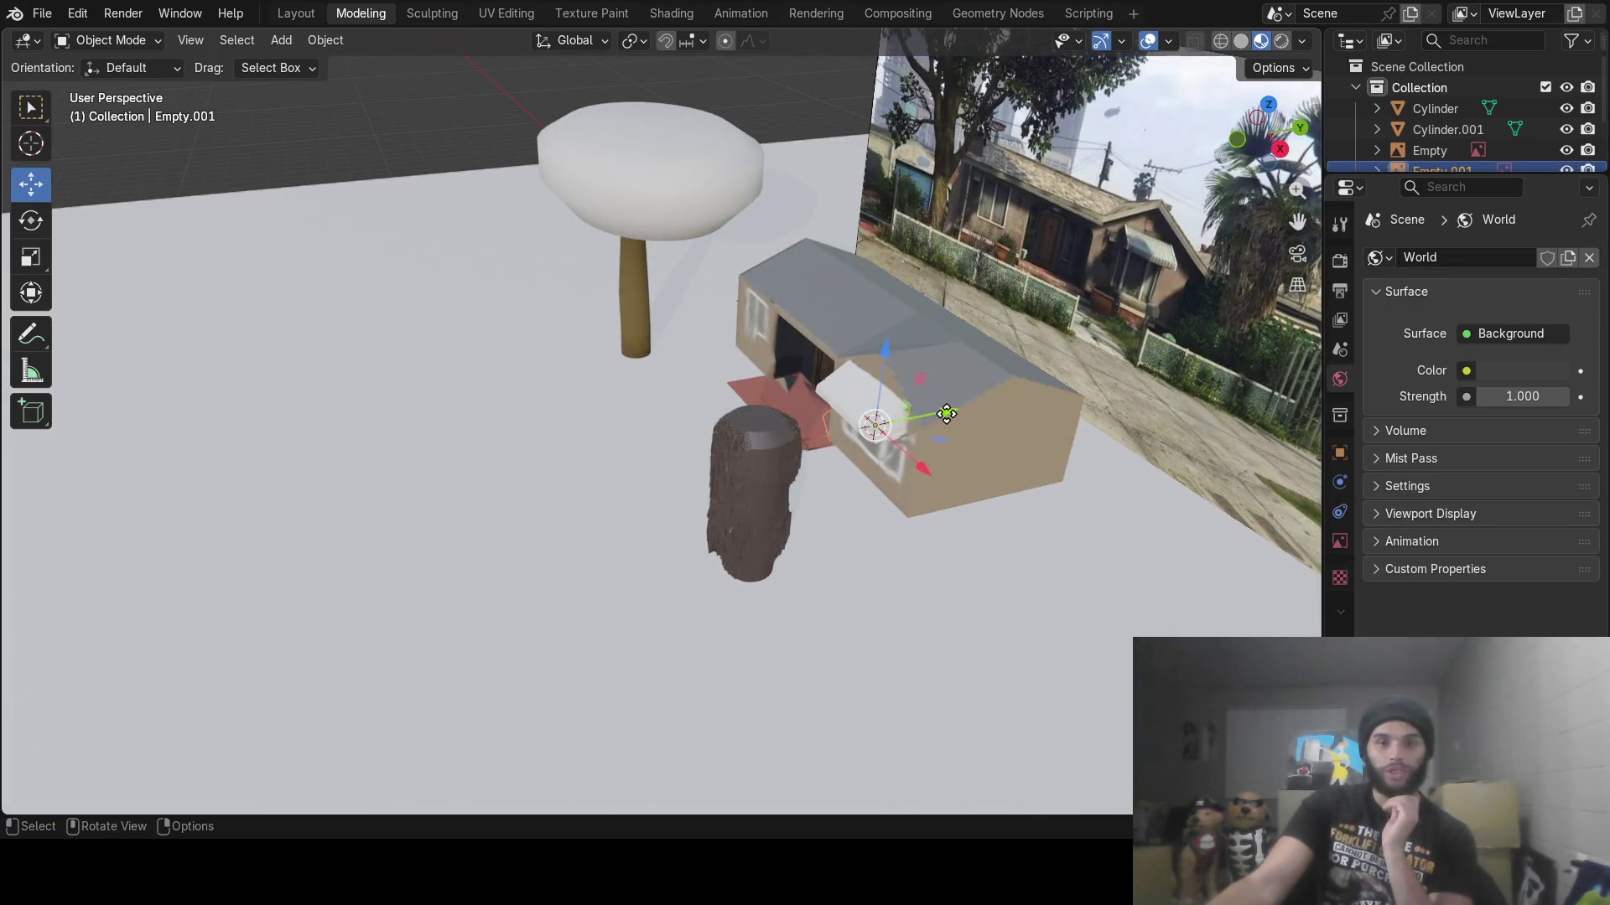
pyautogui.moveTo(946, 414); pyautogui.dragTo(854, 429)
pyautogui.moveTo(446, 470)
pyautogui.mouseDown()
pyautogui.moveTo(352, 305)
pyautogui.moveTo(363, 329)
pyautogui.mouseUp()
# Lift Empty.001 above the ground plane
pyautogui.press('Escape')
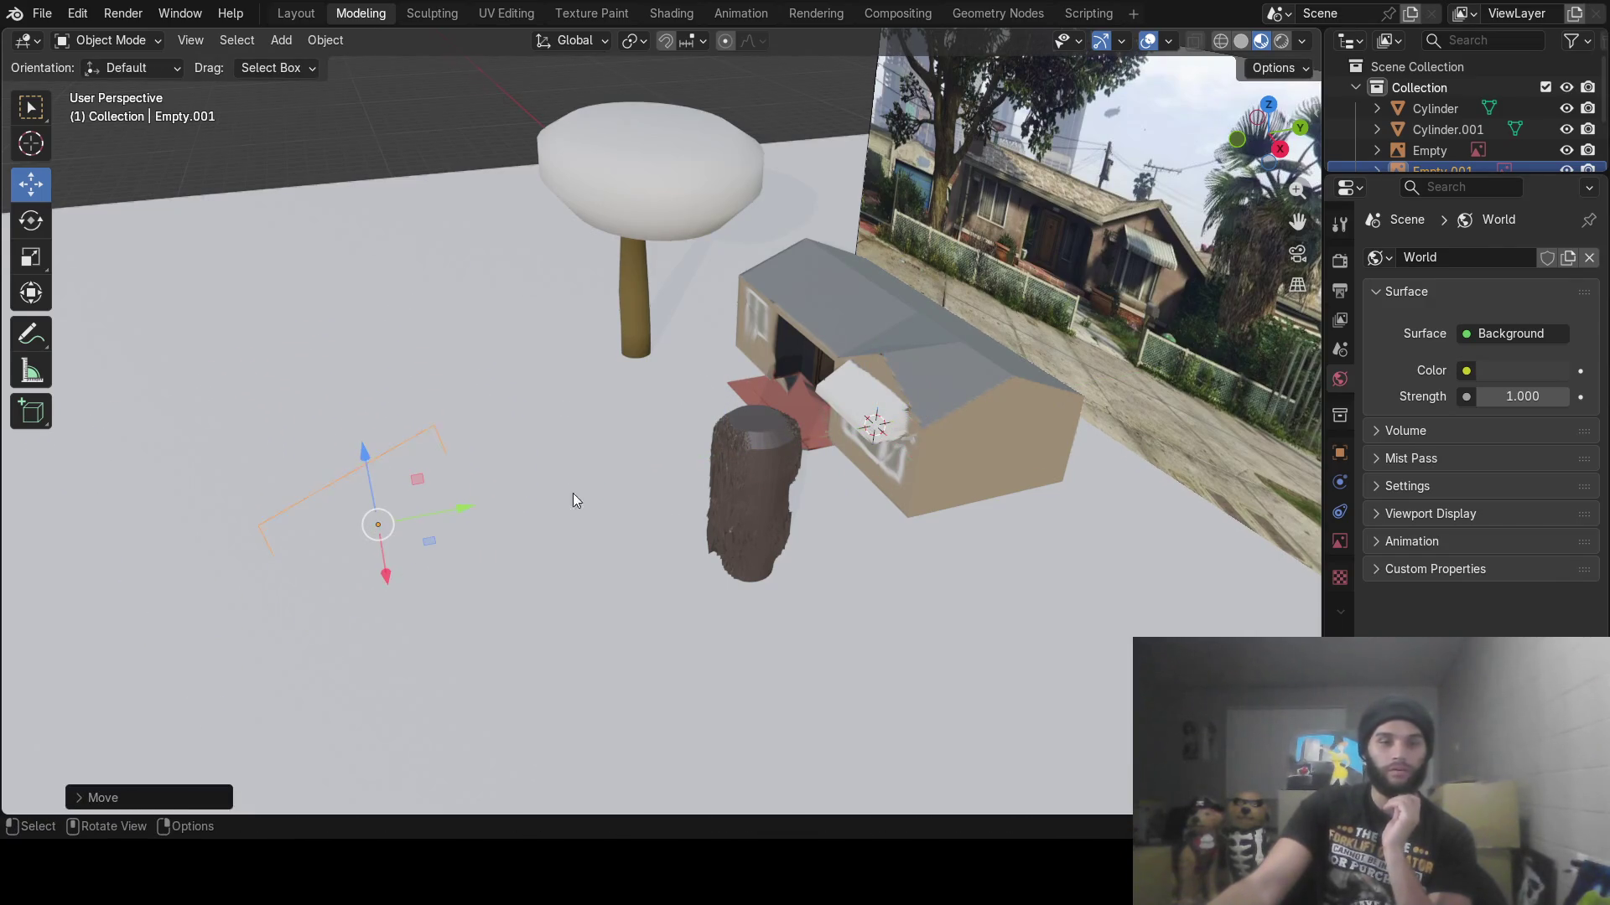
pyautogui.moveTo(574, 495)
pyautogui.mouseDown(button='middle')
pyautogui.moveTo(543, 390)
pyautogui.moveTo(479, 417)
pyautogui.mouseUp(button='middle')
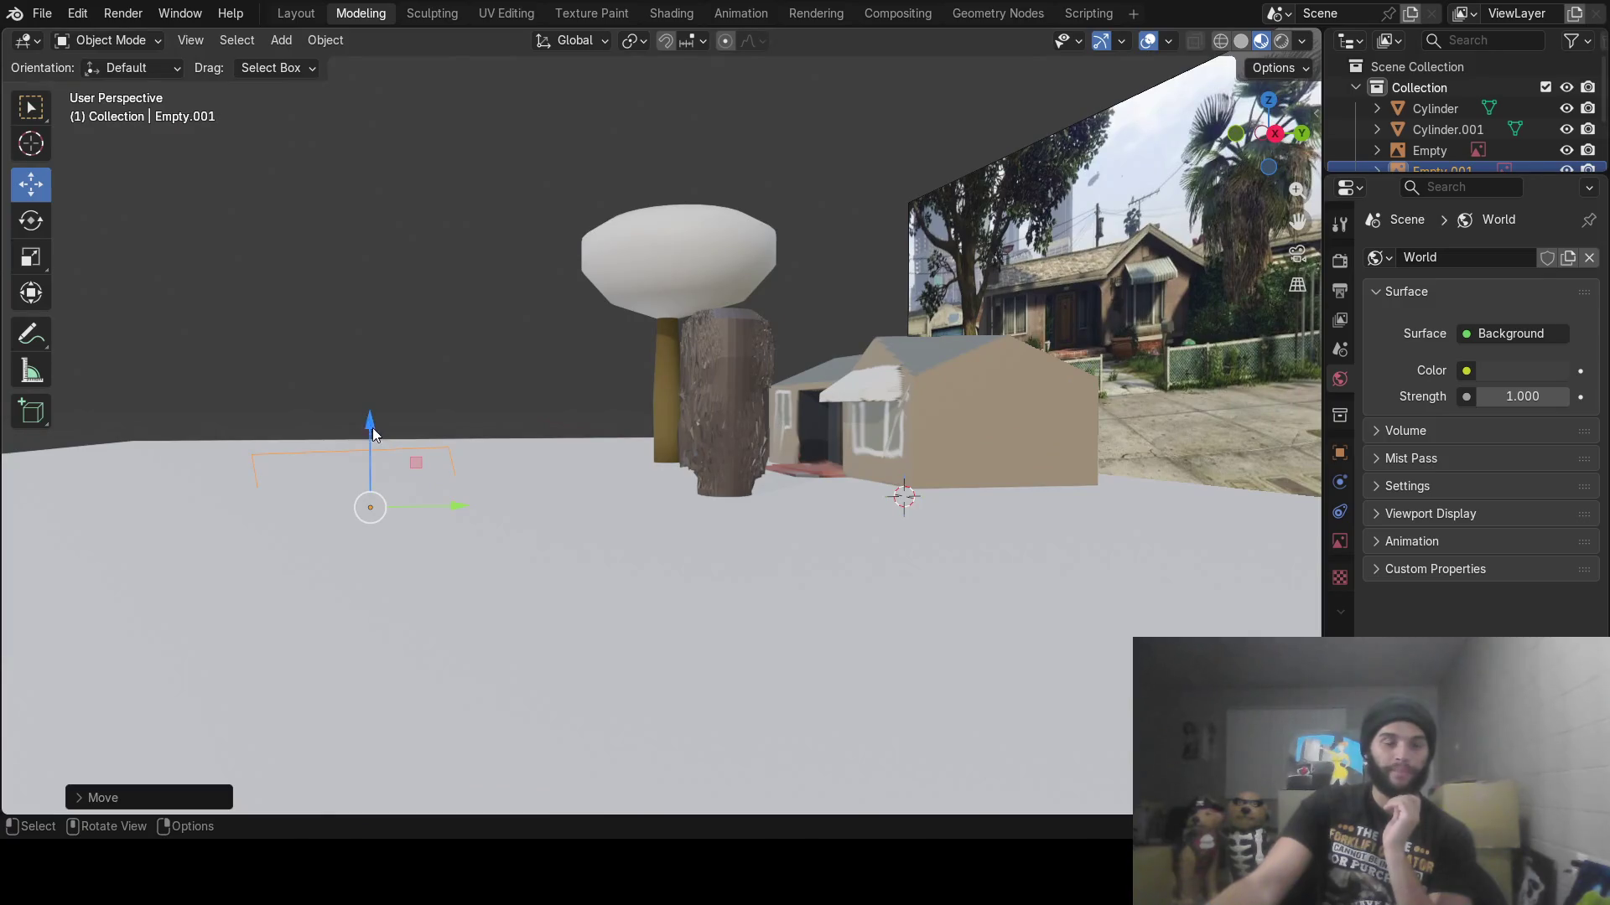
pyautogui.moveTo(372, 428); pyautogui.dragTo(363, 281)
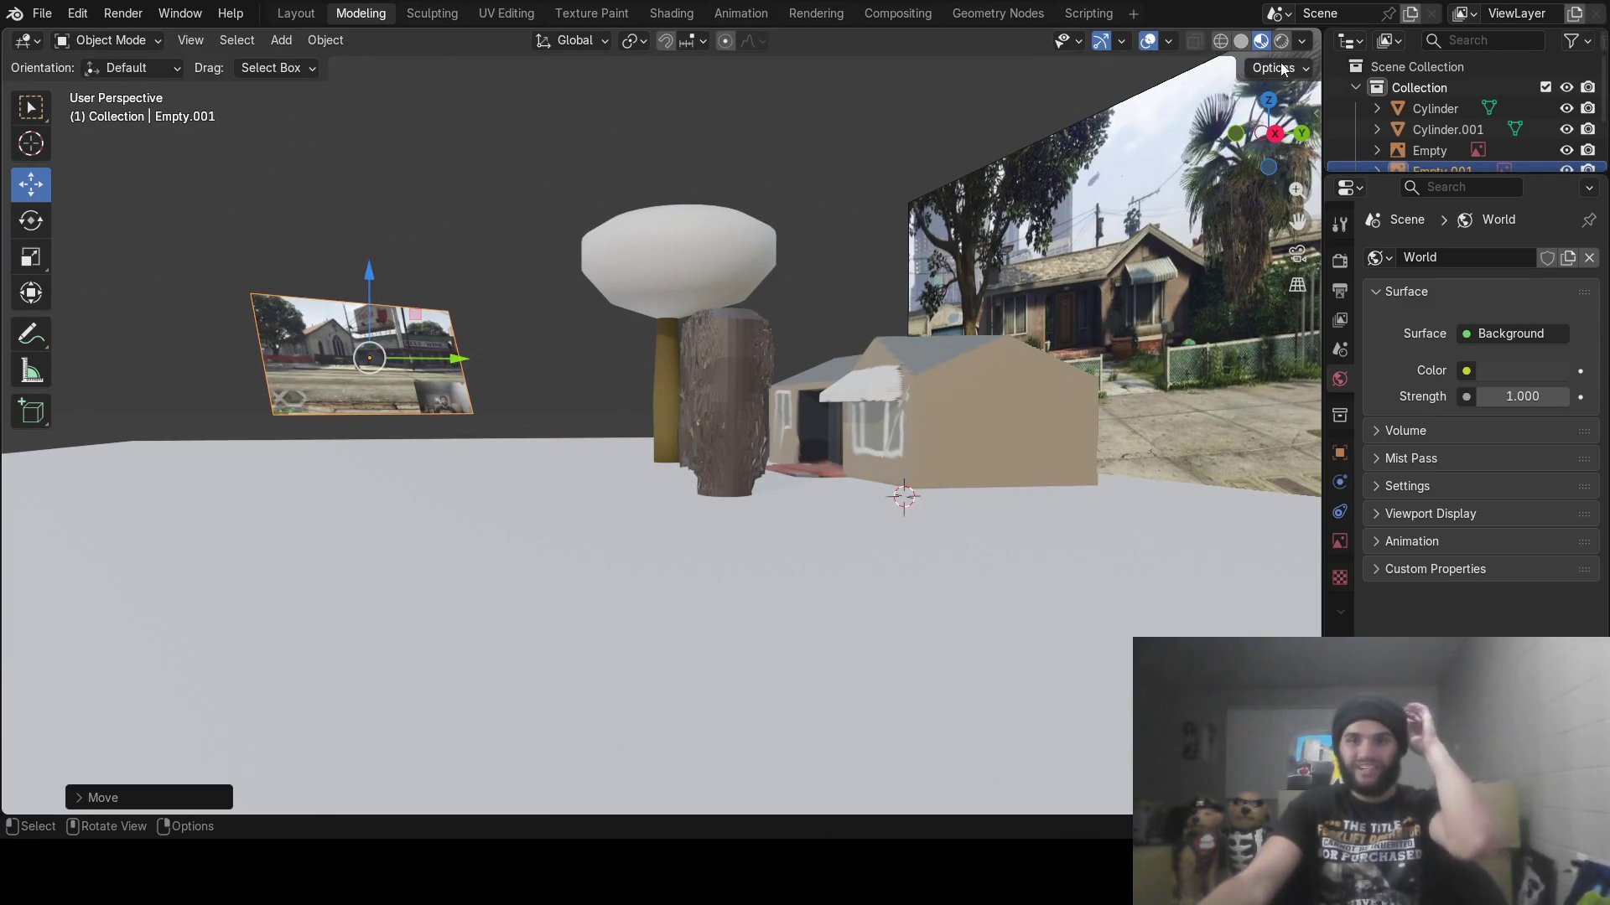
# Set Empty.001's X, Y and Z rotation to 0° in the Transform panel
pyautogui.click(1314, 116)
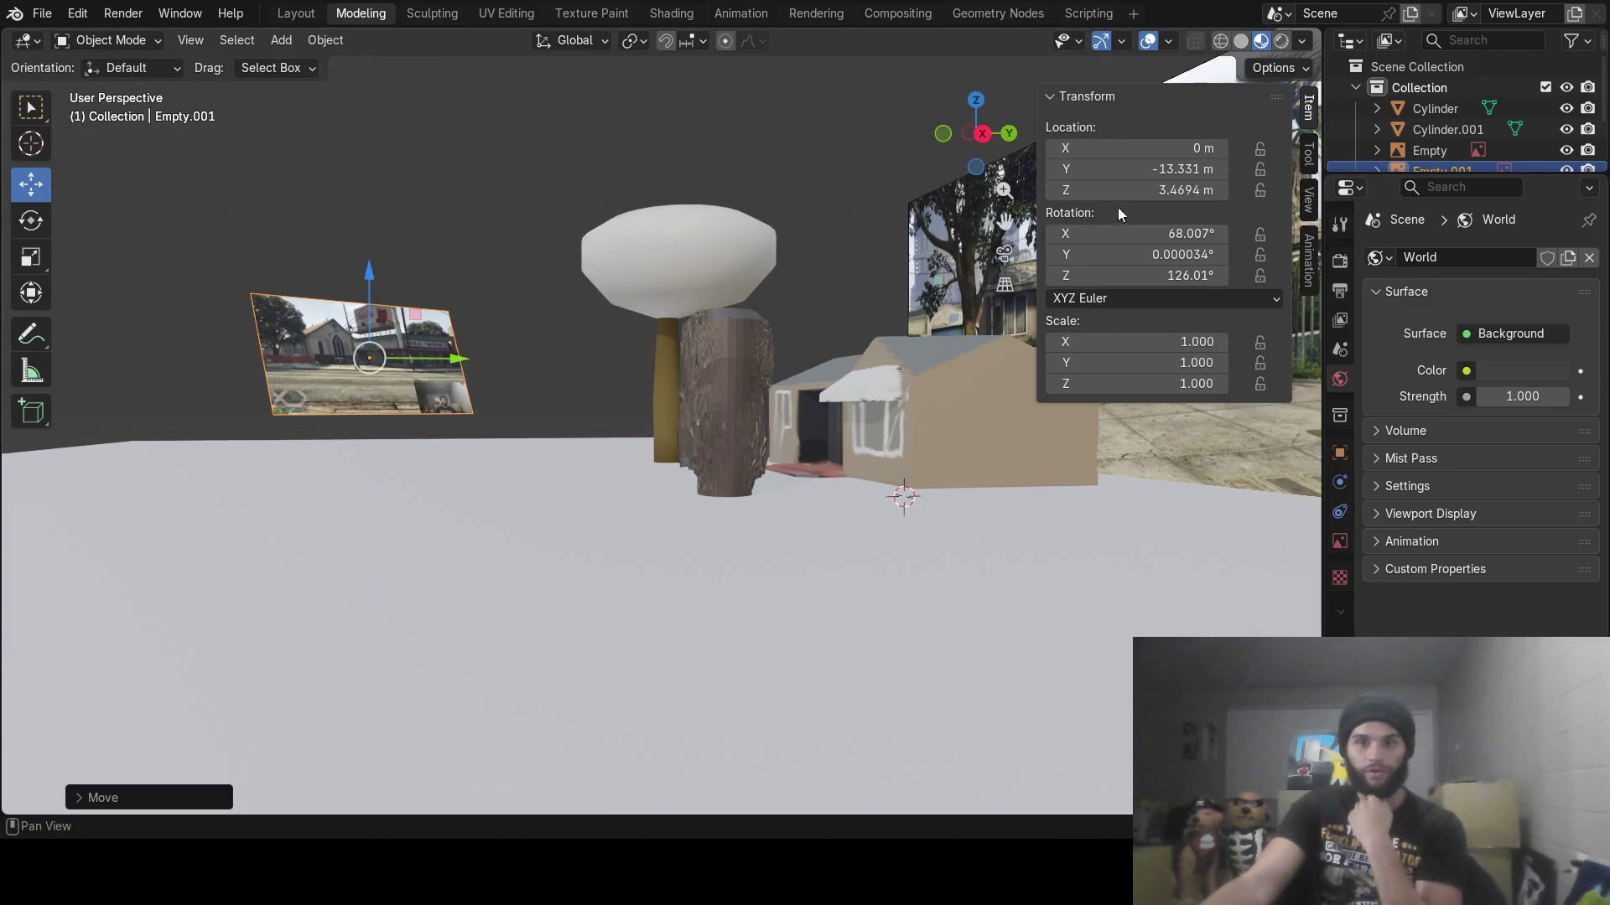
pyautogui.click(1167, 238)
pyautogui.write('0')
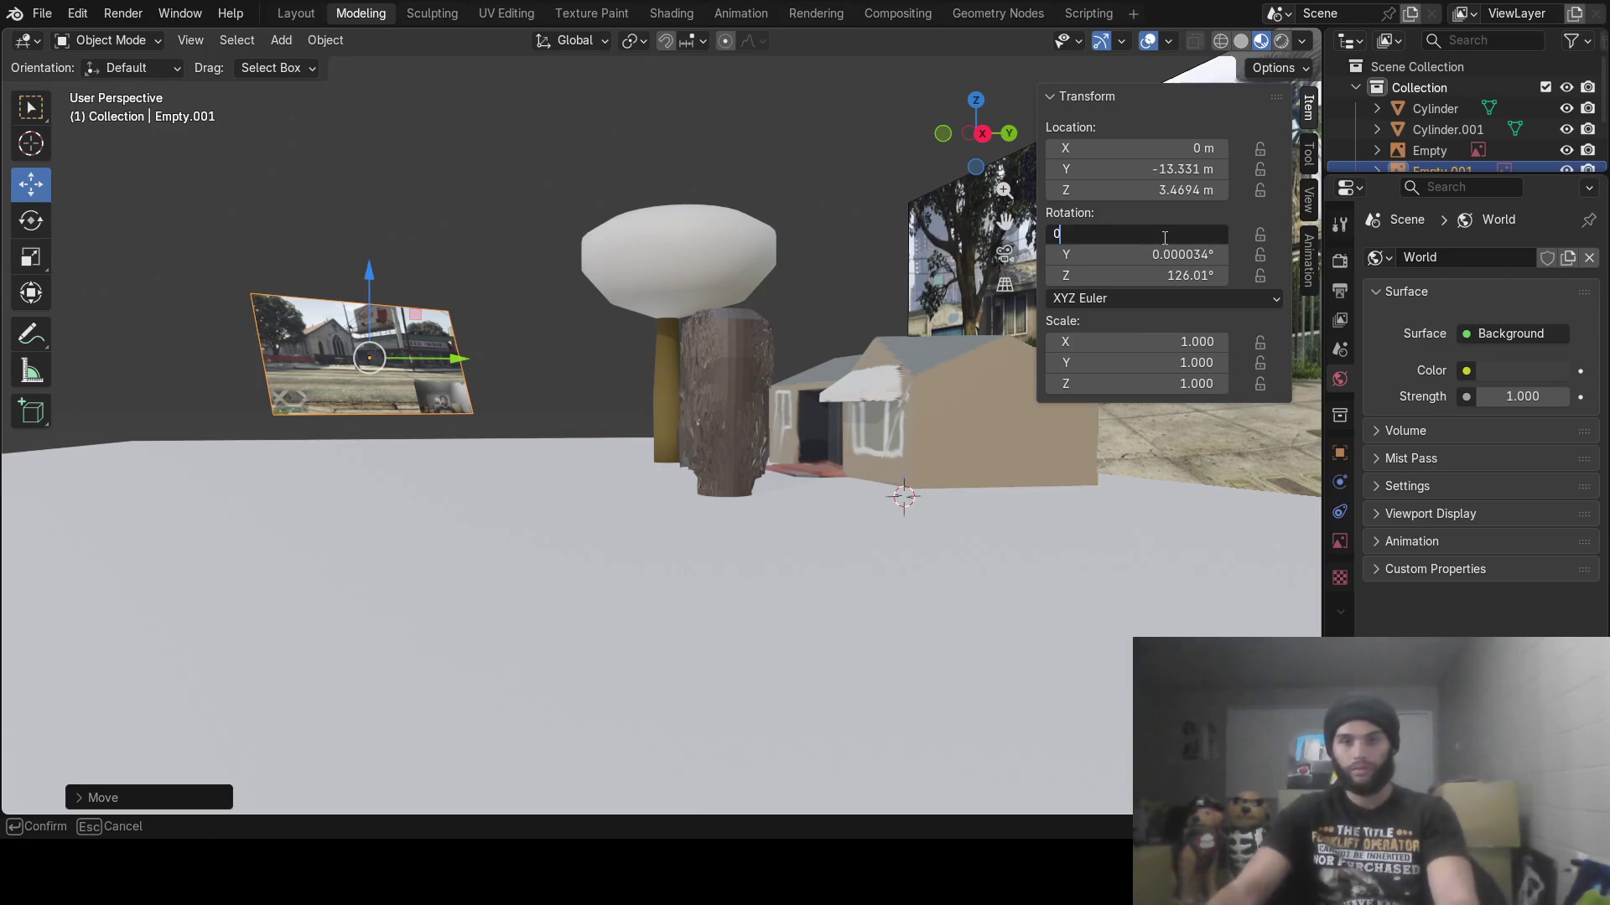
pyautogui.press('Return')
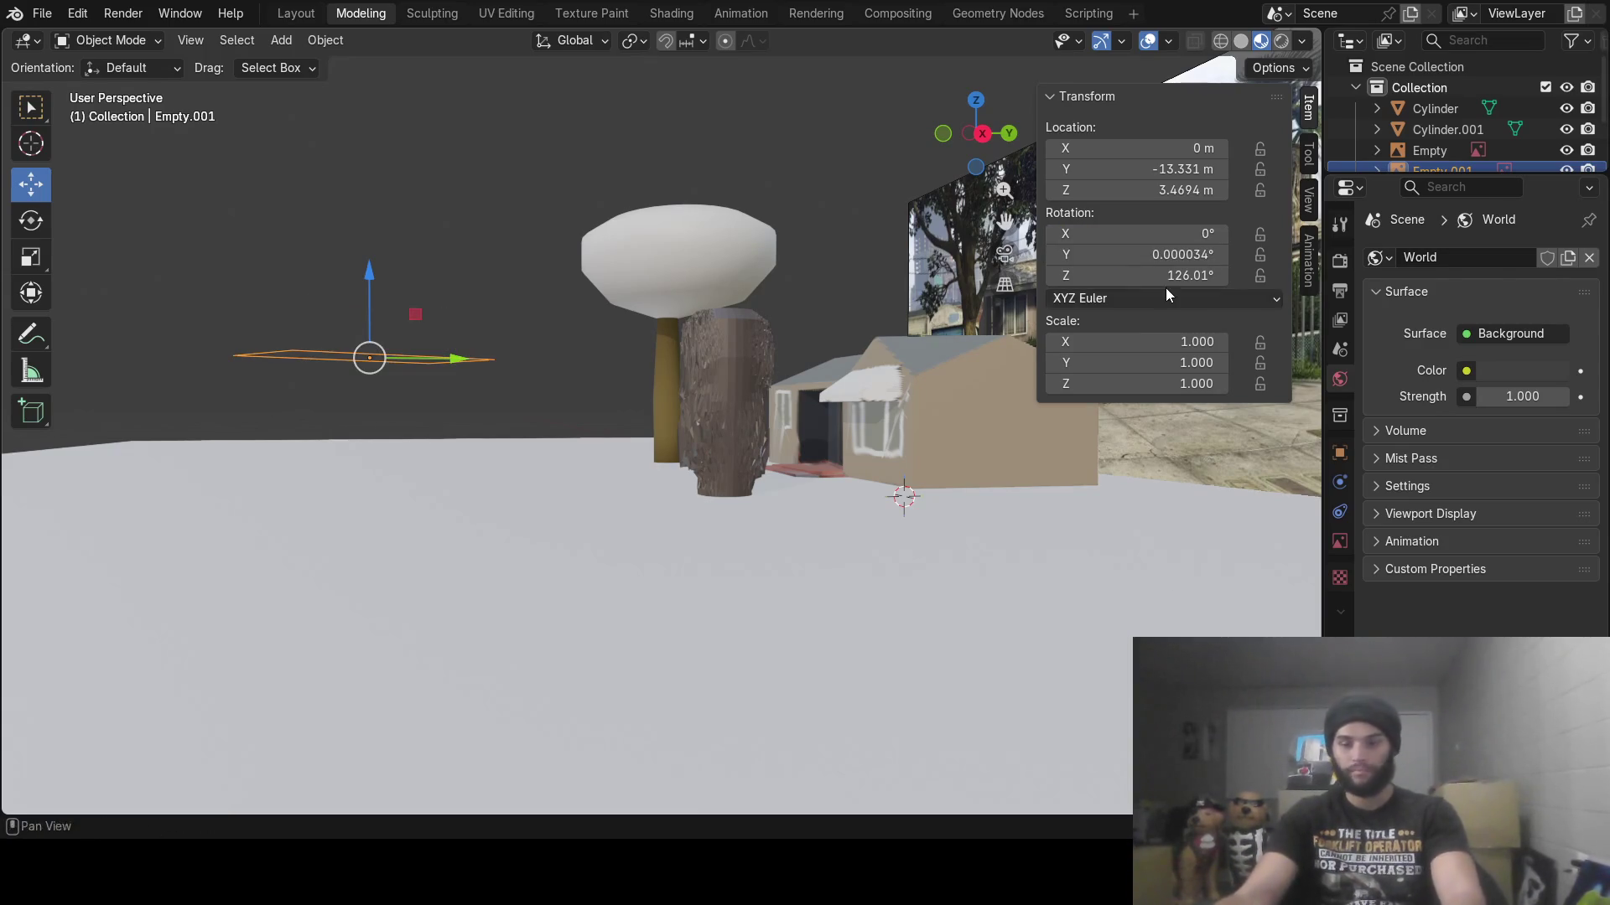
pyautogui.click(1167, 293)
pyautogui.click(1185, 257)
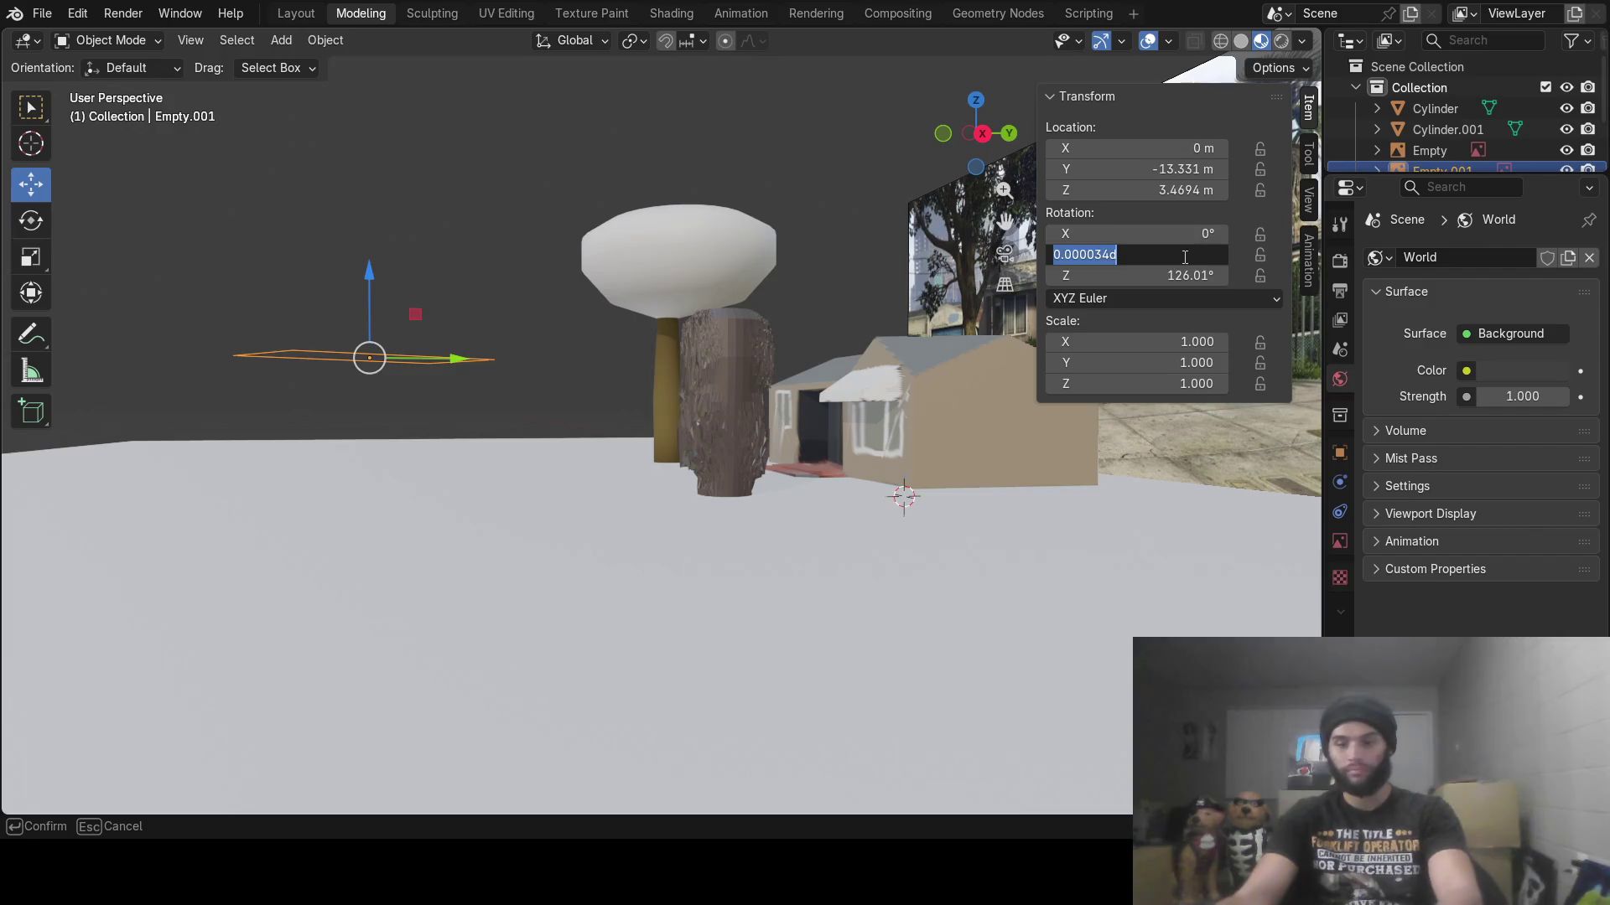
pyautogui.write('0')
pyautogui.click(1170, 272)
pyautogui.write('0')
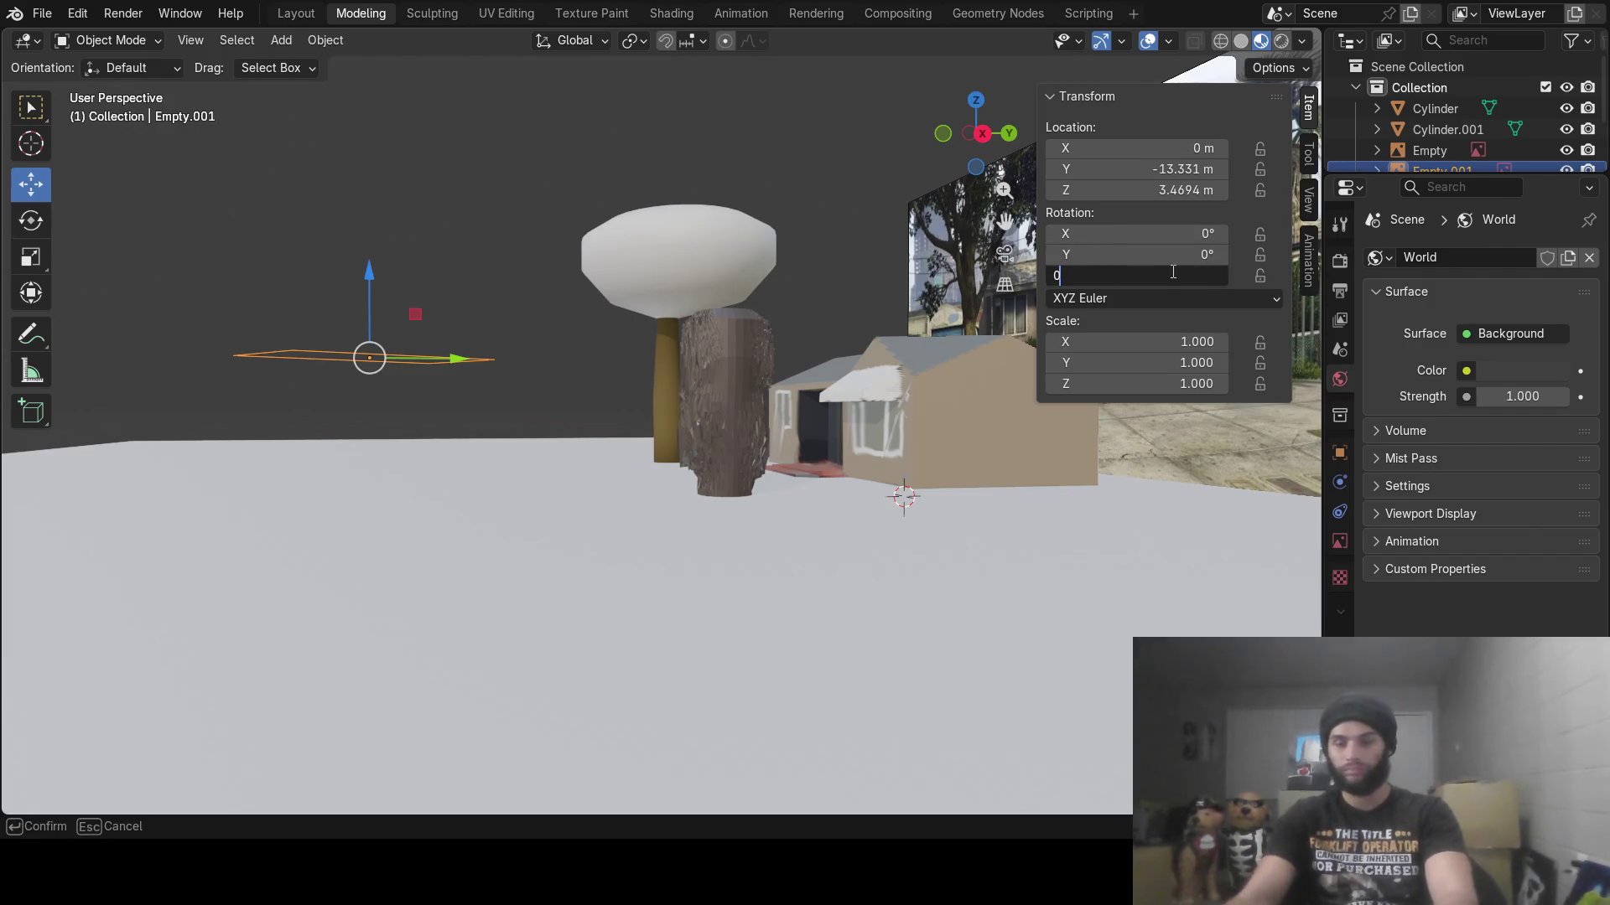
pyautogui.press('Return')
pyautogui.moveTo(656, 386)
pyautogui.mouseDown(button='middle')
pyautogui.moveTo(451, 479)
pyautogui.moveTo(443, 421)
pyautogui.moveTo(450, 446)
pyautogui.mouseUp(button='middle')
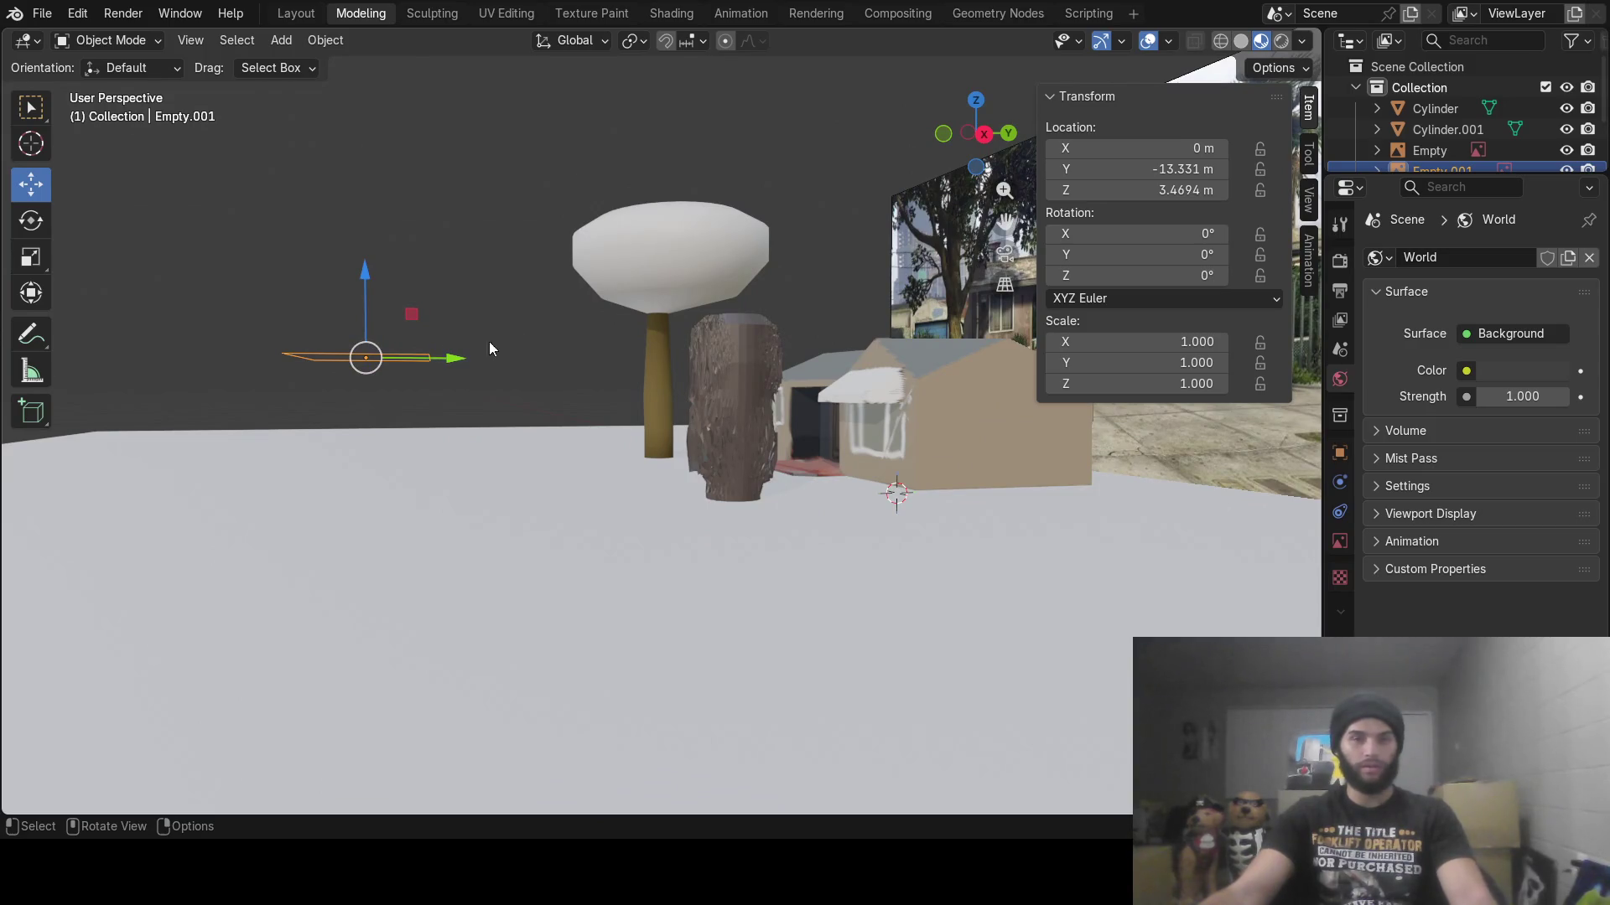
# Rotate Empty.001 by 90° about the X axis
pyautogui.press('r')
pyautogui.press('x')
pyautogui.press('9')
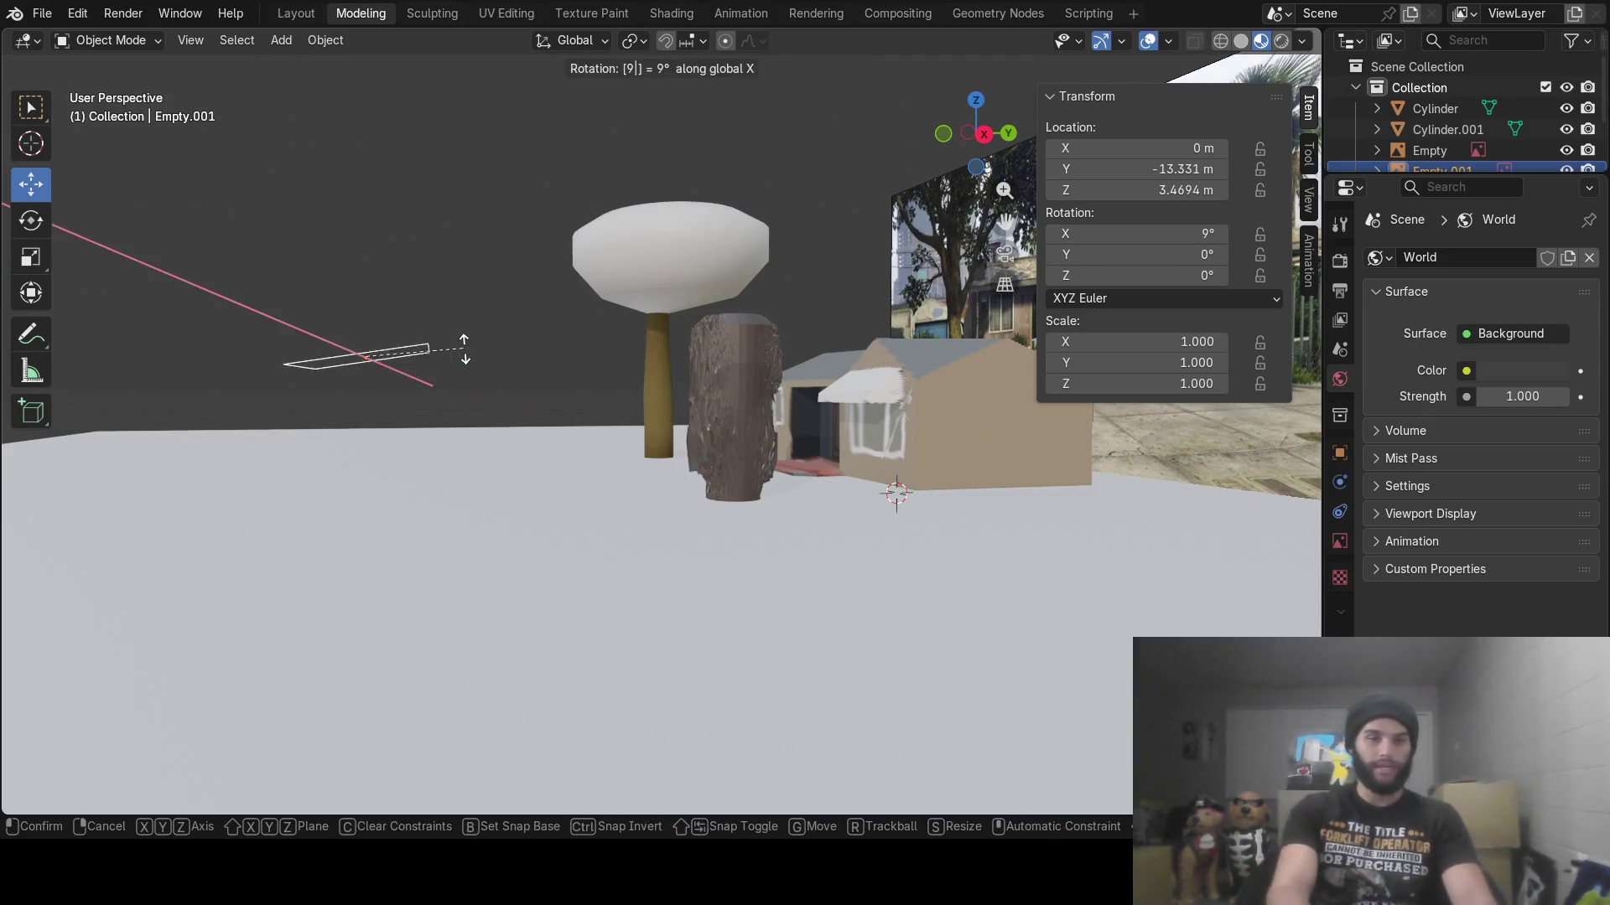
pyautogui.press('Return')
# Raise Empty.001 higher along Z above the ground
pyautogui.moveTo(631, 414)
pyautogui.mouseDown(button='middle')
pyautogui.moveTo(500, 436)
pyautogui.moveTo(788, 384)
pyautogui.moveTo(753, 458)
pyautogui.moveTo(617, 417)
pyautogui.moveTo(814, 422)
pyautogui.moveTo(773, 446)
pyautogui.moveTo(810, 431)
pyautogui.moveTo(741, 445)
pyautogui.moveTo(464, 426)
pyautogui.moveTo(786, 518)
pyautogui.moveTo(693, 449)
pyautogui.moveTo(335, 427)
pyautogui.moveTo(1266, 321)
pyautogui.mouseUp(button='middle')
pyautogui.moveTo(1249, 168); pyautogui.dragTo(681, 424, button='middle')
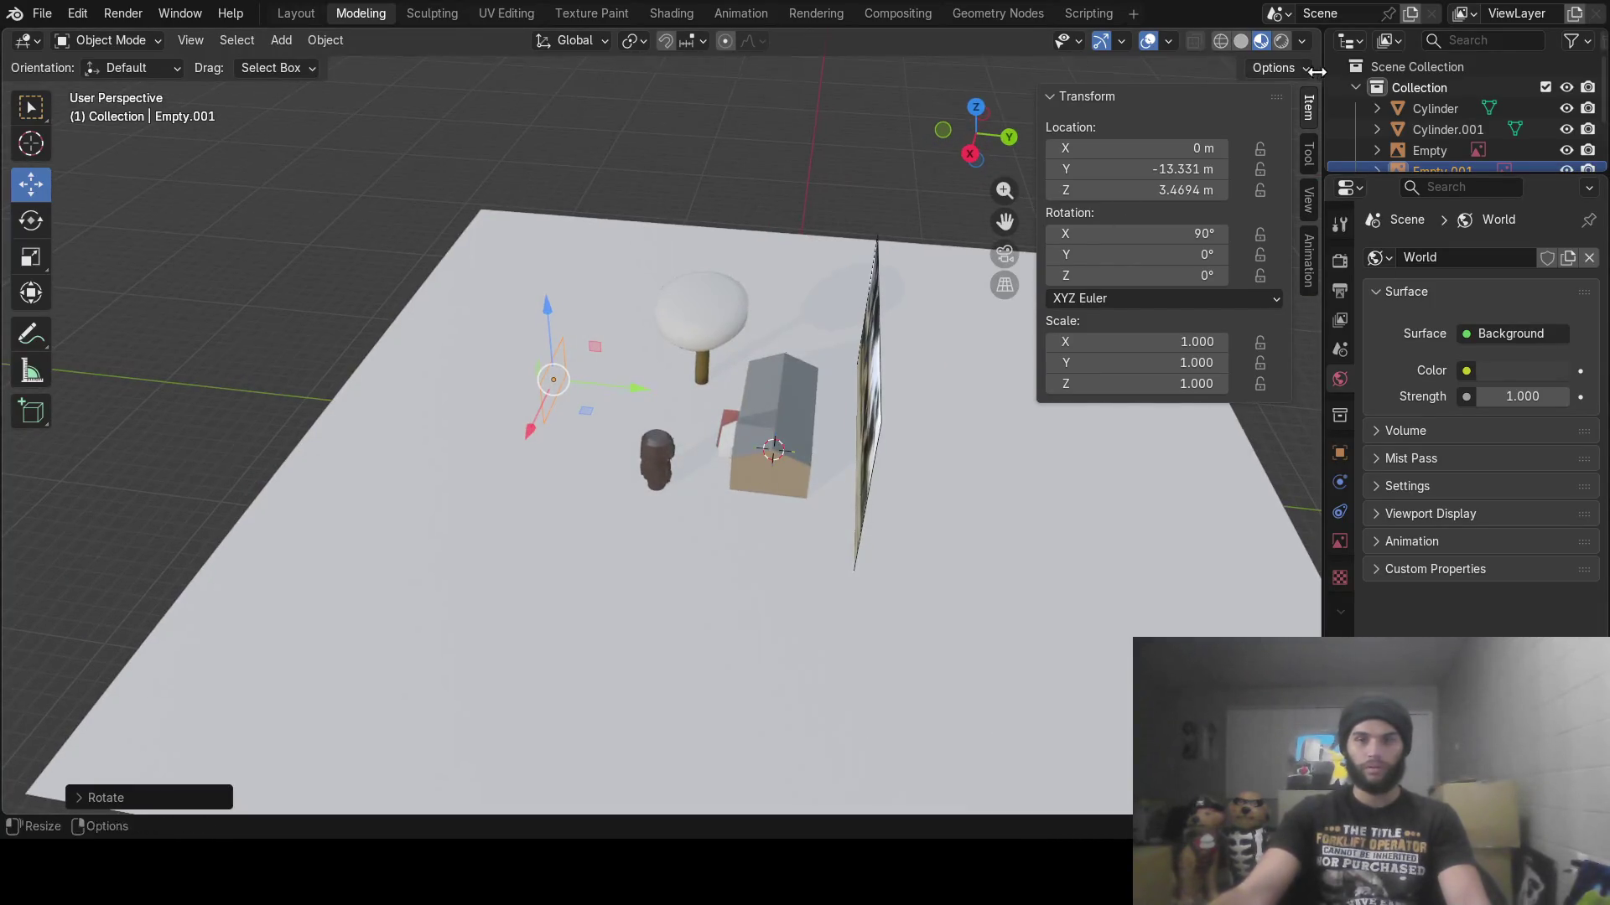
pyautogui.press('n')
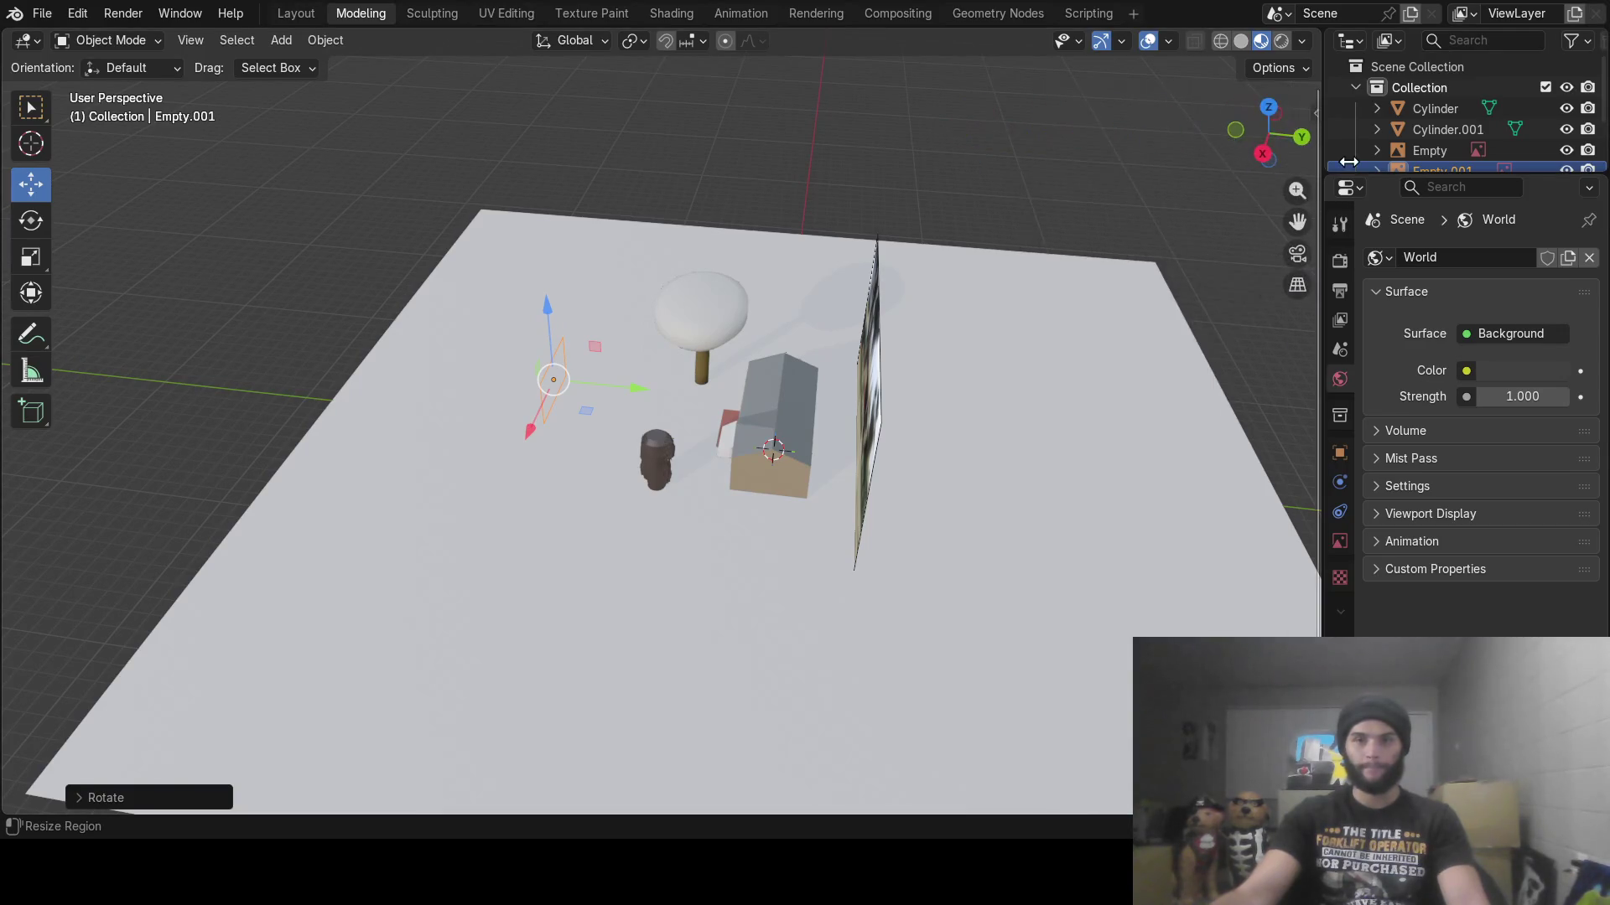
pyautogui.moveTo(683, 284); pyautogui.dragTo(609, 296, button='middle')
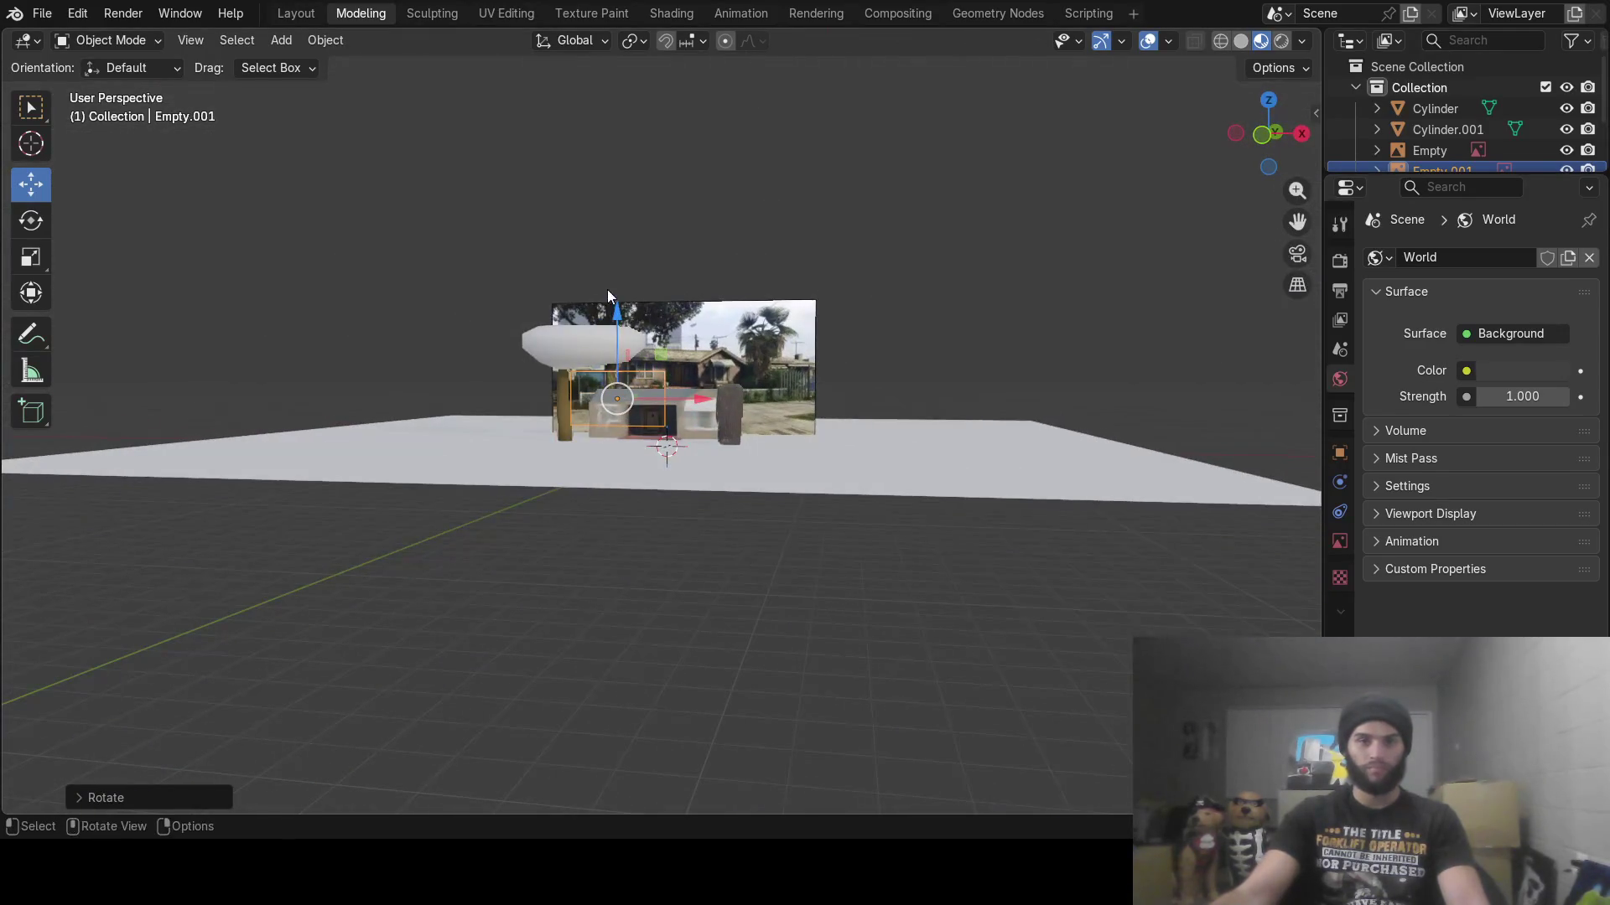
pyautogui.moveTo(615, 321); pyautogui.dragTo(629, 248)
pyautogui.moveTo(629, 248)
pyautogui.mouseDown(button='middle')
pyautogui.moveTo(689, 334)
pyautogui.moveTo(576, 349)
pyautogui.moveTo(540, 317)
pyautogui.moveTo(471, 315)
pyautogui.moveTo(743, 332)
pyautogui.moveTo(607, 320)
pyautogui.moveTo(628, 307)
pyautogui.moveTo(812, 316)
pyautogui.moveTo(785, 297)
pyautogui.moveTo(796, 308)
pyautogui.moveTo(636, 310)
pyautogui.moveTo(666, 299)
pyautogui.moveTo(795, 336)
pyautogui.moveTo(580, 335)
pyautogui.moveTo(602, 331)
pyautogui.mouseUp(button='middle')
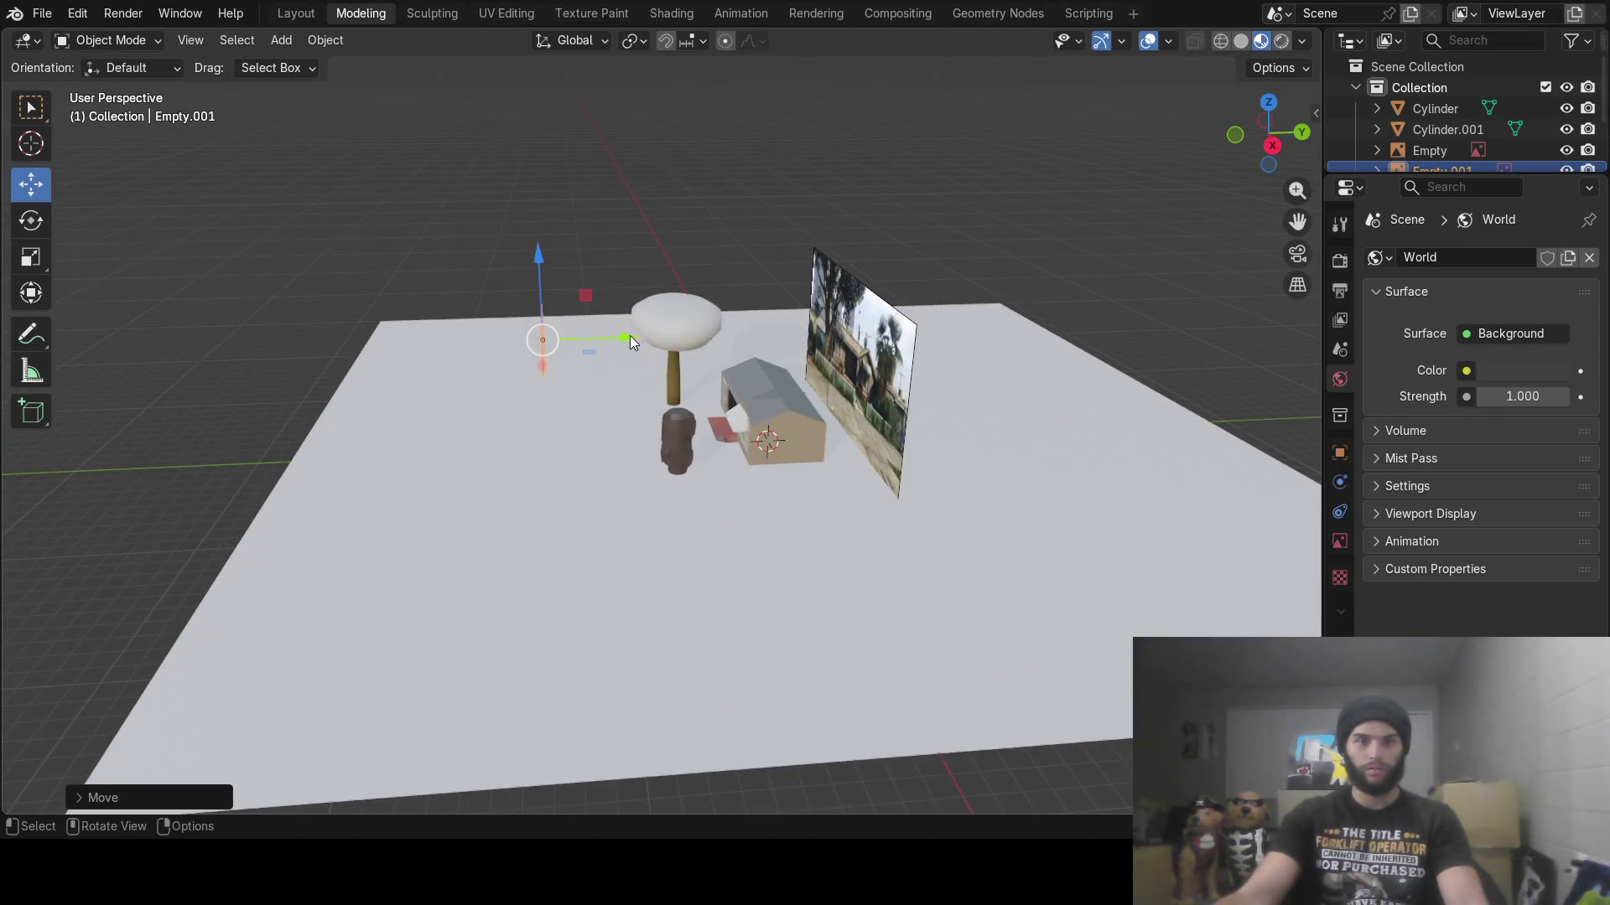
# Slide Empty.001 left along the Y axis
pyautogui.moveTo(631, 341); pyautogui.dragTo(386, 329)
pyautogui.click(564, 327)
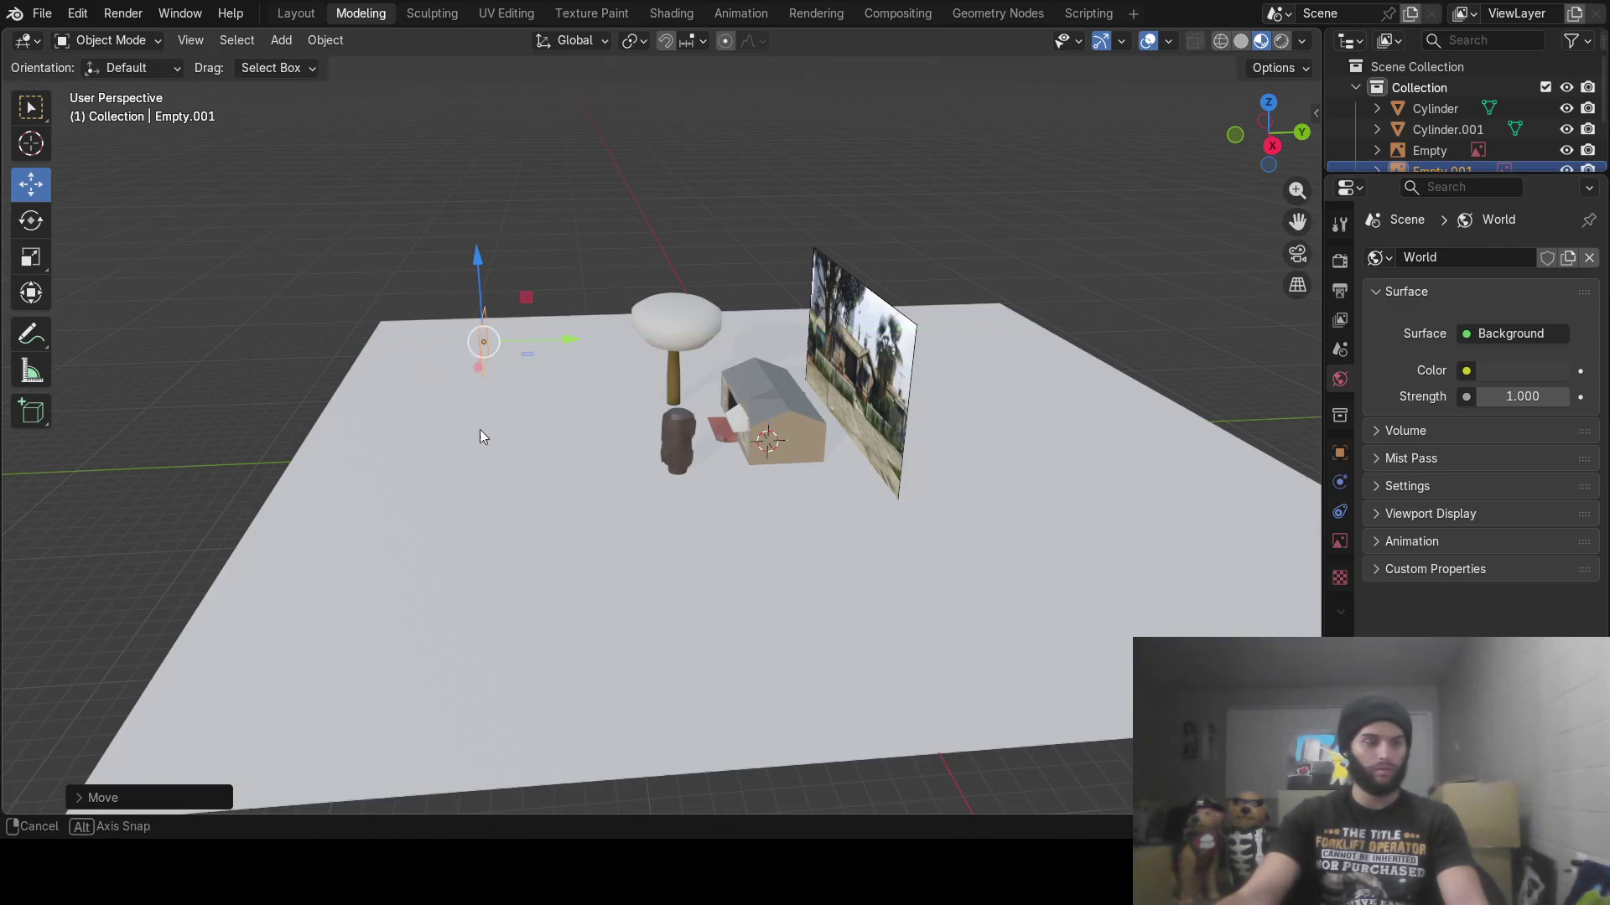
pyautogui.moveTo(479, 429); pyautogui.dragTo(587, 420, button='middle')
# Reset Empty.001's X rotation to 0° in the Transform panel
pyautogui.click(1316, 113)
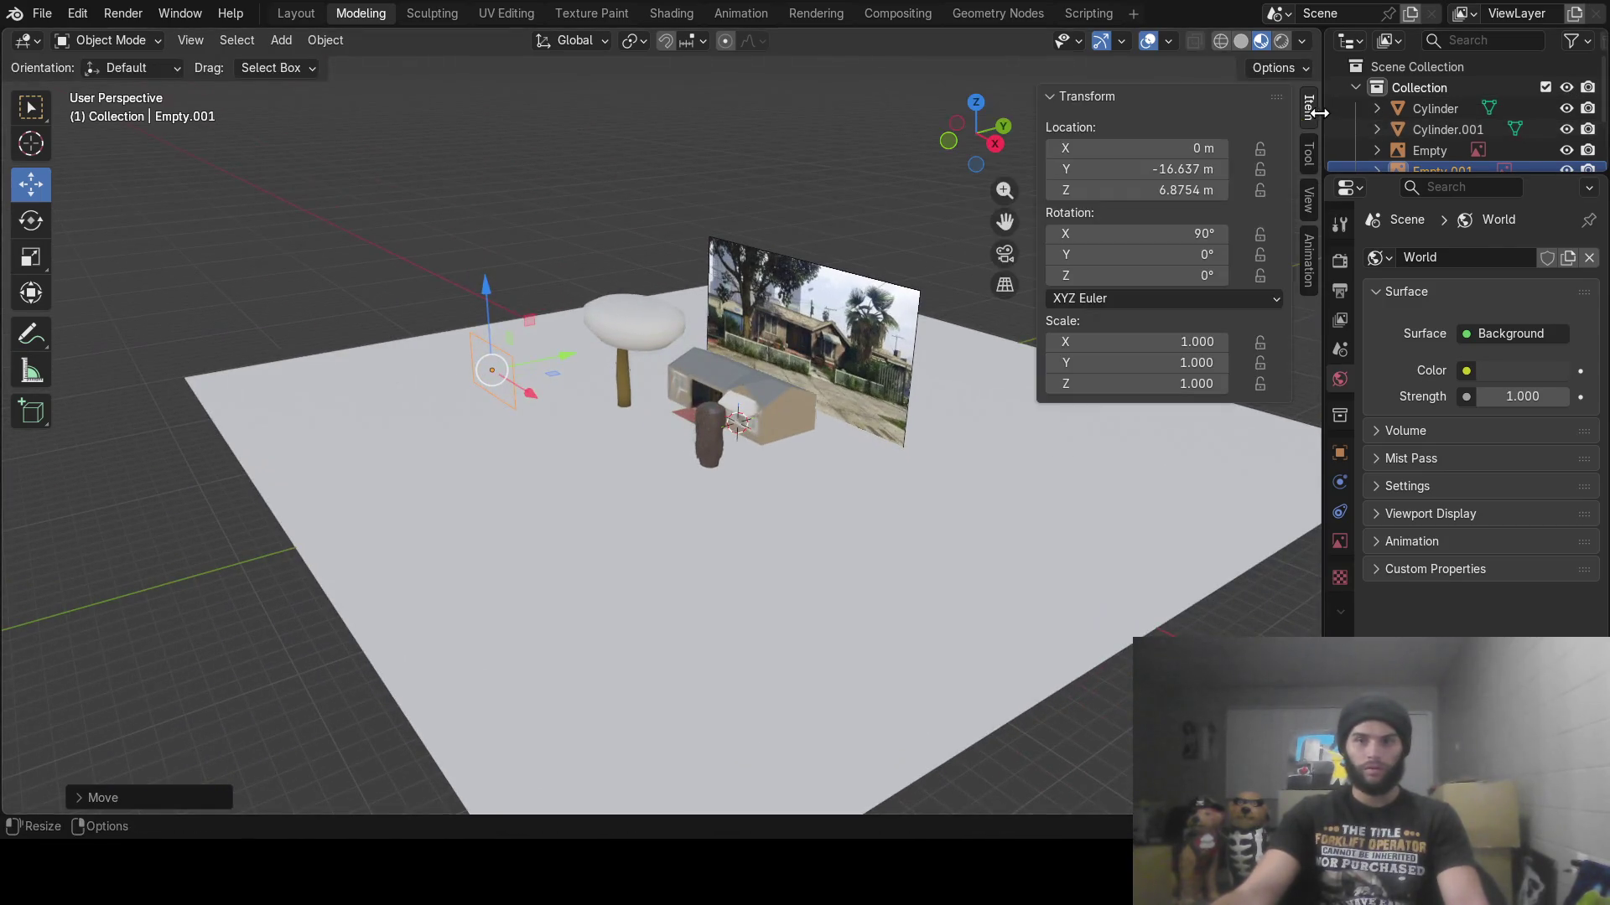
pyautogui.click(1197, 235)
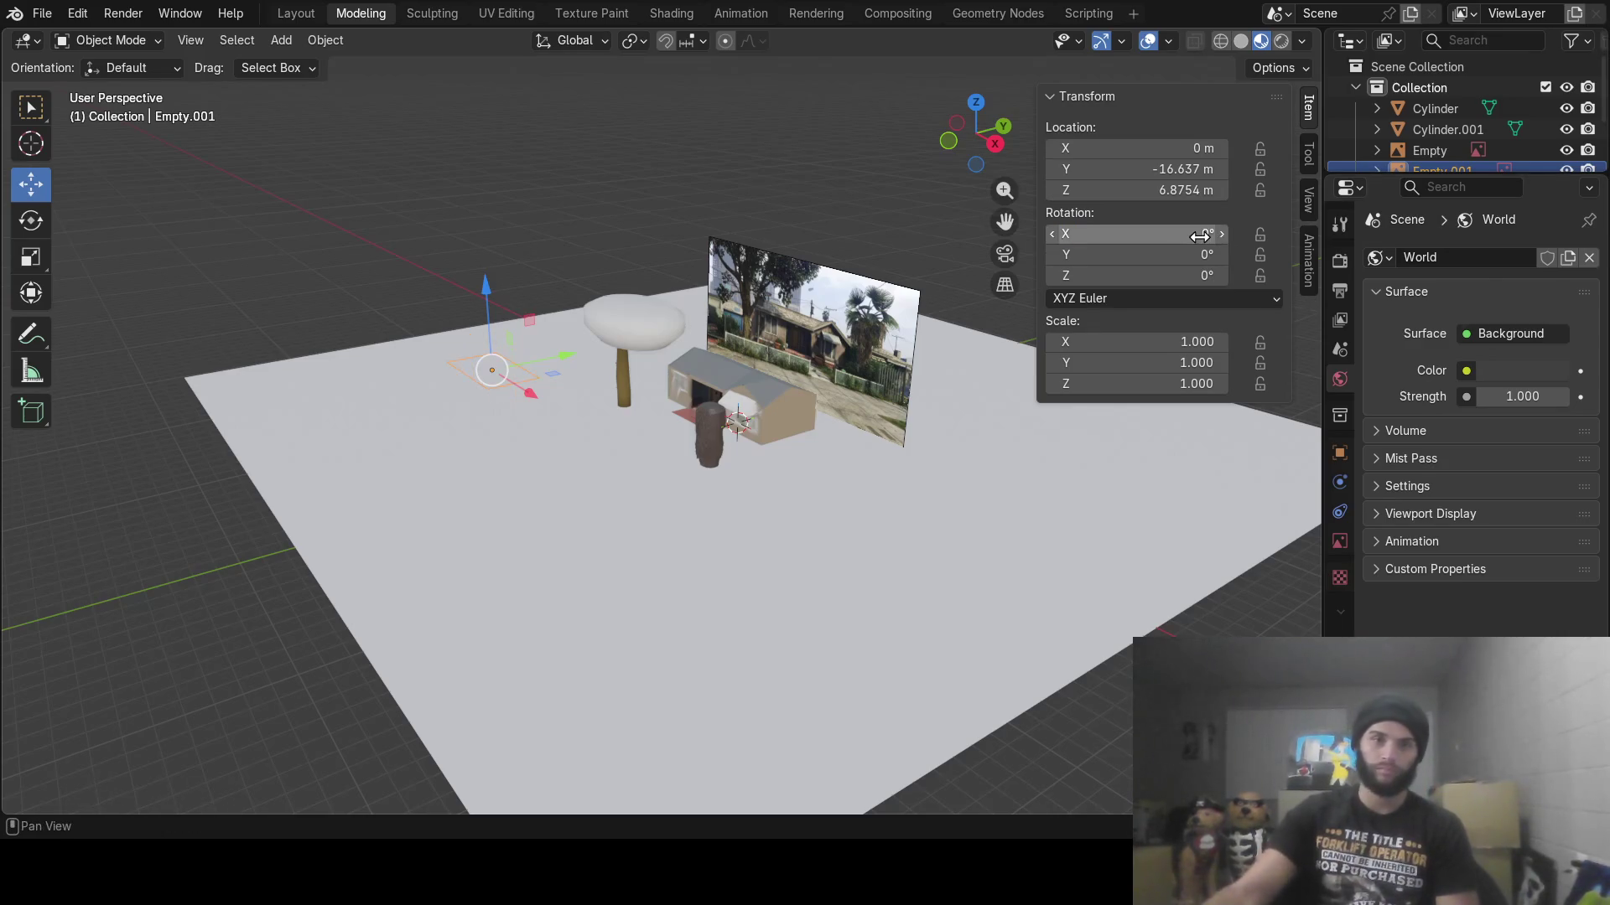
pyautogui.press('Return')
pyautogui.moveTo(586, 550)
pyautogui.mouseDown(button='middle')
pyautogui.moveTo(489, 532)
pyautogui.moveTo(526, 484)
pyautogui.moveTo(547, 651)
pyautogui.moveTo(593, 550)
pyautogui.moveTo(426, 544)
pyautogui.moveTo(424, 567)
pyautogui.moveTo(465, 553)
pyautogui.moveTo(597, 567)
pyautogui.moveTo(931, 322)
pyautogui.mouseUp(button='middle')
pyautogui.click(1191, 171)
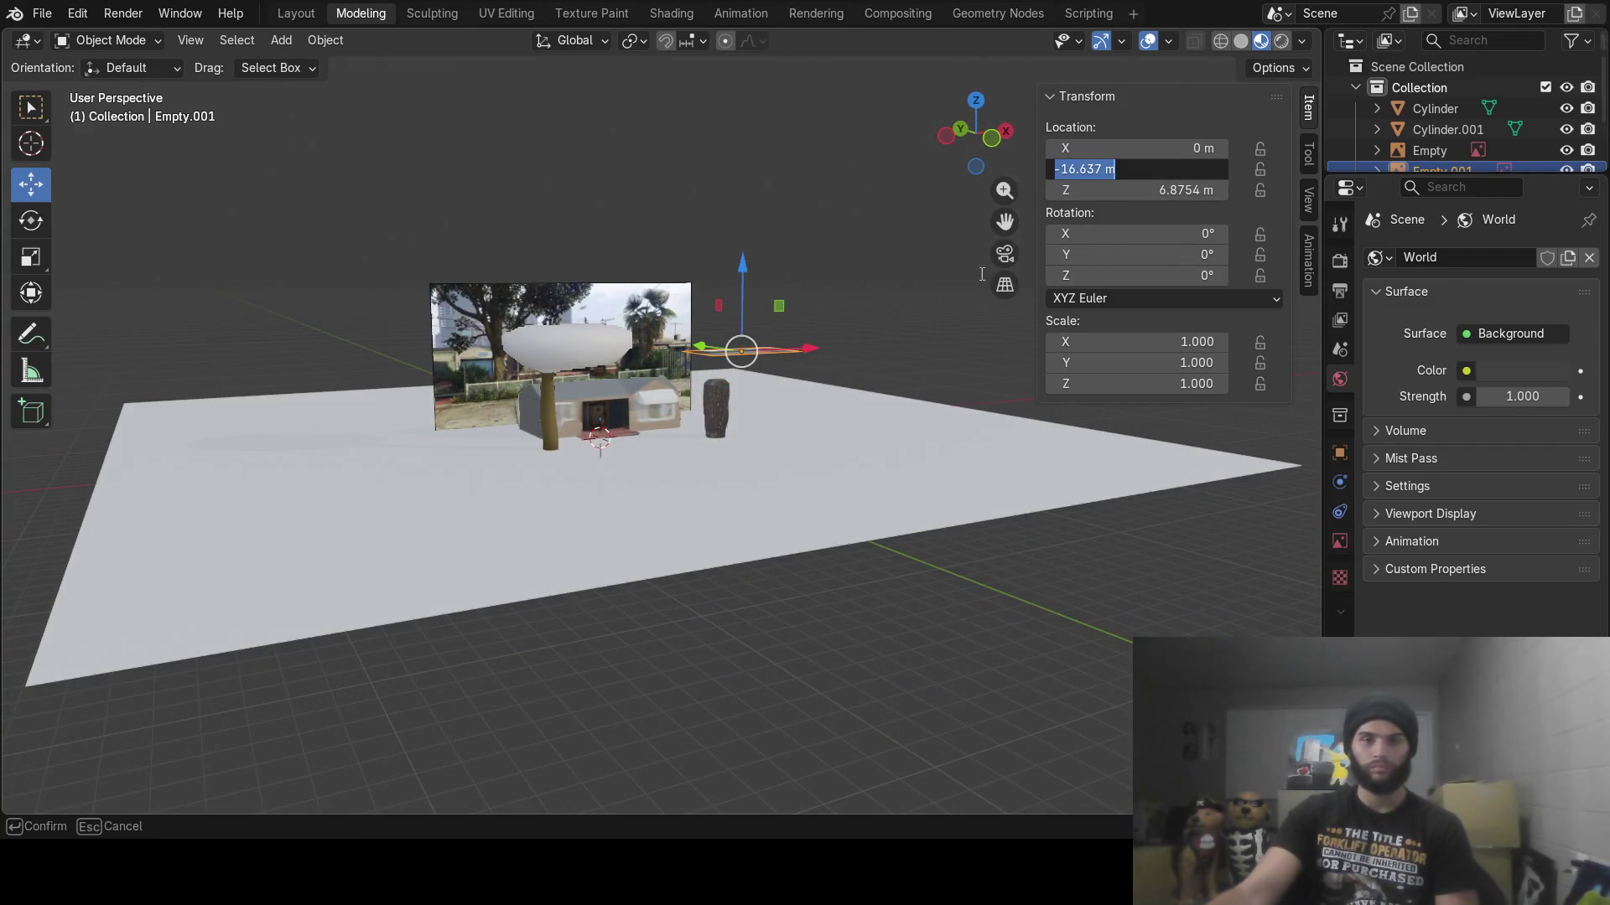
pyautogui.click(1214, 110)
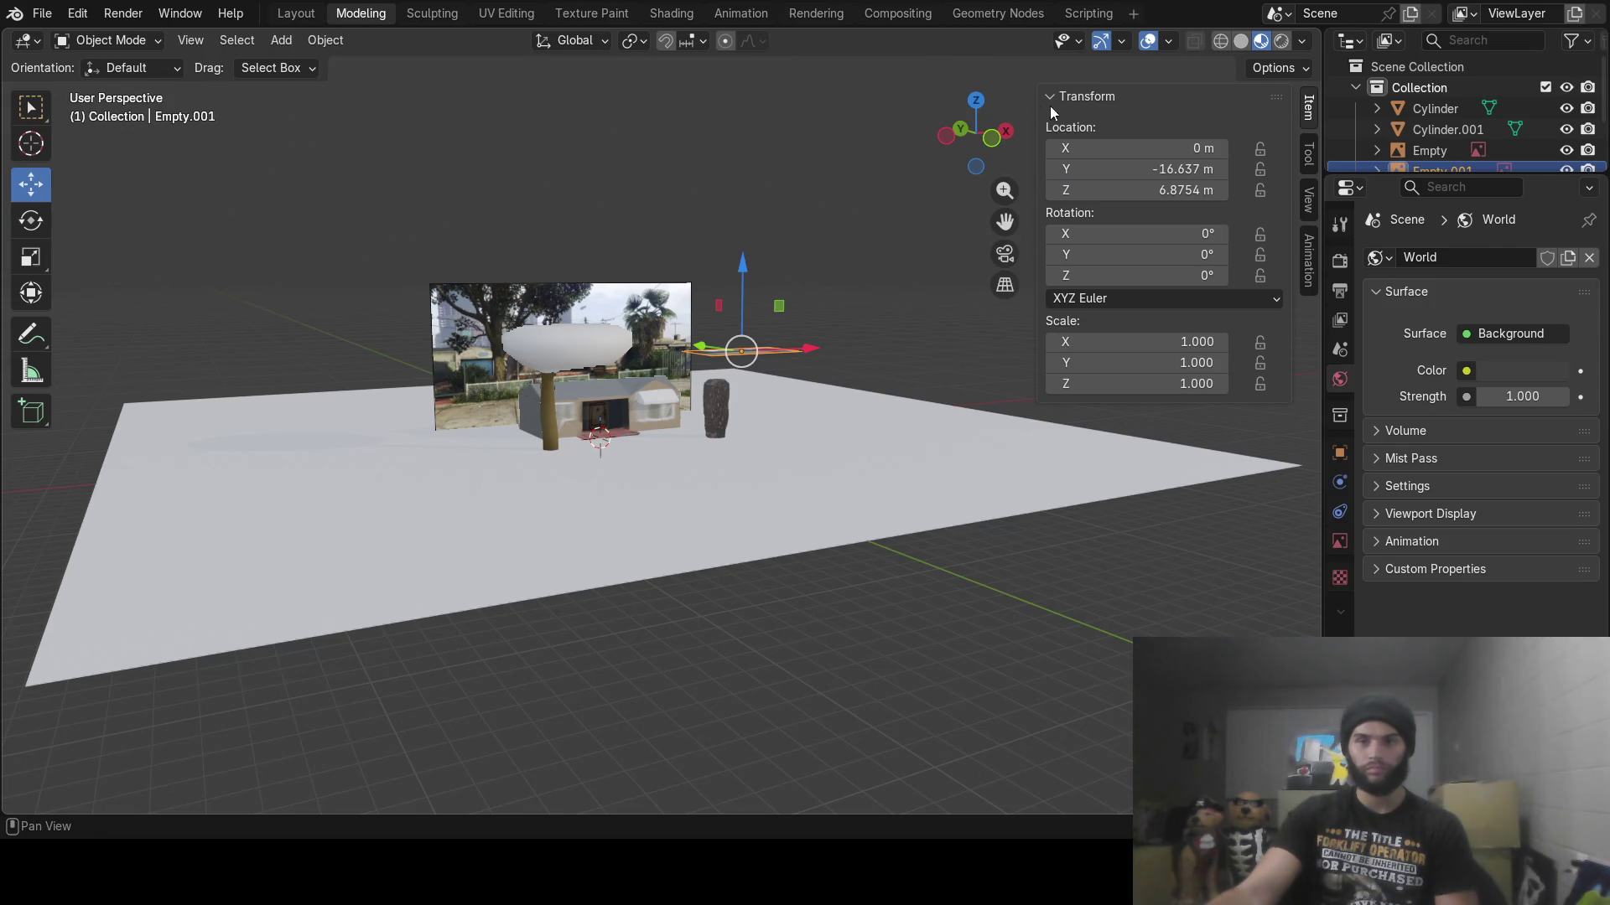
pyautogui.press('n')
# Delete Empty.001 from the scene
pyautogui.moveTo(670, 322); pyautogui.dragTo(712, 426, button='middle')
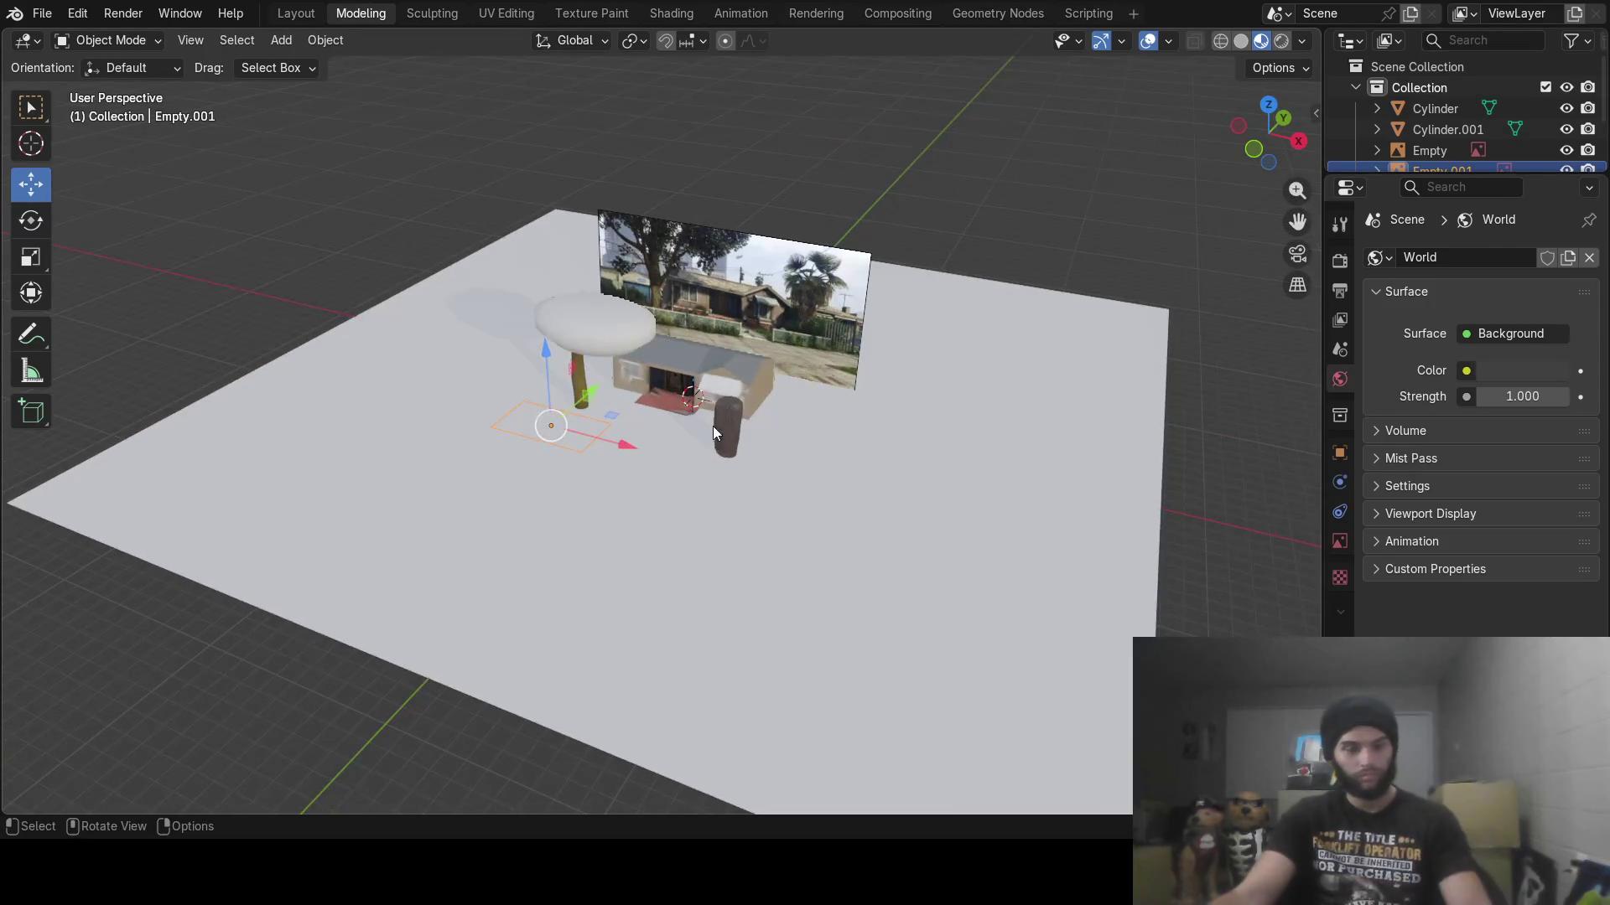
pyautogui.press('x')
pyautogui.click(713, 421)
pyautogui.moveTo(813, 430)
pyautogui.mouseDown(button='middle')
pyautogui.moveTo(736, 399)
pyautogui.moveTo(823, 381)
pyautogui.moveTo(884, 410)
pyautogui.moveTo(942, 401)
pyautogui.moveTo(832, 370)
pyautogui.moveTo(729, 409)
pyautogui.moveTo(709, 400)
pyautogui.moveTo(711, 418)
pyautogui.mouseUp(button='middle')
pyautogui.scroll(4, 711, 418)
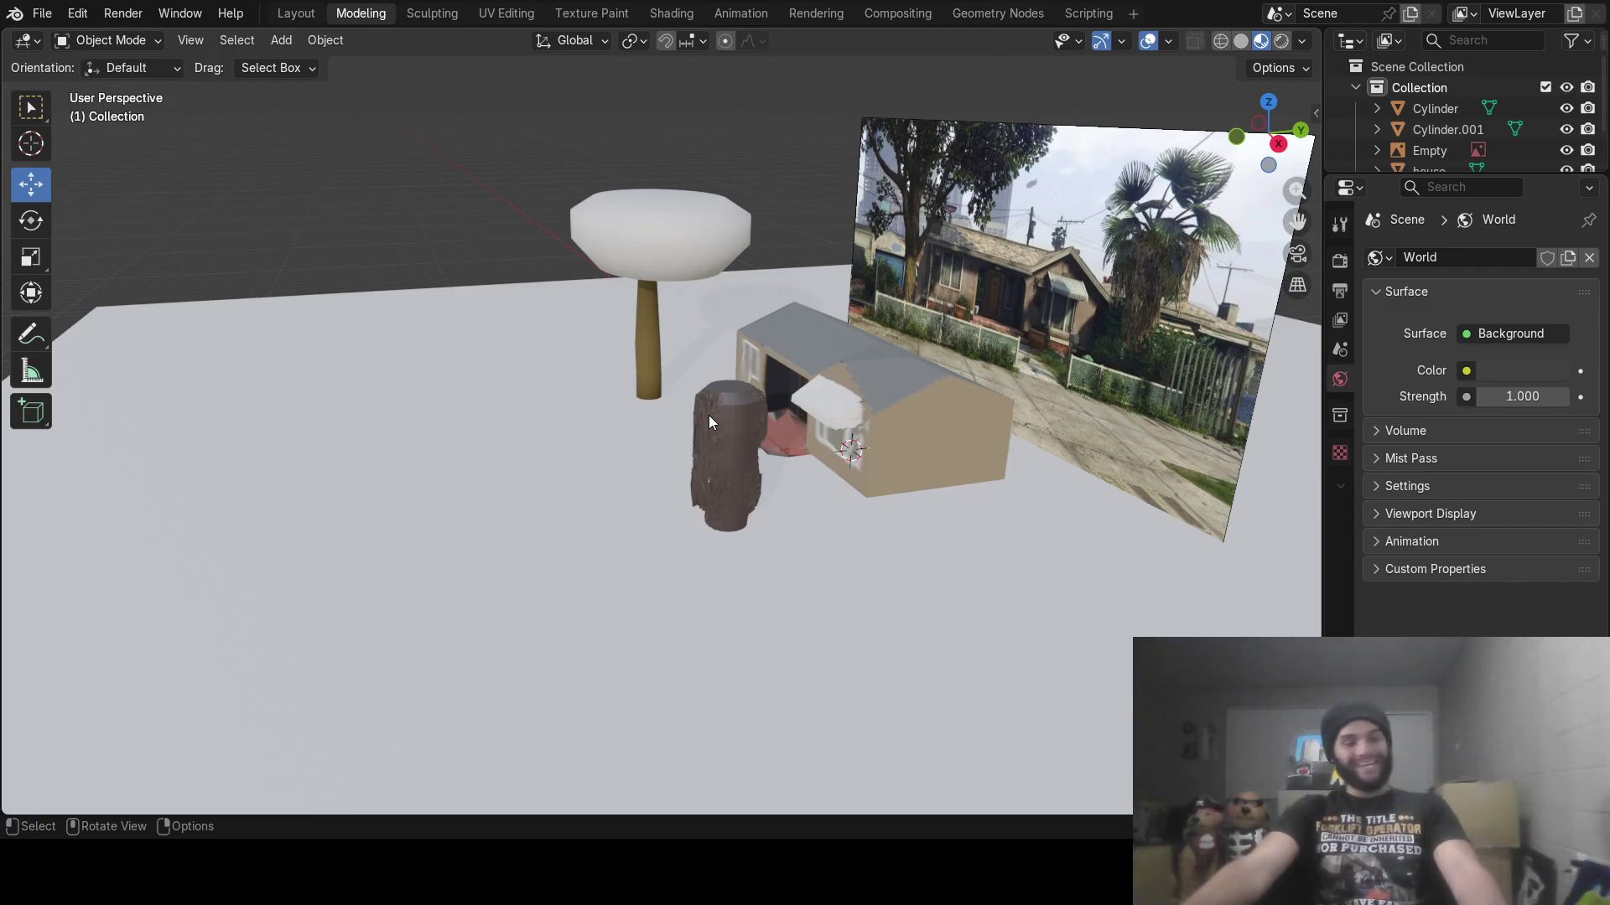
# Bring in the 'across the street middle' photo as an image plane
pyautogui.hotkey('shift', 'a')
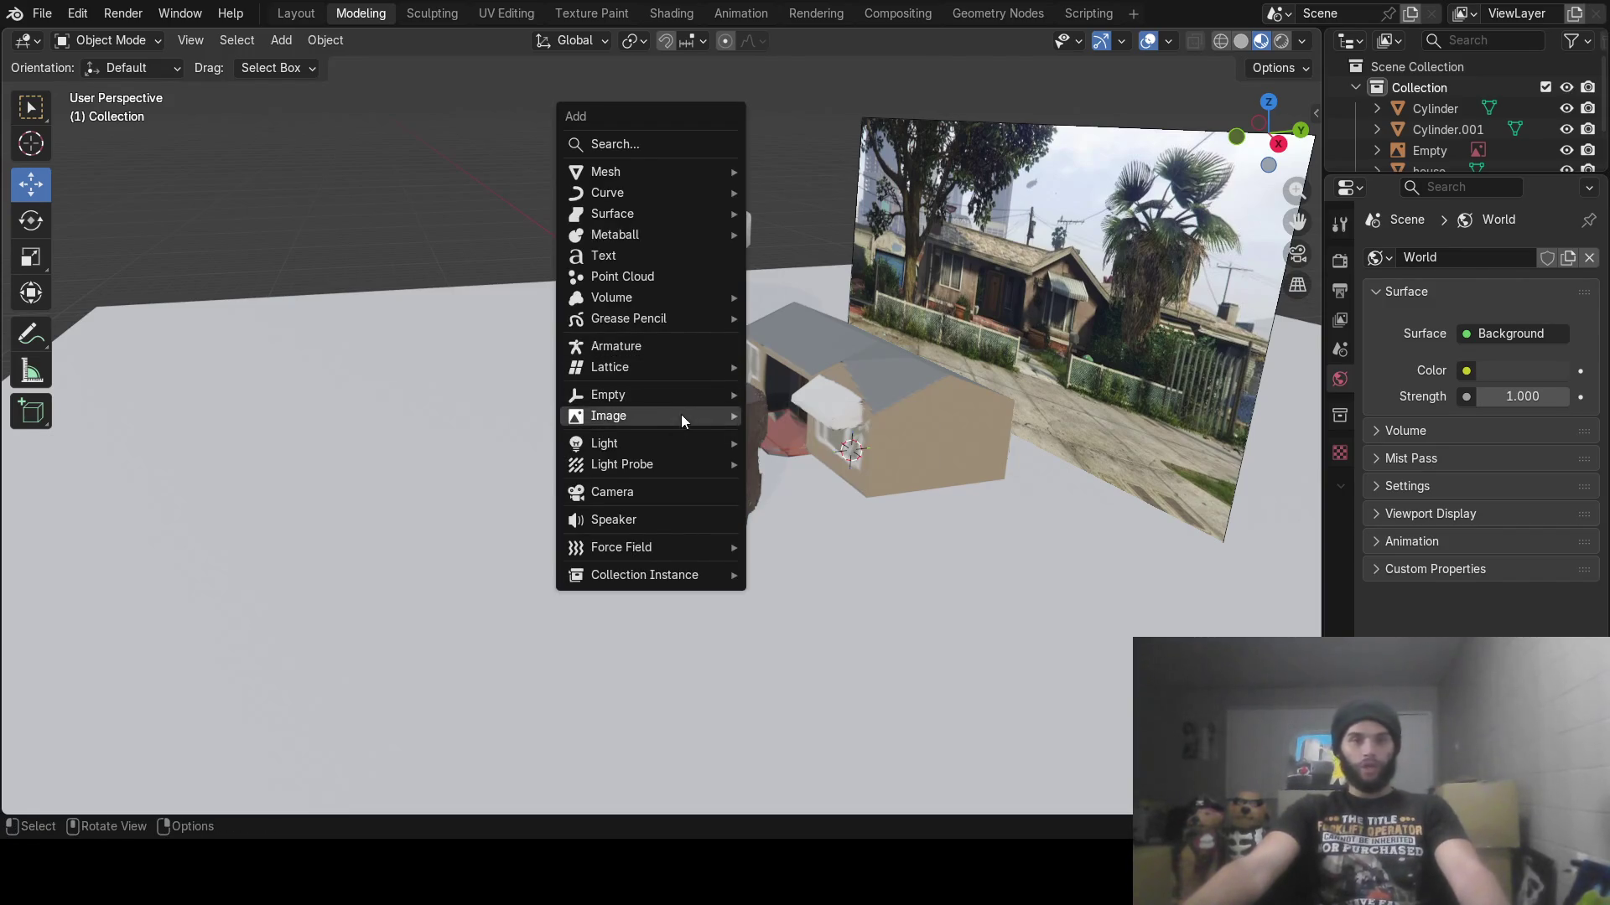
pyautogui.moveTo(681, 414)
pyautogui.press('Escape')
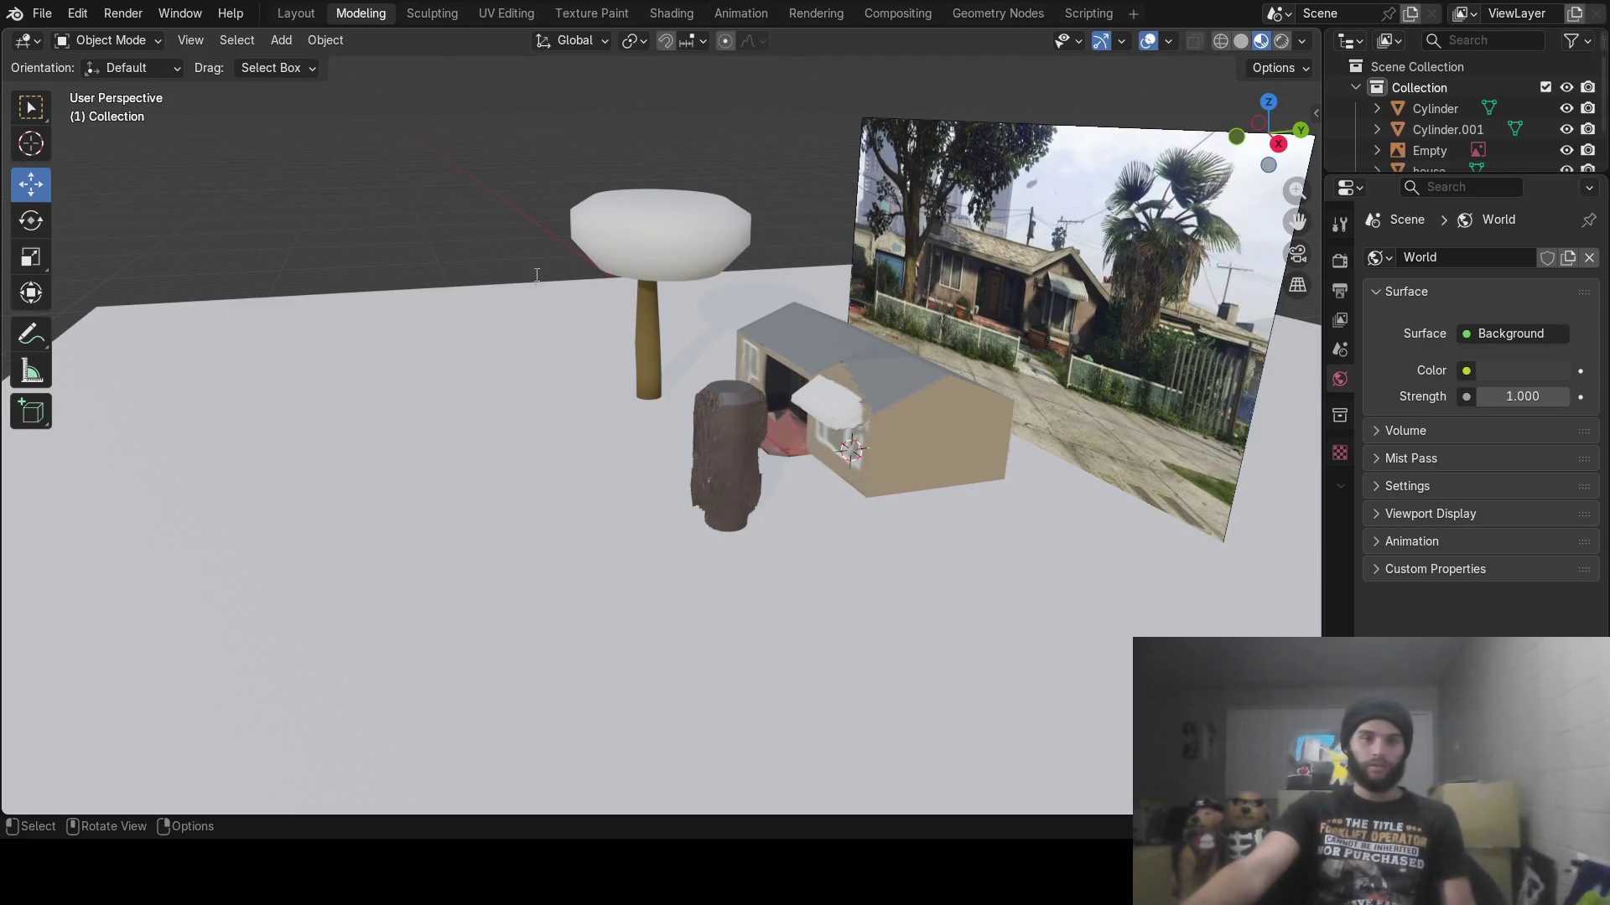
pyautogui.moveTo(738, 334)
pyautogui.mouseDown(button='middle')
pyautogui.moveTo(1001, 399)
pyautogui.moveTo(861, 412)
pyautogui.mouseUp(button='middle')
# Move the photo plane left along Y, raise it about 4.5 m, and stand it upright at 90° on X
pyautogui.moveTo(971, 496); pyautogui.dragTo(491, 478)
pyautogui.moveTo(411, 387); pyautogui.dragTo(408, 323)
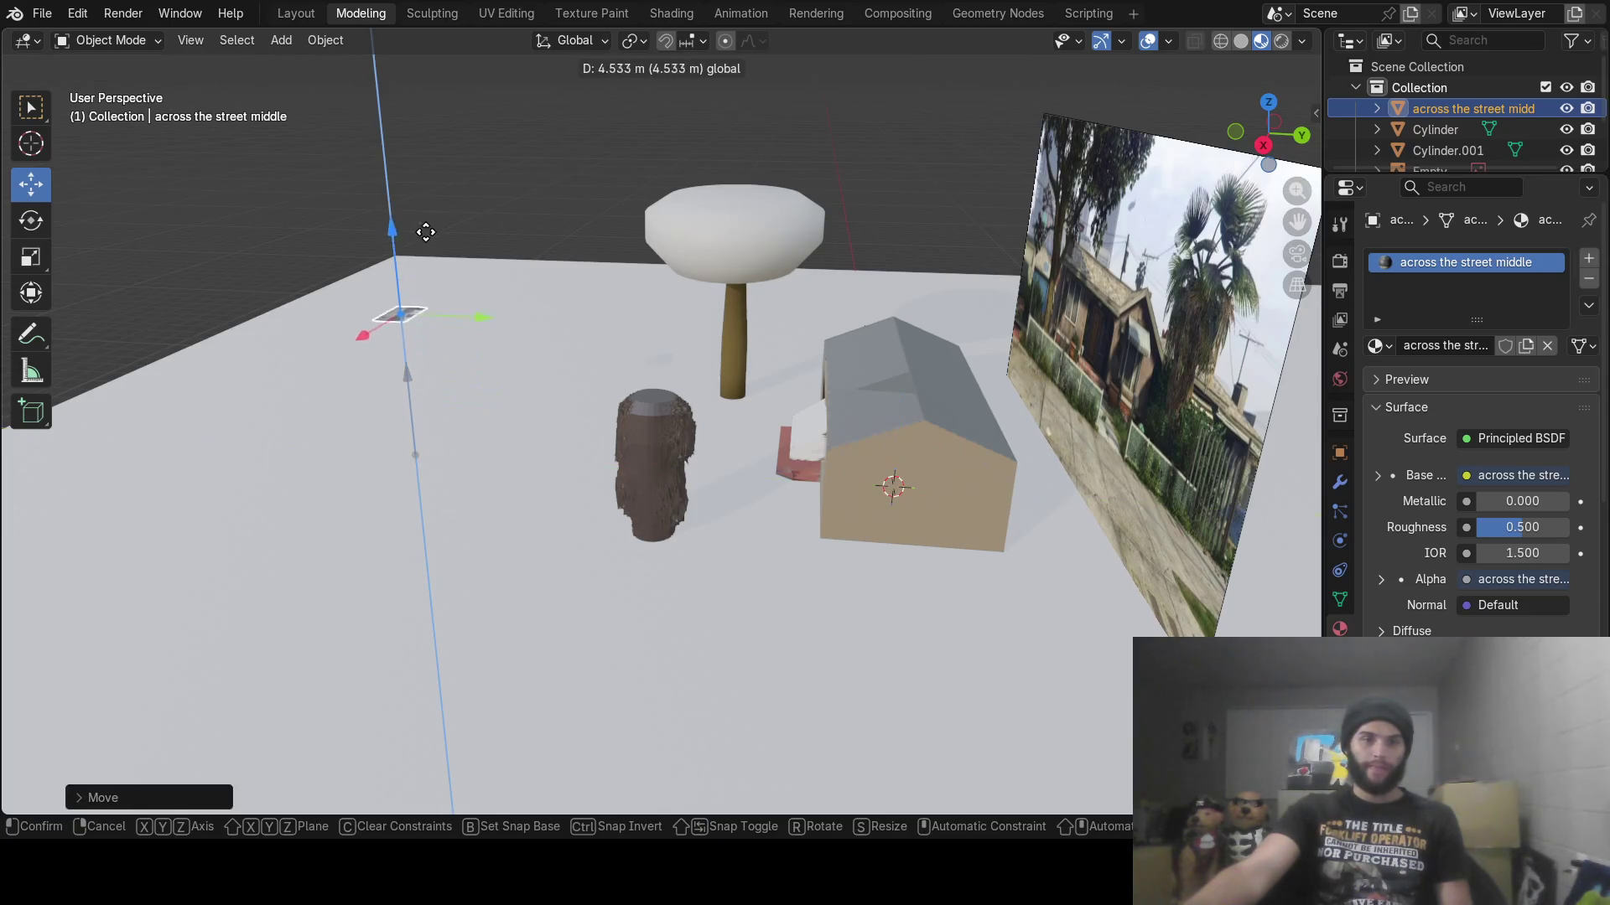
pyautogui.moveTo(426, 232); pyautogui.dragTo(429, 237)
pyautogui.press('r')
pyautogui.press('x')
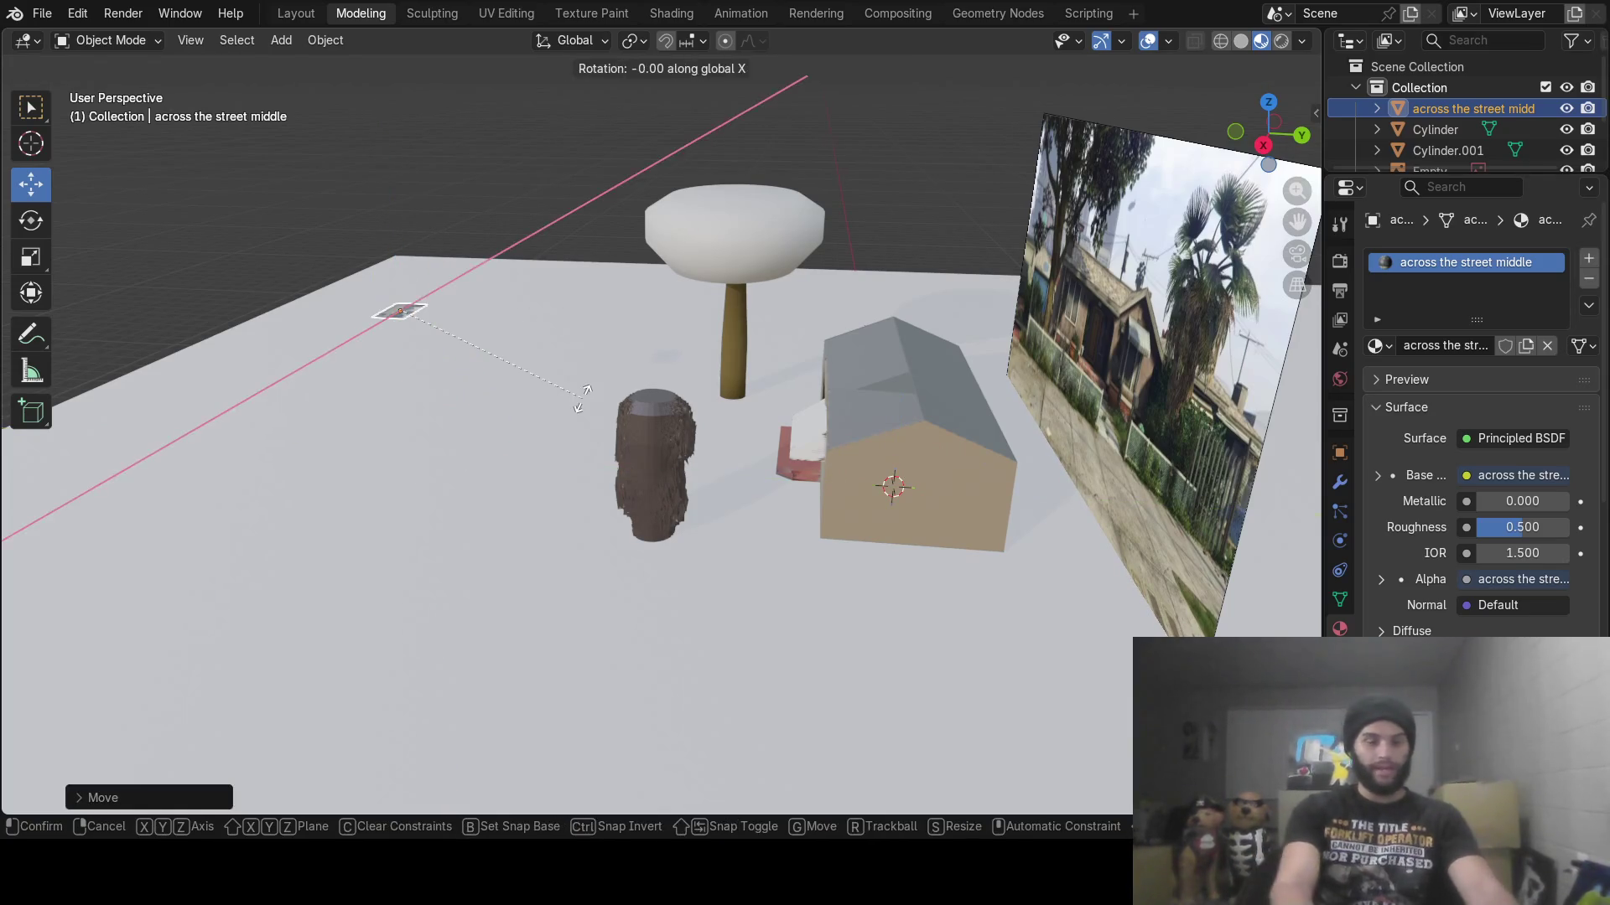
pyautogui.write('90')
pyautogui.press('Return')
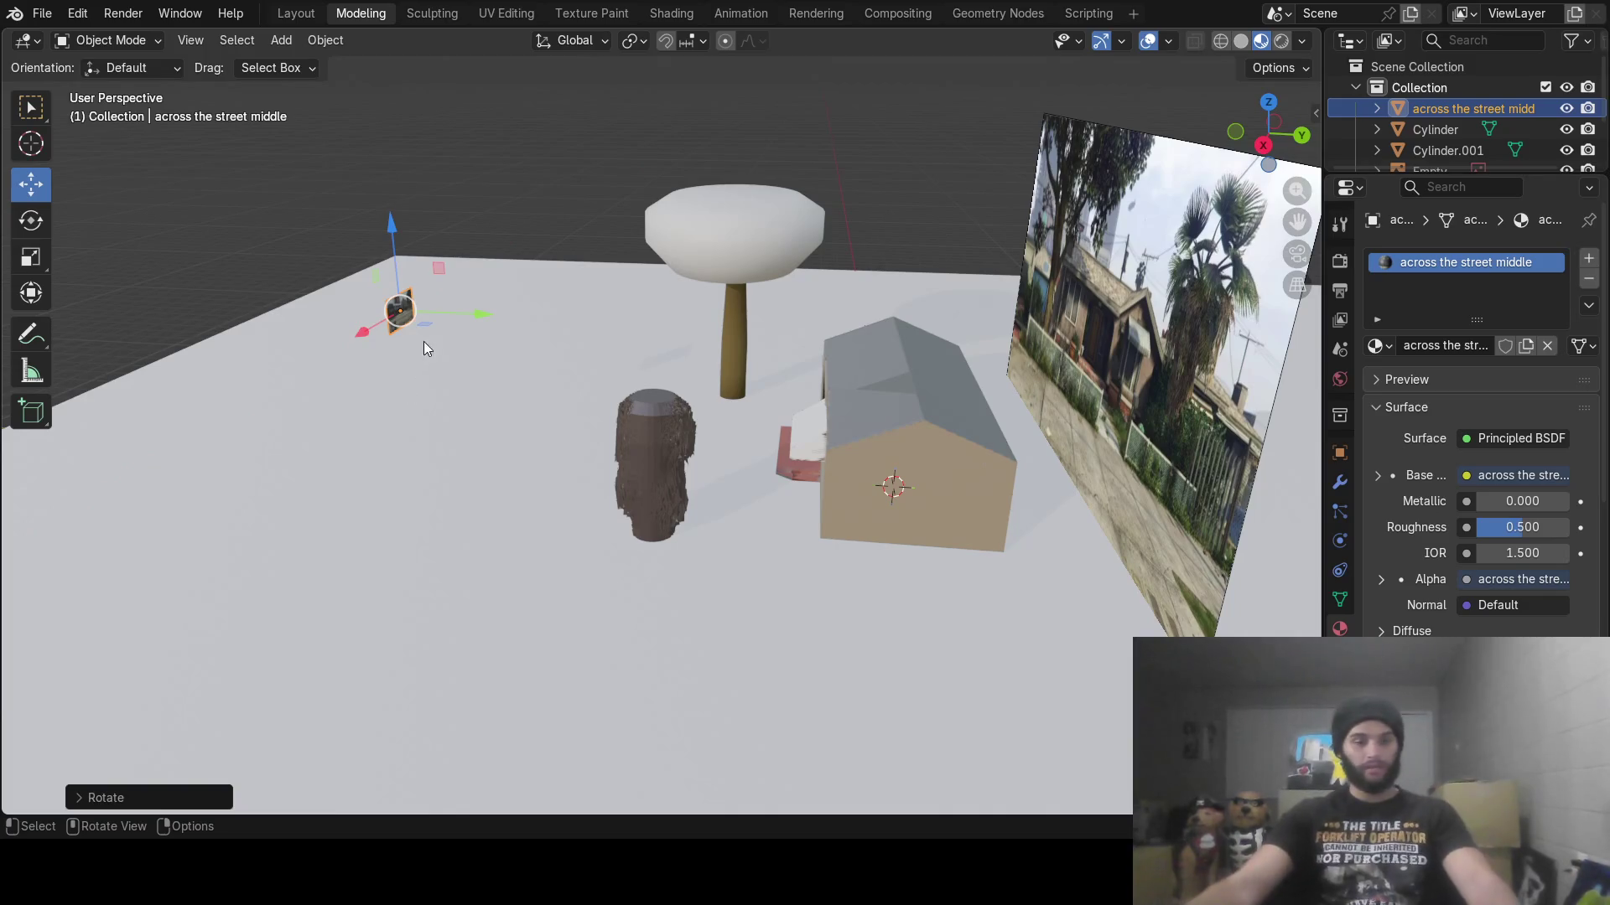
# Shift the photo plane along Y, lower it about 2 m, and deselect it
pyautogui.moveTo(470, 392)
pyautogui.mouseDown(button='middle')
pyautogui.moveTo(345, 382)
pyautogui.moveTo(490, 305)
pyautogui.moveTo(634, 334)
pyautogui.moveTo(551, 414)
pyautogui.moveTo(379, 435)
pyautogui.moveTo(469, 376)
pyautogui.moveTo(767, 565)
pyautogui.moveTo(713, 556)
pyautogui.moveTo(687, 434)
pyautogui.mouseUp(button='middle')
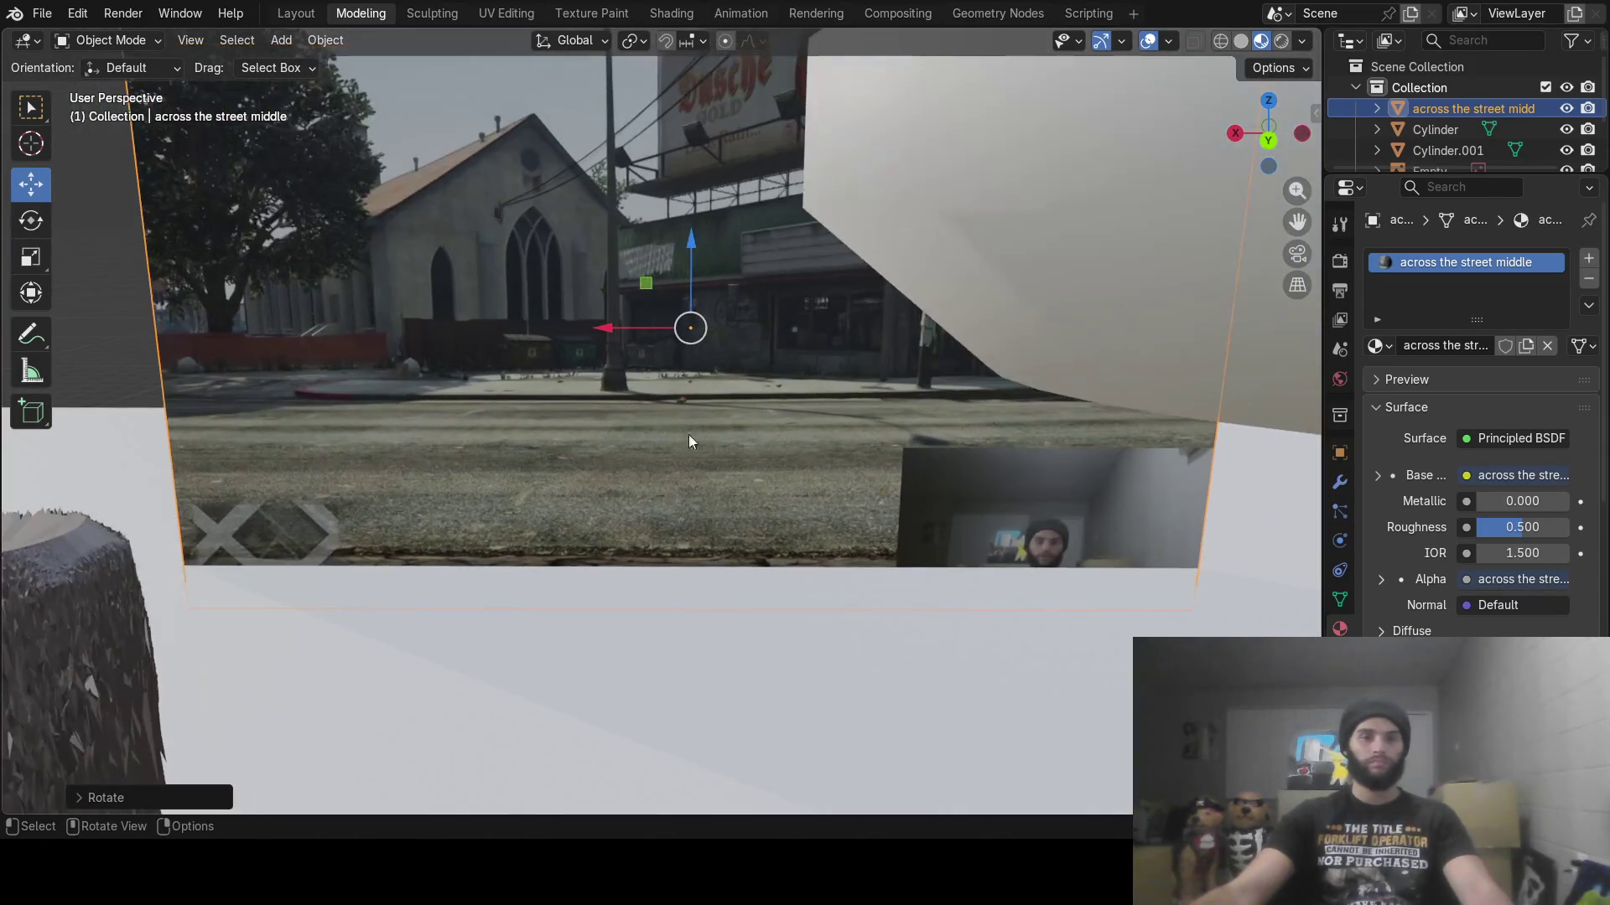
pyautogui.moveTo(653, 320)
pyautogui.mouseDown(button='middle')
pyautogui.moveTo(808, 400)
pyautogui.moveTo(727, 425)
pyautogui.mouseUp(button='middle')
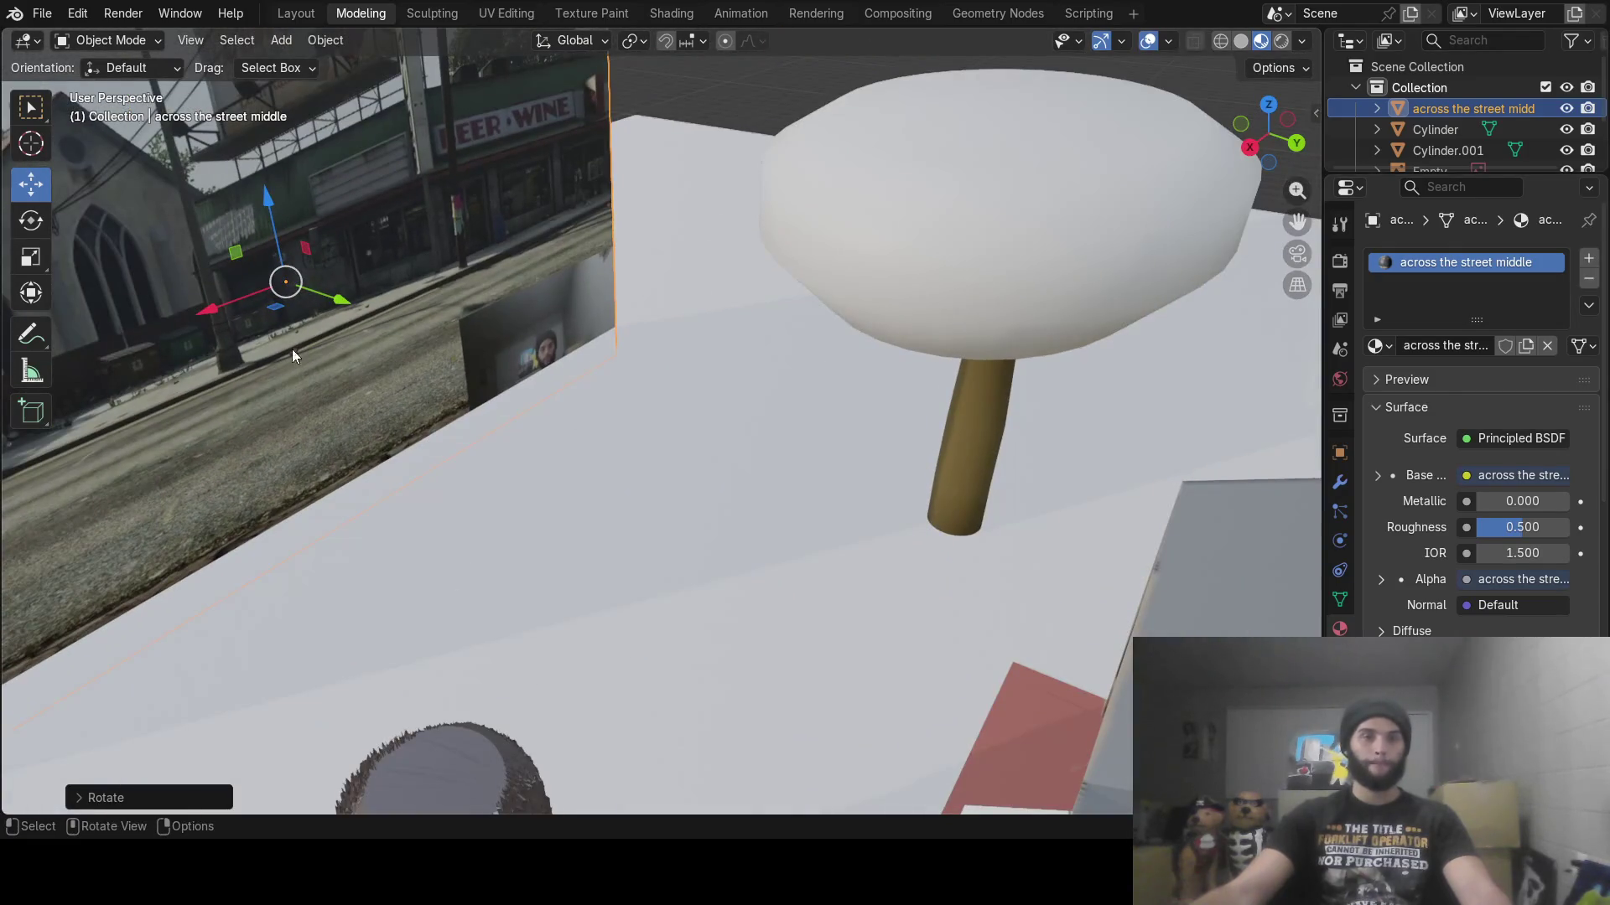
pyautogui.moveTo(333, 304)
pyautogui.mouseDown()
pyautogui.moveTo(269, 277)
pyautogui.moveTo(285, 310)
pyautogui.mouseUp()
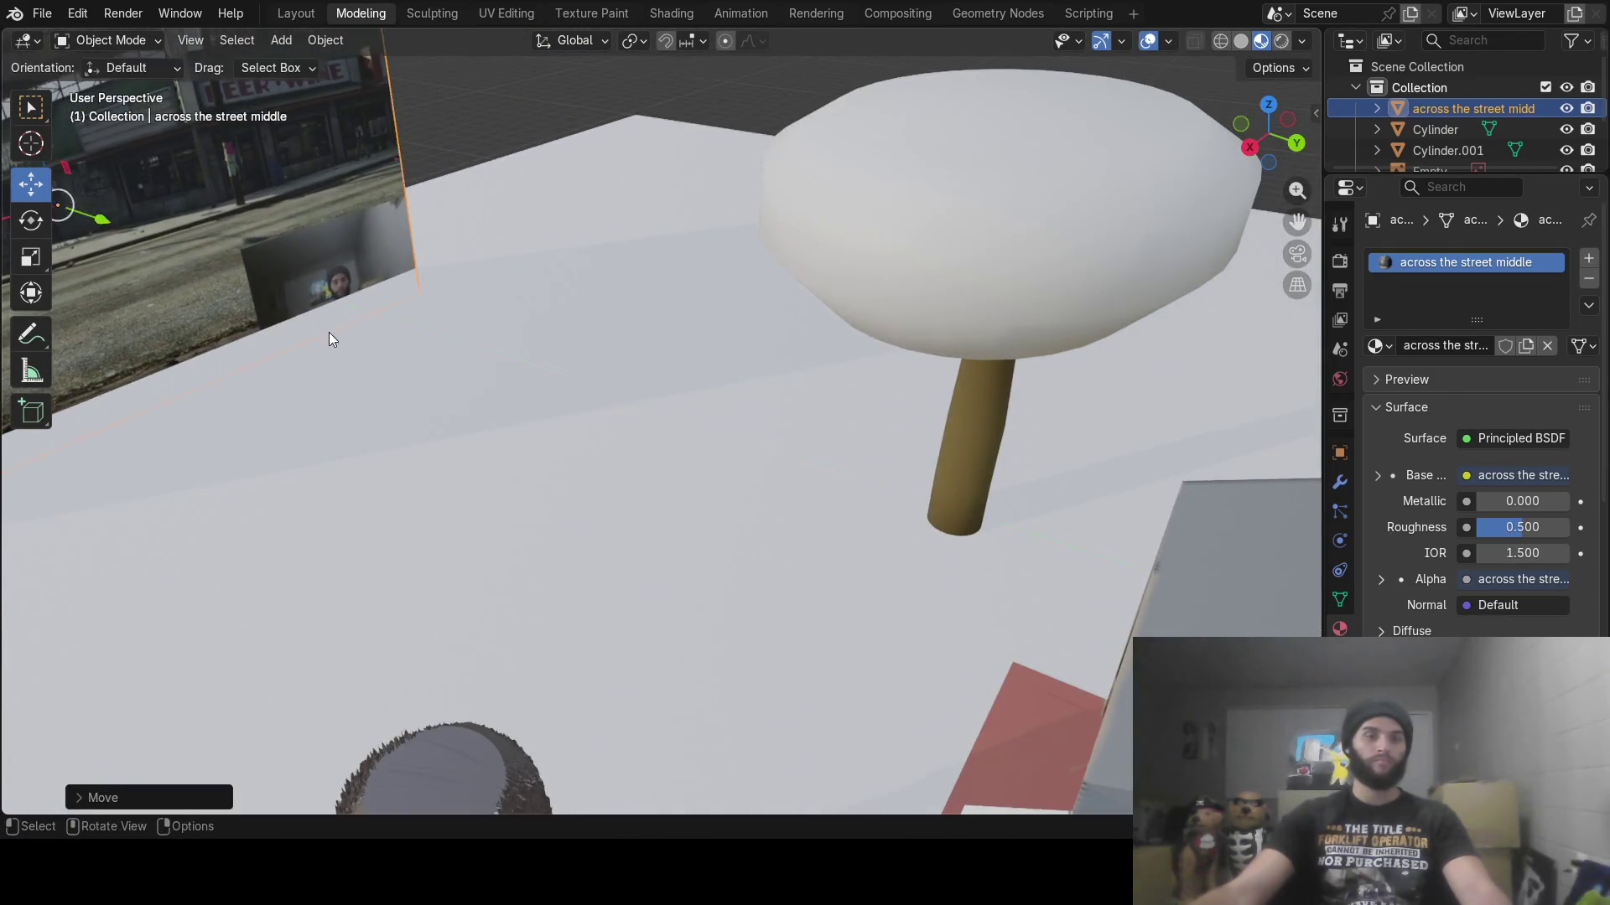
pyautogui.moveTo(329, 335)
pyautogui.mouseDown(button='middle')
pyautogui.moveTo(216, 317)
pyautogui.moveTo(276, 327)
pyautogui.mouseUp(button='middle')
pyautogui.moveTo(561, 174); pyautogui.dragTo(575, 309)
pyautogui.moveTo(576, 310)
pyautogui.mouseDown(button='middle')
pyautogui.moveTo(572, 326)
pyautogui.moveTo(520, 320)
pyautogui.moveTo(527, 430)
pyautogui.moveTo(475, 503)
pyautogui.moveTo(478, 168)
pyautogui.moveTo(293, 417)
pyautogui.moveTo(279, 407)
pyautogui.moveTo(553, 392)
pyautogui.moveTo(535, 399)
pyautogui.moveTo(576, 398)
pyautogui.moveTo(505, 483)
pyautogui.moveTo(571, 459)
pyautogui.moveTo(540, 466)
pyautogui.moveTo(577, 451)
pyautogui.moveTo(550, 436)
pyautogui.moveTo(618, 455)
pyautogui.mouseUp(button='middle')
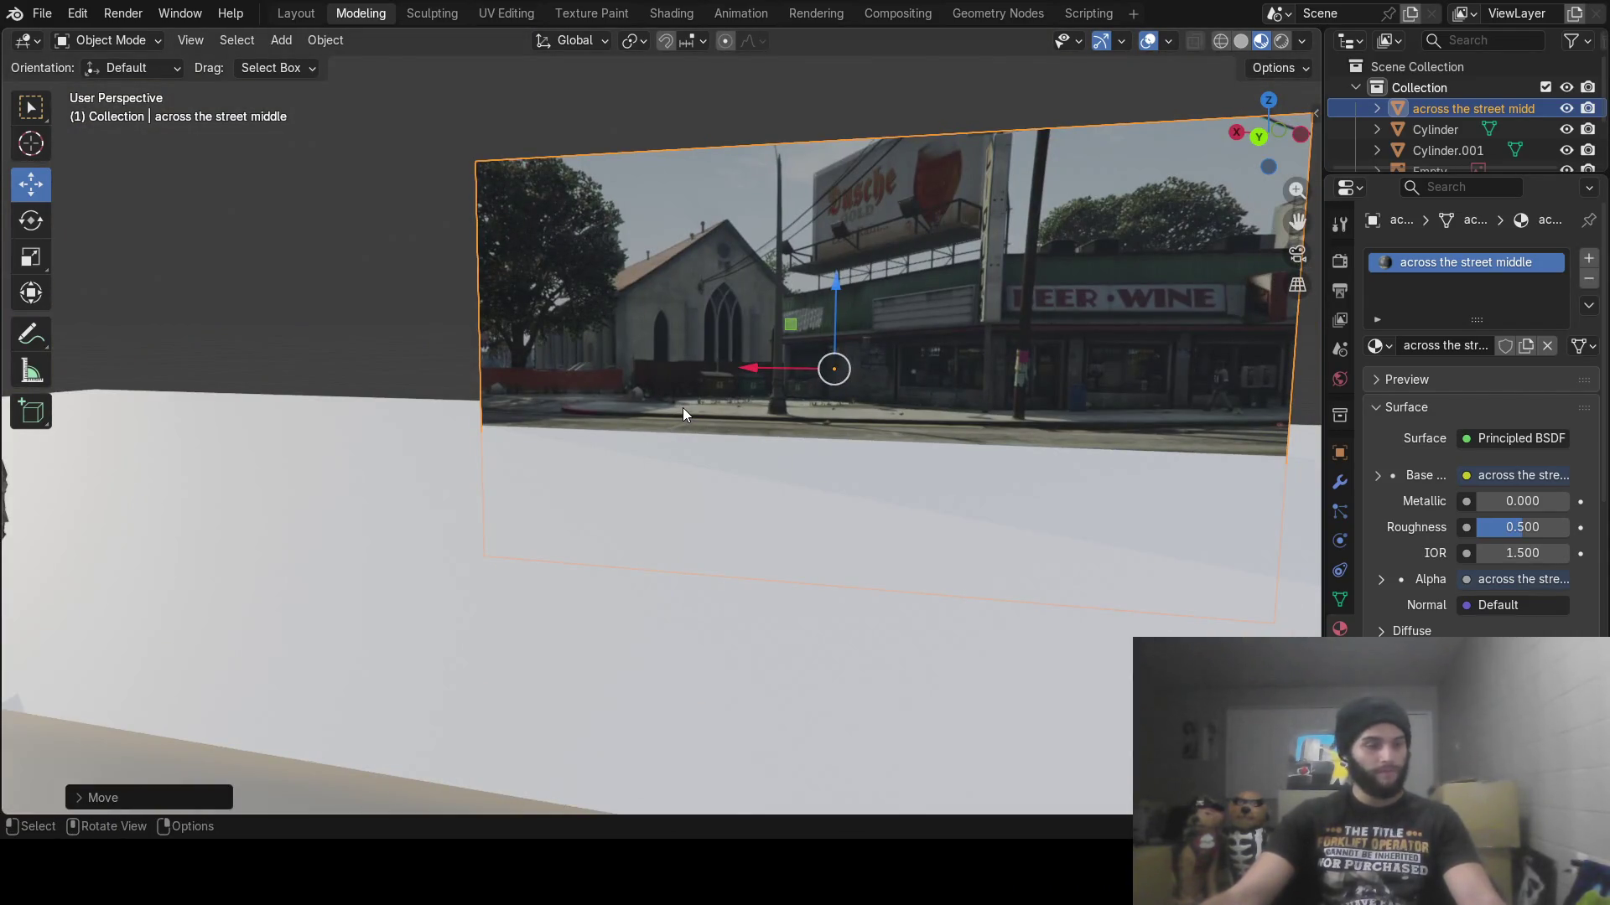
pyautogui.hotkey('alt', 'a')
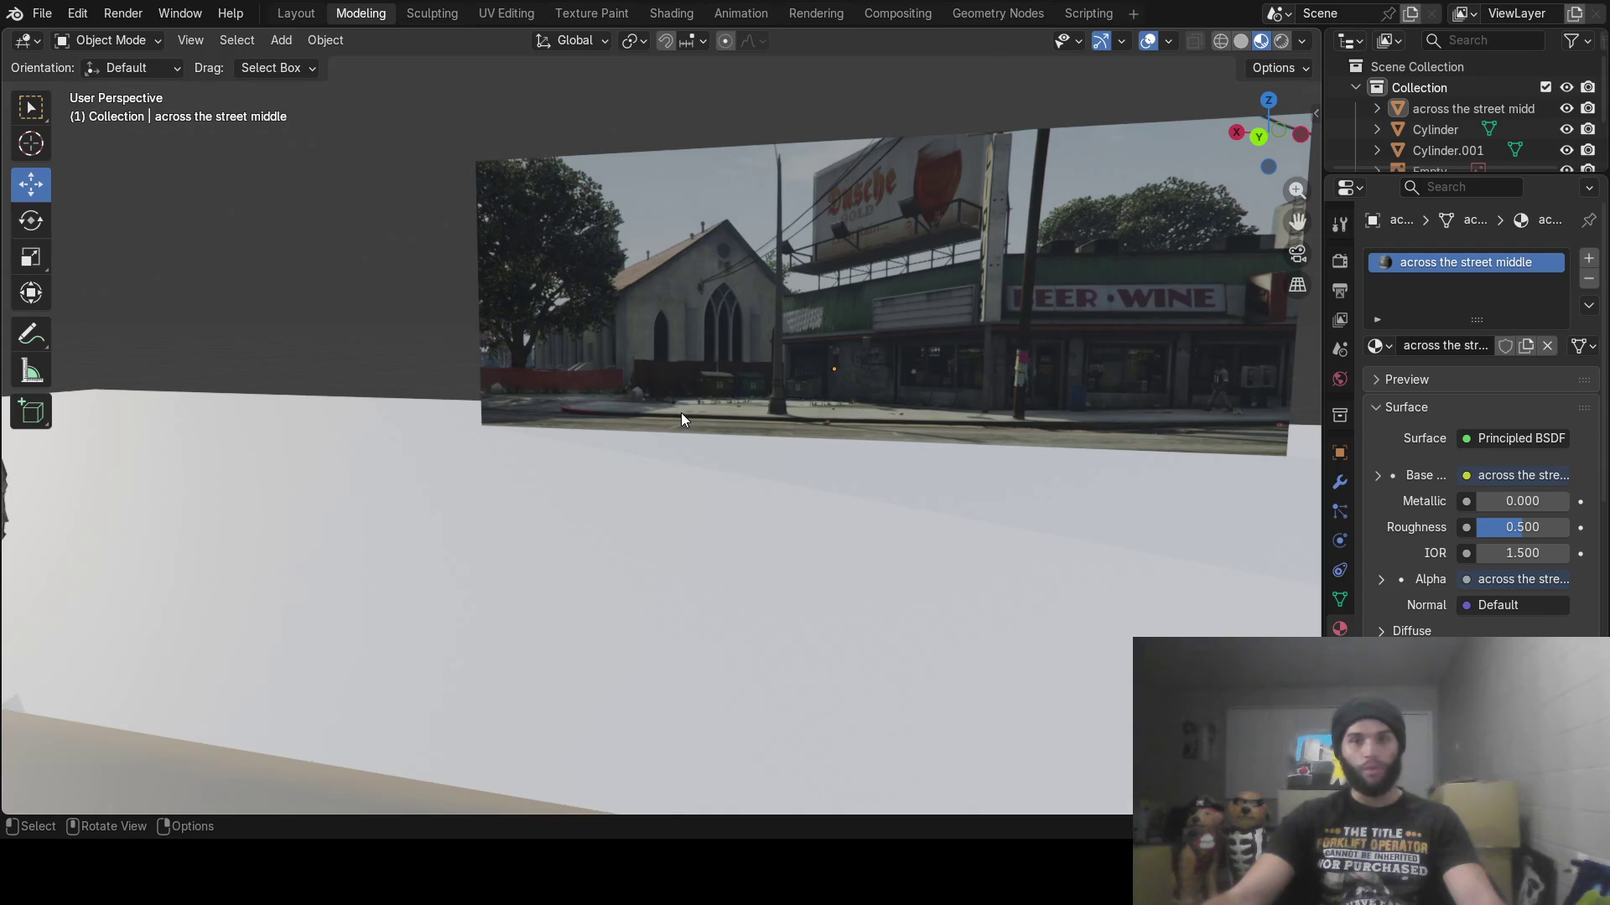
pyautogui.moveTo(681, 417)
pyautogui.mouseDown(button='middle')
pyautogui.moveTo(726, 552)
pyautogui.moveTo(832, 510)
pyautogui.moveTo(585, 395)
pyautogui.mouseUp(button='middle')
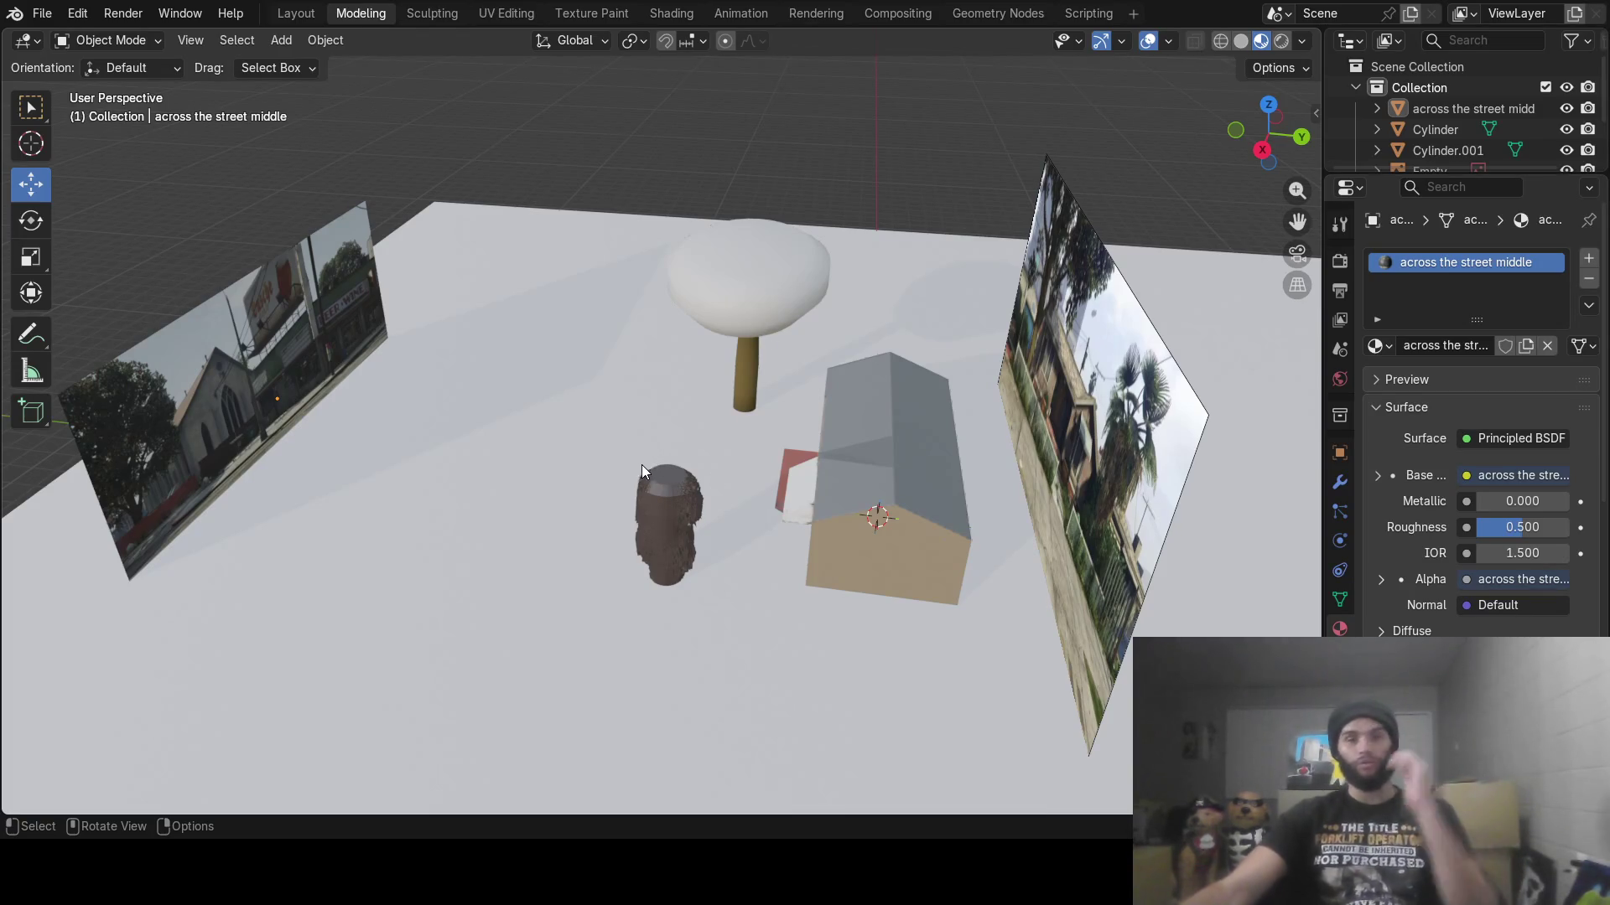
pyautogui.hotkey('shift', 'a')
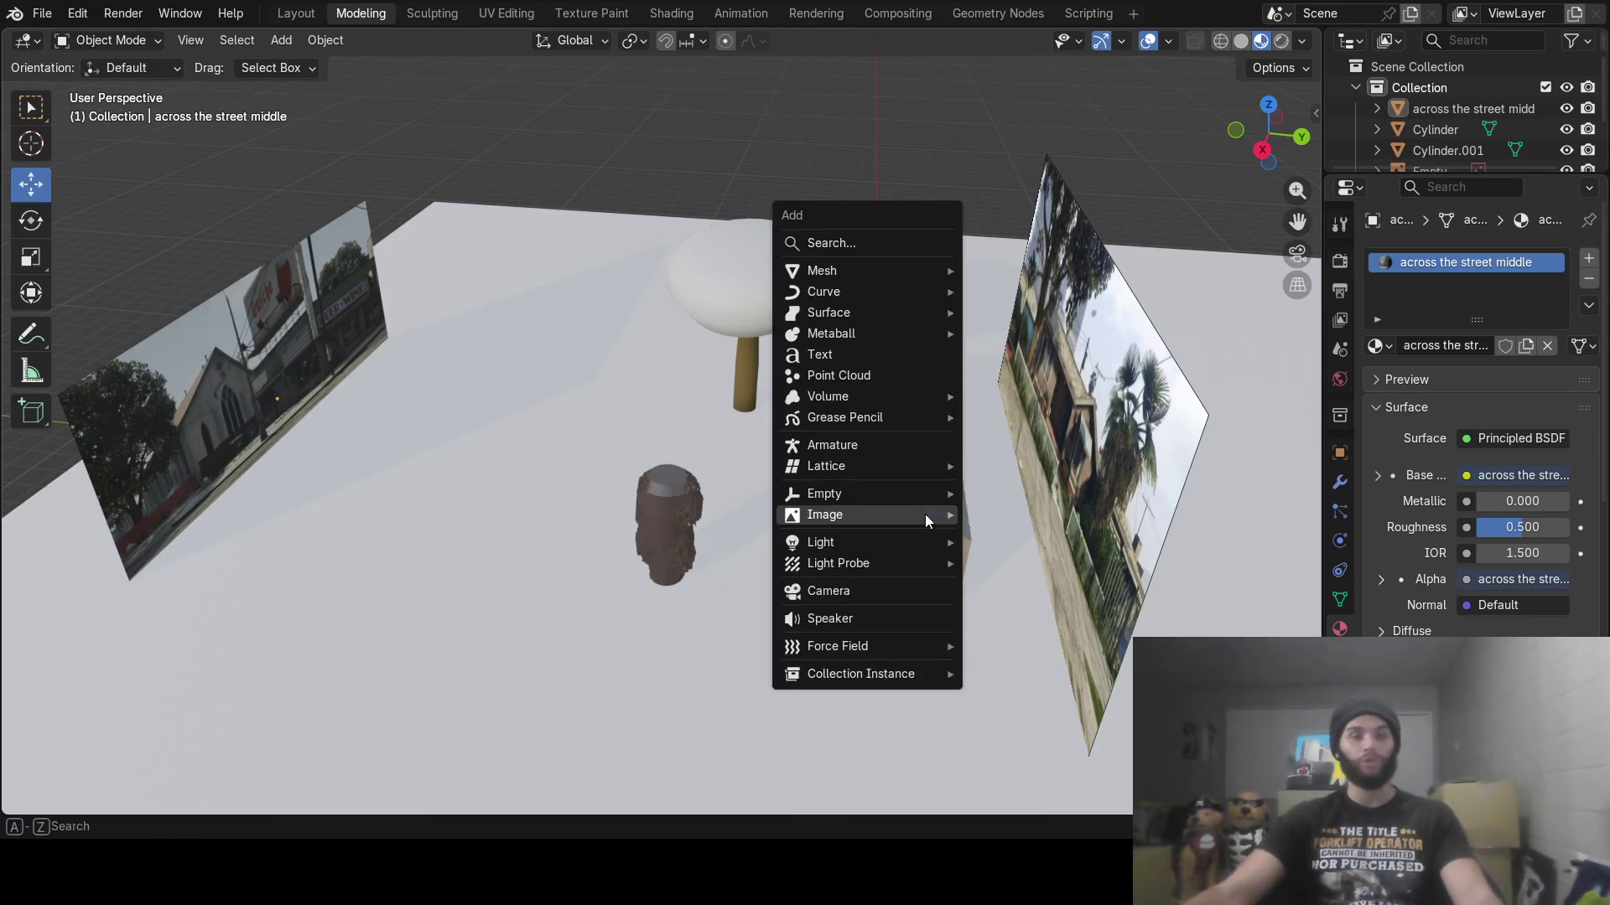
# Move the new image plane left and higher, then stand it upright with R X 90
pyautogui.moveTo(919, 520)
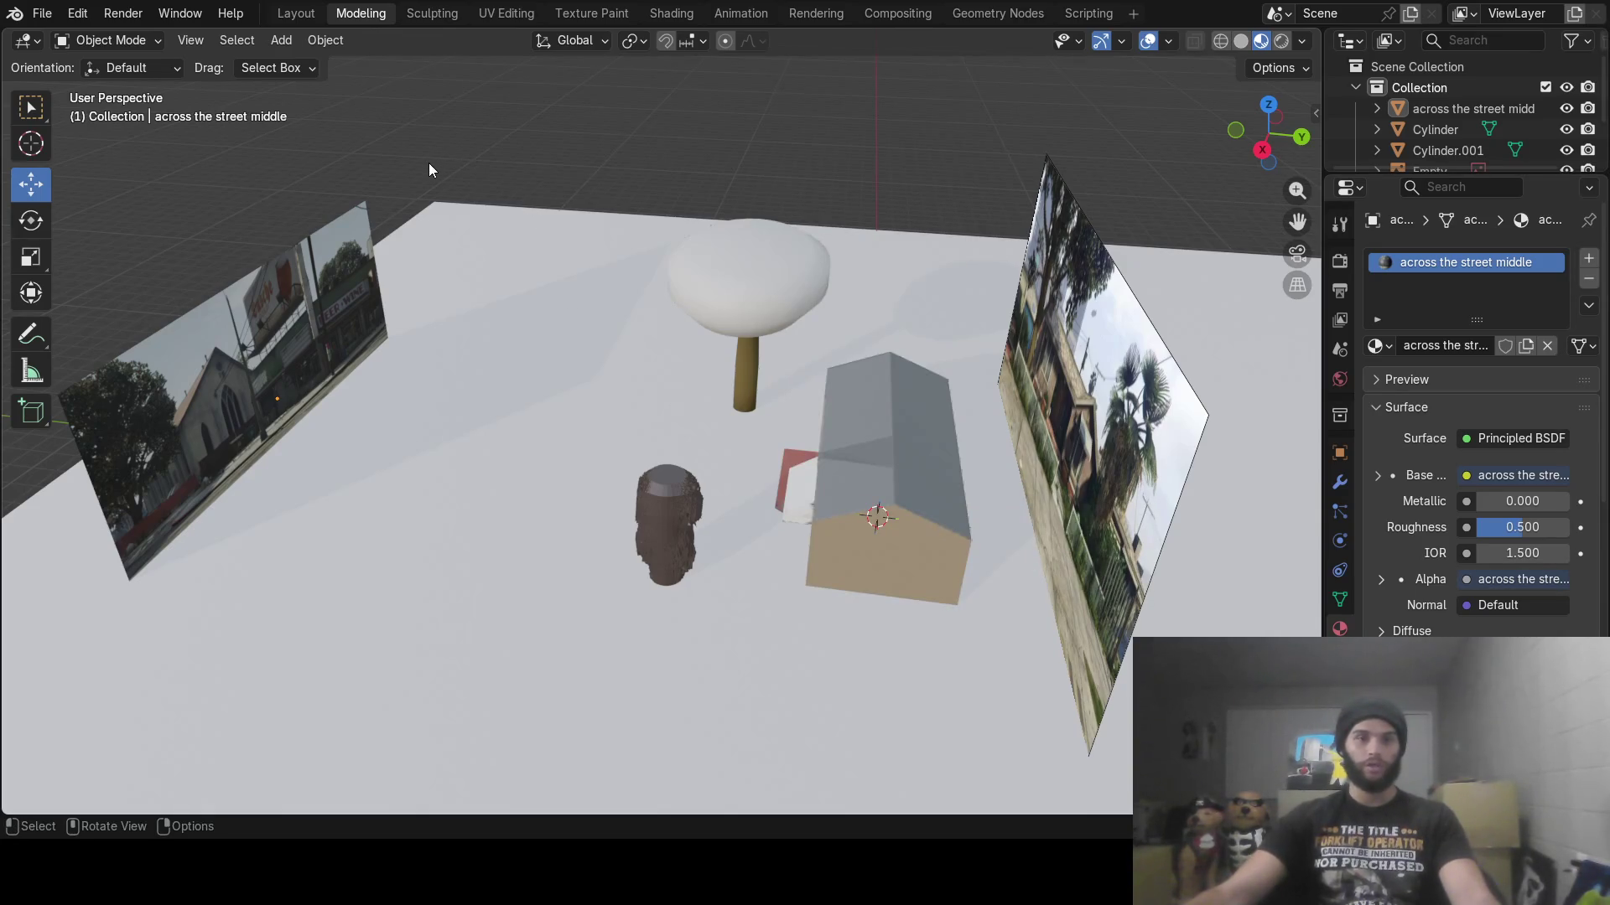
pyautogui.click(530, 459)
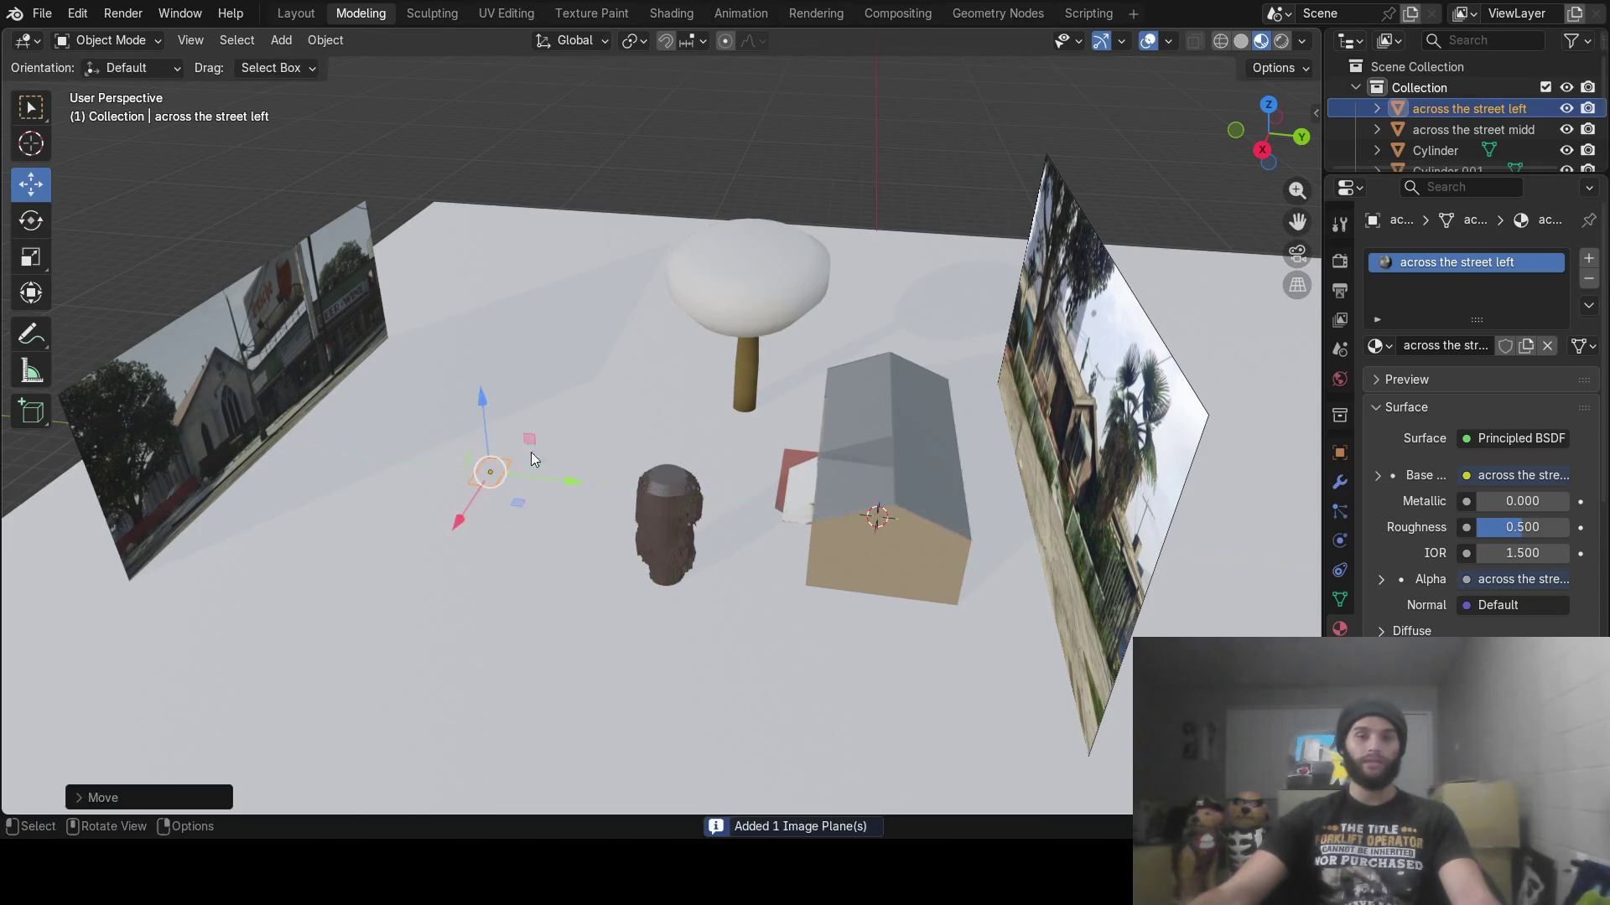
pyautogui.click(586, 335)
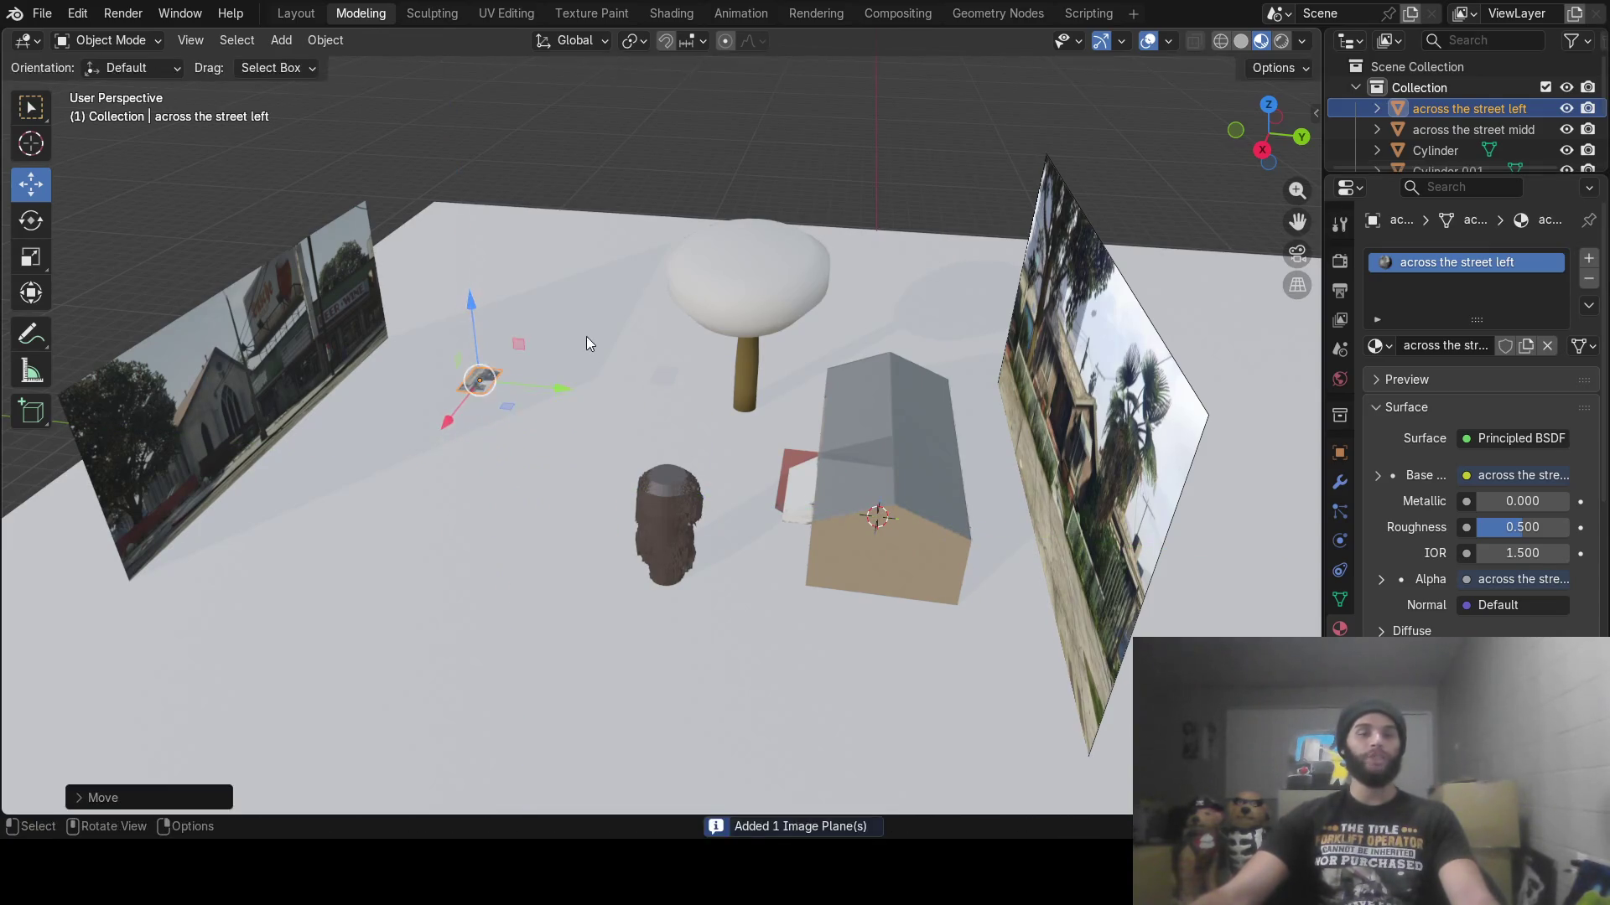
pyautogui.press('r')
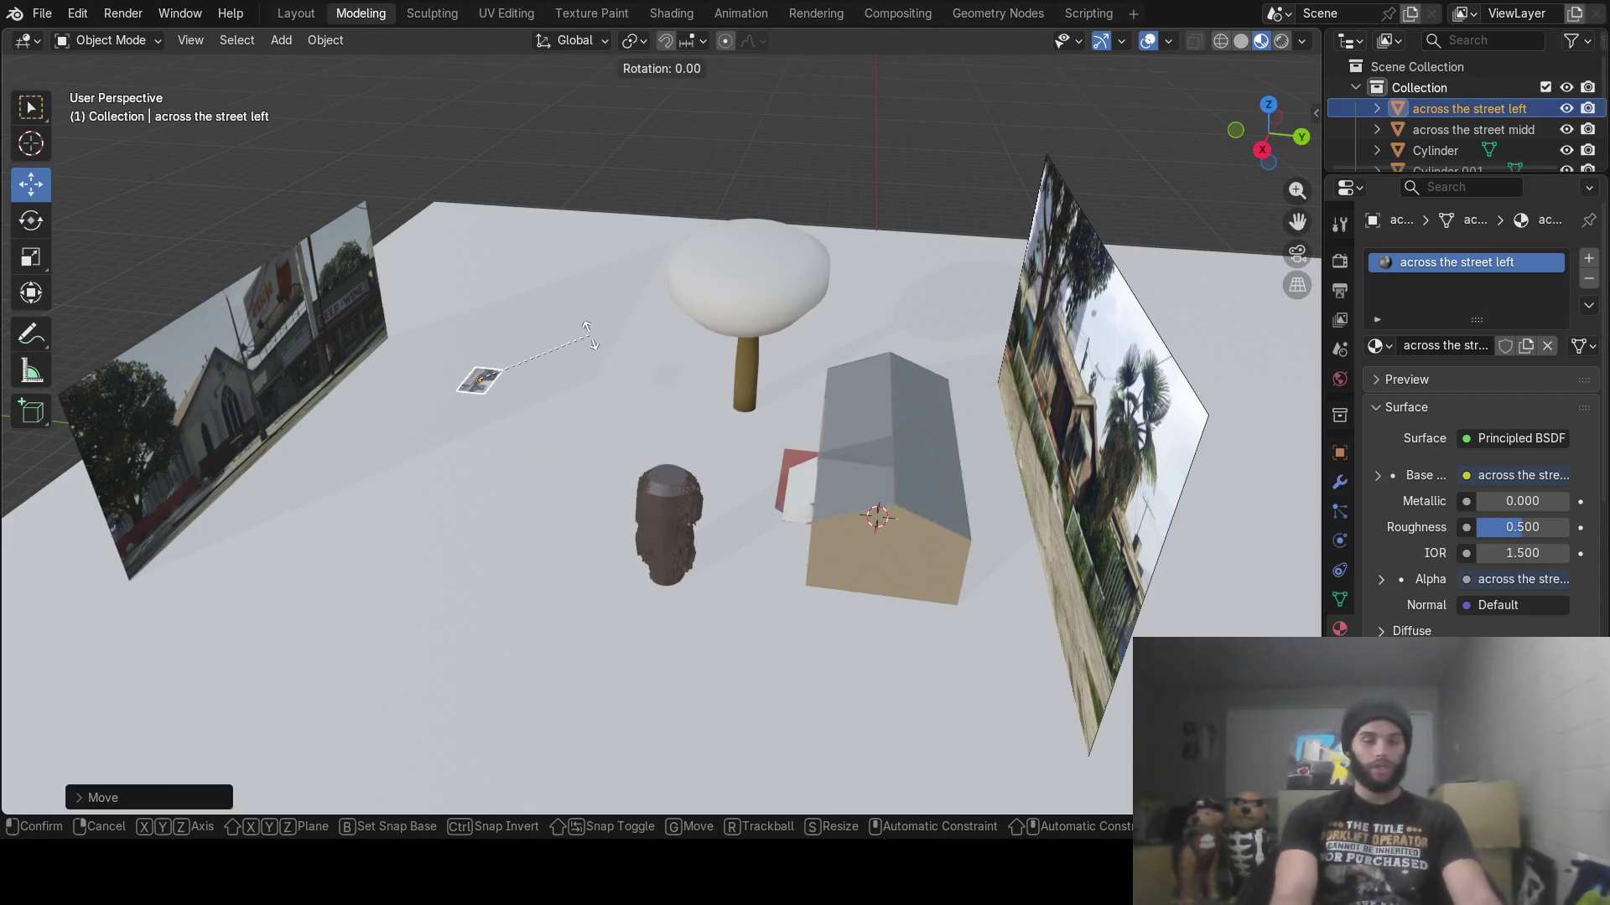
pyautogui.press('Return')
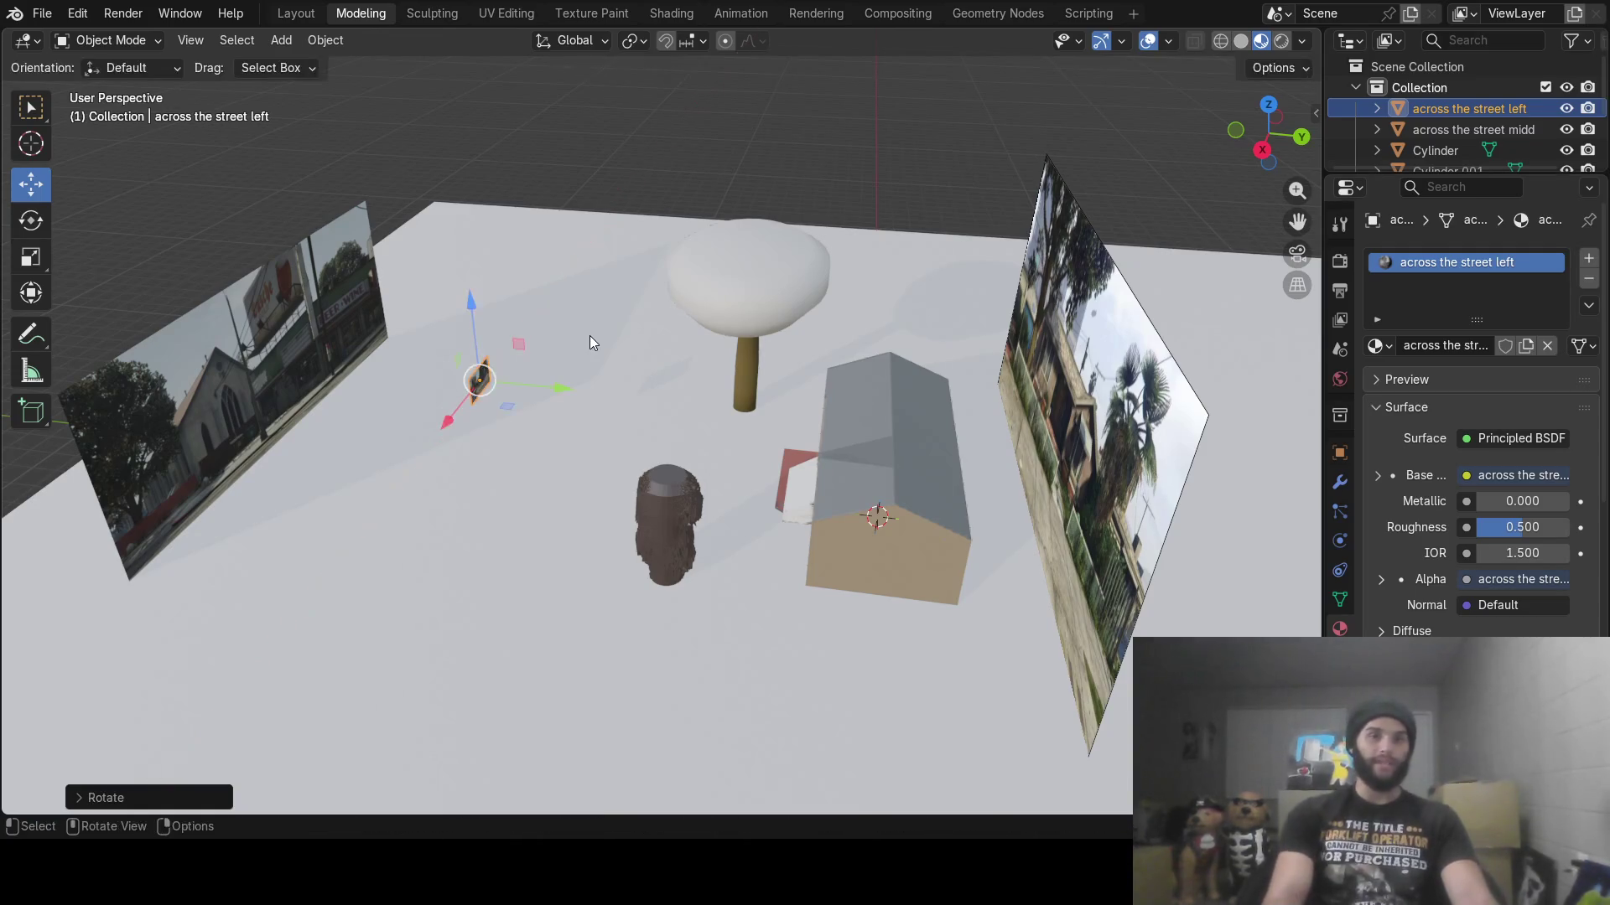
pyautogui.moveTo(582, 334)
pyautogui.mouseDown(button='middle')
pyautogui.moveTo(652, 367)
pyautogui.moveTo(472, 364)
pyautogui.moveTo(455, 315)
pyautogui.moveTo(473, 391)
pyautogui.moveTo(586, 408)
pyautogui.moveTo(592, 367)
pyautogui.mouseUp(button='middle')
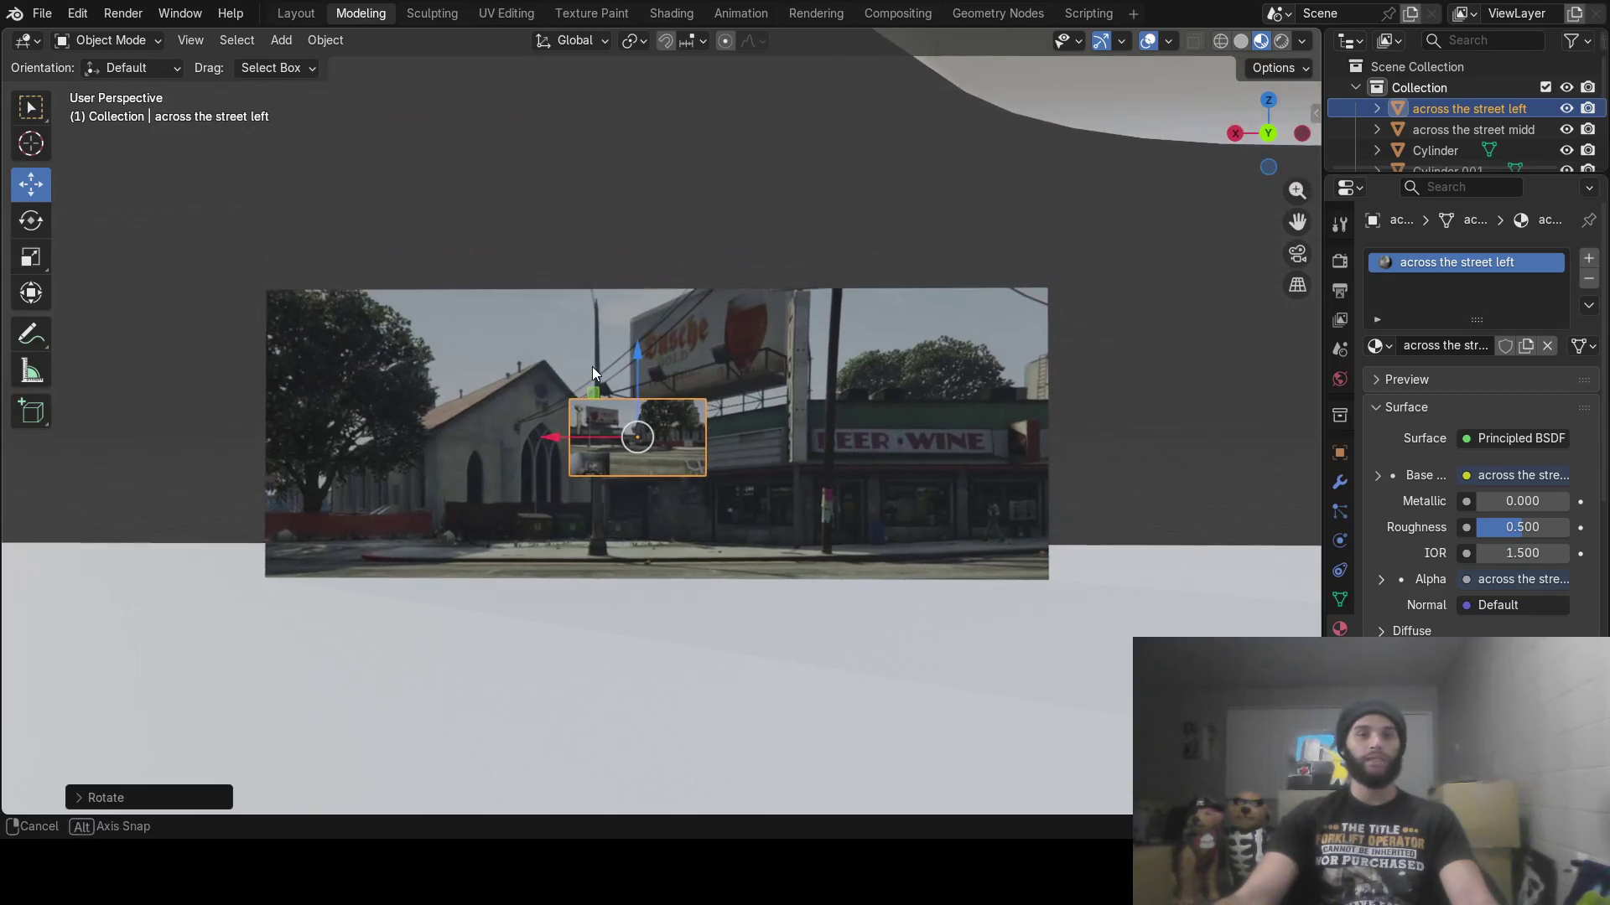
# Turn the photo plane 180° around Z, enlarge it, slide it left and lower it
pyautogui.press('r')
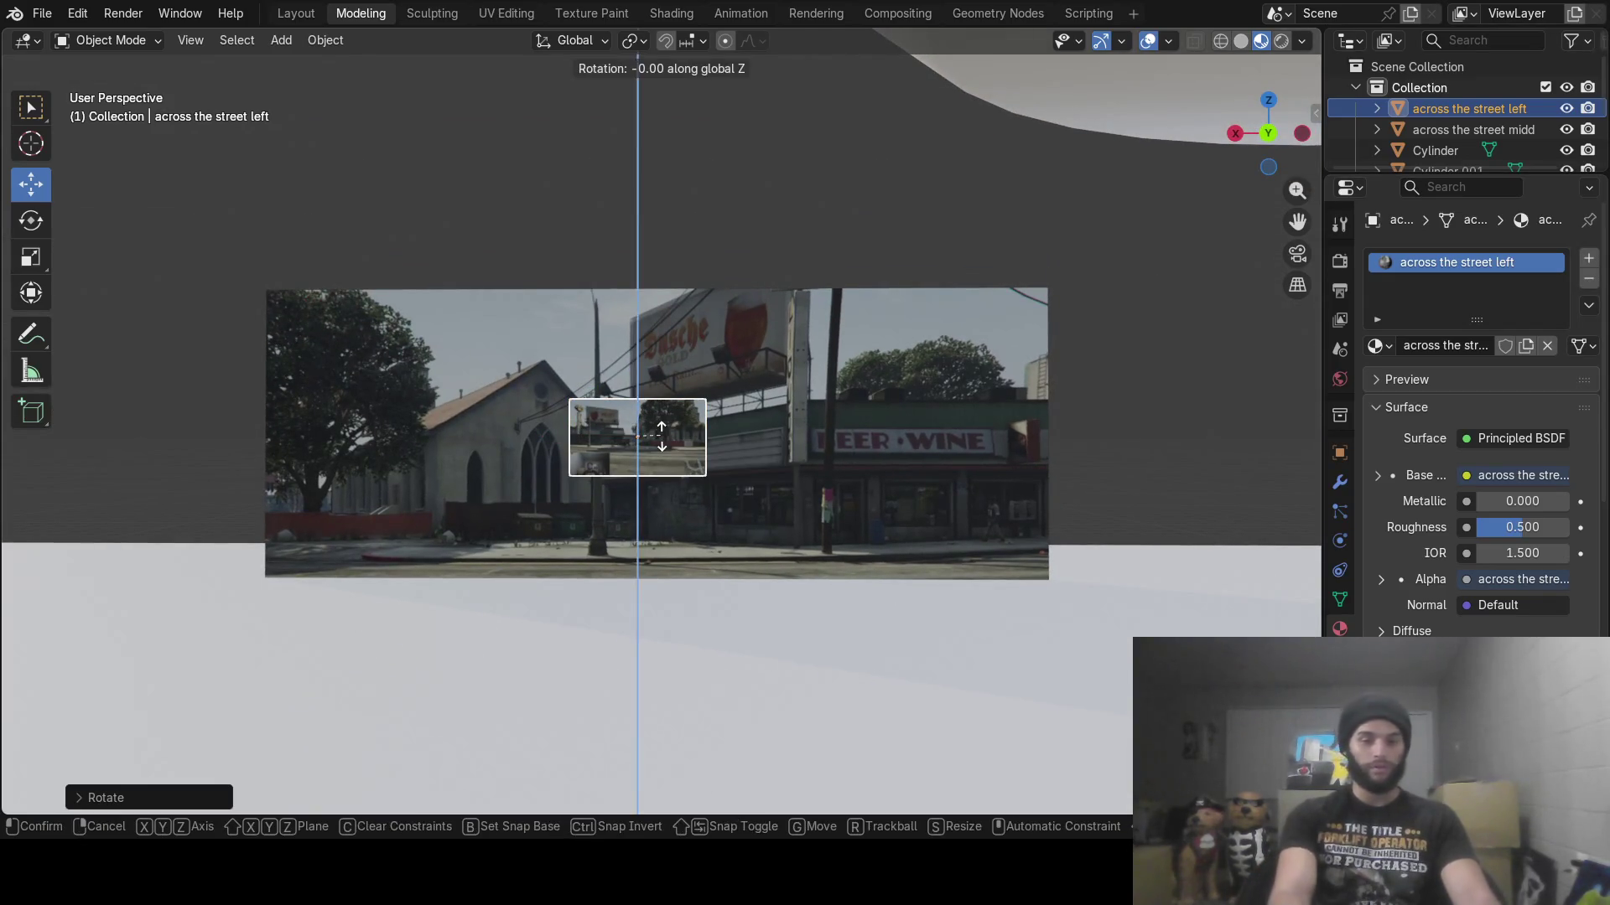
pyautogui.write('180')
pyautogui.press('Return')
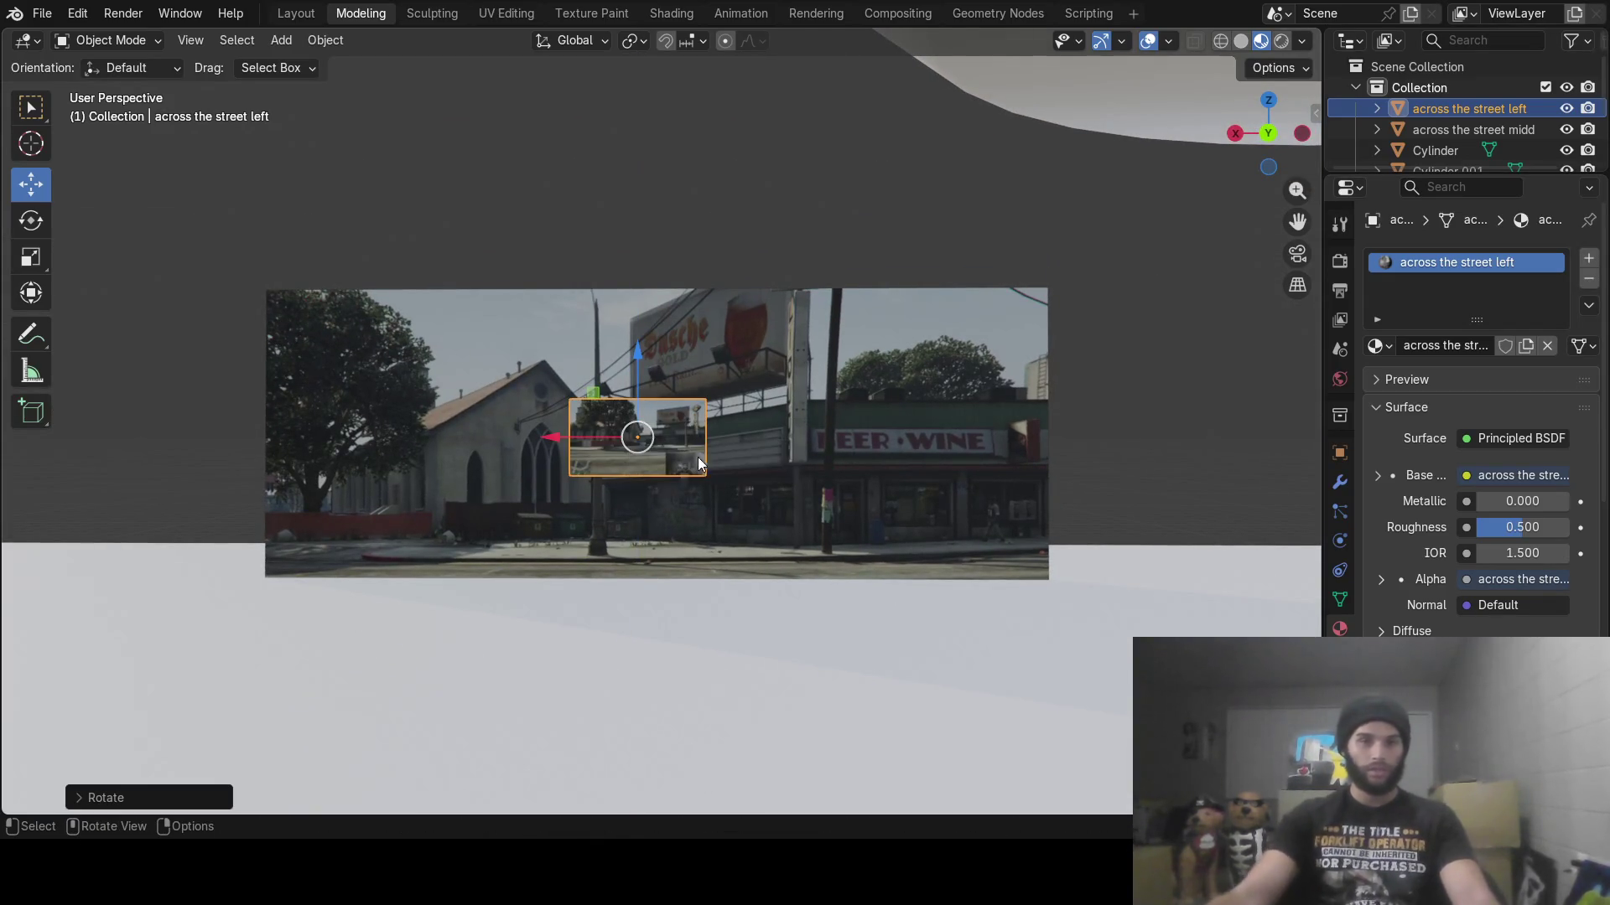
pyautogui.press('s')
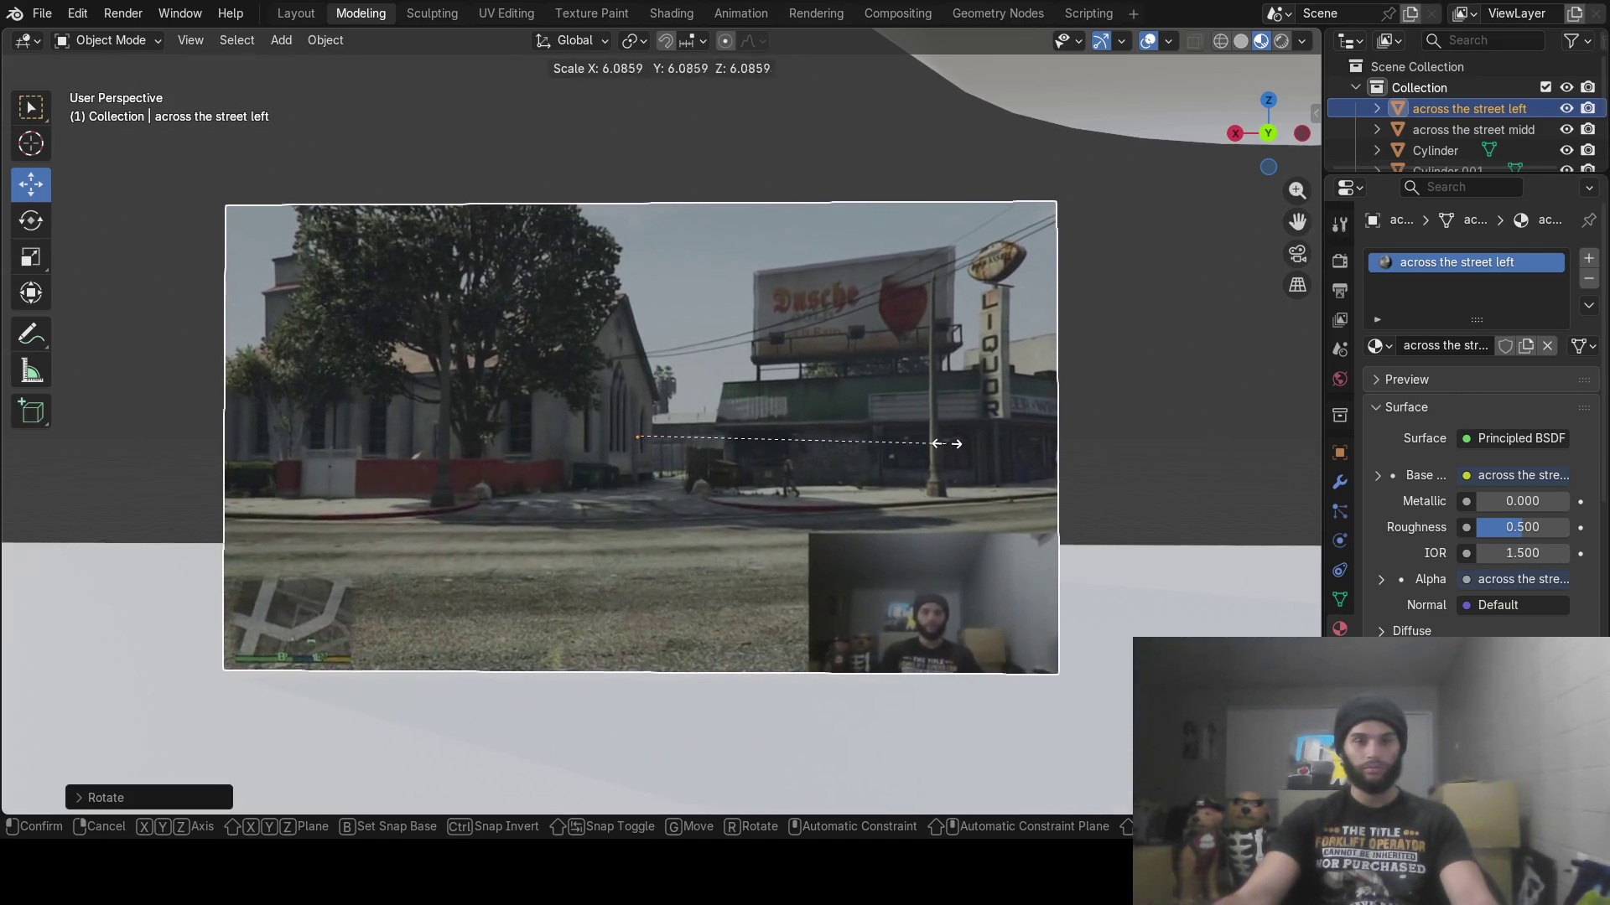
pyautogui.click(984, 432)
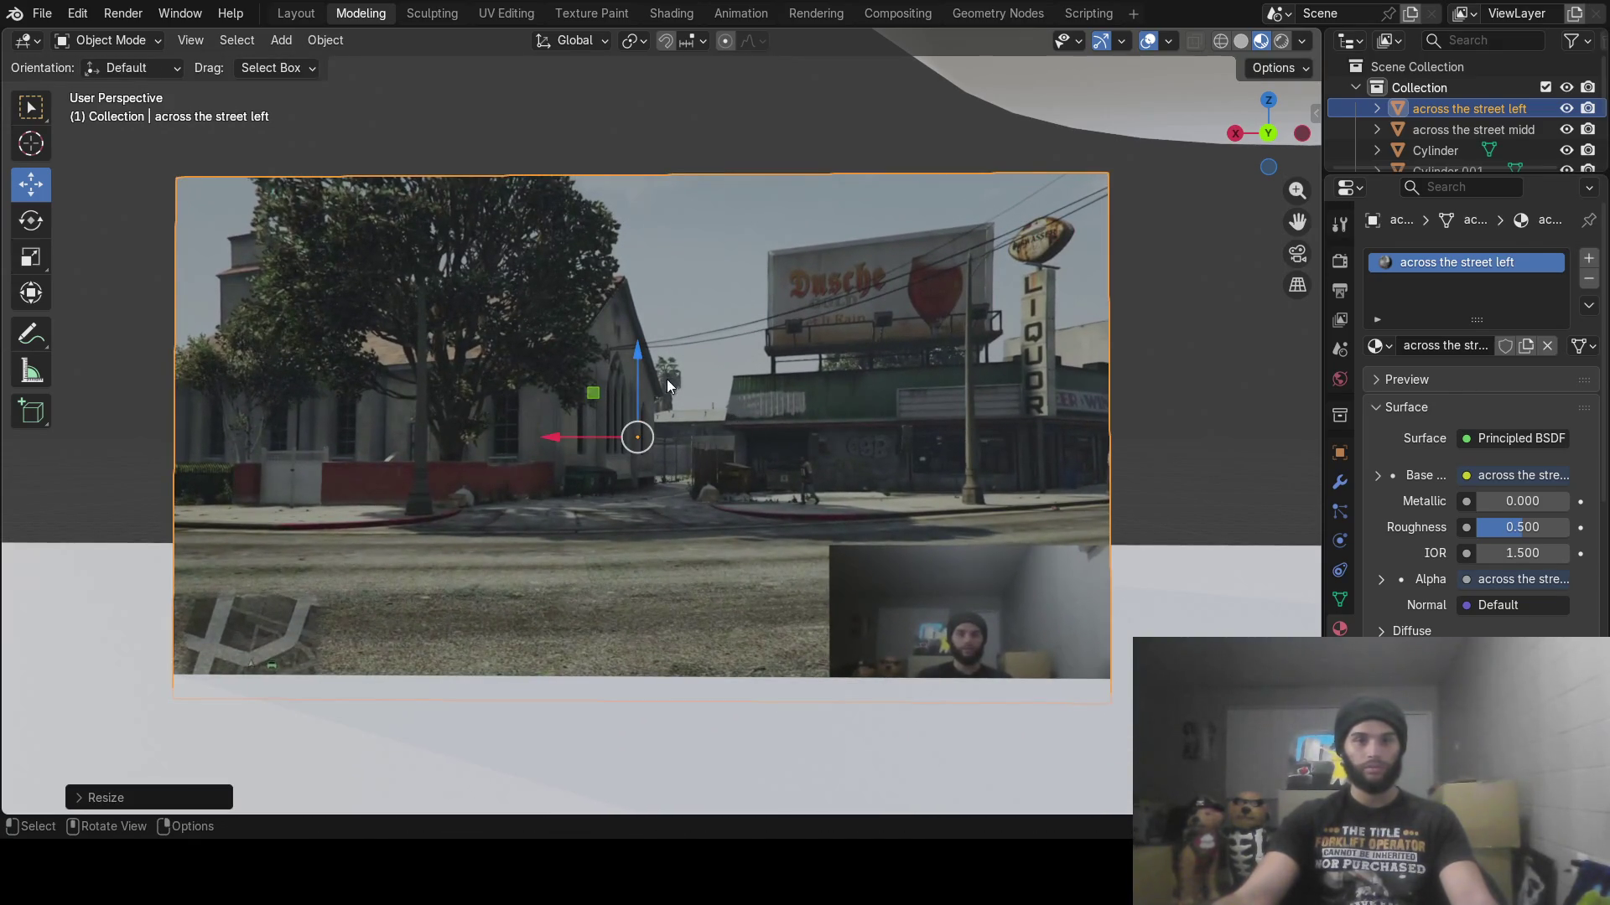
pyautogui.click(134, 437)
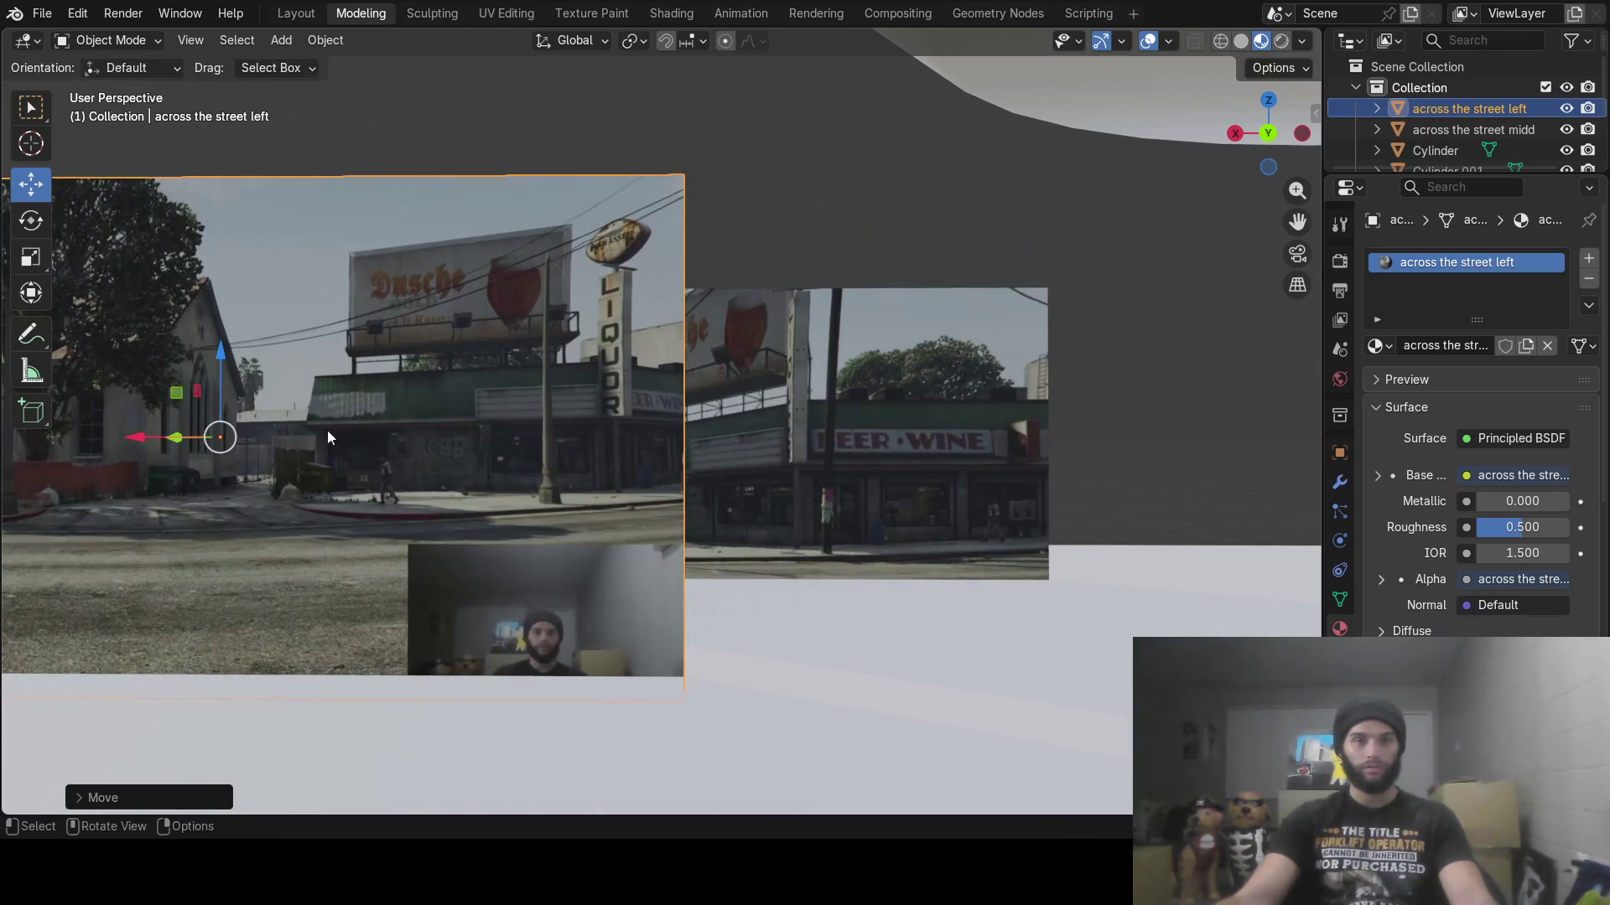
pyautogui.press('g')
pyautogui.press('z')
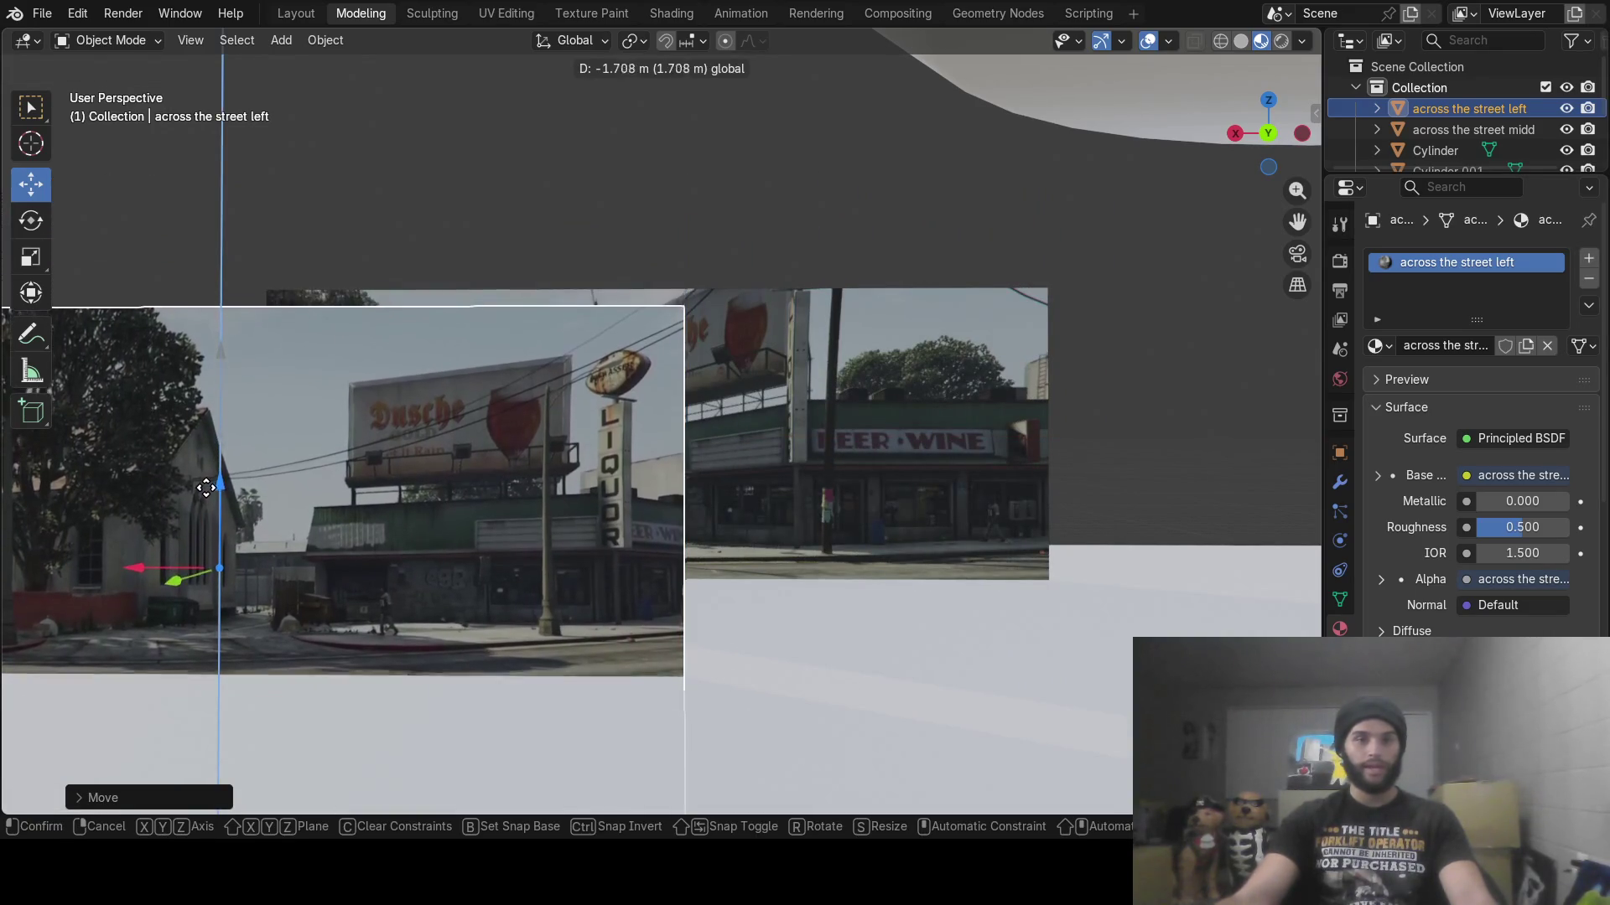
pyautogui.click(203, 500)
# Slide the photo plane along Y, then along X toward the centre
pyautogui.moveTo(173, 592)
pyautogui.mouseDown(button='middle')
pyautogui.moveTo(320, 615)
pyautogui.moveTo(279, 621)
pyautogui.mouseUp(button='middle')
pyautogui.moveTo(452, 441)
pyautogui.mouseDown()
pyautogui.moveTo(668, 346)
pyautogui.moveTo(316, 323)
pyautogui.moveTo(335, 331)
pyautogui.mouseUp()
pyautogui.moveTo(403, 324)
pyautogui.mouseDown(button='middle')
pyautogui.moveTo(500, 380)
pyautogui.moveTo(448, 352)
pyautogui.mouseUp(button='middle')
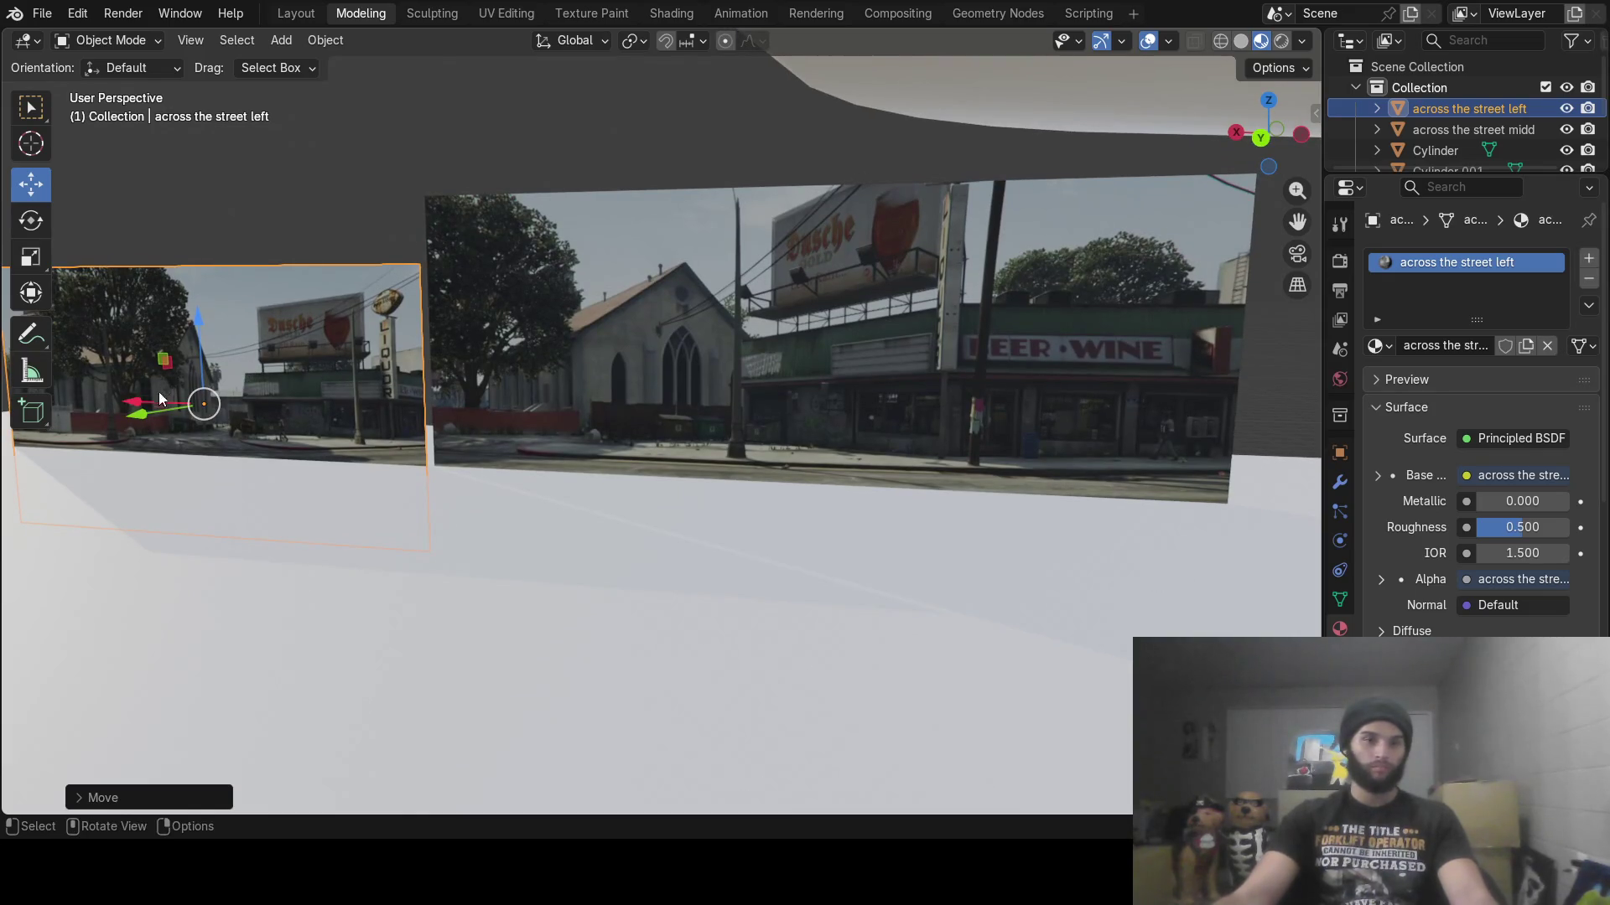
pyautogui.moveTo(134, 407)
pyautogui.mouseDown()
pyautogui.moveTo(457, 448)
pyautogui.moveTo(192, 424)
pyautogui.mouseUp()
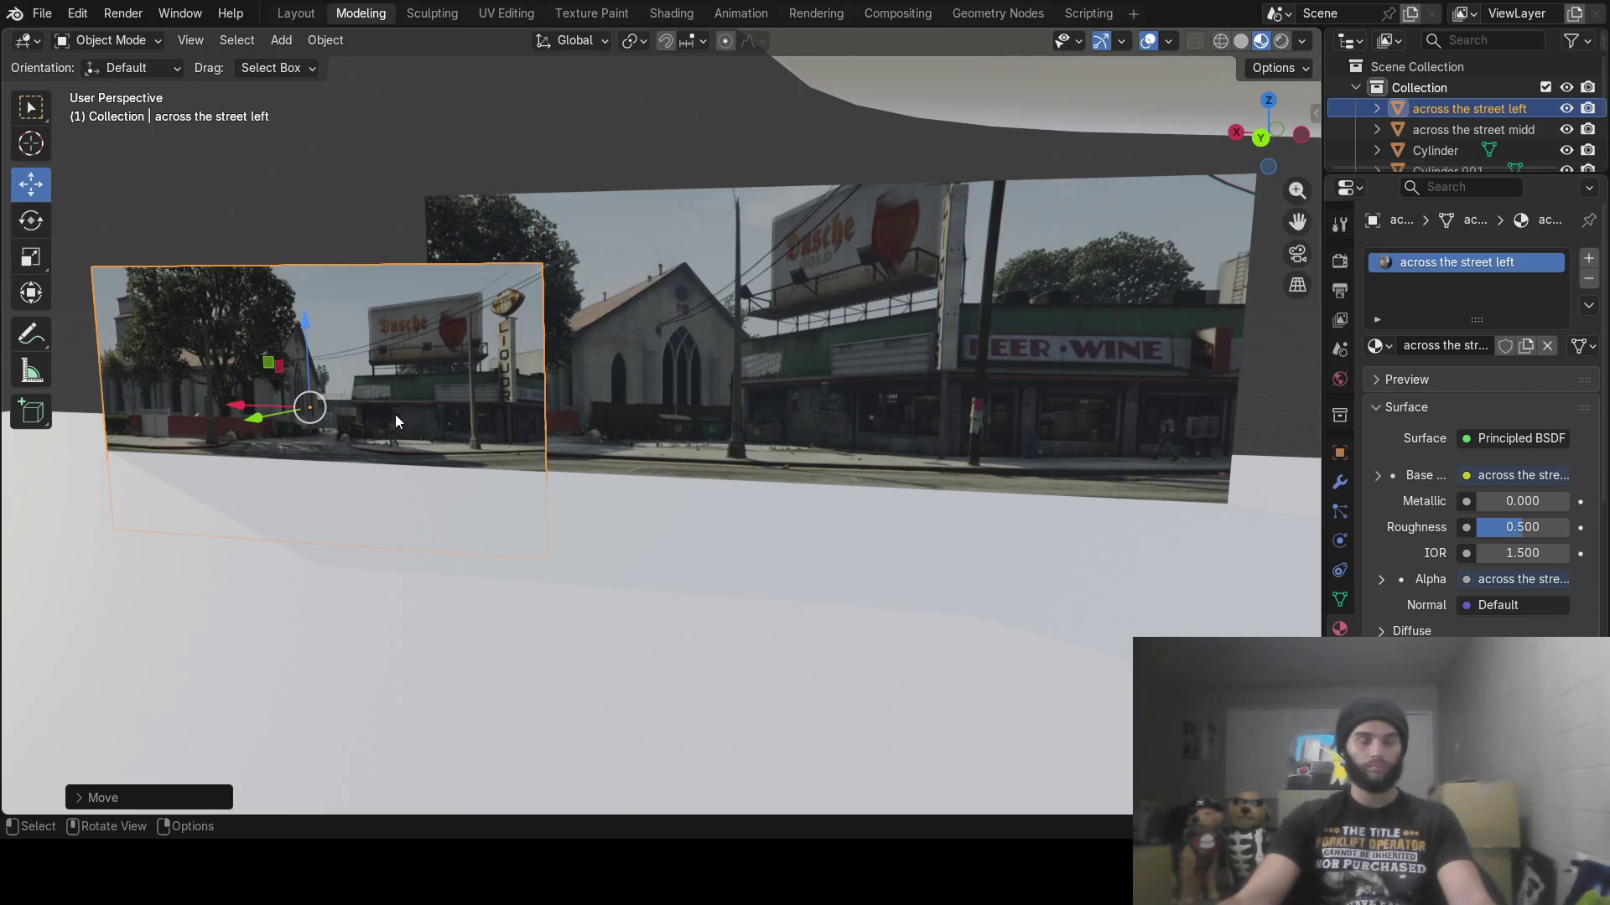
# Delete the left across-the-street photo plane
pyautogui.press('x')
pyautogui.click(362, 415)
pyautogui.moveTo(362, 414)
pyautogui.mouseDown(button='middle')
pyautogui.moveTo(471, 436)
pyautogui.moveTo(519, 426)
pyautogui.moveTo(270, 449)
pyautogui.moveTo(263, 435)
pyautogui.mouseUp(button='middle')
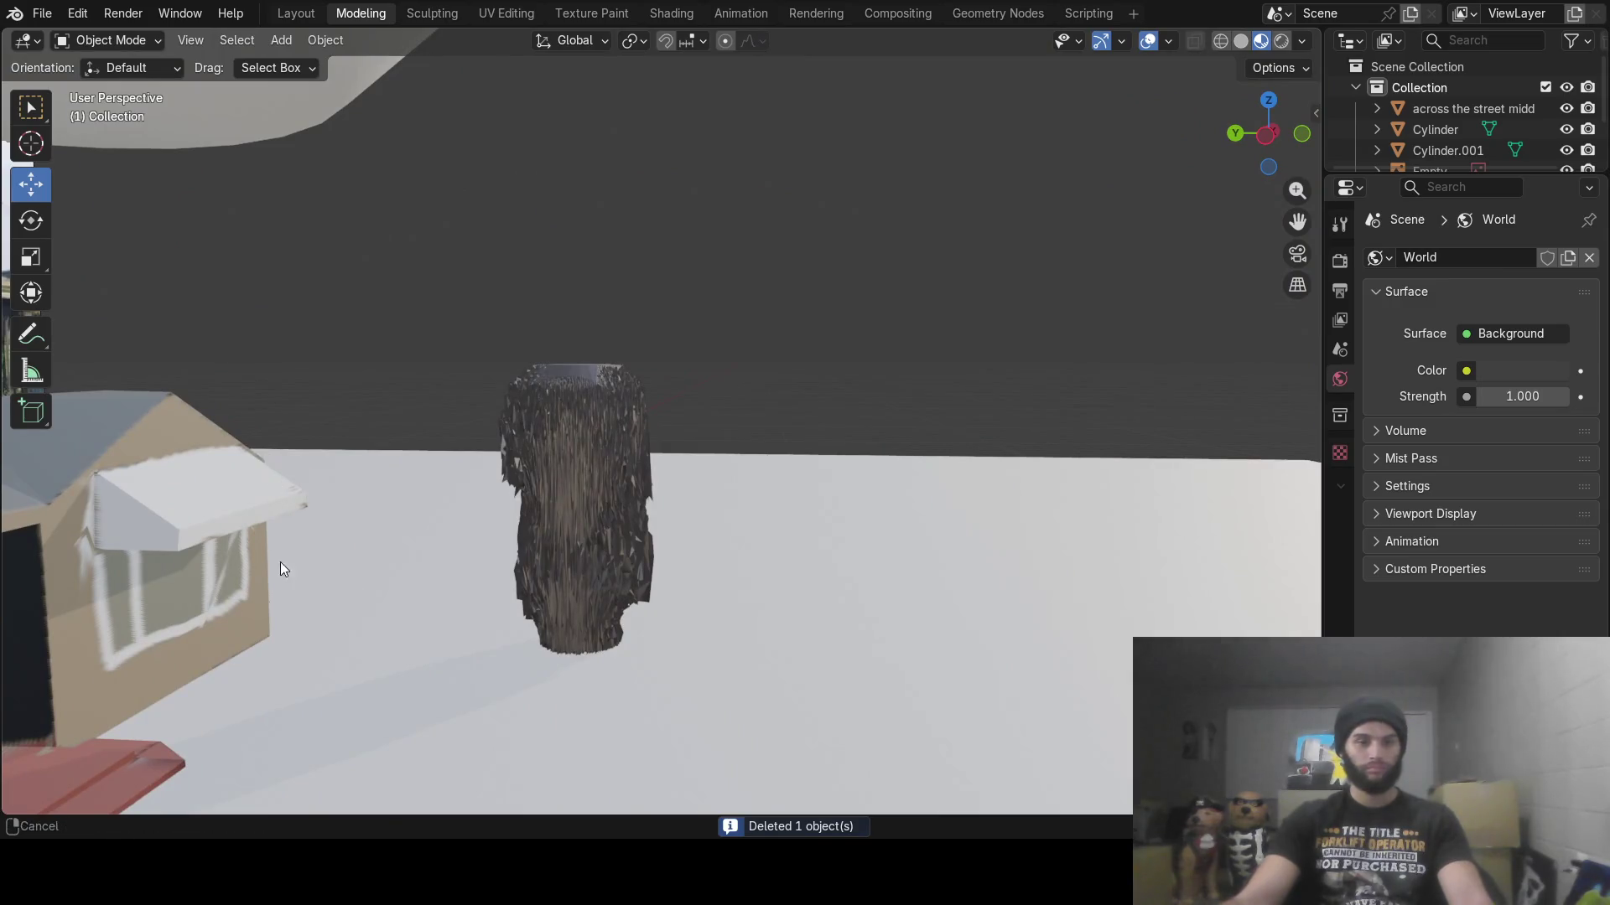
pyautogui.moveTo(280, 563)
pyautogui.mouseDown(button='middle')
pyautogui.moveTo(596, 270)
pyautogui.moveTo(305, 481)
pyautogui.moveTo(428, 424)
pyautogui.moveTo(424, 464)
pyautogui.moveTo(420, 410)
pyautogui.moveTo(364, 406)
pyautogui.moveTo(551, 427)
pyautogui.moveTo(557, 411)
pyautogui.moveTo(483, 472)
pyautogui.moveTo(541, 414)
pyautogui.mouseUp(button='middle')
# Move the across-the-street middle plane along Y with G Y, then select the ground plane
pyautogui.click(760, 309)
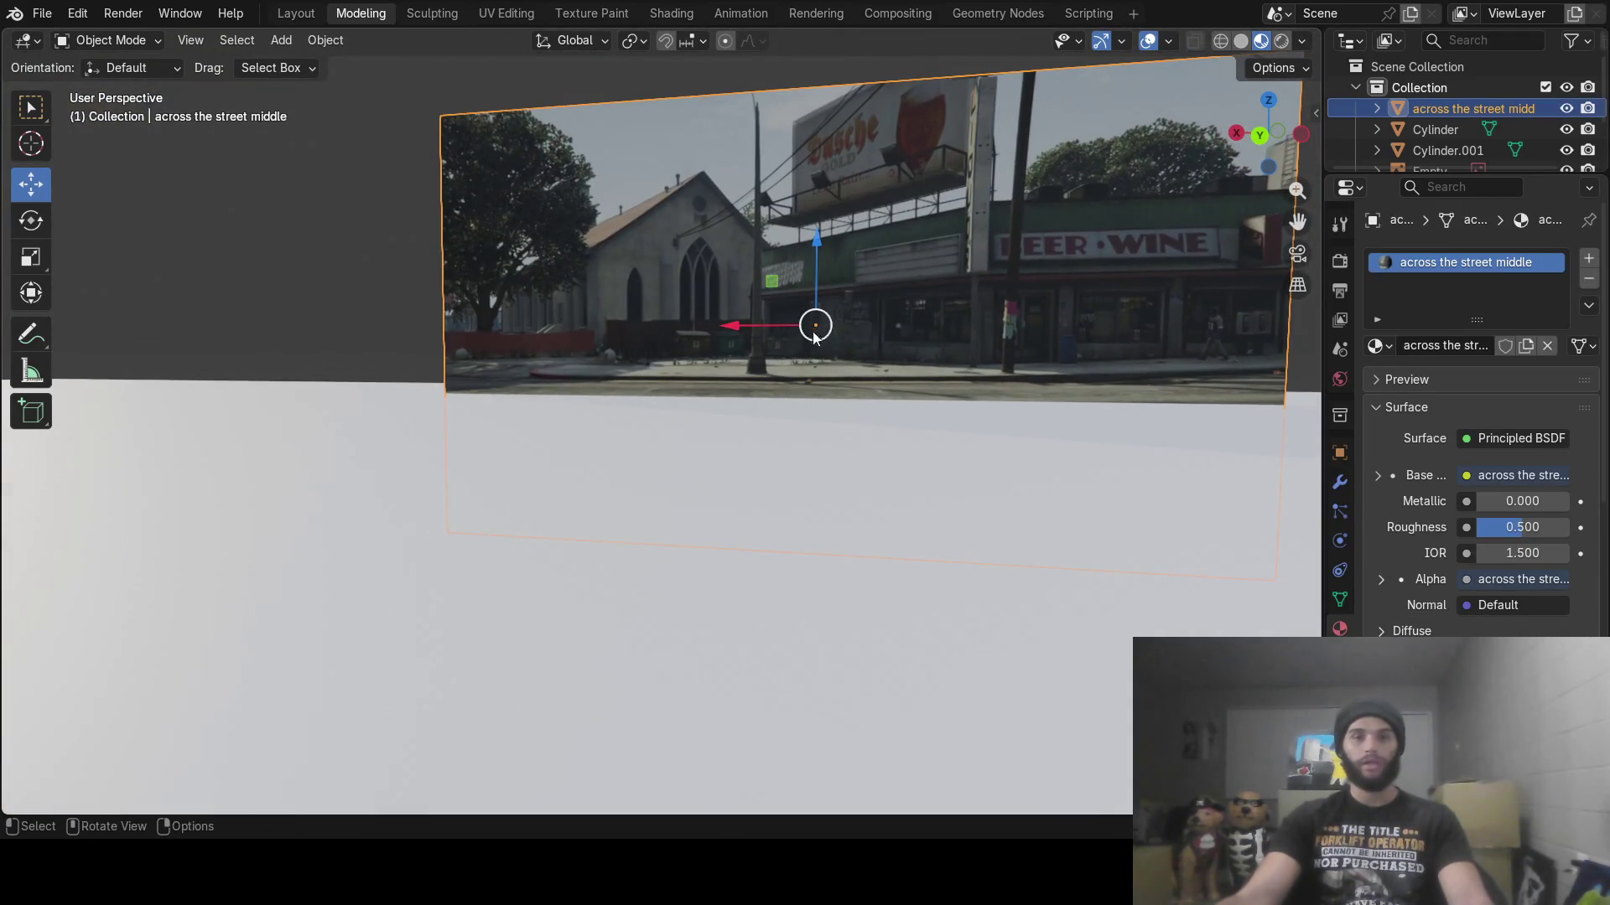
pyautogui.moveTo(813, 335)
pyautogui.mouseDown(button='middle')
pyautogui.moveTo(783, 424)
pyautogui.moveTo(911, 295)
pyautogui.moveTo(918, 204)
pyautogui.moveTo(847, 209)
pyautogui.mouseUp(button='middle')
pyautogui.press('g')
pyautogui.press('y')
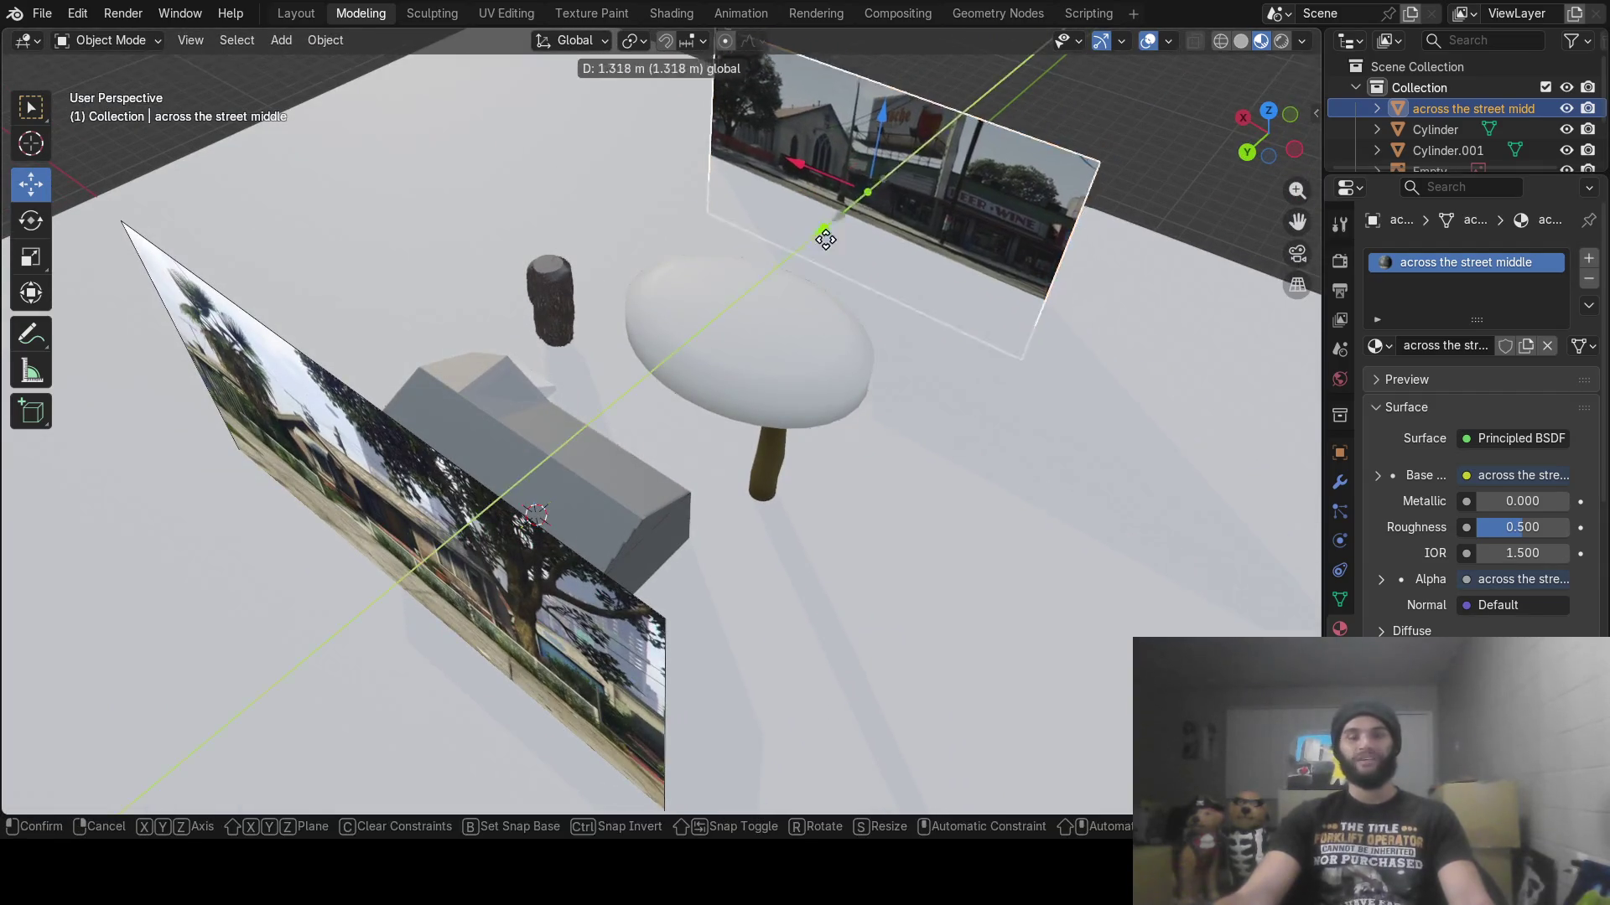
pyautogui.click(580, 449)
pyautogui.scroll(5, 582, 441)
pyautogui.moveTo(582, 441)
pyautogui.mouseDown(button='middle')
pyautogui.moveTo(594, 353)
pyautogui.moveTo(635, 323)
pyautogui.moveTo(557, 406)
pyautogui.moveTo(617, 369)
pyautogui.moveTo(586, 378)
pyautogui.moveTo(822, 463)
pyautogui.moveTo(546, 367)
pyautogui.moveTo(580, 375)
pyautogui.moveTo(505, 374)
pyautogui.moveTo(526, 384)
pyautogui.moveTo(525, 359)
pyautogui.moveTo(472, 416)
pyautogui.moveTo(515, 382)
pyautogui.moveTo(480, 437)
pyautogui.moveTo(329, 446)
pyautogui.moveTo(335, 429)
pyautogui.moveTo(369, 439)
pyautogui.moveTo(341, 433)
pyautogui.moveTo(360, 425)
pyautogui.moveTo(401, 450)
pyautogui.moveTo(552, 475)
pyautogui.moveTo(510, 474)
pyautogui.moveTo(491, 385)
pyautogui.mouseUp(button='middle')
pyautogui.scroll(-3, 557, 405)
pyautogui.click(617, 370)
pyautogui.click(489, 384)
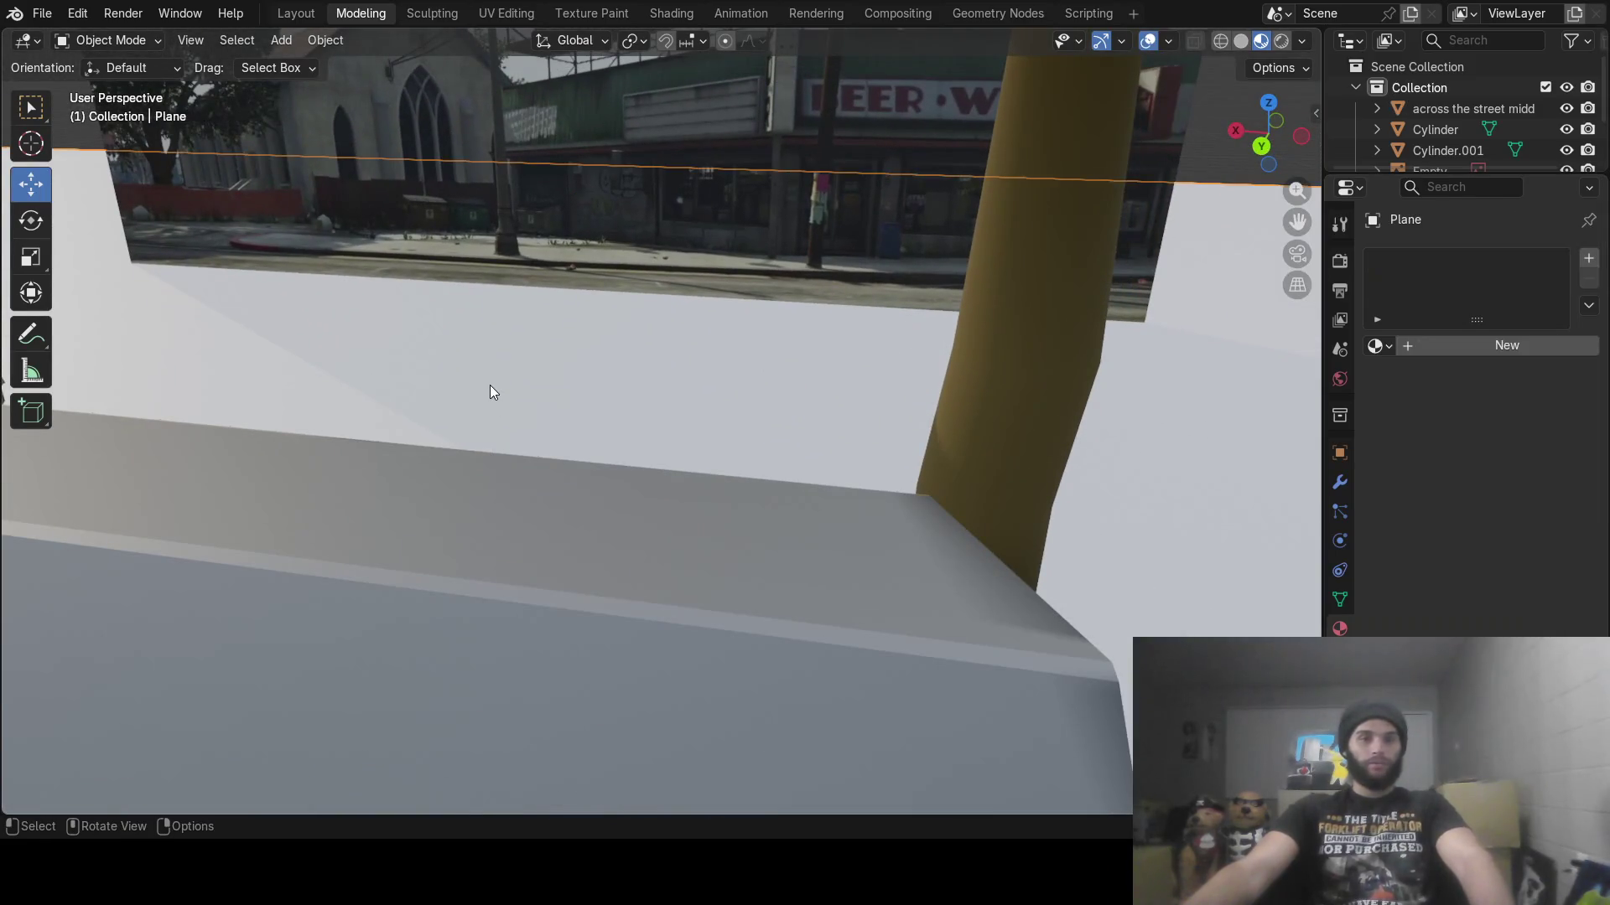
# Subdivide the ground plane's face three times in Edit Mode
pyautogui.press('Tab')
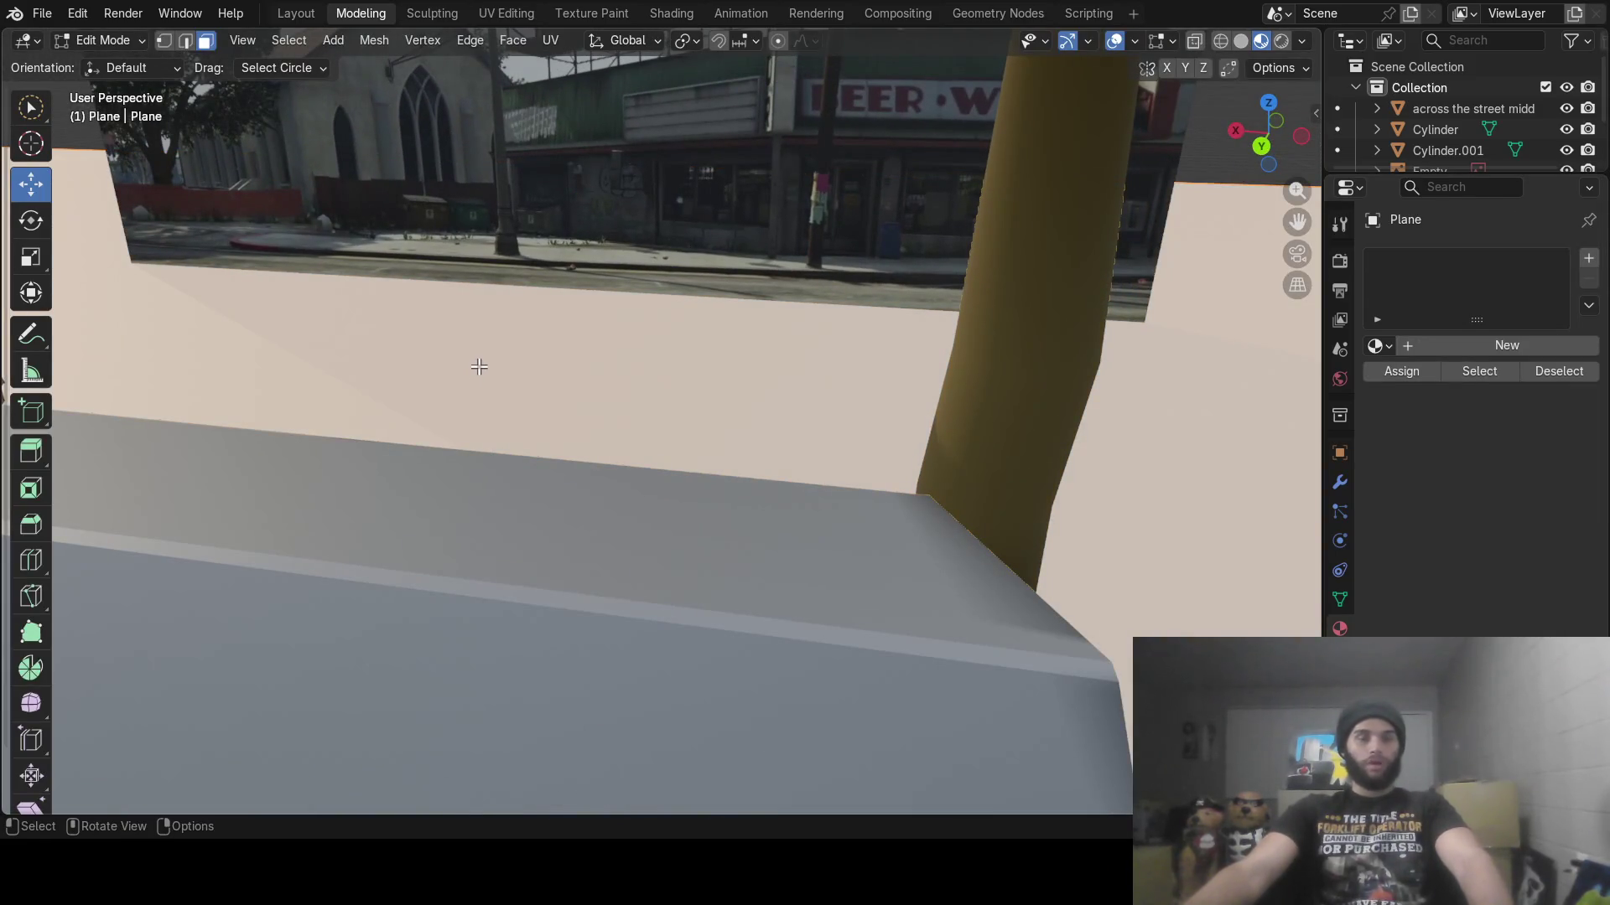
pyautogui.moveTo(486, 365)
pyautogui.mouseDown(button='middle')
pyautogui.moveTo(449, 385)
pyautogui.moveTo(445, 372)
pyautogui.moveTo(769, 449)
pyautogui.moveTo(834, 424)
pyautogui.moveTo(783, 438)
pyautogui.mouseUp(button='middle')
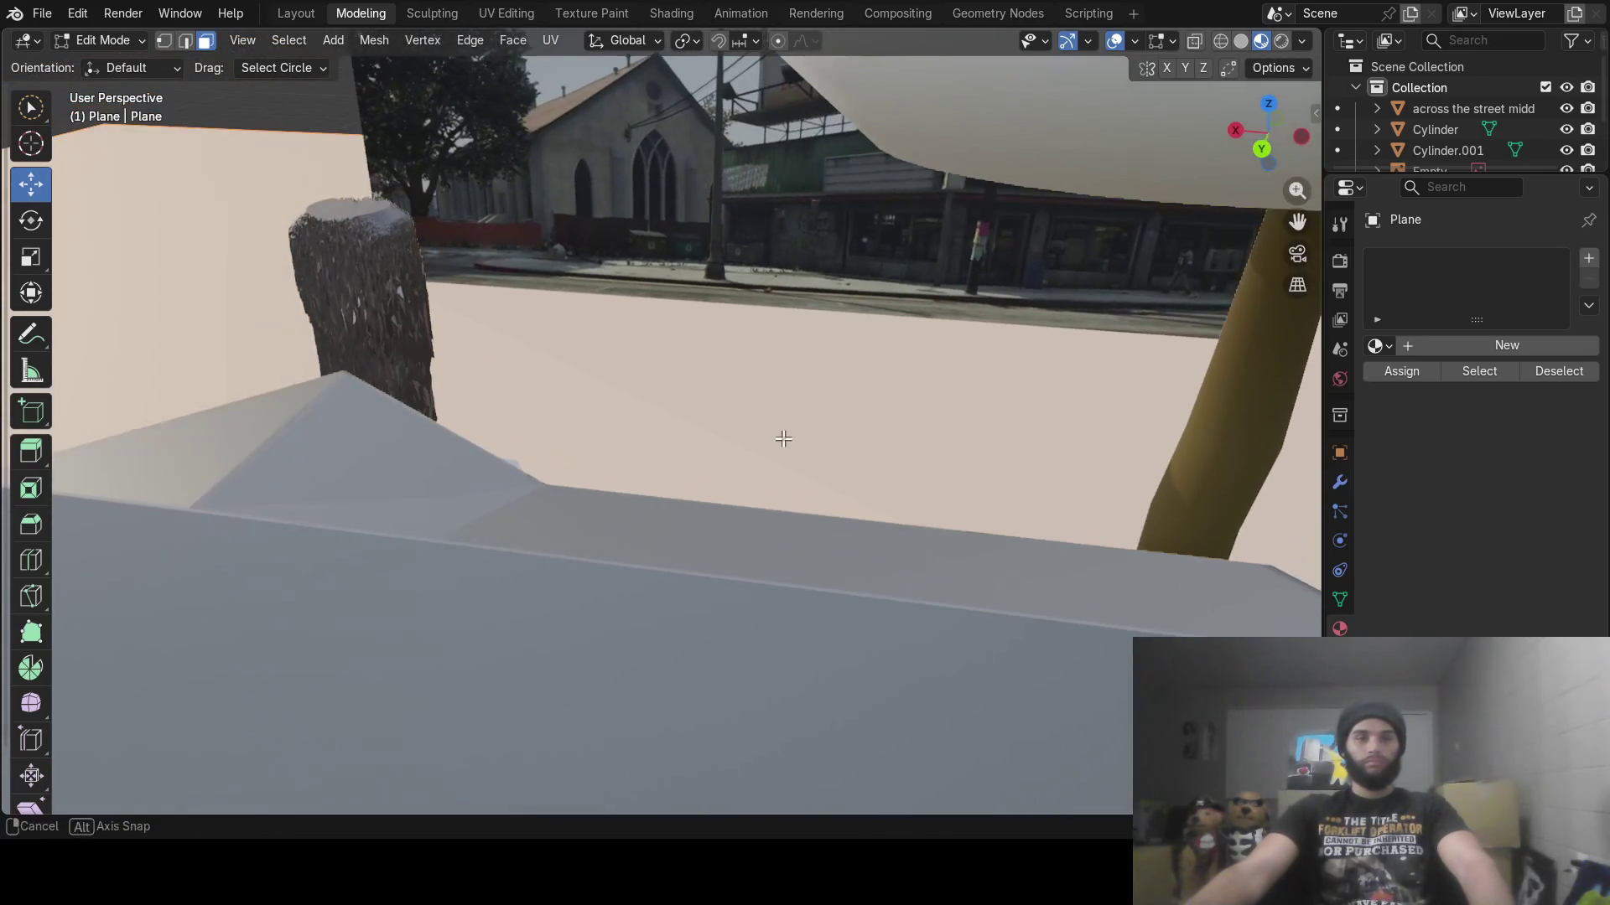
pyautogui.rightClick(768, 417)
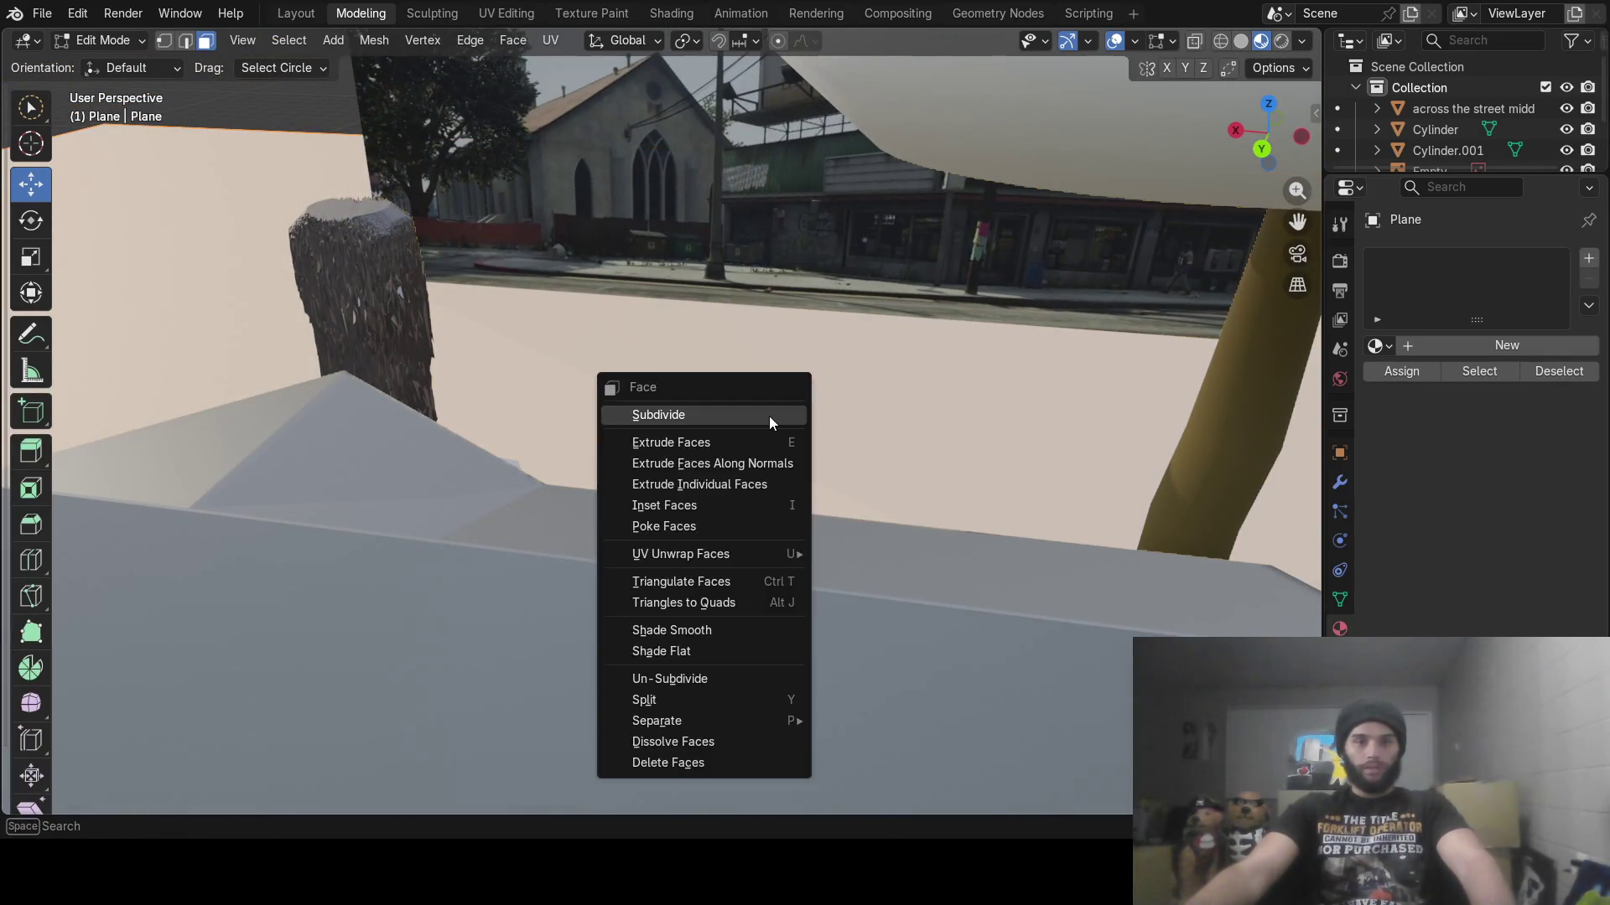
pyautogui.click(766, 418)
pyautogui.rightClick(764, 424)
pyautogui.click(764, 425)
pyautogui.rightClick(765, 424)
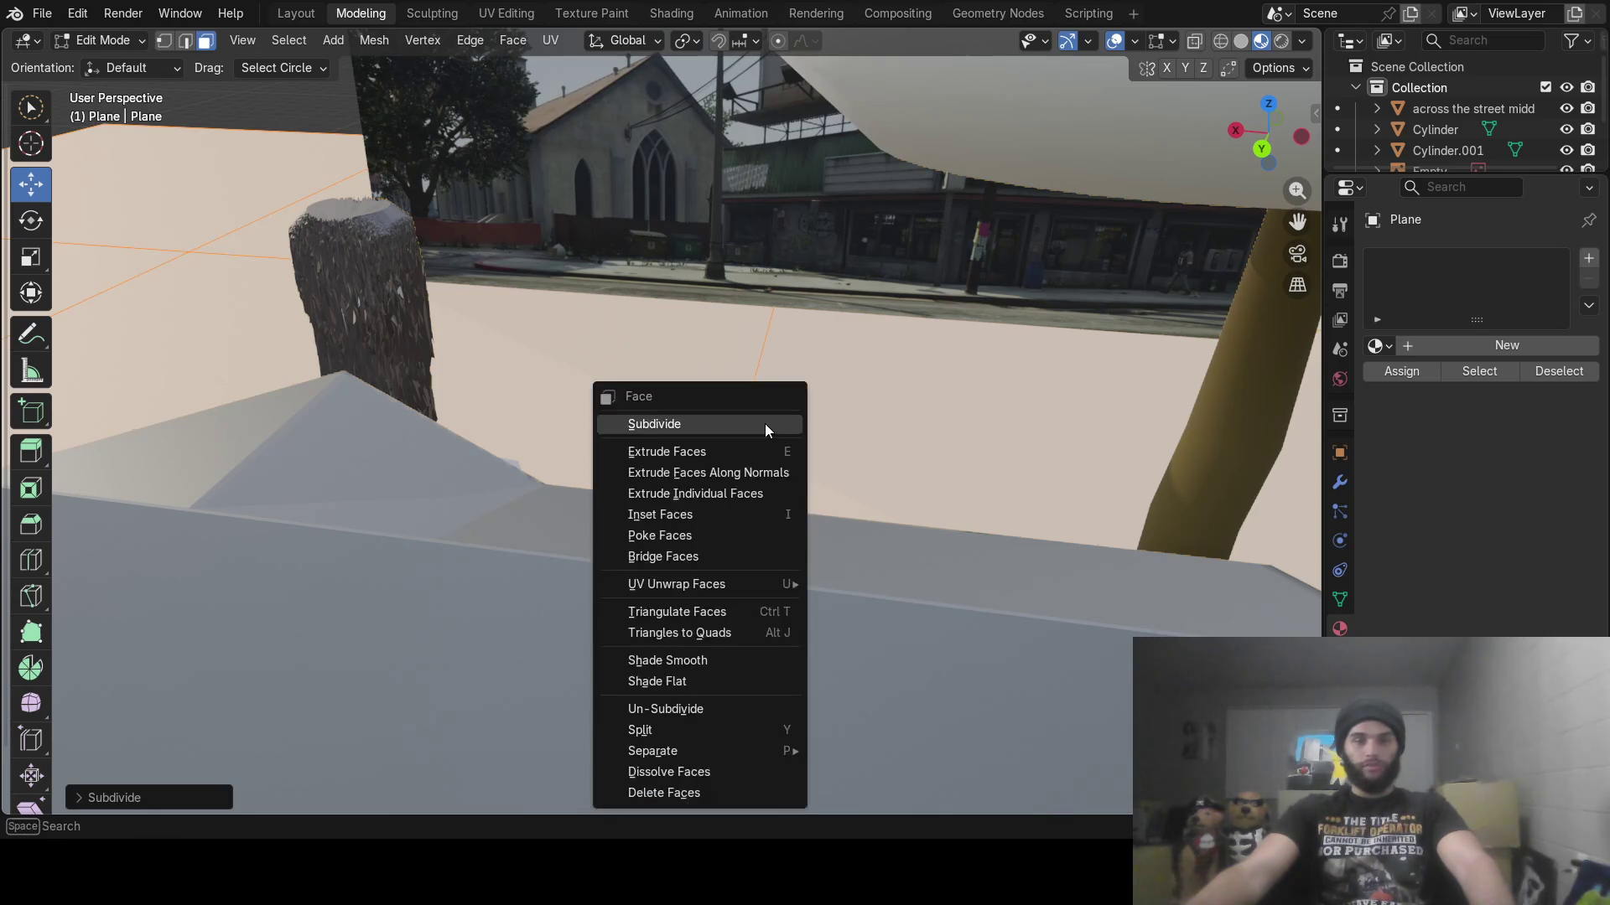
pyautogui.click(765, 424)
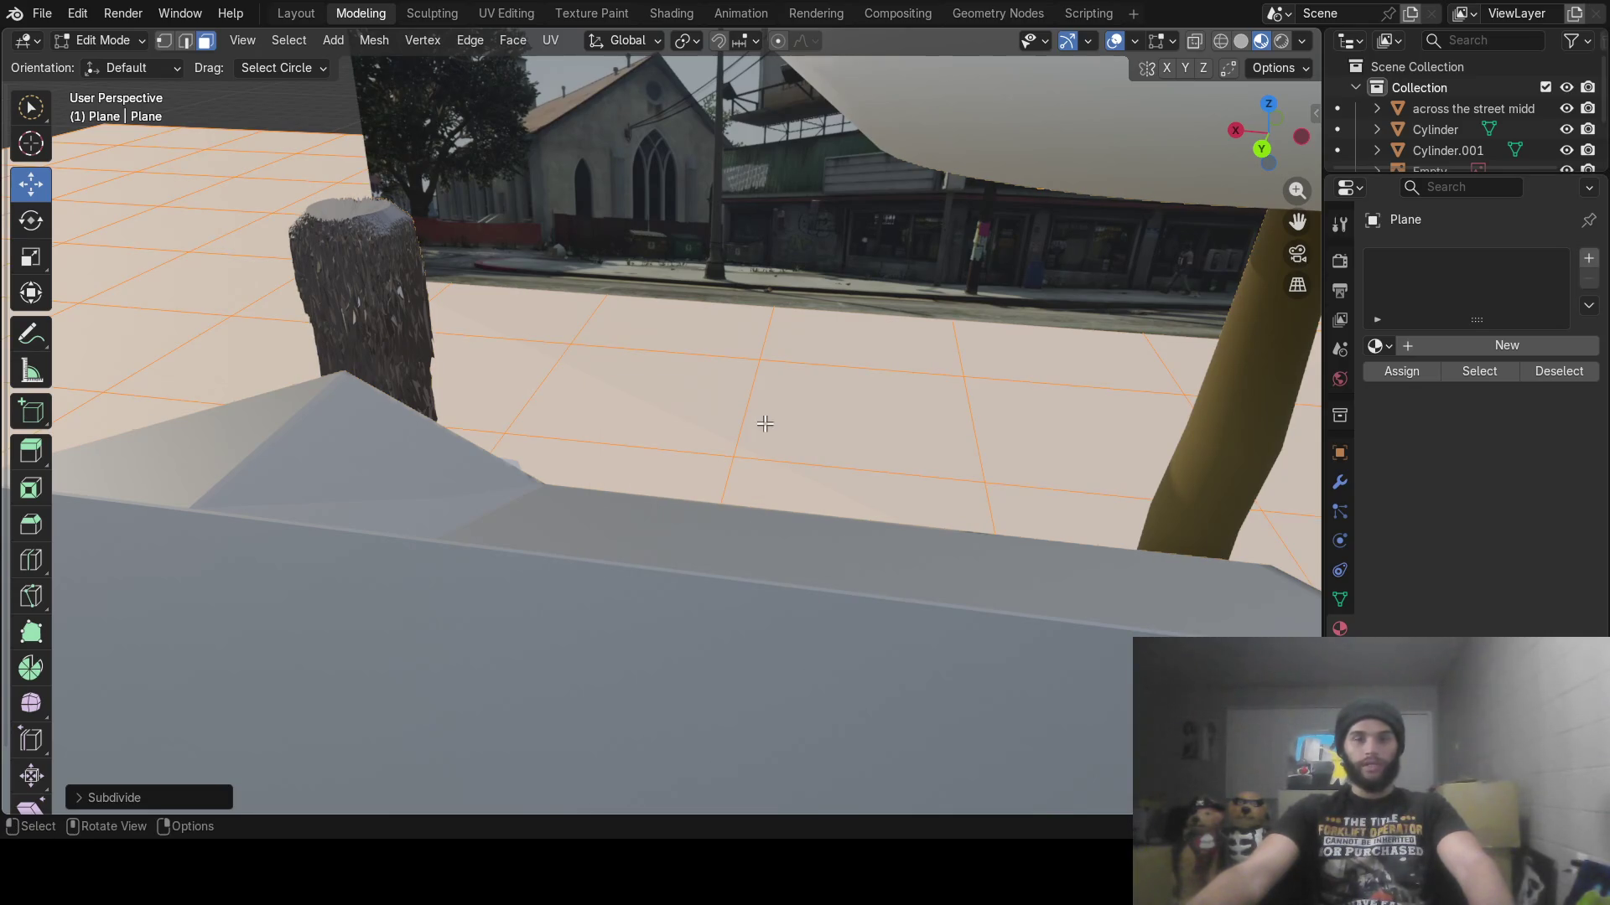
pyautogui.scroll(-3, 774, 415)
pyautogui.scroll(5, 798, 459)
pyautogui.scroll(-5, 796, 457)
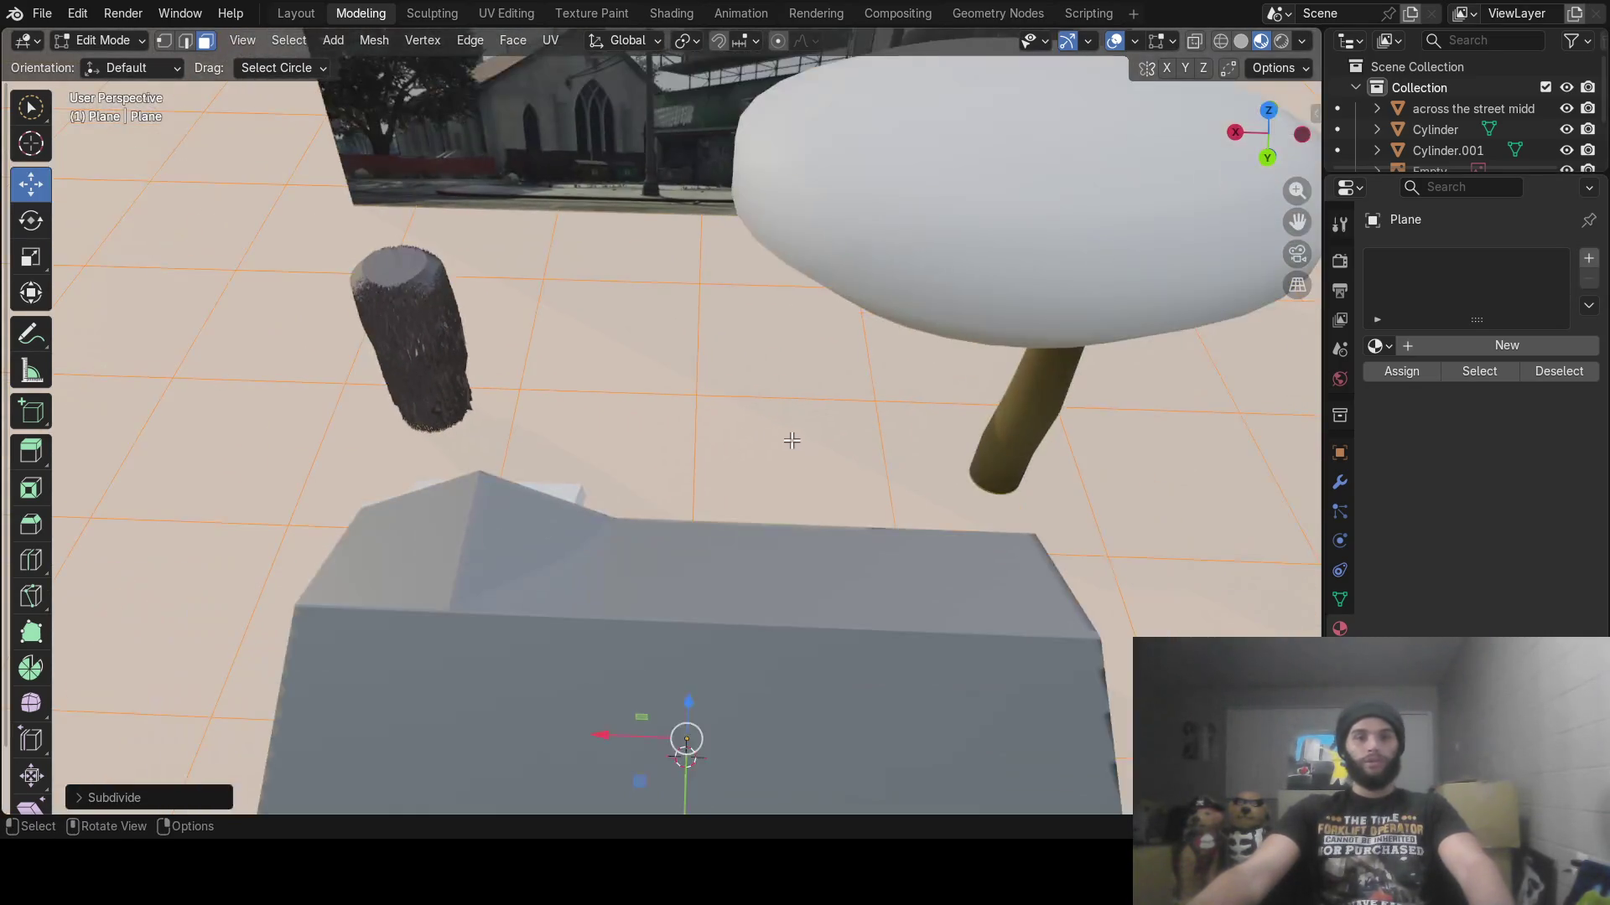
pyautogui.moveTo(739, 444); pyautogui.dragTo(770, 538, button='middle')
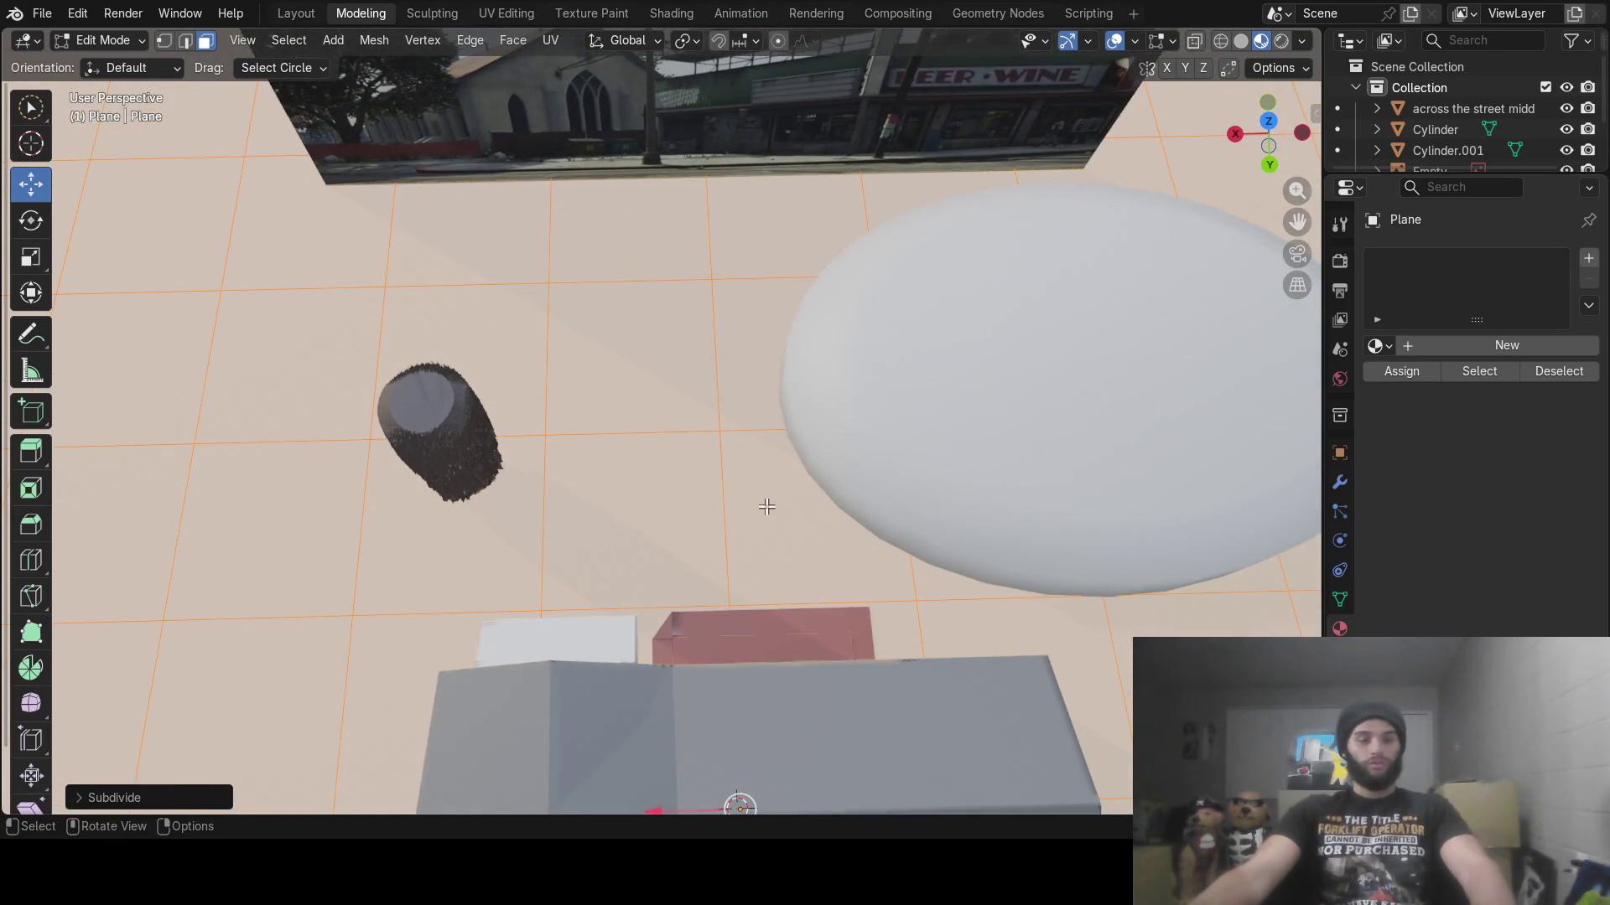
# Add a second material slot with new Material.009 and eyedrop a grey-brown base colour
pyautogui.hotkey('alt', 'a')
pyautogui.scroll(-5, 767, 506)
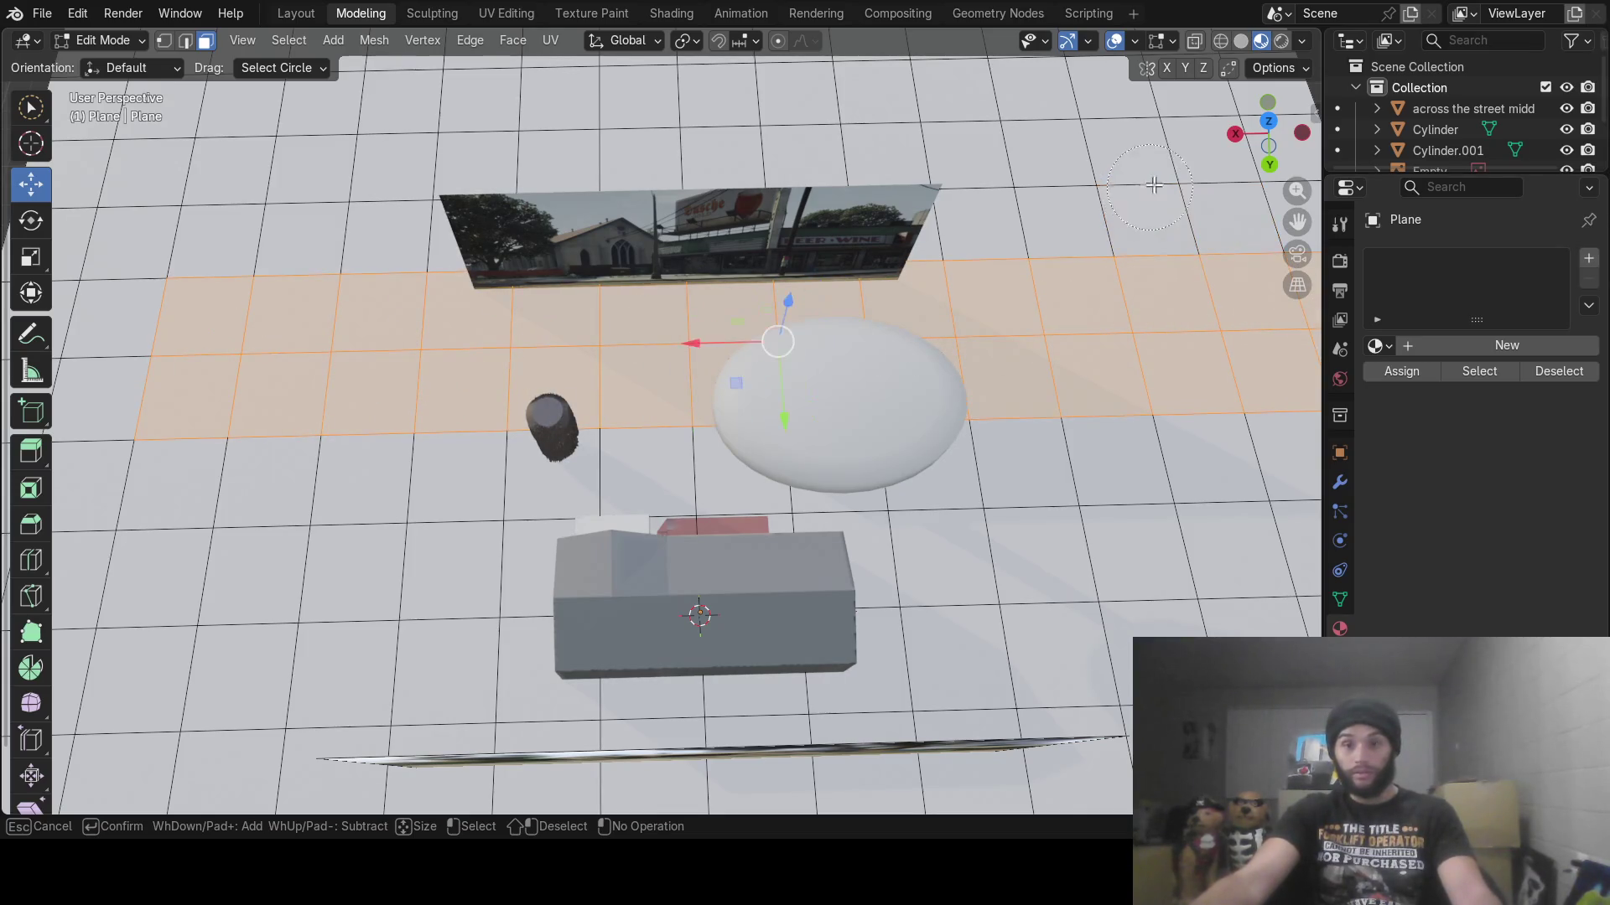
pyautogui.scroll(6, 1067, 302)
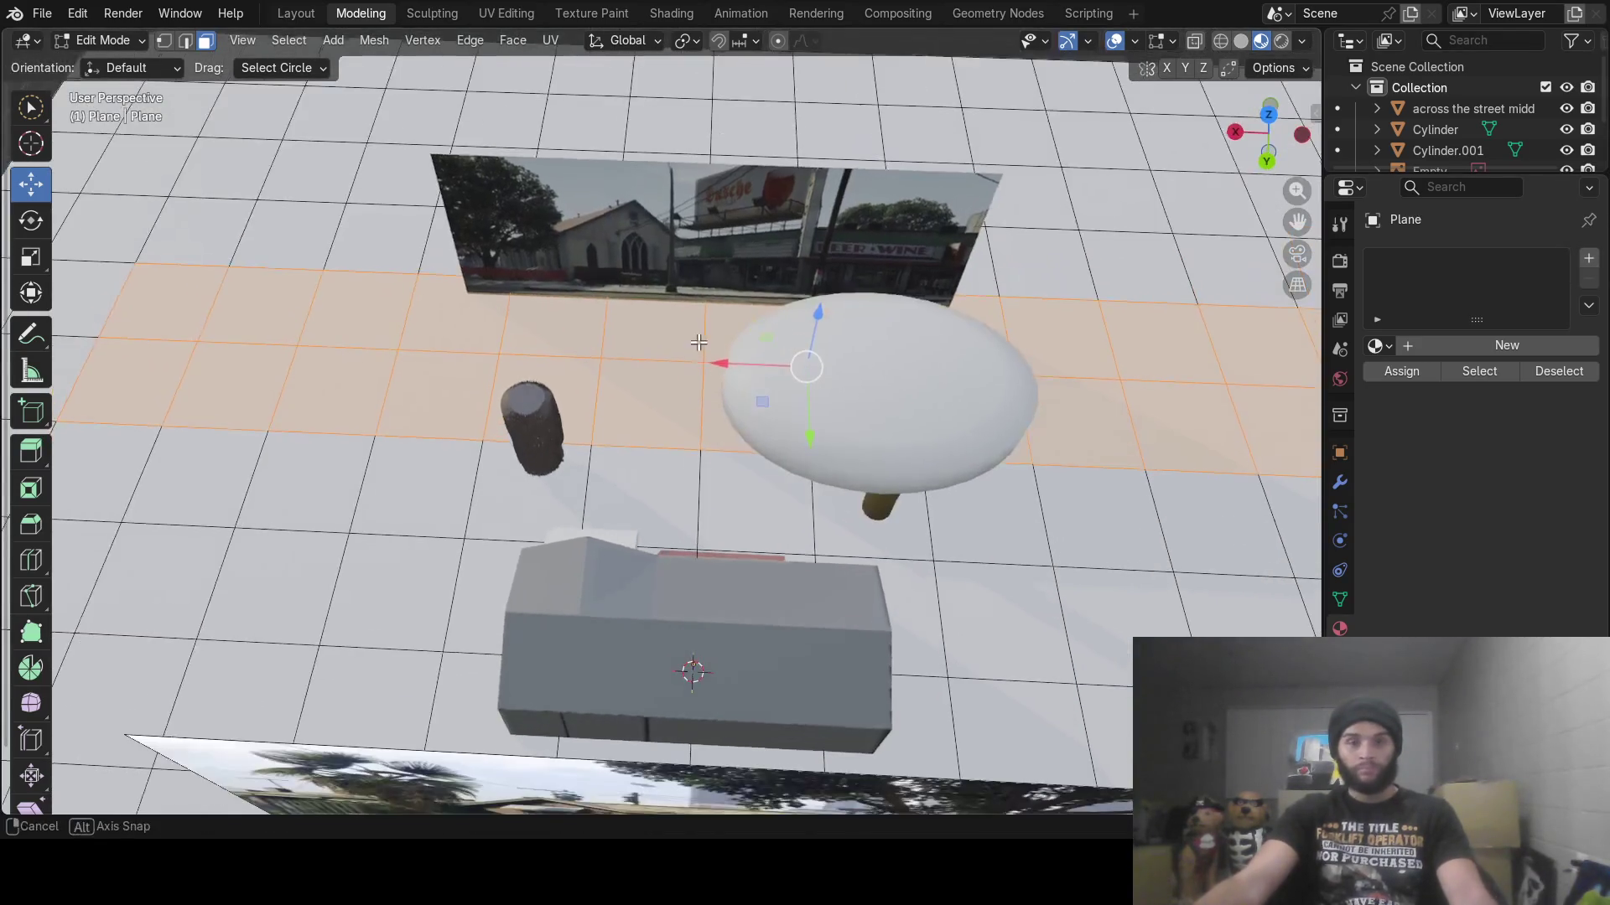
pyautogui.moveTo(688, 341)
pyautogui.mouseDown(button='middle')
pyautogui.moveTo(693, 274)
pyautogui.moveTo(621, 305)
pyautogui.moveTo(573, 285)
pyautogui.mouseUp(button='middle')
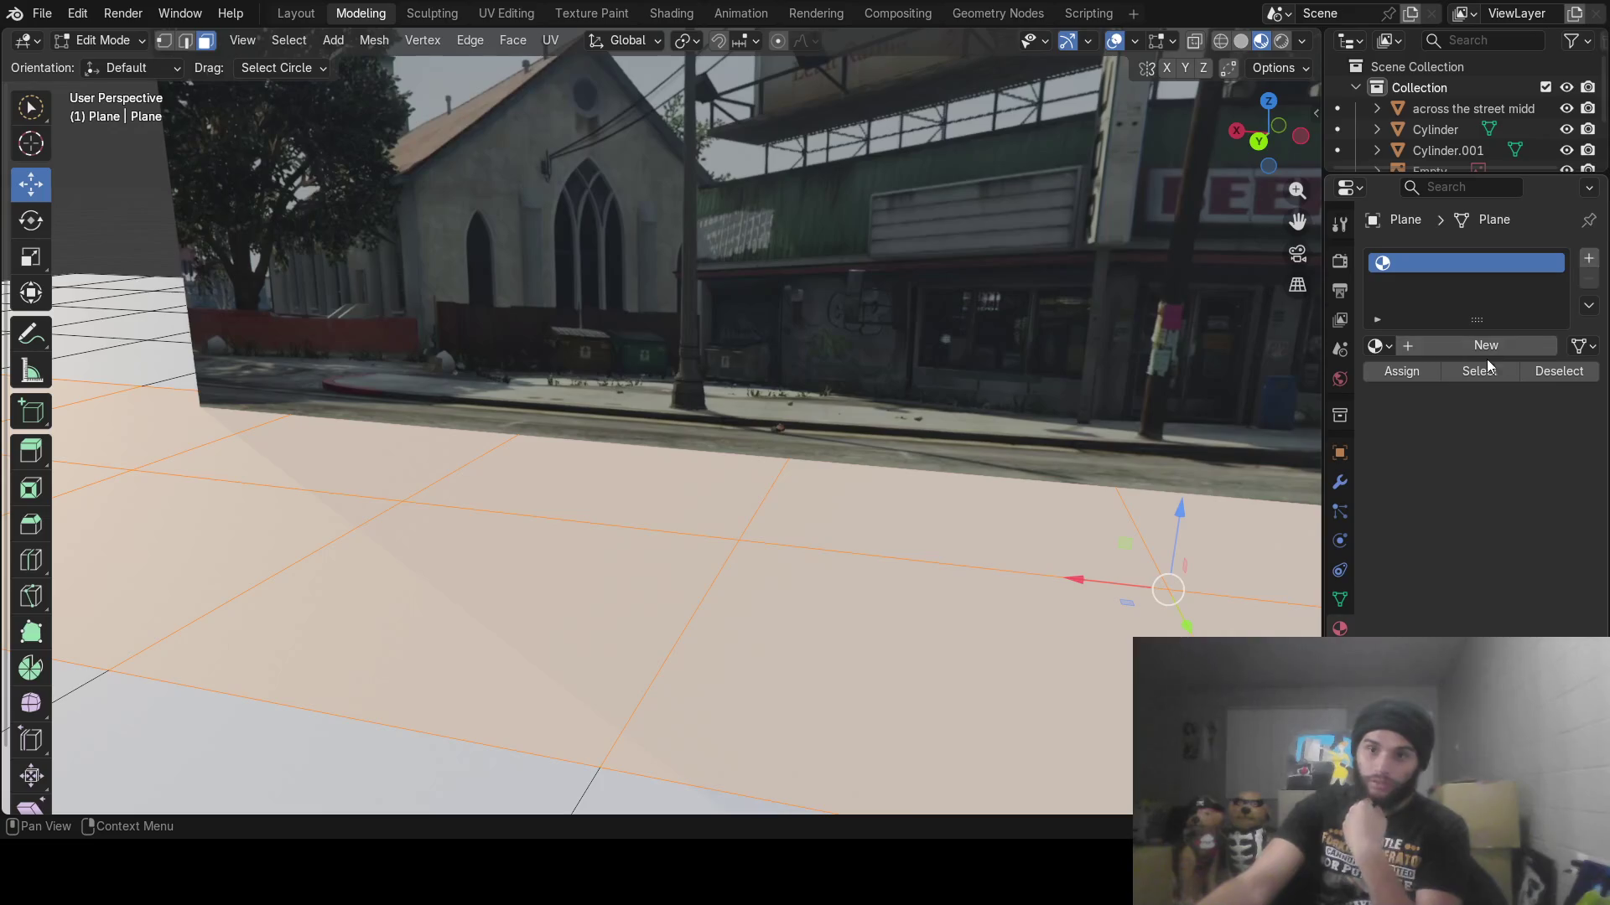
pyautogui.click(1458, 345)
pyautogui.click(1589, 258)
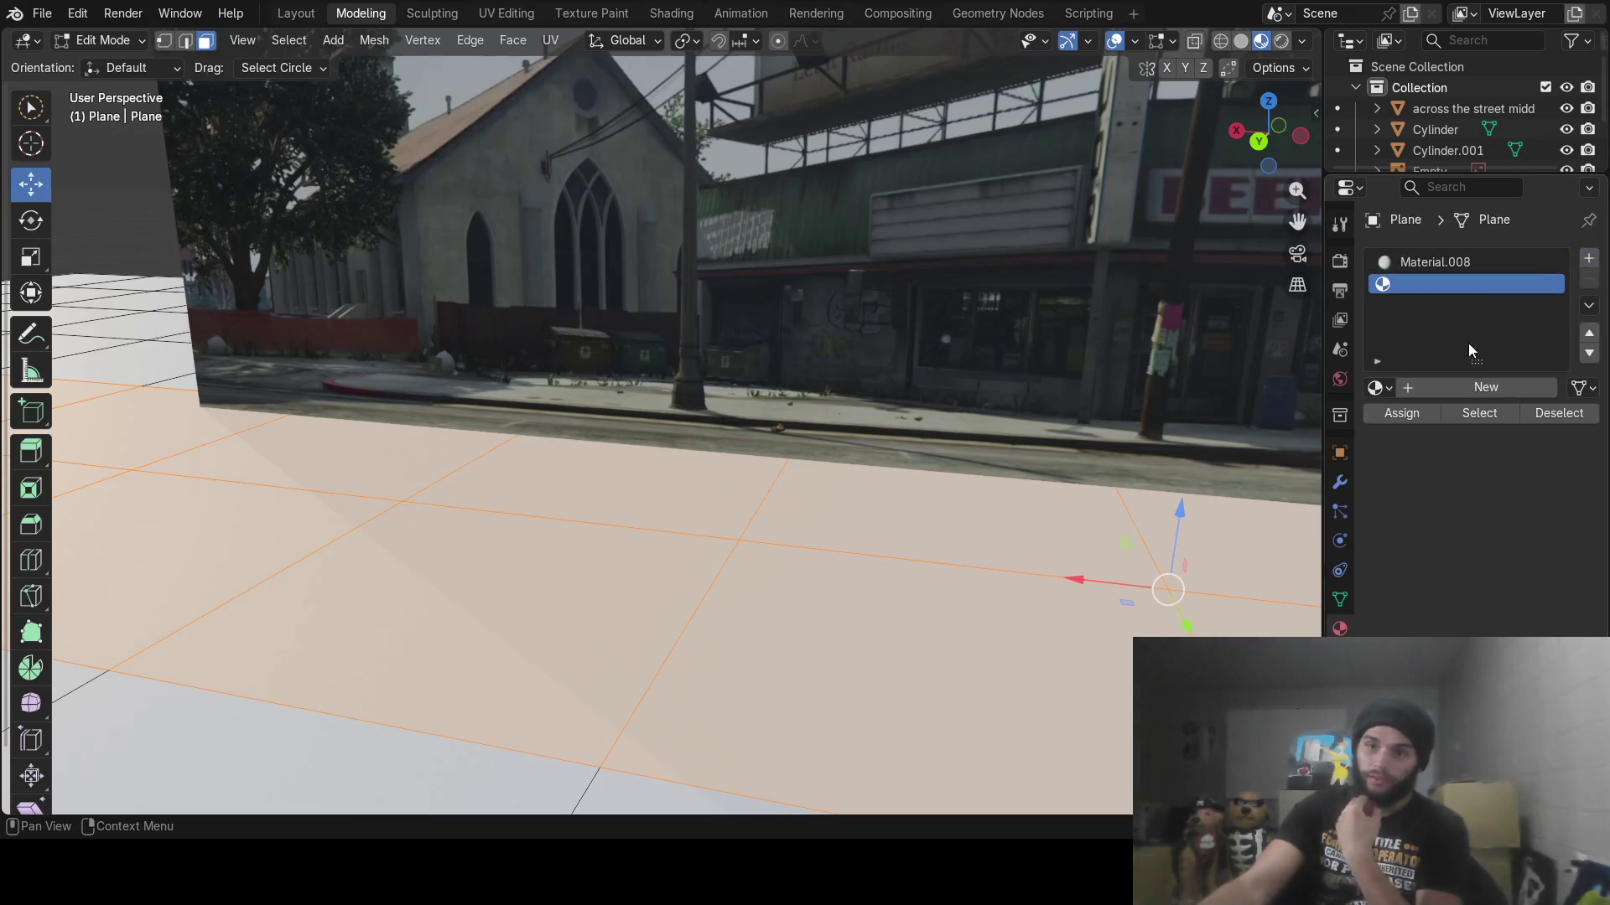
pyautogui.click(1454, 389)
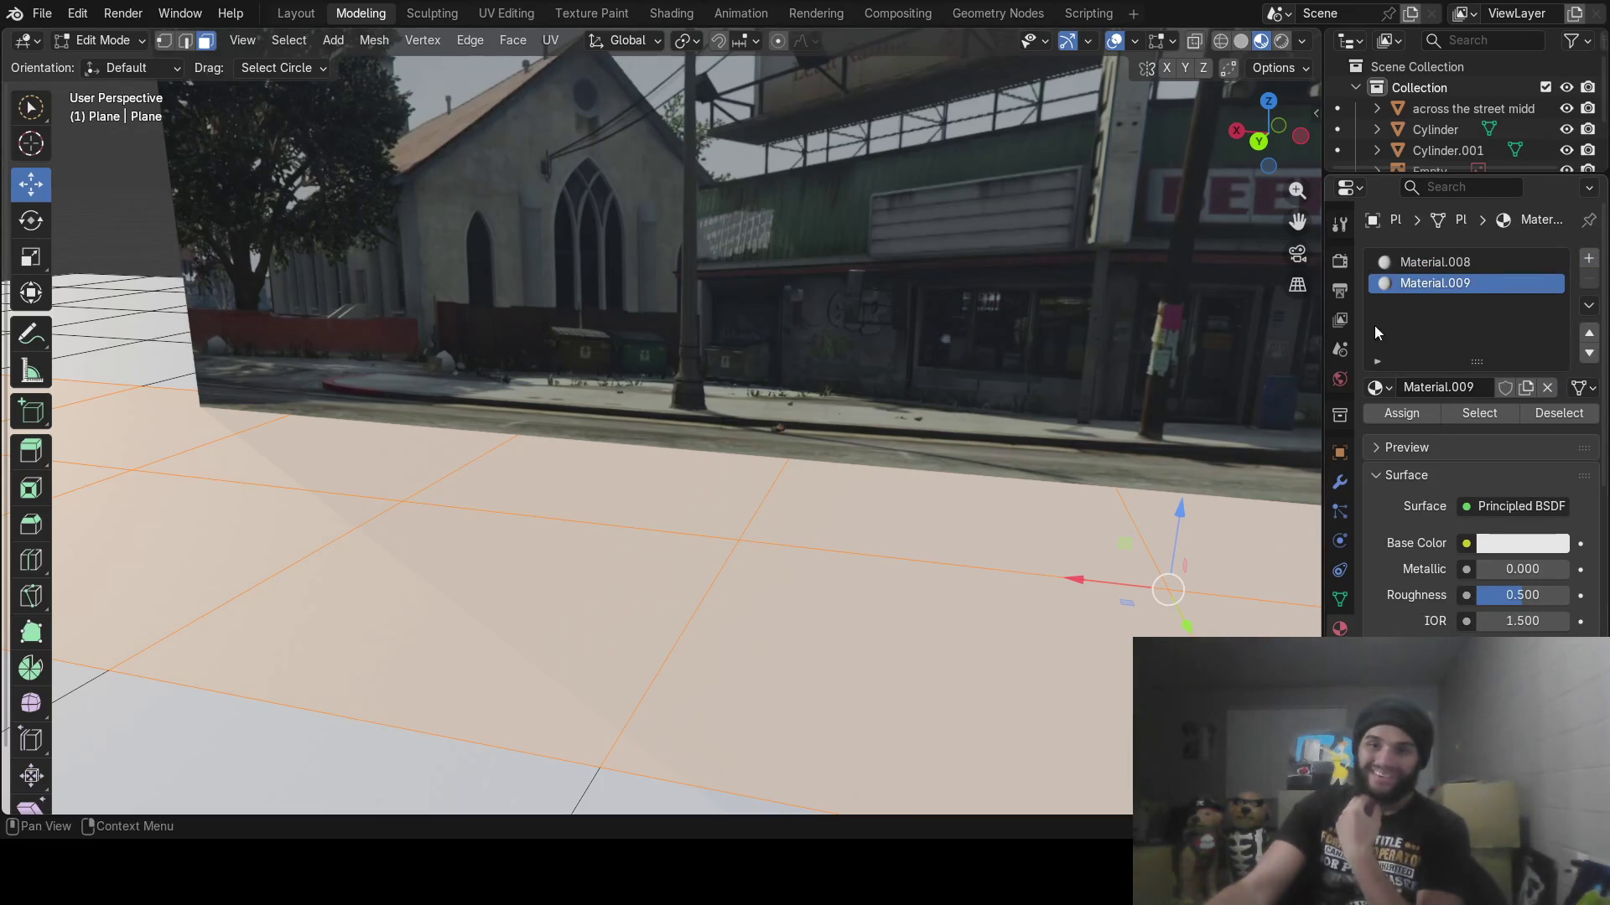
pyautogui.click(1521, 543)
pyautogui.click(1548, 510)
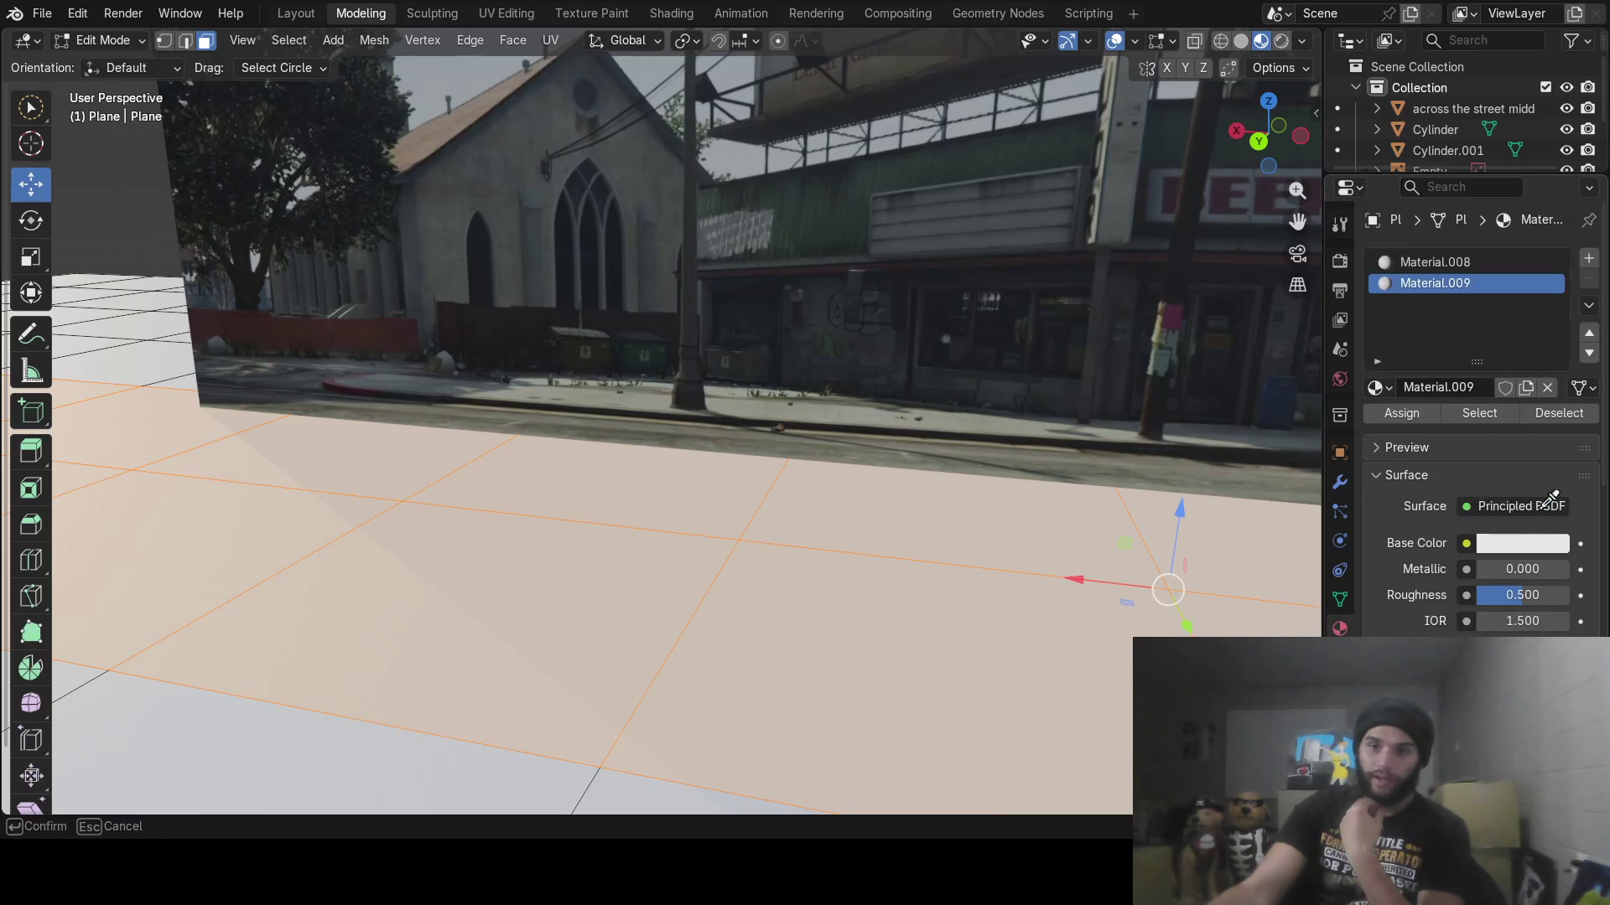
pyautogui.click(796, 447)
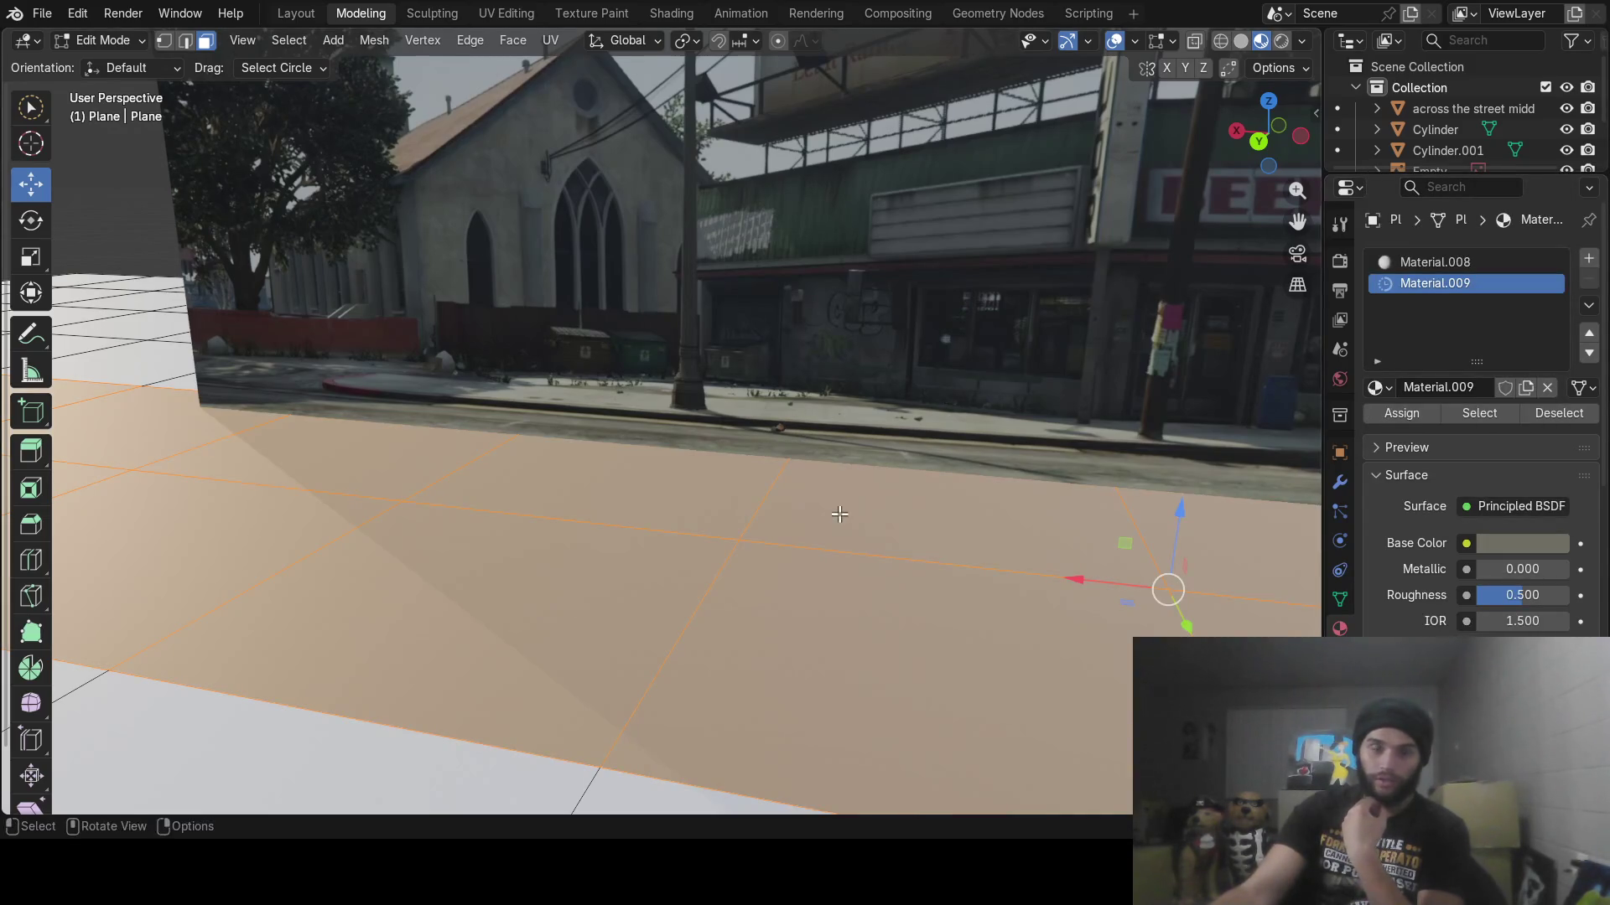
pyautogui.hotkey('alt', 'a')
pyautogui.press('Tab')
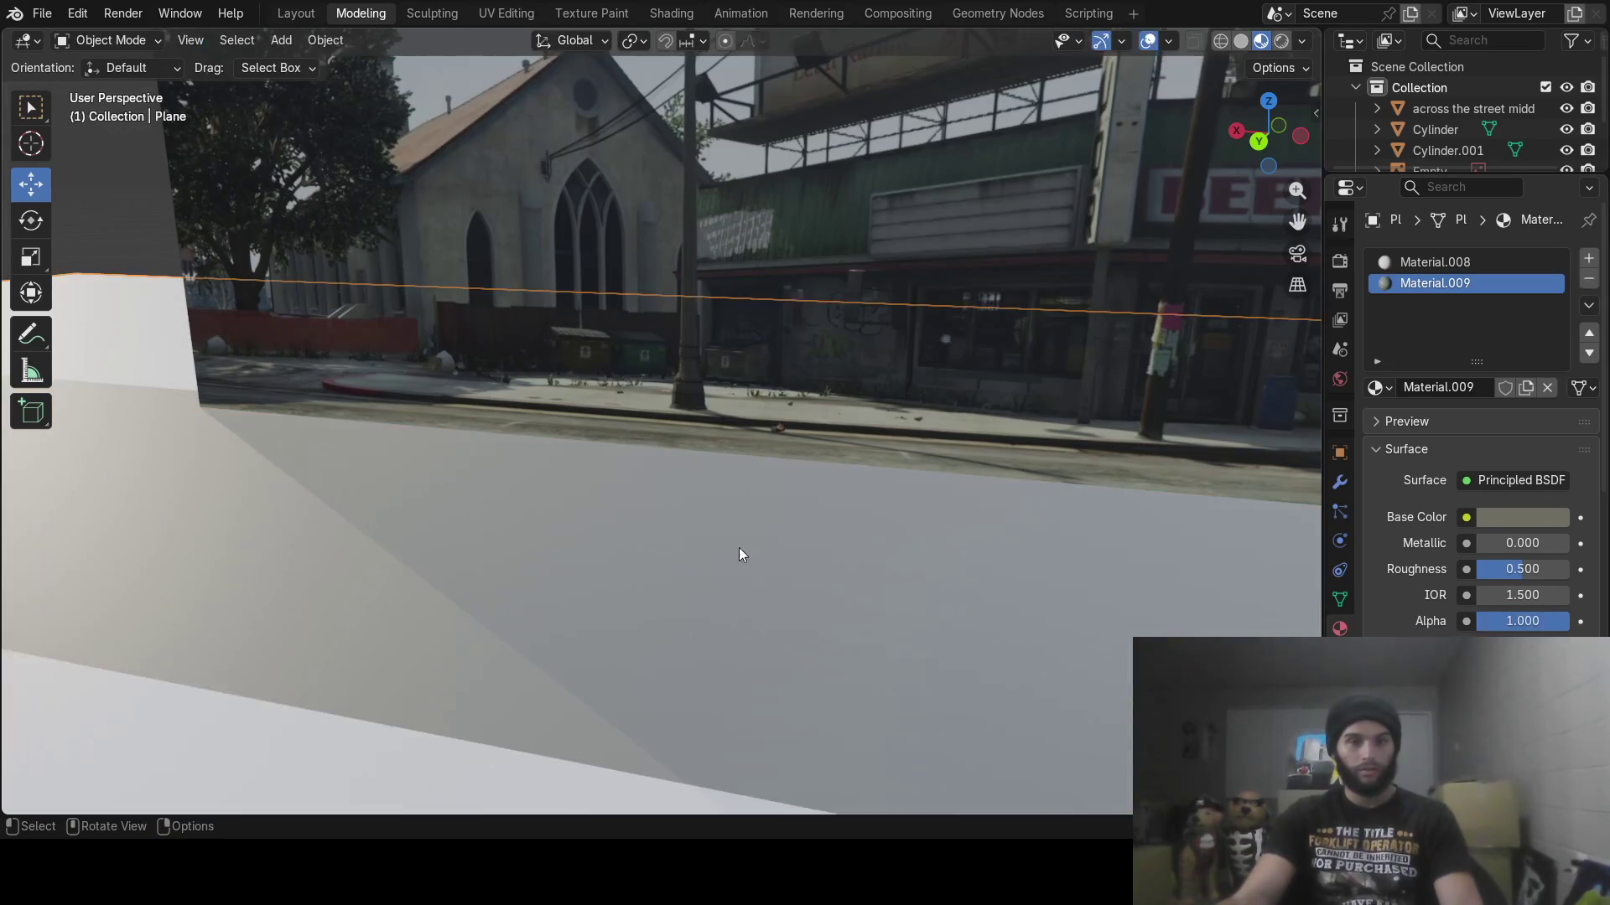
# Switch the viewport to Rendered shading to preview the ground and backdrop
pyautogui.moveTo(738, 546)
pyautogui.mouseDown(button='middle')
pyautogui.moveTo(762, 537)
pyautogui.moveTo(645, 539)
pyautogui.moveTo(967, 538)
pyautogui.moveTo(690, 538)
pyautogui.moveTo(931, 545)
pyautogui.mouseUp(button='middle')
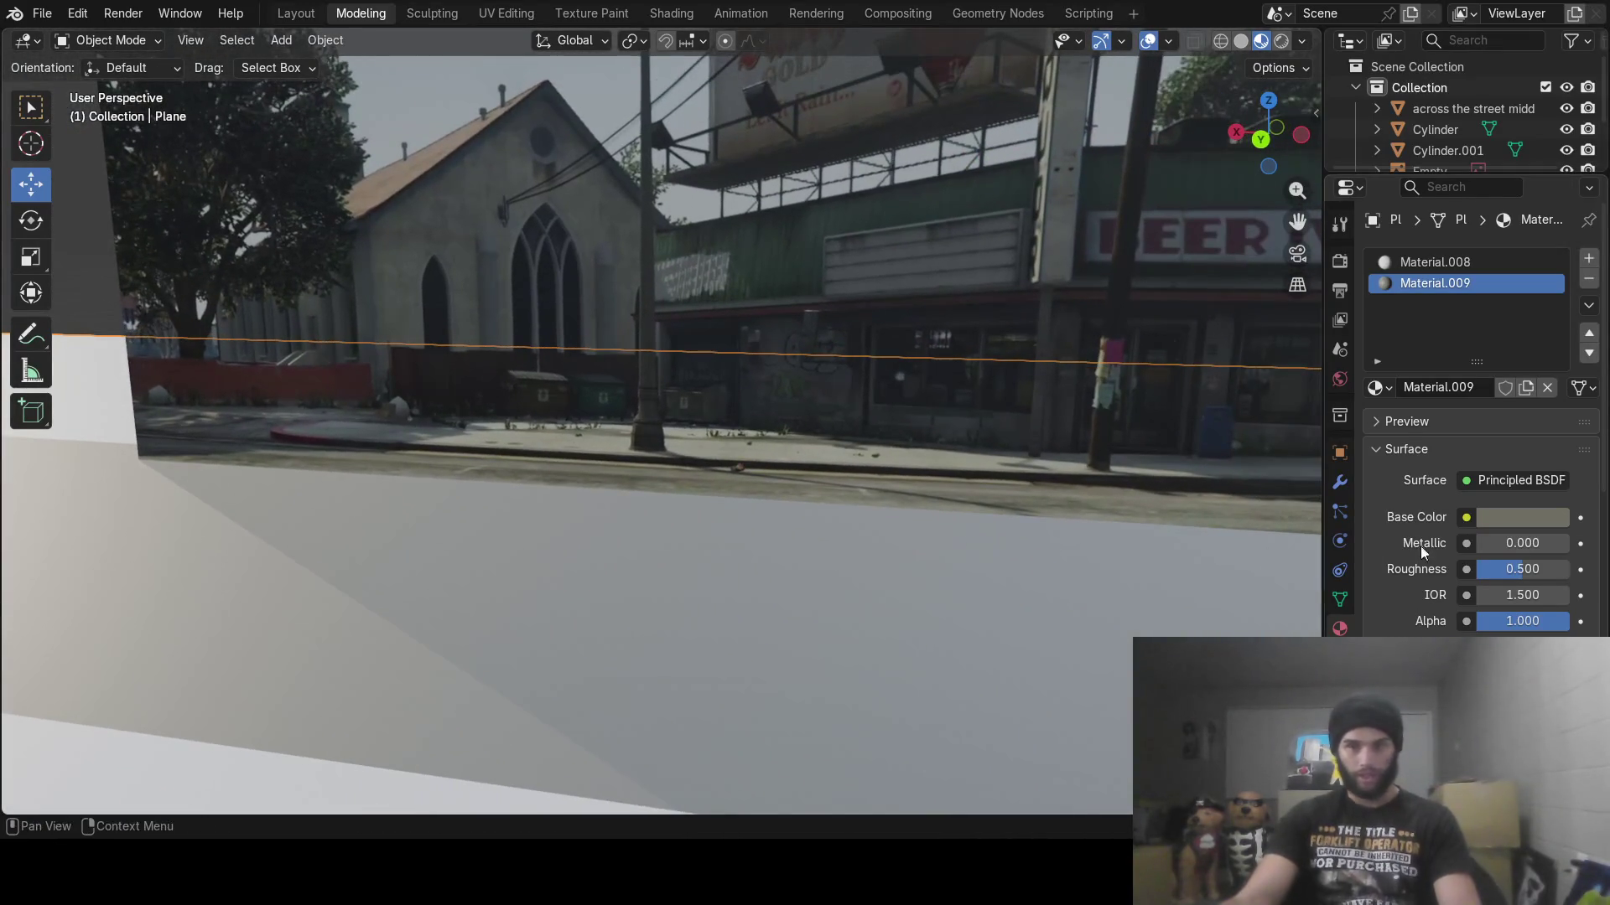
pyautogui.click(1503, 518)
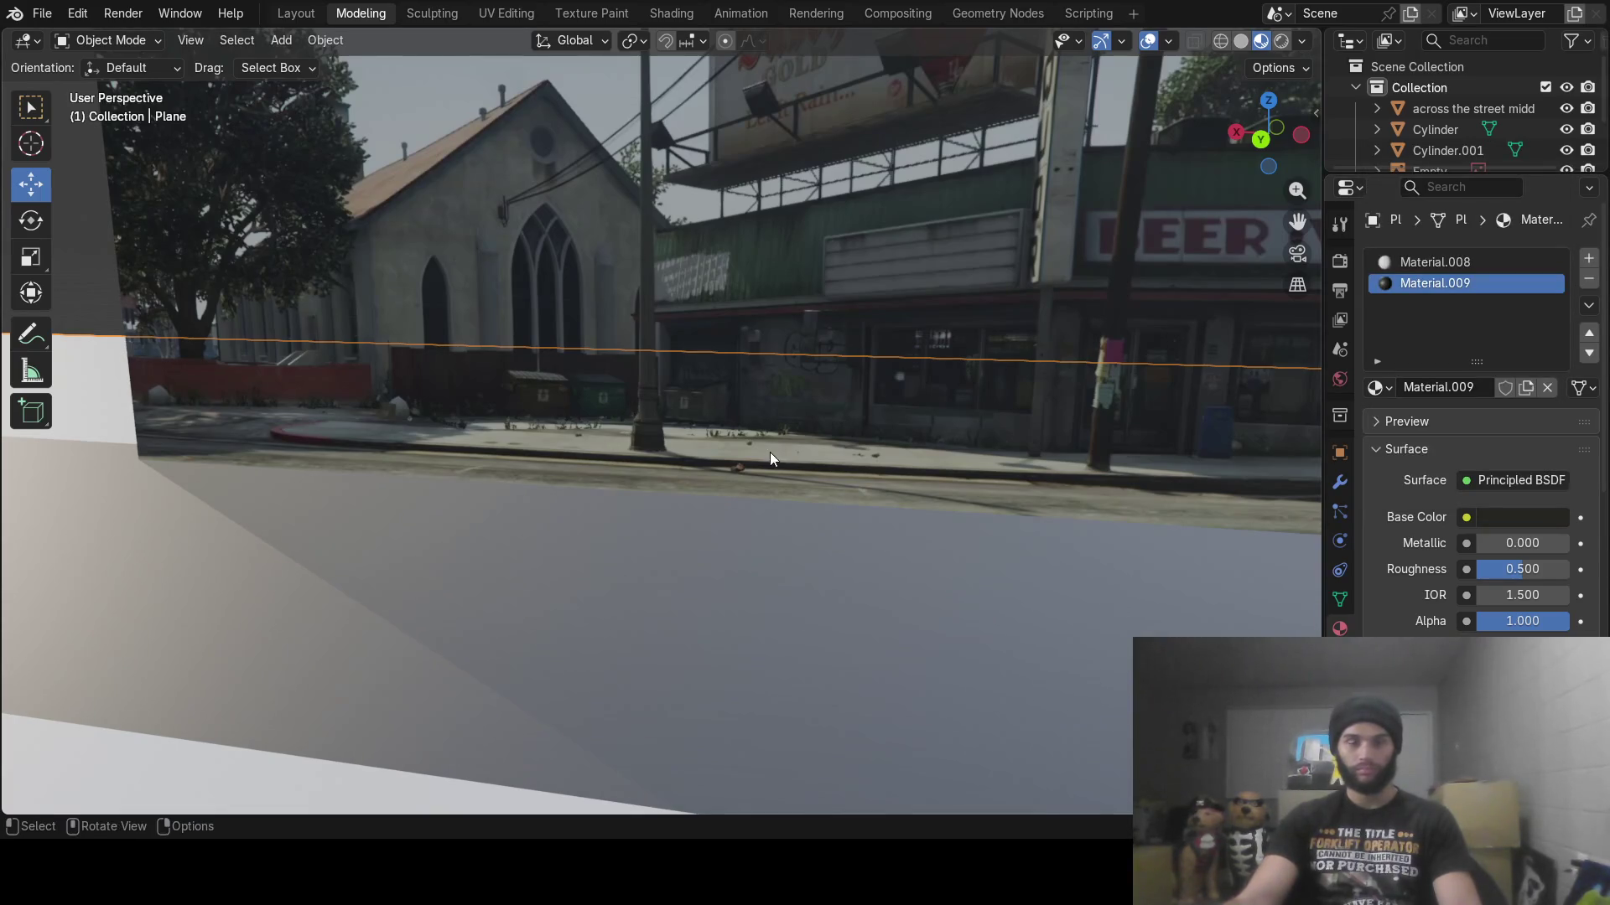
pyautogui.moveTo(769, 452)
pyautogui.mouseDown(button='middle')
pyautogui.moveTo(617, 493)
pyautogui.moveTo(992, 237)
pyautogui.mouseUp(button='middle')
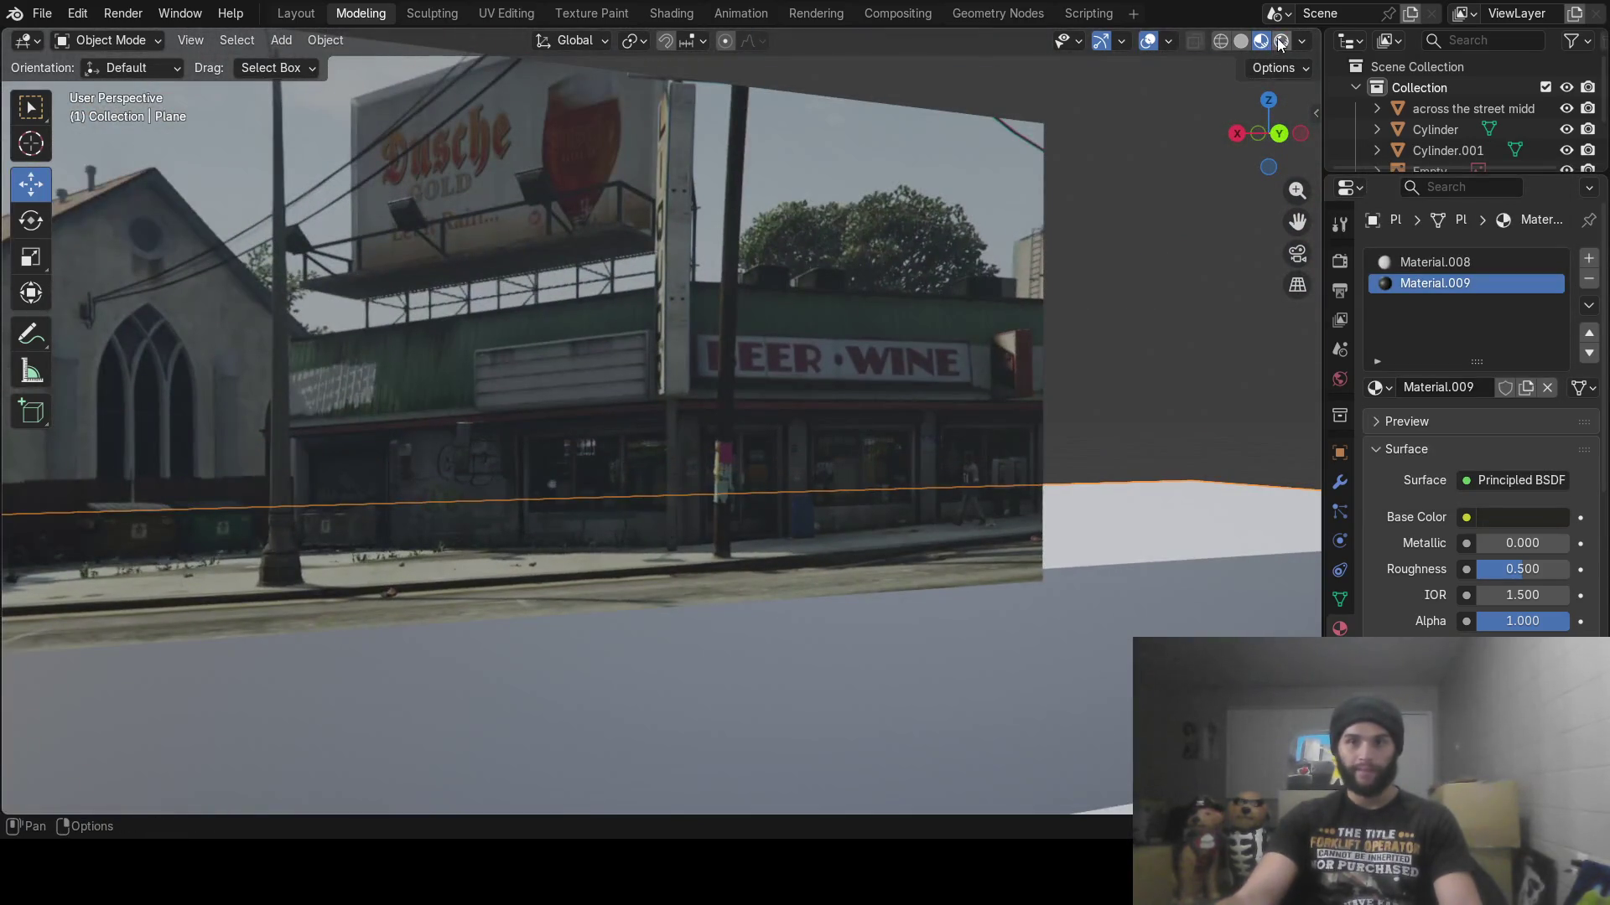
pyautogui.click(1280, 44)
pyautogui.moveTo(973, 401); pyautogui.dragTo(834, 439, button='middle')
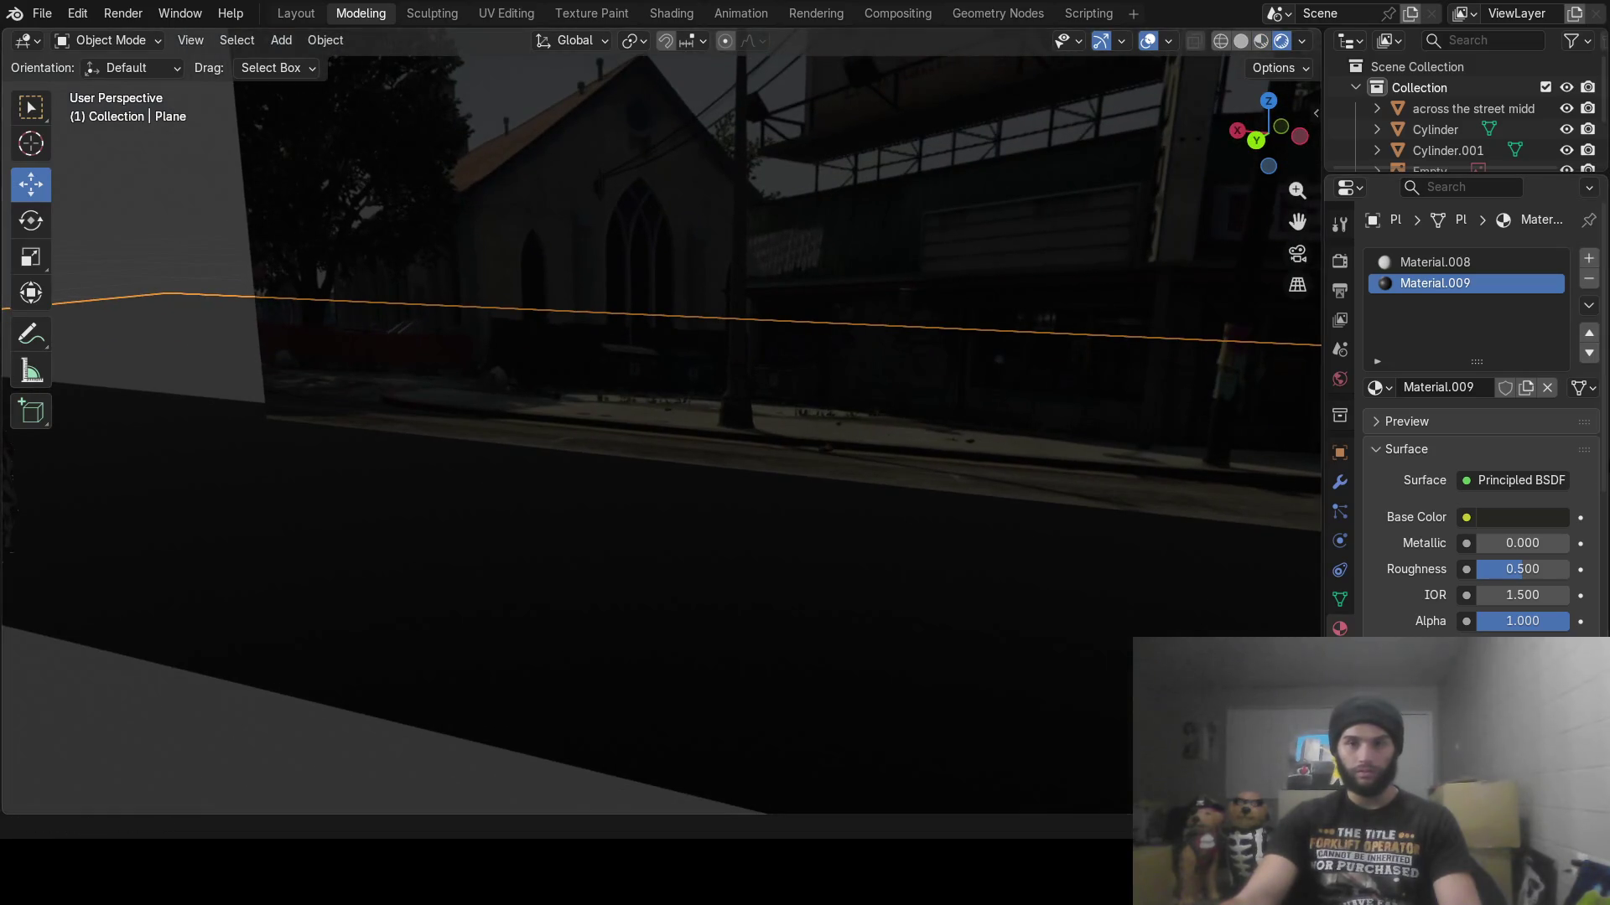
# Raise the ground's Material.009 base colour Value to 0.472 (#78786C)
pyautogui.click(1522, 518)
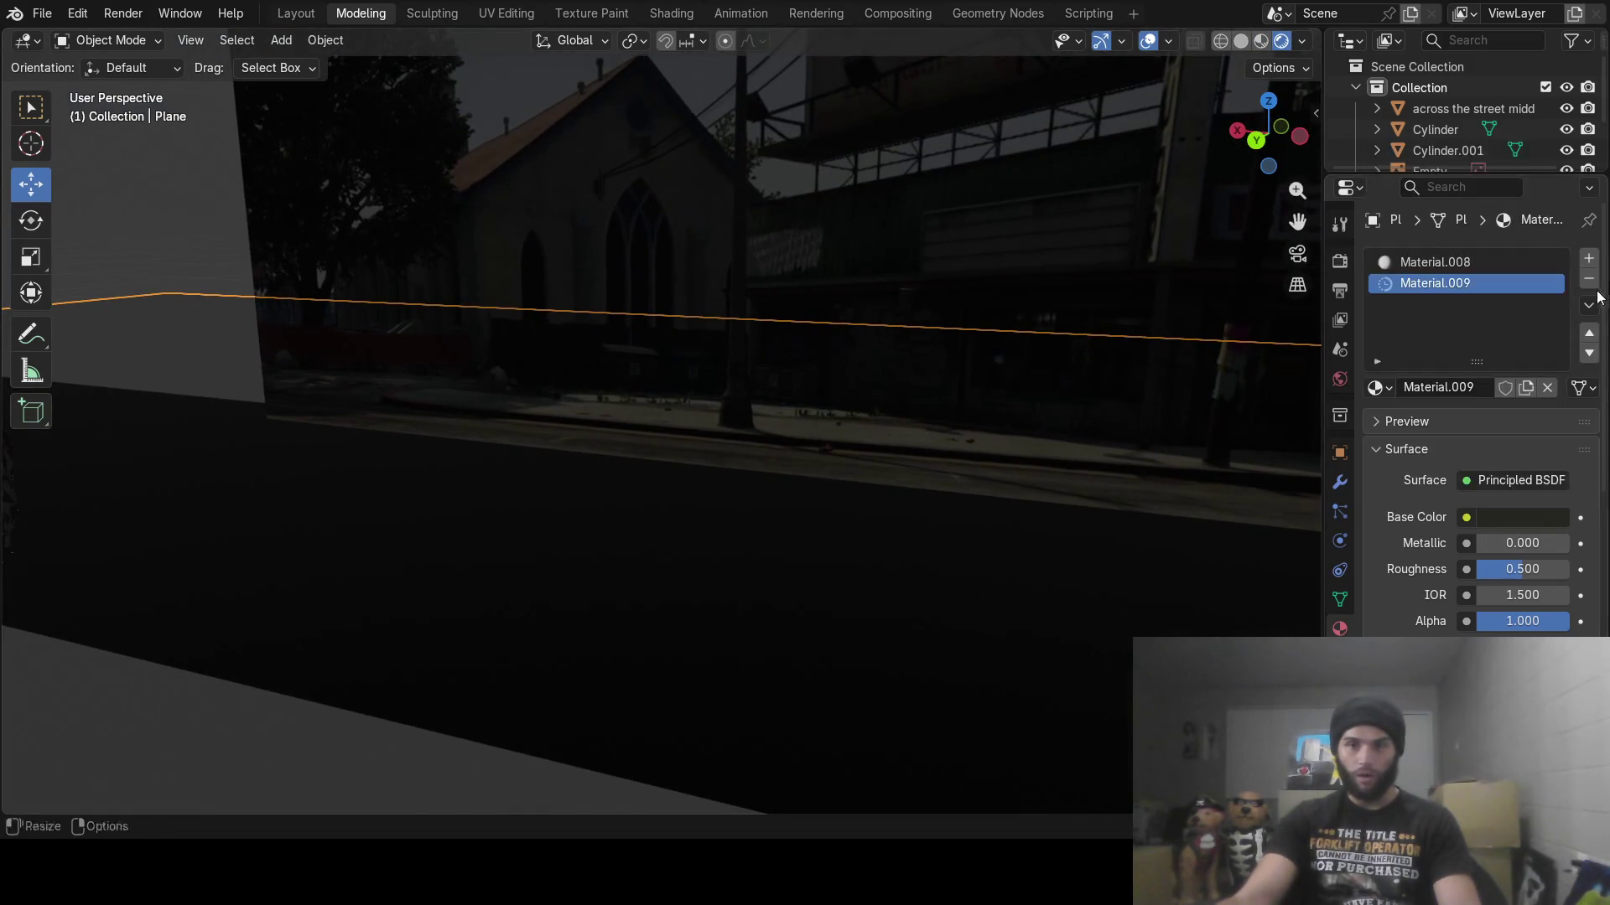
pyautogui.click(1503, 522)
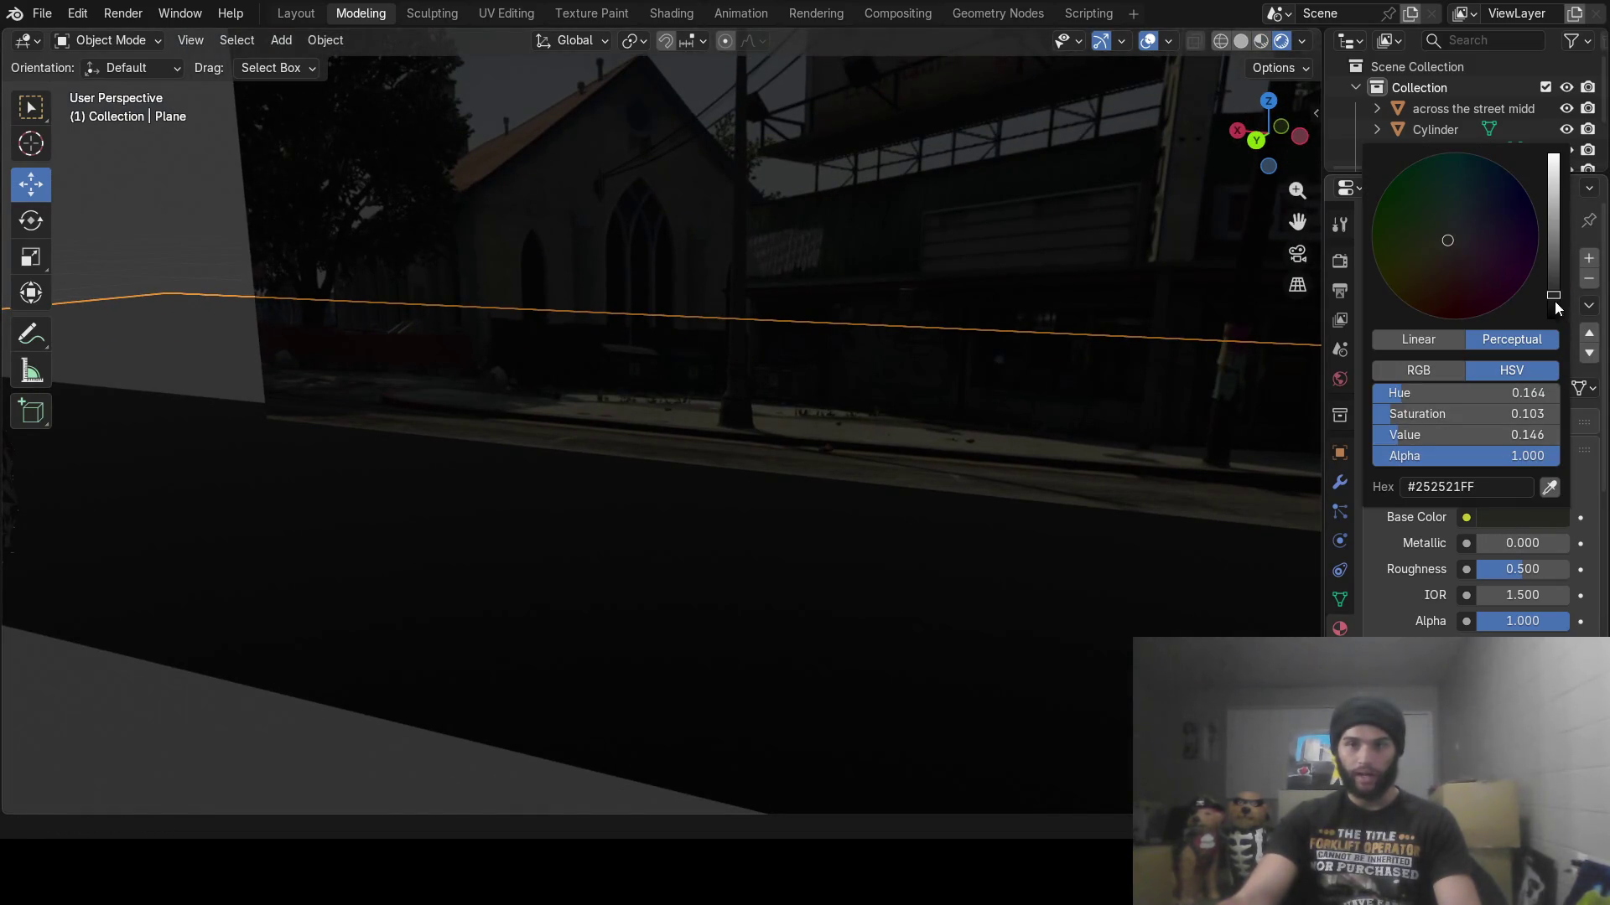
pyautogui.moveTo(1553, 303); pyautogui.dragTo(1554, 248)
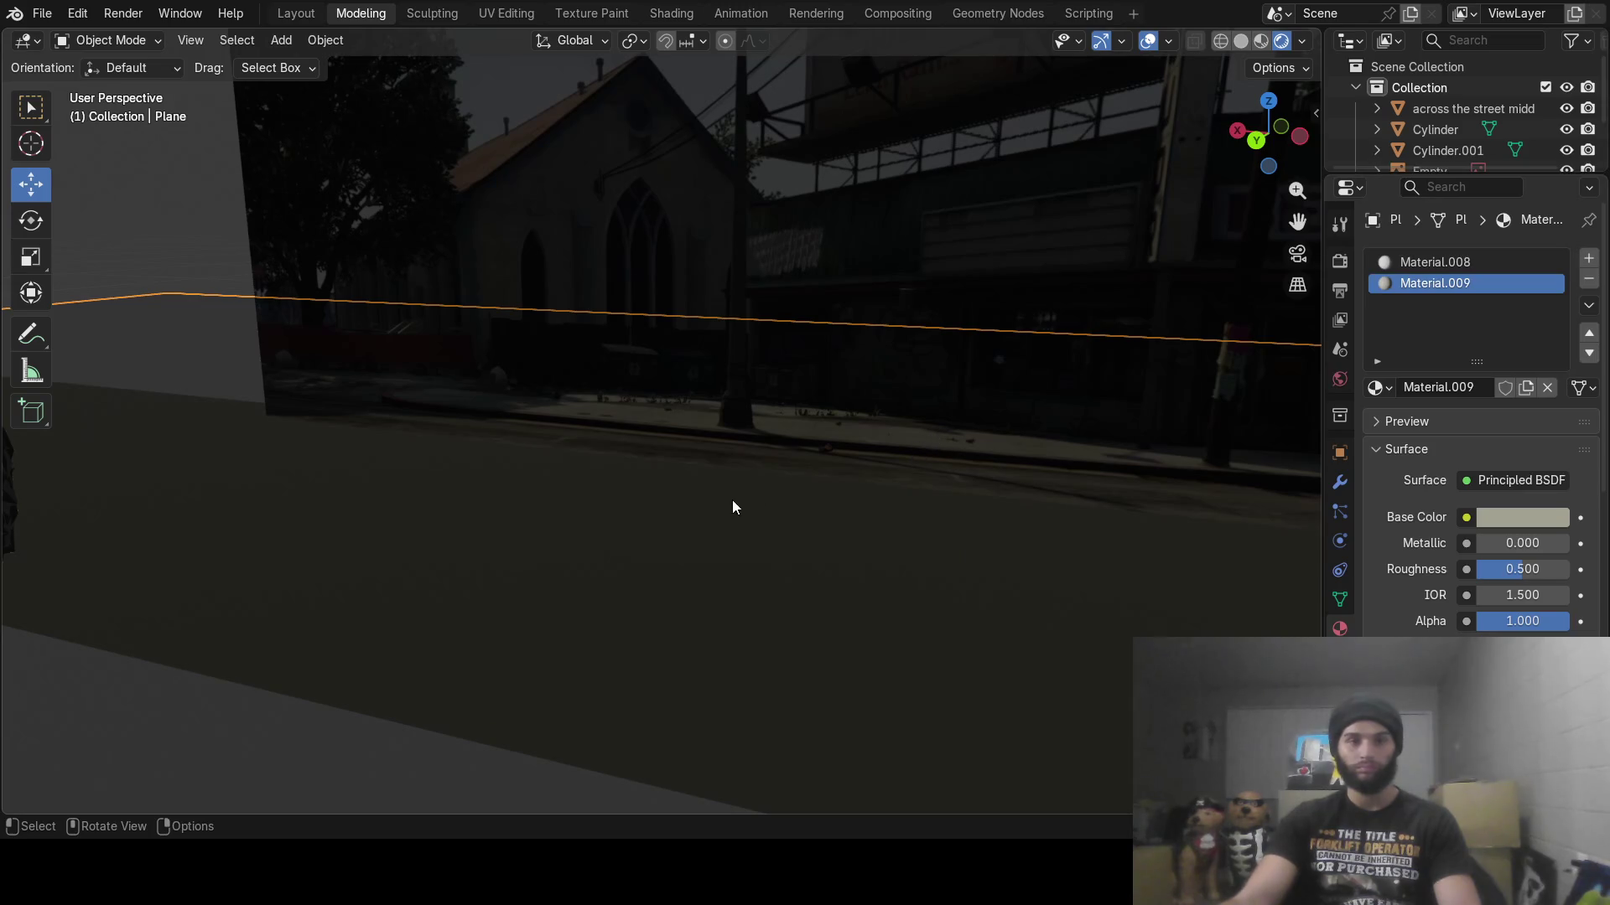
pyautogui.moveTo(732, 501)
pyautogui.mouseDown(button='middle')
pyautogui.moveTo(782, 431)
pyautogui.moveTo(756, 476)
pyautogui.moveTo(599, 566)
pyautogui.moveTo(746, 387)
pyautogui.moveTo(782, 477)
pyautogui.moveTo(892, 464)
pyautogui.moveTo(857, 447)
pyautogui.moveTo(1077, 439)
pyautogui.moveTo(1185, 441)
pyautogui.moveTo(1048, 460)
pyautogui.moveTo(1194, 465)
pyautogui.moveTo(849, 521)
pyautogui.moveTo(885, 527)
pyautogui.mouseUp(button='middle')
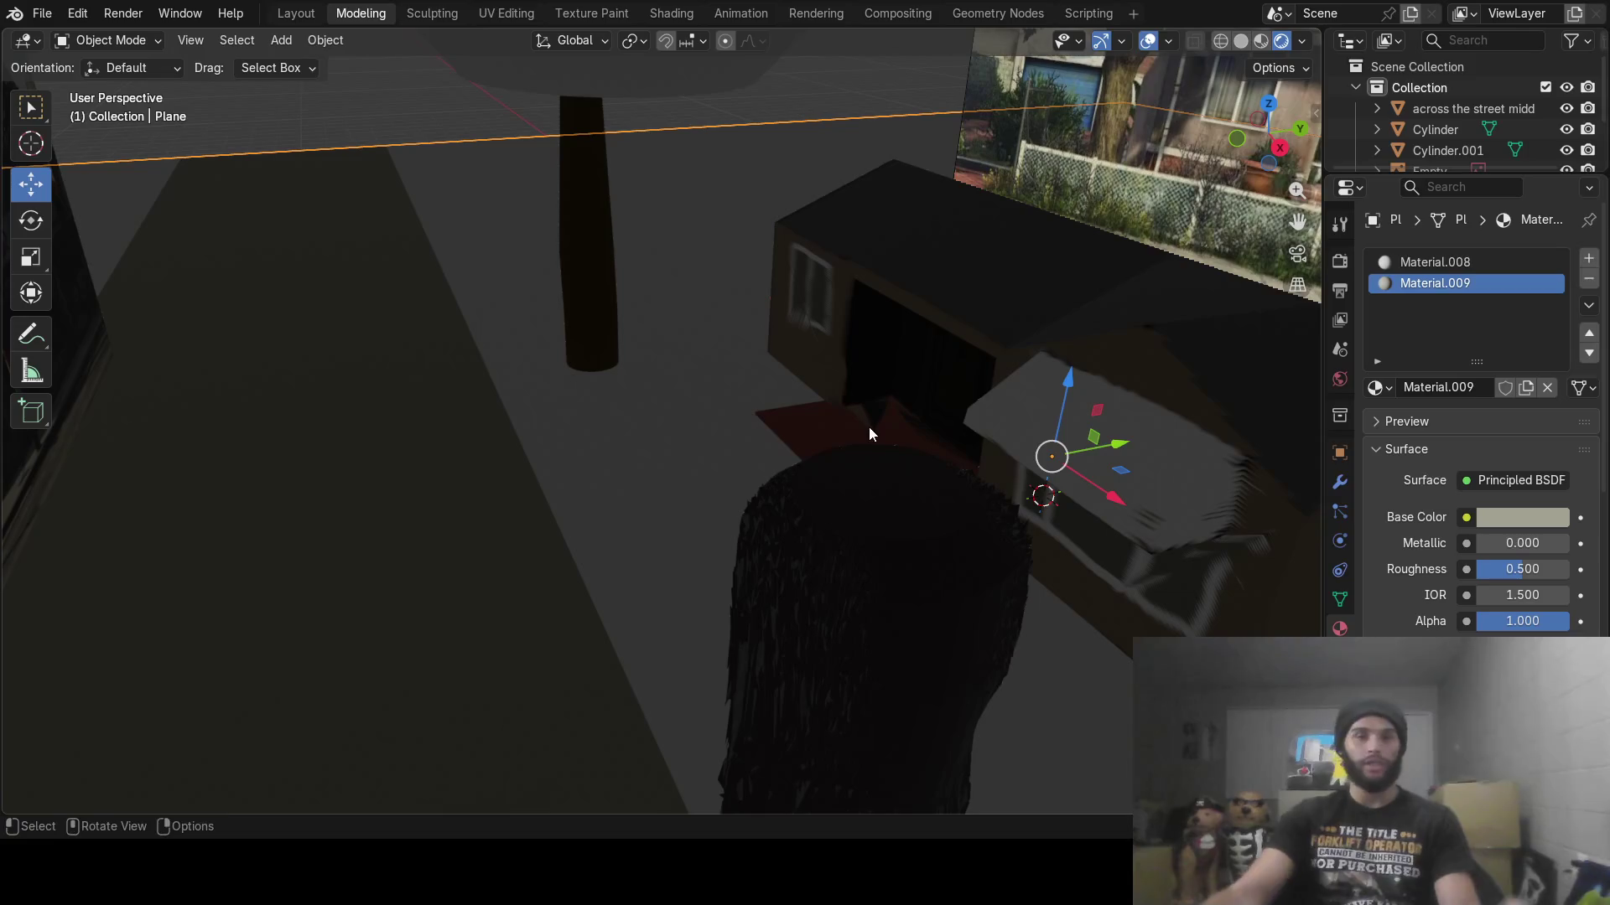
pyautogui.click(281, 44)
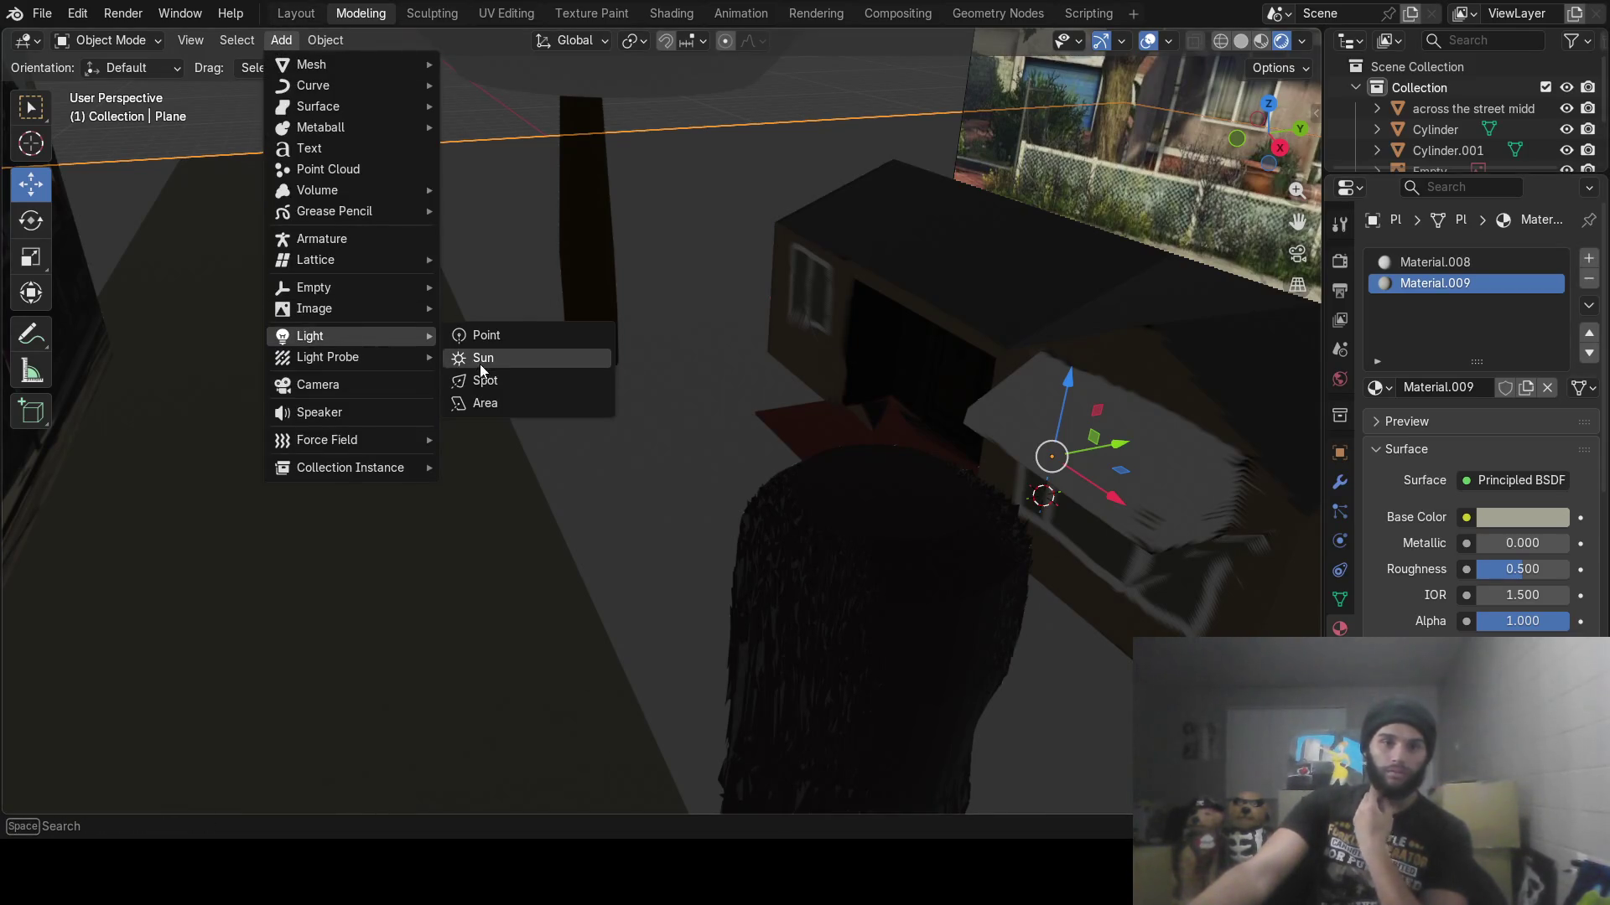
# Add a Sun light and drag it toward the pole and upward
pyautogui.click(483, 359)
pyautogui.moveTo(1110, 489); pyautogui.dragTo(731, 507)
pyautogui.moveTo(738, 428); pyautogui.dragTo(746, 226)
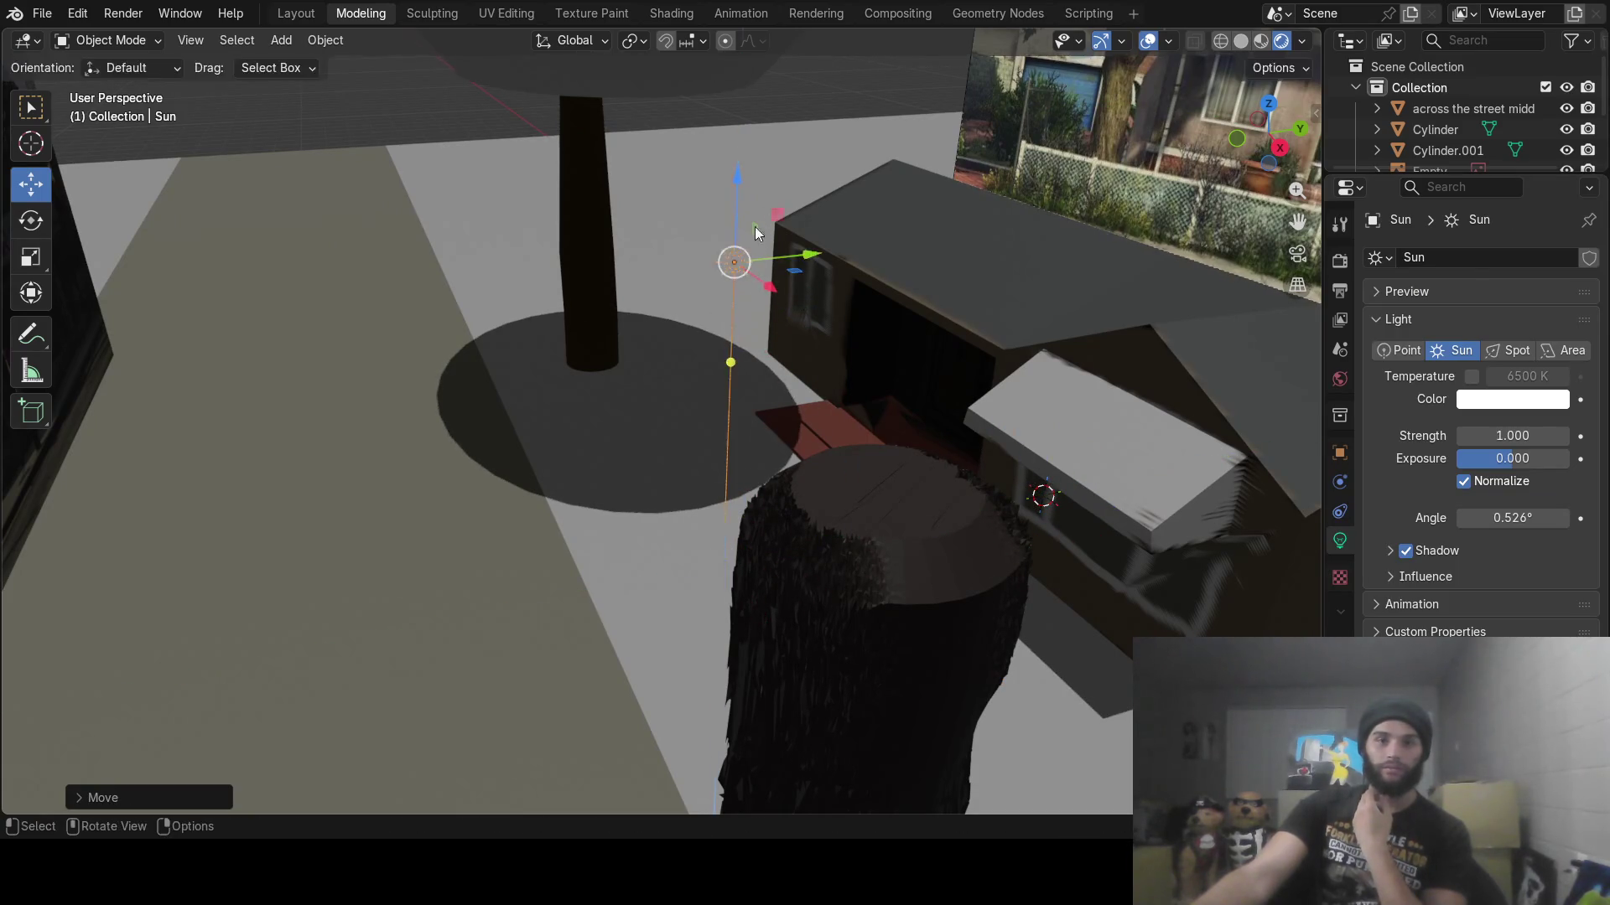
pyautogui.moveTo(746, 226)
pyautogui.mouseDown(button='middle')
pyautogui.moveTo(507, 415)
pyautogui.moveTo(485, 394)
pyautogui.moveTo(495, 475)
pyautogui.moveTo(740, 417)
pyautogui.moveTo(736, 503)
pyautogui.mouseUp(button='middle')
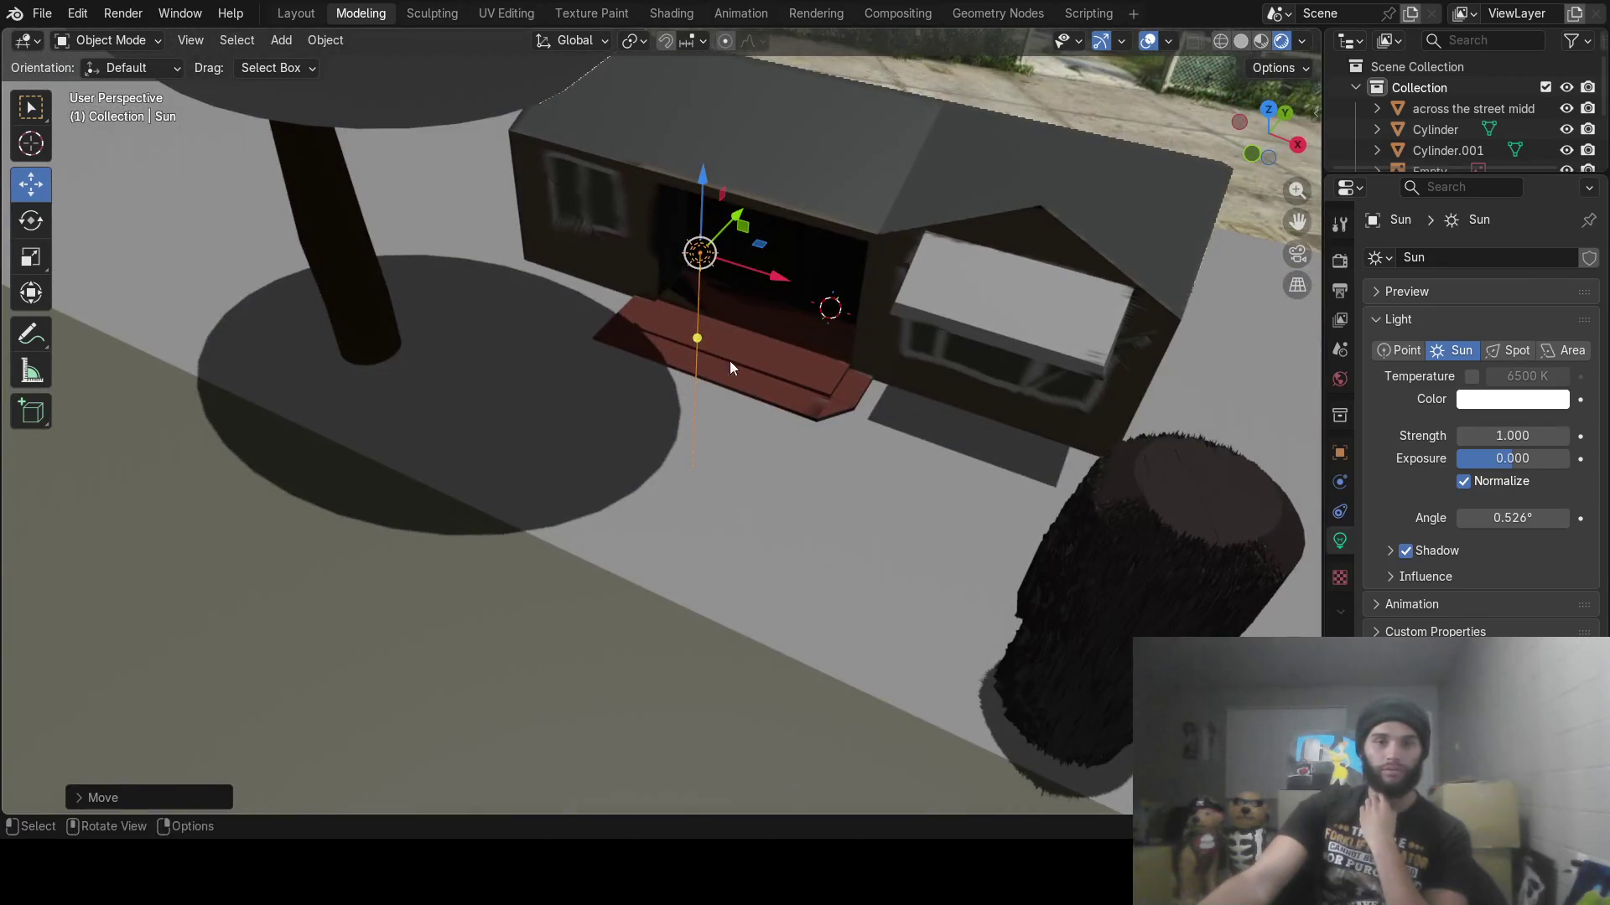
pyautogui.moveTo(651, 352)
pyautogui.mouseDown(button='middle')
pyautogui.moveTo(656, 374)
pyautogui.moveTo(597, 344)
pyautogui.moveTo(628, 284)
pyautogui.moveTo(605, 340)
pyautogui.moveTo(557, 342)
pyautogui.moveTo(540, 317)
pyautogui.moveTo(548, 329)
pyautogui.mouseUp(button='middle')
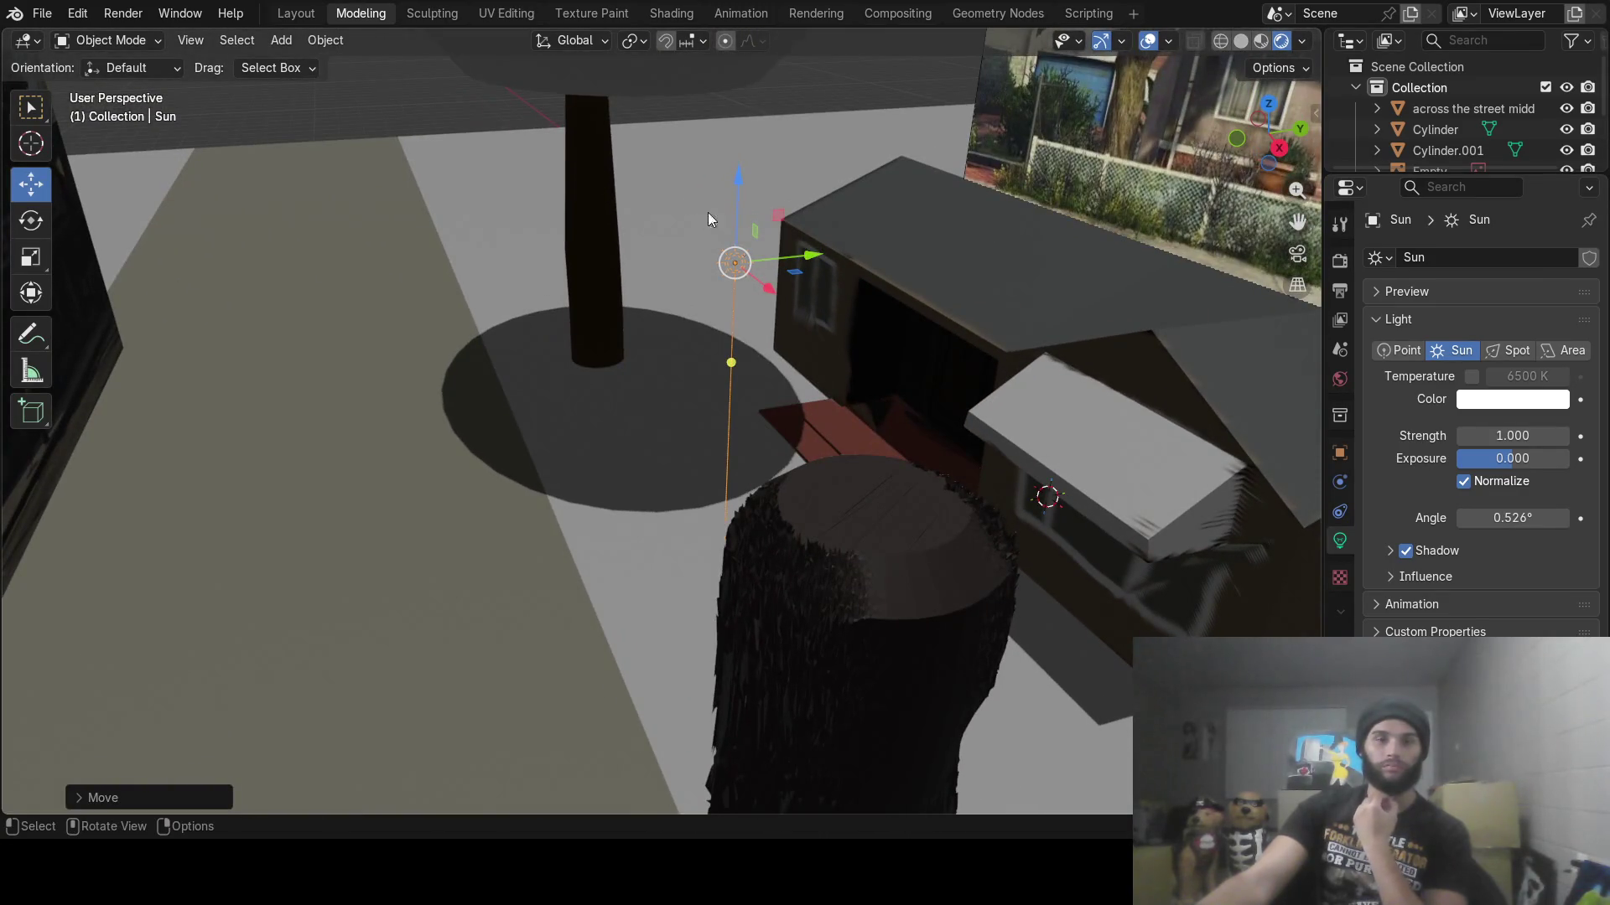
pyautogui.scroll(-6, 708, 218)
# Raise the Sun light vertically with G Z high above the scene
pyautogui.press('g')
pyautogui.press('z')
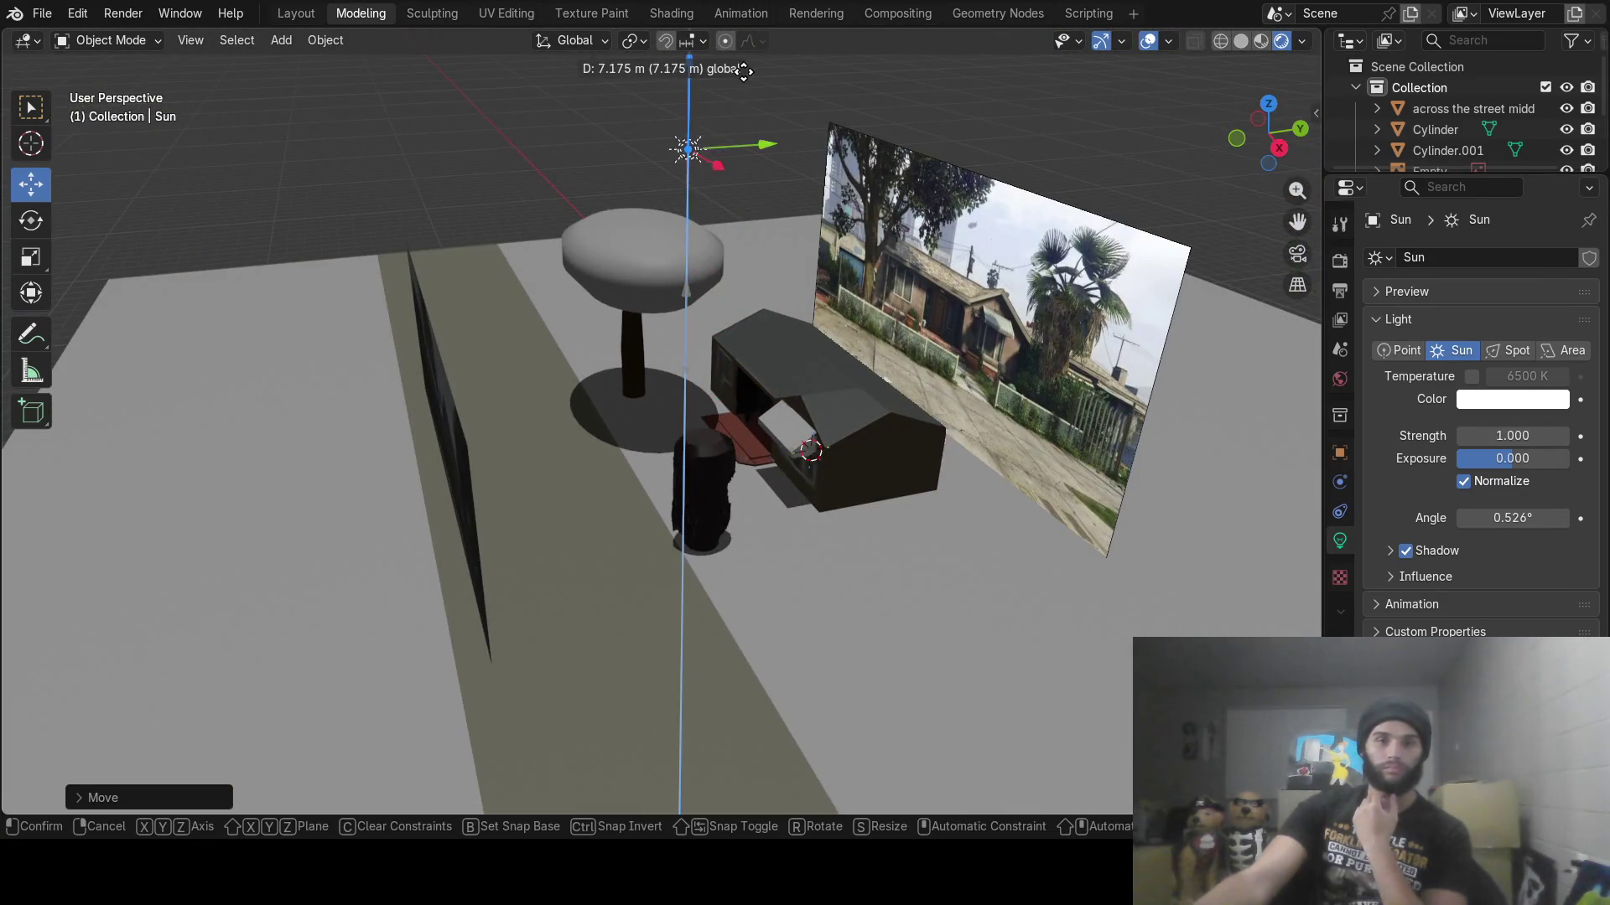
pyautogui.click(739, 83)
pyautogui.moveTo(739, 83)
pyautogui.mouseDown(button='middle')
pyautogui.moveTo(776, 298)
pyautogui.moveTo(672, 268)
pyautogui.moveTo(620, 366)
pyautogui.mouseUp(button='middle')
pyautogui.scroll(4, 596, 365)
pyautogui.scroll(5, 597, 372)
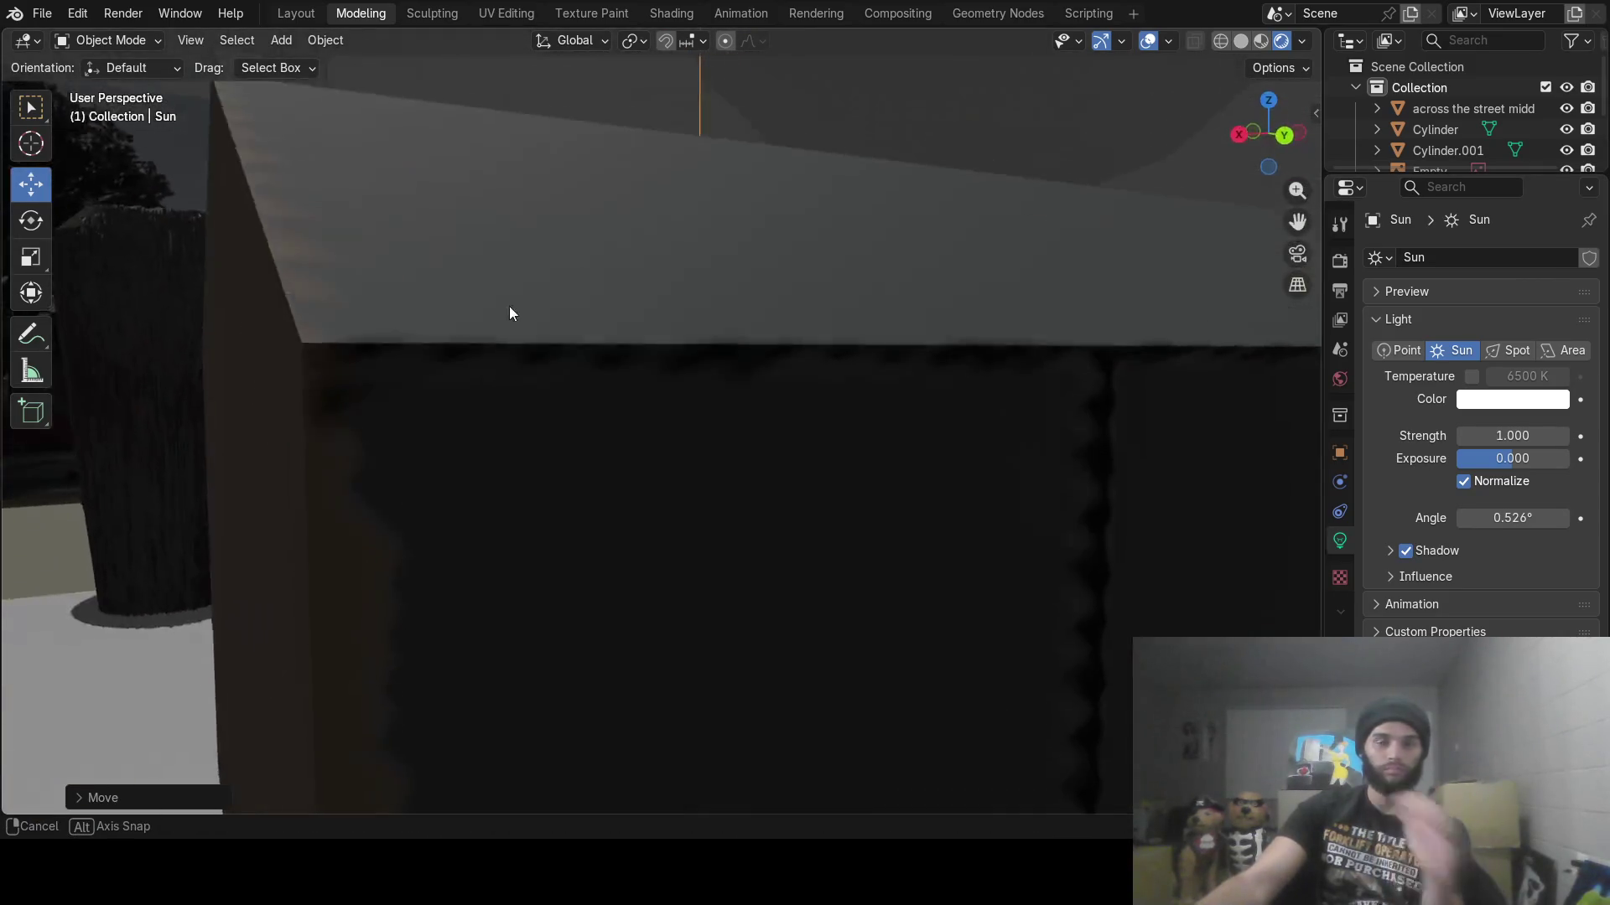
# Select the across-the-street middle image plane from a low viewing angle
pyautogui.moveTo(510, 313)
pyautogui.mouseDown(button='middle')
pyautogui.moveTo(719, 374)
pyautogui.moveTo(677, 372)
pyautogui.moveTo(693, 582)
pyautogui.moveTo(672, 514)
pyautogui.moveTo(728, 546)
pyautogui.moveTo(687, 540)
pyautogui.moveTo(767, 510)
pyautogui.mouseUp(button='middle')
pyautogui.scroll(3, 673, 501)
pyautogui.click(775, 512)
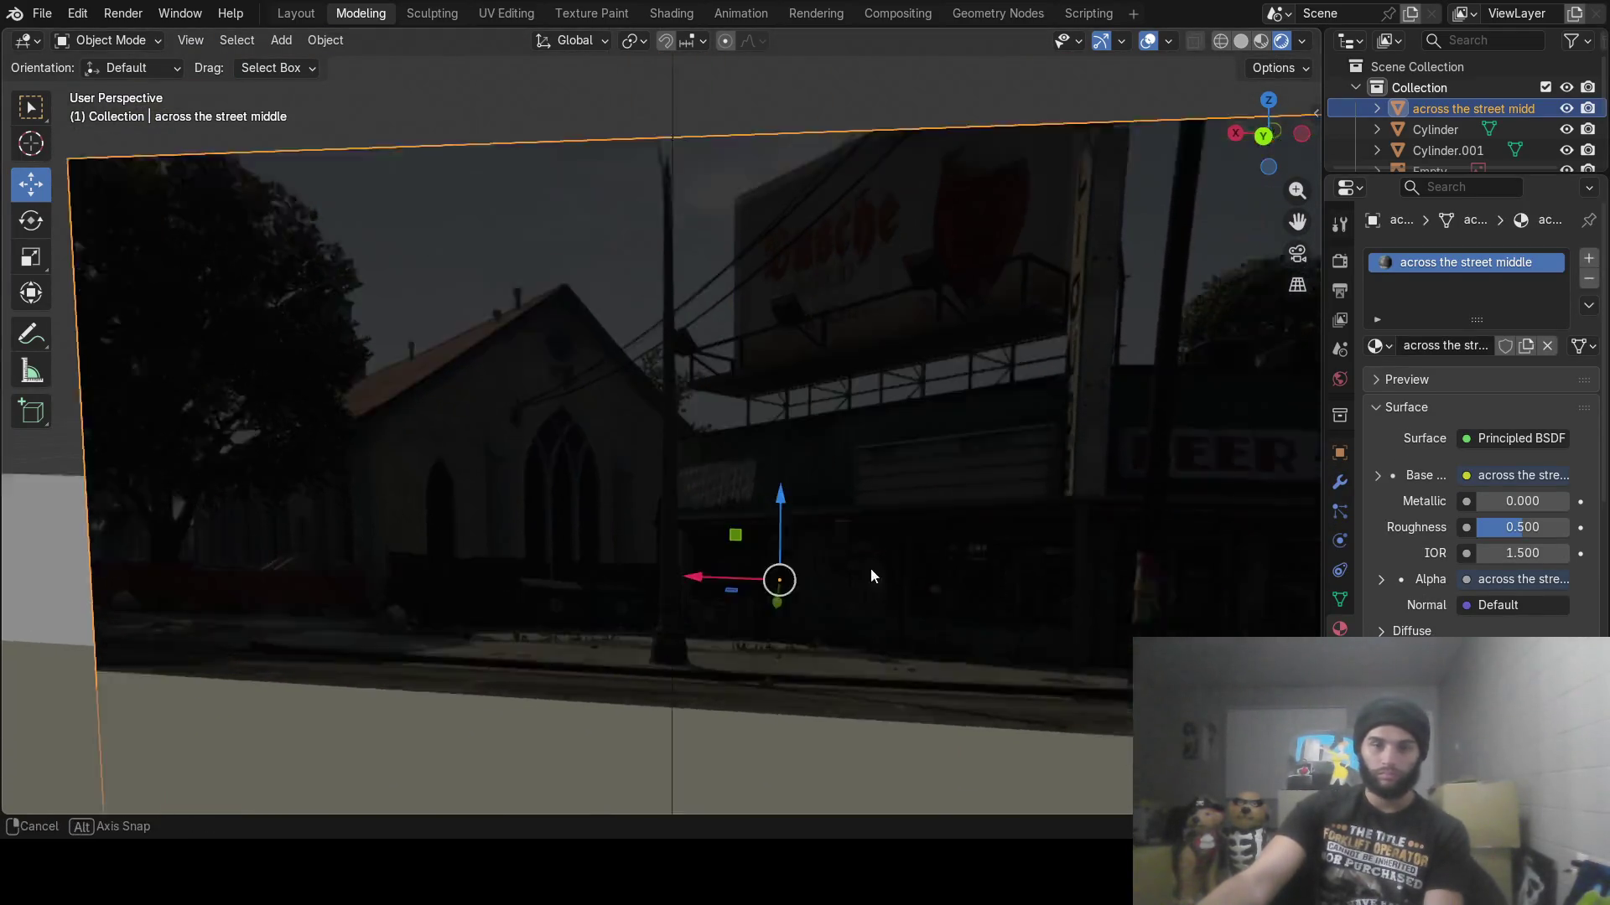
pyautogui.scroll(4, 870, 568)
pyautogui.moveTo(870, 568)
pyautogui.mouseDown(button='middle')
pyautogui.moveTo(1055, 557)
pyautogui.moveTo(796, 576)
pyautogui.moveTo(897, 605)
pyautogui.mouseUp(button='middle')
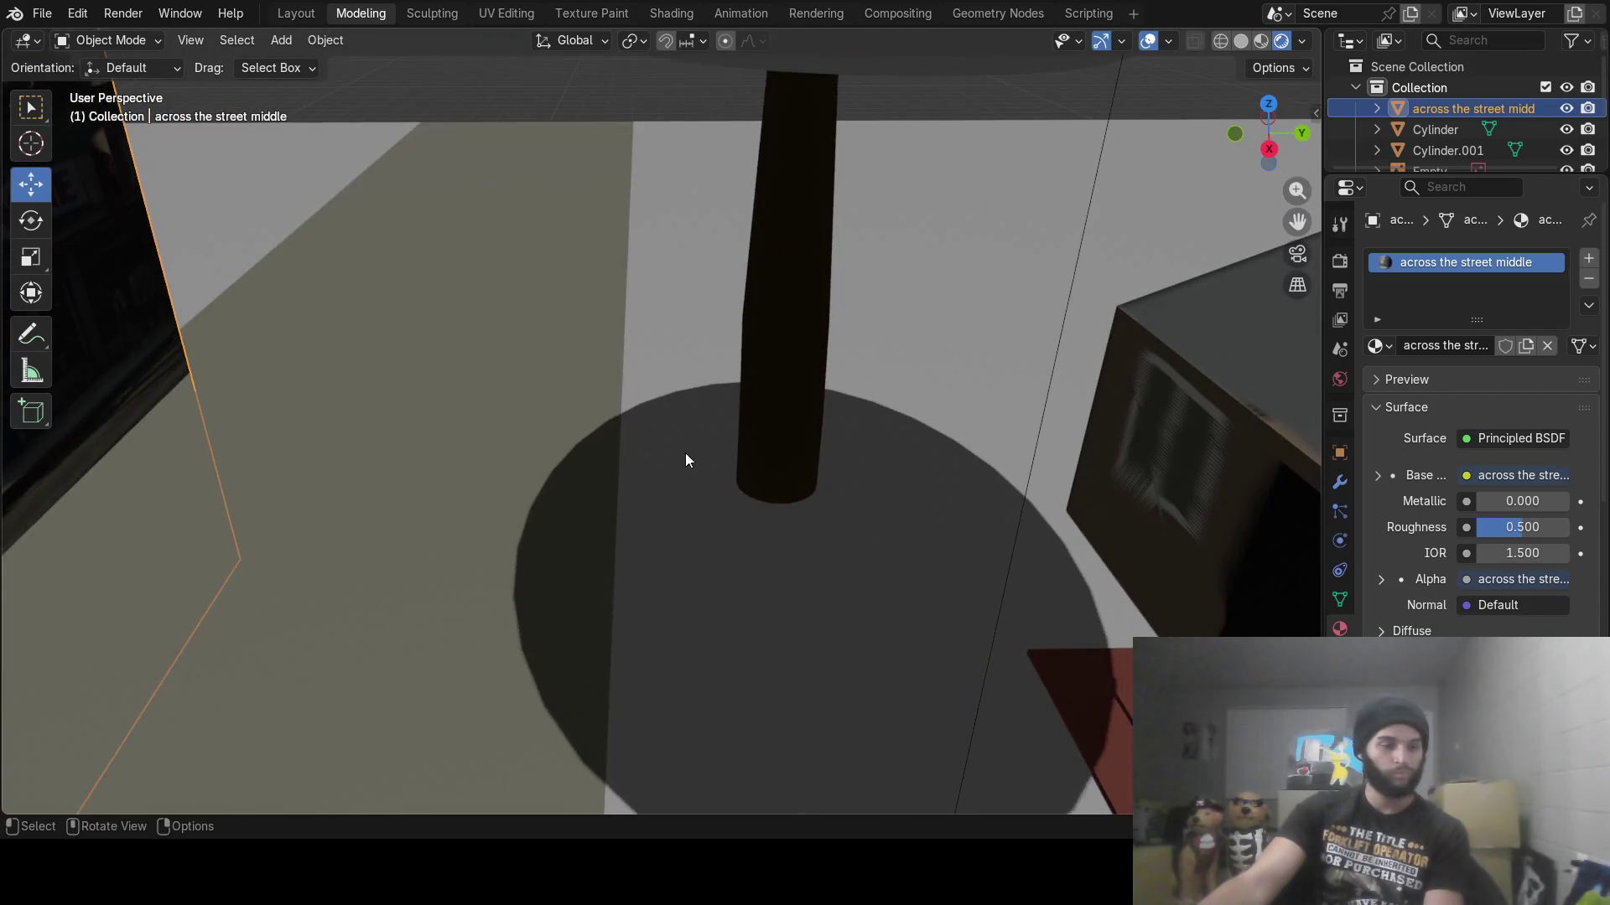
pyautogui.scroll(-2, 686, 459)
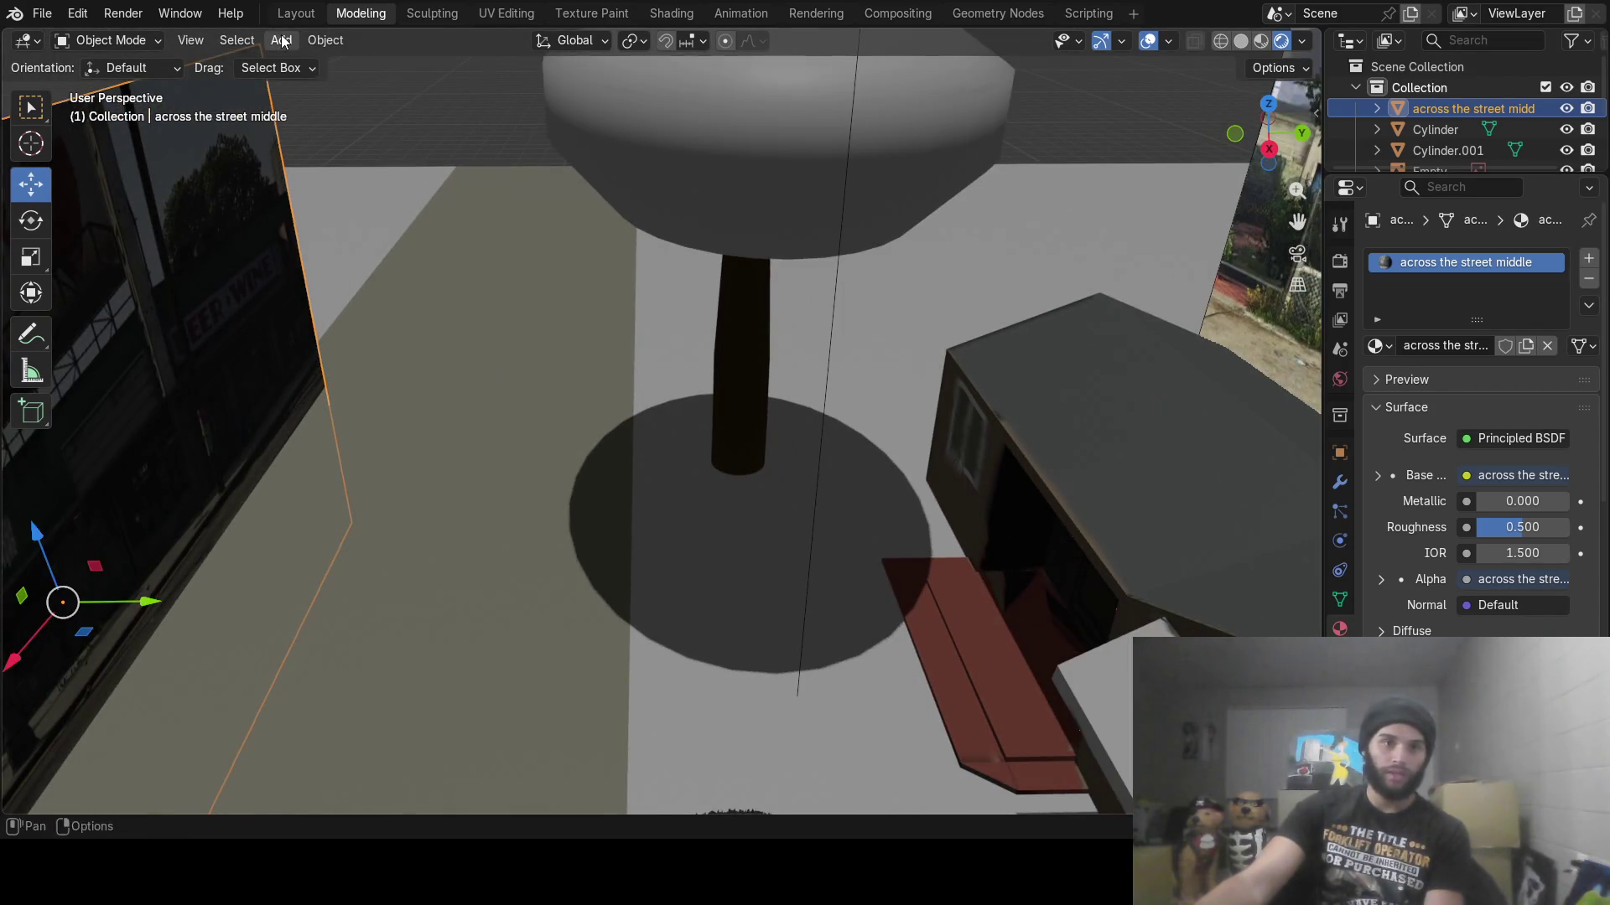
# Add a Point light and move it along Y toward the pole
pyautogui.click(282, 39)
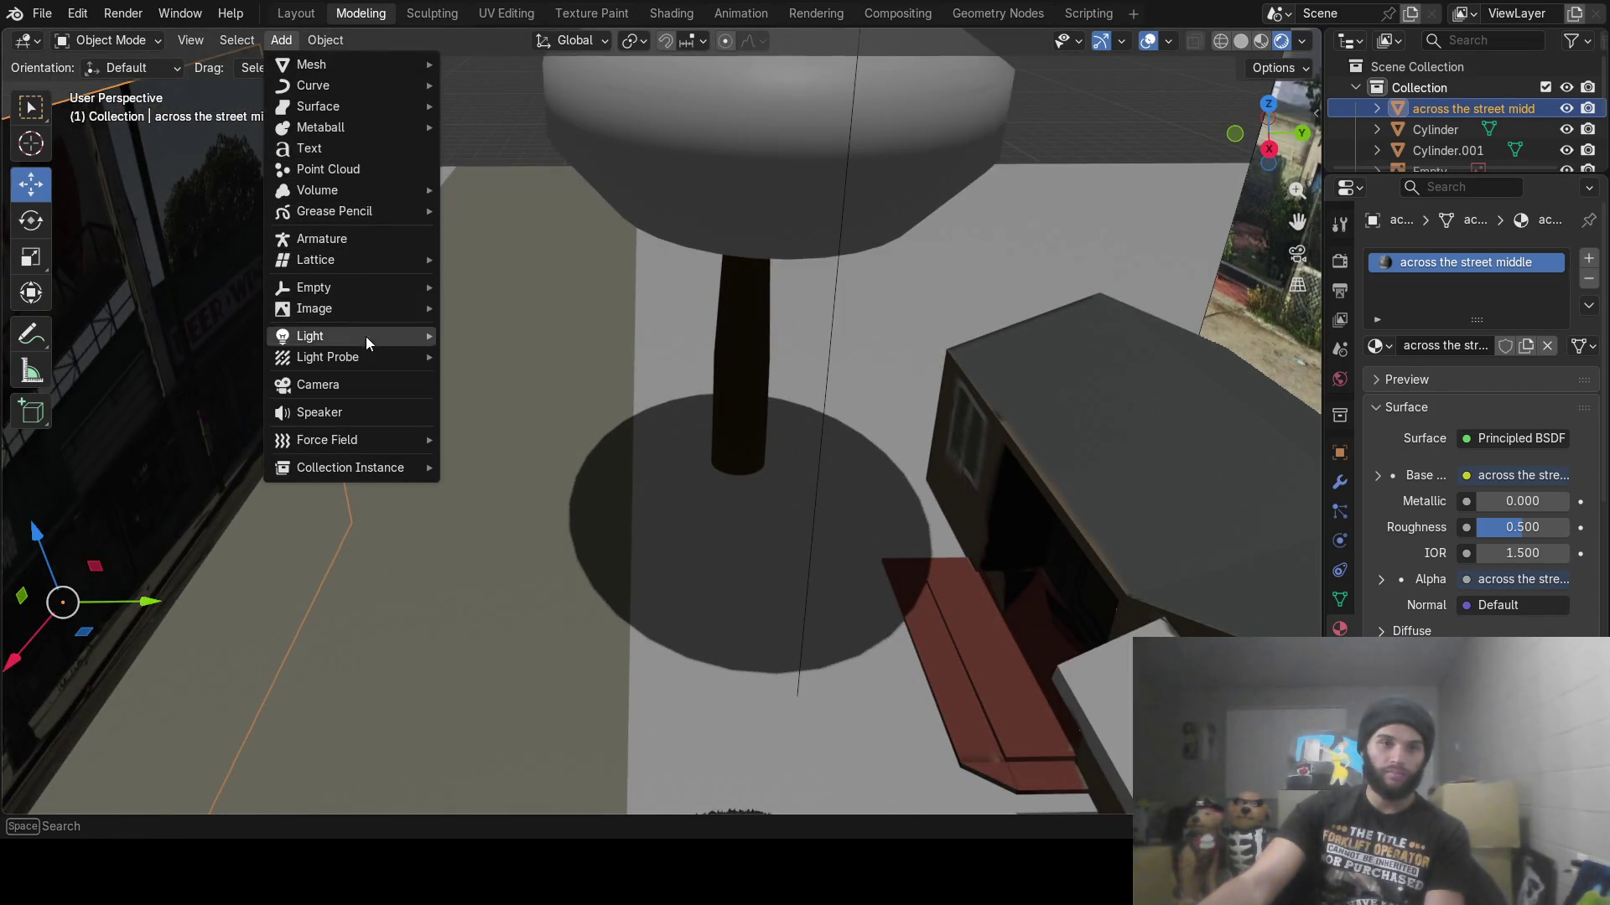
pyautogui.moveTo(370, 310)
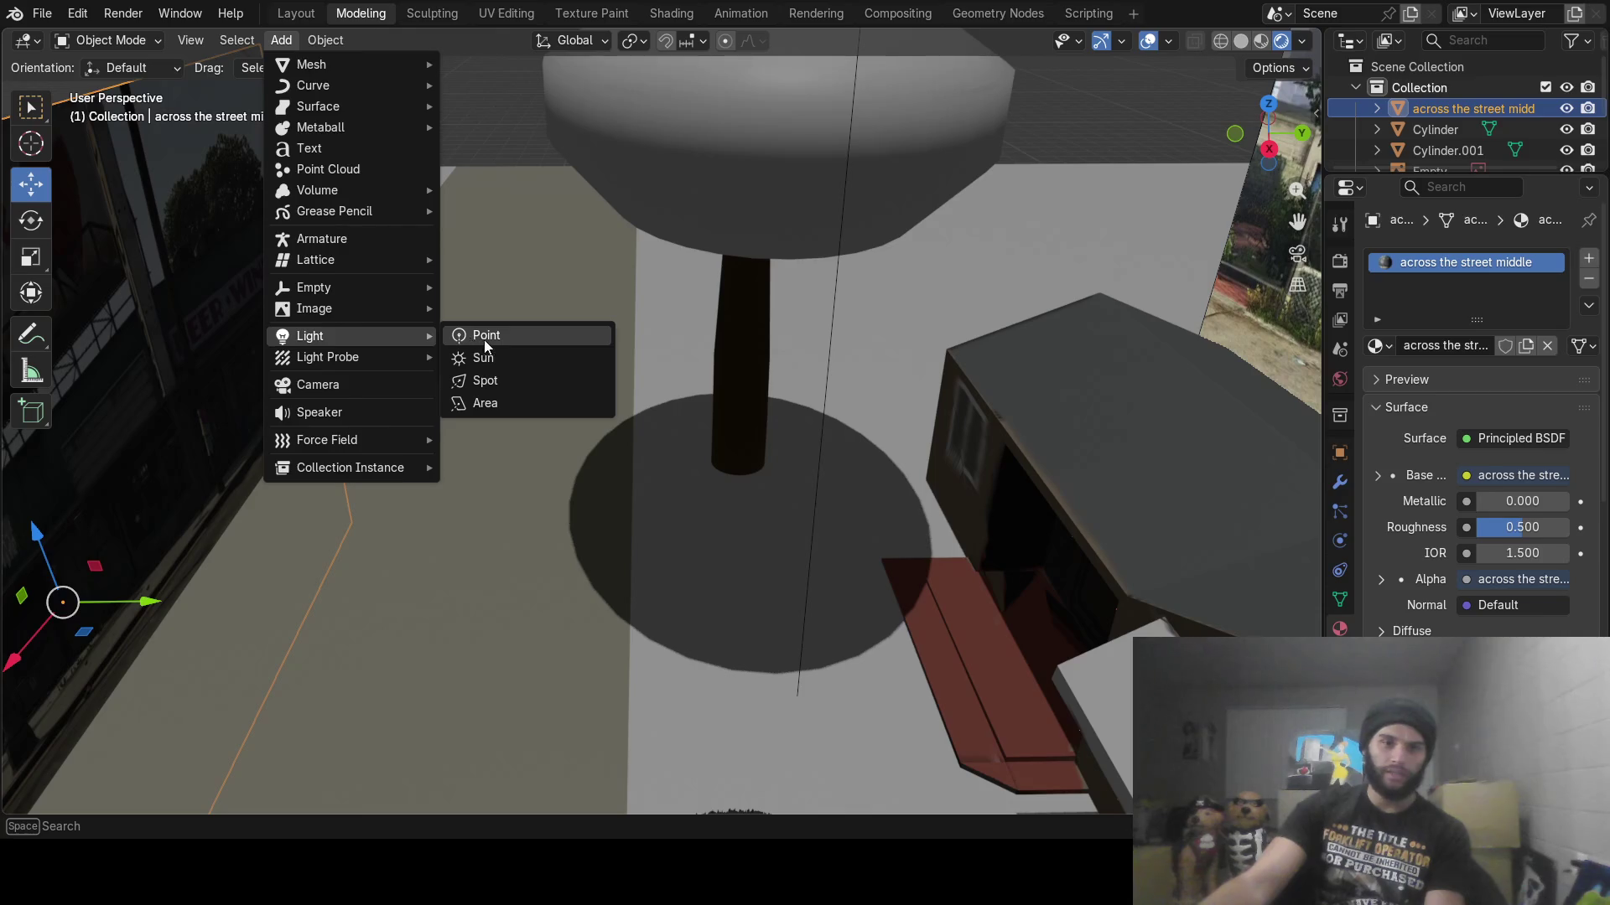
pyautogui.click(460, 336)
pyautogui.press('g')
pyautogui.press('y')
pyautogui.click(761, 708)
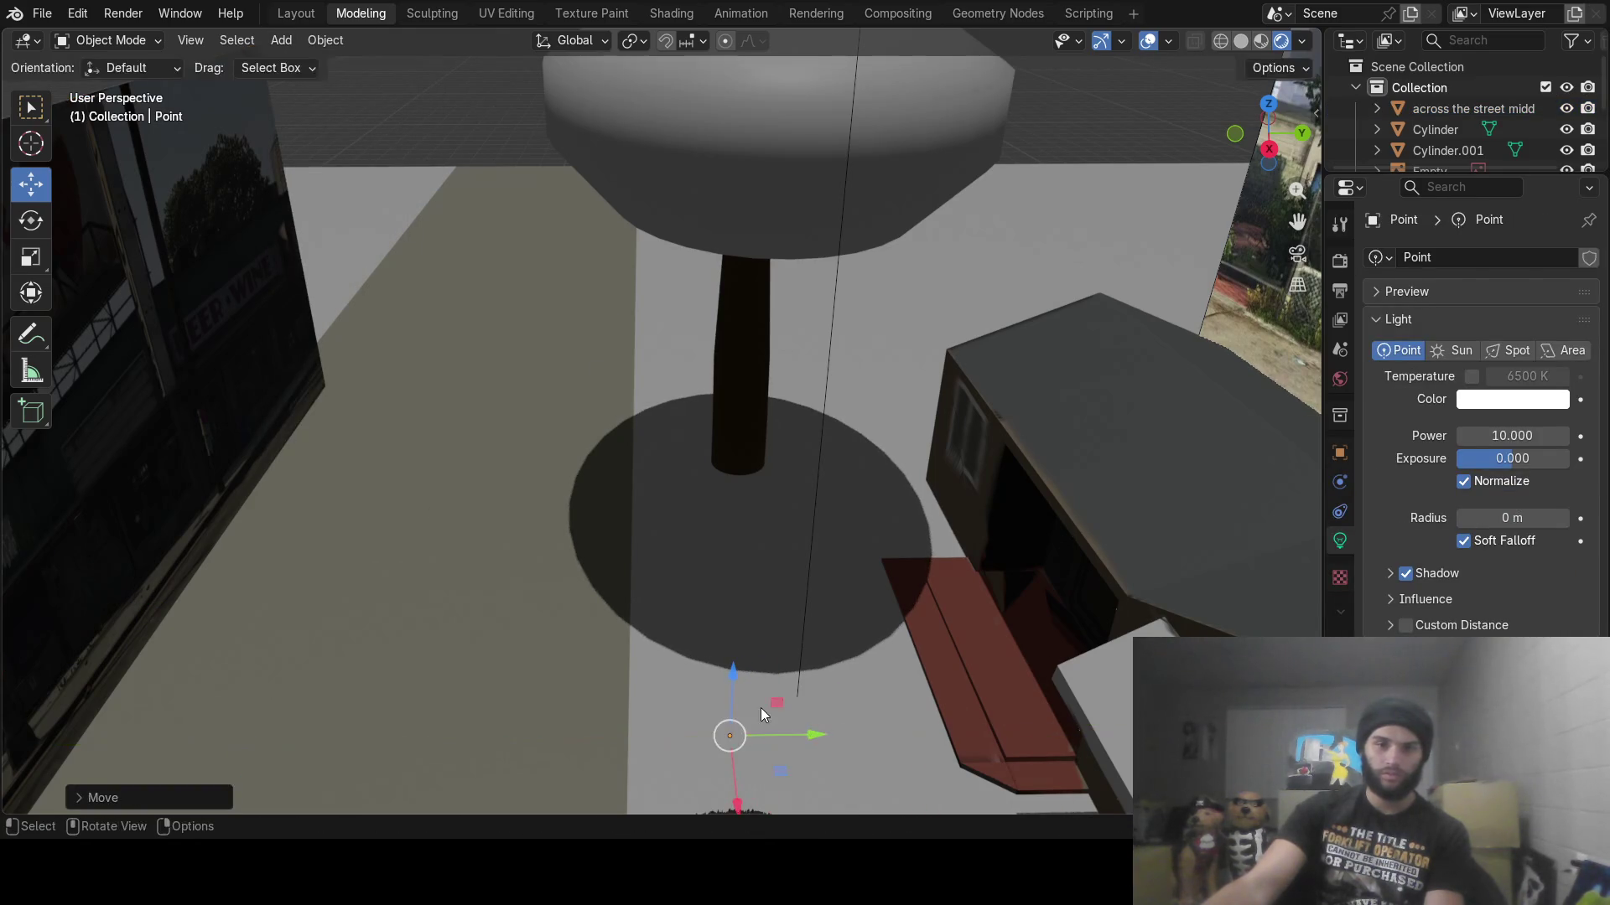
# Adjust the Point light's height and X position so it sits at the pole's base
pyautogui.moveTo(761, 708)
pyautogui.mouseDown(button='middle')
pyautogui.moveTo(782, 671)
pyautogui.moveTo(853, 666)
pyautogui.mouseUp(button='middle')
pyautogui.press('g')
pyautogui.press('z')
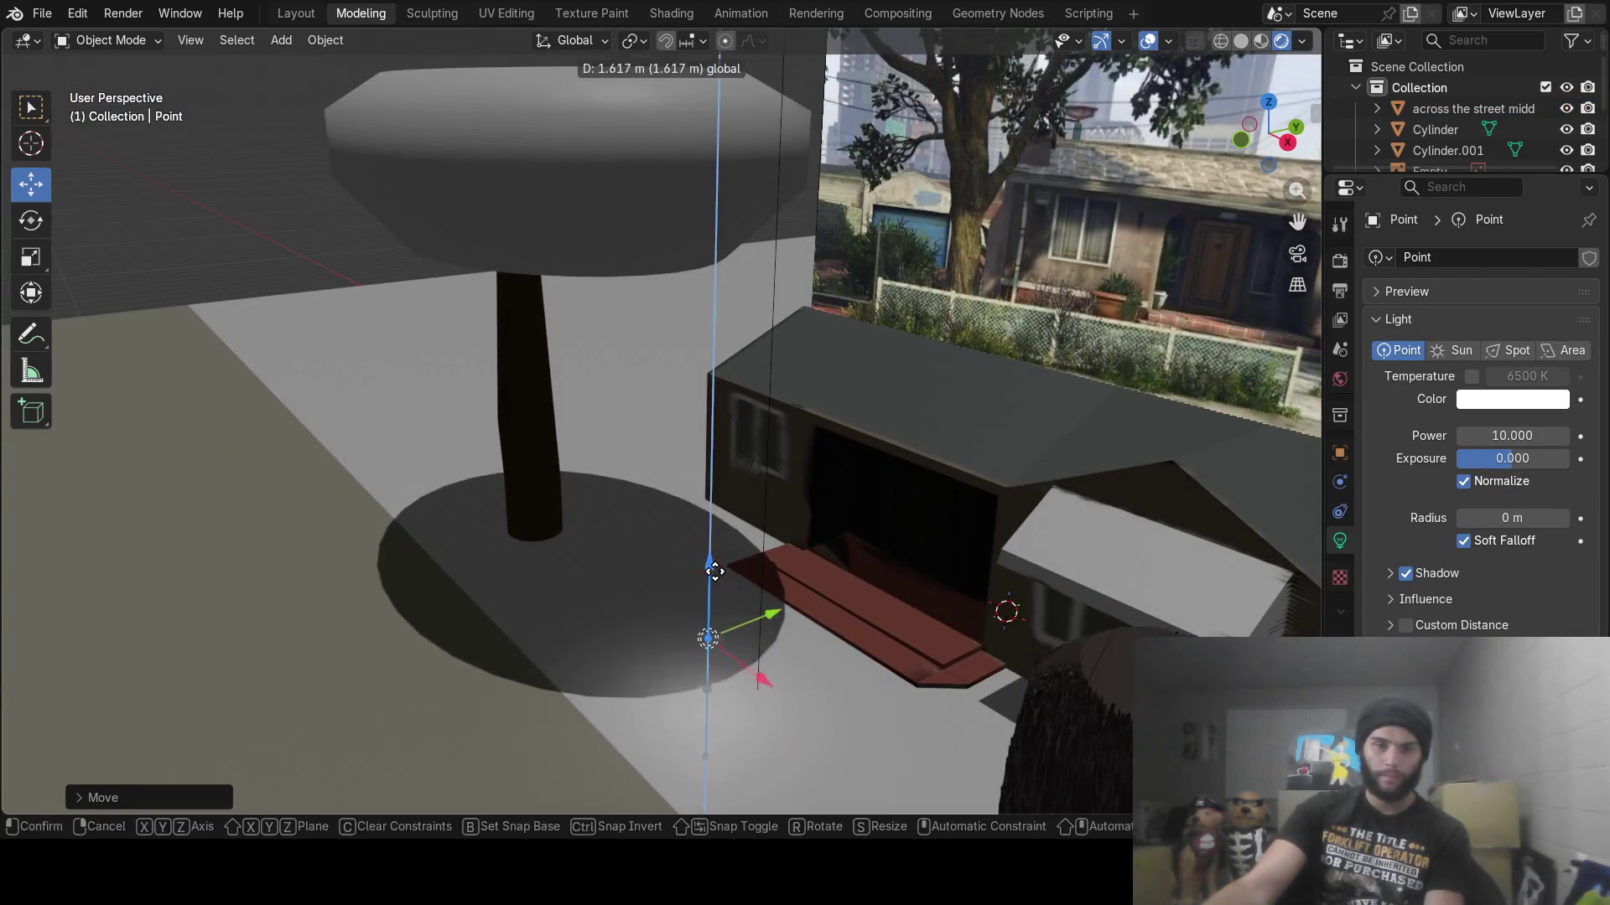
pyautogui.click(728, 659)
pyautogui.press('g')
pyautogui.press('x')
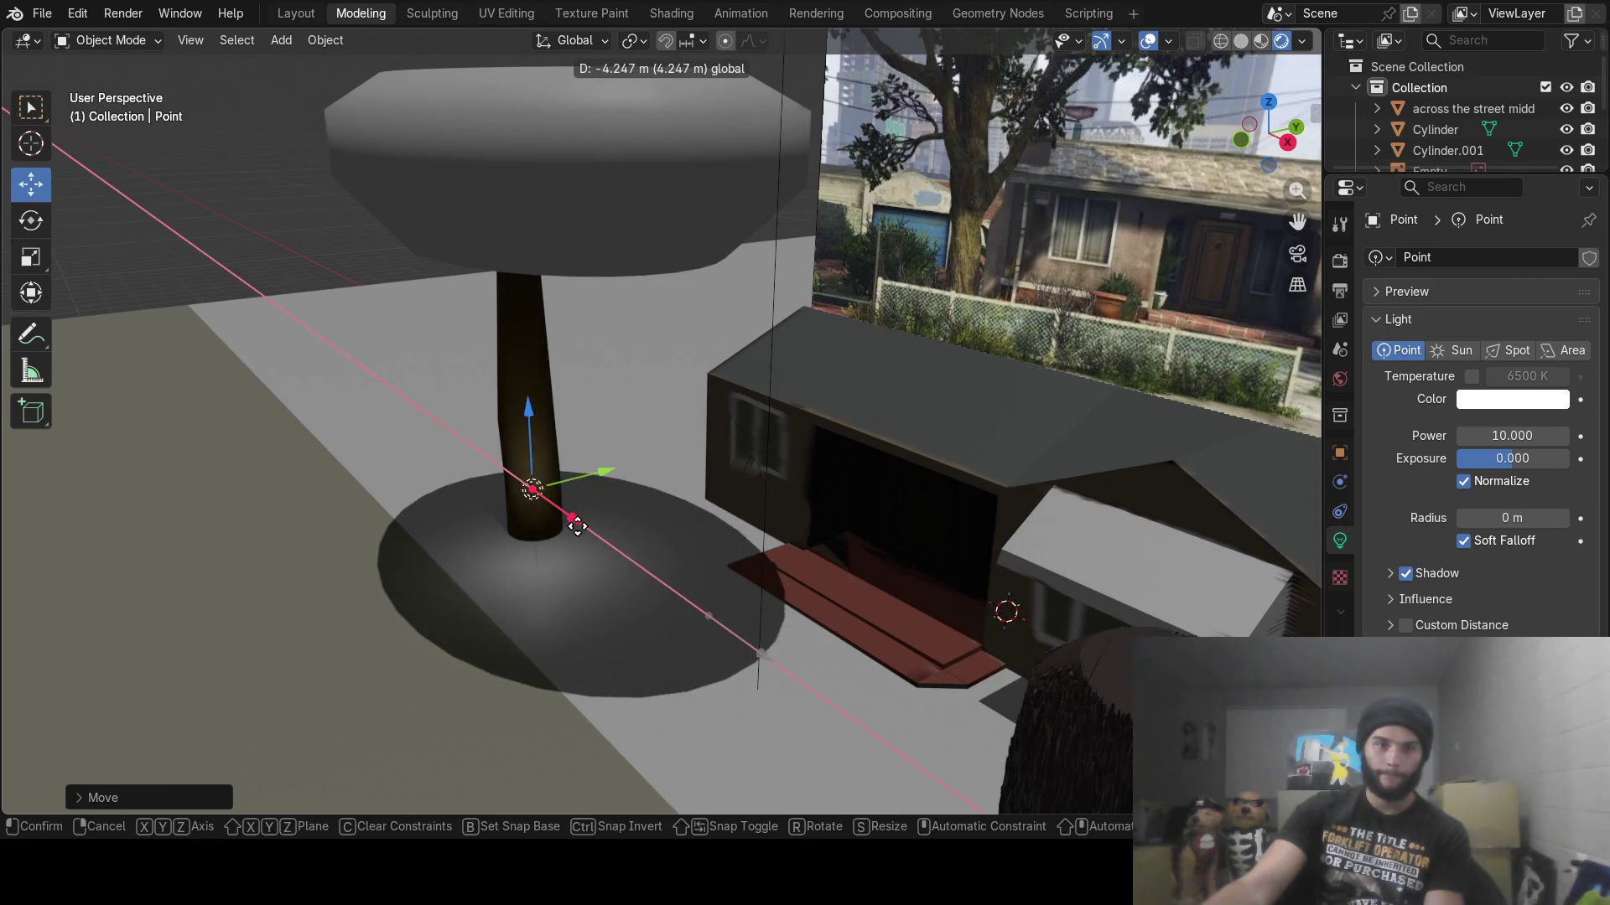
pyautogui.click(609, 549)
pyautogui.press('g')
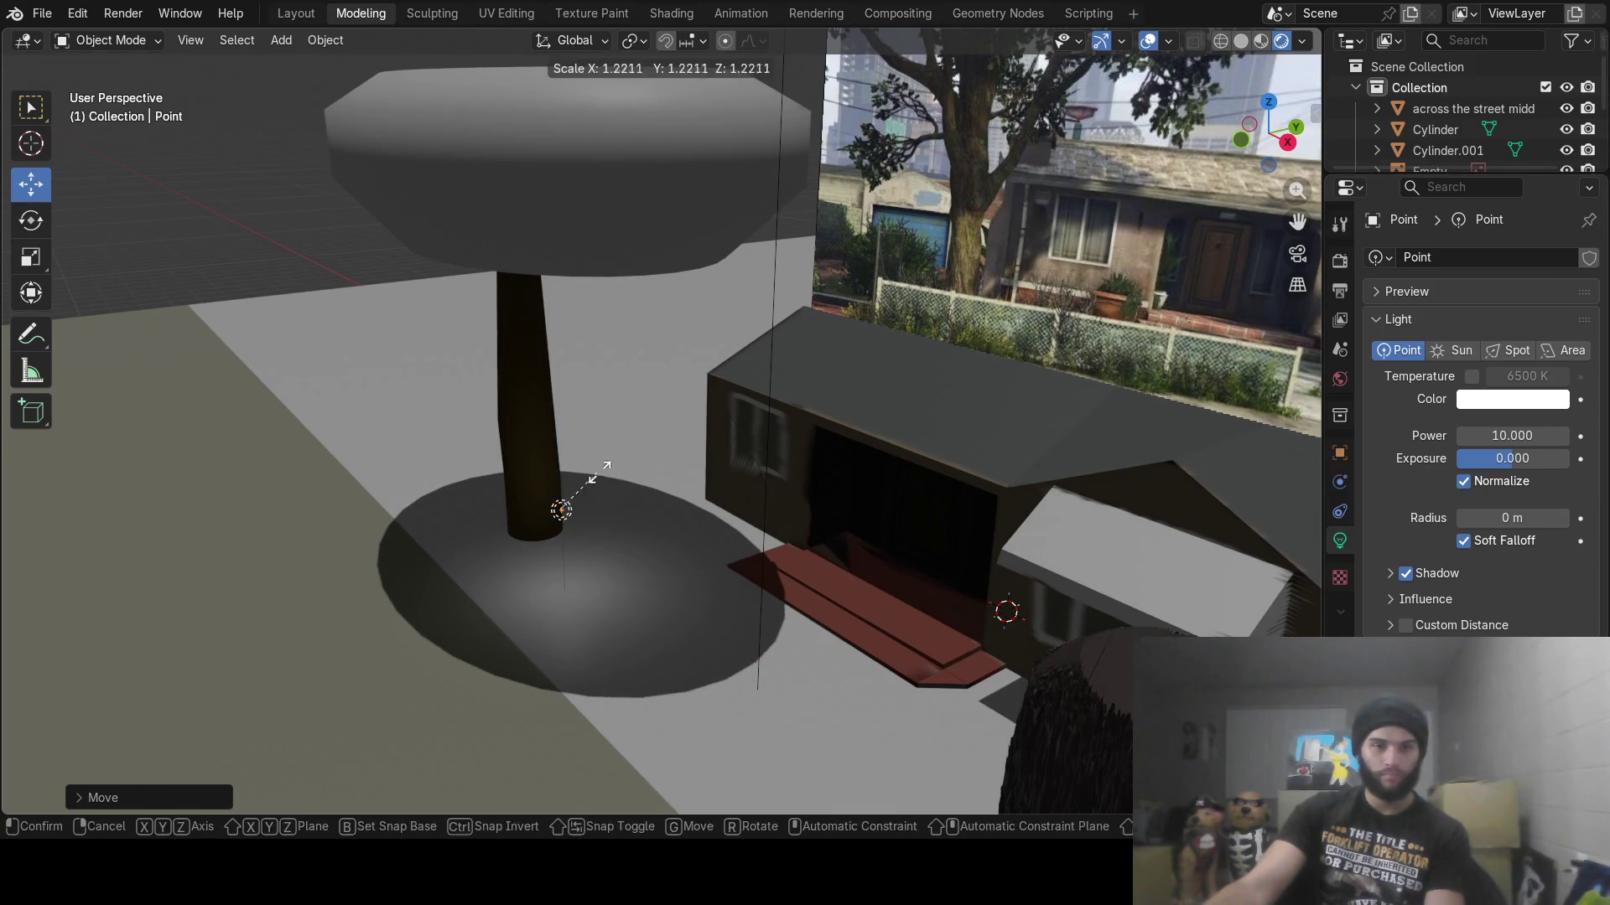
pyautogui.press('Escape')
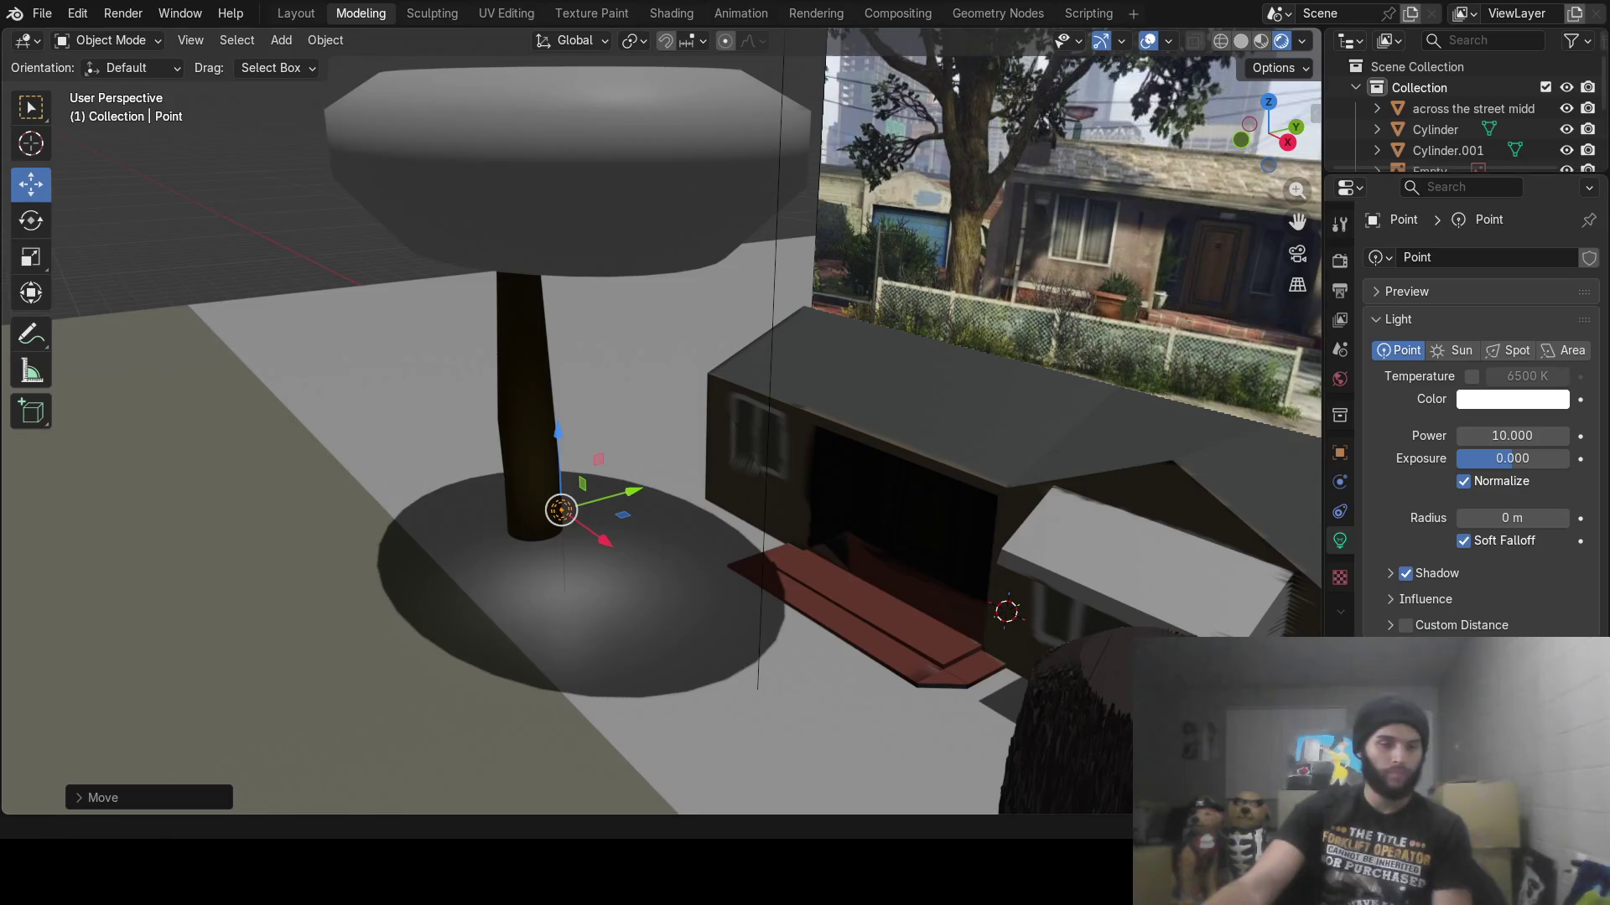
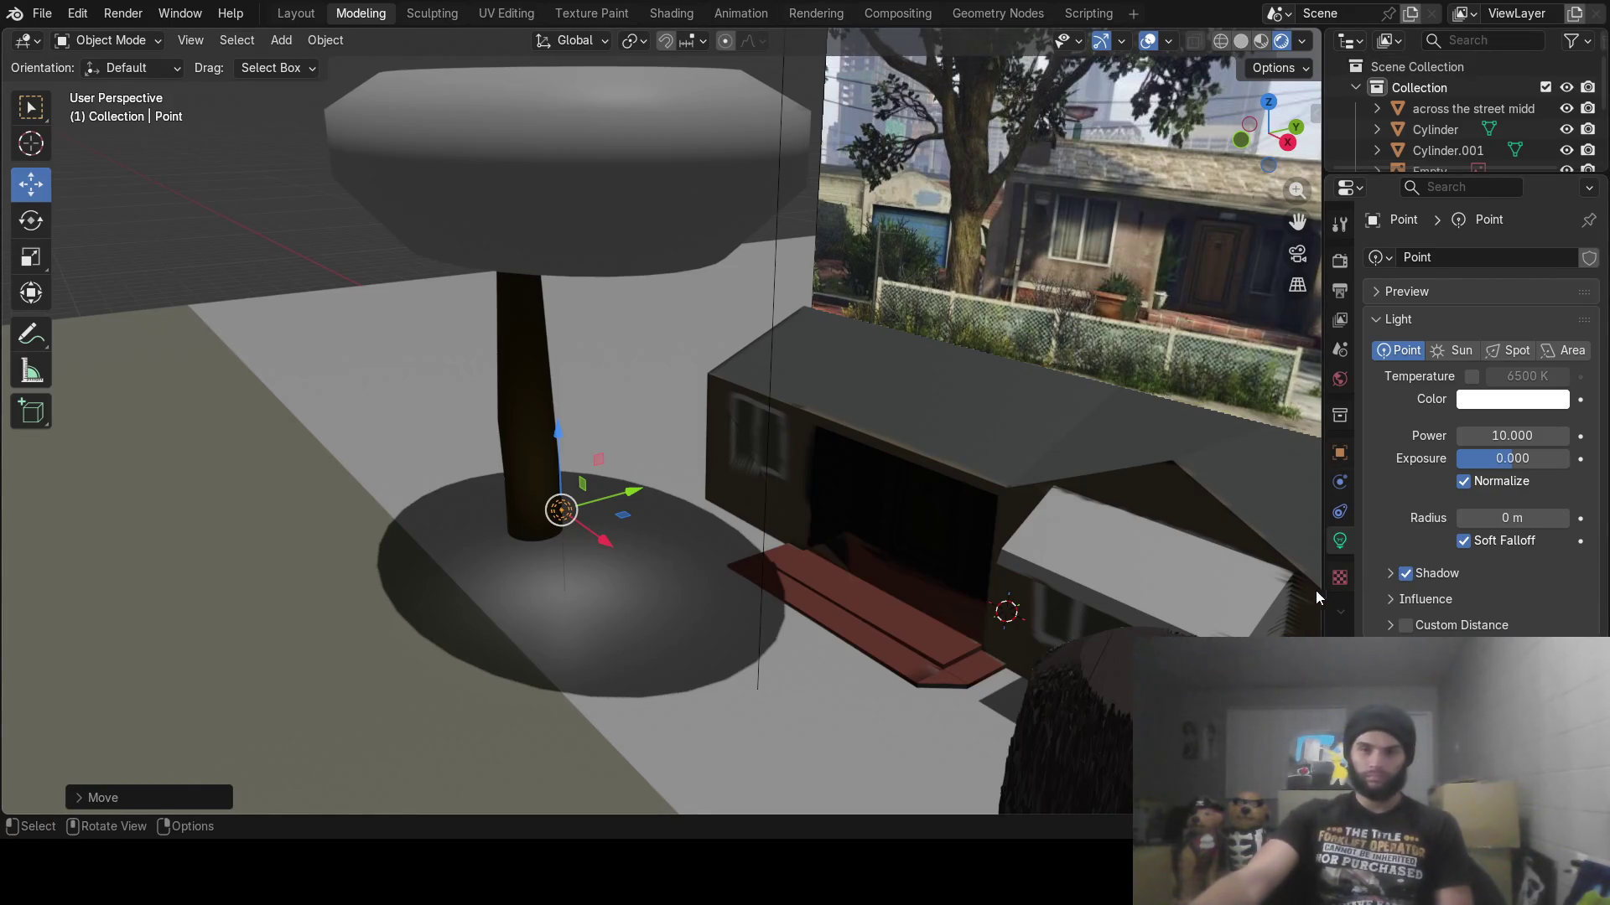
# Set the point light's power to 1000 W
pyautogui.click(1562, 436)
pyautogui.click(1520, 437)
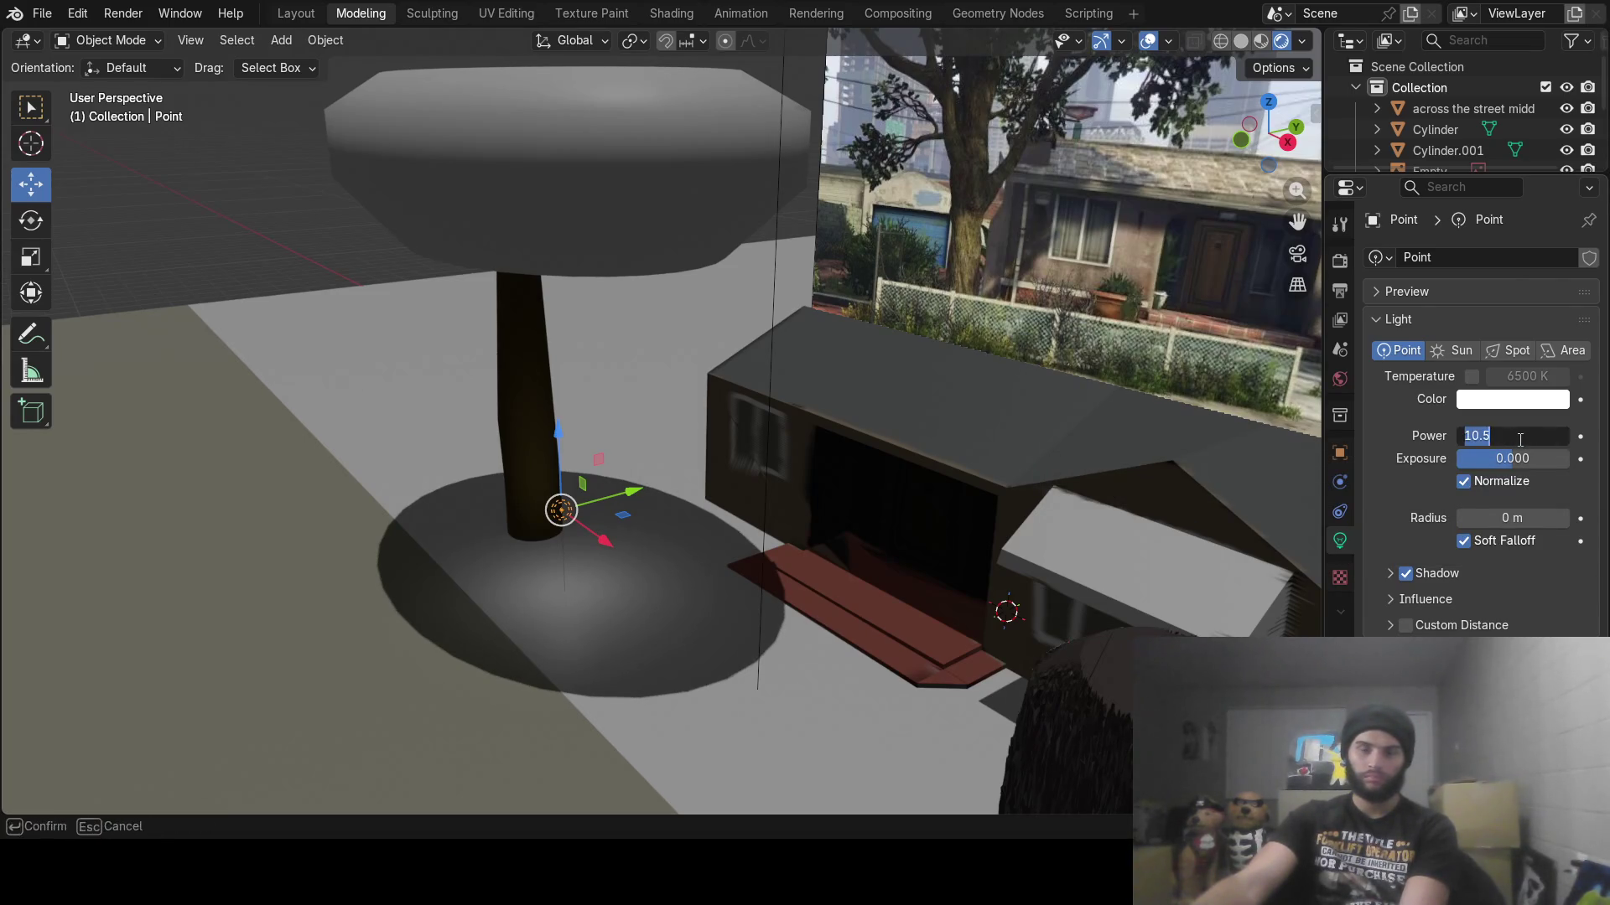
pyautogui.write('1000')
pyautogui.press('Return')
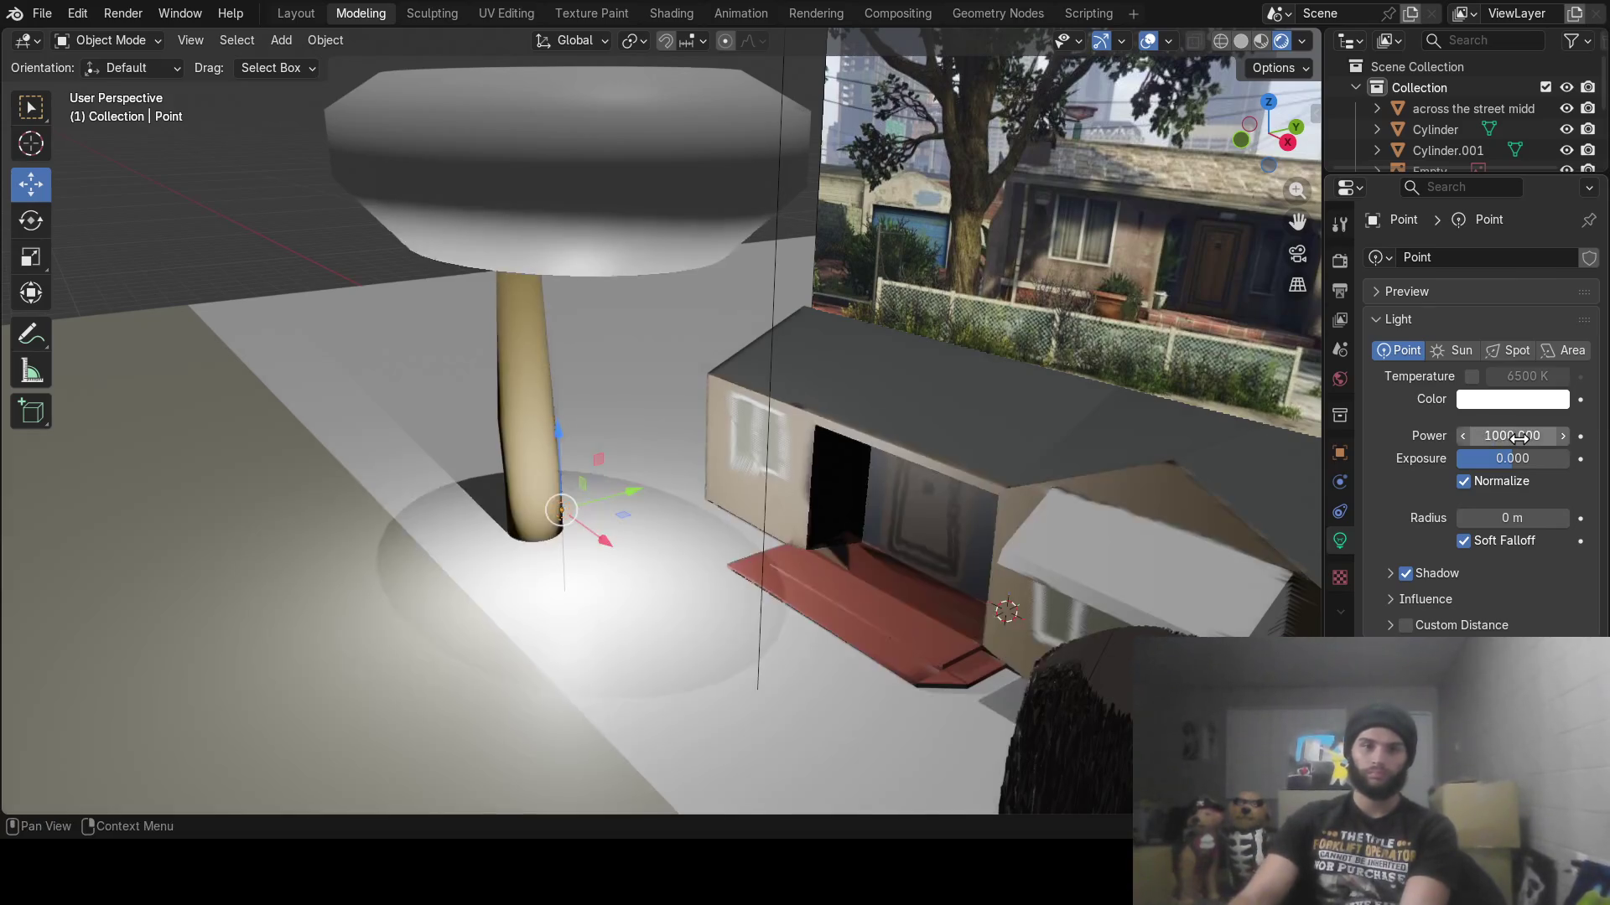
# Reposition the point light along X, Y and Z over the street near the tree
pyautogui.moveTo(999, 449)
pyautogui.mouseDown(button='middle')
pyautogui.moveTo(912, 535)
pyautogui.moveTo(761, 540)
pyautogui.moveTo(662, 508)
pyautogui.moveTo(657, 471)
pyautogui.mouseUp(button='middle')
pyautogui.press('g')
pyautogui.press('x')
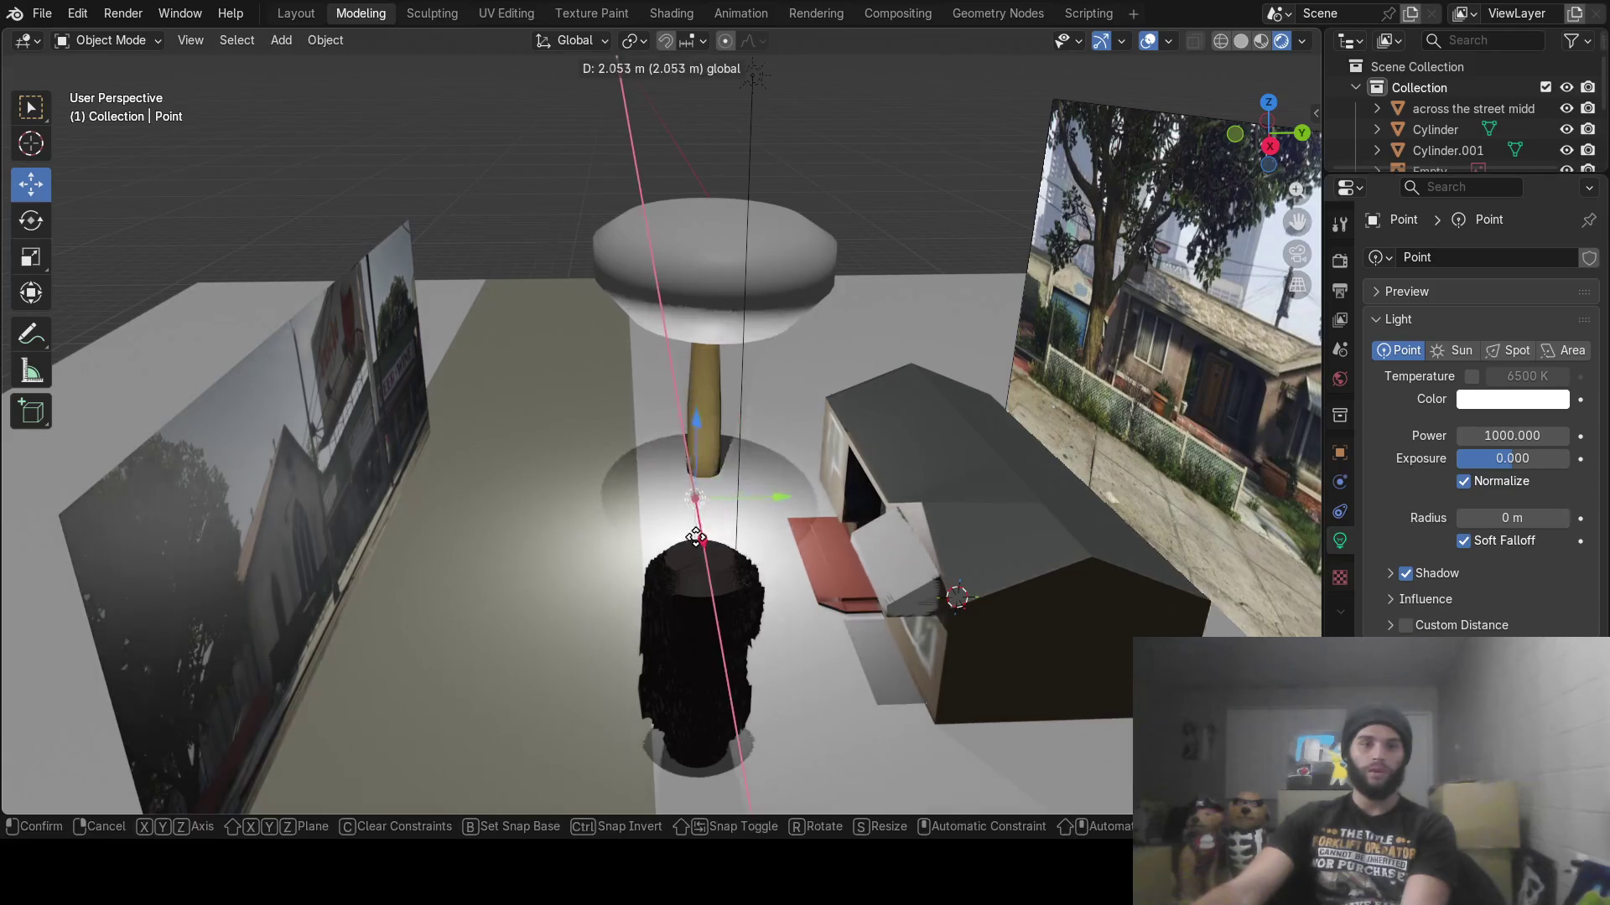
pyautogui.click(702, 577)
pyautogui.moveTo(703, 577)
pyautogui.mouseDown(button='middle')
pyautogui.moveTo(983, 560)
pyautogui.moveTo(926, 580)
pyautogui.mouseUp(button='middle')
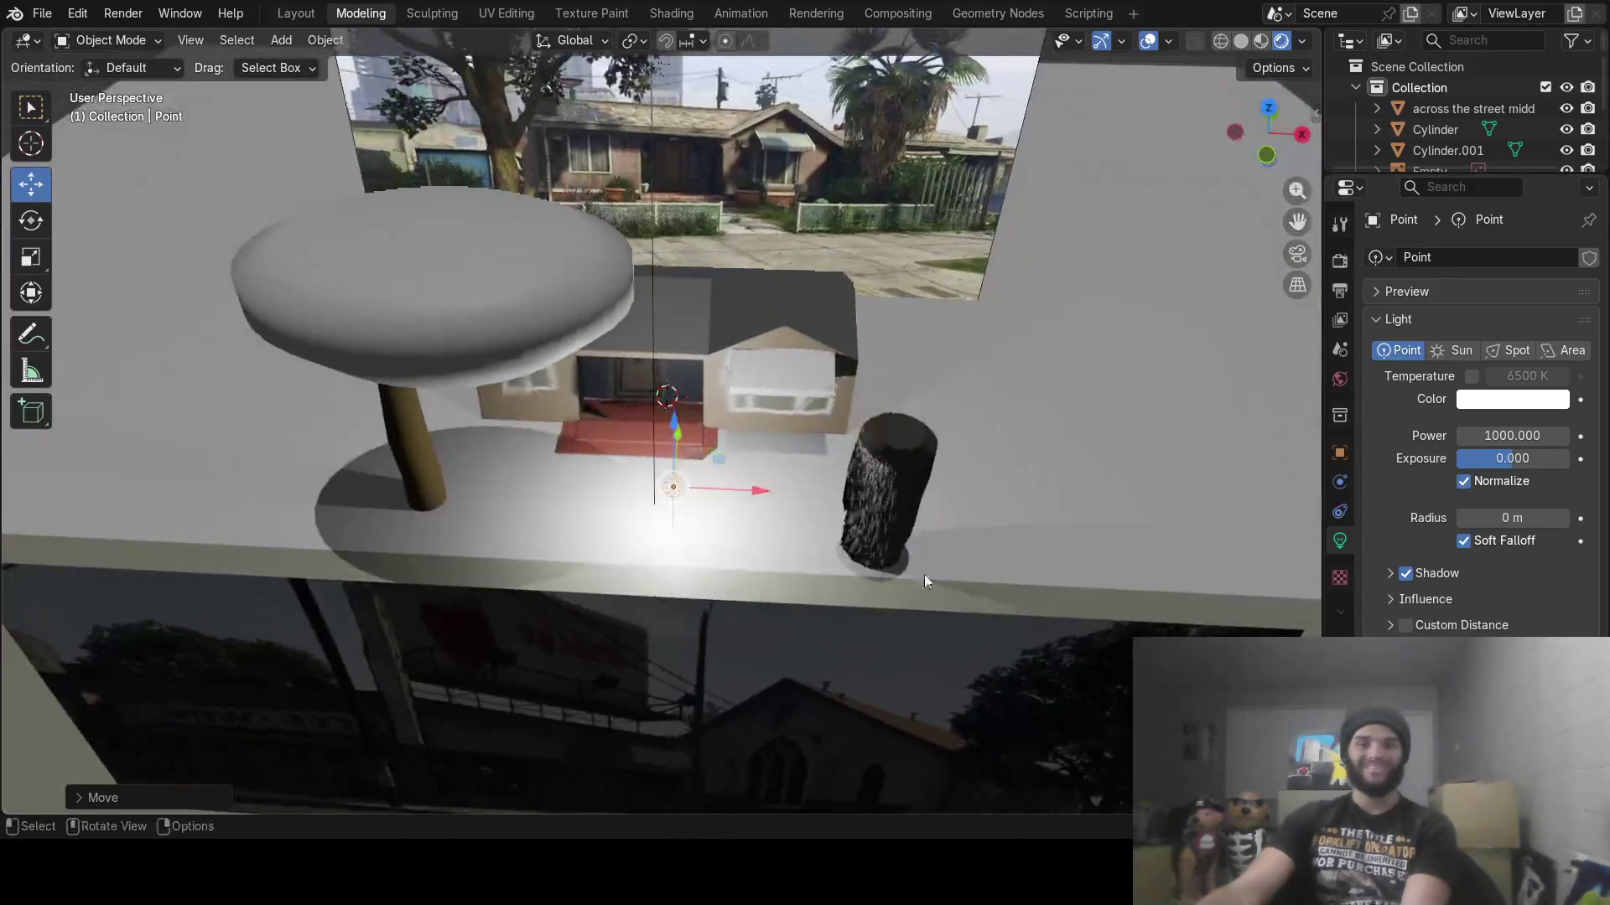
pyautogui.moveTo(670, 432); pyautogui.dragTo(862, 438, button='middle')
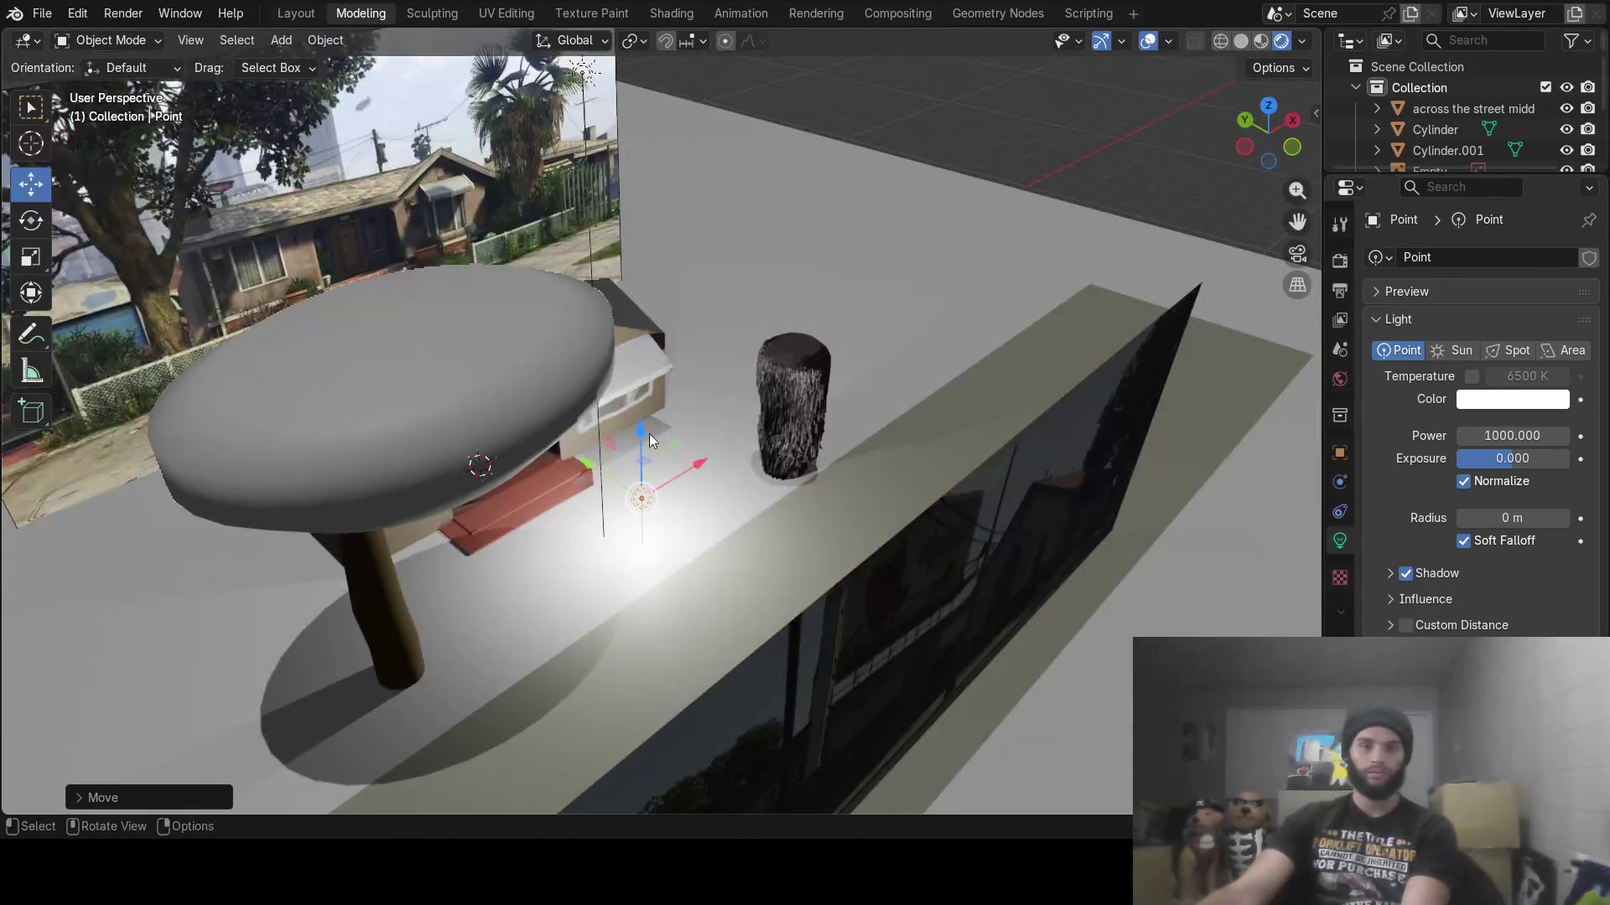
pyautogui.moveTo(649, 435)
pyautogui.mouseDown()
pyautogui.moveTo(684, 140)
pyautogui.moveTo(711, 369)
pyautogui.mouseUp()
pyautogui.moveTo(711, 369)
pyautogui.mouseDown(button='middle')
pyautogui.moveTo(712, 422)
pyautogui.moveTo(390, 474)
pyautogui.moveTo(702, 568)
pyautogui.mouseUp(button='middle')
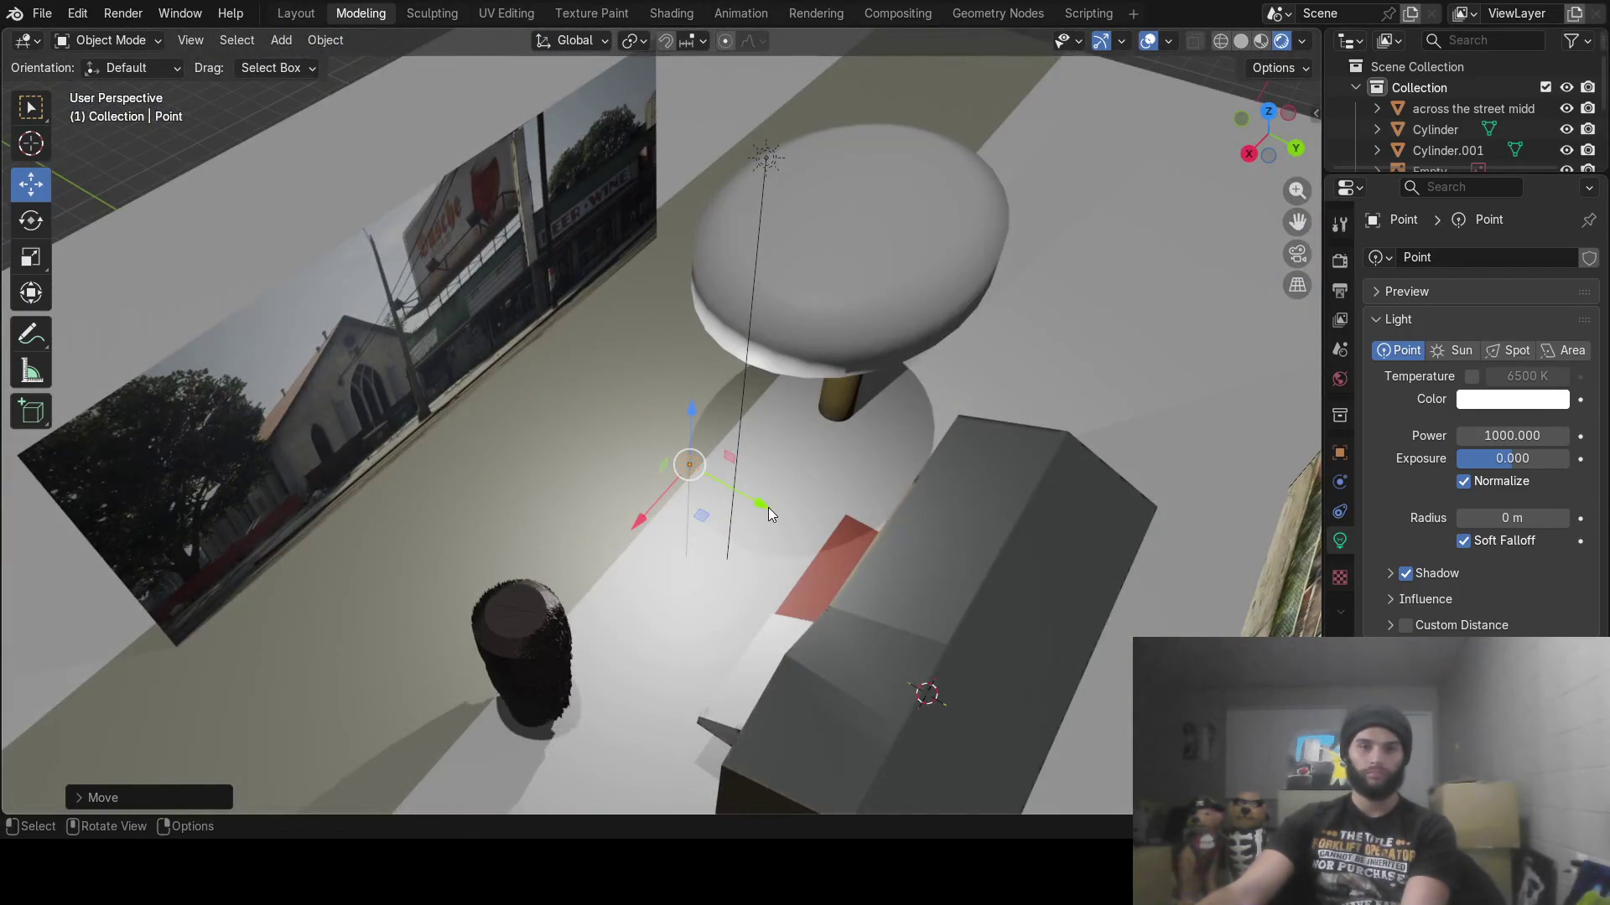
pyautogui.moveTo(770, 513); pyautogui.dragTo(587, 419)
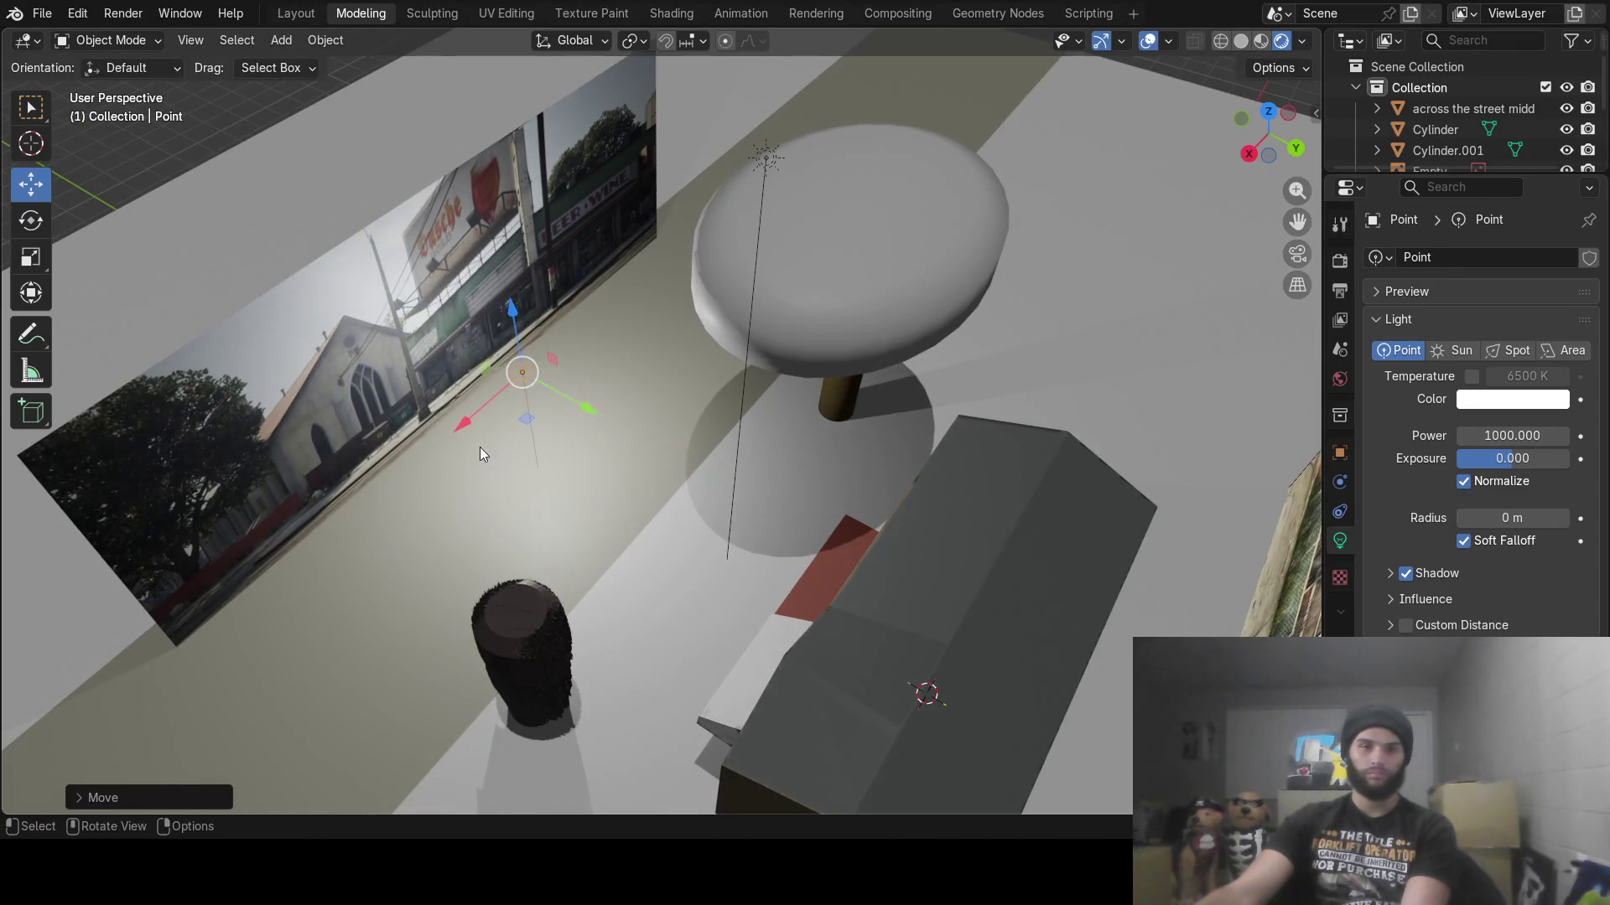
pyautogui.moveTo(463, 425); pyautogui.dragTo(295, 566)
pyautogui.moveTo(295, 566)
pyautogui.mouseDown(button='middle')
pyautogui.moveTo(618, 478)
pyautogui.moveTo(677, 404)
pyautogui.mouseUp(button='middle')
pyautogui.click(728, 112)
# Delete the sun lamp
pyautogui.press('x')
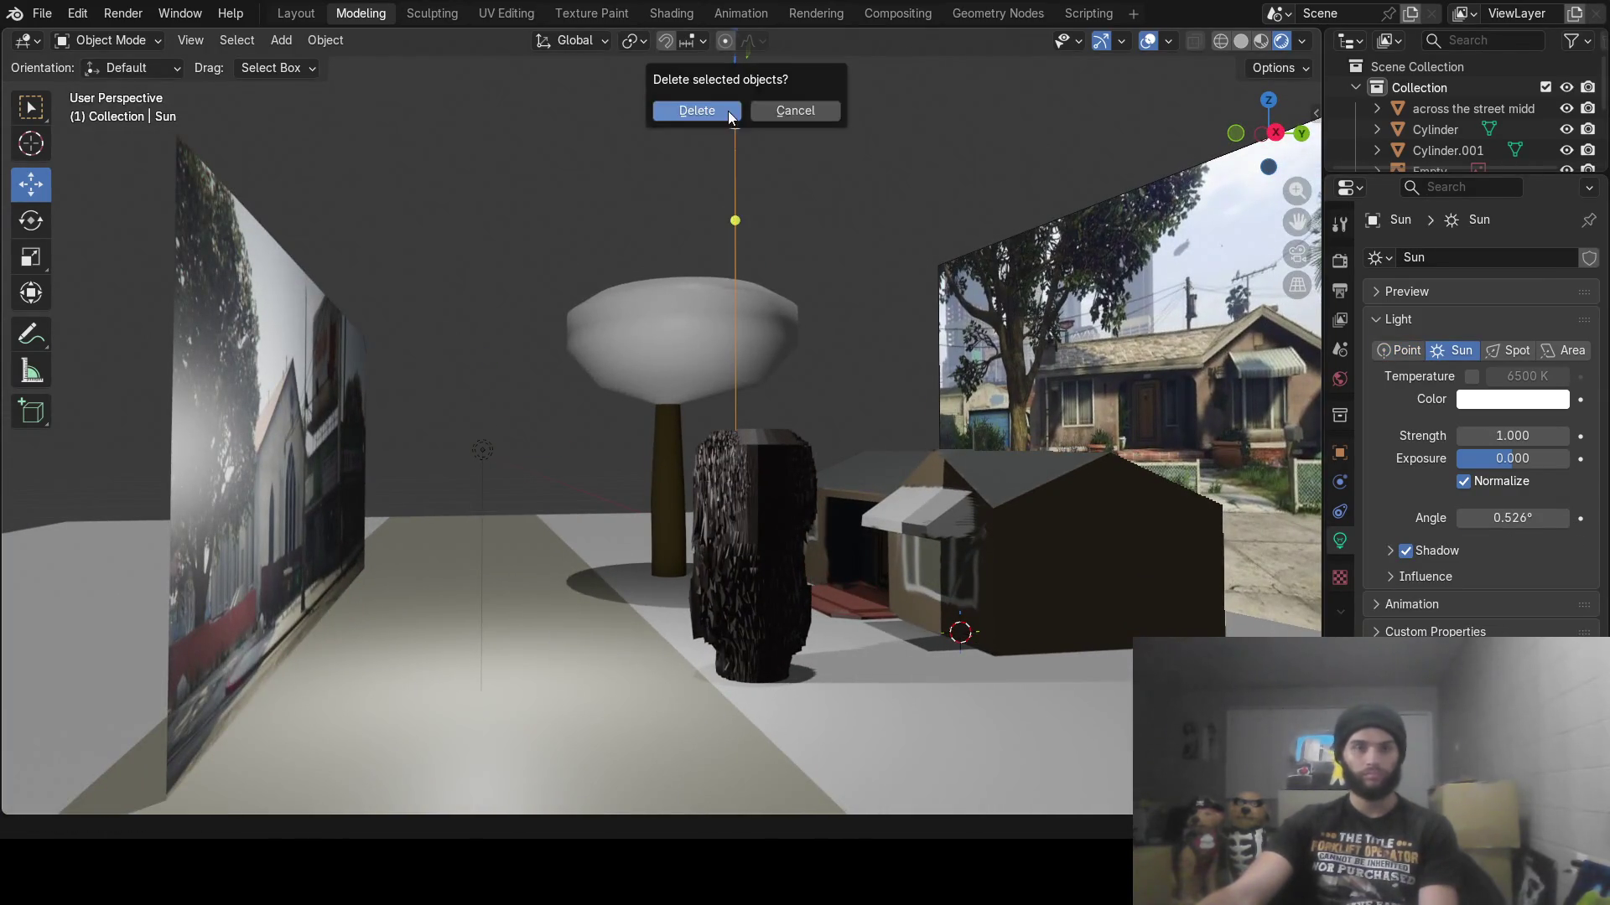
pyautogui.click(728, 110)
pyautogui.moveTo(722, 119)
pyautogui.mouseDown(button='middle')
pyautogui.moveTo(756, 375)
pyautogui.moveTo(797, 337)
pyautogui.moveTo(810, 383)
pyautogui.moveTo(665, 441)
pyautogui.mouseUp(button='middle')
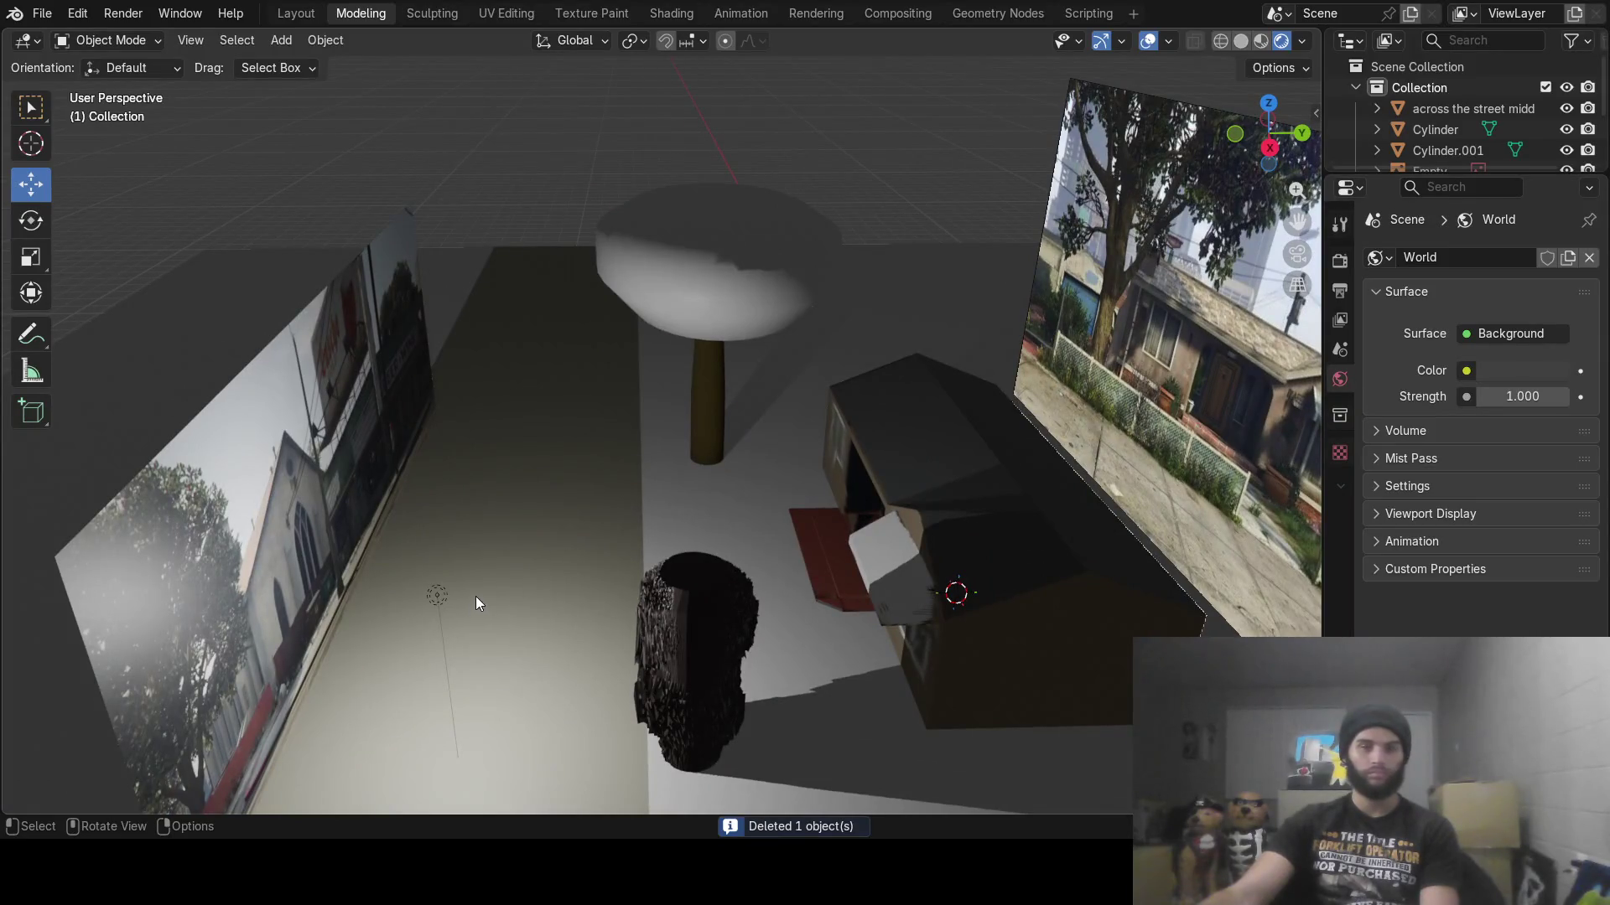
# Duplicate the point light and move Point.001 along X and Y over the street
pyautogui.click(438, 597)
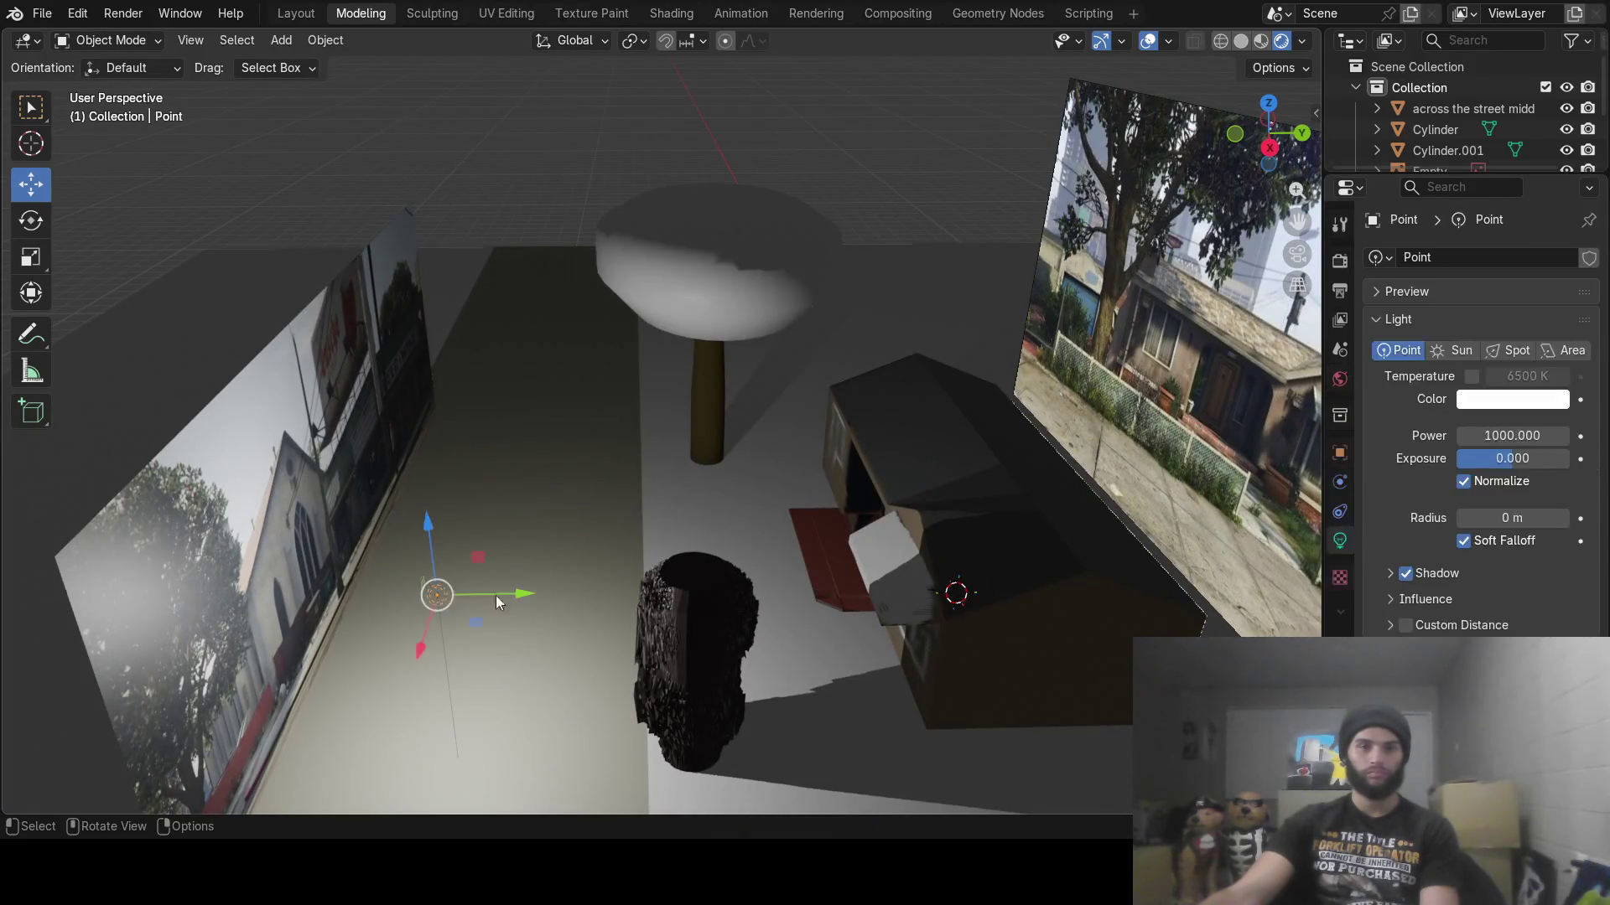
pyautogui.moveTo(495, 596); pyautogui.dragTo(570, 626, button='middle')
pyautogui.hotkey('shift', 'd')
pyautogui.press('x')
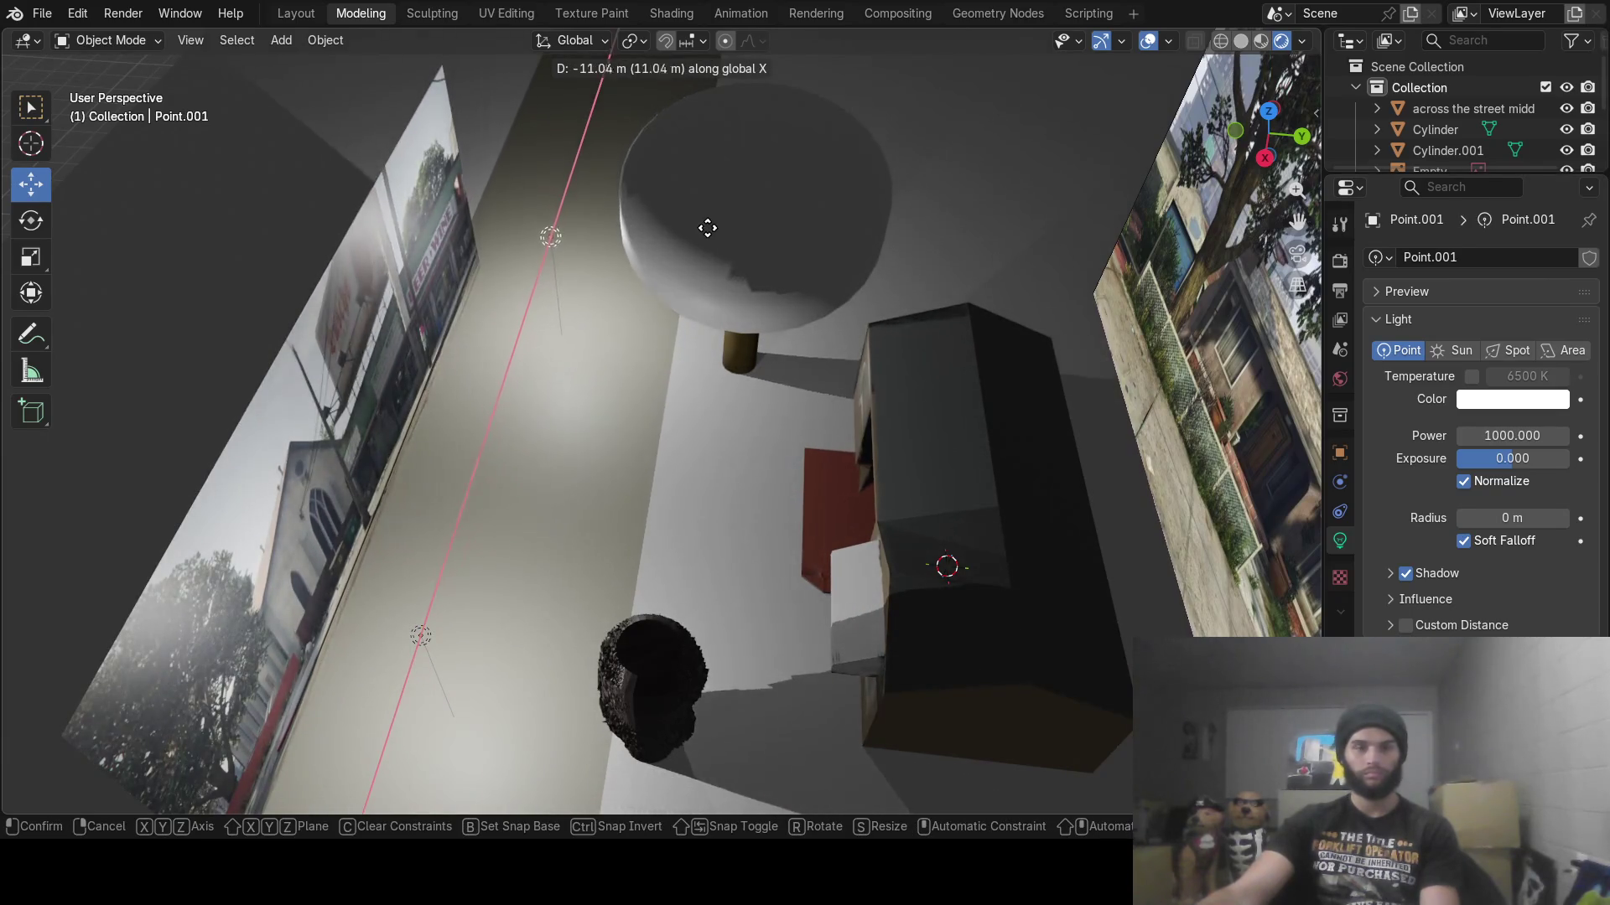
pyautogui.click(735, 223)
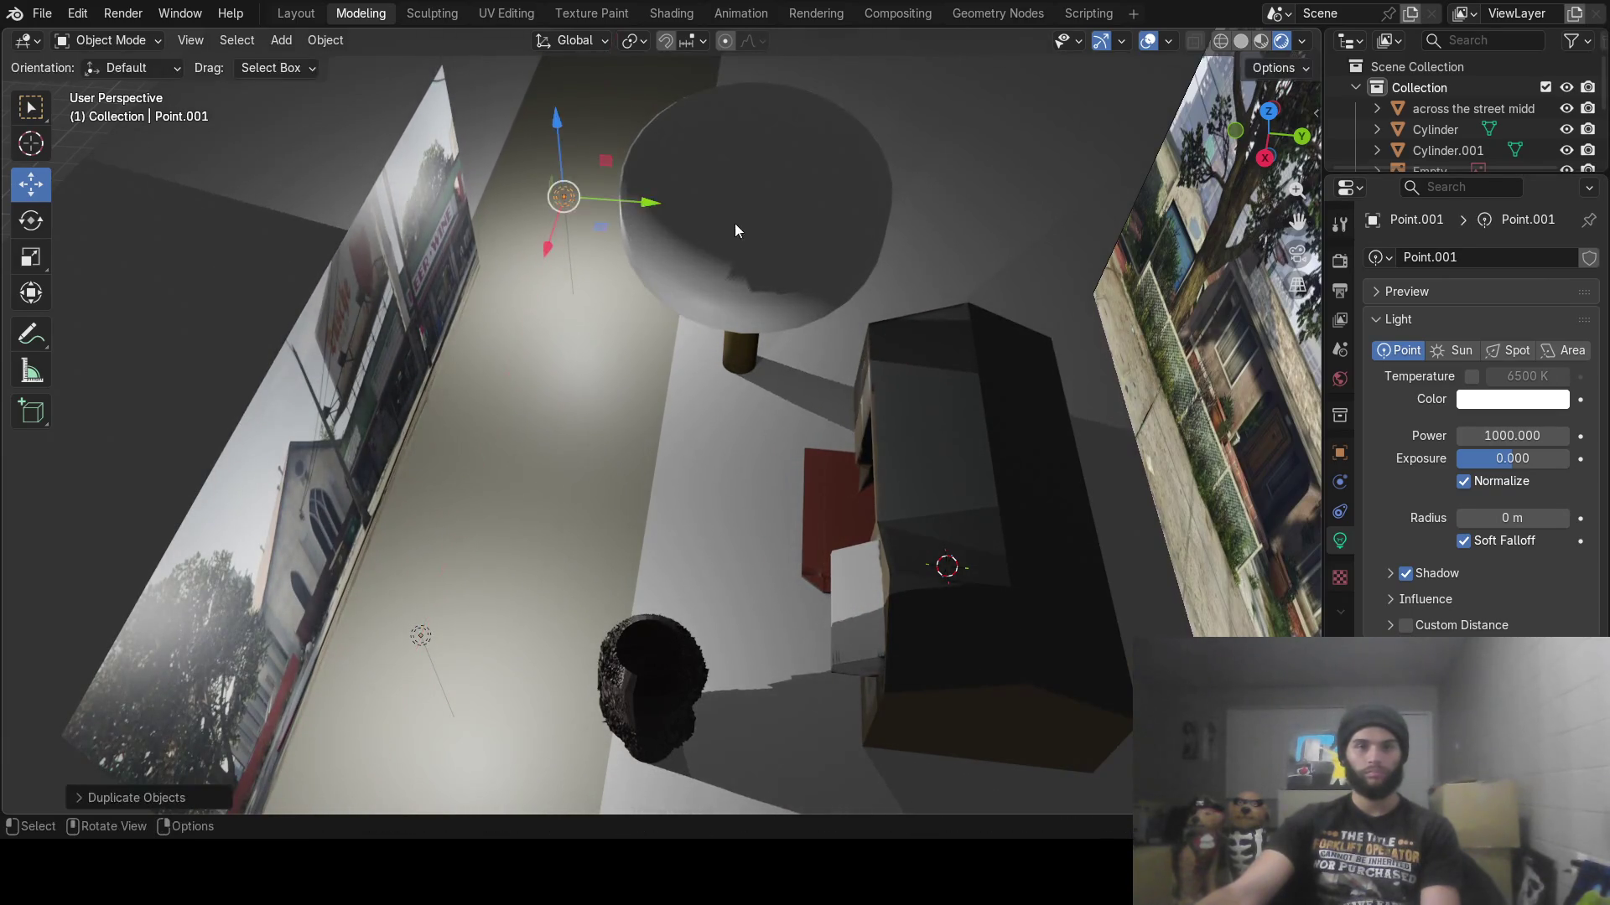
pyautogui.moveTo(645, 208)
pyautogui.mouseDown()
pyautogui.moveTo(1031, 252)
pyautogui.moveTo(1012, 248)
pyautogui.mouseUp()
pyautogui.click(1012, 247)
# Raise Point.001 along Z above the street
pyautogui.click(420, 637)
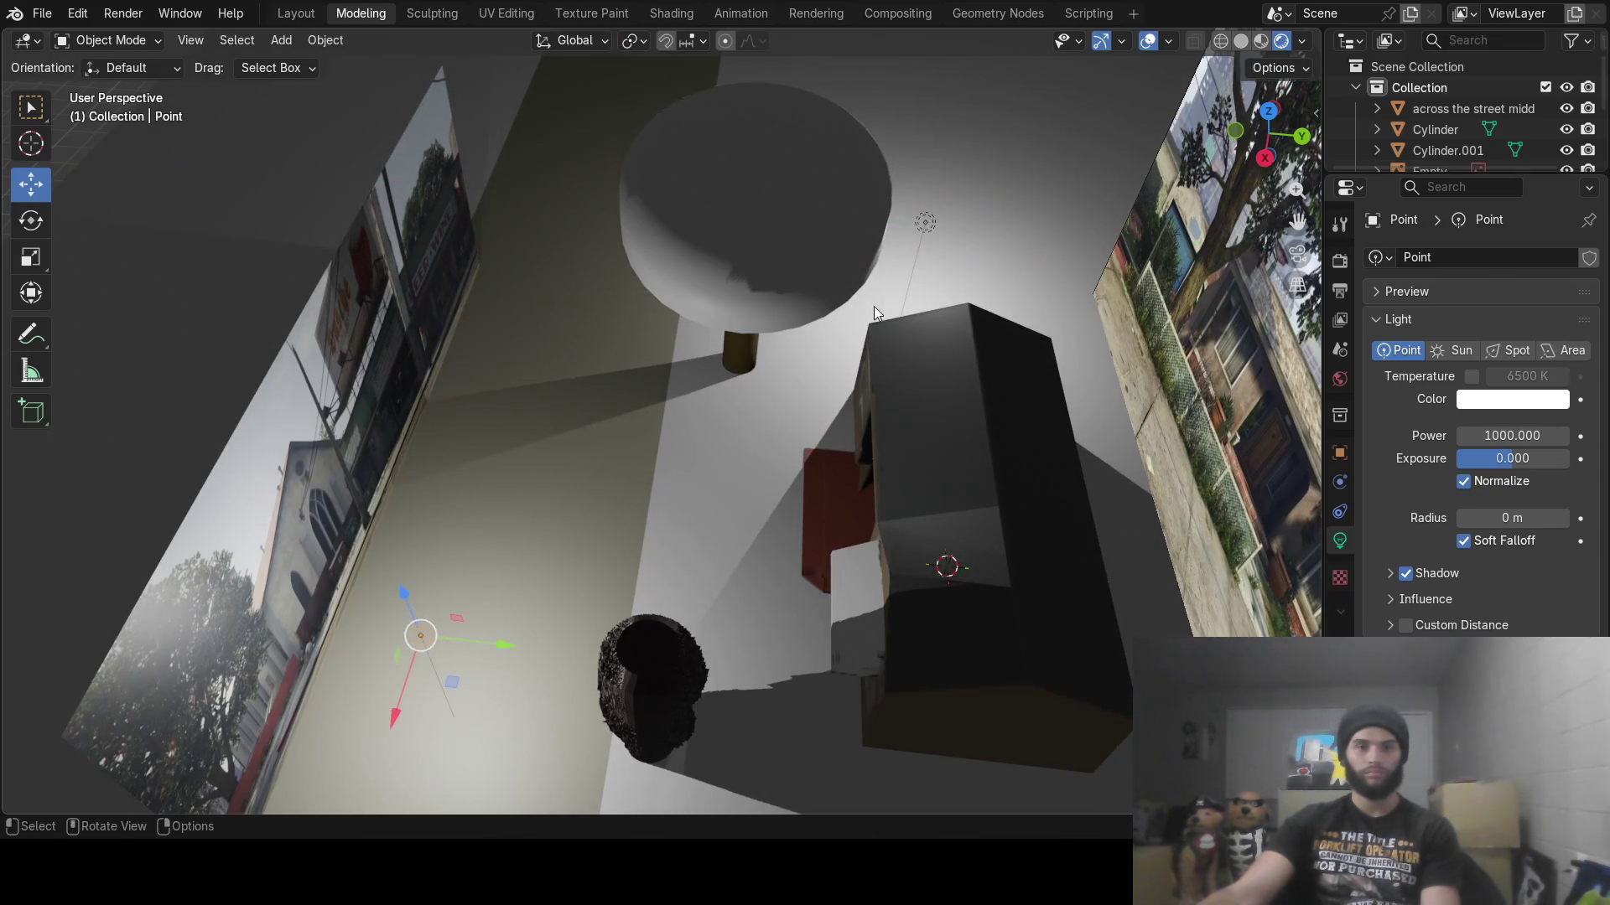
pyautogui.click(922, 230)
pyautogui.moveTo(823, 567); pyautogui.dragTo(731, 380, button='middle')
pyautogui.moveTo(731, 380); pyautogui.dragTo(809, 113)
pyautogui.moveTo(808, 113)
pyautogui.mouseDown(button='middle')
pyautogui.moveTo(721, 465)
pyautogui.moveTo(637, 454)
pyautogui.moveTo(646, 390)
pyautogui.moveTo(726, 446)
pyautogui.moveTo(638, 471)
pyautogui.moveTo(687, 428)
pyautogui.moveTo(518, 397)
pyautogui.moveTo(544, 367)
pyautogui.moveTo(592, 543)
pyautogui.moveTo(761, 414)
pyautogui.moveTo(666, 533)
pyautogui.moveTo(524, 546)
pyautogui.moveTo(627, 445)
pyautogui.moveTo(833, 323)
pyautogui.moveTo(1070, 363)
pyautogui.moveTo(1129, 335)
pyautogui.moveTo(1304, 318)
pyautogui.moveTo(980, 402)
pyautogui.moveTo(993, 469)
pyautogui.moveTo(833, 424)
pyautogui.moveTo(729, 354)
pyautogui.moveTo(706, 409)
pyautogui.mouseUp(button='middle')
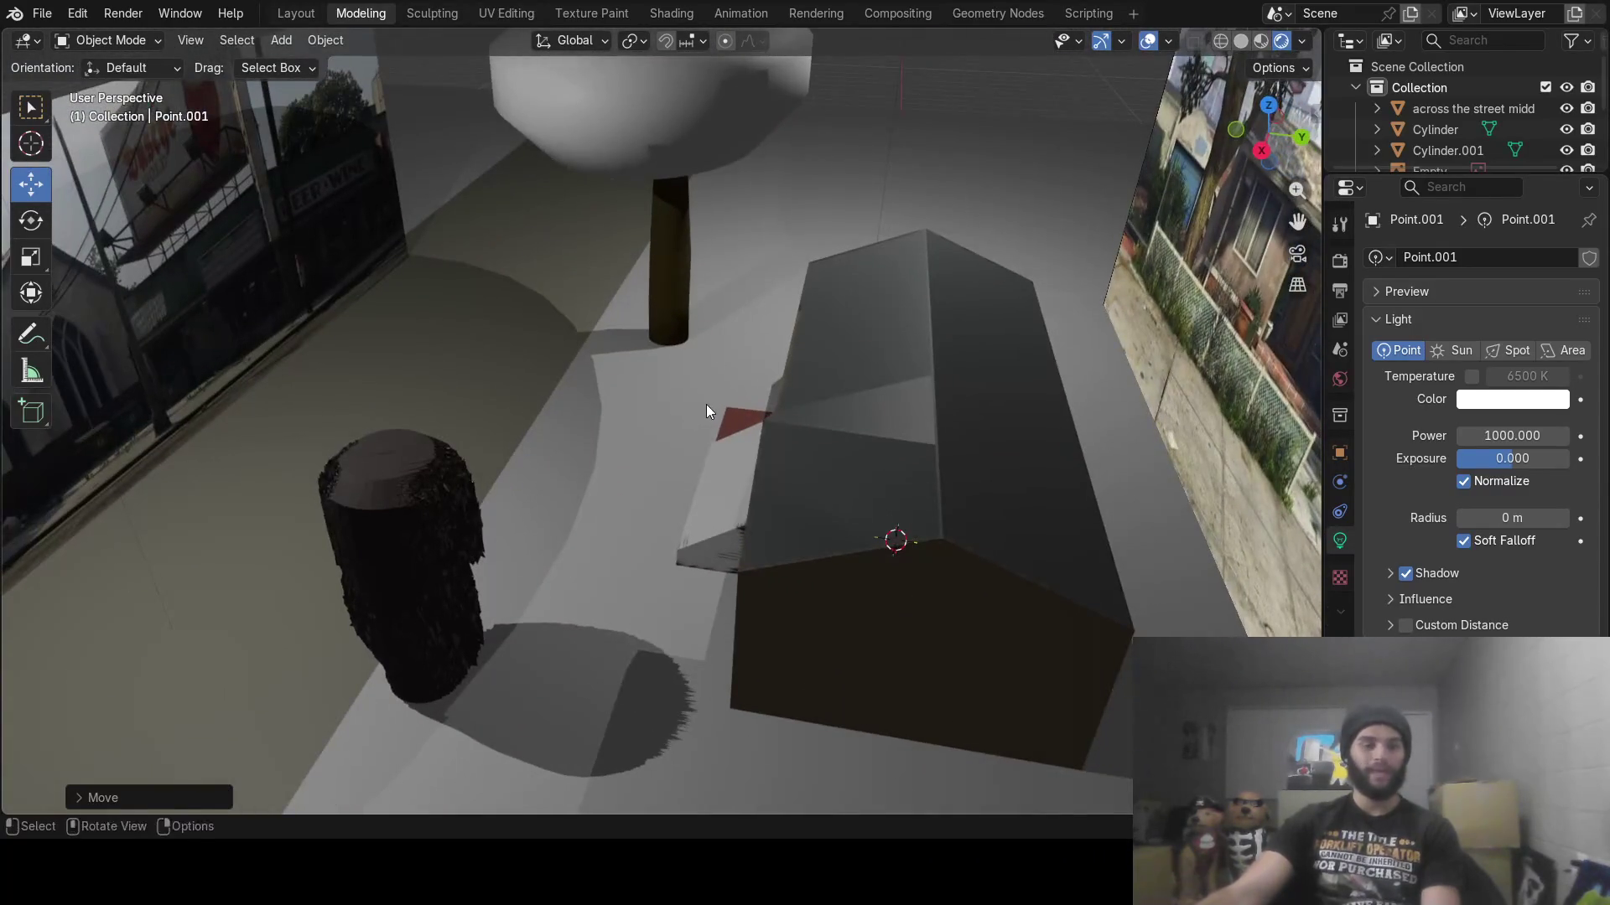
pyautogui.hotkey('shift', 'a')
# Import 'up the street.jpg' as an image plane and move it up beside the scene
pyautogui.moveTo(687, 408)
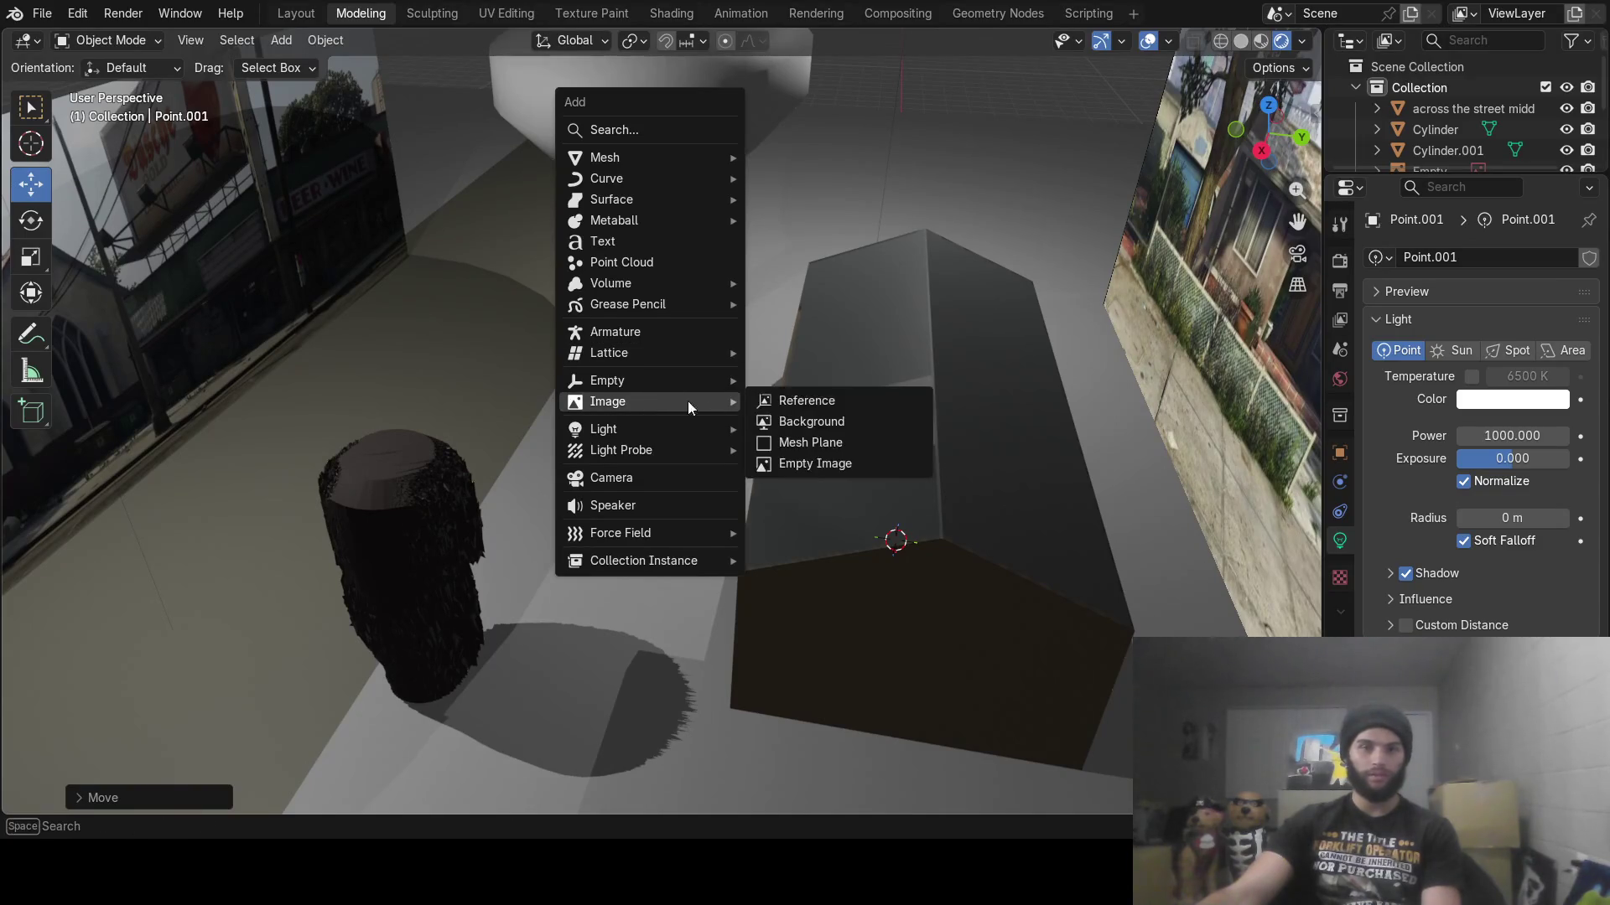
pyautogui.click(821, 444)
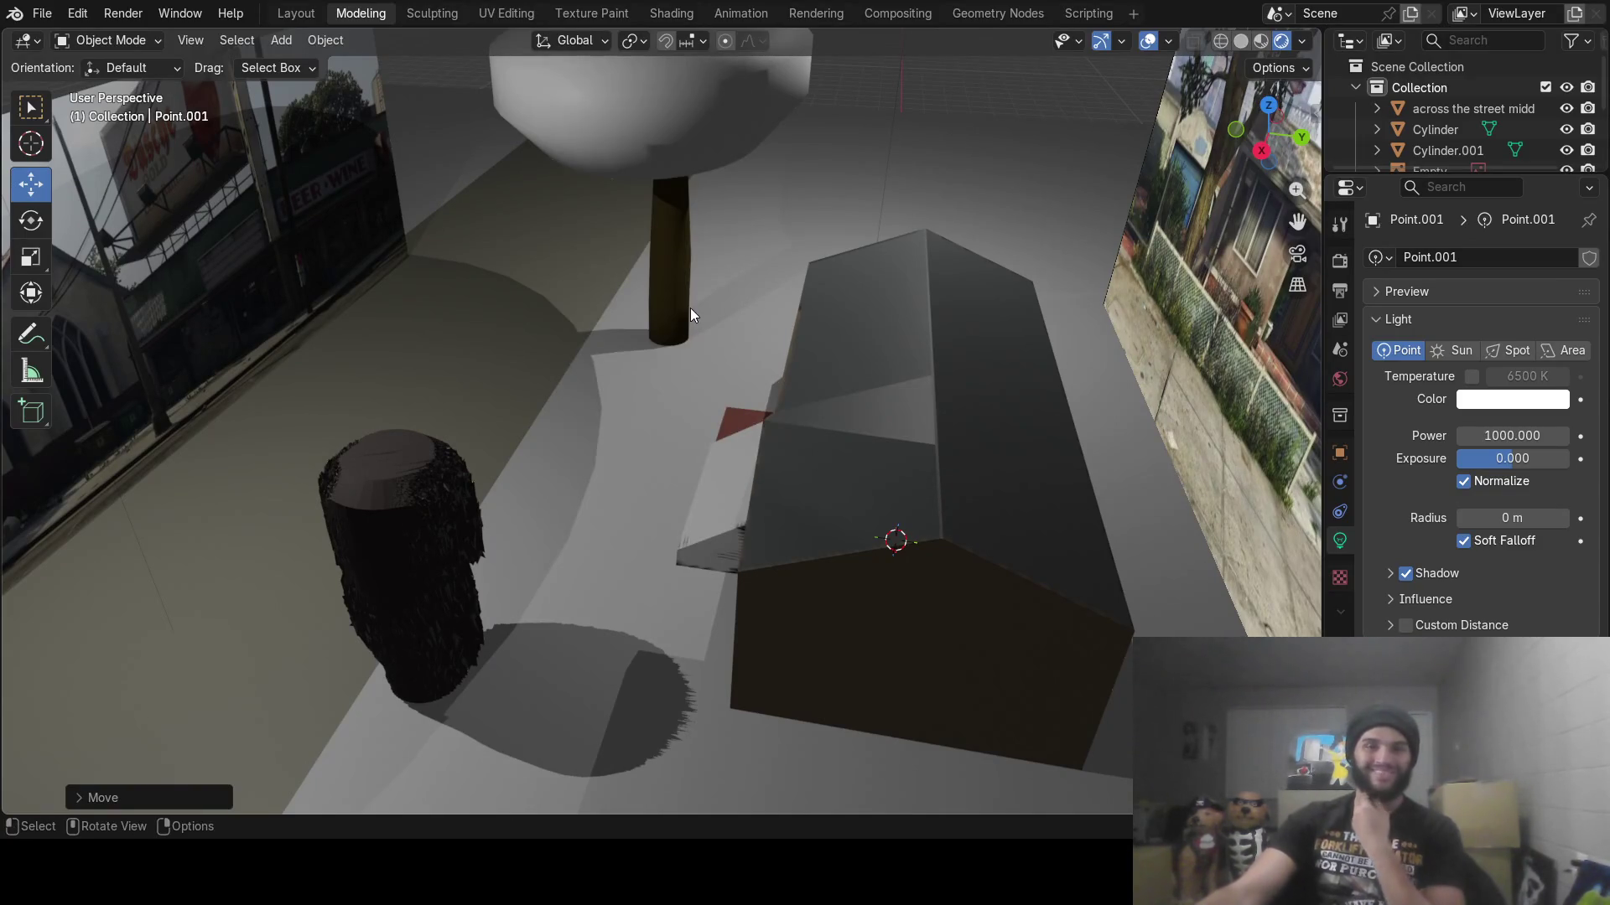
pyautogui.moveTo(687, 315)
pyautogui.mouseDown(button='middle')
pyautogui.moveTo(927, 531)
pyautogui.moveTo(956, 499)
pyautogui.mouseUp(button='middle')
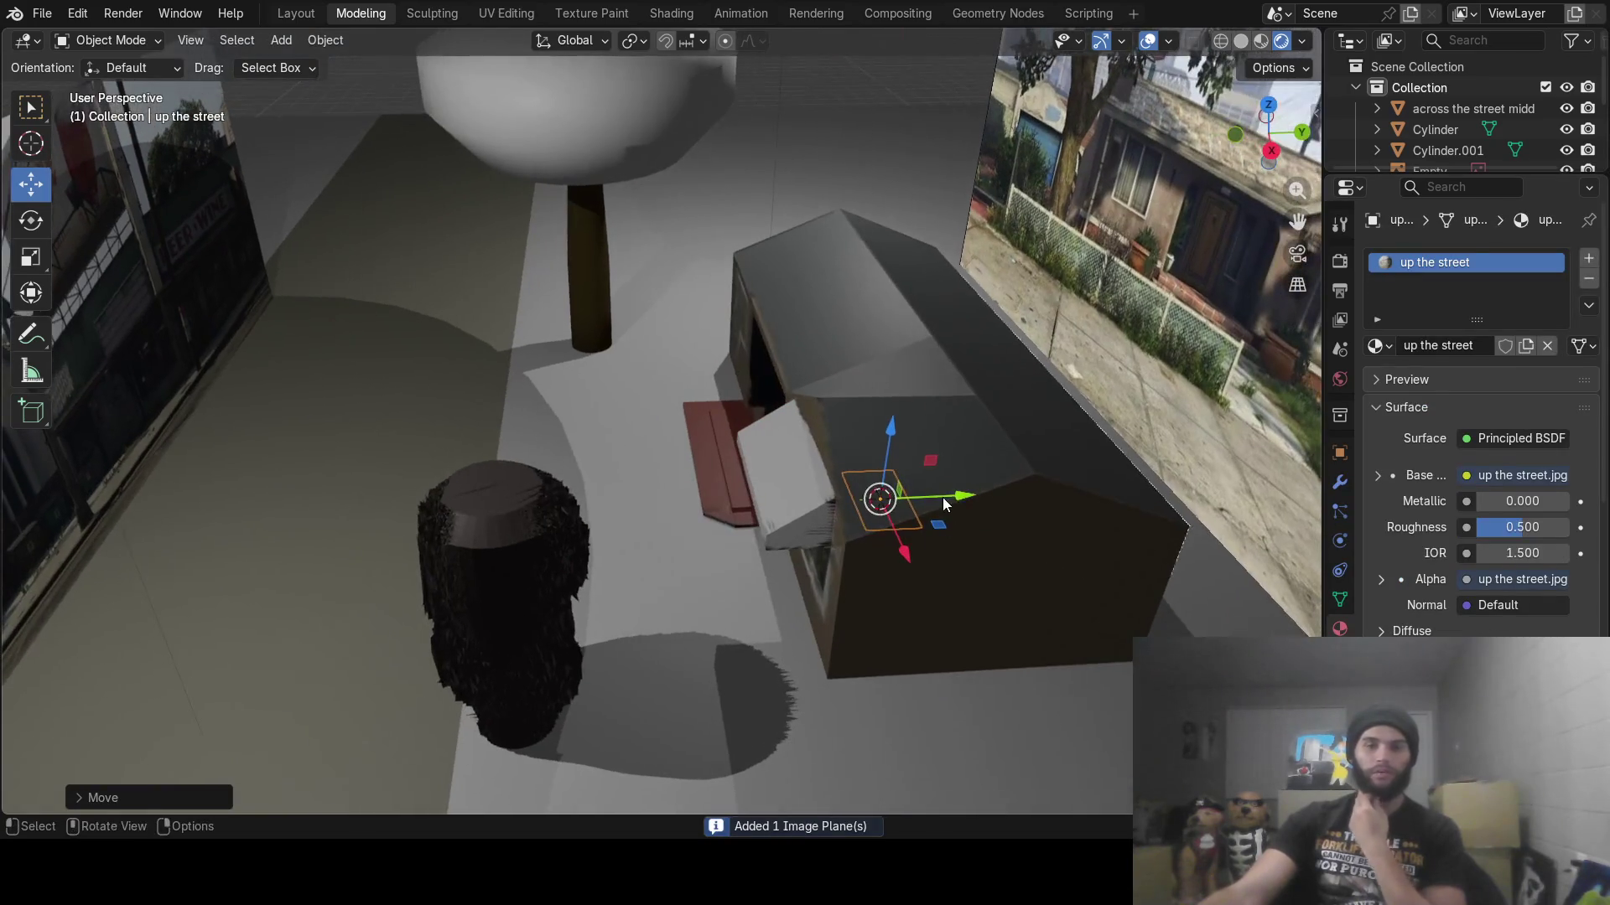
pyautogui.moveTo(956, 498); pyautogui.dragTo(478, 507)
pyautogui.moveTo(472, 446); pyautogui.dragTo(461, 302)
# Stand the plane upright with 90° rotations about X and Z and scale it about 10x
pyautogui.write('rx90')
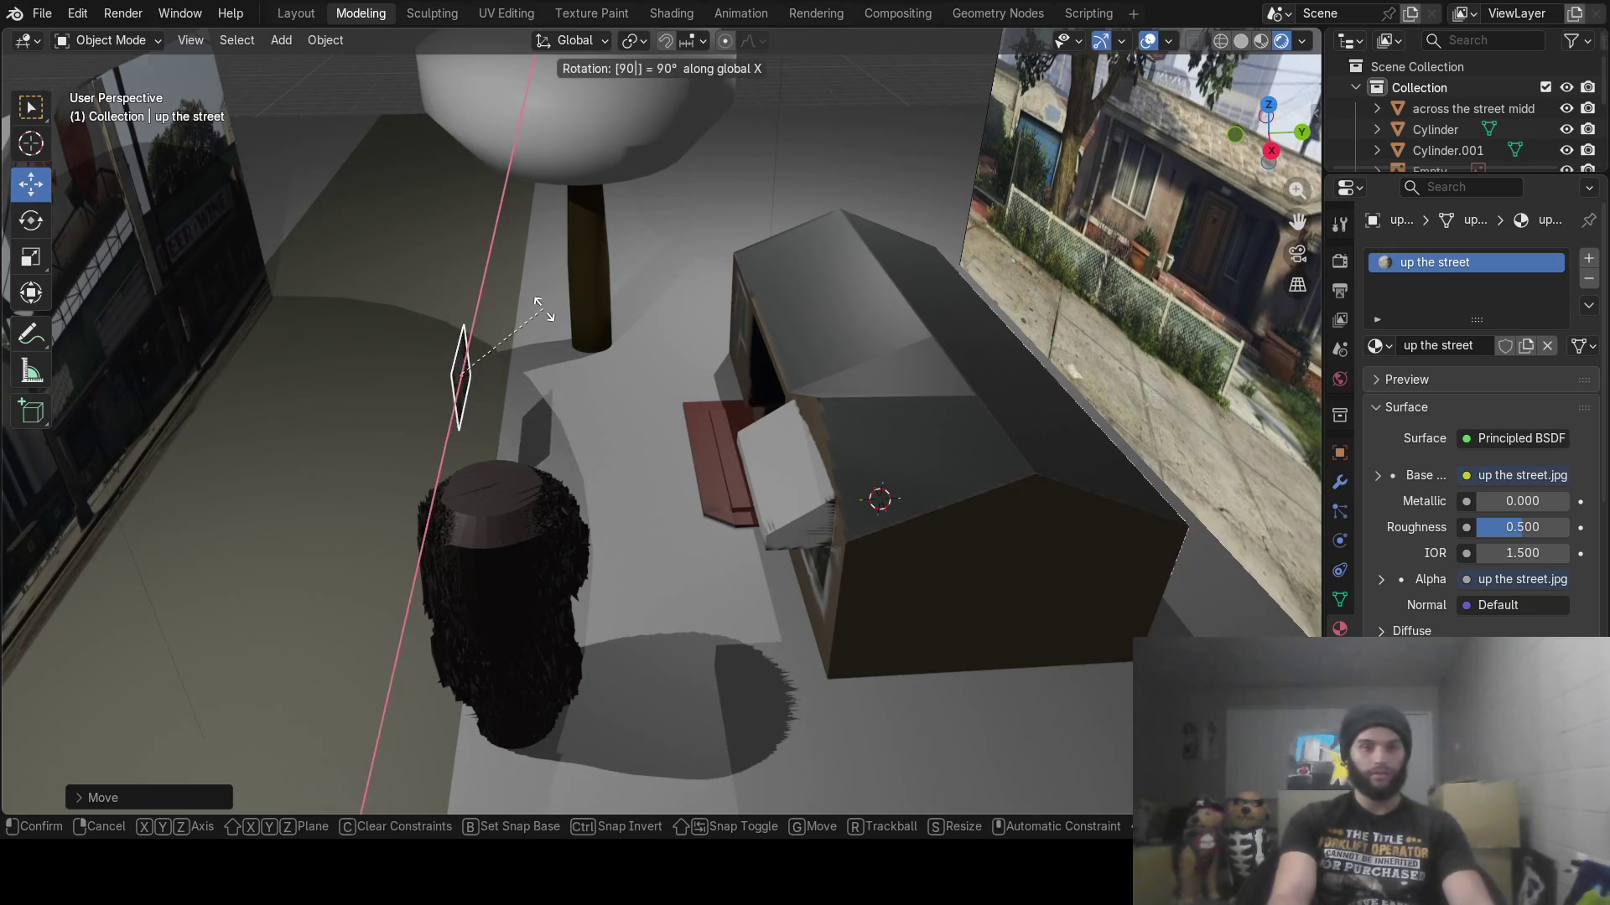
pyautogui.press('Return')
pyautogui.write('rz')
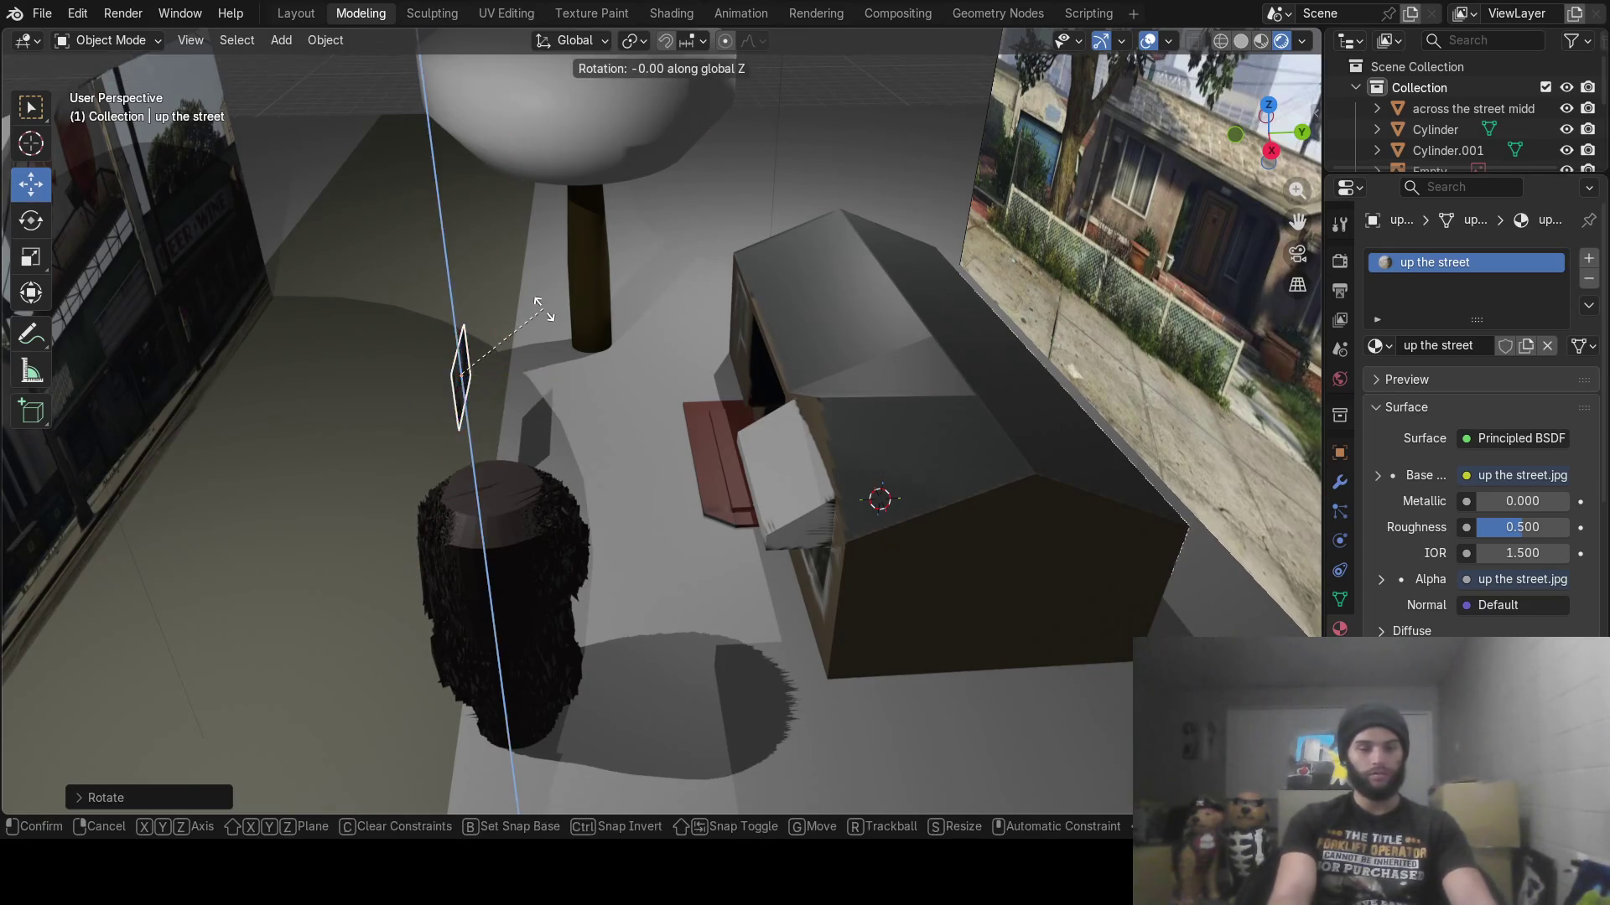
pyautogui.write('90')
pyautogui.press('Return')
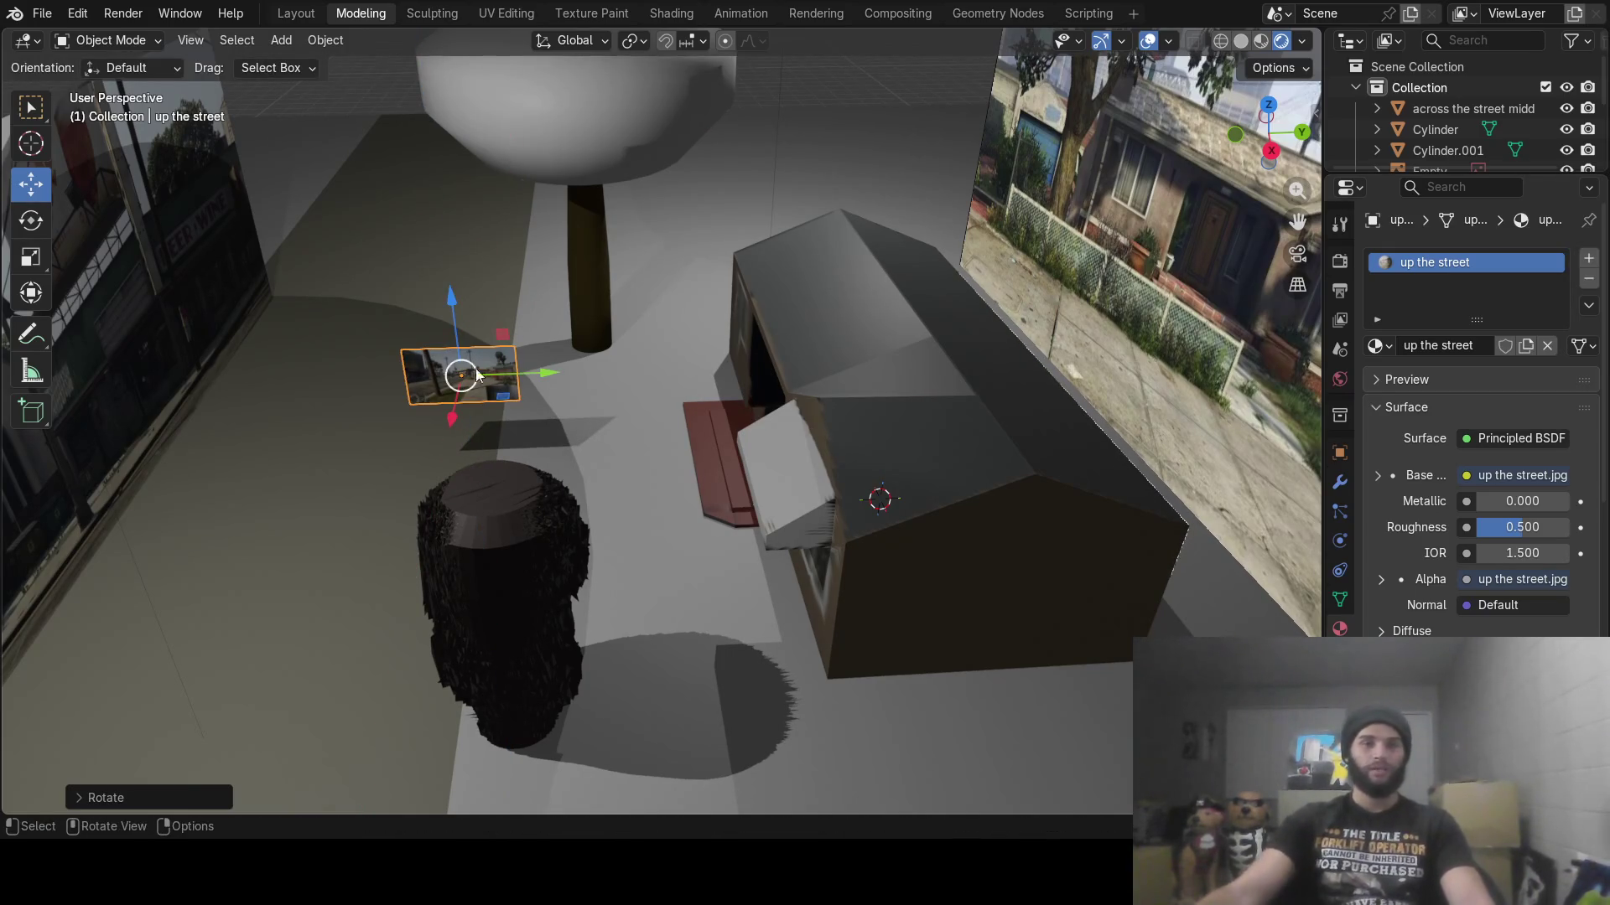
pyautogui.moveTo(451, 419); pyautogui.dragTo(504, 246)
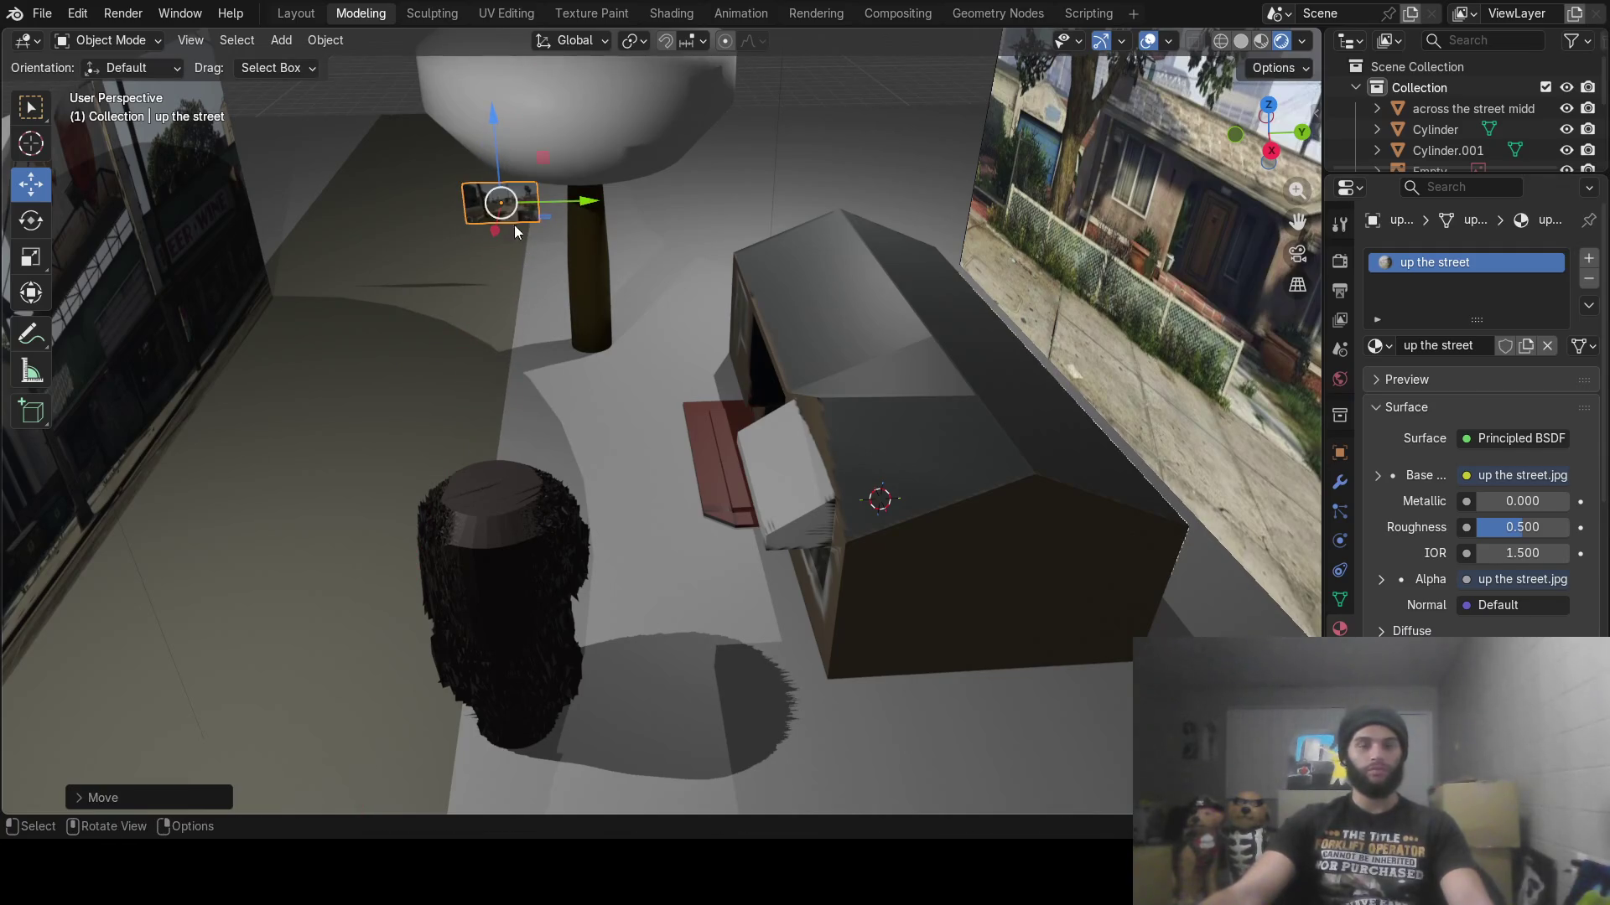
pyautogui.press('s')
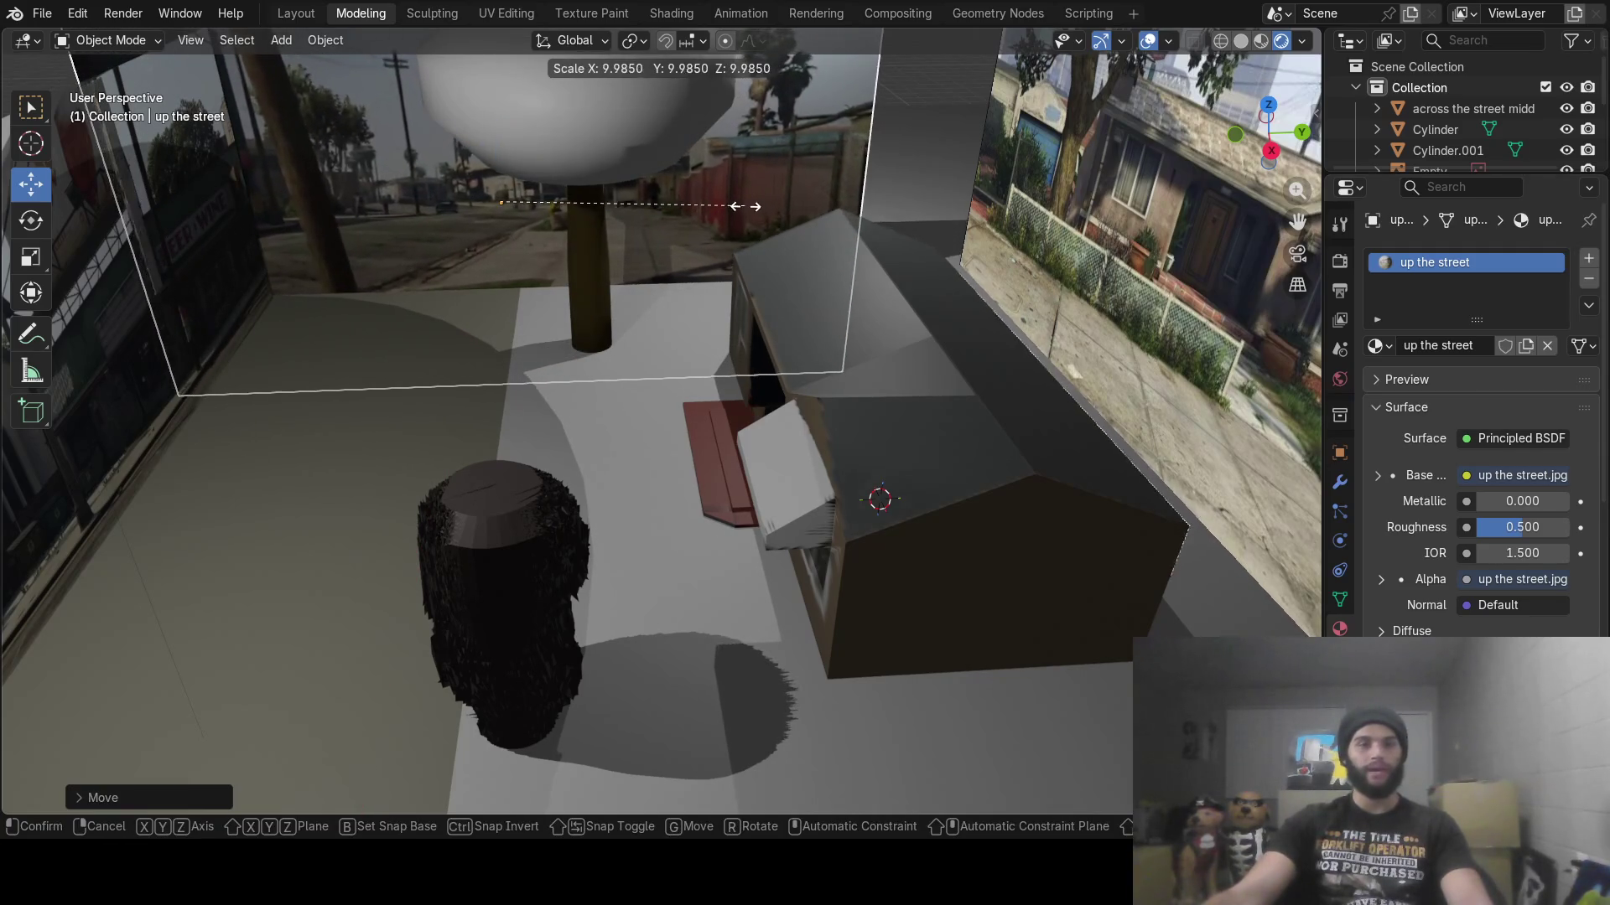
pyautogui.click(719, 225)
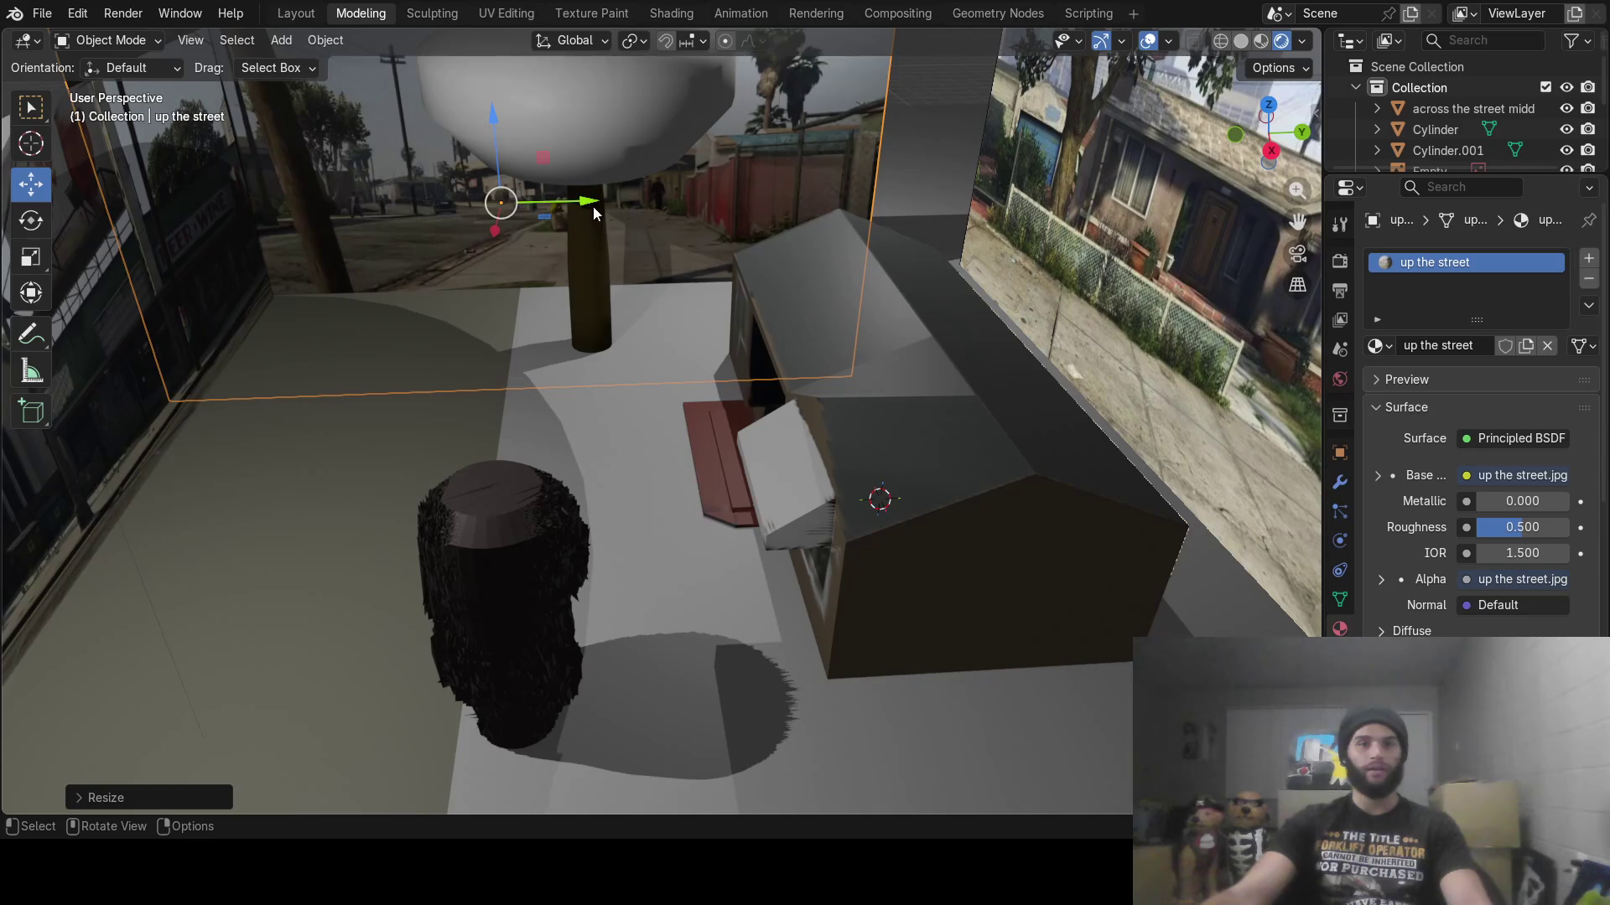
# Slide the backdrop along X and Y into place beside the tree
pyautogui.moveTo(592, 212)
pyautogui.mouseDown()
pyautogui.moveTo(721, 218)
pyautogui.moveTo(819, 274)
pyautogui.moveTo(731, 218)
pyautogui.moveTo(698, 309)
pyautogui.moveTo(820, 336)
pyautogui.moveTo(784, 310)
pyautogui.moveTo(792, 369)
pyautogui.moveTo(821, 347)
pyautogui.moveTo(810, 479)
pyautogui.moveTo(747, 516)
pyautogui.moveTo(753, 362)
pyautogui.moveTo(834, 403)
pyautogui.mouseUp()
pyautogui.moveTo(882, 416); pyautogui.dragTo(872, 438)
pyautogui.moveTo(872, 437)
pyautogui.mouseDown(button='middle')
pyautogui.moveTo(796, 496)
pyautogui.moveTo(716, 489)
pyautogui.mouseUp(button='middle')
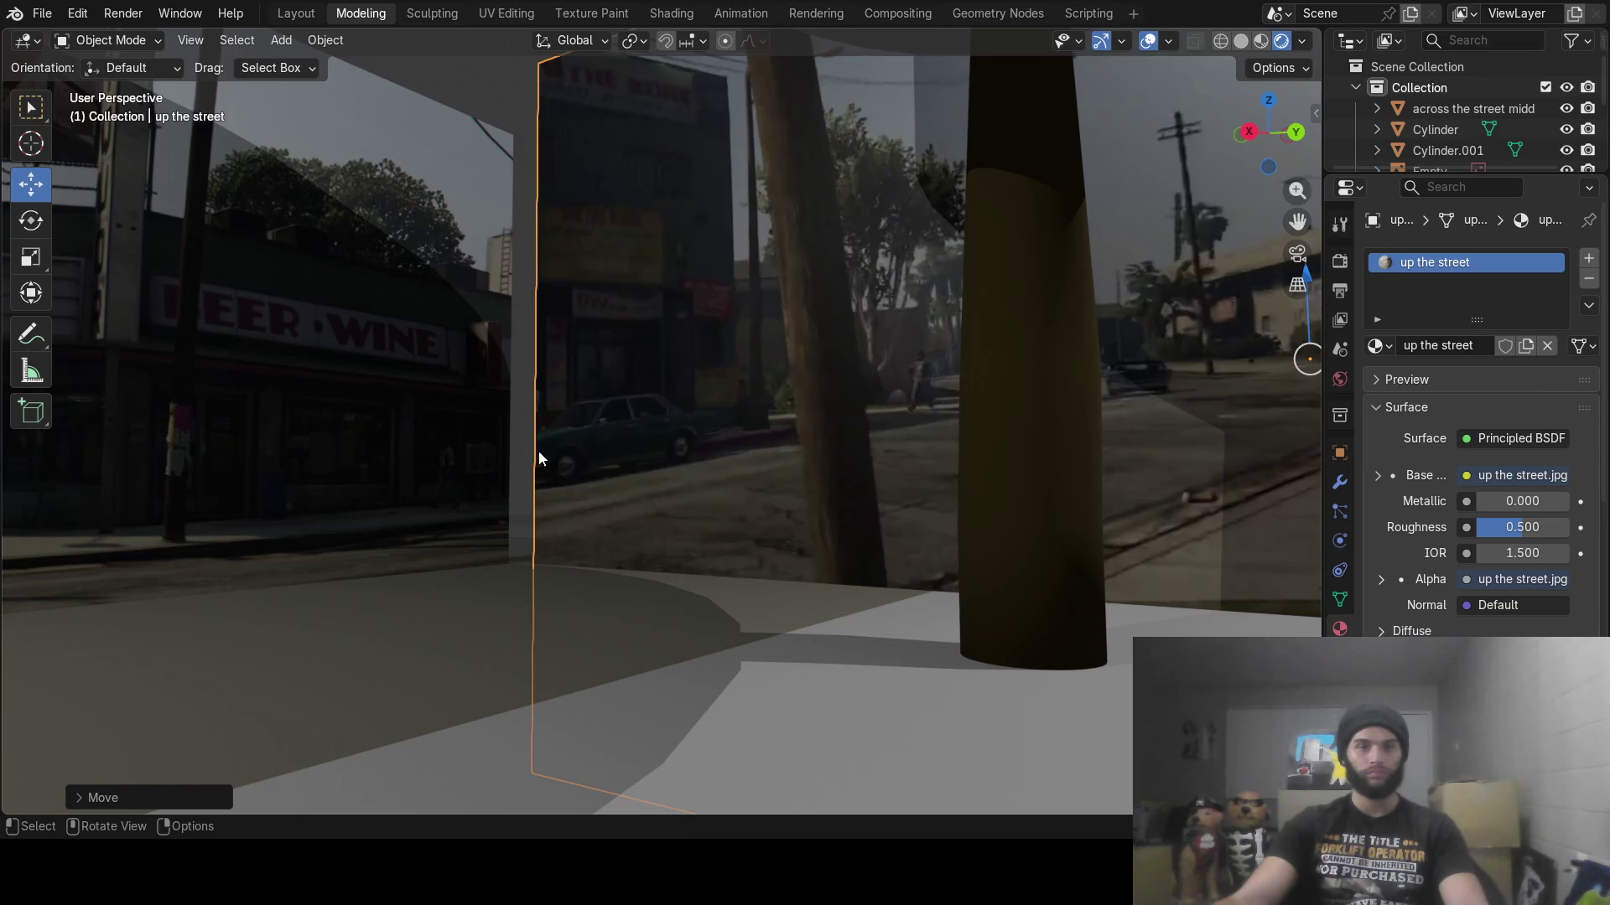
pyautogui.click(474, 446)
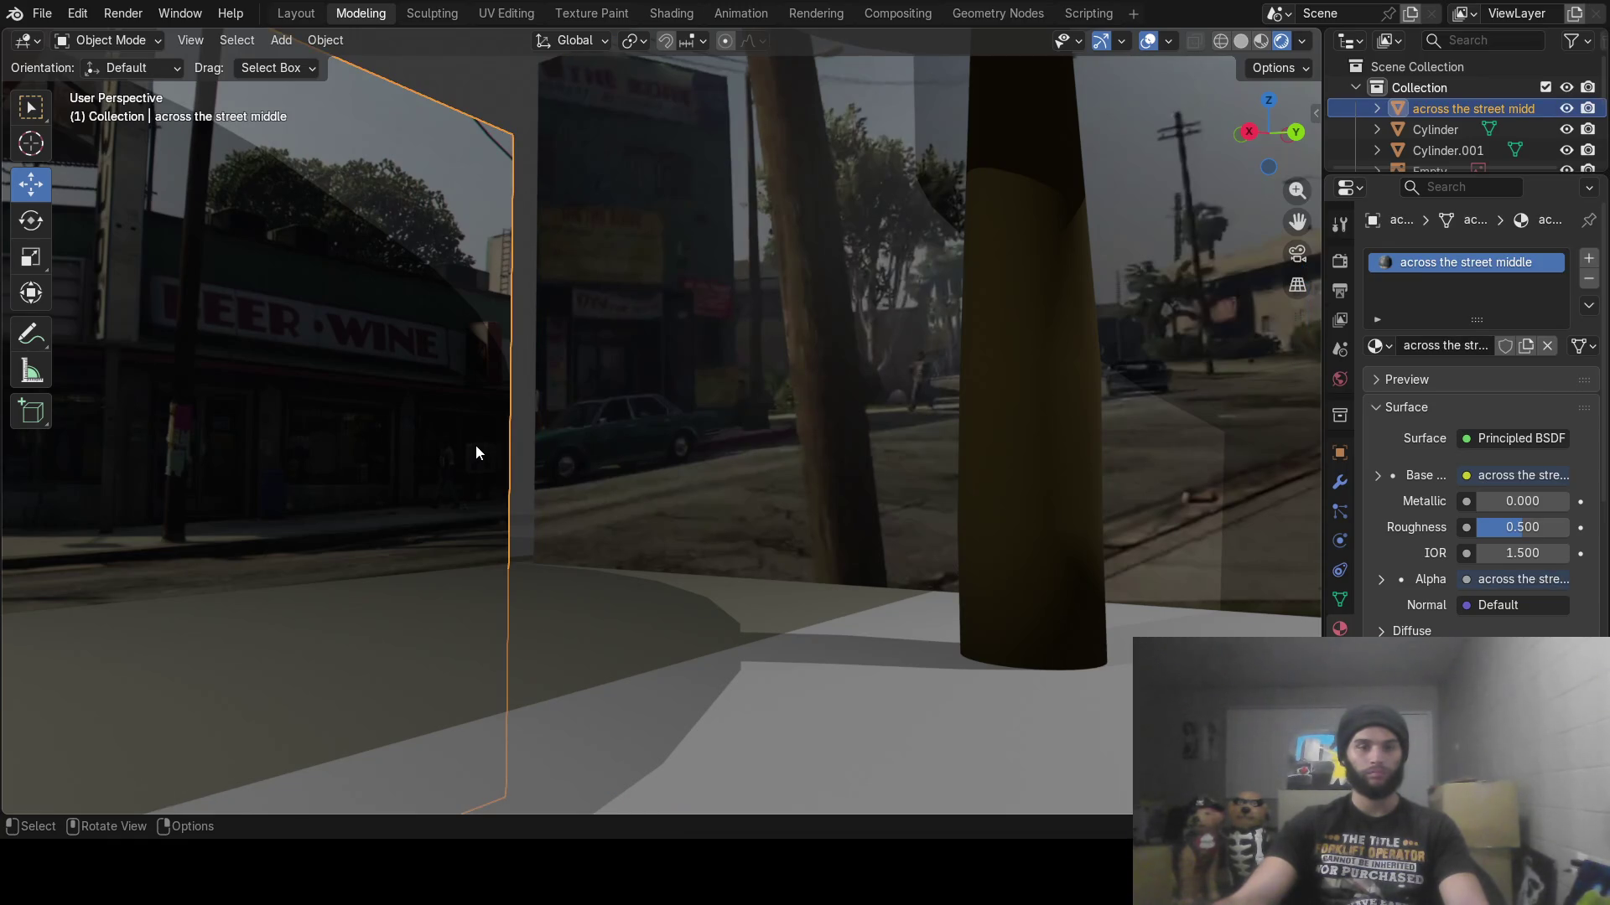
pyautogui.moveTo(471, 452); pyautogui.dragTo(414, 452, button='middle')
pyautogui.press('s')
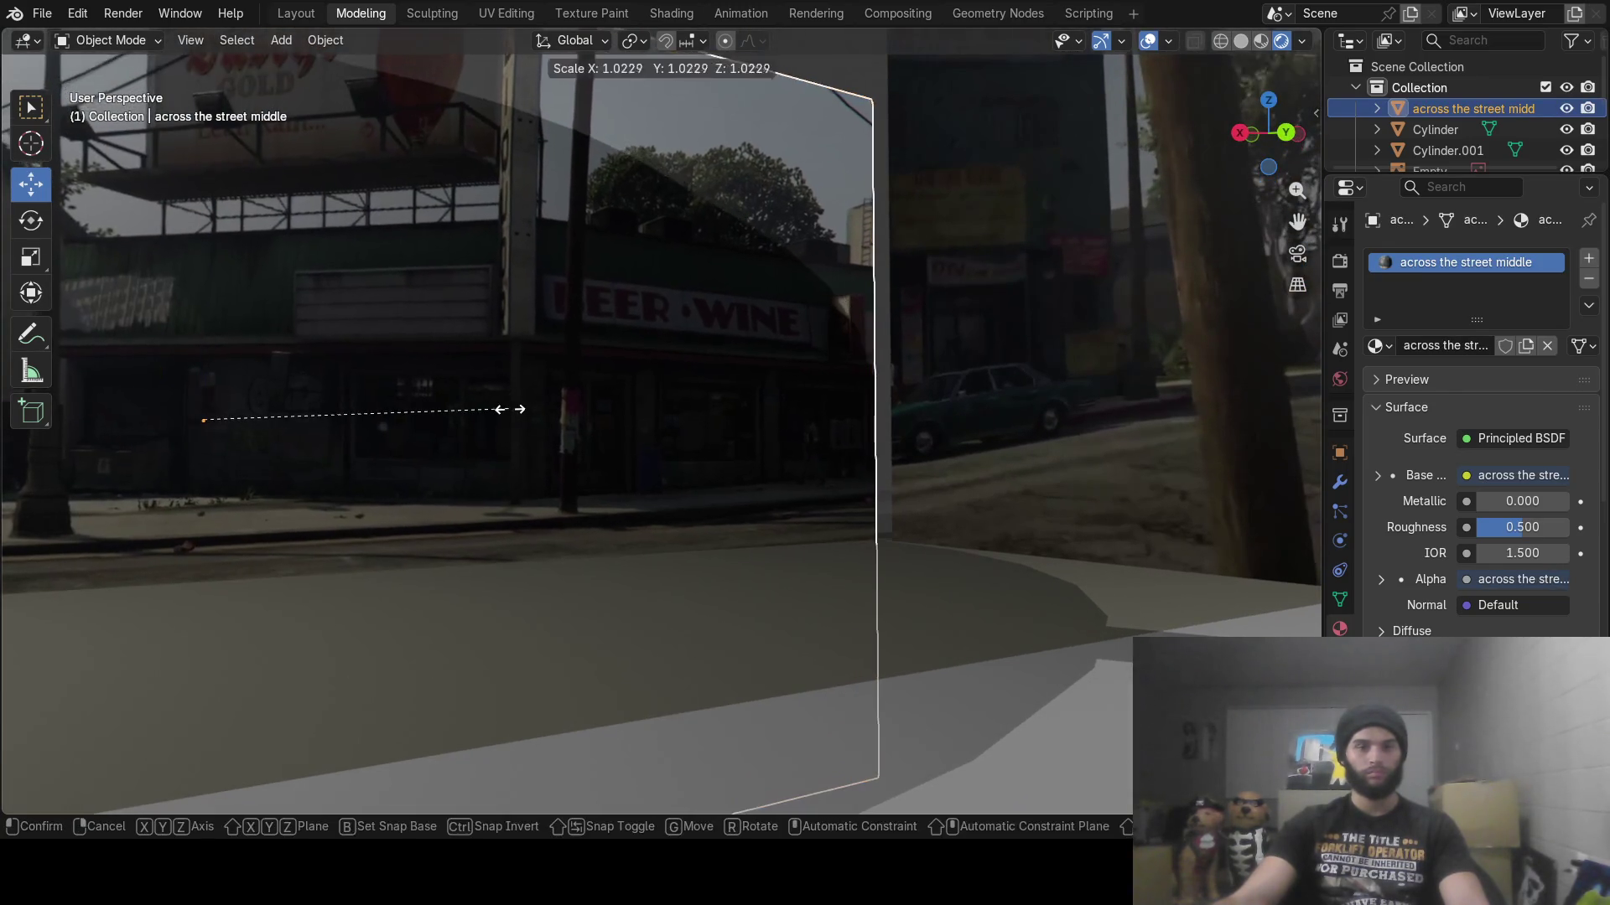
pyautogui.click(523, 405)
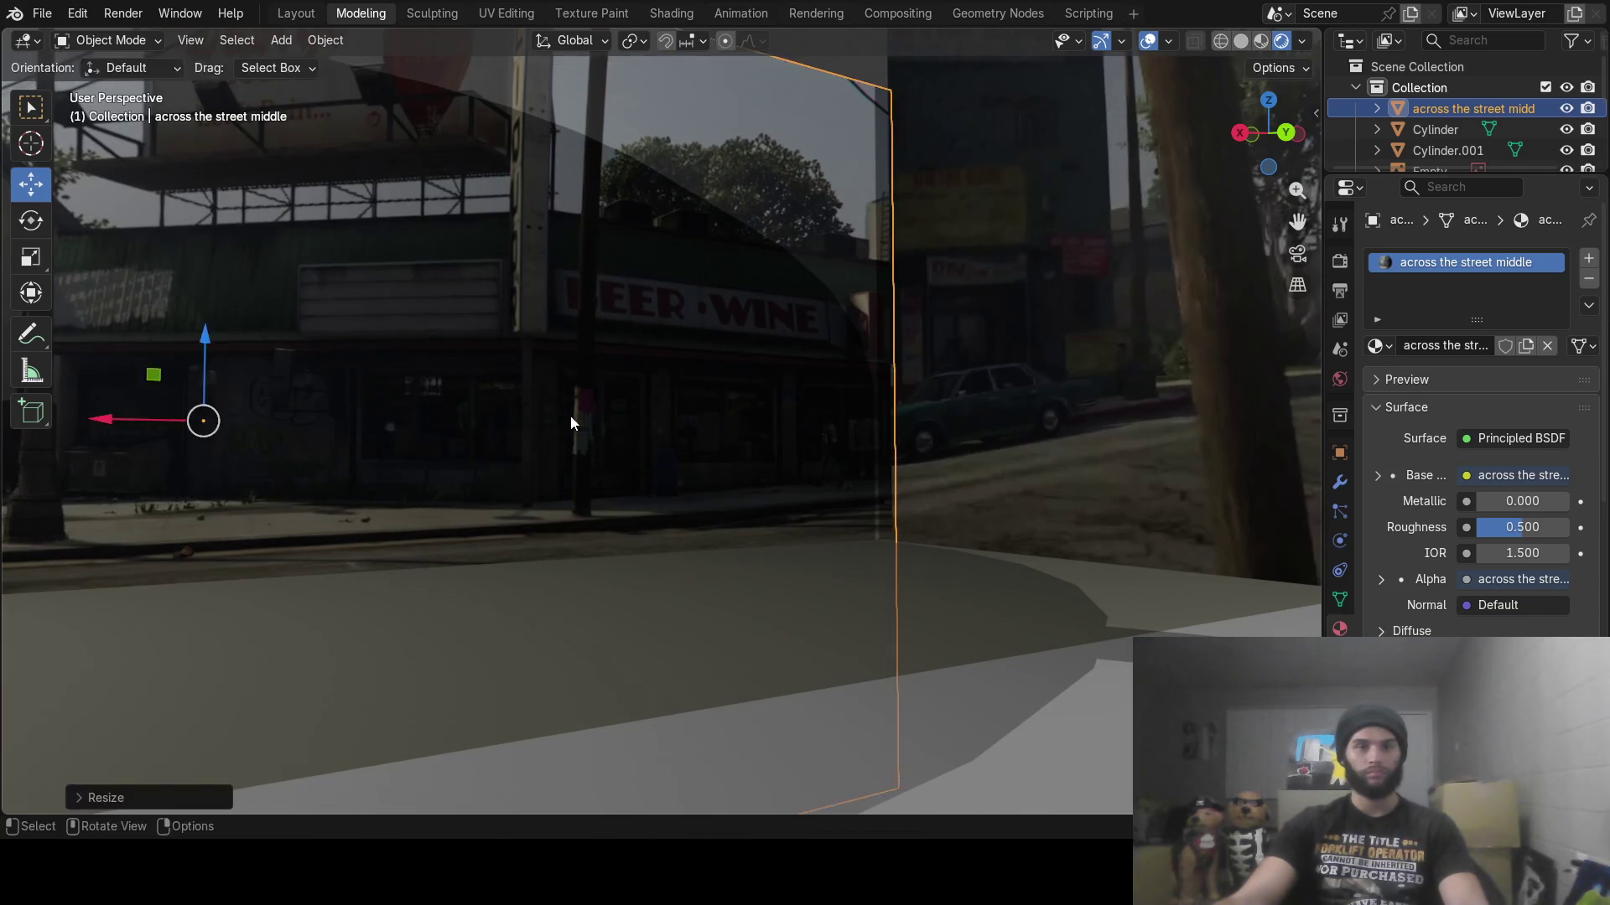
pyautogui.moveTo(571, 420); pyautogui.dragTo(474, 406, button='middle')
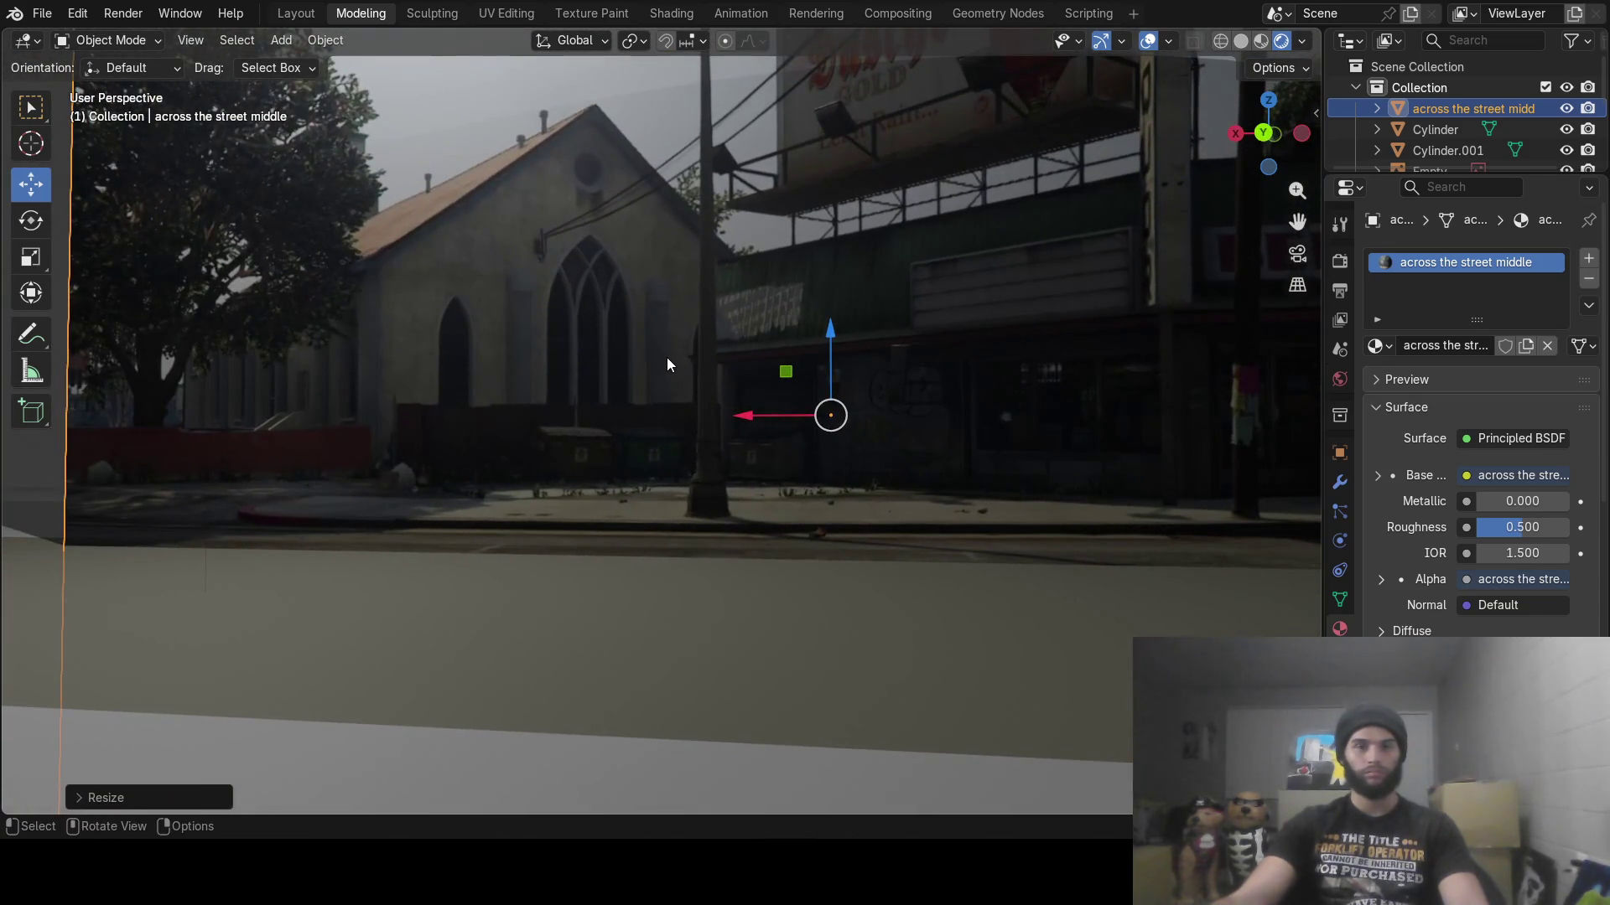
pyautogui.moveTo(810, 446)
pyautogui.mouseDown(button='middle')
pyautogui.moveTo(887, 405)
pyautogui.moveTo(960, 436)
pyautogui.moveTo(797, 478)
pyautogui.moveTo(945, 484)
pyautogui.moveTo(843, 477)
pyautogui.moveTo(820, 494)
pyautogui.moveTo(758, 485)
pyautogui.moveTo(697, 503)
pyautogui.moveTo(539, 467)
pyautogui.moveTo(695, 526)
pyautogui.moveTo(681, 518)
pyautogui.mouseUp(button='middle')
pyautogui.click(958, 431)
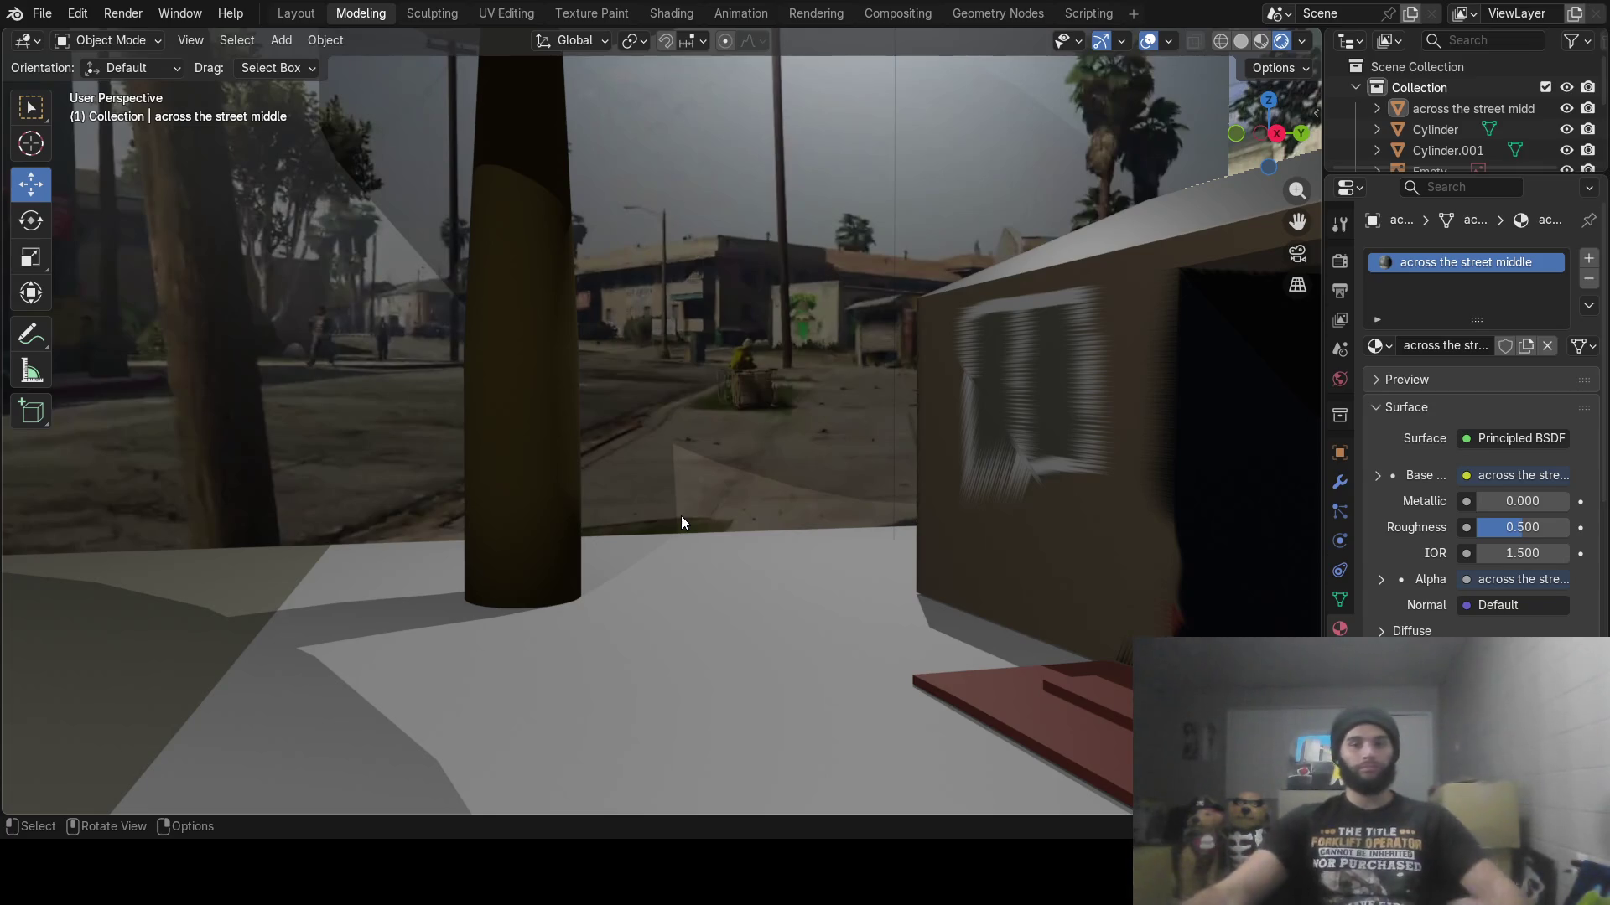
pyautogui.moveTo(681, 515)
pyautogui.mouseDown(button='middle')
pyautogui.moveTo(642, 555)
pyautogui.moveTo(1081, 540)
pyautogui.moveTo(1015, 521)
pyautogui.moveTo(746, 556)
pyautogui.mouseUp(button='middle')
pyautogui.scroll(-5, 717, 560)
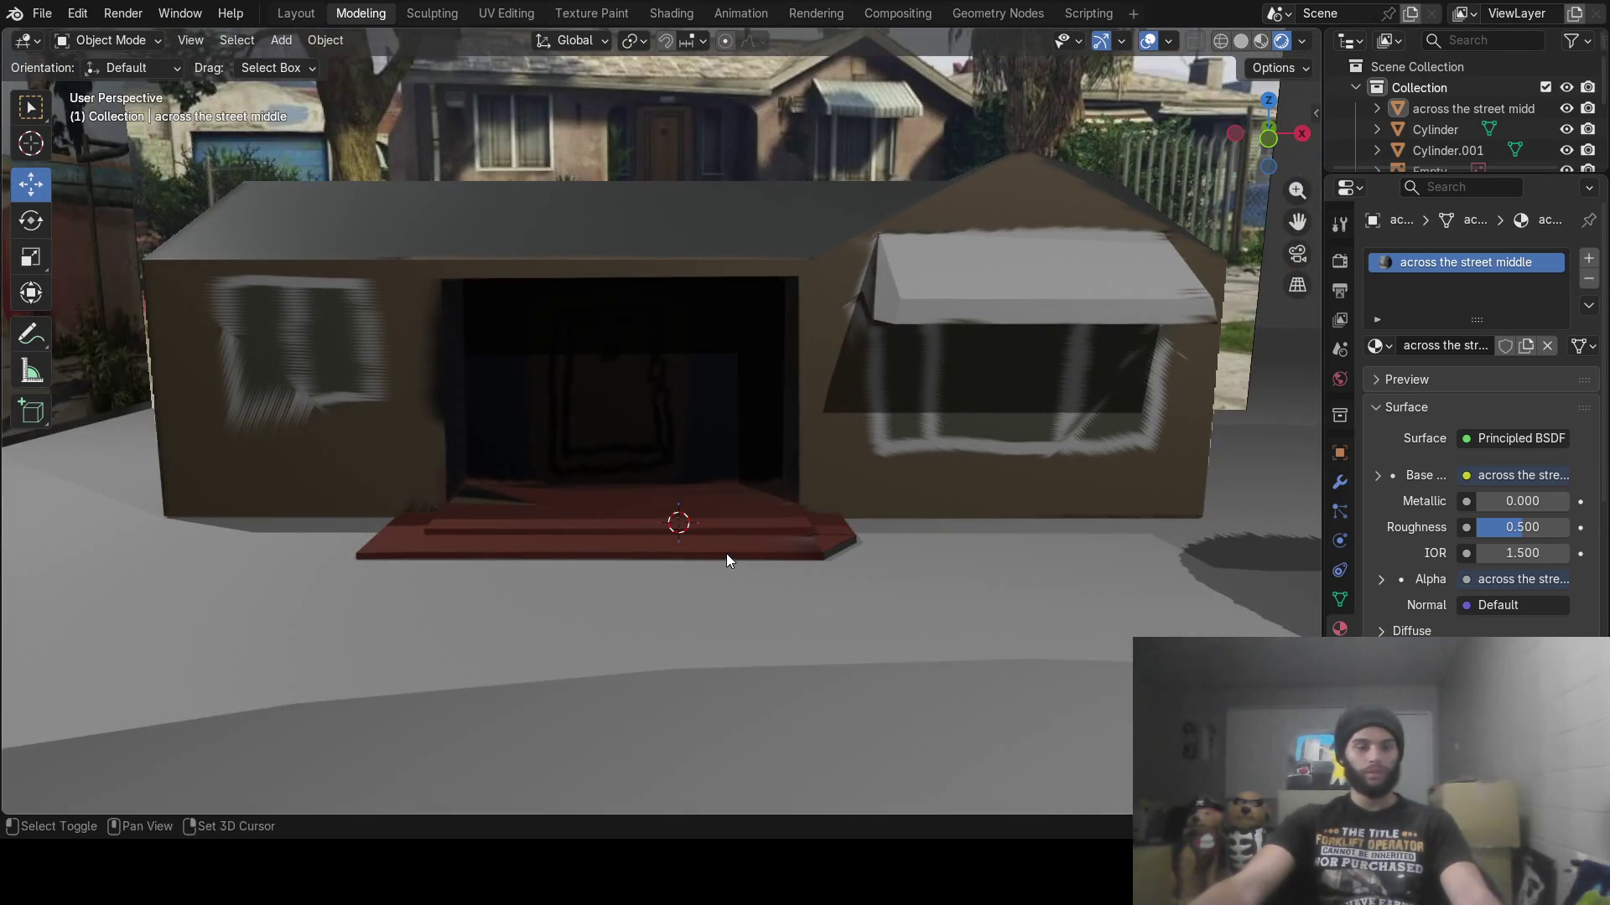
# Add the 'down the street' photo as an image plane and slide it toward the tree
pyautogui.hotkey('shift', 'a')
pyautogui.moveTo(726, 552)
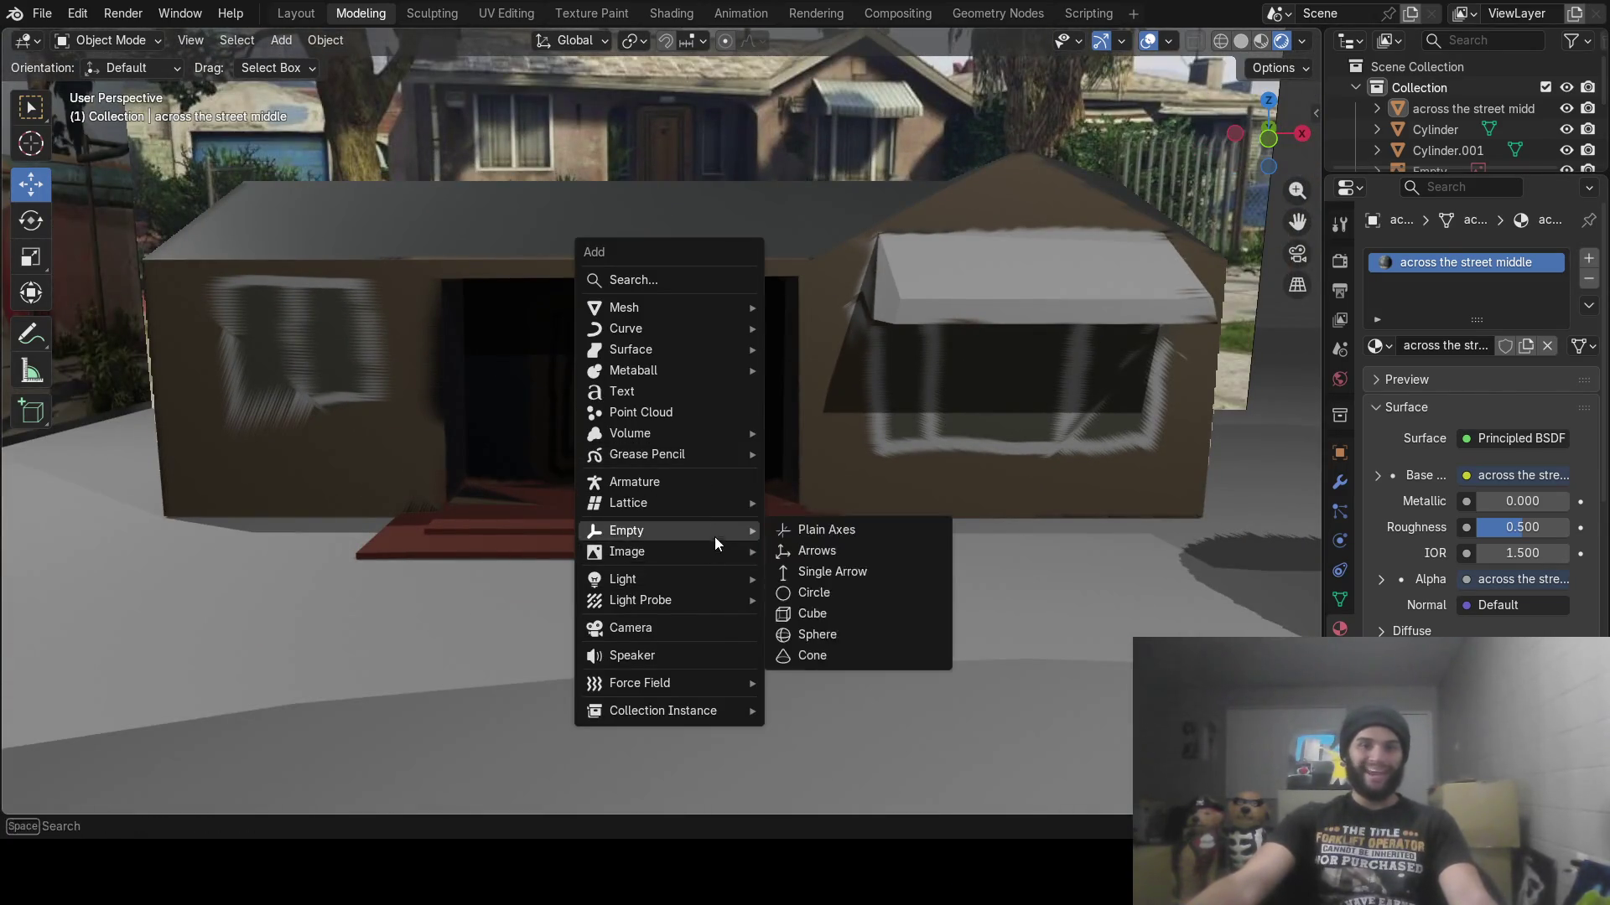
pyautogui.press('Escape')
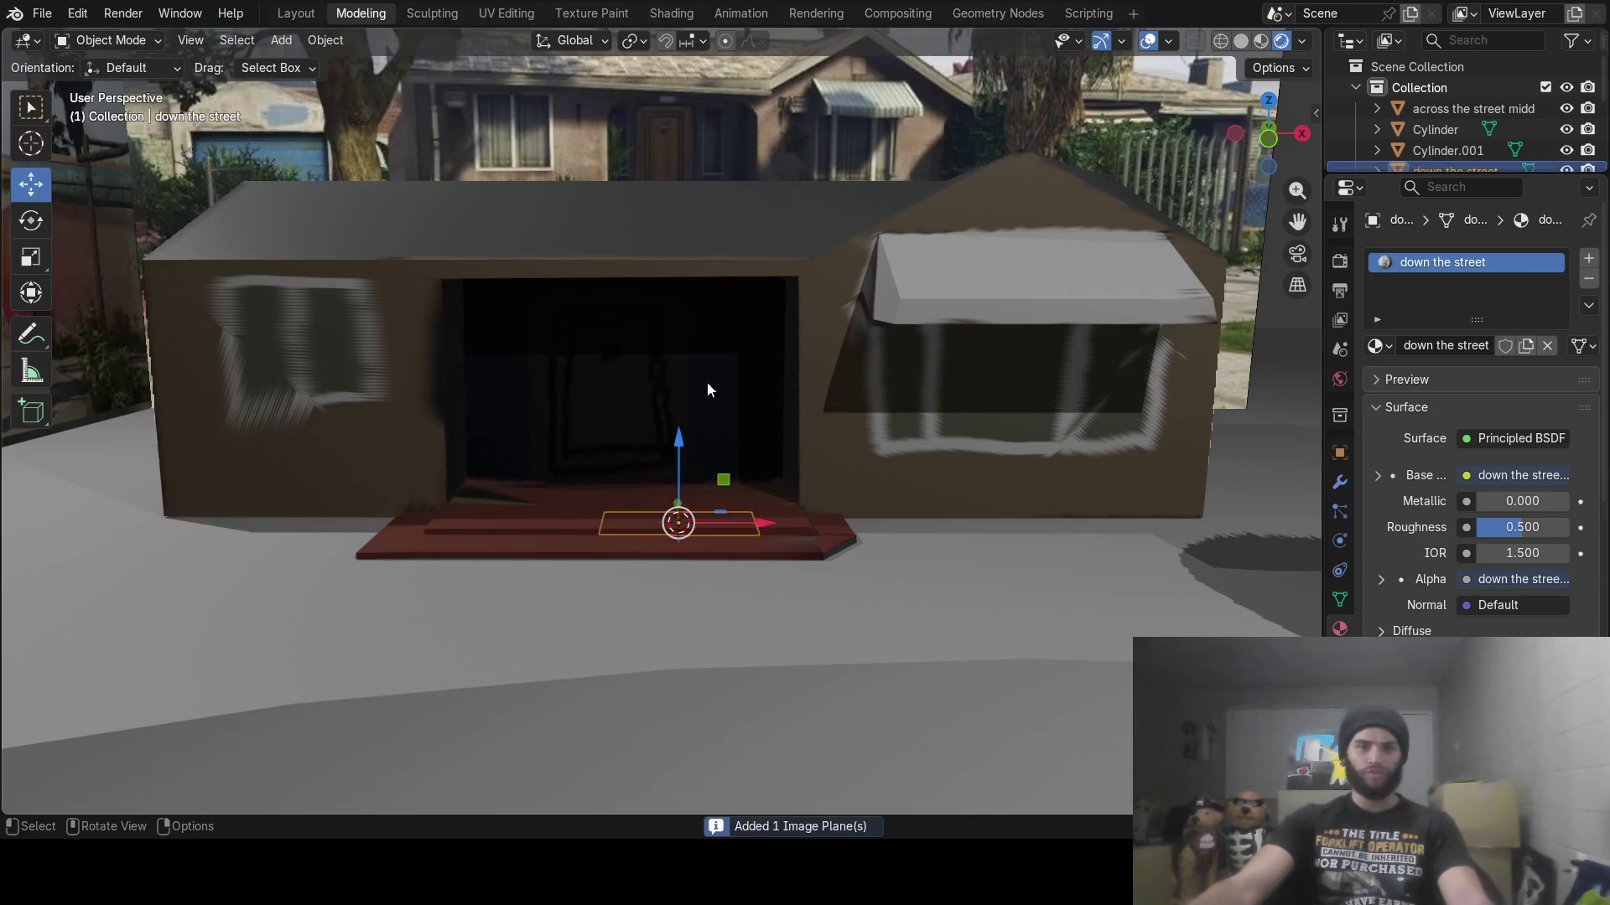
pyautogui.moveTo(694, 498); pyautogui.dragTo(596, 560, button='middle')
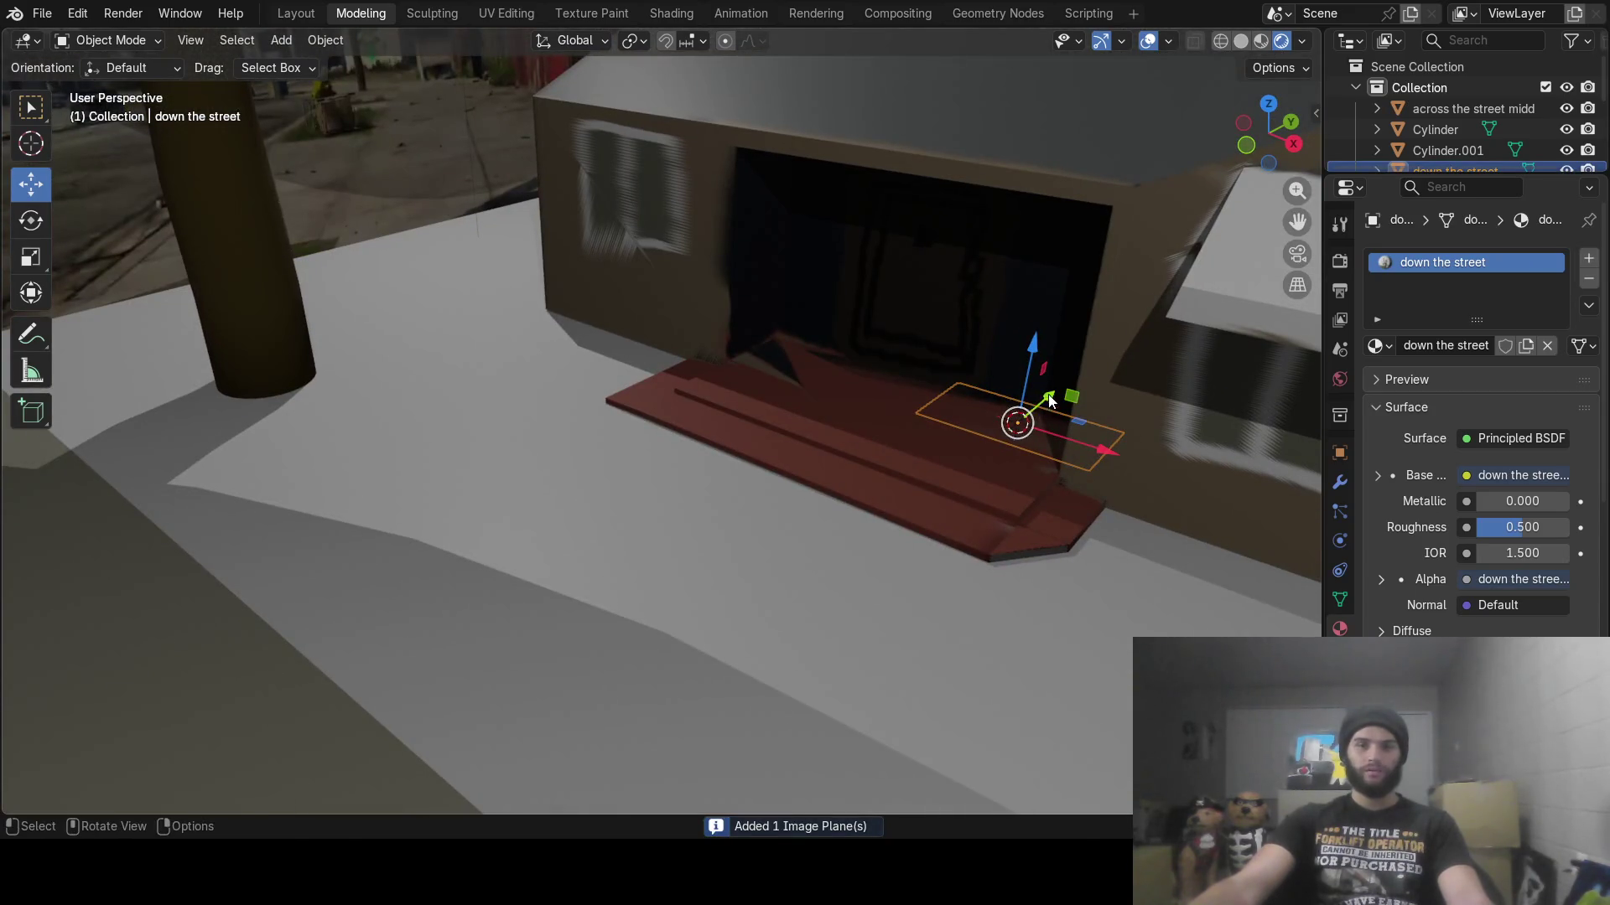
pyautogui.moveTo(1048, 402)
pyautogui.mouseDown()
pyautogui.moveTo(729, 662)
pyautogui.moveTo(712, 586)
pyautogui.moveTo(721, 470)
pyautogui.mouseUp()
pyautogui.moveTo(721, 470)
pyautogui.mouseDown(button='middle')
pyautogui.moveTo(741, 556)
pyautogui.moveTo(781, 515)
pyautogui.mouseUp(button='middle')
pyautogui.moveTo(757, 509)
pyautogui.mouseDown()
pyautogui.moveTo(981, 544)
pyautogui.moveTo(1031, 571)
pyautogui.mouseUp()
pyautogui.scroll(-3, 1024, 575)
pyautogui.scroll(5, 1018, 575)
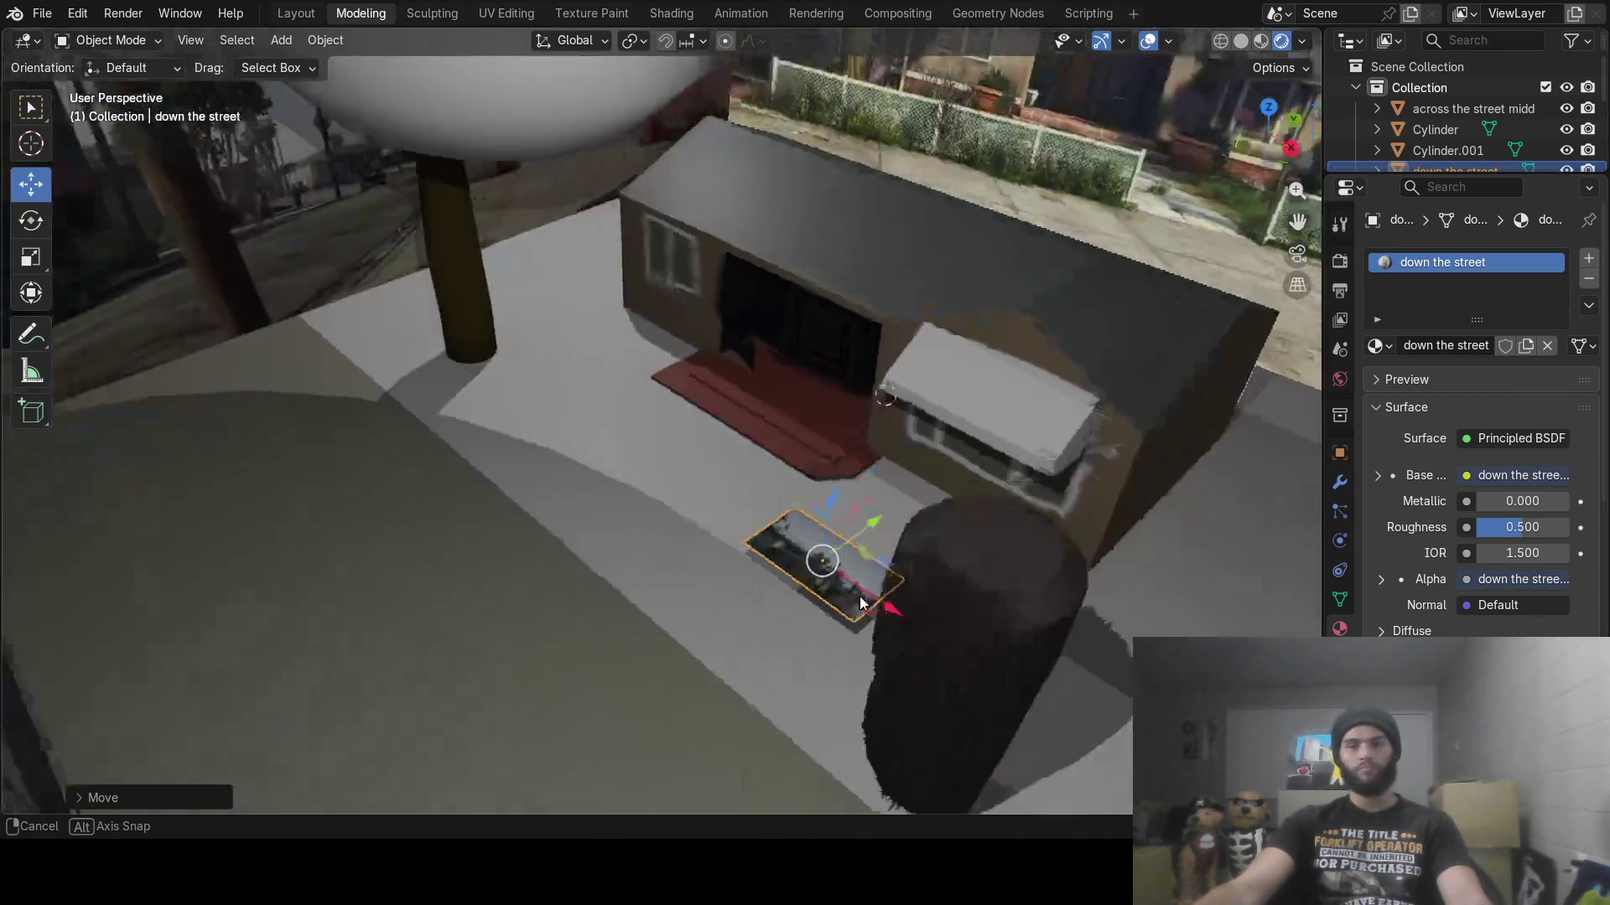
# Rotate the plane 90° about X and 90° about Z, then shift it along X
pyautogui.write('rx')
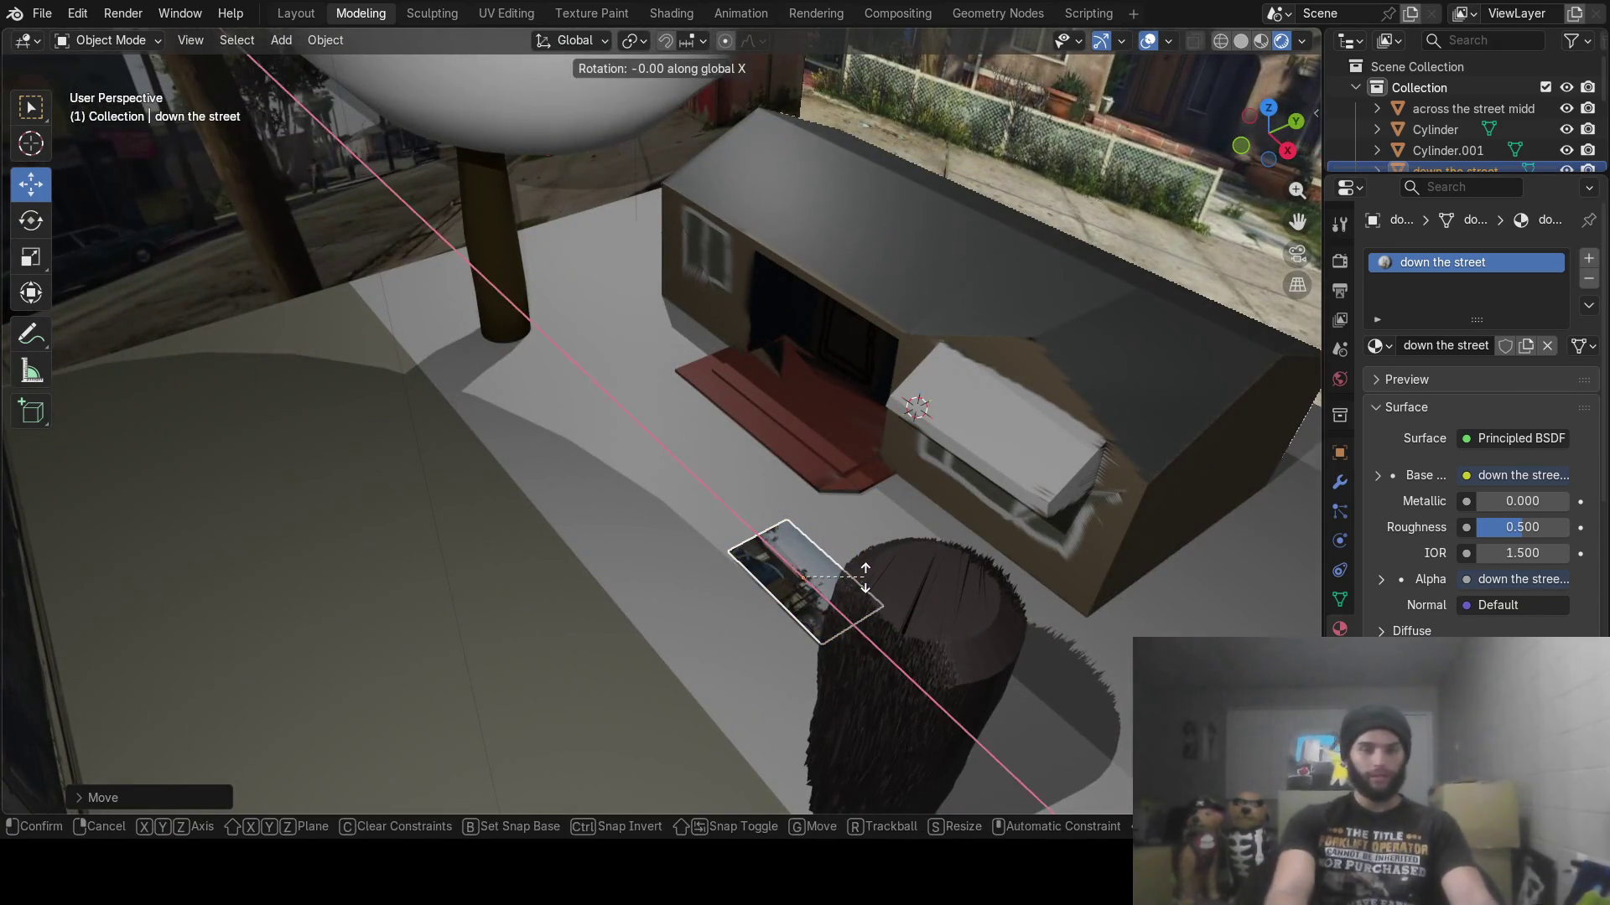
pyautogui.write('90')
pyautogui.press('Return')
pyautogui.write('rz')
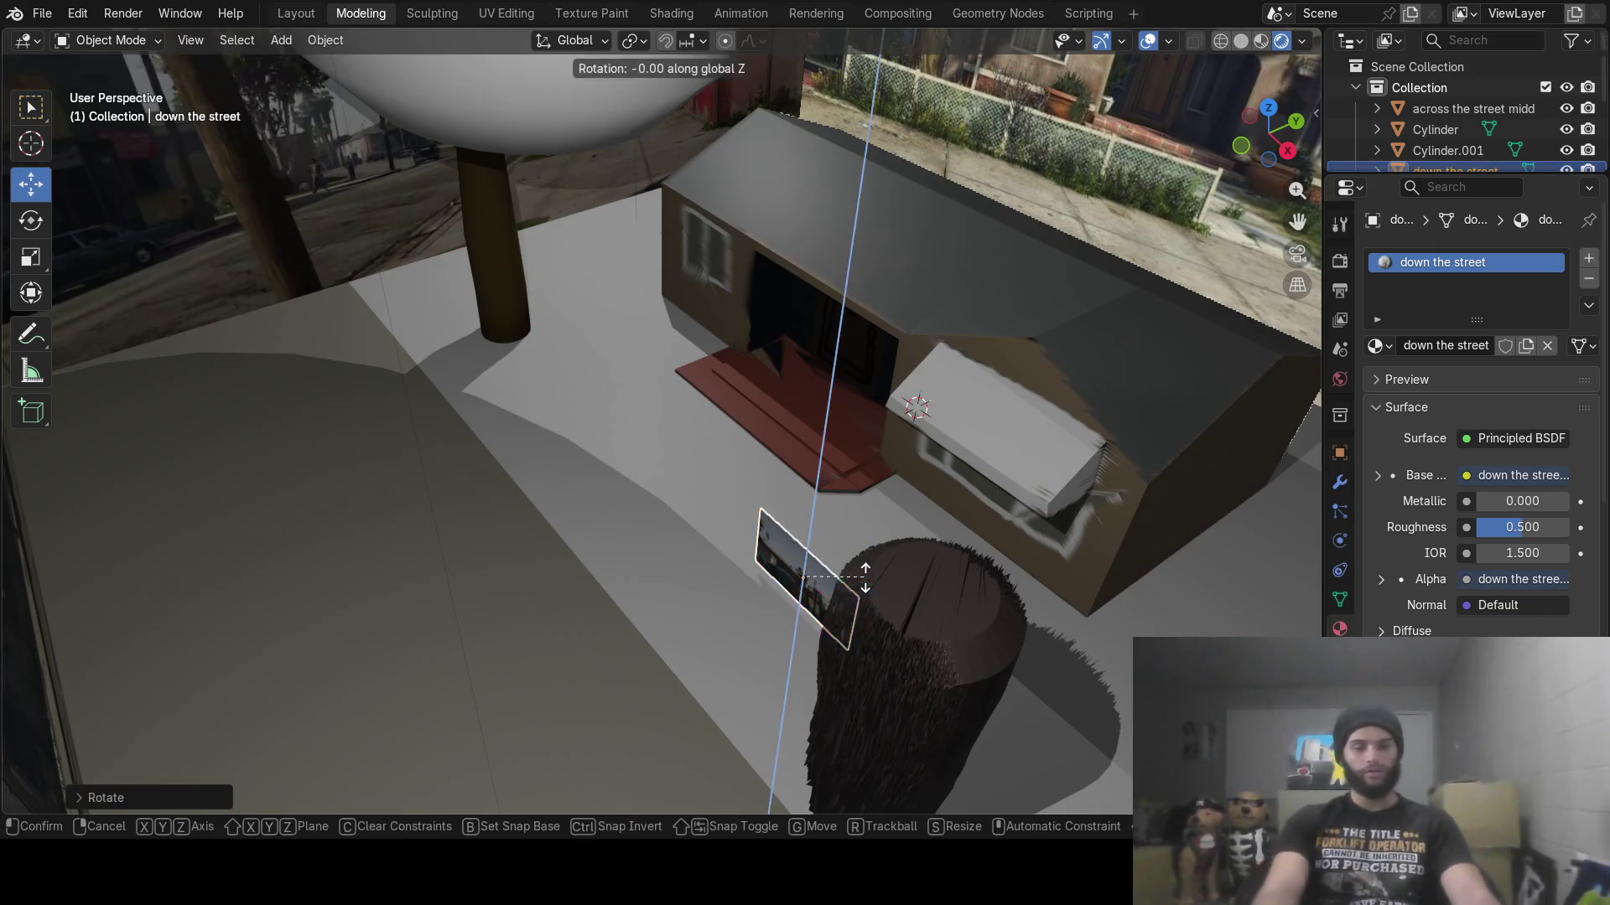
pyautogui.write('90')
pyautogui.press('Return')
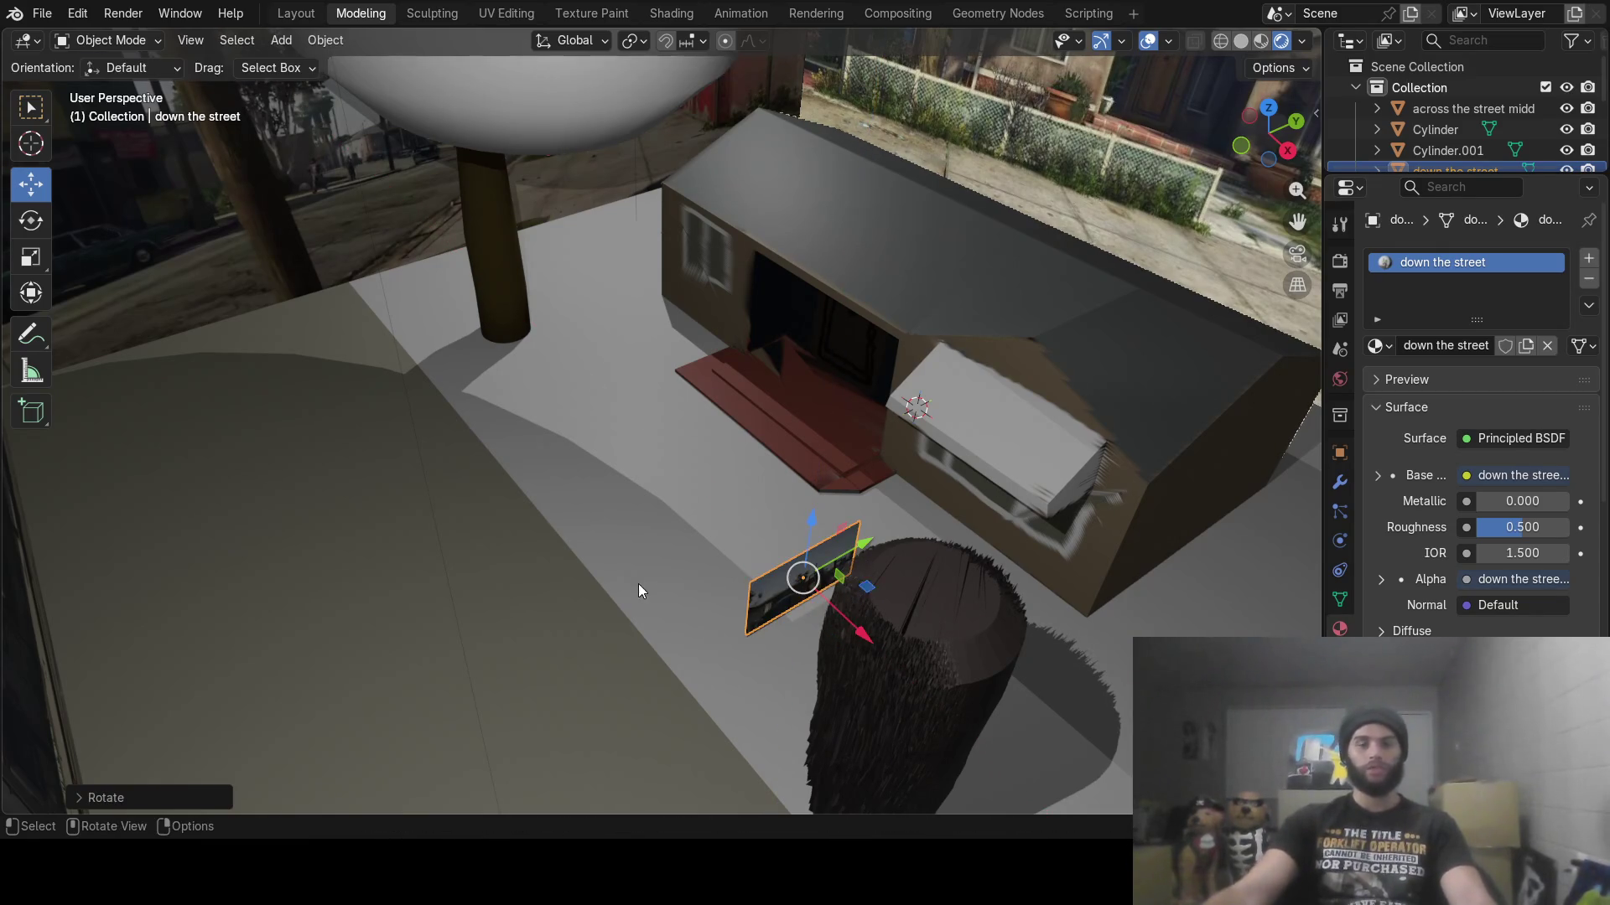
pyautogui.moveTo(639, 590); pyautogui.dragTo(885, 597, button='middle')
pyautogui.moveTo(858, 354)
pyautogui.mouseDown()
pyautogui.moveTo(1073, 285)
pyautogui.moveTo(1081, 305)
pyautogui.mouseUp()
pyautogui.moveTo(1082, 305)
pyautogui.mouseDown(button='middle')
pyautogui.moveTo(969, 302)
pyautogui.moveTo(1008, 304)
pyautogui.moveTo(945, 359)
pyautogui.mouseUp(button='middle')
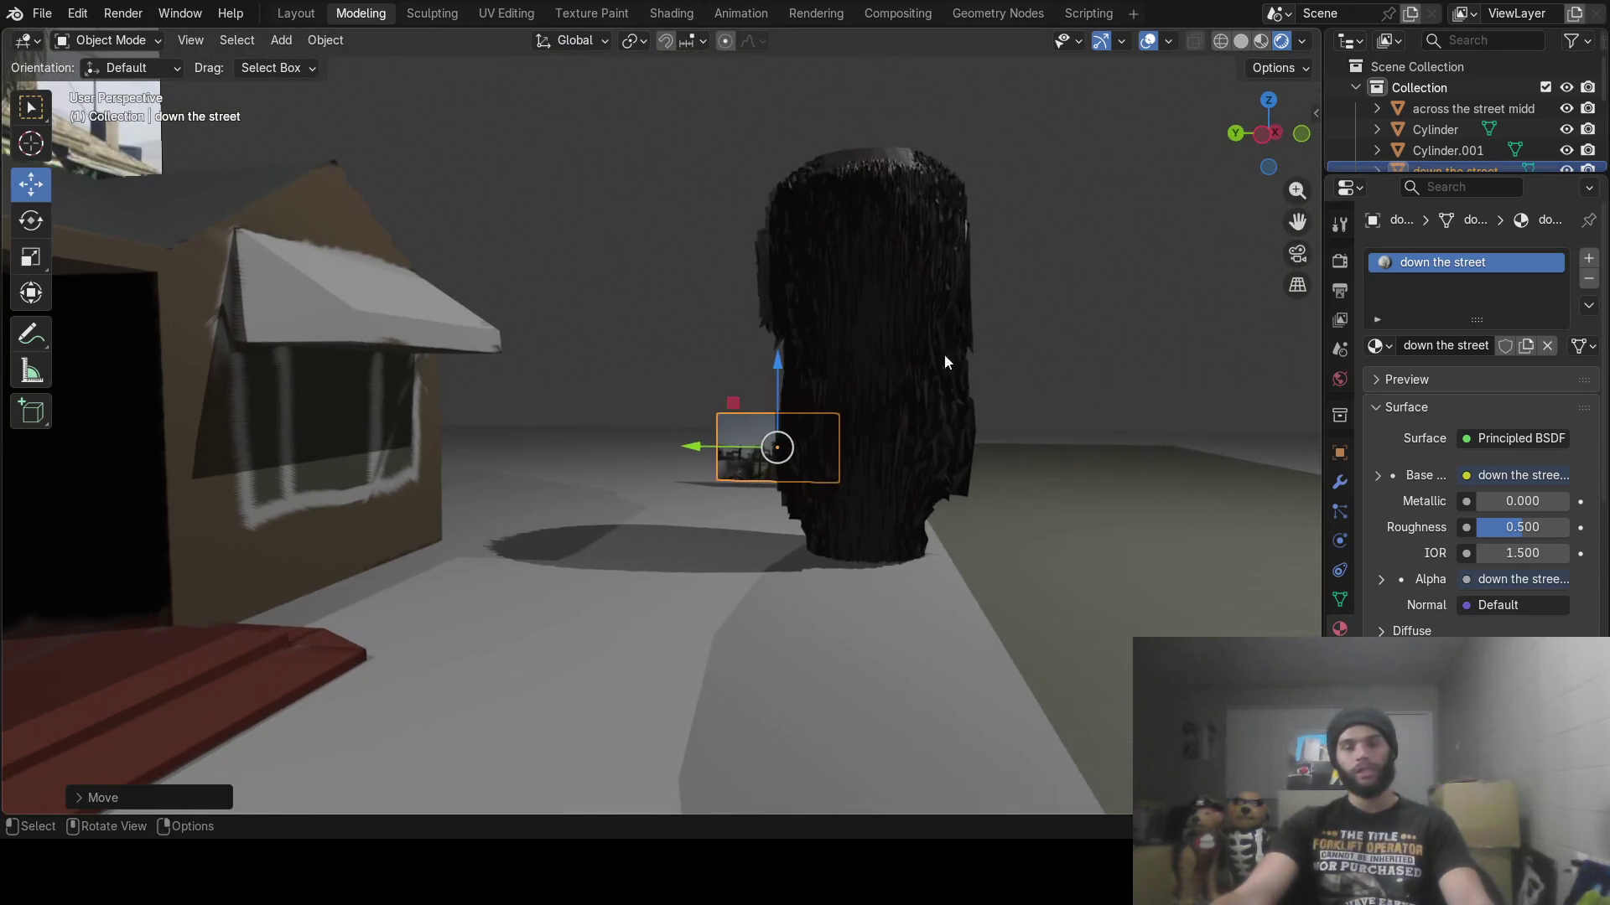
# Enlarge the backdrop, raise it, flip it 180° about Z and enlarge it further
pyautogui.press('s')
pyautogui.click(1162, 306)
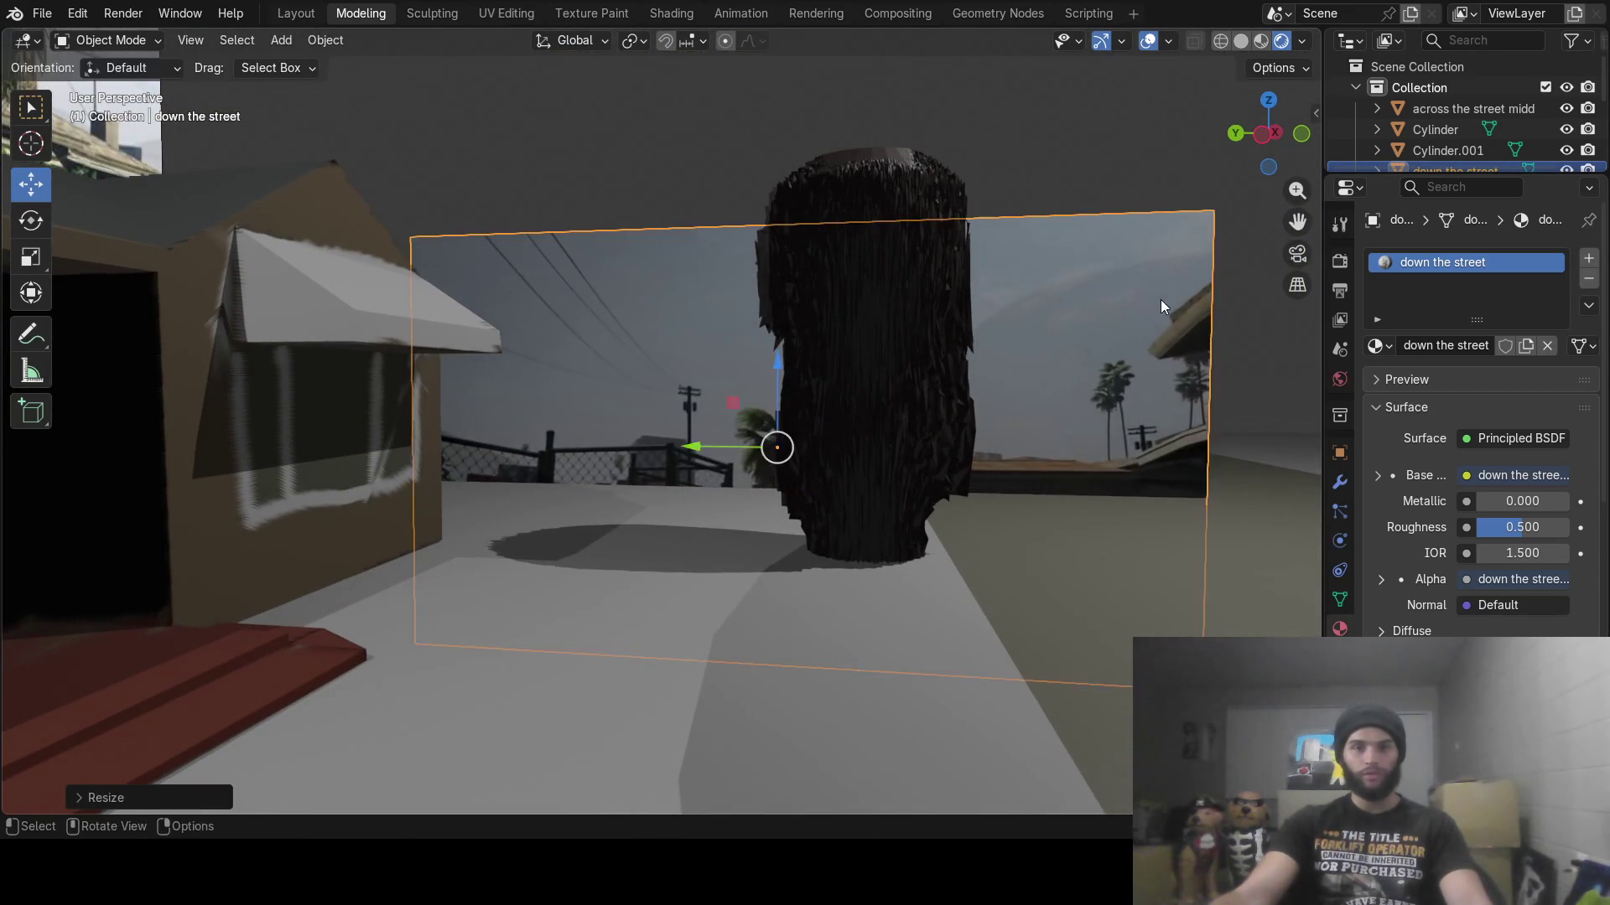
pyautogui.moveTo(785, 394); pyautogui.dragTo(792, 217)
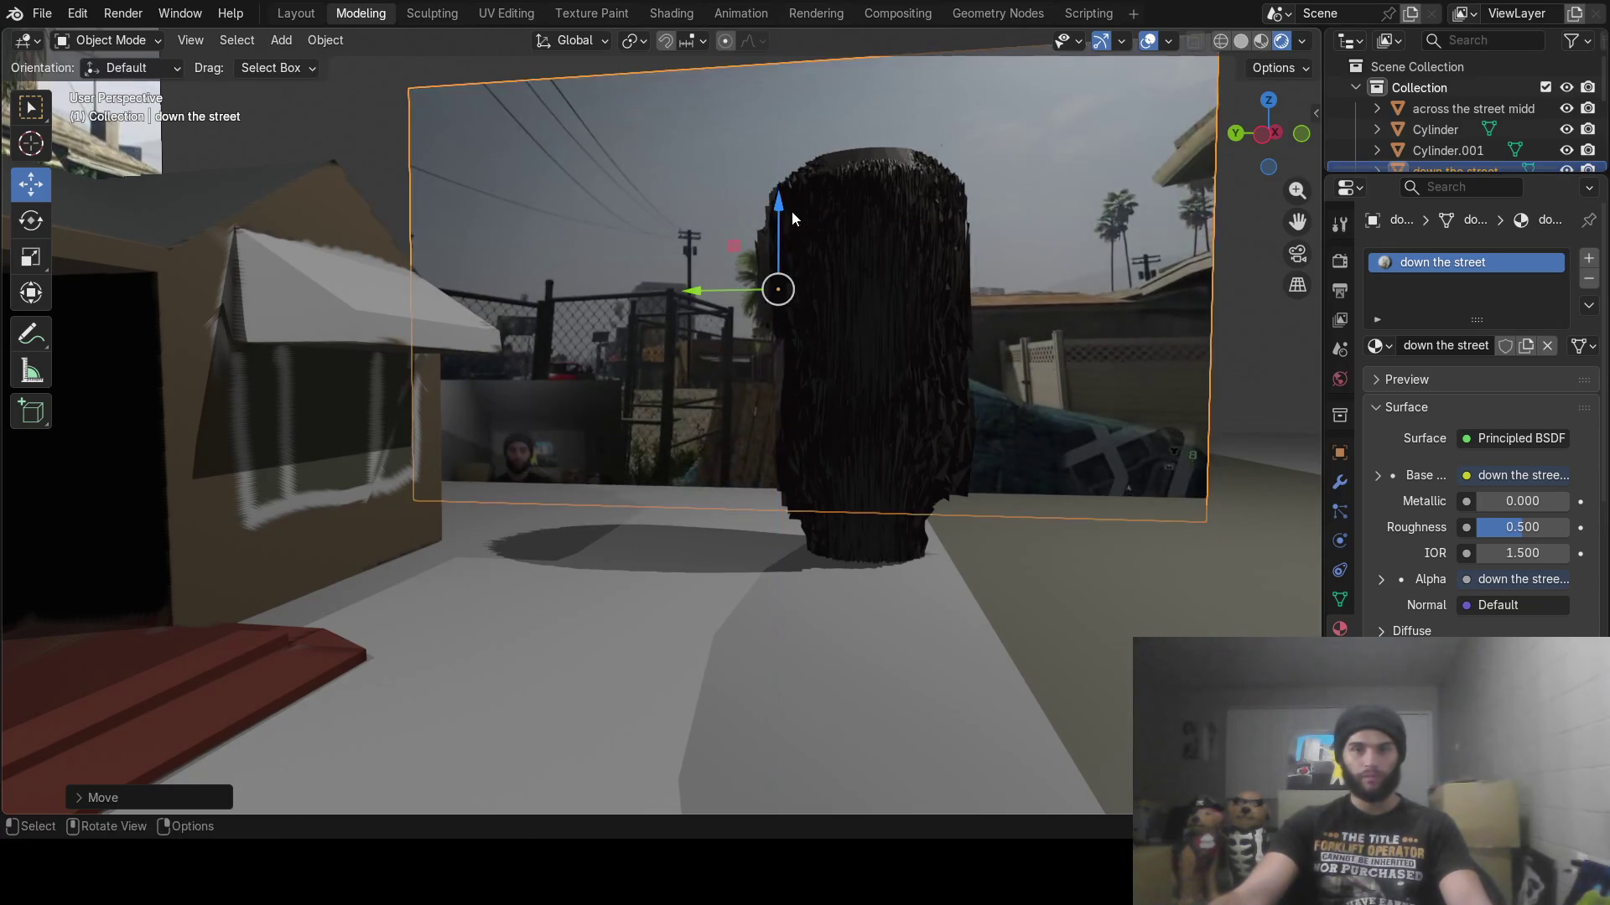
pyautogui.write('rz180')
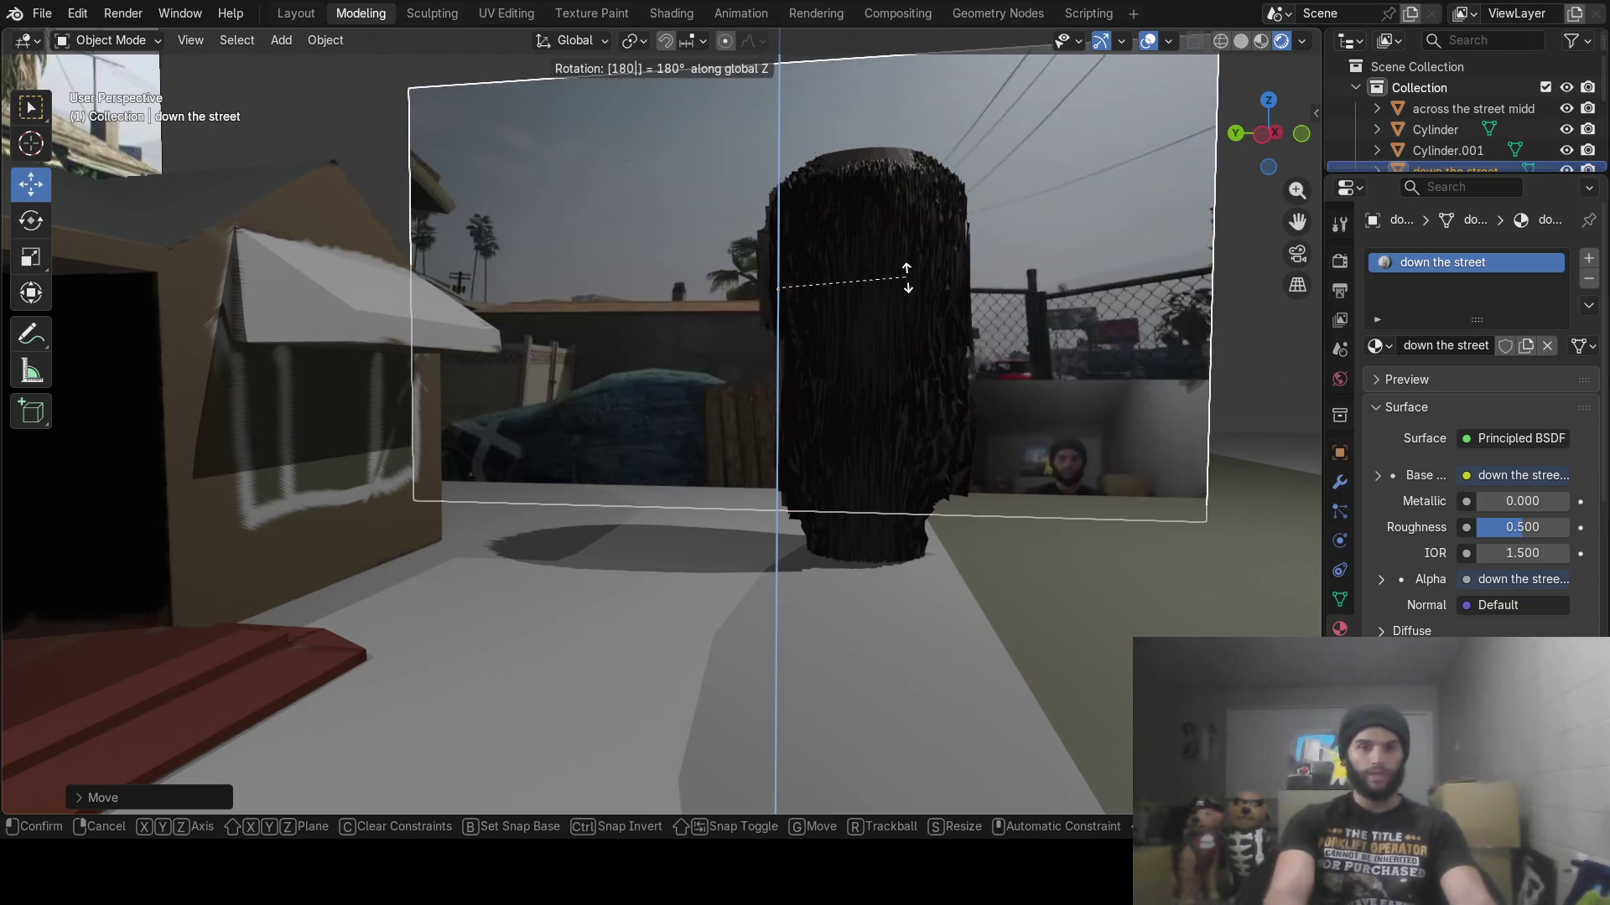
pyautogui.press('Return')
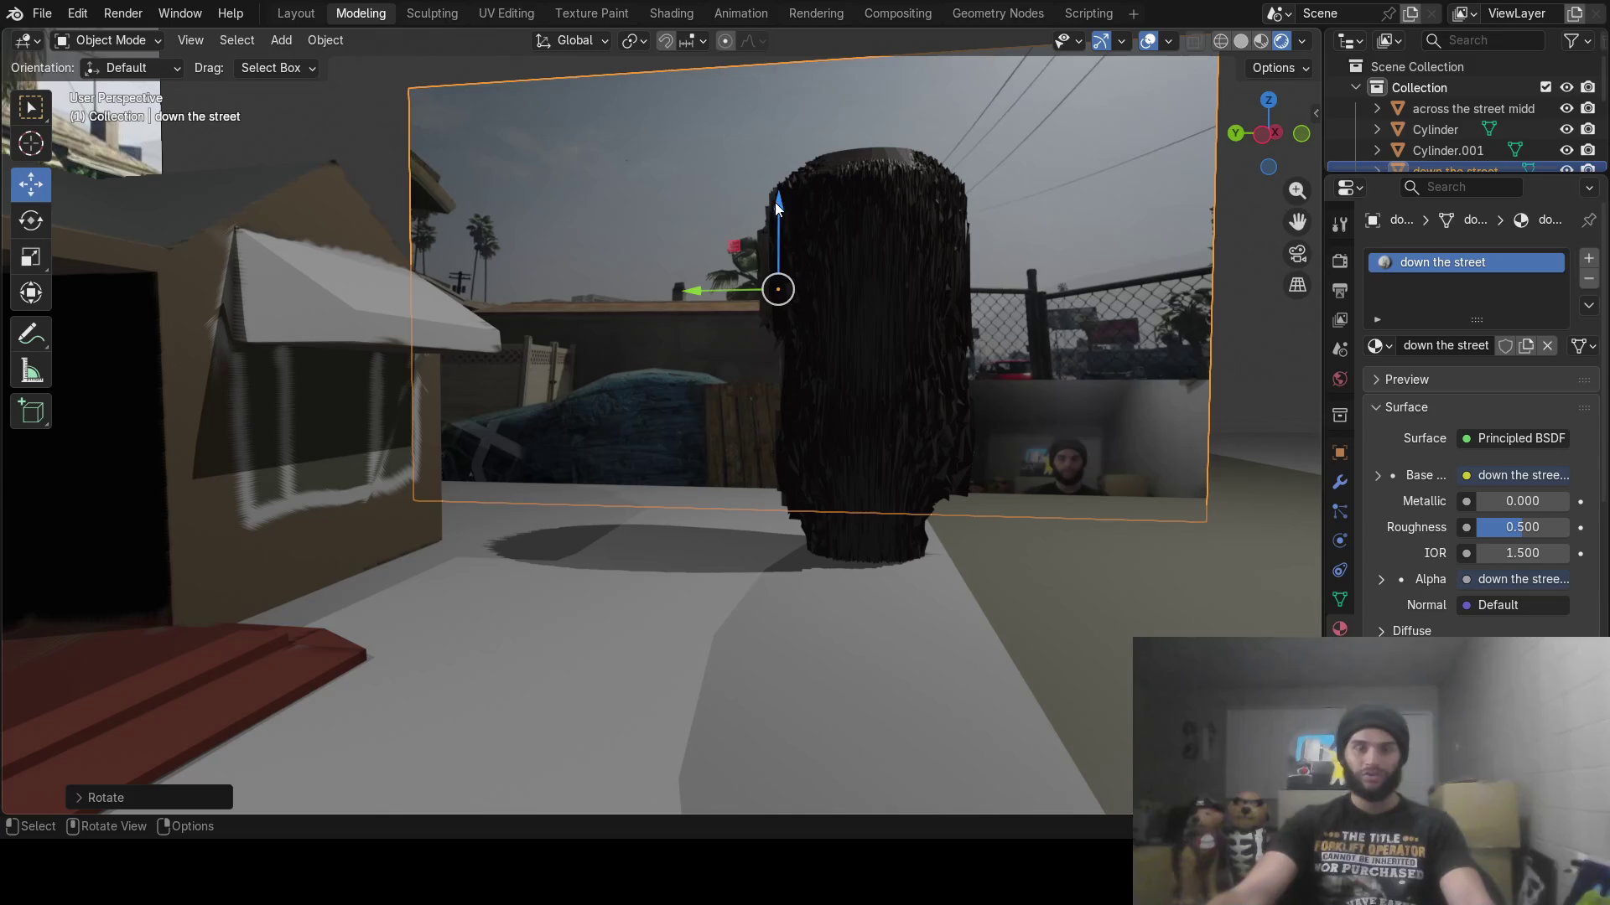
pyautogui.press('s')
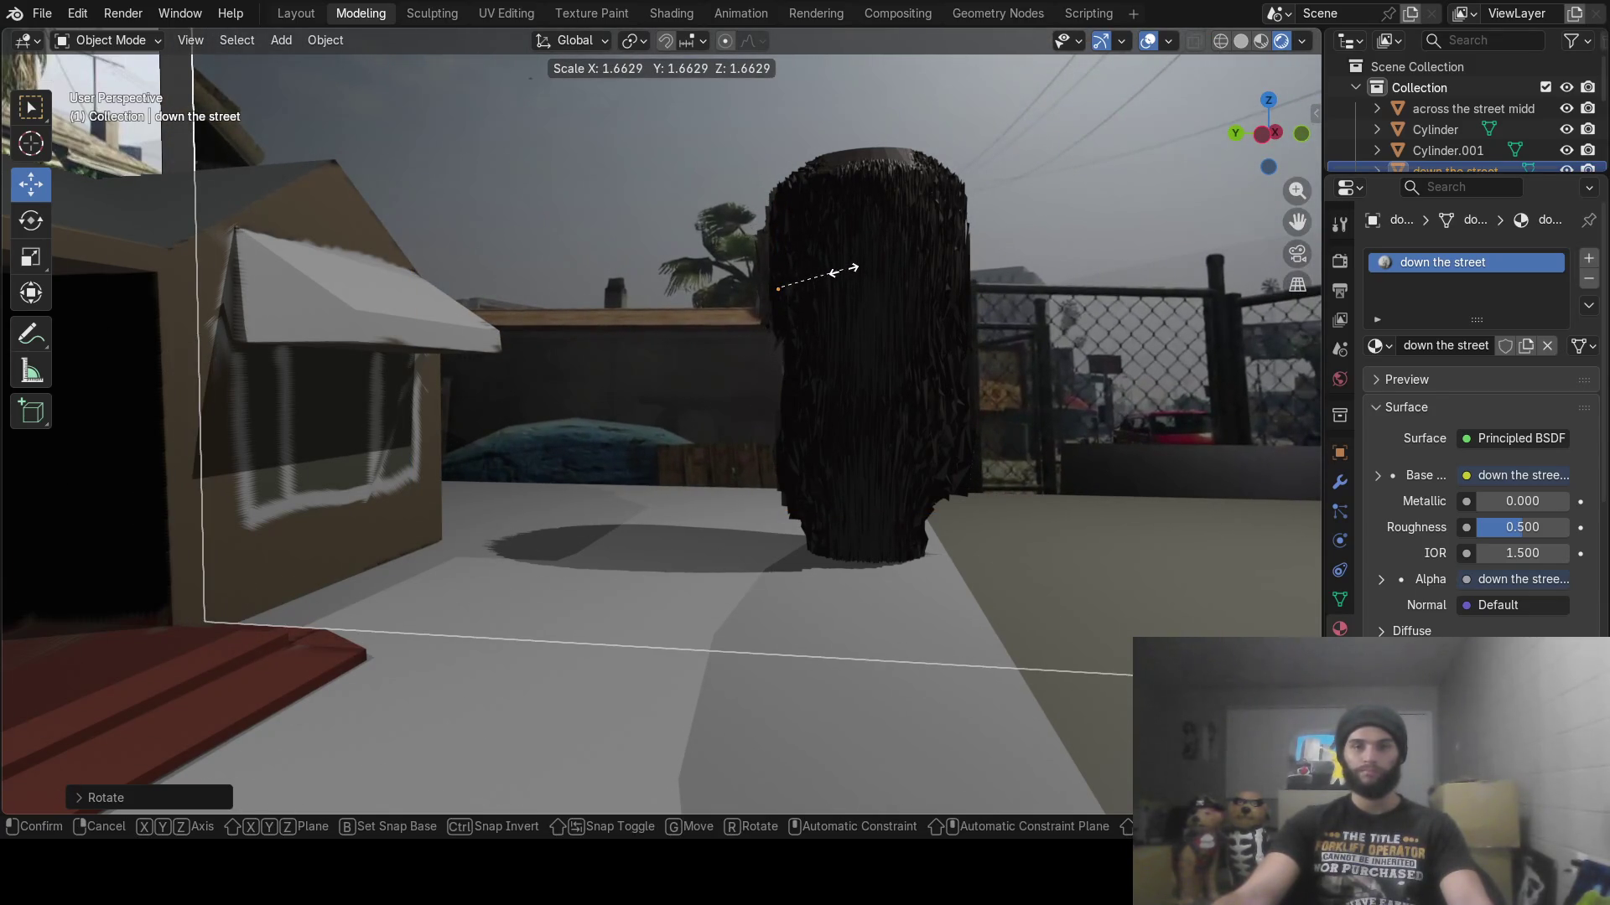
pyautogui.press('Return')
# Lower the backdrop to the ground and push it back along Y behind the tree
pyautogui.moveTo(837, 335)
pyautogui.mouseDown(button='middle')
pyautogui.moveTo(717, 402)
pyautogui.moveTo(800, 382)
pyautogui.moveTo(825, 465)
pyautogui.mouseUp(button='middle')
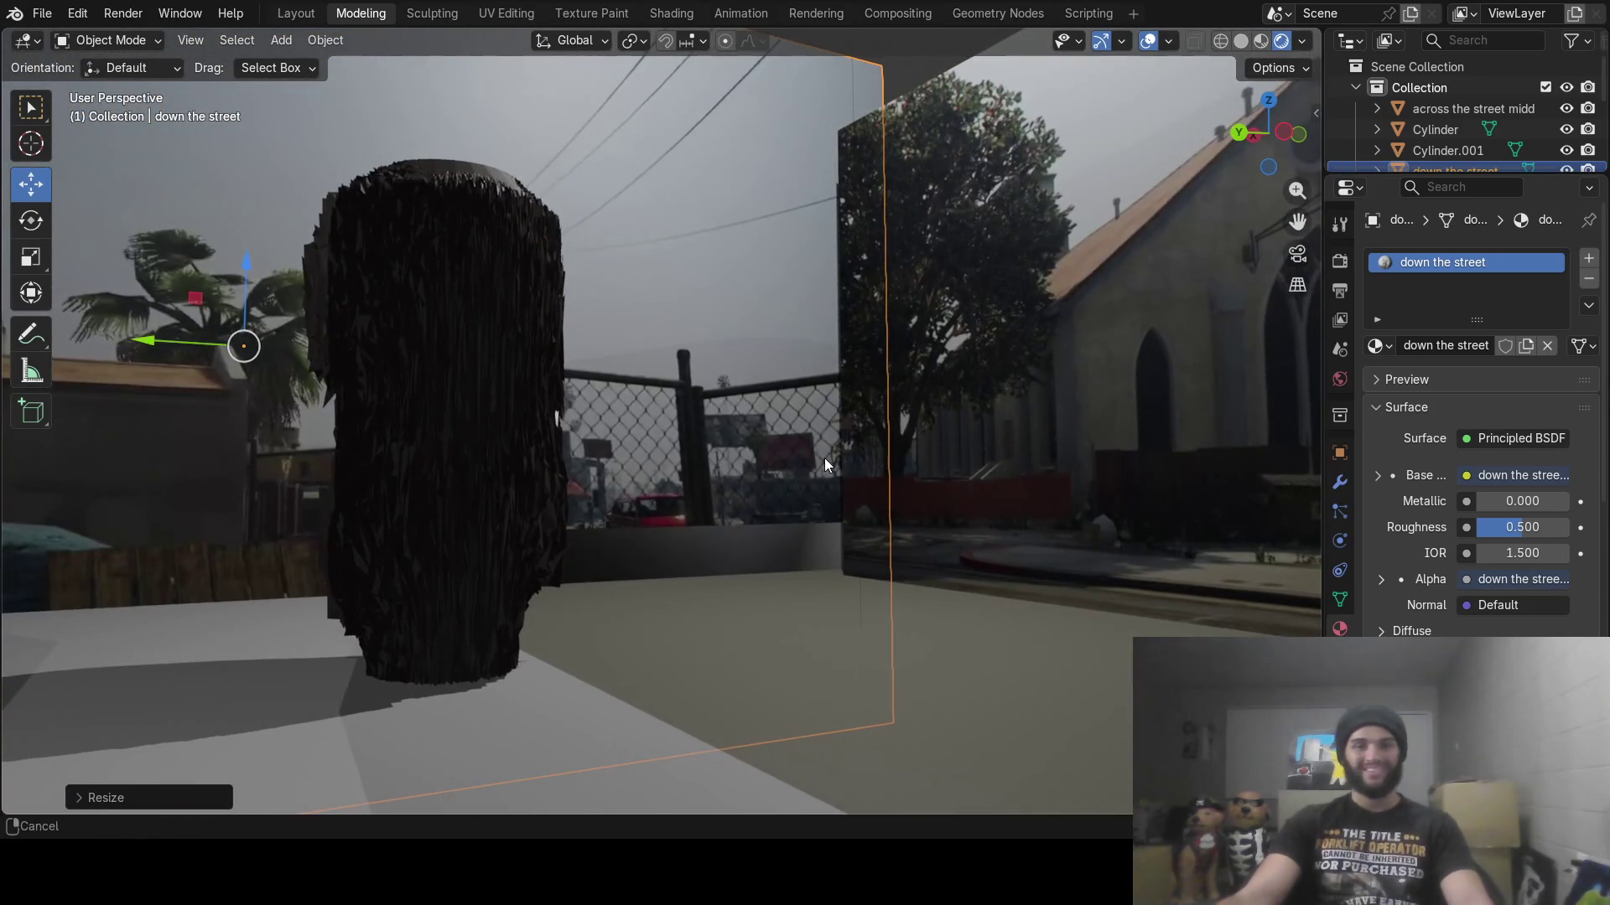
pyautogui.moveTo(705, 455)
pyautogui.mouseDown(button='middle')
pyautogui.moveTo(720, 439)
pyautogui.moveTo(642, 435)
pyautogui.moveTo(898, 420)
pyautogui.moveTo(667, 391)
pyautogui.mouseUp(button='middle')
pyautogui.moveTo(452, 269); pyautogui.dragTo(429, 310)
pyautogui.moveTo(375, 360)
pyautogui.mouseDown()
pyautogui.moveTo(280, 351)
pyautogui.moveTo(301, 347)
pyautogui.mouseUp()
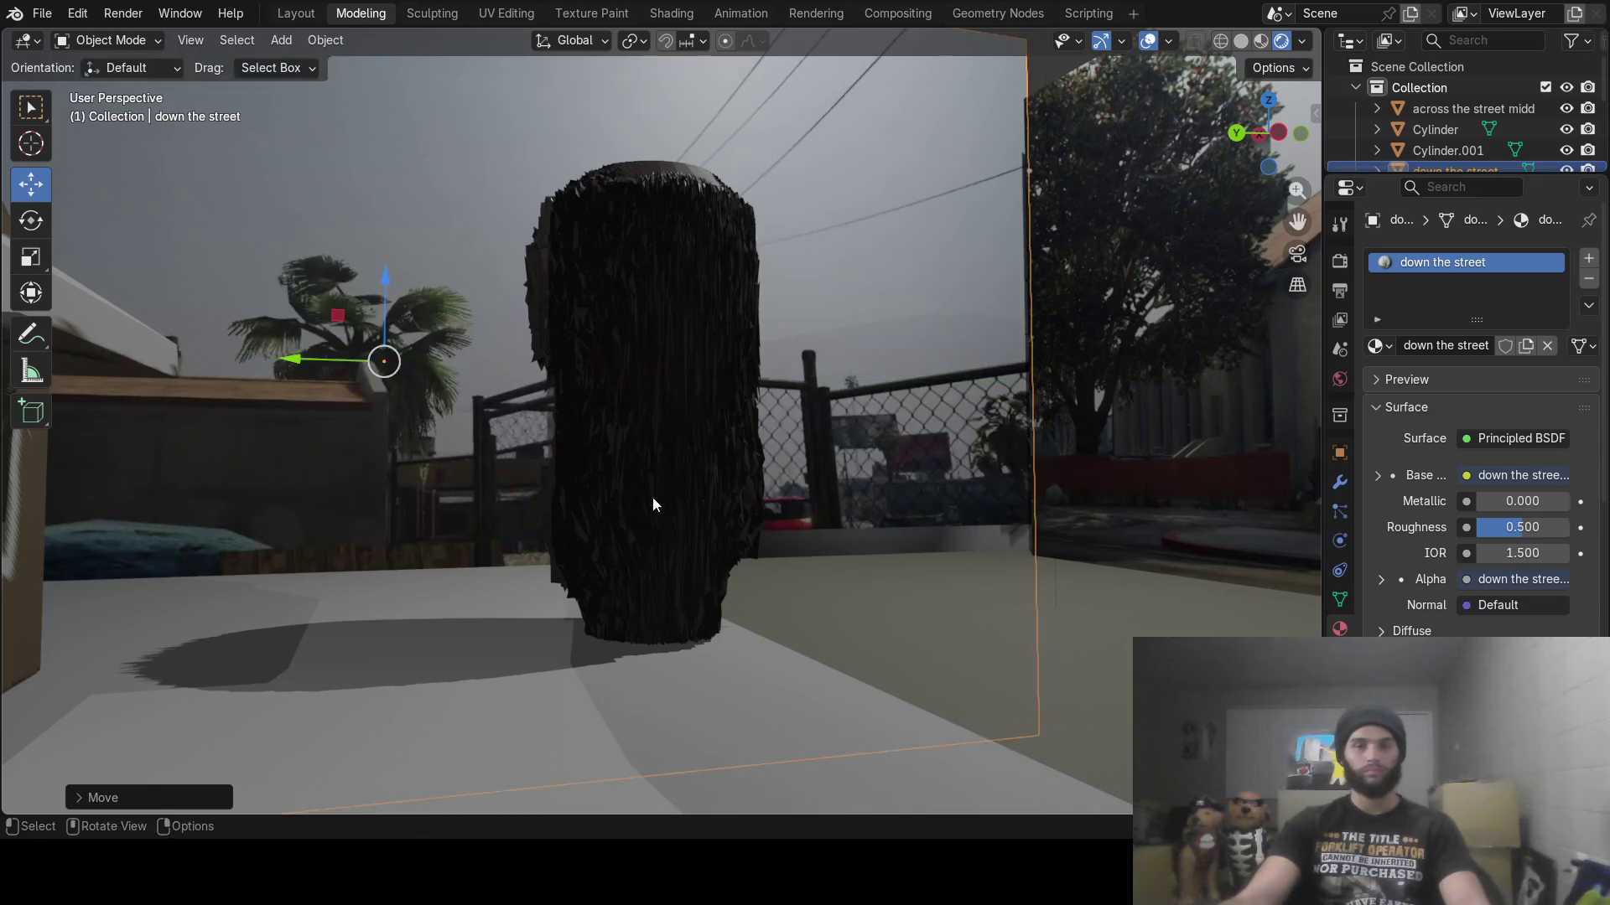
pyautogui.moveTo(650, 499); pyautogui.dragTo(694, 486, button='middle')
pyautogui.moveTo(180, 325); pyautogui.dragTo(176, 362)
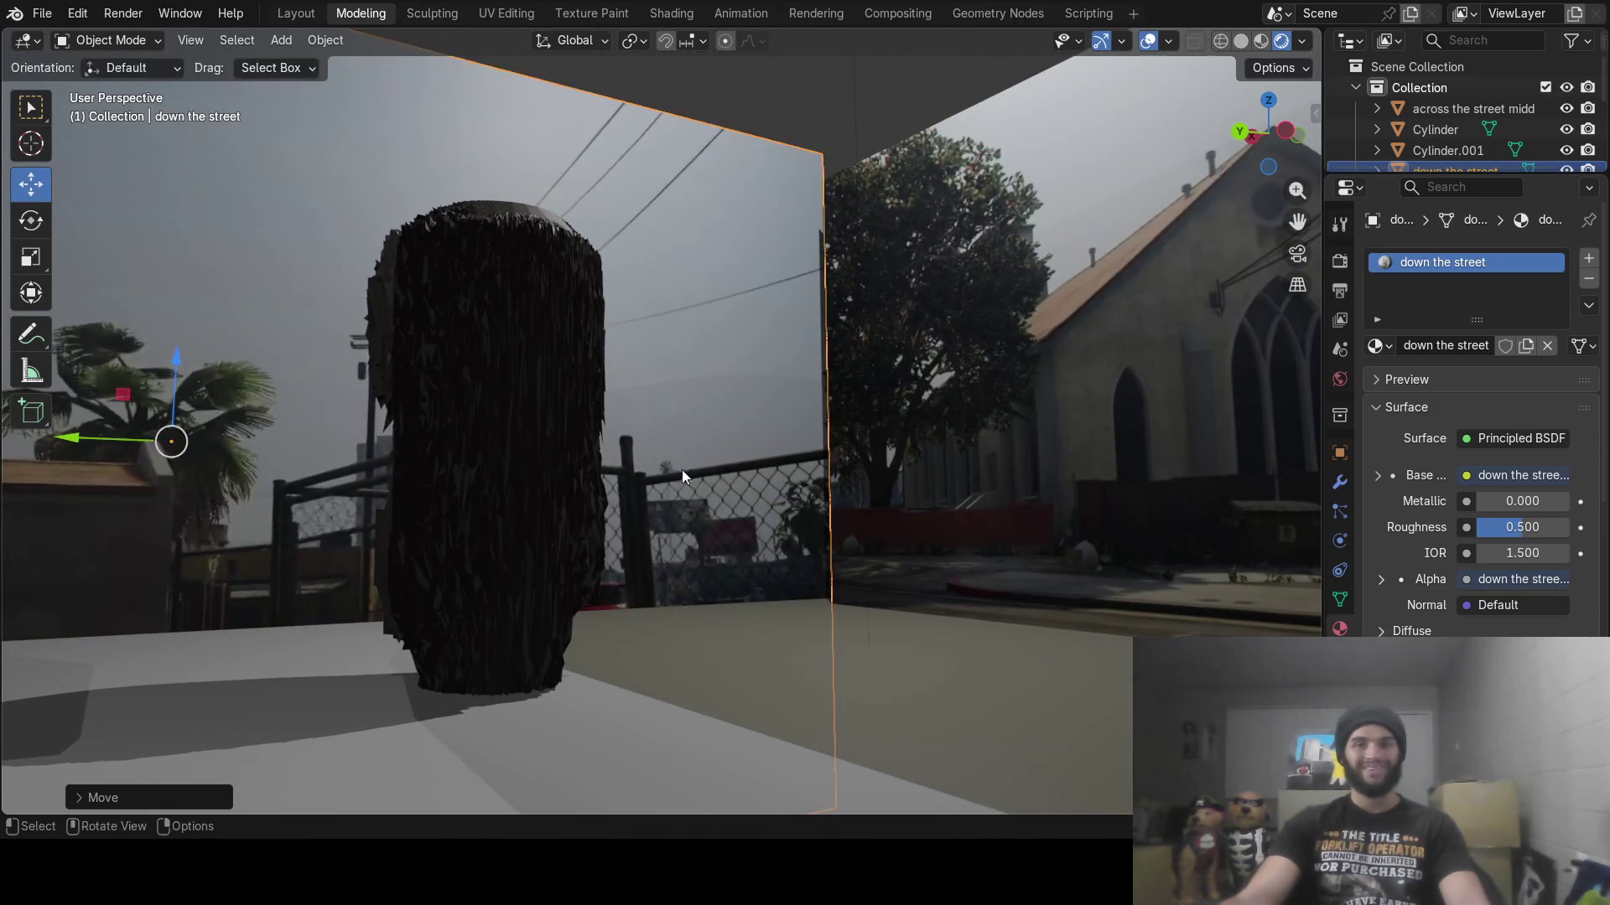
pyautogui.moveTo(853, 550)
pyautogui.mouseDown(button='middle')
pyautogui.moveTo(696, 560)
pyautogui.moveTo(676, 584)
pyautogui.moveTo(826, 592)
pyautogui.moveTo(864, 535)
pyautogui.moveTo(815, 521)
pyautogui.moveTo(687, 569)
pyautogui.moveTo(725, 518)
pyautogui.moveTo(683, 560)
pyautogui.moveTo(579, 557)
pyautogui.moveTo(653, 511)
pyautogui.moveTo(683, 449)
pyautogui.mouseUp(button='middle')
# Add a Sun light to the scene
pyautogui.scroll(4, 693, 460)
pyautogui.scroll(3, 696, 450)
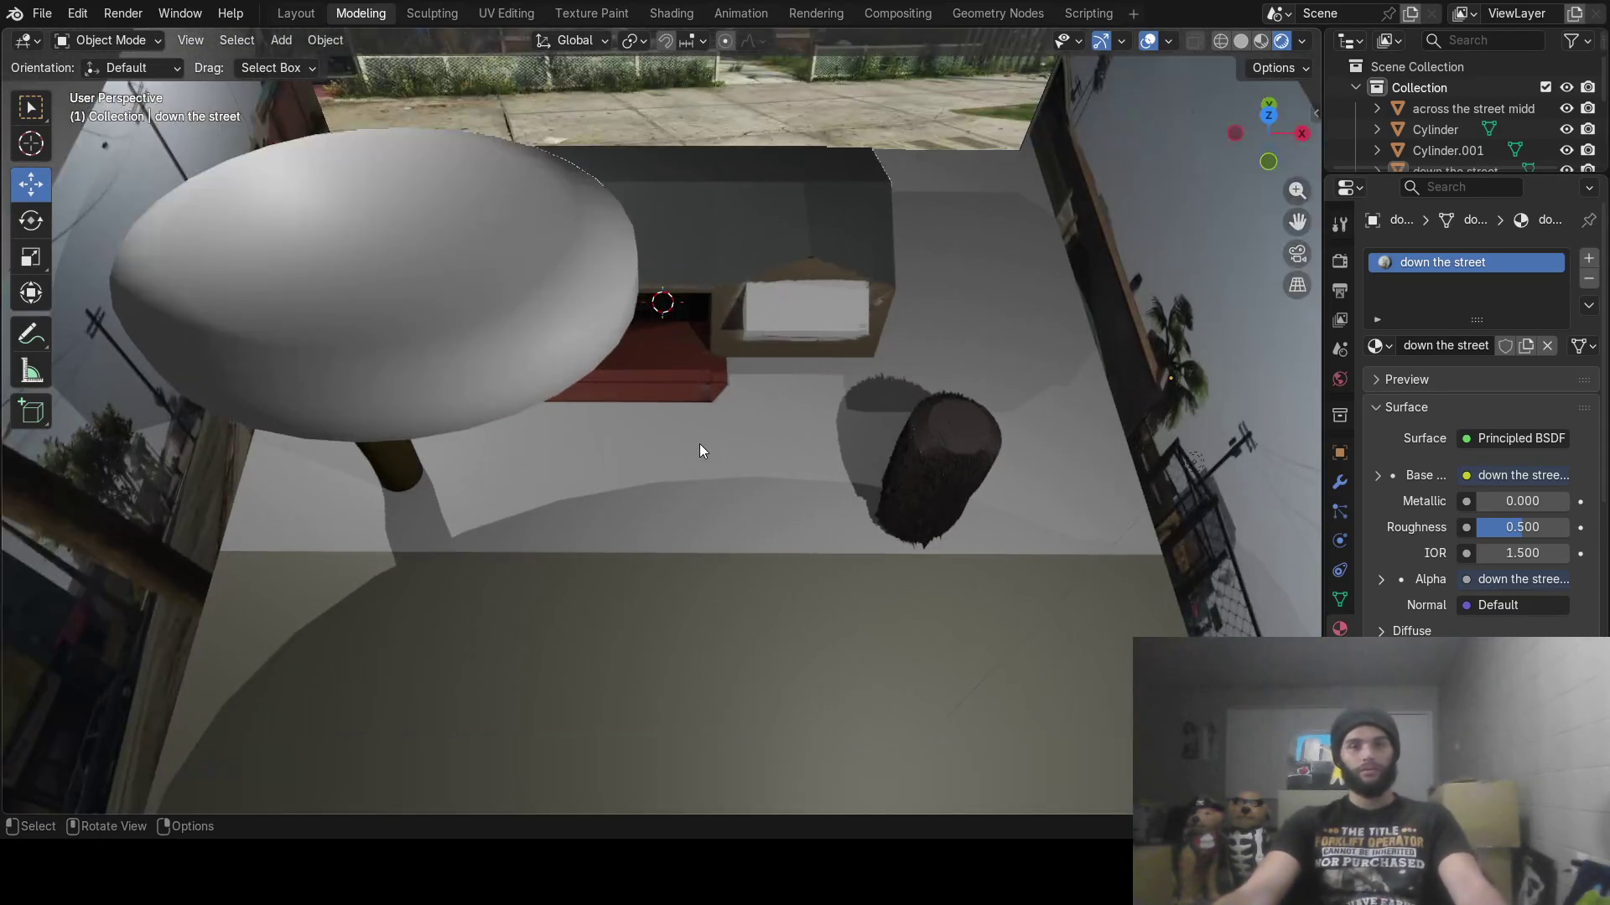
pyautogui.moveTo(863, 439)
pyautogui.mouseDown(button='middle')
pyautogui.moveTo(676, 510)
pyautogui.moveTo(695, 517)
pyautogui.mouseUp(button='middle')
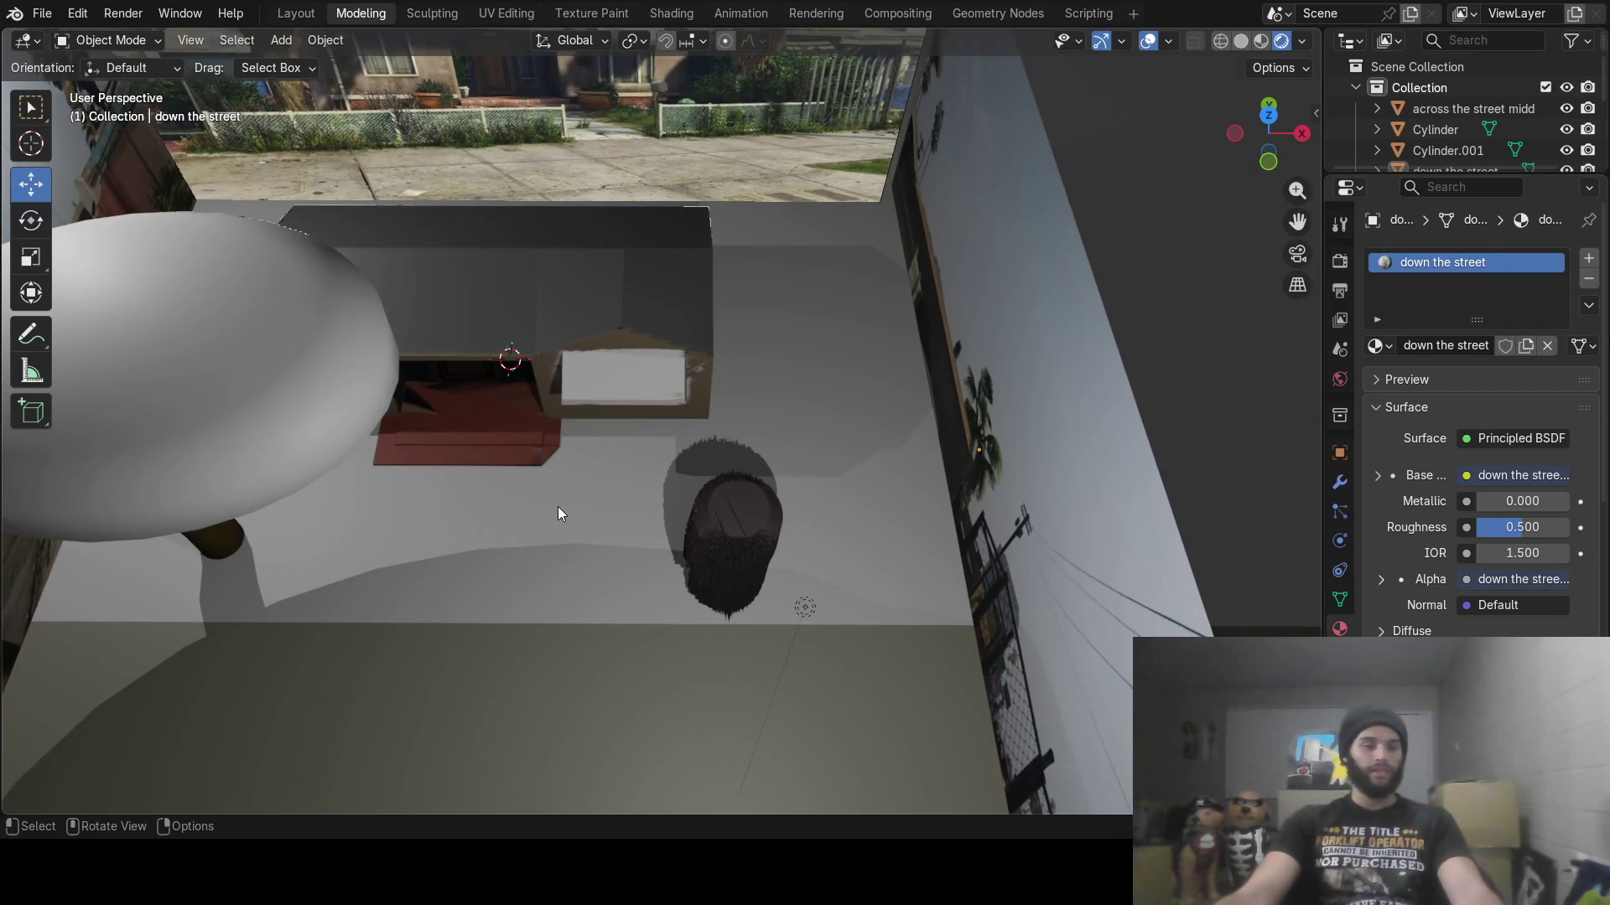
pyautogui.moveTo(553, 504)
pyautogui.mouseDown(button='middle')
pyautogui.moveTo(613, 503)
pyautogui.moveTo(406, 433)
pyautogui.moveTo(265, 456)
pyautogui.moveTo(275, 476)
pyautogui.moveTo(551, 501)
pyautogui.moveTo(689, 464)
pyautogui.mouseUp(button='middle')
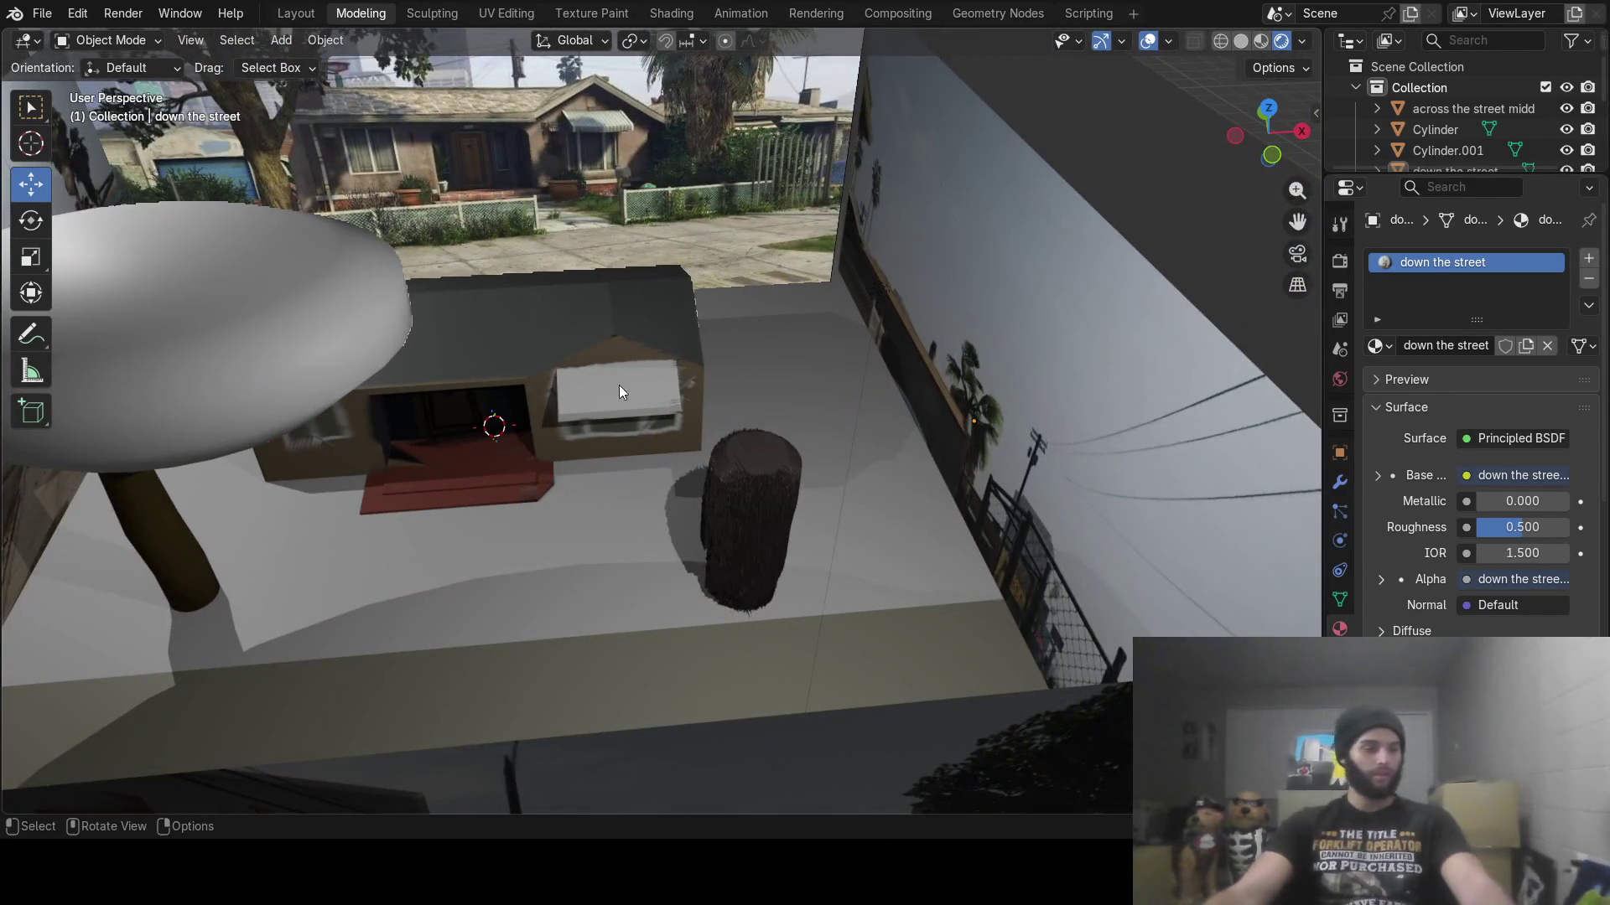
pyautogui.click(273, 44)
pyautogui.moveTo(361, 266)
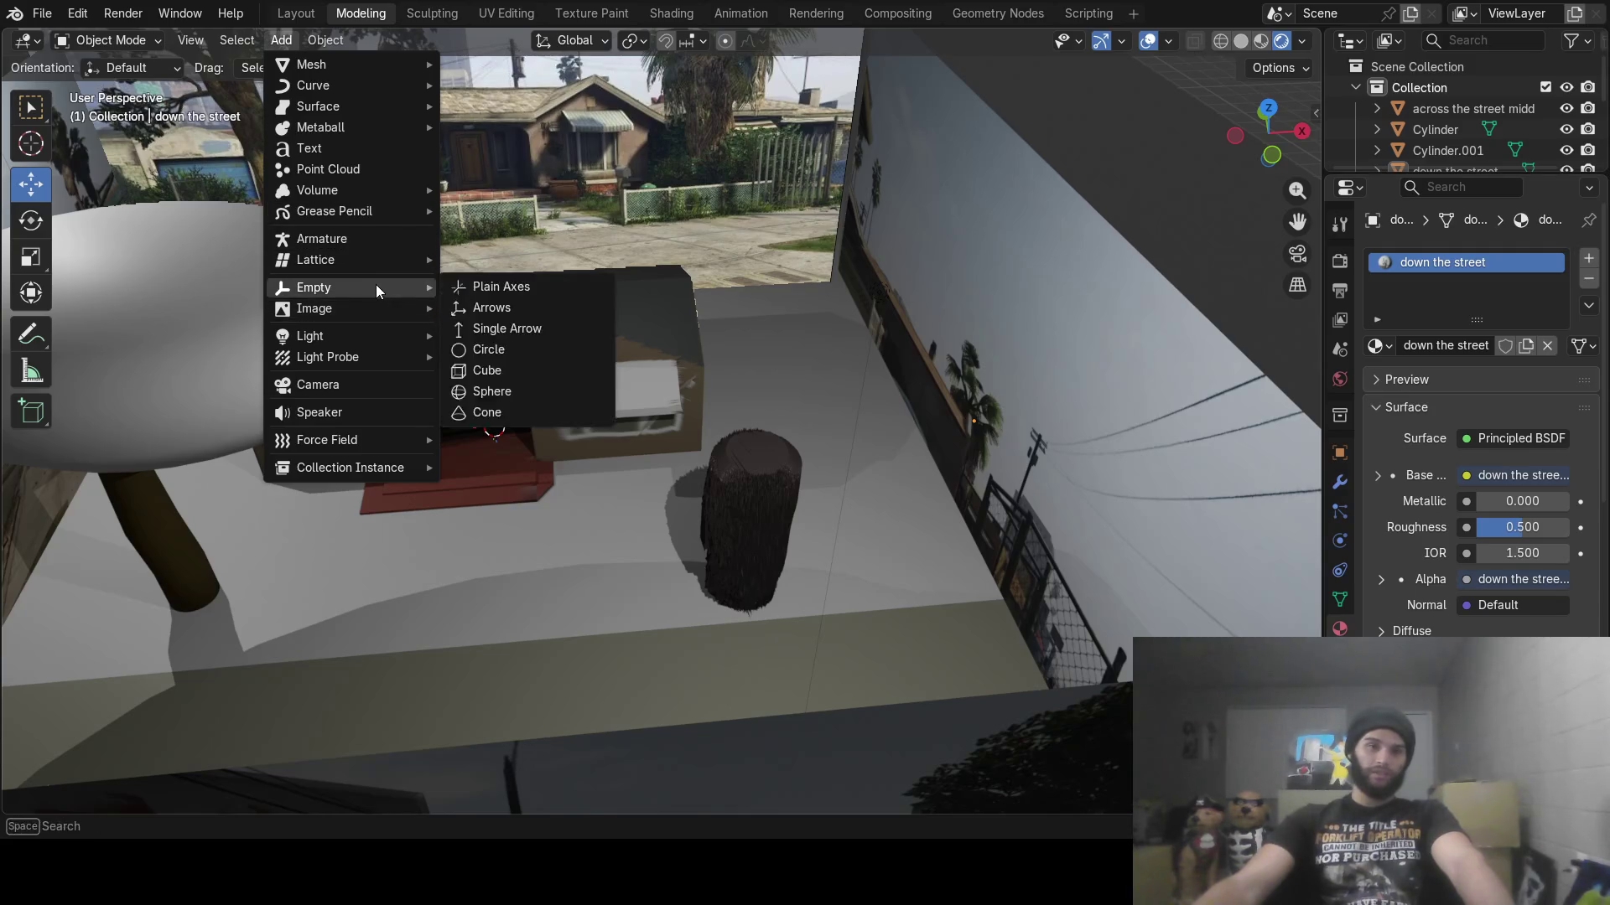
pyautogui.moveTo(370, 335)
pyautogui.click(475, 354)
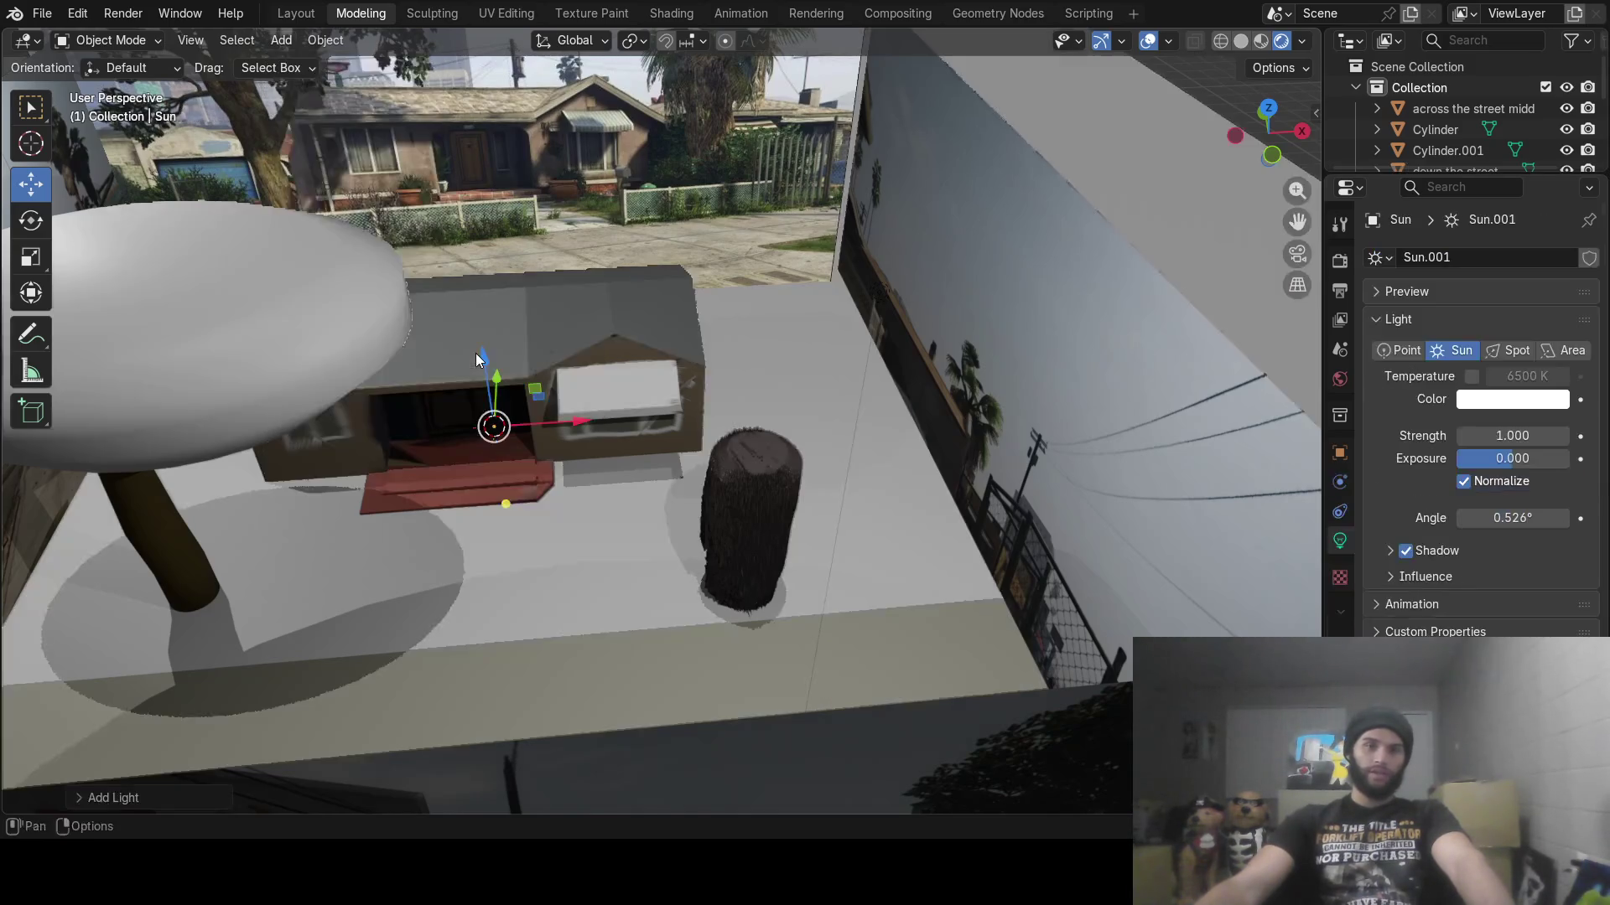
pyautogui.scroll(-3, 617, 399)
pyautogui.moveTo(617, 399)
pyautogui.mouseDown(button='middle')
pyautogui.moveTo(600, 415)
pyautogui.moveTo(517, 390)
pyautogui.mouseUp(button='middle')
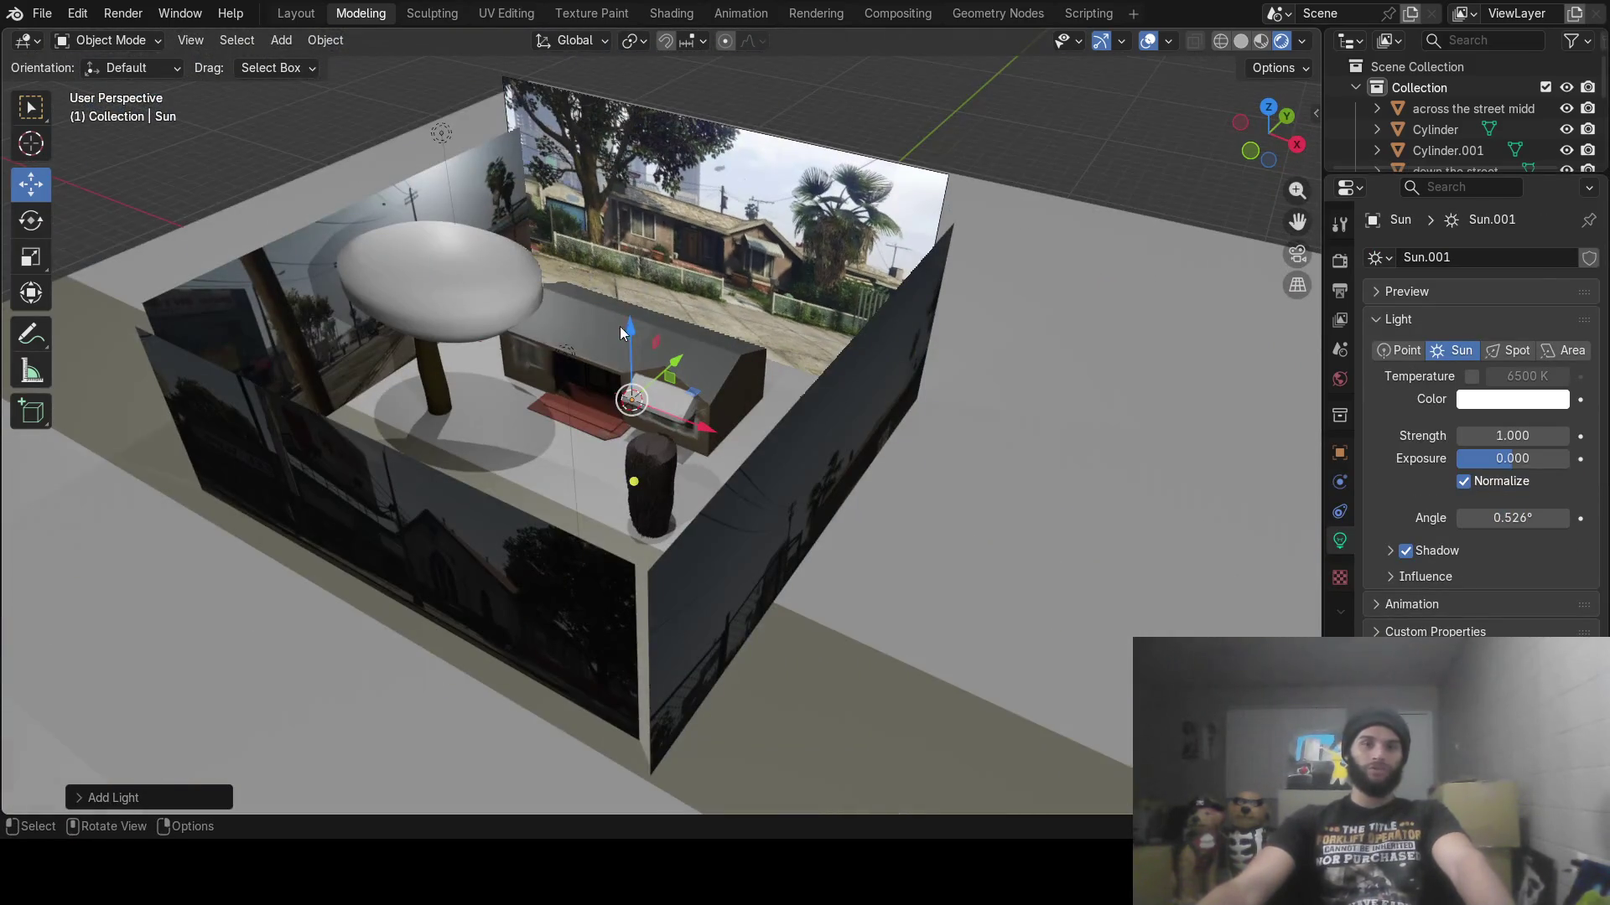
# Raise the sun vertically above the diorama so it casts shadows
pyautogui.press('g')
pyautogui.press('z')
pyautogui.click(676, 315)
pyautogui.moveTo(676, 315)
pyautogui.mouseDown(button='middle')
pyautogui.moveTo(567, 355)
pyautogui.moveTo(575, 380)
pyautogui.moveTo(417, 390)
pyautogui.moveTo(389, 280)
pyautogui.moveTo(314, 375)
pyautogui.moveTo(672, 345)
pyautogui.moveTo(552, 384)
pyautogui.moveTo(469, 449)
pyautogui.moveTo(319, 453)
pyautogui.moveTo(604, 550)
pyautogui.moveTo(719, 489)
pyautogui.moveTo(873, 602)
pyautogui.moveTo(728, 297)
pyautogui.moveTo(830, 465)
pyautogui.moveTo(731, 516)
pyautogui.moveTo(654, 464)
pyautogui.moveTo(690, 470)
pyautogui.moveTo(636, 467)
pyautogui.moveTo(569, 432)
pyautogui.moveTo(935, 418)
pyautogui.moveTo(628, 428)
pyautogui.moveTo(684, 444)
pyautogui.mouseUp(button='middle')
pyautogui.scroll(5, 419, 391)
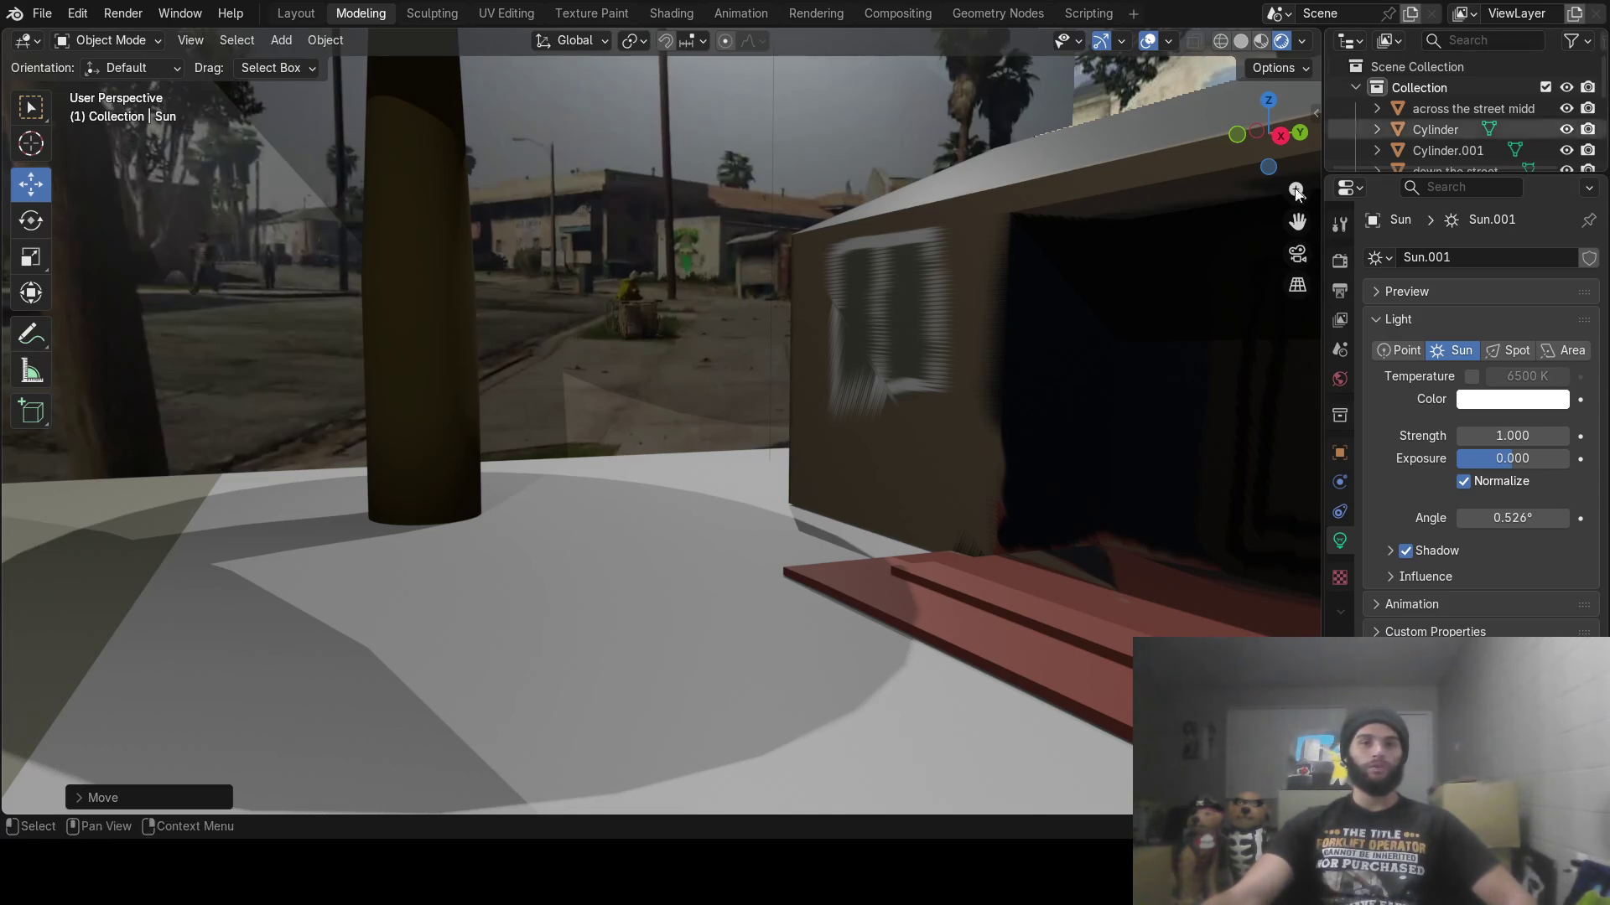
pyautogui.moveTo(711, 497); pyautogui.dragTo(717, 501, button='middle')
pyautogui.moveTo(491, 498); pyautogui.dragTo(947, 532, button='middle')
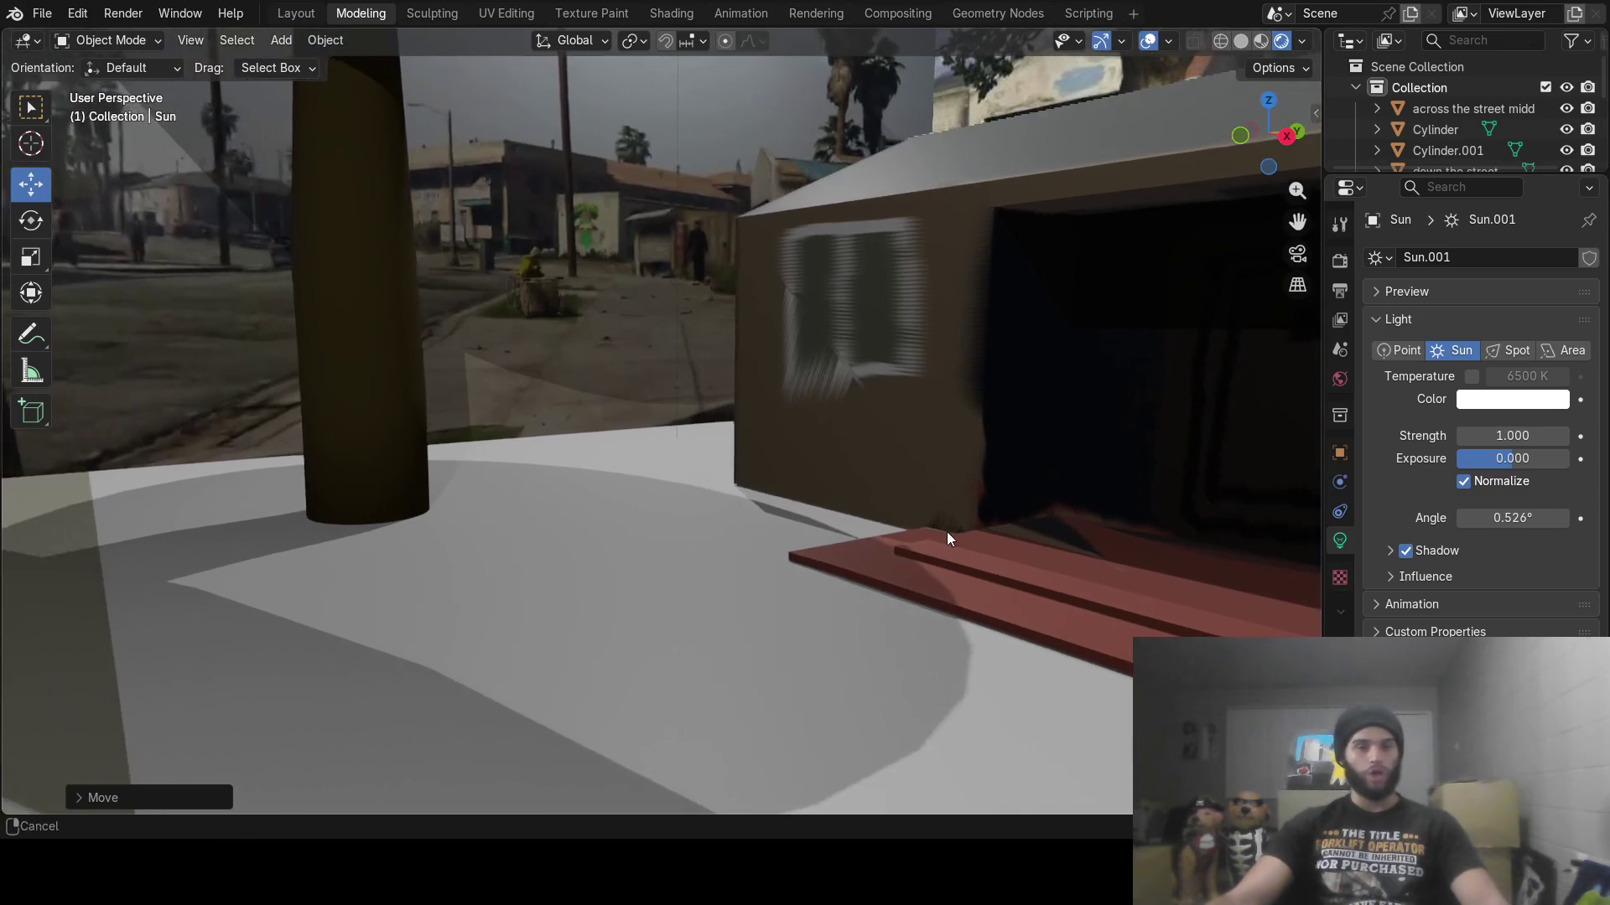
pyautogui.click(562, 536)
# In Edit Mode, select the ground faces and subdivide them twice into a finer grid
pyautogui.press('Tab')
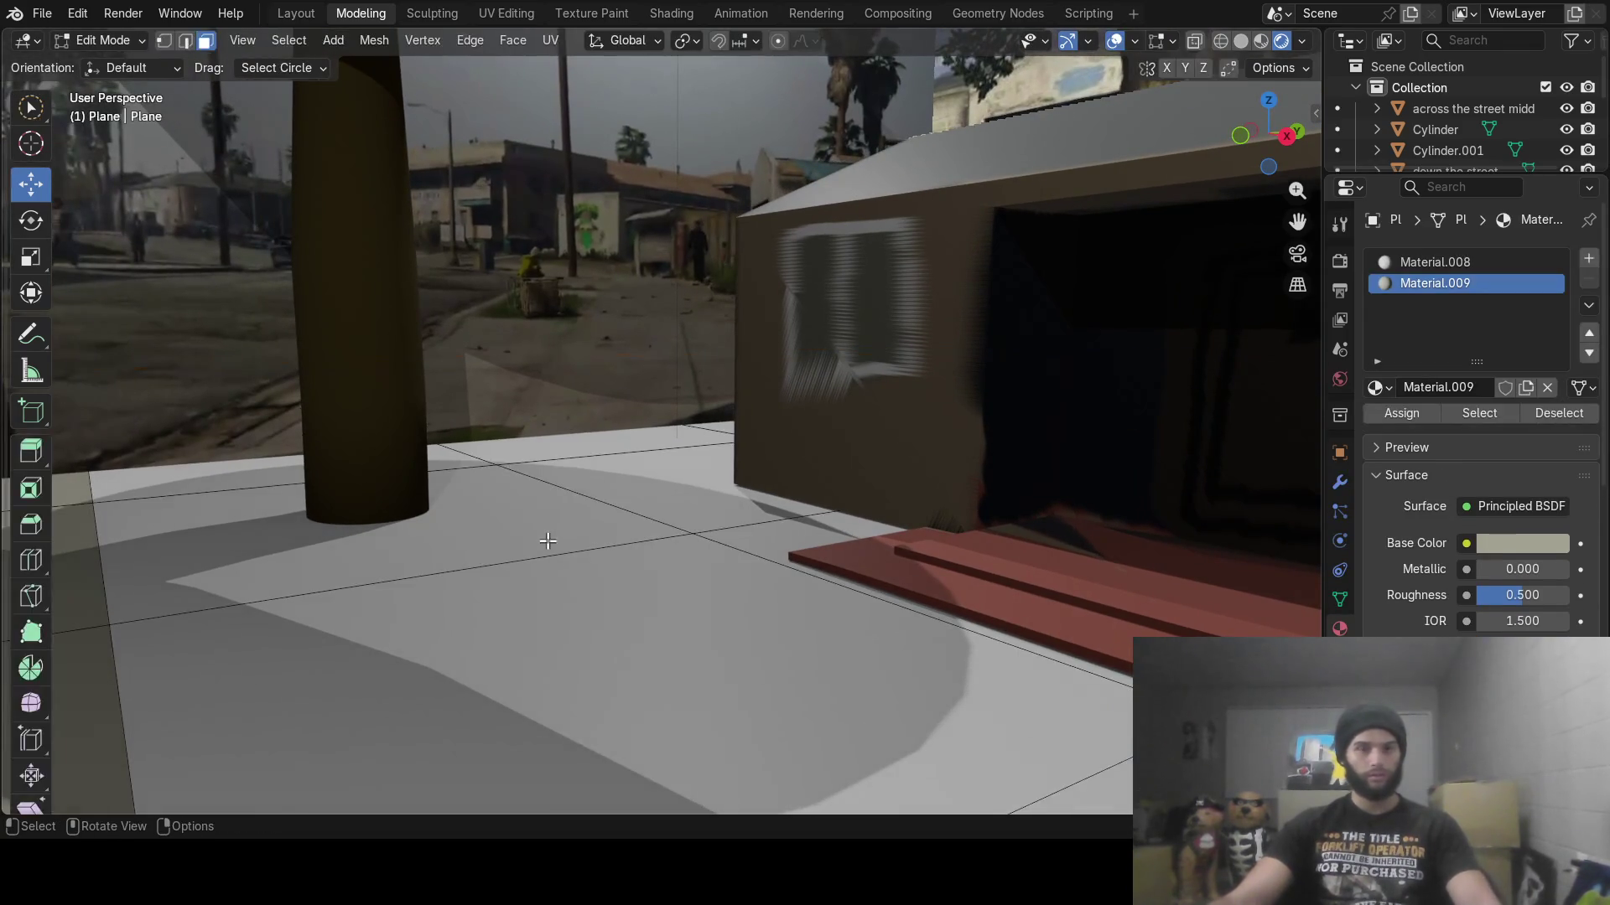
pyautogui.moveTo(546, 541)
pyautogui.mouseDown(button='middle')
pyautogui.moveTo(688, 598)
pyautogui.moveTo(626, 598)
pyautogui.mouseUp(button='middle')
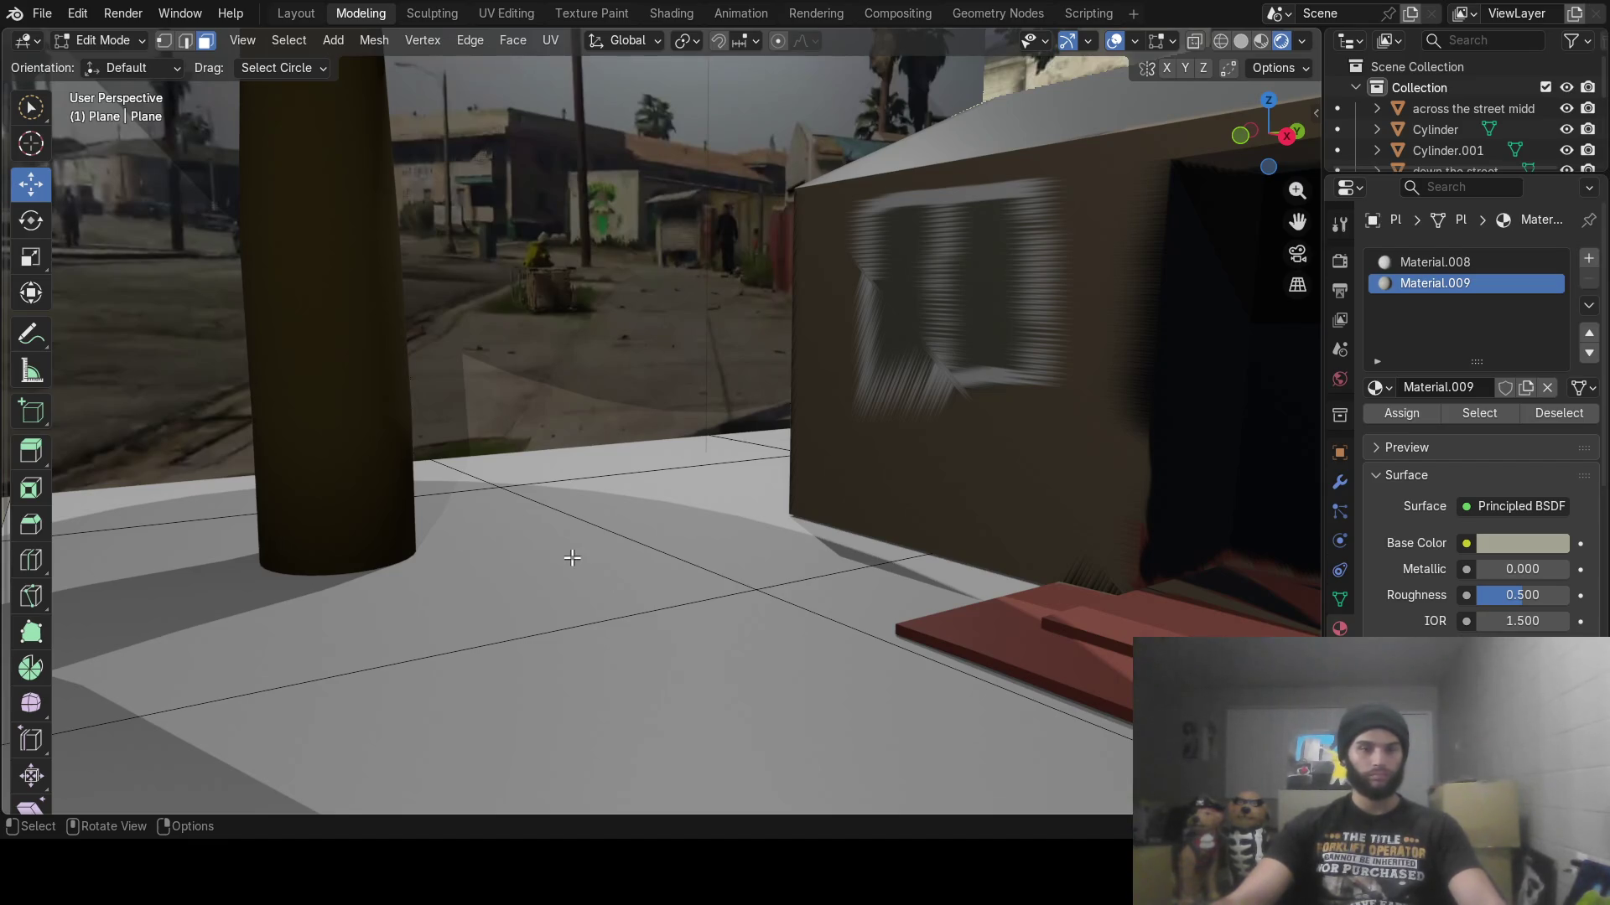
pyautogui.press('c')
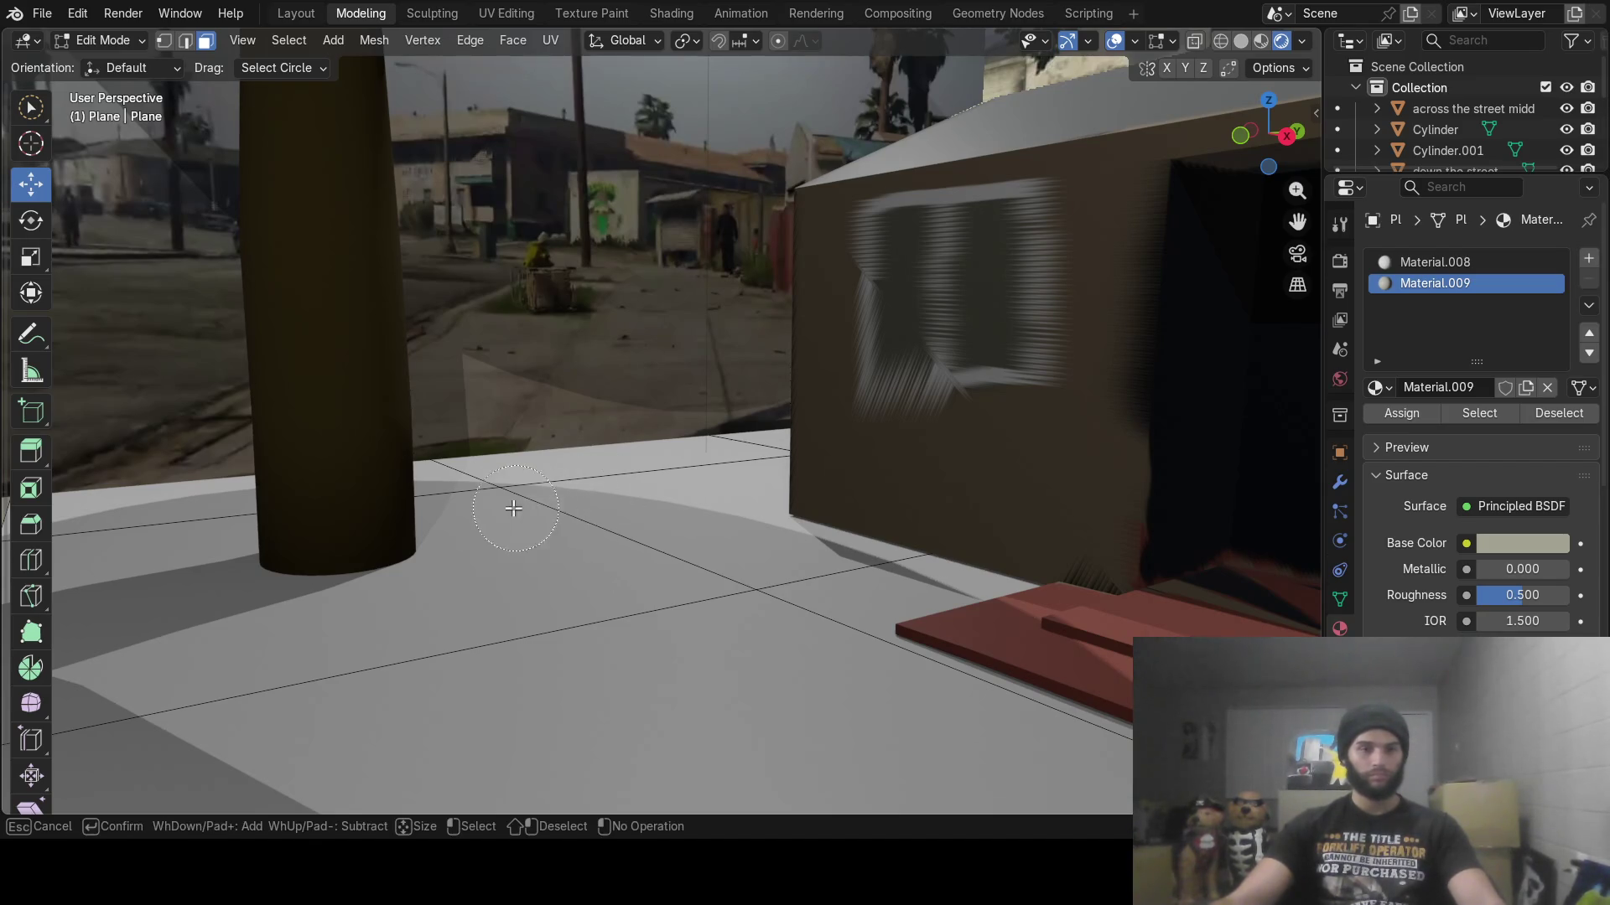
pyautogui.click(573, 530)
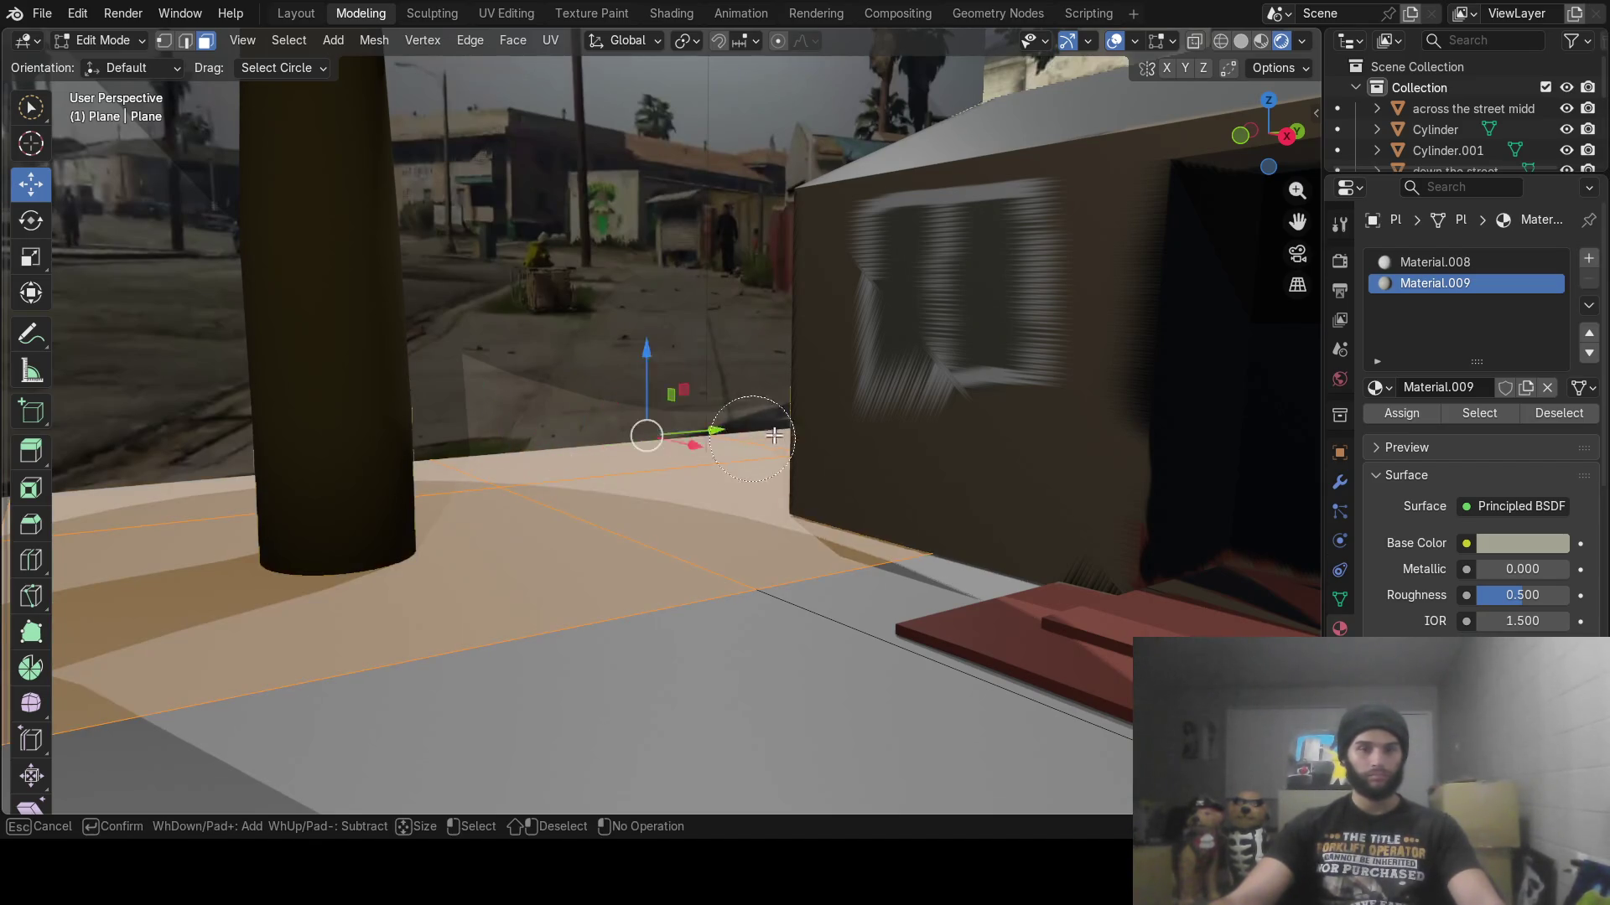
pyautogui.rightClick(847, 420)
pyautogui.moveTo(848, 420)
pyautogui.mouseDown(button='middle')
pyautogui.moveTo(571, 488)
pyautogui.moveTo(726, 646)
pyautogui.moveTo(661, 507)
pyautogui.mouseUp(button='middle')
pyautogui.hotkey('ctrl', 'f')
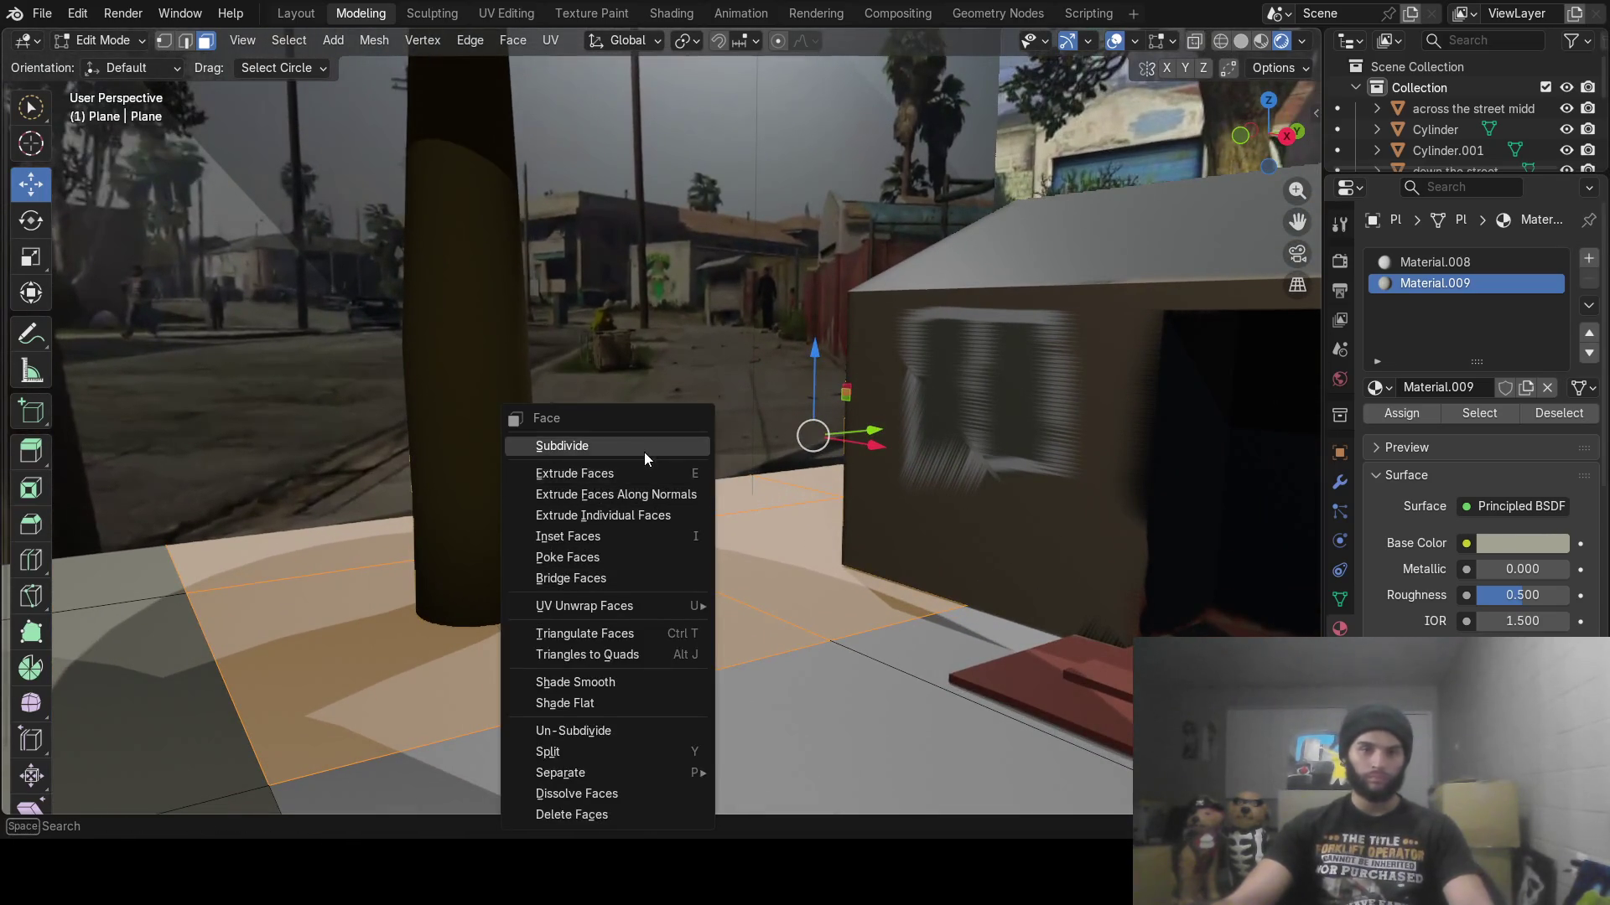
pyautogui.click(644, 449)
pyautogui.hotkey('ctrl', 'f')
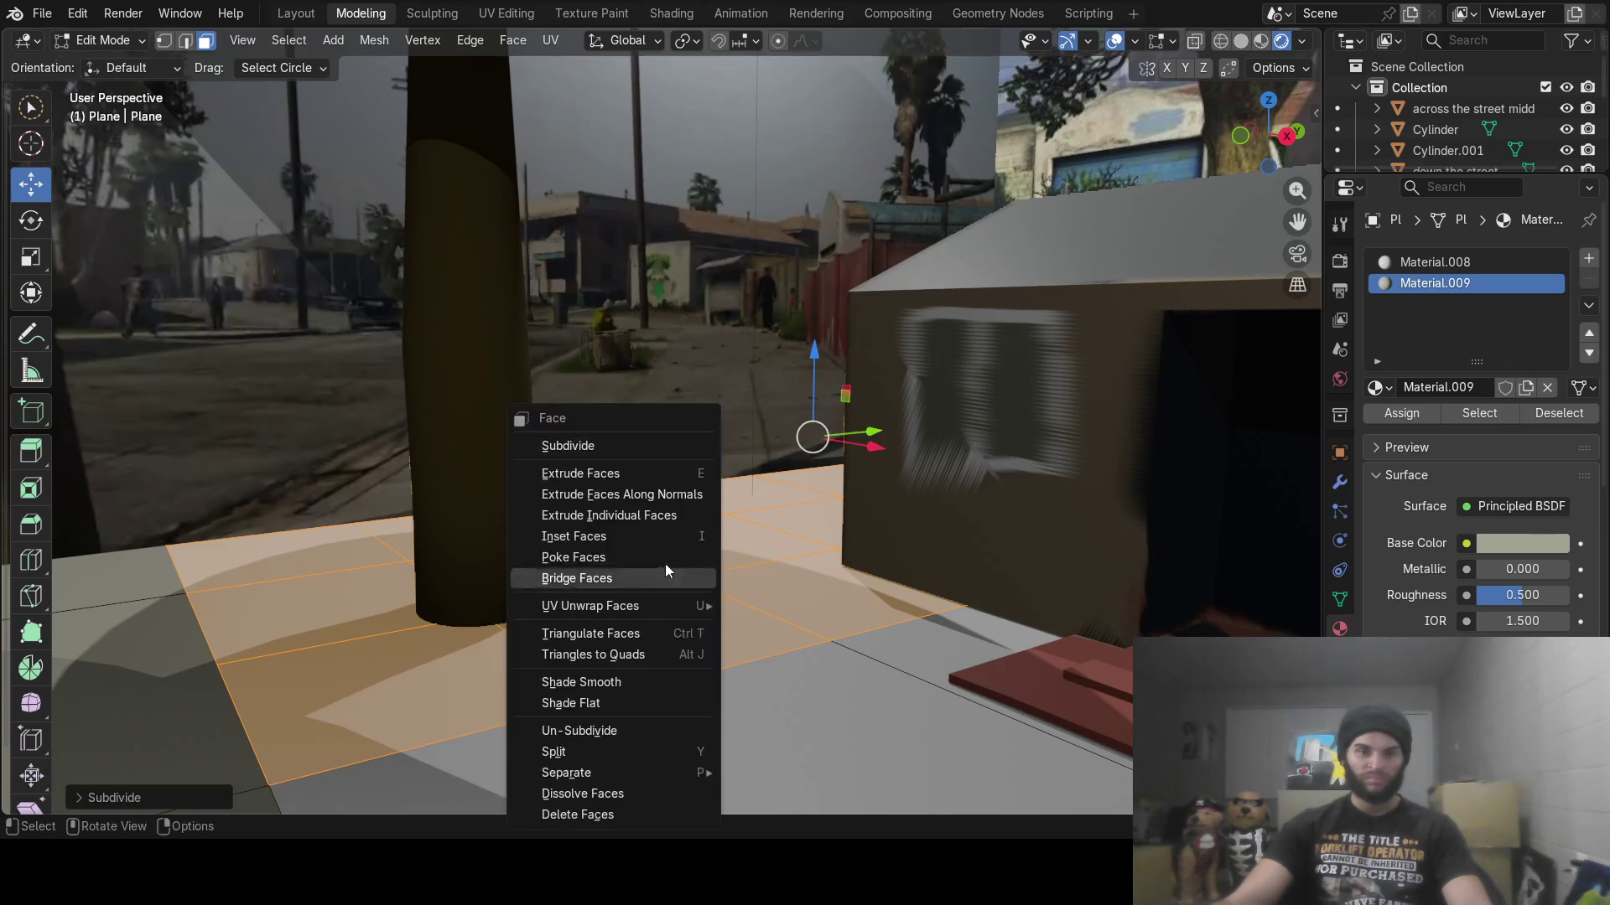
pyautogui.click(646, 442)
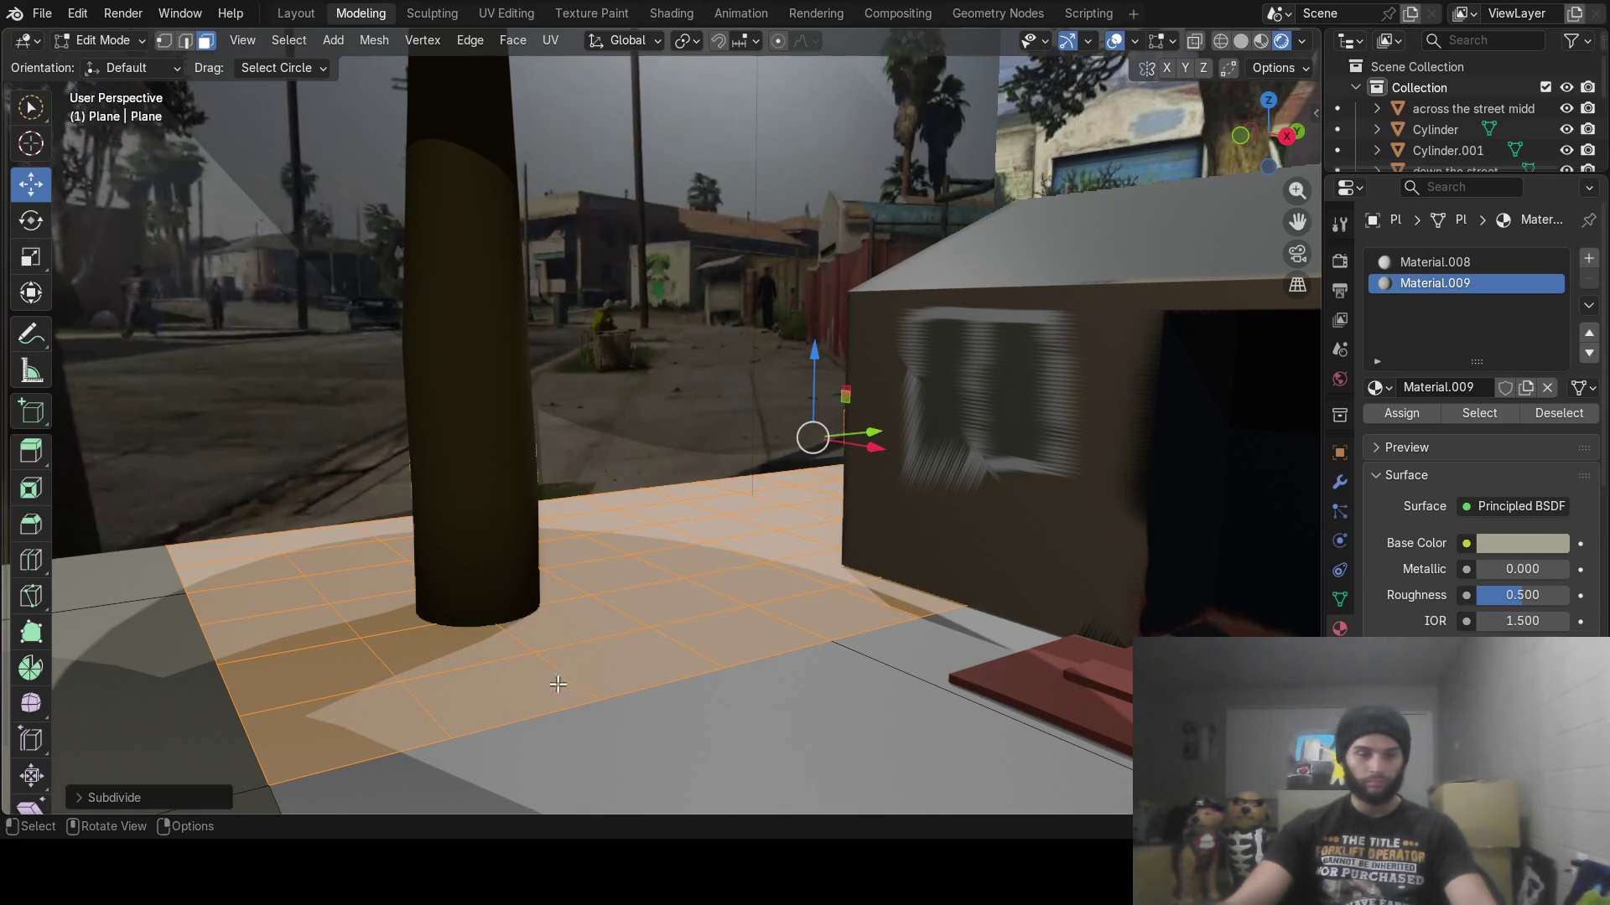
# Deselect the inner faces, leaving only a strip along the curb edge selected
pyautogui.press('c')
pyautogui.moveTo(323, 692)
pyautogui.keyDown('shift'); pyautogui.mouseDown()
pyautogui.moveTo(377, 730)
pyautogui.moveTo(855, 570)
pyautogui.moveTo(816, 607)
pyautogui.moveTo(695, 617)
pyautogui.mouseUp(); pyautogui.keyUp('shift')
pyautogui.moveTo(524, 654)
pyautogui.keyDown('shift'); pyautogui.mouseDown()
pyautogui.moveTo(335, 675)
pyautogui.moveTo(455, 665)
pyautogui.mouseUp(); pyautogui.keyUp('shift')
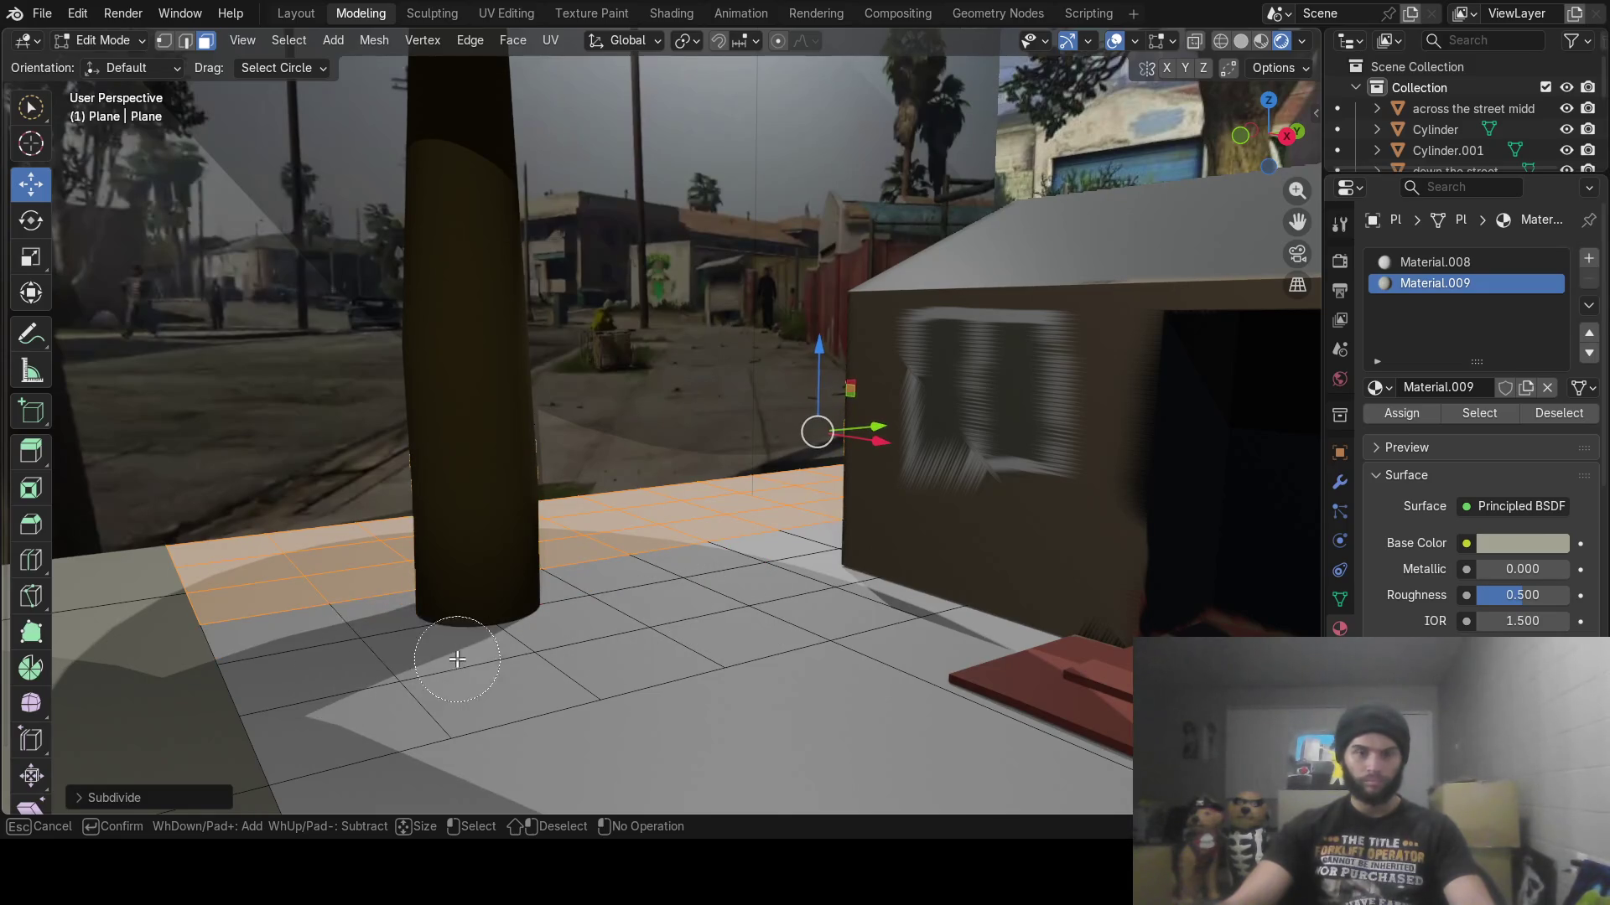
pyautogui.press('Escape')
pyautogui.scroll(1, 729, 637)
pyautogui.scroll(1, 739, 631)
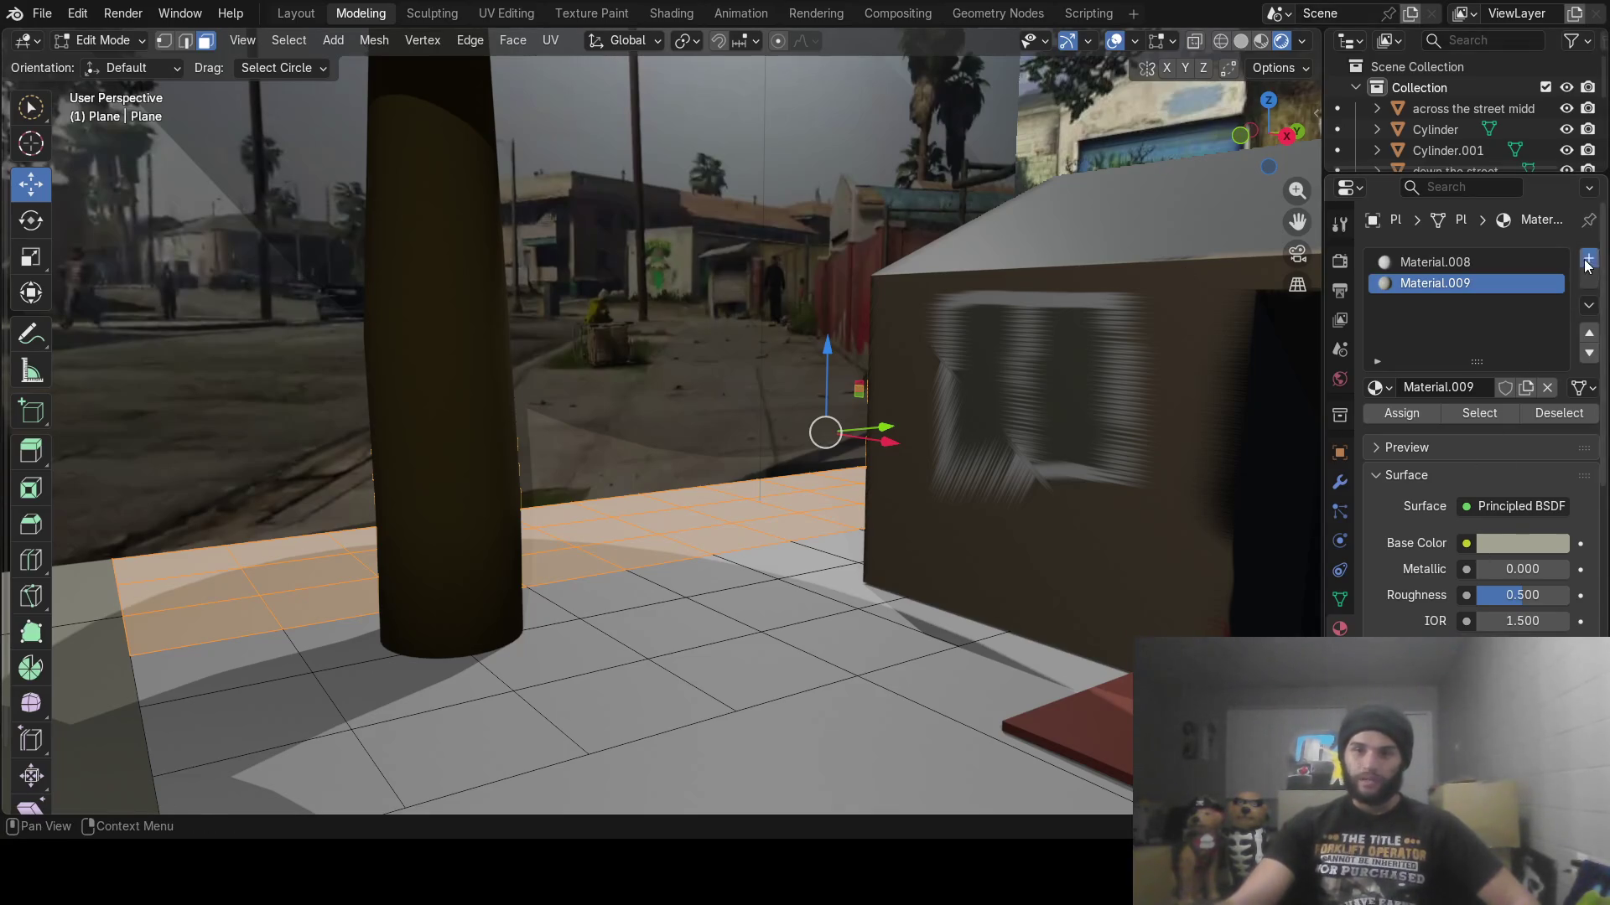
# Assign a new red Material.010 (#E73C29FF) to the selected curb strip
pyautogui.click(1587, 267)
pyautogui.click(1452, 384)
pyautogui.click(1408, 423)
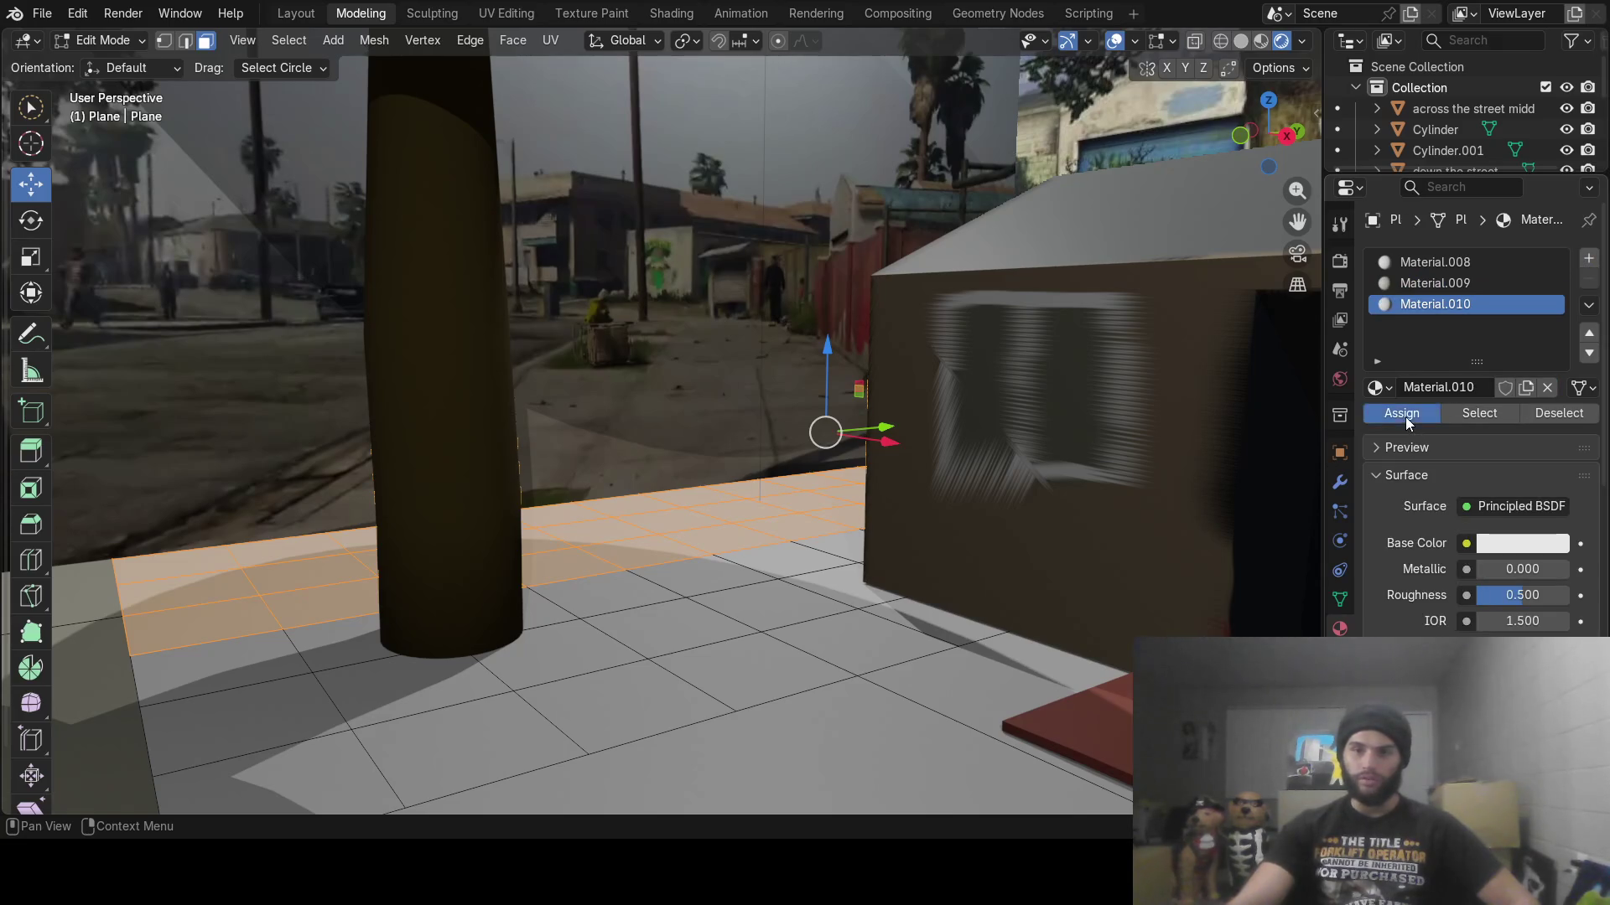
pyautogui.click(1486, 543)
pyautogui.moveTo(1434, 284); pyautogui.dragTo(1448, 330)
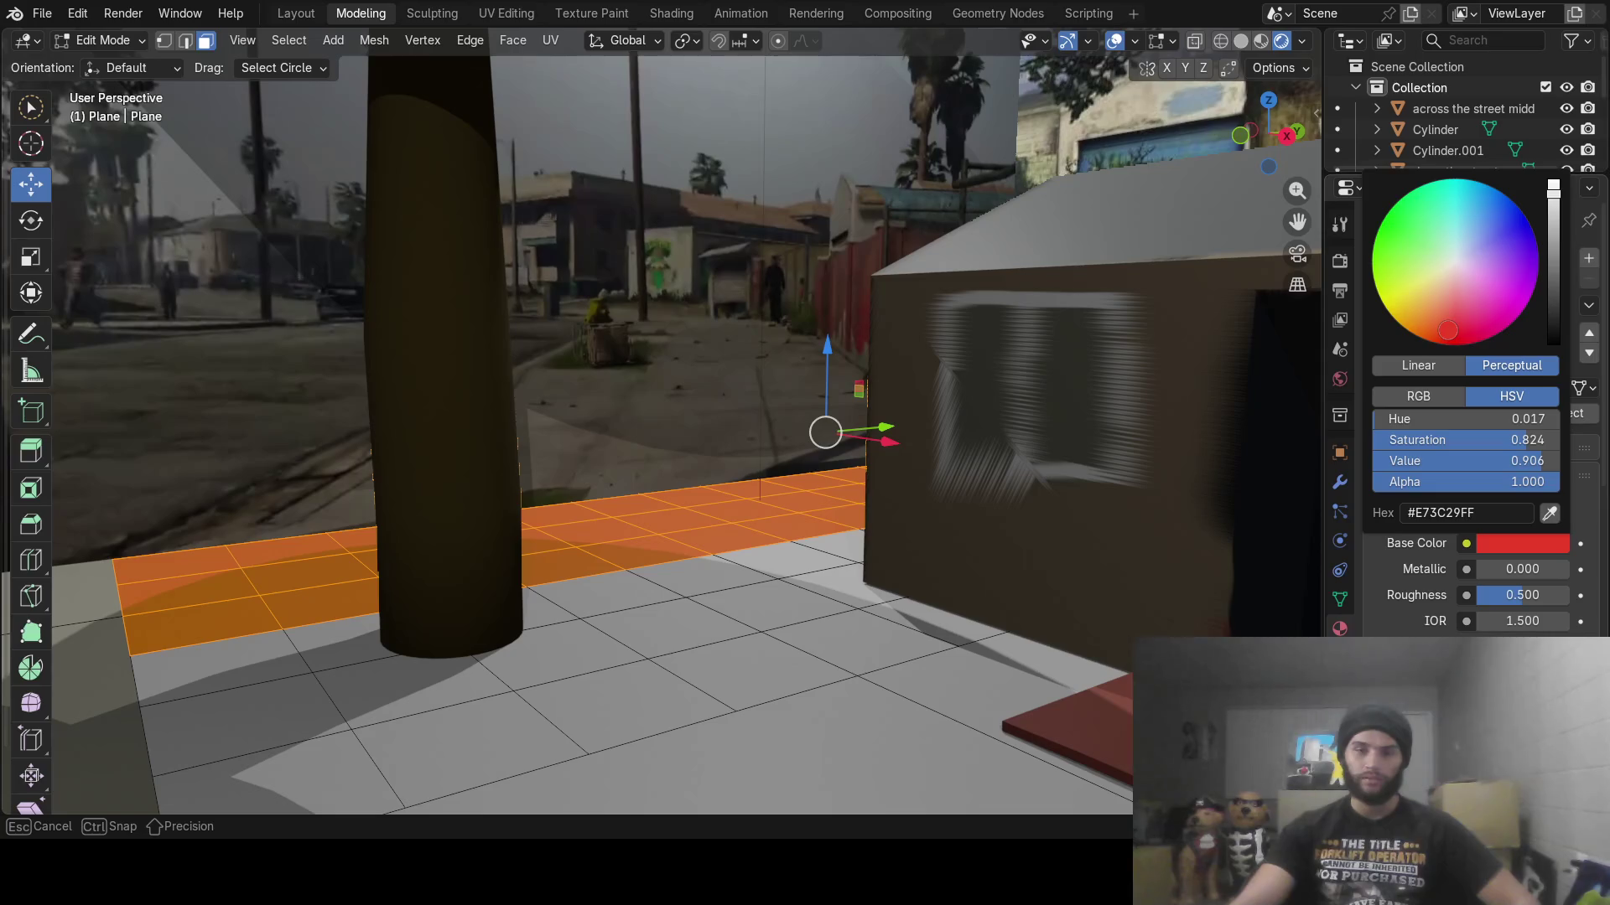
pyautogui.click(1550, 514)
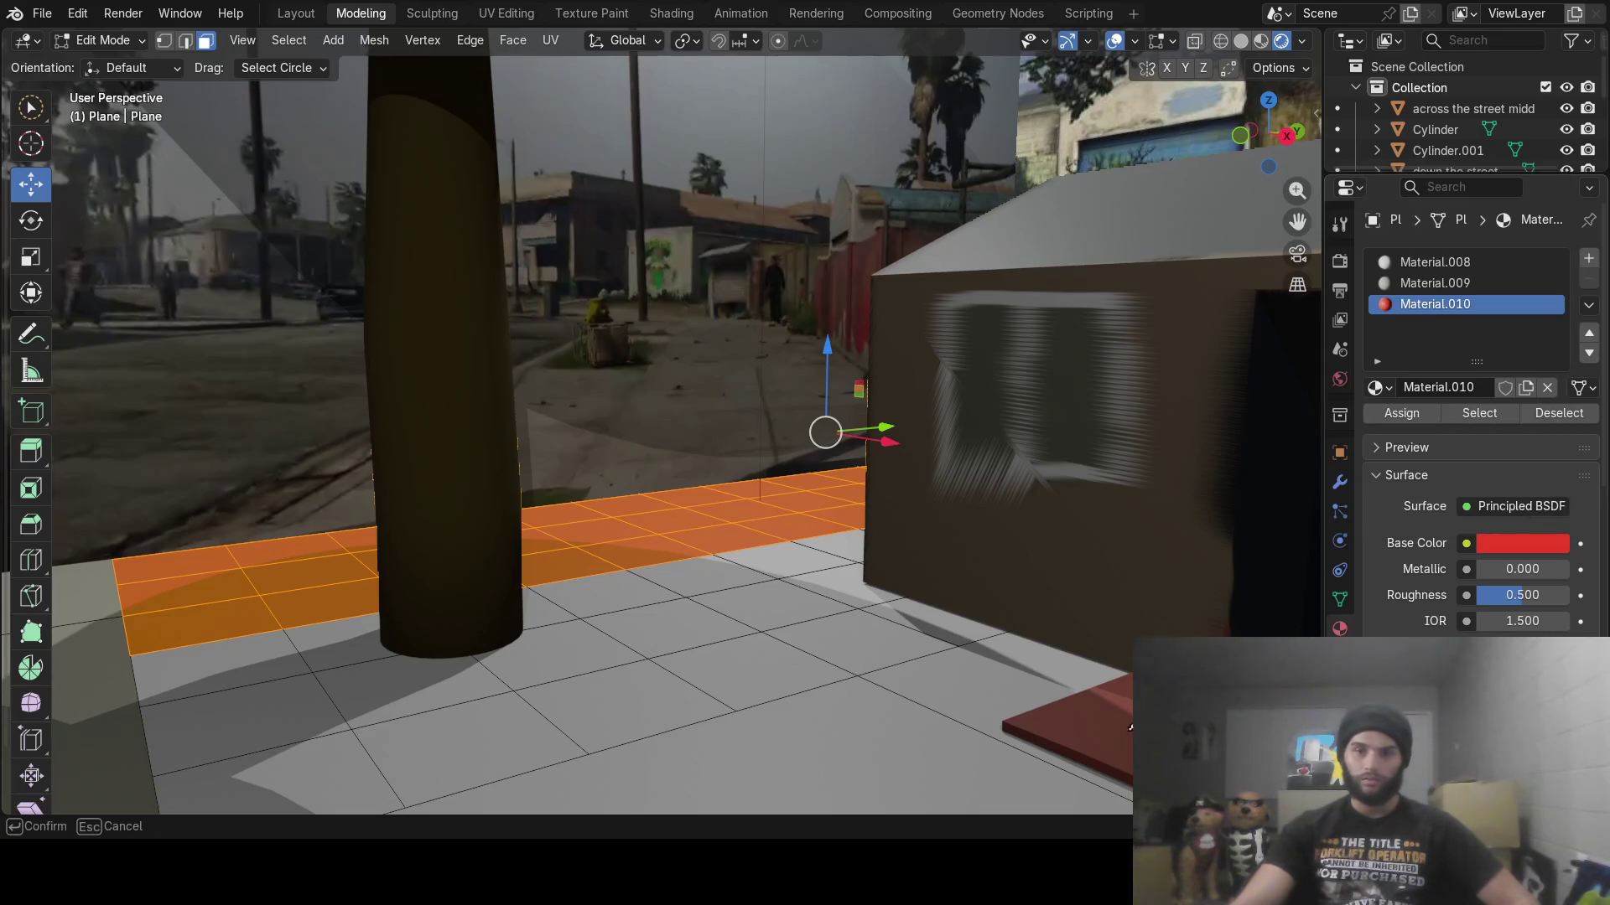
pyautogui.click(888, 484)
pyautogui.press('Tab')
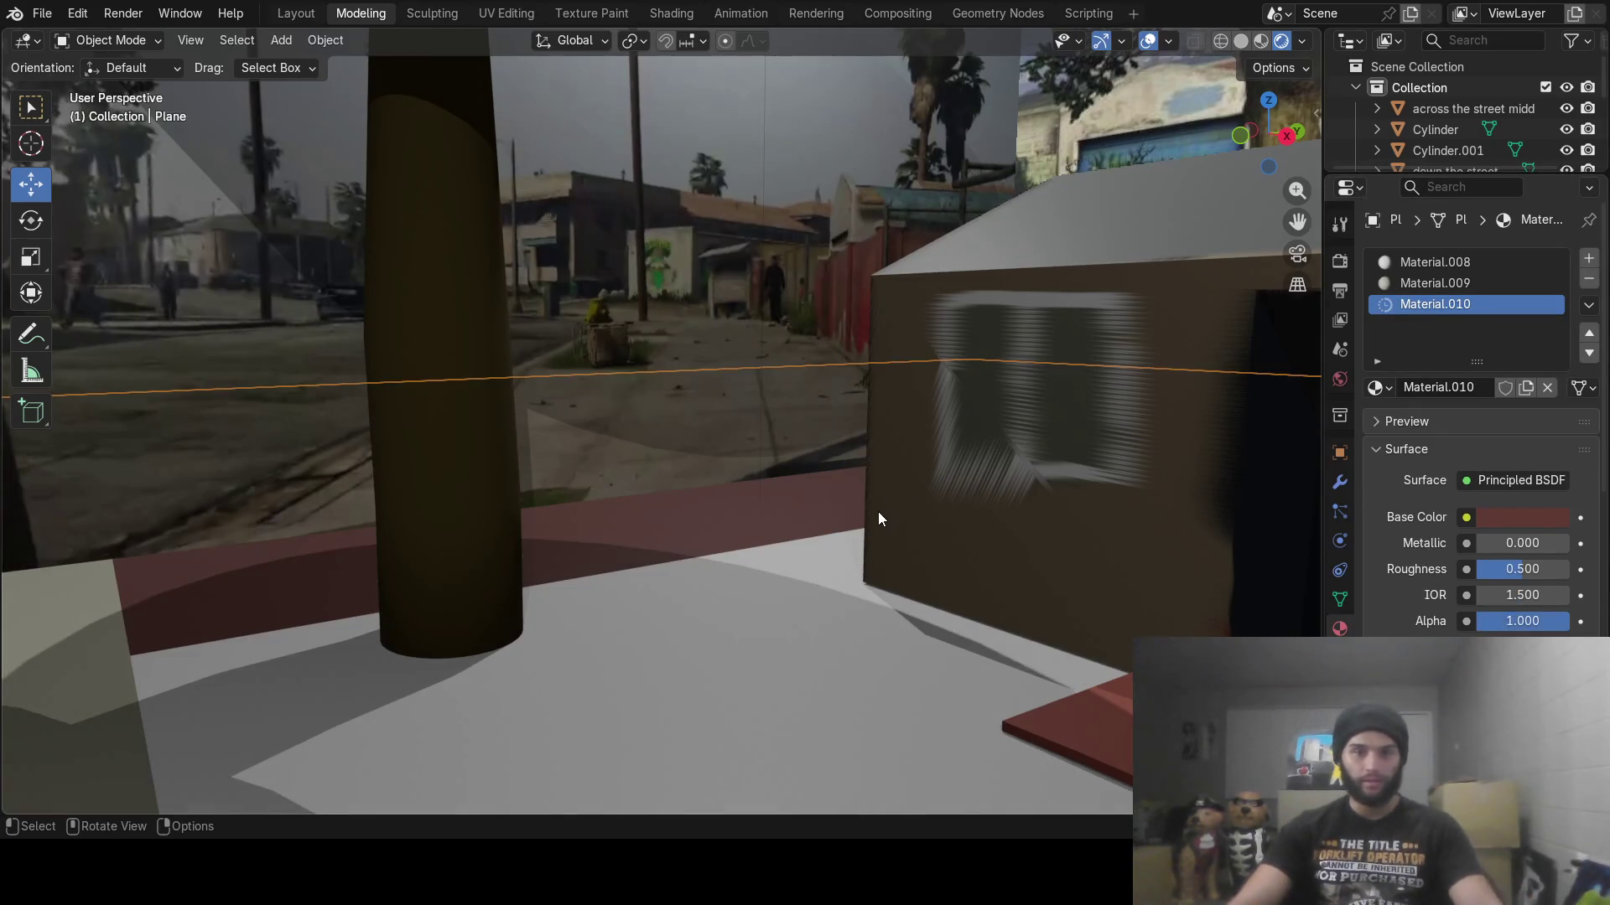
# Adjust Material.010's base colour to the brick red #AA4E42
pyautogui.moveTo(878, 511)
pyautogui.mouseDown(button='middle')
pyautogui.moveTo(879, 490)
pyautogui.moveTo(877, 520)
pyautogui.mouseUp(button='middle')
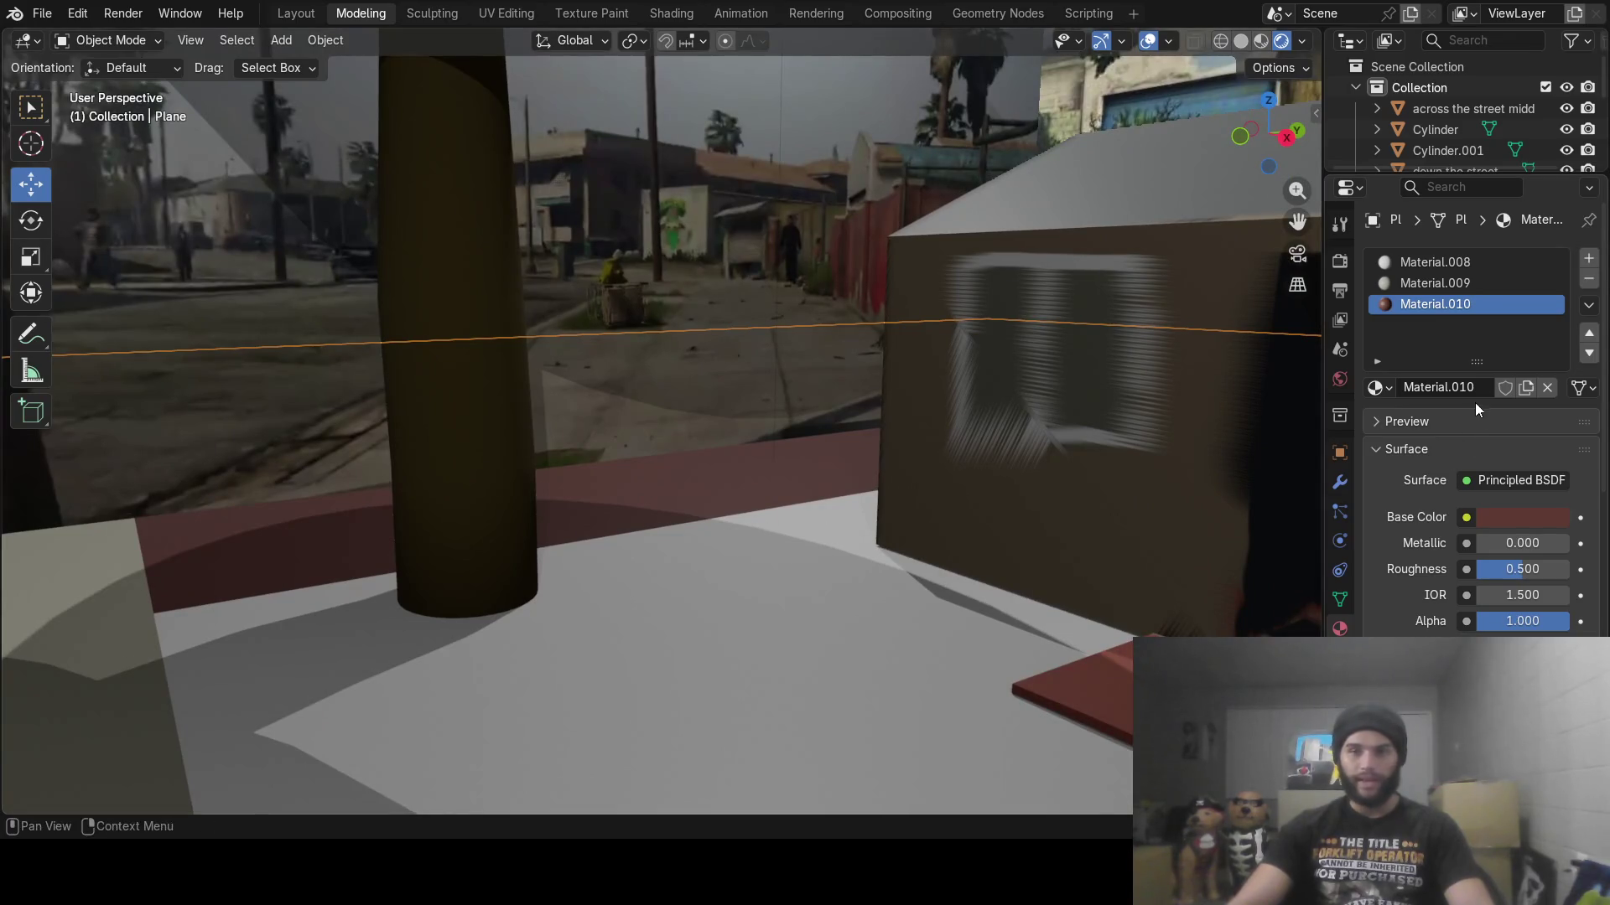
pyautogui.click(1518, 514)
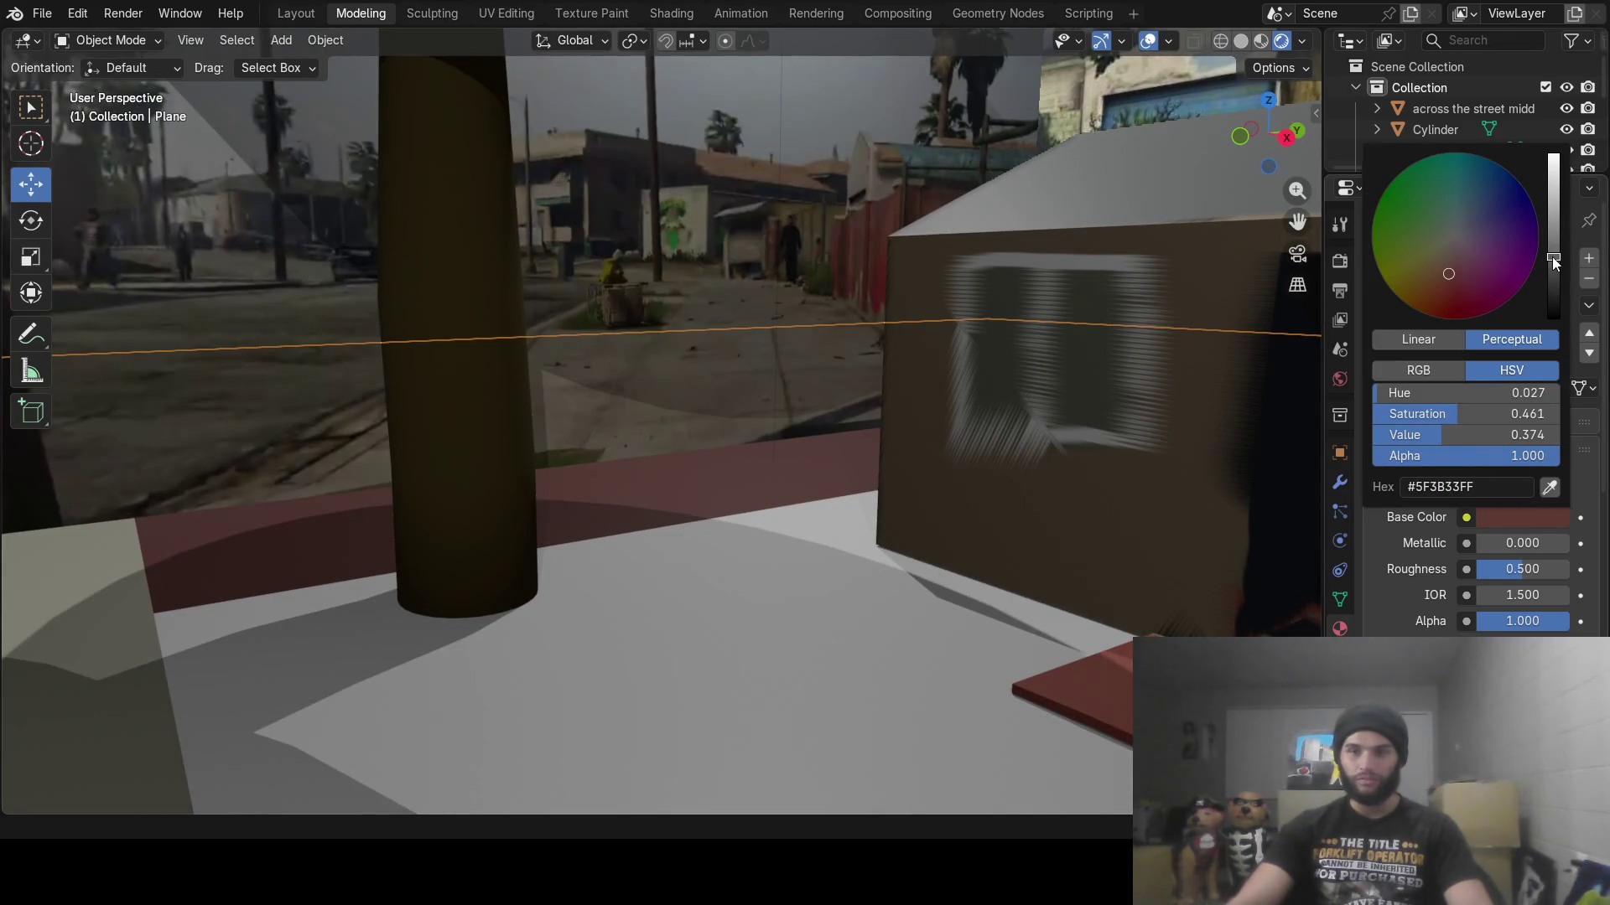
pyautogui.moveTo(1552, 256); pyautogui.dragTo(1552, 211)
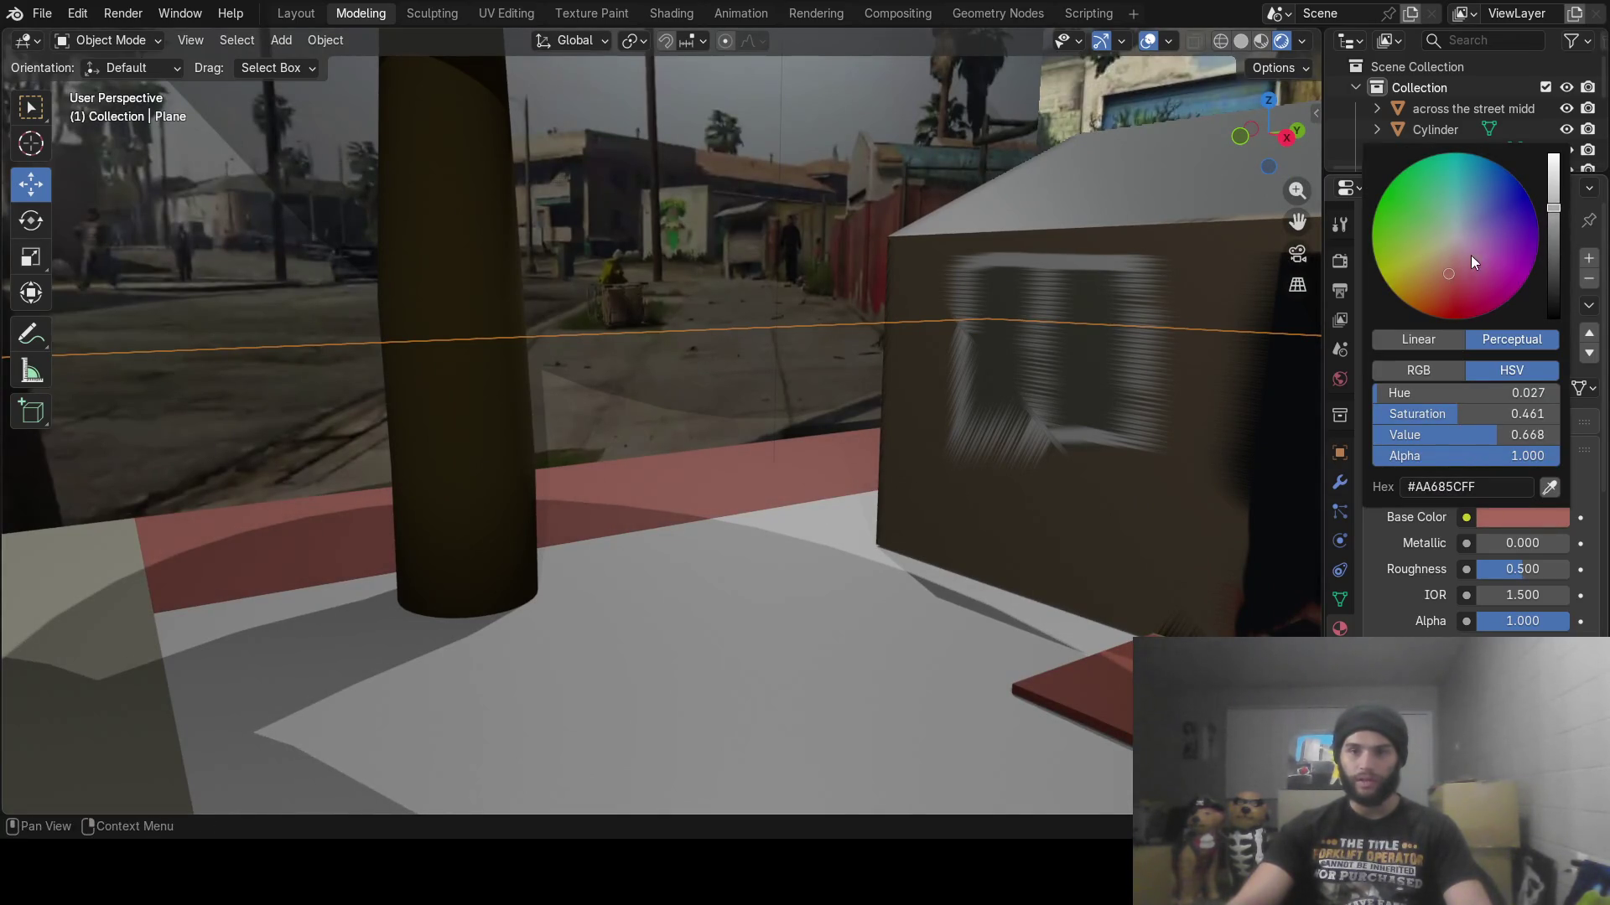
pyautogui.moveTo(1452, 273); pyautogui.dragTo(1449, 278)
pyautogui.press('Escape')
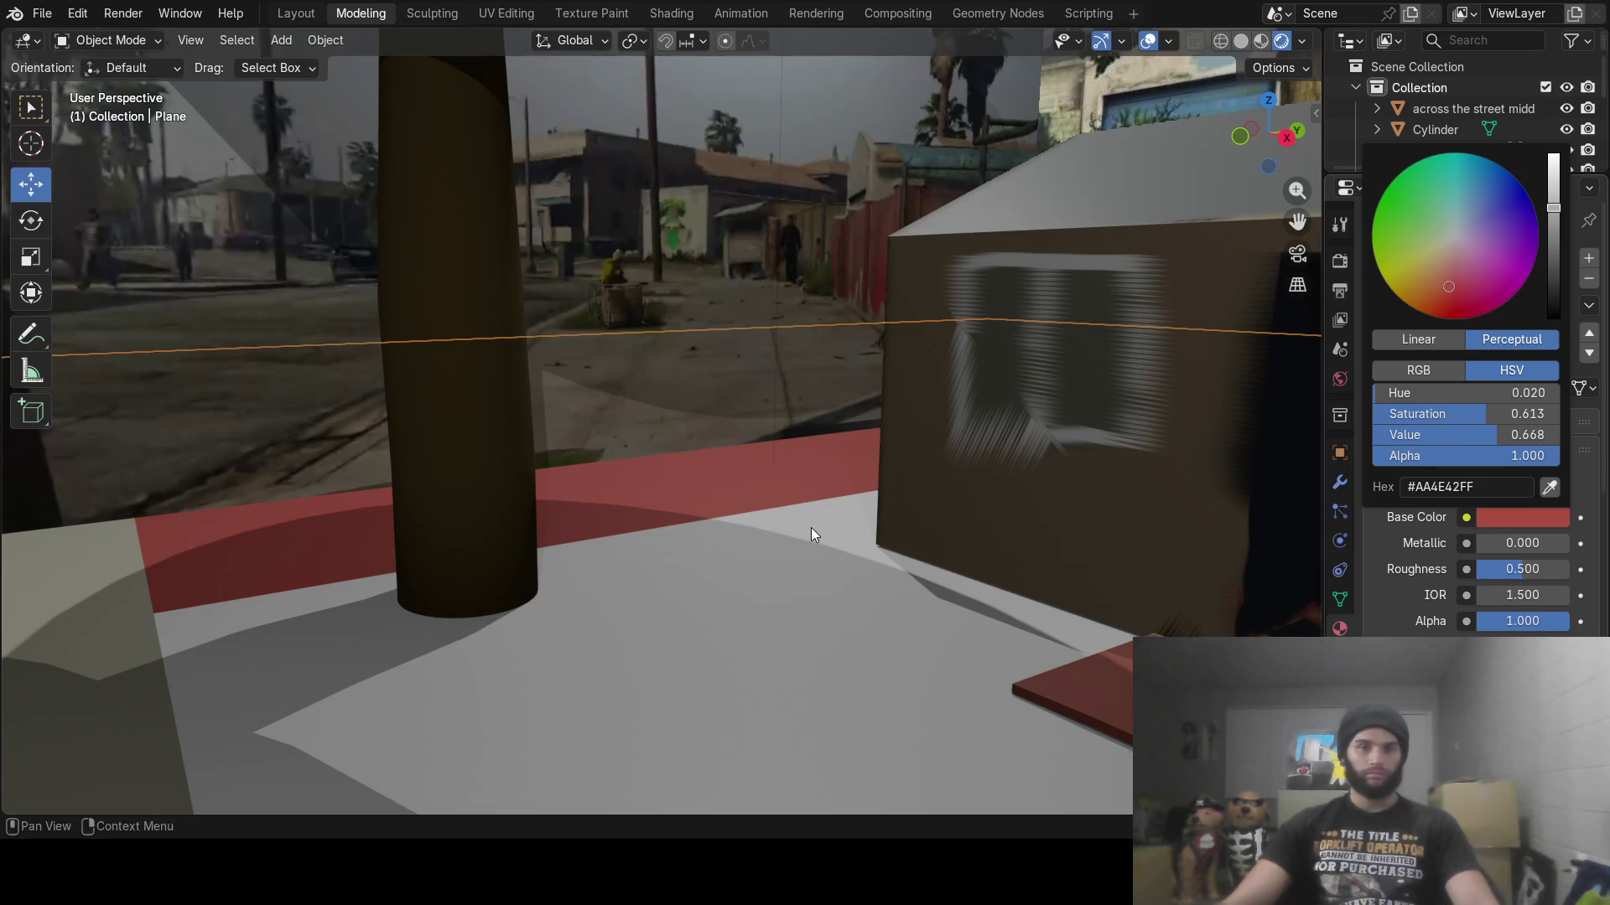
pyautogui.moveTo(846, 530)
pyautogui.mouseDown(button='middle')
pyautogui.moveTo(844, 490)
pyautogui.moveTo(839, 581)
pyautogui.moveTo(706, 334)
pyautogui.moveTo(751, 571)
pyautogui.moveTo(748, 548)
pyautogui.moveTo(832, 536)
pyautogui.moveTo(766, 543)
pyautogui.moveTo(782, 515)
pyautogui.moveTo(1043, 542)
pyautogui.moveTo(924, 521)
pyautogui.moveTo(812, 415)
pyautogui.mouseUp(button='middle')
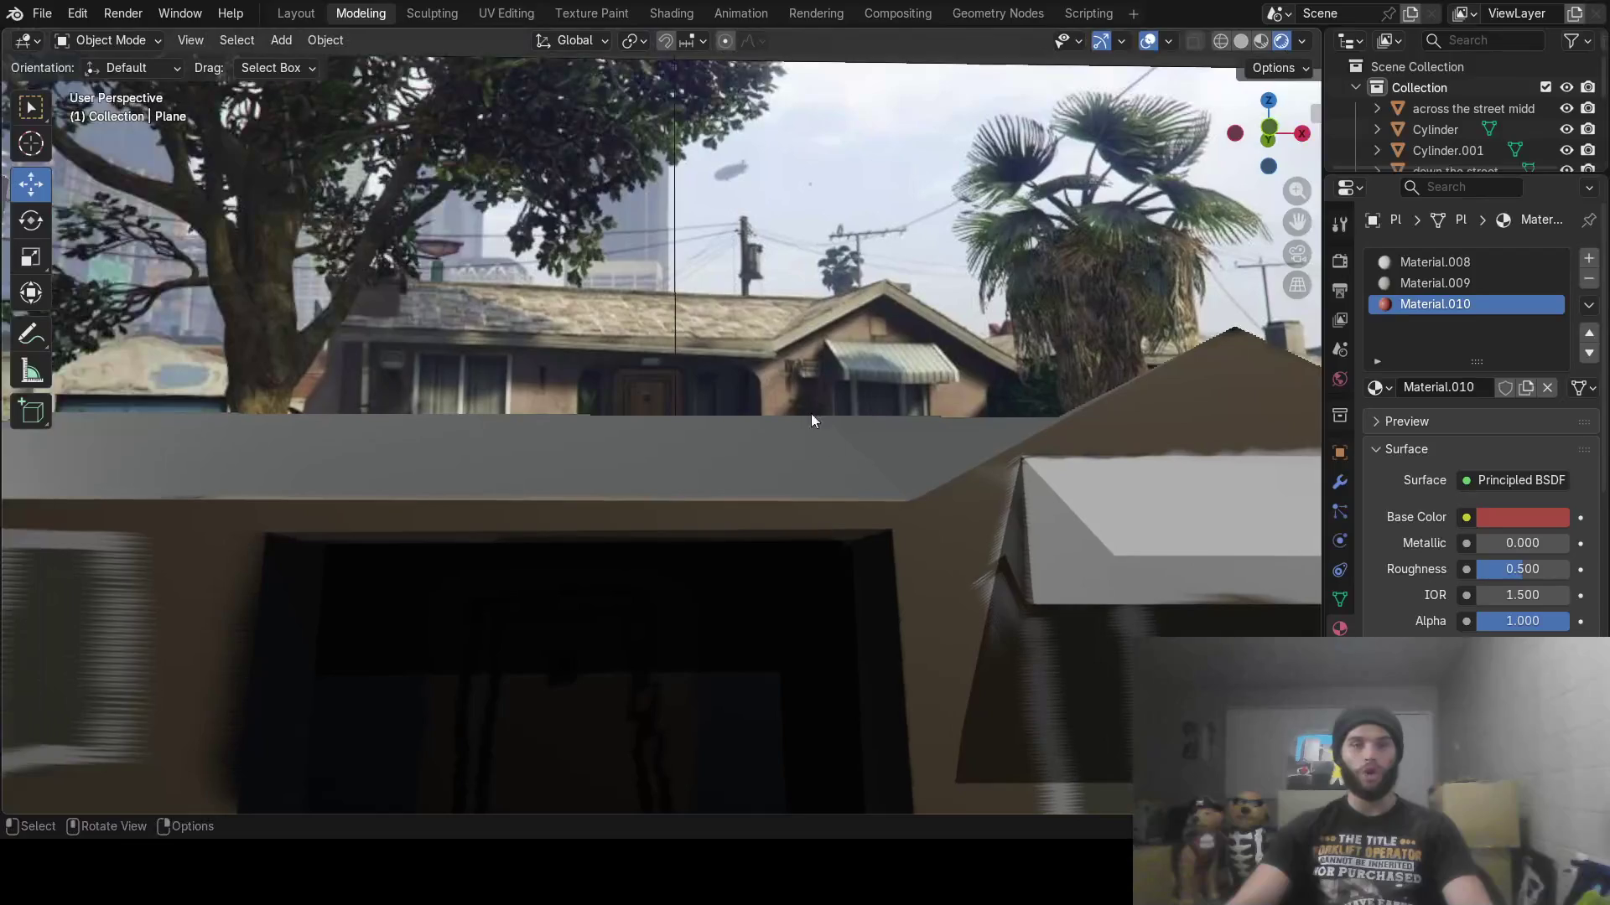
# Delete the reference-image empty and inspect the street diorama from several angles
pyautogui.click(788, 319)
pyautogui.press('x')
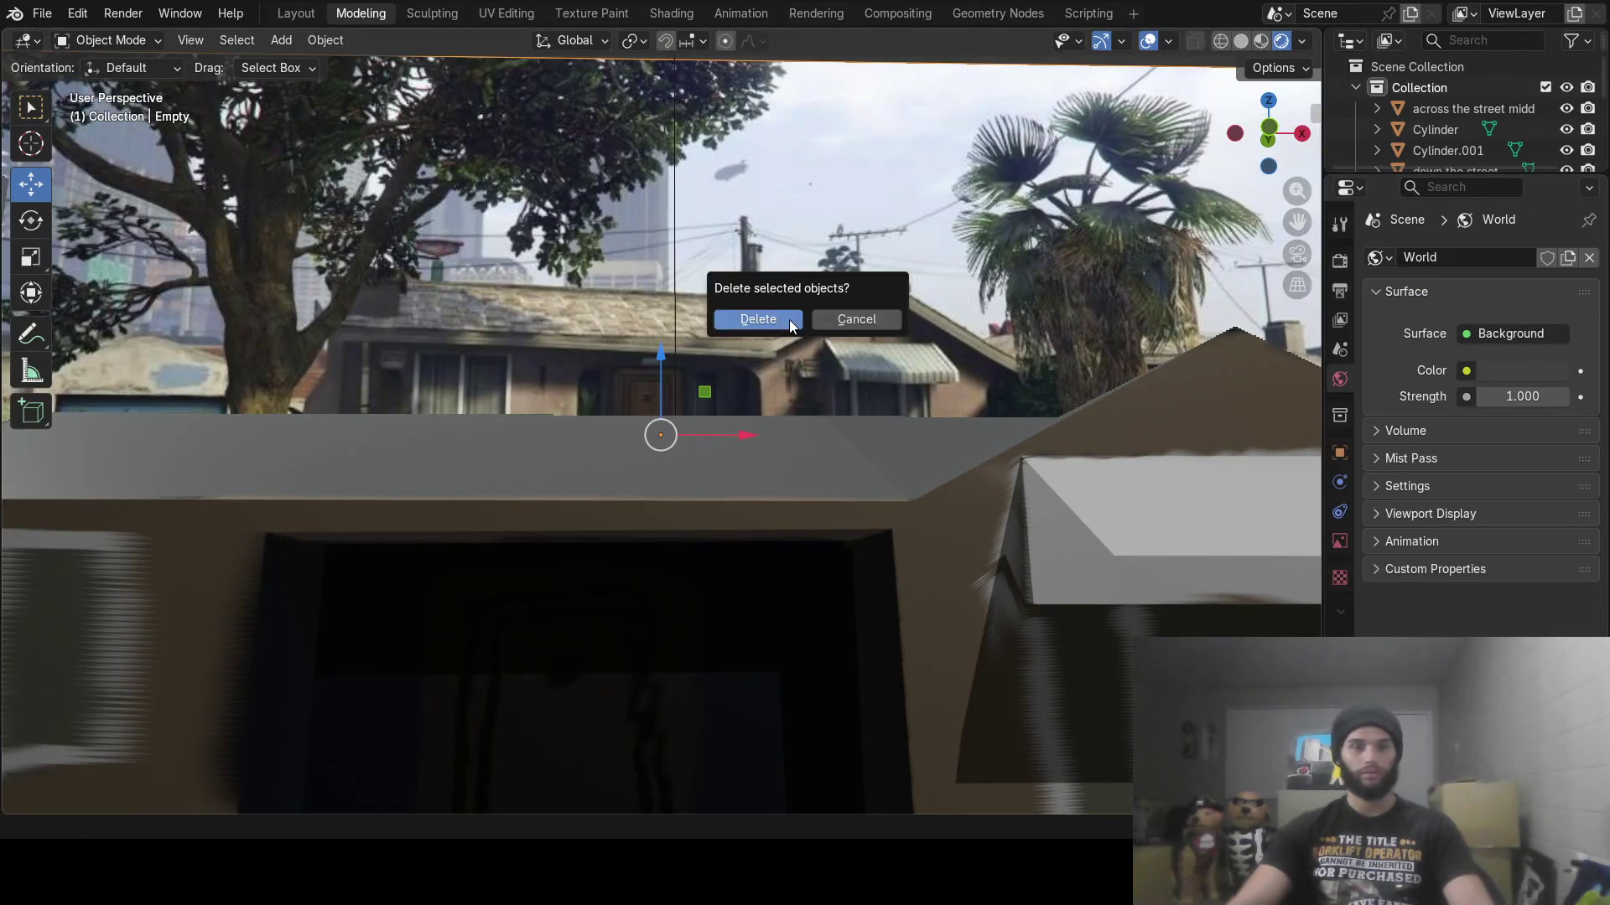
pyautogui.click(789, 320)
pyautogui.moveTo(741, 411)
pyautogui.mouseDown(button='middle')
pyautogui.moveTo(621, 466)
pyautogui.moveTo(596, 434)
pyautogui.moveTo(607, 481)
pyautogui.moveTo(568, 424)
pyautogui.mouseUp(button='middle')
pyautogui.moveTo(518, 317); pyautogui.dragTo(529, 330, button='middle')
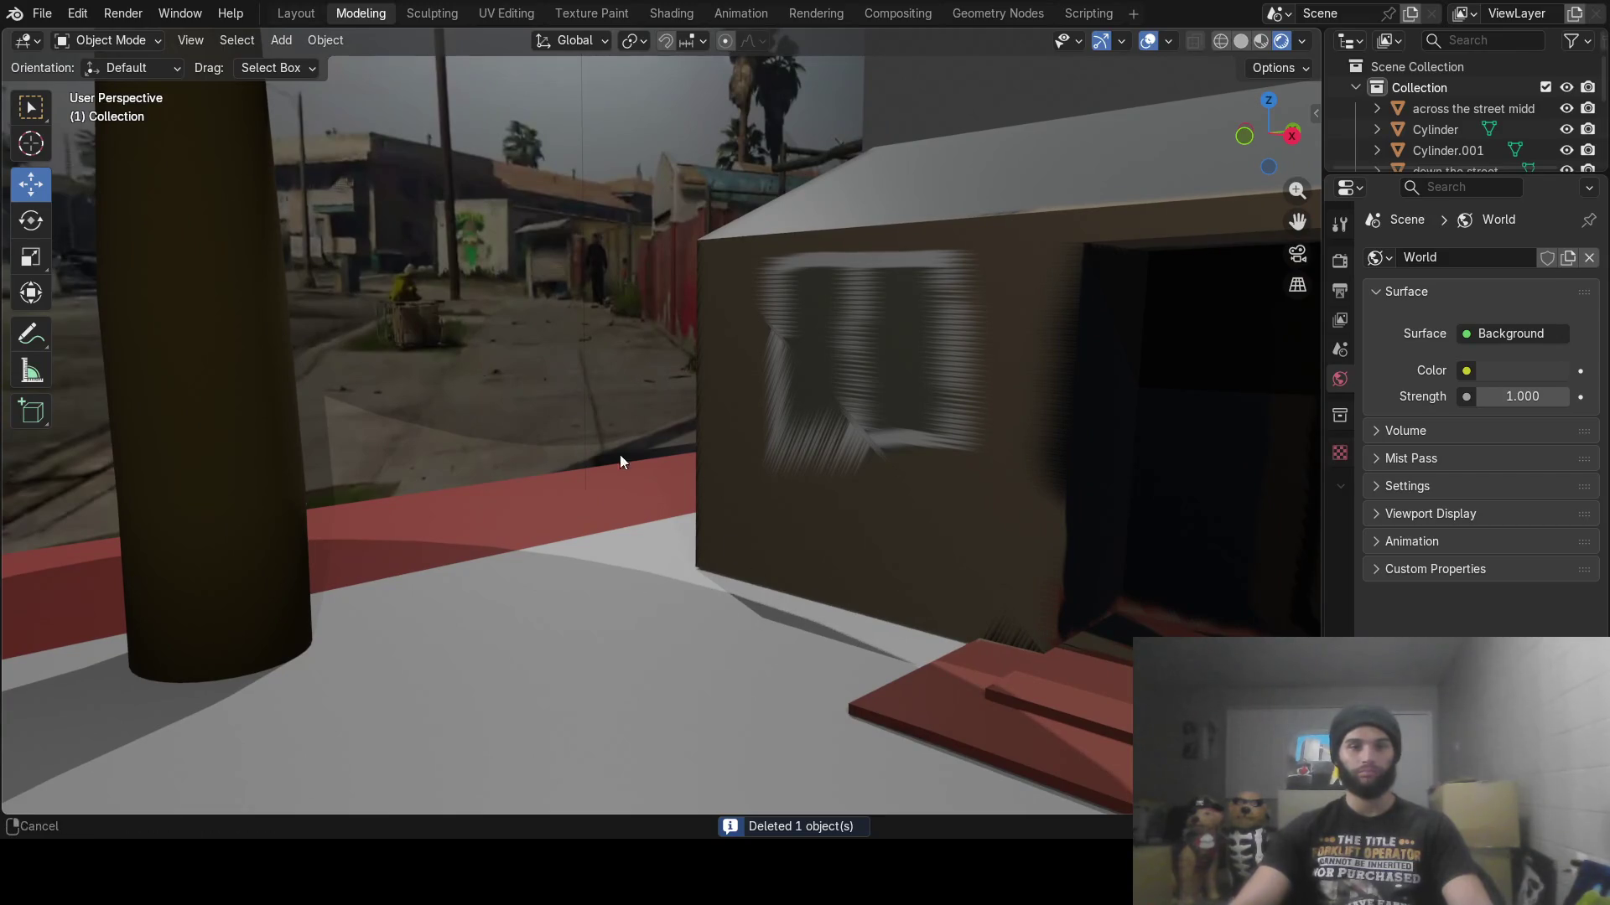
pyautogui.moveTo(817, 635)
pyautogui.mouseDown(button='middle')
pyautogui.moveTo(645, 467)
pyautogui.moveTo(661, 575)
pyautogui.moveTo(934, 593)
pyautogui.moveTo(963, 651)
pyautogui.moveTo(830, 565)
pyautogui.moveTo(739, 531)
pyautogui.moveTo(776, 548)
pyautogui.moveTo(830, 523)
pyautogui.moveTo(1020, 514)
pyautogui.moveTo(540, 500)
pyautogui.moveTo(669, 456)
pyautogui.moveTo(602, 490)
pyautogui.moveTo(425, 508)
pyautogui.moveTo(370, 466)
pyautogui.moveTo(319, 499)
pyautogui.moveTo(349, 482)
pyautogui.moveTo(435, 495)
pyautogui.moveTo(363, 465)
pyautogui.moveTo(550, 434)
pyautogui.moveTo(681, 445)
pyautogui.moveTo(484, 474)
pyautogui.moveTo(742, 447)
pyautogui.moveTo(486, 445)
pyautogui.moveTo(516, 451)
pyautogui.mouseUp(button='middle')
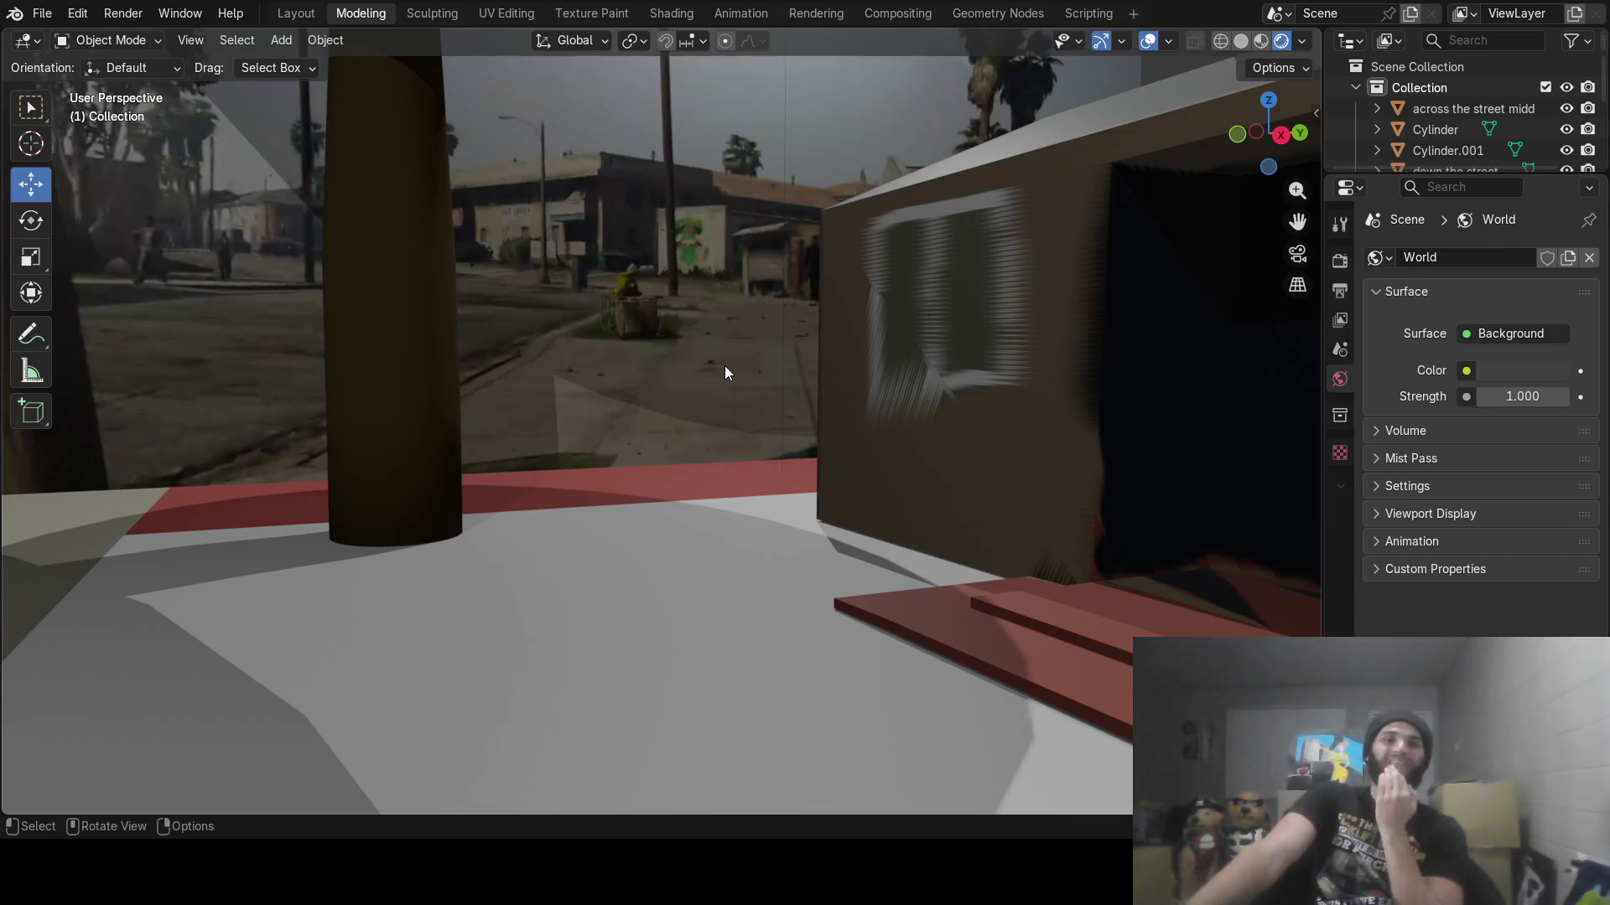
pyautogui.moveTo(606, 421)
pyautogui.mouseDown(button='middle')
pyautogui.moveTo(536, 381)
pyautogui.moveTo(578, 418)
pyautogui.mouseUp(button='middle')
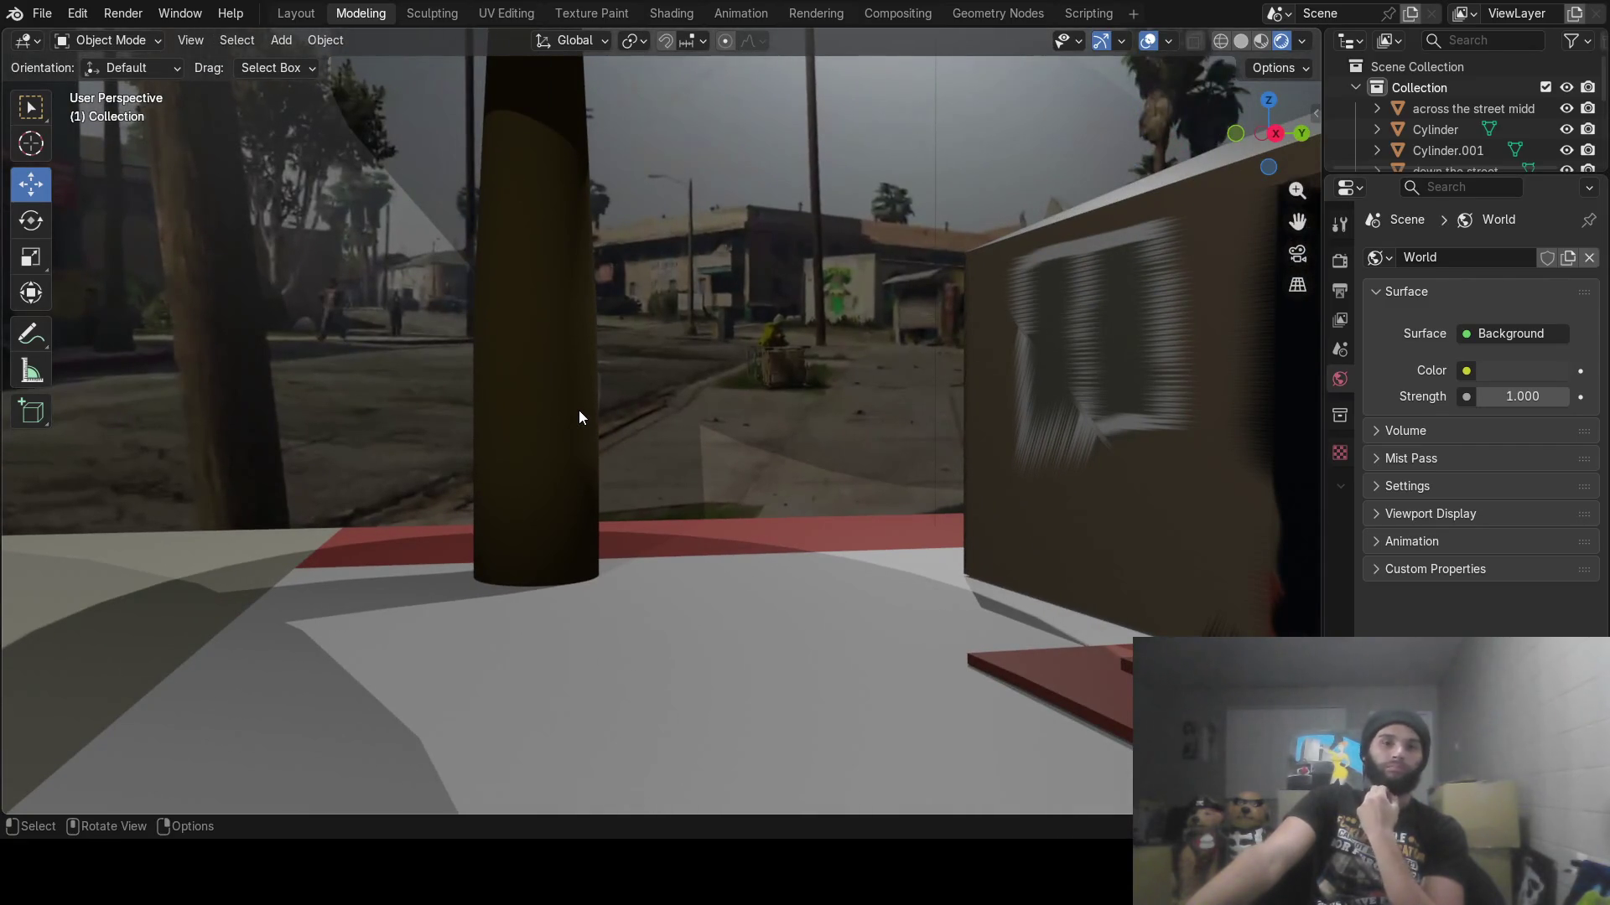
pyautogui.moveTo(589, 411)
pyautogui.mouseDown(button='middle')
pyautogui.moveTo(867, 508)
pyautogui.moveTo(604, 481)
pyautogui.moveTo(969, 520)
pyautogui.moveTo(823, 491)
pyautogui.moveTo(909, 466)
pyautogui.moveTo(773, 474)
pyautogui.moveTo(789, 461)
pyautogui.moveTo(862, 492)
pyautogui.moveTo(616, 474)
pyautogui.moveTo(651, 485)
pyautogui.moveTo(612, 483)
pyautogui.moveTo(627, 476)
pyautogui.moveTo(671, 522)
pyautogui.moveTo(621, 493)
pyautogui.moveTo(675, 505)
pyautogui.moveTo(614, 479)
pyautogui.moveTo(521, 521)
pyautogui.moveTo(592, 449)
pyautogui.moveTo(632, 557)
pyautogui.moveTo(630, 493)
pyautogui.moveTo(575, 546)
pyautogui.moveTo(715, 513)
pyautogui.moveTo(652, 546)
pyautogui.moveTo(633, 527)
pyautogui.mouseUp(button='middle')
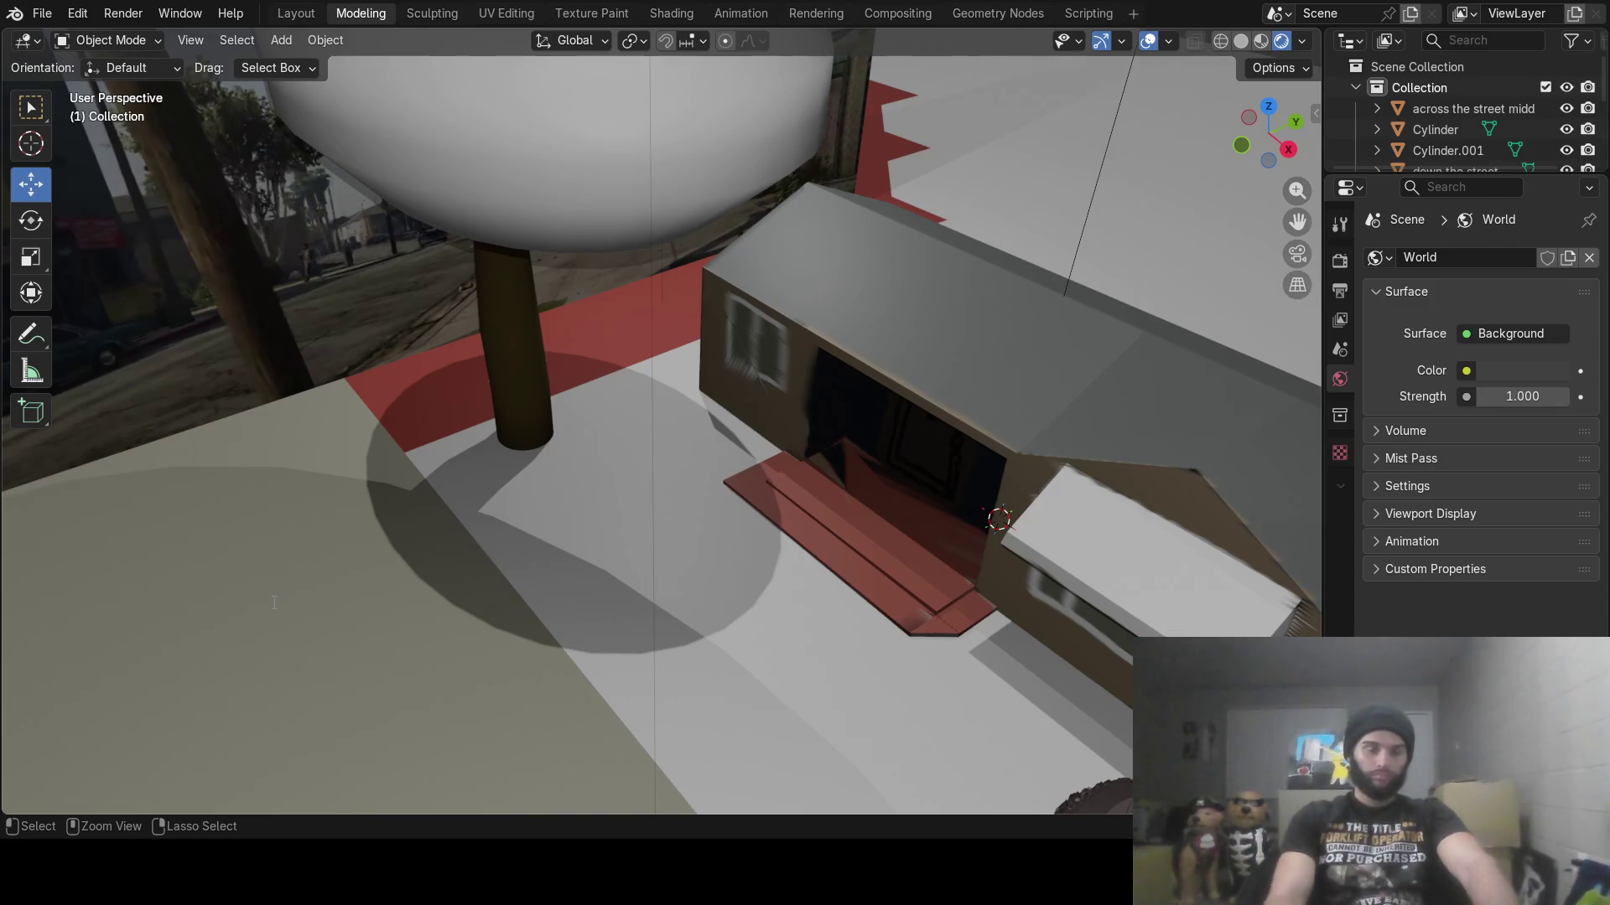
# Save the diorama as franklin house.blend
pyautogui.hotkey('ctrl', 's')
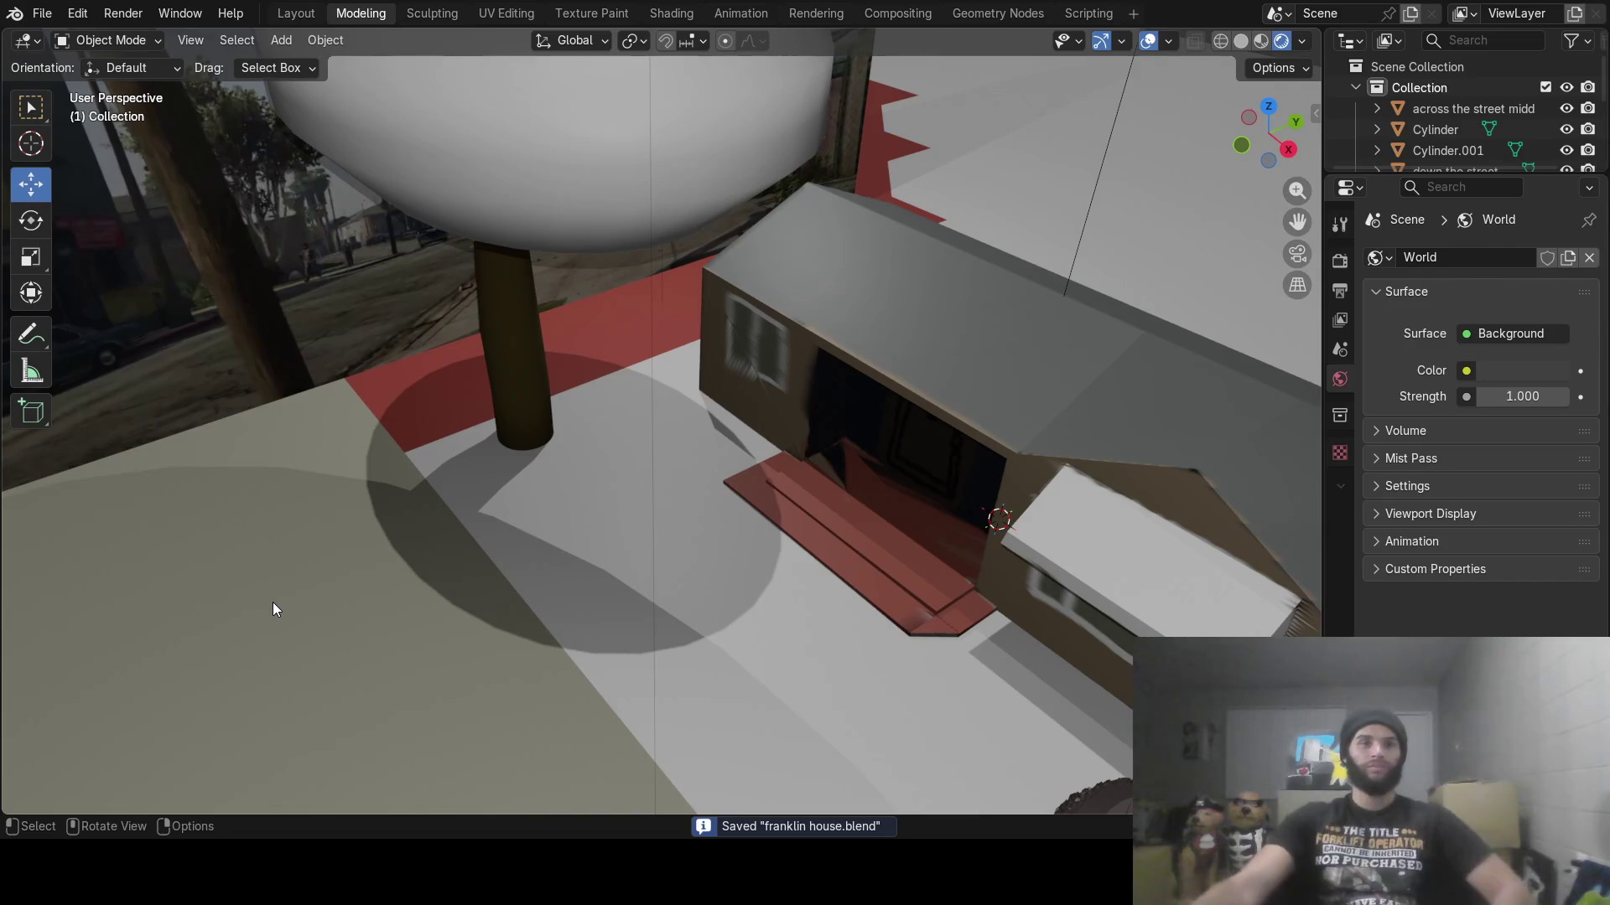
pyautogui.moveTo(716, 552)
pyautogui.mouseDown(button='middle')
pyautogui.moveTo(716, 495)
pyautogui.moveTo(676, 589)
pyautogui.moveTo(719, 576)
pyautogui.moveTo(755, 532)
pyautogui.moveTo(644, 538)
pyautogui.moveTo(585, 575)
pyautogui.moveTo(478, 561)
pyautogui.moveTo(478, 539)
pyautogui.moveTo(798, 478)
pyautogui.moveTo(567, 483)
pyautogui.moveTo(851, 505)
pyautogui.moveTo(719, 486)
pyautogui.moveTo(881, 455)
pyautogui.moveTo(845, 513)
pyautogui.mouseUp(button='middle')
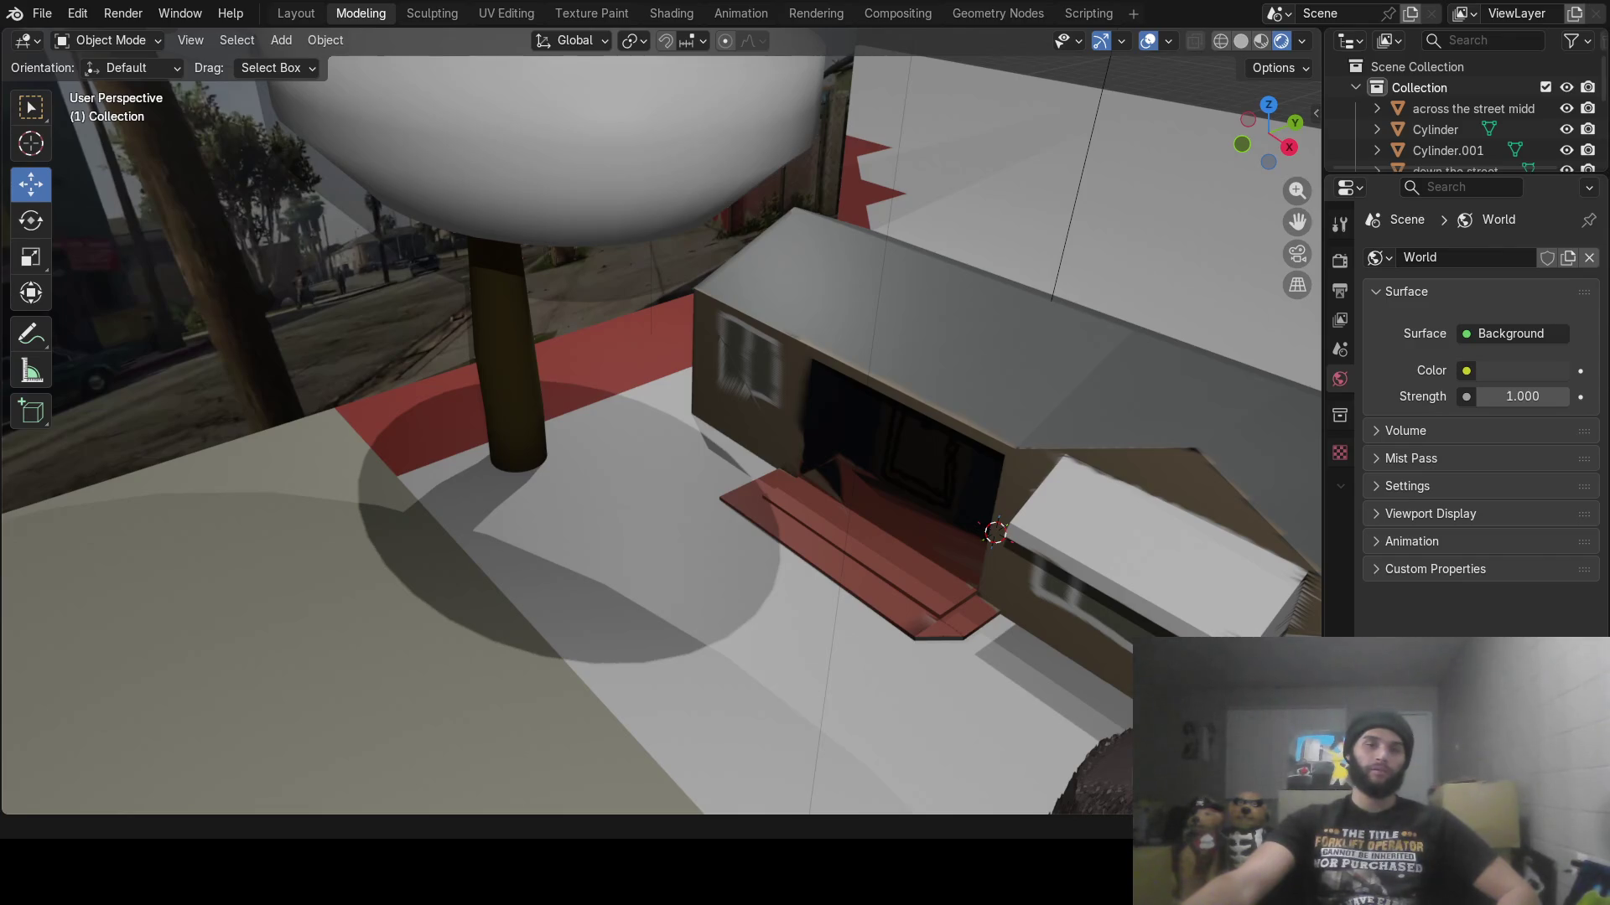
# Save and quit the diorama file, then start a fresh Blender session past the splash screen
pyautogui.hotkey('ctrl', 'q')
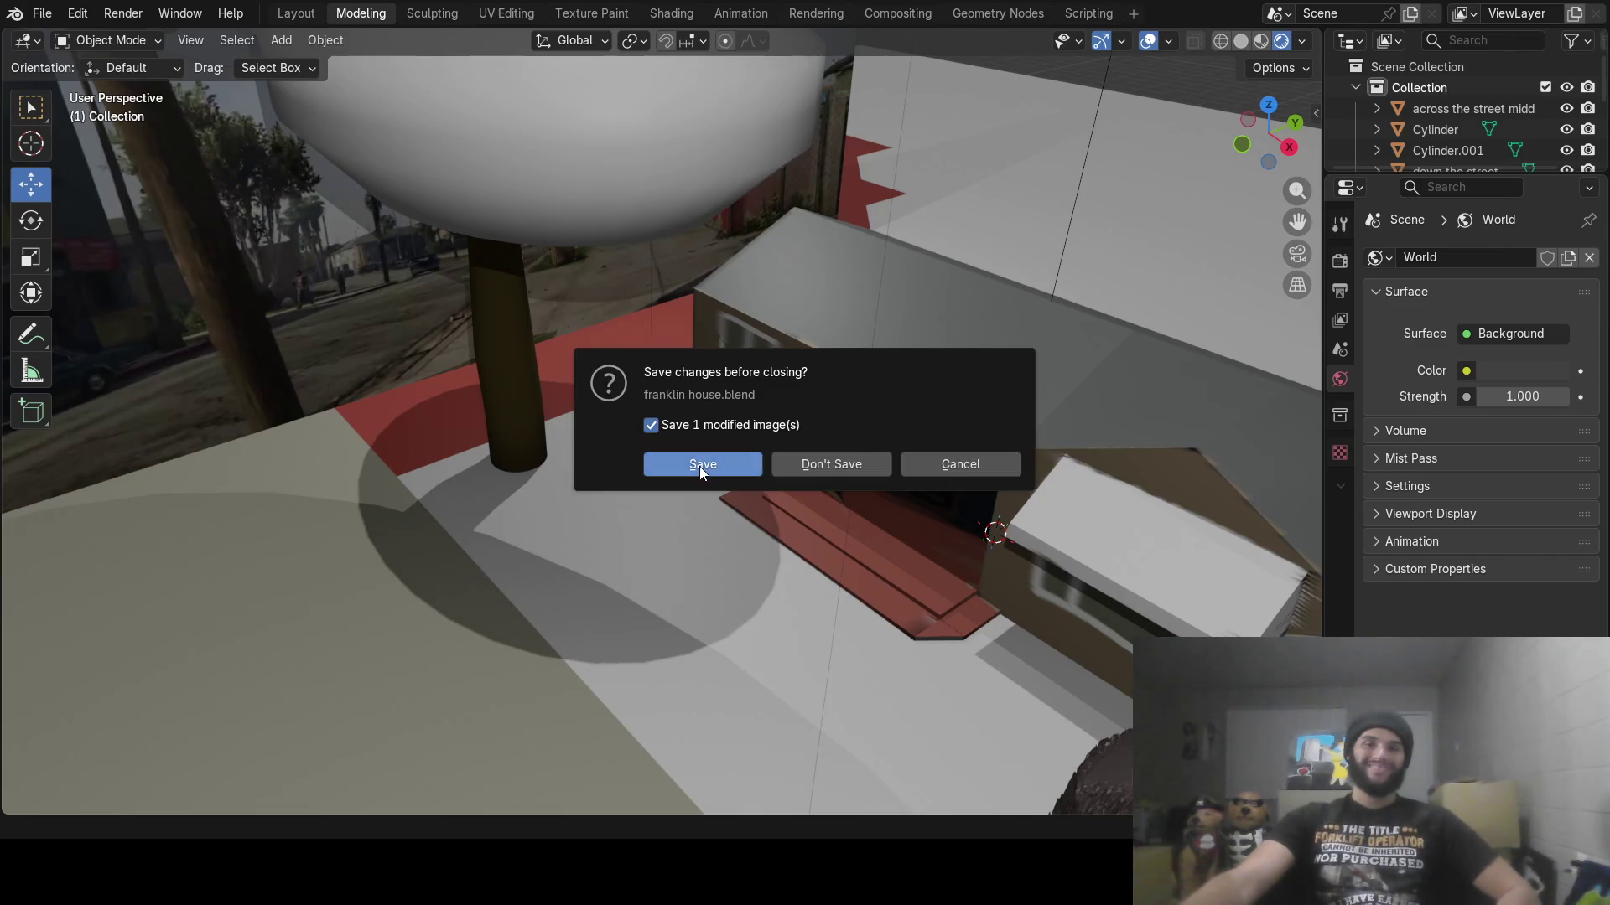
pyautogui.click(699, 466)
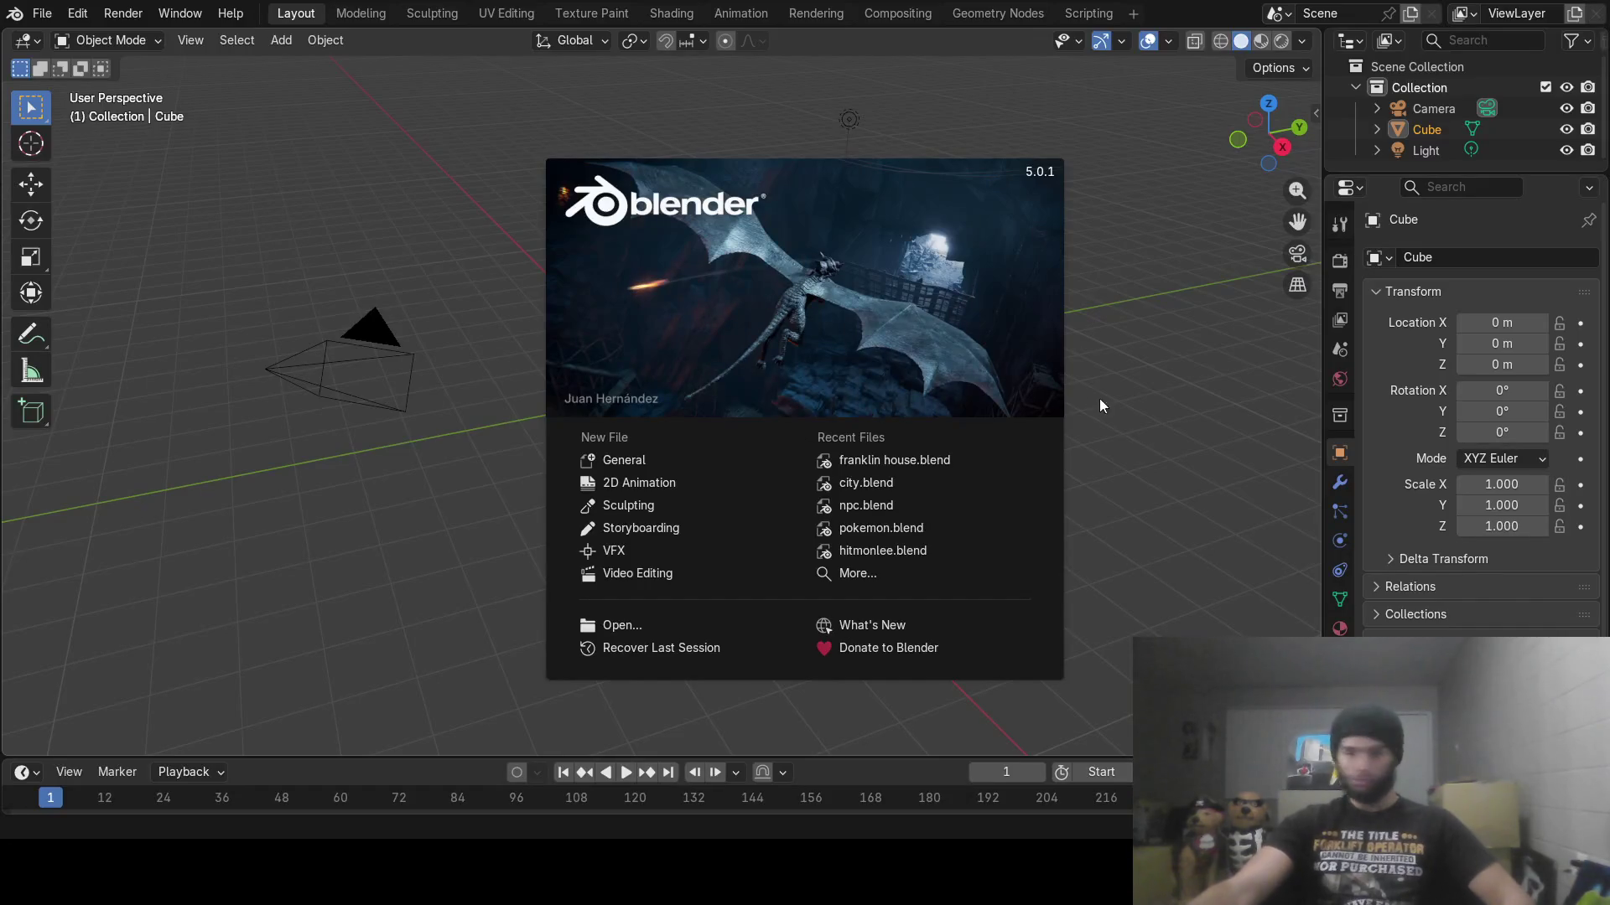
pyautogui.click(1100, 400)
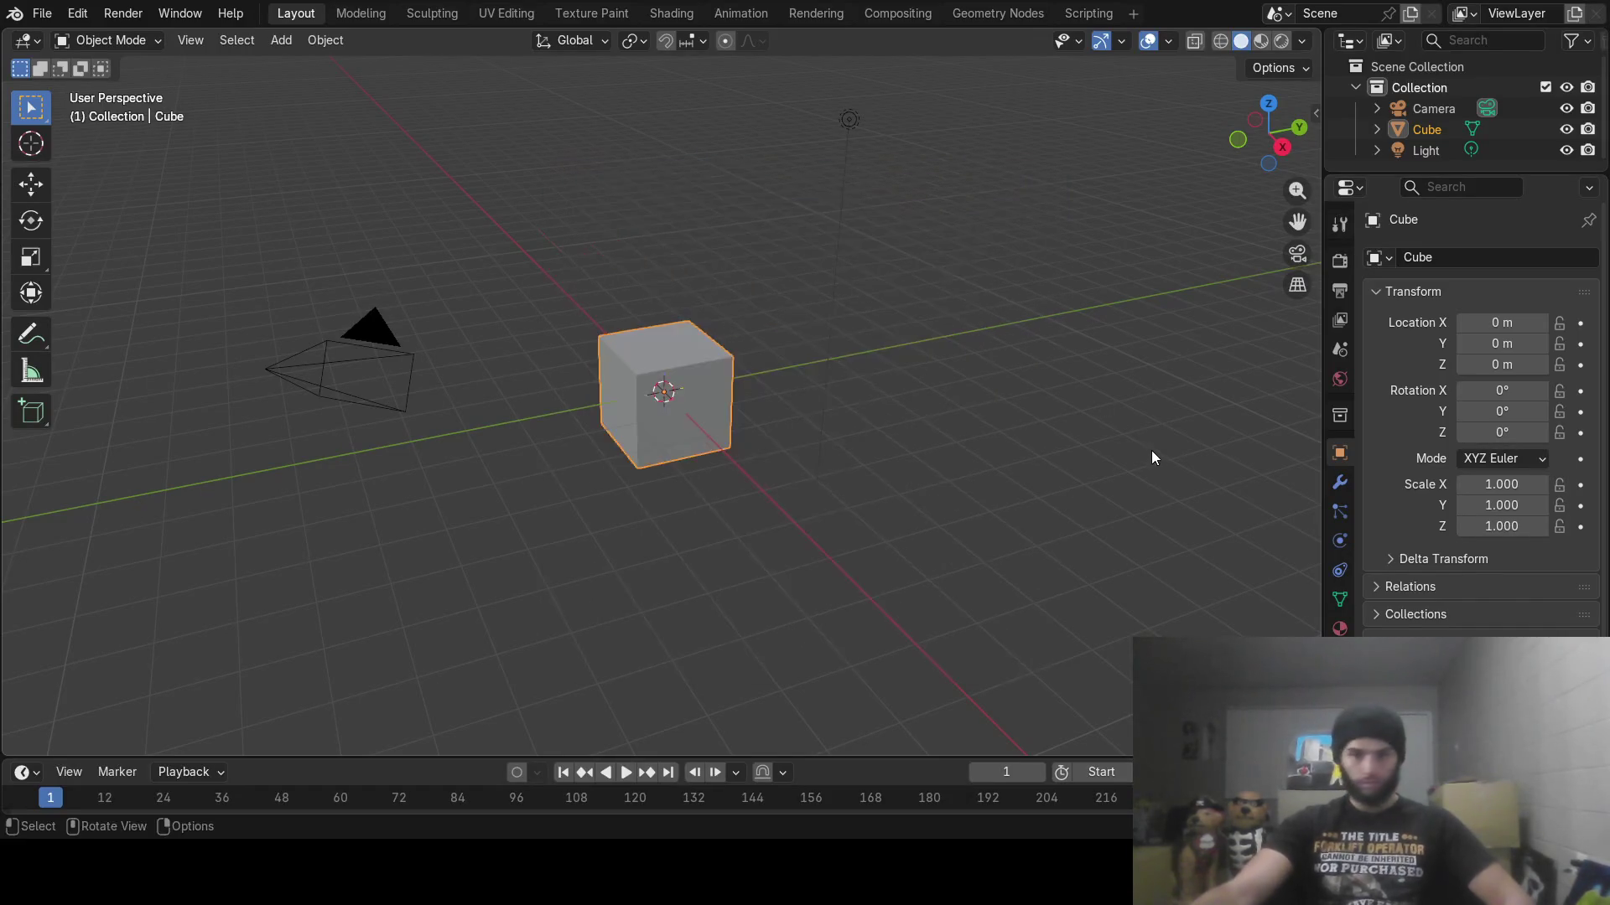
# Delete the default Cube, Camera and Light, leaving an empty scene
pyautogui.press('Delete')
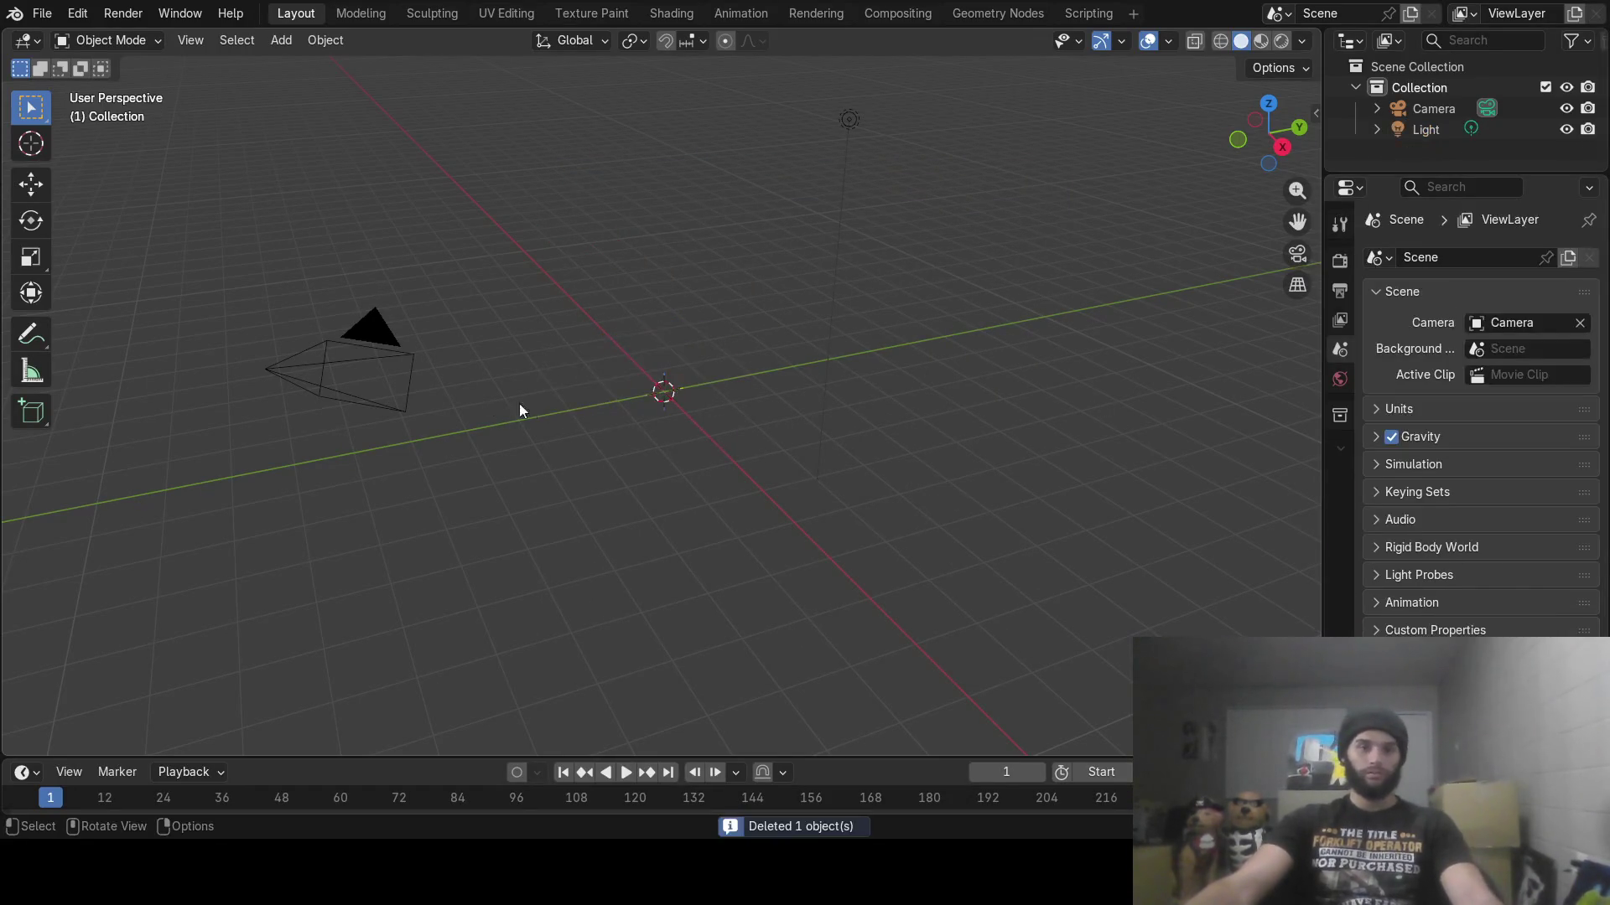
pyautogui.click(399, 393)
pyautogui.press('x')
pyautogui.click(357, 395)
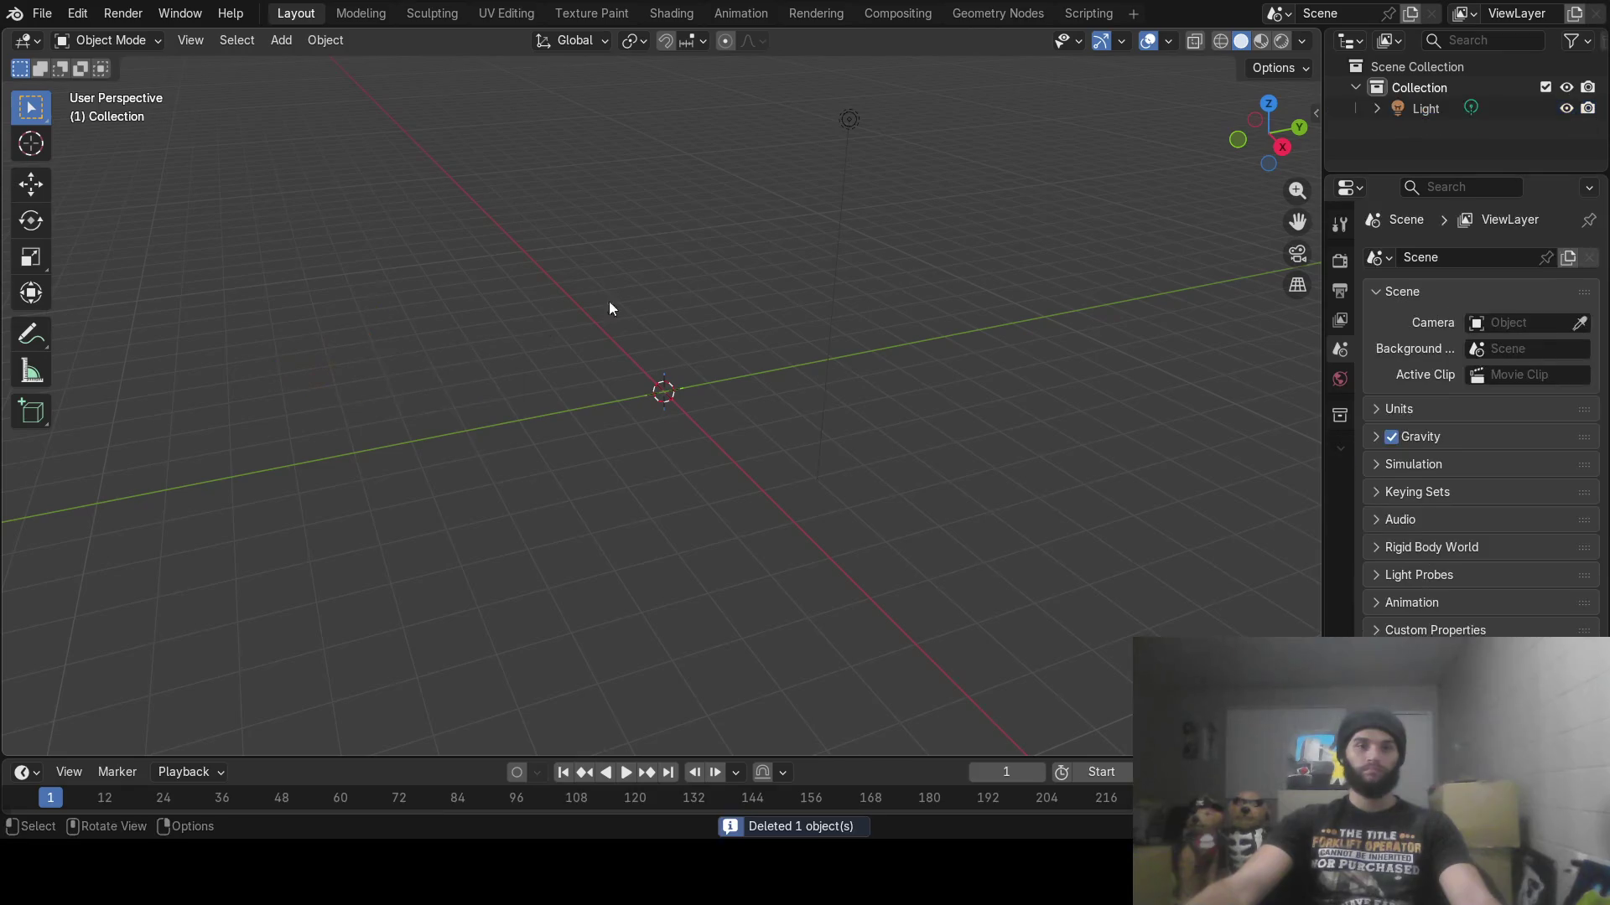
pyautogui.click(842, 119)
pyautogui.press('x')
pyautogui.click(842, 118)
pyautogui.moveTo(797, 166); pyautogui.dragTo(716, 328, button='middle')
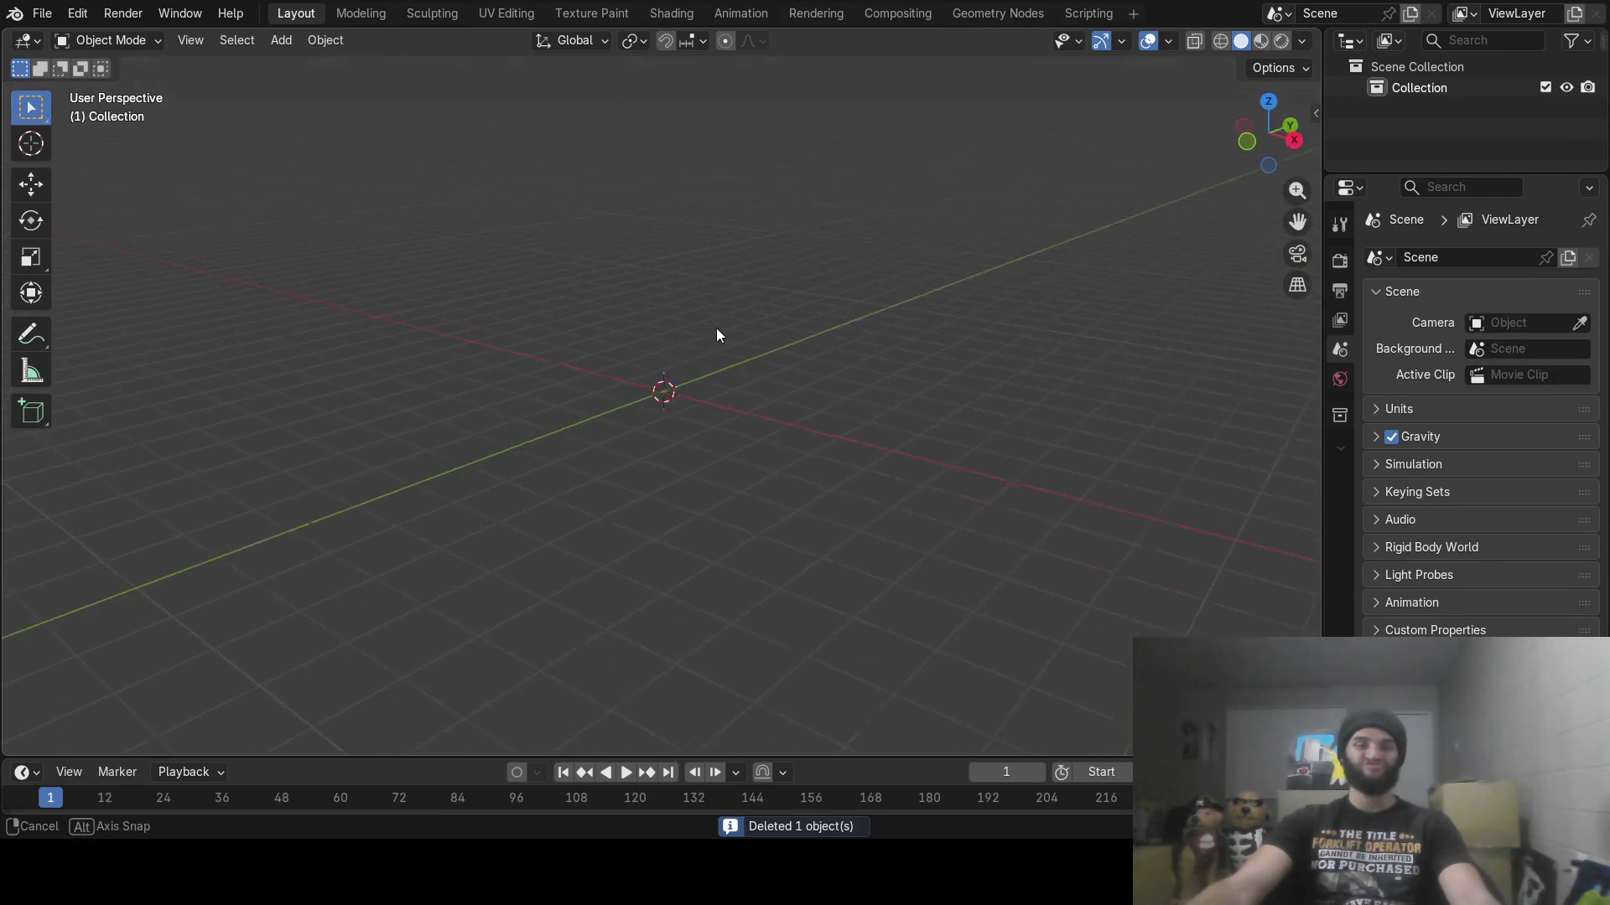
pyautogui.moveTo(620, 392); pyautogui.dragTo(663, 392, button='middle')
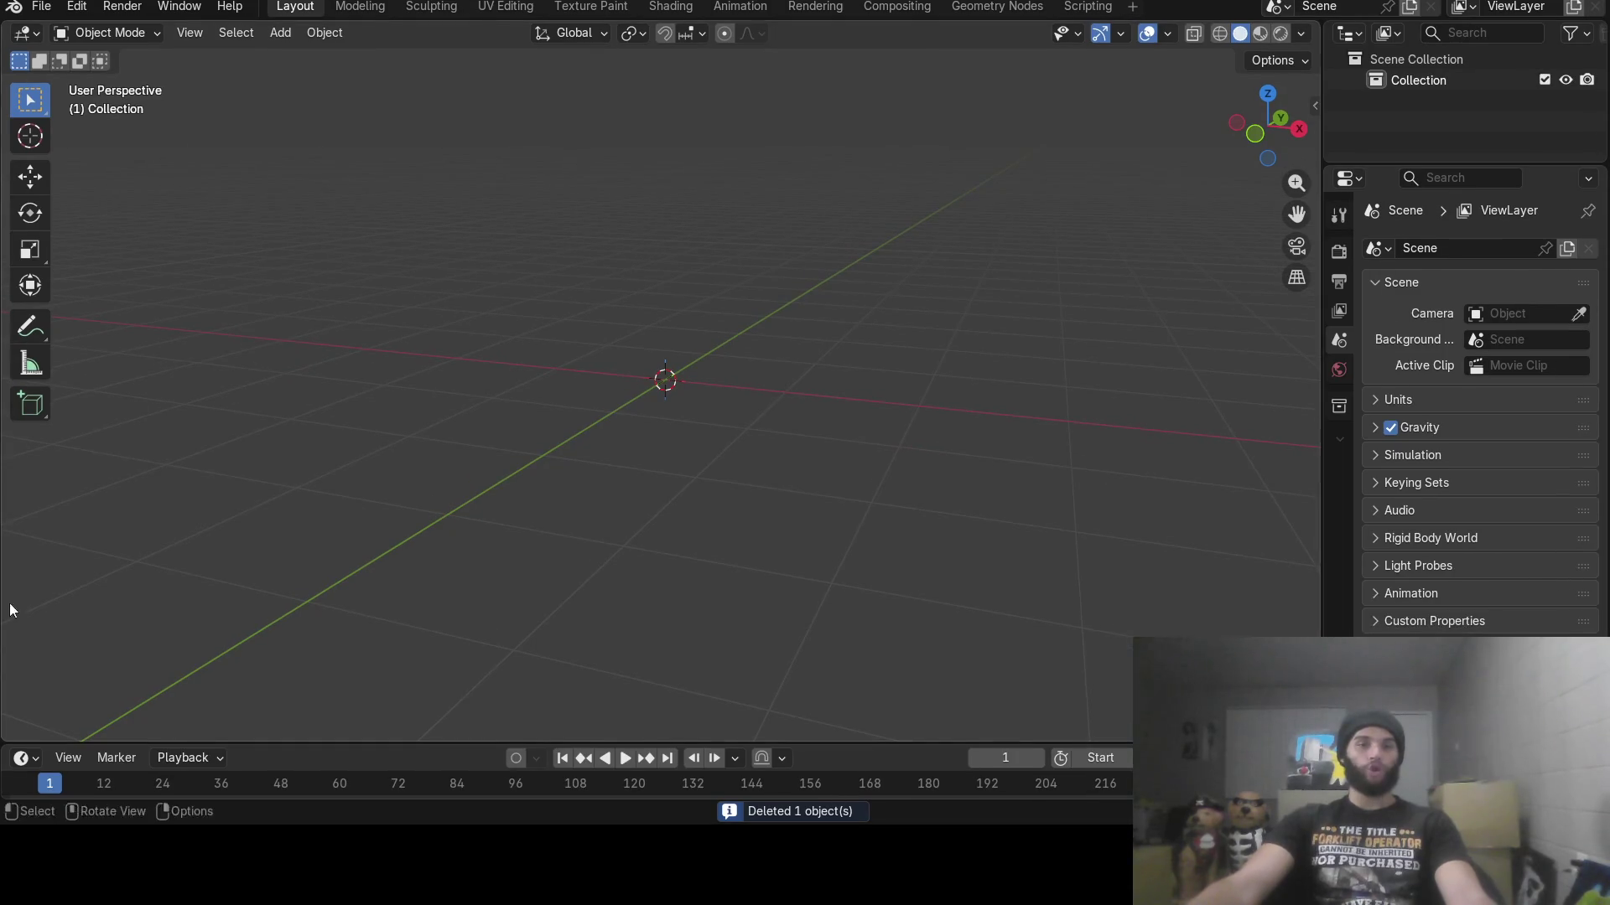